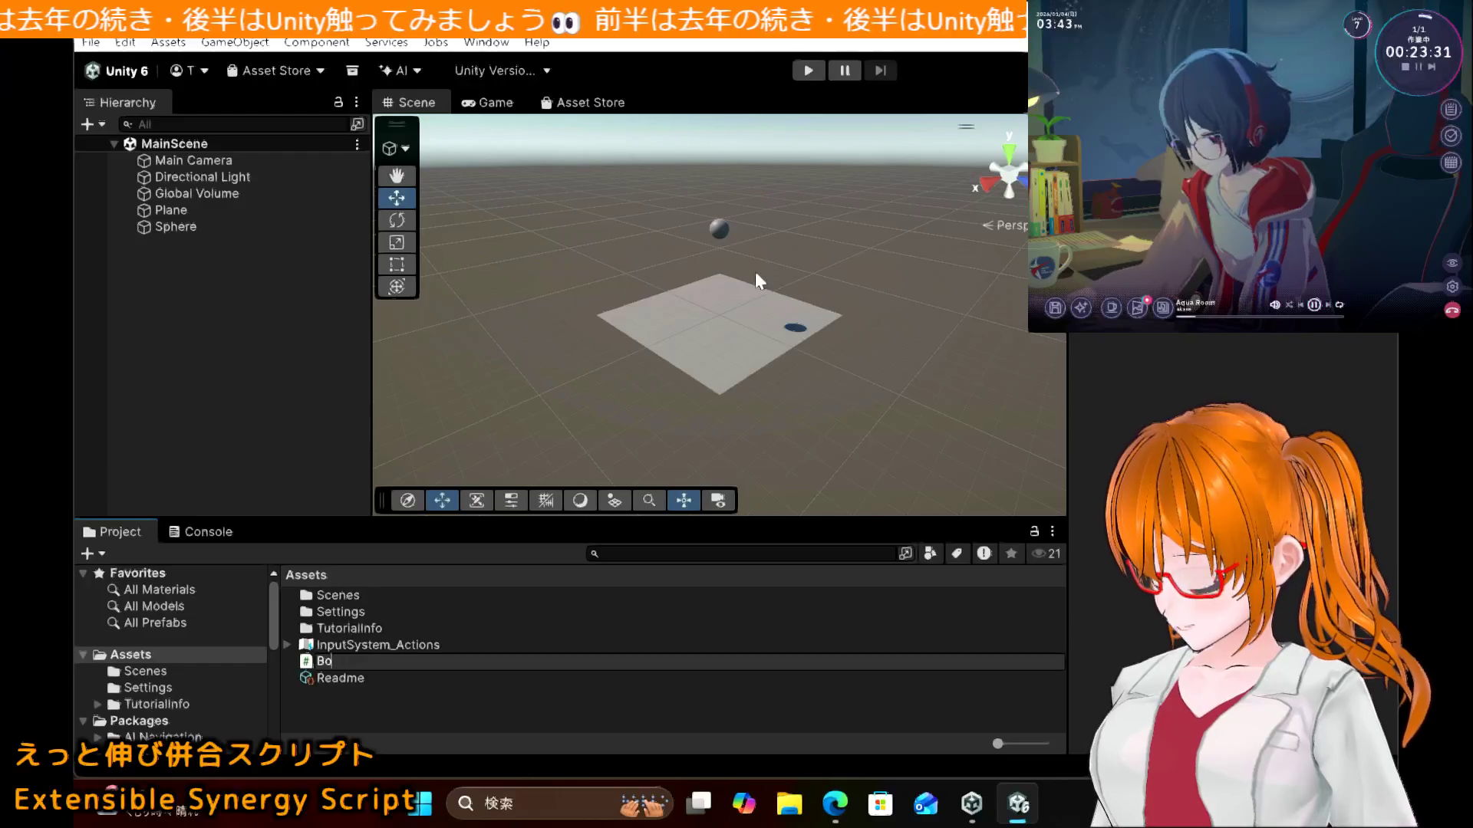
Step: Rename the BollScr script asset to BallController, then bring the tutorial page back up
type("llScr")
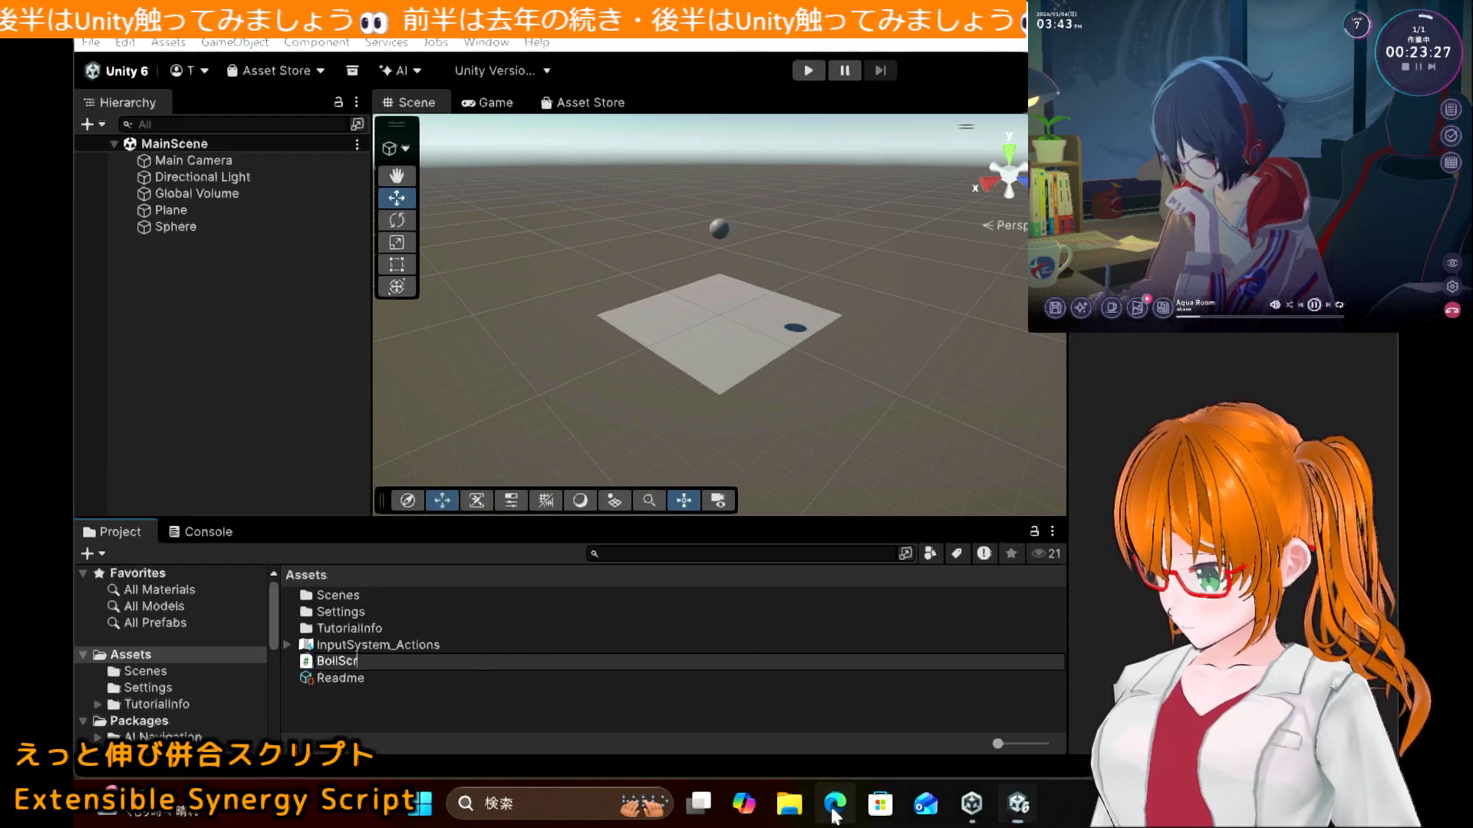
left_click(833, 807)
left_click(833, 814)
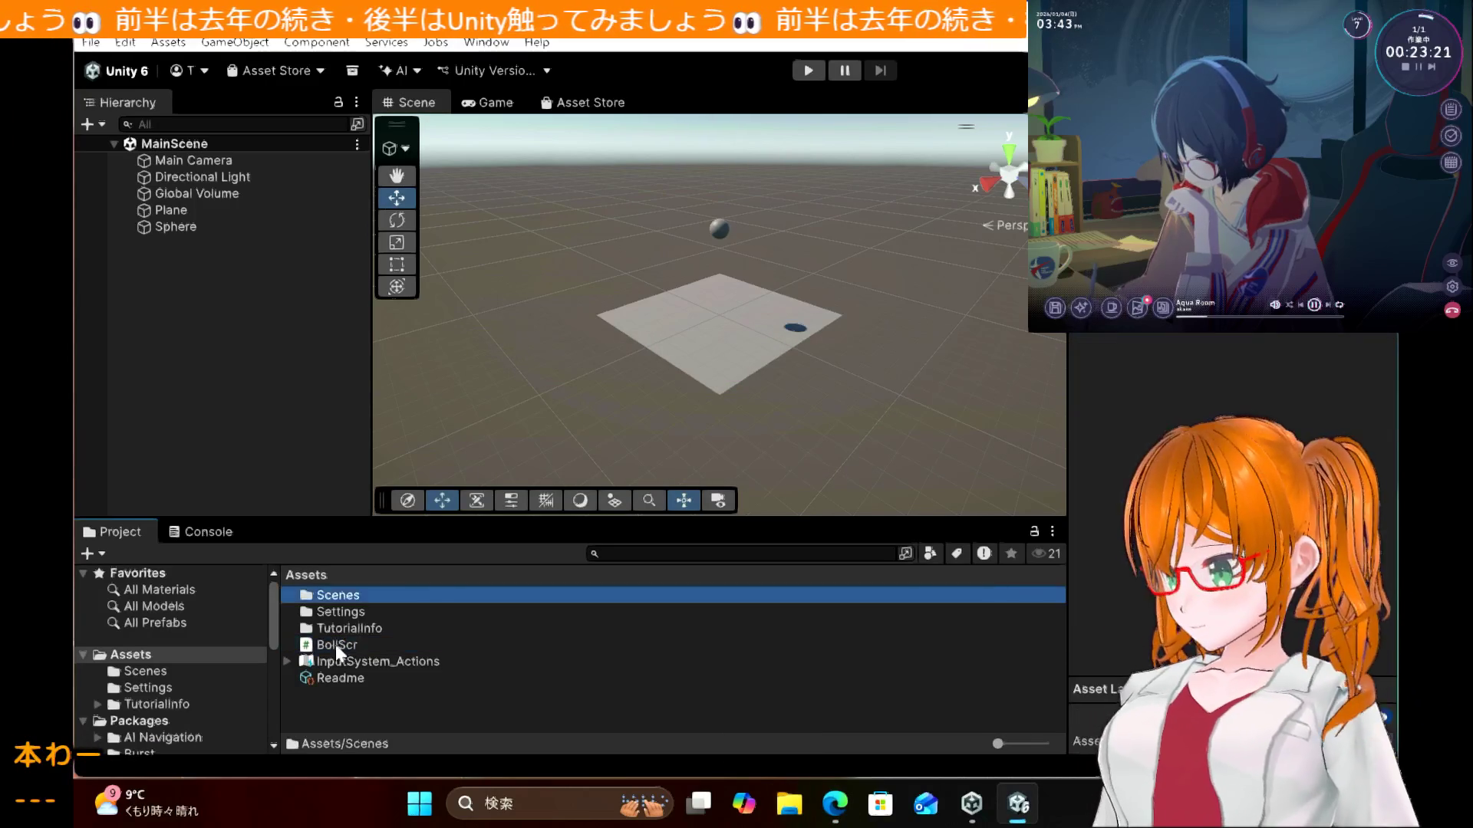
left_click(336, 651)
right_click(337, 650)
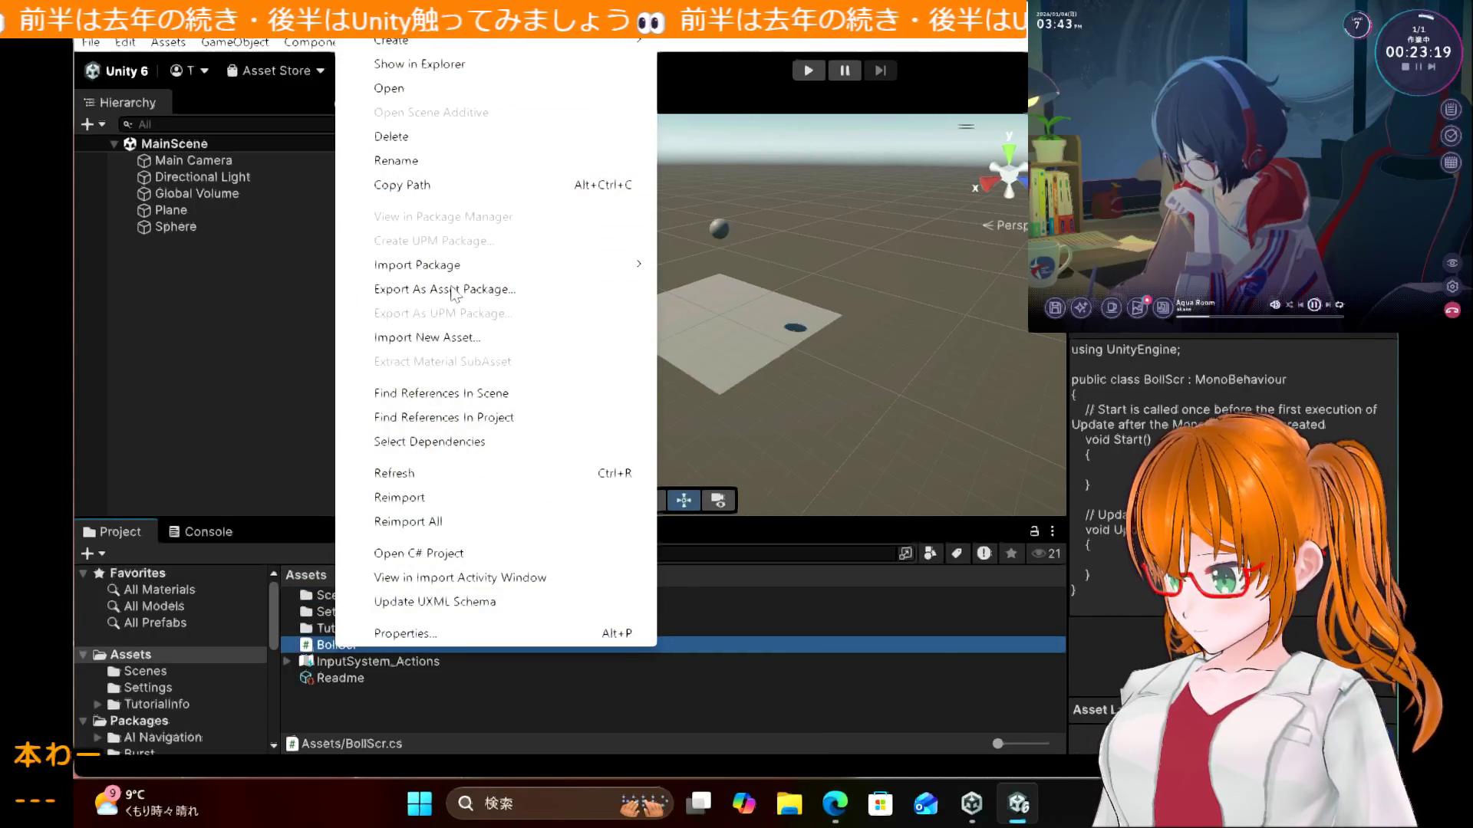
left_click(396, 160)
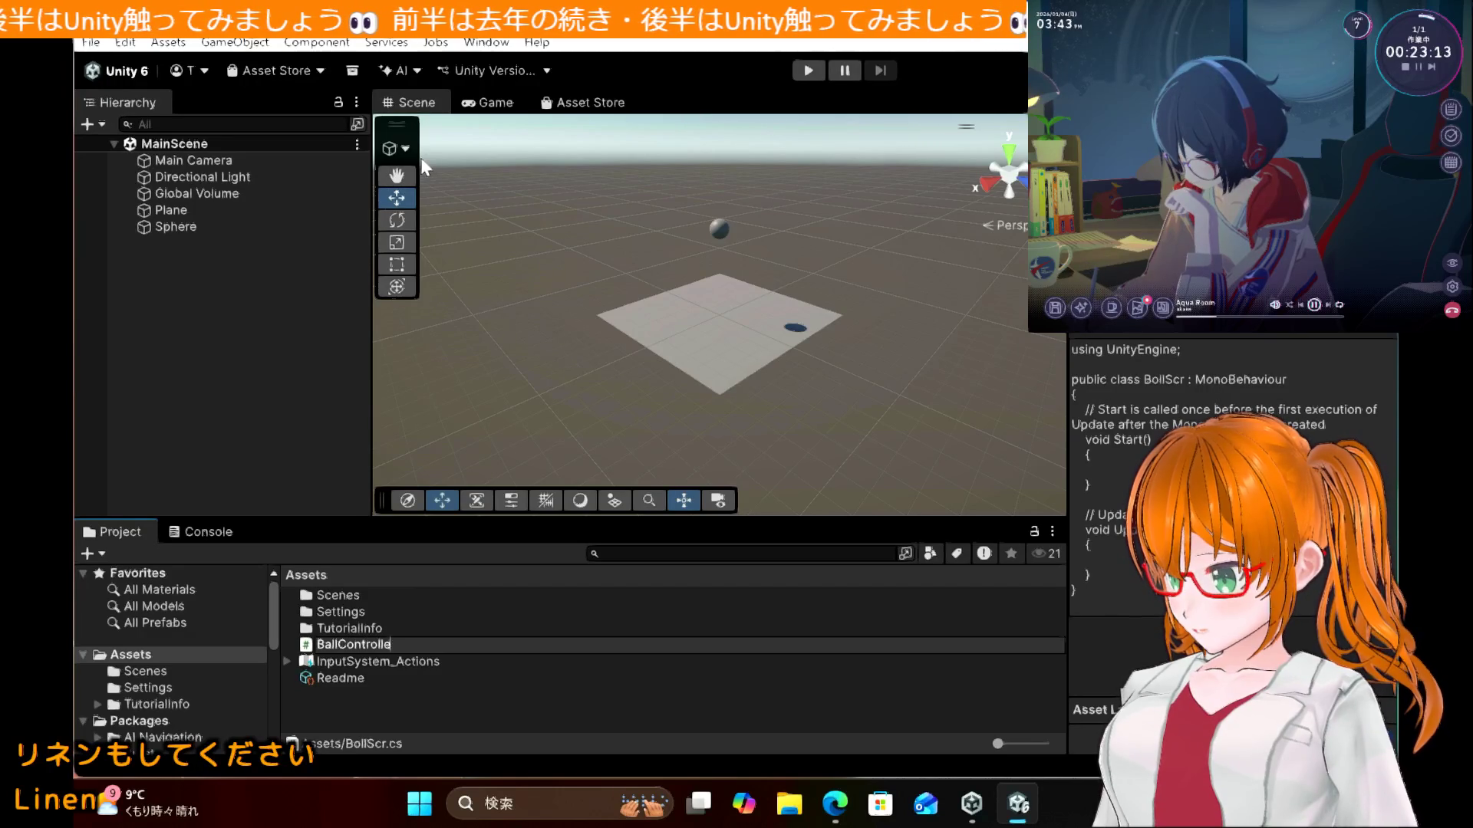
key("Return")
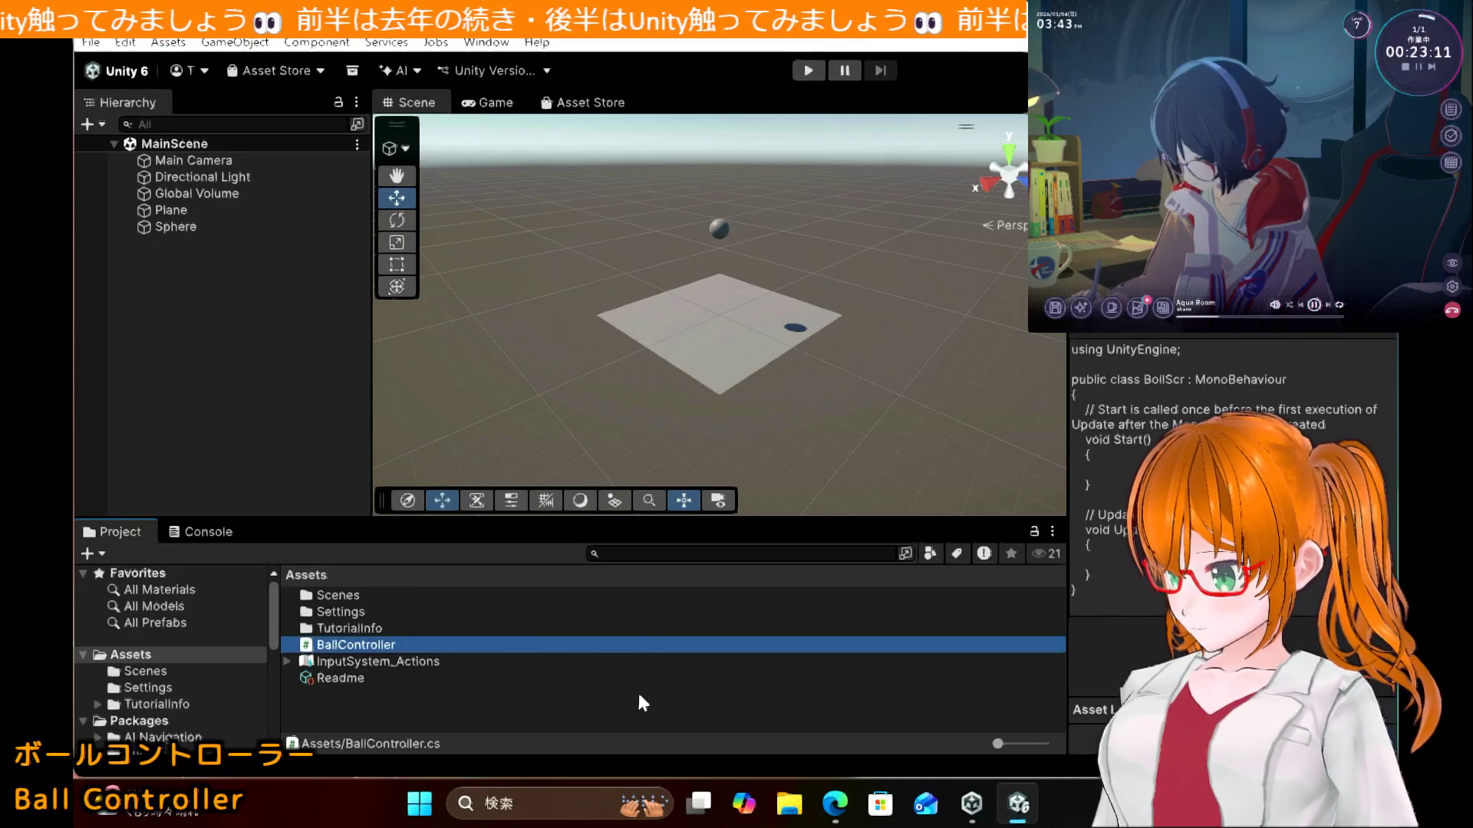
left_click(845, 816)
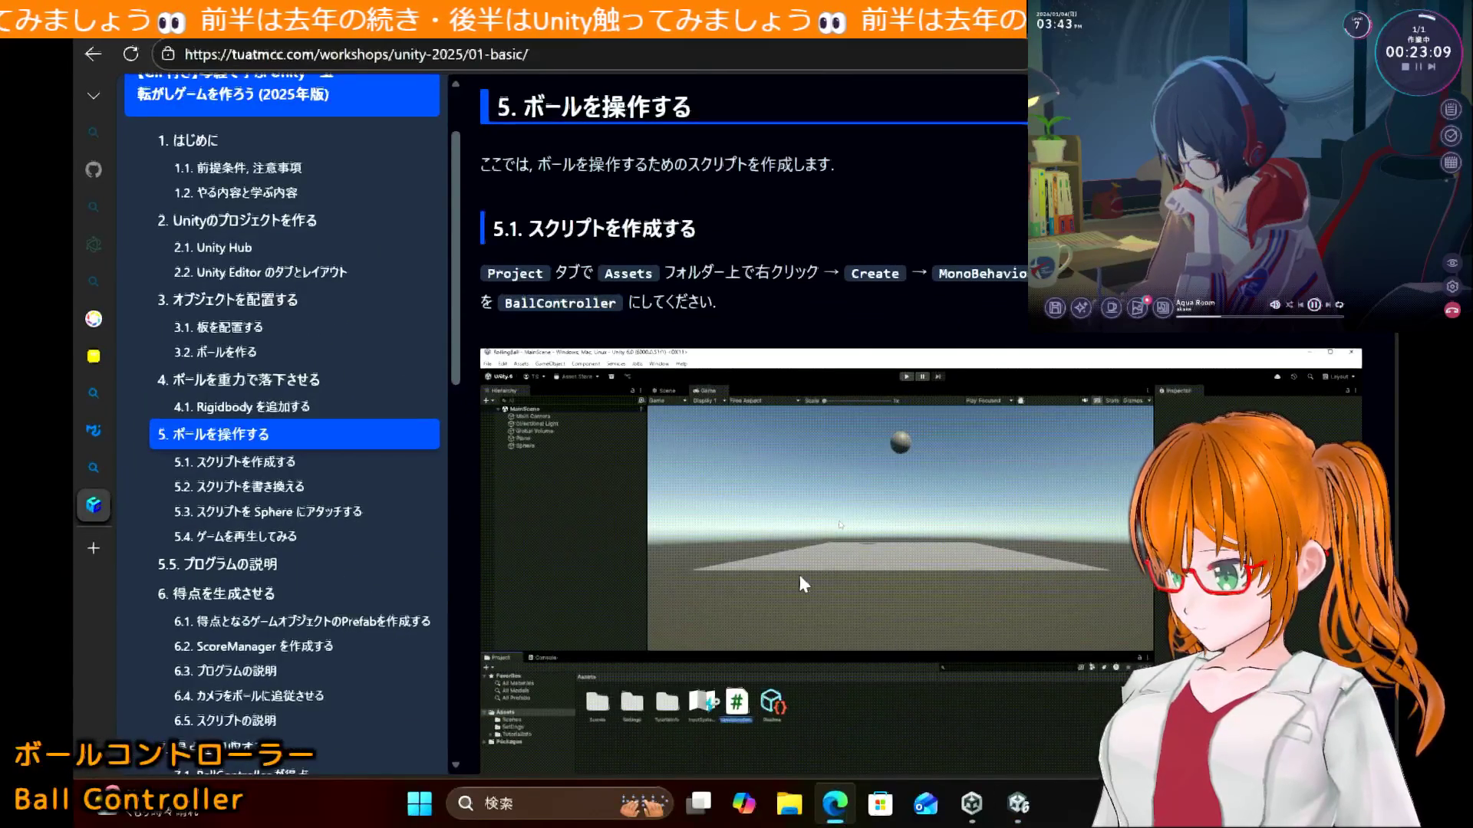
Step: Read down to section 5.2's BallController.cs code, then go back to the Unity editor
scroll(800, 576, "down", 7)
scroll(800, 577, "down", 1)
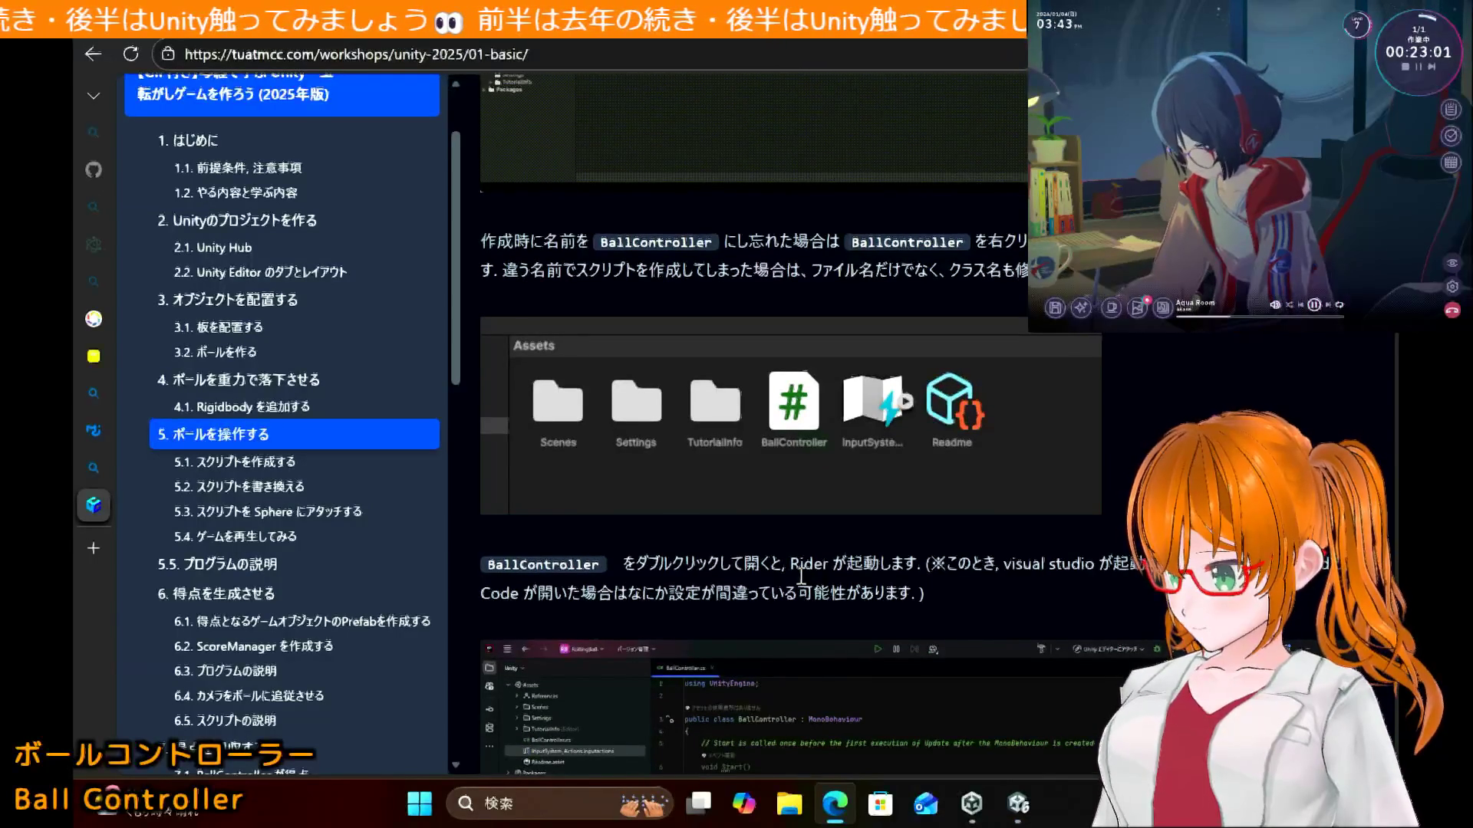
scroll(800, 576, "down", 5)
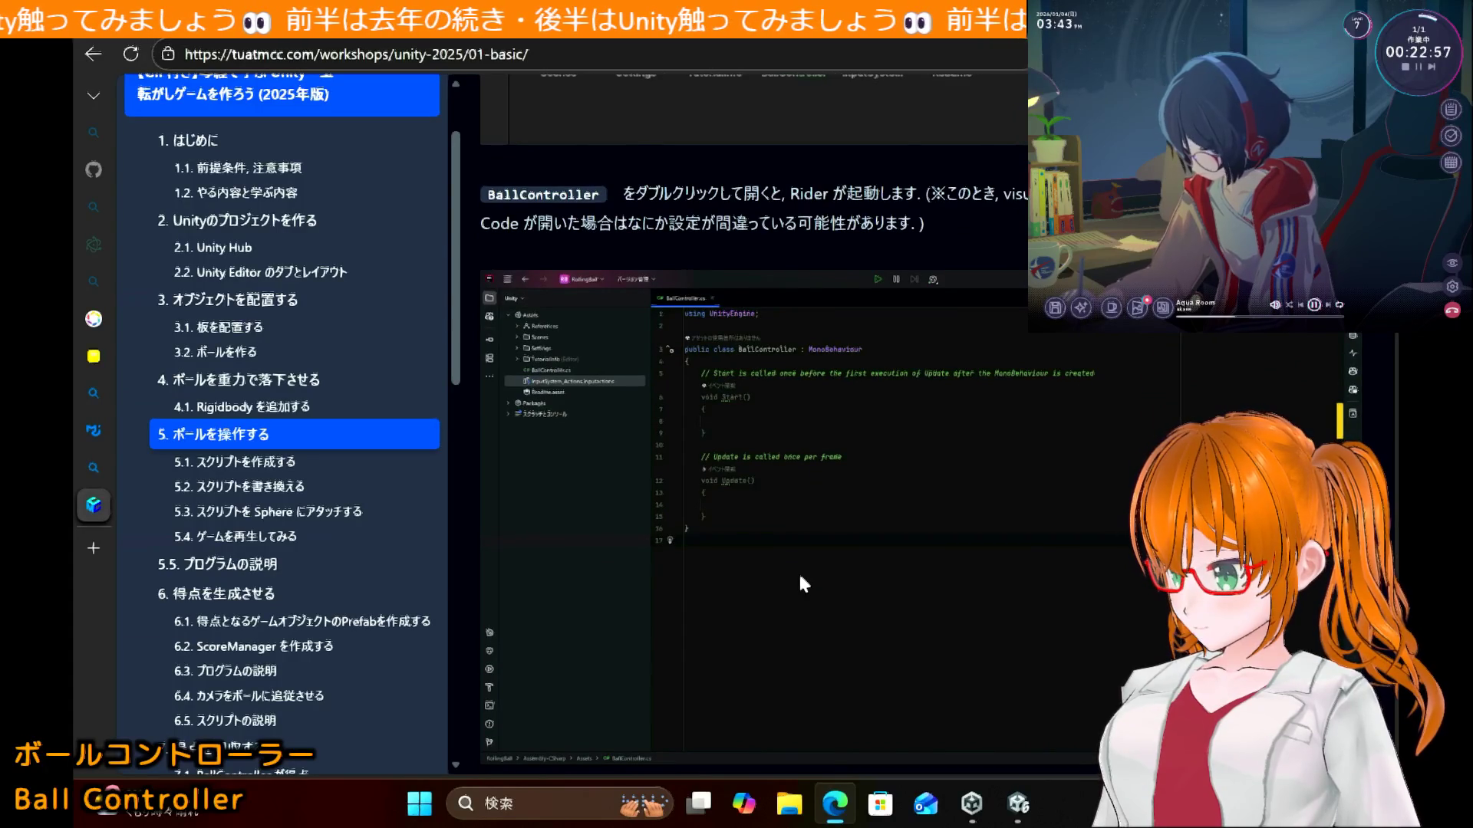
scroll(801, 577, "down", 2)
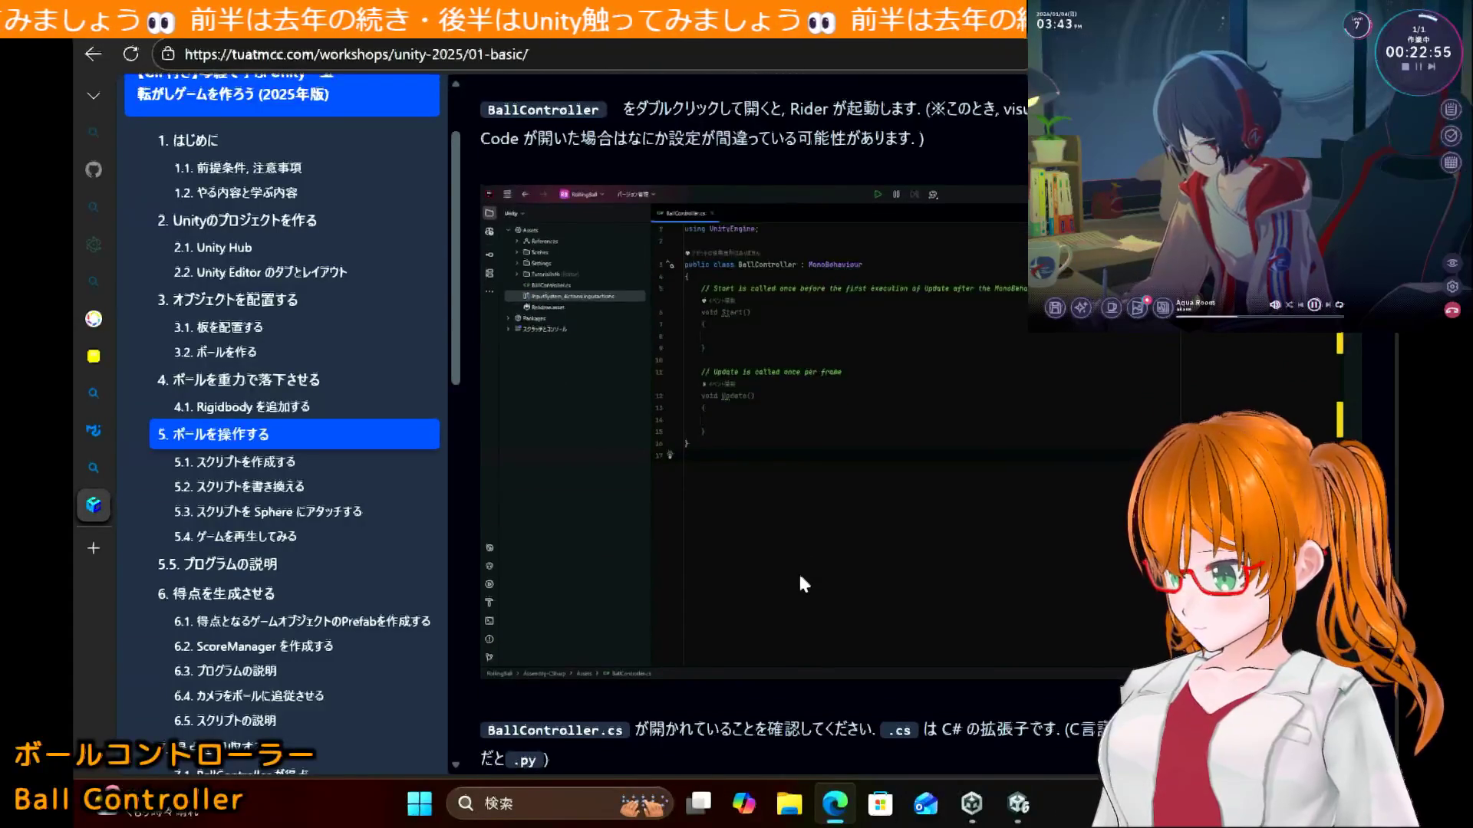
scroll(800, 584, "down", 2)
scroll(800, 584, "down", 4)
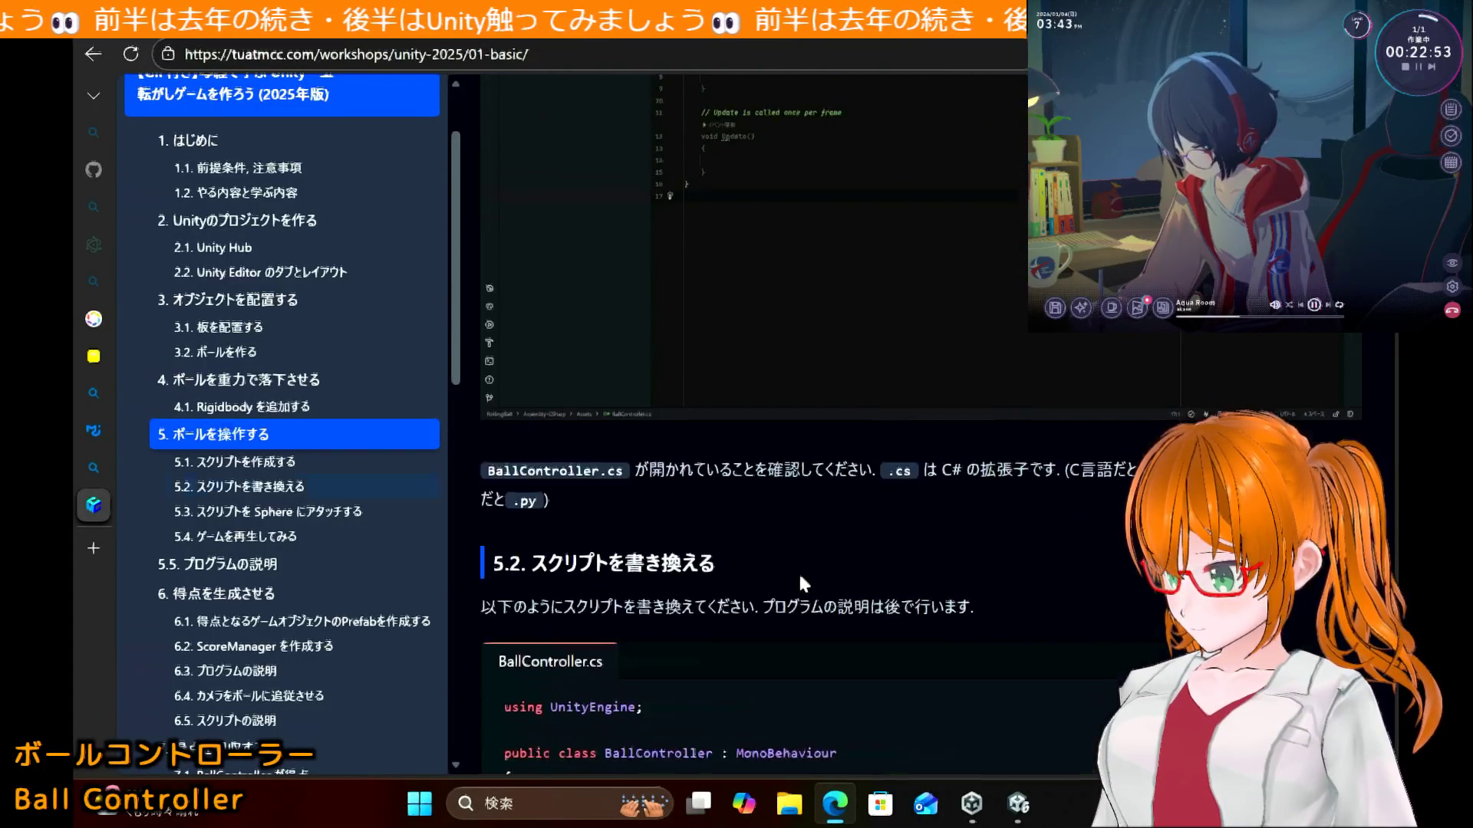
scroll(801, 583, "down", 5)
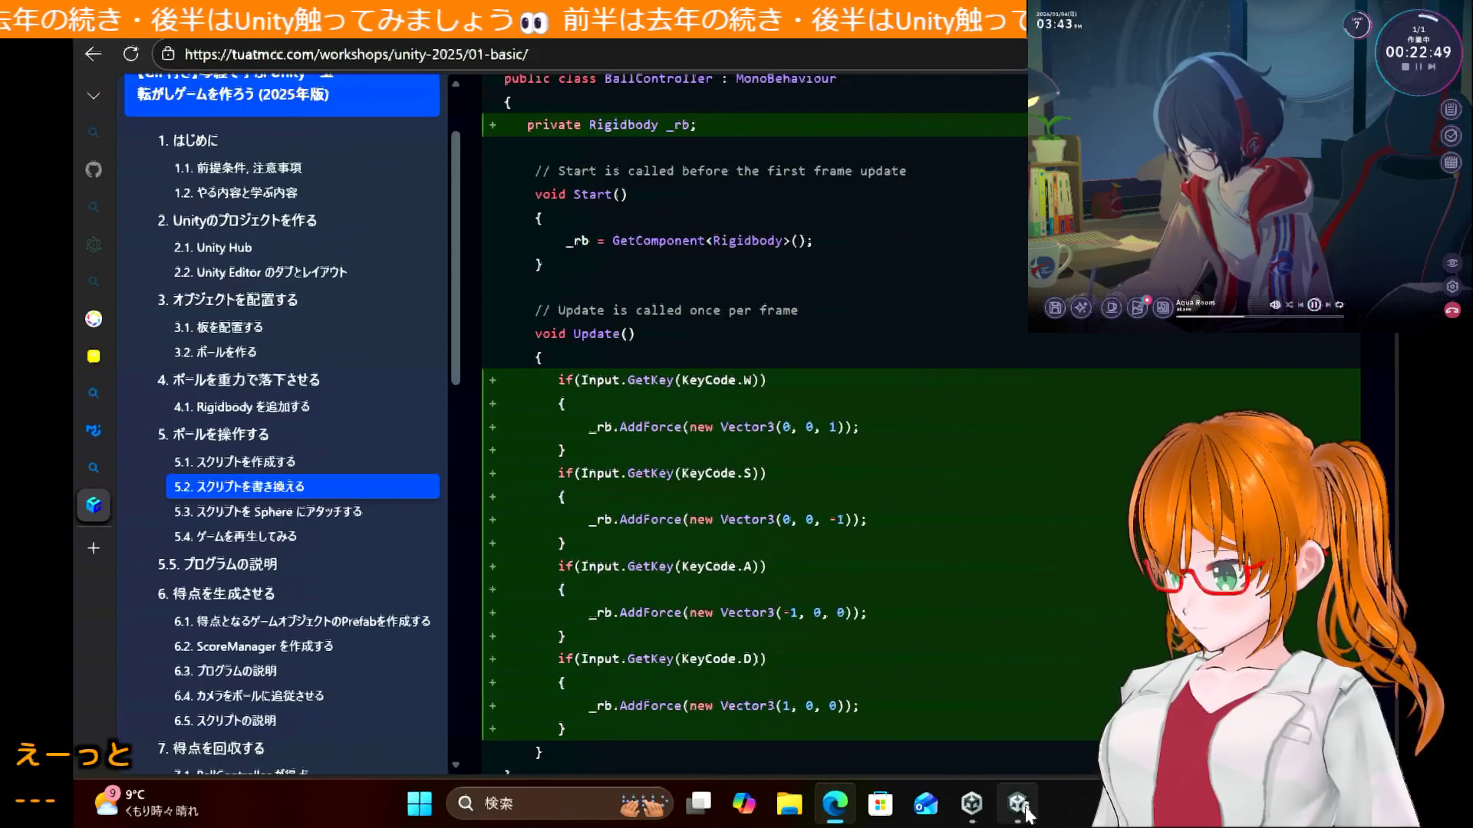
mouse_move(1026, 813)
left_click(1011, 726)
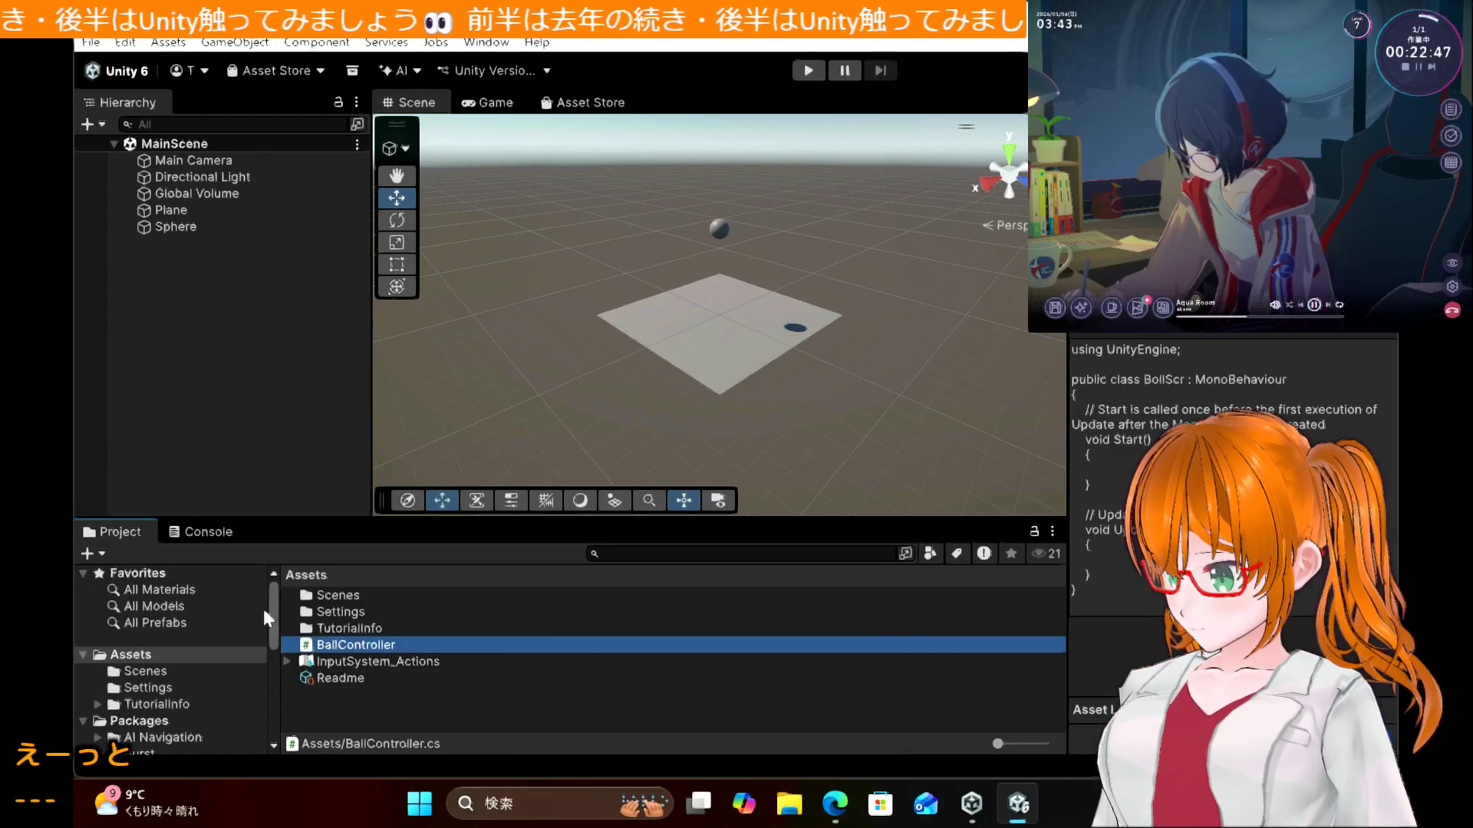
Step: Open BallController in VS Code, trust the RollingBall authors, close it, and return to the tutorial
double_click(323, 649)
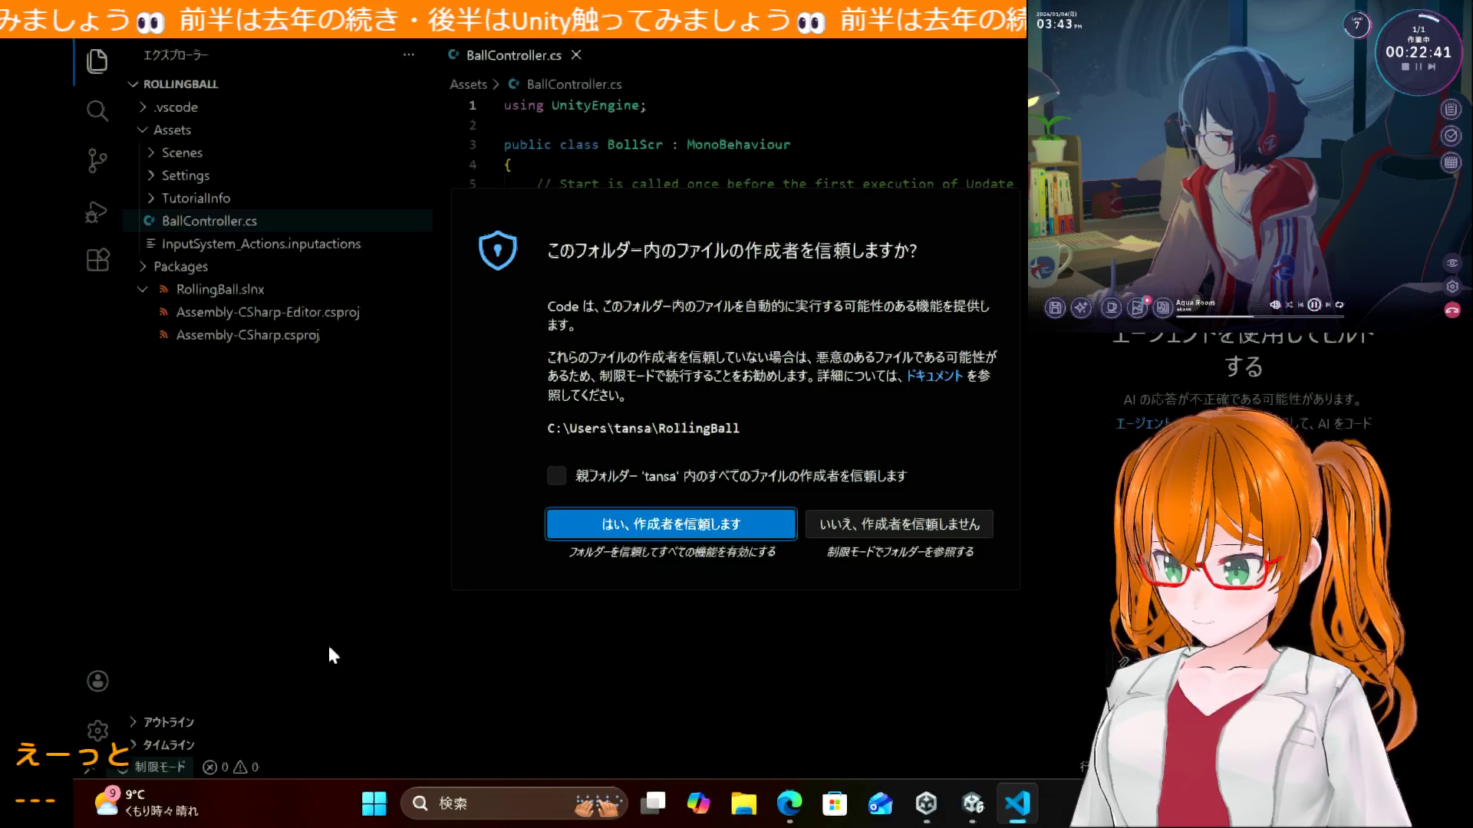
left_click(646, 525)
key("ctrl+w")
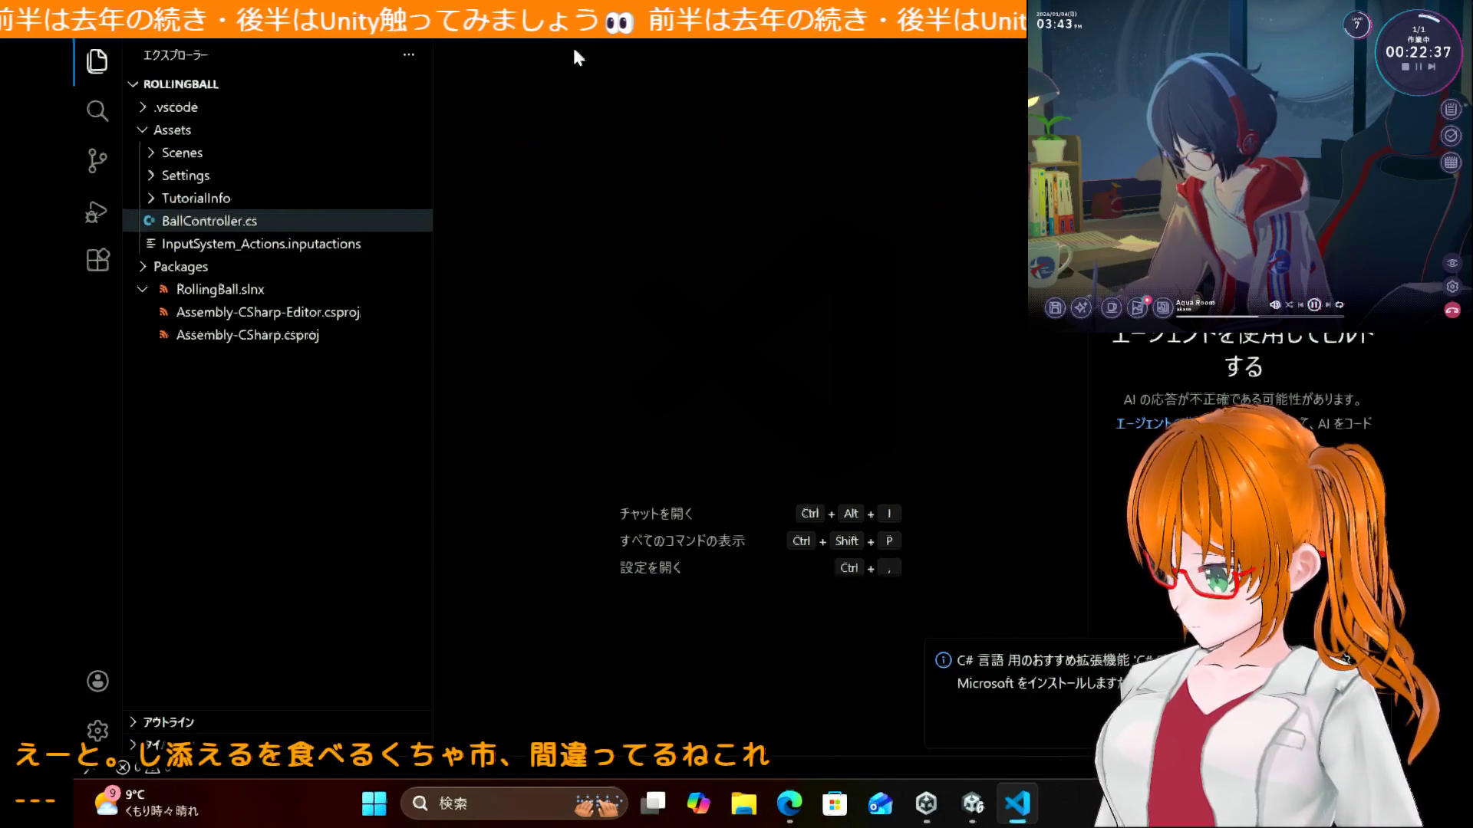
key("ctrl+w")
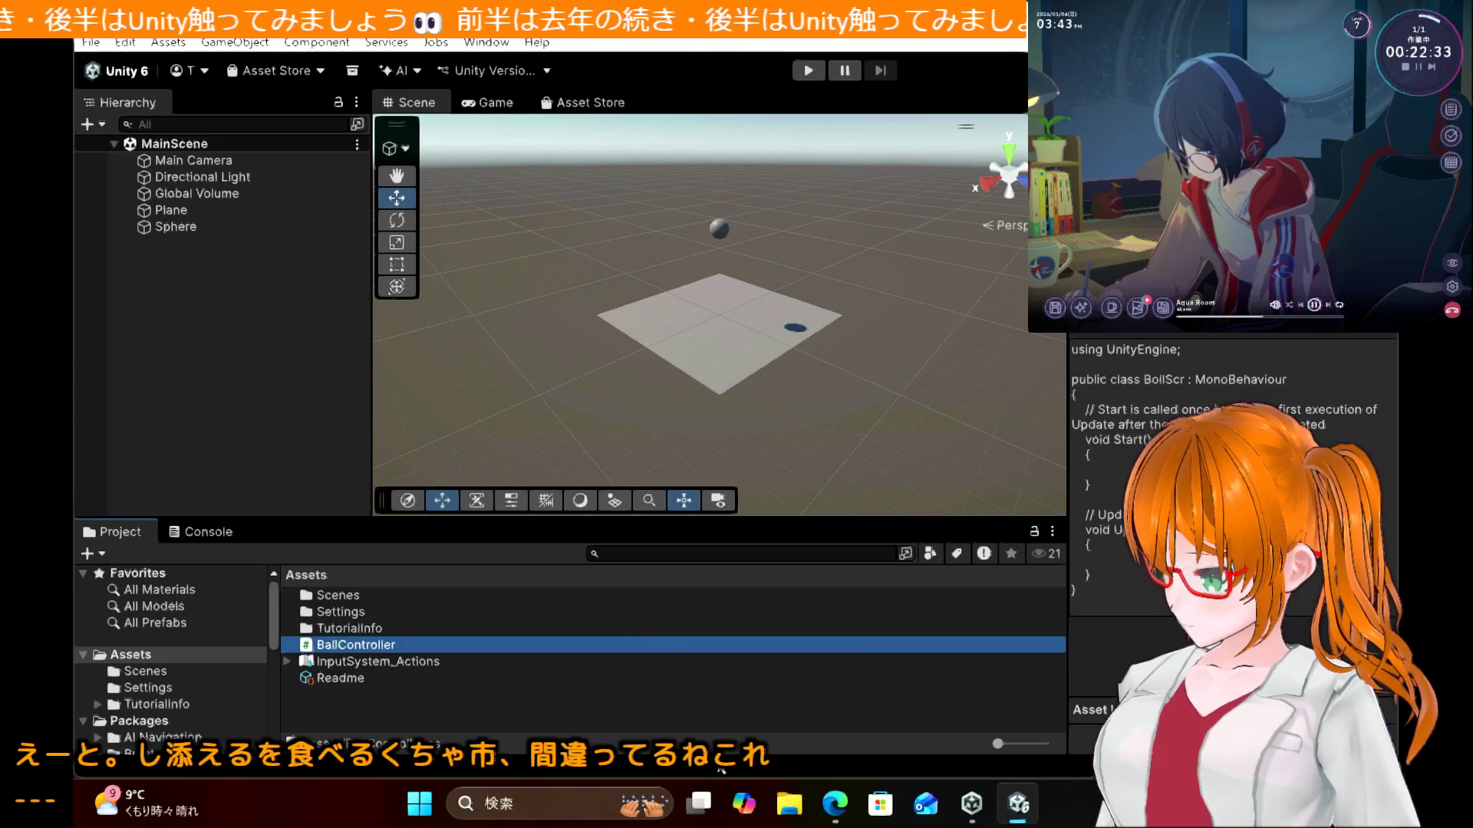
left_click(834, 805)
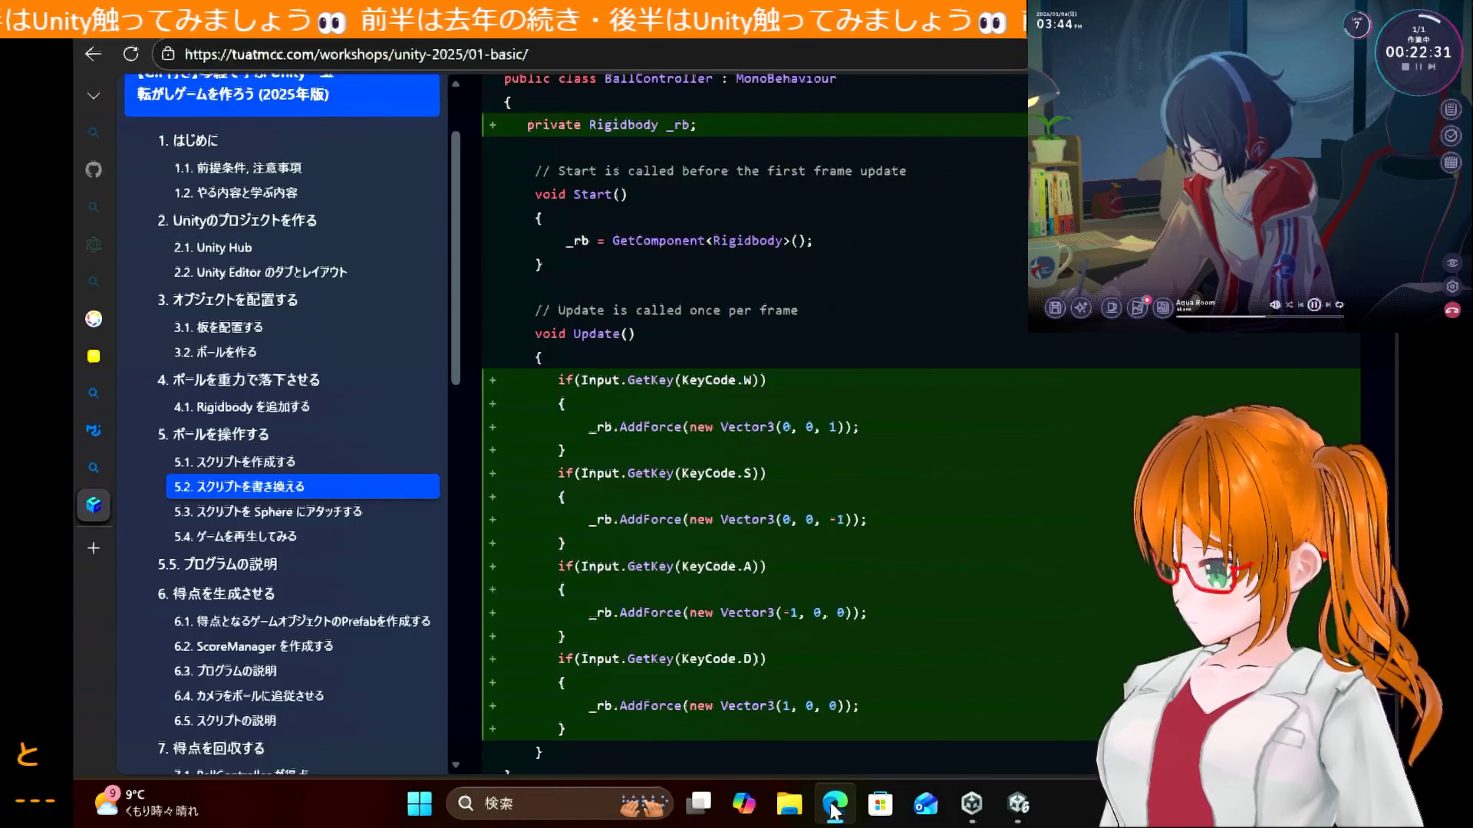
Step: In a new tab, search Bing for 'unity visualstudio 連携'
scroll(859, 353, "up", 10)
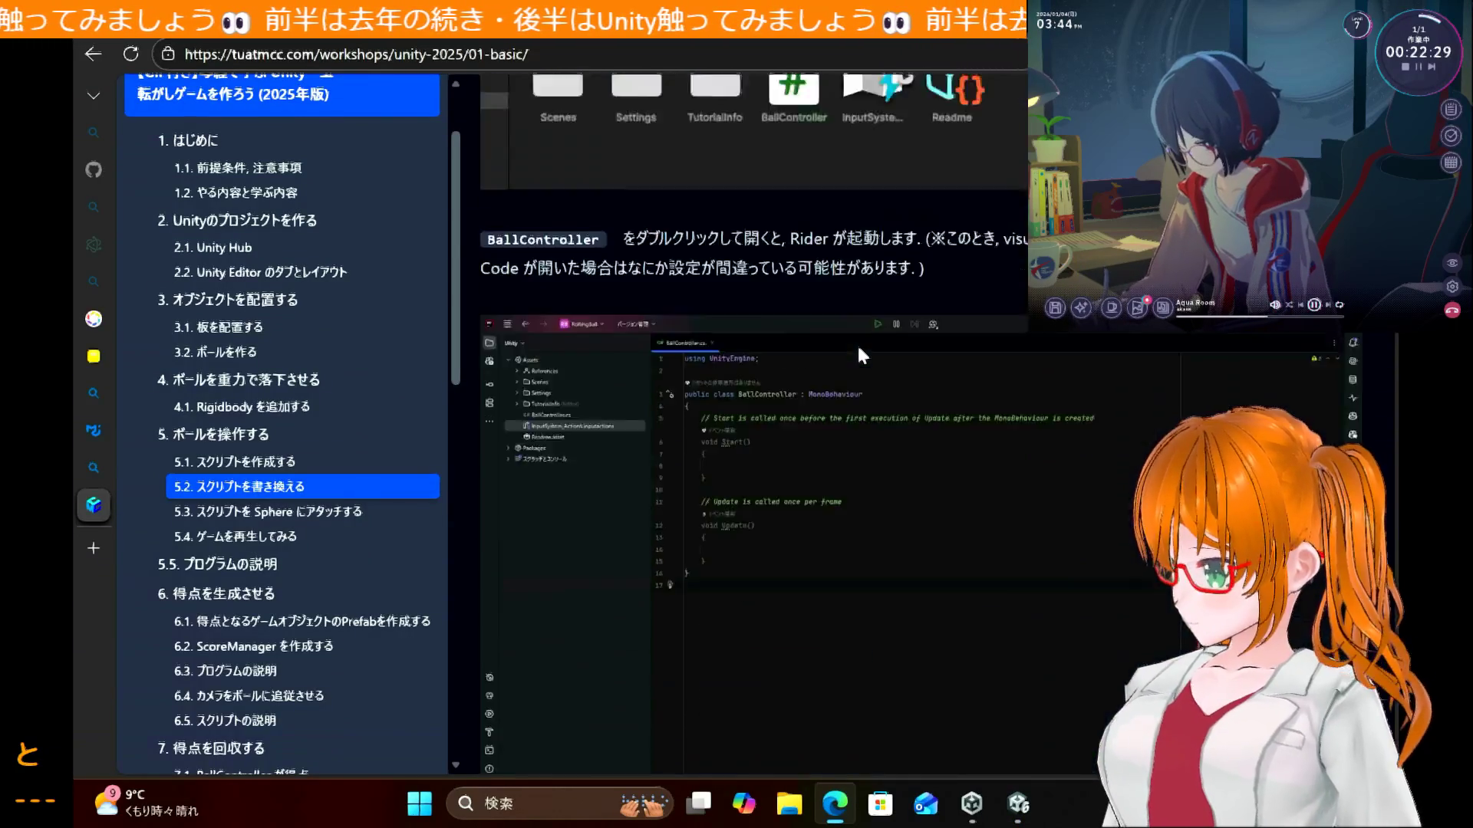
scroll(858, 349, "down", 2)
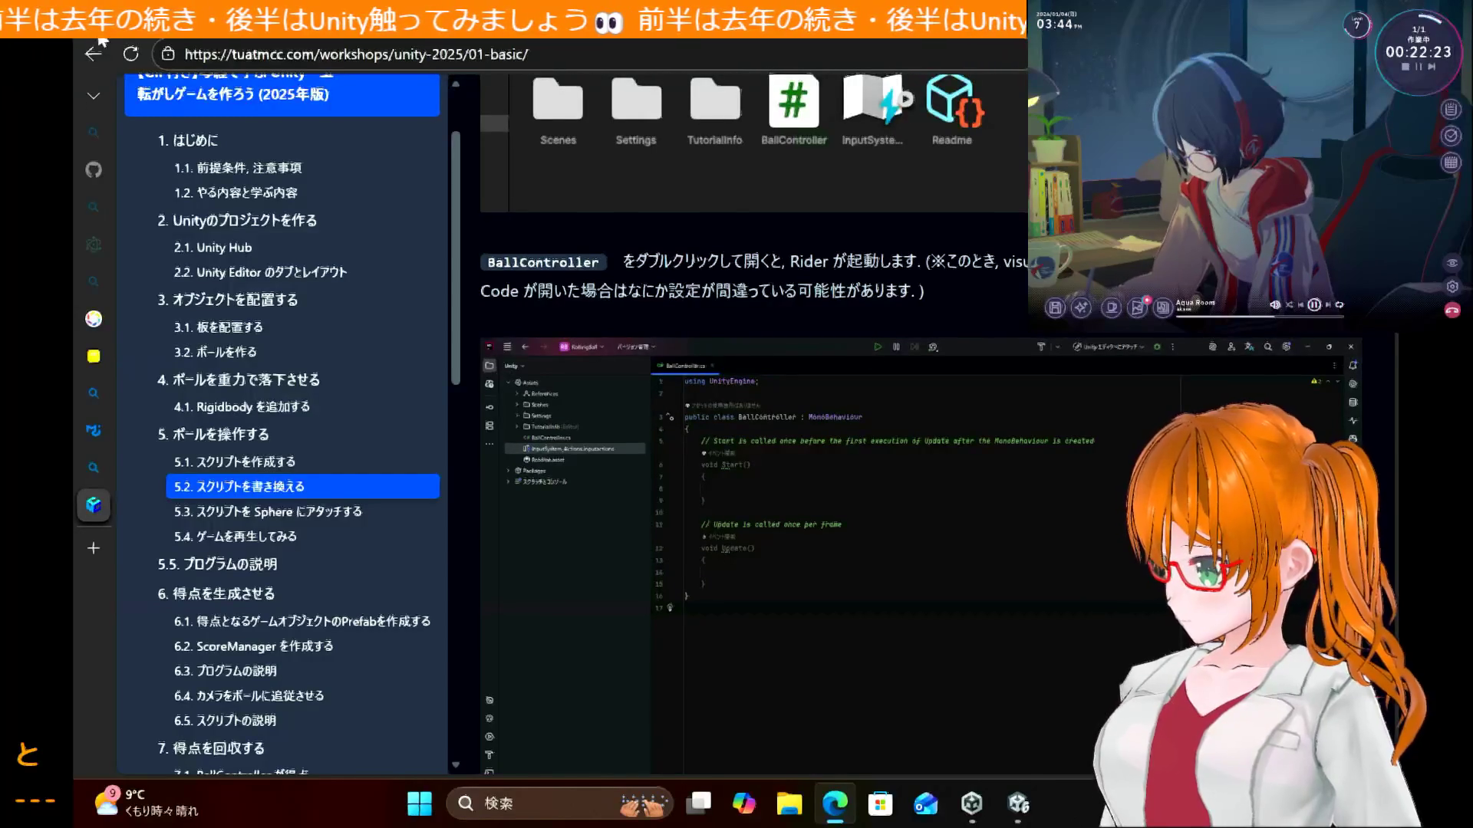
left_click(99, 544)
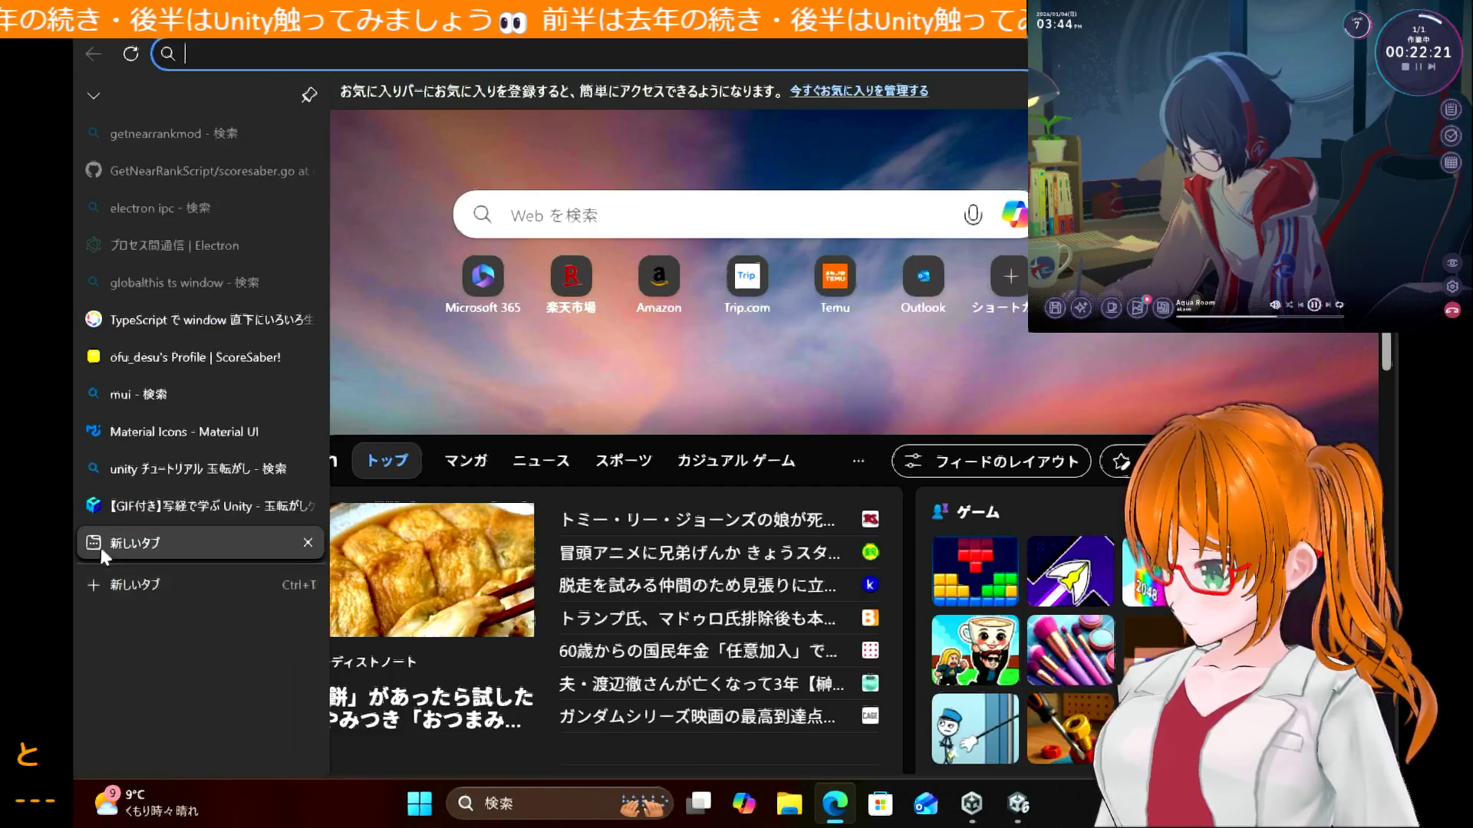
left_click(698, 215)
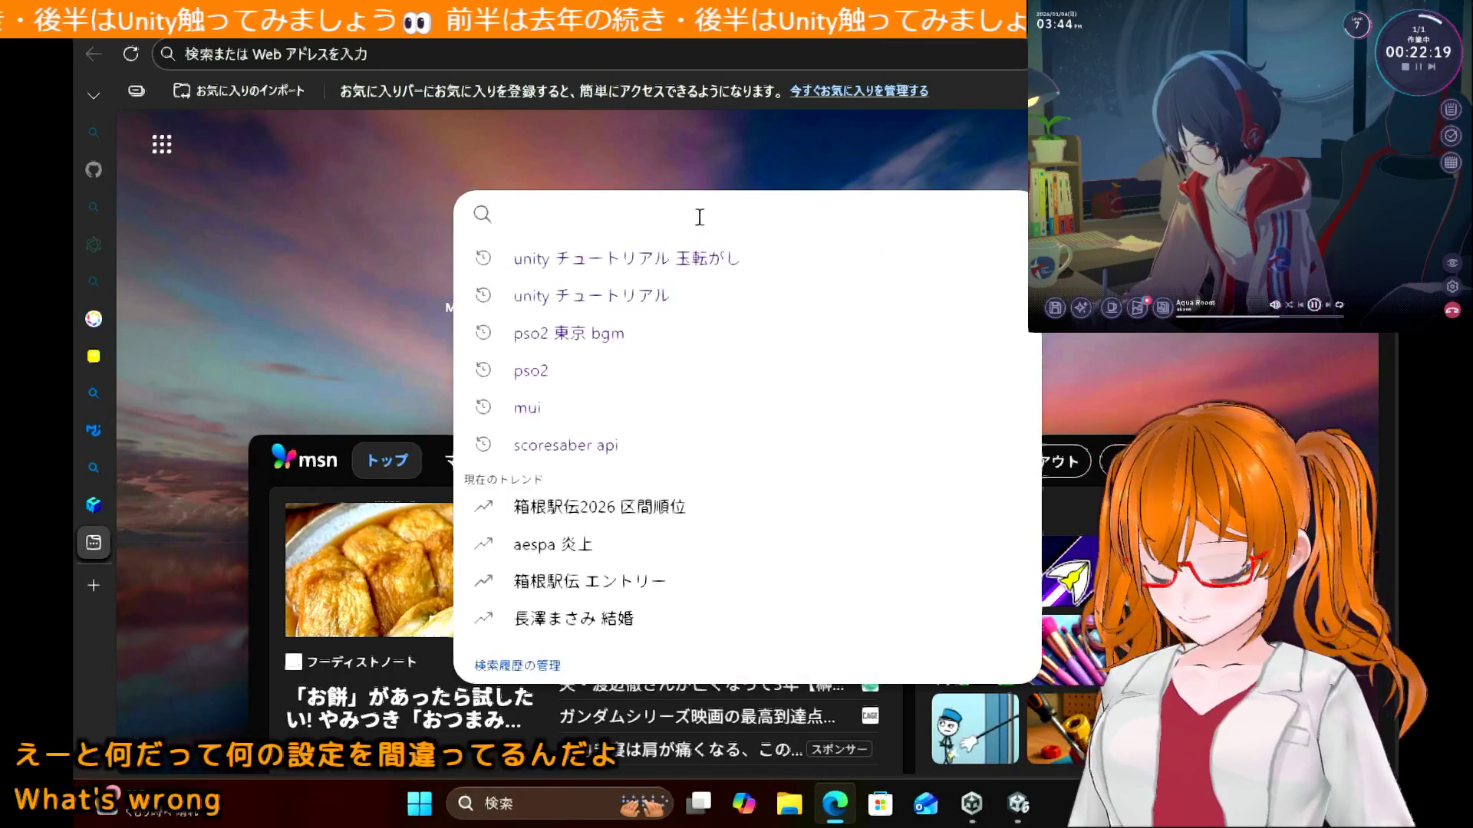
type("unity vs")
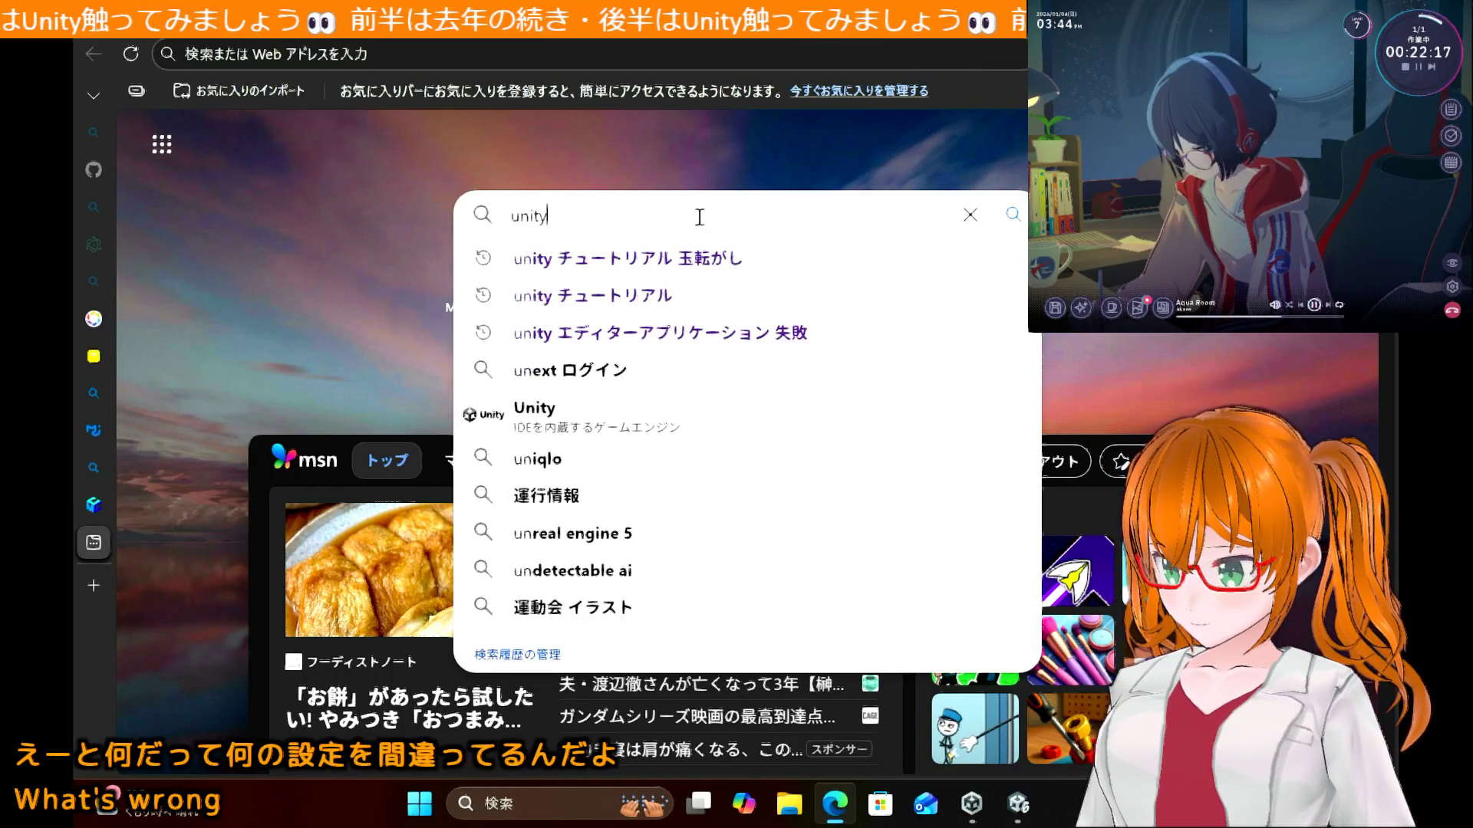
key("BackSpace")
type("isualstudio 連携")
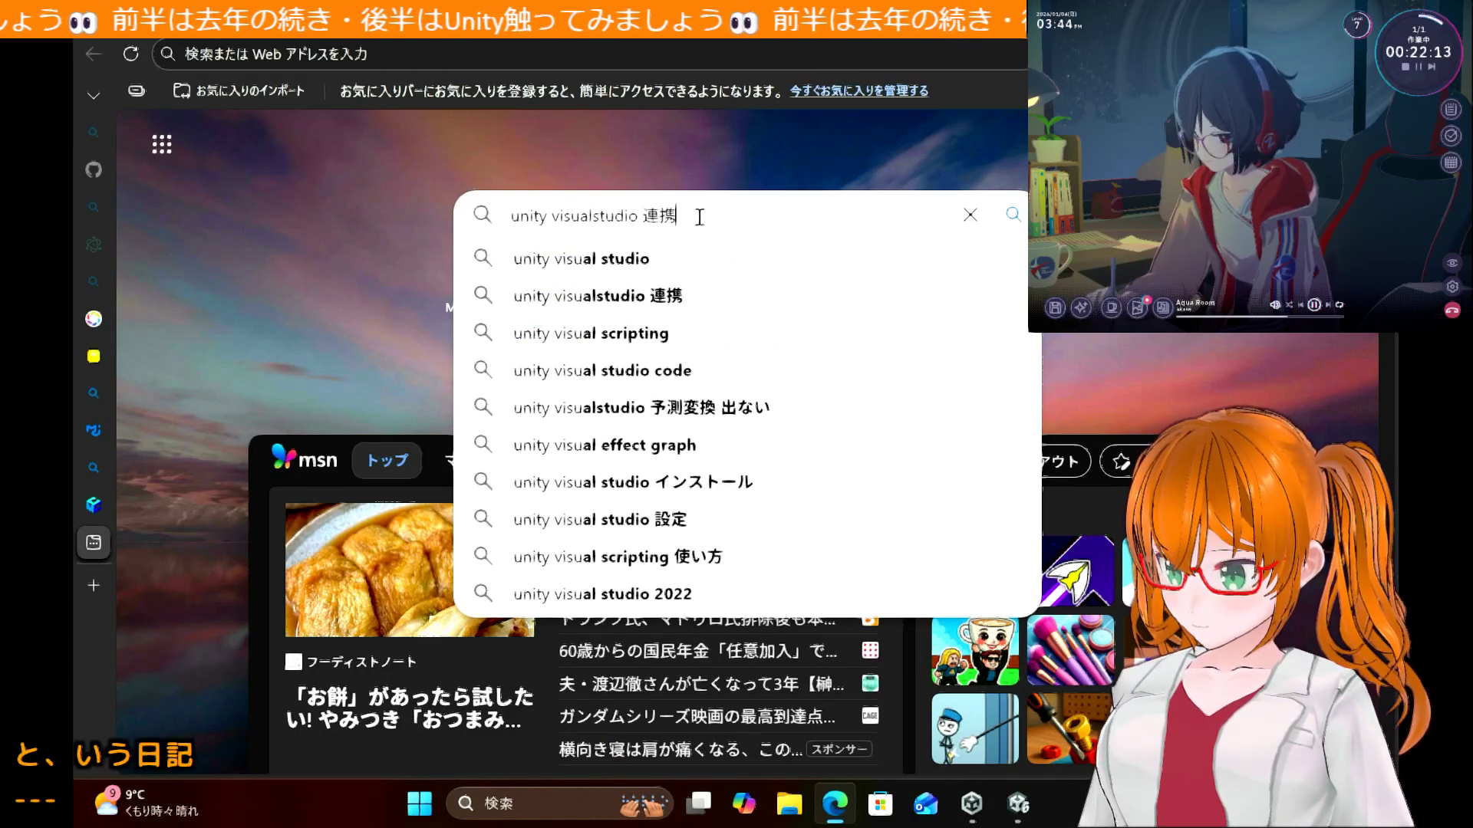
key("Return")
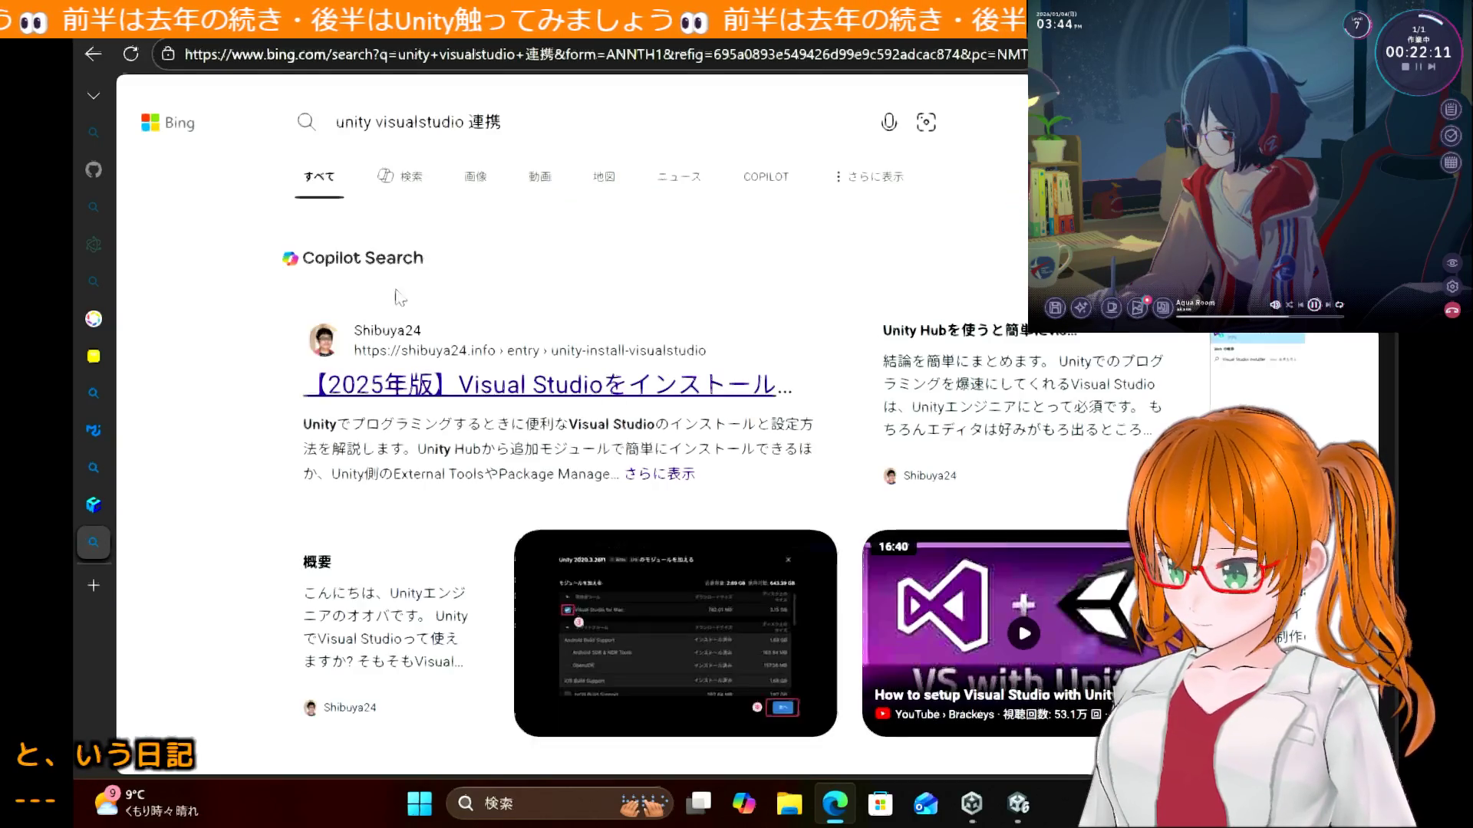
Step: Read the shibuya24 article's Unity Hub module steps, then return to Unity and deselect BallController
left_click(454, 388)
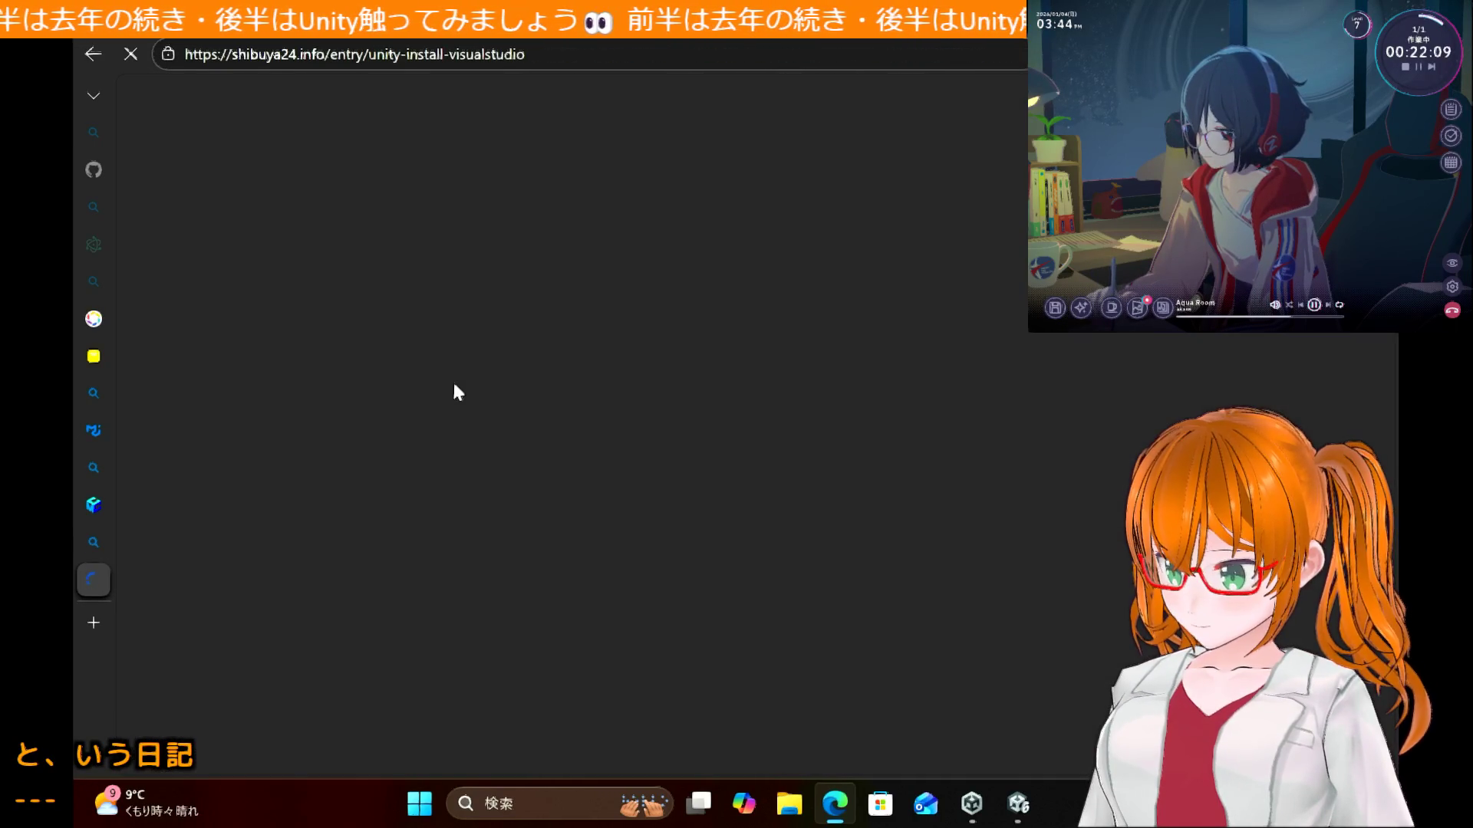
scroll(455, 387, "down", 15)
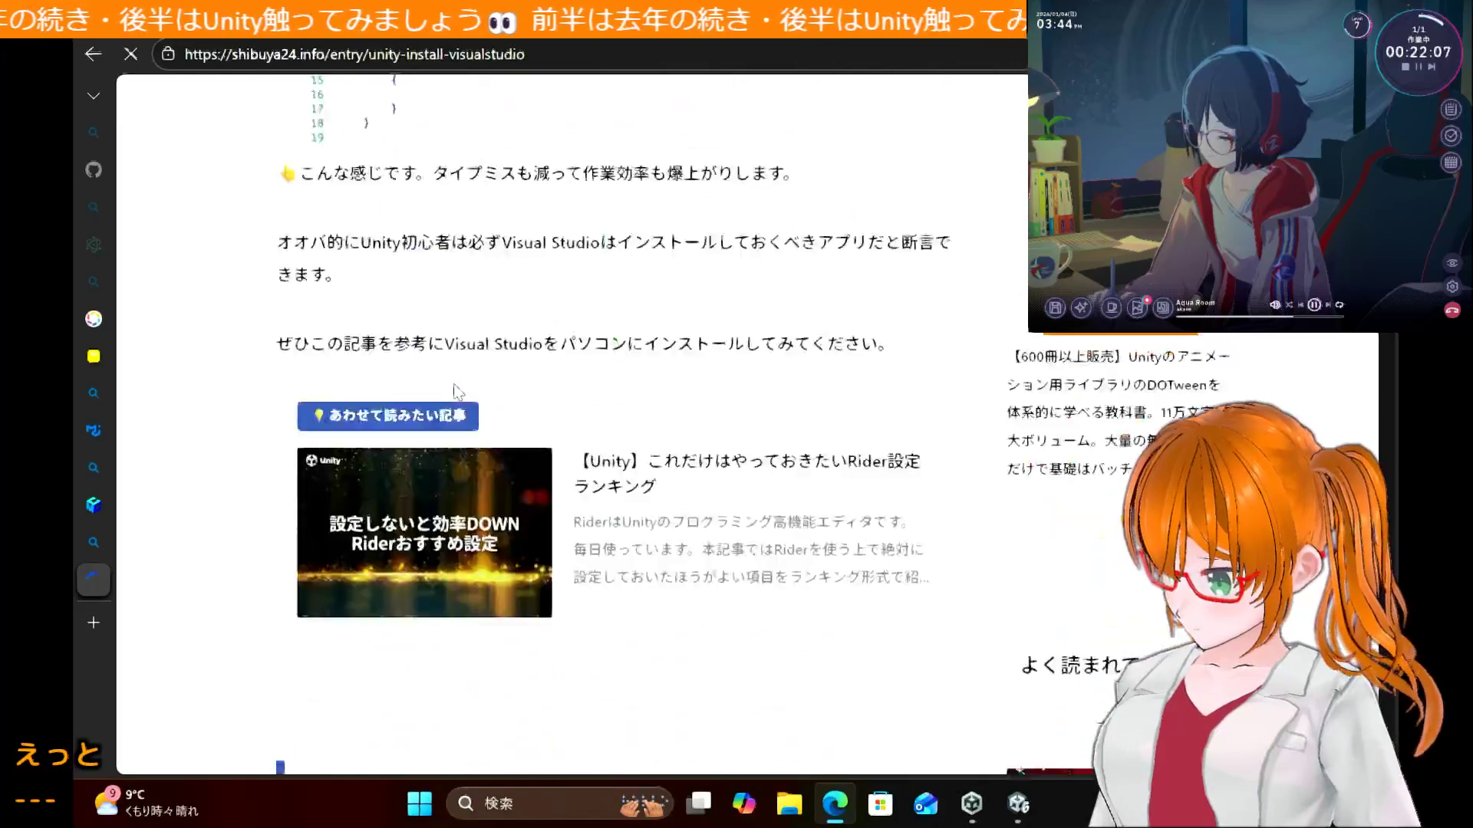
scroll(457, 391, "down", 10)
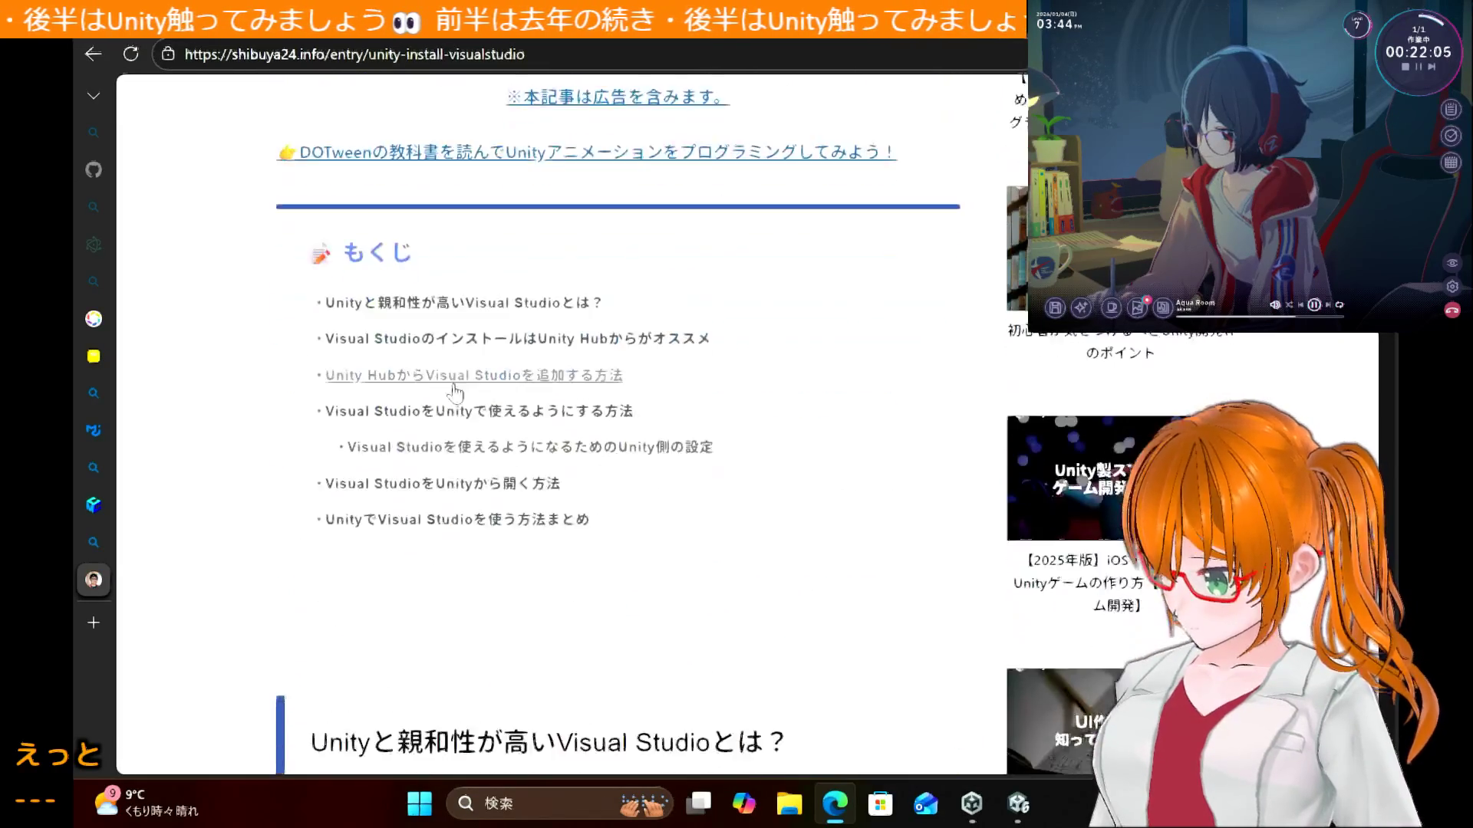
scroll(454, 389, "down", 15)
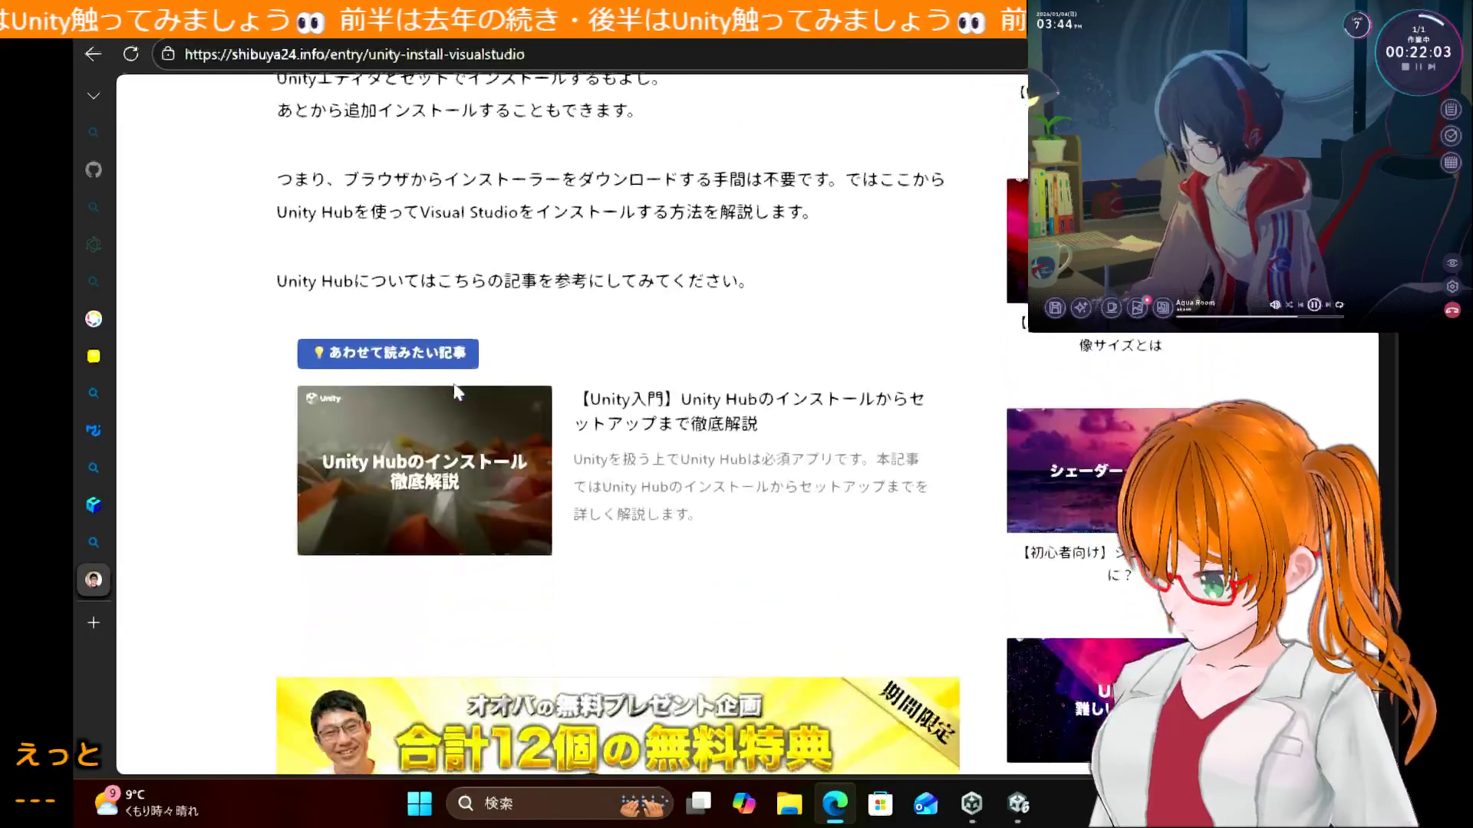
scroll(457, 391, "down", 2)
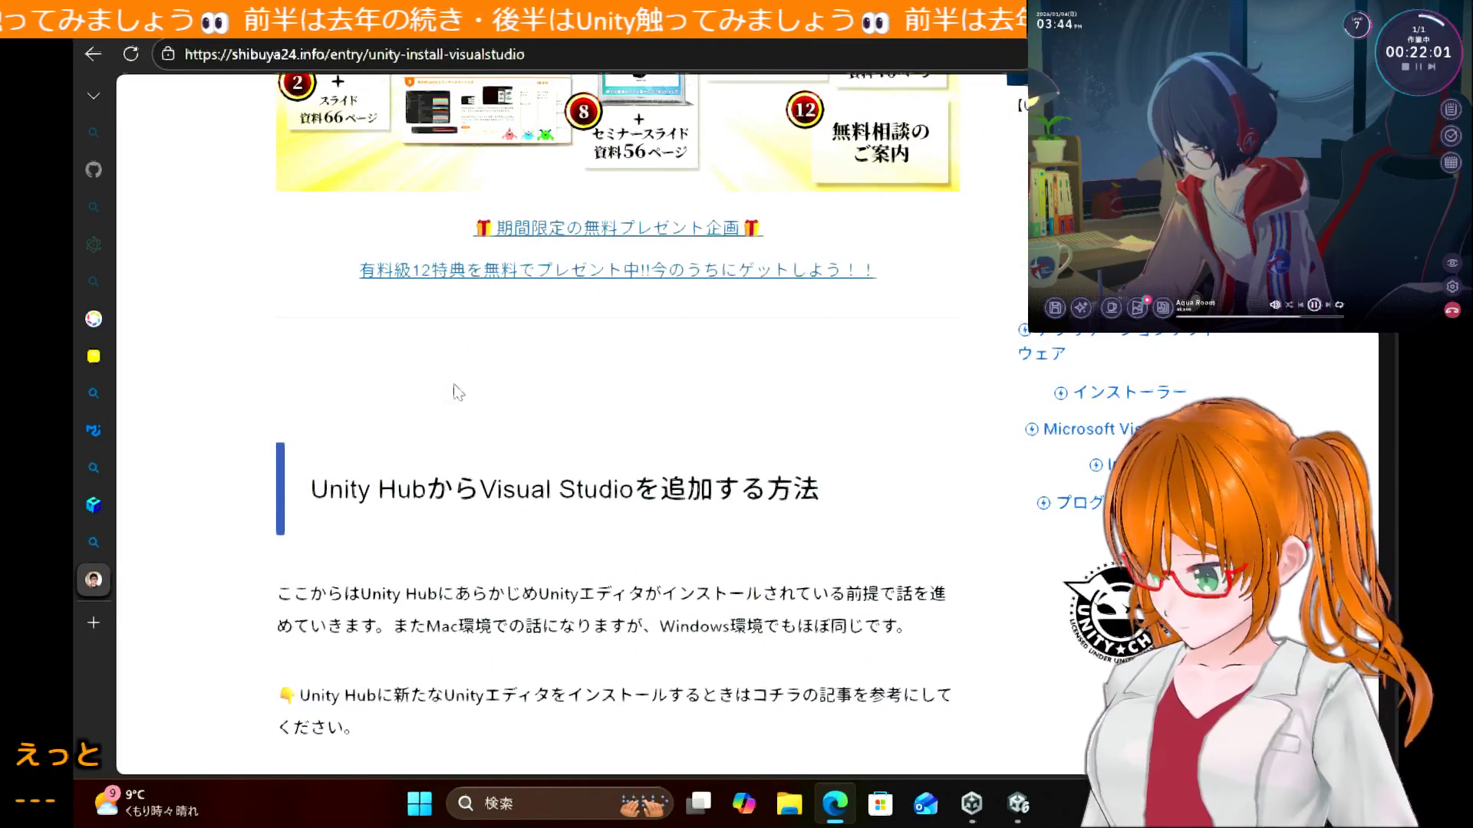
scroll(458, 393, "down", 15)
scroll(458, 393, "up", 2)
scroll(455, 389, "down", 7)
scroll(454, 389, "up", 3)
scroll(454, 389, "down", 7)
scroll(452, 379, "down", 1)
scroll(452, 379, "down", 1)
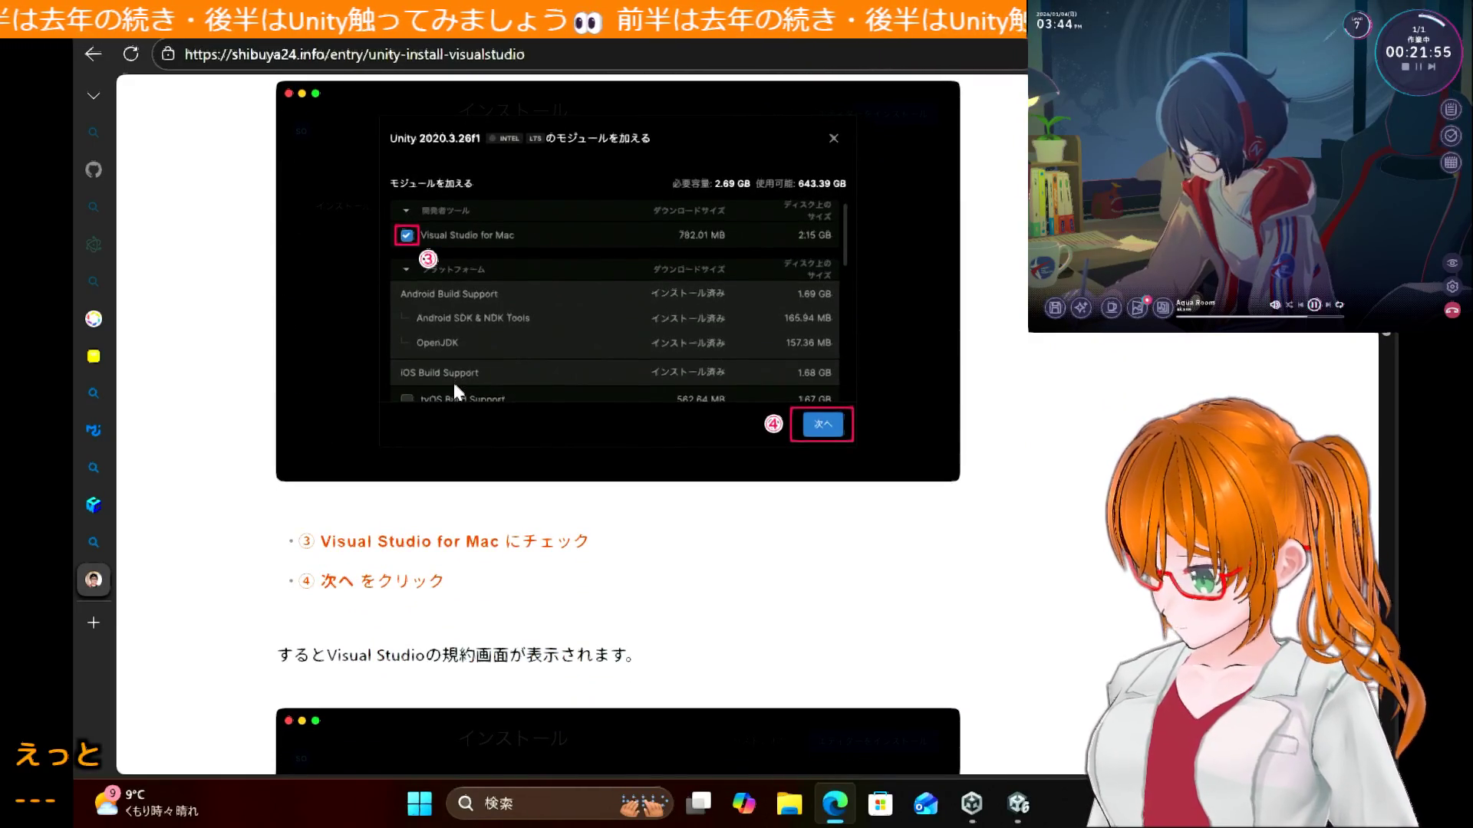
scroll(453, 379, "up", 8)
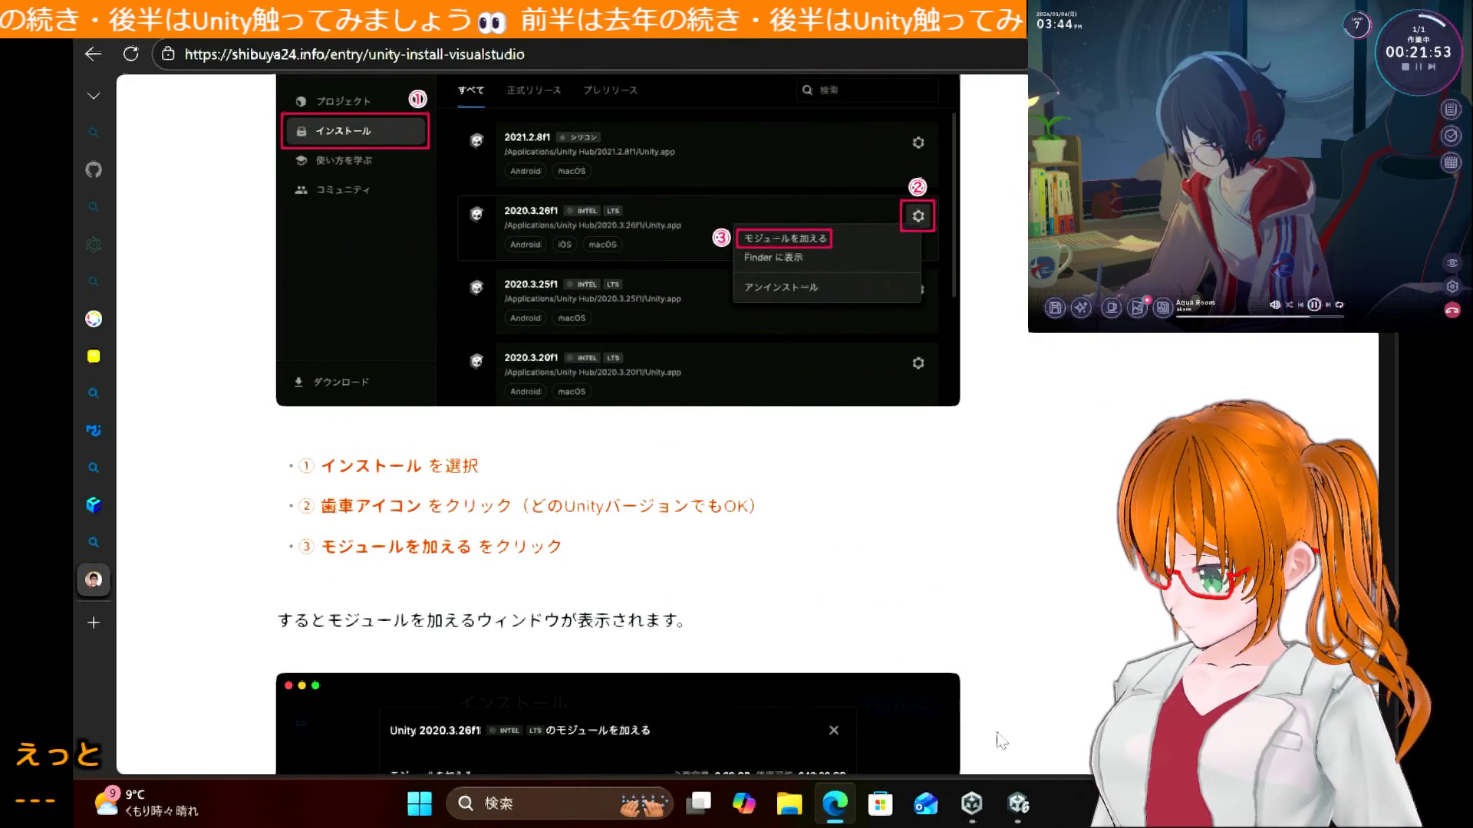
left_click(1018, 811)
left_click(237, 441)
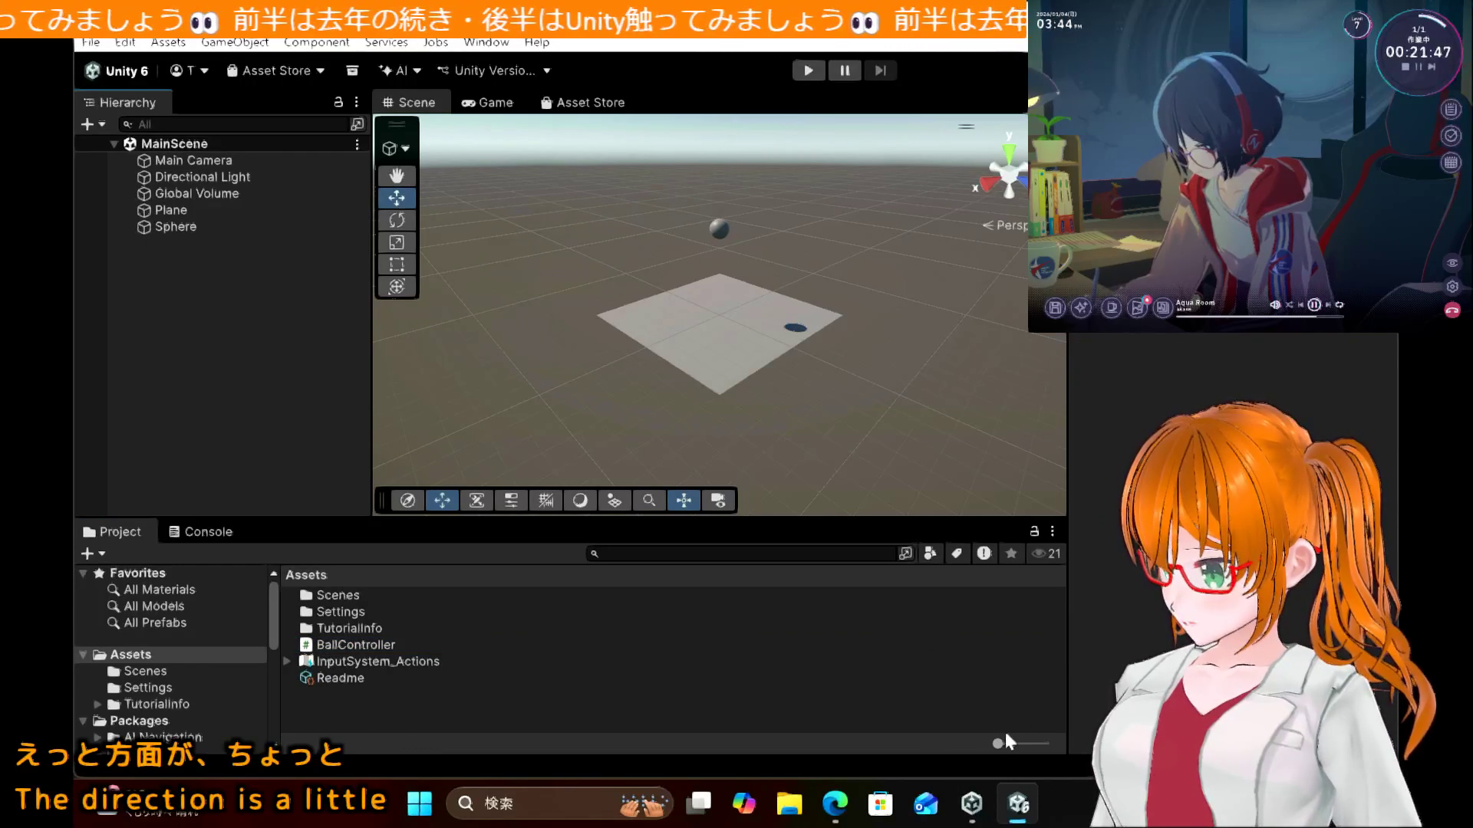
Step: Show Unity 6.3 LTS on Unity Hub's Installs page, briefly opening the Install Editor list
left_click(972, 807)
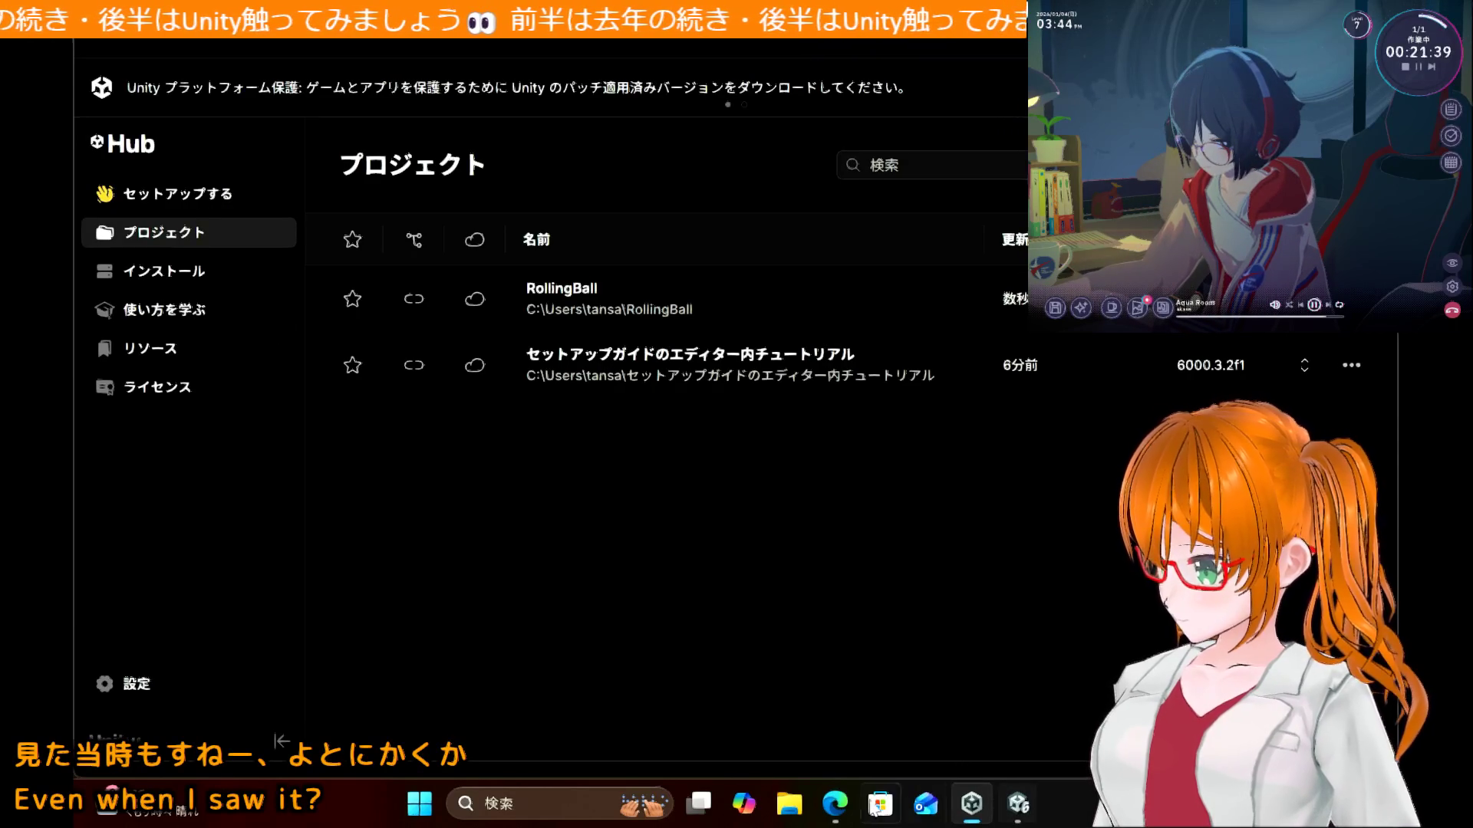
left_click(836, 804)
scroll(612, 489, "up", 2)
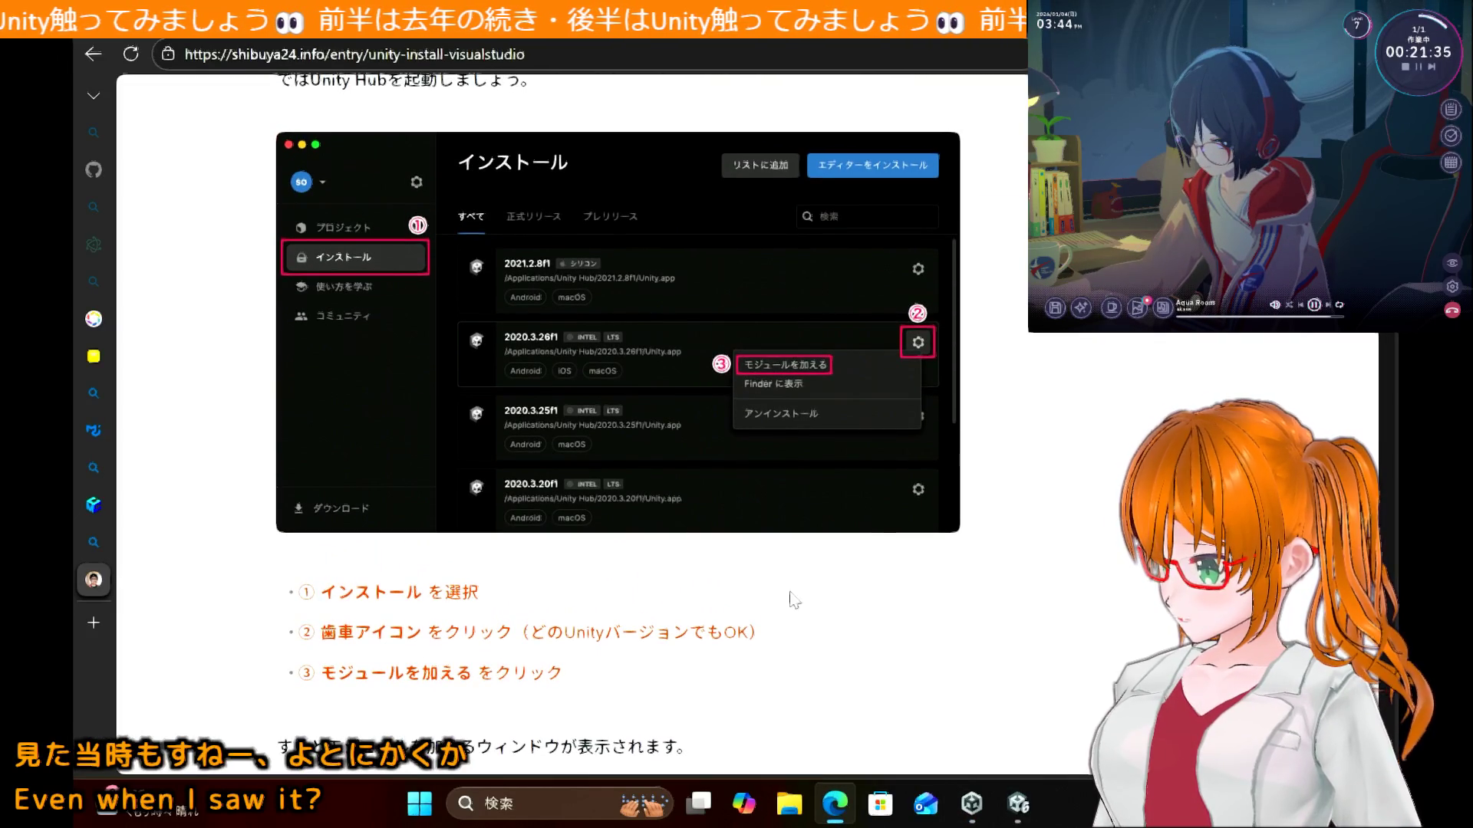
mouse_move(968, 805)
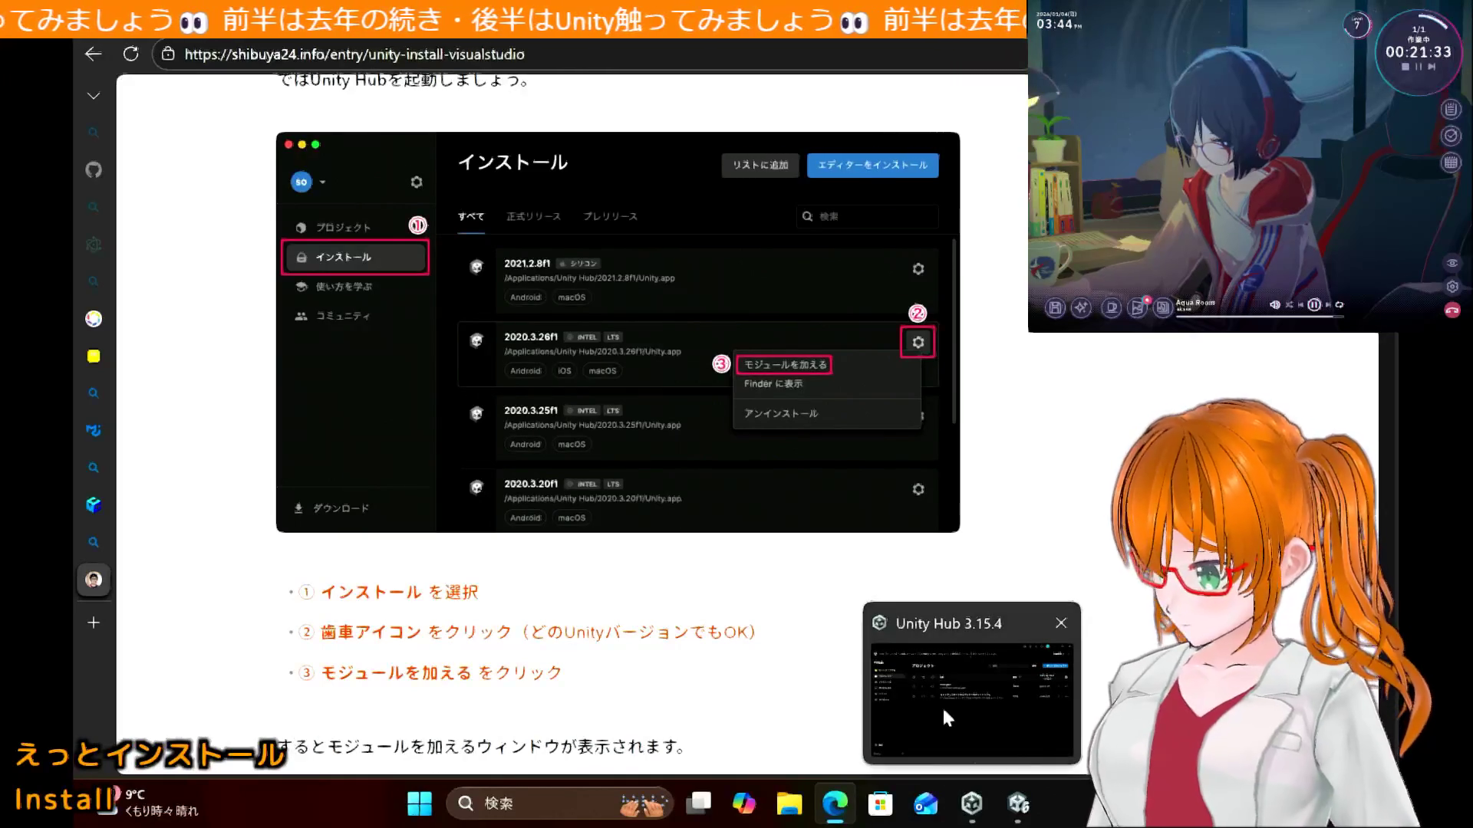
left_click(941, 706)
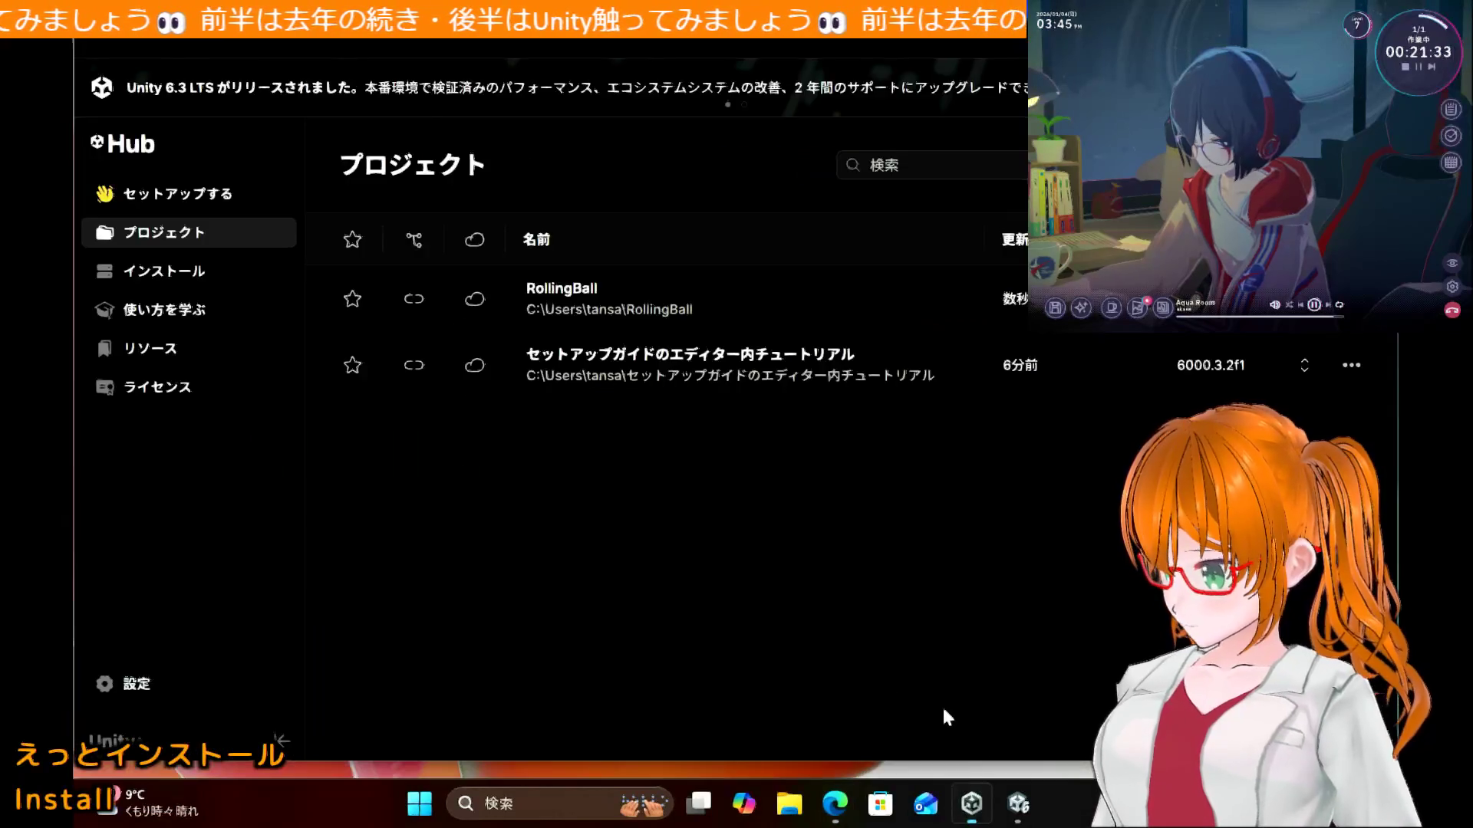
left_click(167, 276)
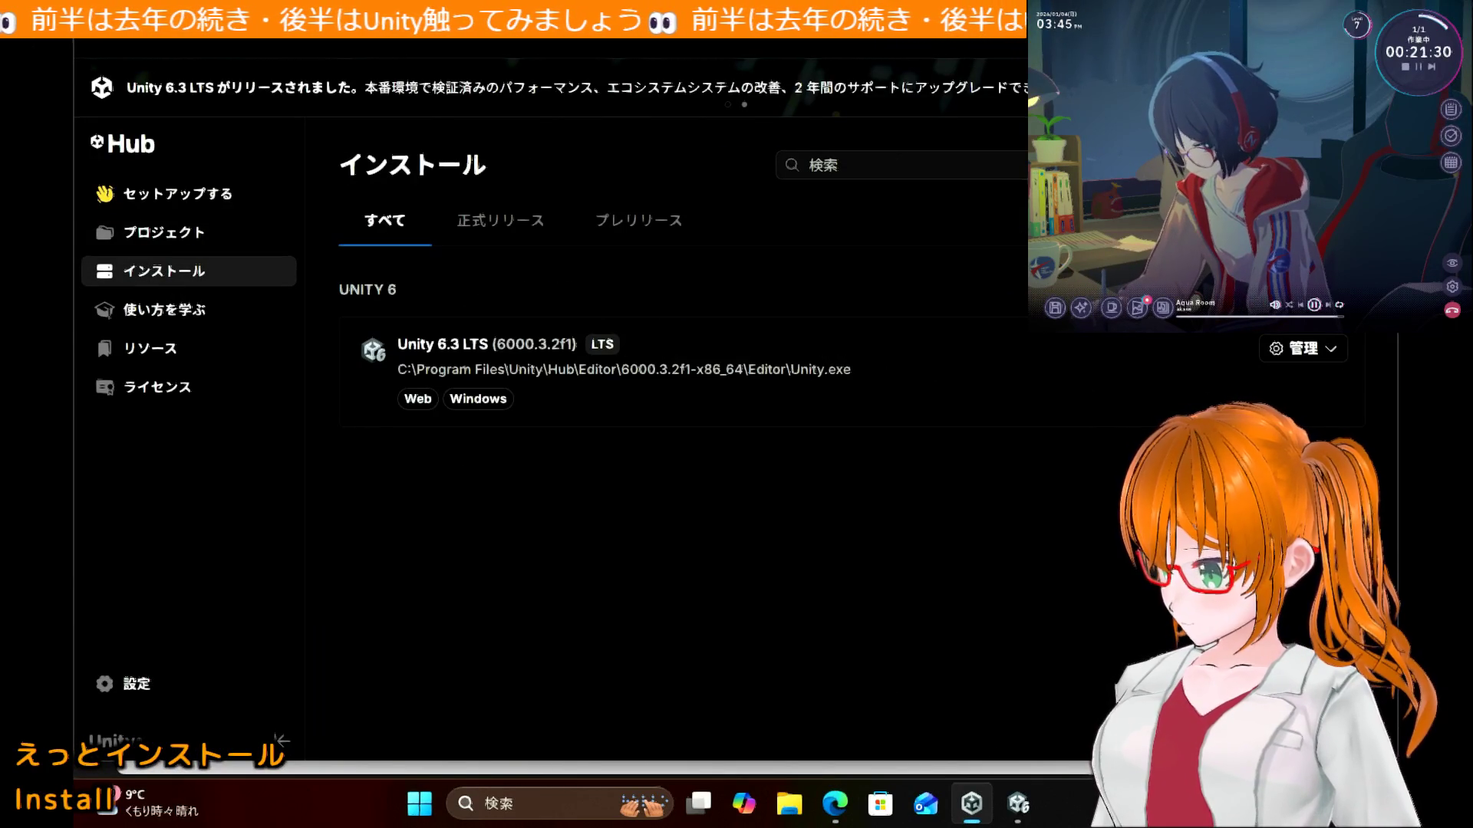
left_click(1297, 165)
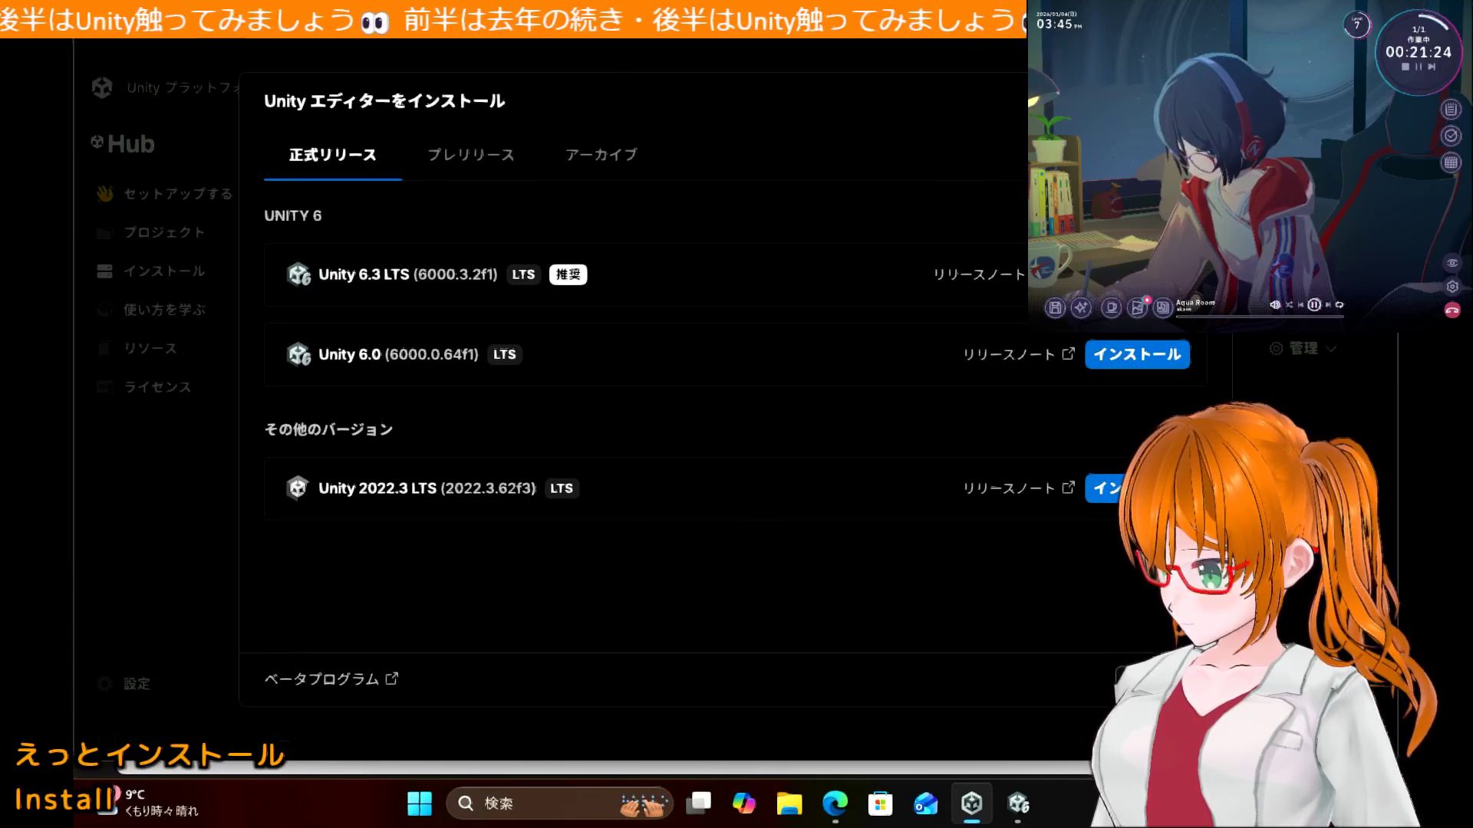
key("Escape")
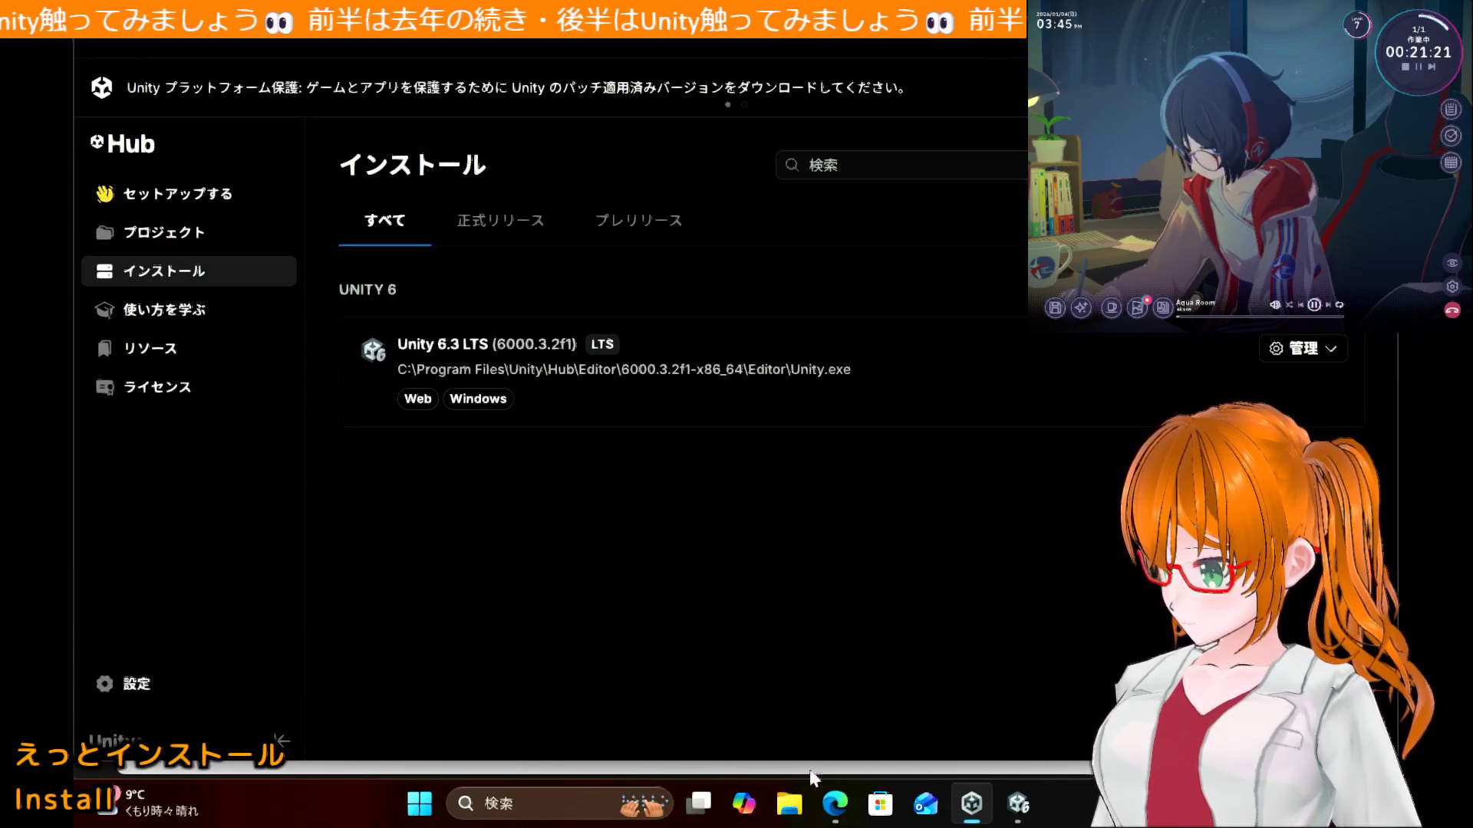
left_click(834, 806)
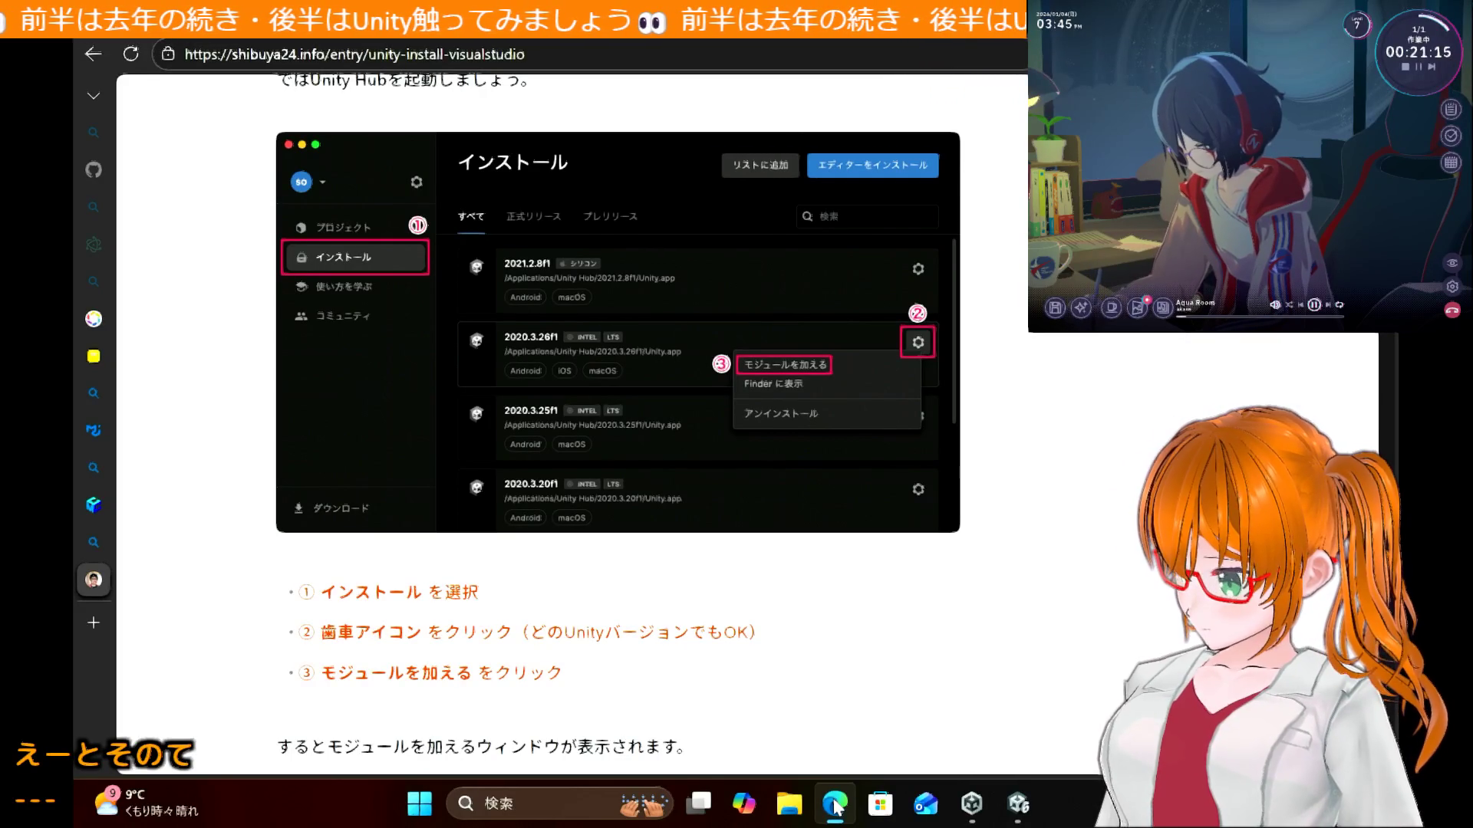
Step: Add the Microsoft Visual Studio Community 2022 module to Unity 6.3 LTS, accepting its license
scroll(818, 596, "down", 7)
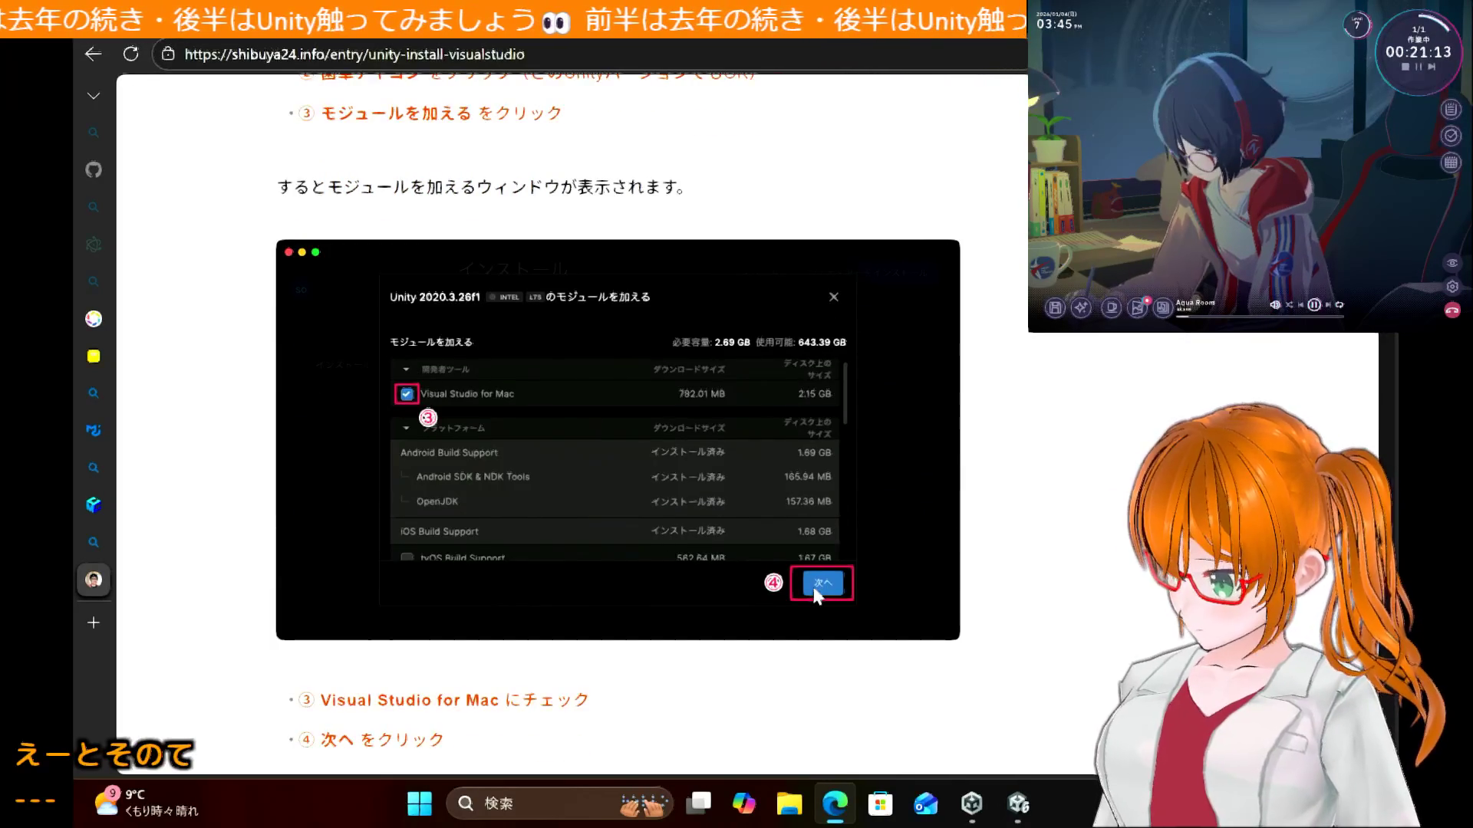
left_click(970, 806)
left_click(1328, 346)
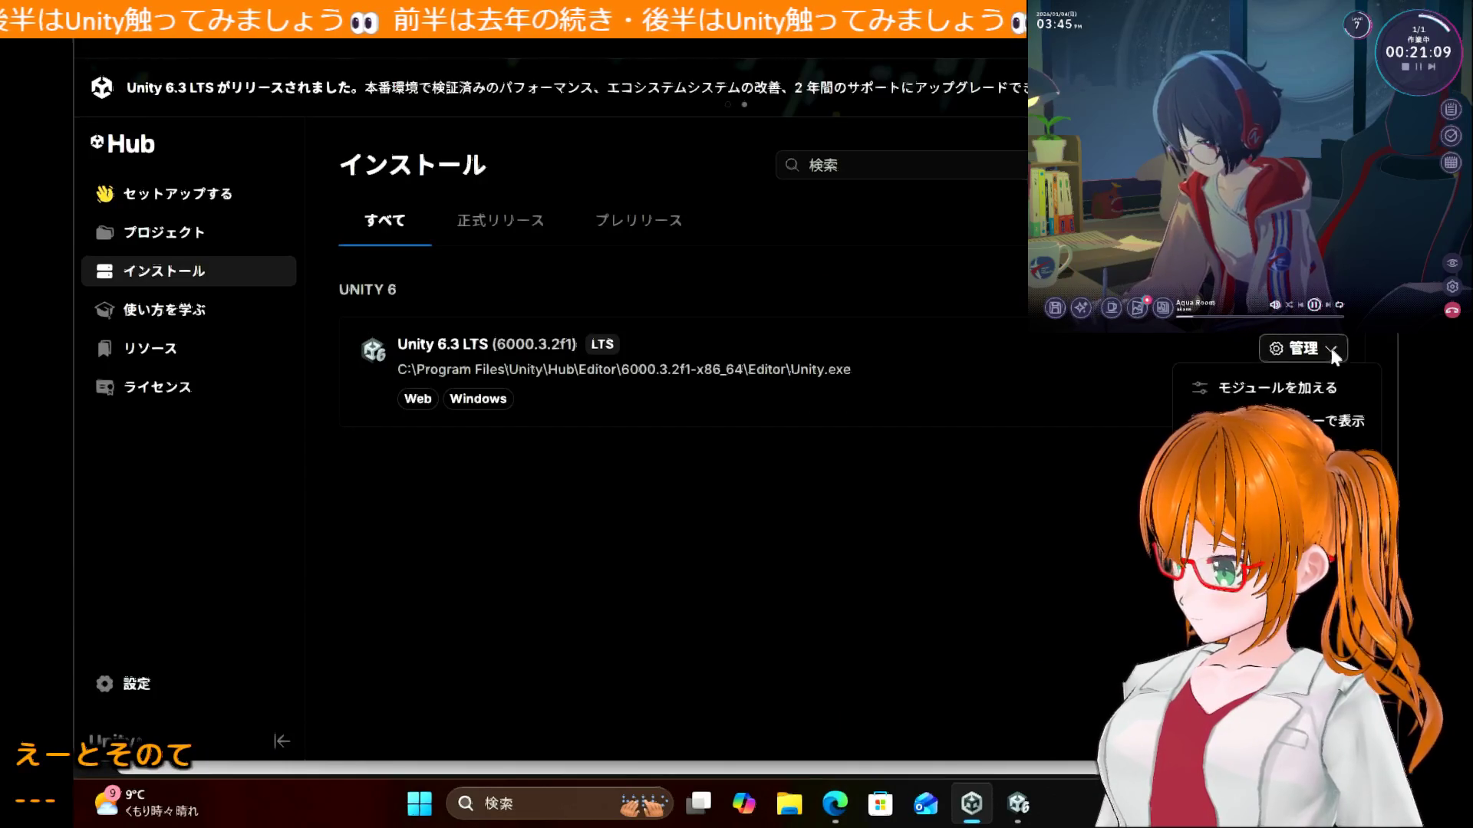
left_click(1318, 384)
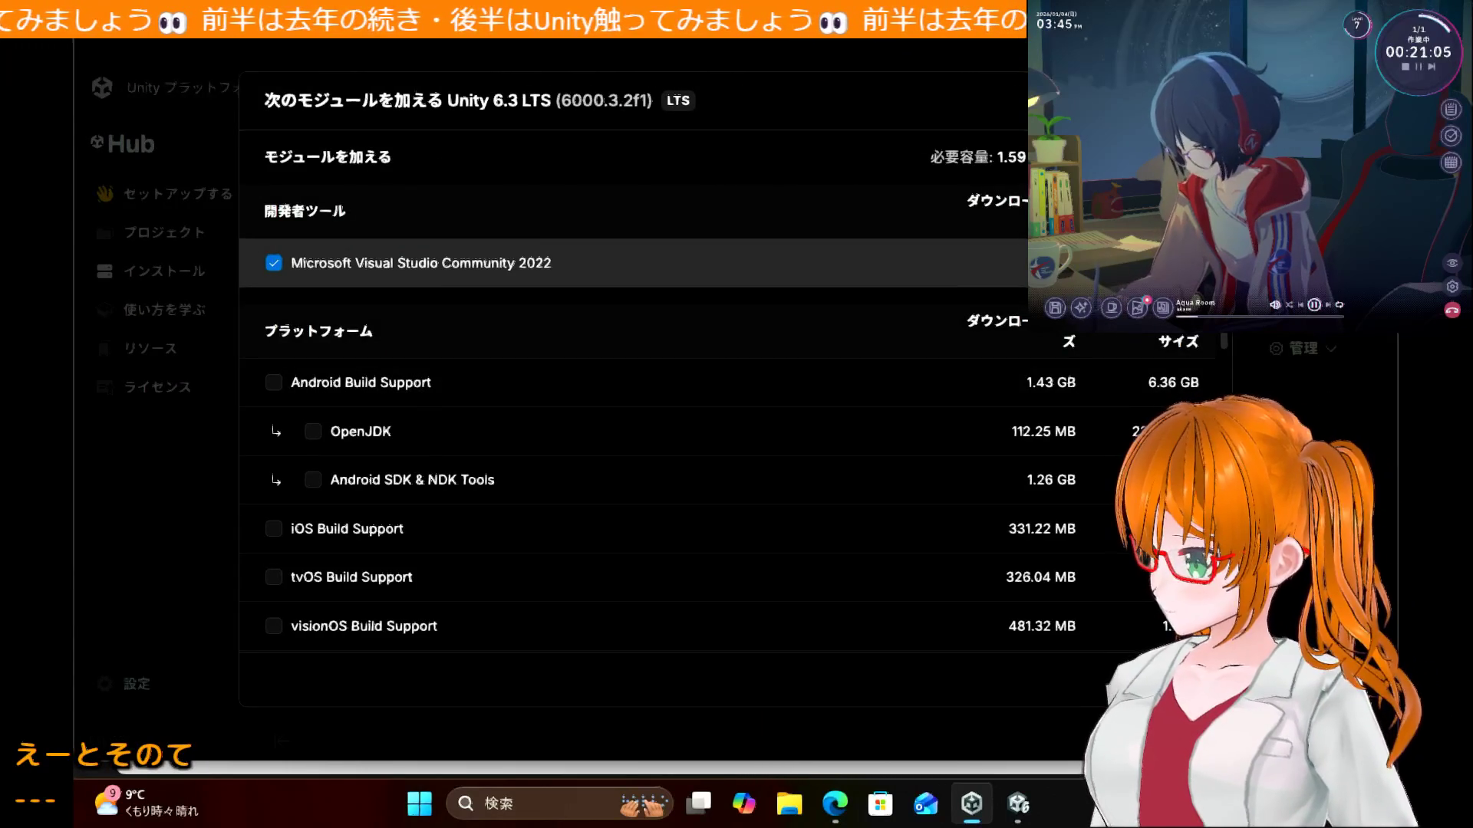
left_click(1150, 679)
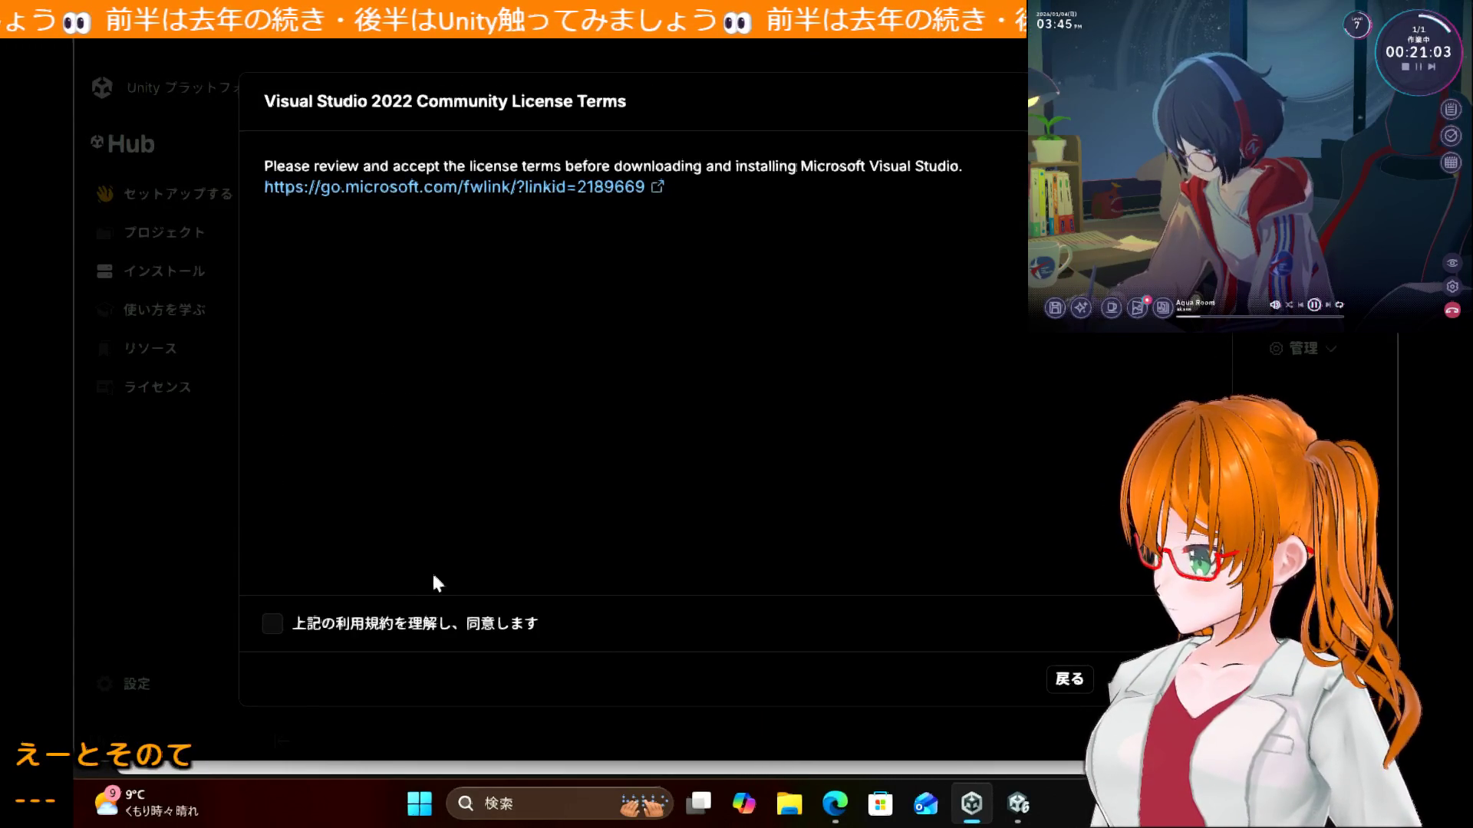
left_click(272, 624)
left_click(1123, 679)
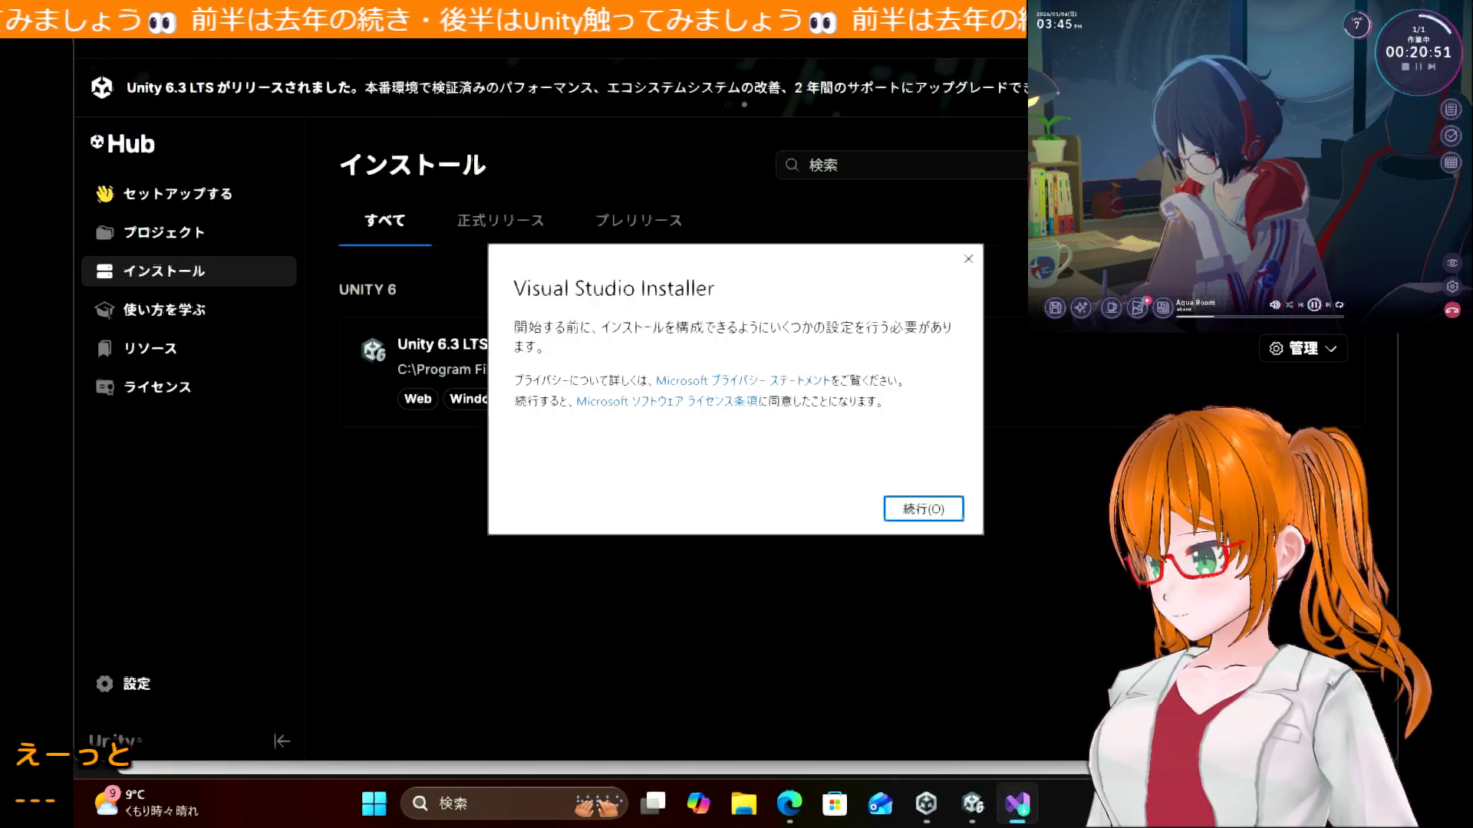
Step: Continue past the installer's setup notice, browse Workloads, and choose ワークロードの追加
left_click(940, 509)
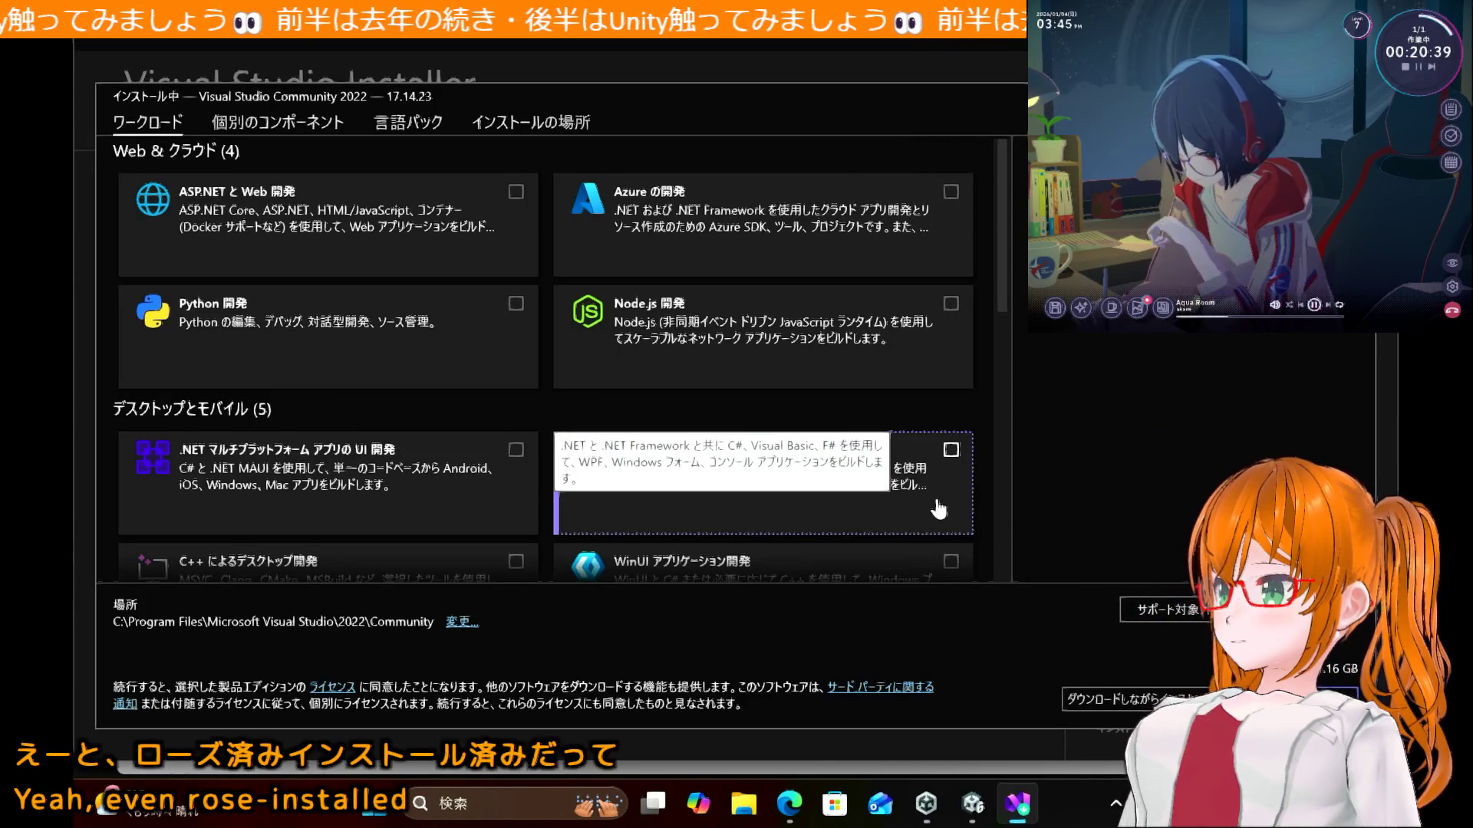
scroll(844, 377, "down", 10)
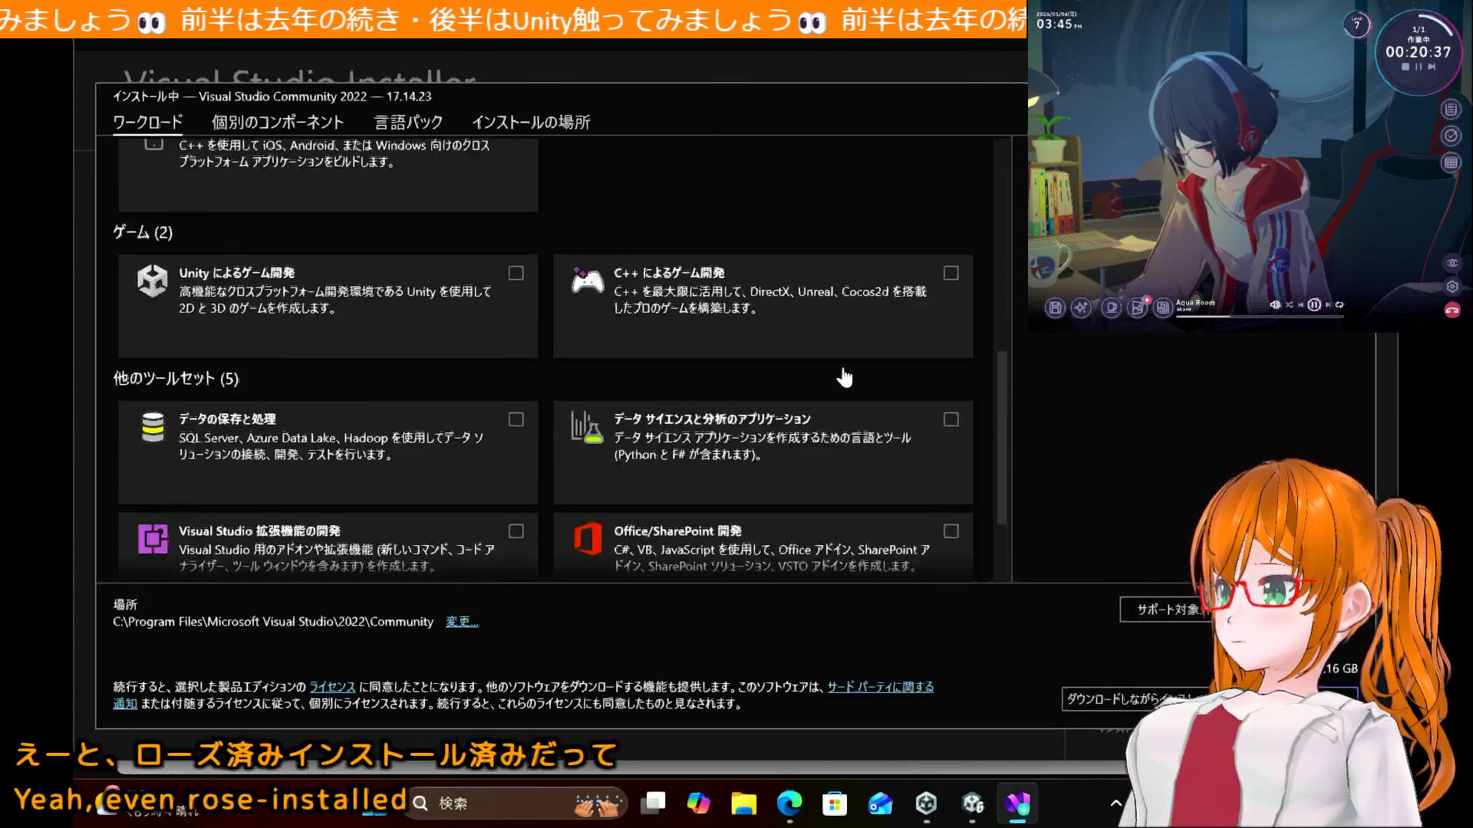
scroll(844, 378, "up", 10)
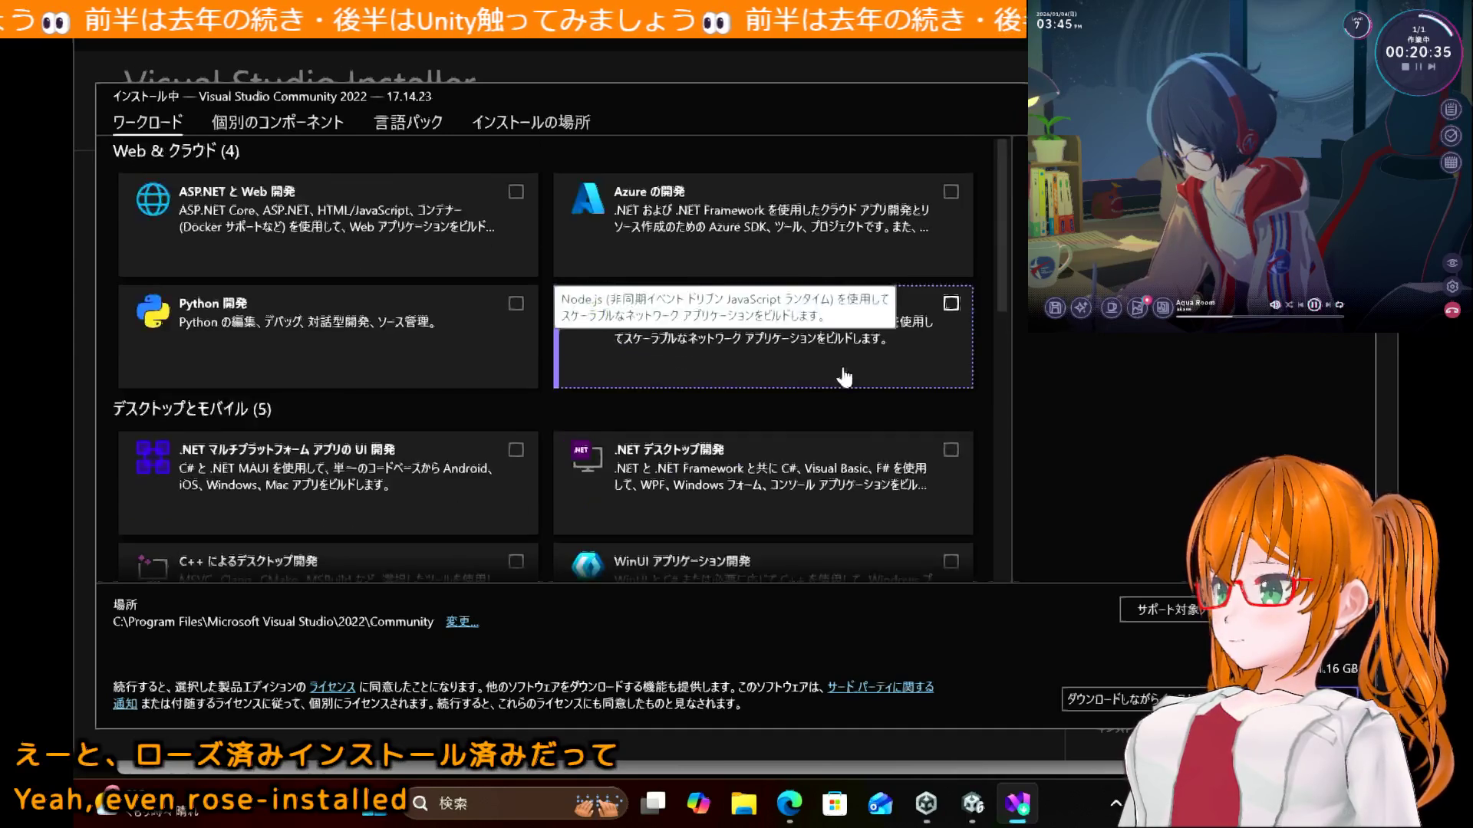
scroll(844, 378, "down", 10)
scroll(844, 377, "up", 10)
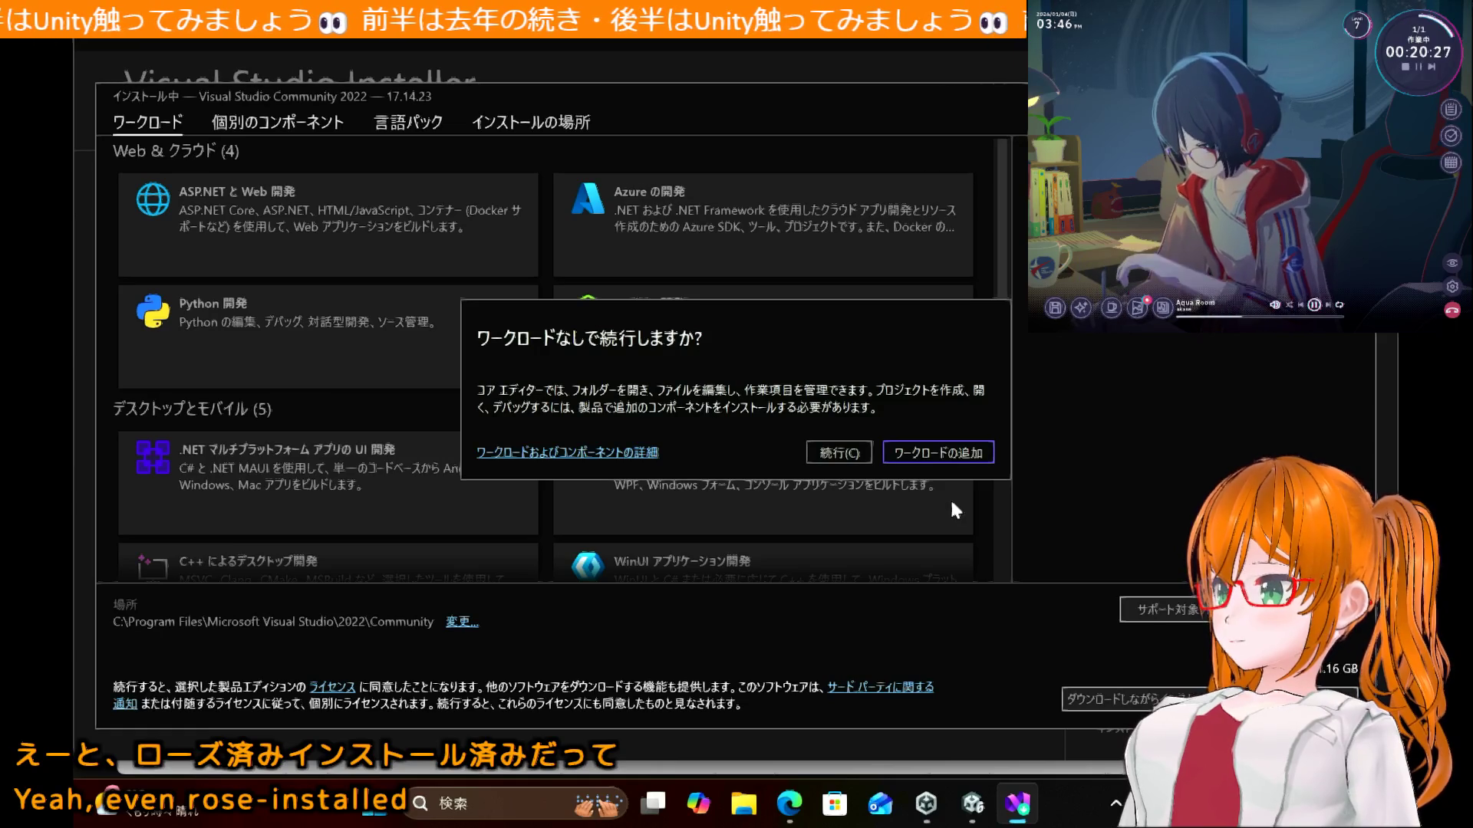
left_click(953, 454)
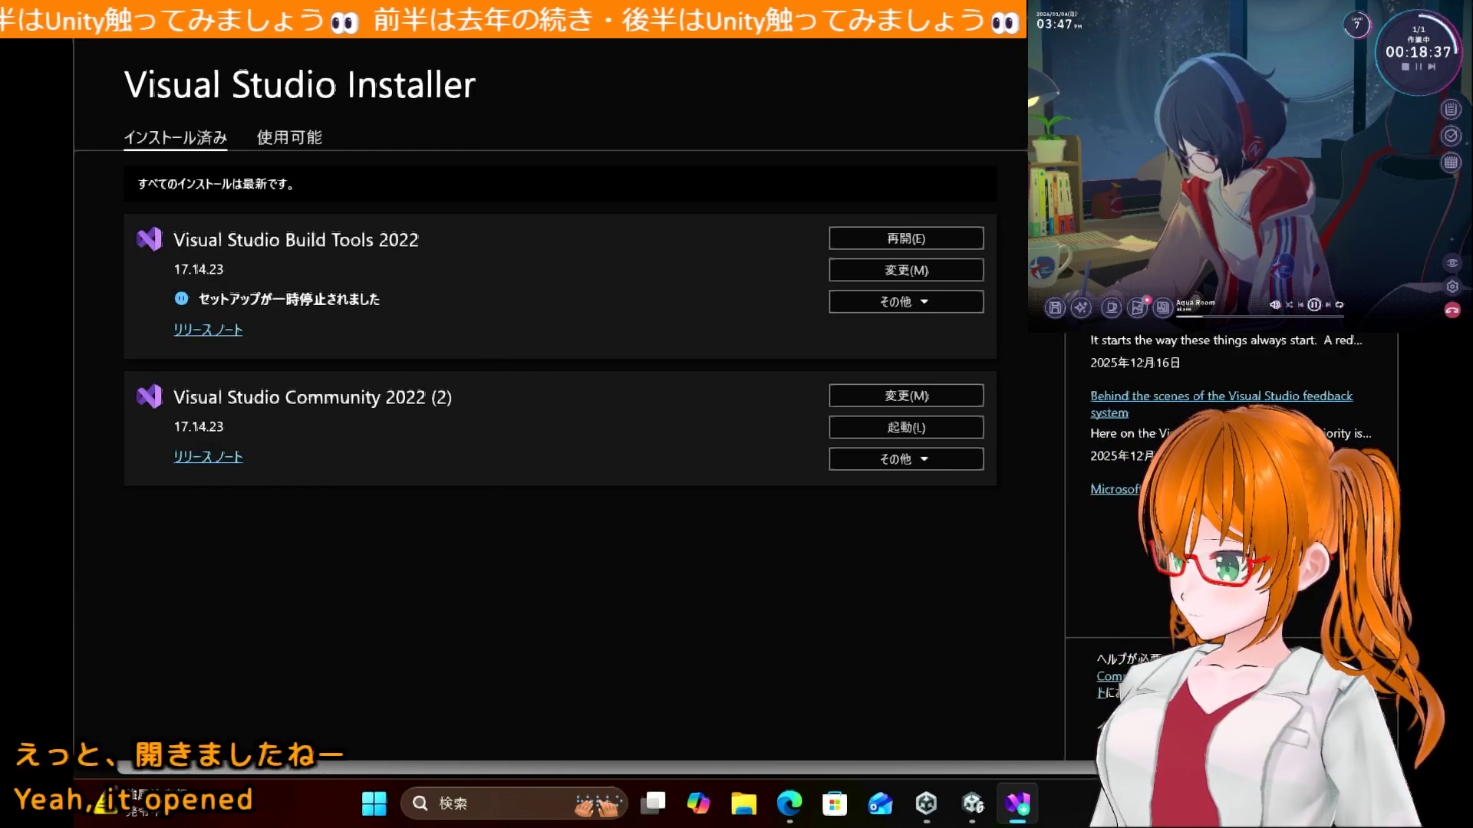
Step: Close Visual Studio Installer once Visual Studio Community 2022 17.14.23 finishes installing
key("alt+F4")
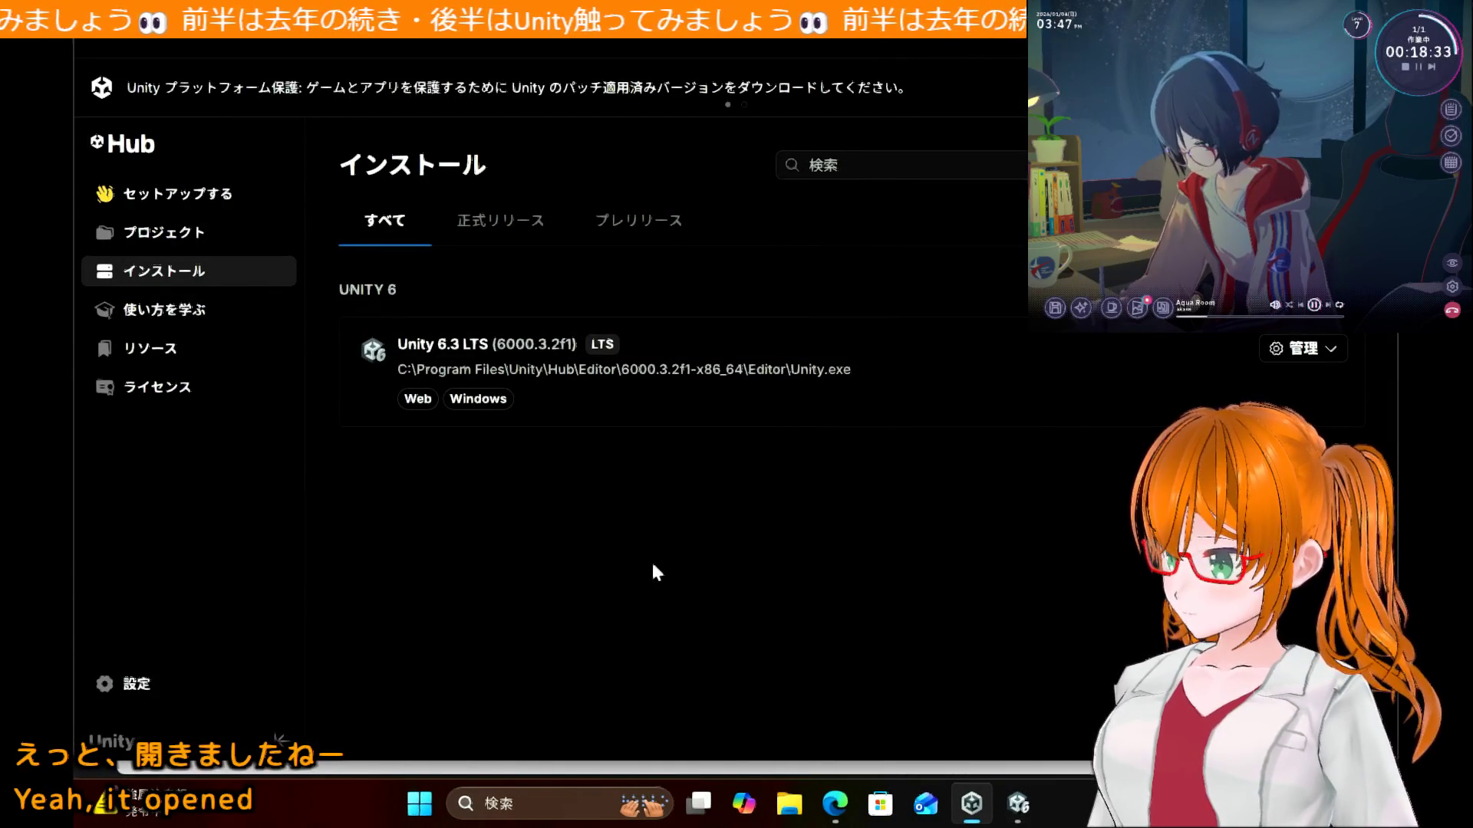
Step: Open BallController.cs from Unity's Project panel in the code editor, then return to Unity
left_click(1014, 809)
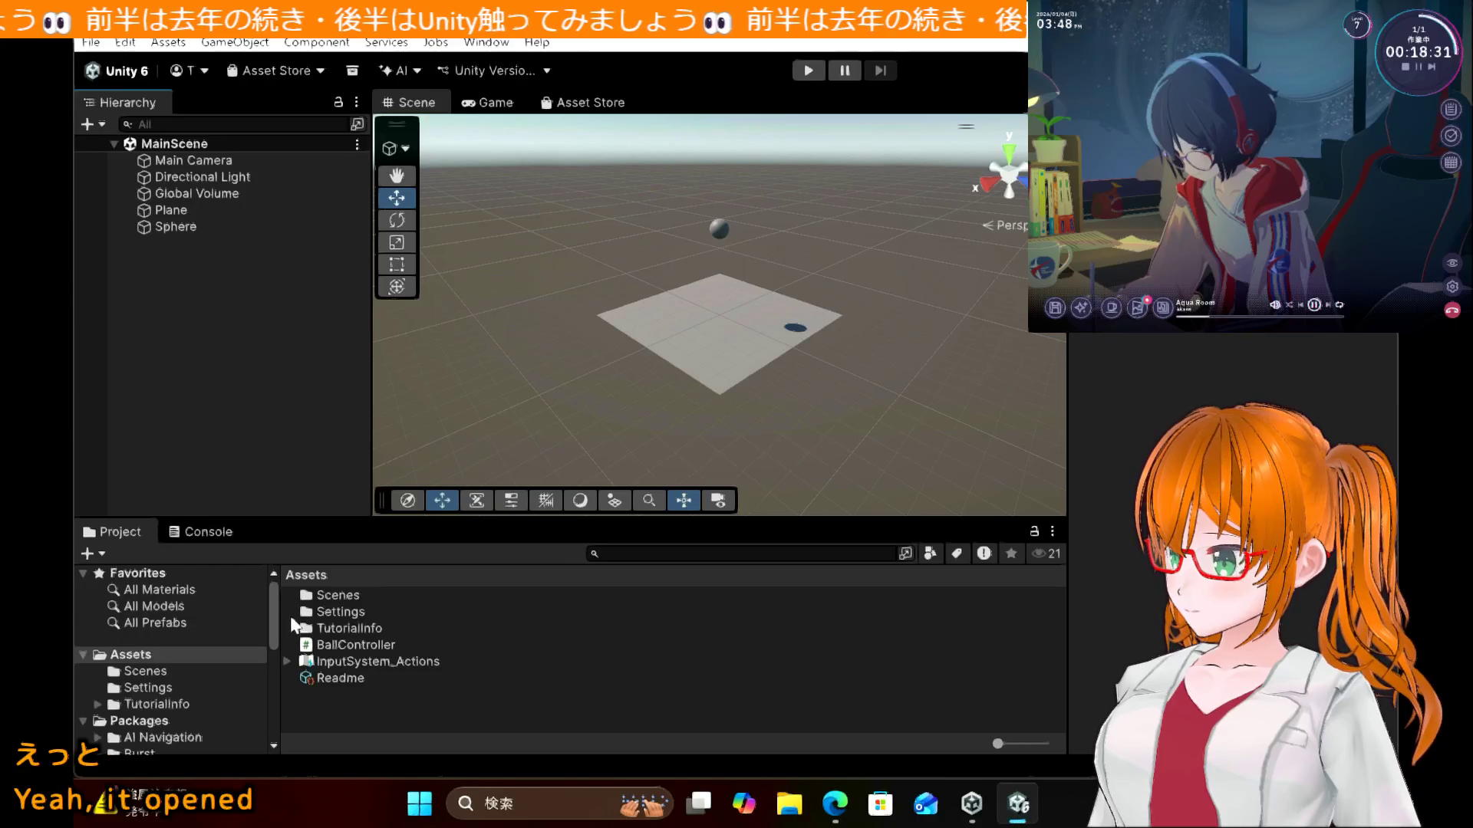
left_click(364, 651)
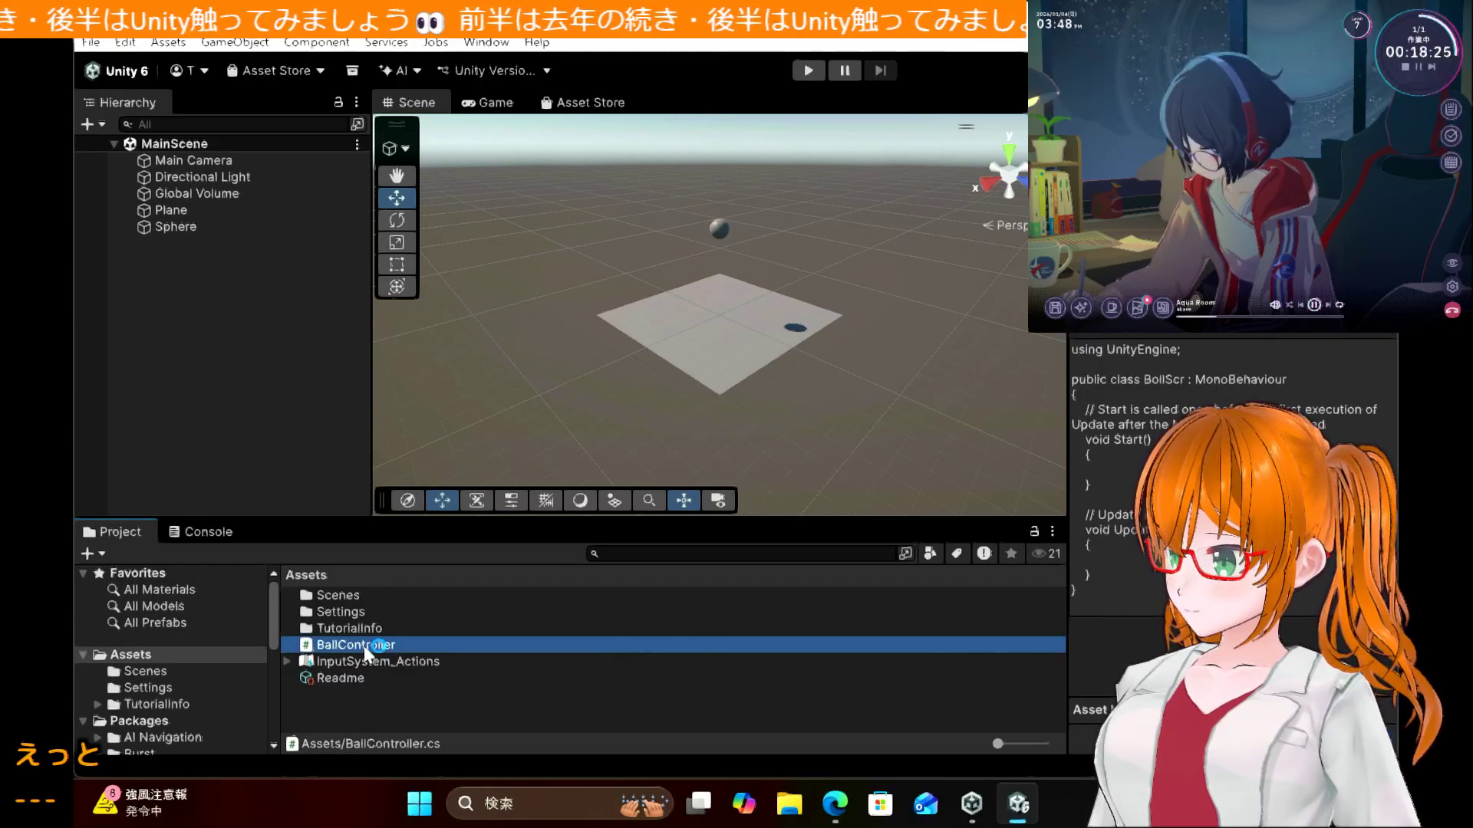
double_click(365, 648)
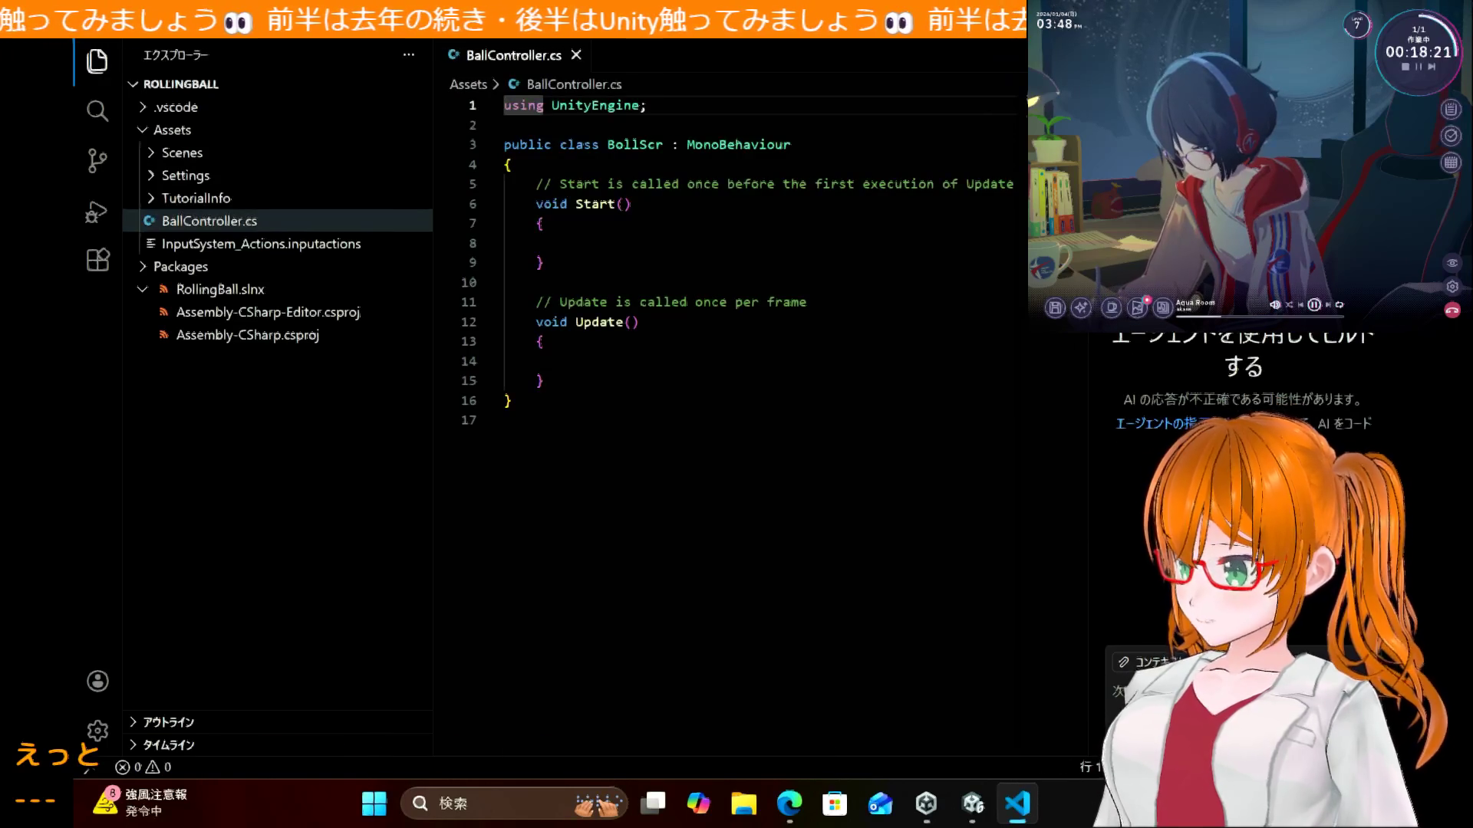
key("alt+Tab")
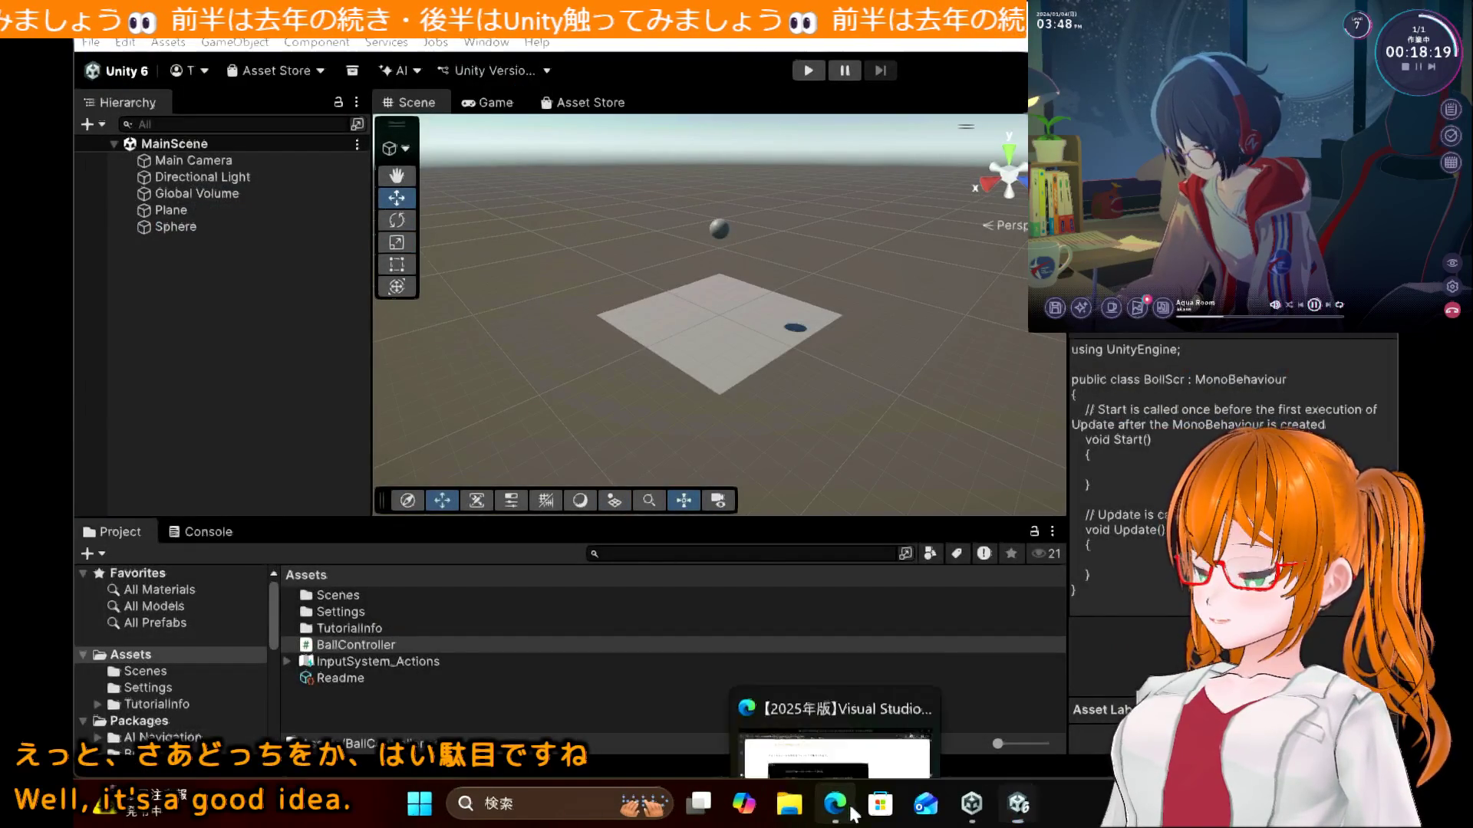
left_click(835, 803)
scroll(321, 508, "down", 8)
scroll(322, 515, "down", 12)
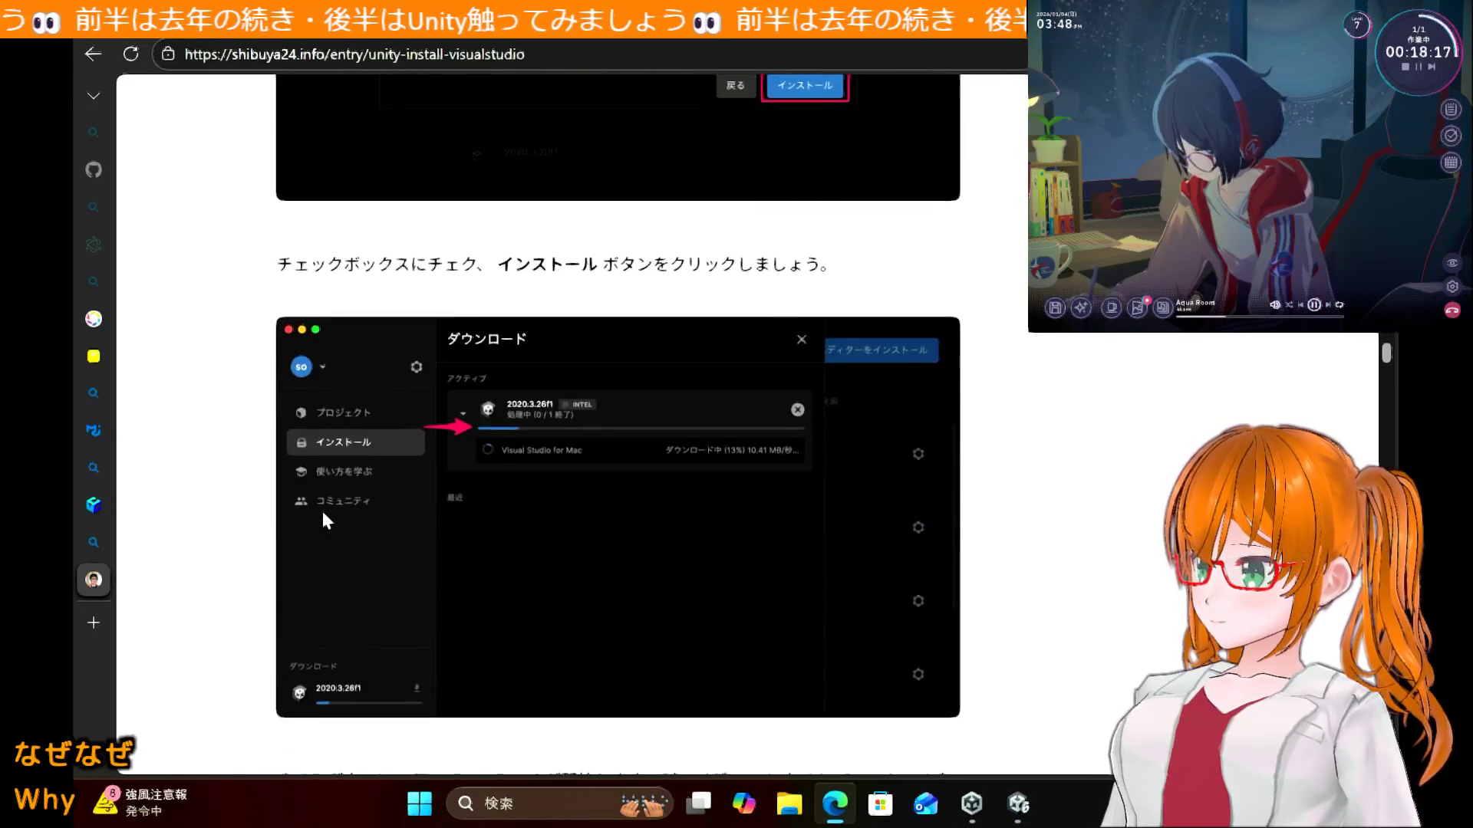
scroll(325, 522, "down", 10)
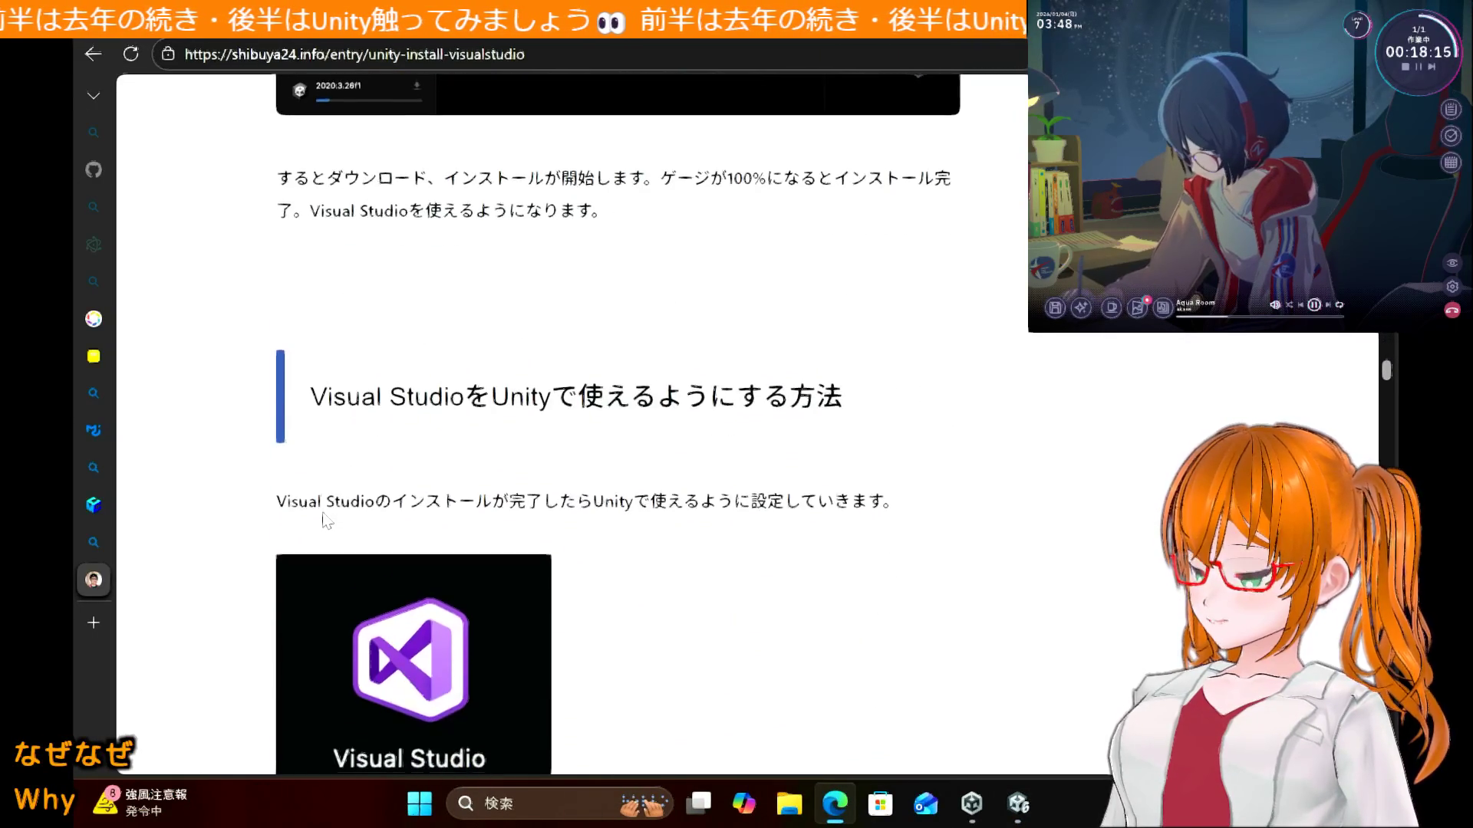
scroll(326, 520, "down", 5)
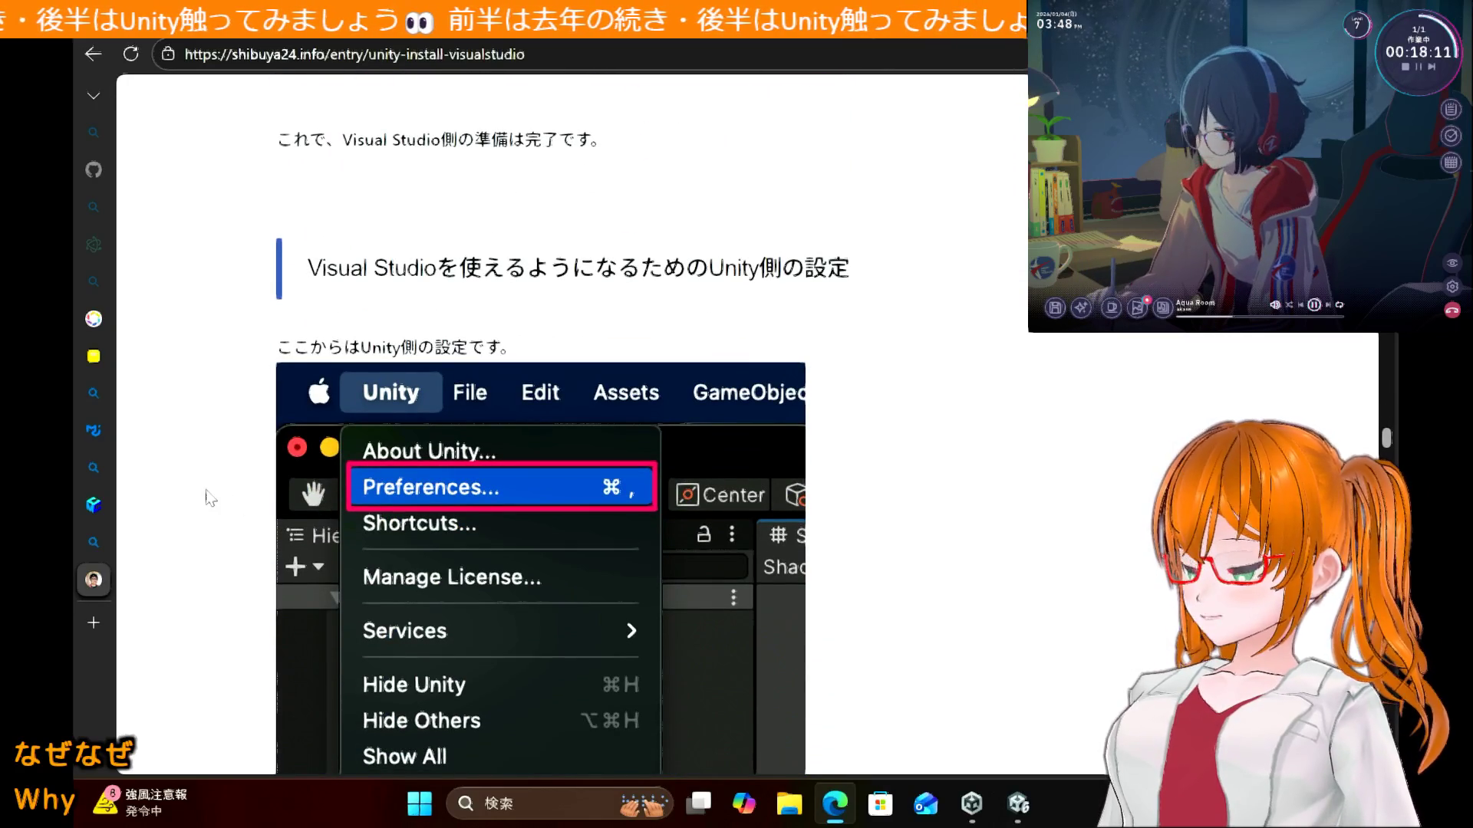
scroll(208, 497, "down", 2)
scroll(209, 497, "down", 10)
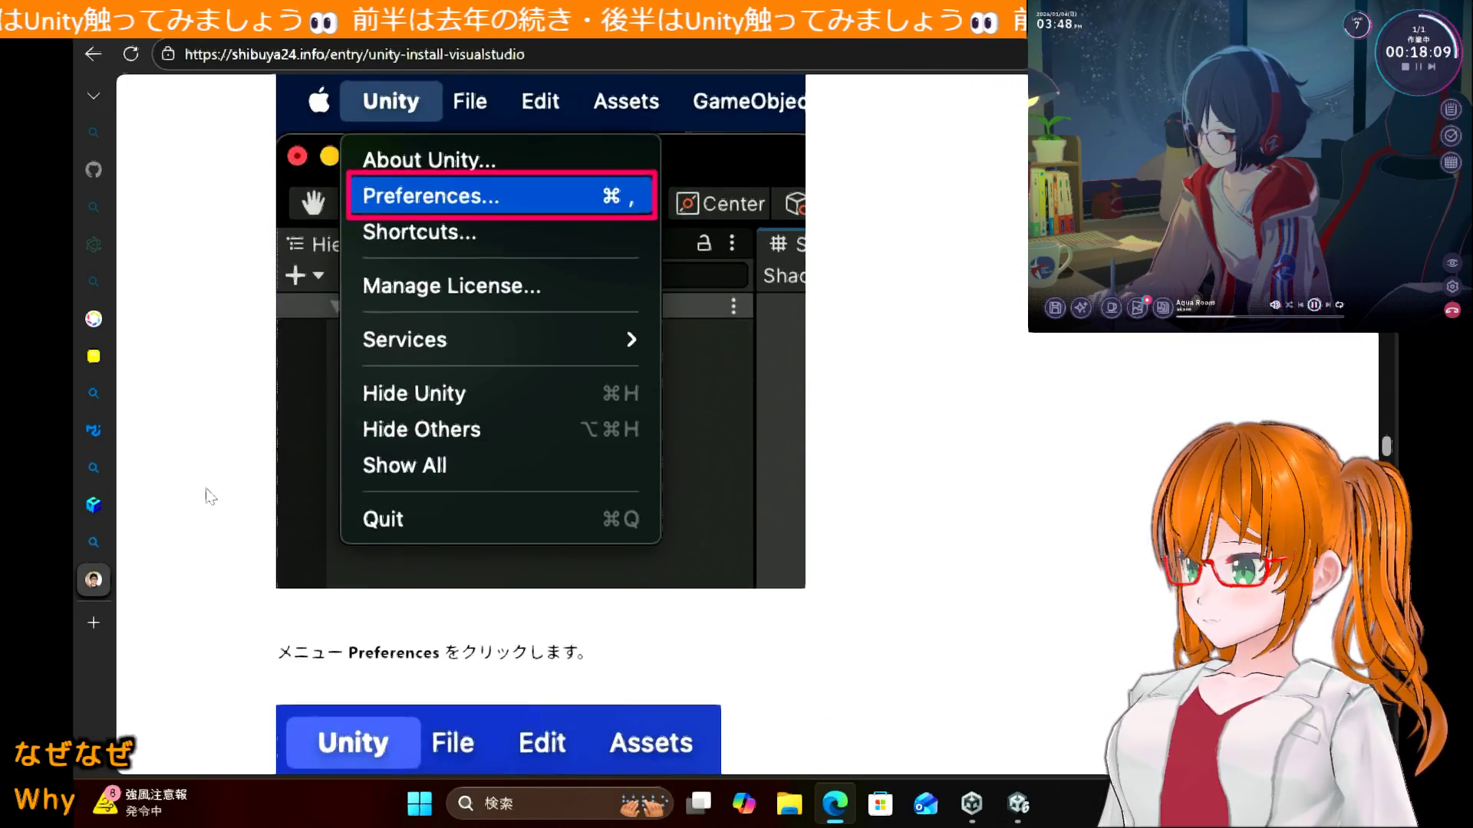
scroll(209, 497, "down", 4)
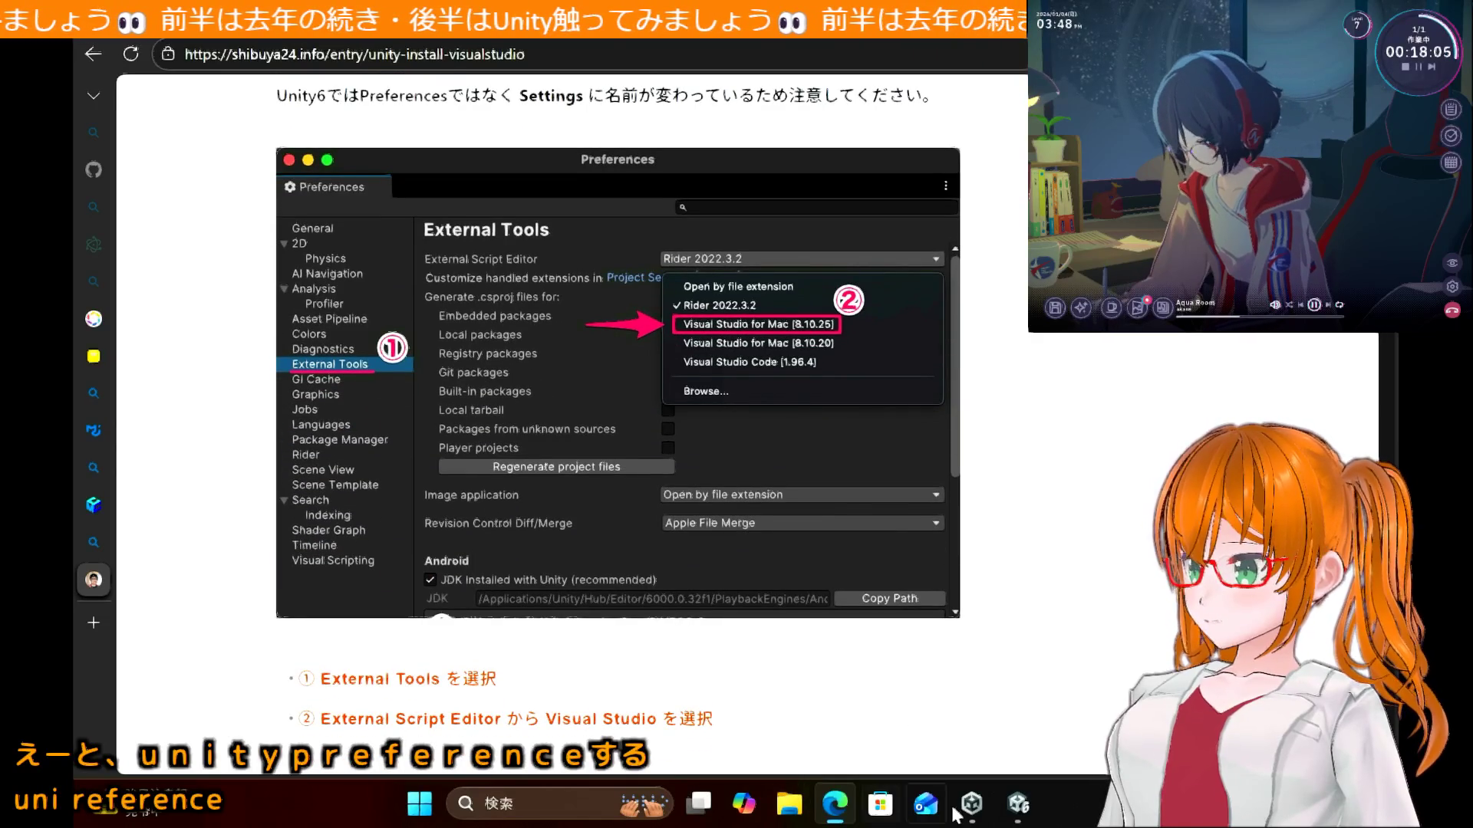
left_click(1018, 803)
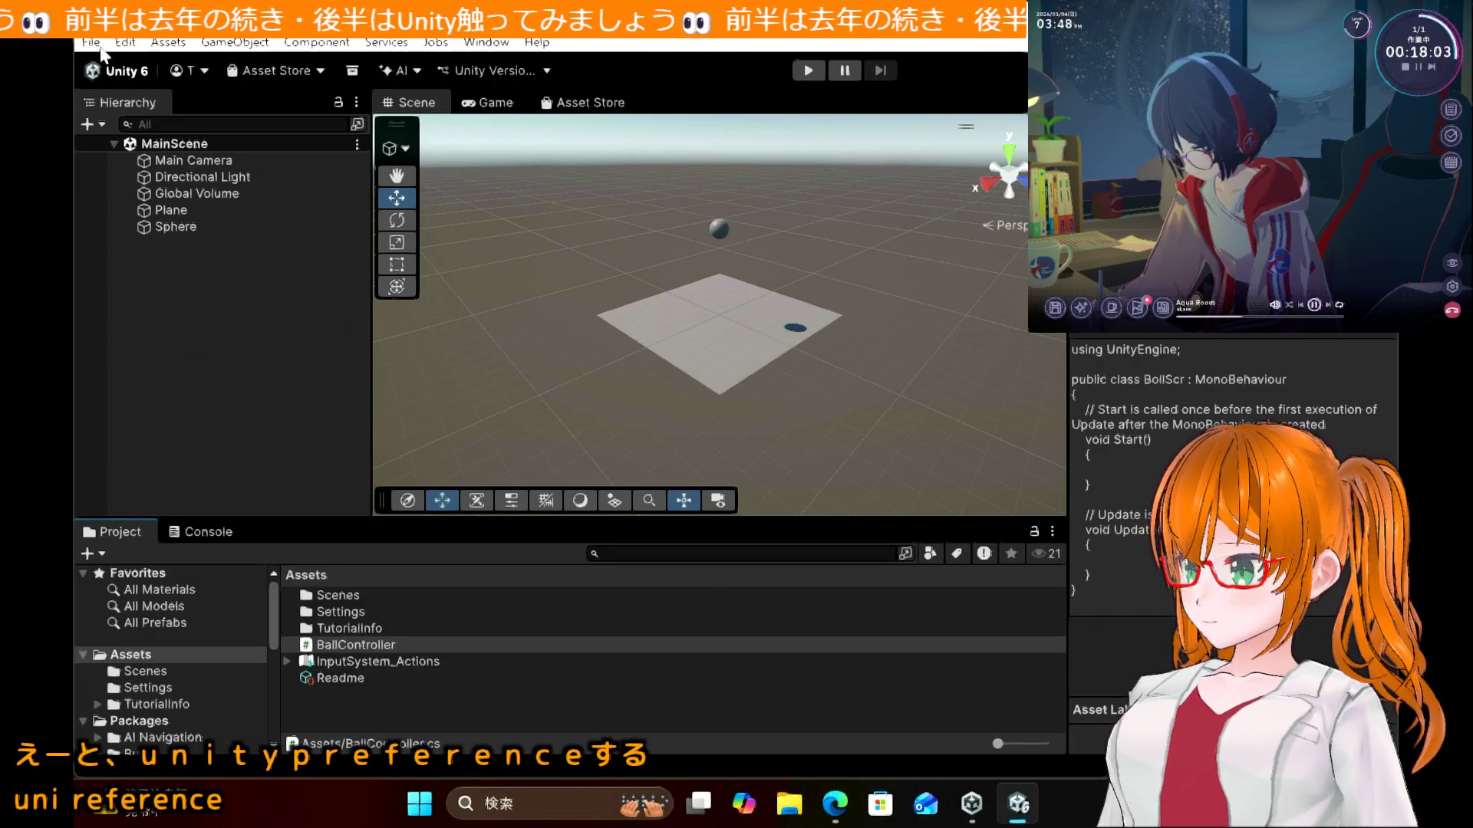
Step: Open Unity Preferences maximized, go to External Tools and expand the External Script Editor list
left_click(92, 44)
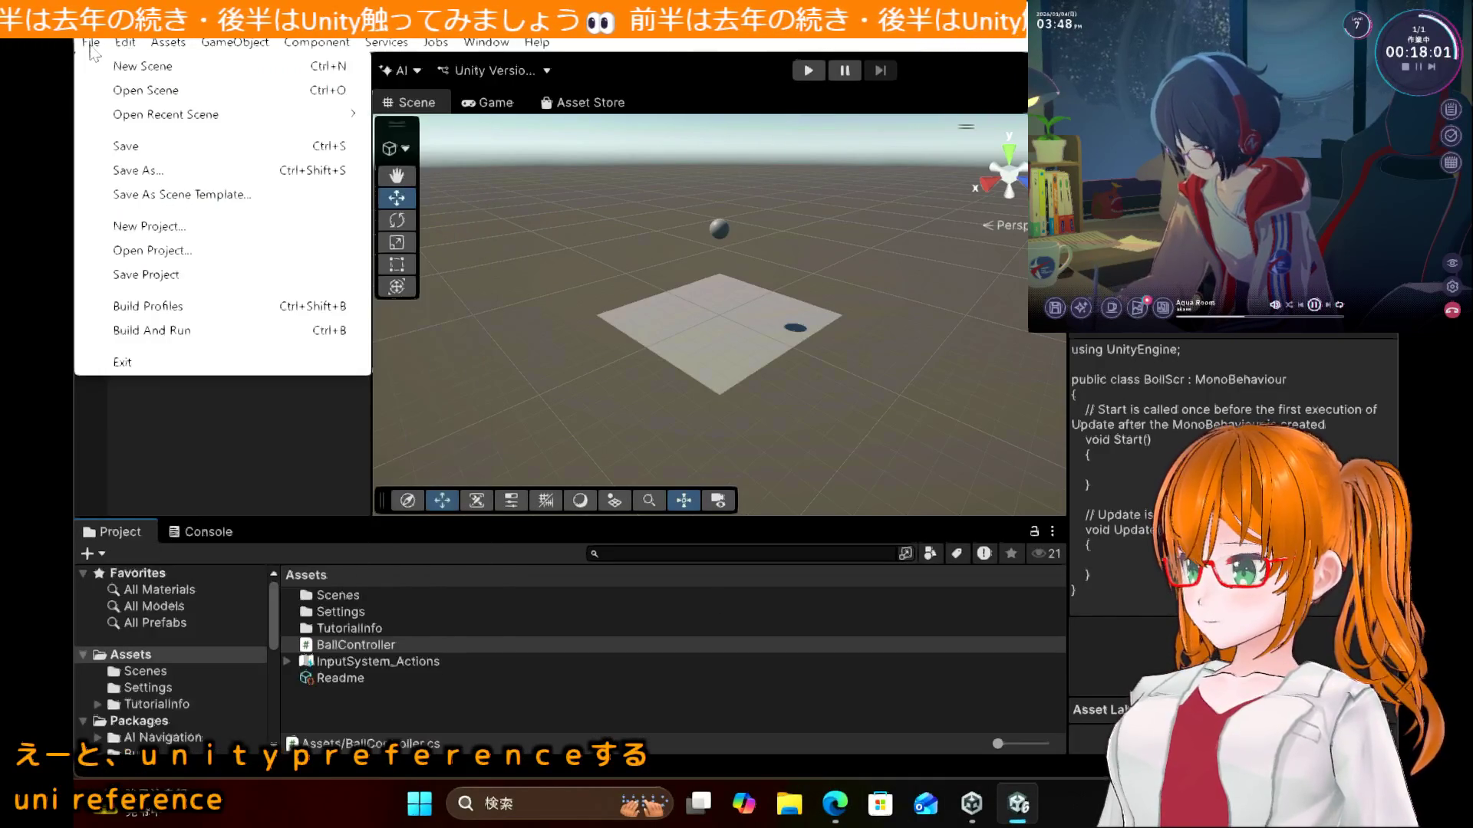
left_click(92, 44)
left_click(125, 44)
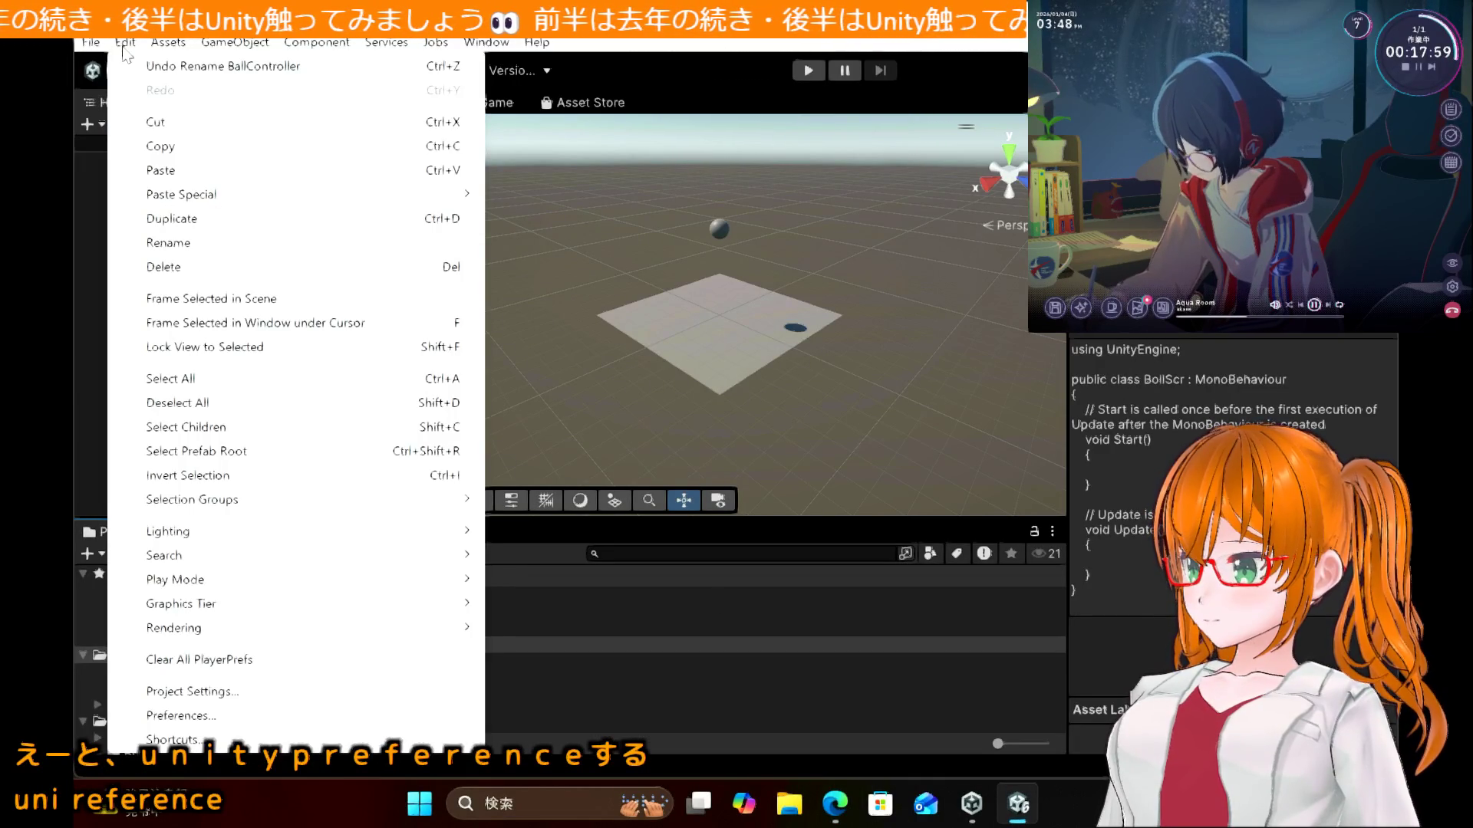
left_click(253, 712)
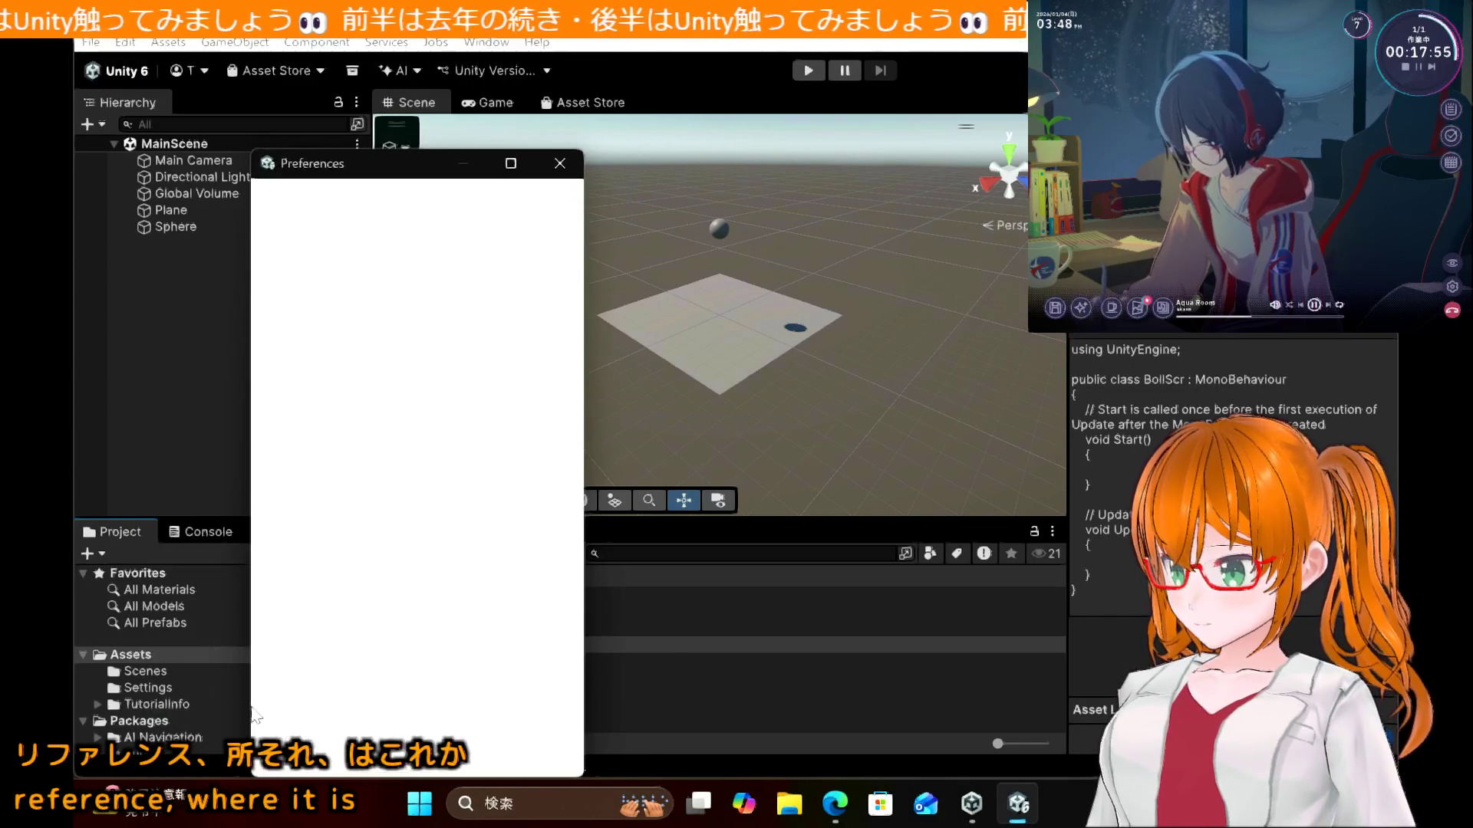
left_click(511, 164)
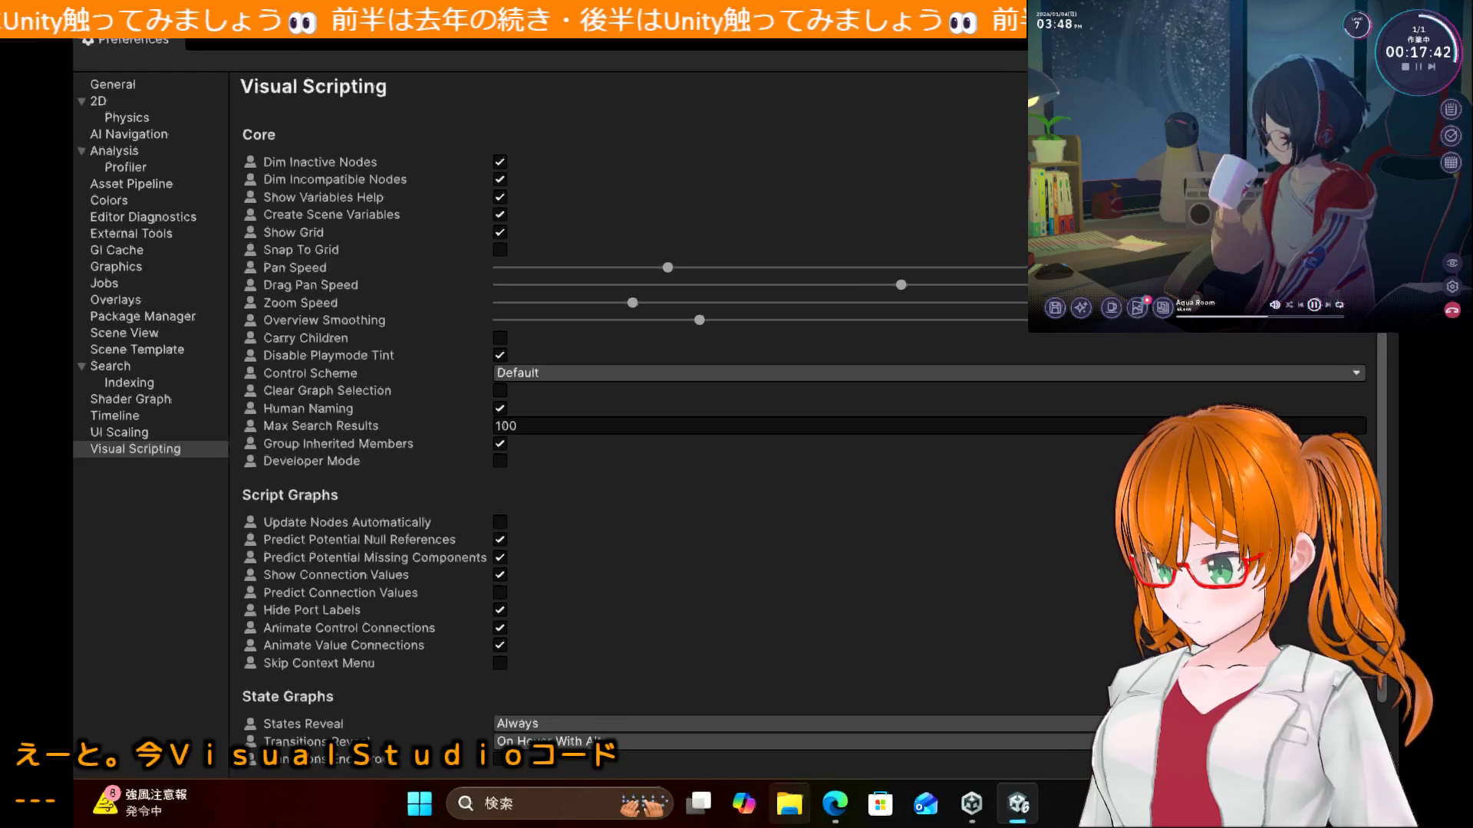
left_click(834, 819)
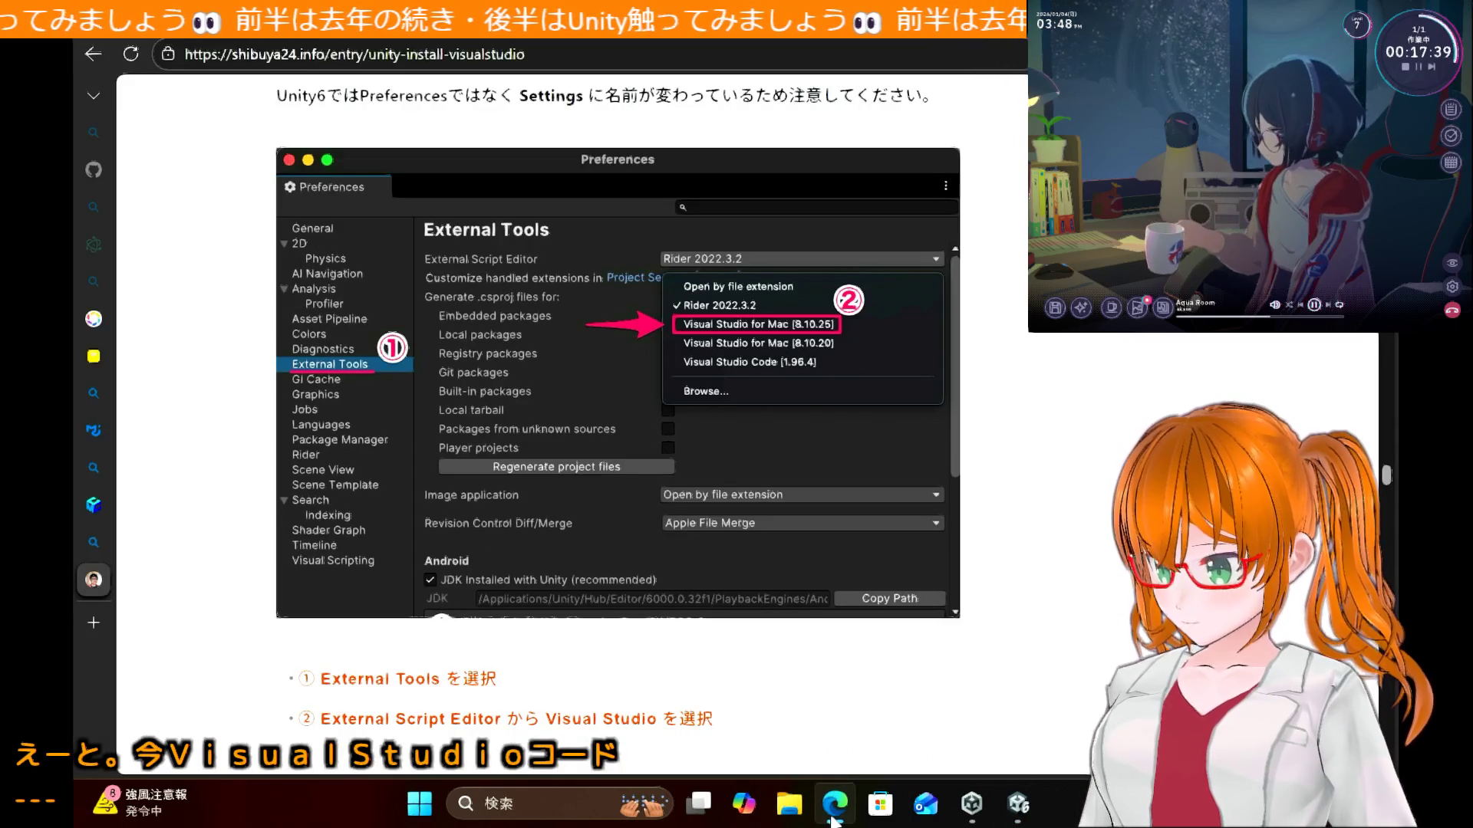
left_click(1019, 804)
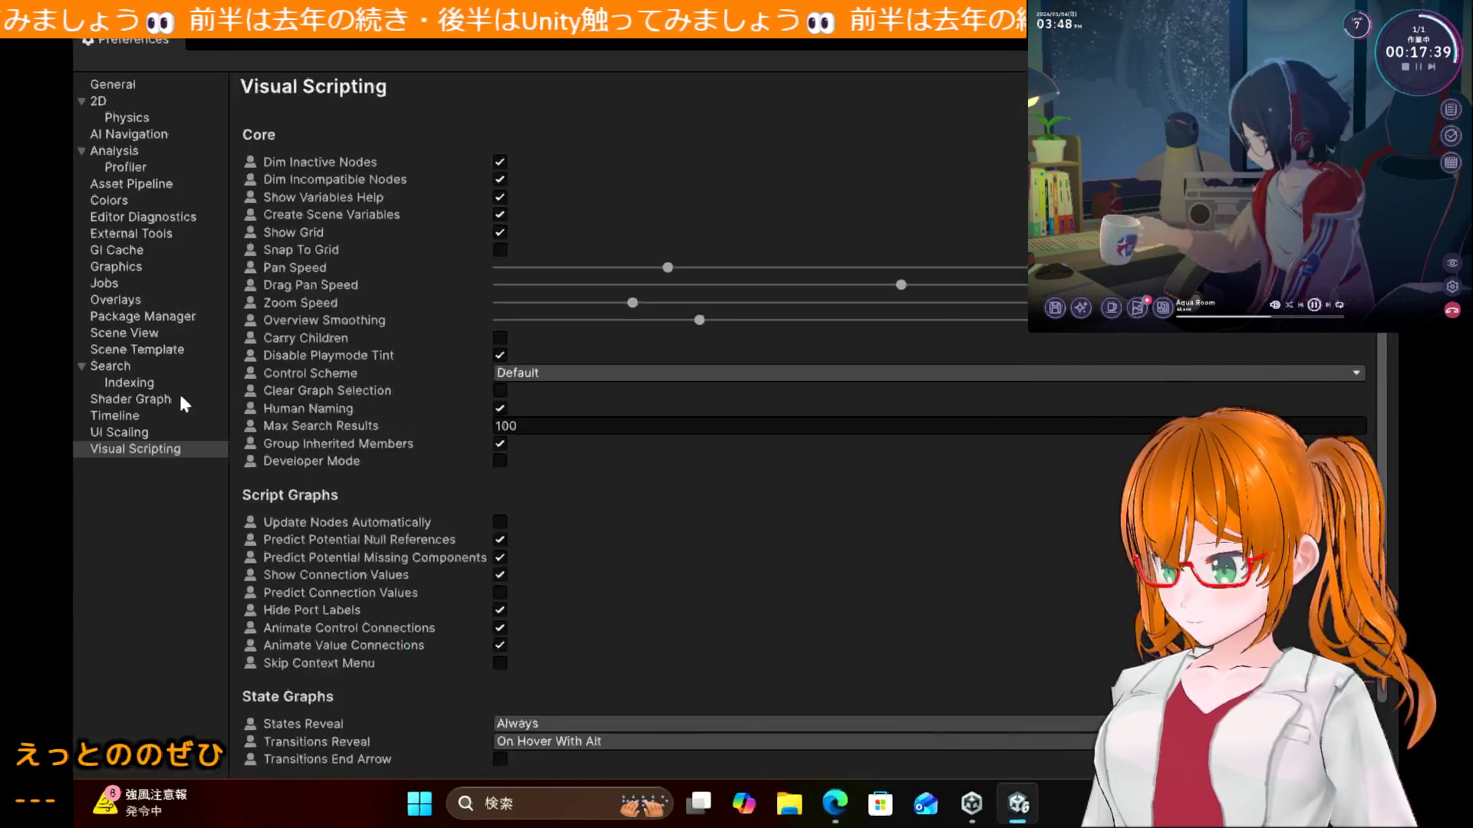
left_click(169, 231)
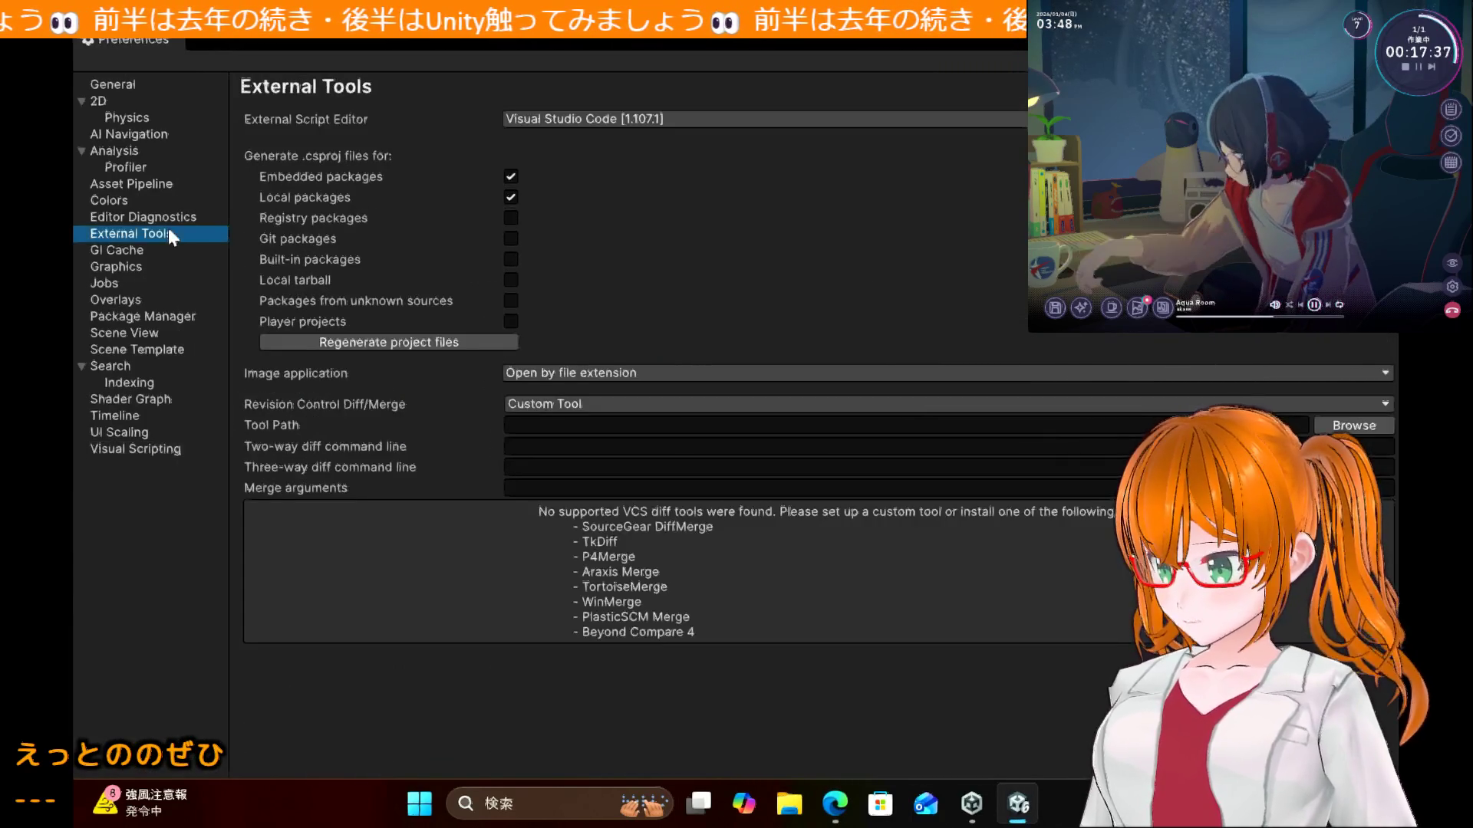
left_click(631, 129)
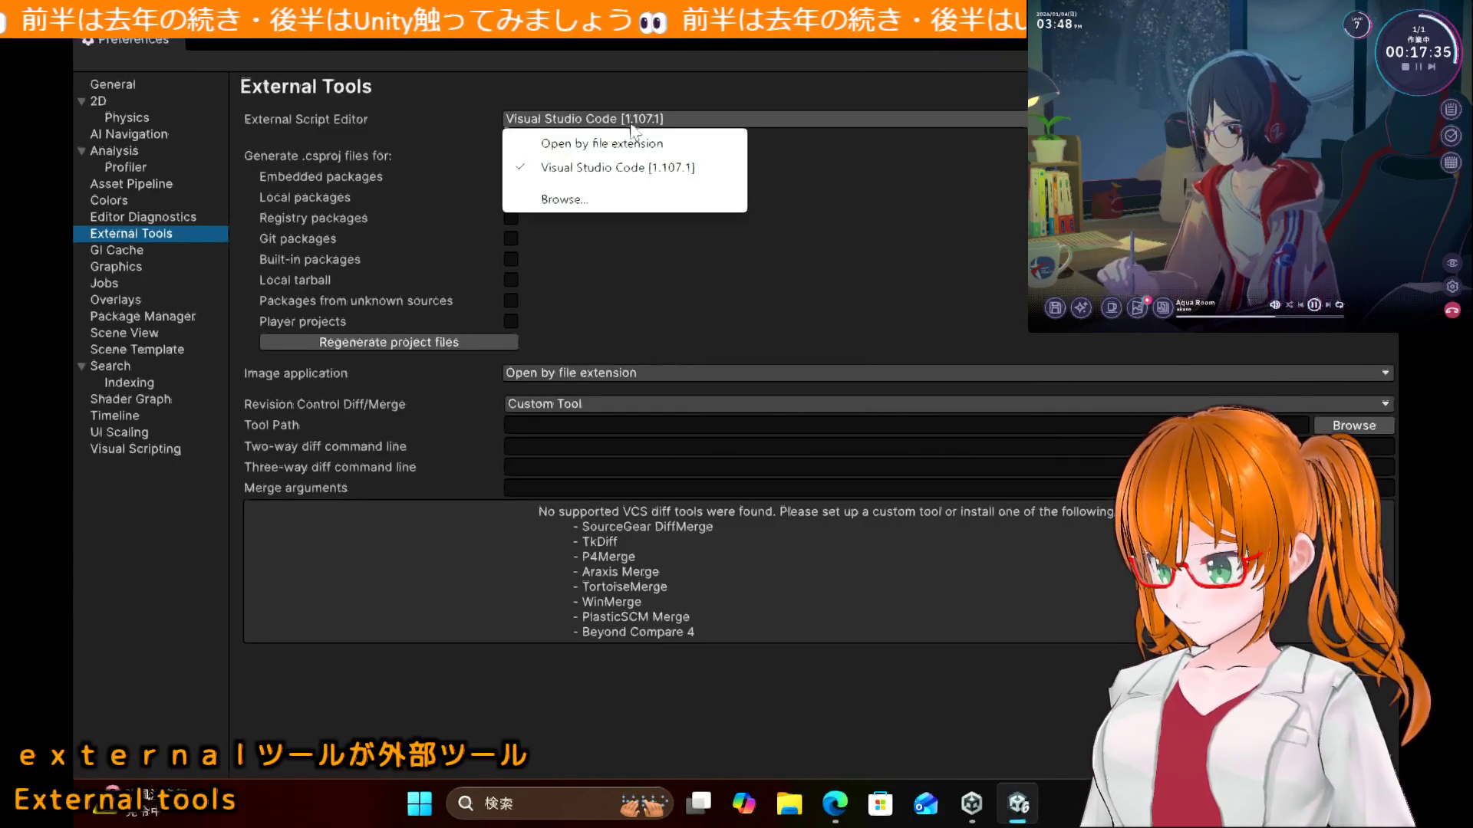
Step: Locate the Visual Studio 2022 shortcut through Windows search and copy its Programs folder path
left_click(629, 201)
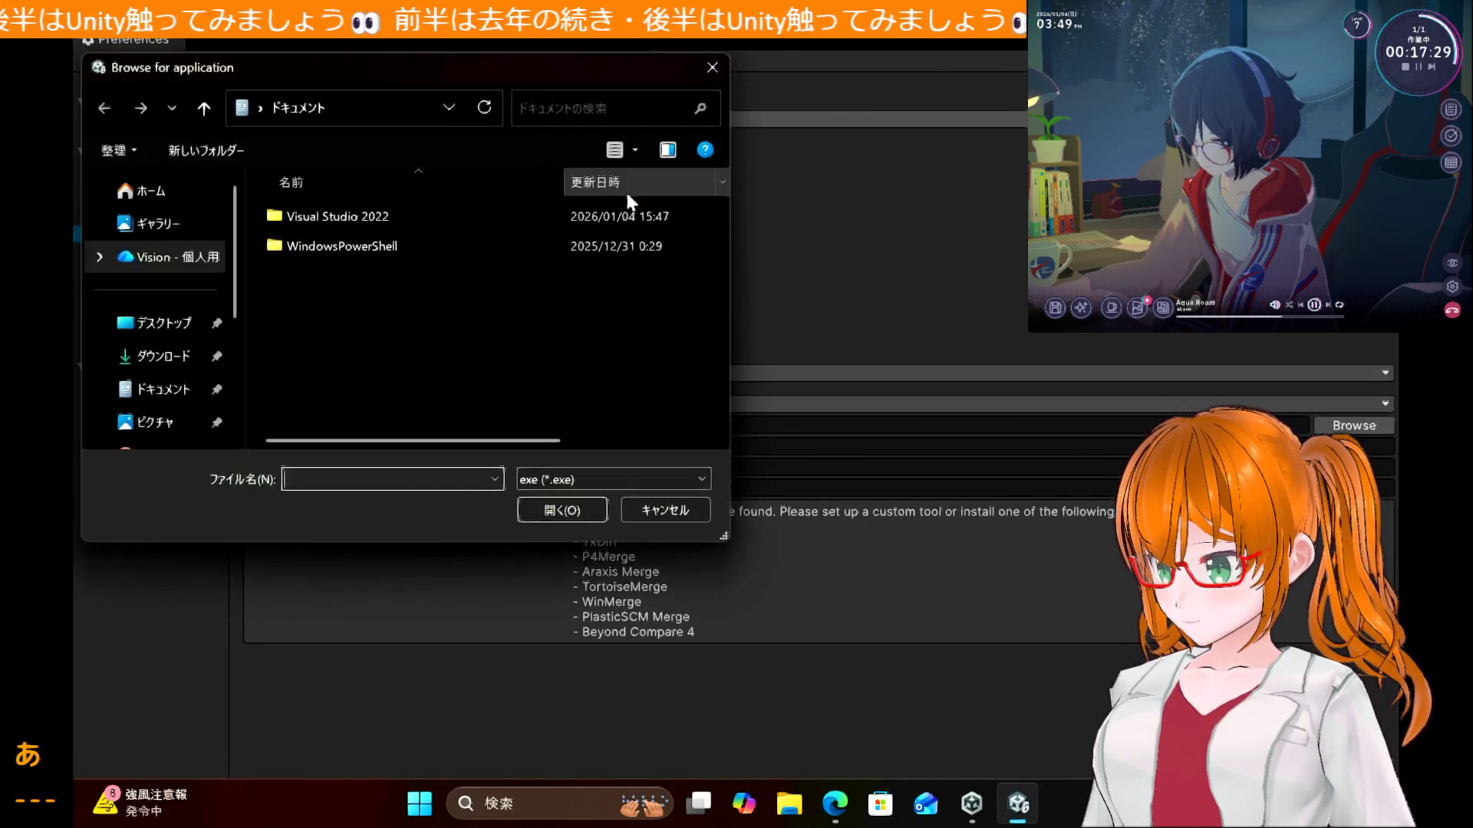
double_click(439, 218)
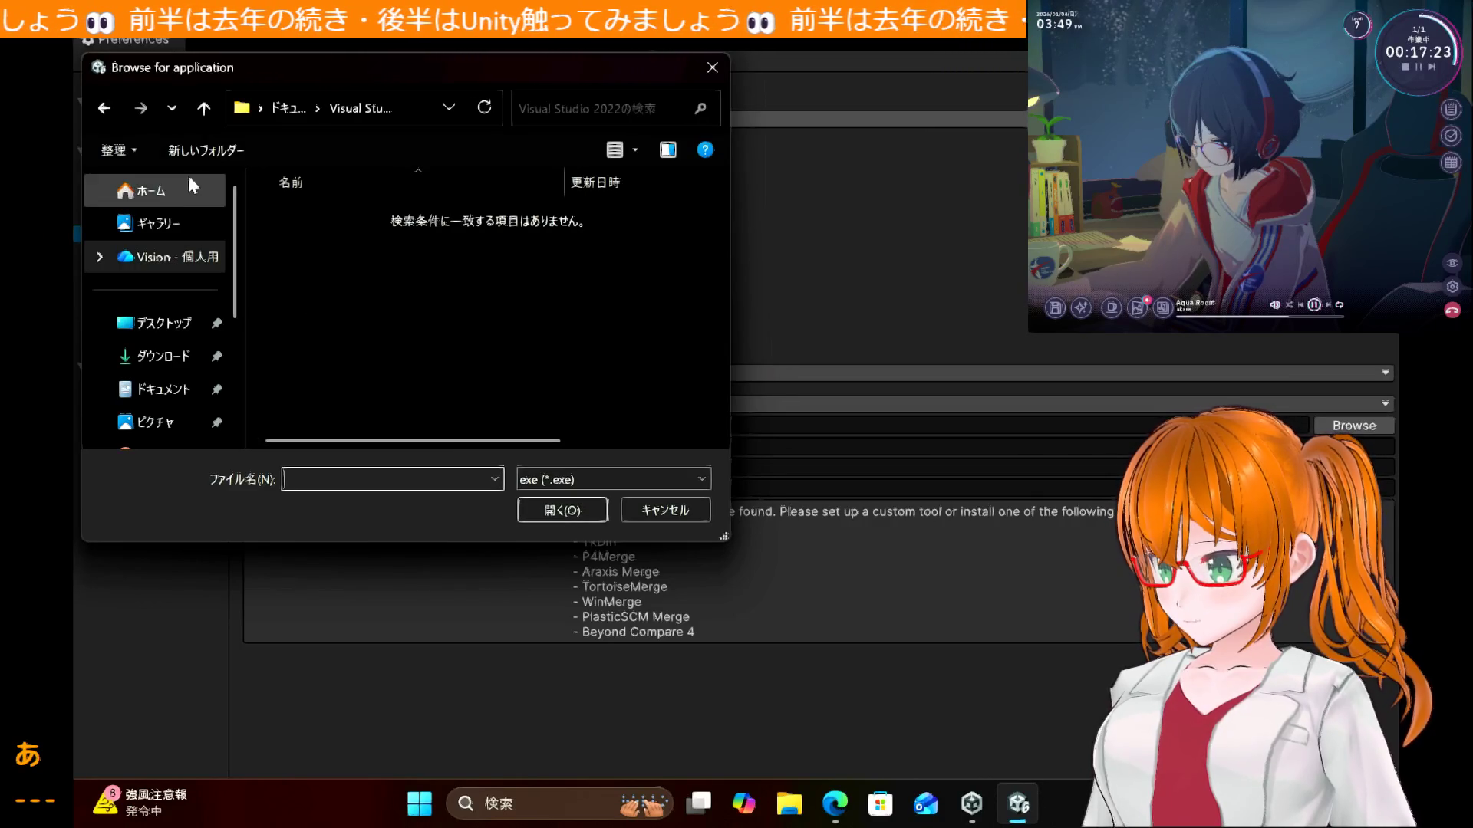
left_click(203, 108)
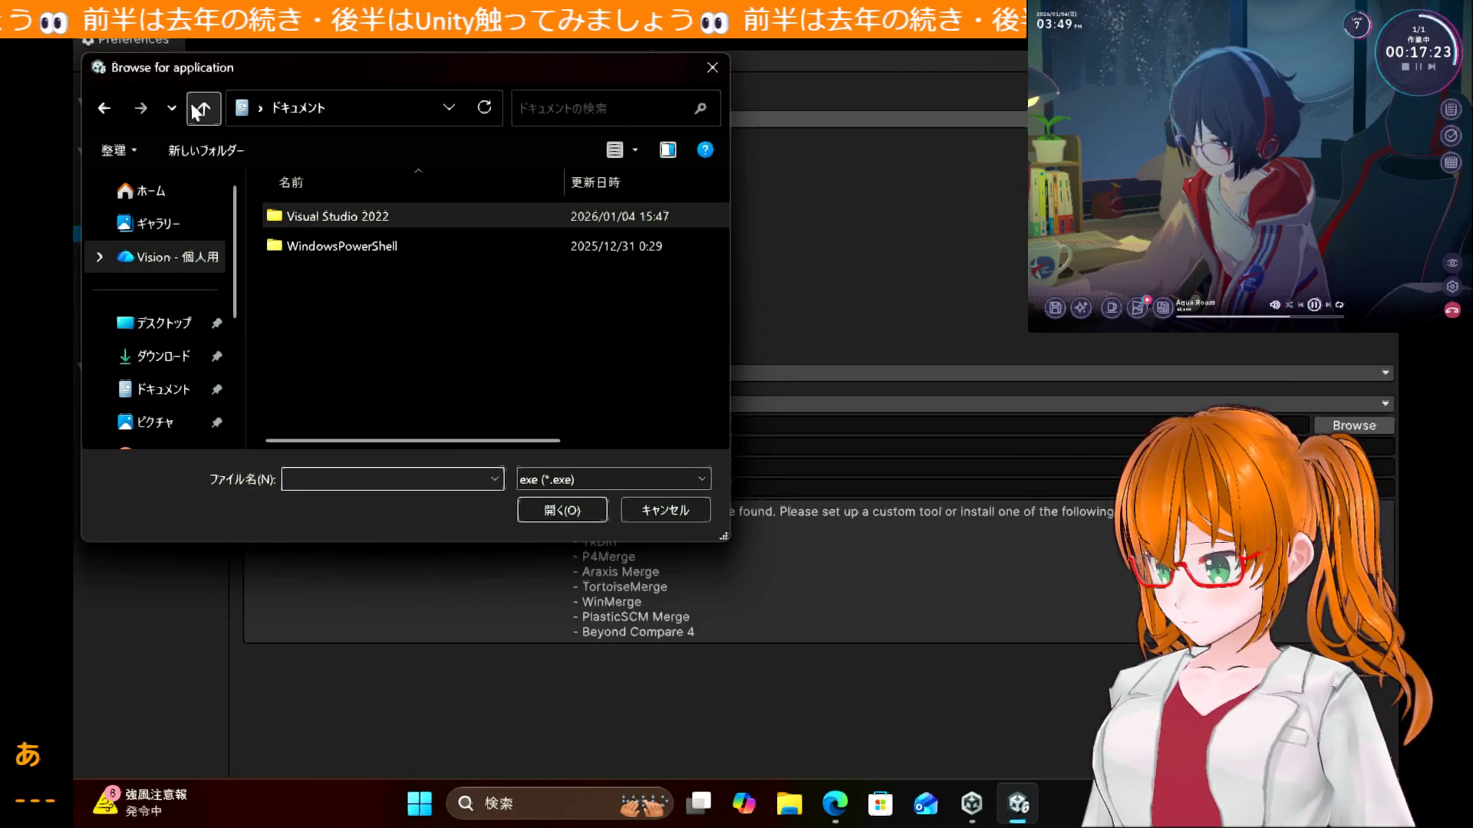
left_click(558, 804)
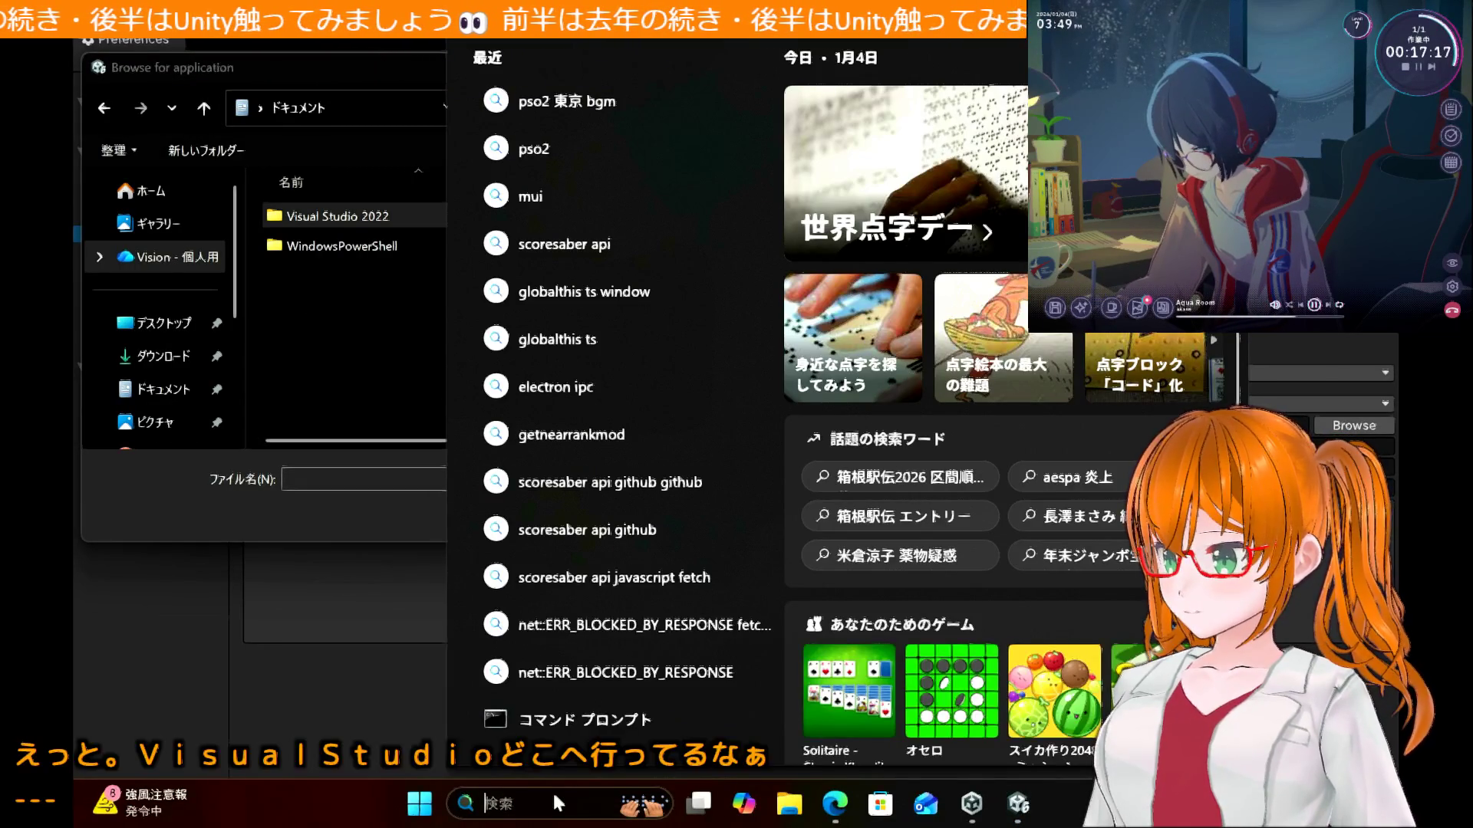
type("visu")
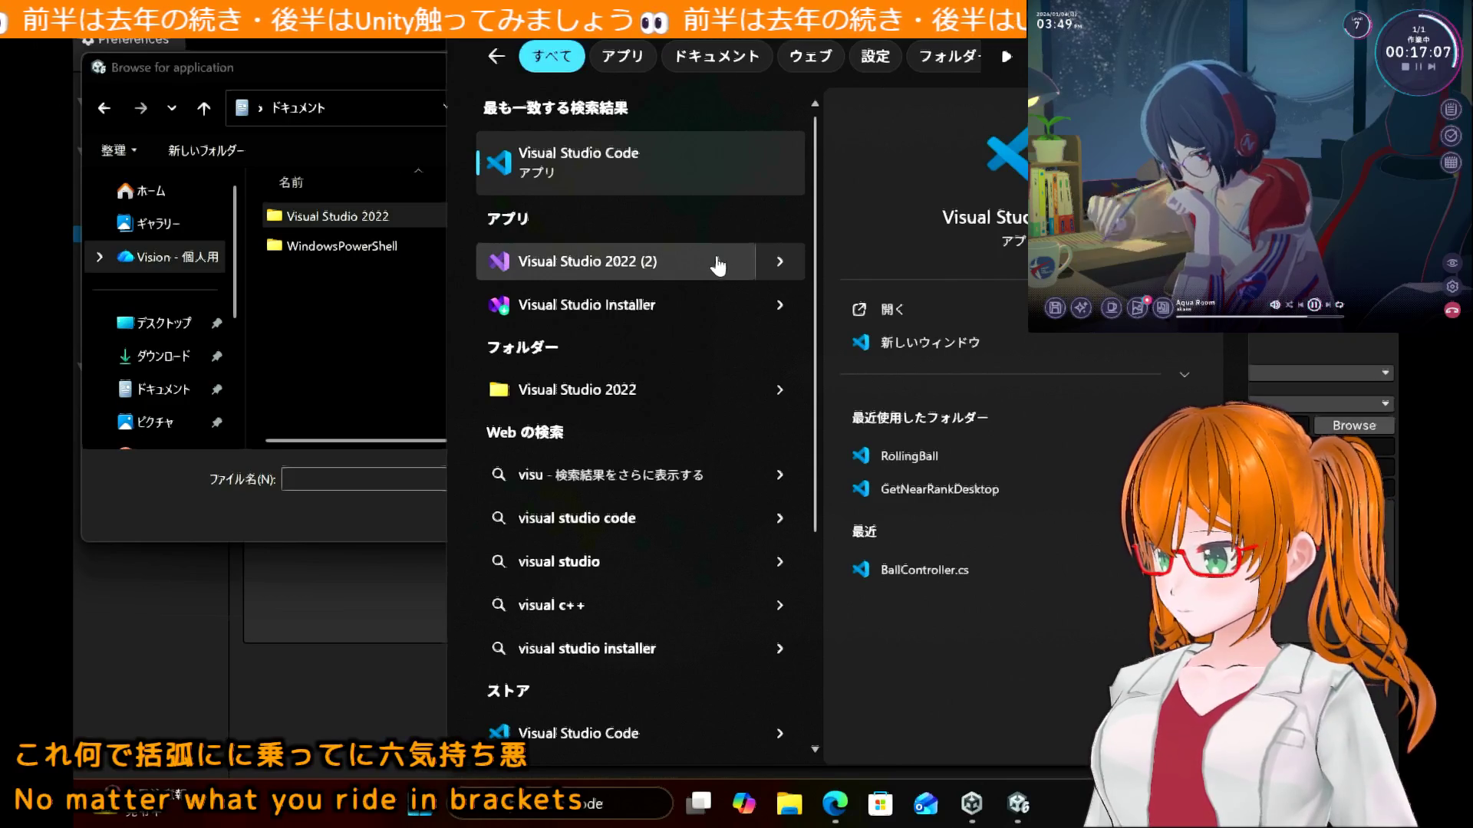
right_click(718, 266)
left_click(794, 322)
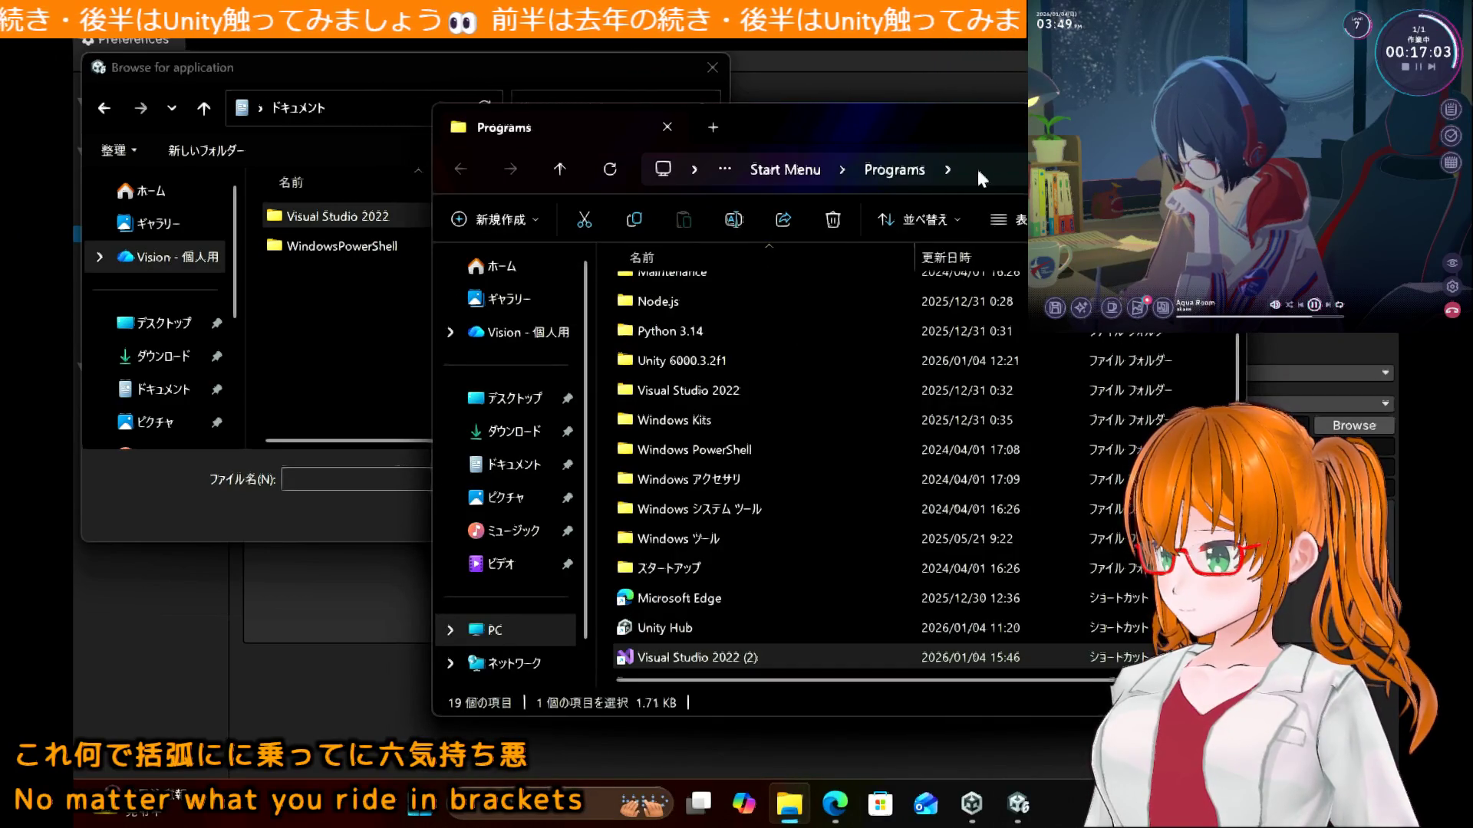
left_click(977, 167)
key("ctrl+c")
Step: Browse to that Programs folder, select Visual Studio 2022 (2) as script editor, and close Preferences
left_click(382, 103)
key("ctrl+v")
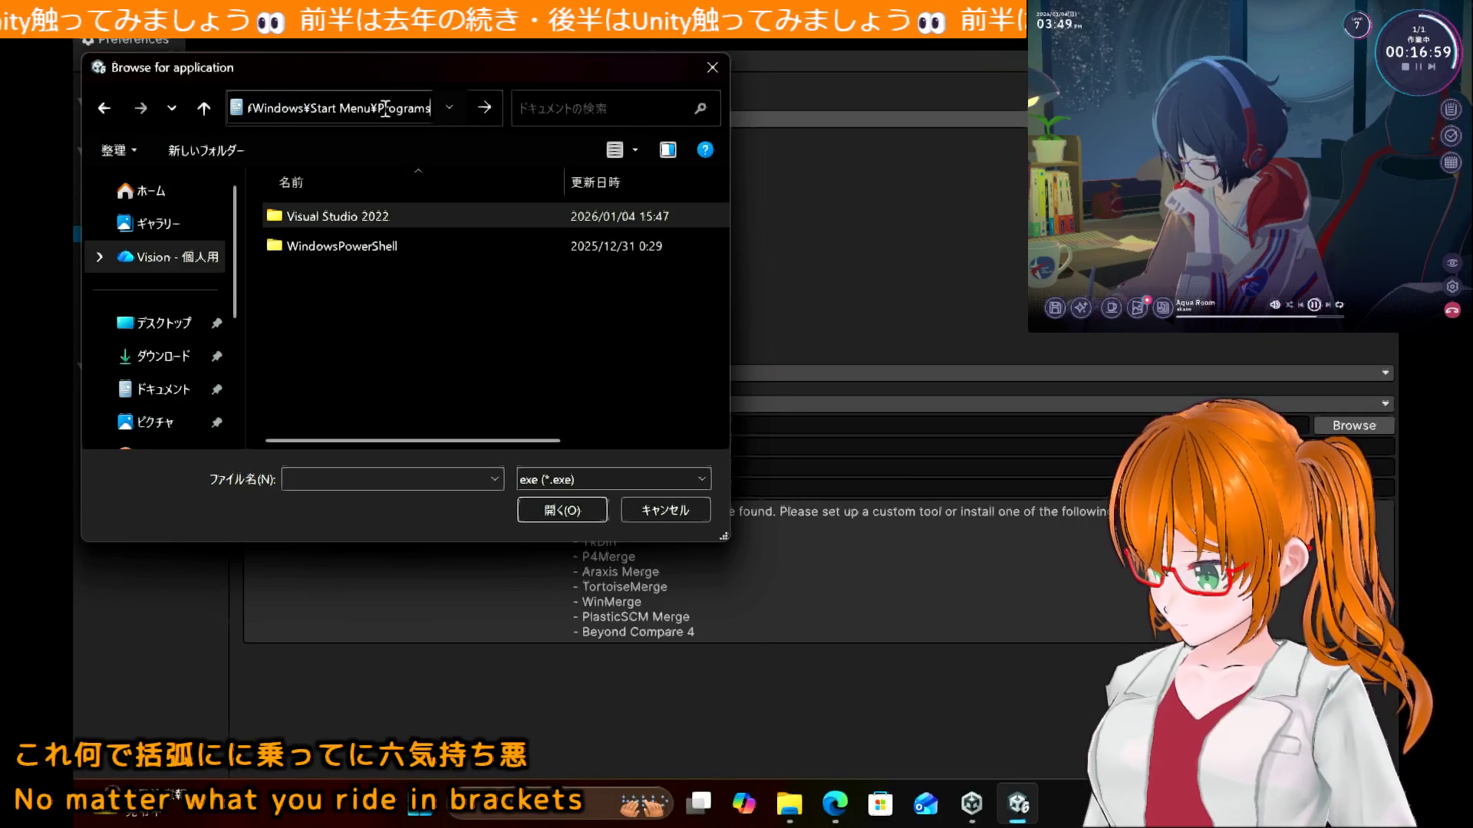
key("Return")
scroll(415, 328, "down", 3)
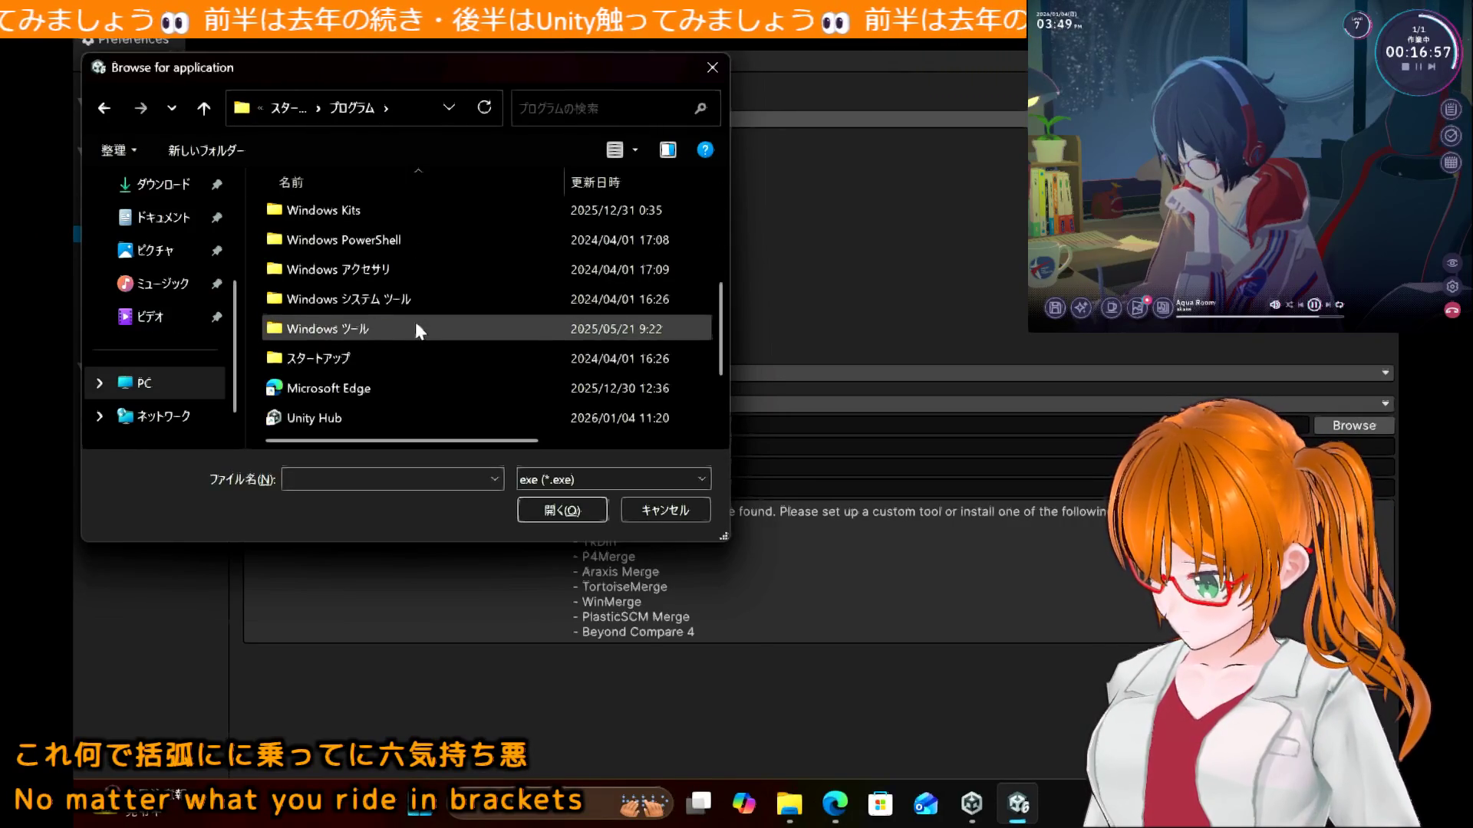
scroll(416, 328, "down", 1)
left_click(396, 360)
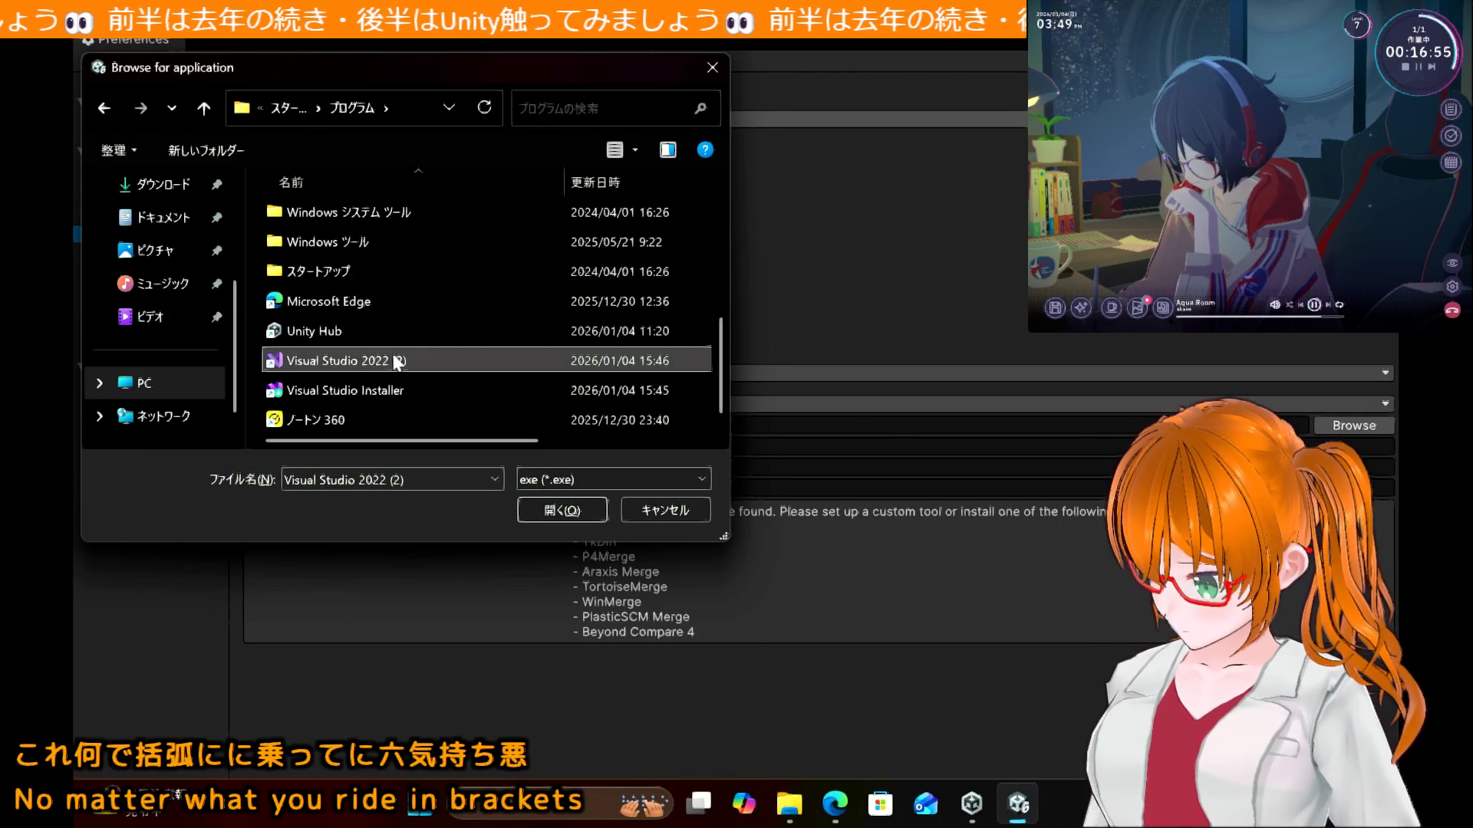
left_click(537, 506)
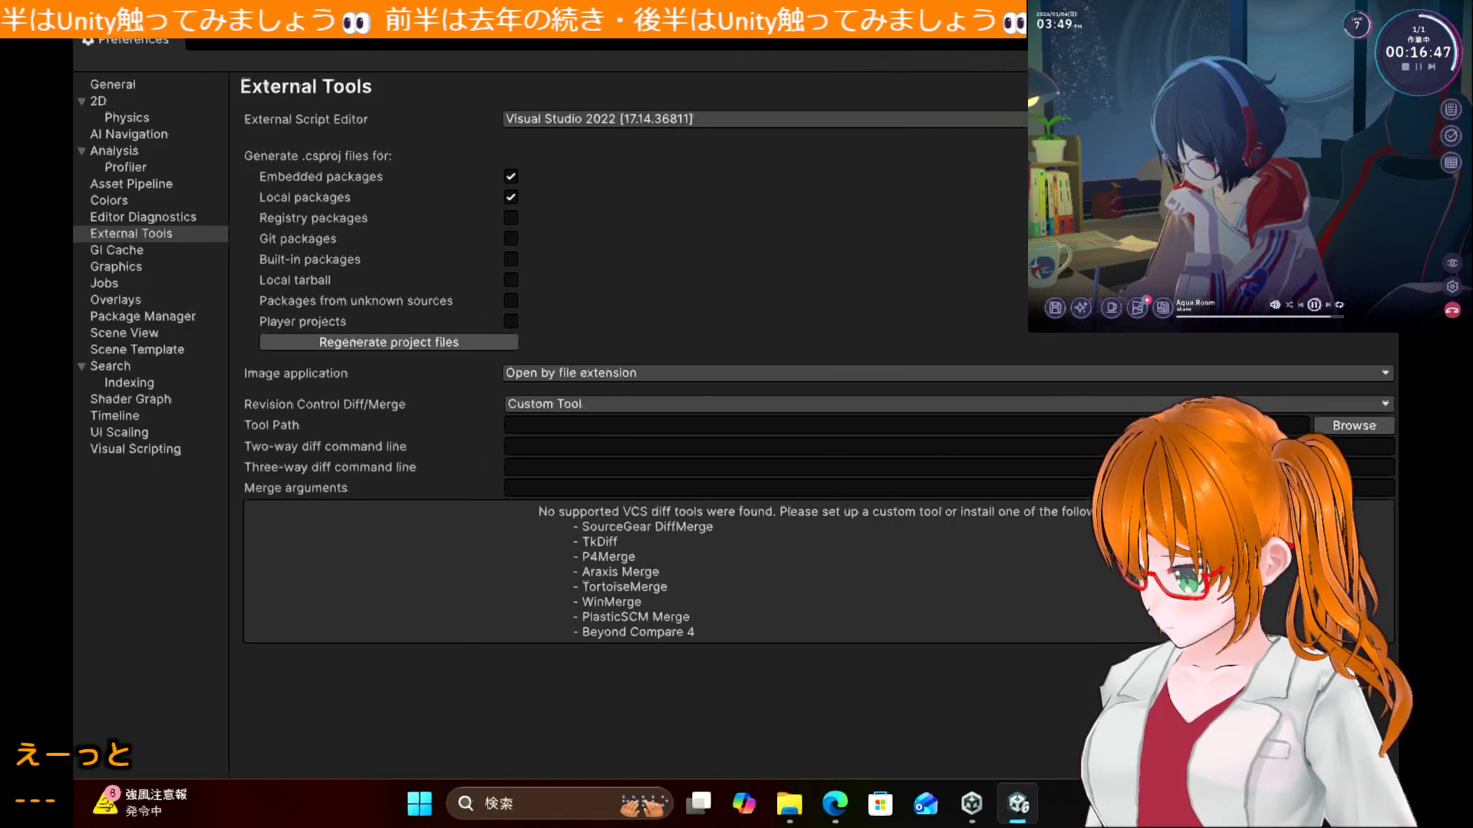
key("alt+F4")
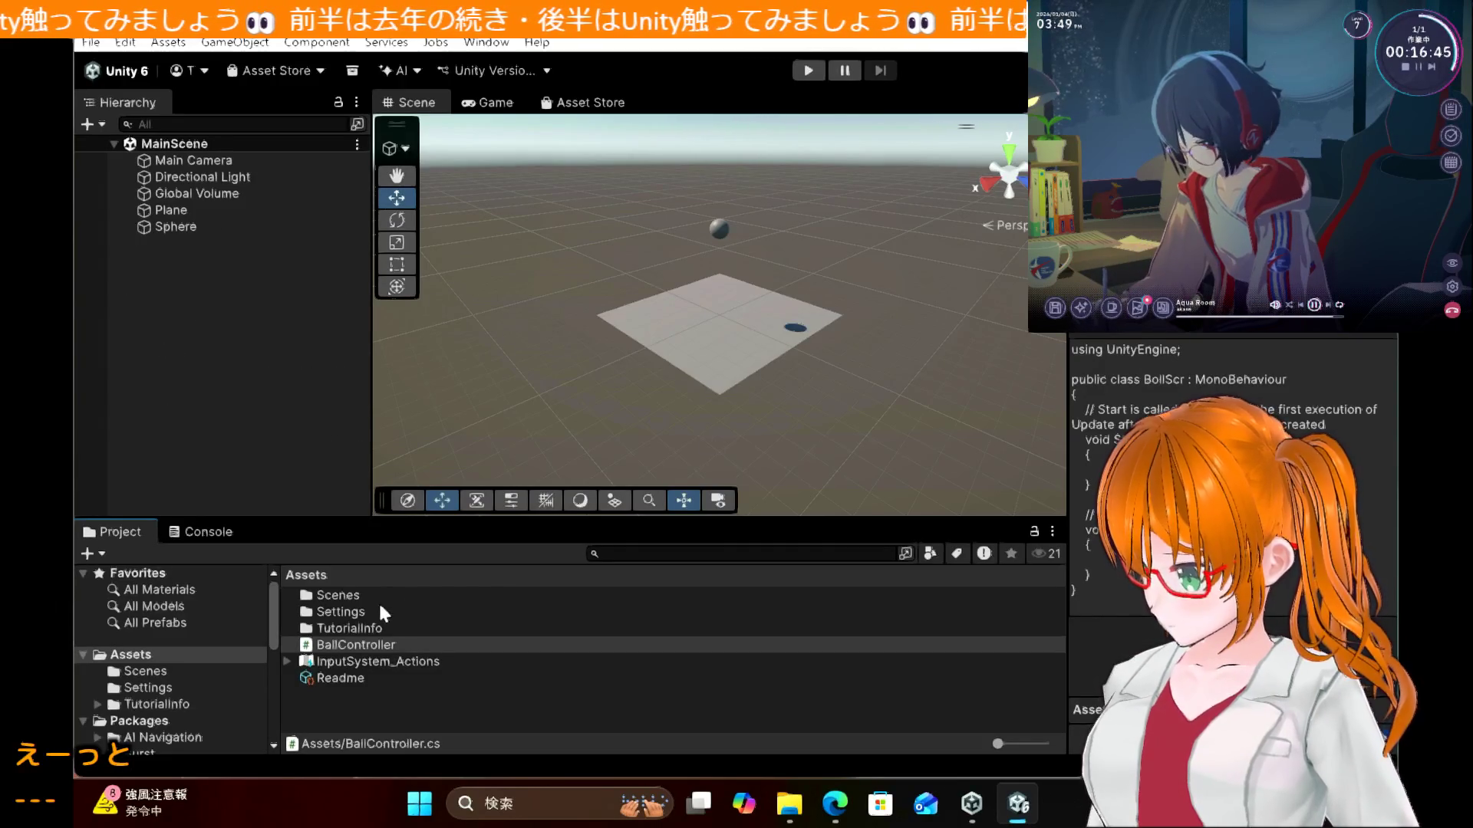
Step: Open the BallController script from the Project panel in Visual Studio
left_click(358, 646)
double_click(359, 648)
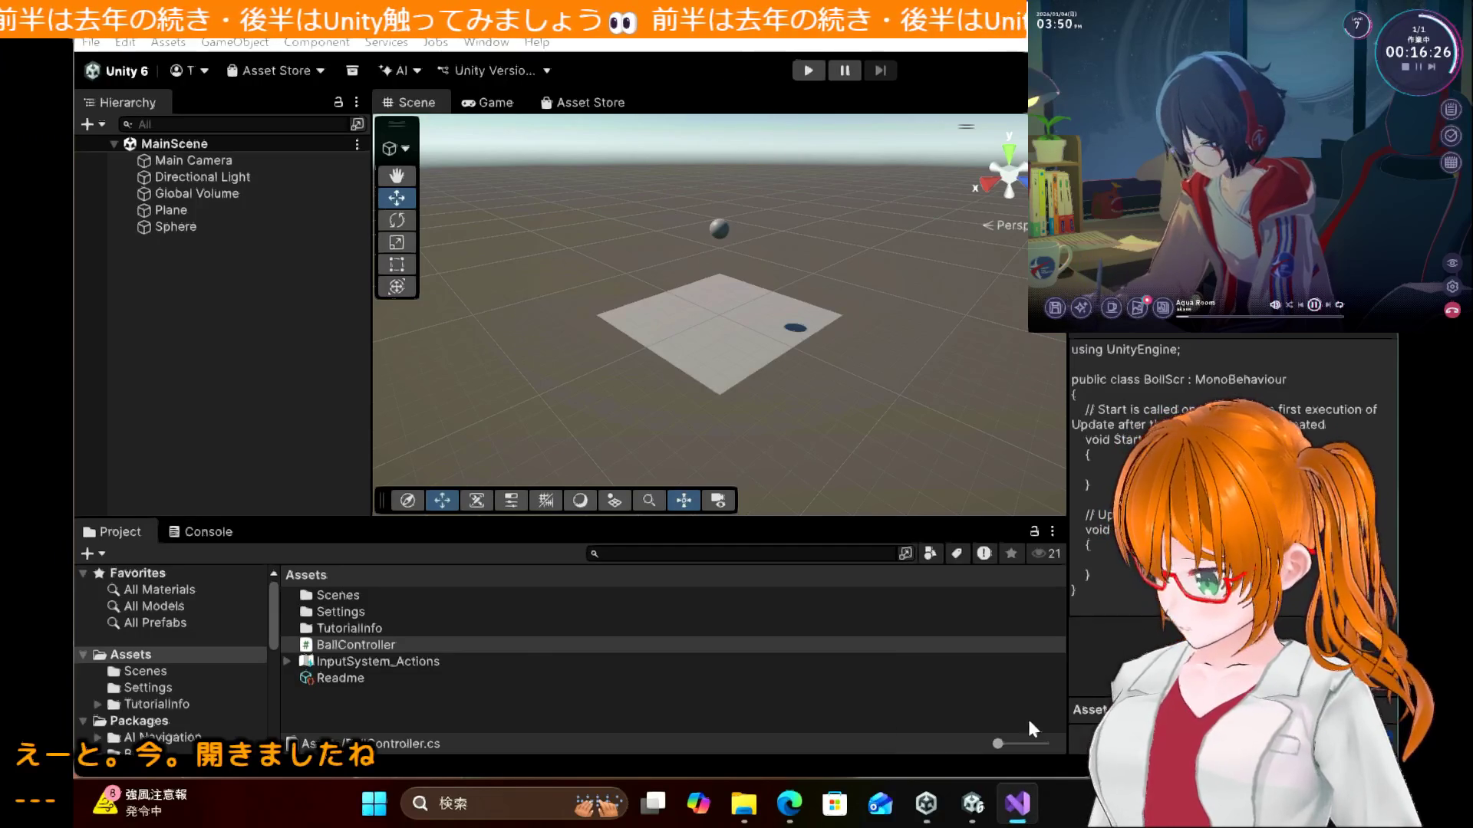
mouse_move(1030, 803)
left_click(1029, 696)
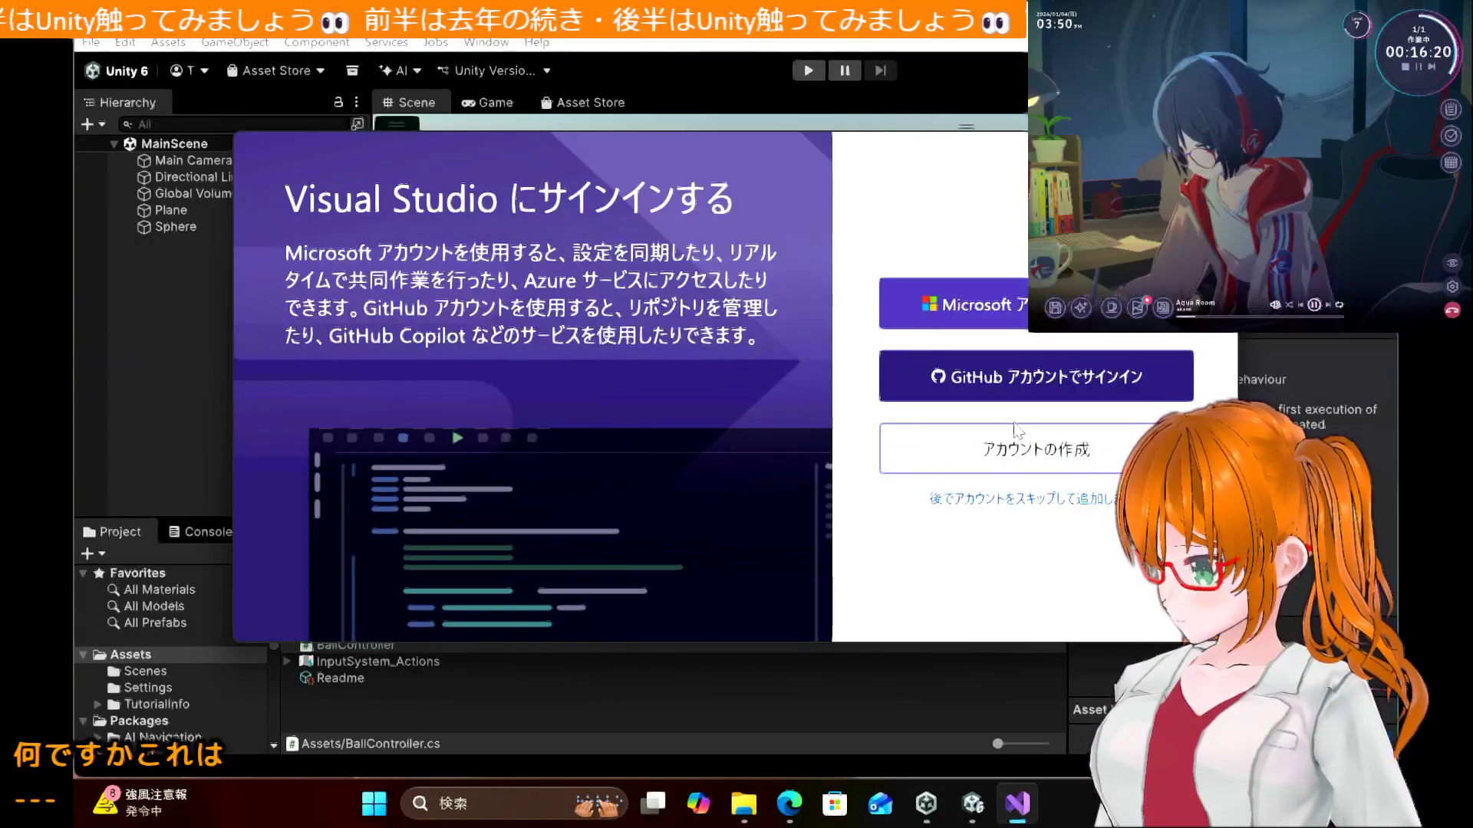
Step: Skip Visual Studio sign-in, keep General development settings and start Visual Studio
left_click(990, 393)
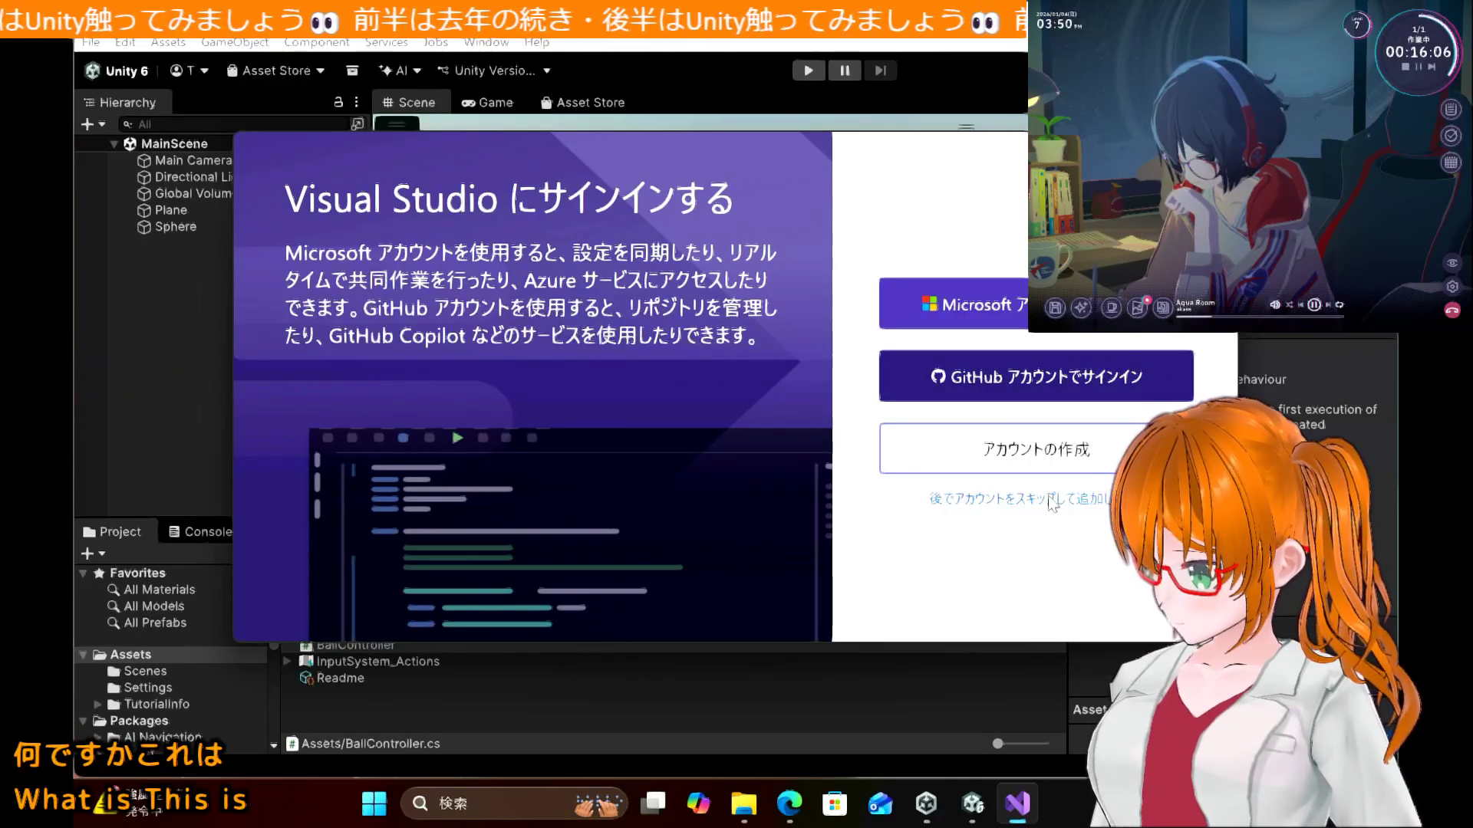
left_click(1051, 500)
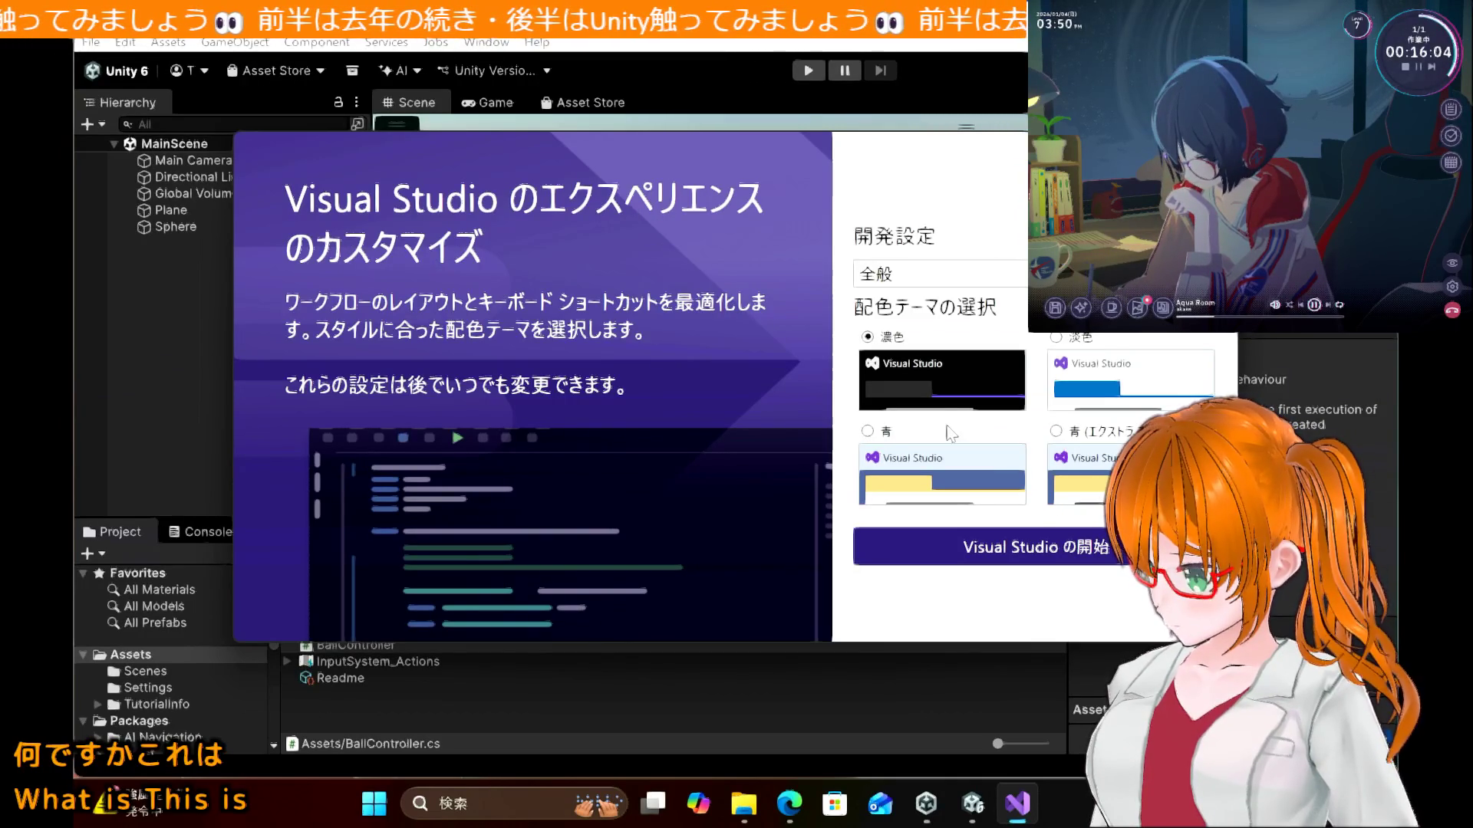
left_click(938, 276)
left_click(937, 276)
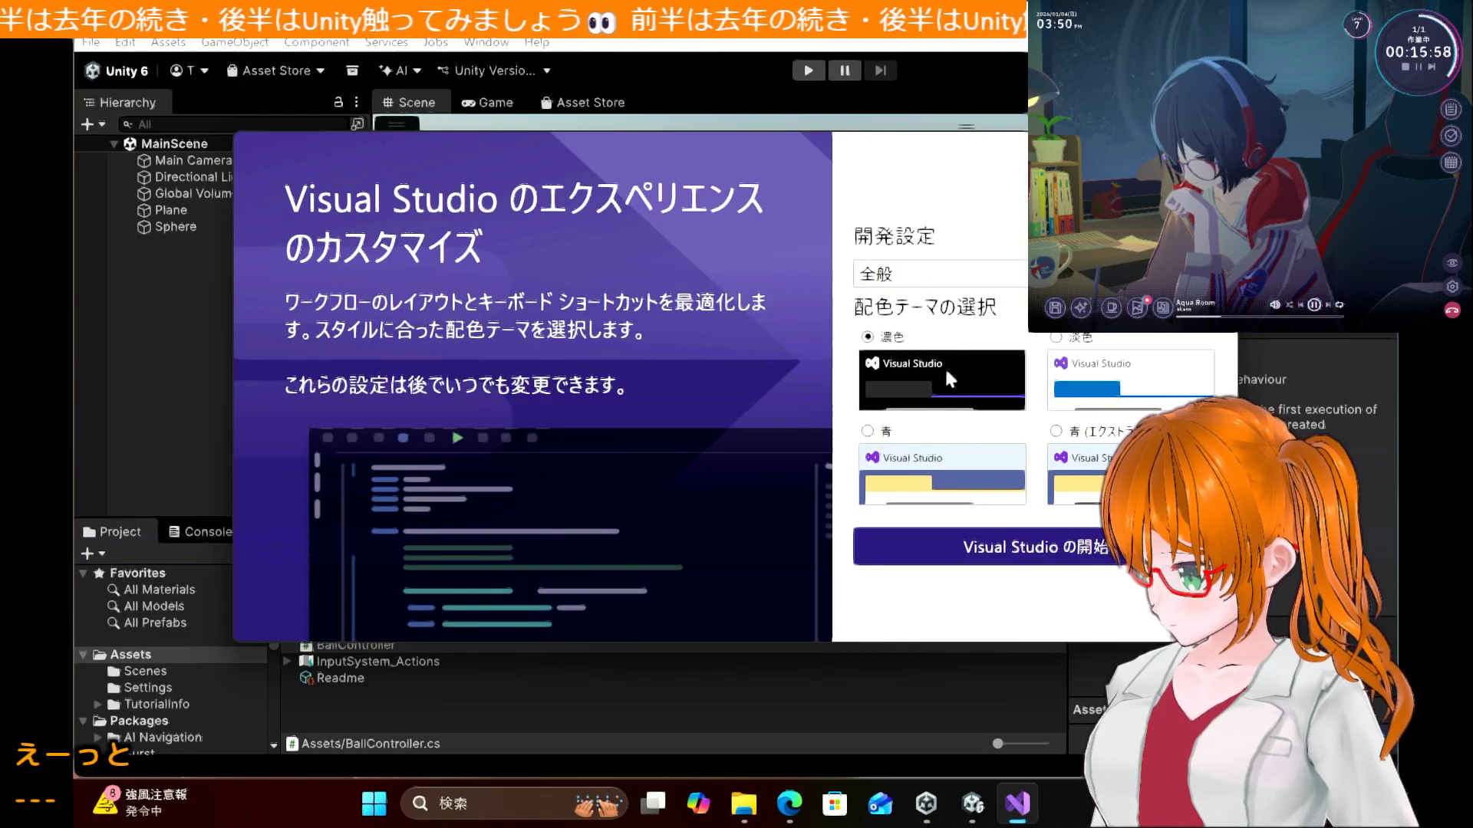
left_click(1002, 550)
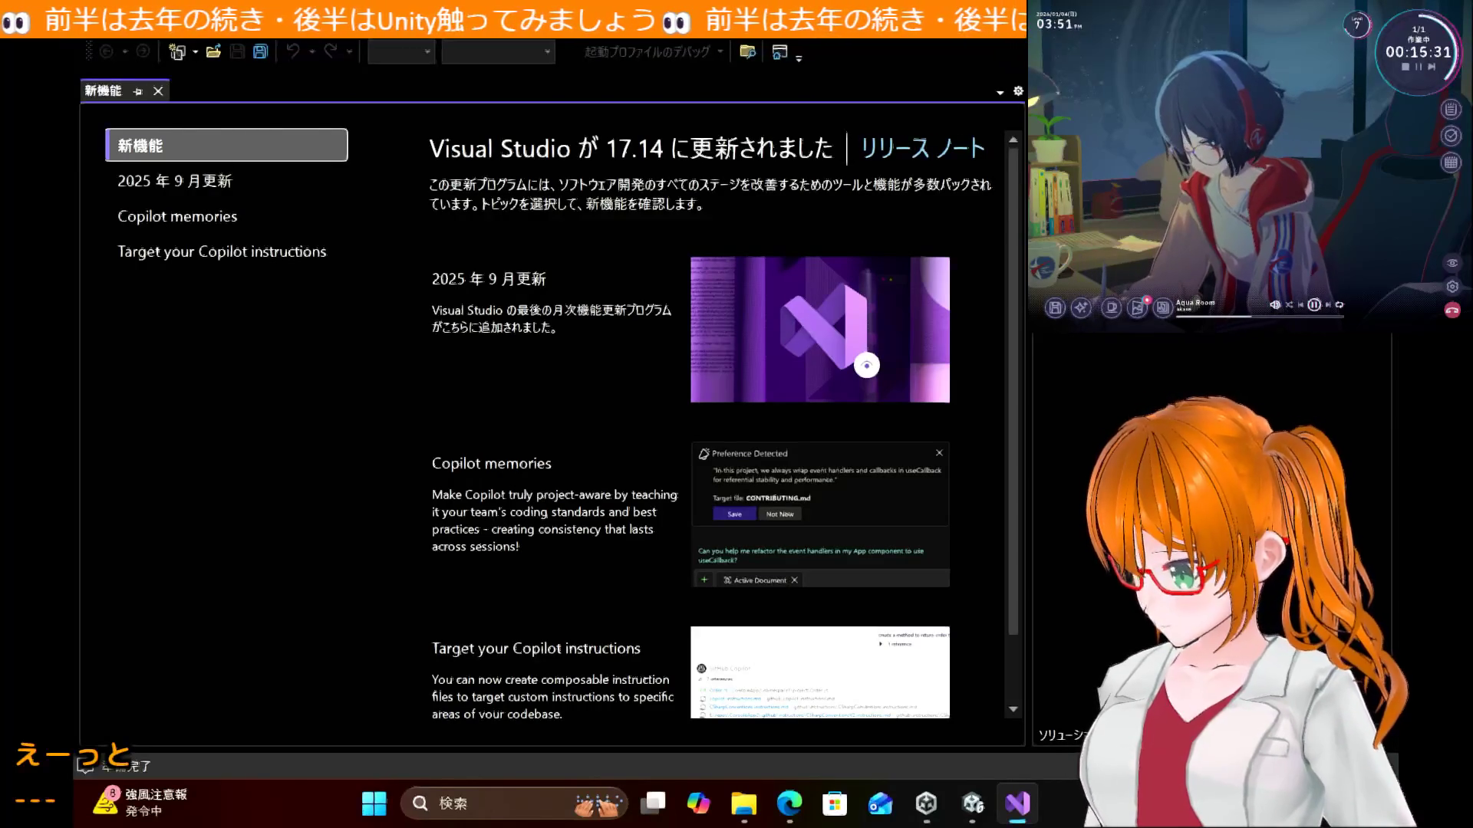
Step: Close What's New and approve installing the Unity game and .NET desktop development workloads
left_click(159, 91)
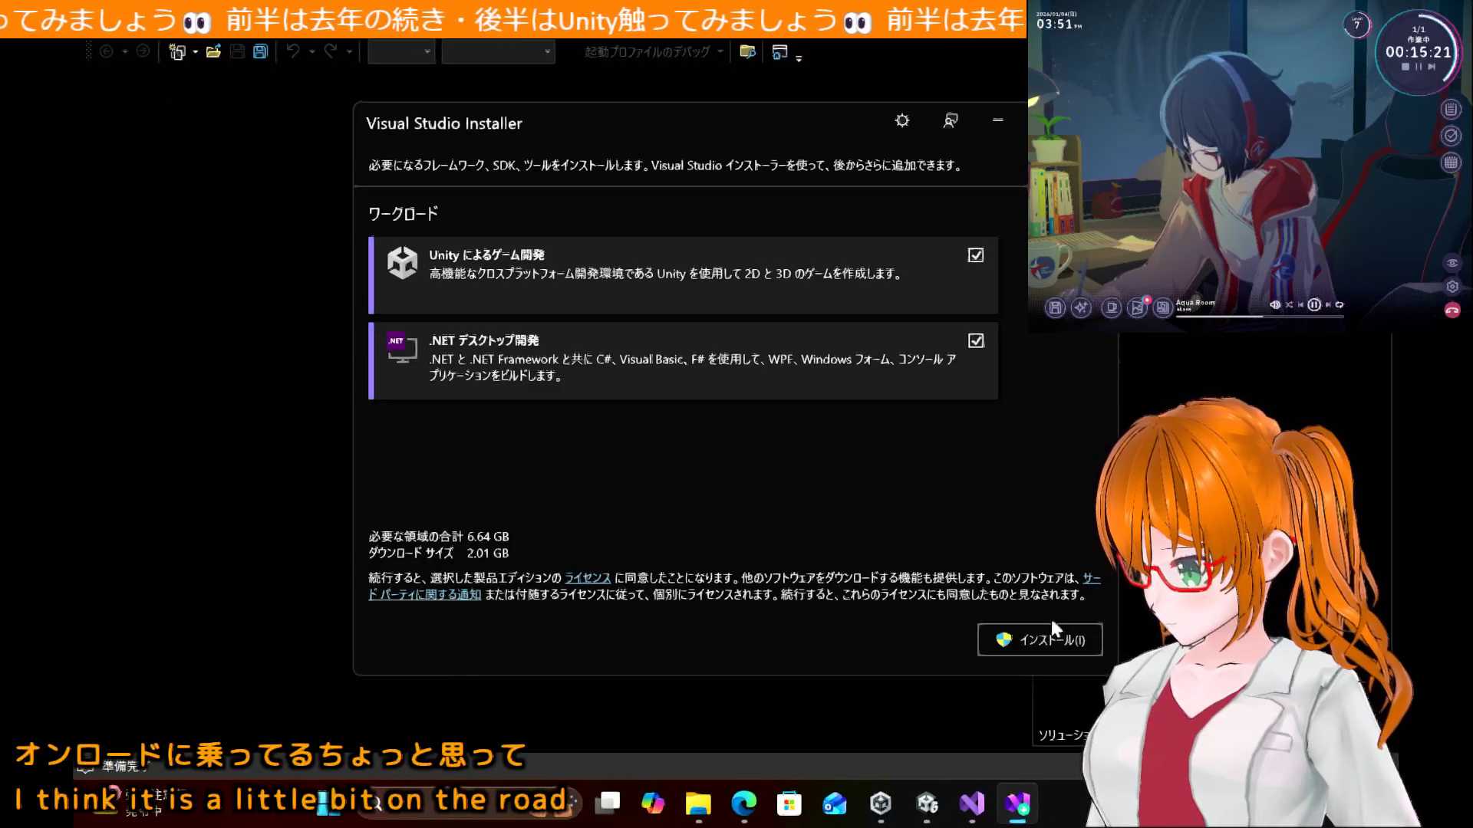
left_click(1057, 642)
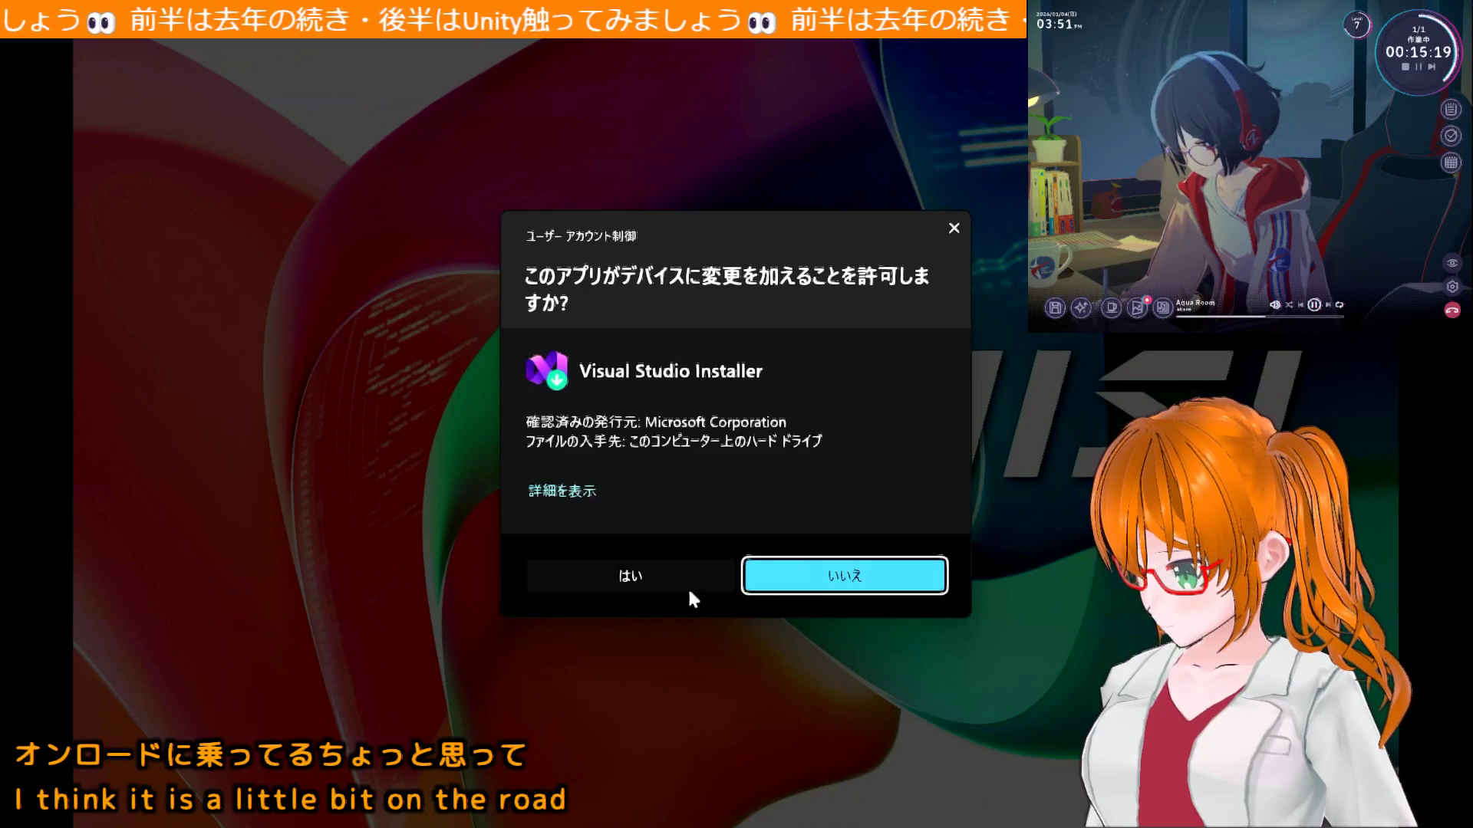
left_click(687, 586)
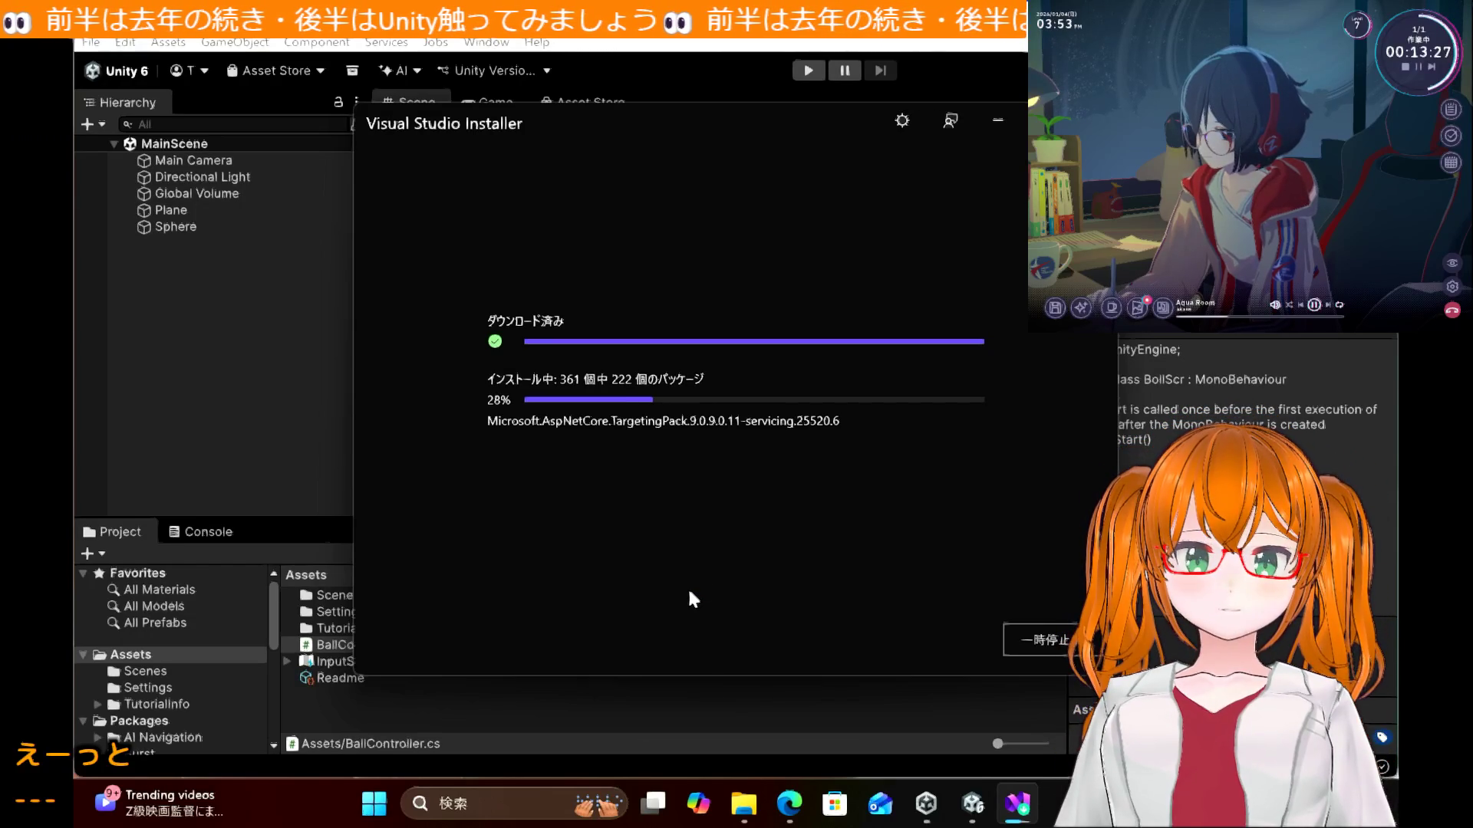
left_click(494, 816)
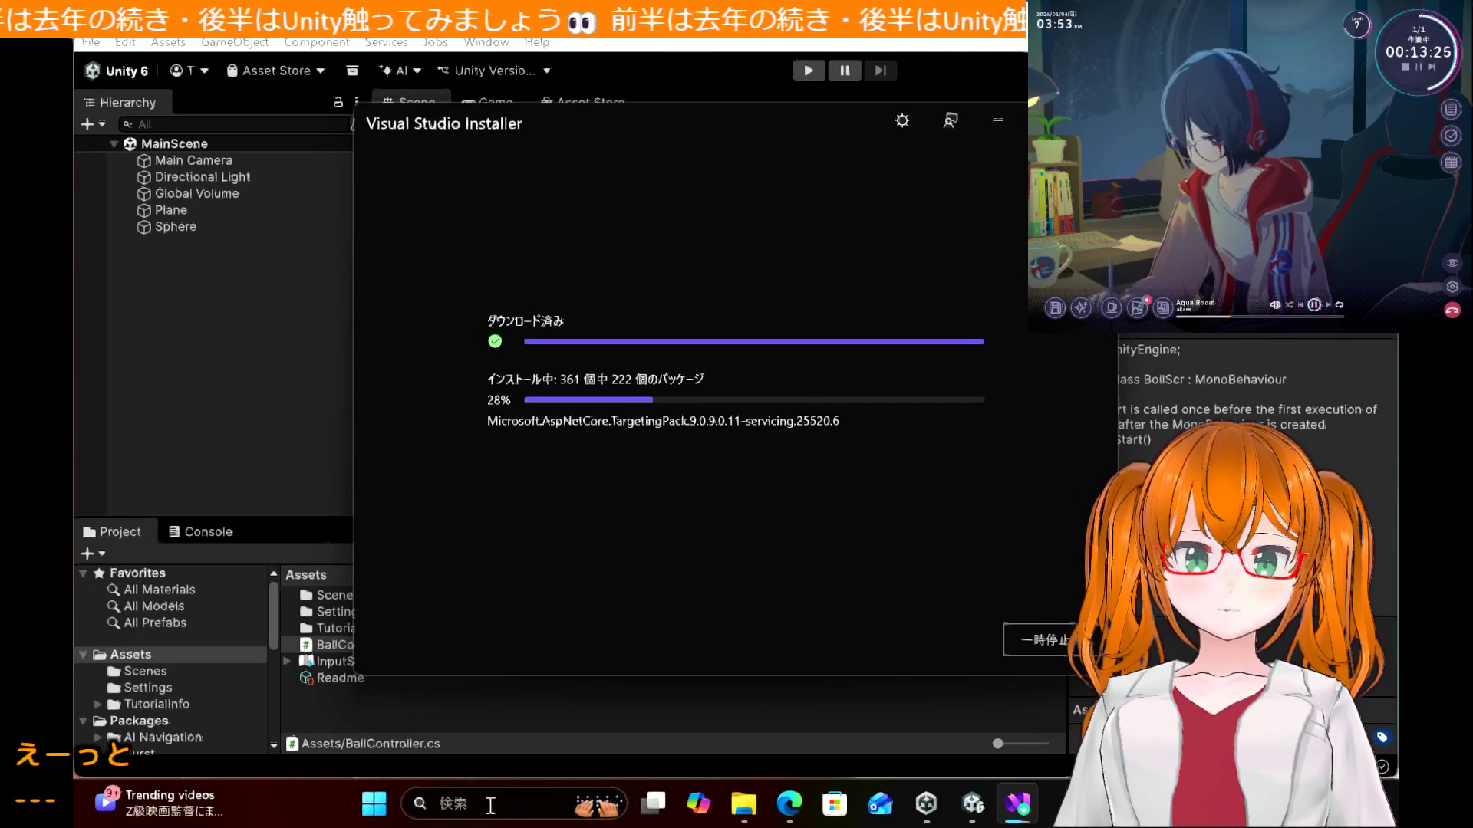
Step: Search Windows for vscode and launch Visual Studio Code
type("vscode")
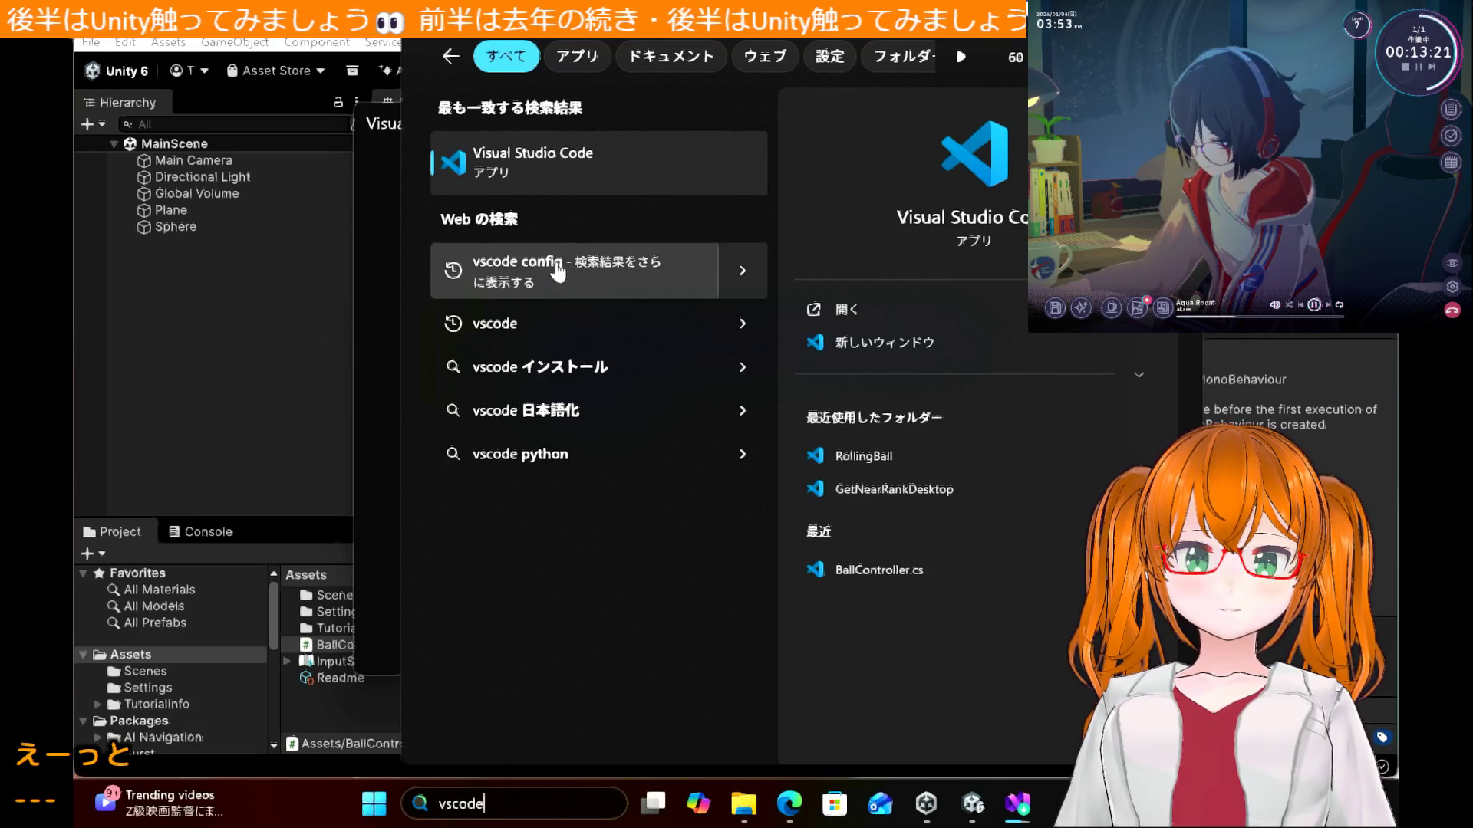
right_click(574, 163)
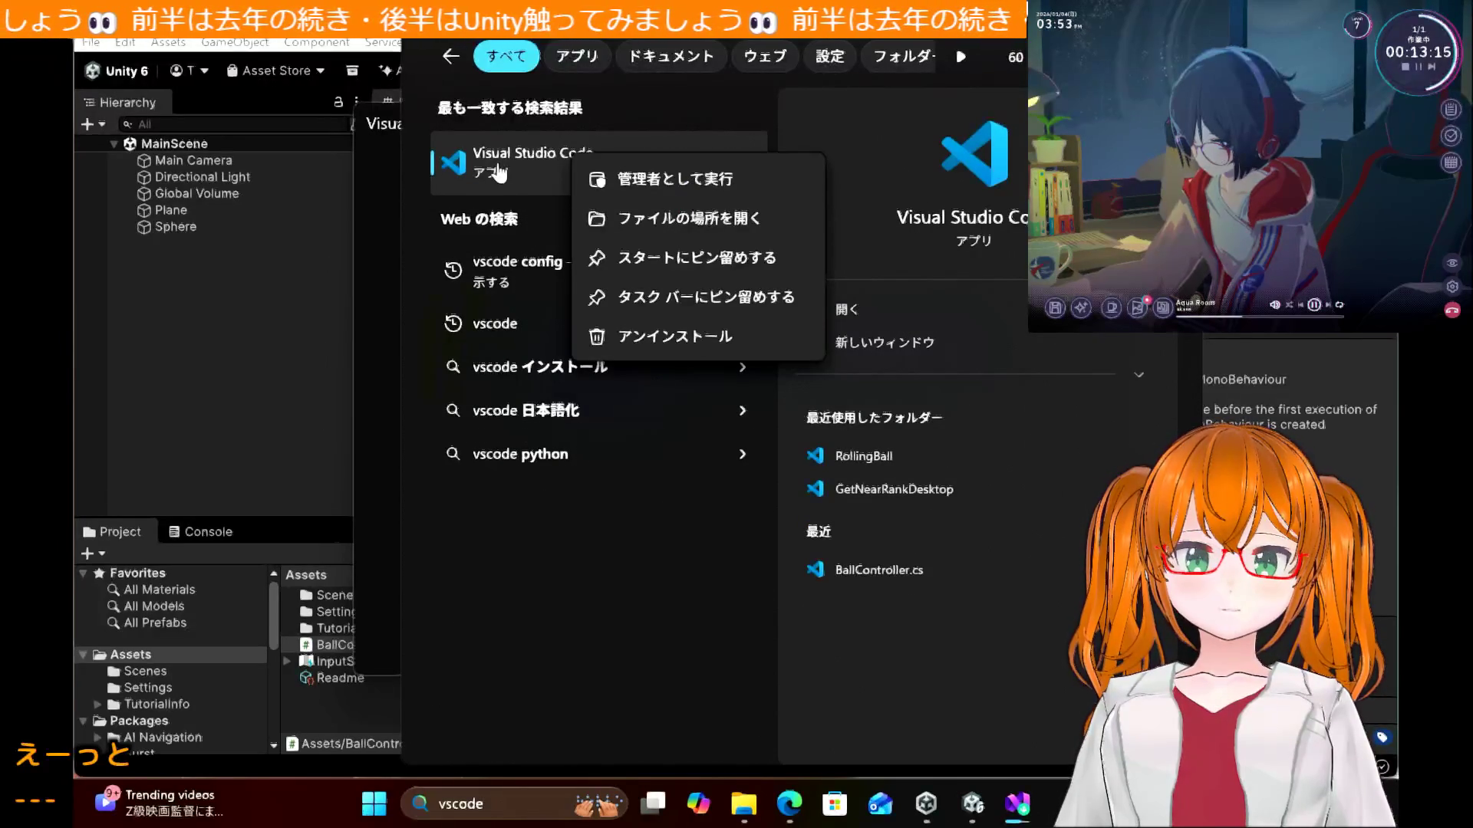
left_click(498, 173)
left_click(496, 158)
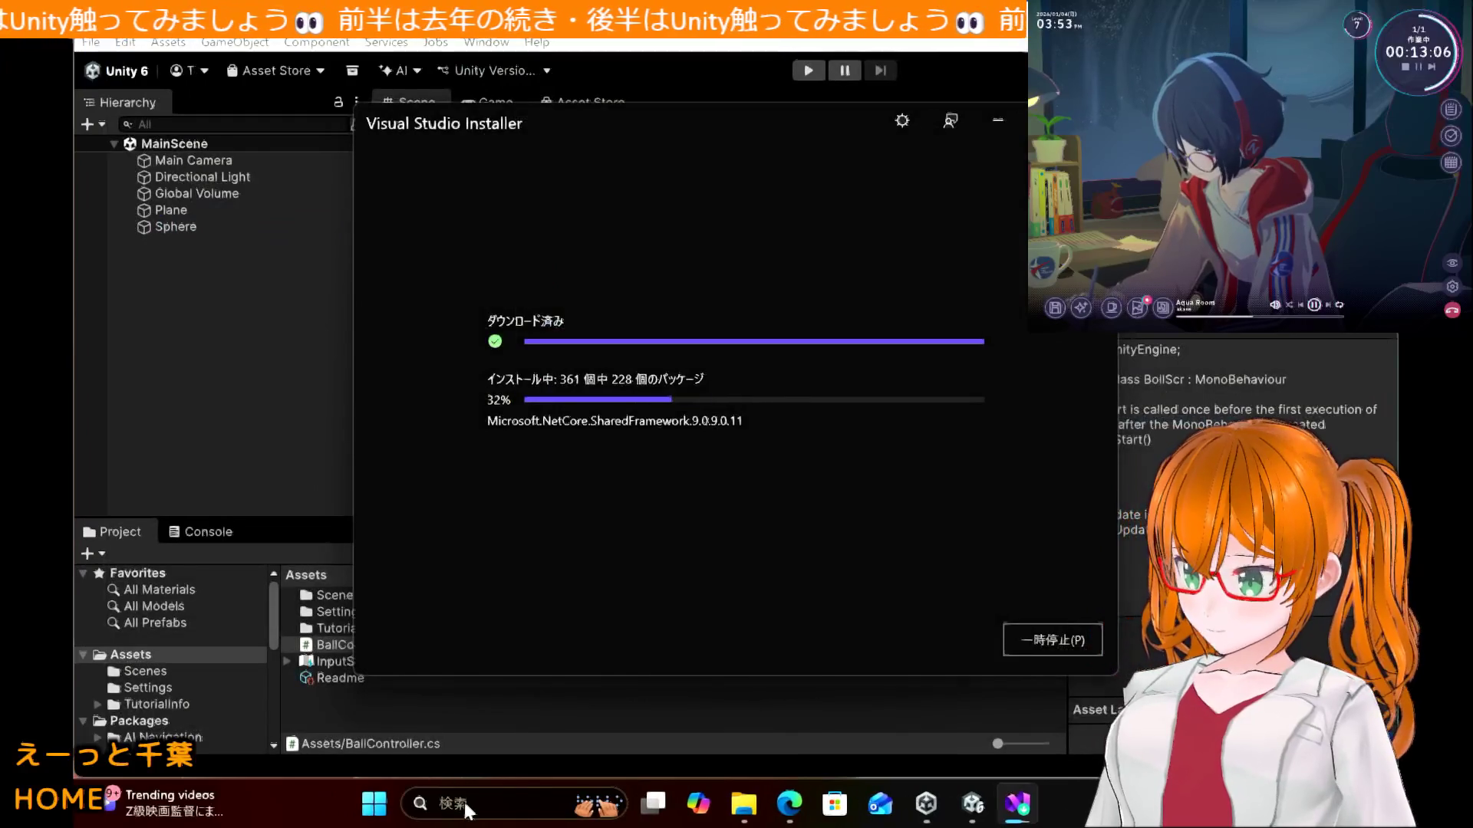
left_click(463, 802)
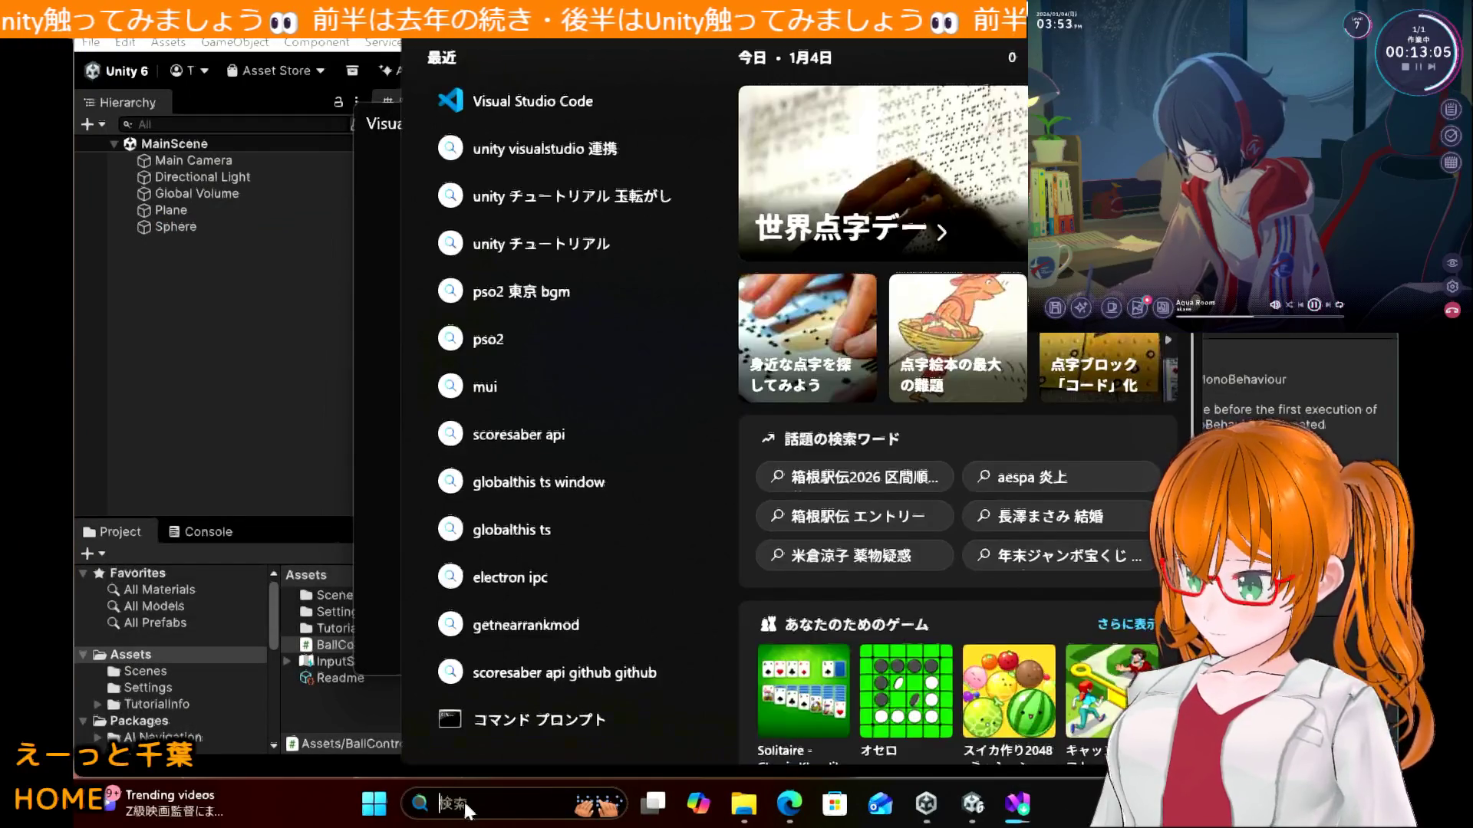
right_click(509, 110)
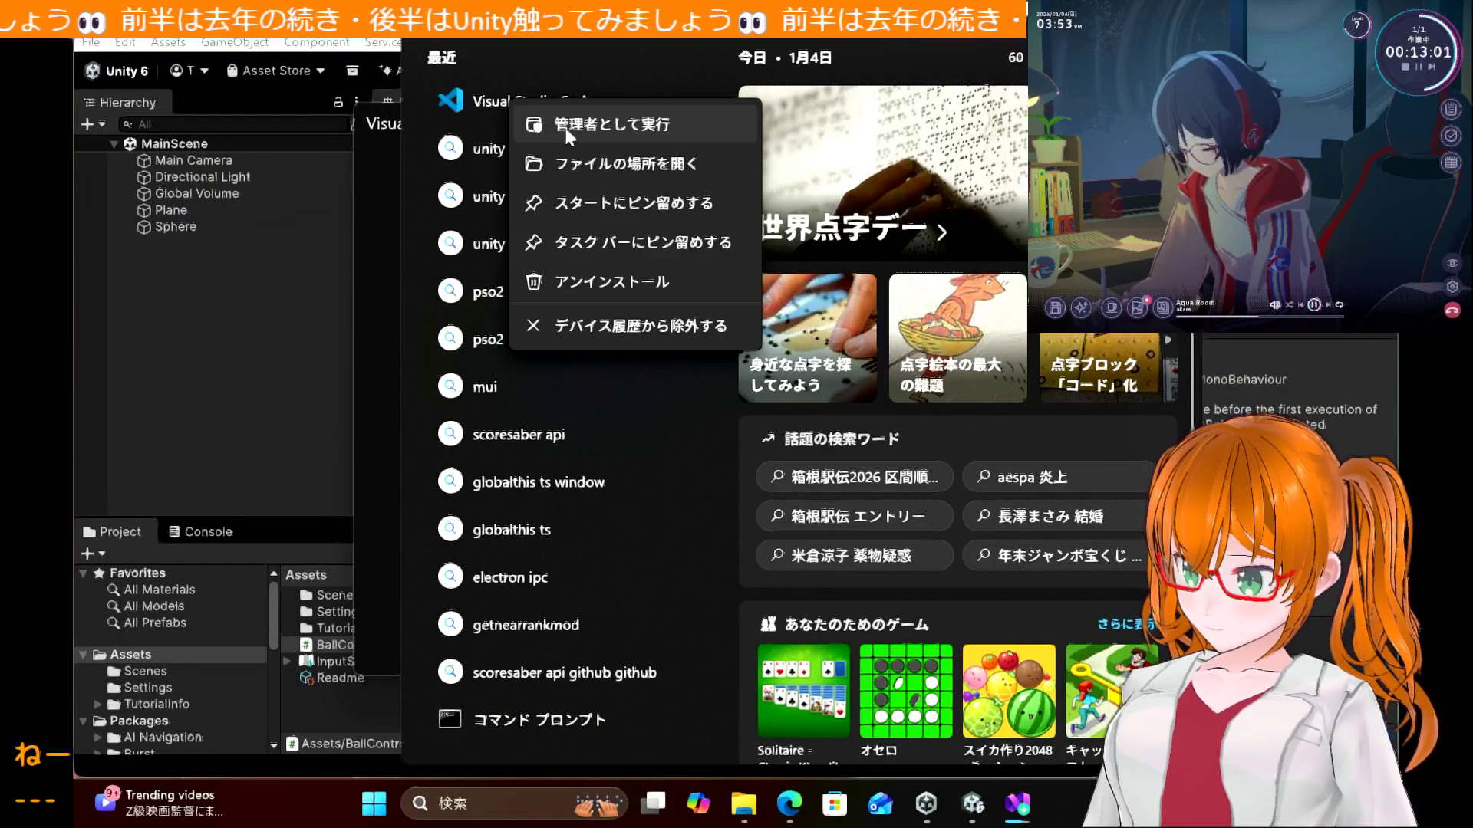
left_click(491, 101)
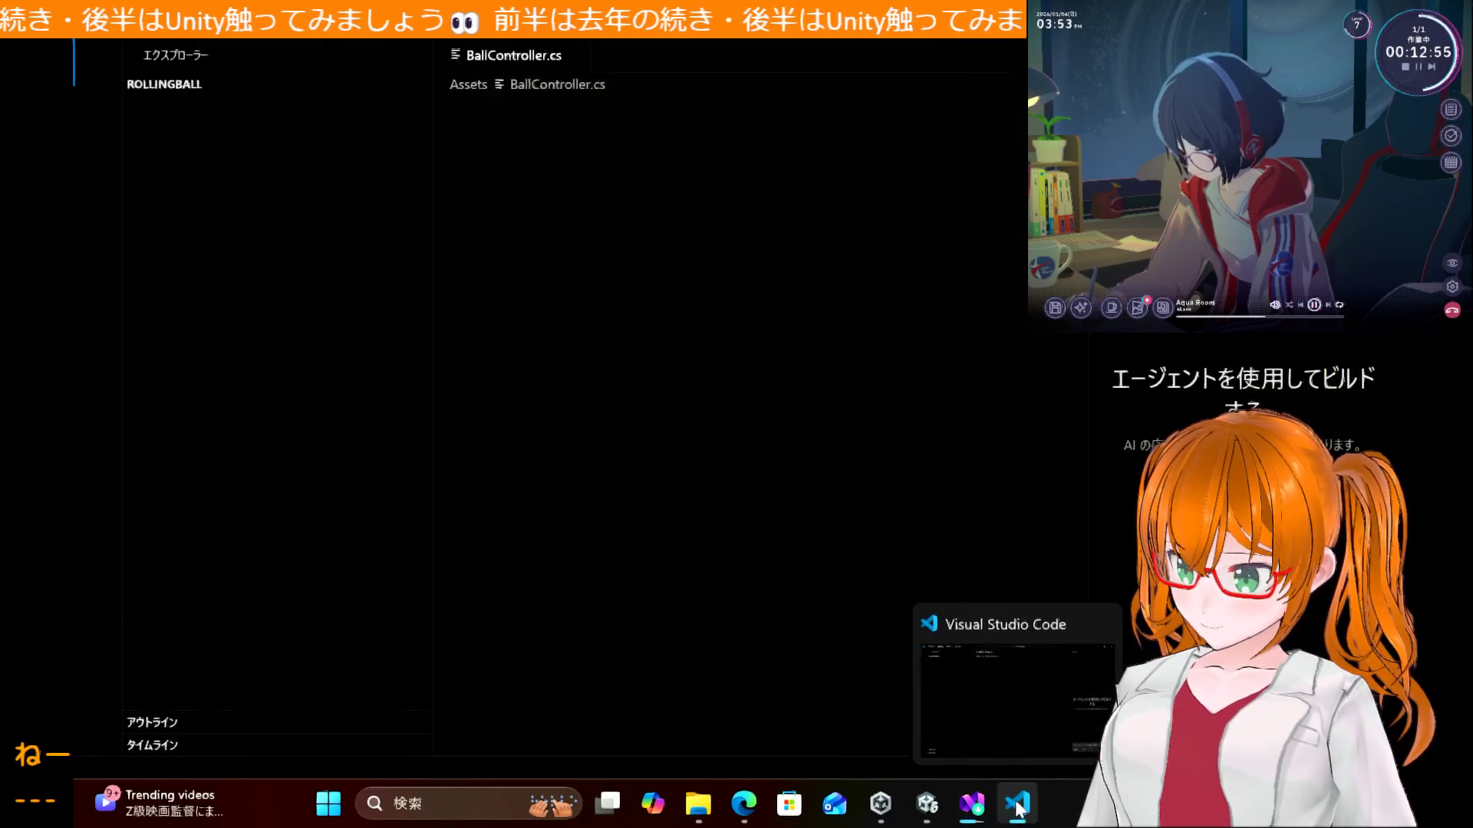
Step: Open a new empty Visual Studio Code window from its taskbar jump list (新しいウィンドウ)
right_click(1018, 805)
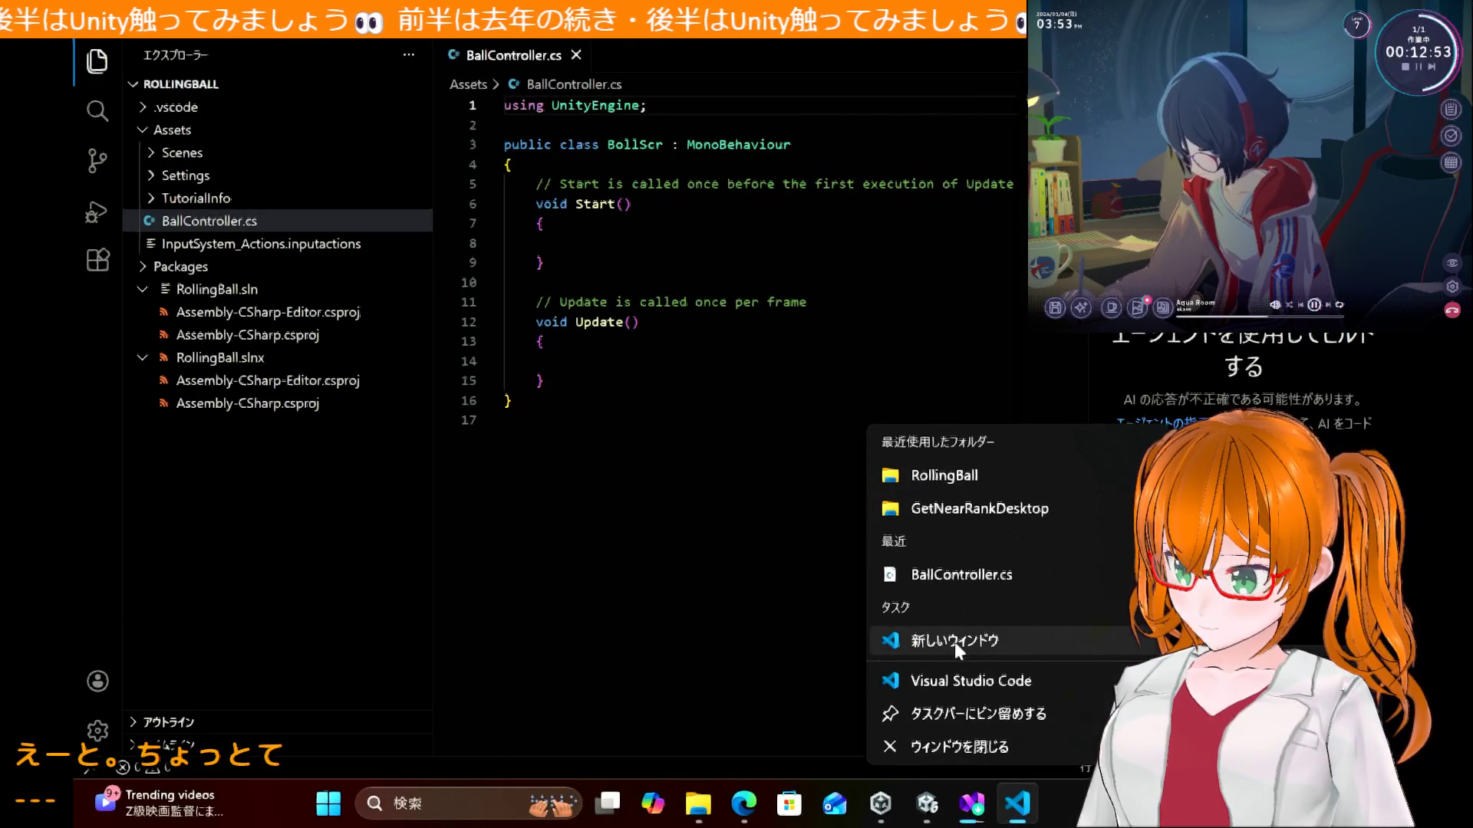
left_click(955, 642)
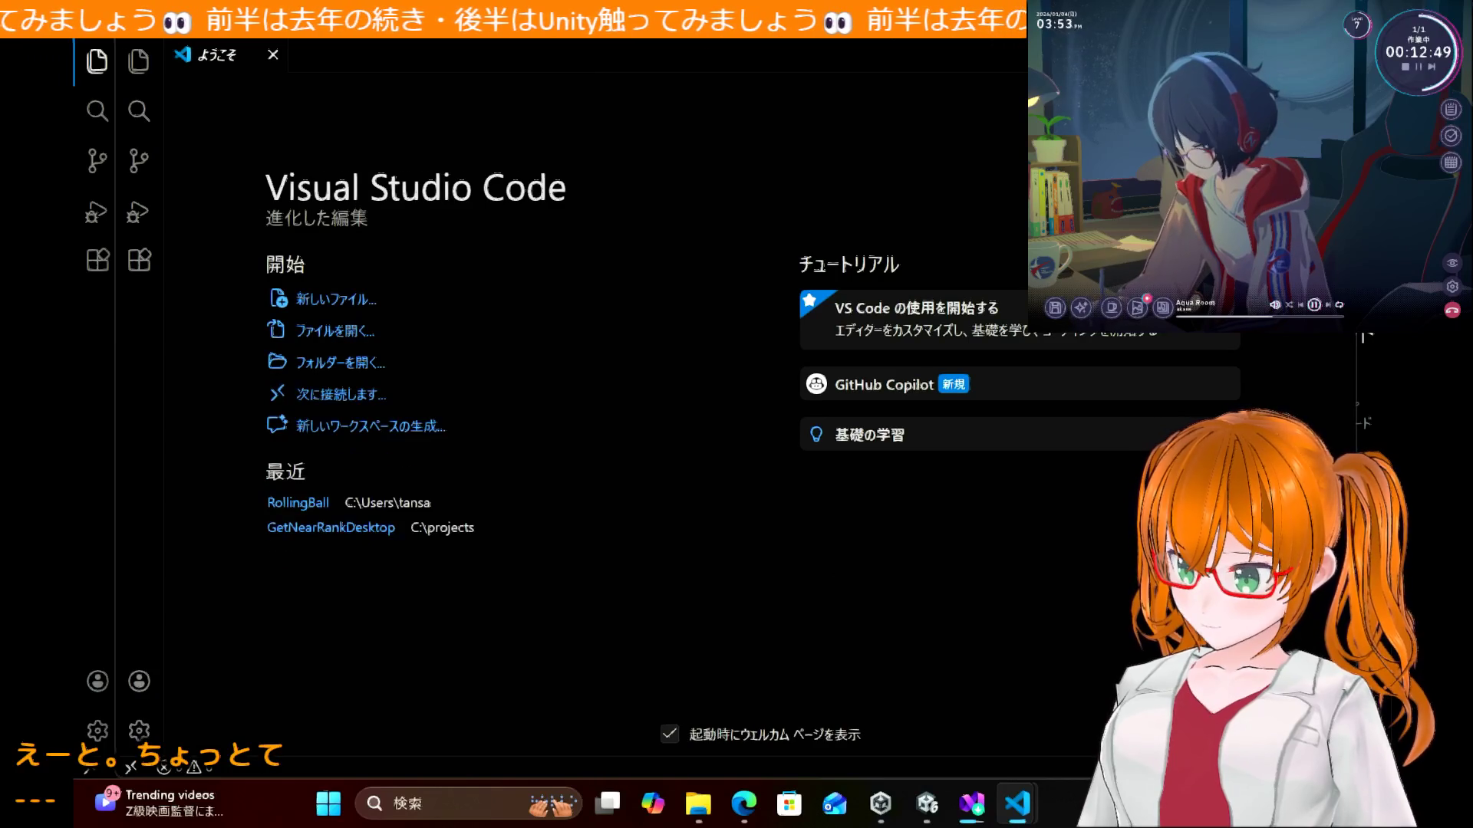
left_click(100, 262)
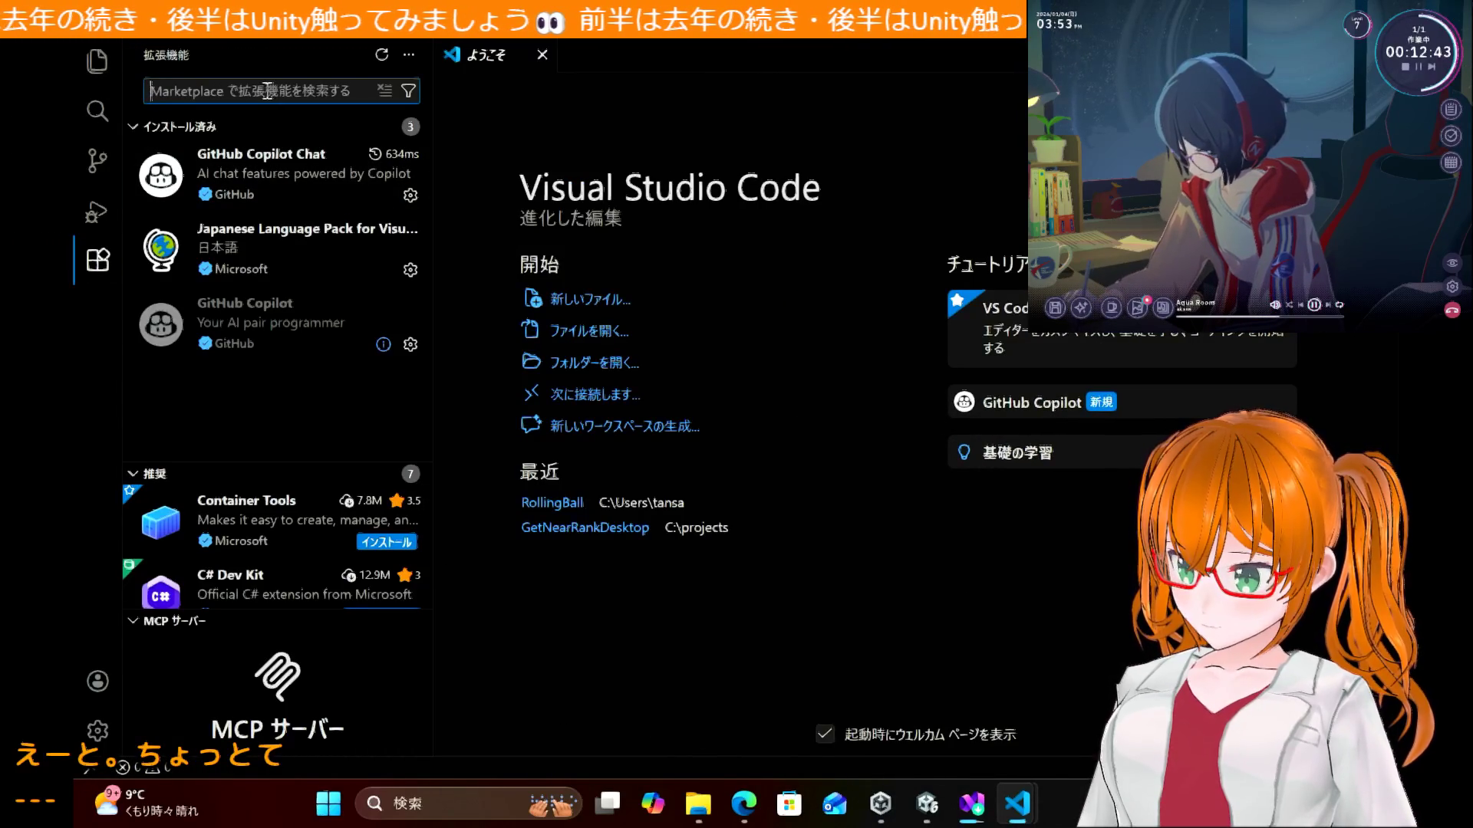
Step: Search the marketplace for markdown and view Markdown Preview Mermaid Support and Markdown PDF details
type("markdown")
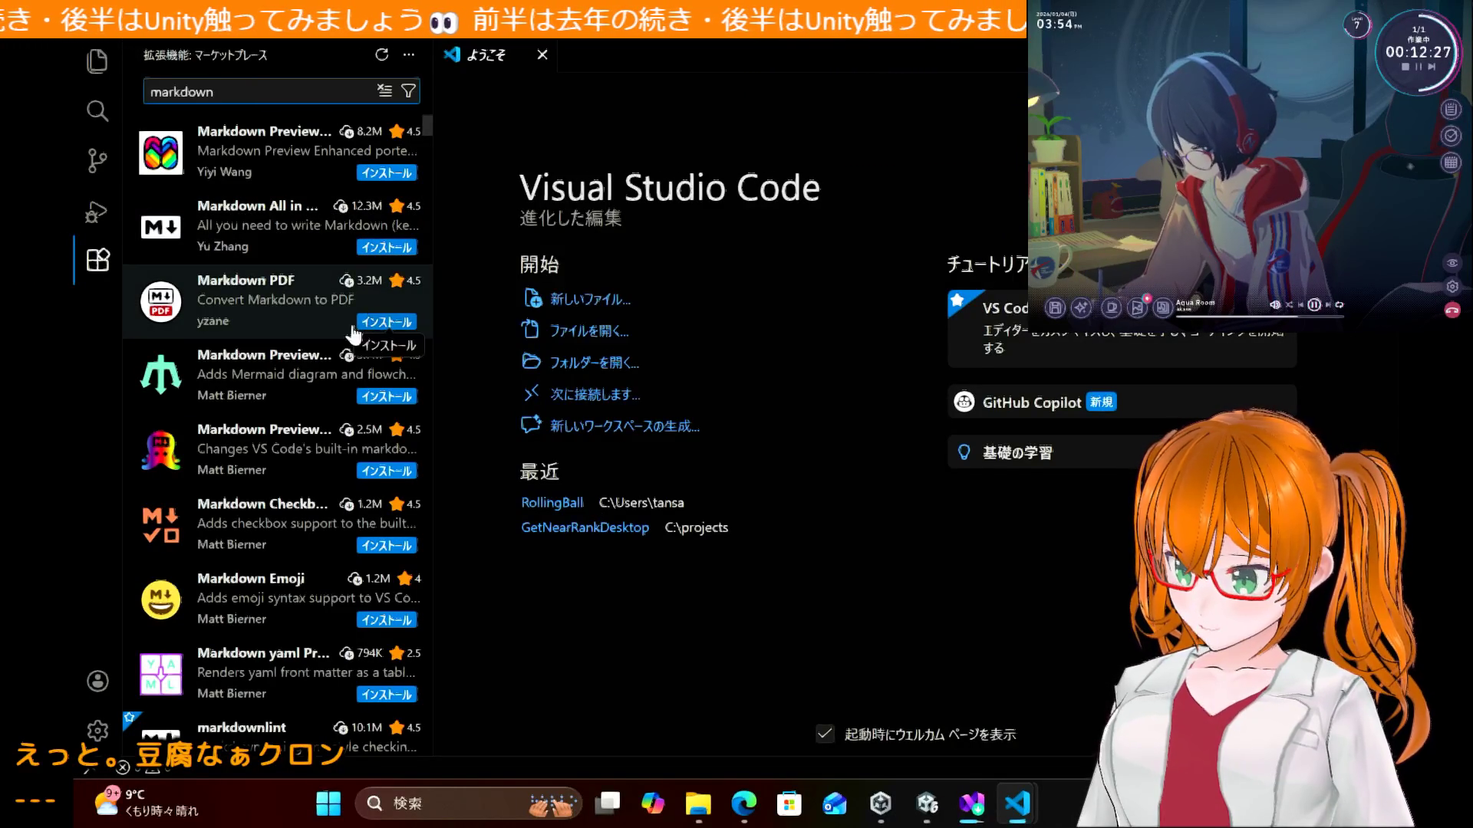
left_click(318, 354)
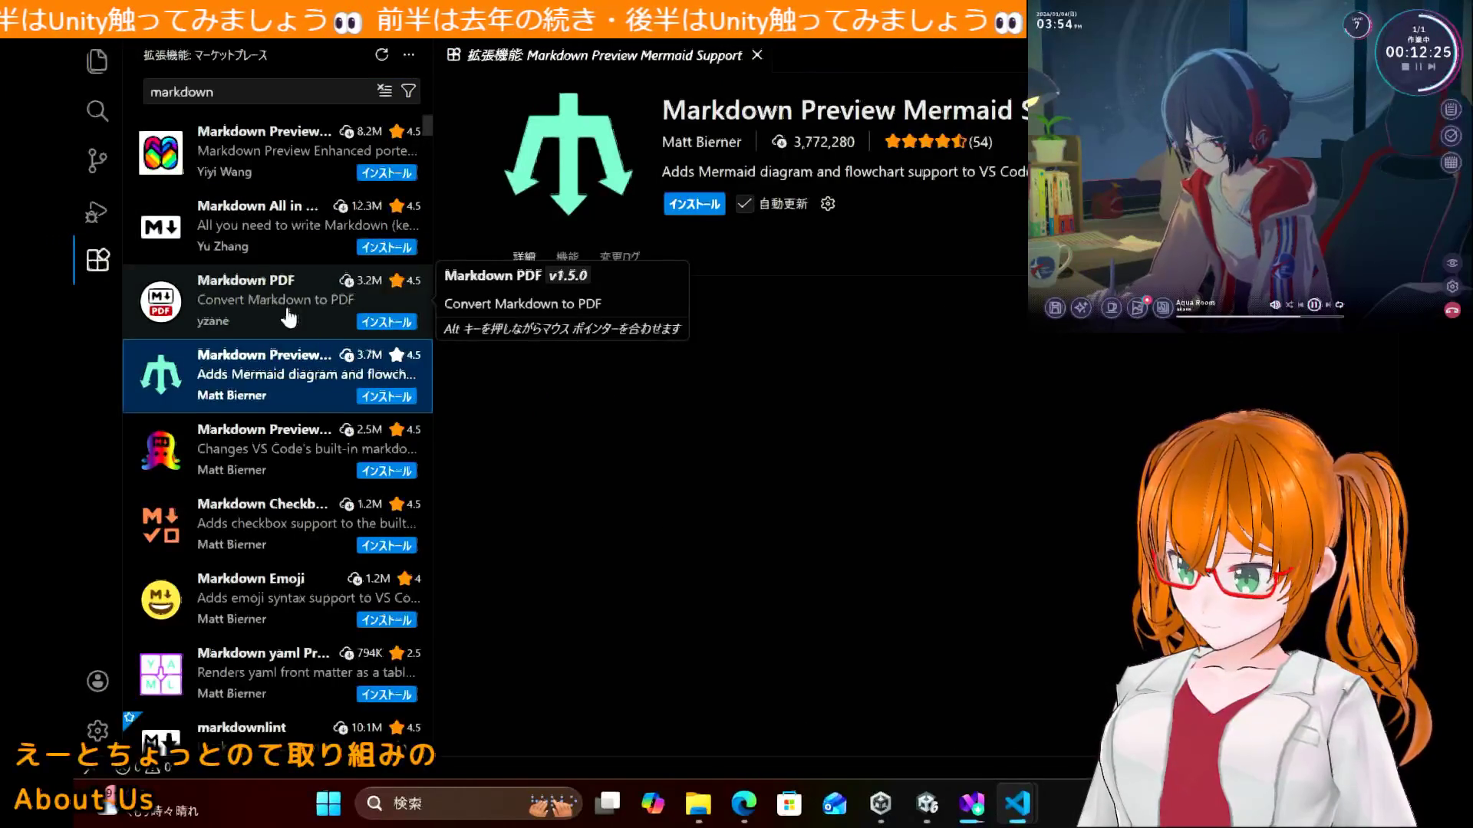
left_click(288, 317)
left_click(305, 362)
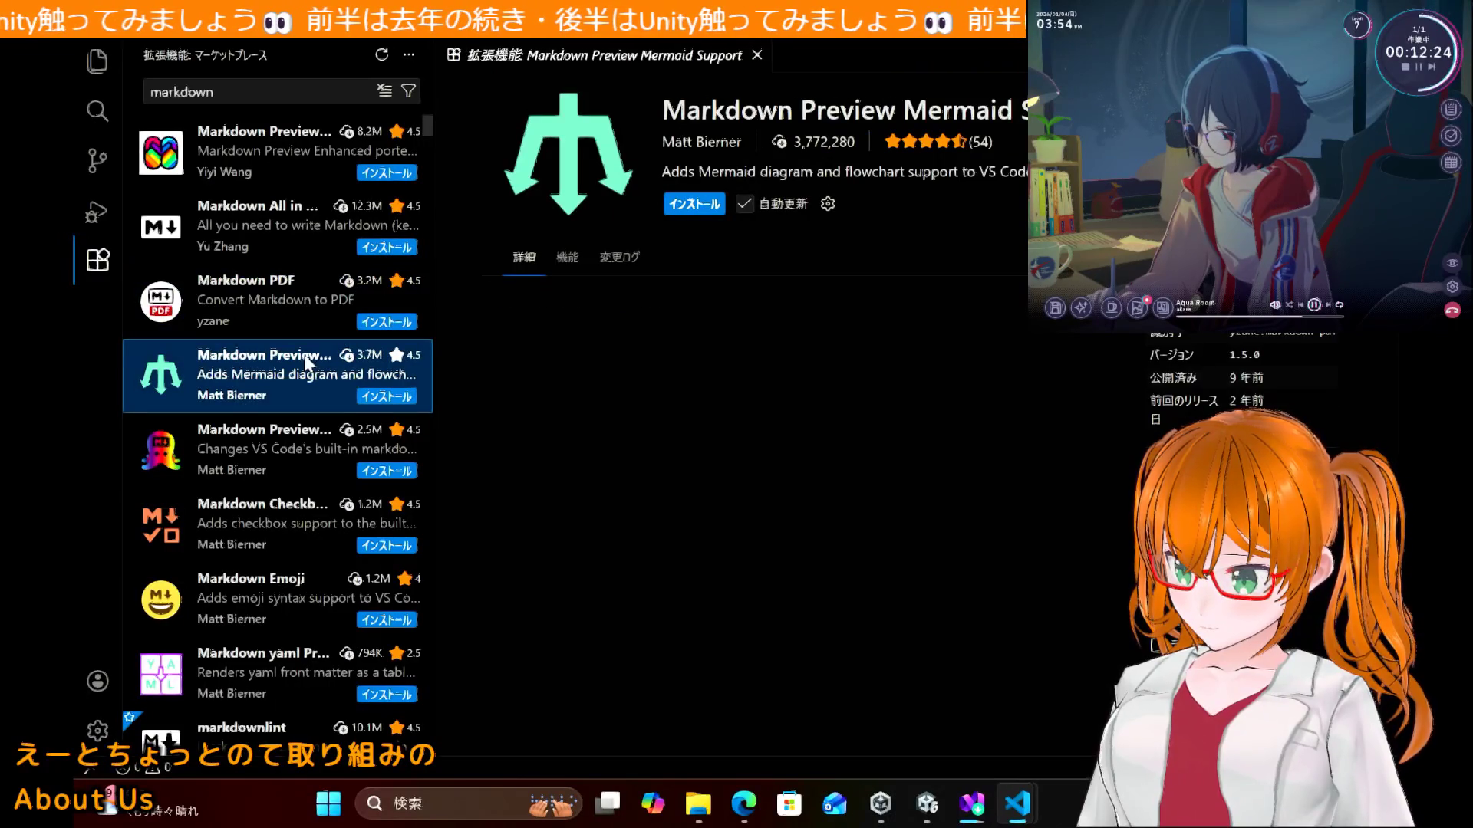
left_click(744, 801)
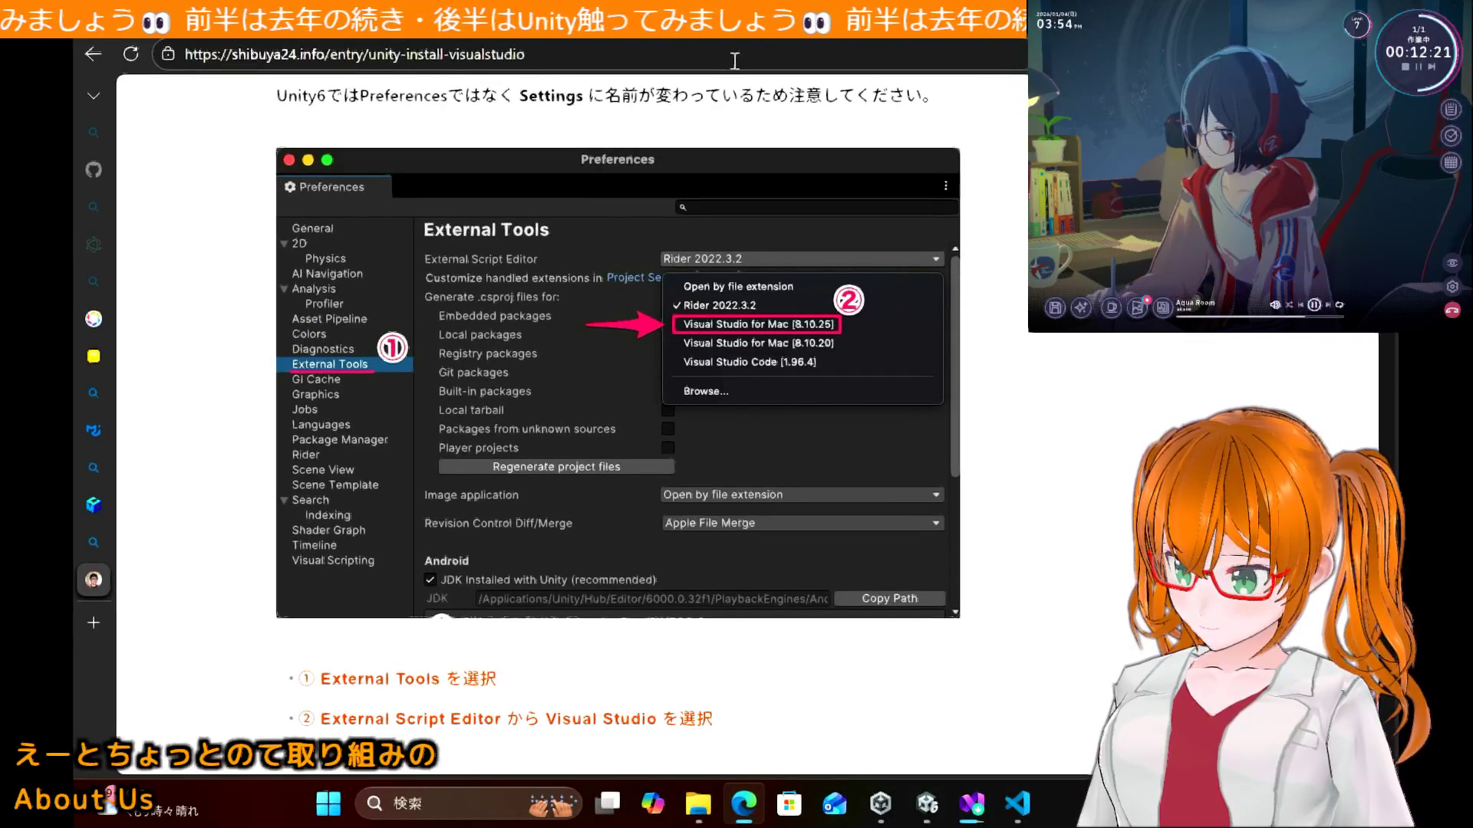
Step: Search Bing in a new Edge tab for 'マークダウン vscode 拡張機能'
mouse_move(110, 566)
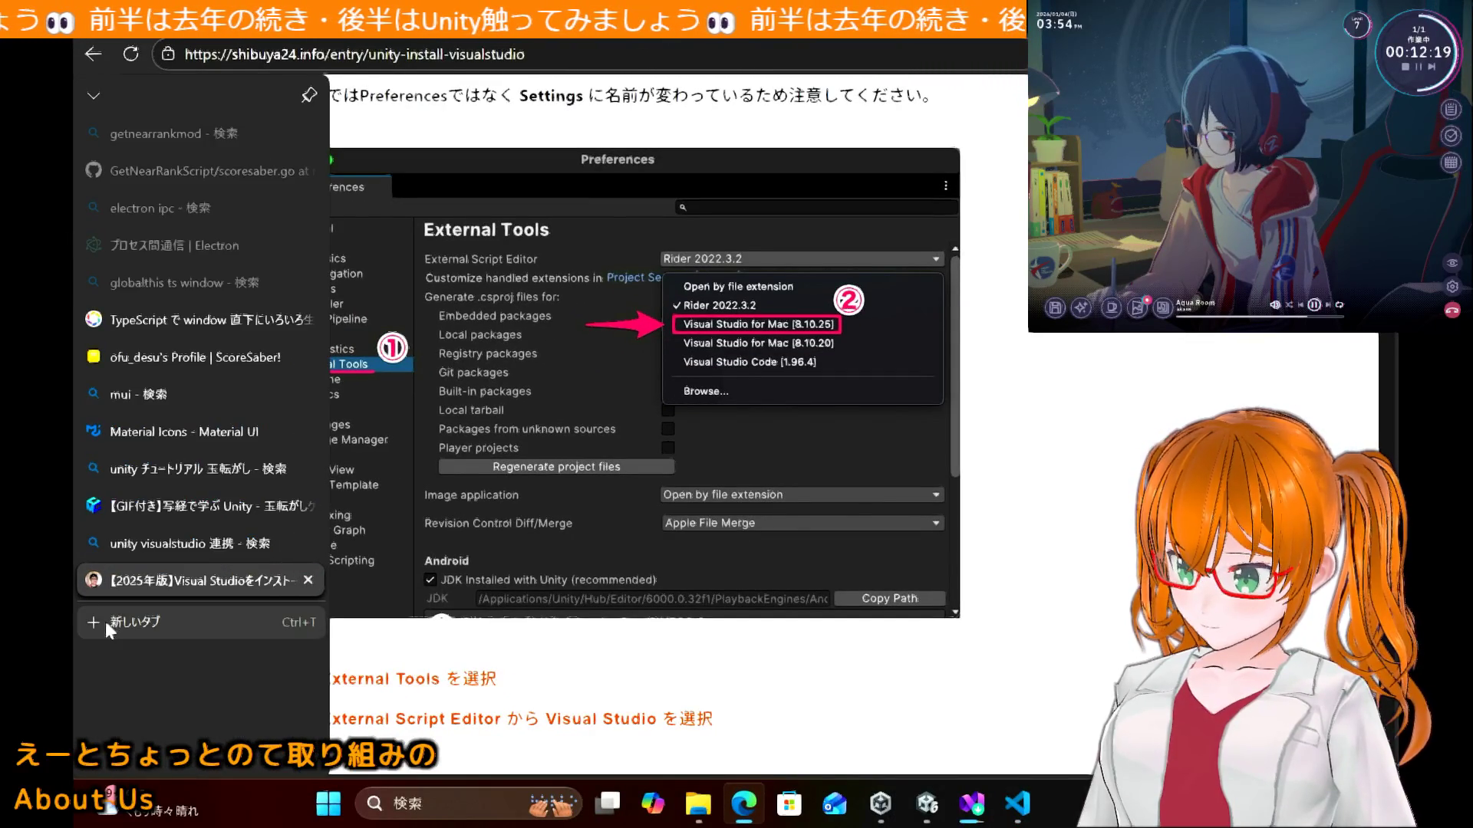
left_click(123, 615)
left_click(663, 215)
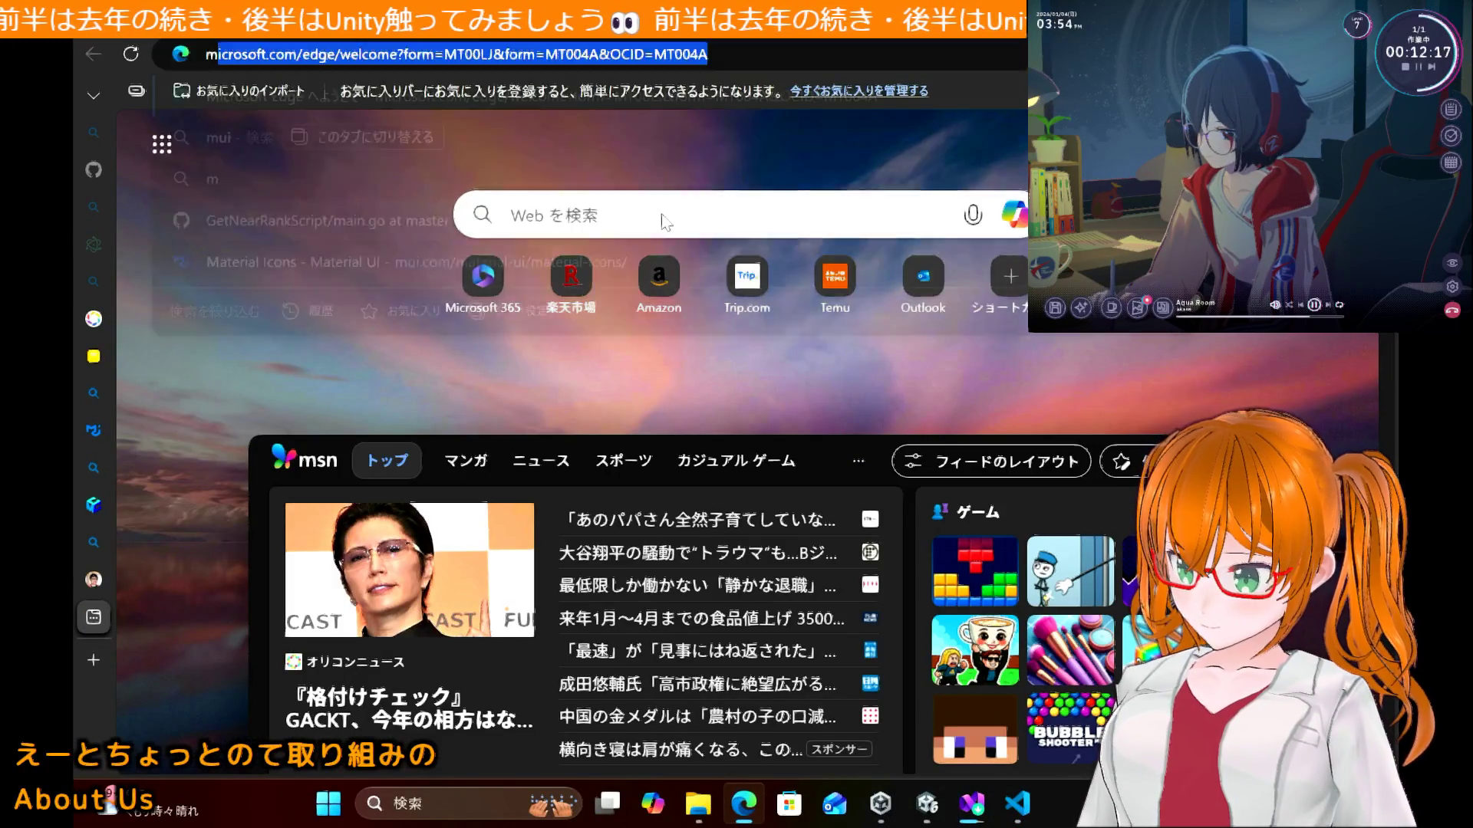
type("markdown")
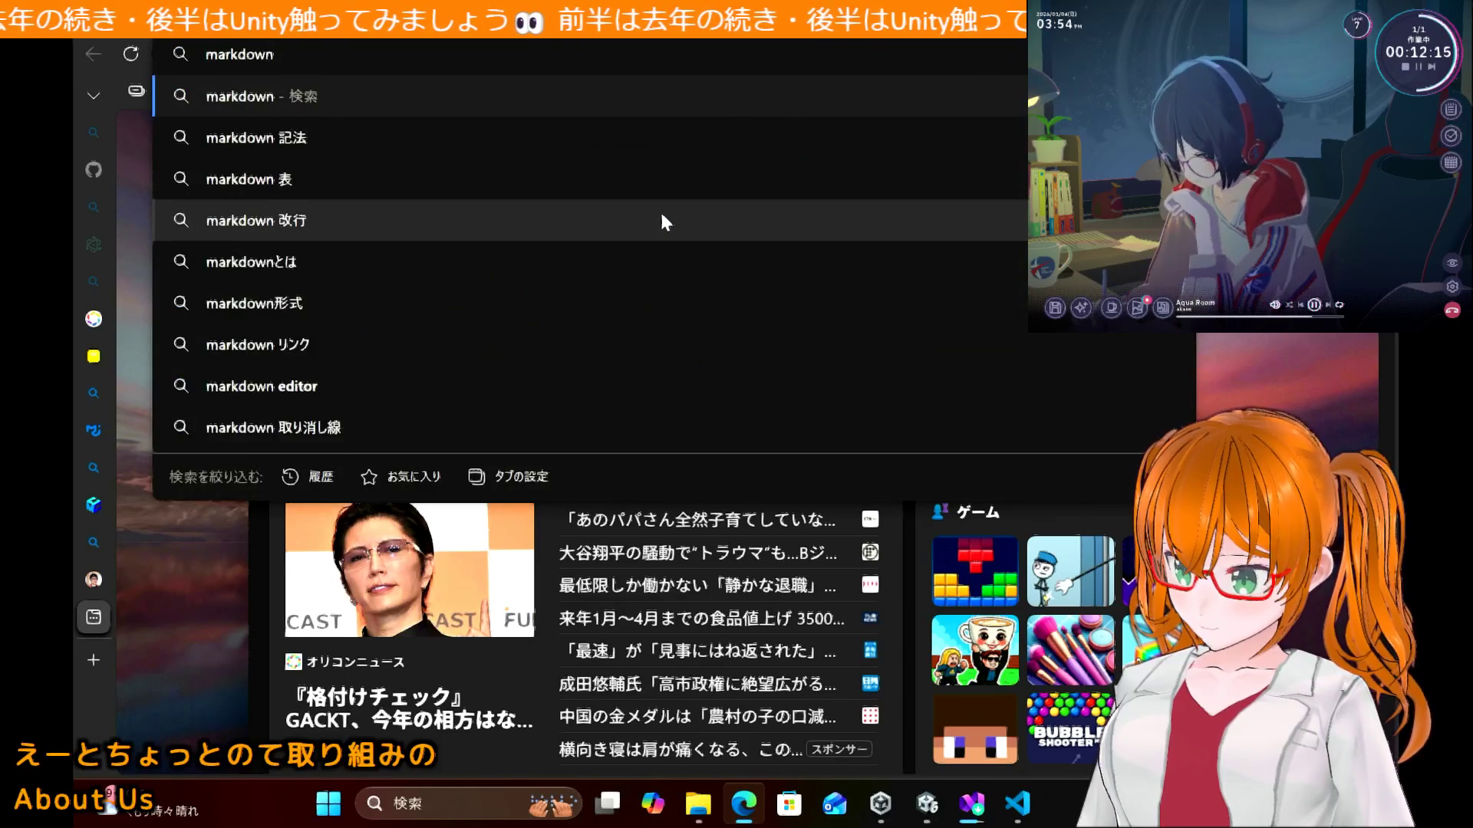
key("BackSpace")
key("BackSpace")
key("BackSpace")
key("BackSpace")
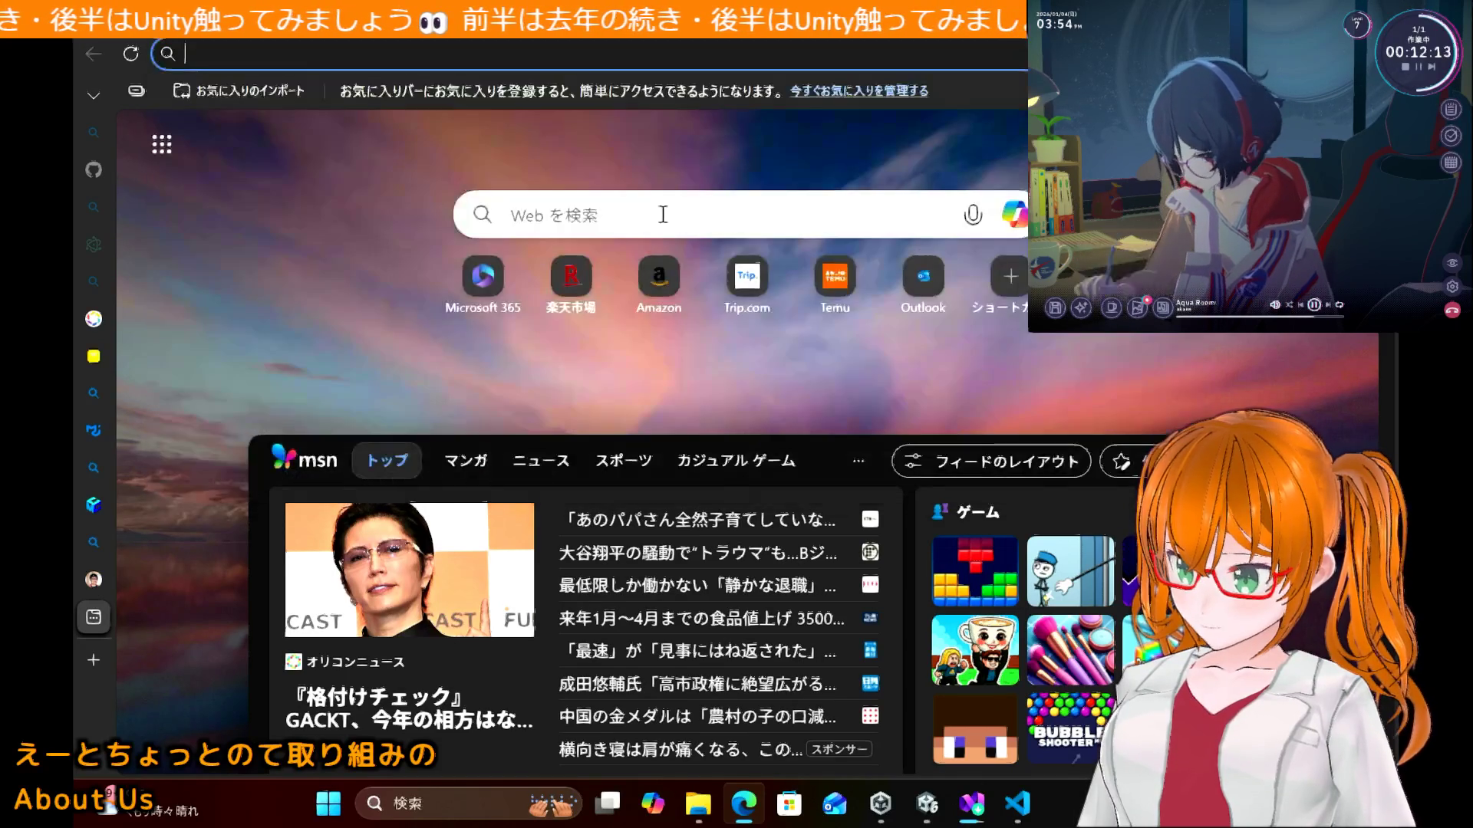
type("ma-kud")
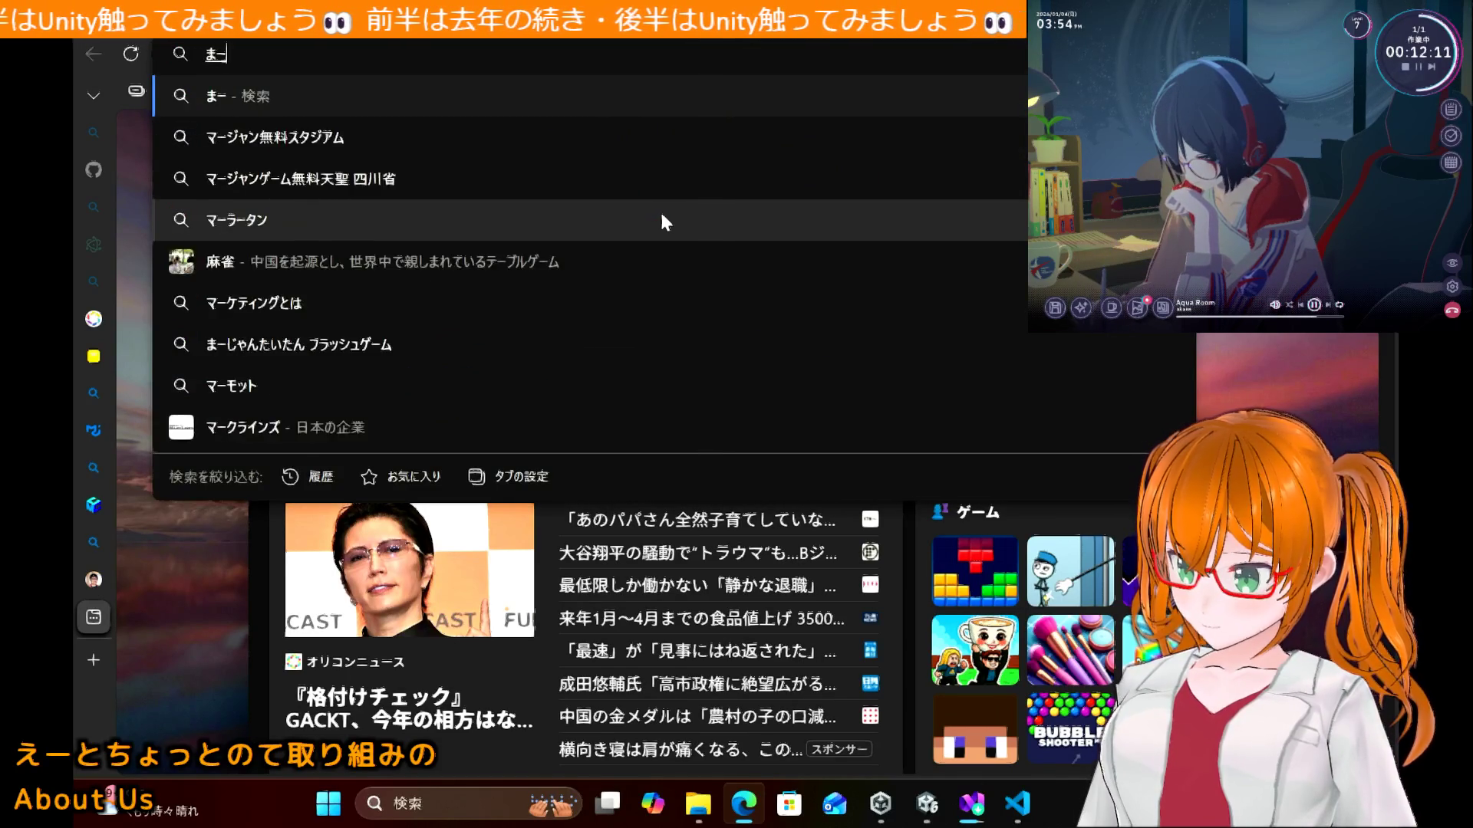
type("aun")
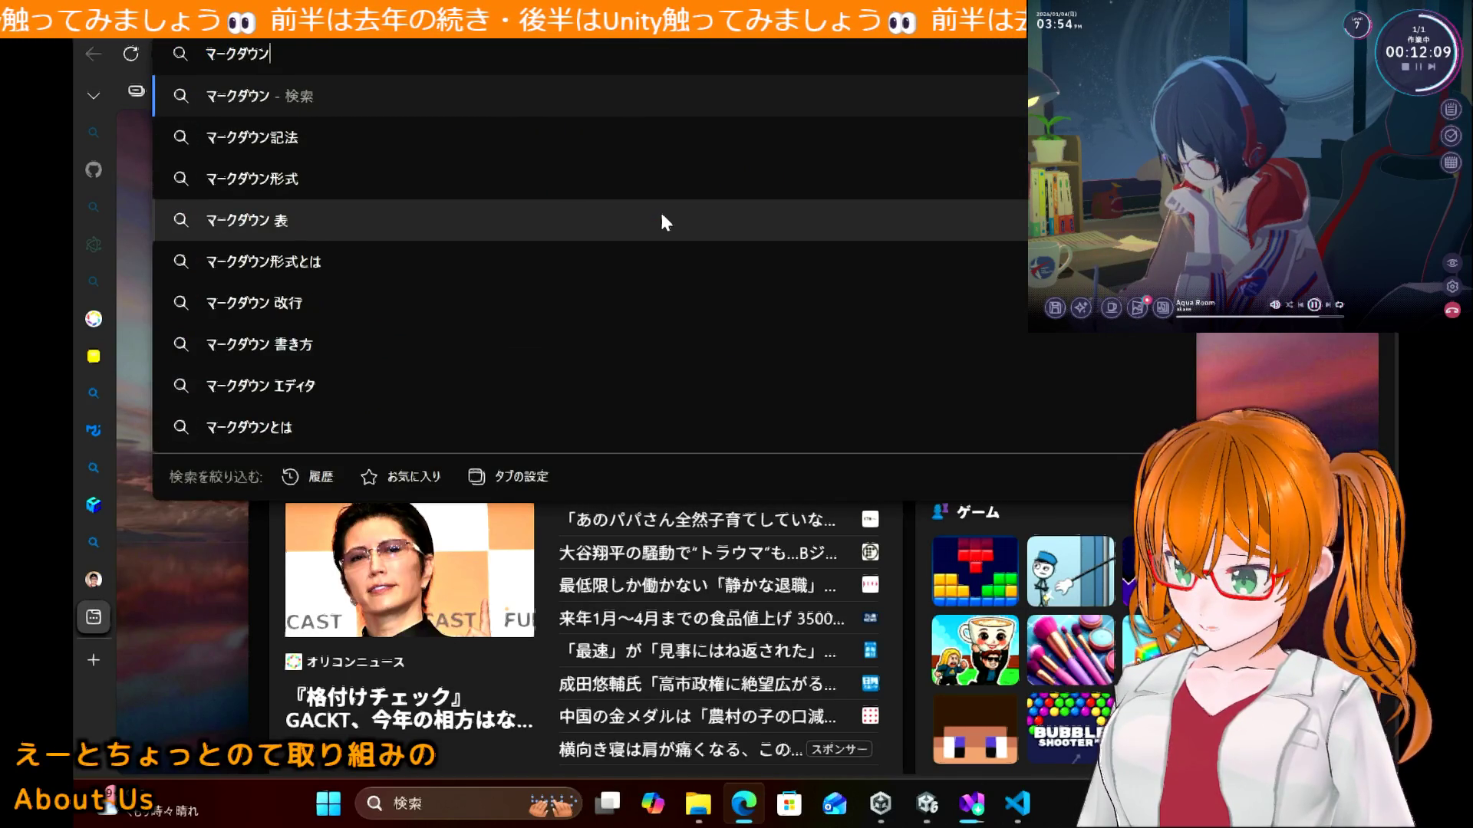
type("vscie")
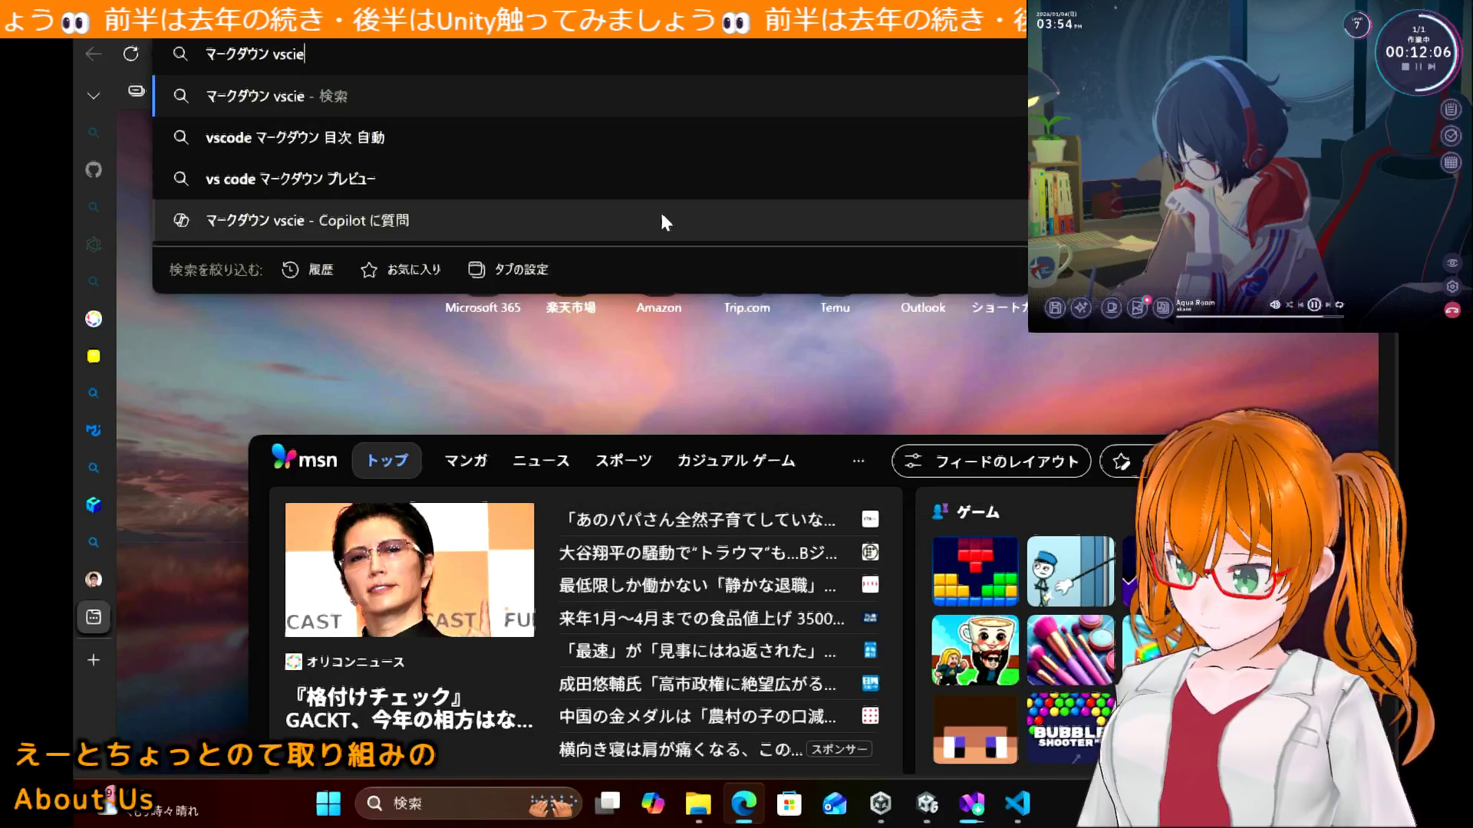
key("BackSpace")
type("o")
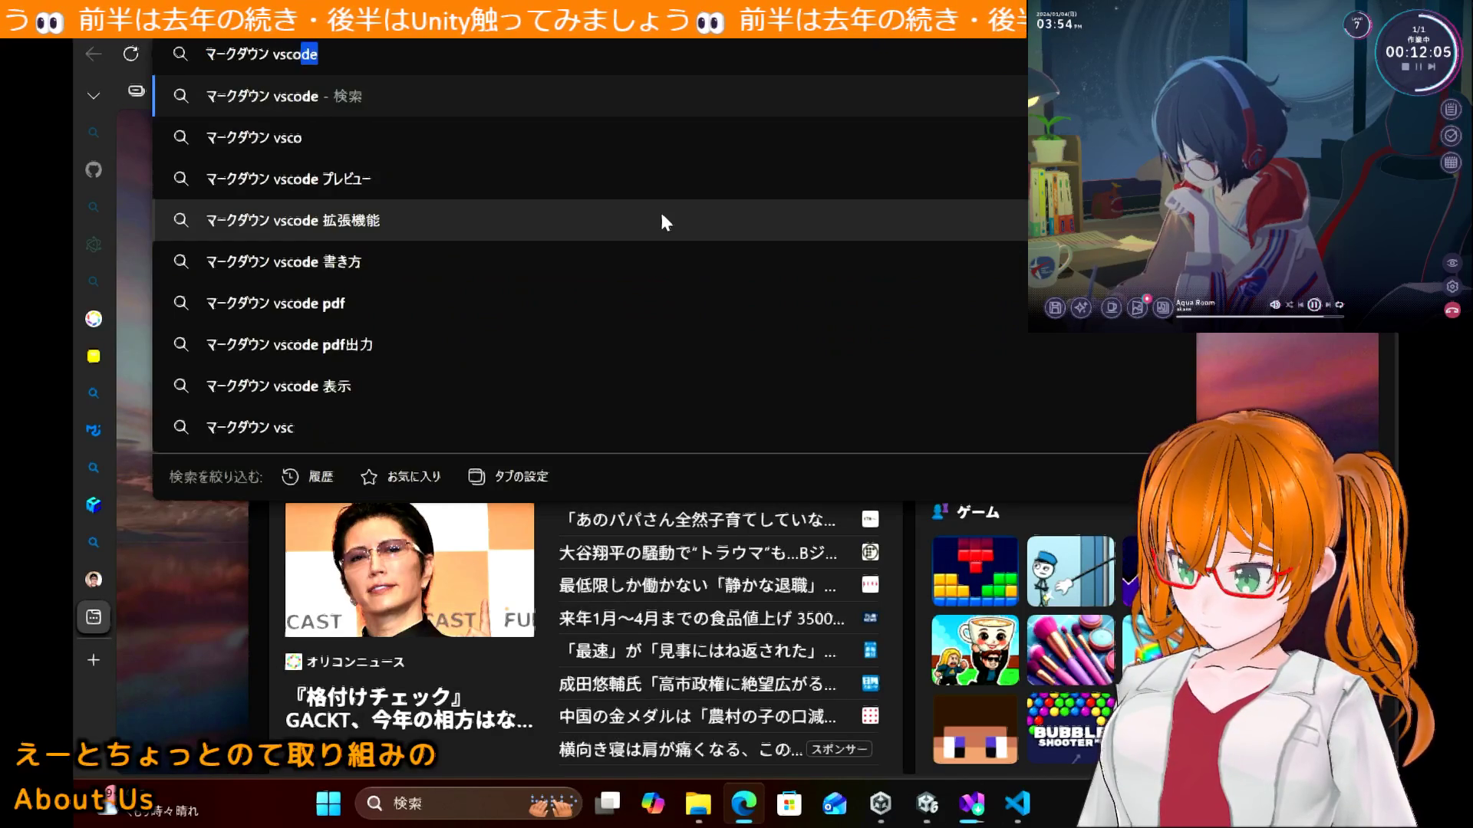
key("Down")
key("Down")
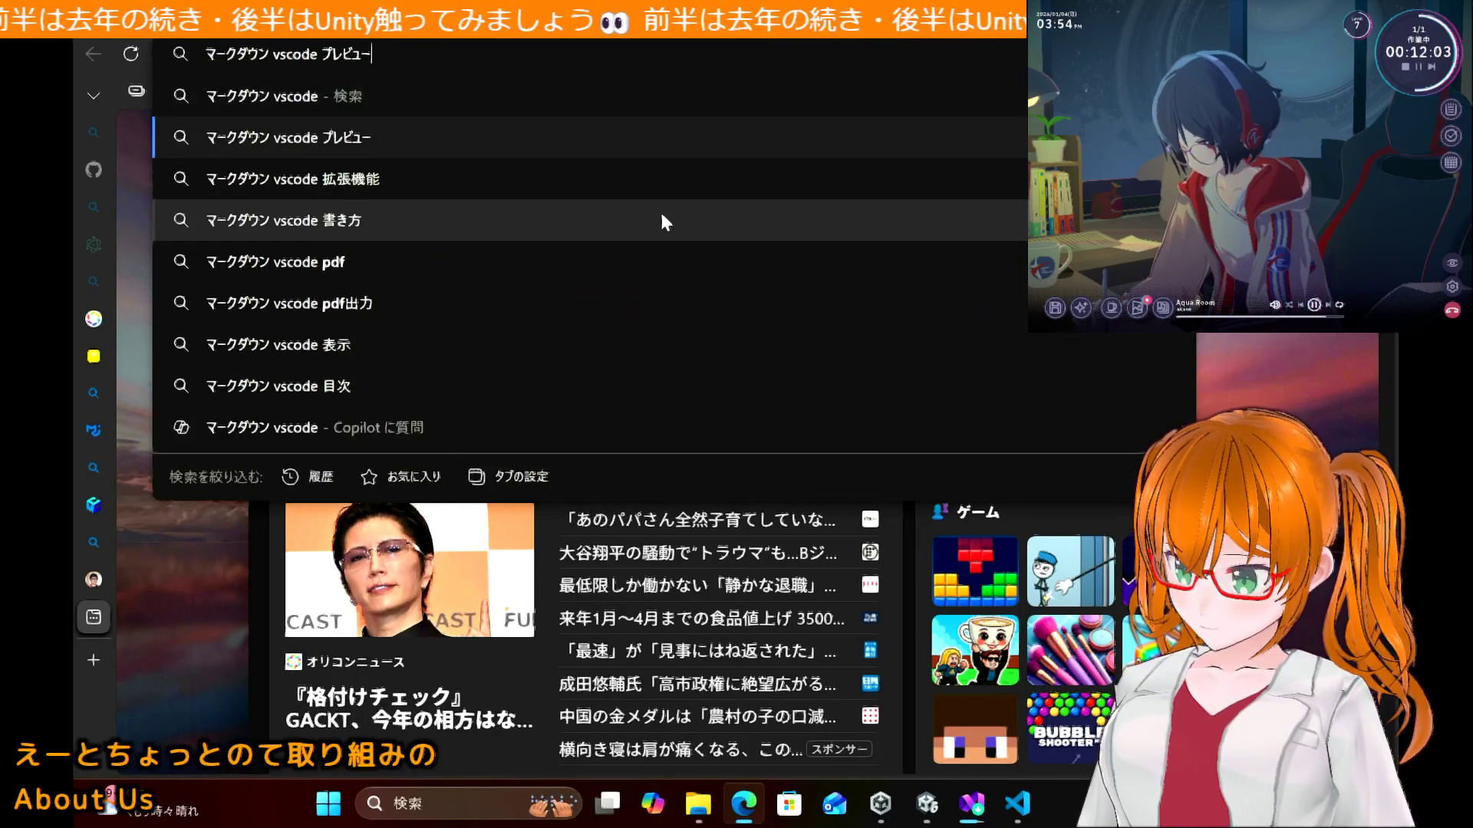
key("Return")
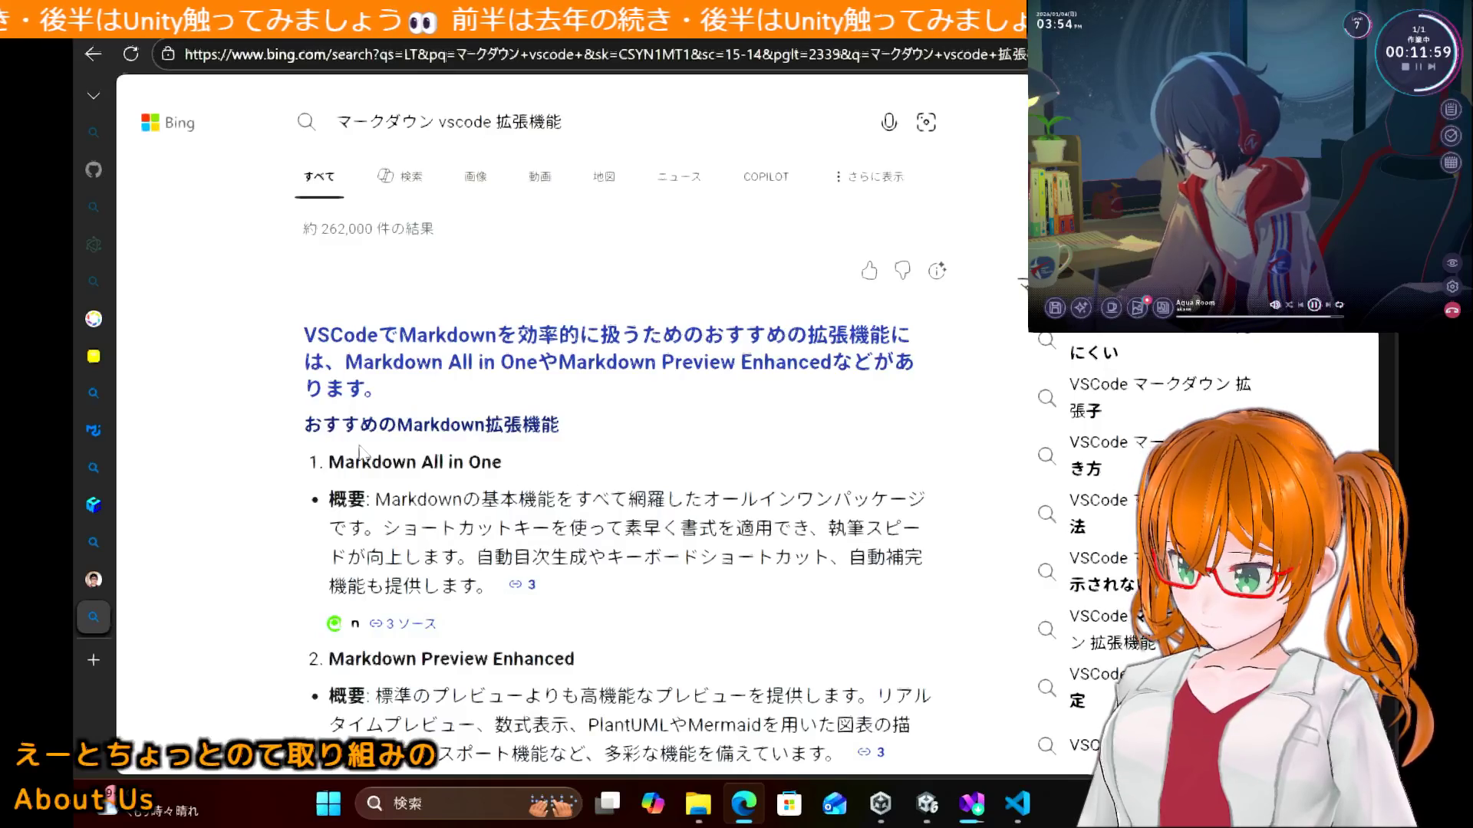
Step: Scroll through the recommended Markdown extensions results, then return to VS Code
scroll(360, 452, "down", 2)
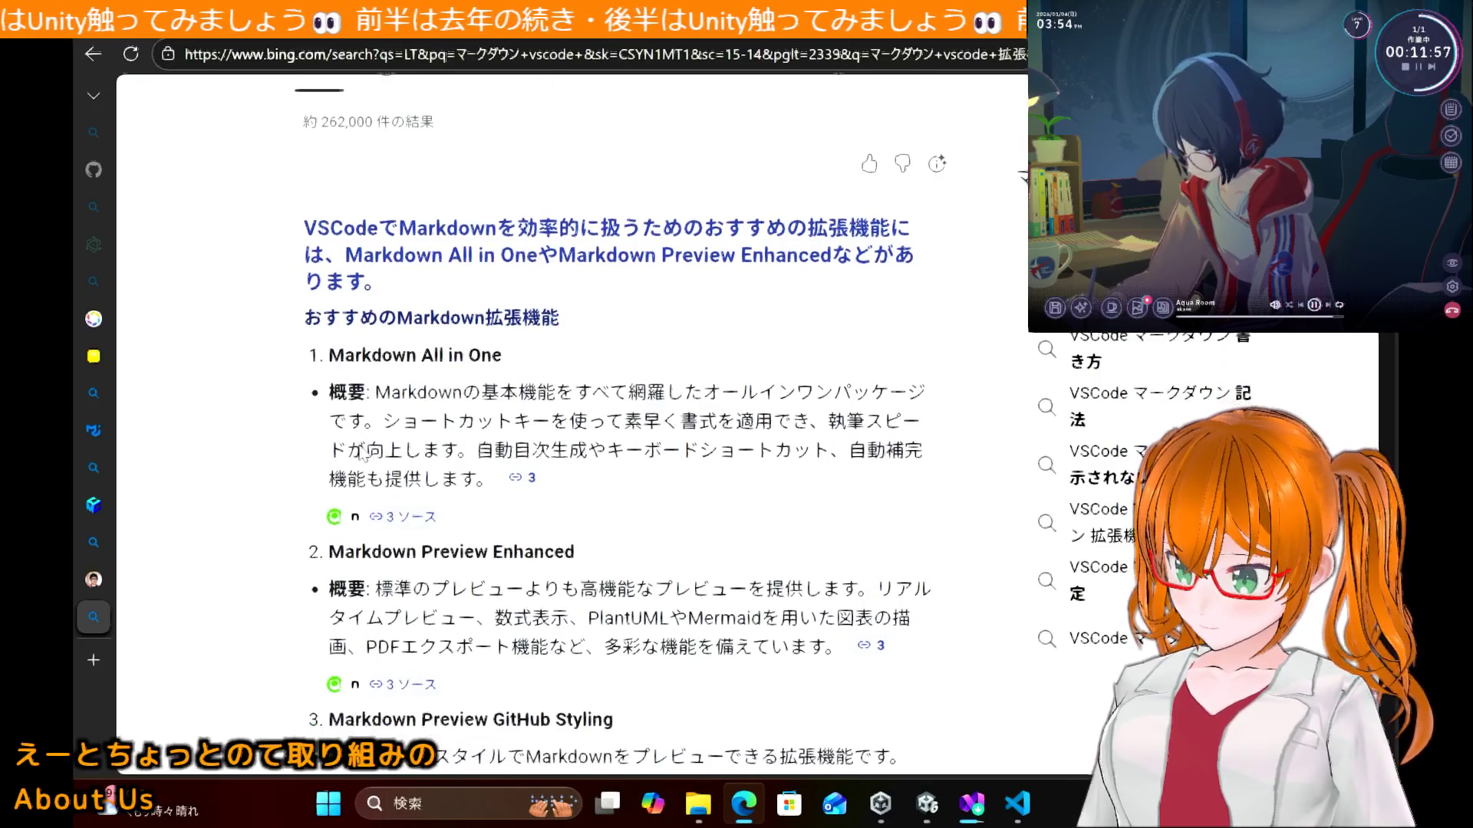
scroll(363, 453, "down", 3)
scroll(361, 453, "up", 2)
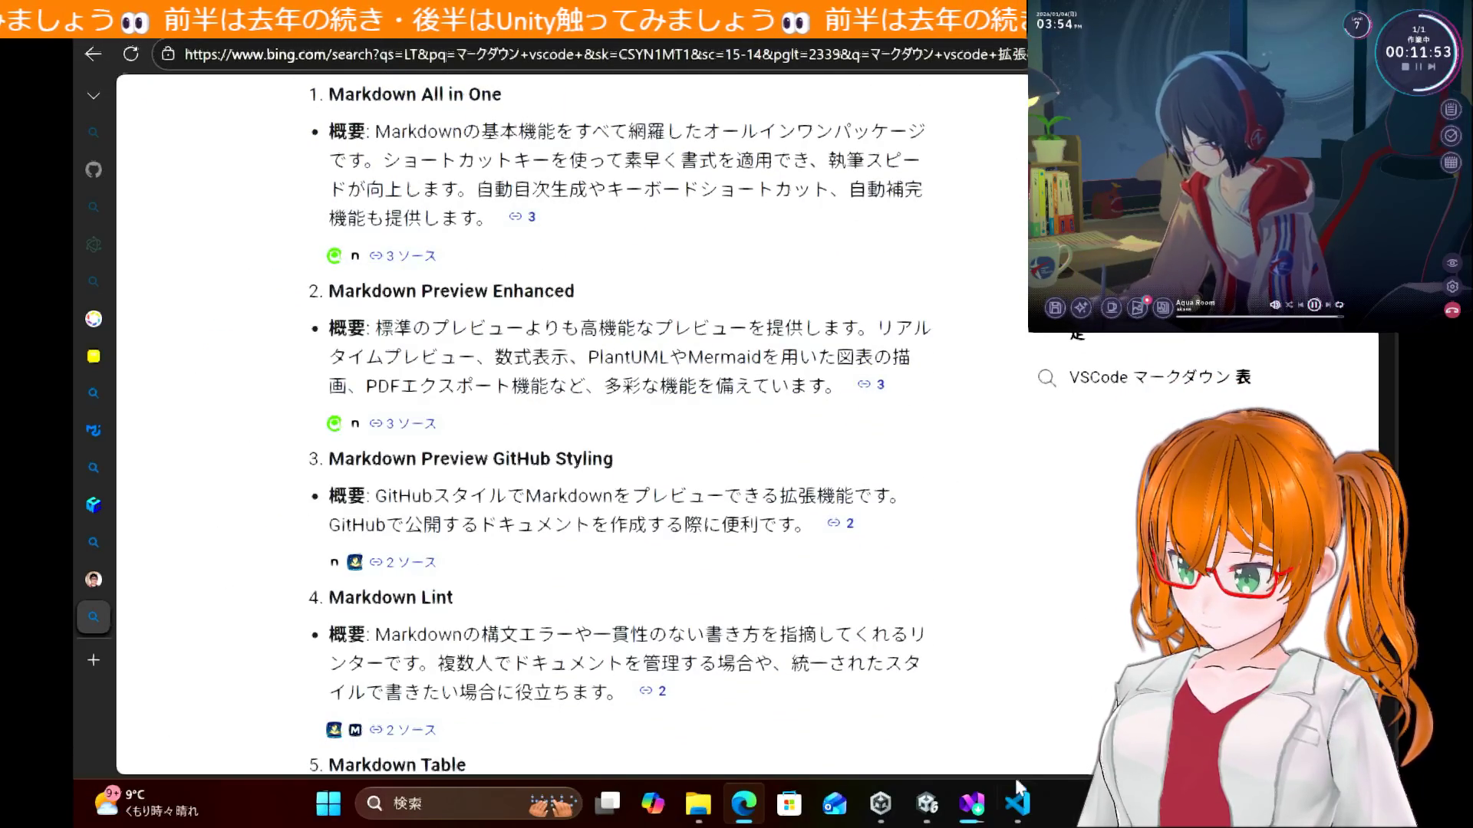
mouse_move(1017, 817)
left_click(1120, 699)
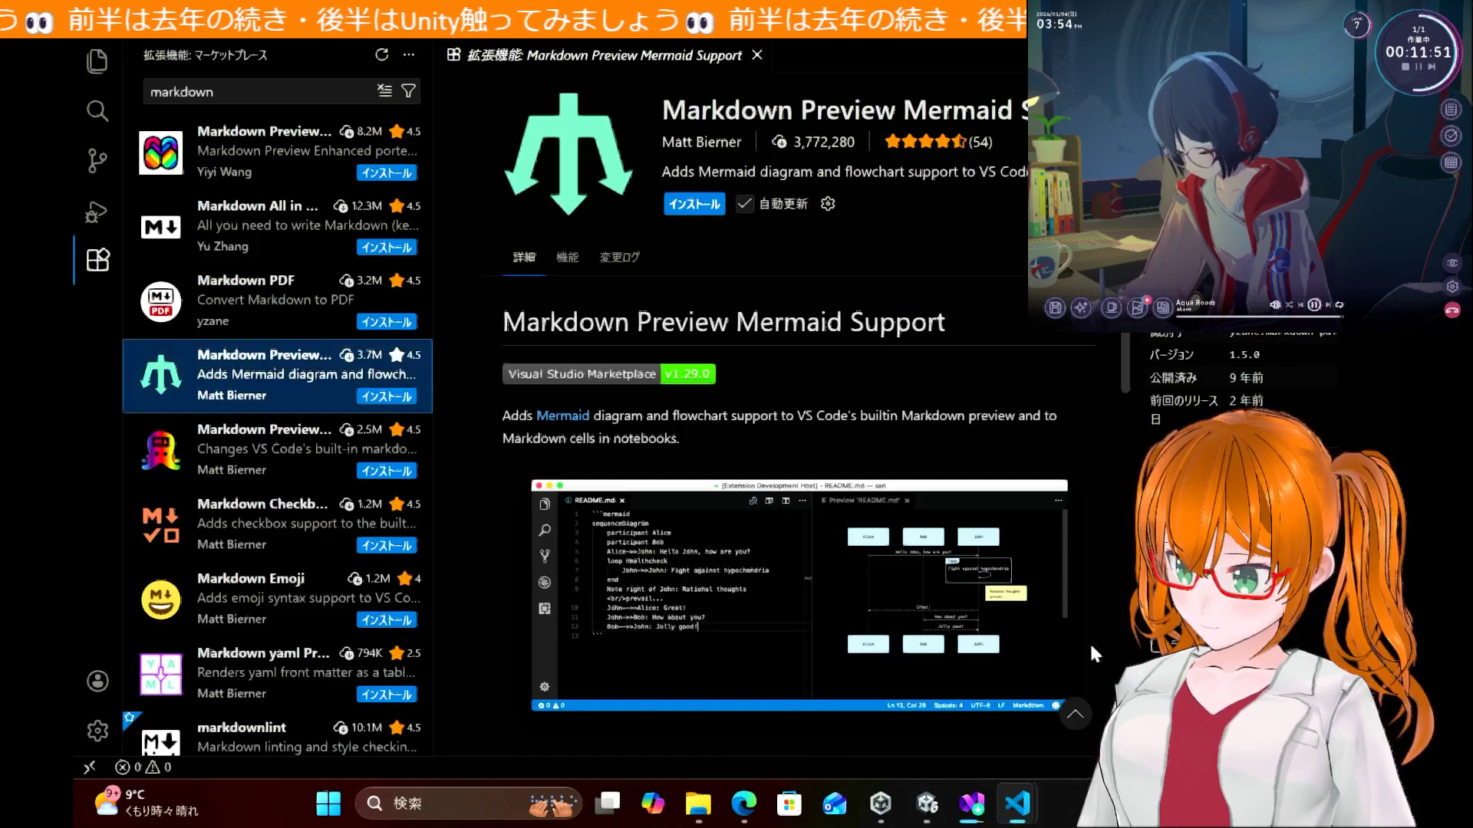
Step: Install Markdown All in One, trusting the publisher, and scroll through its README features
left_click(371, 248)
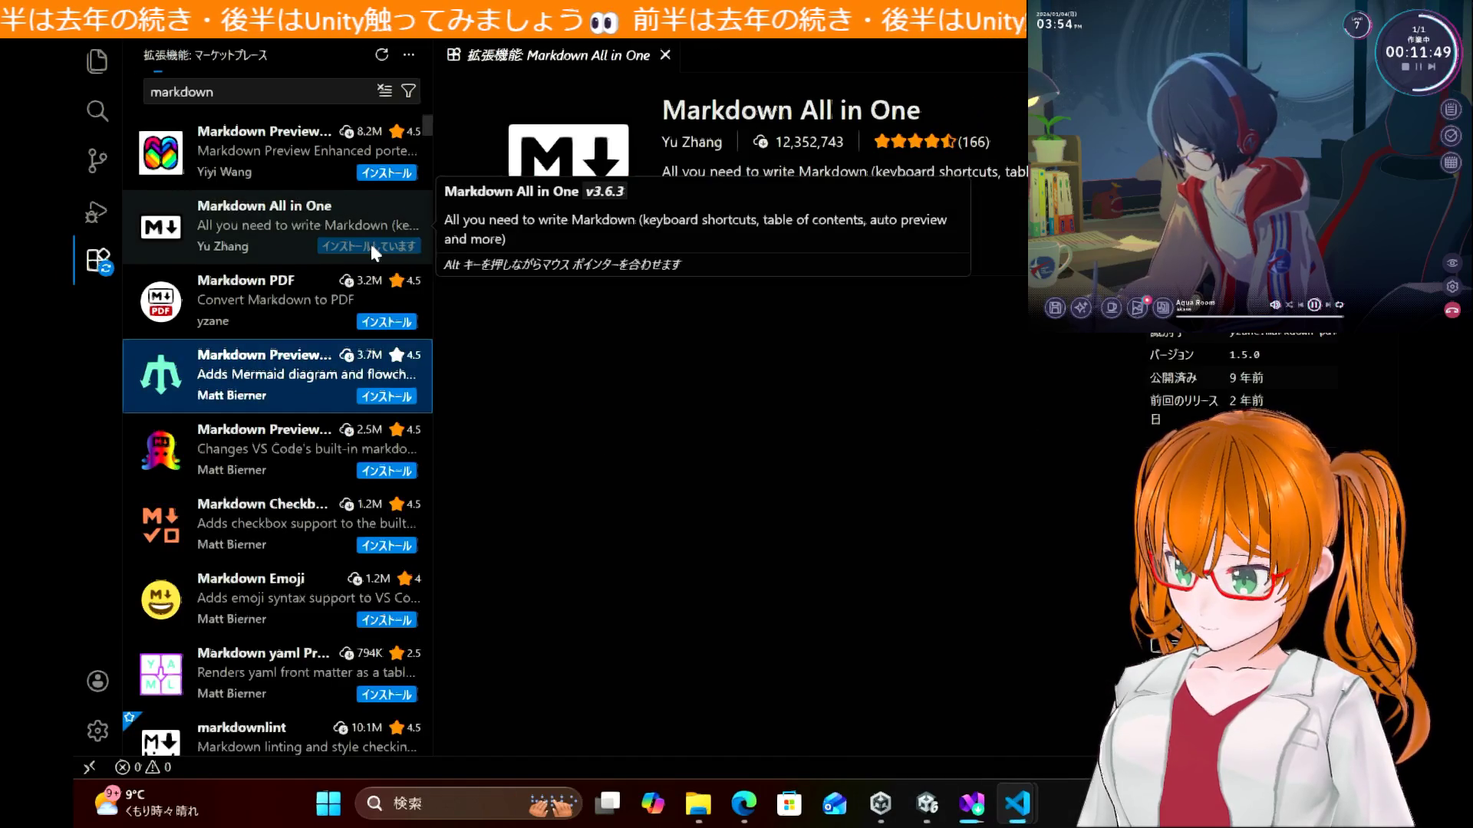
left_click(711, 512)
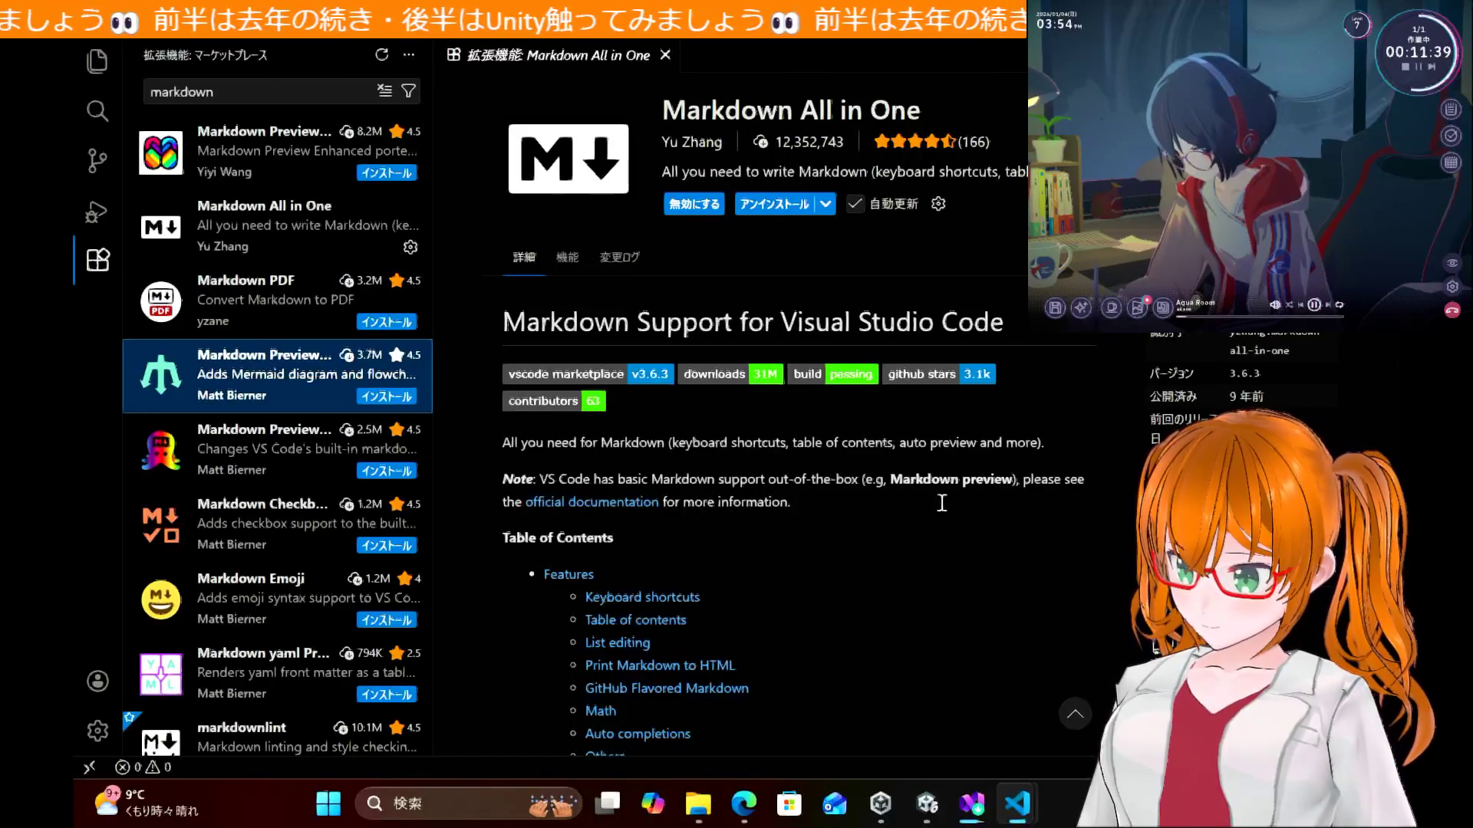
left_click(230, 224)
scroll(810, 486, "down", 3)
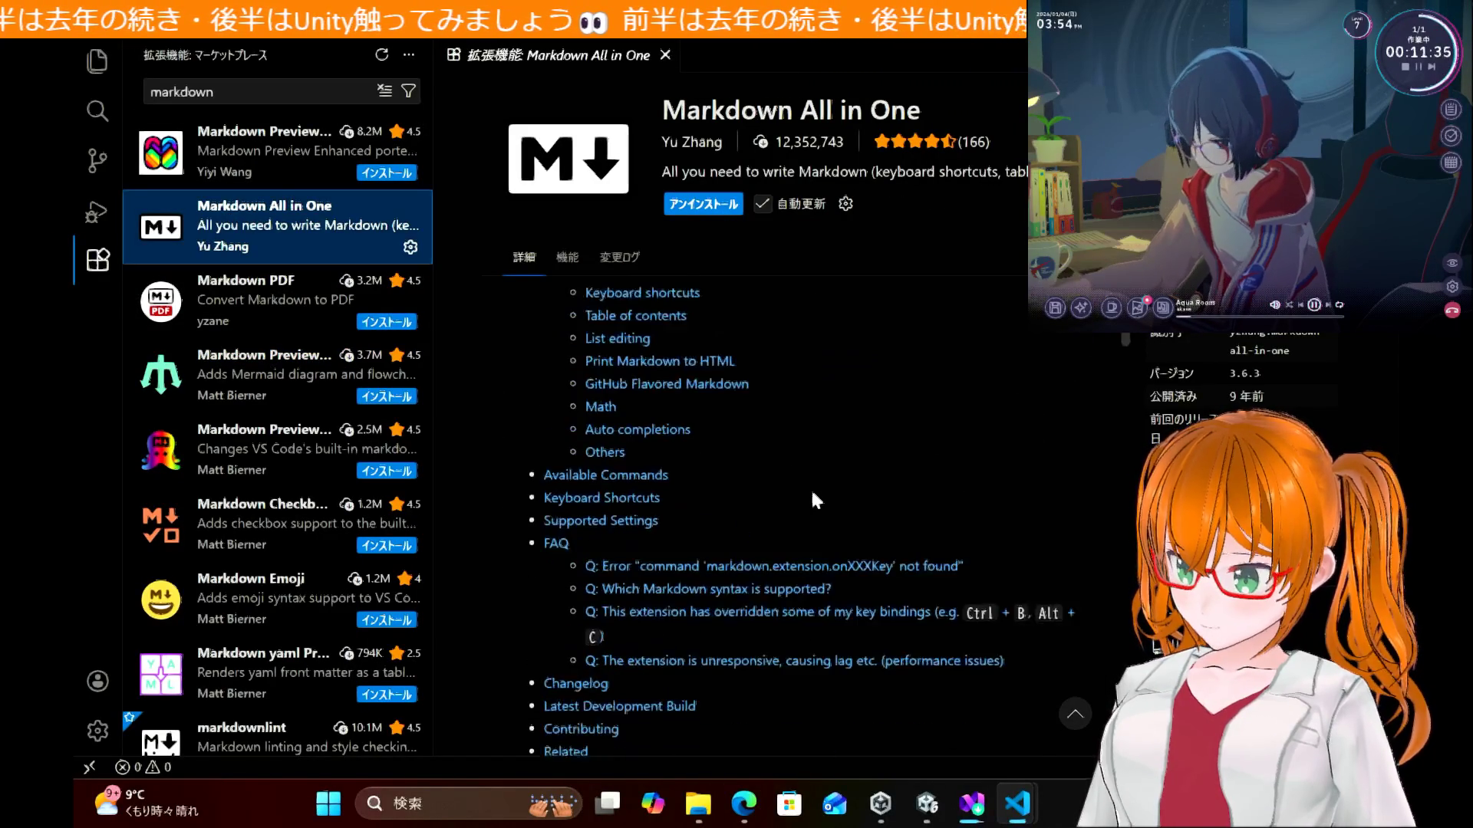
scroll(814, 494, "down", 15)
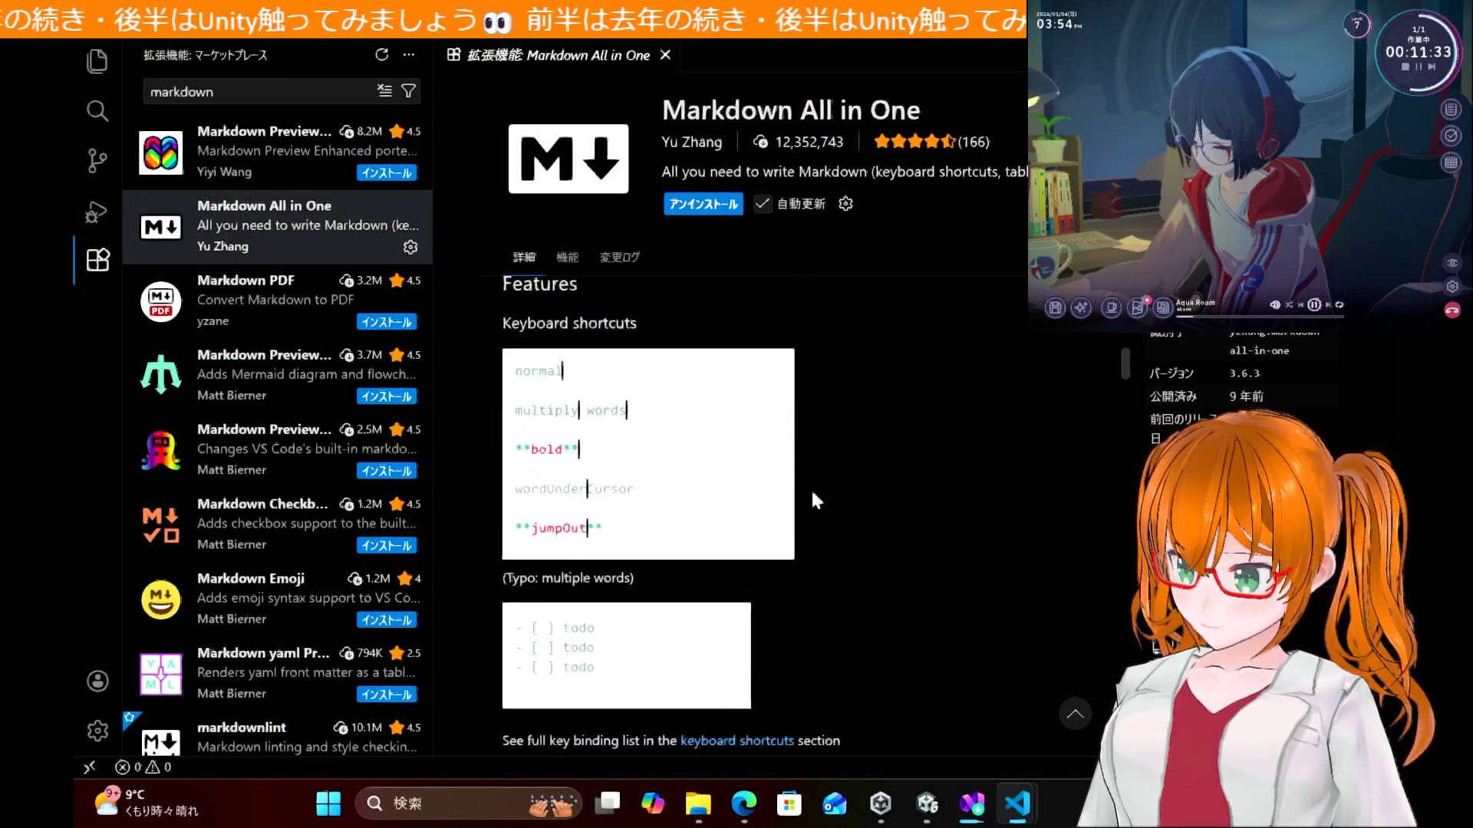
scroll(813, 495, "down", 20)
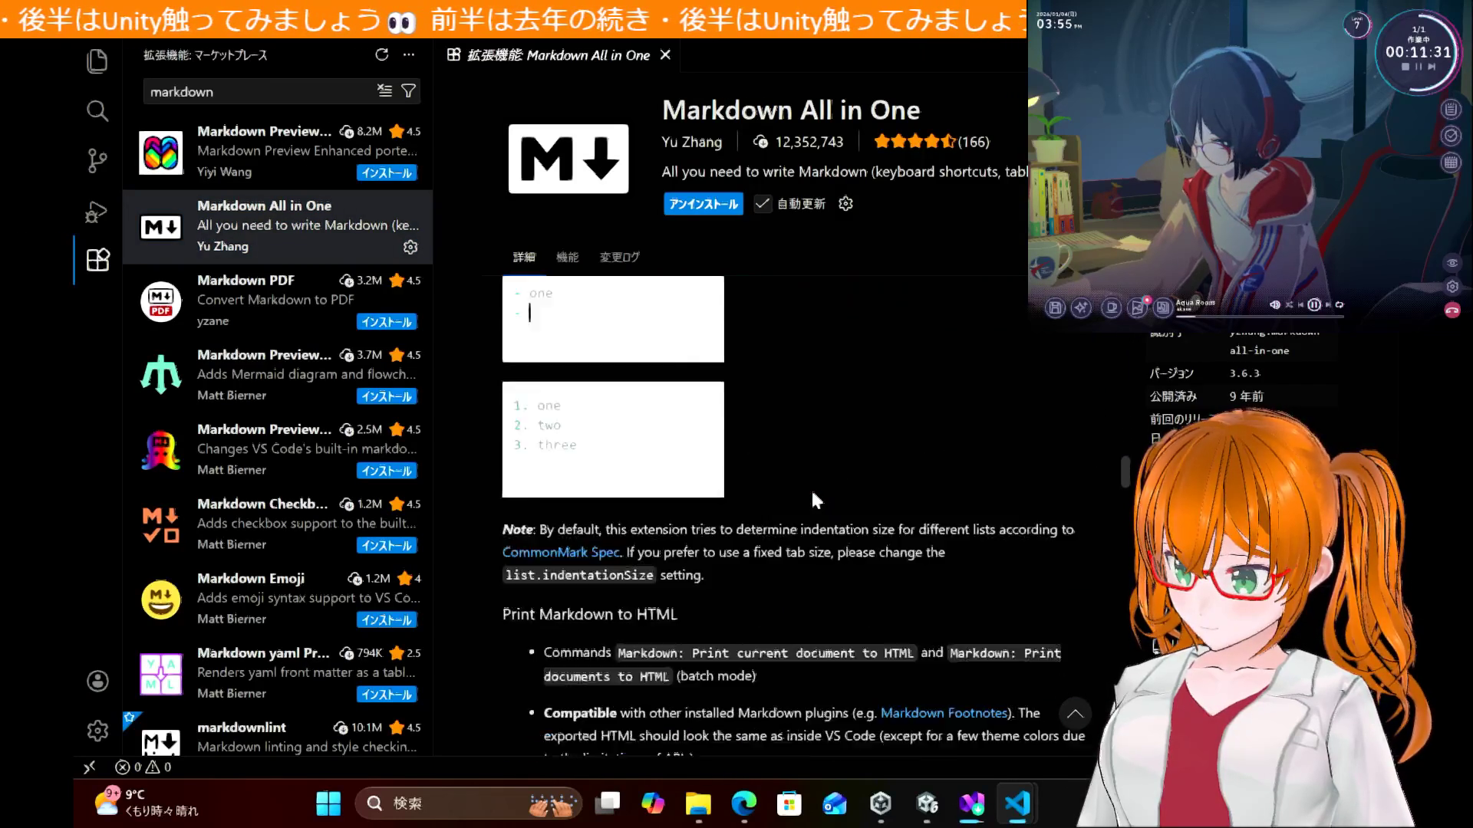
scroll(815, 500, "down", 20)
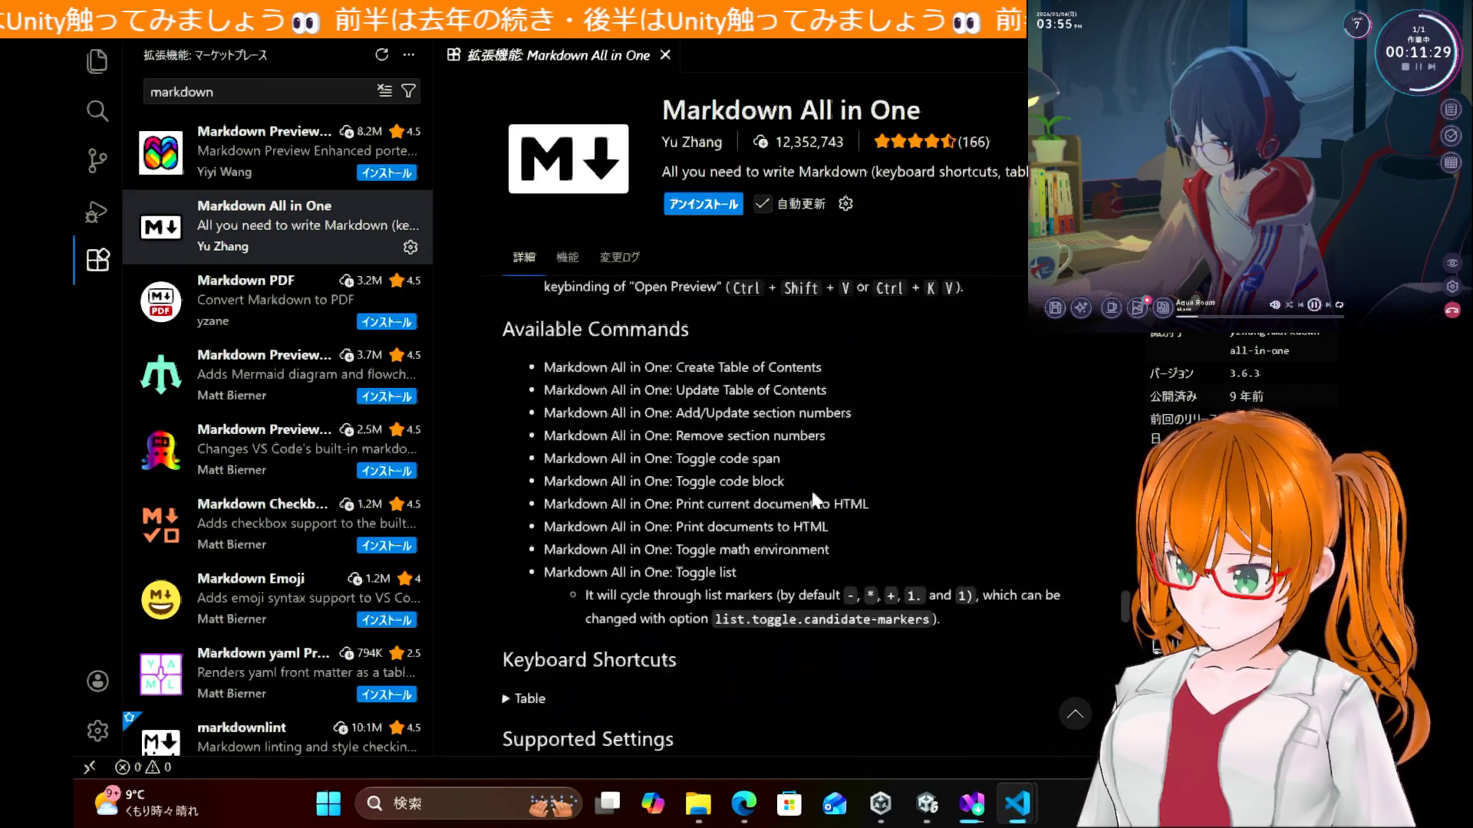
scroll(814, 500, "down", 5)
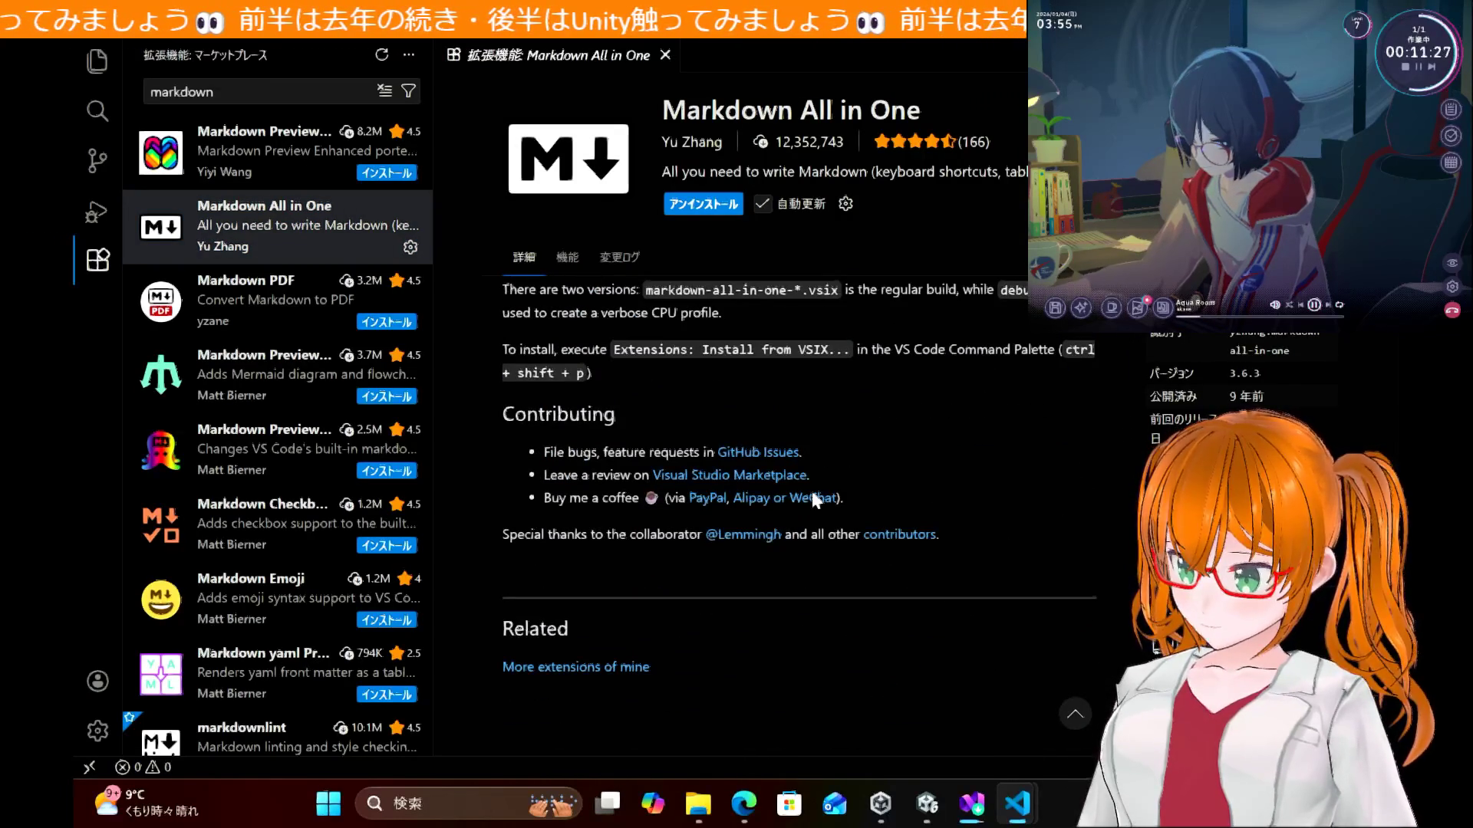
Step: Install the Markdown PDF extension by yzane, trusting the publisher
left_click(391, 315)
left_click(389, 319)
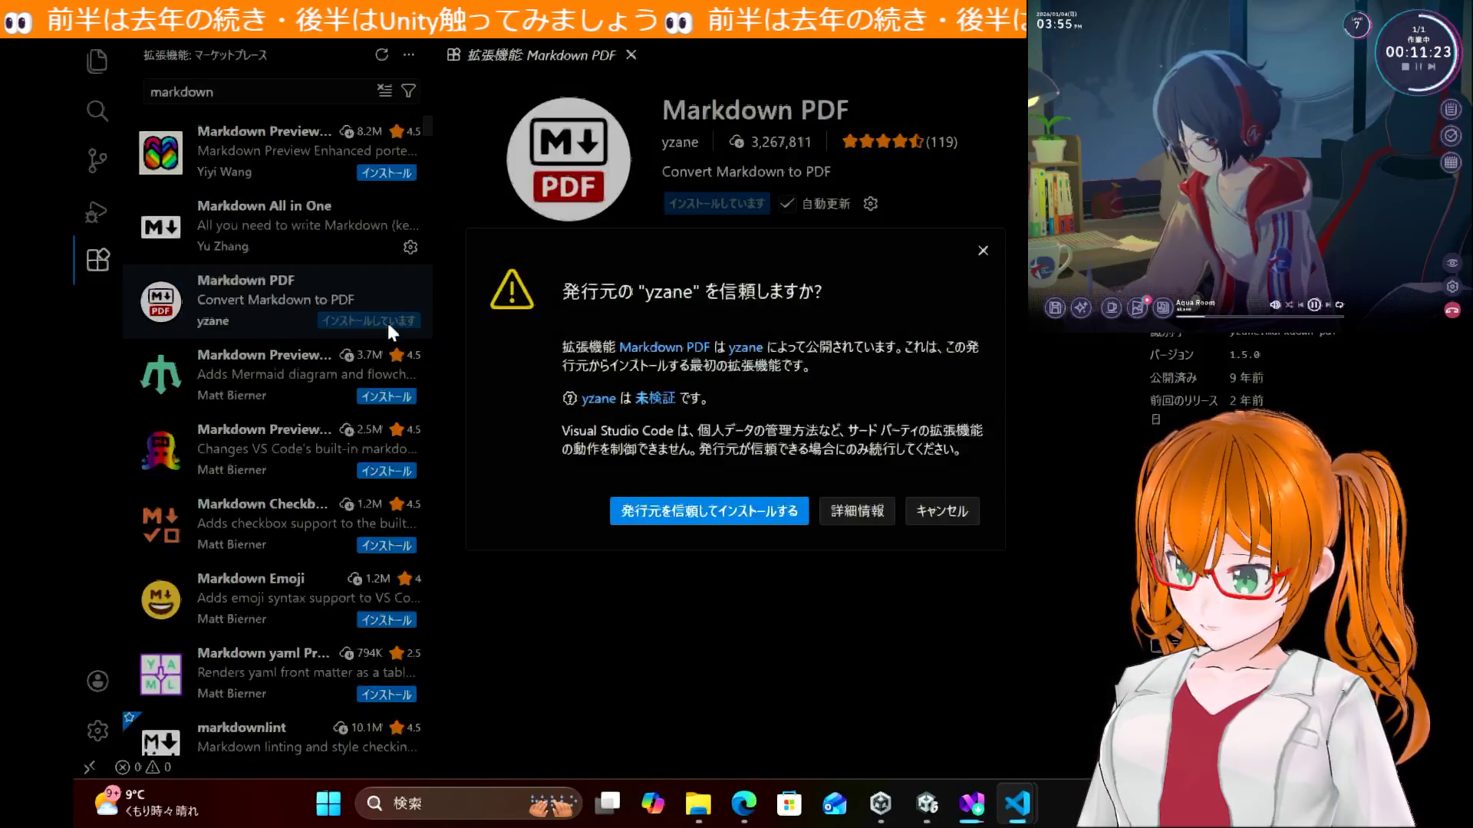
left_click(703, 510)
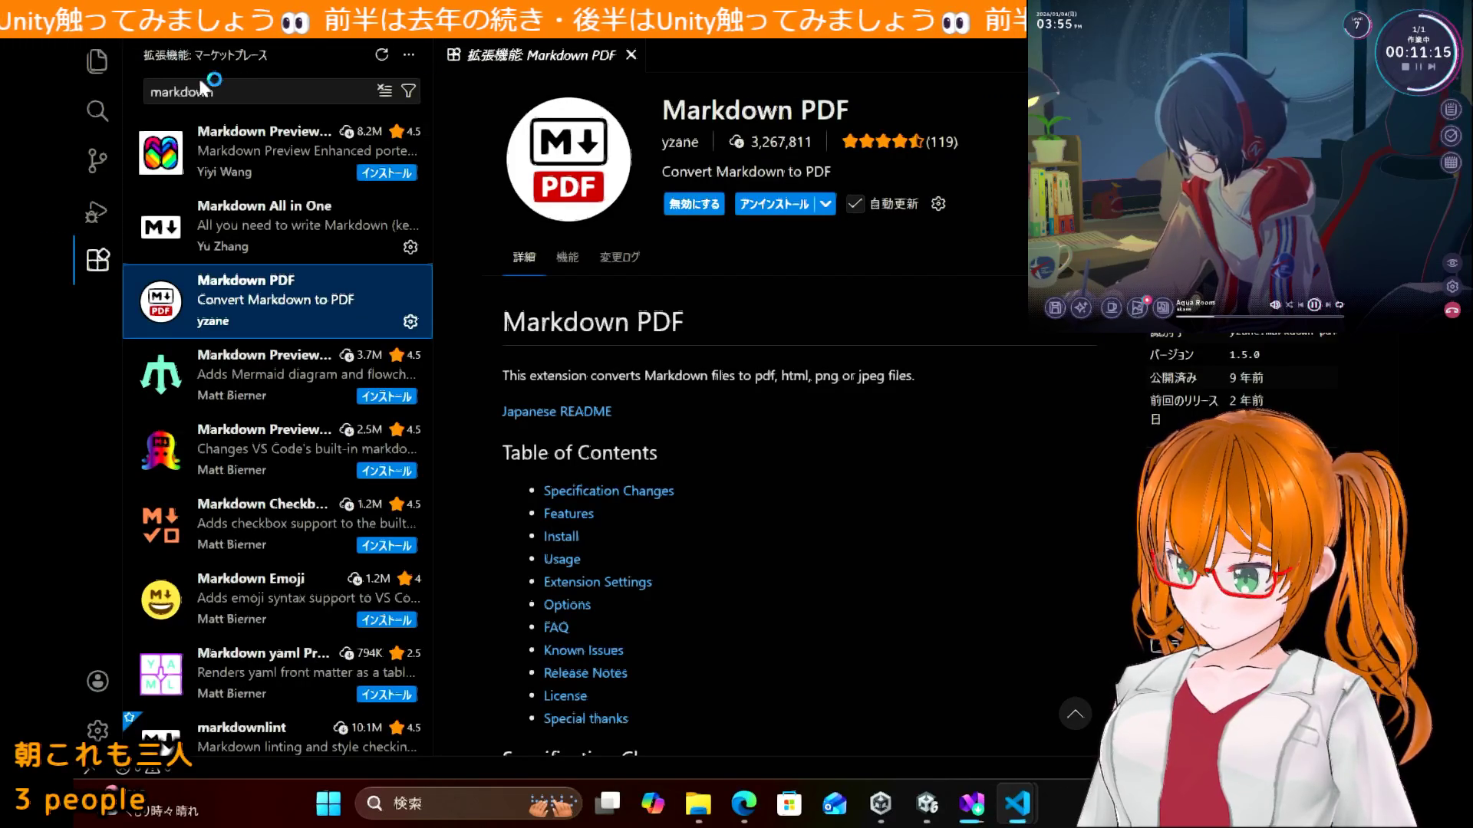
Step: Clear the extension search, switch to Explorer and hide the side bar
key("ctrl+shift+x")
key("BackSpace")
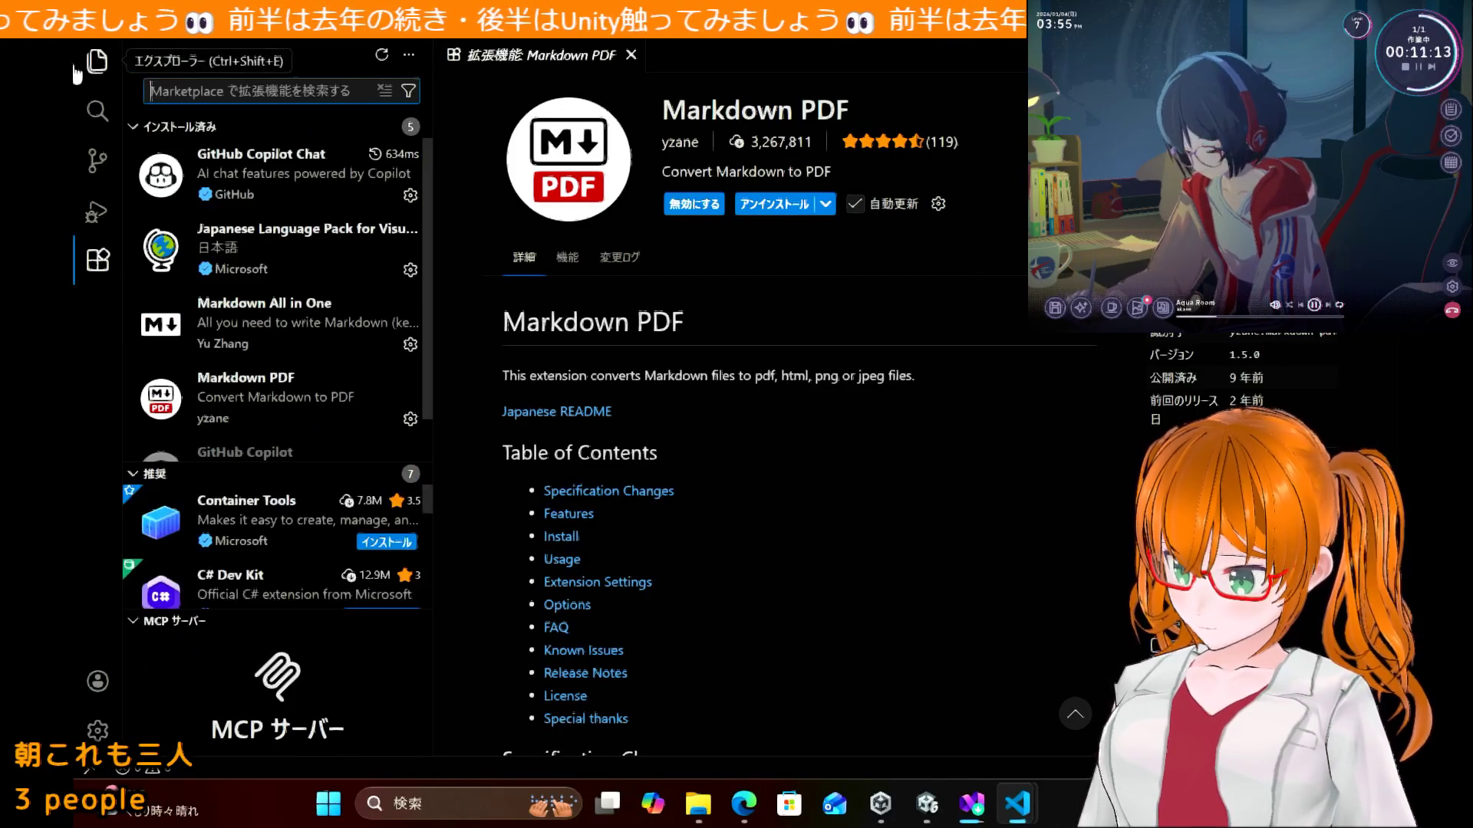
left_click(100, 61)
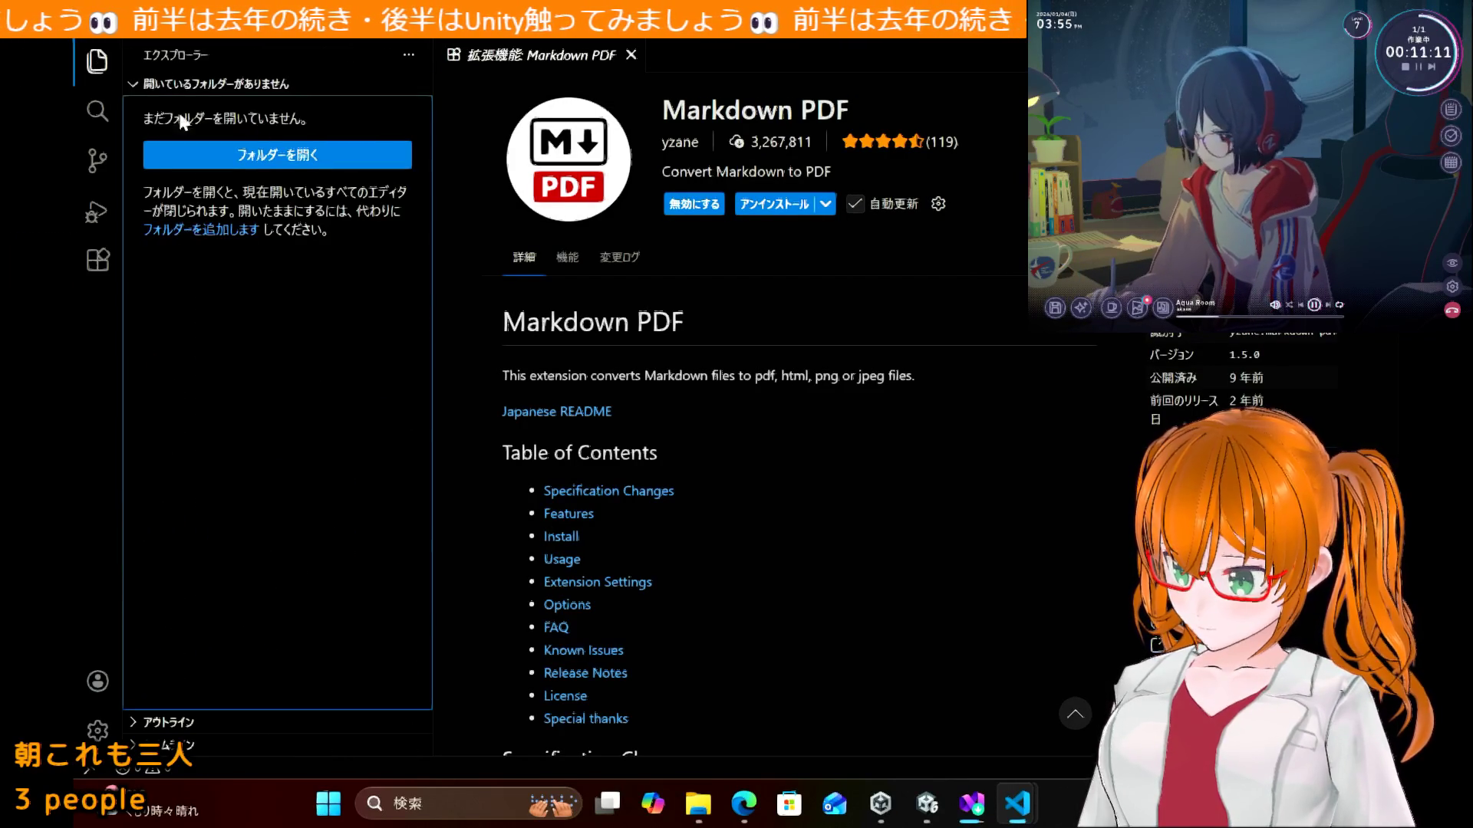
key("ctrl+b")
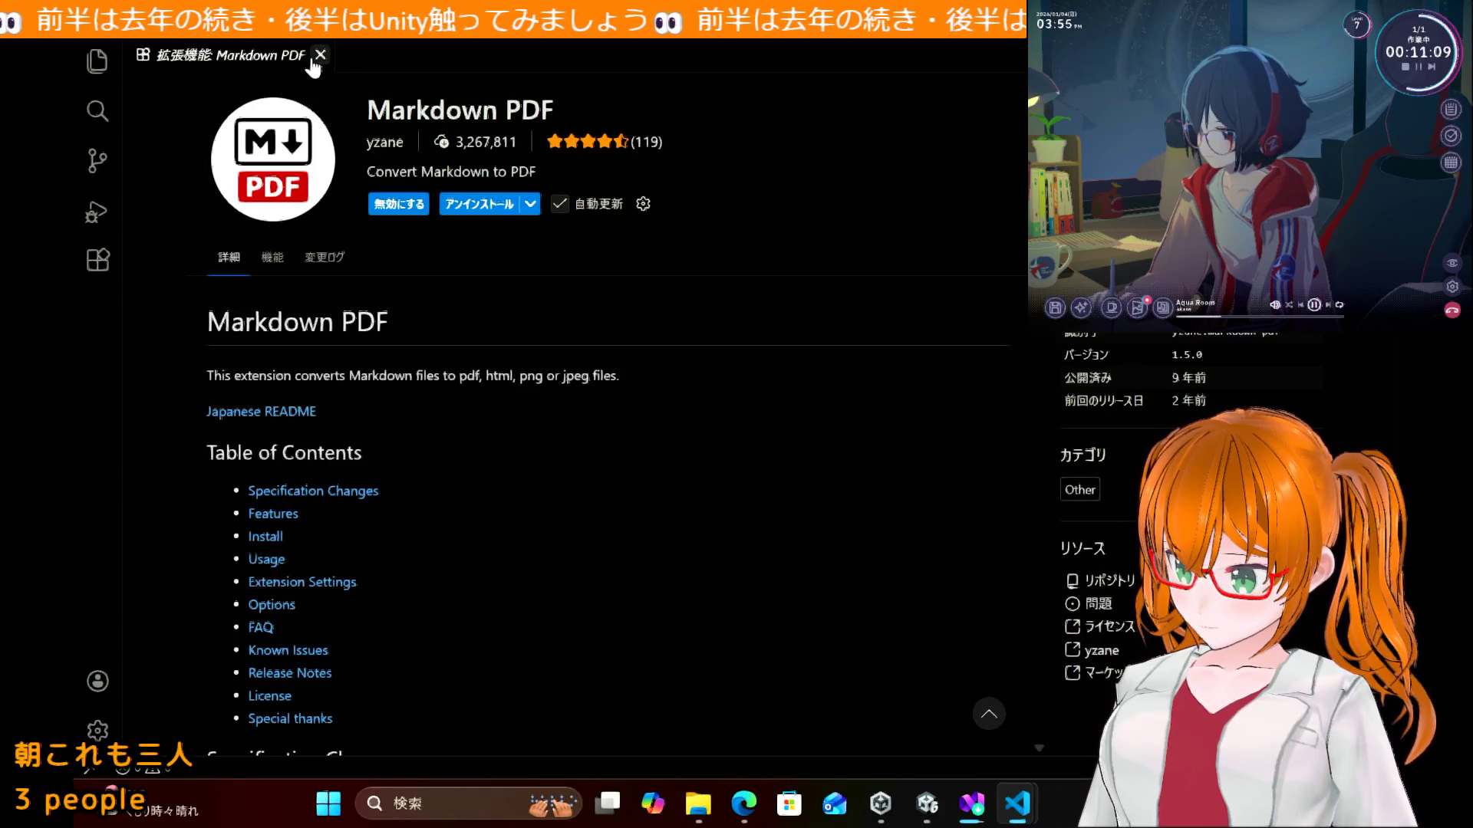
Step: Close Markdown PDF details, create a new Markdown text file and type '# Unity'
left_click(318, 57)
left_click(127, 18)
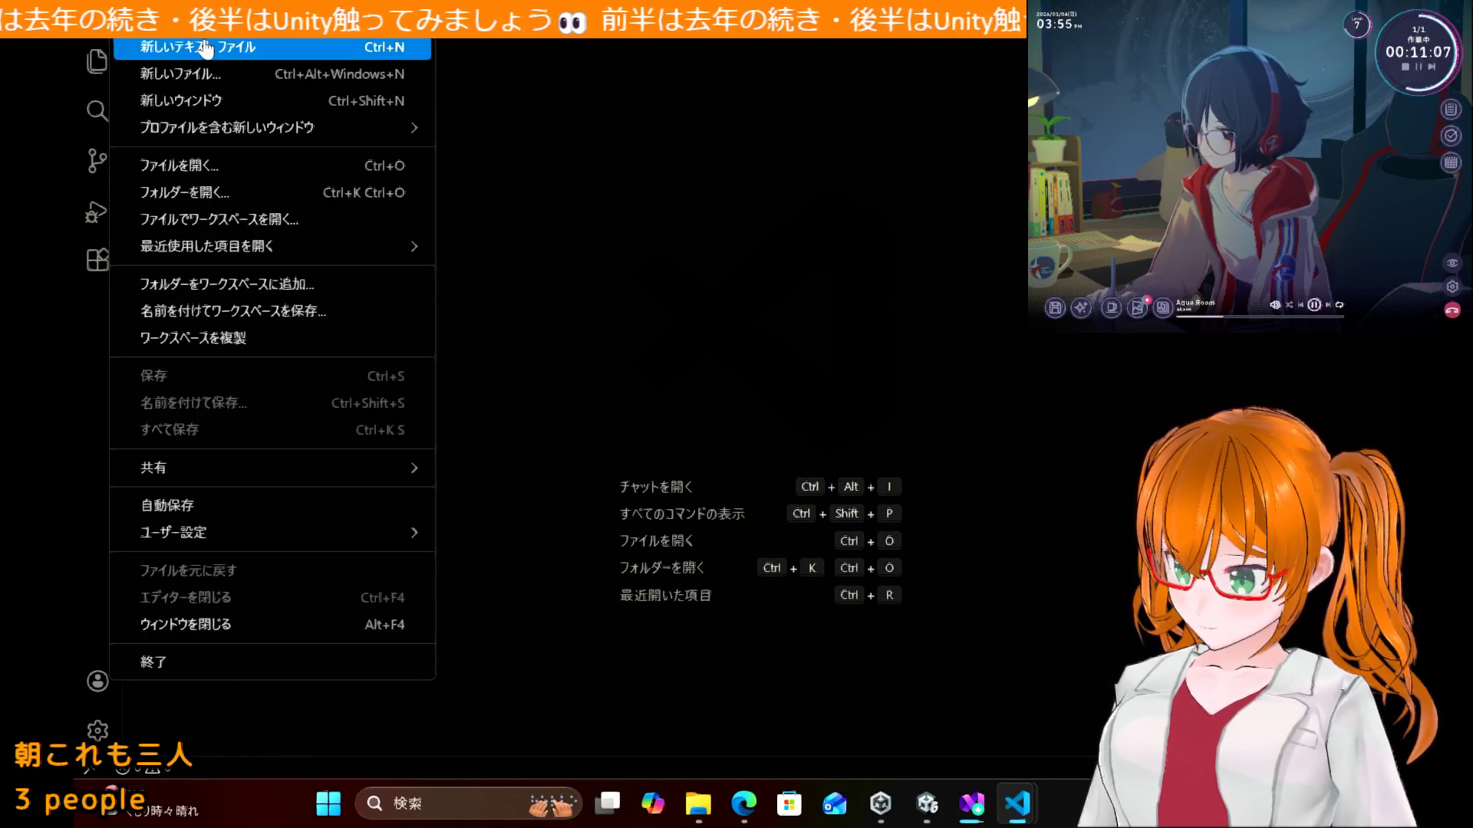
left_click(357, 50)
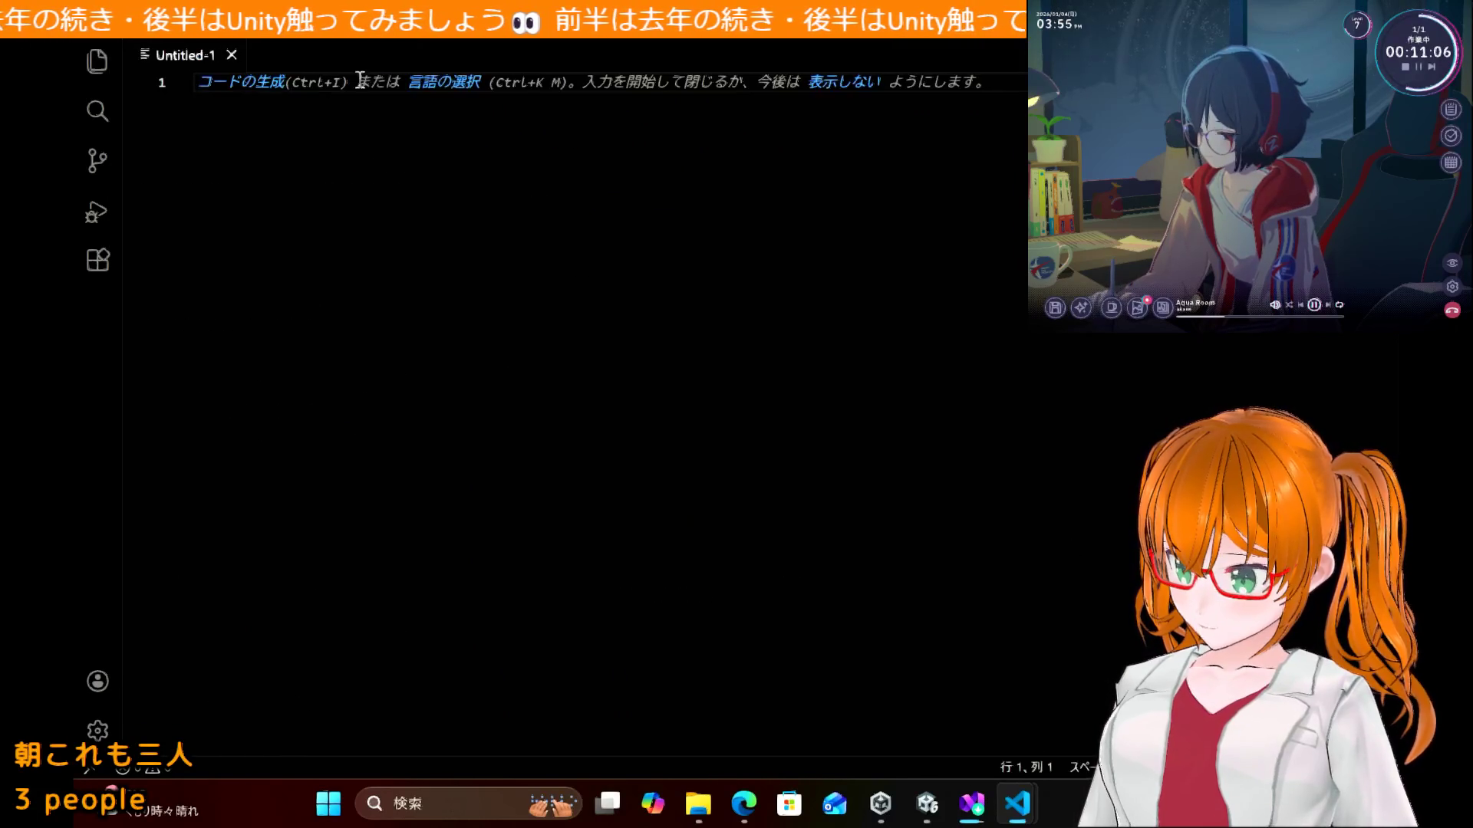
left_click(439, 82)
scroll(530, 176, "down", 9)
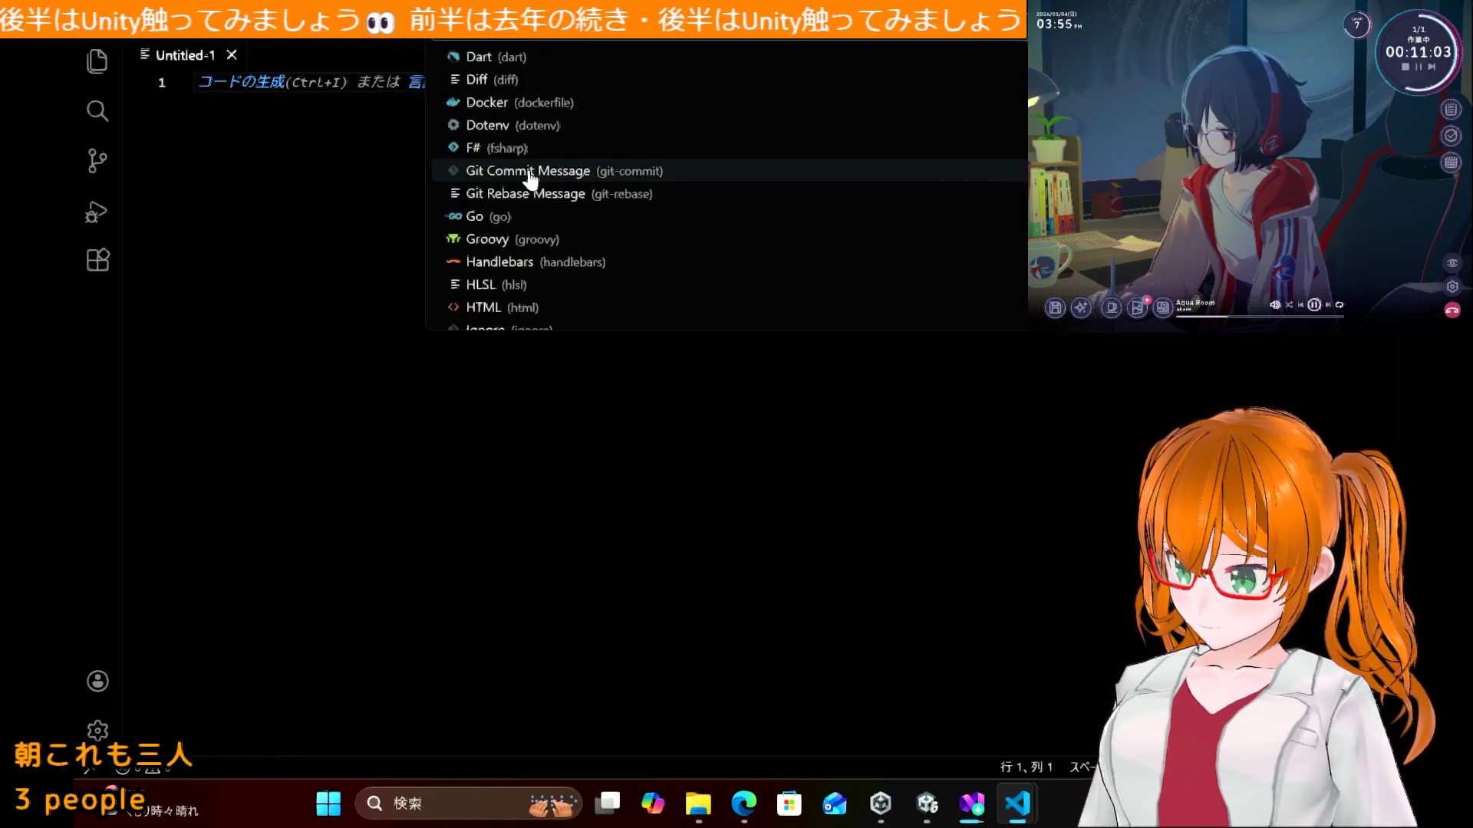
scroll(529, 178, "down", 5)
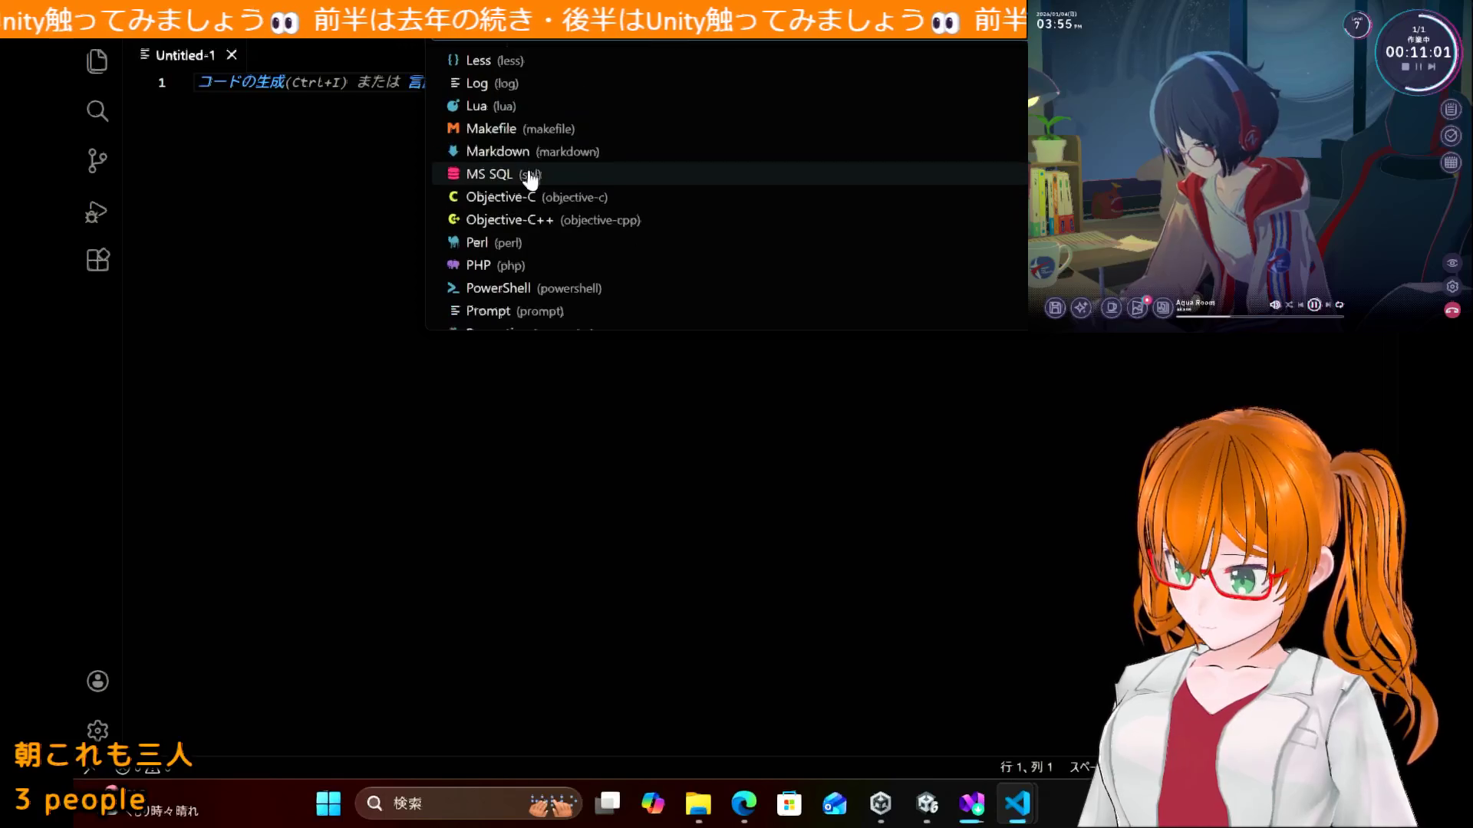
left_click(536, 155)
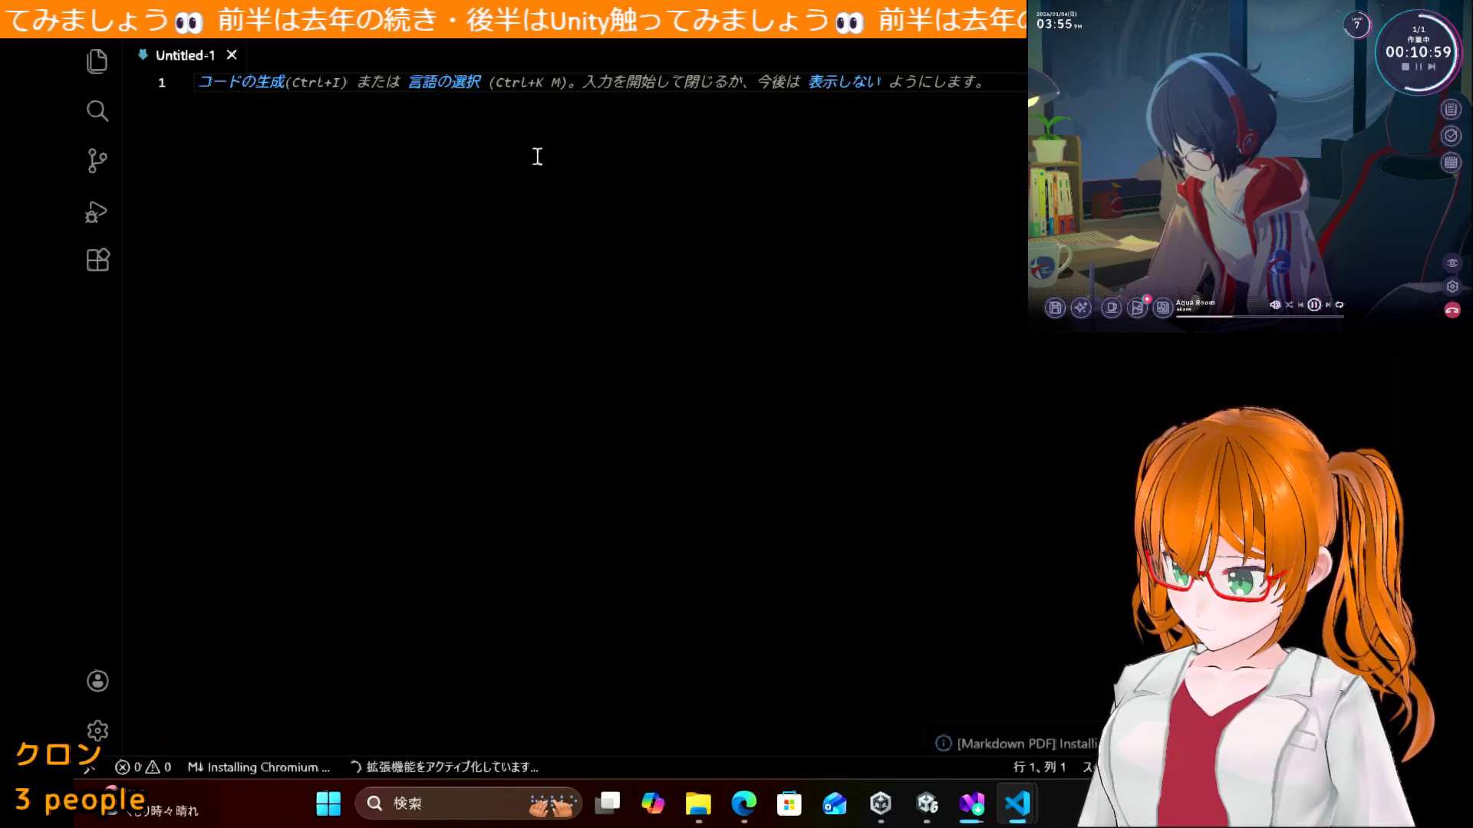
type("# Unity")
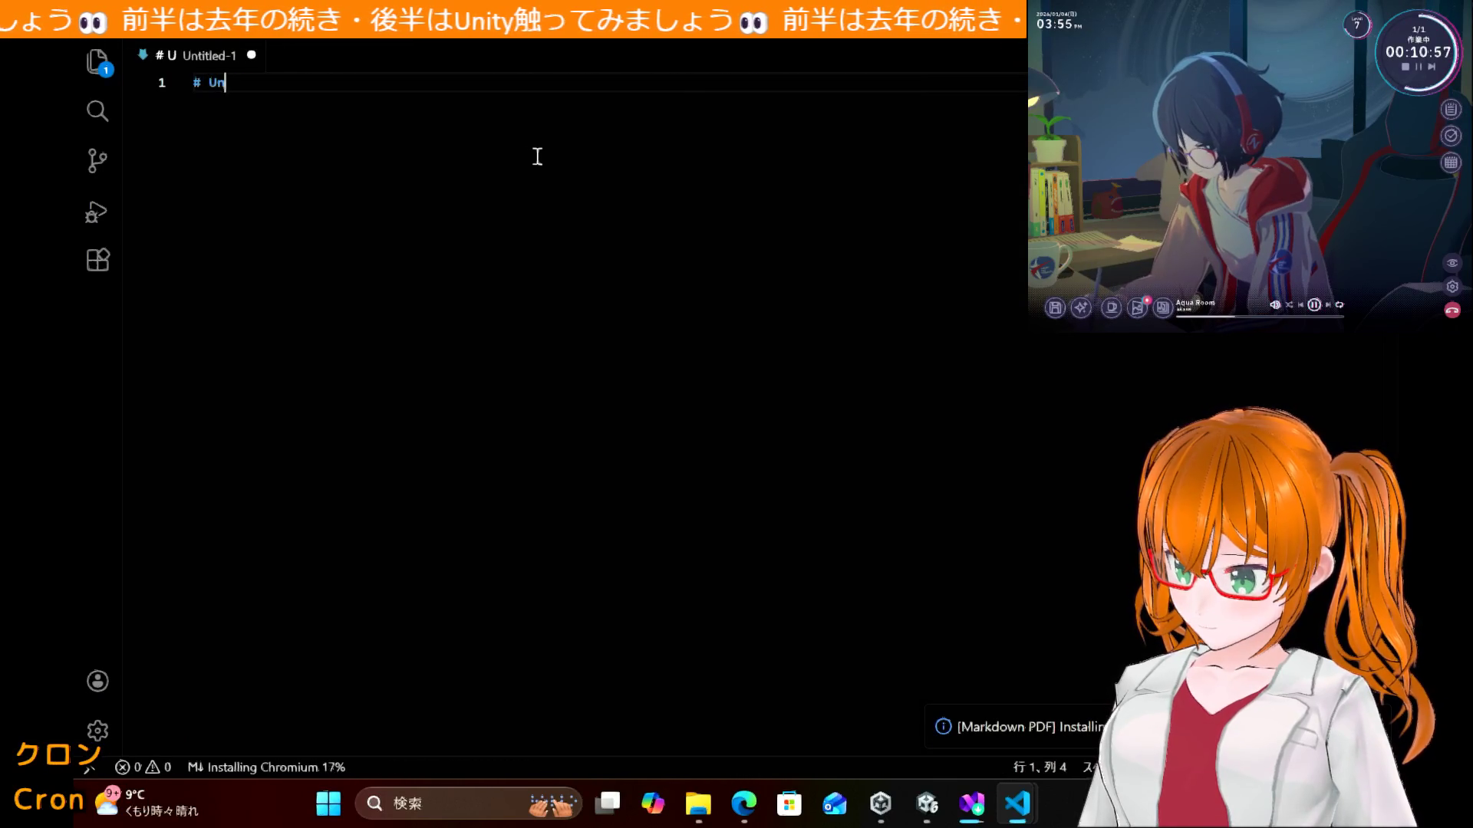
Step: Add a '## ゲームオブジェクト' heading below the Unity title
key("Return")
key("Return")
type("##")
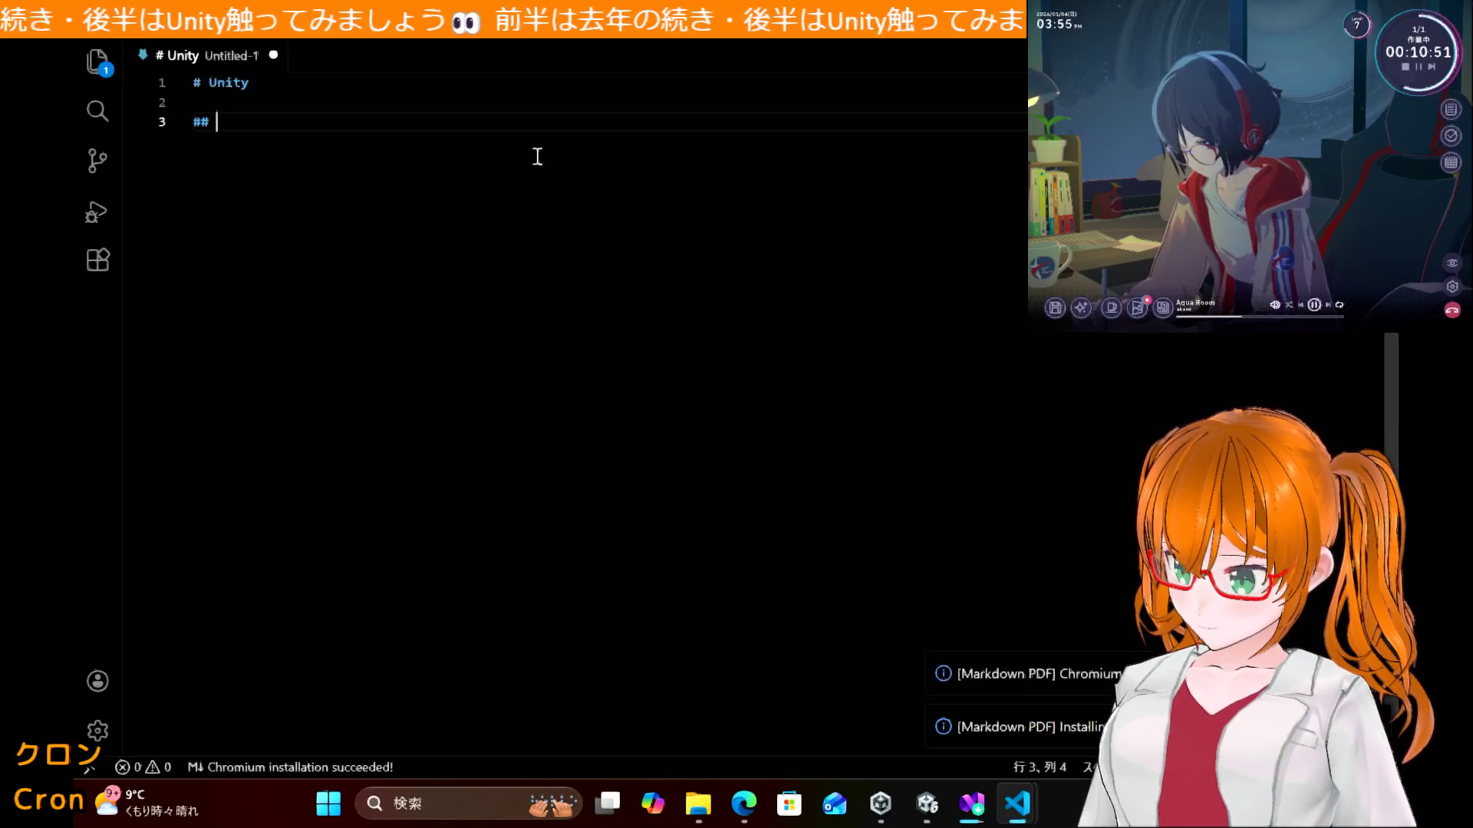
type("ゲームおう")
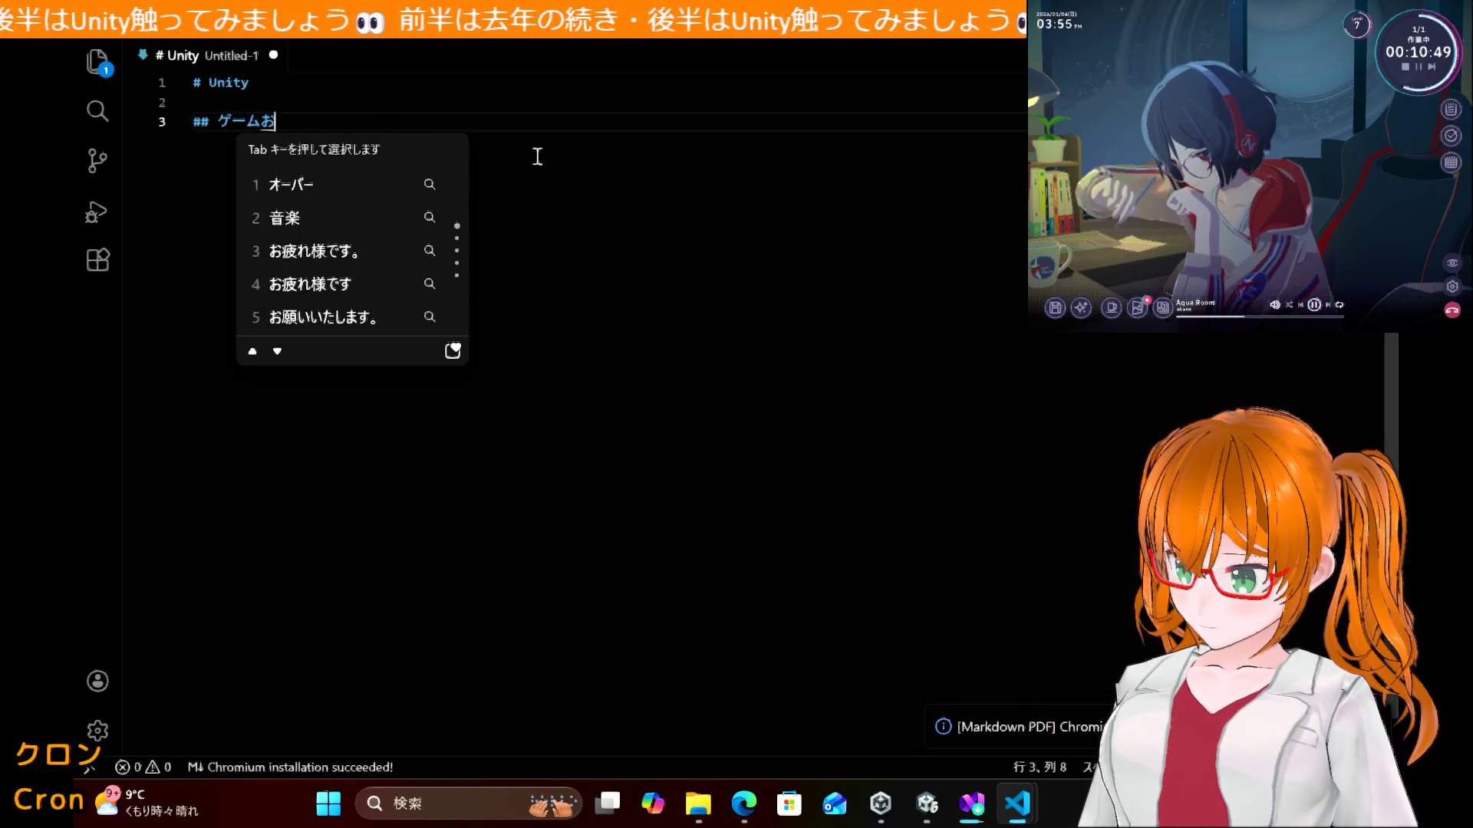
key("BackSpace")
type("オブジェクト")
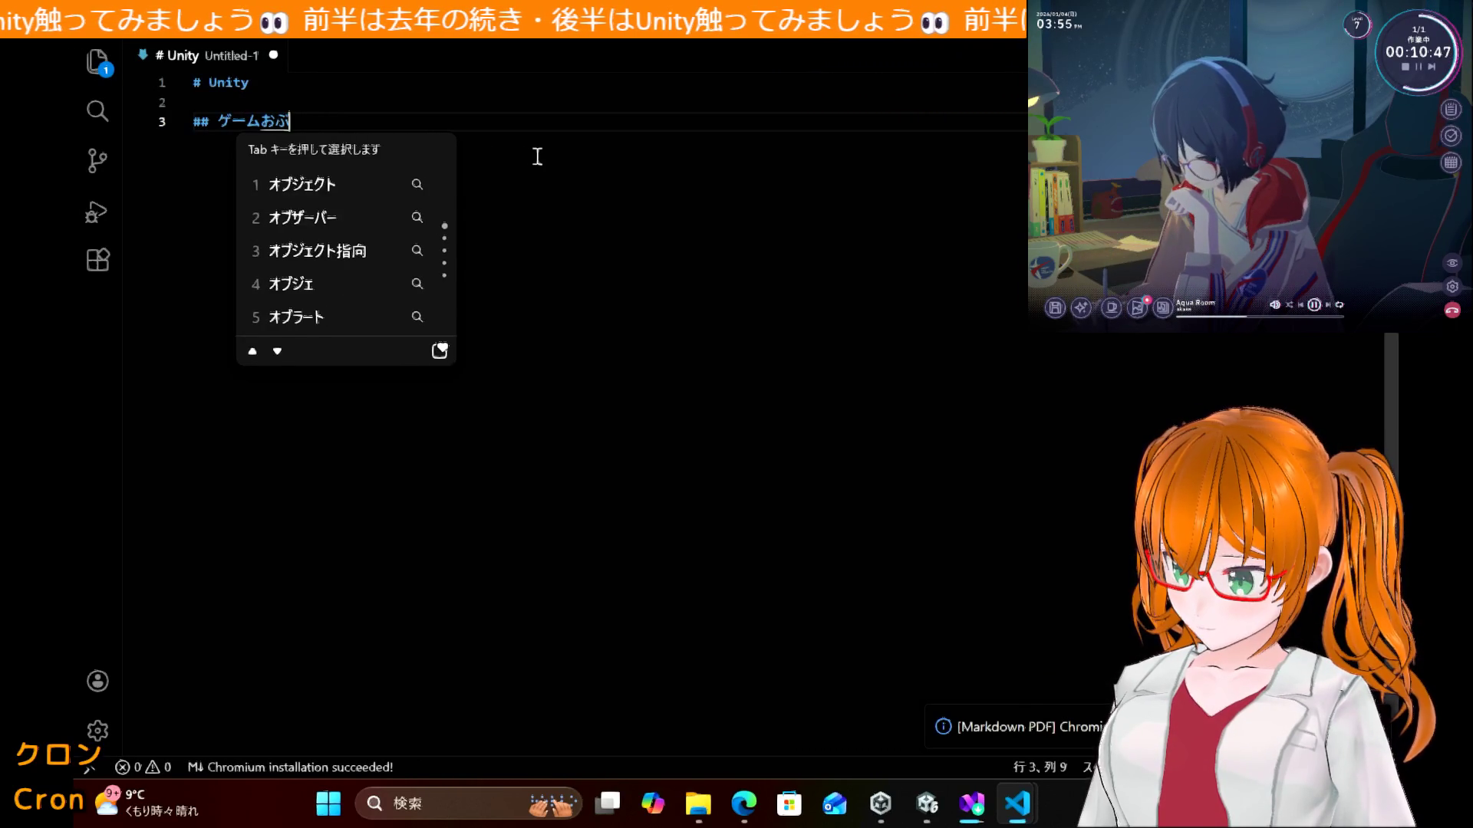
type("に")
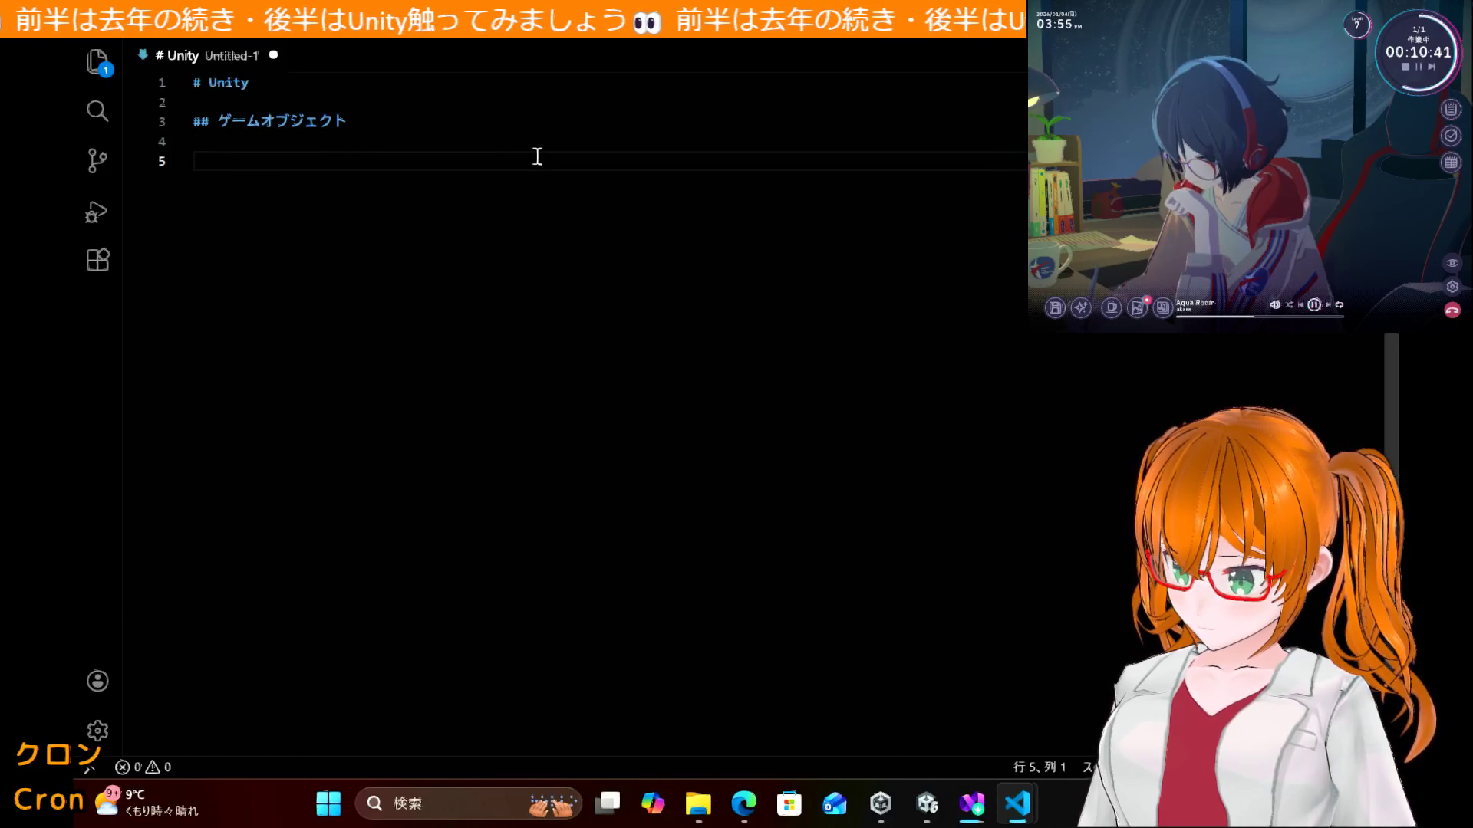
type("ぶつり")
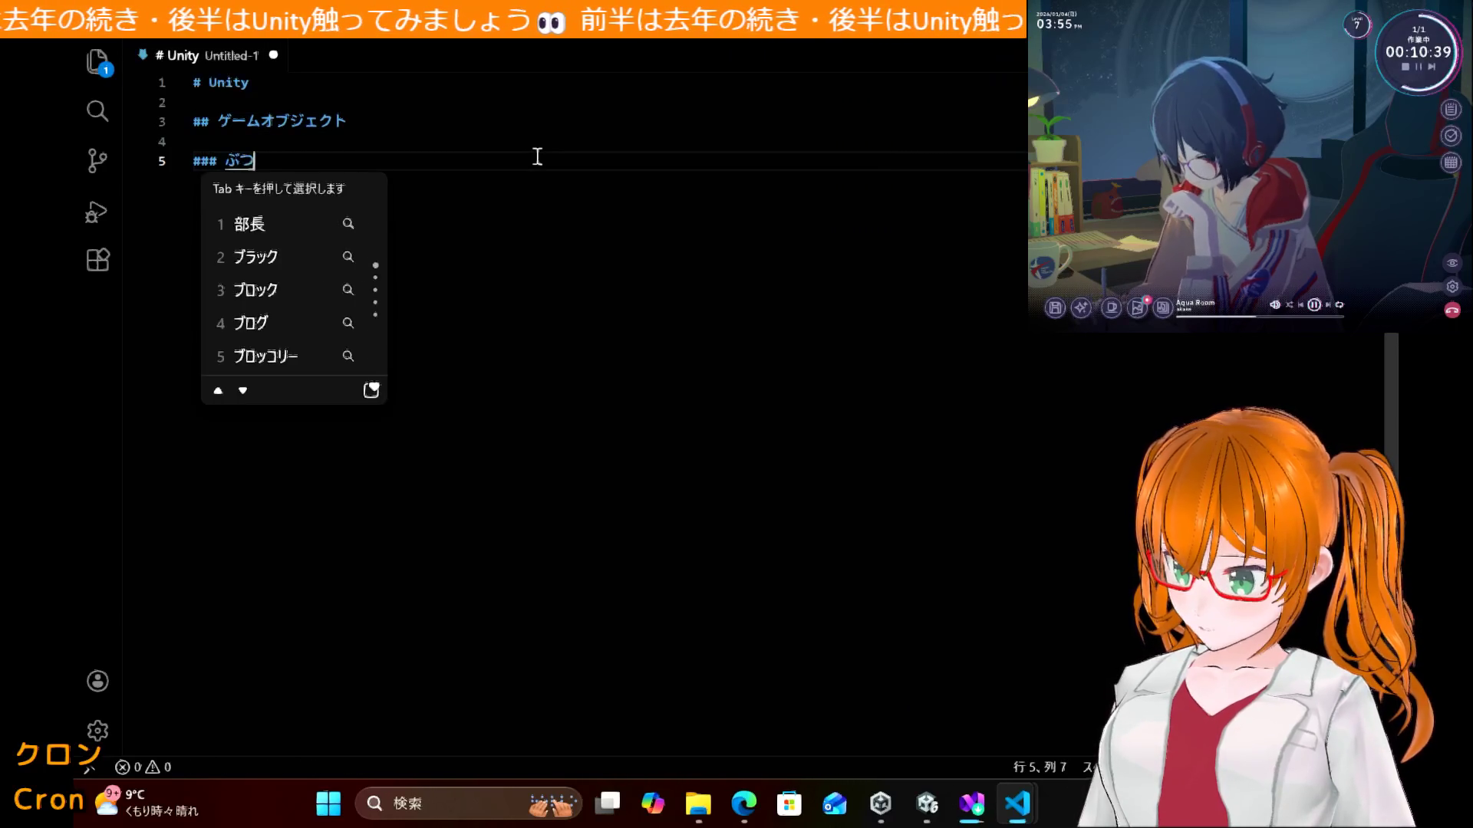
key("BackSpace")
key("BackSpace")
key("BackSpace")
type("- g")
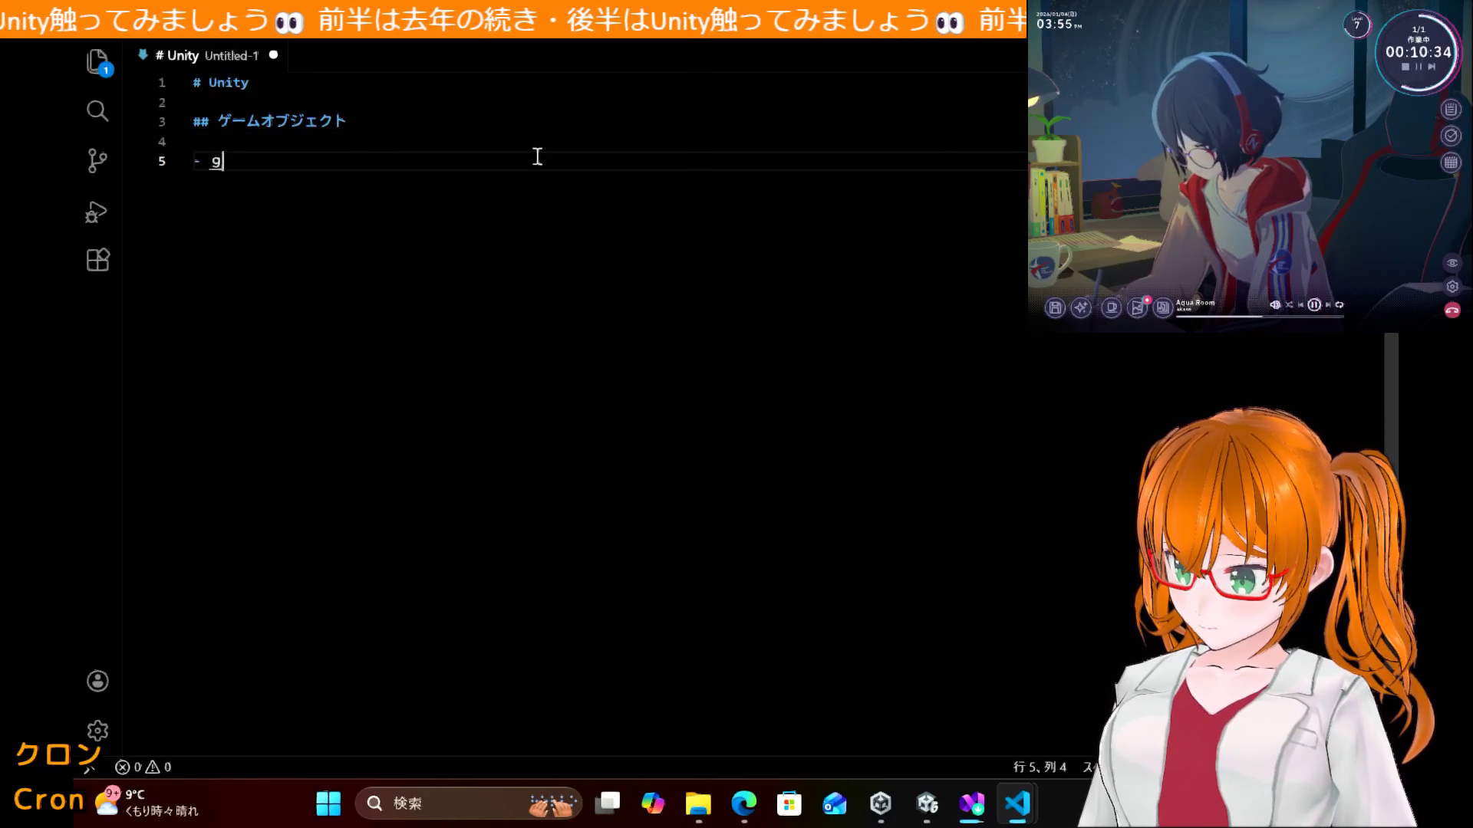
type("e-")
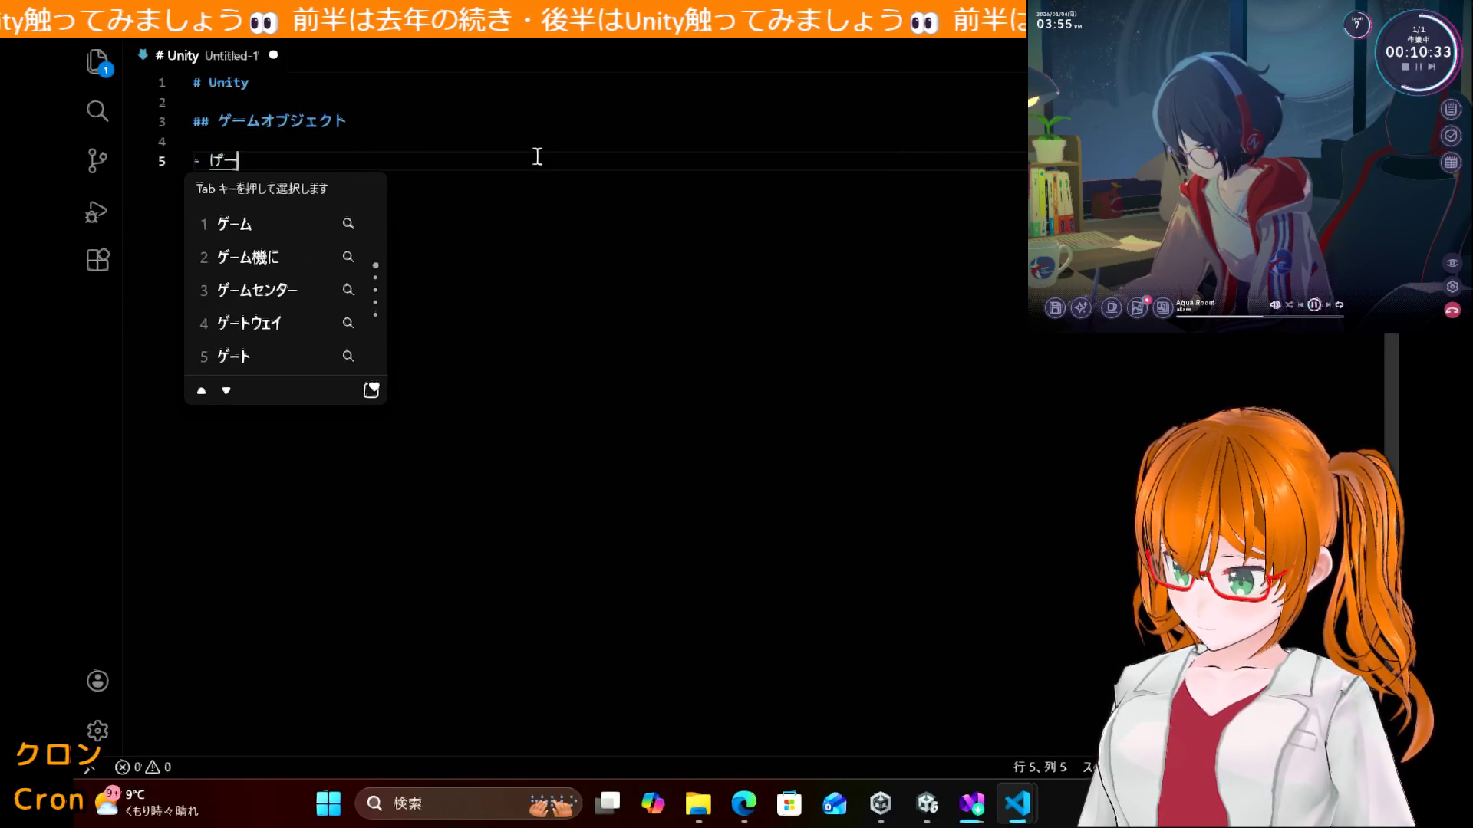
key("space")
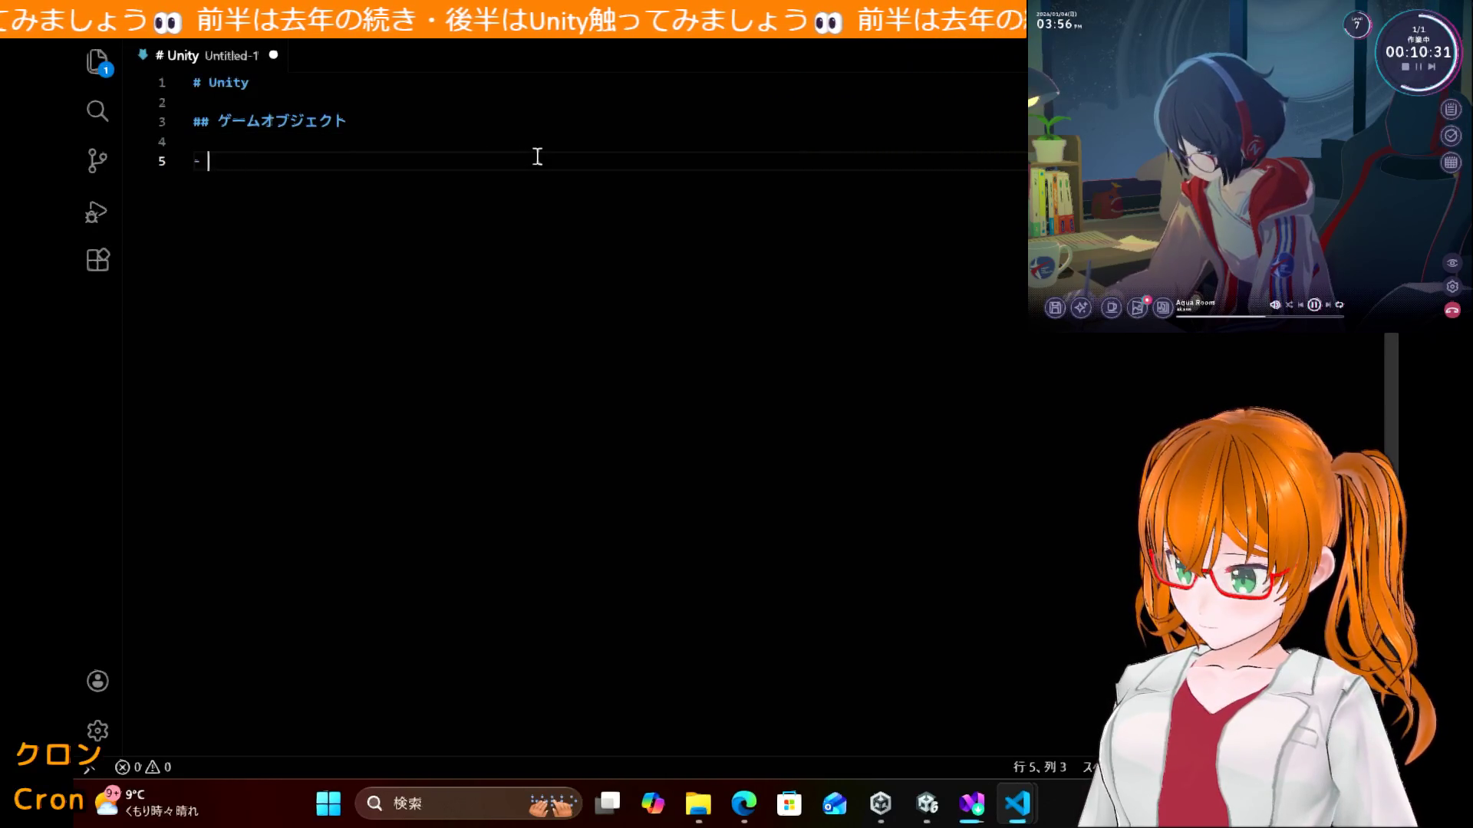
Step: Write the bullet '- 物理演算を与えるコンポーネント' and start a new bullet line
type("uturie")
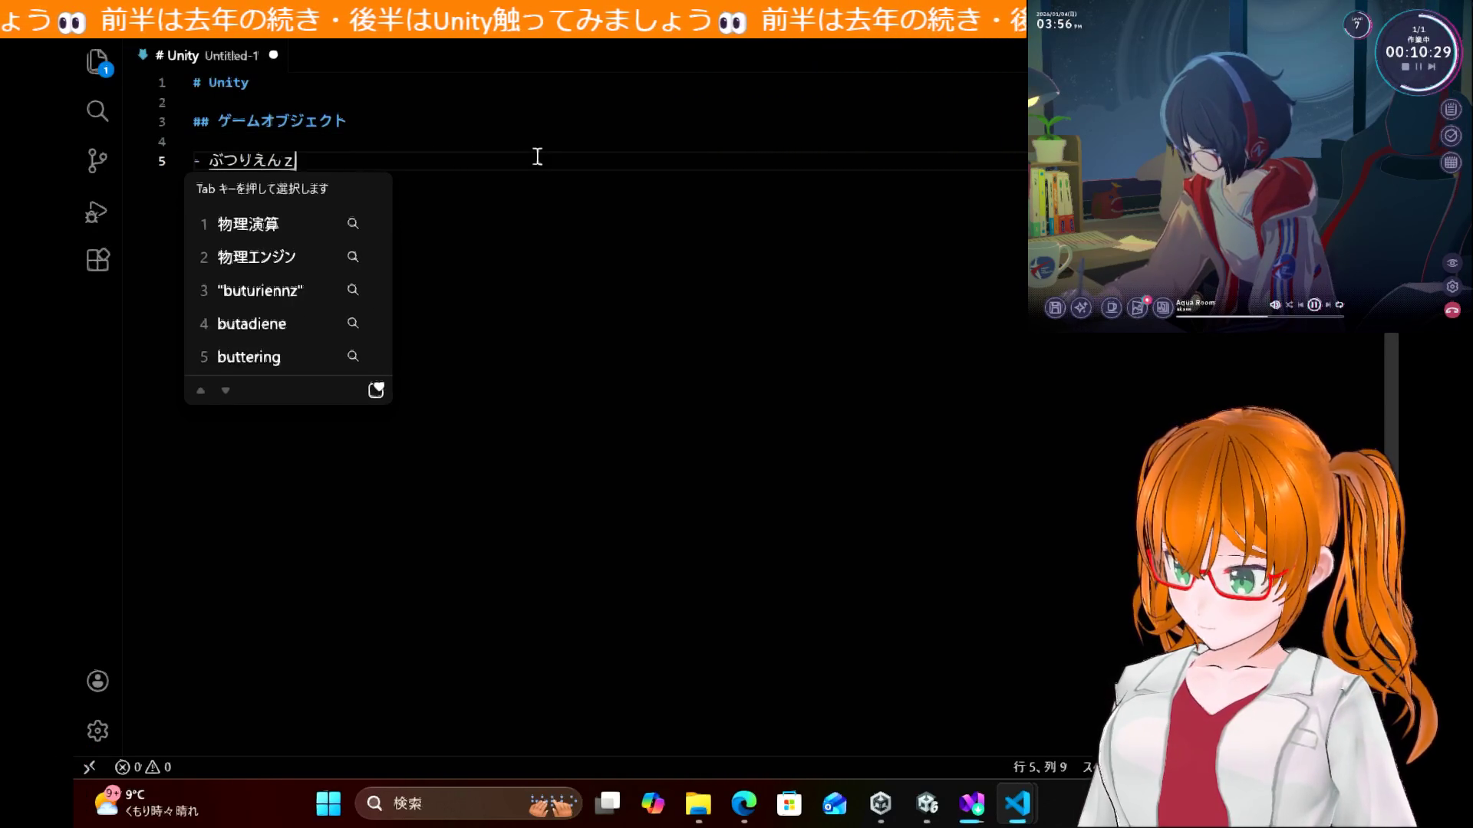
key("Tab")
type("wo")
key("Return")
type("atae")
key("Tab")
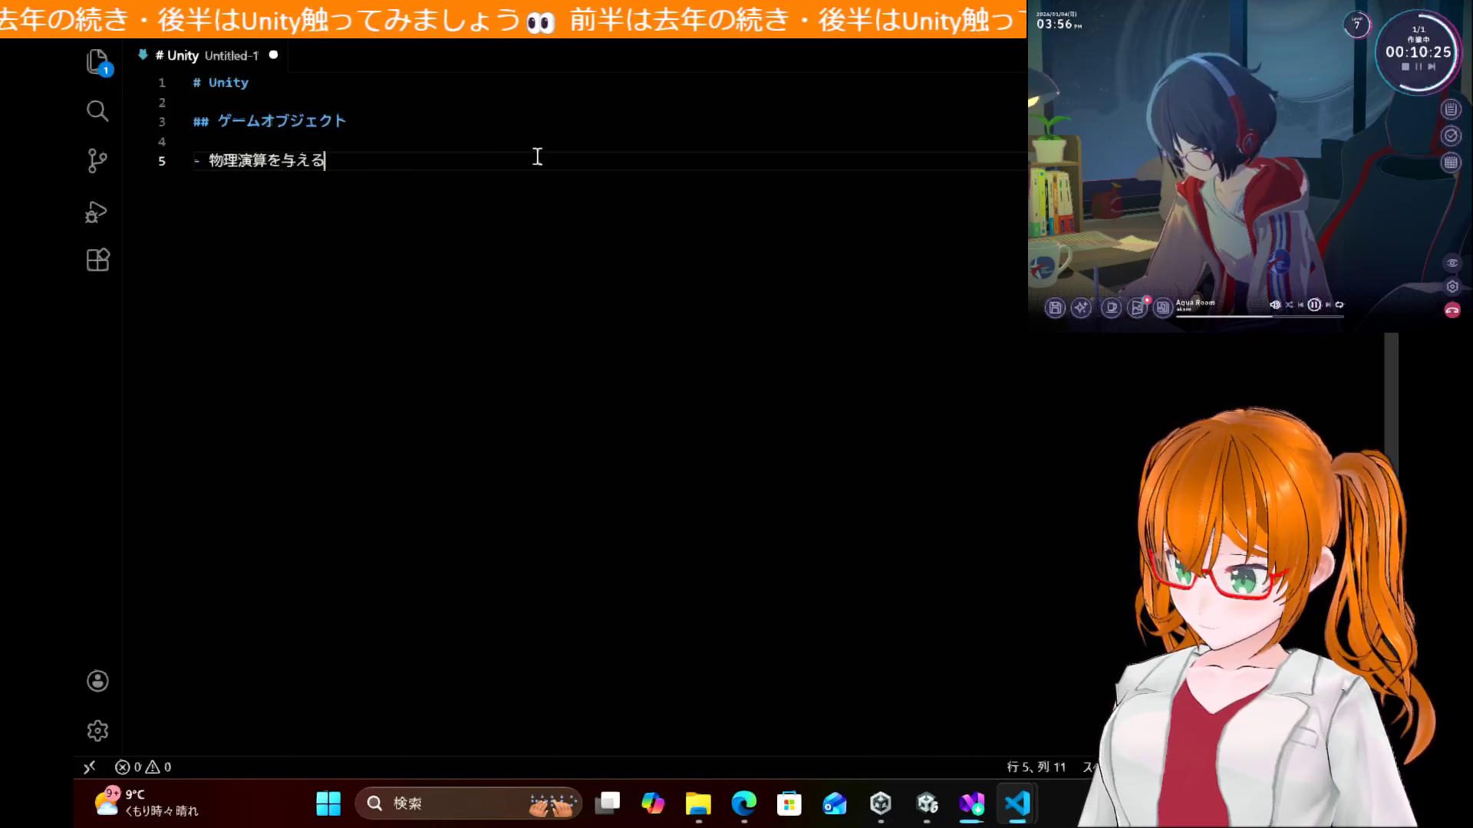
type("konpo-")
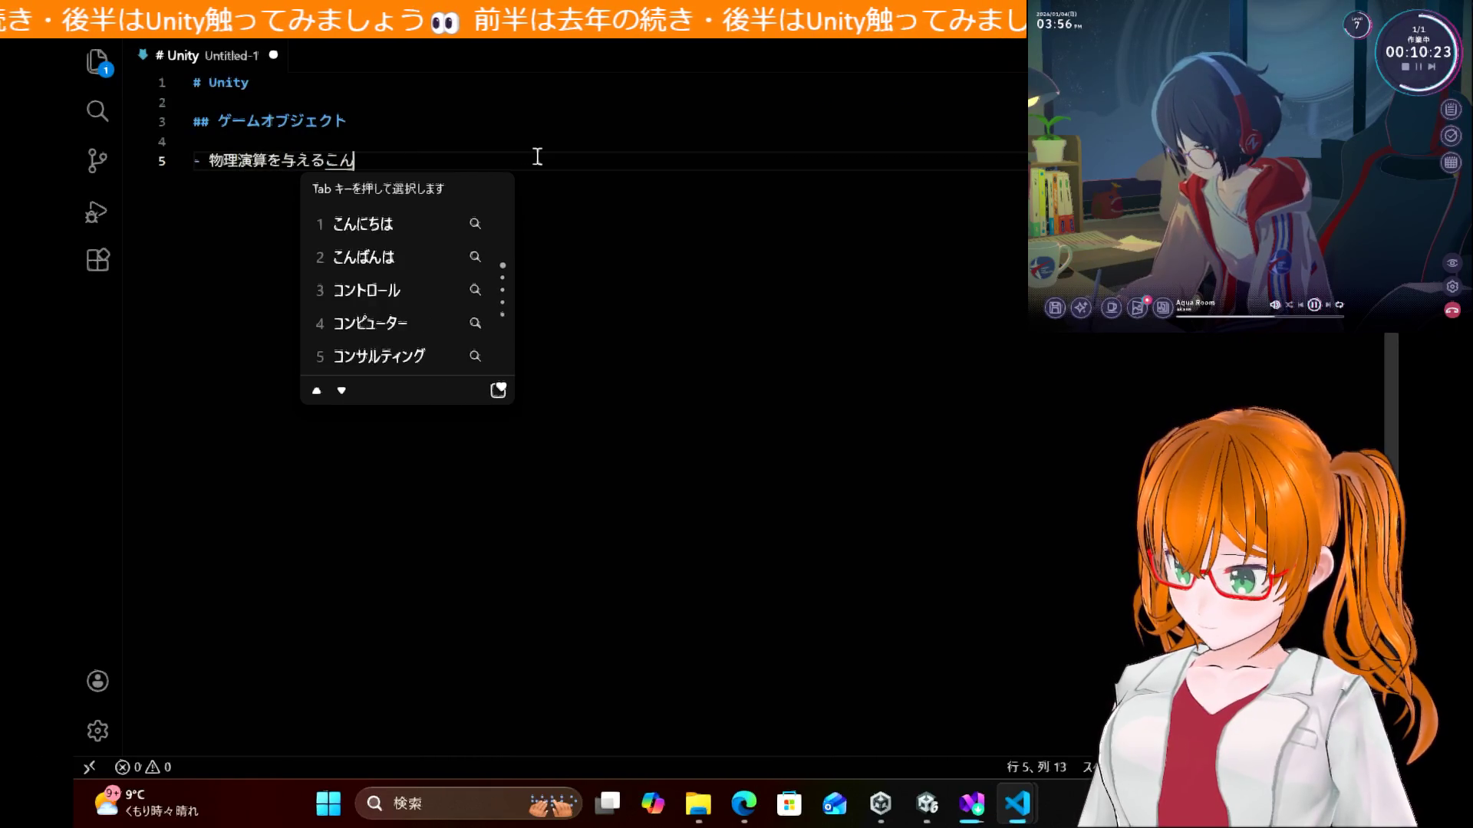
key("Tab")
key("Return")
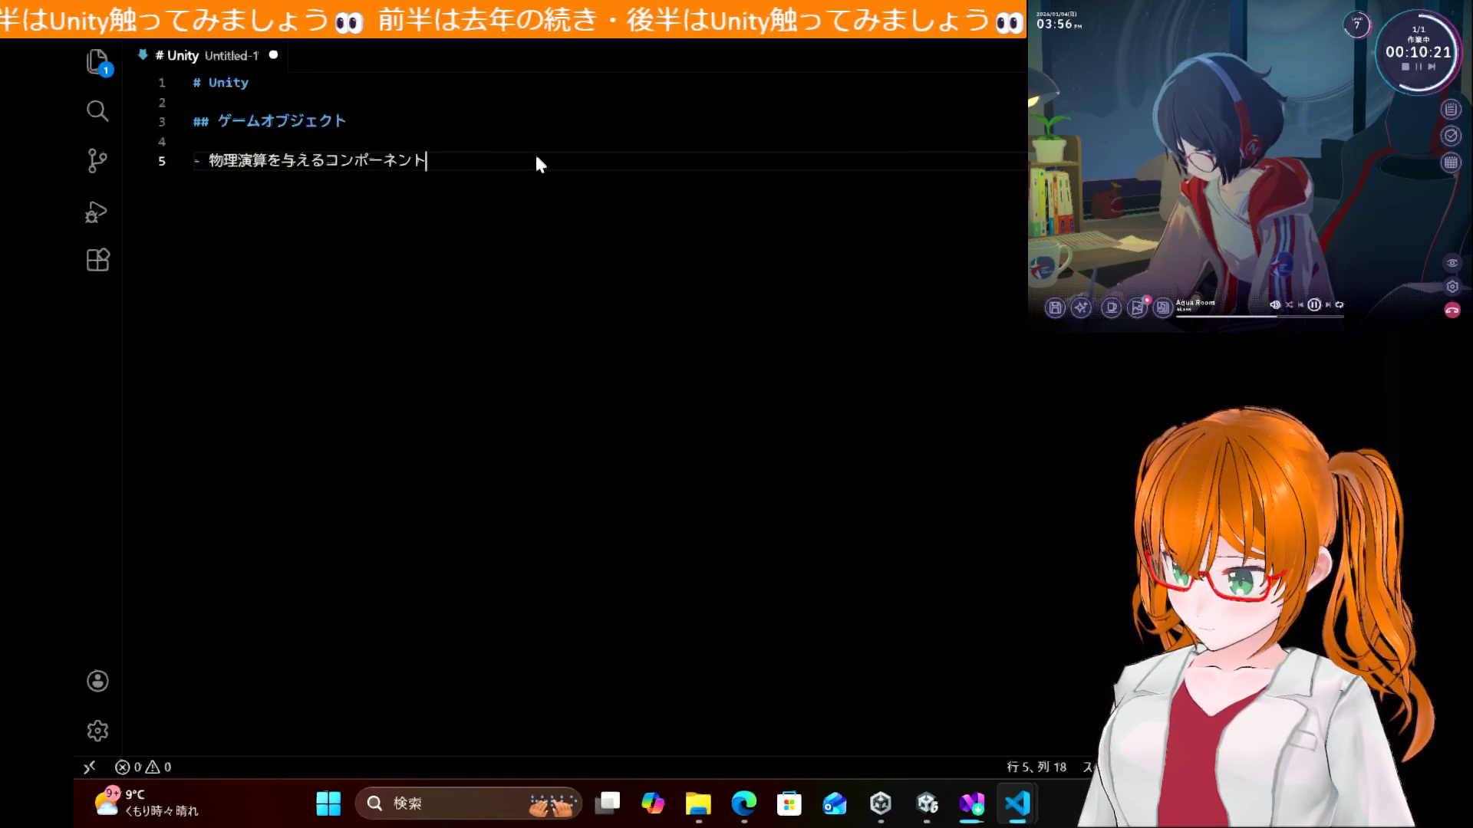
key("Return")
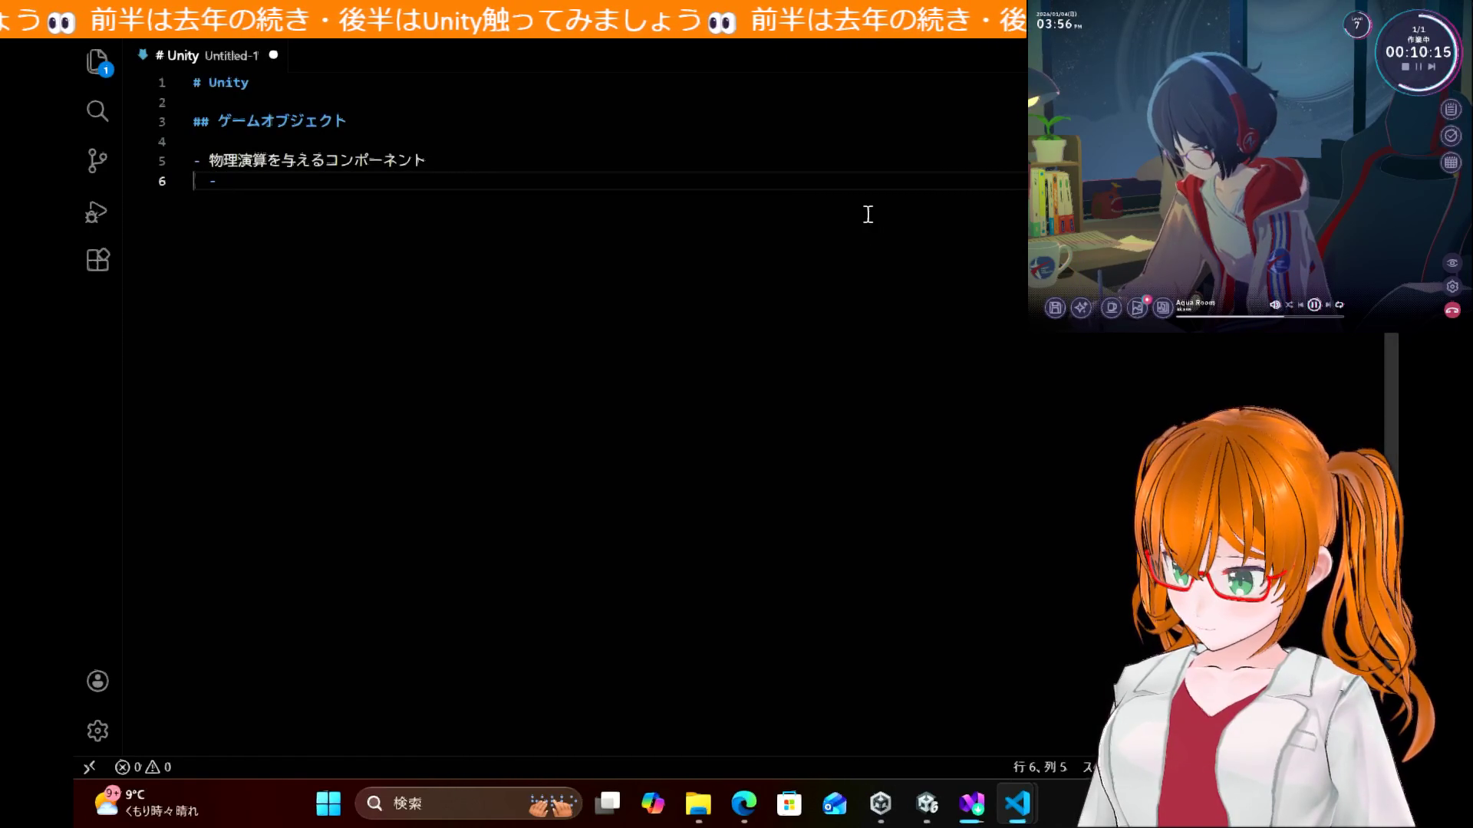
left_click(744, 806)
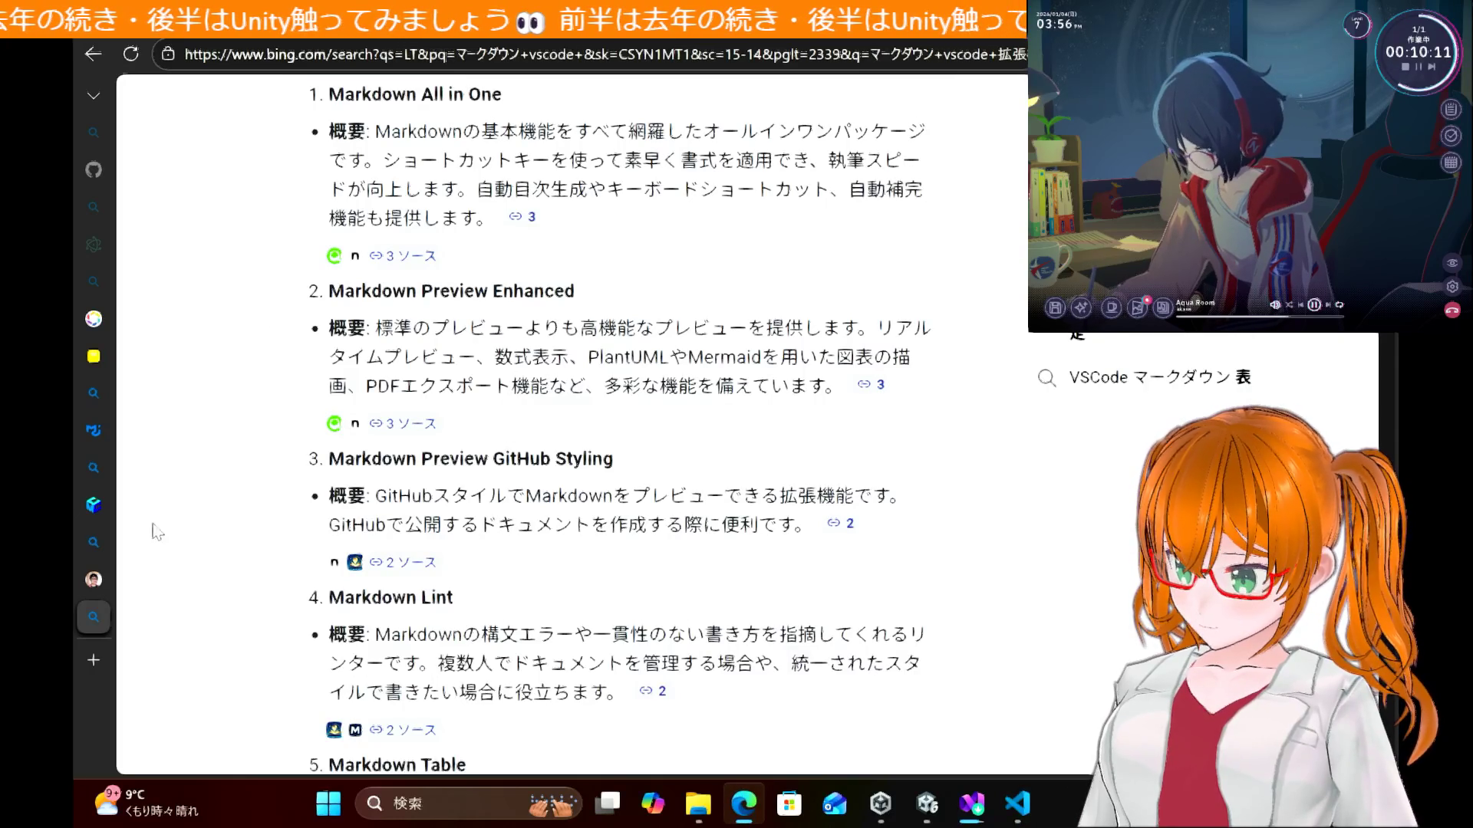
Step: Close the Markdown extensions, Visual Studio install article and unity visualstudio 連携 tabs
mouse_move(95, 613)
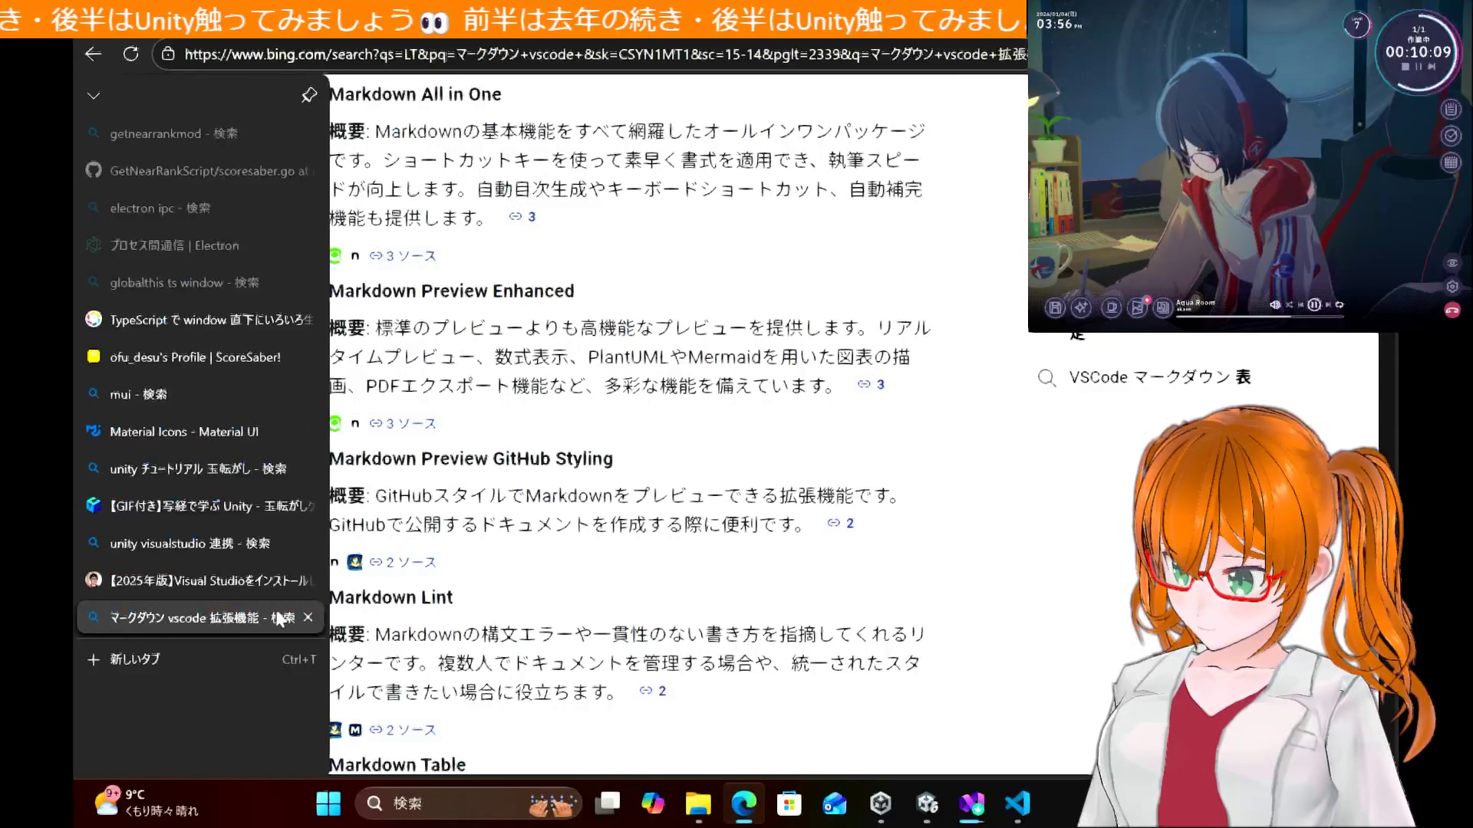
left_click(308, 617)
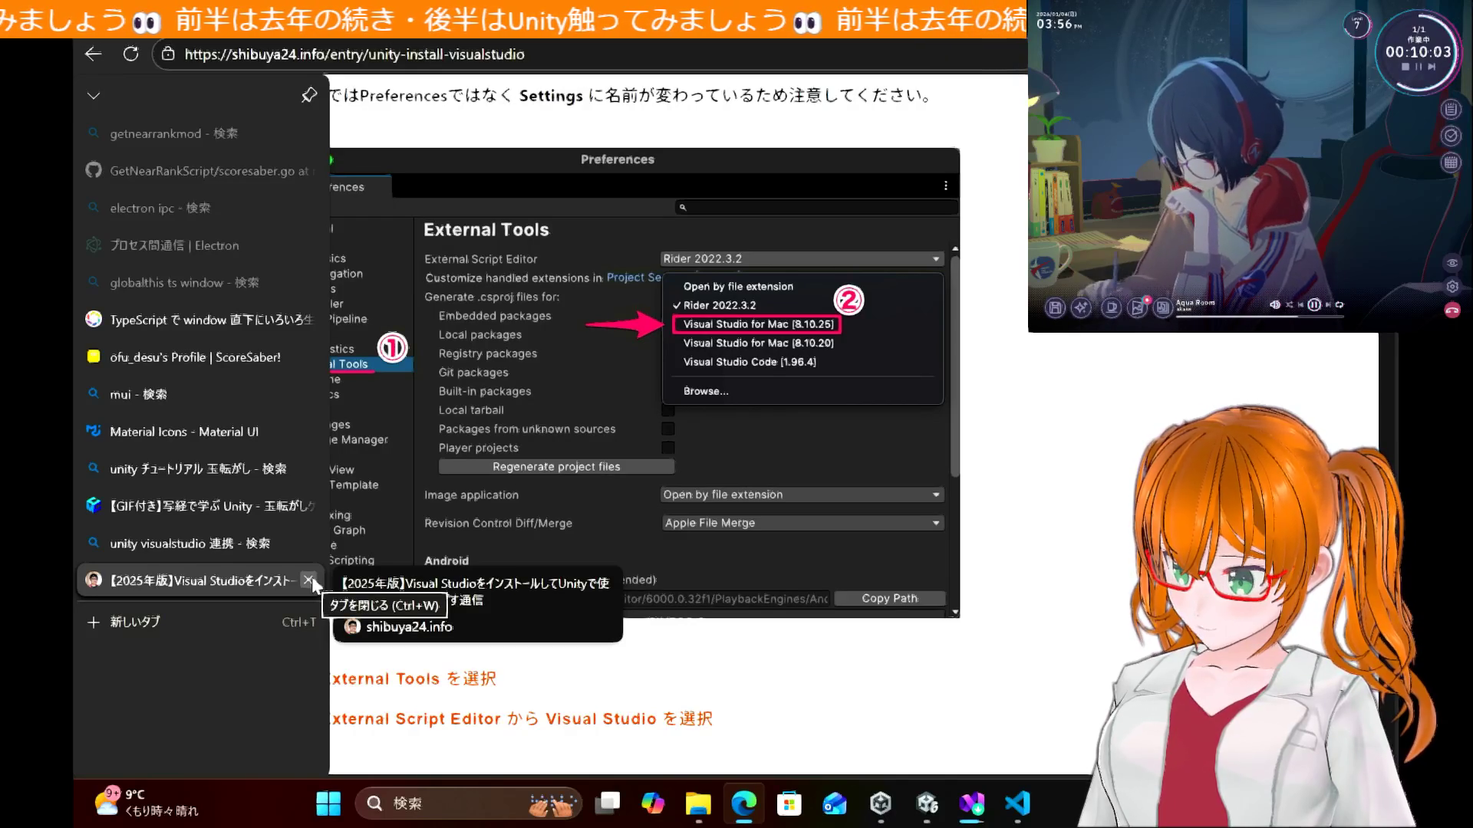
left_click(309, 581)
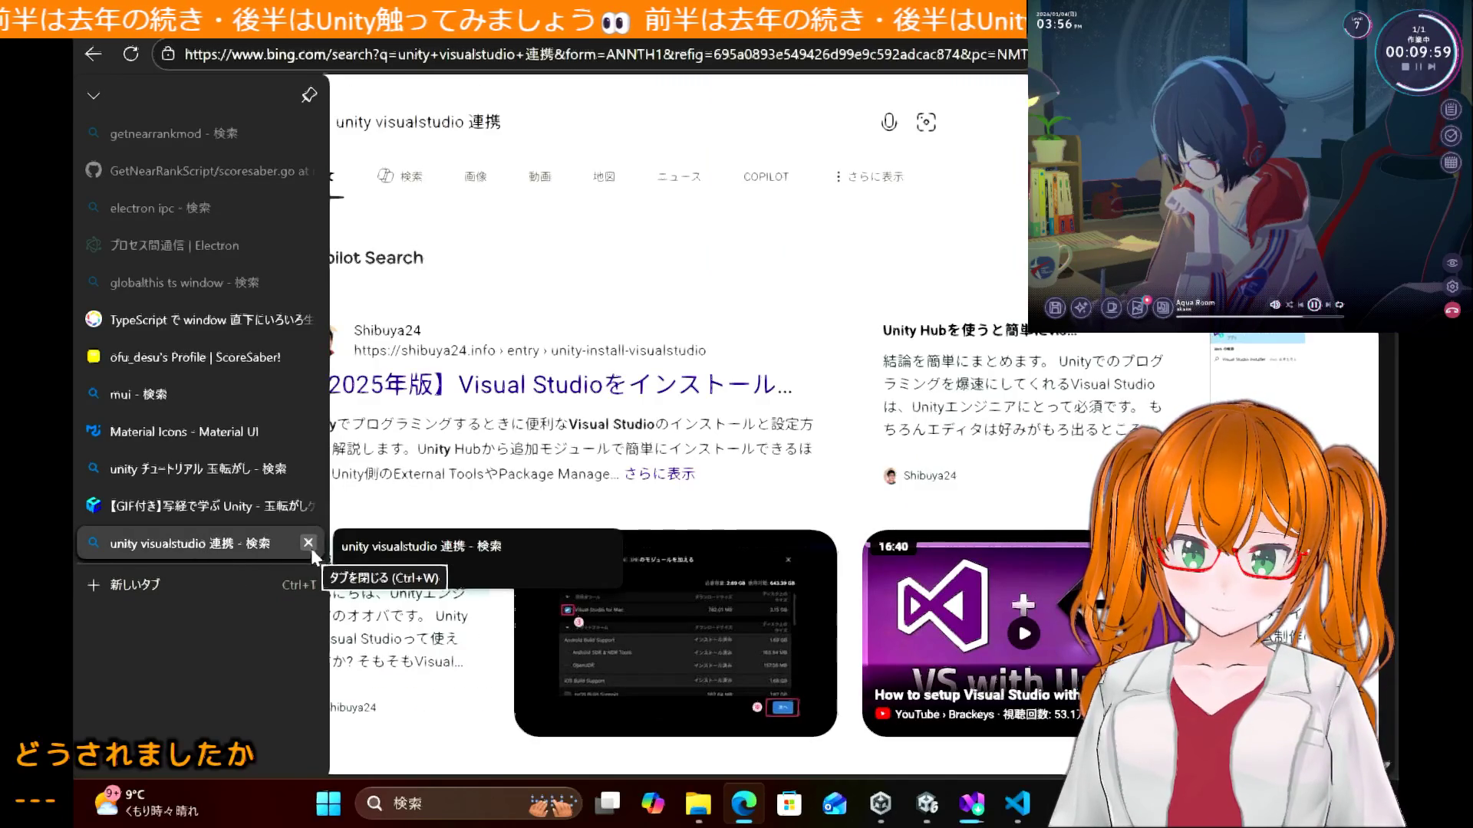
left_click(309, 545)
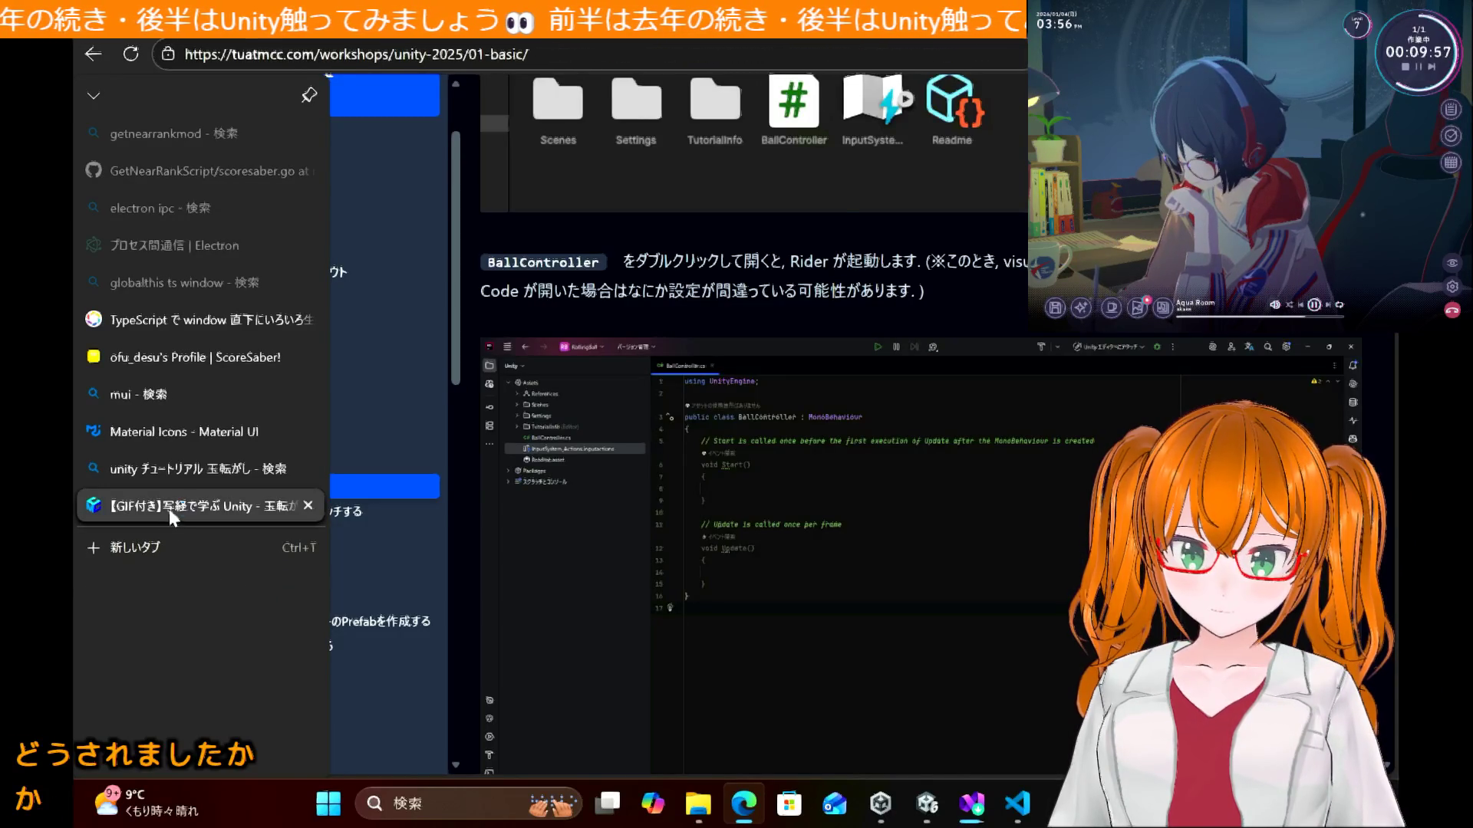
Step: Scroll up to section 4.1 and select 'Rigidbody' in its heading to copy into the notes
scroll(834, 221, "up", 3)
scroll(834, 225, "up", 8)
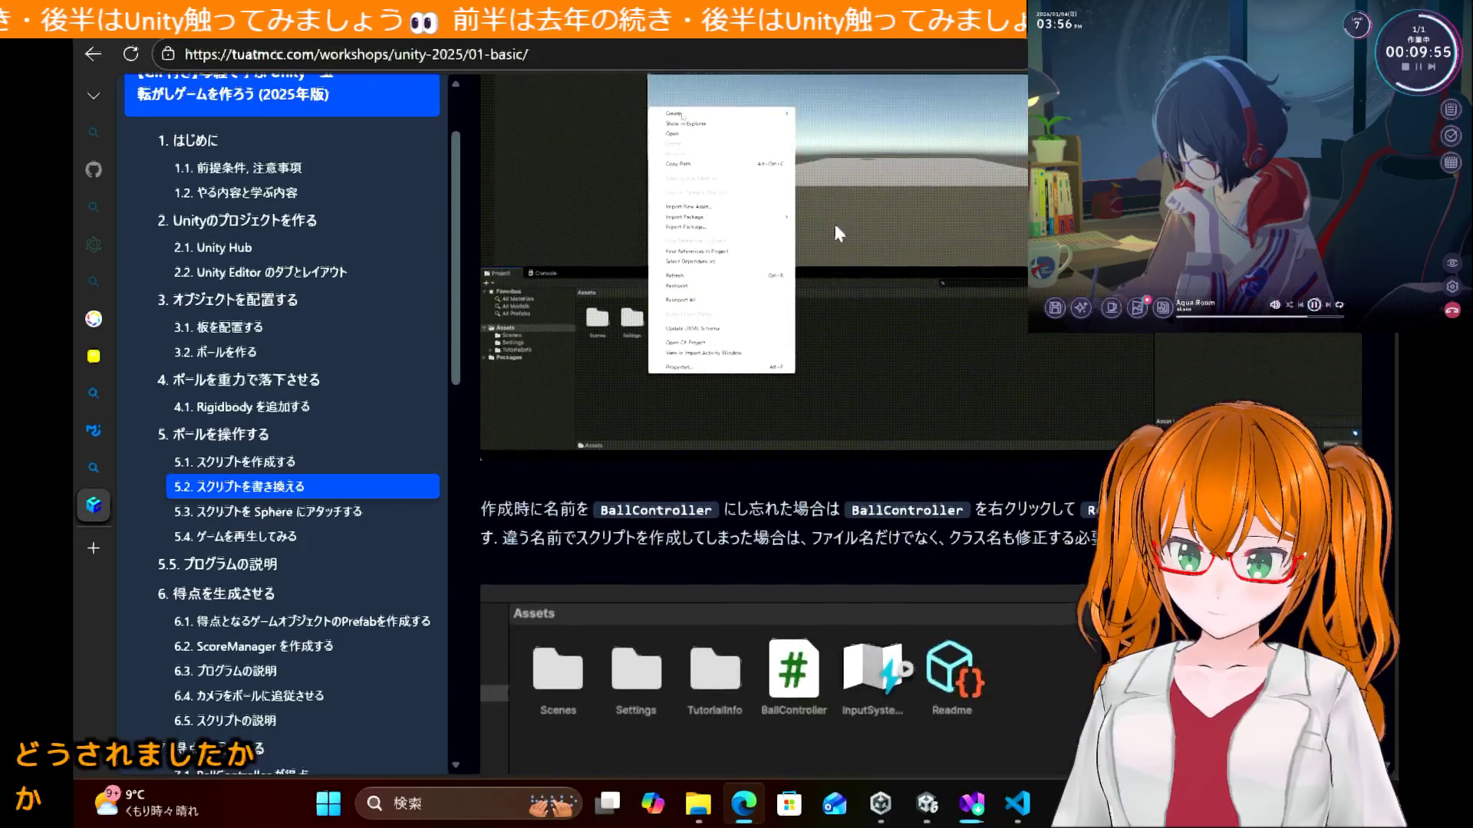
scroll(834, 220, "up", 10)
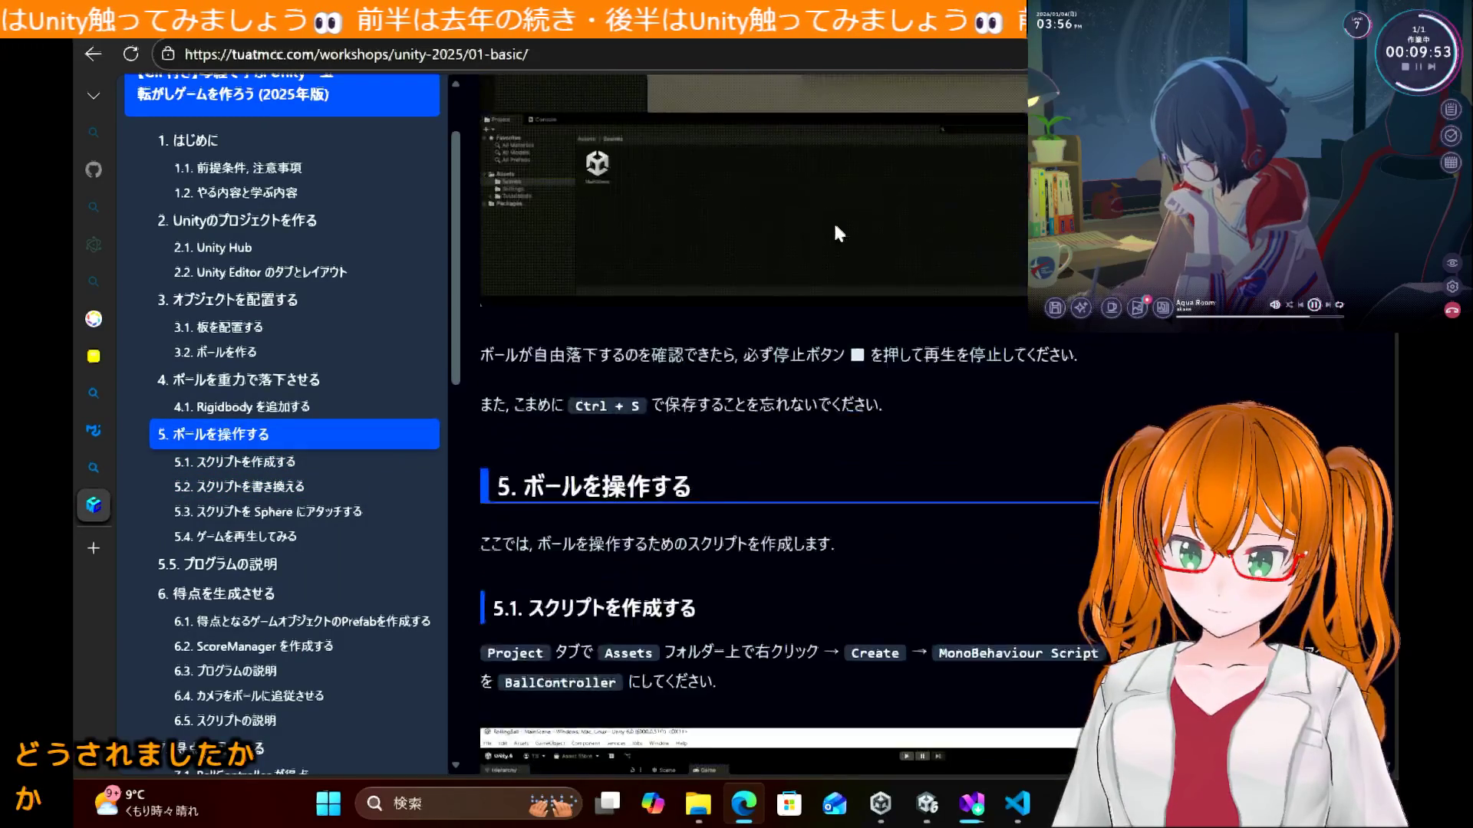
scroll(833, 219, "up", 10)
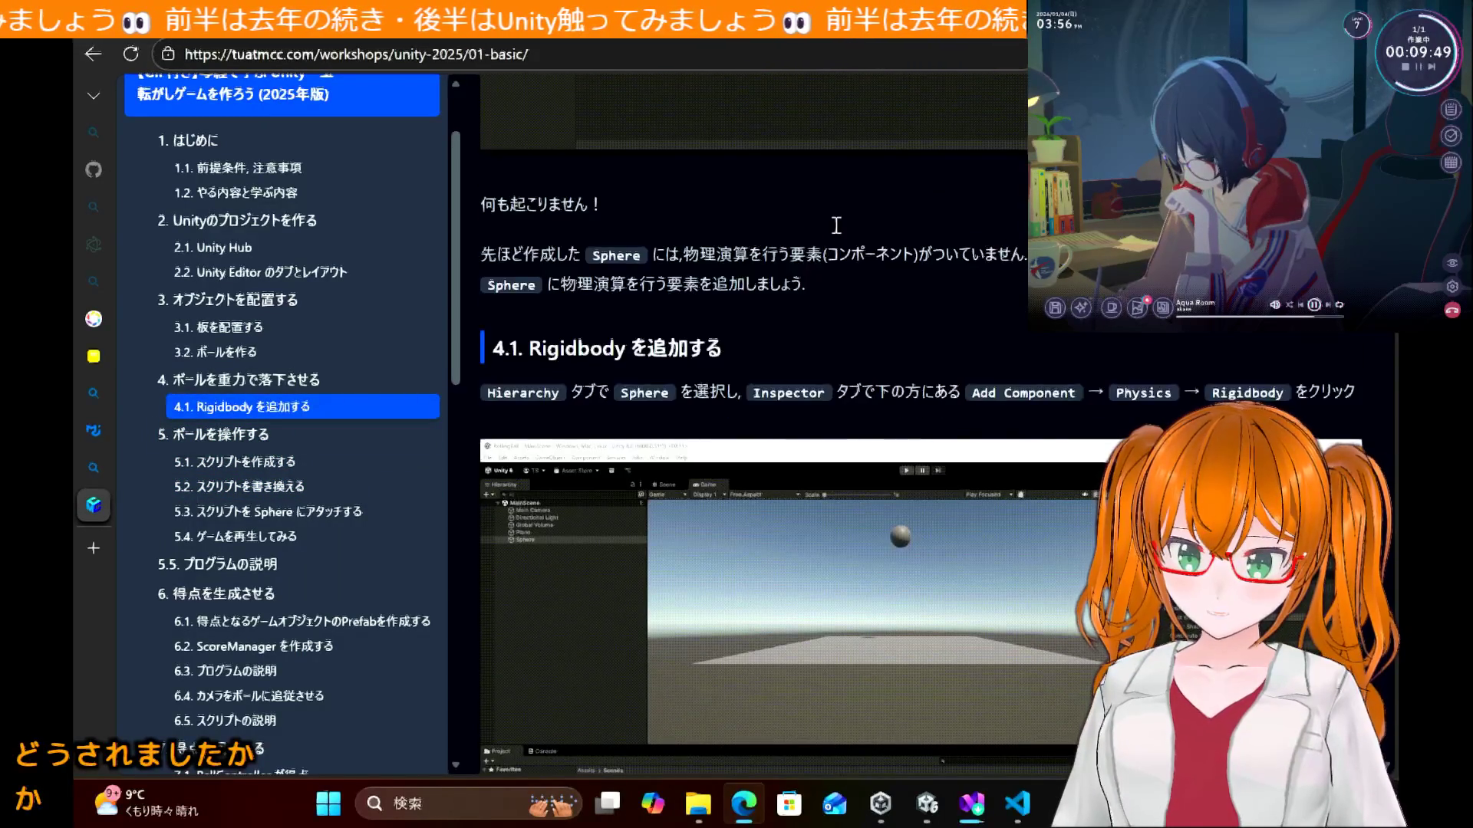
double_click(585, 344)
key("ctrl+c")
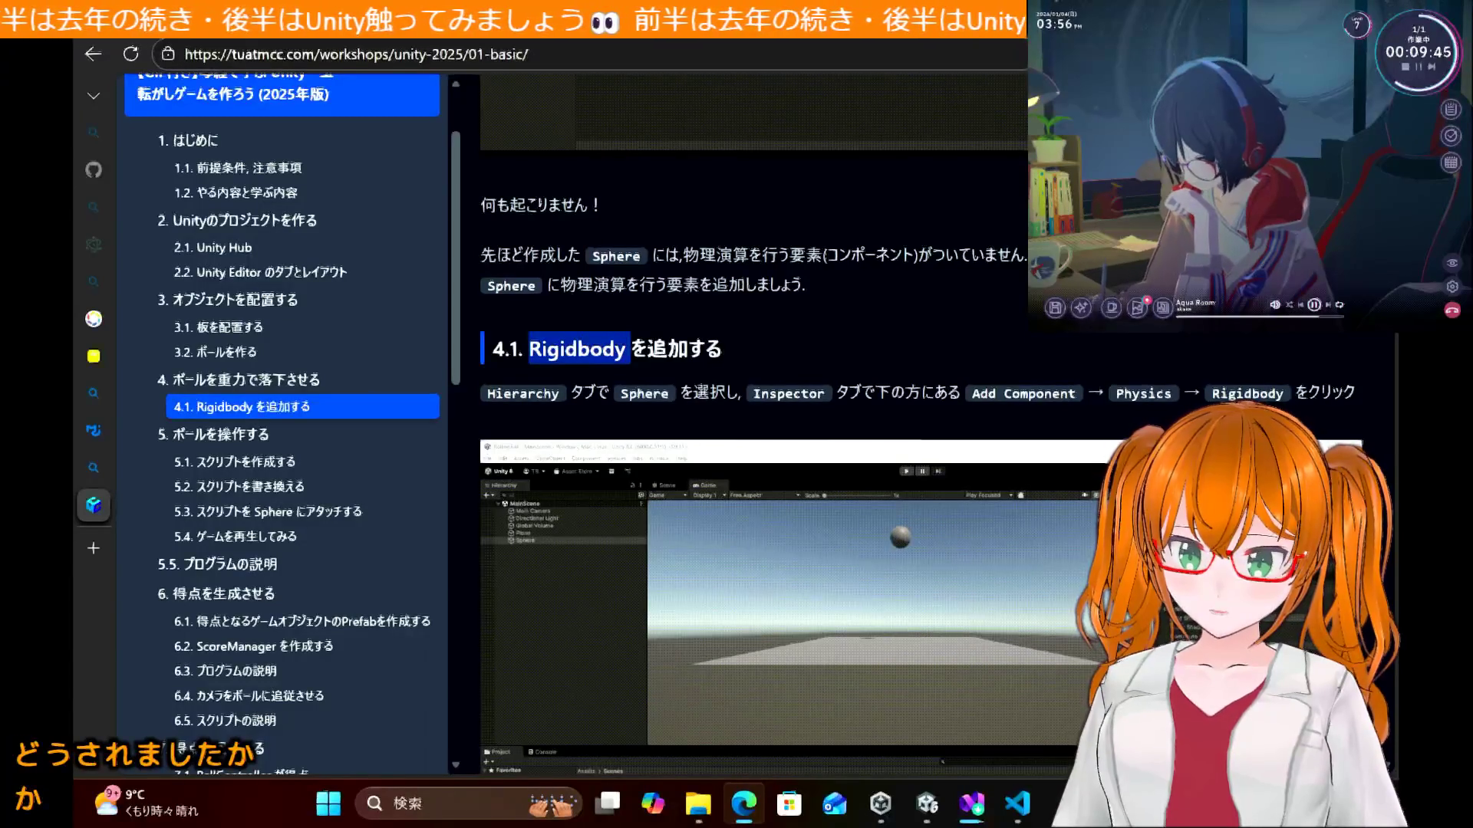
key("alt+Tab")
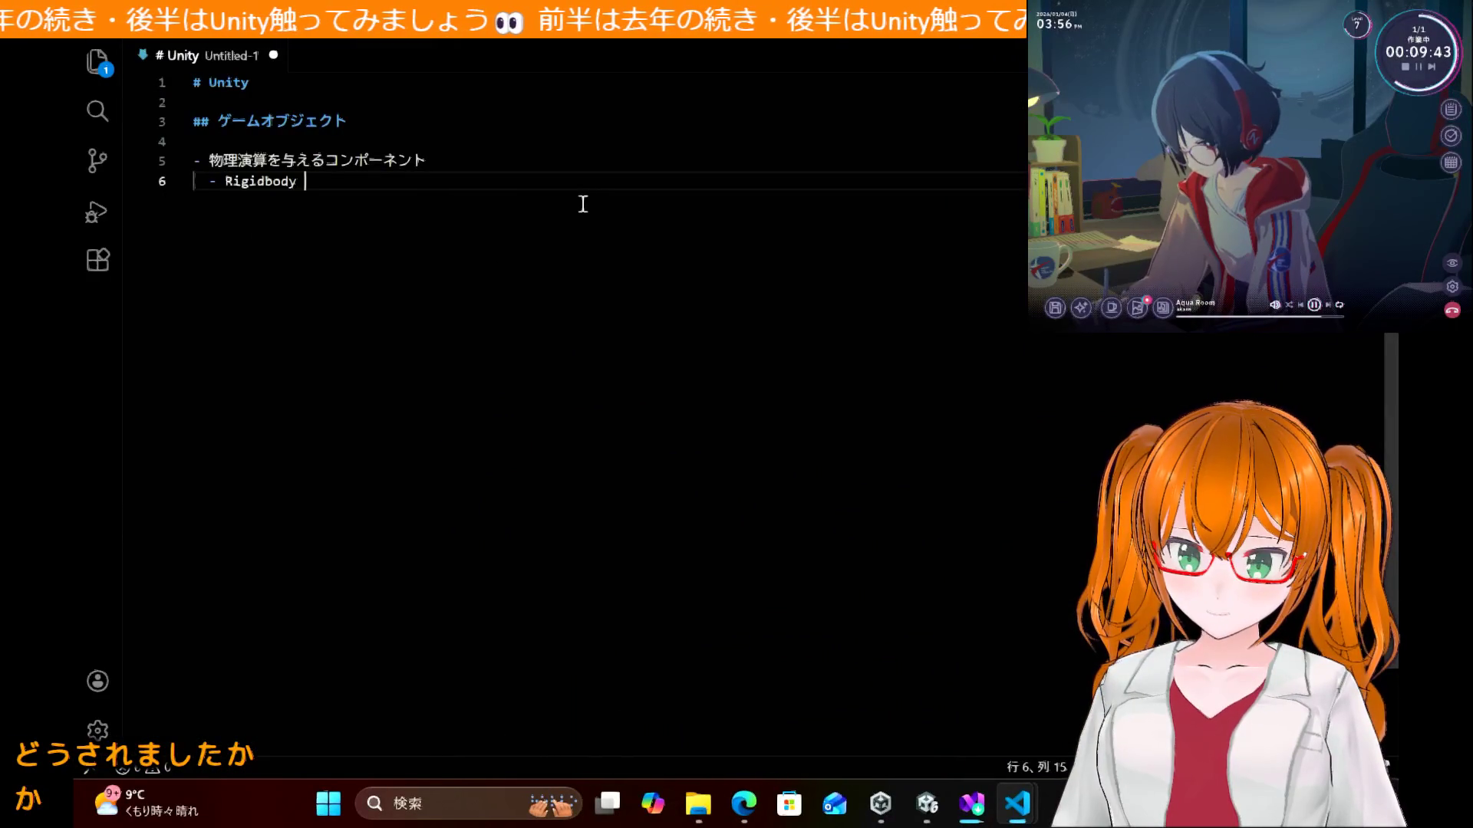
Step: Add a '- Rigidbody2D' item under Rigidbody and open the Markdown preview beside the notes
key("Return")
type("-")
key("ctrl+v")
key("BackSpace")
type("2D")
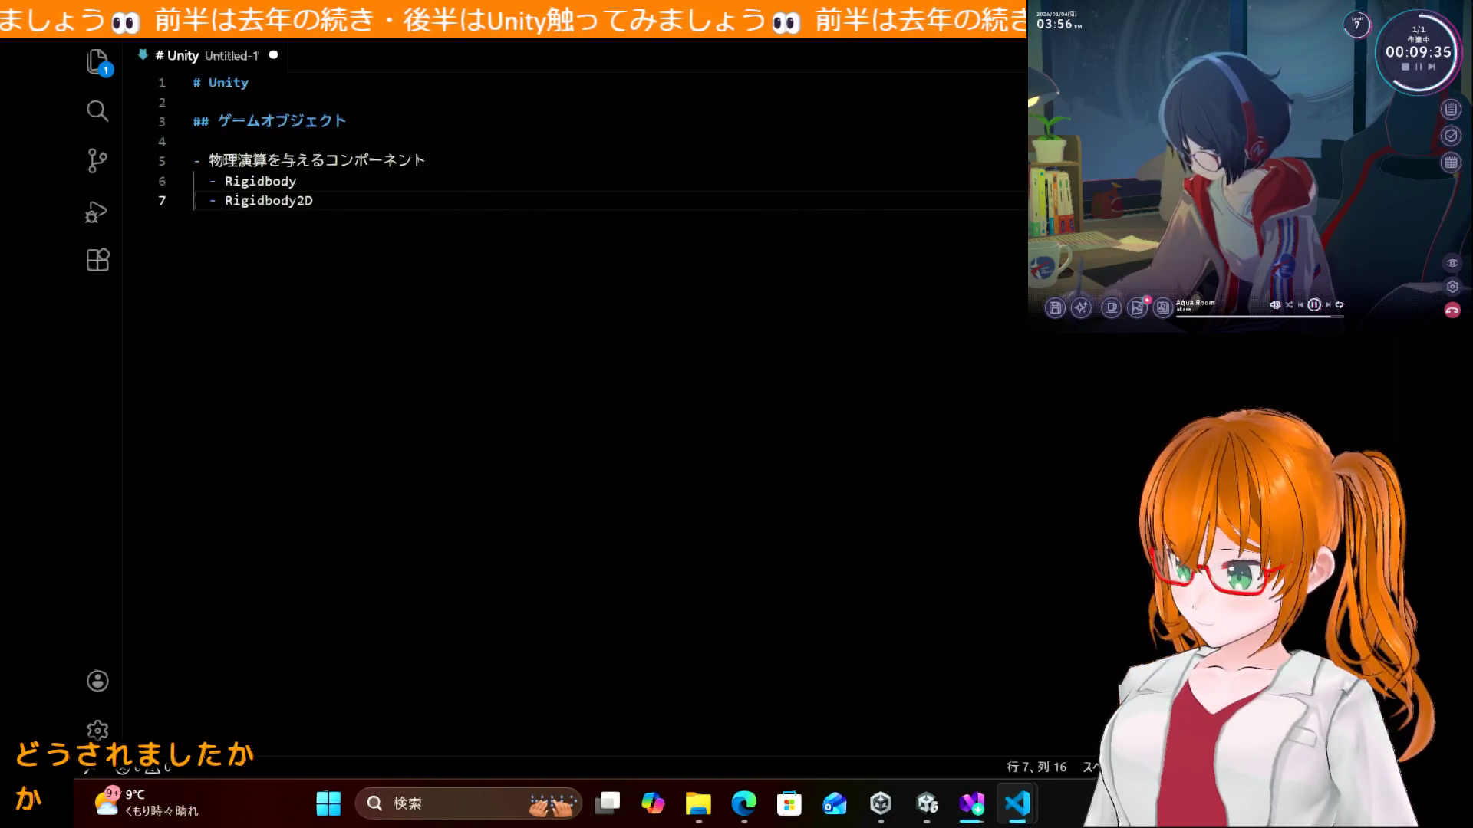
key("ctrl+k")
key("v")
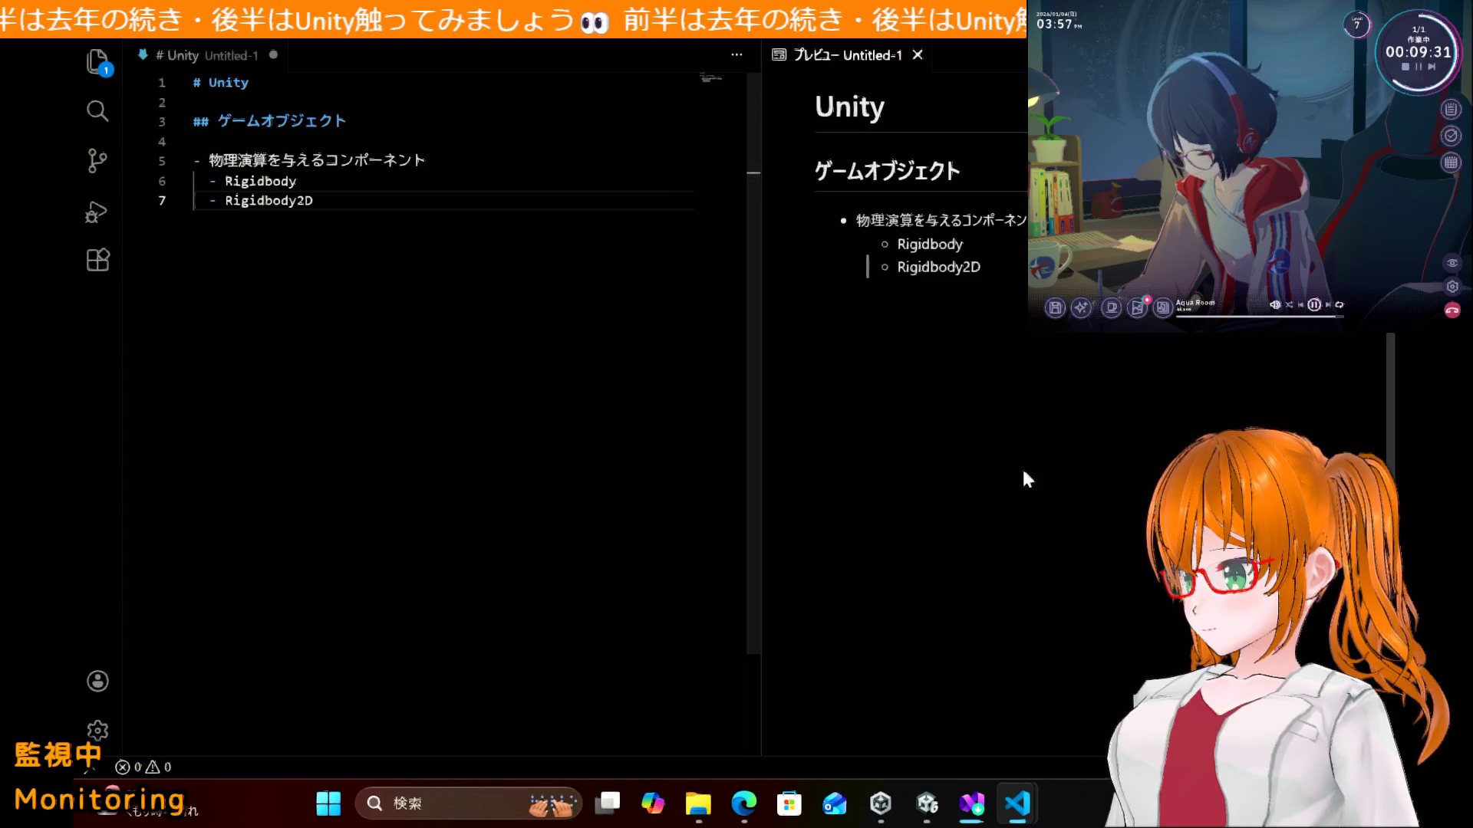
Step: Rename the main heading to 'Unityお勉強'
left_click(348, 86)
type("obenky")
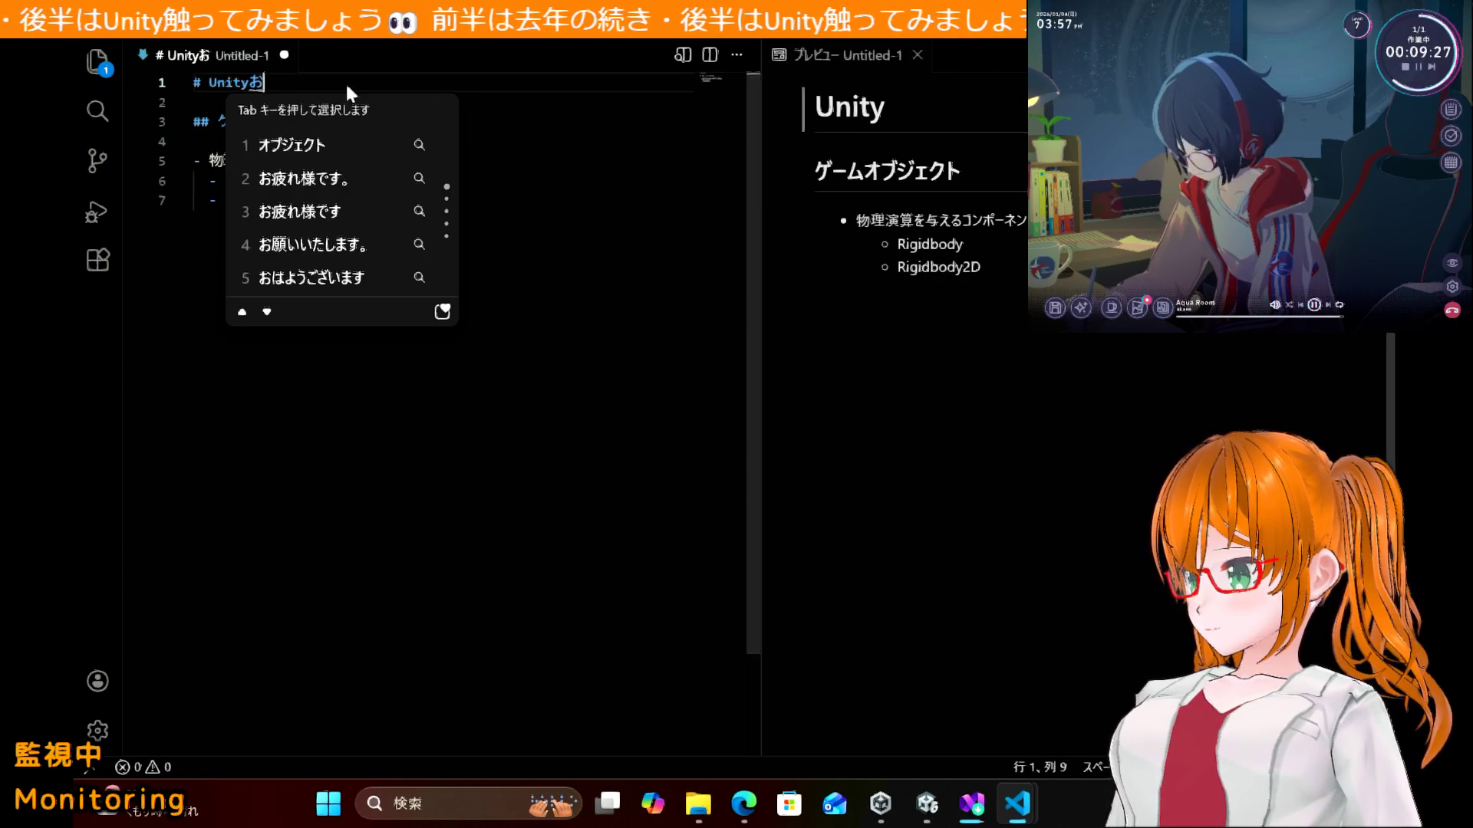
type("ou")
key("space")
key("Return")
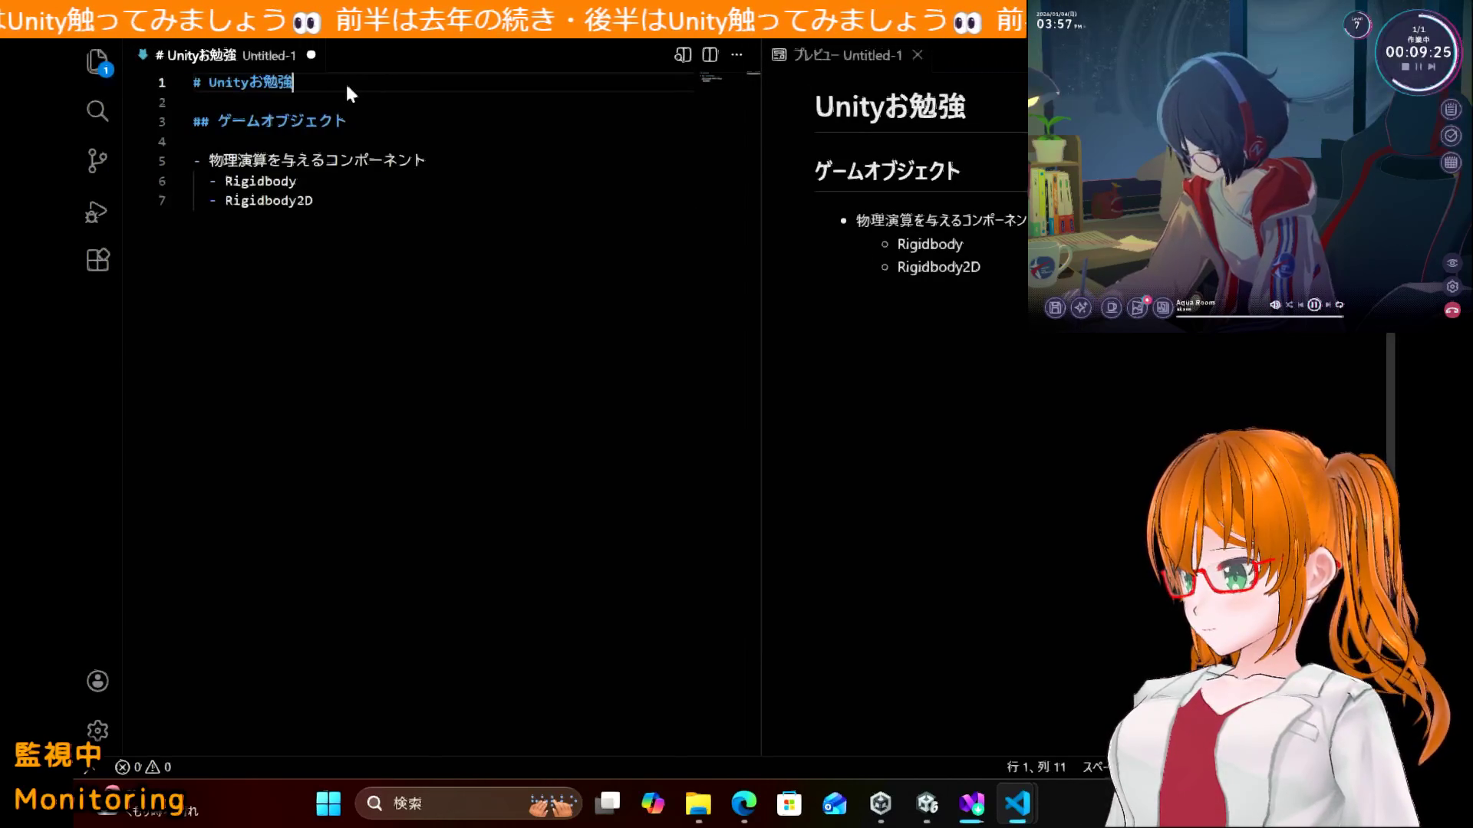
Step: Add two blank lines after the Rigidbody2D item, then check the Visual Studio Installer's progress
key("Down")
key("Down")
key("Down")
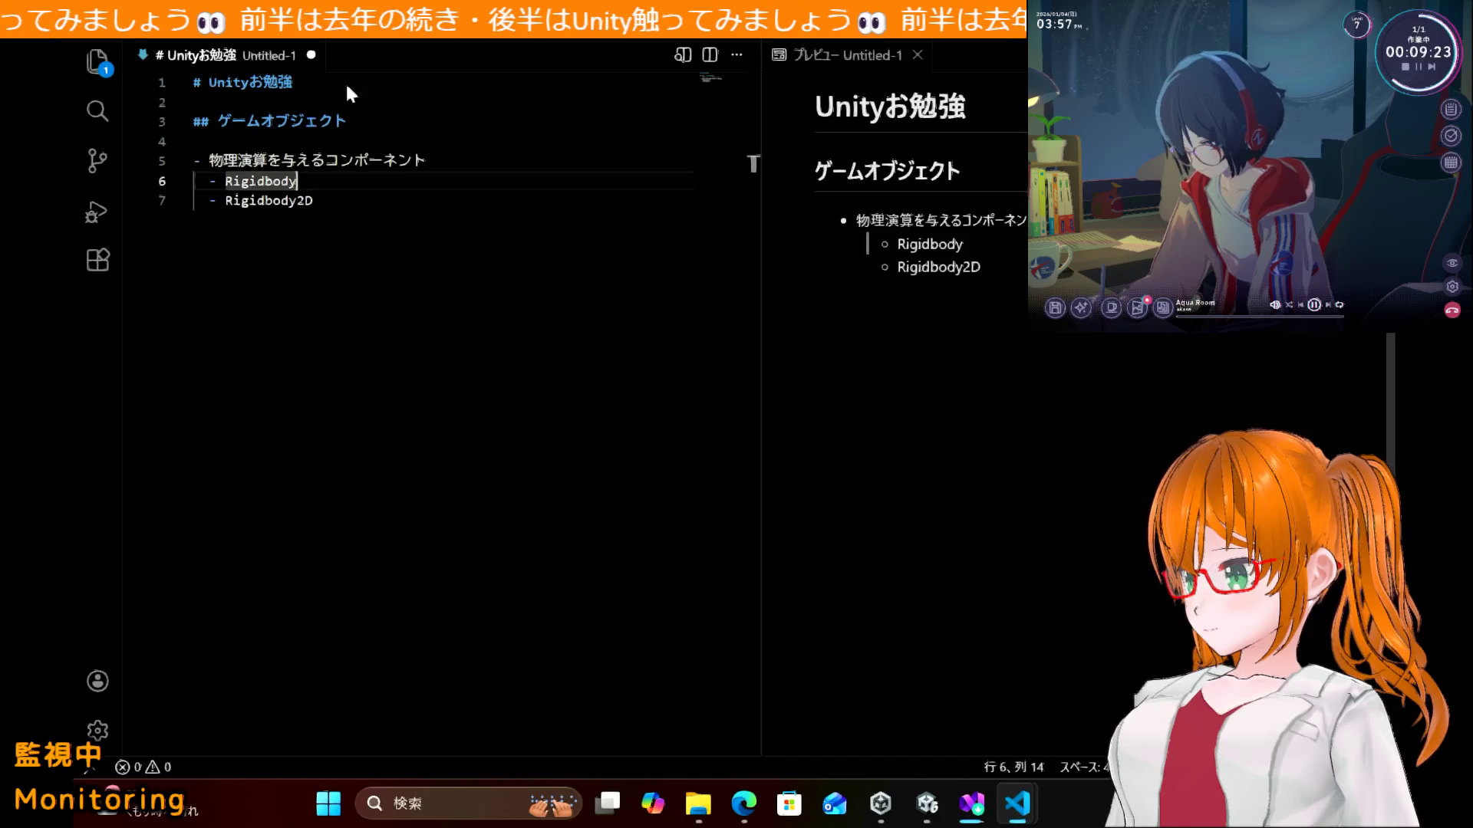
key("Down")
key("End")
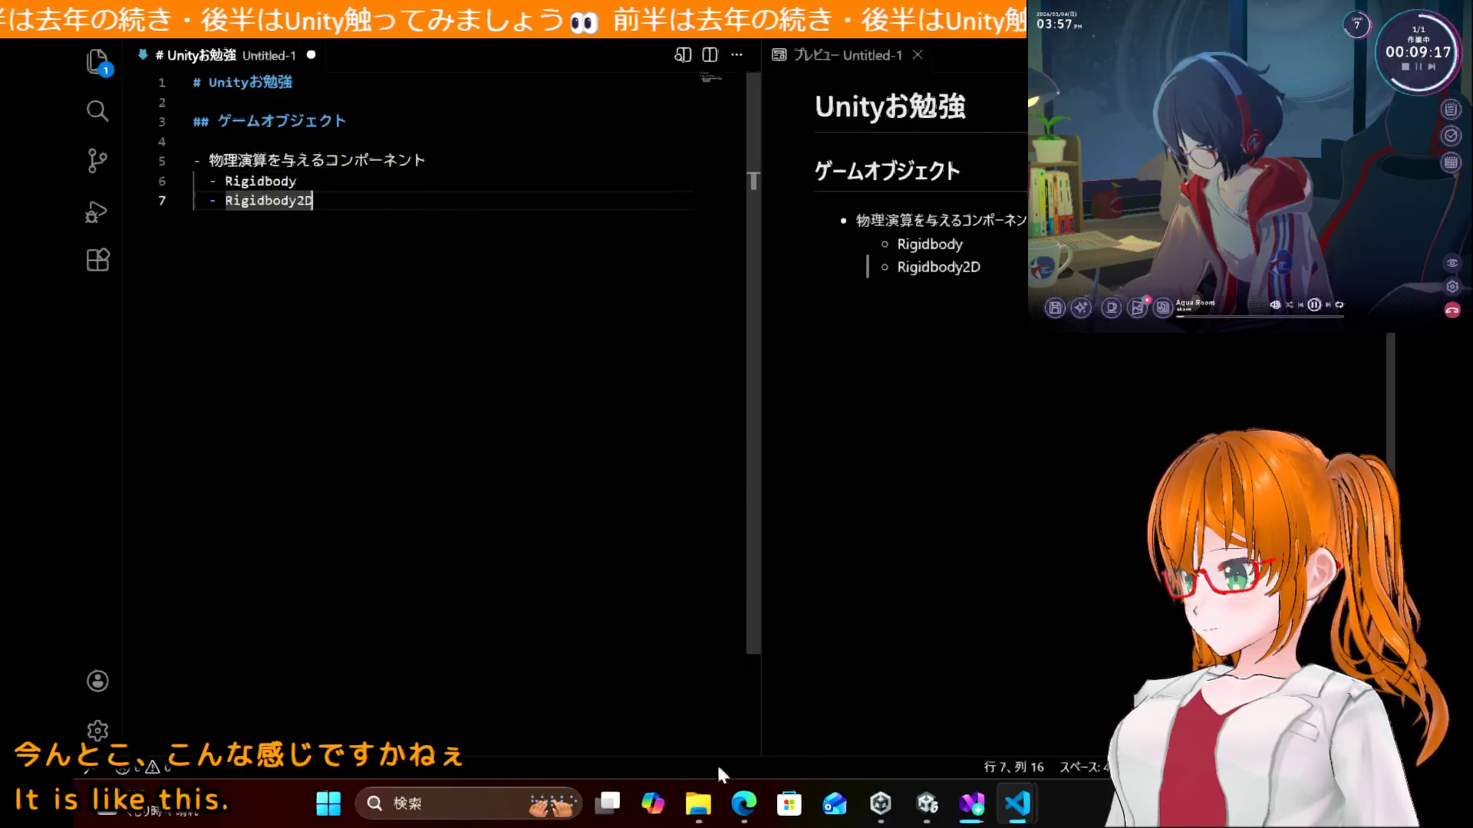
mouse_move(753, 821)
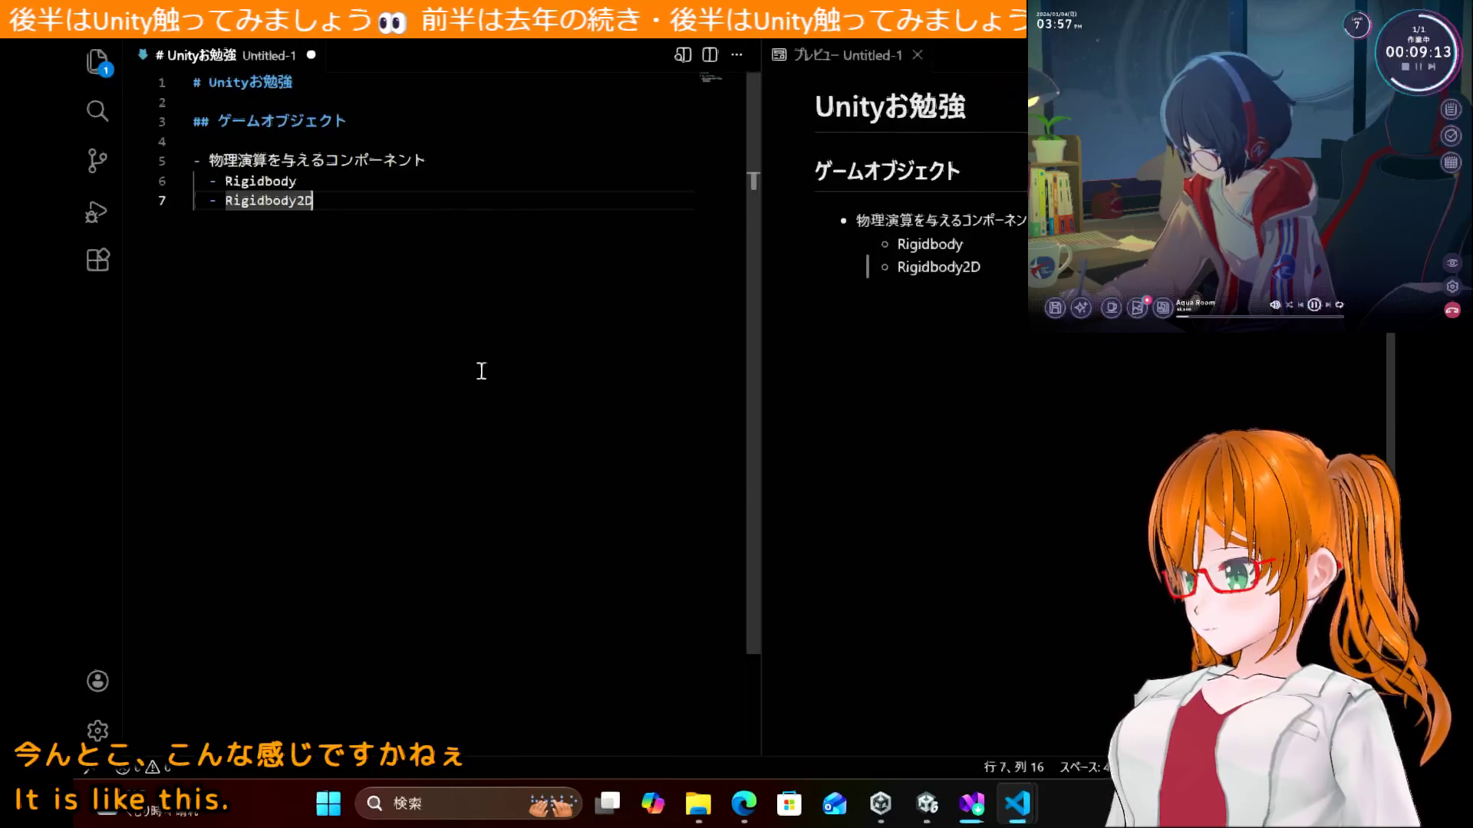
key("Return")
key("Return")
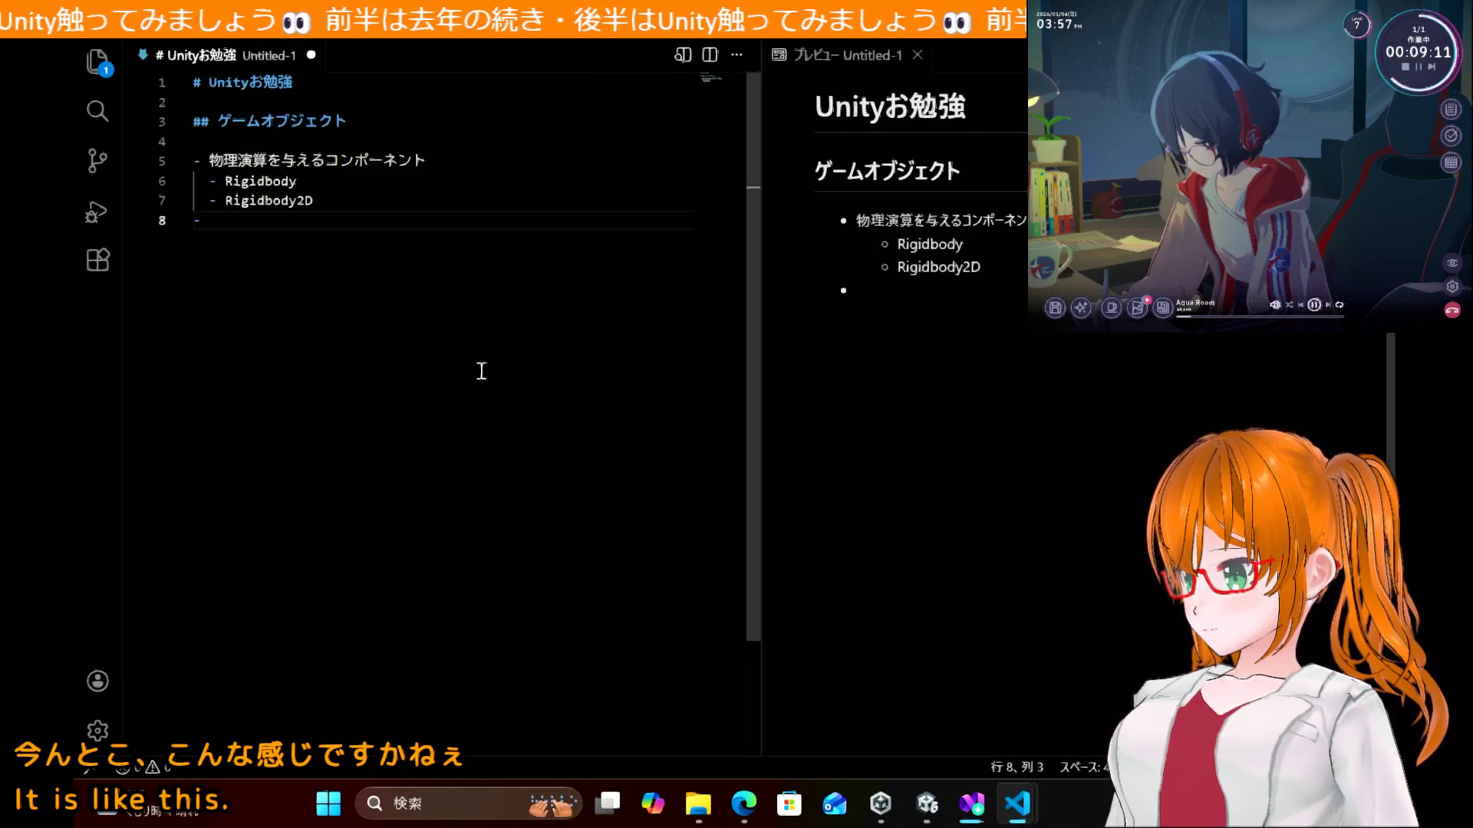
key("Return")
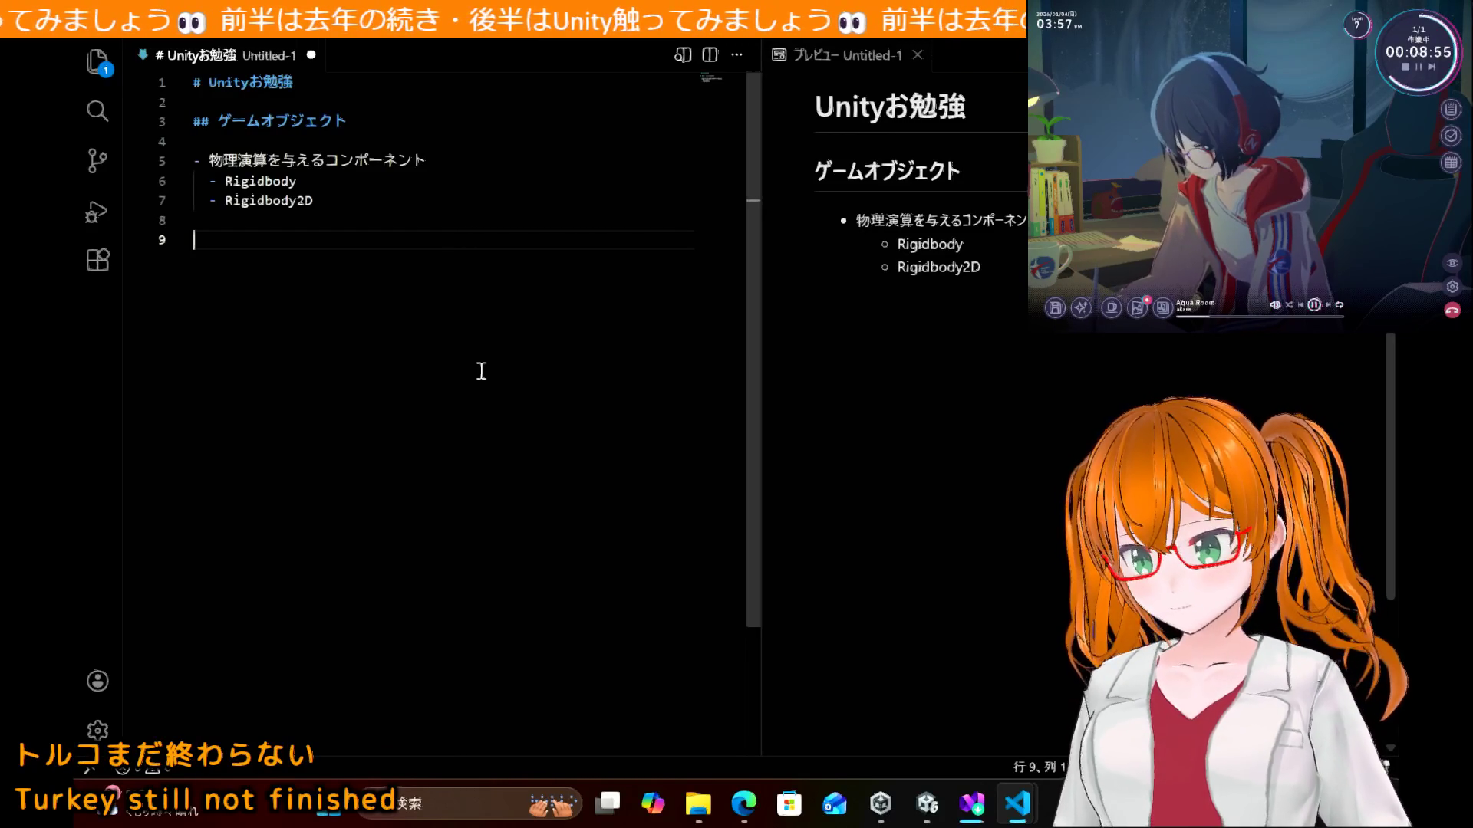
left_click(976, 811)
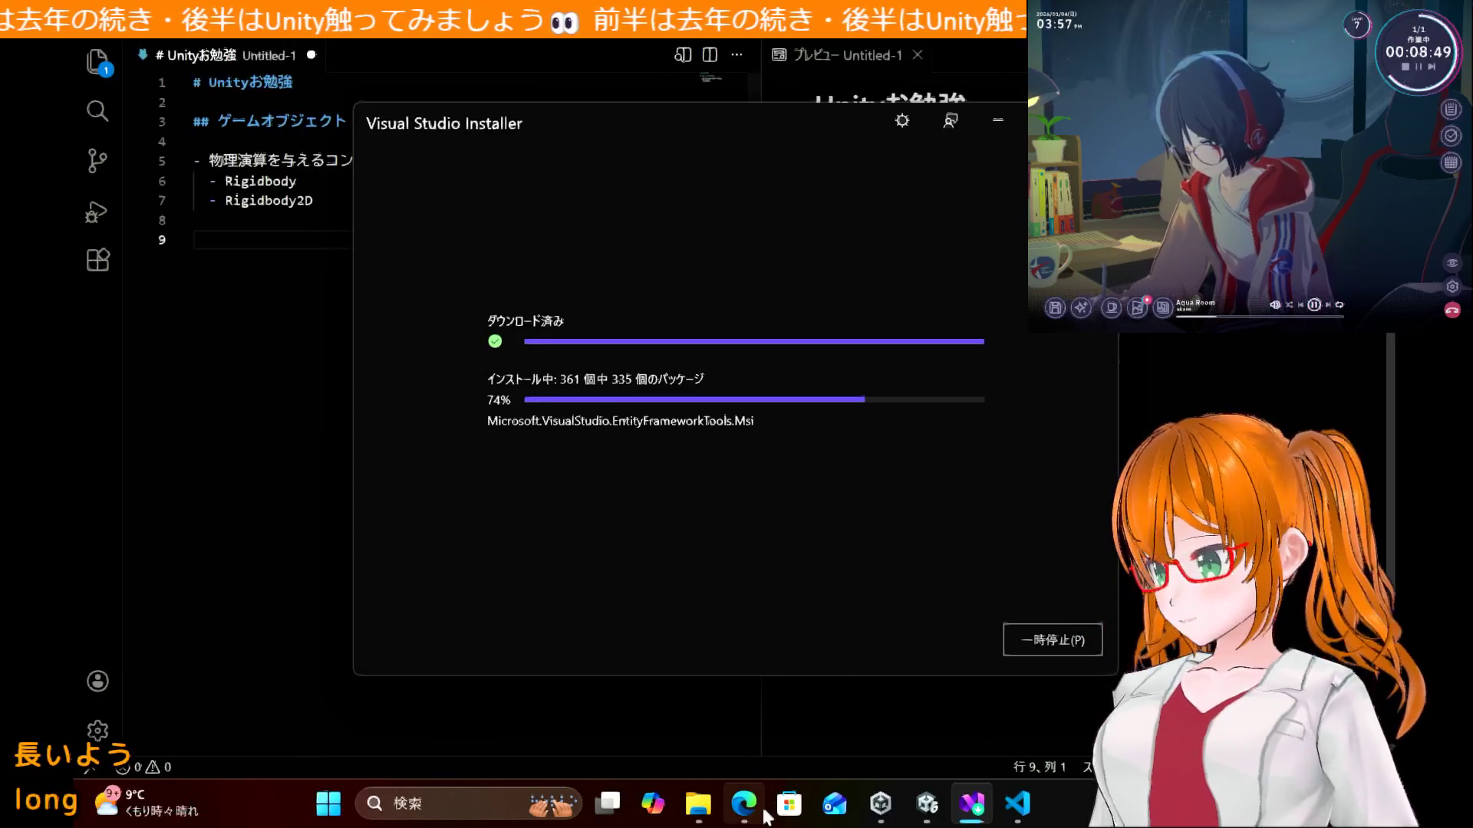
left_click(733, 610)
Step: Read through sections 5.1–5.3 of the tutorial, selecting MonoBehaviour in the class line
scroll(733, 613, "down", 15)
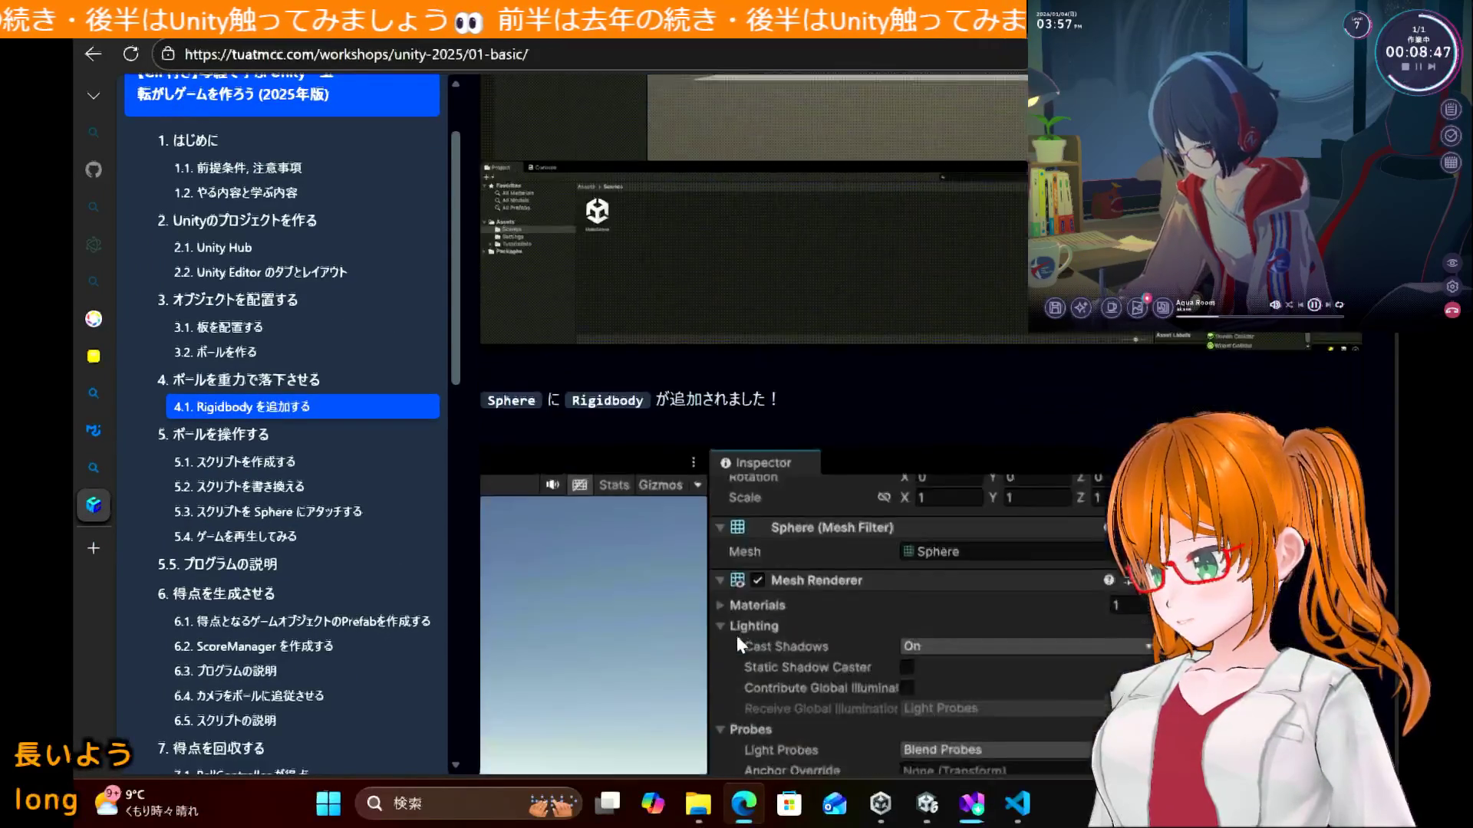
scroll(737, 645, "down", 2)
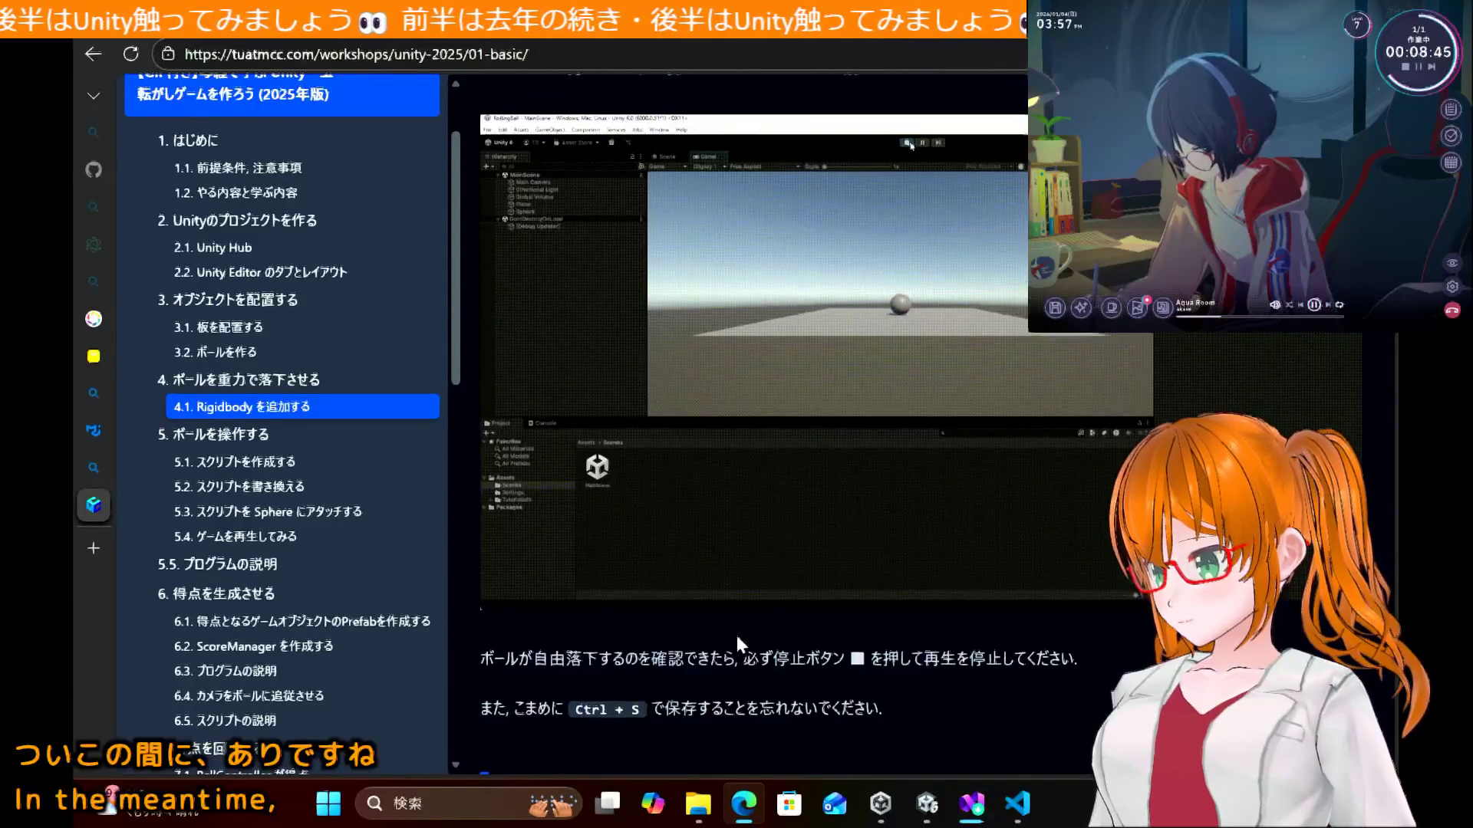
scroll(736, 645, "up", 4)
scroll(736, 644, "down", 10)
scroll(738, 644, "down", 15)
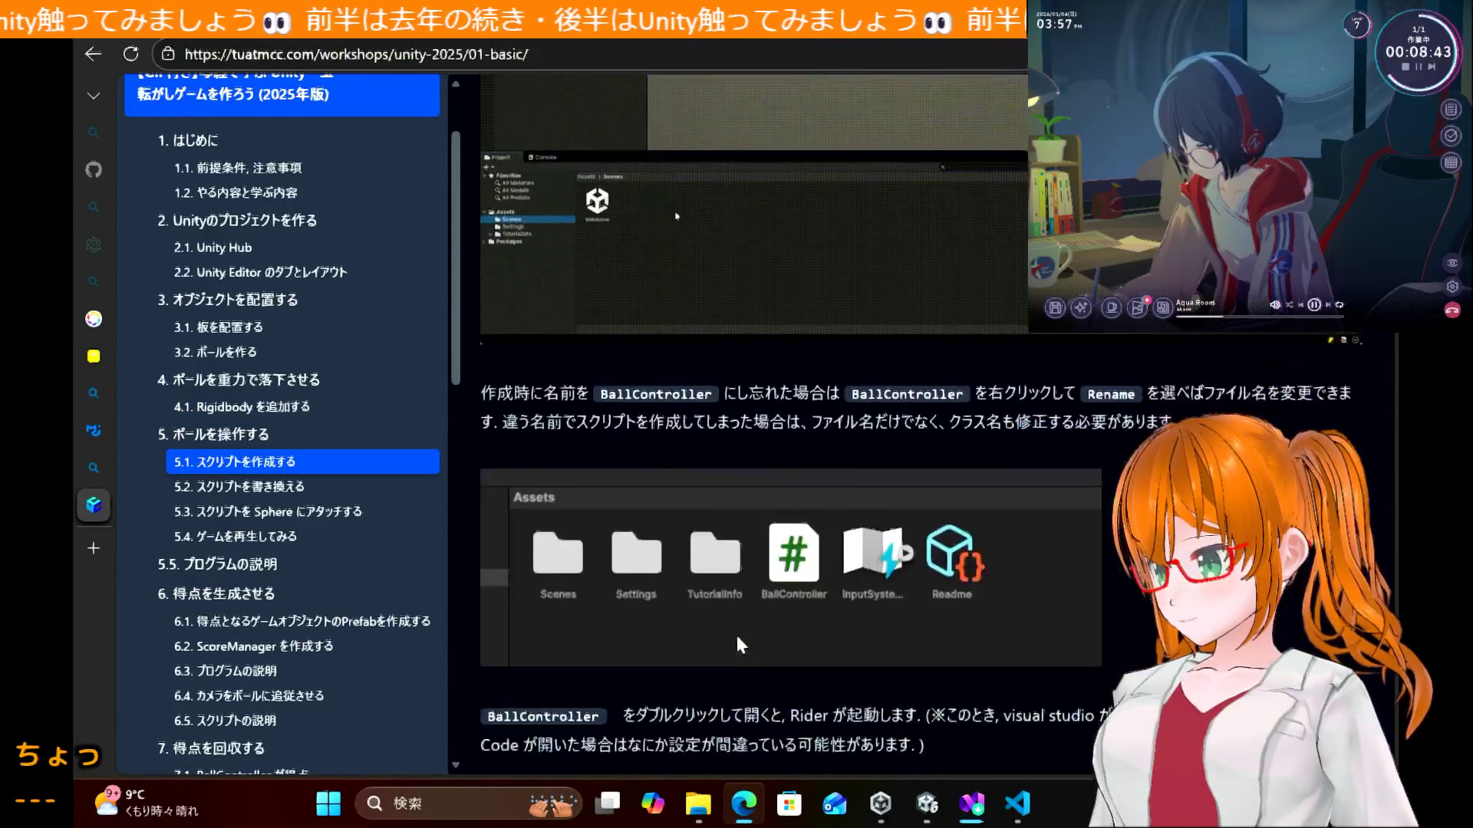
scroll(736, 637, "down", 2)
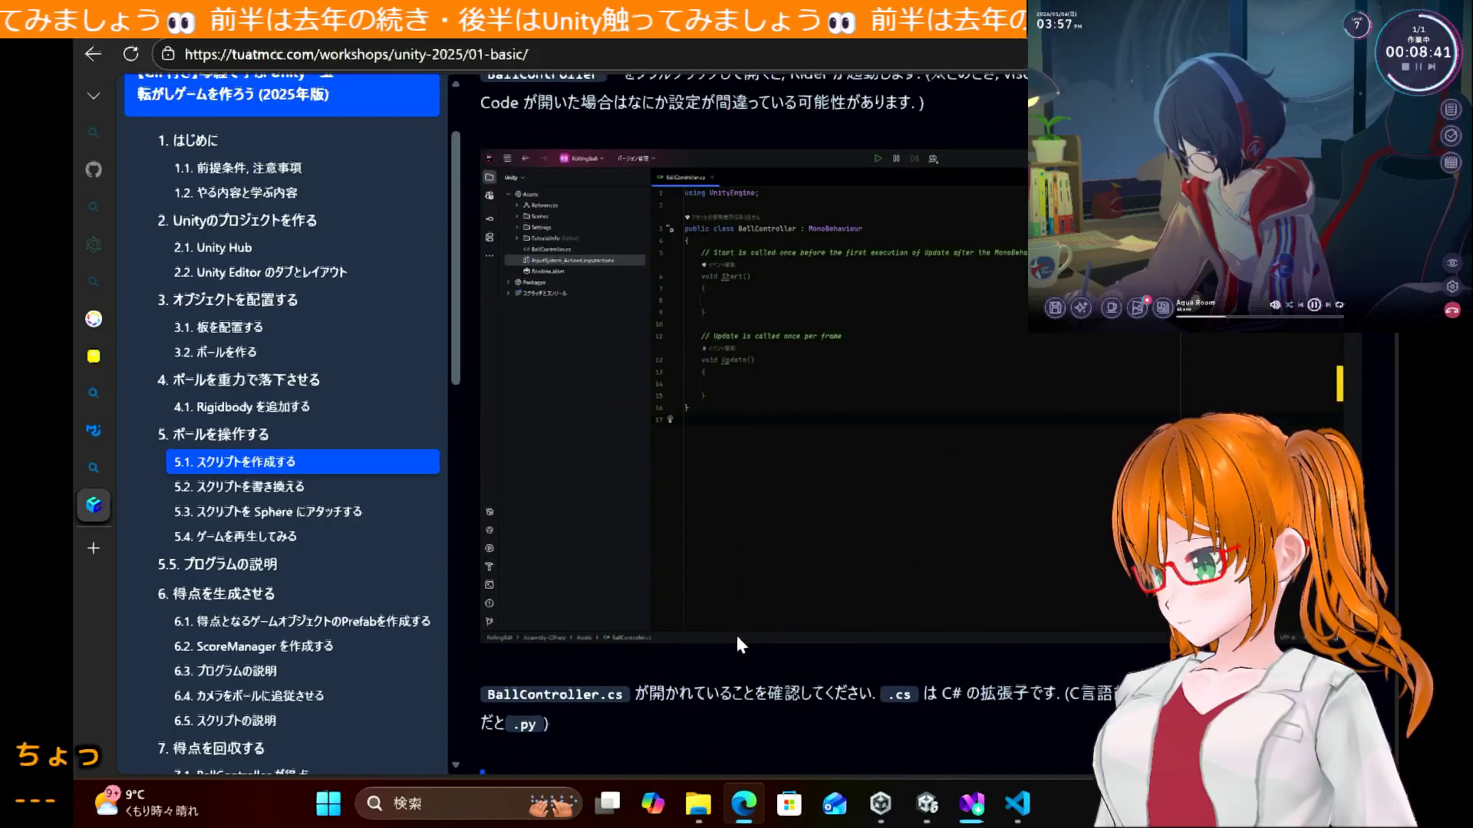
scroll(737, 636, "up", 8)
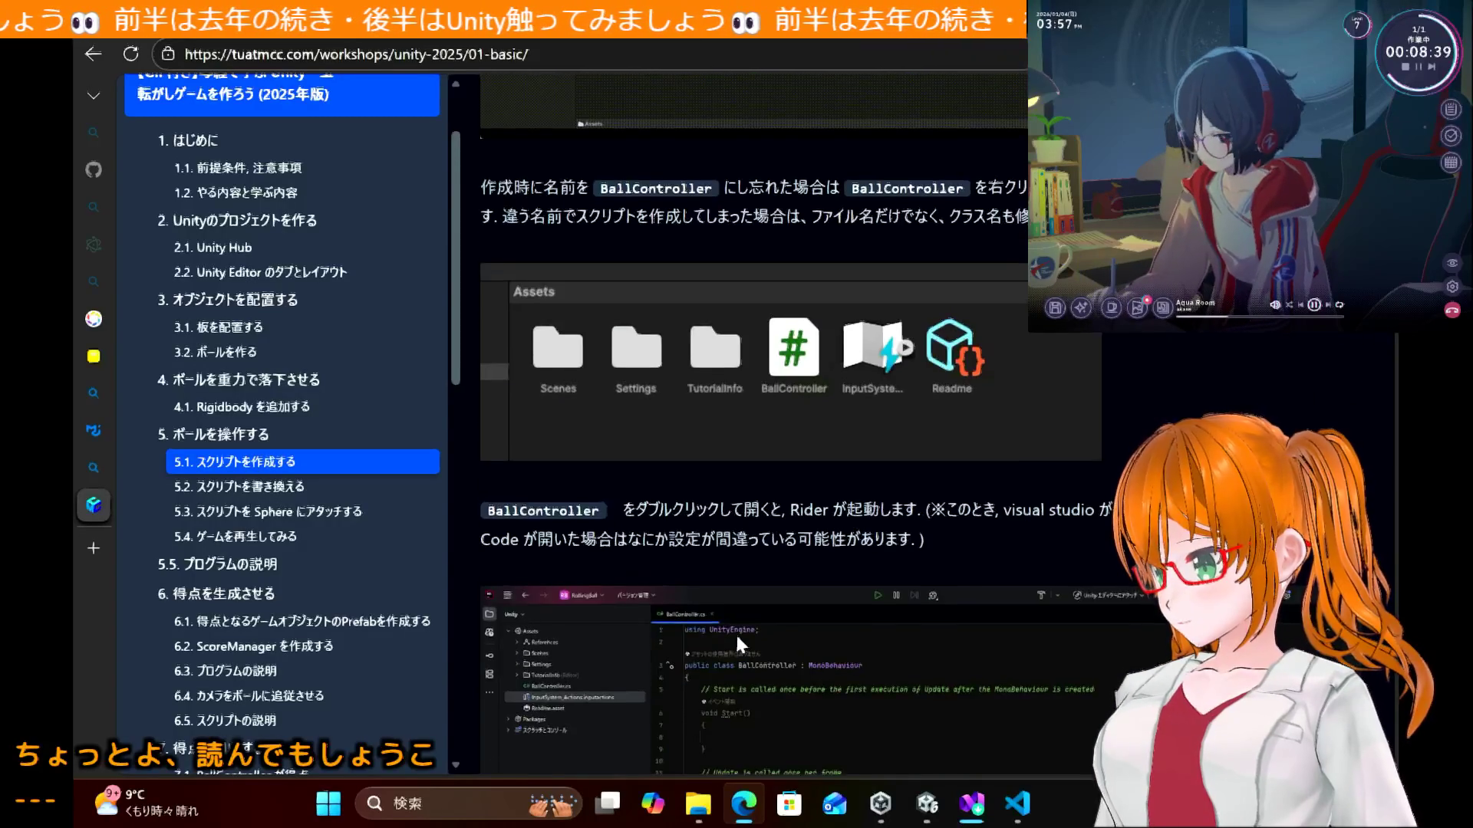
scroll(736, 635, "up", 3)
scroll(736, 635, "down", 11)
scroll(736, 635, "down", 8)
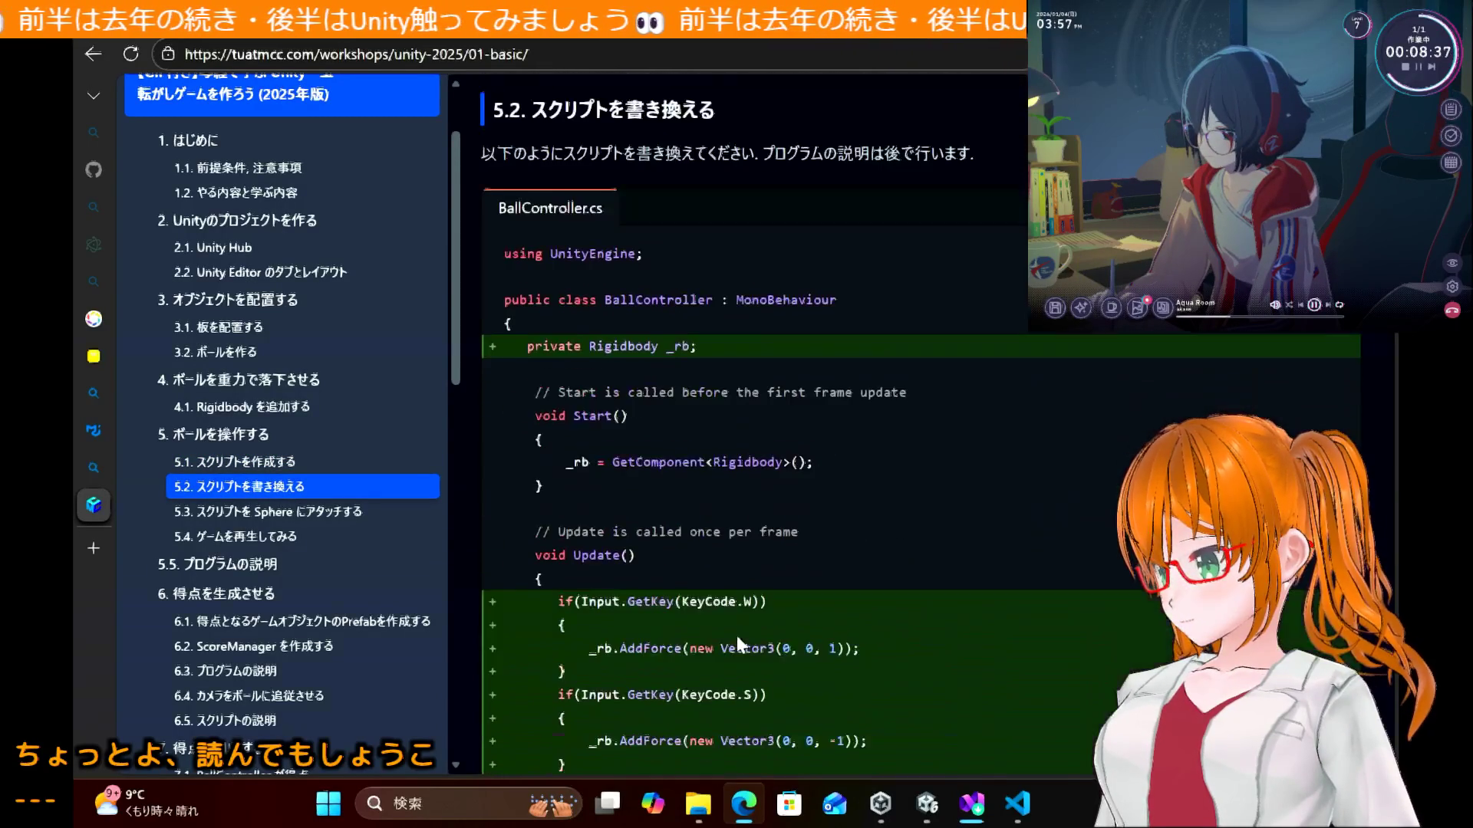
scroll(737, 635, "down", 2)
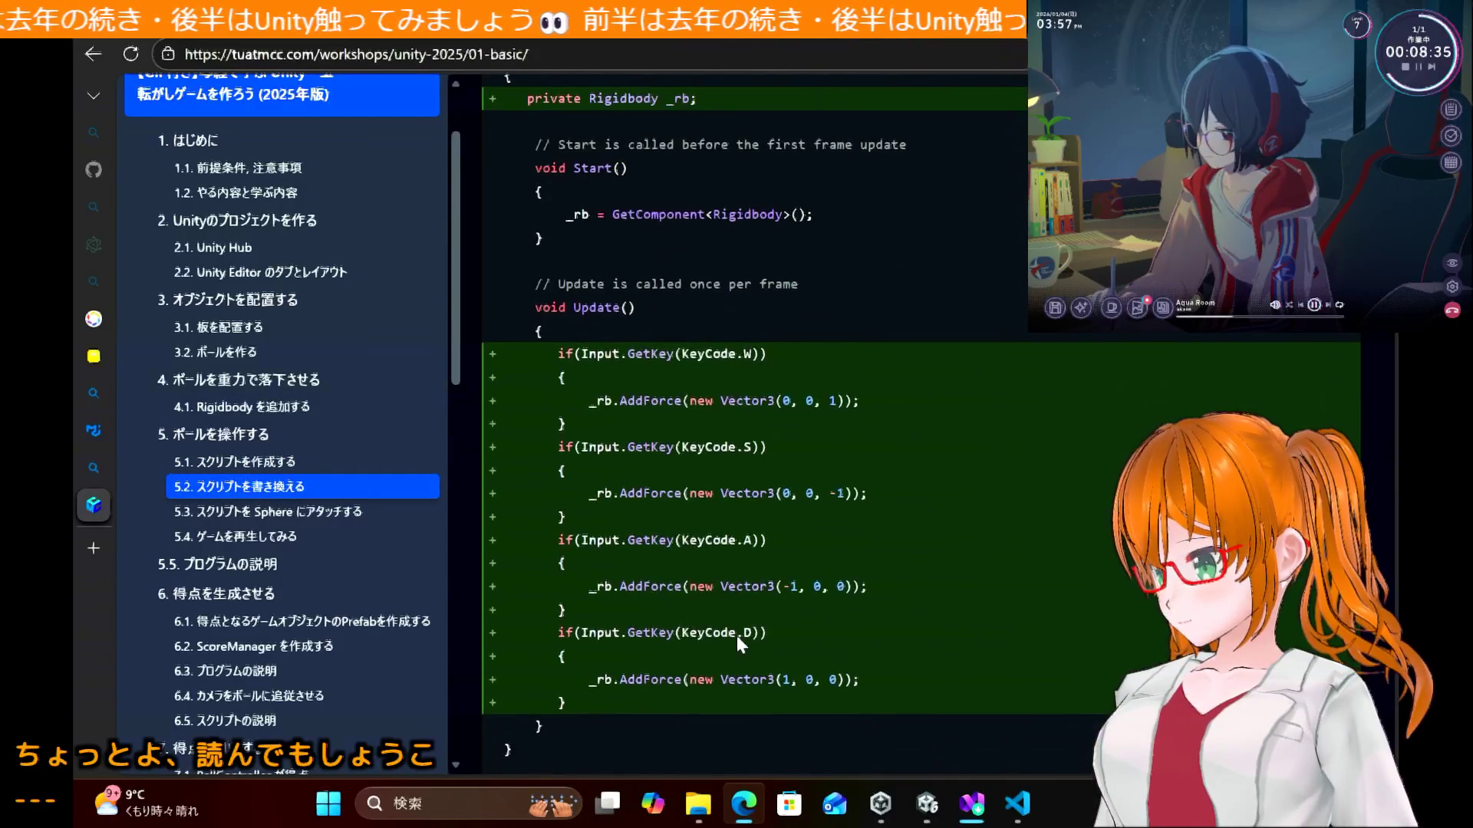
scroll(736, 635, "up", 7)
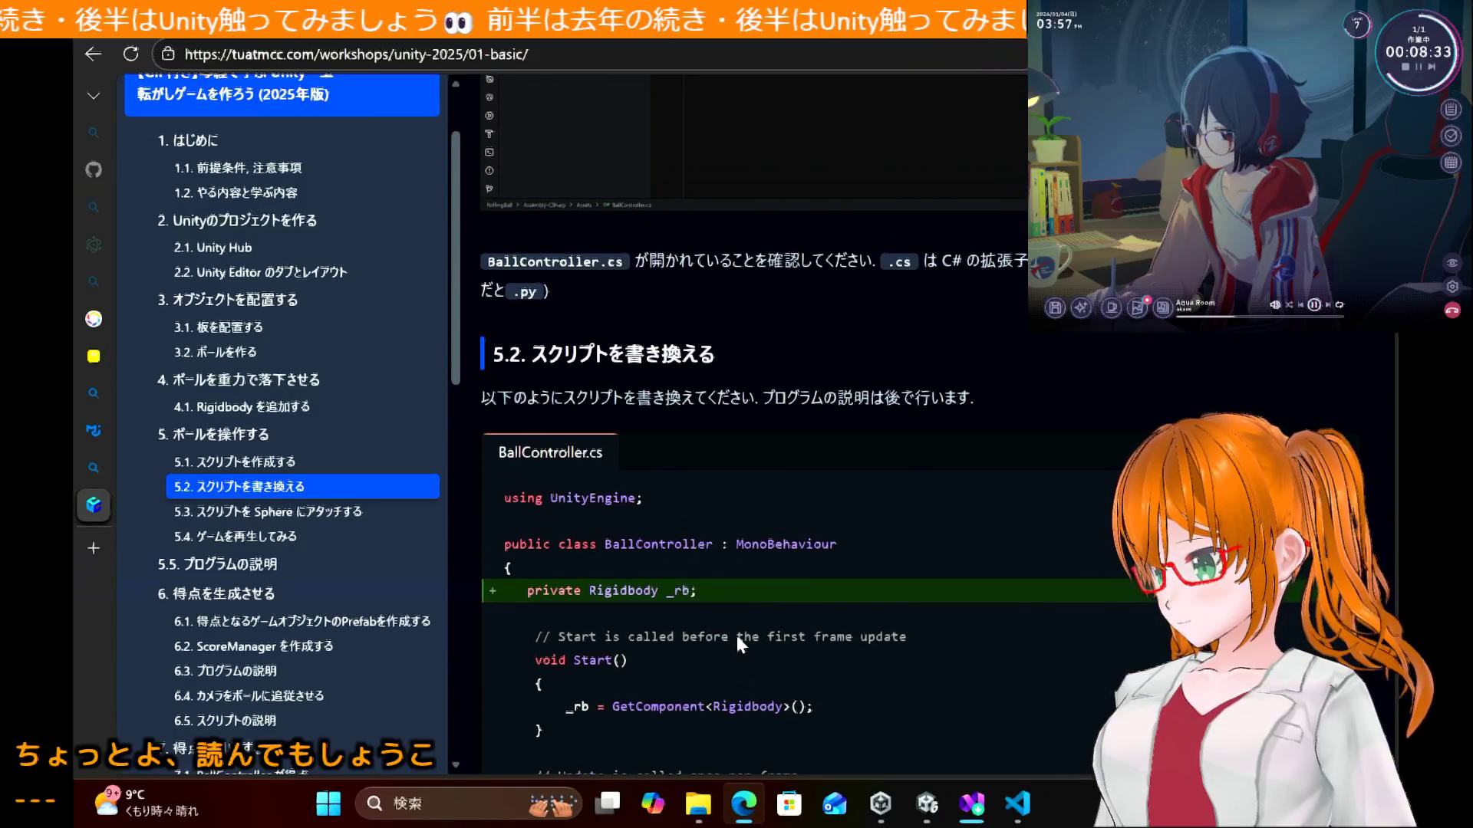
scroll(736, 635, "down", 8)
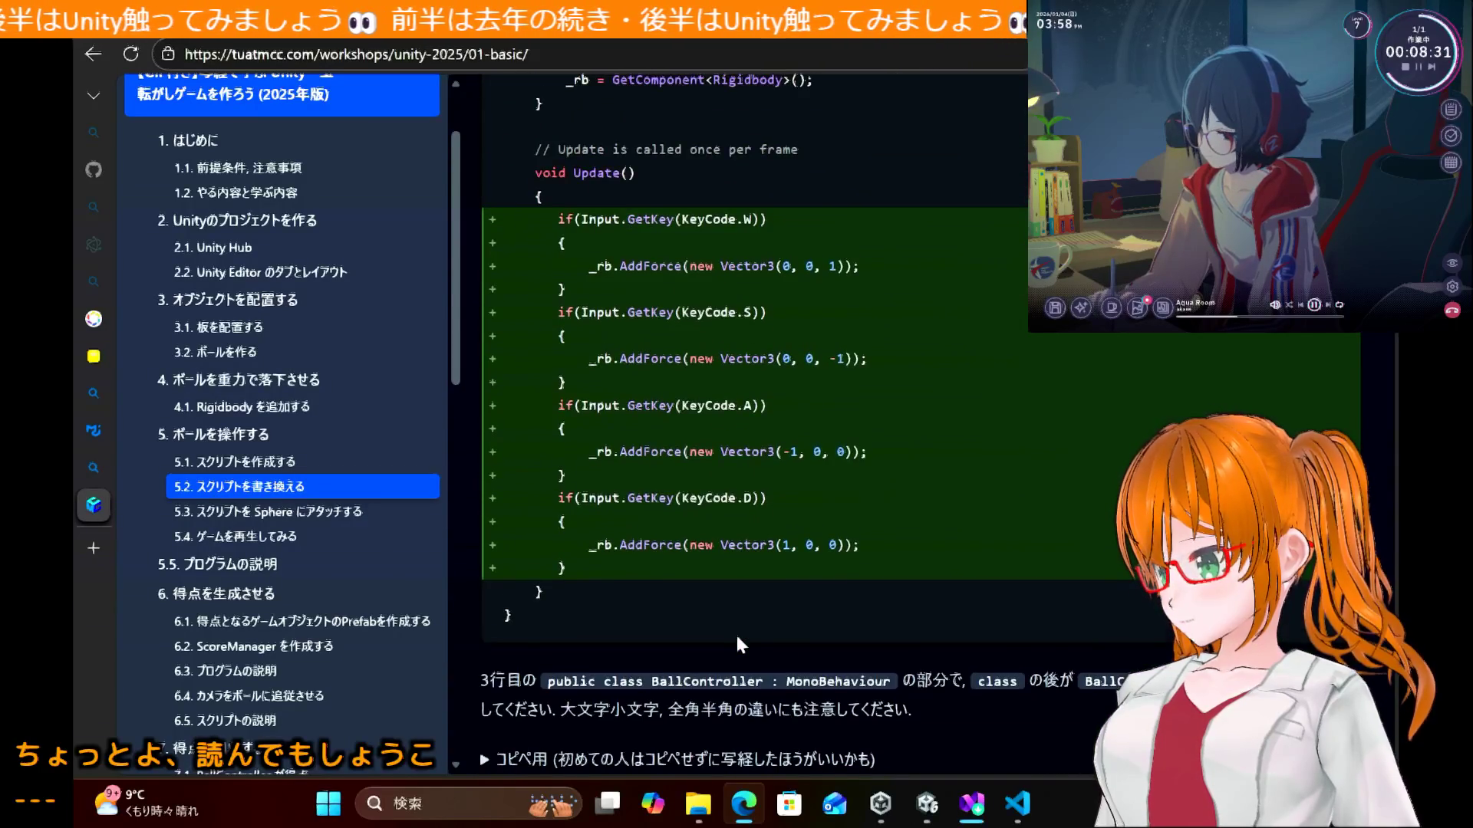
scroll(736, 643, "down", 3)
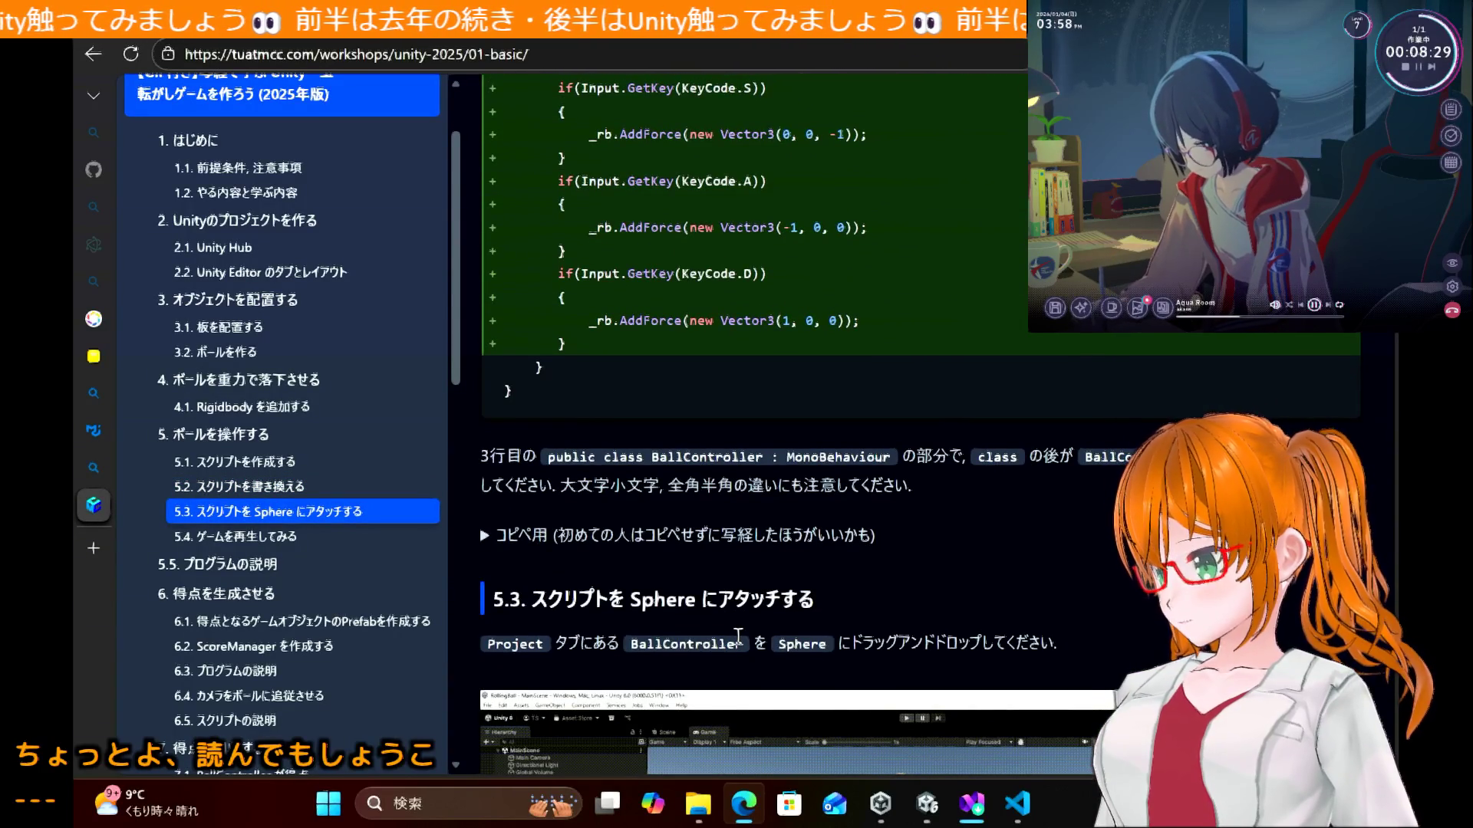
scroll(738, 635, "up", 1)
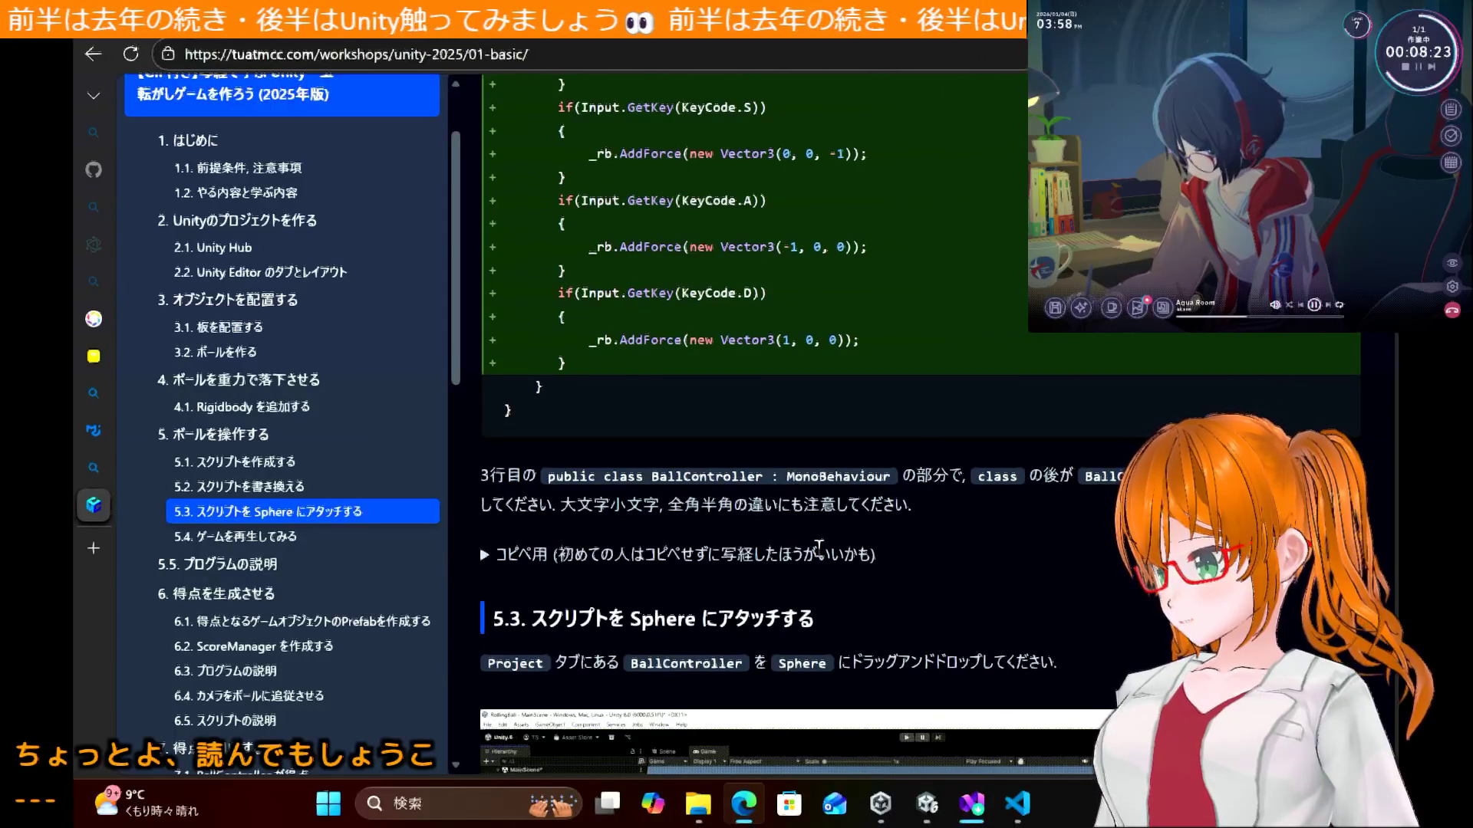
scroll(818, 546, "up", 10)
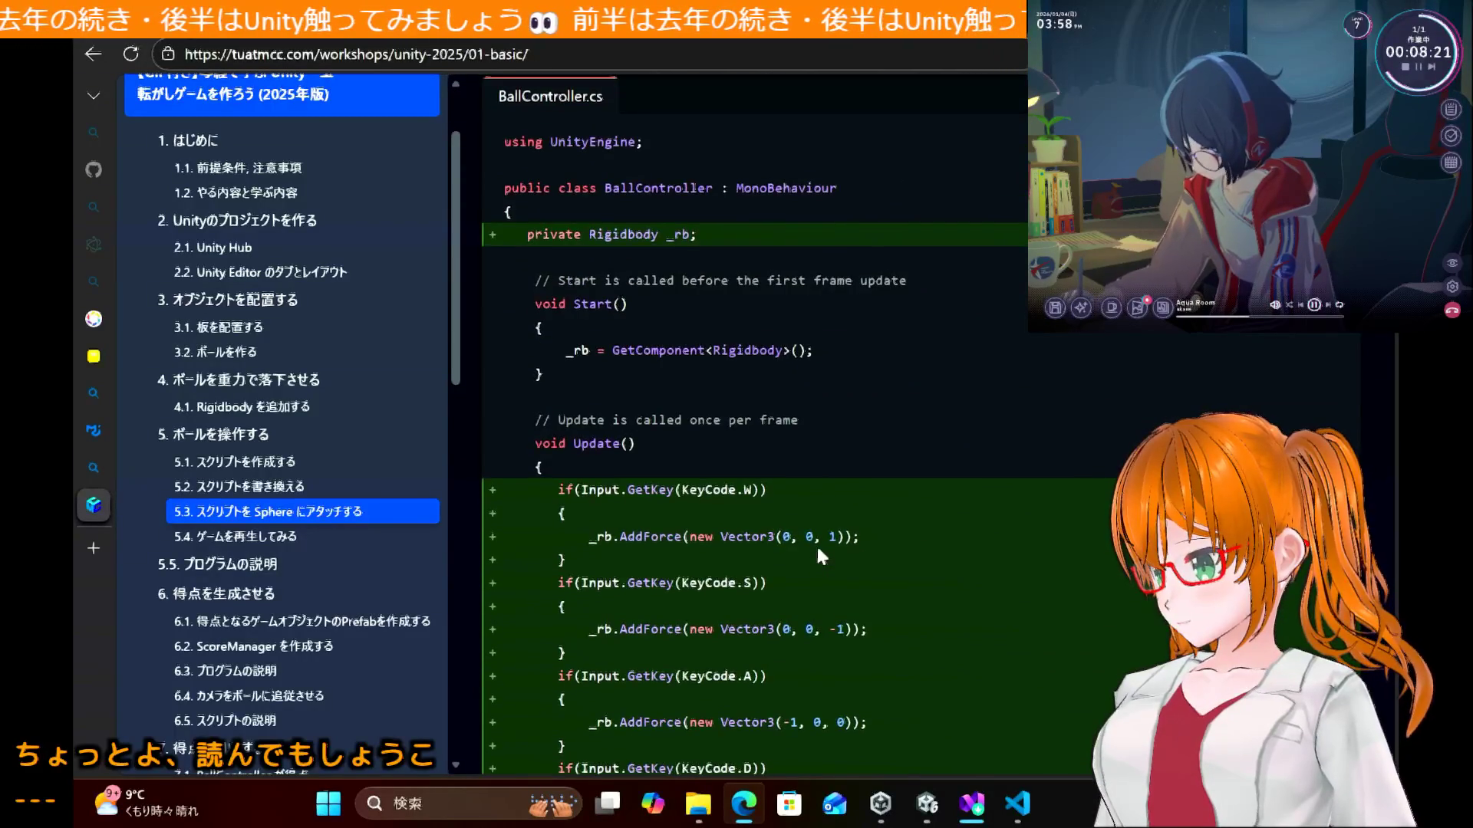
scroll(818, 550, "down", 1)
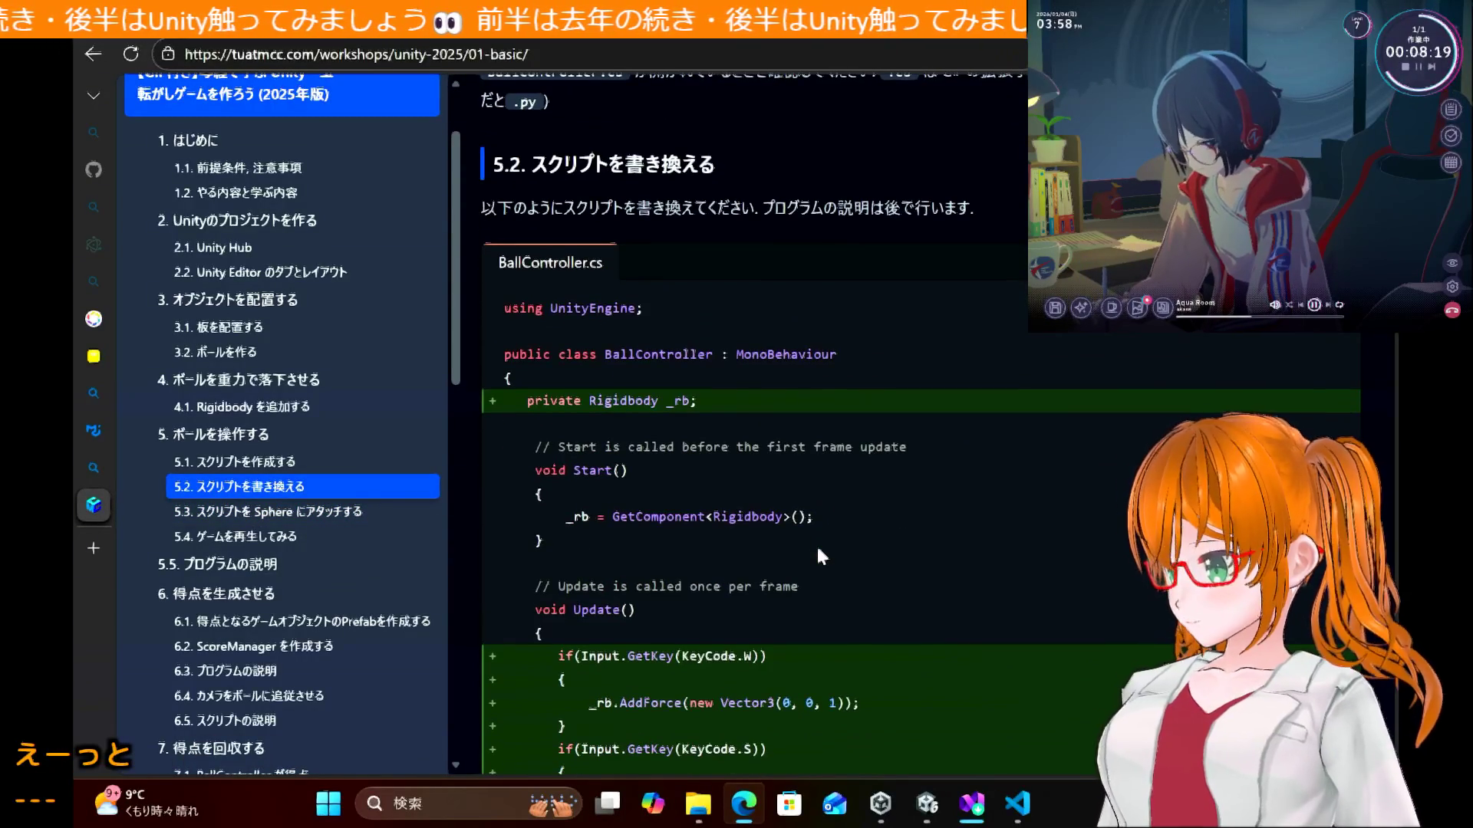
scroll(818, 549, "up", 4)
scroll(818, 549, "down", 3)
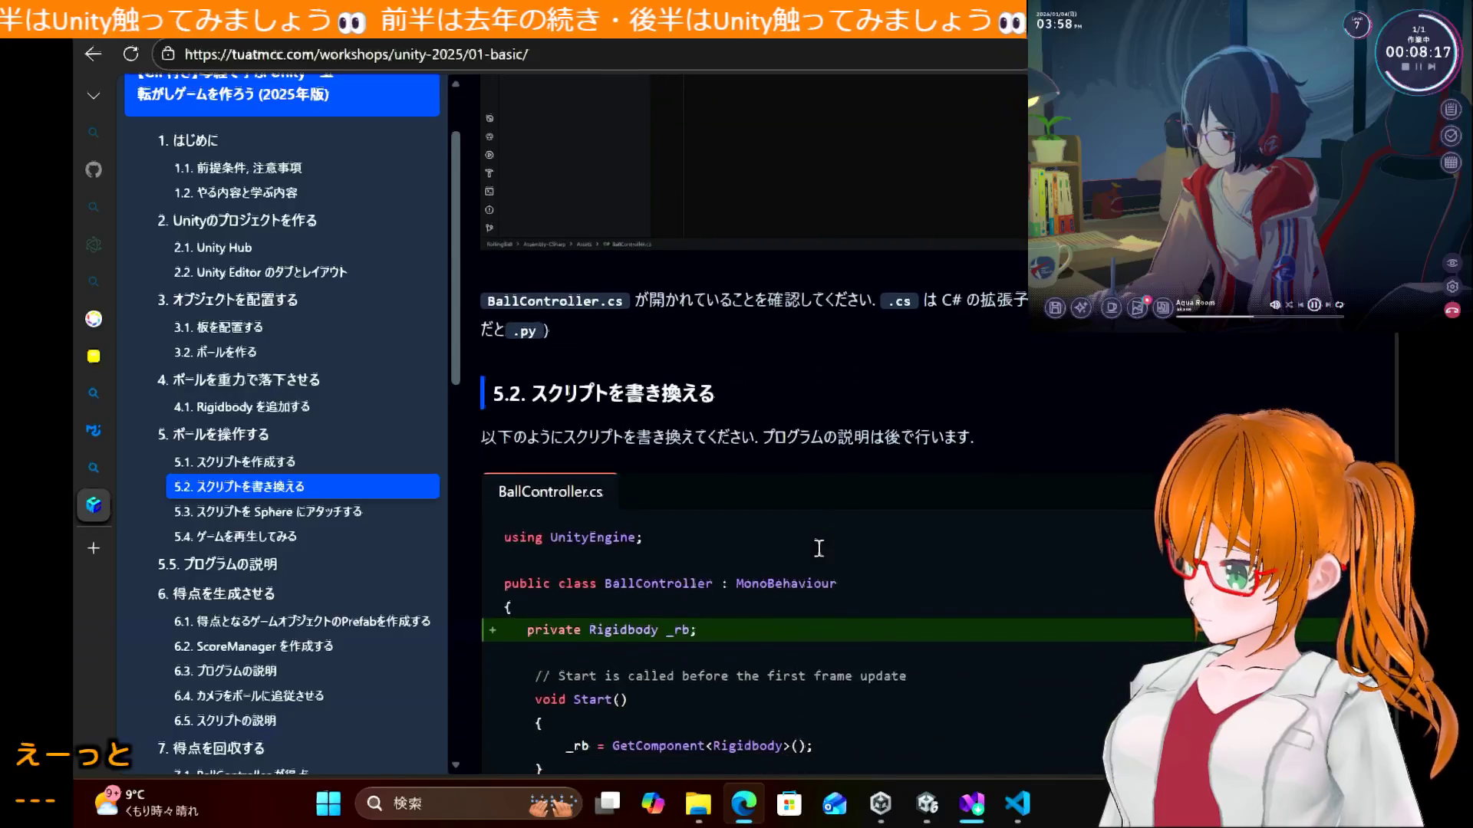
scroll(818, 549, "down", 3)
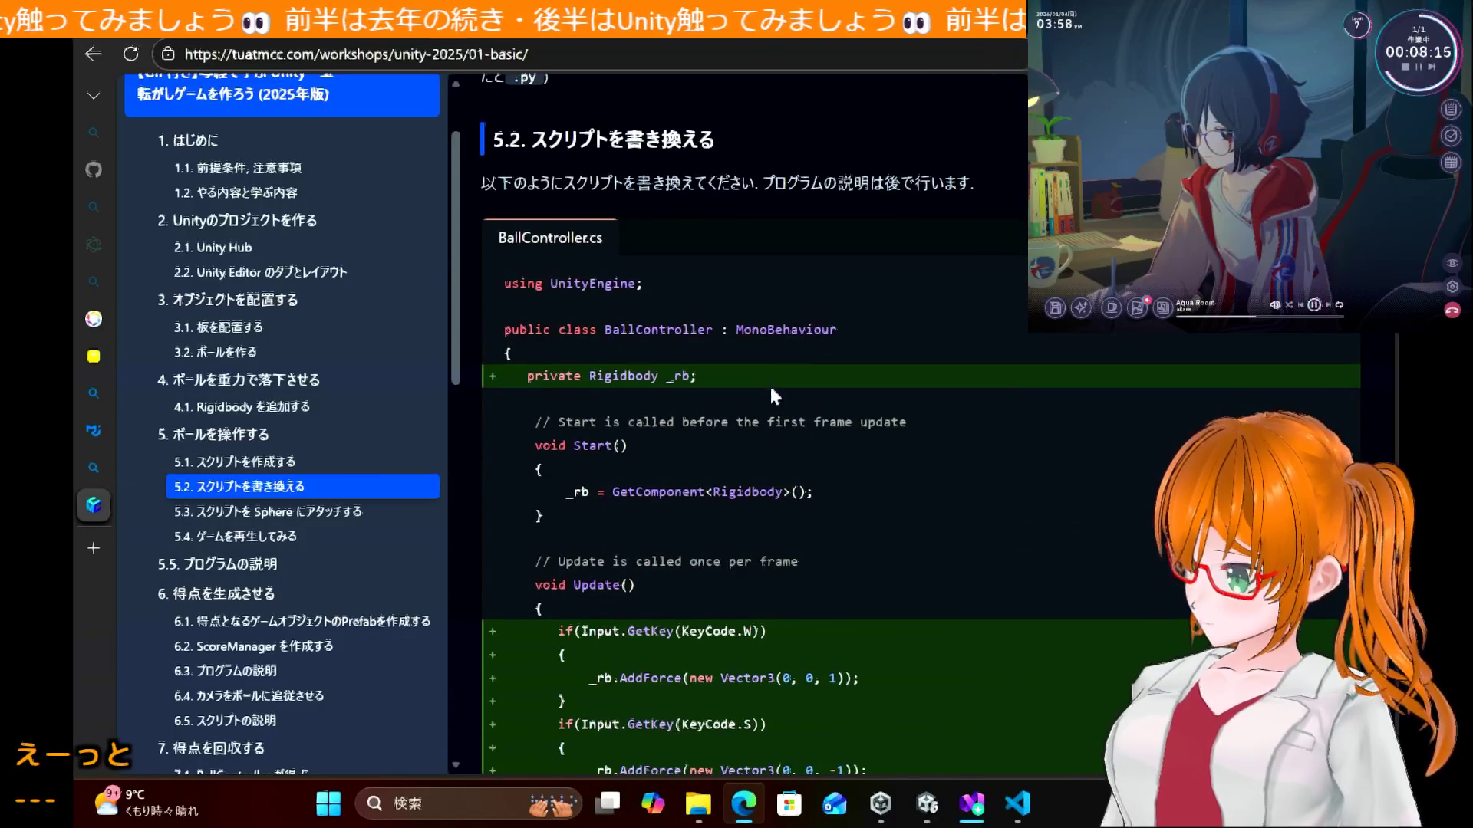
double_click(773, 335)
Step: Scroll back up to the start of section 5, ボールを操作する
scroll(689, 379, "up", 12)
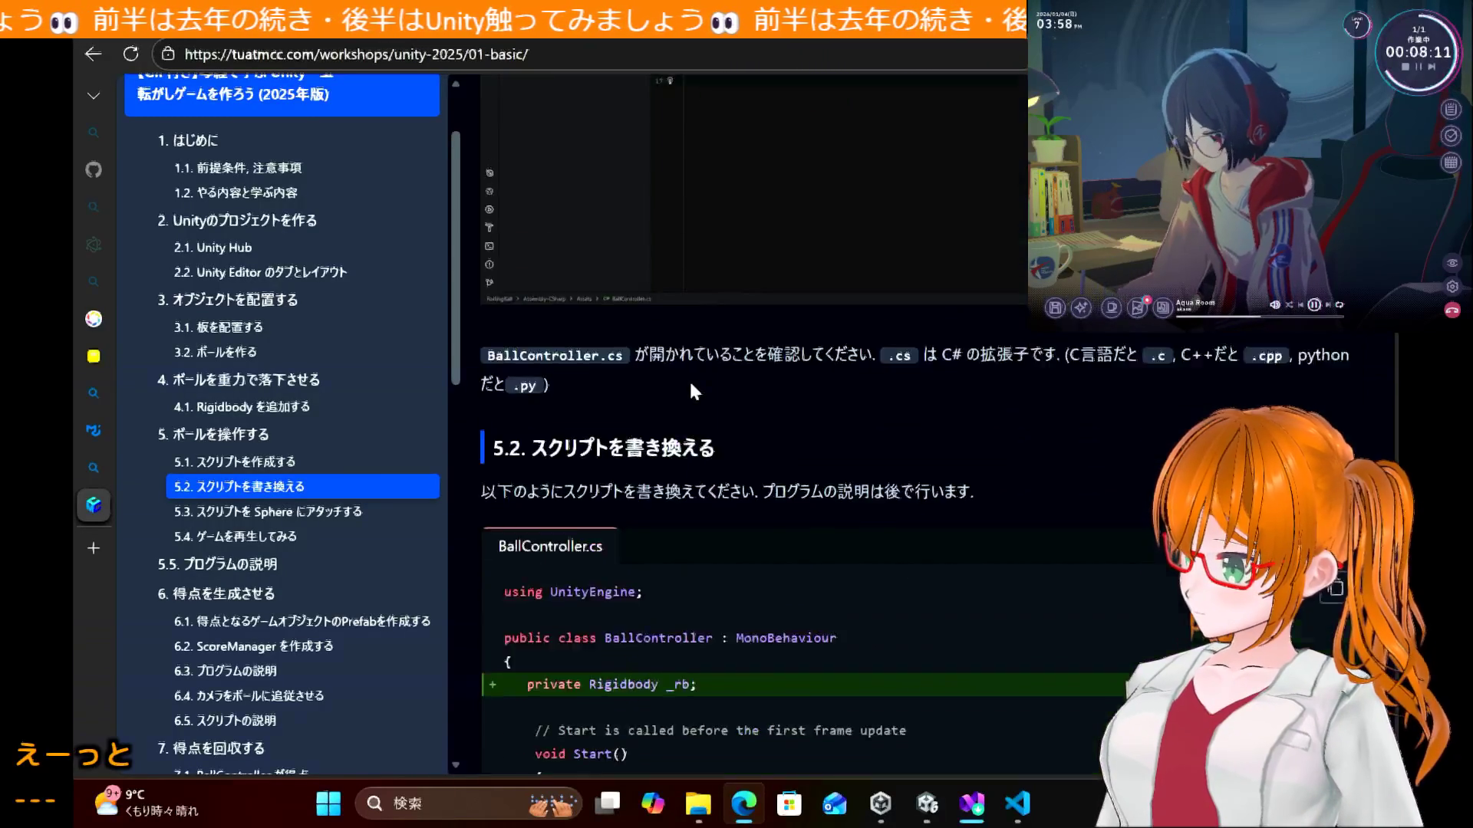
scroll(690, 386, "up", 4)
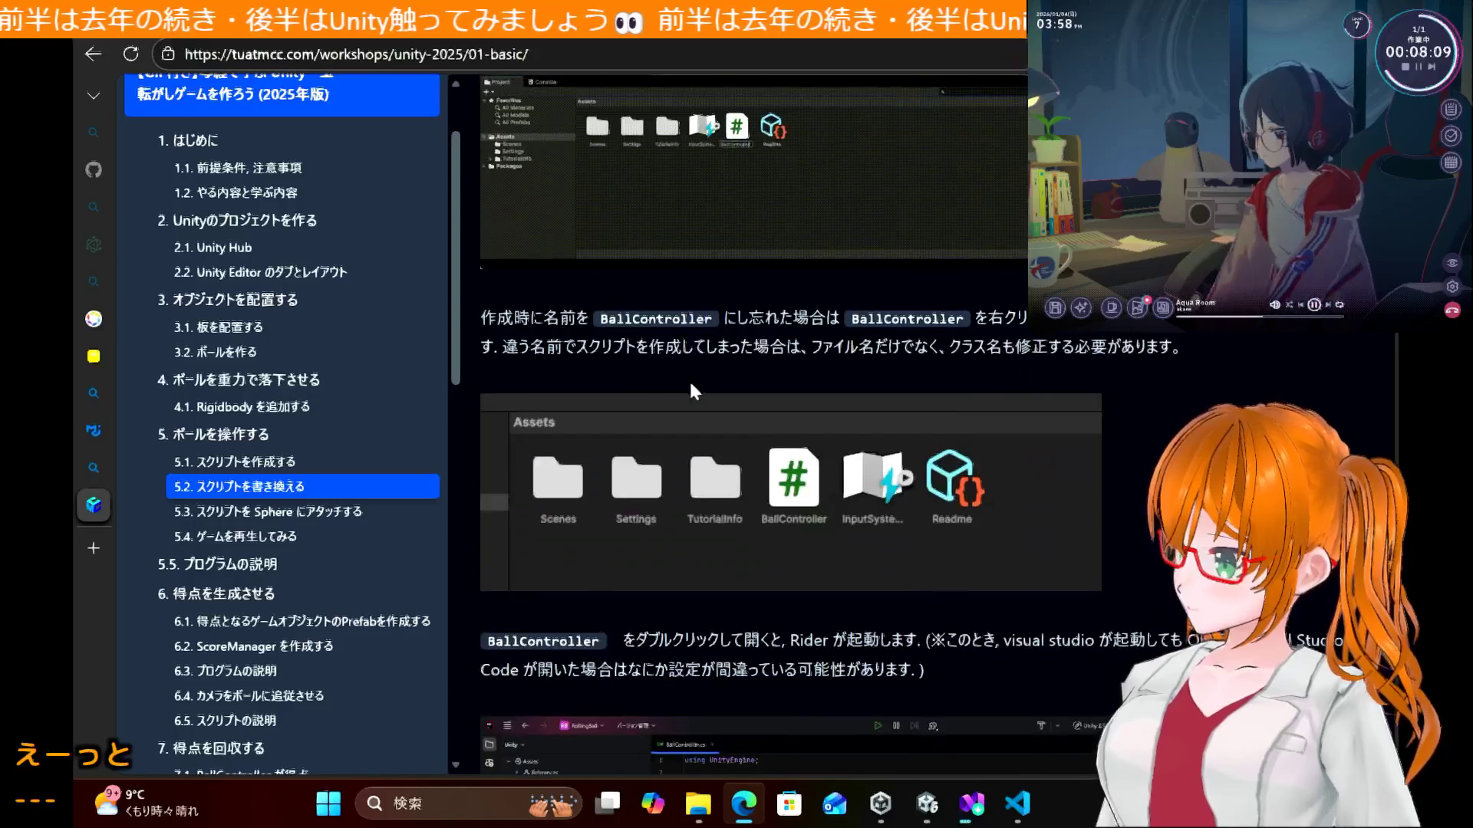
scroll(693, 390, "up", 8)
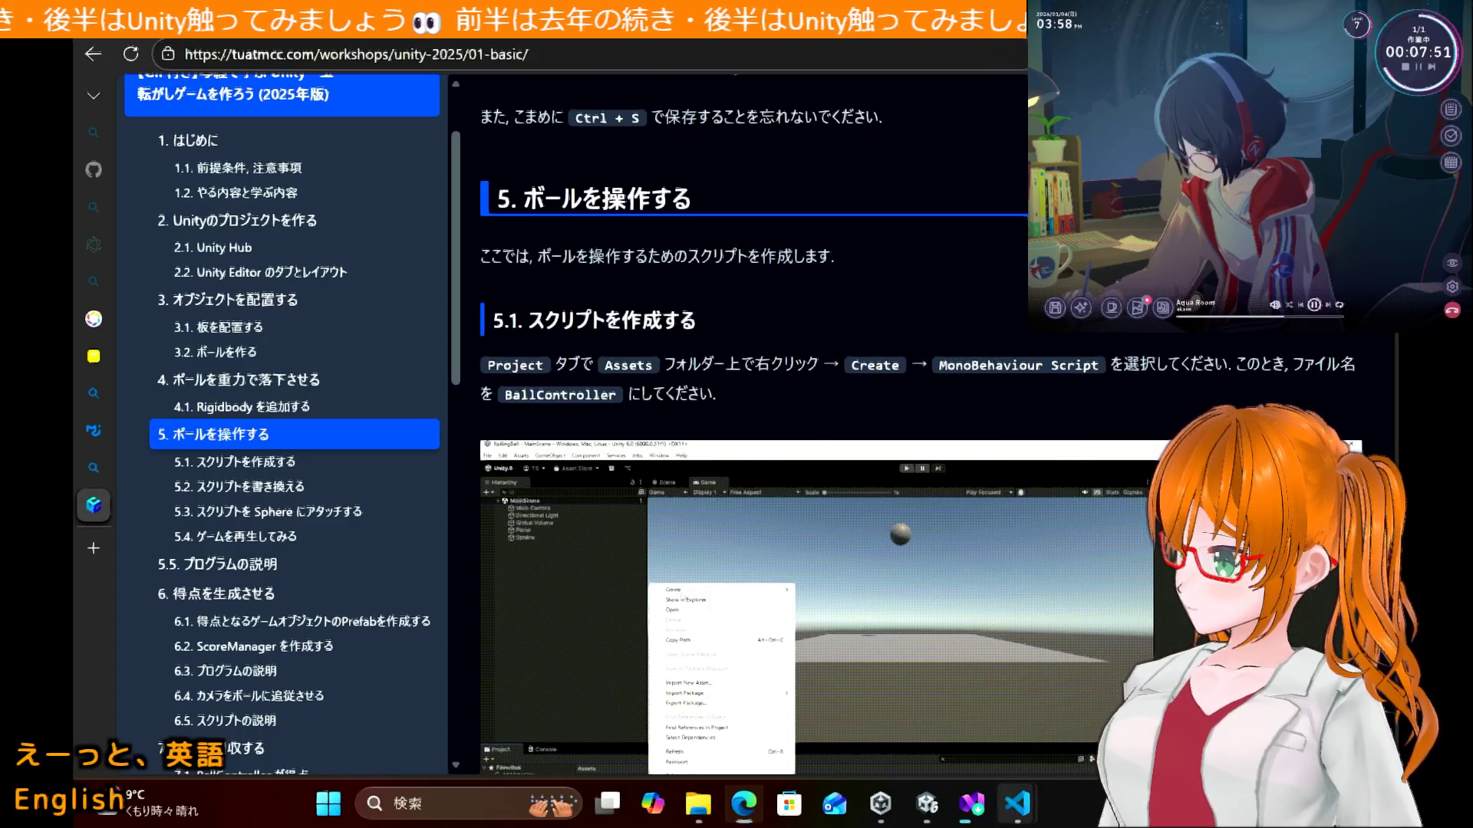
Step: Add a '- 操作する' bullet with a nested sub-bullet beneath it
mouse_move(1018, 803)
left_click(1105, 698)
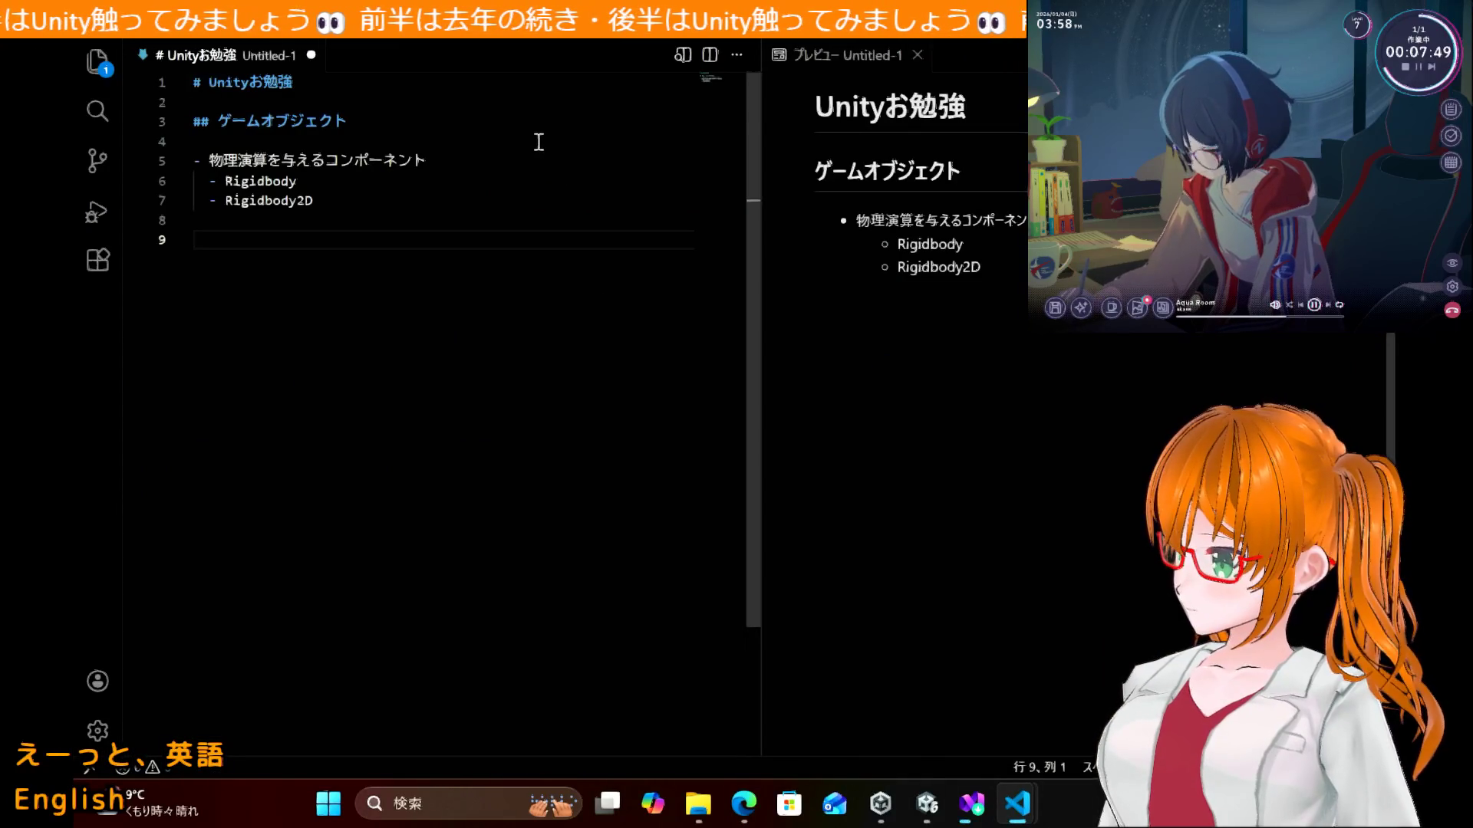
key("Return")
key("Return")
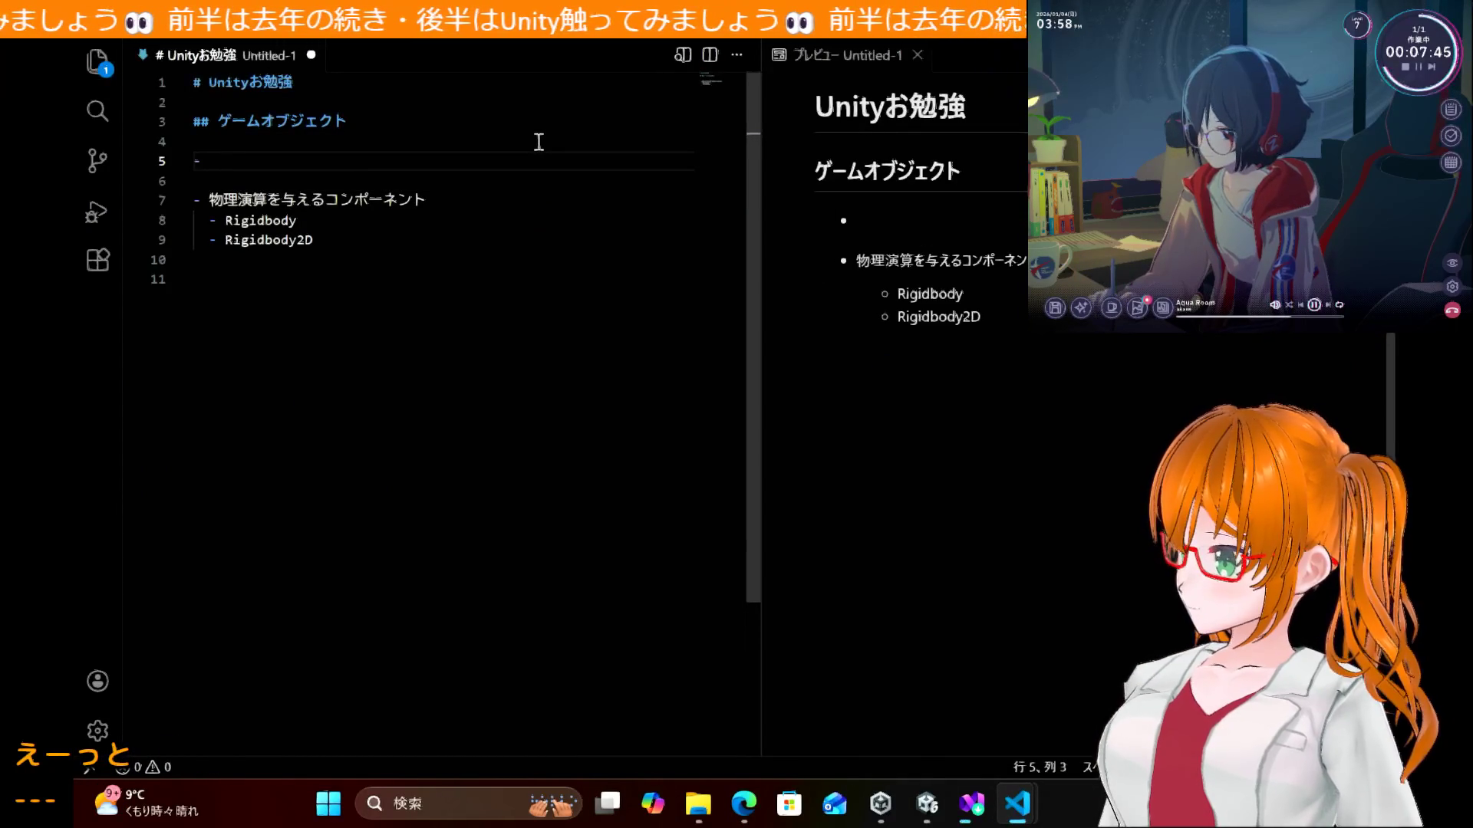
type("sousa")
key("space")
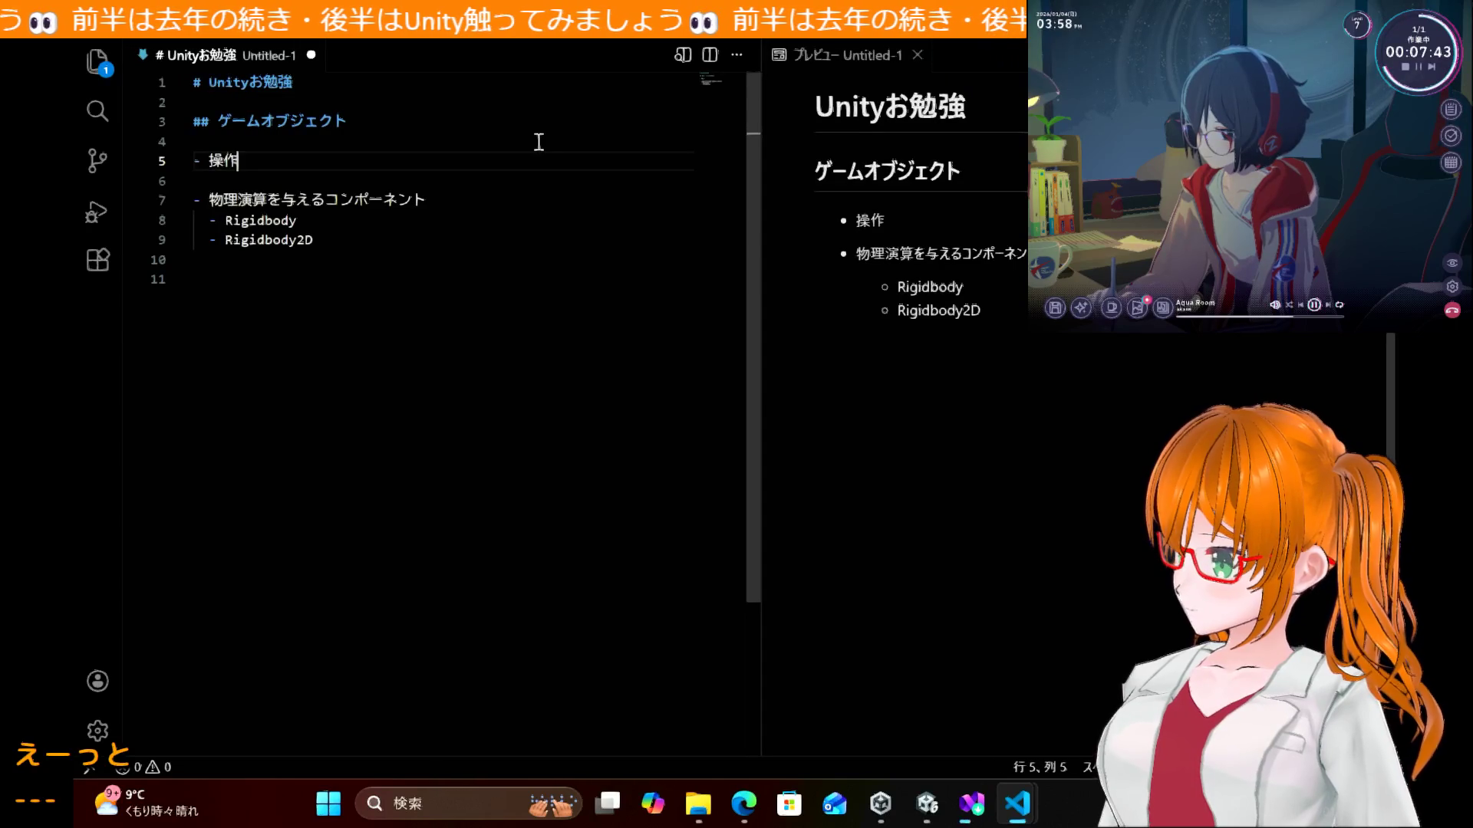
type("suru")
key("Return")
key("Return")
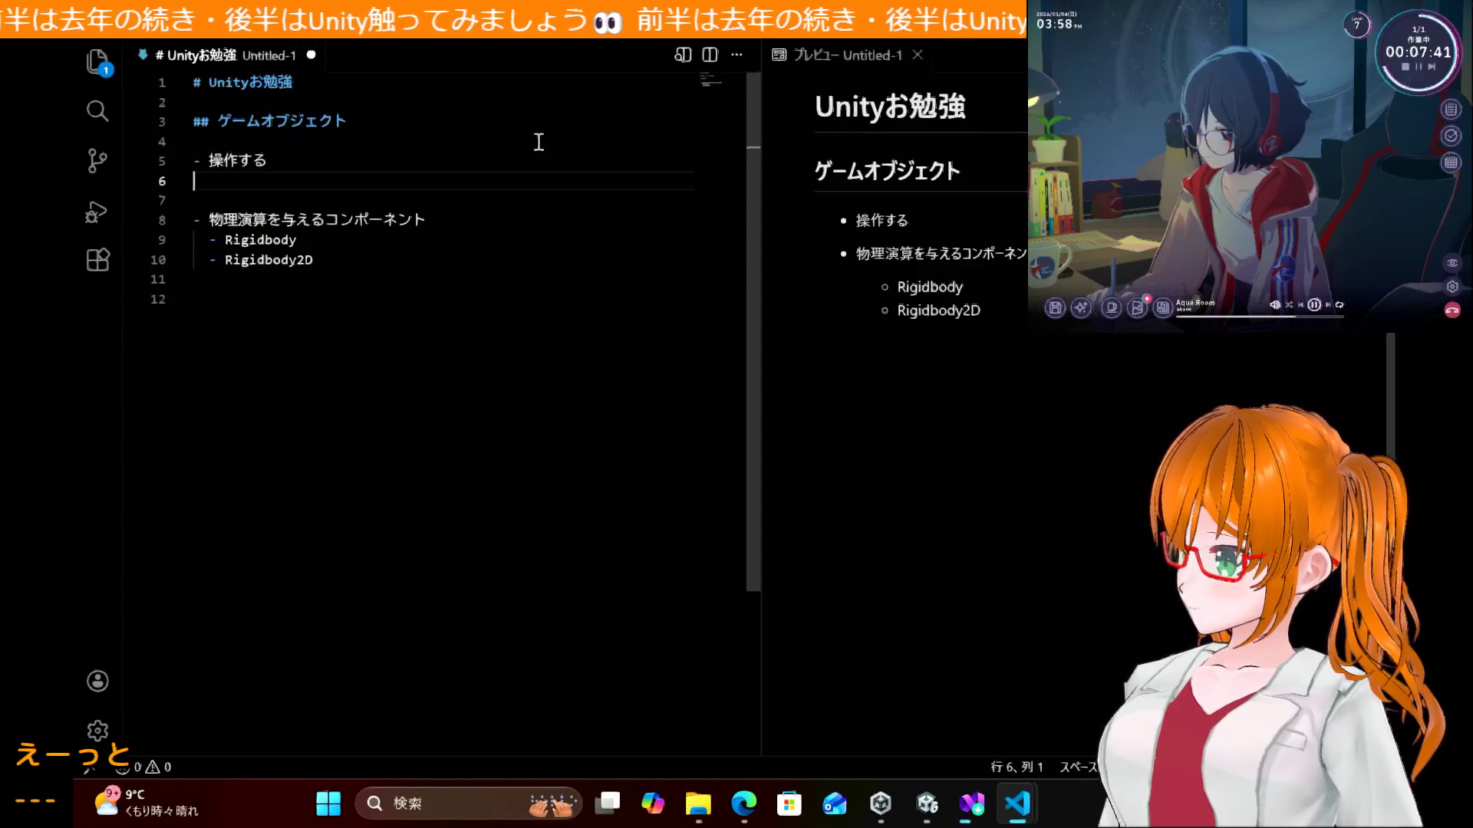
key("Return")
type("-")
key("Tab")
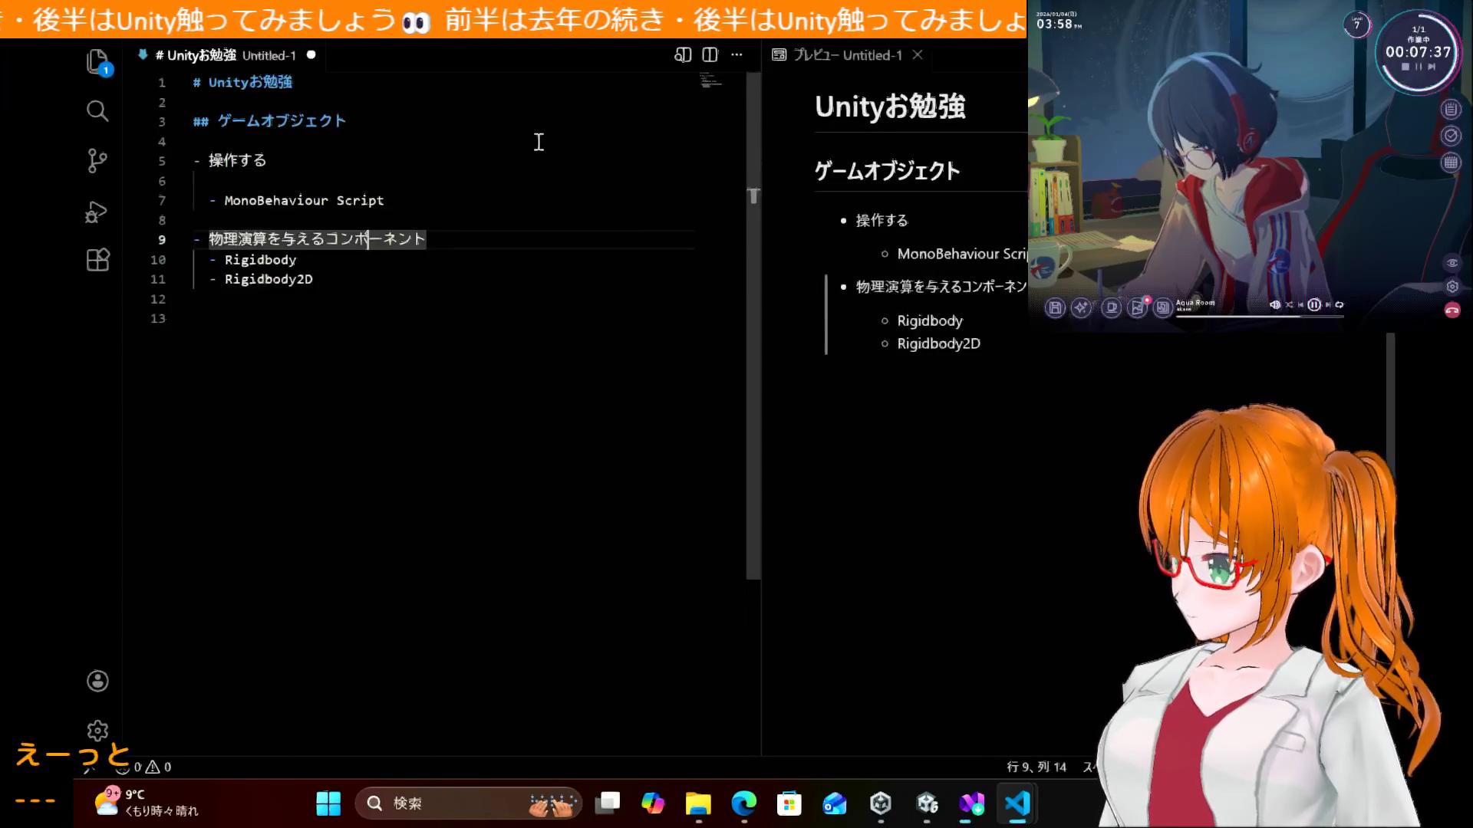
Step: Insert spacer lines after the 物理演算を与えるコンポーネント item and between Rigidbody and Rigidbody2D
key("Up")
key("BackSpace")
key("Left")
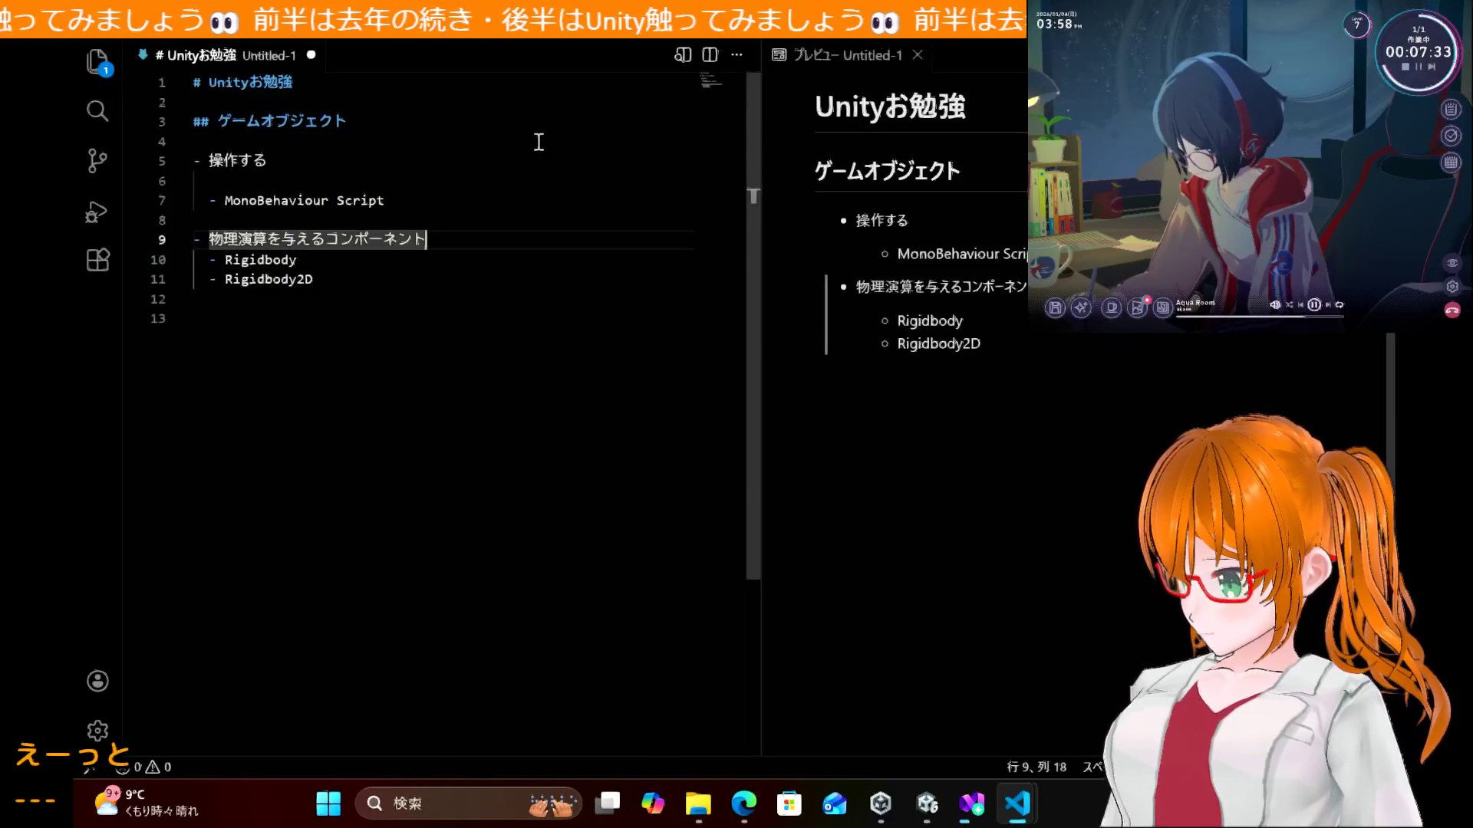
key("Return")
key("Down")
key("Up")
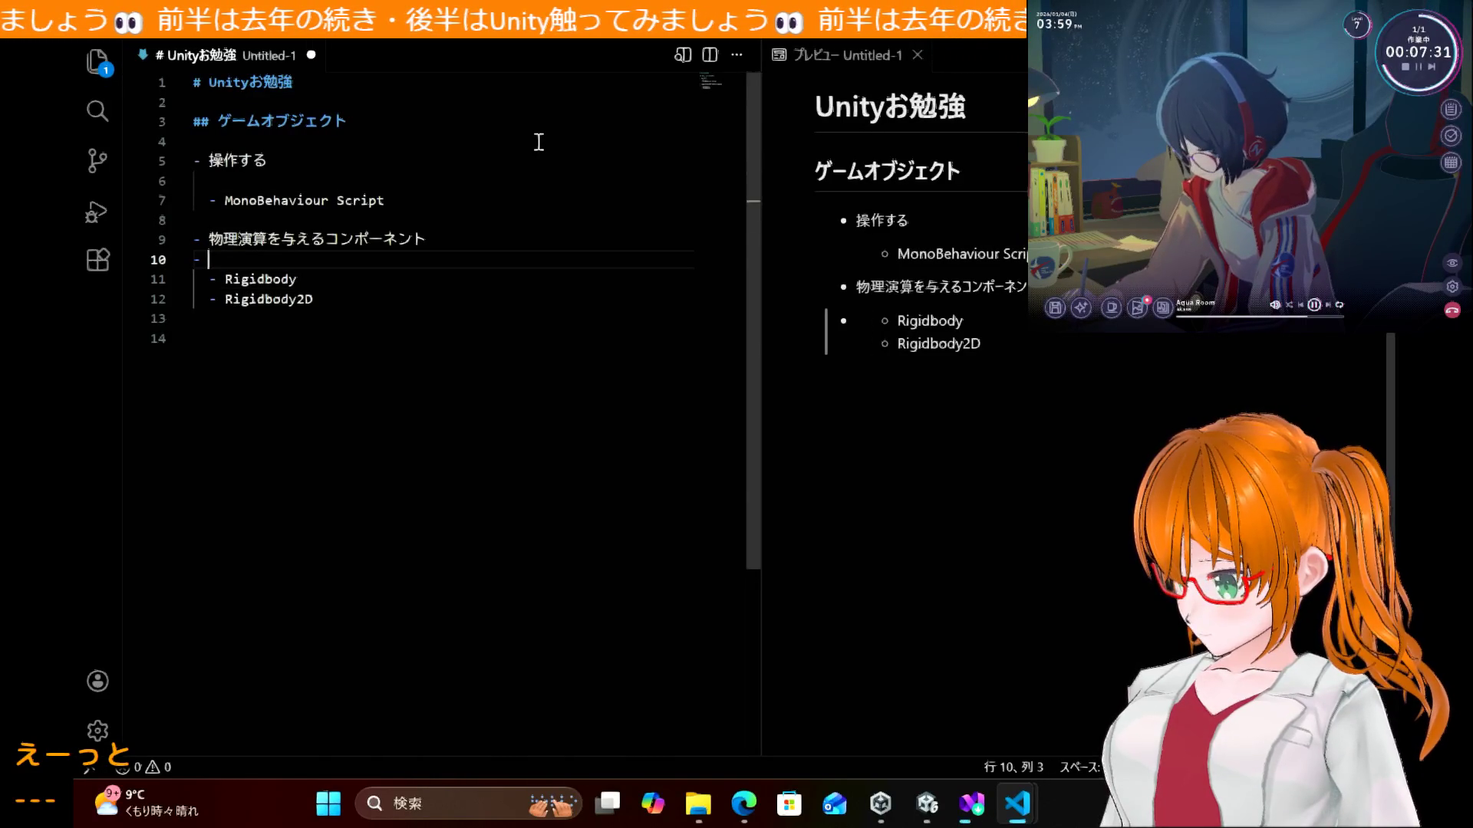
key("Down")
key("Down")
key("Down")
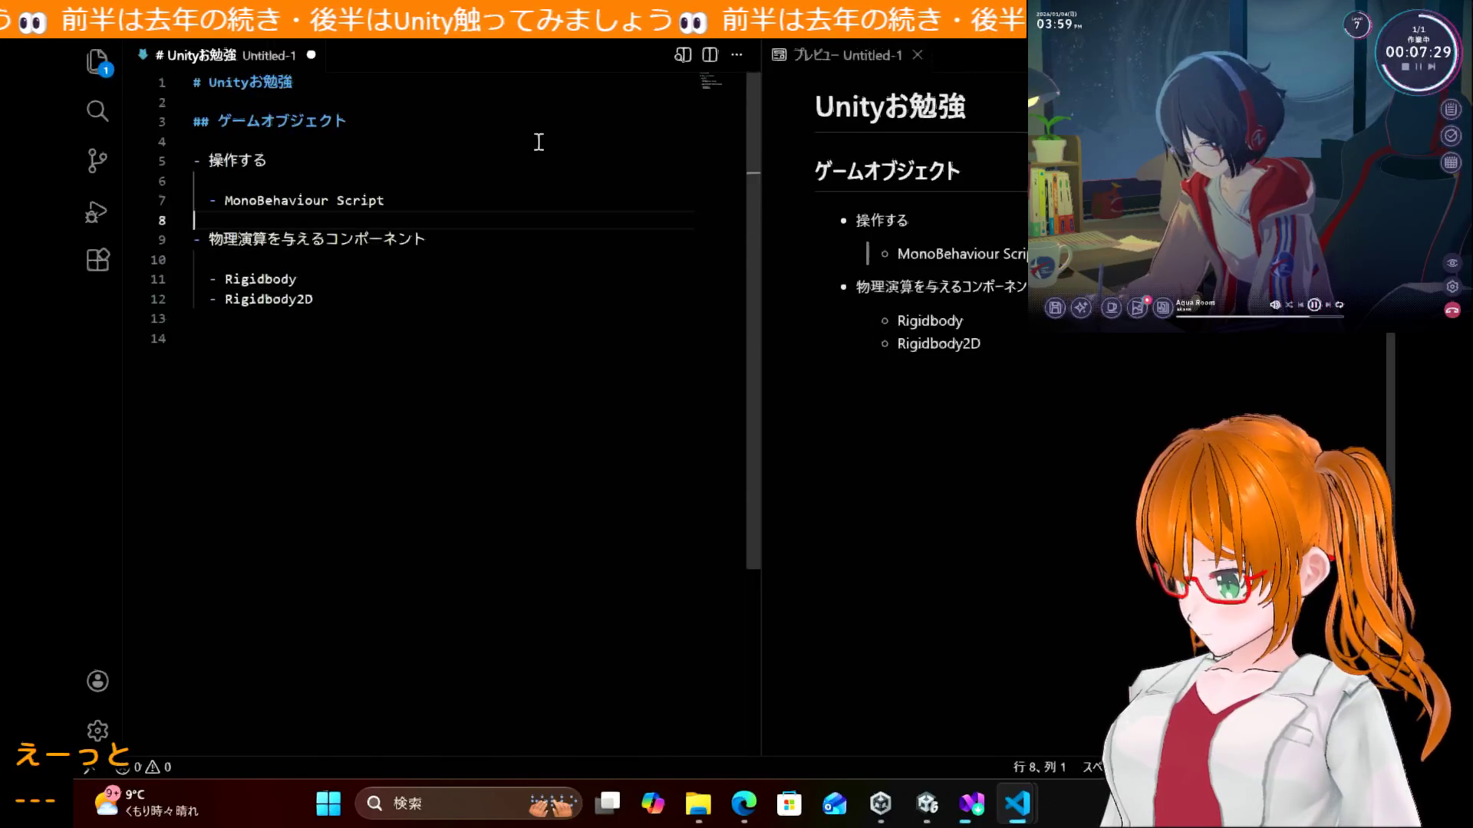
key("Up")
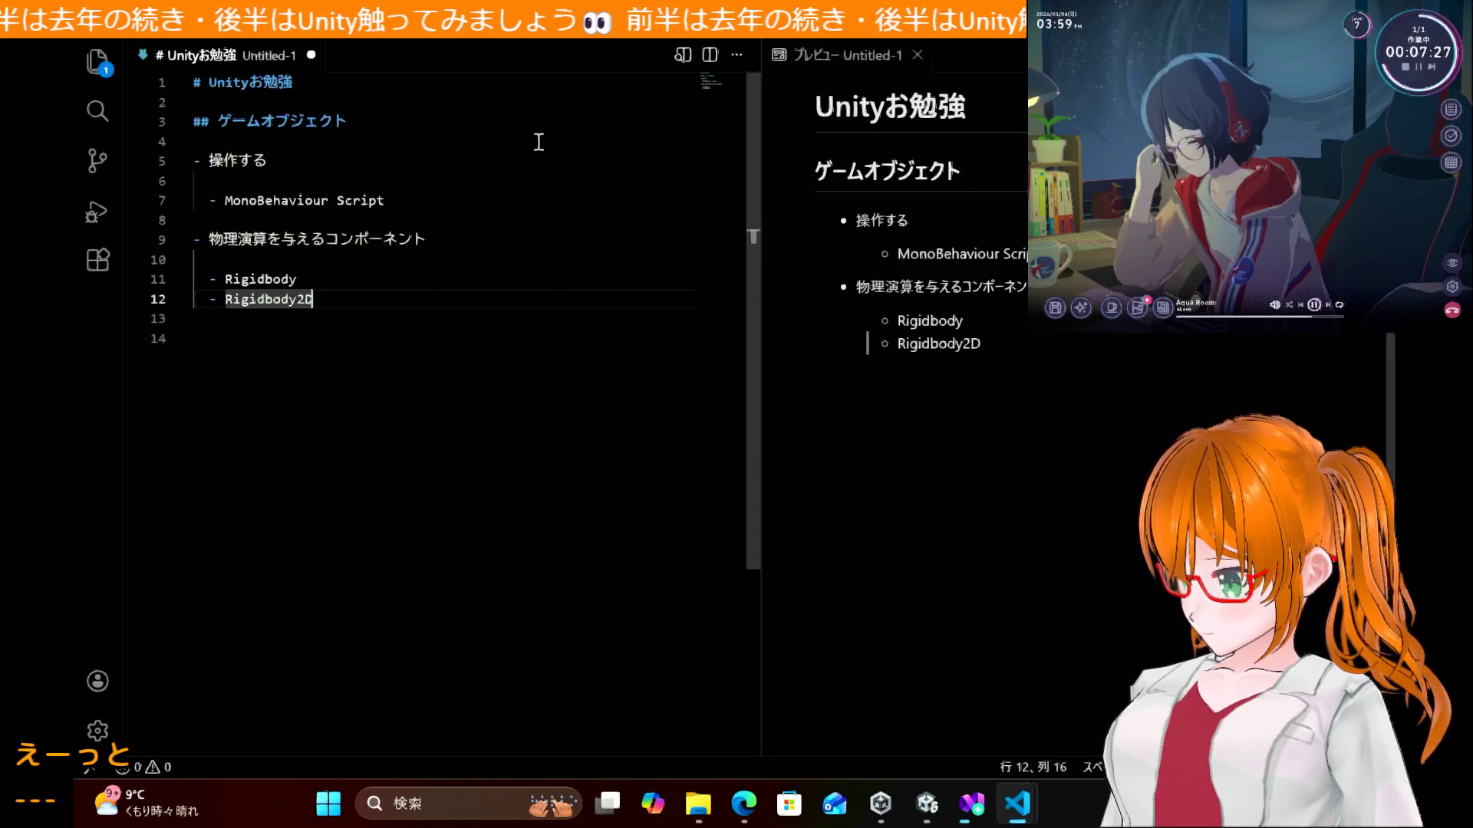
key("ctrl+shift+Return")
type("-")
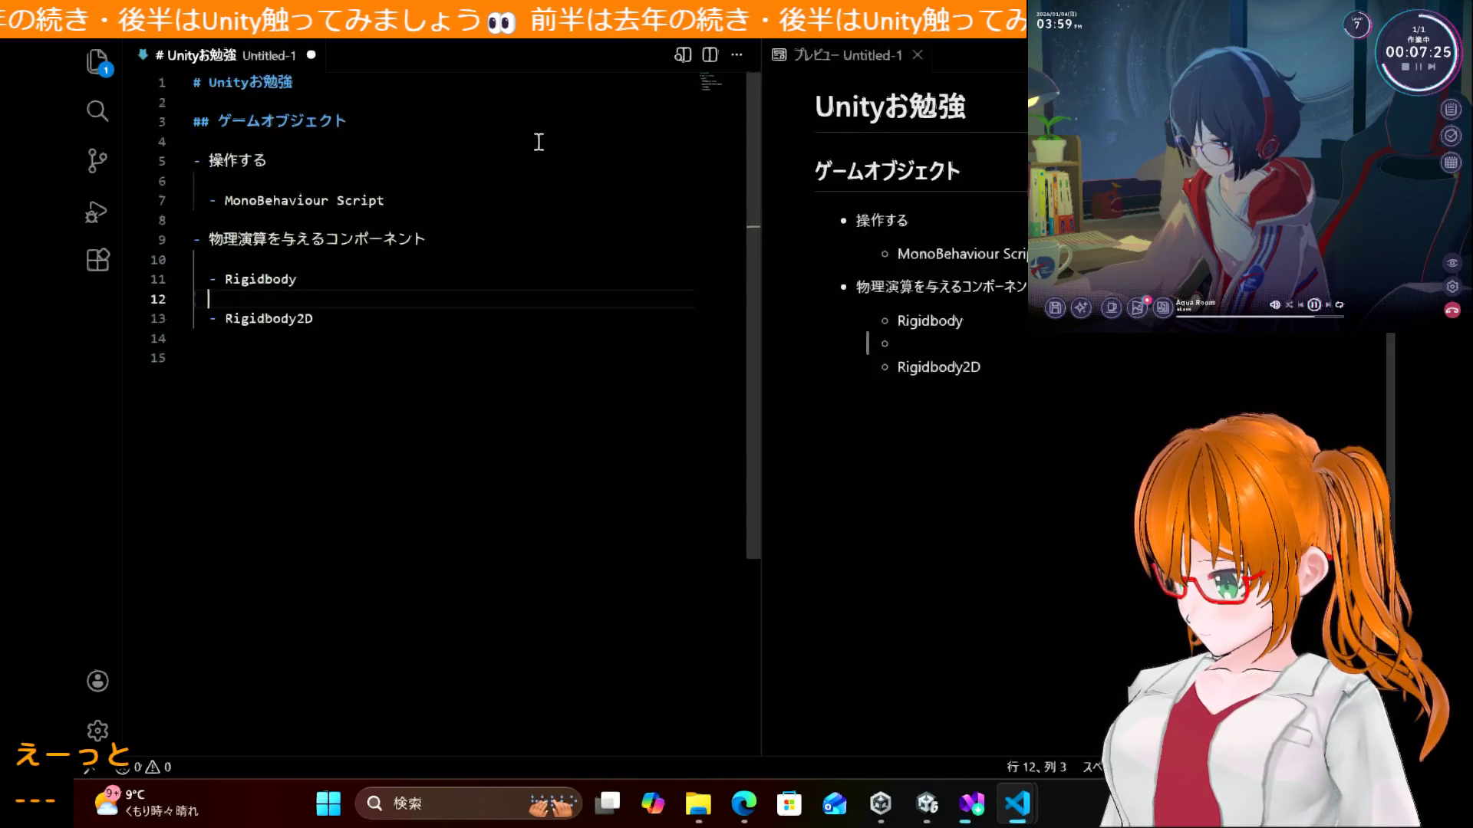
left_click(624, 422)
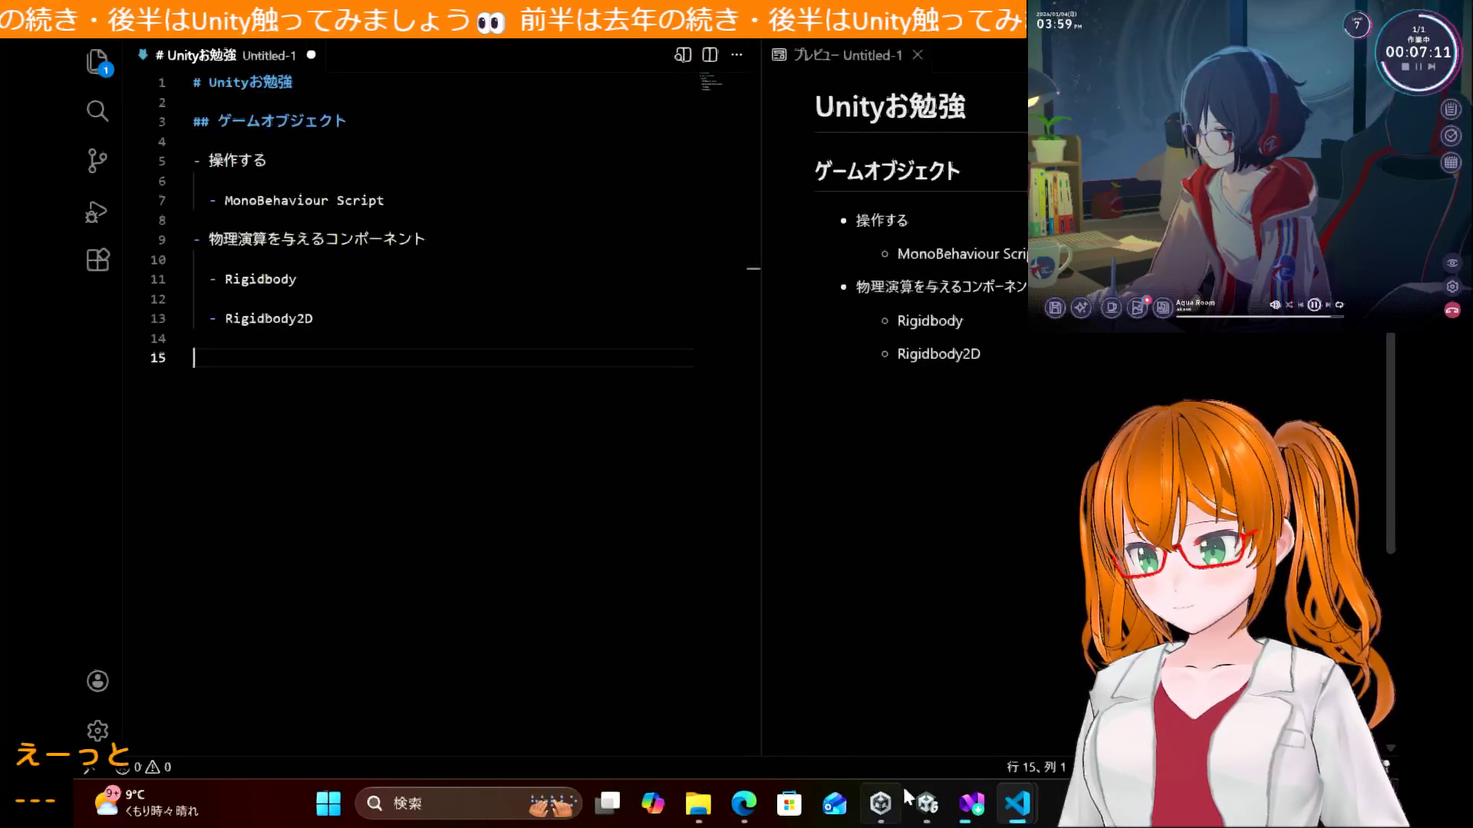
left_click(971, 819)
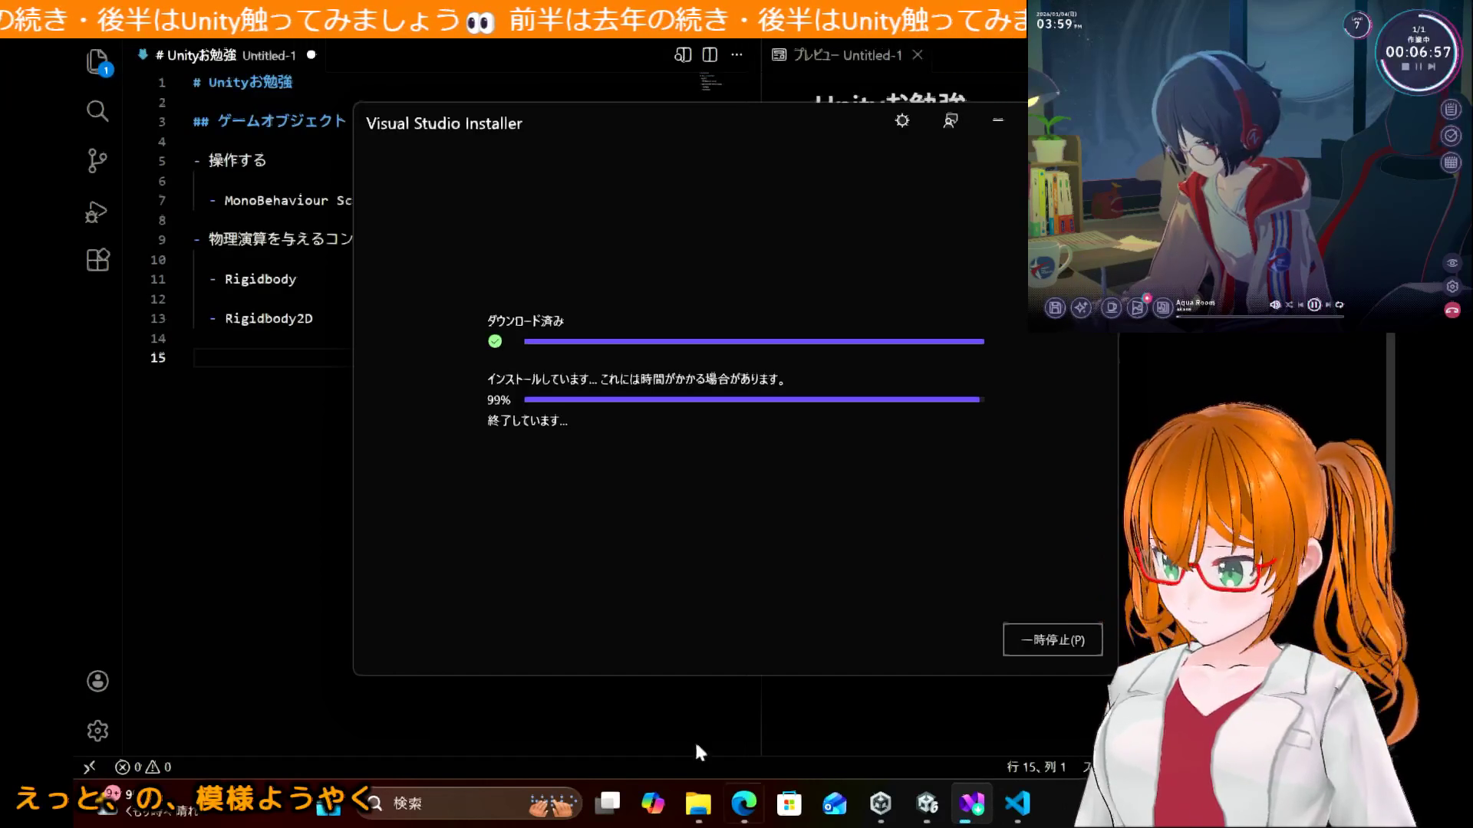
left_click(1017, 803)
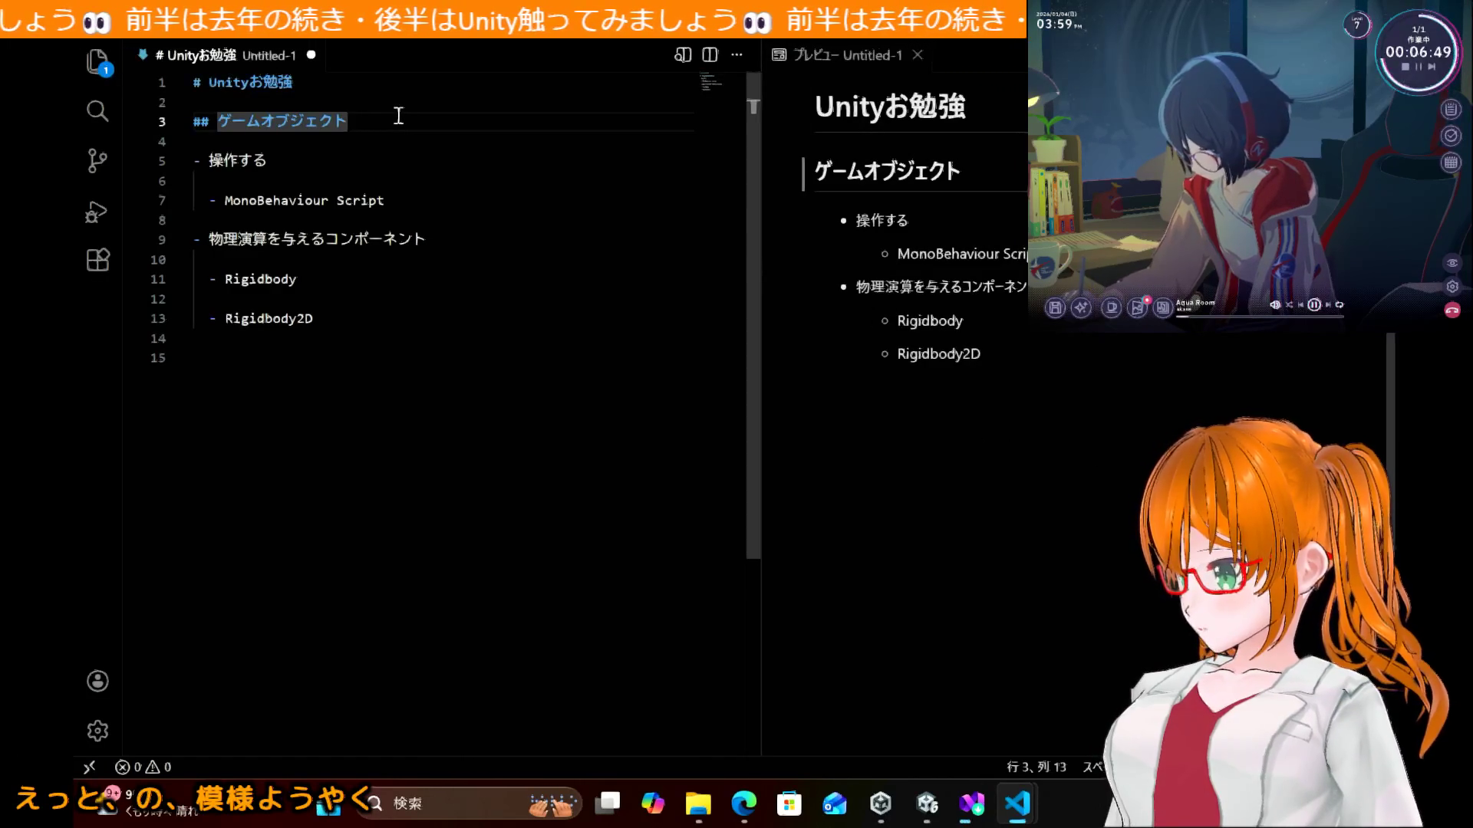
Step: Annotate the ゲームオブジェクト heading with '(Game Object)'
type("(")
type("Game Obj")
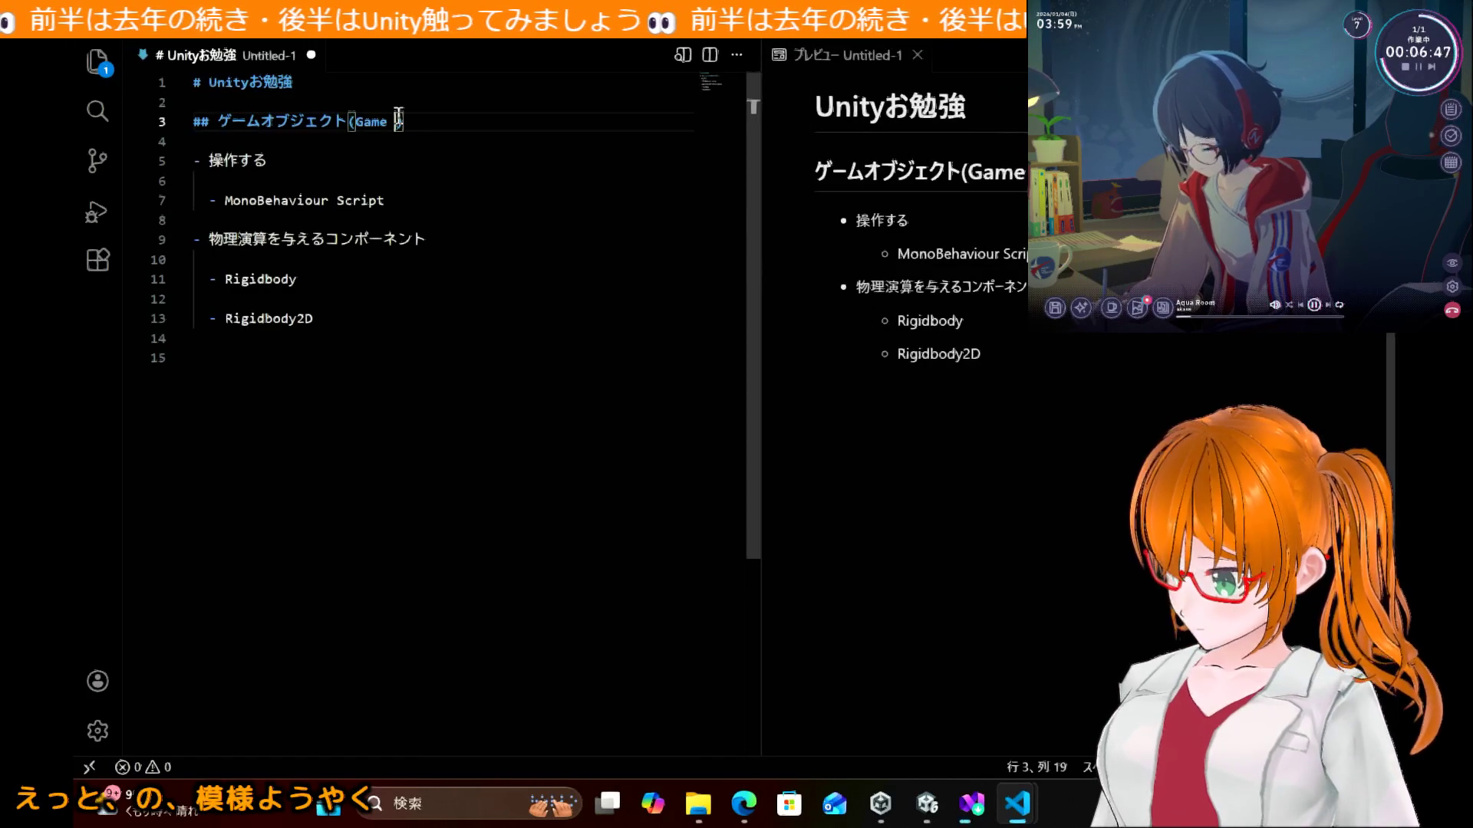
type("ect")
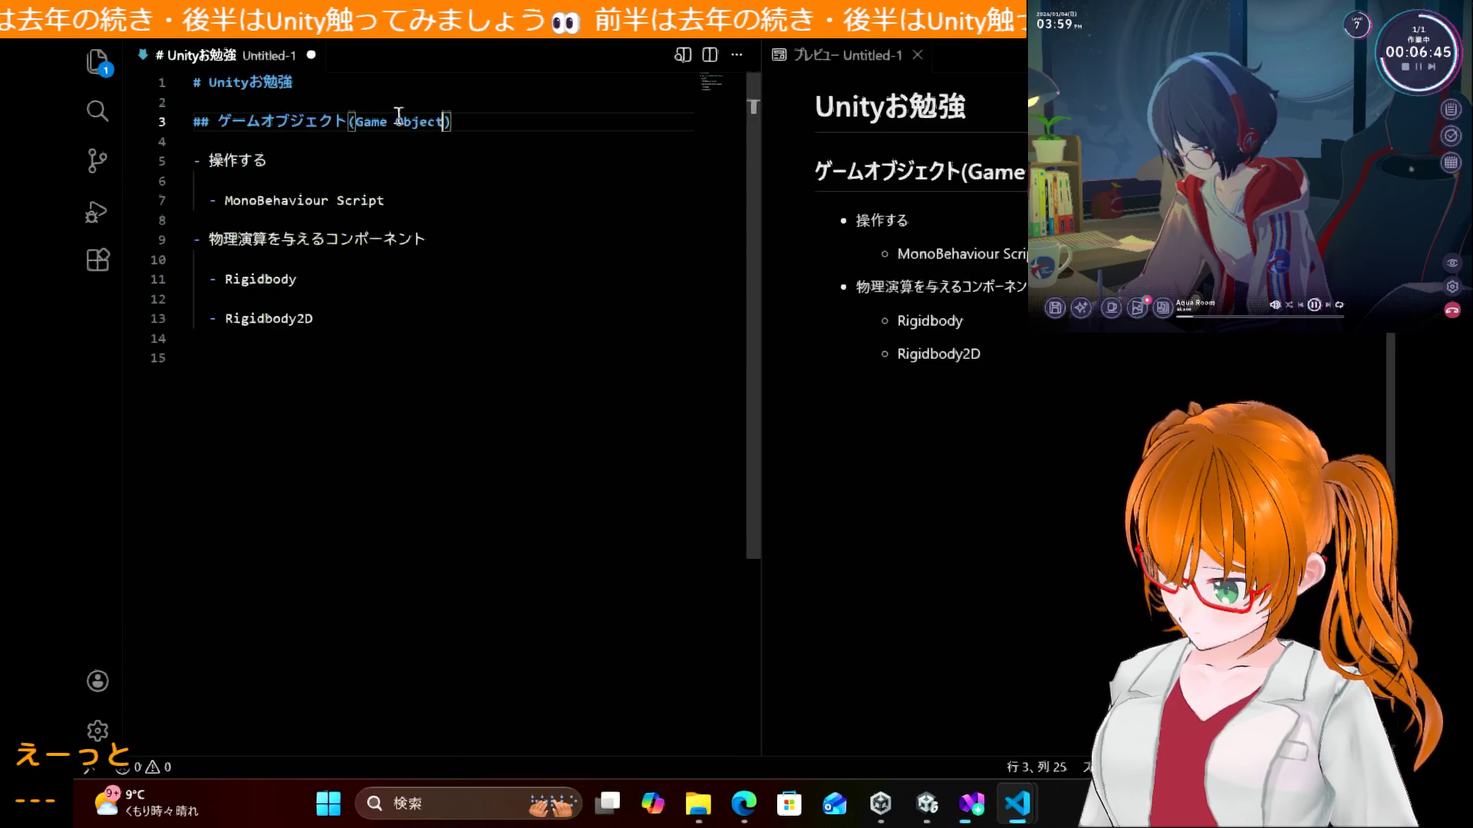
key("Down")
key("ctrl+End")
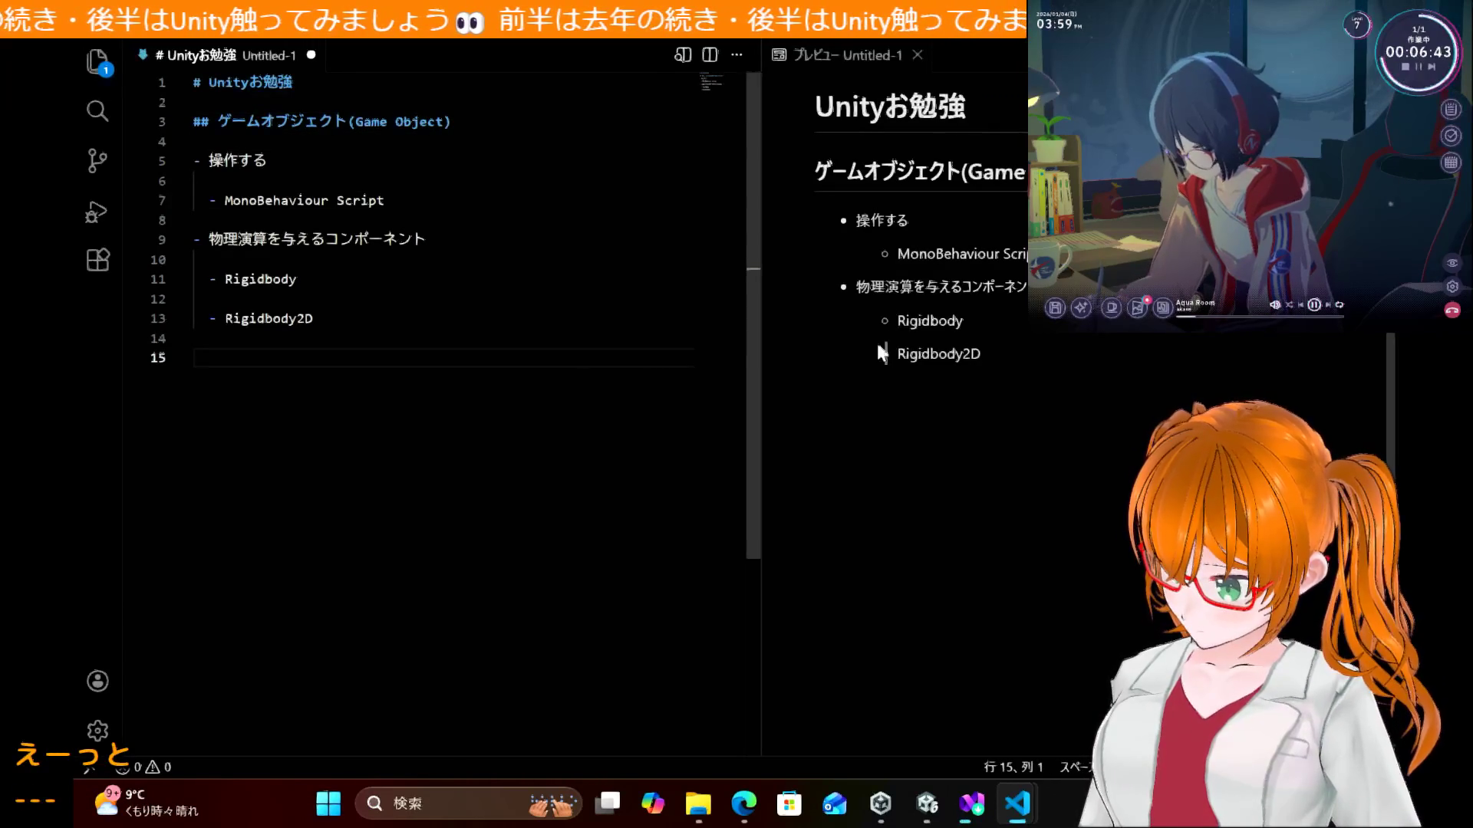
left_click(999, 549)
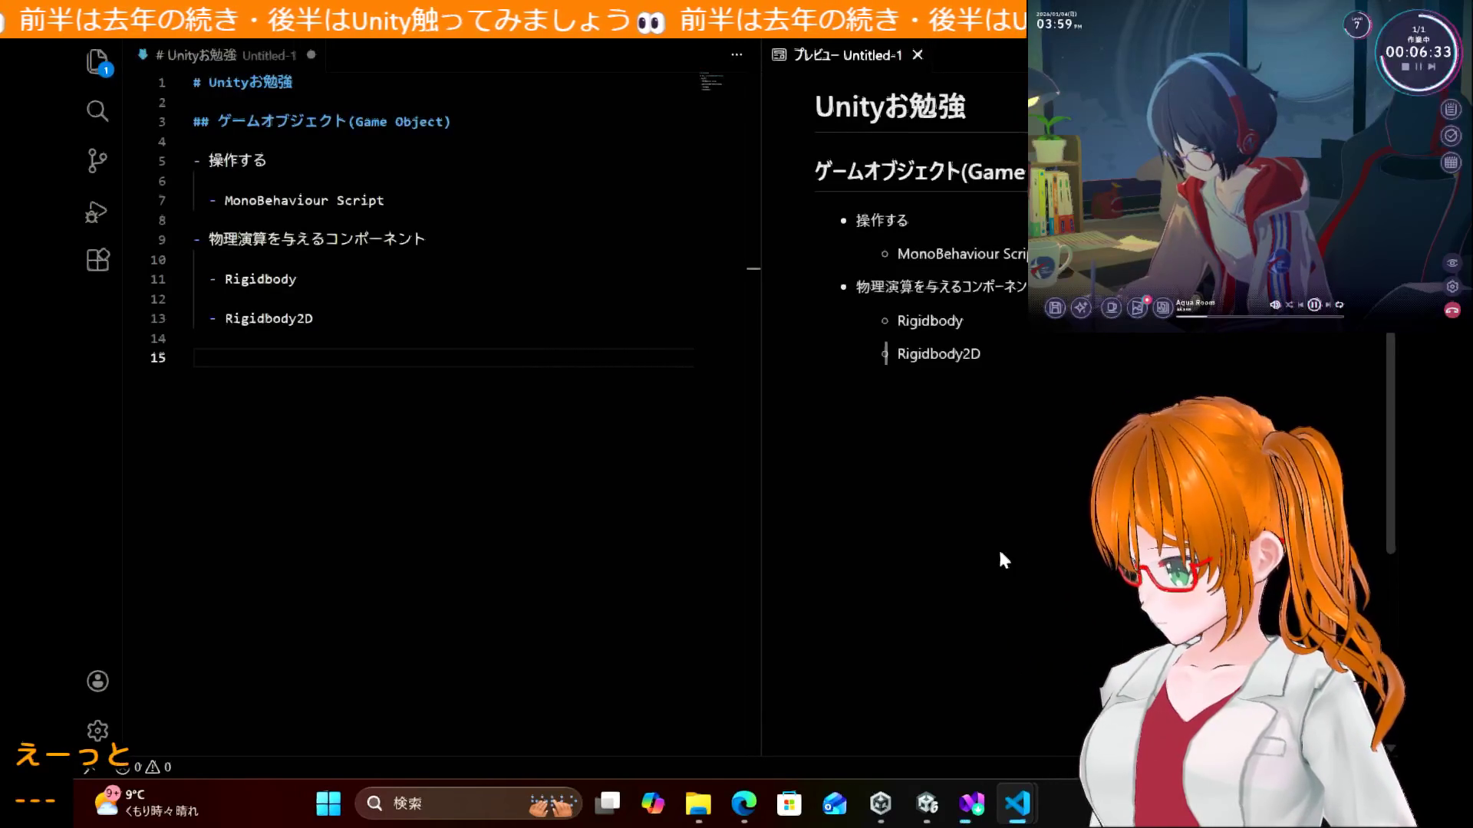
Step: Extend the 操作する item to read '操作する場合に付与するコンポーネント'
left_click(348, 160)
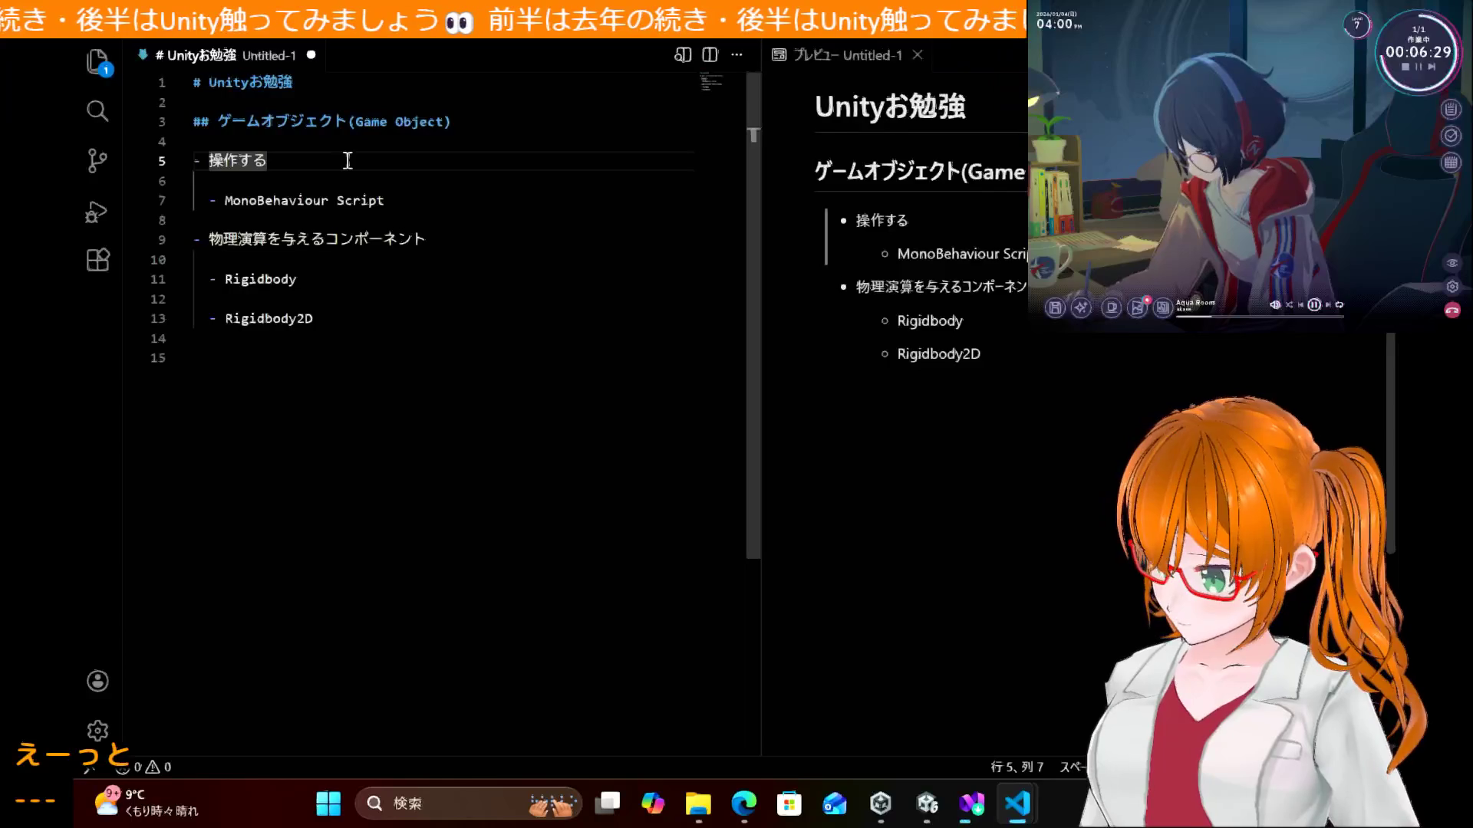
type("場合に")
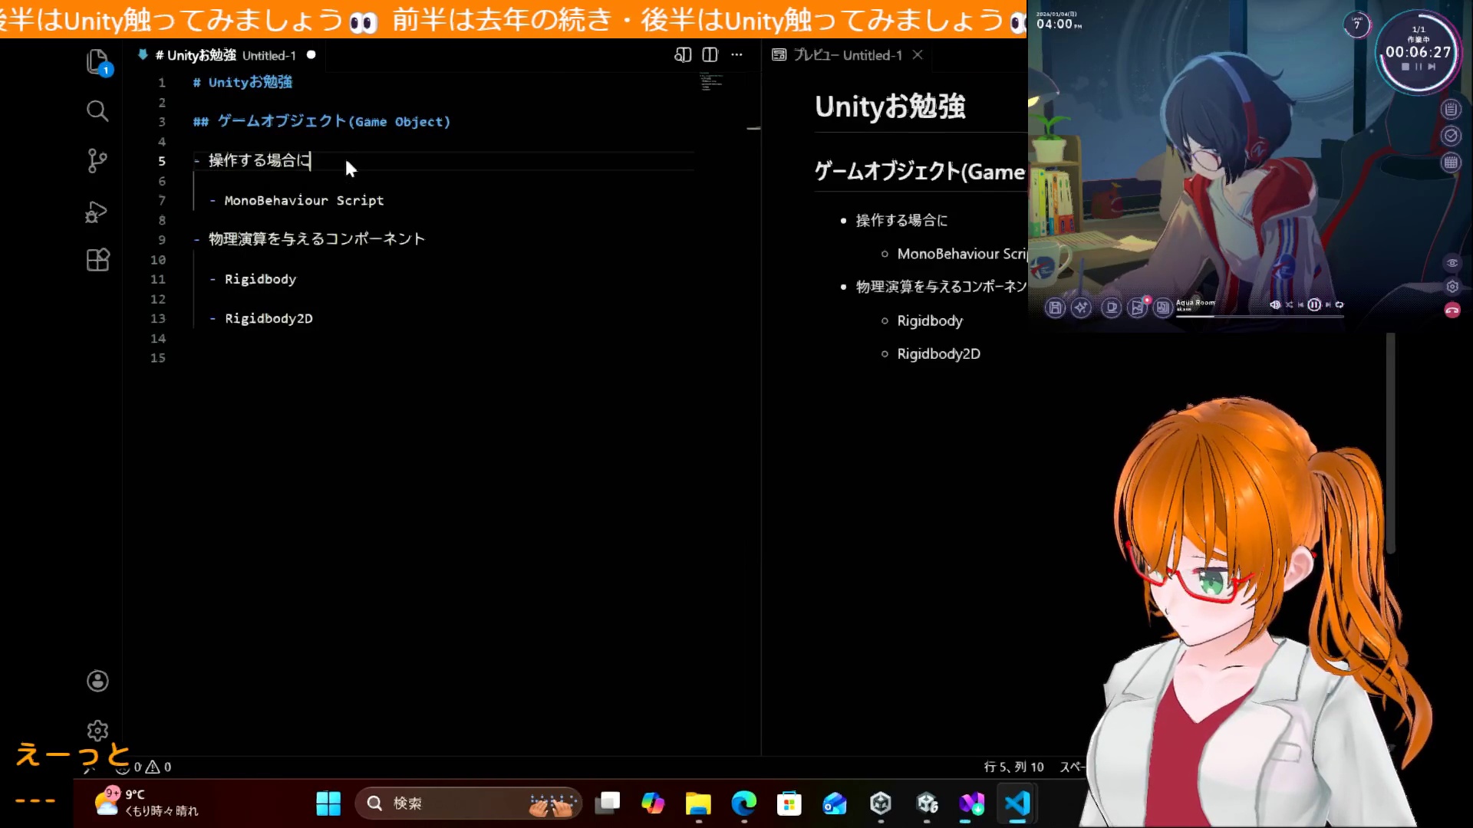
type("付与する")
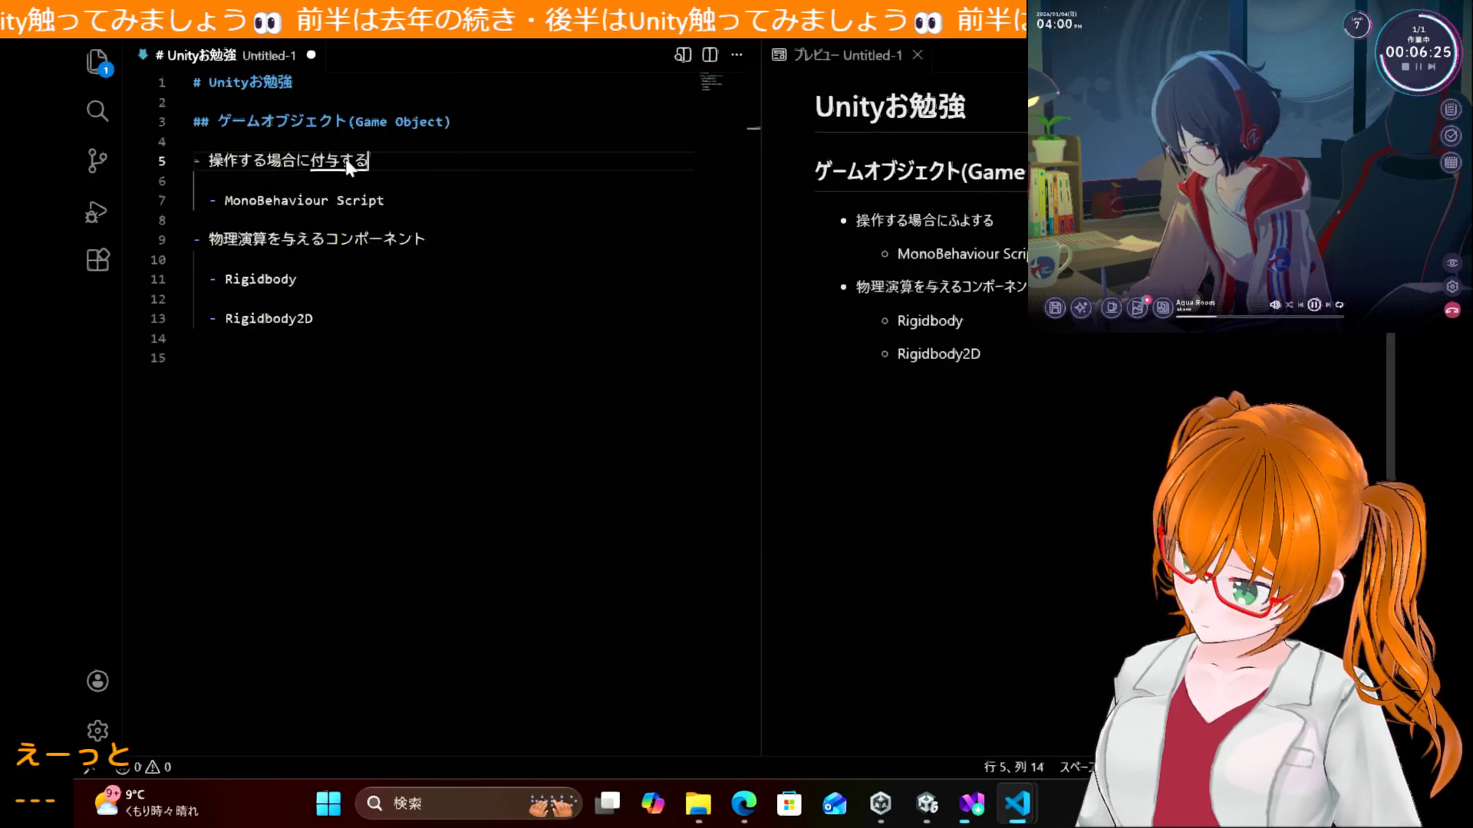
type("こんぽ0ん¥")
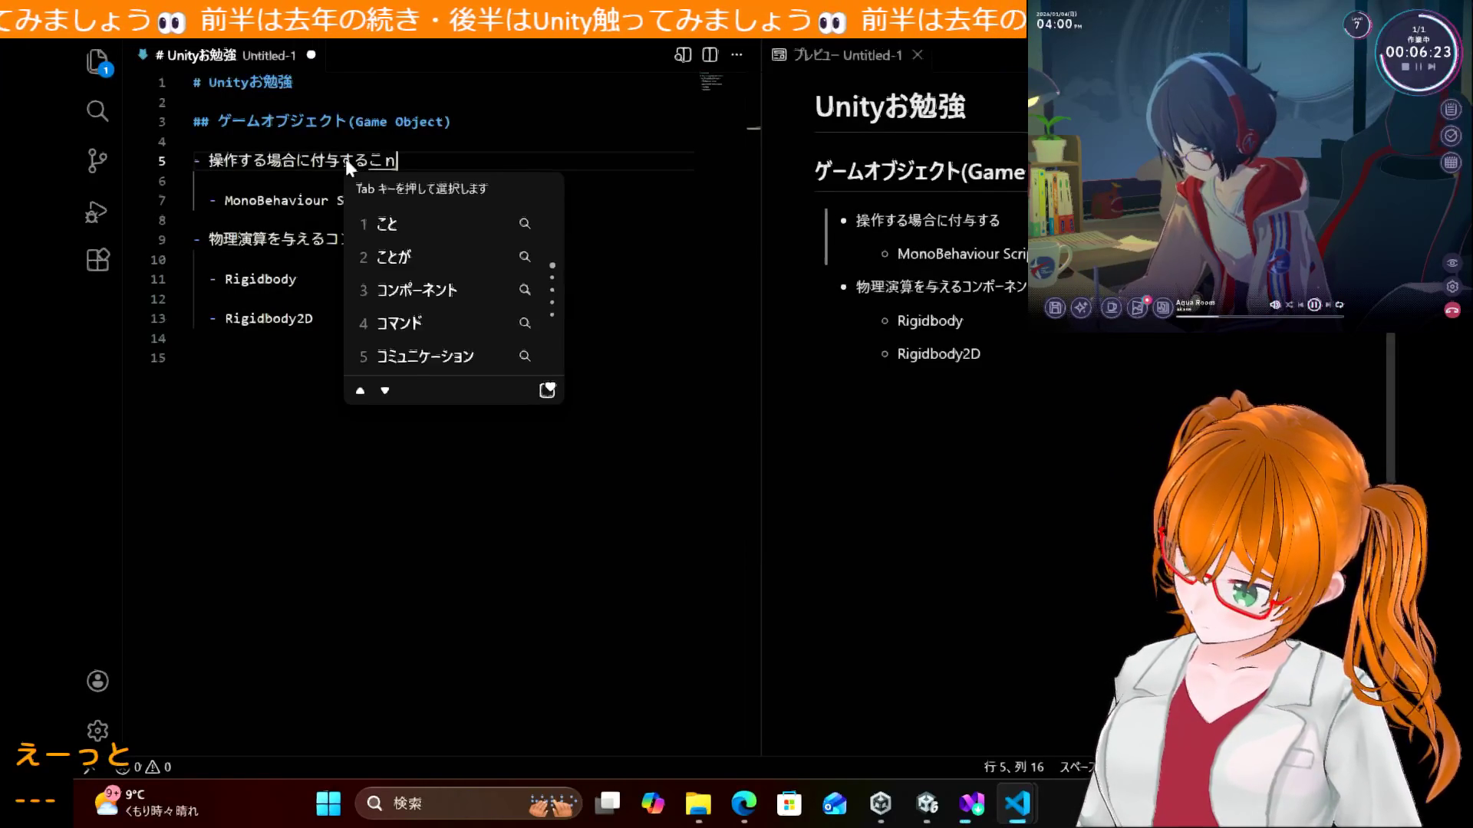
key("BackSpace")
key("BackSpace")
key("BackSpace")
type("ーねんと")
key("Return")
key("Return")
key("Down")
key("Down")
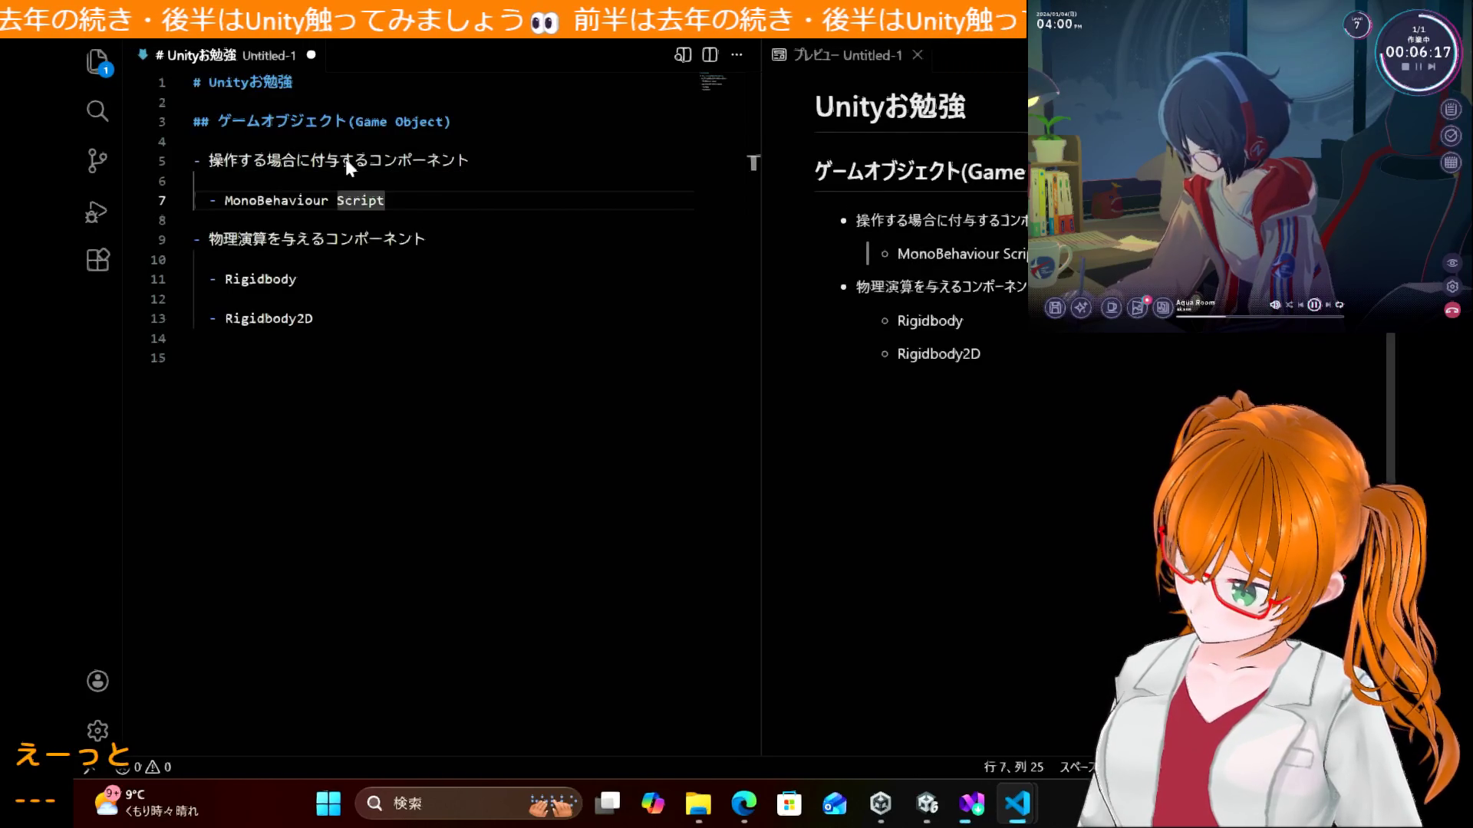
Step: Complete the sub-item as 'MonoBehaviour Scriptを継承したC#クラス'
type("を")
key("Return")
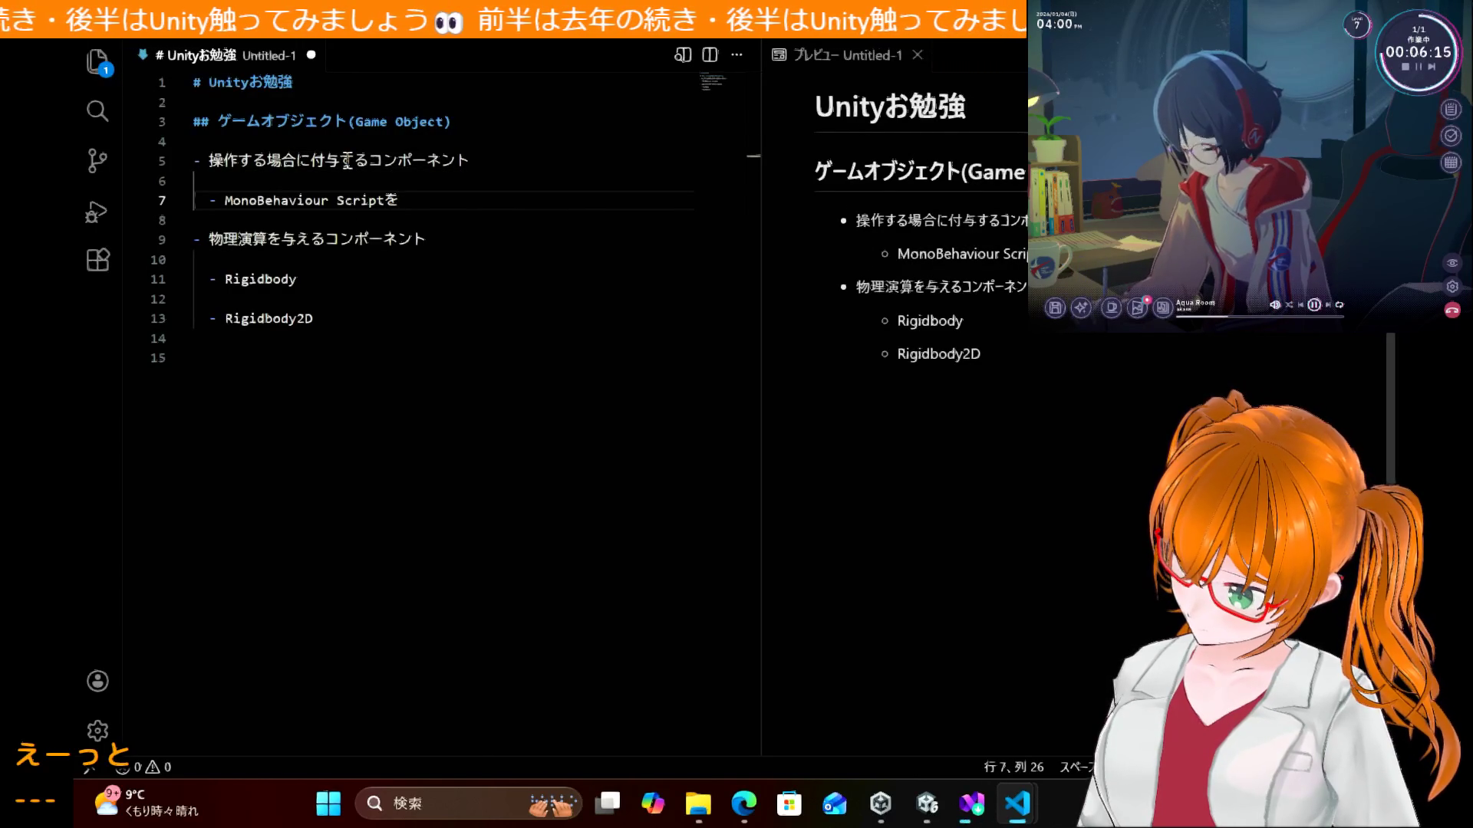
type("けいしょうしs")
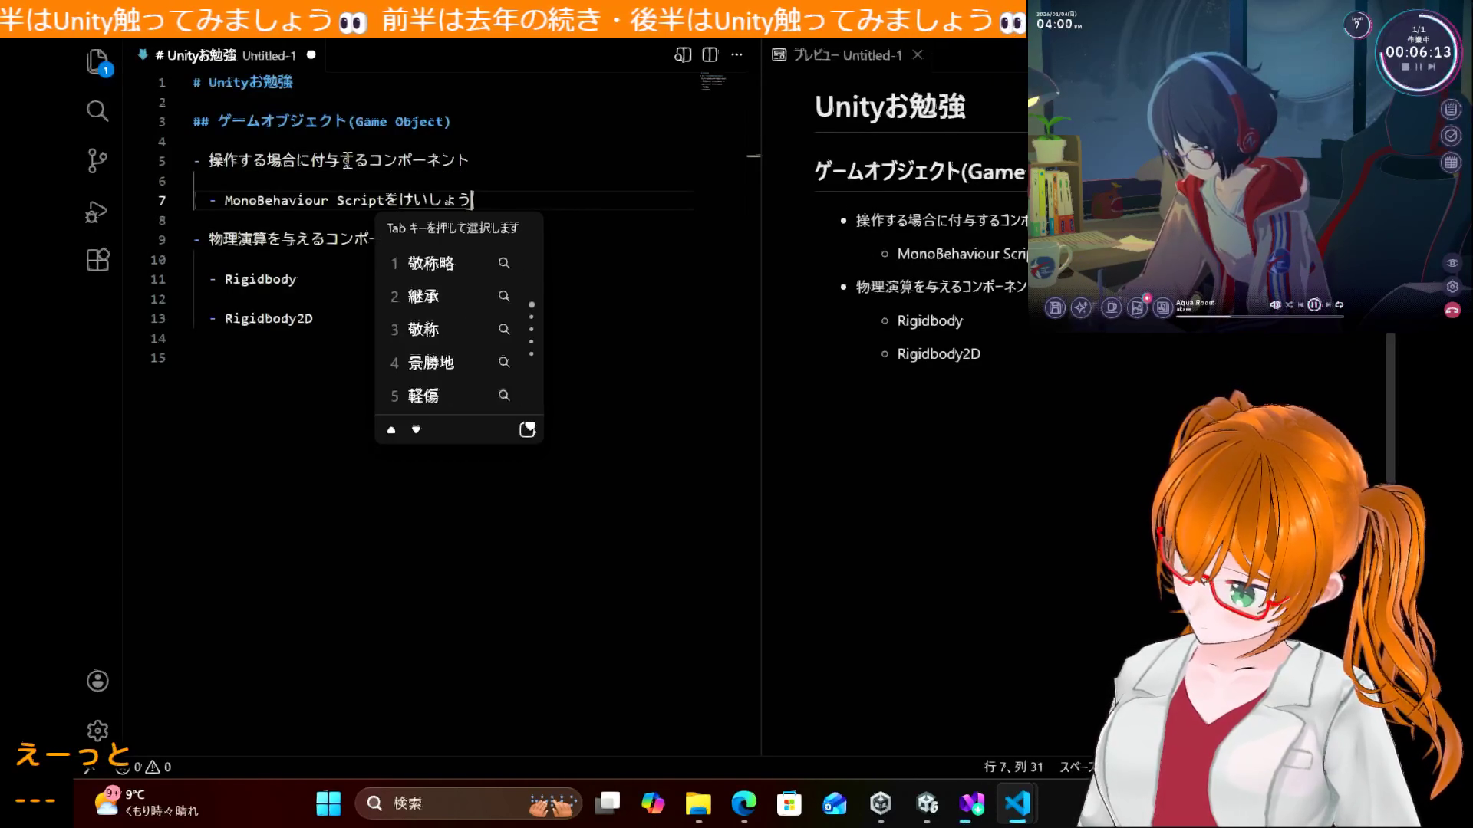
key("BackSpace")
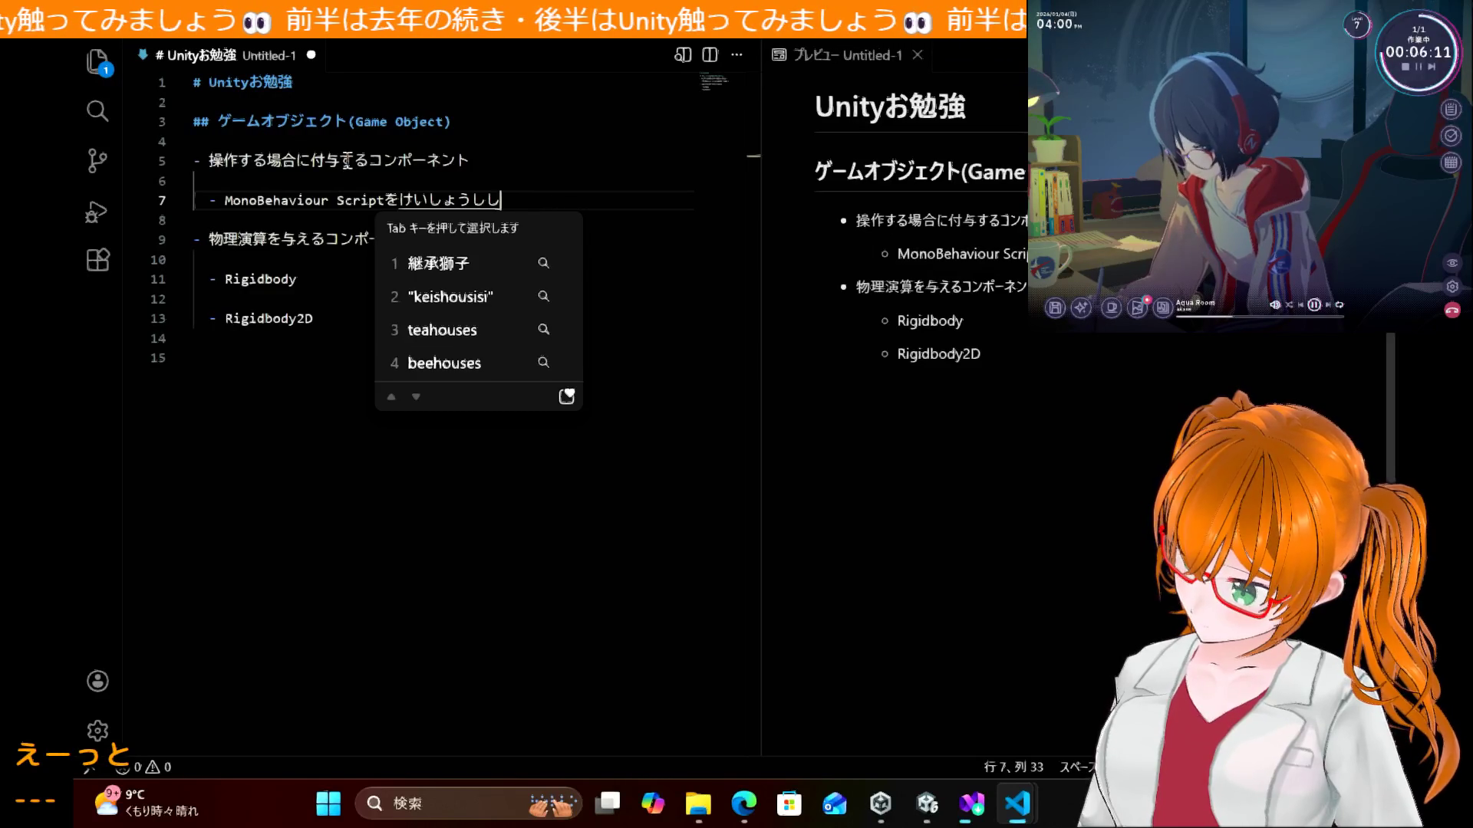
type("た")
key("space")
key("Return")
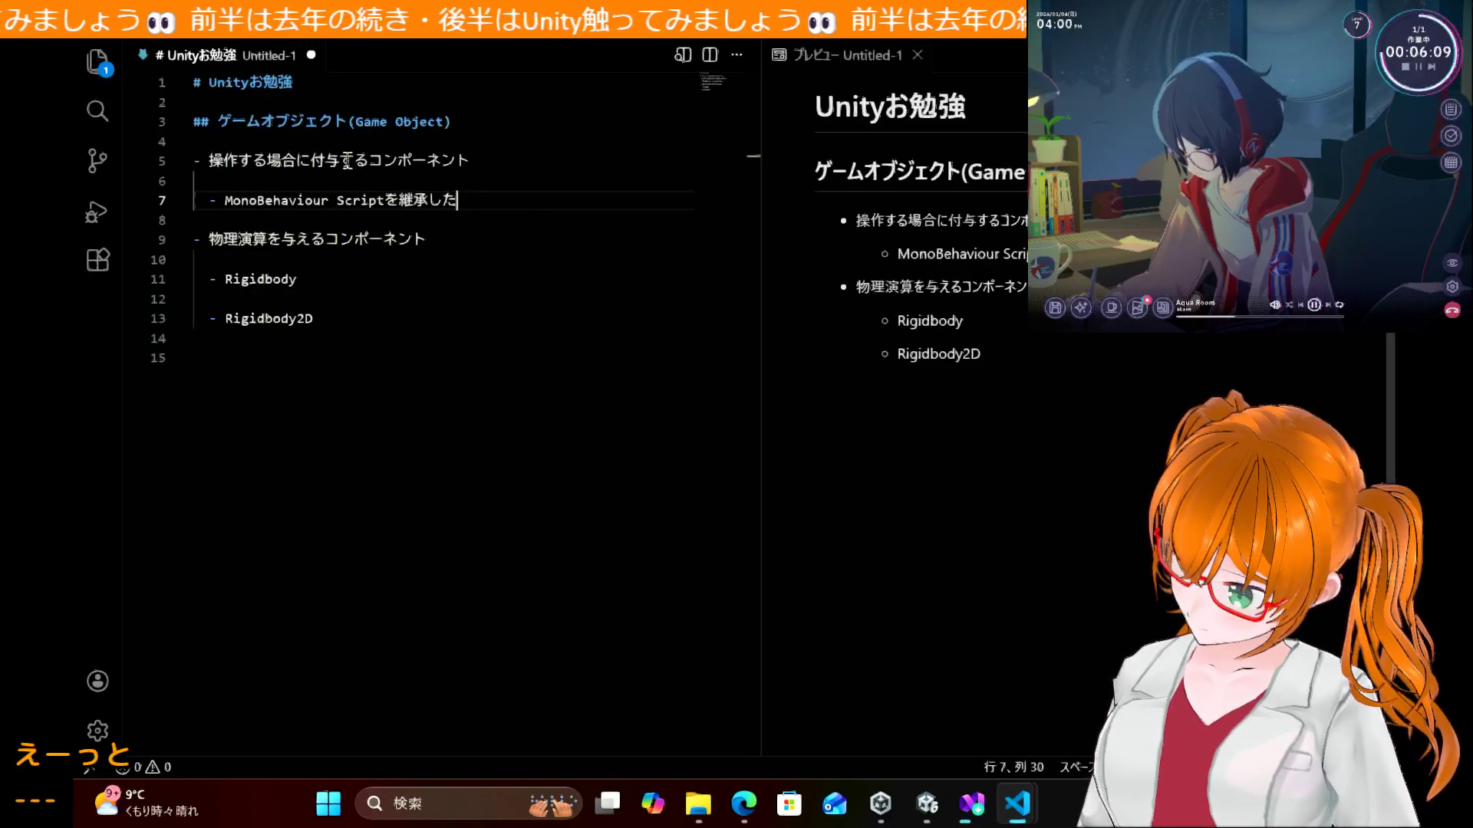
type("くらす")
key("space")
key("Return")
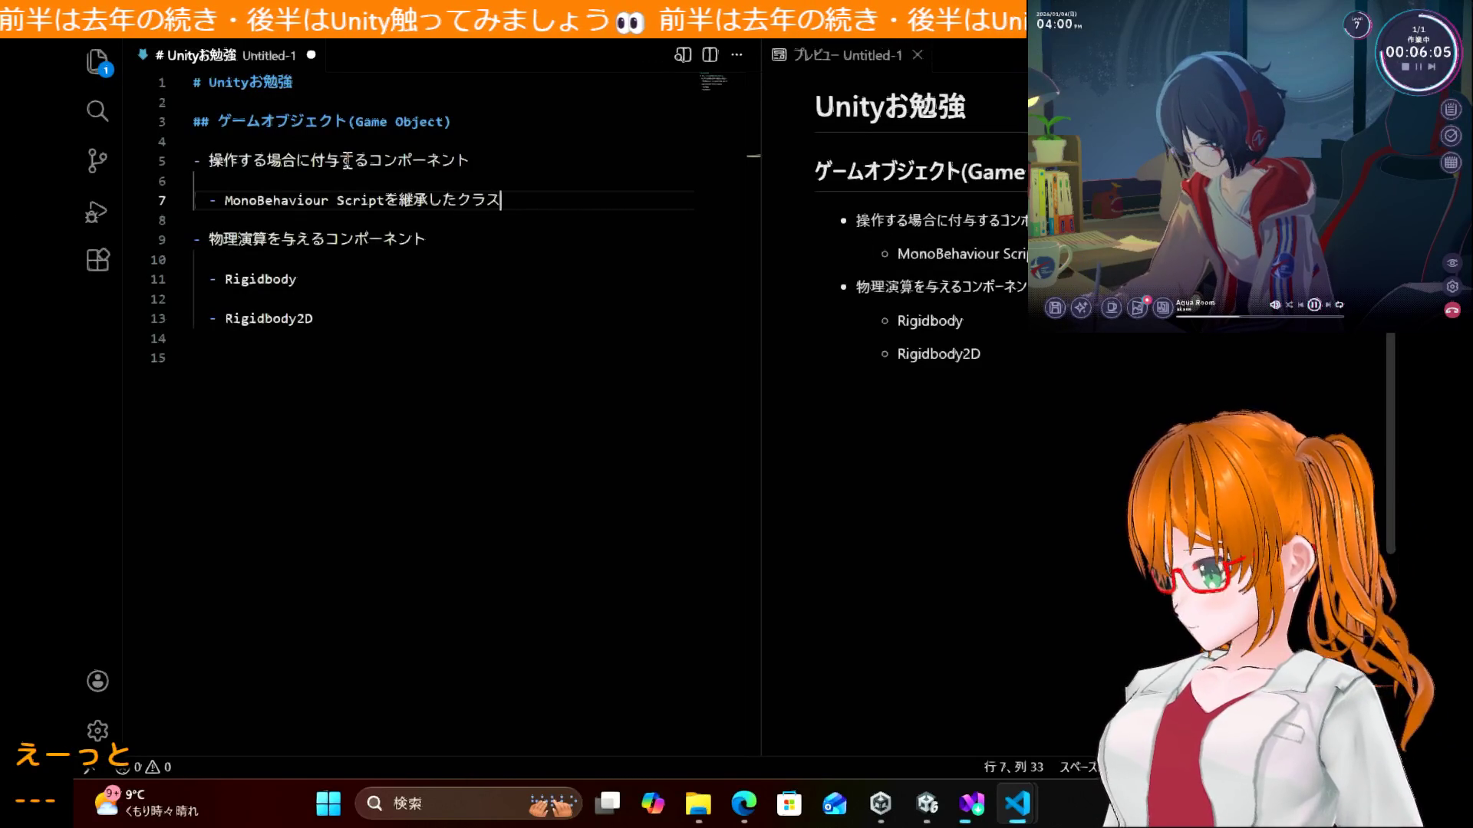
key("Left")
key("Left")
key("Left")
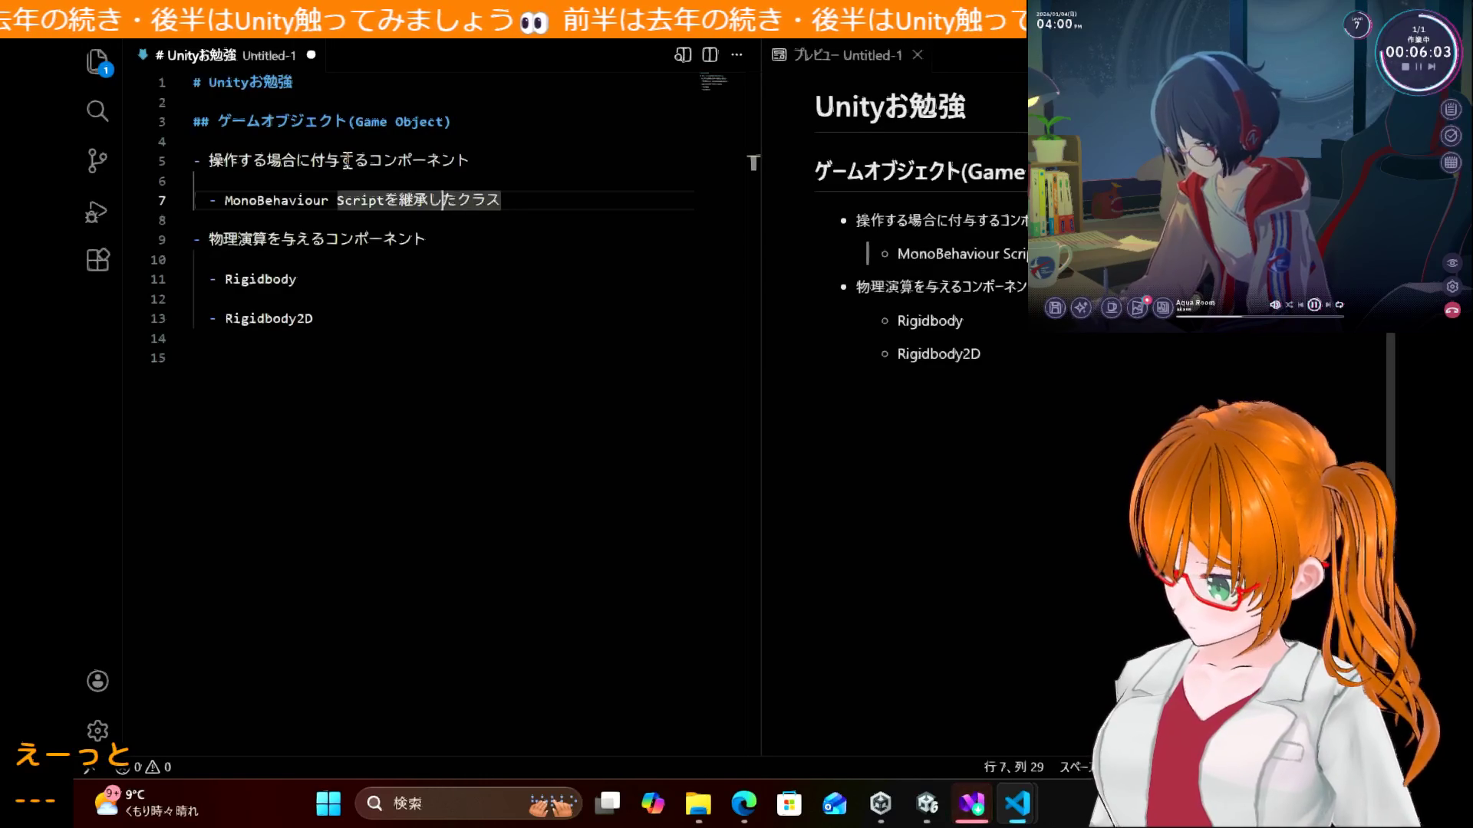
type("d")
key("BackSpace")
type("C#")
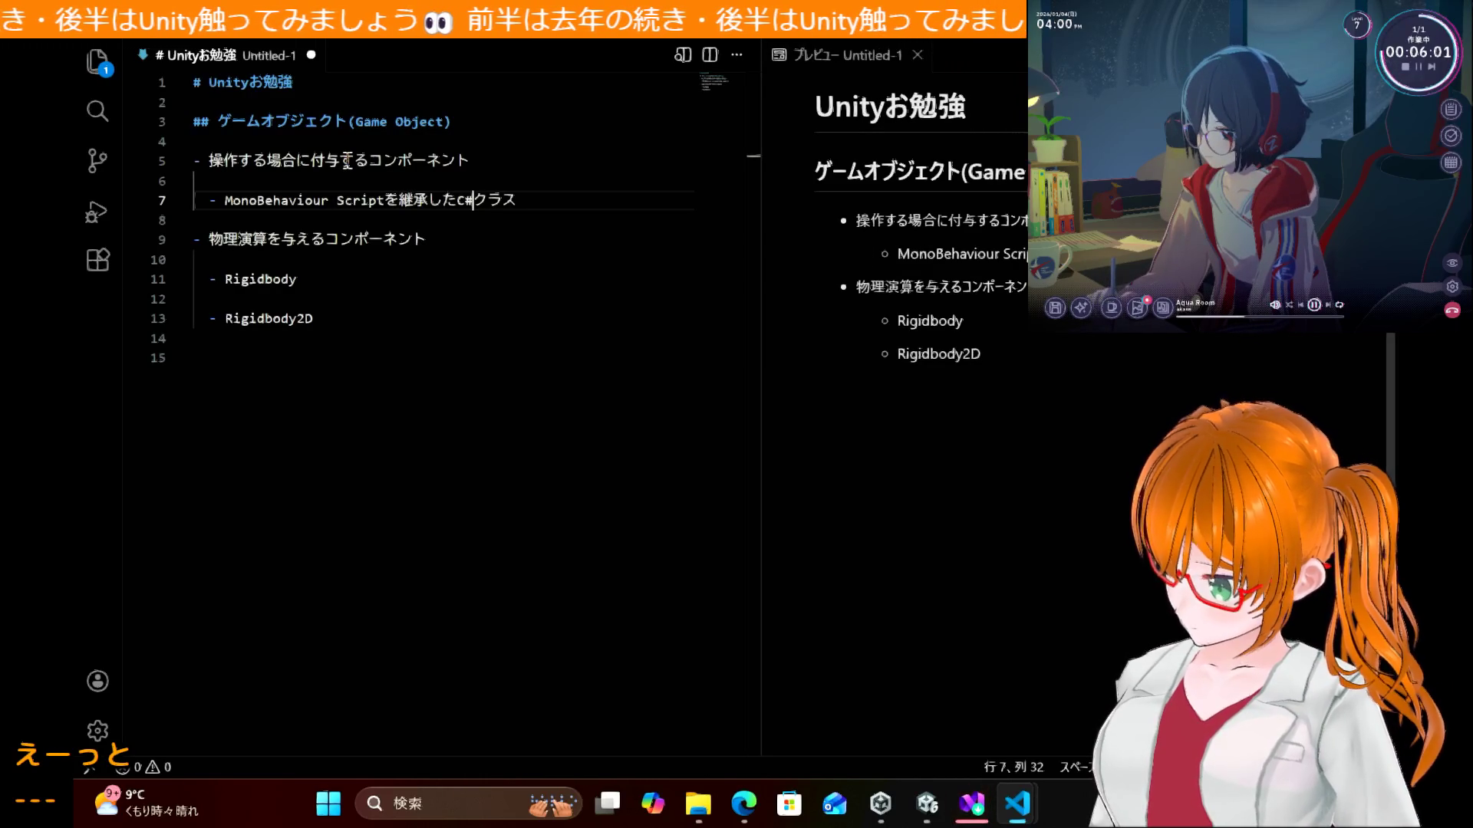
left_click(475, 390)
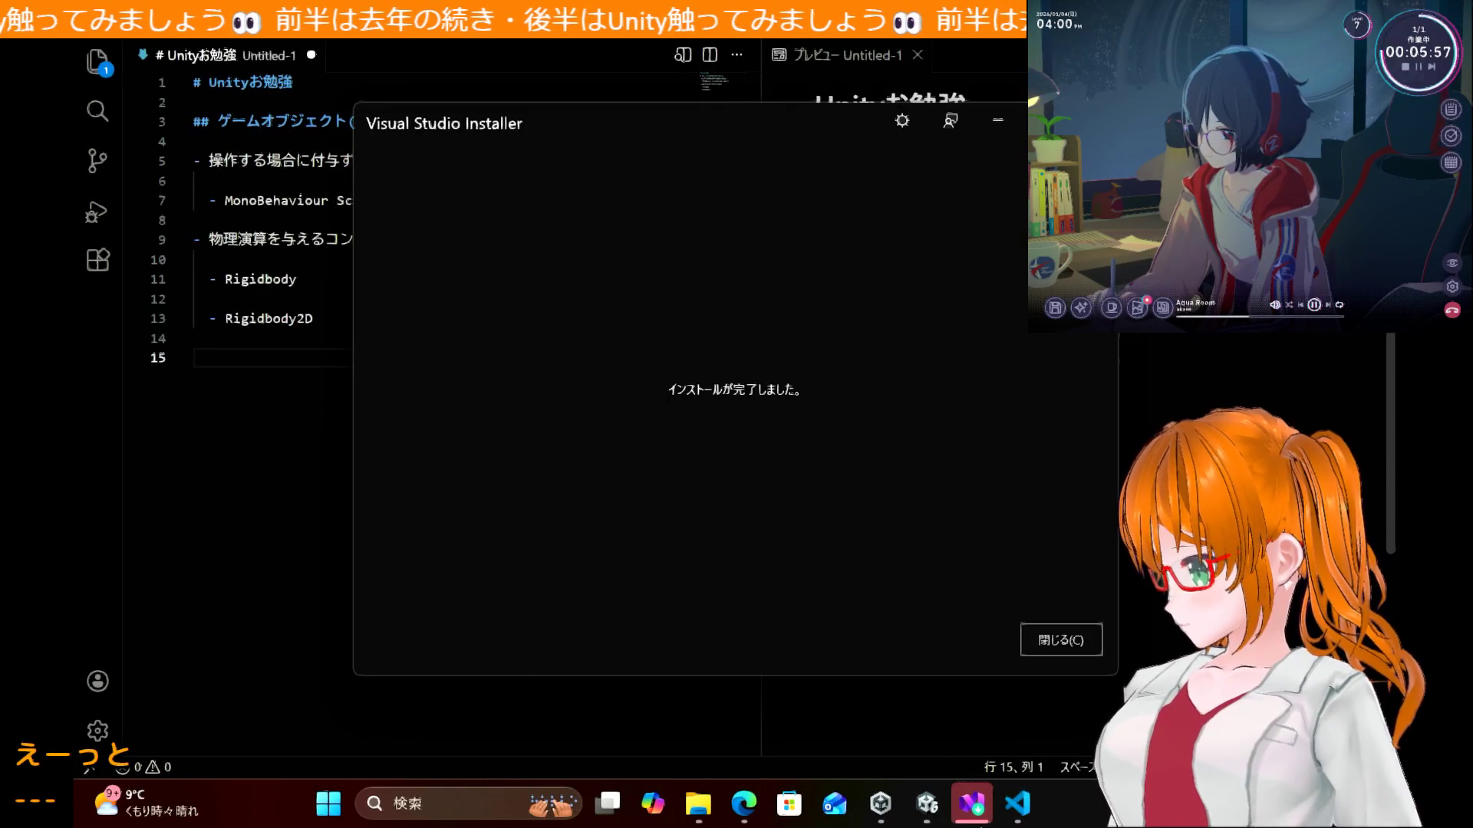
Step: Dismiss the installation-complete notice and open BallController from Unity's Project window in Visual Studio
left_click(1040, 652)
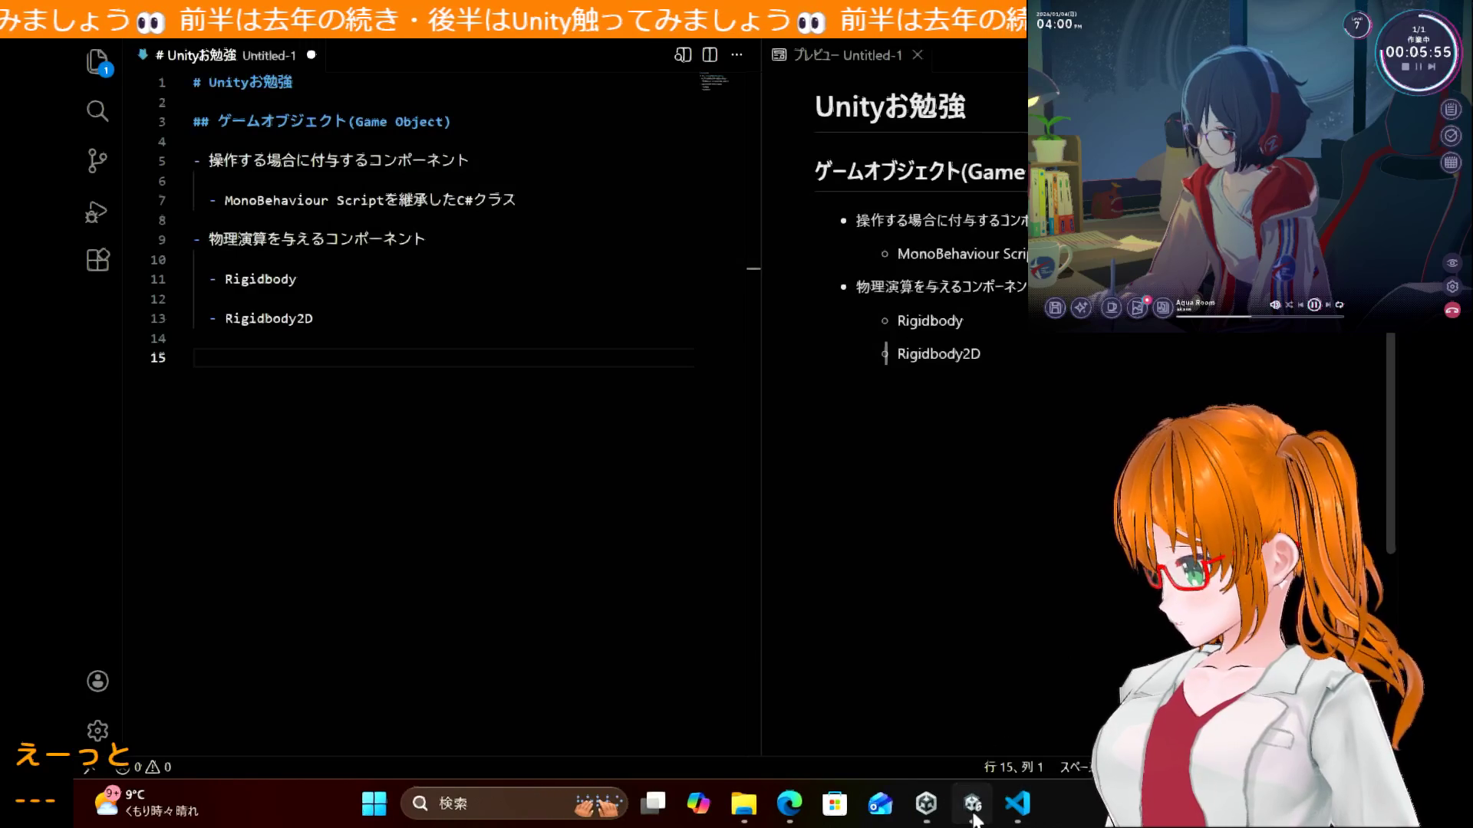
left_click(972, 803)
double_click(349, 645)
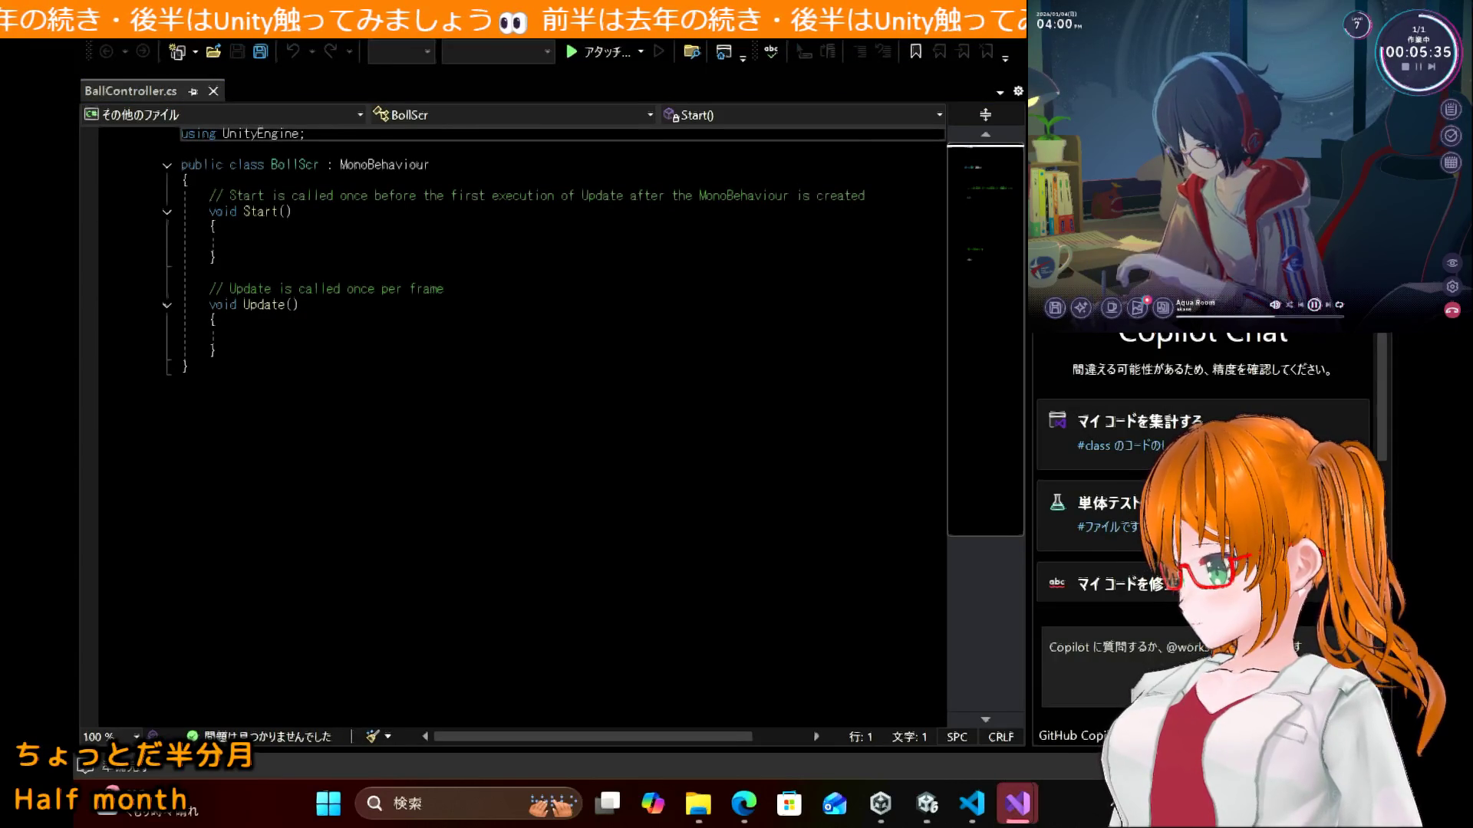
Step: Rename the class BollScr to BallController and save the script
left_click(523, 338)
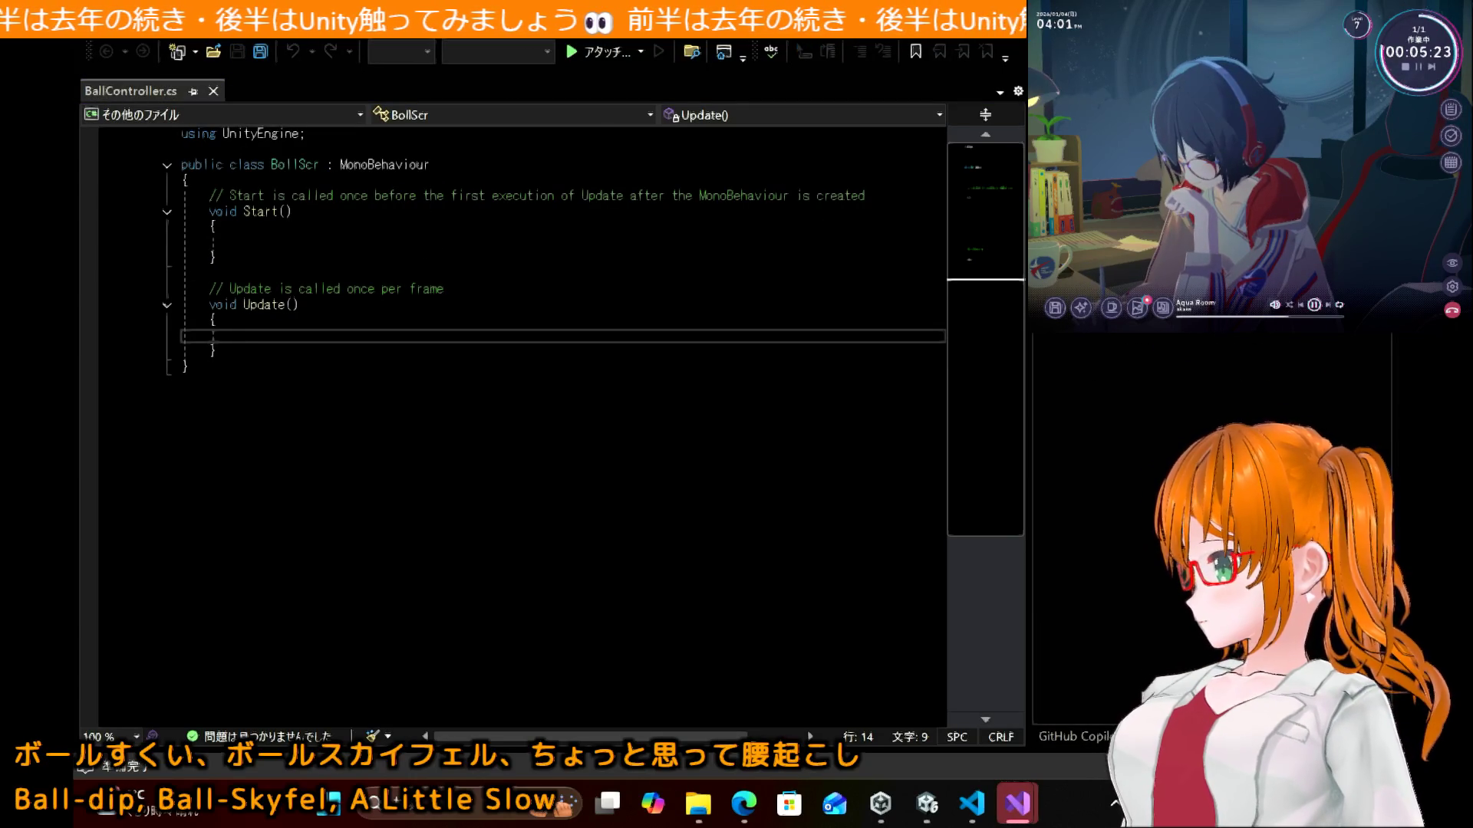
right_click(1016, 335)
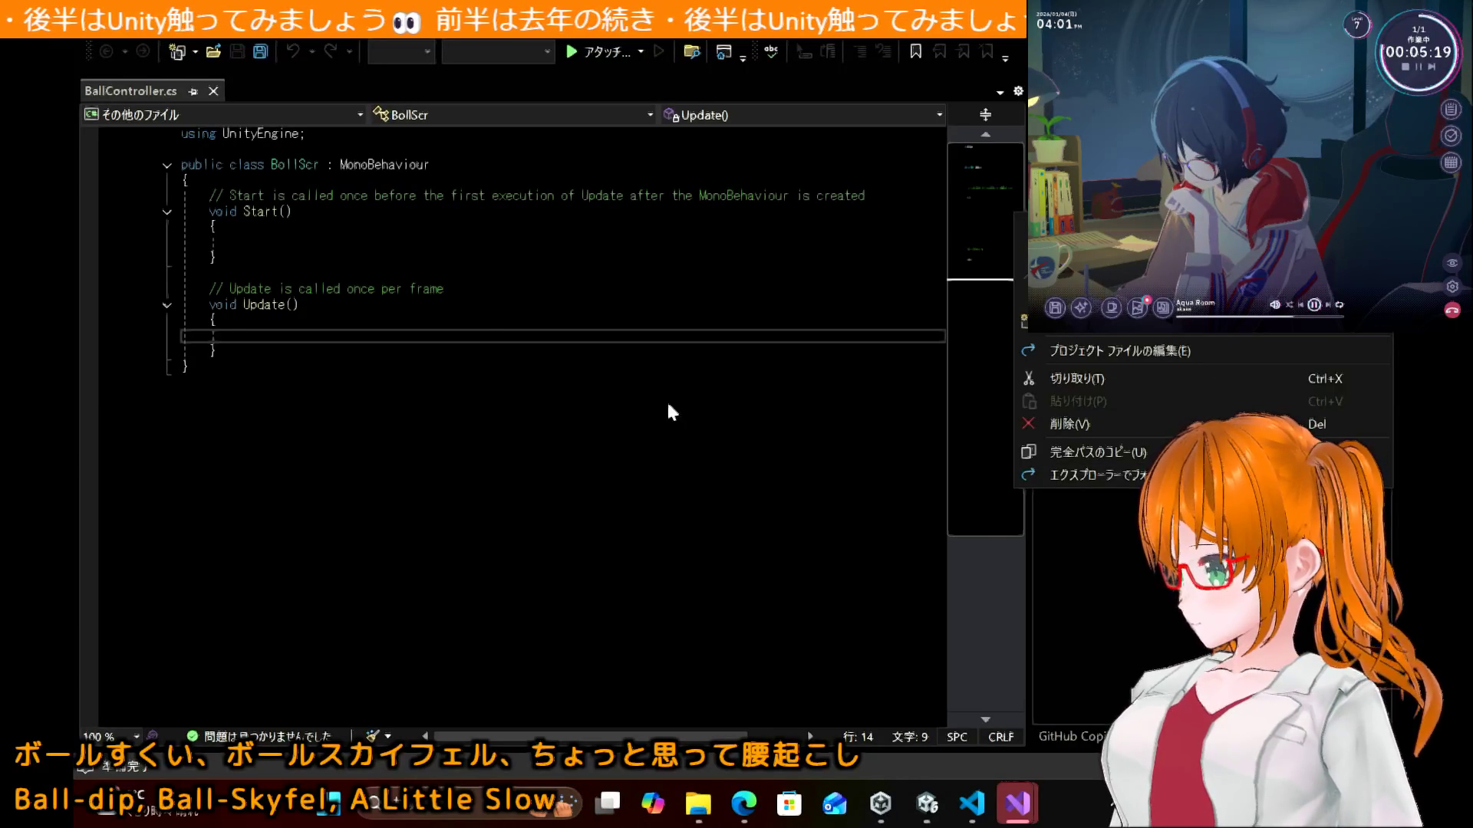
left_click(537, 320)
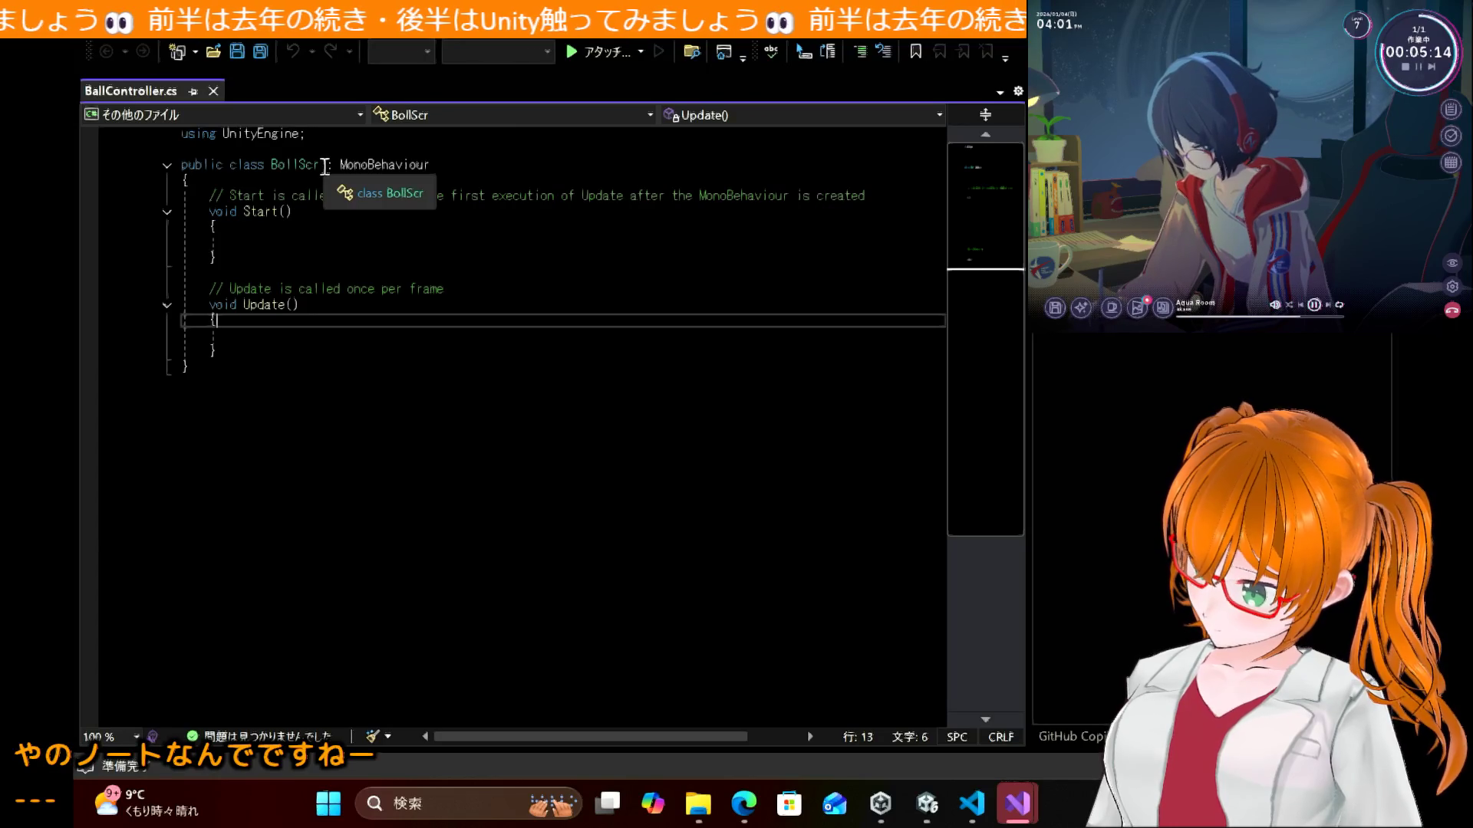
left_click(319, 167)
double_click(319, 166)
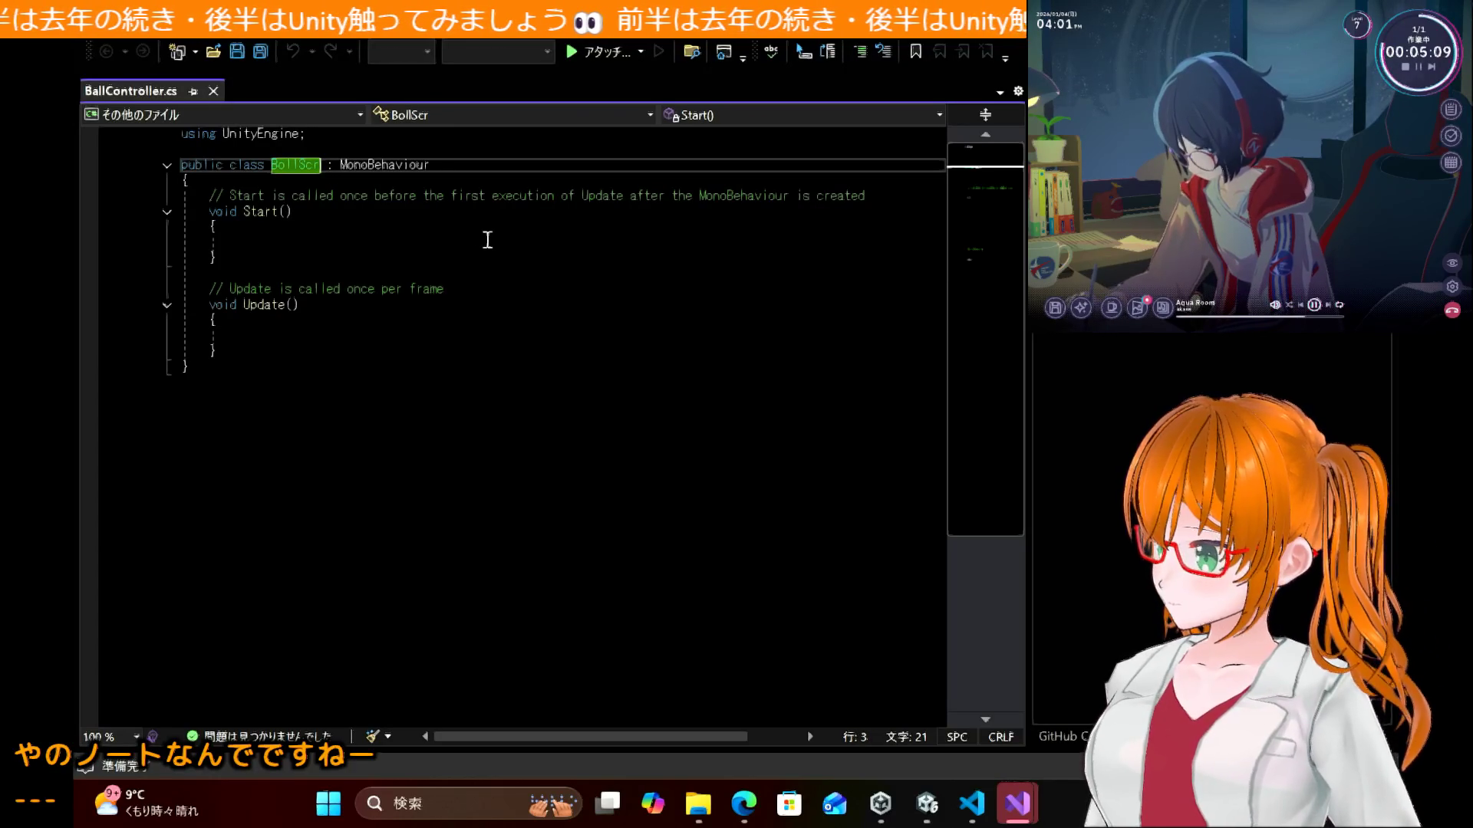
key("BackSpace")
key("BackSpace")
key("BackSpace")
key("BackSpace")
key("BackSpace")
type("allController")
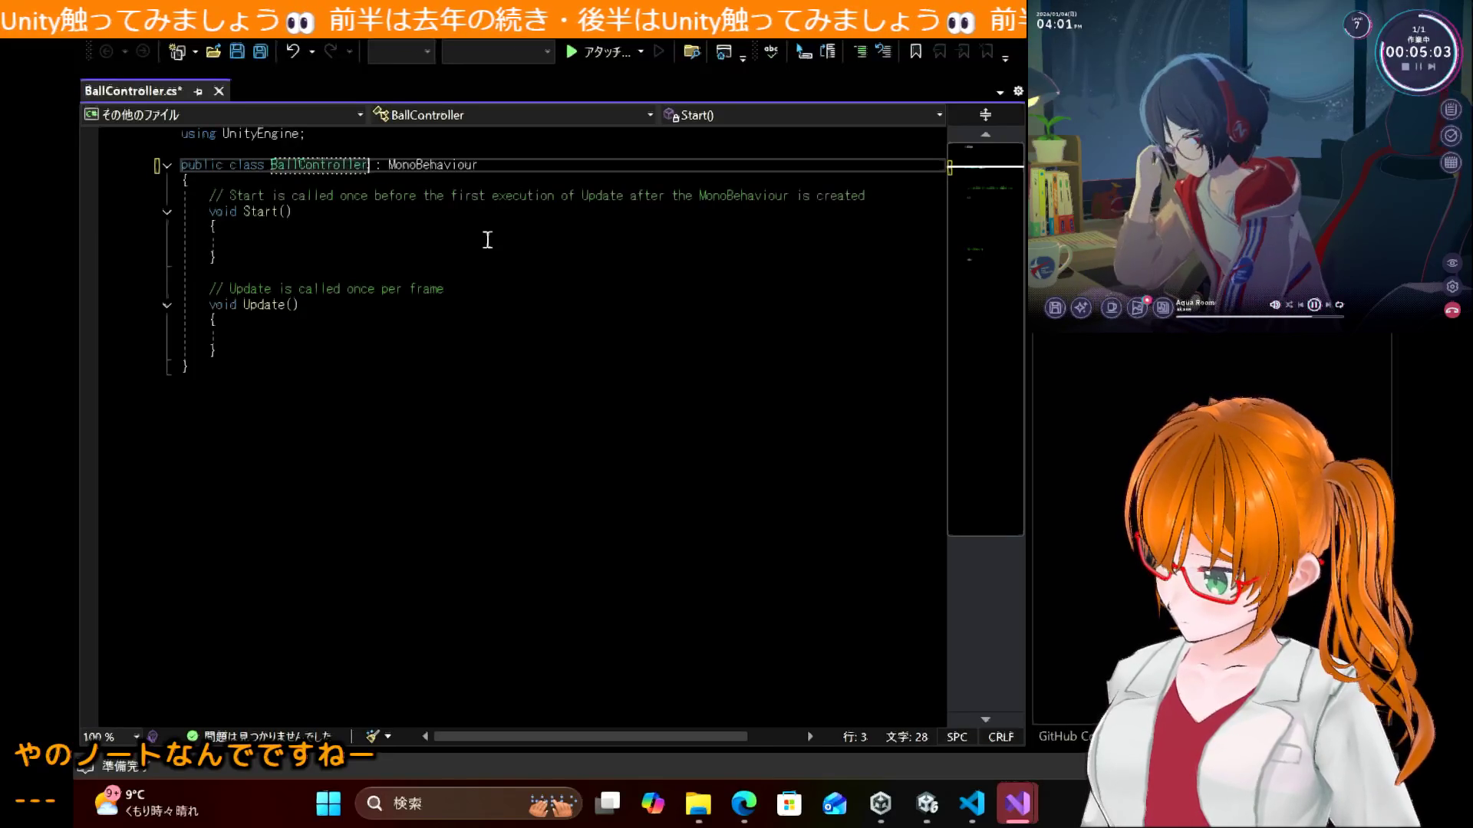
key("ctrl+s")
Step: Close the VS Code window showing BallController.cs
left_click(537, 316)
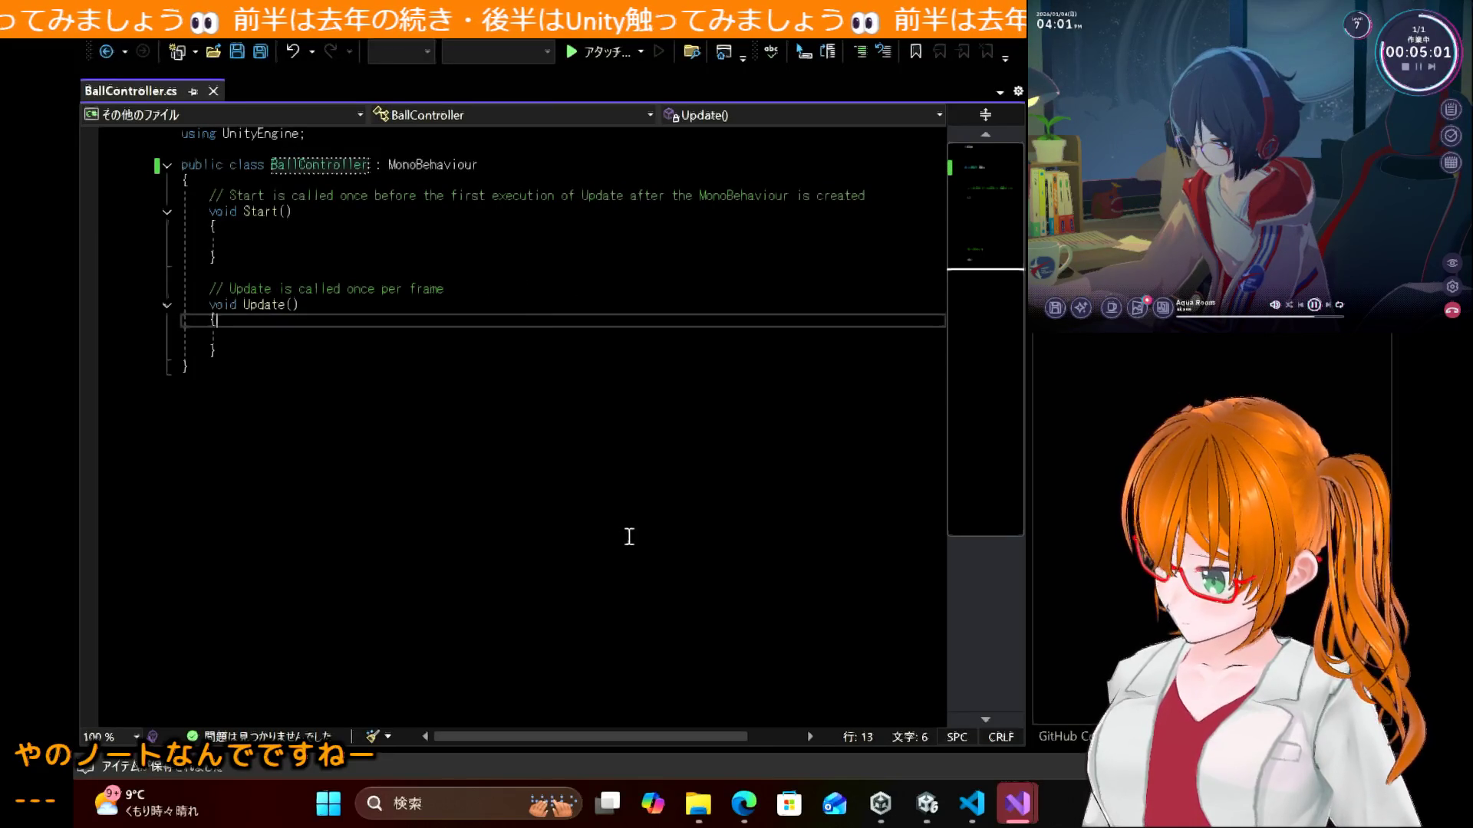
mouse_move(968, 807)
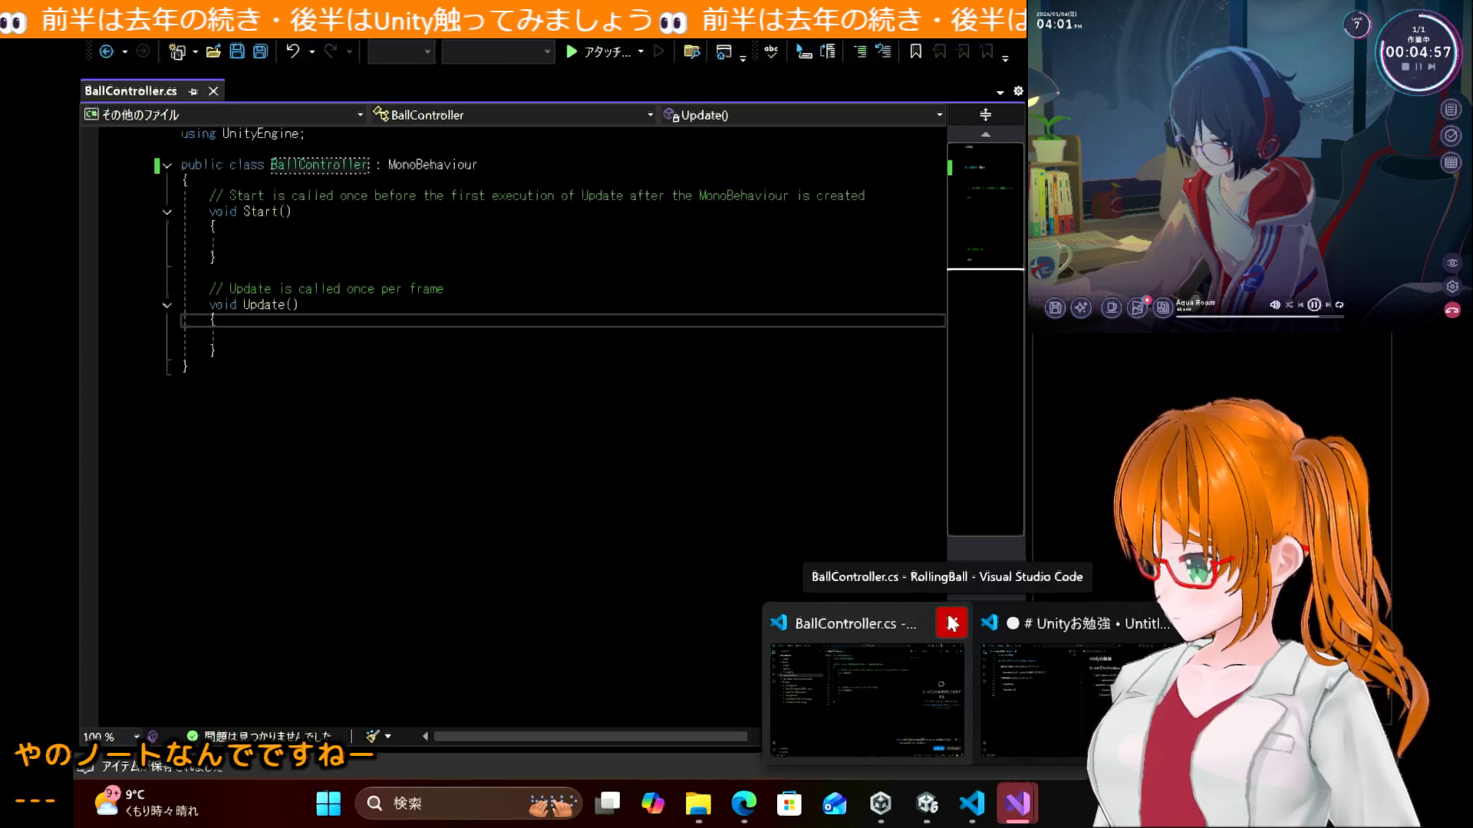
left_click(951, 623)
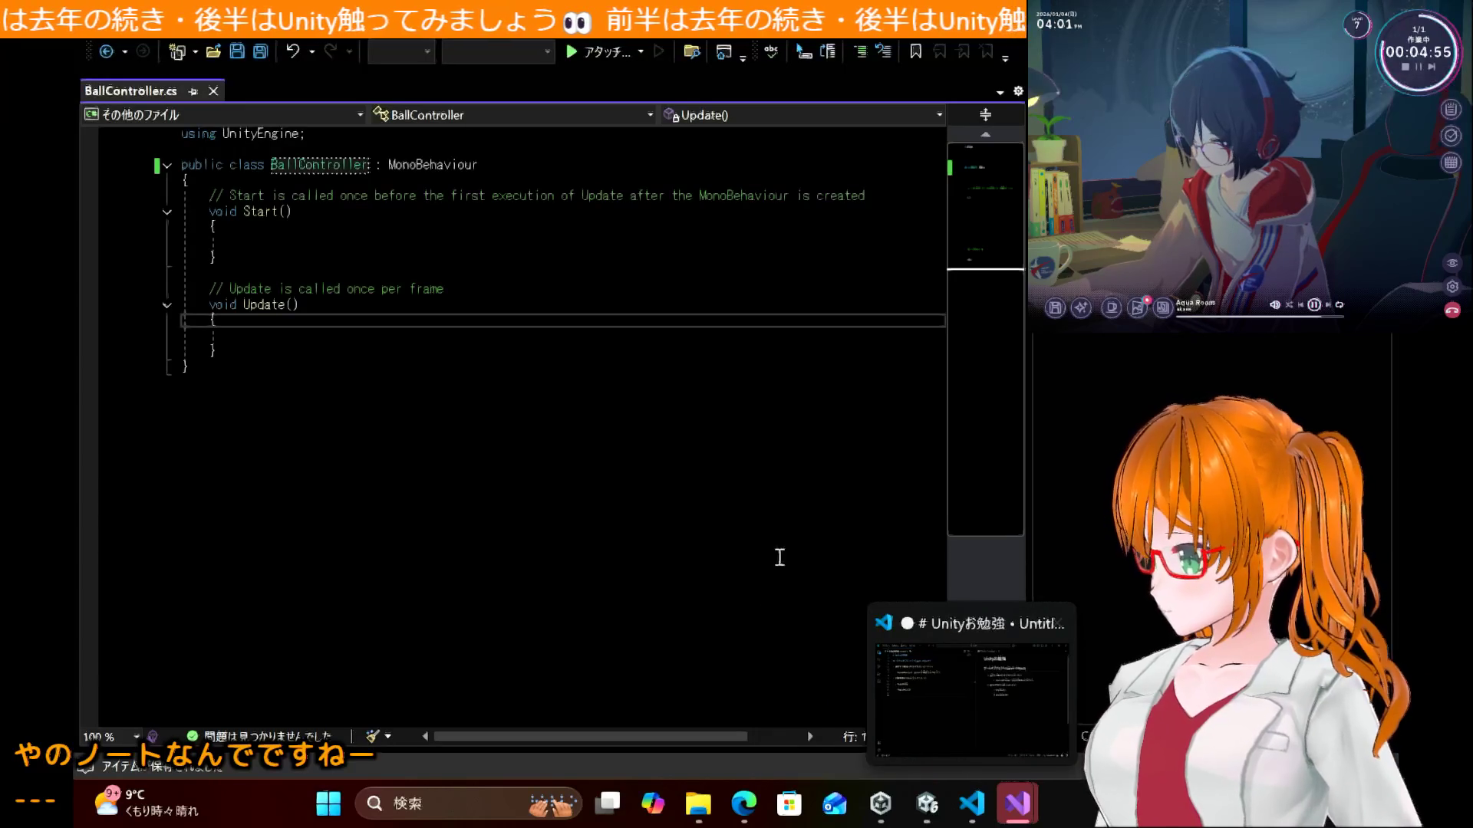
Step: Scroll the workshop tutorial to section 5.2's BallController.cs listing with the private Rigidbody field
left_click(926, 814)
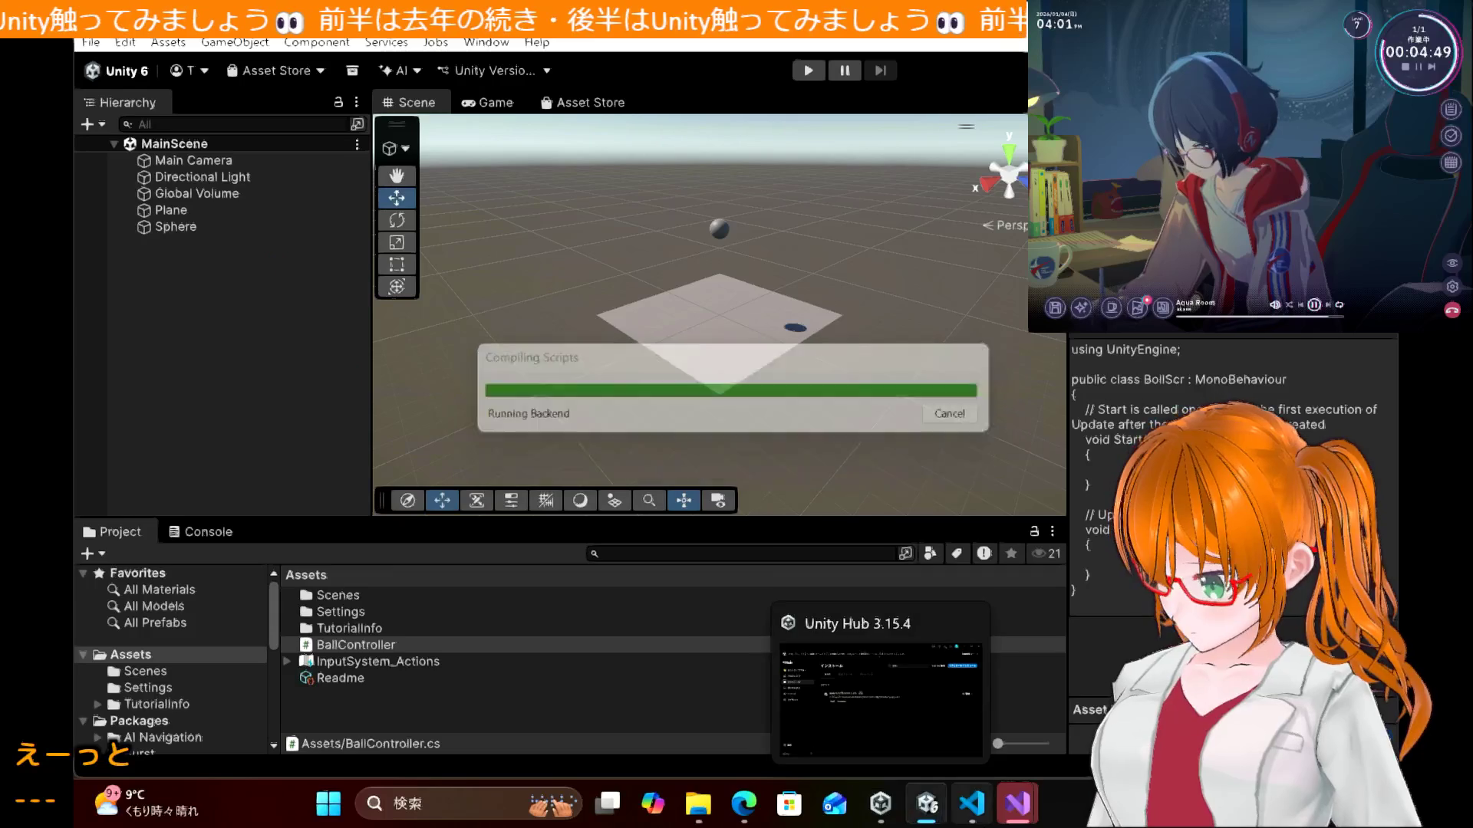
left_click(744, 804)
scroll(725, 583, "down", 10)
scroll(728, 592, "down", 10)
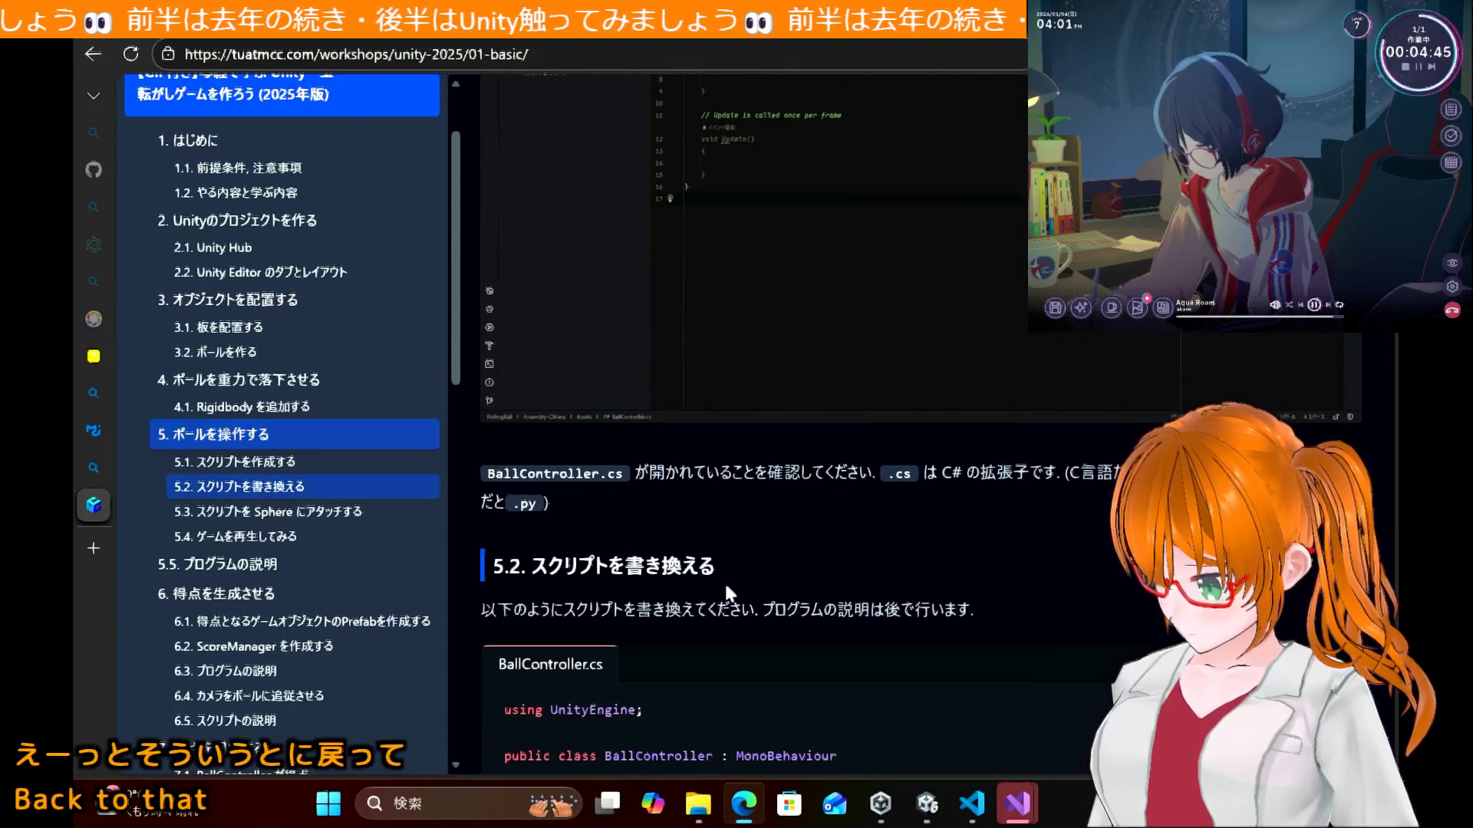
scroll(727, 591, "down", 1)
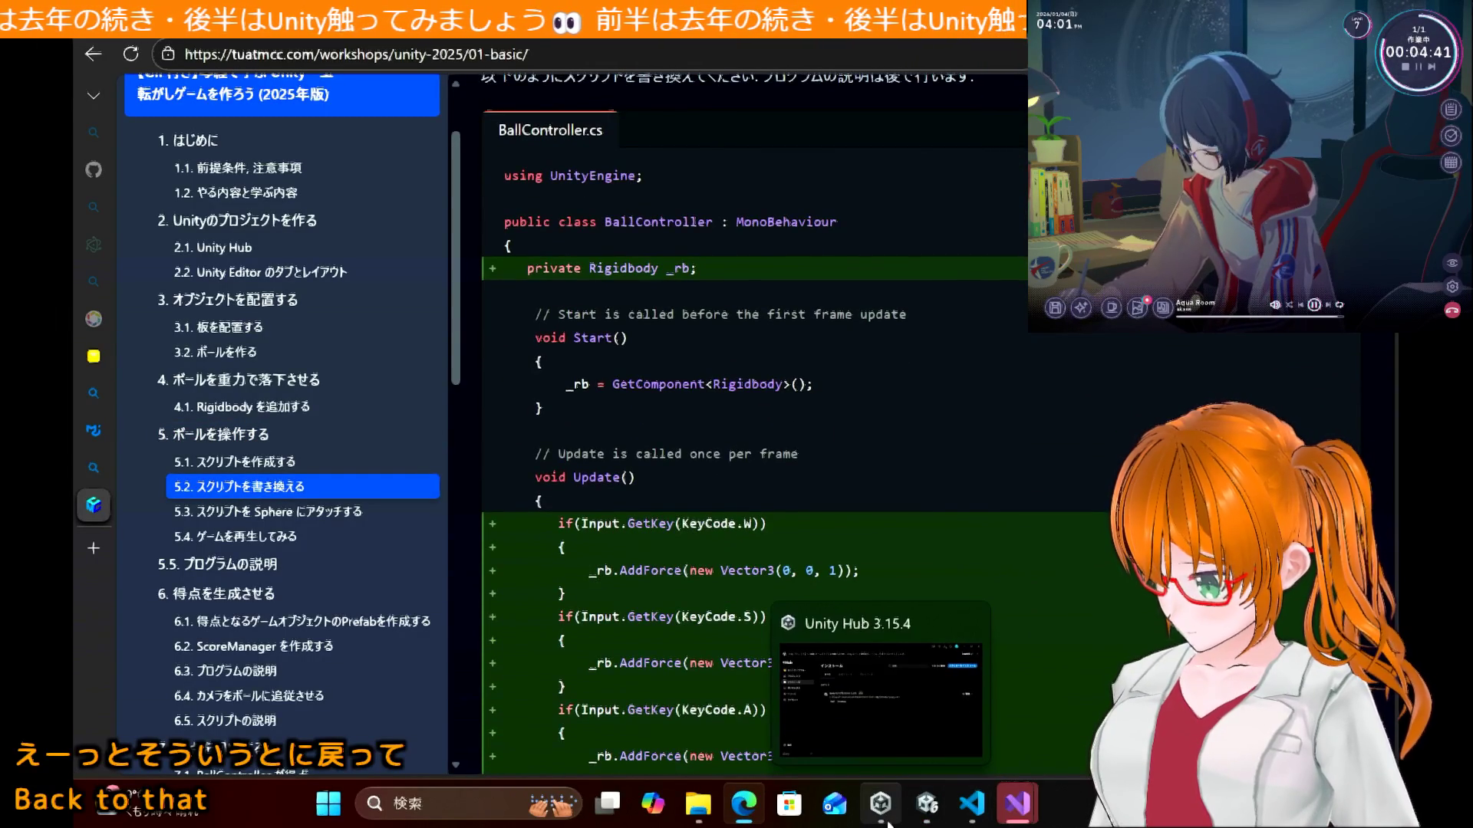
mouse_move(966, 817)
mouse_move(1017, 805)
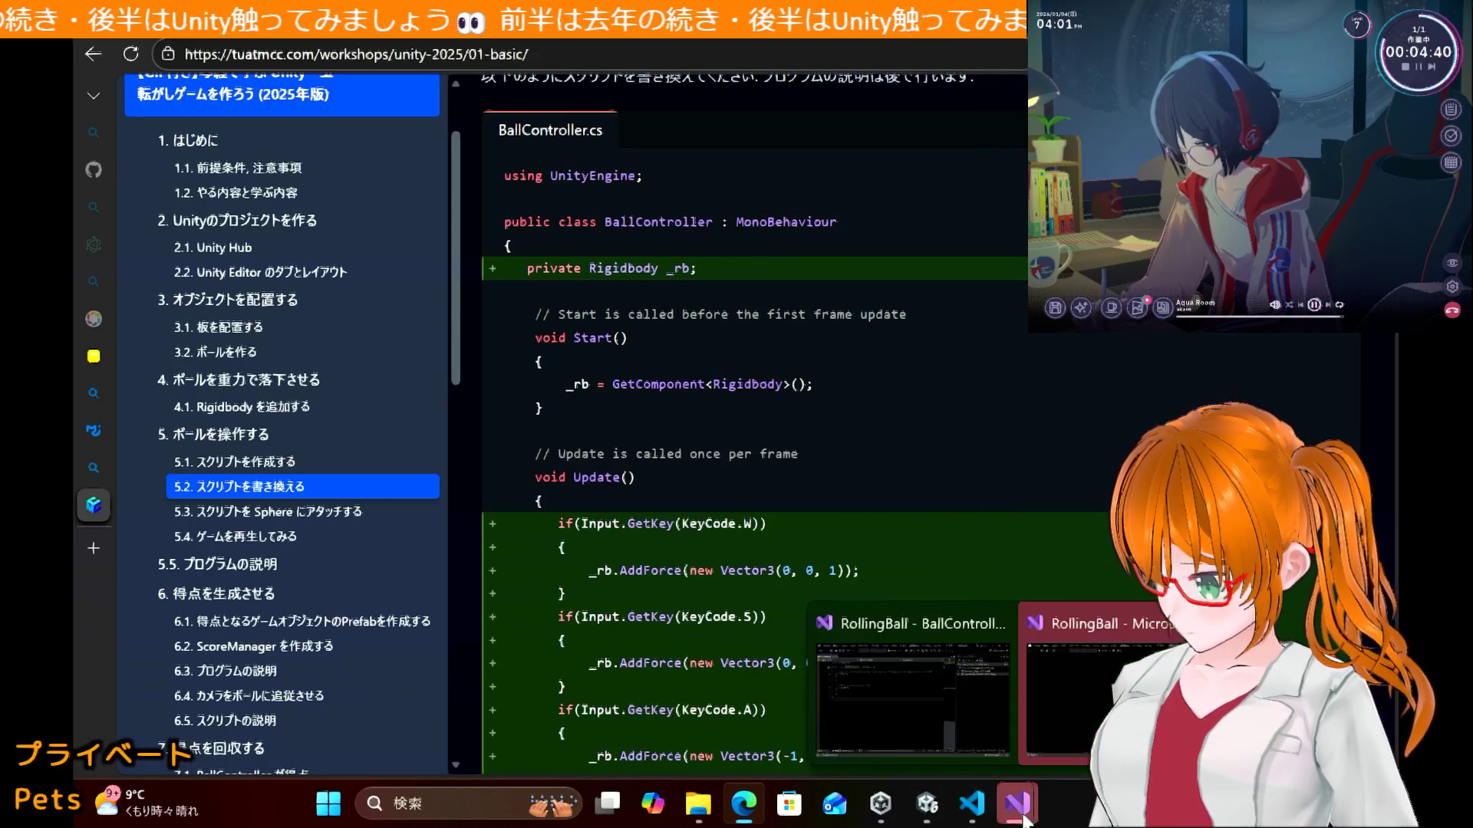
mouse_move(965, 703)
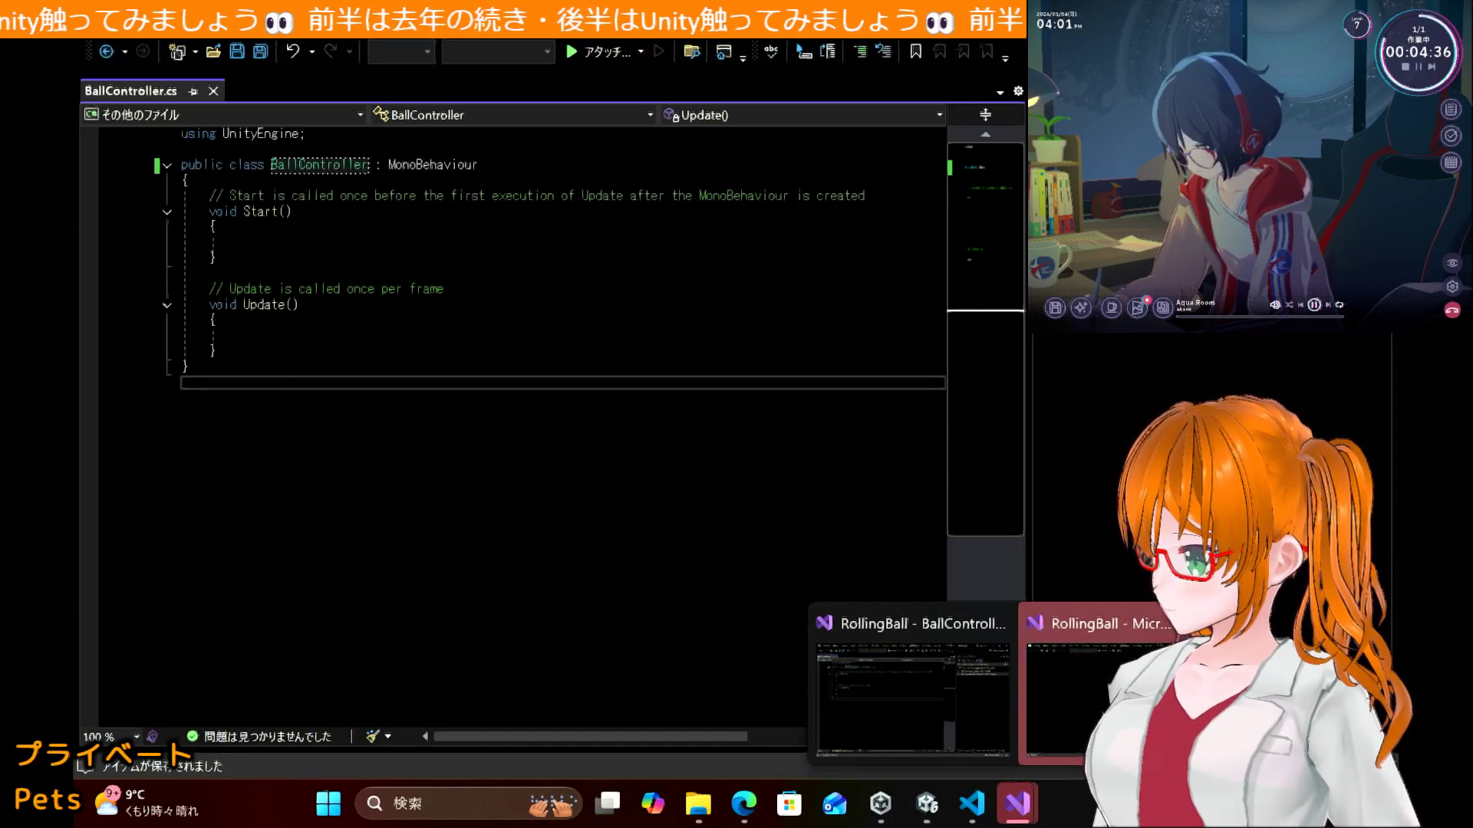
Step: In BallController.cs, start a 'private Rigidbody' declaration on a new line after the class's opening brace
left_click(1051, 690)
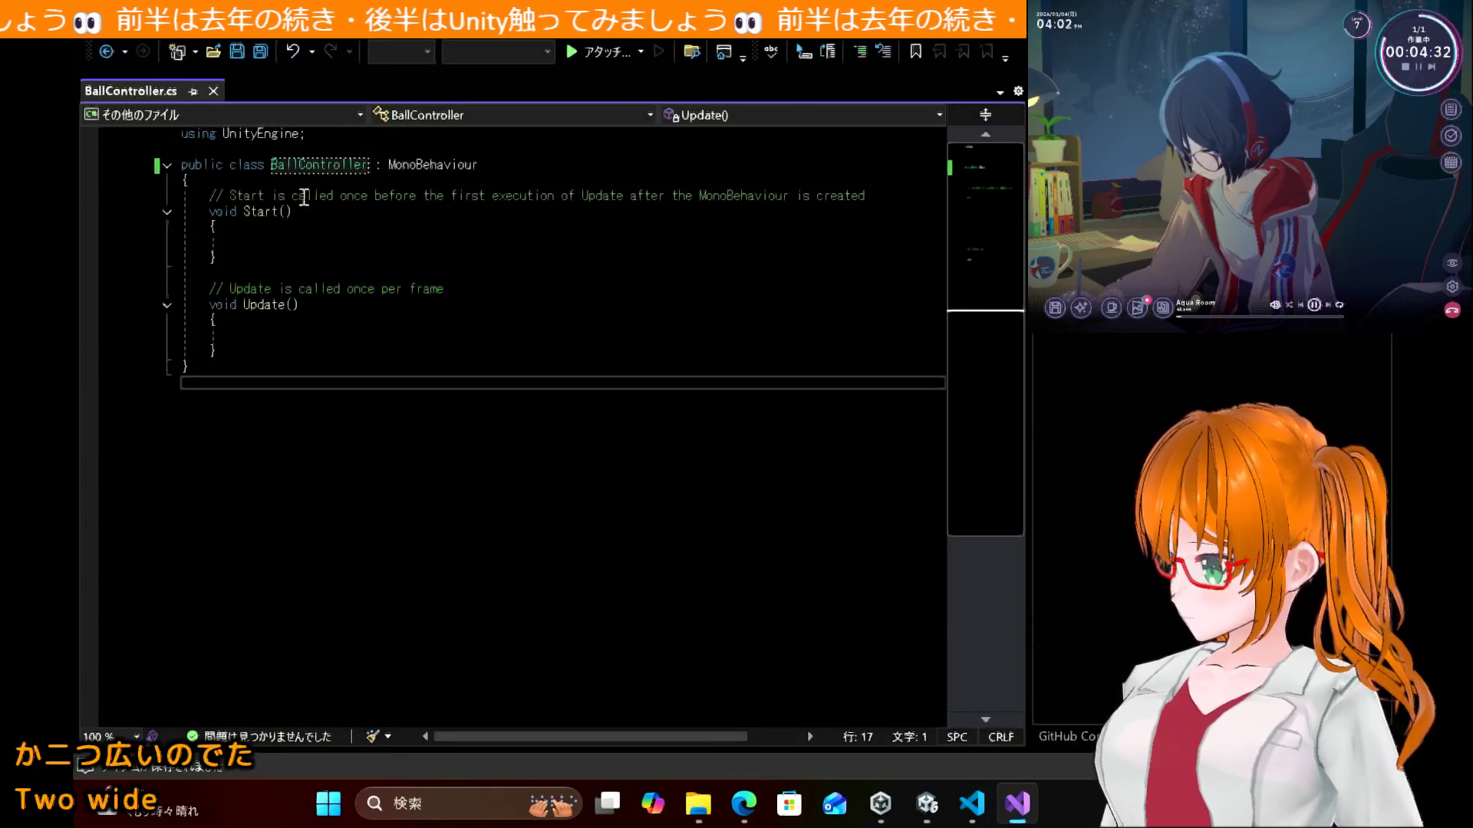
left_click(438, 181)
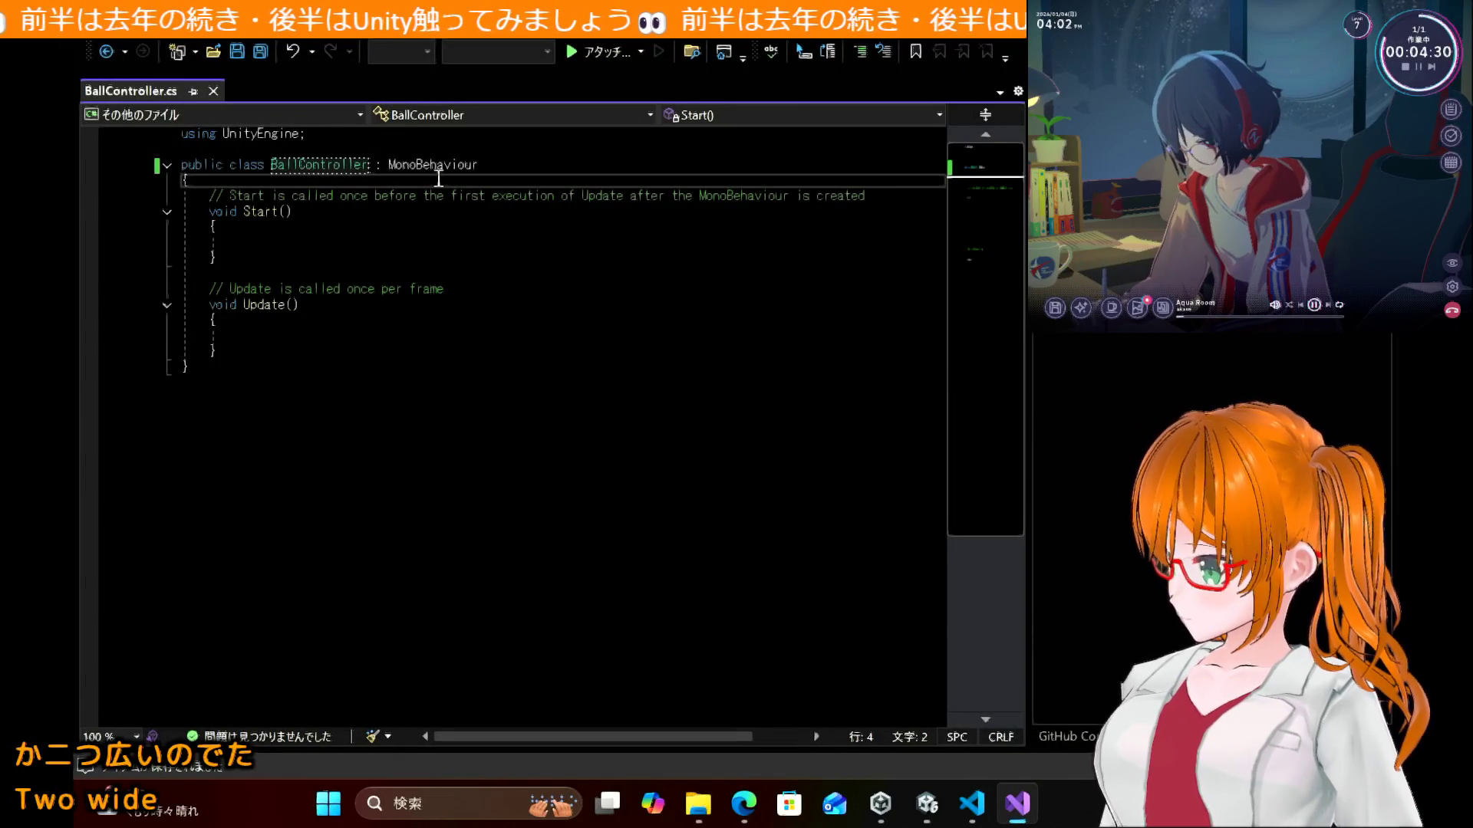
key("Return")
key("Return")
key("Up")
type("pri")
key("Tab")
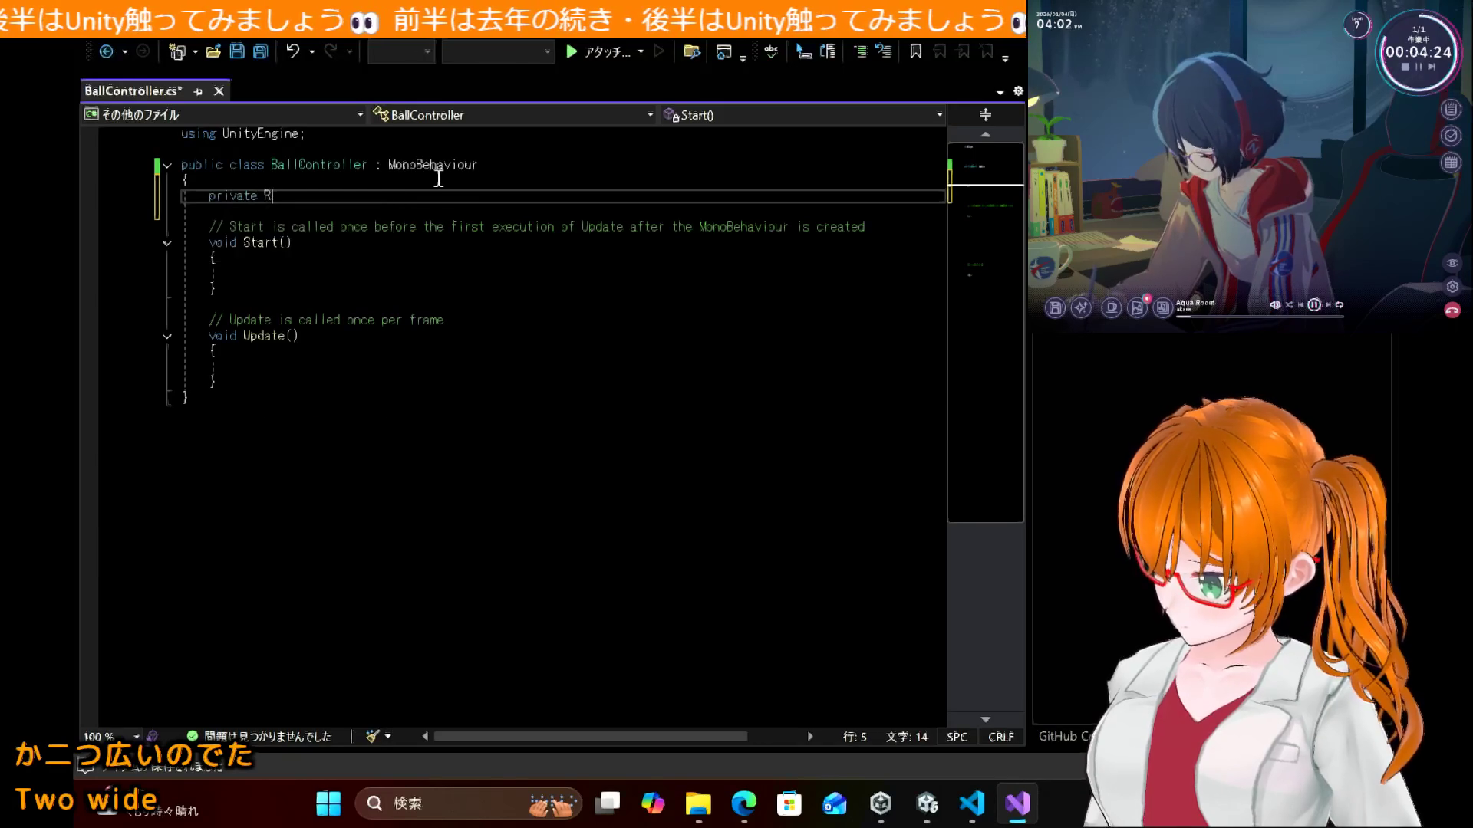
type("RigidBody")
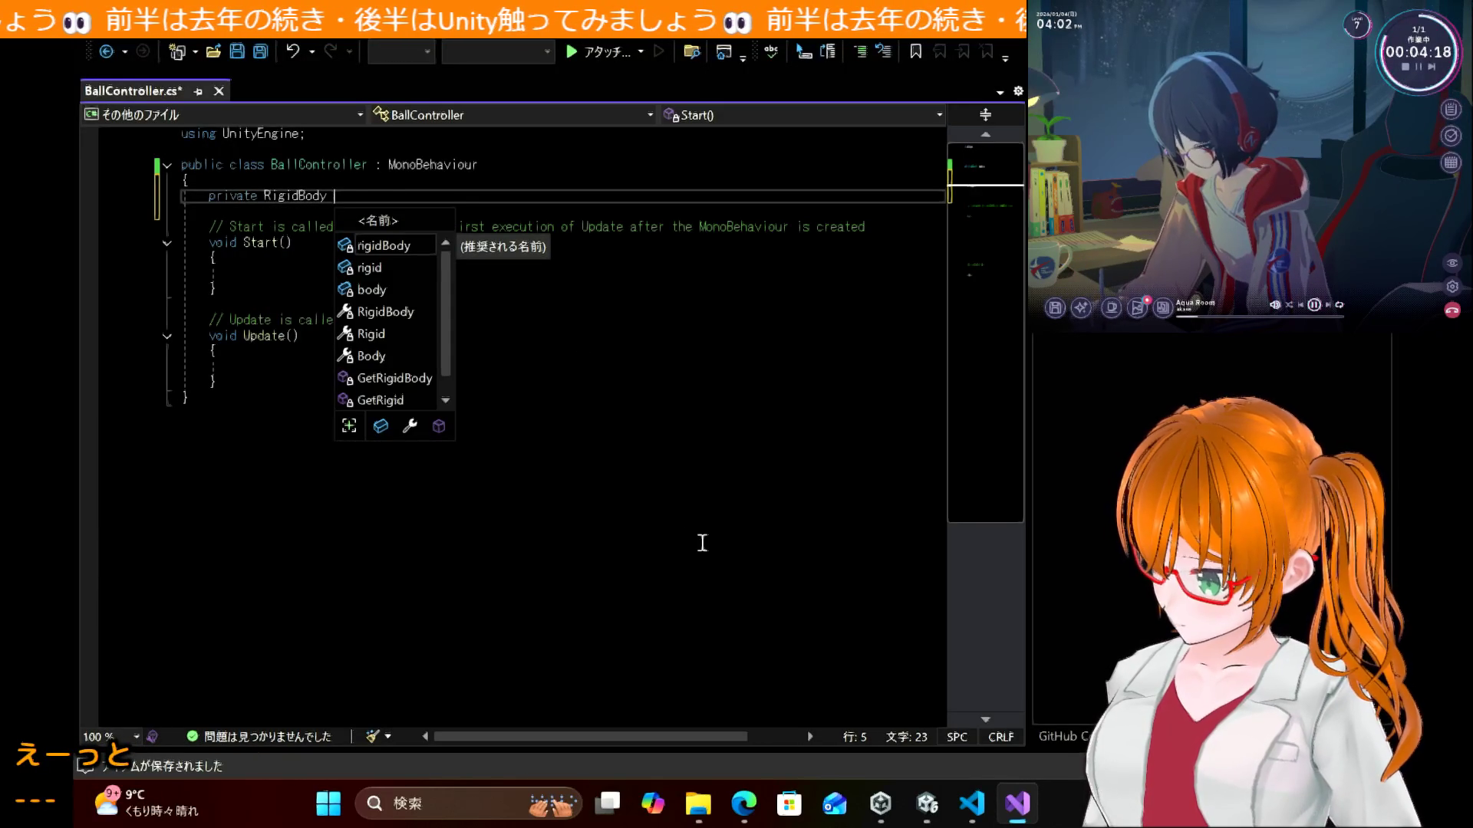
Step: Check the tutorial's code in the browser against the new field line
left_click(680, 523)
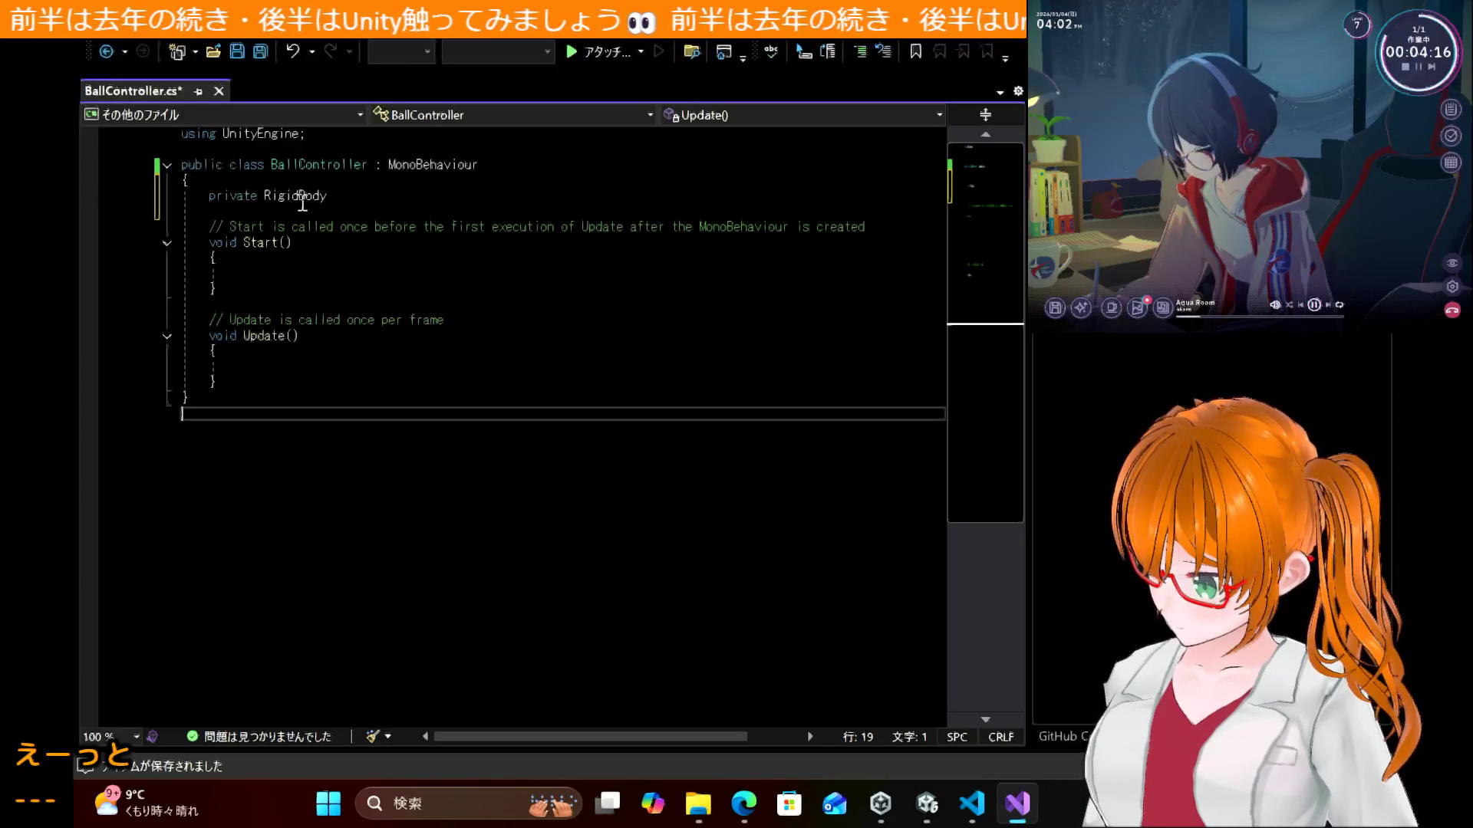
mouse_move(744, 803)
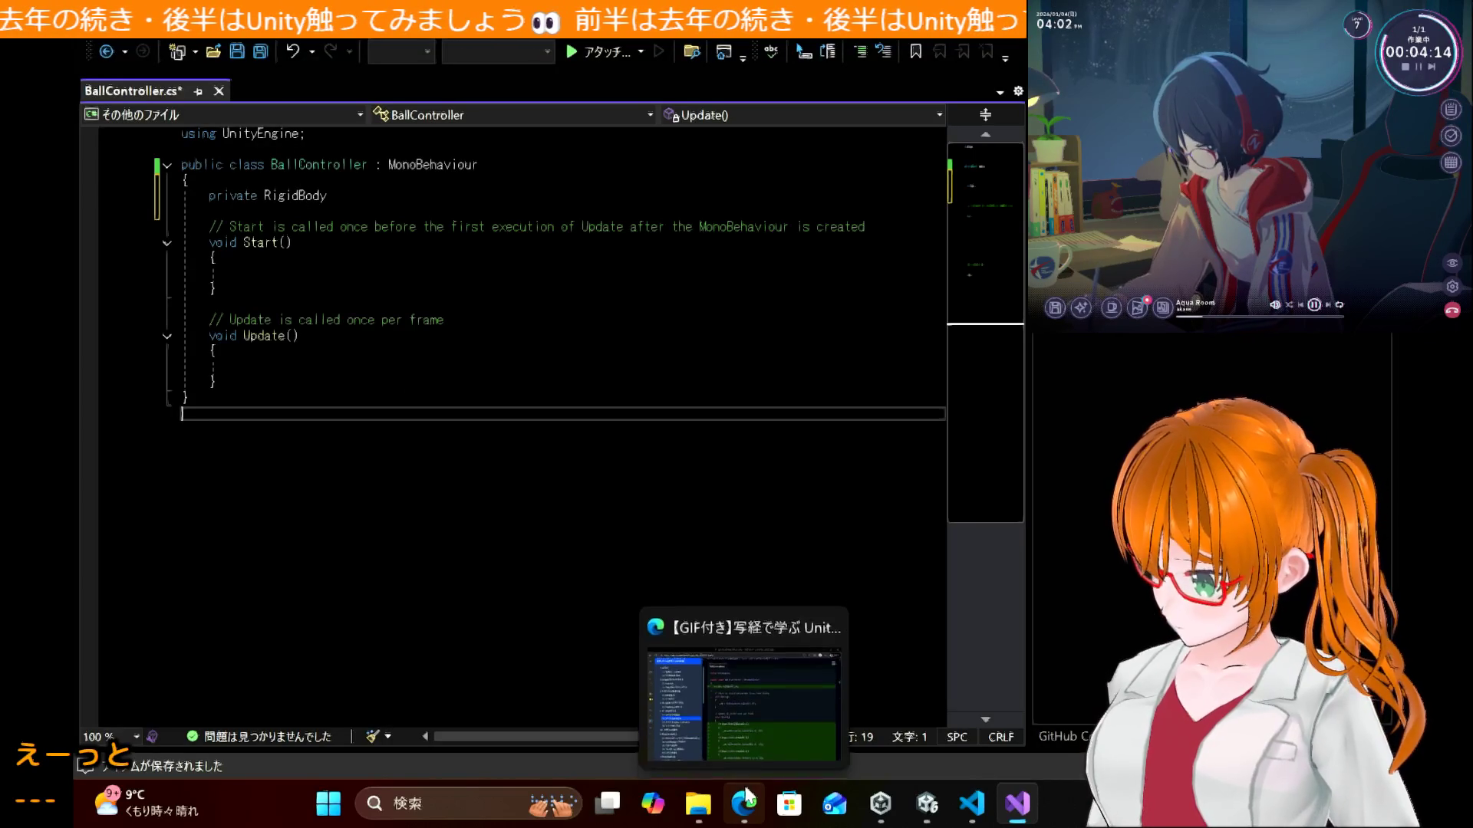
mouse_move(756, 729)
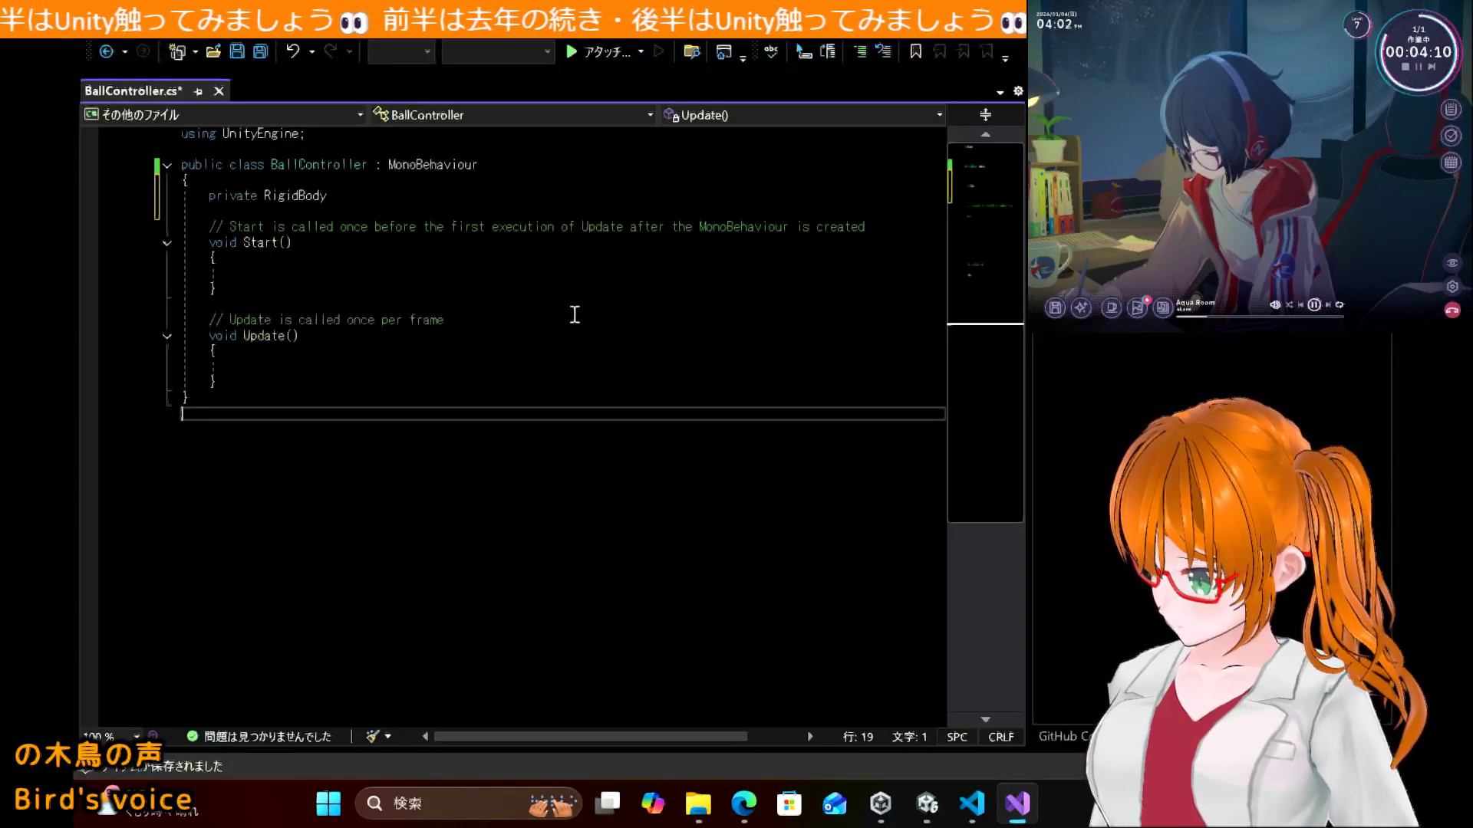
left_click(511, 190)
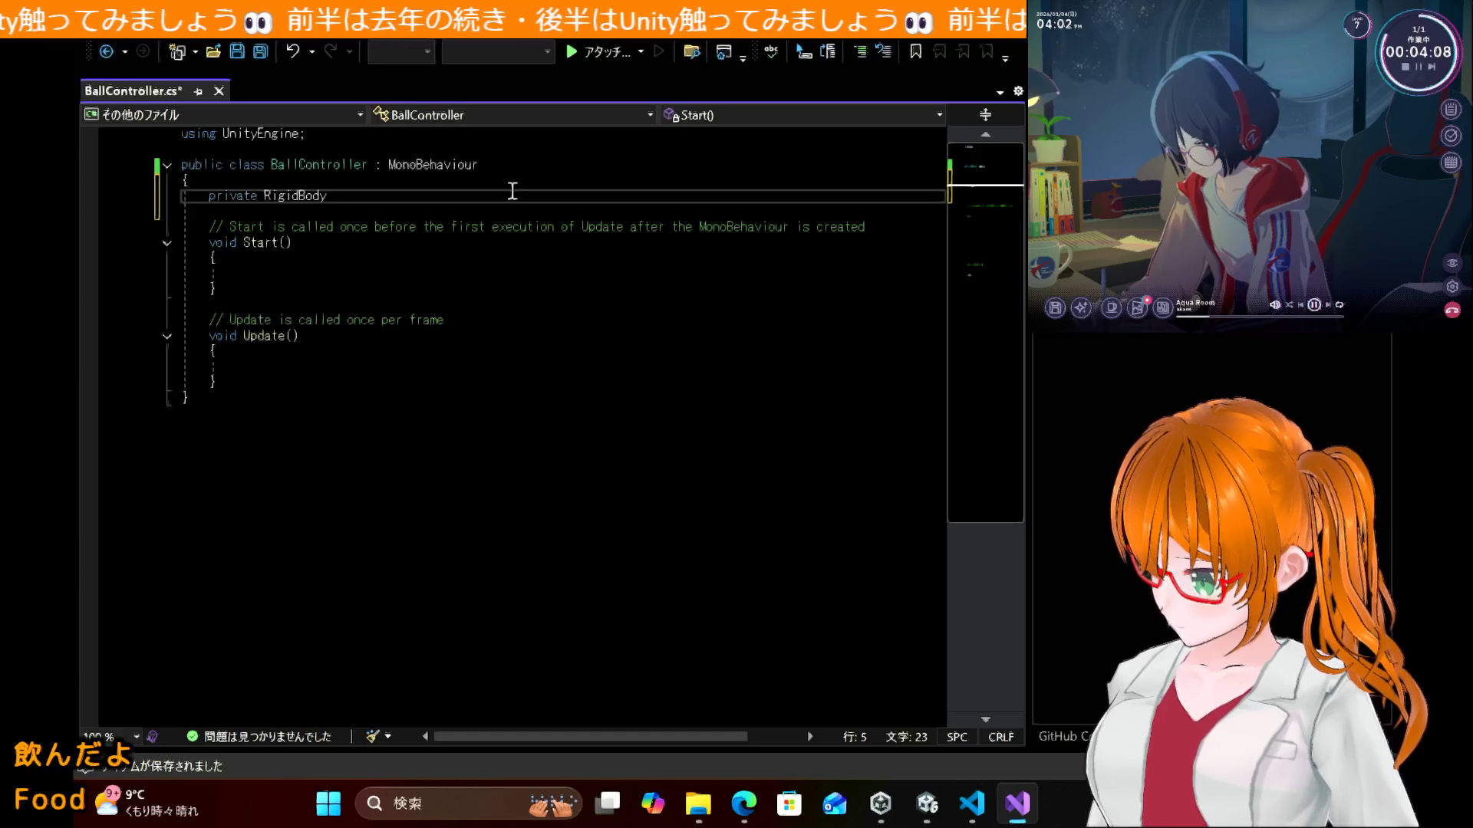
left_click(742, 813)
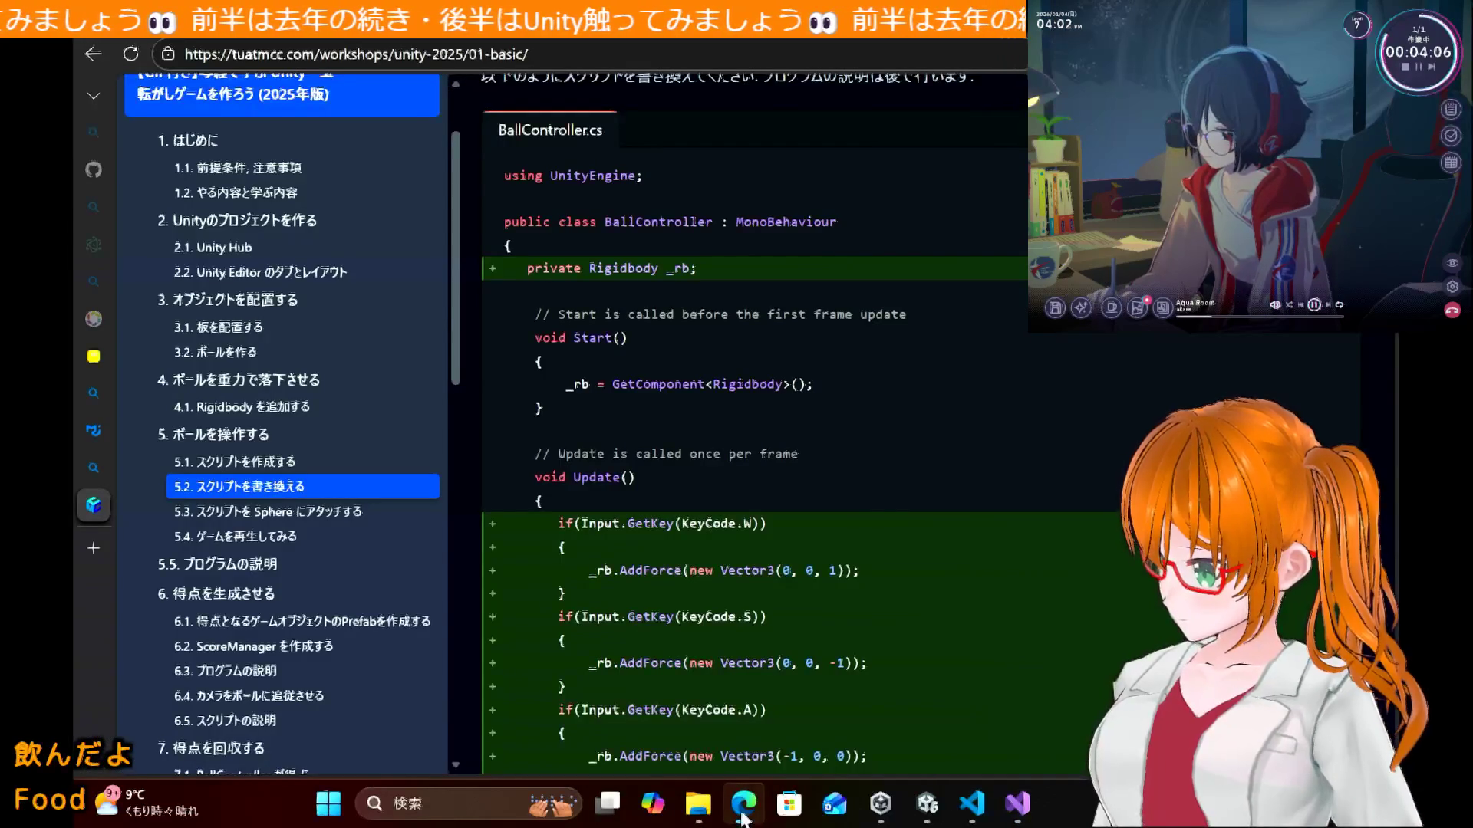
left_click(743, 815)
type("private Rigidbody")
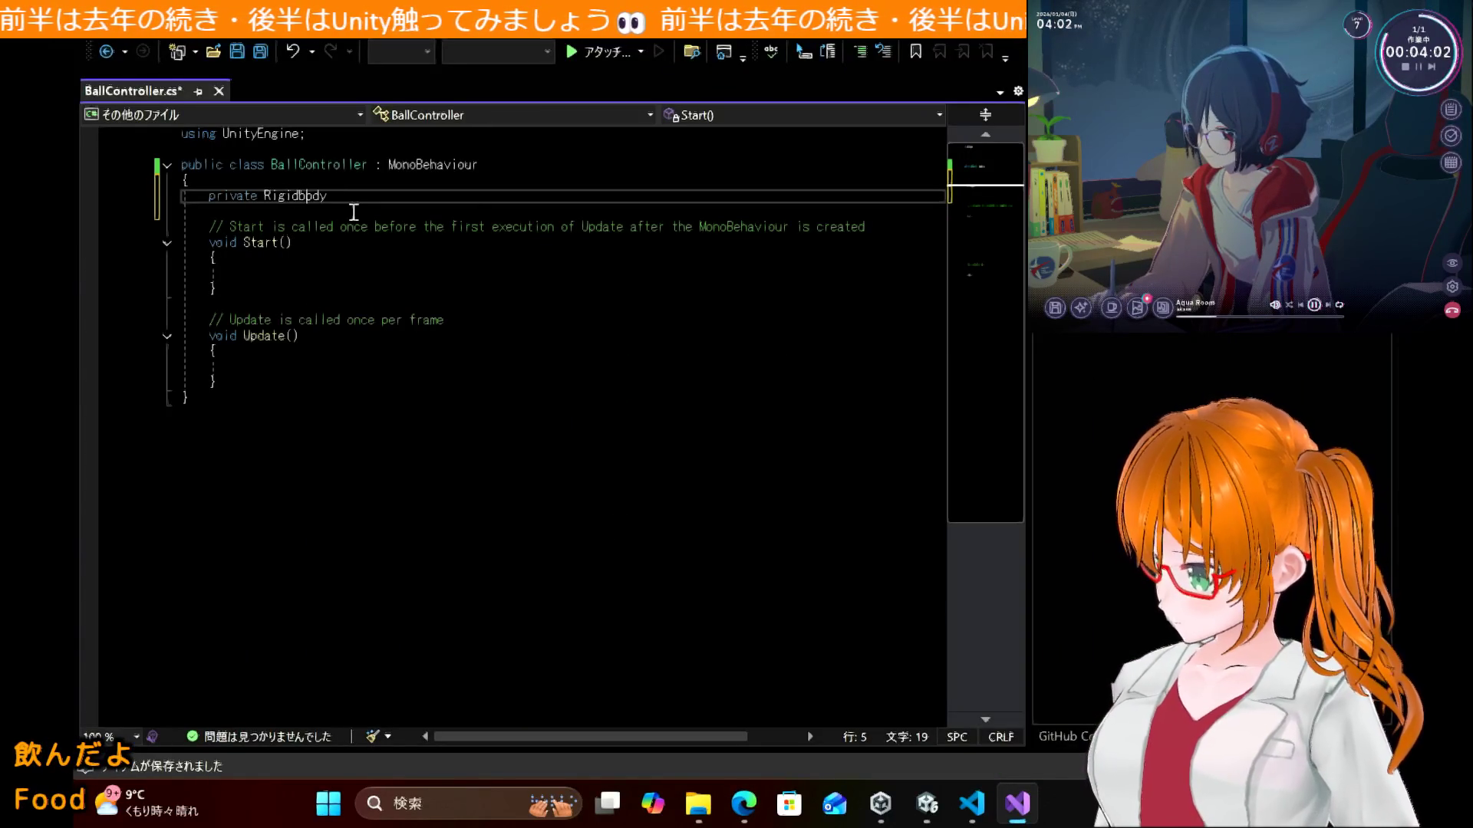
Step: Name the field 'rigidbody', end it with ';', and save the script
key("Down")
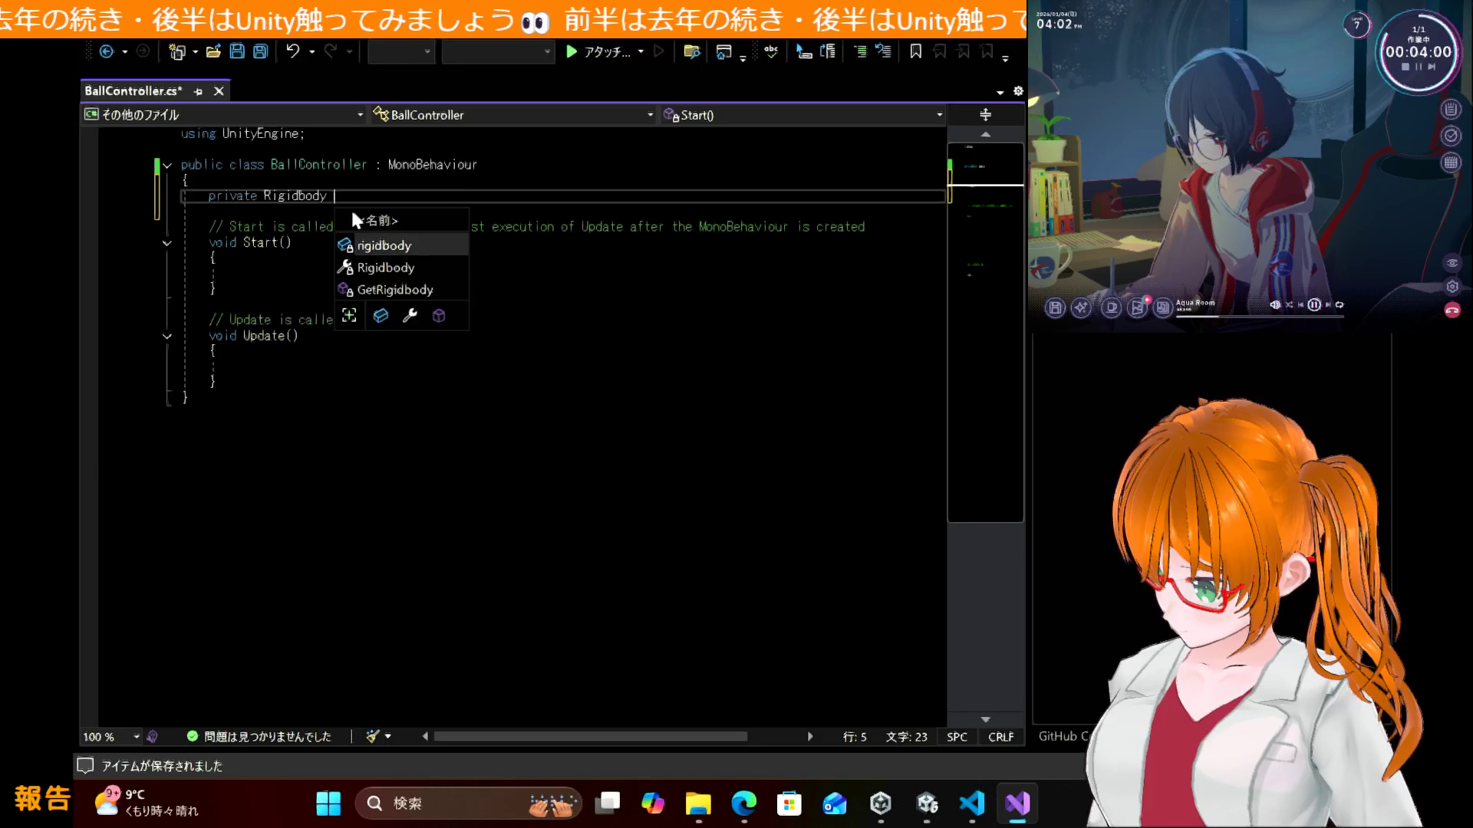
key("Tab")
type(";")
key("ctrl+s")
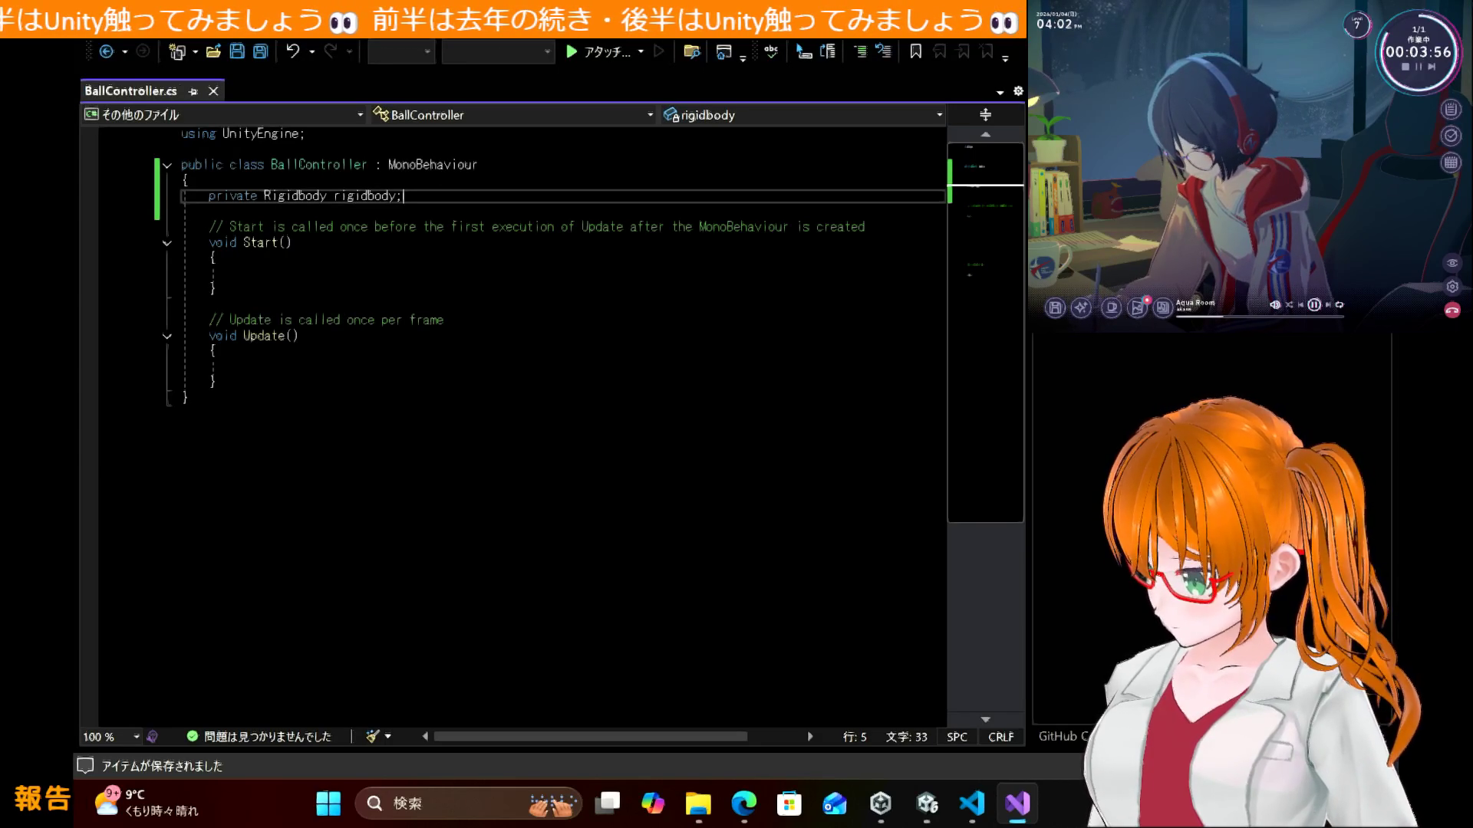
right_click(1021, 330)
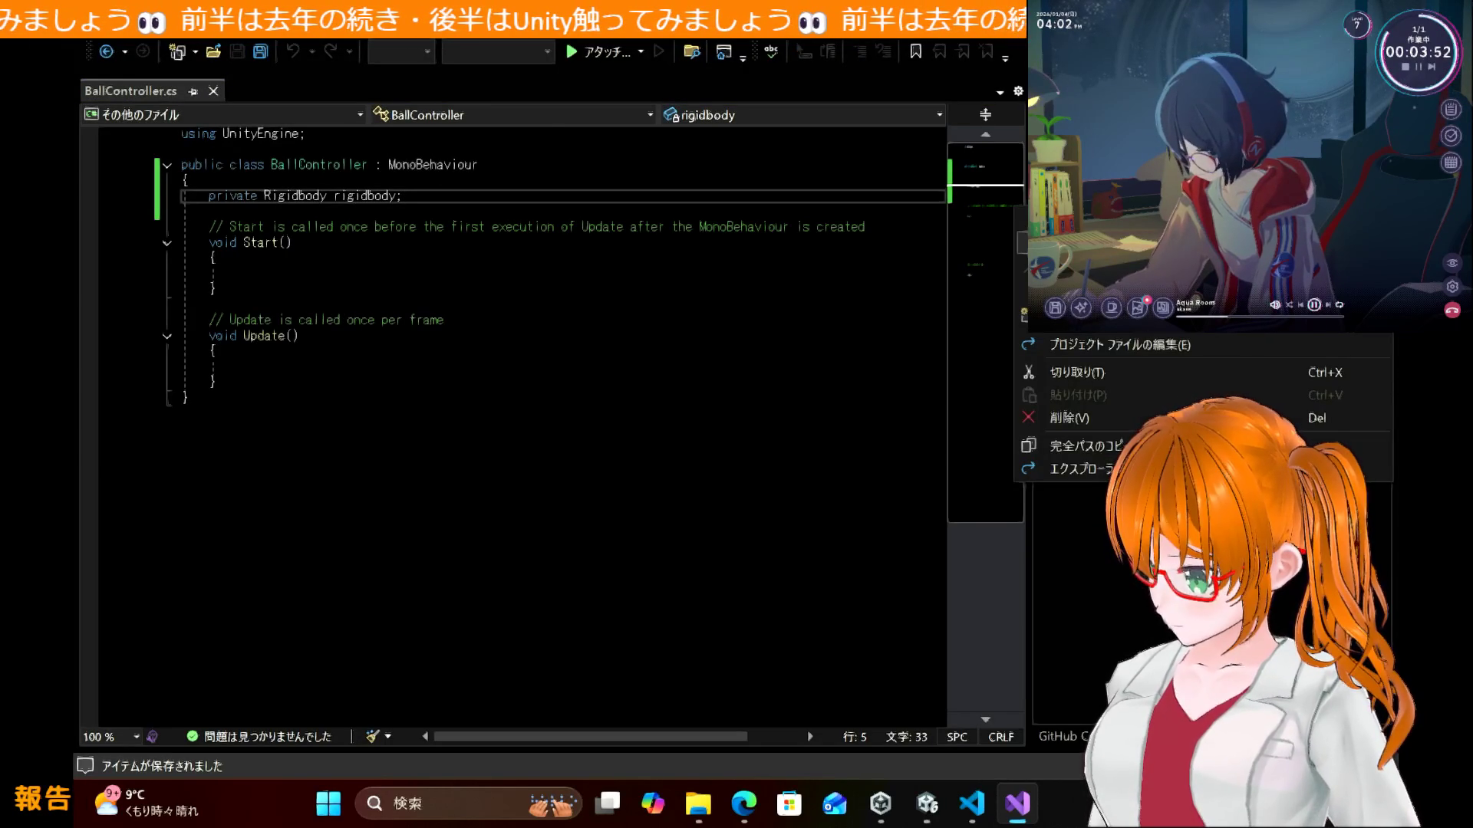
key("Escape")
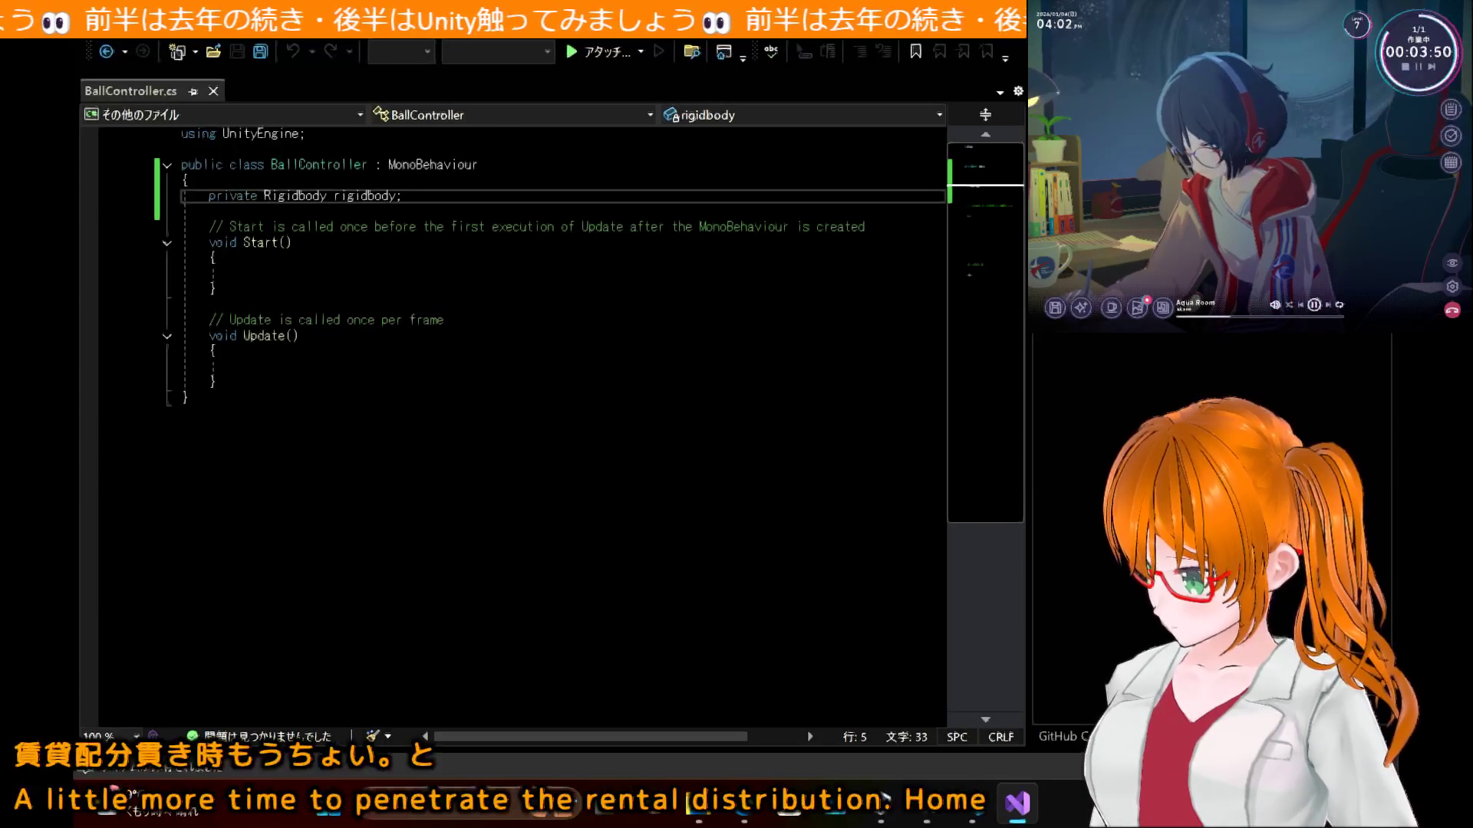
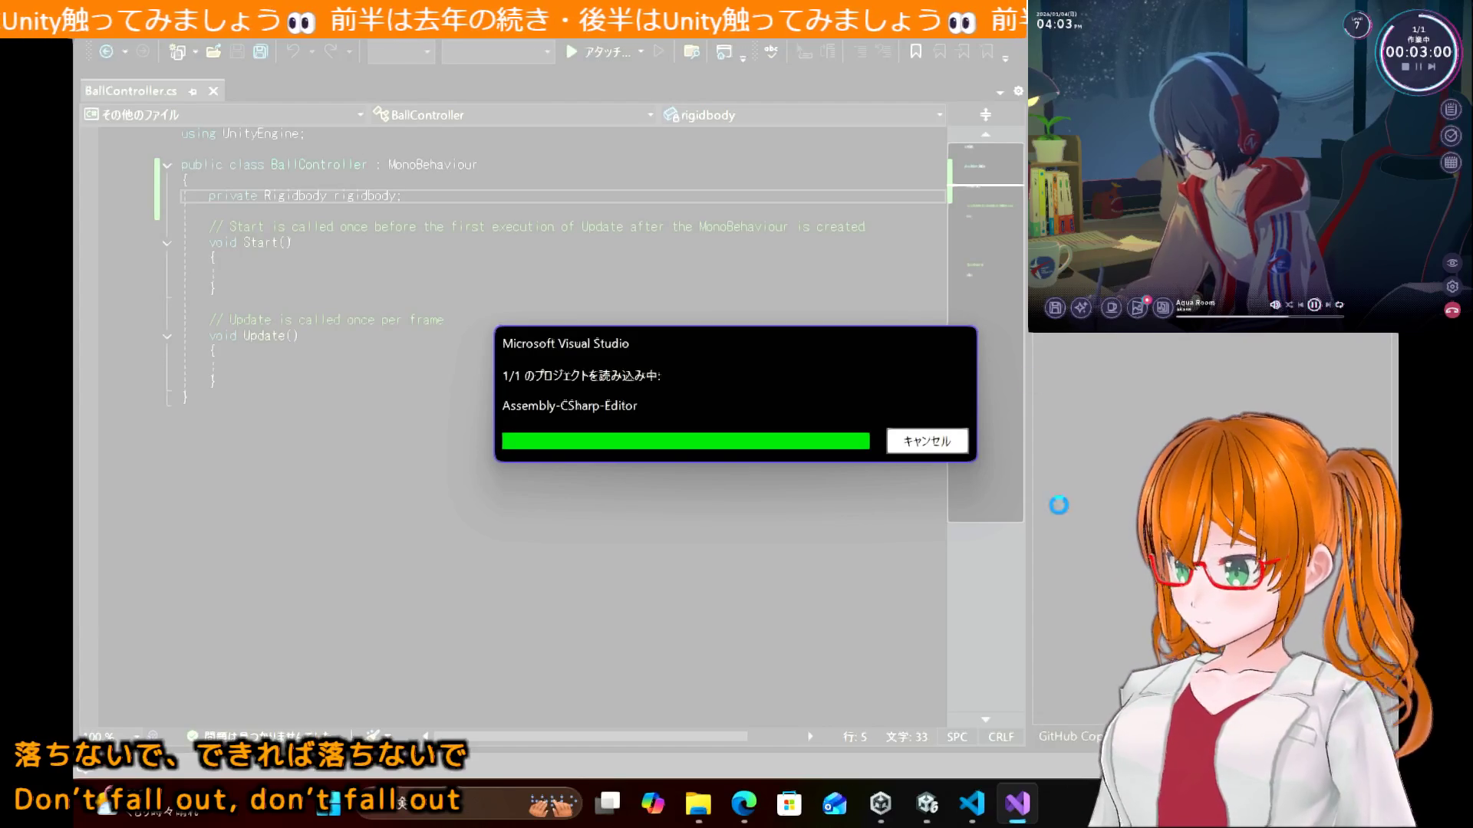
Step: Move the project-loading dialog aside, check Unity, then restart the unresponsive Visual Studio 2022
mouse_move(880, 803)
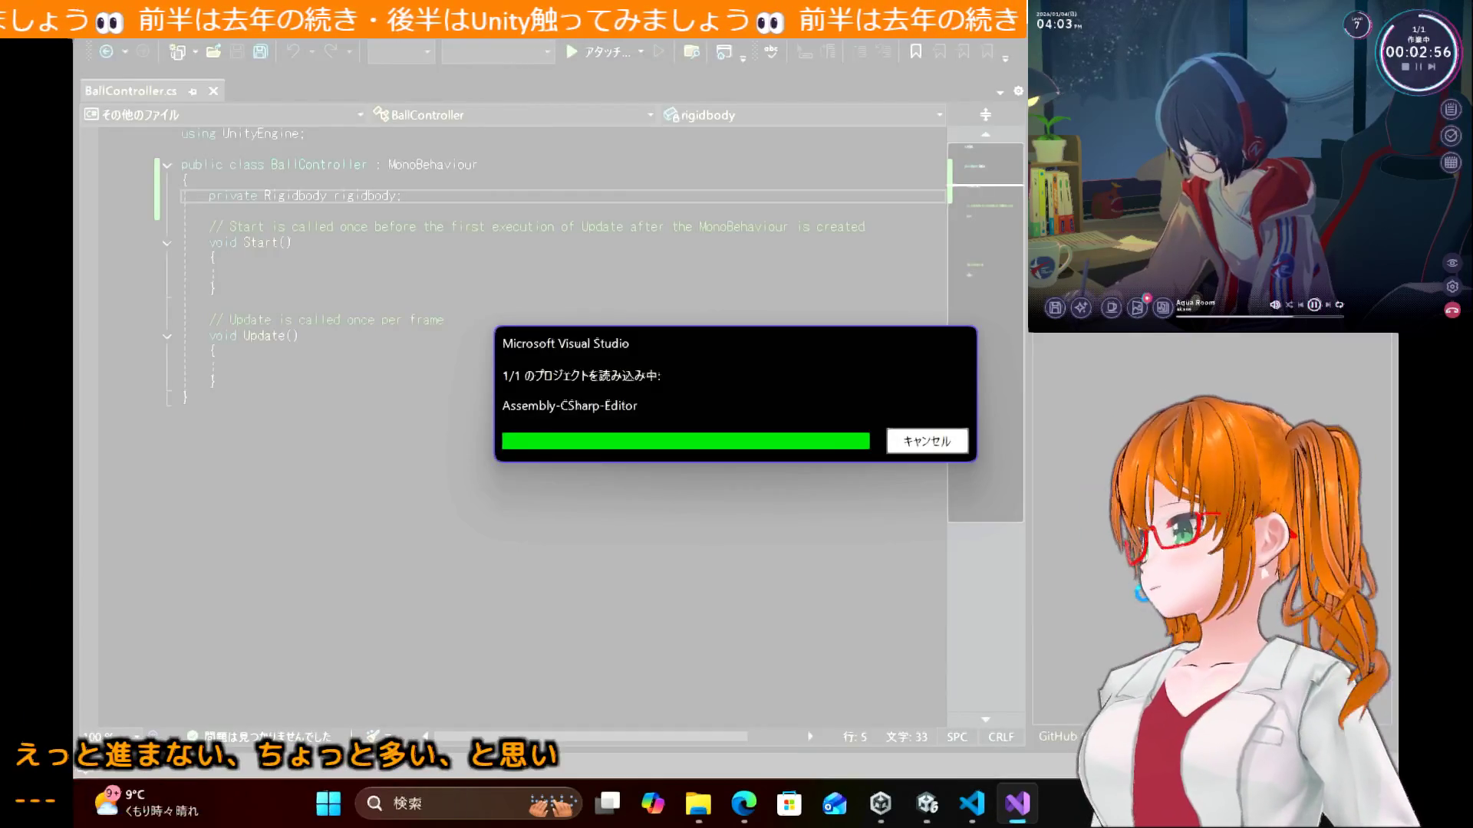
mouse_move(683, 361)
left_mouse_down()
mouse_move(535, 305)
mouse_move(775, 342)
mouse_move(665, 230)
mouse_move(459, 261)
mouse_move(472, 263)
left_mouse_up()
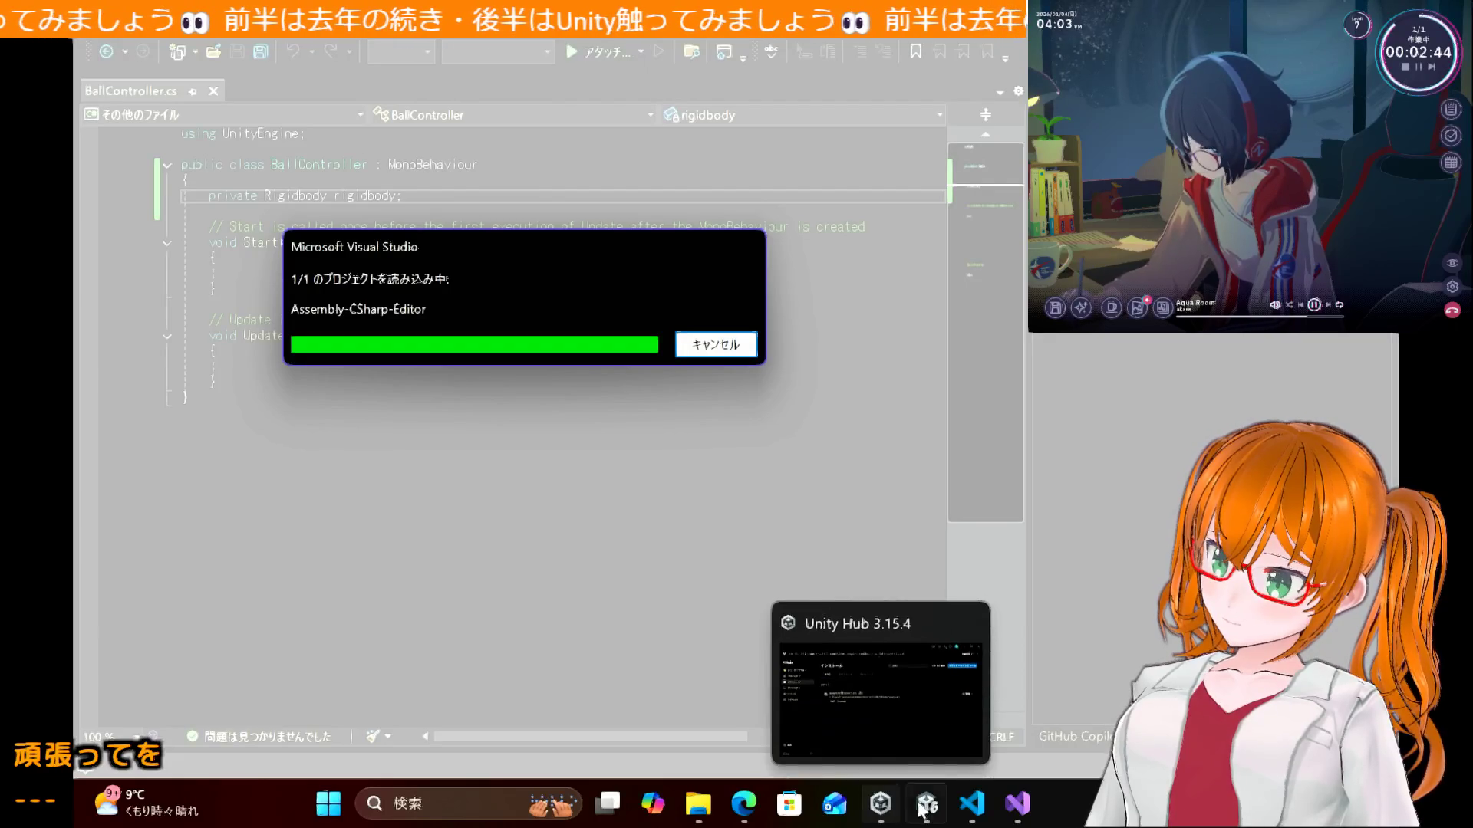
mouse_move(928, 804)
left_click(923, 728)
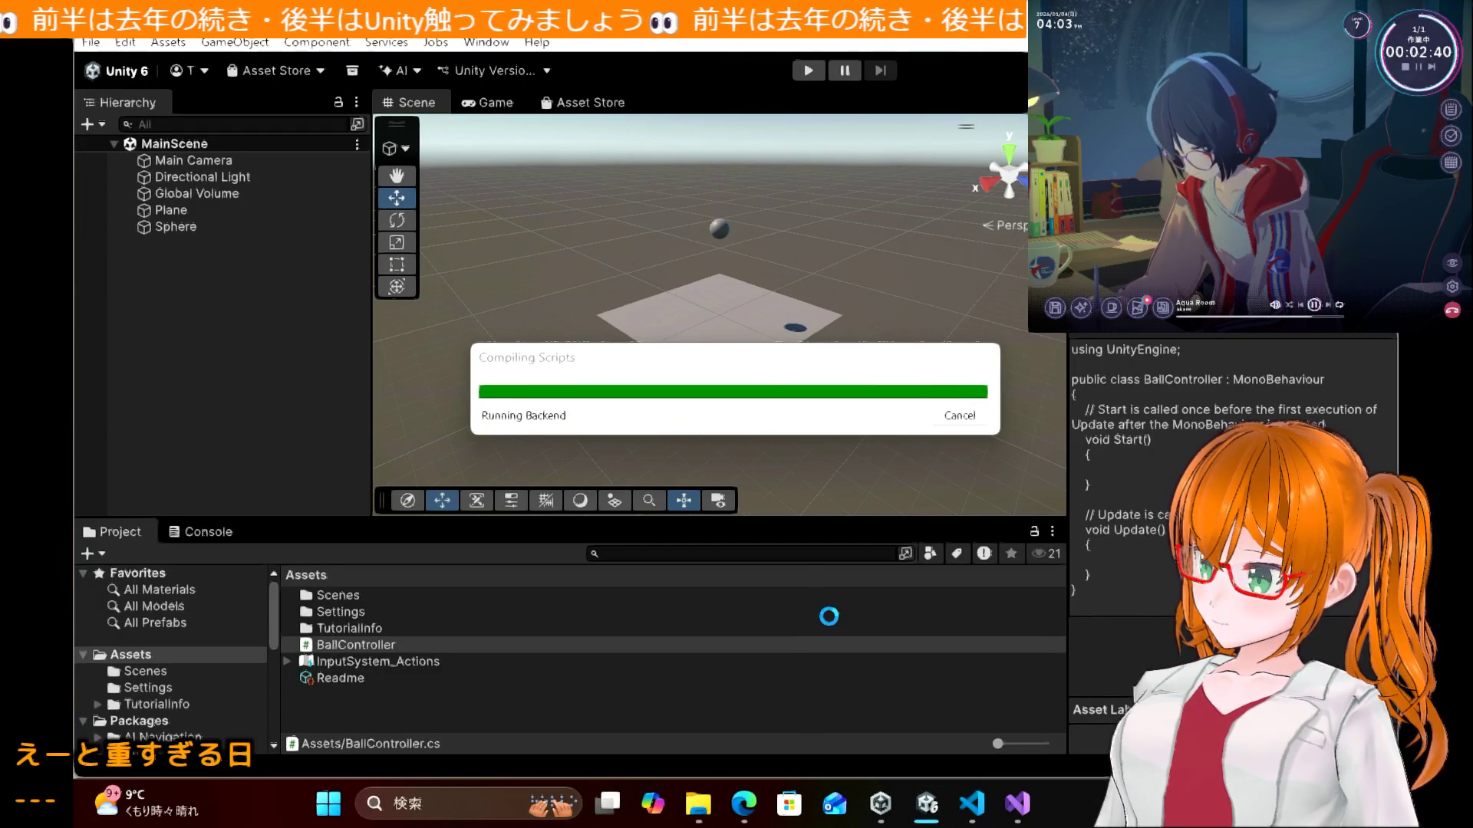
left_click(1016, 804)
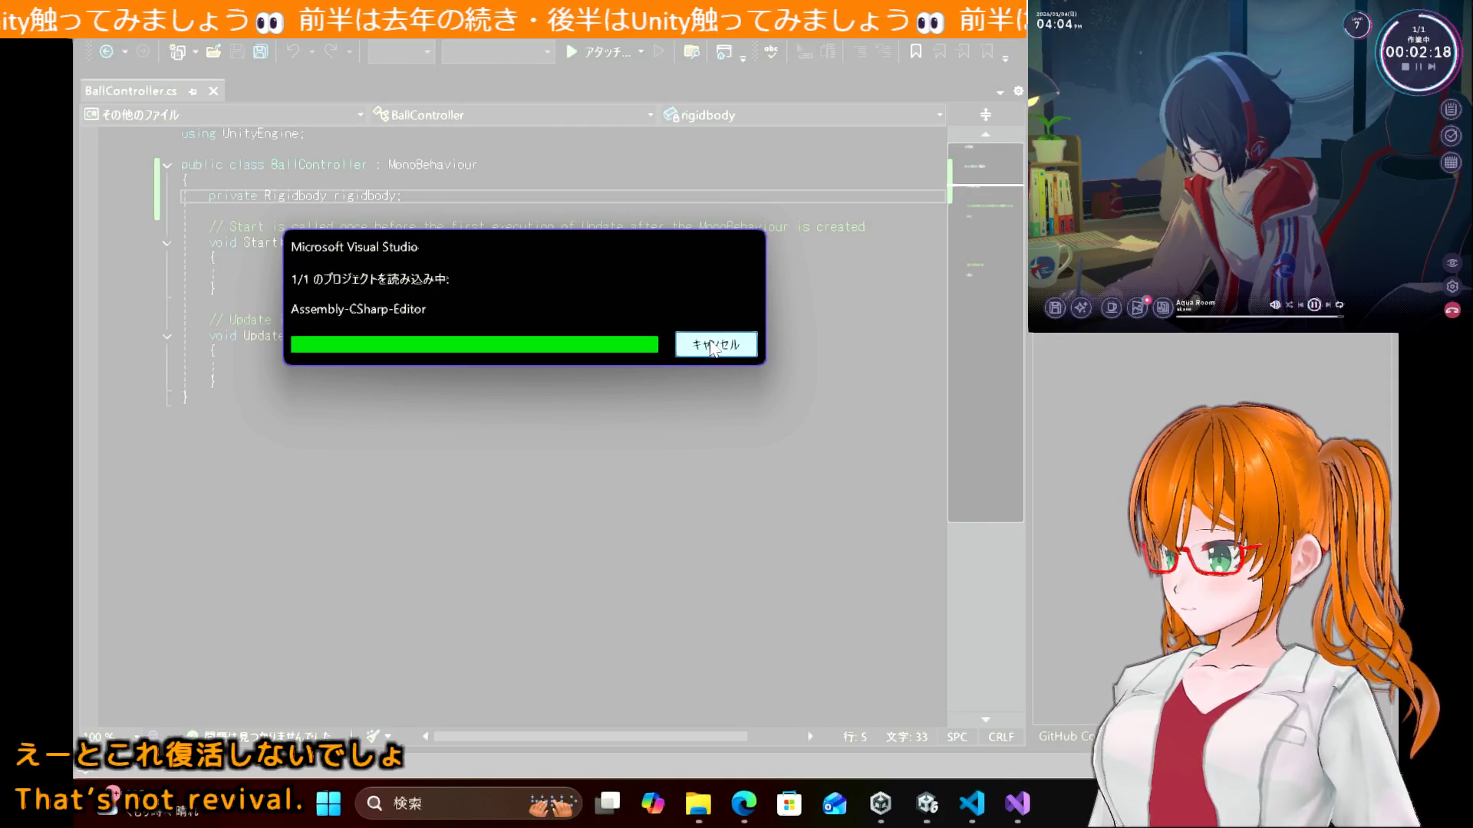
left_click(1018, 804)
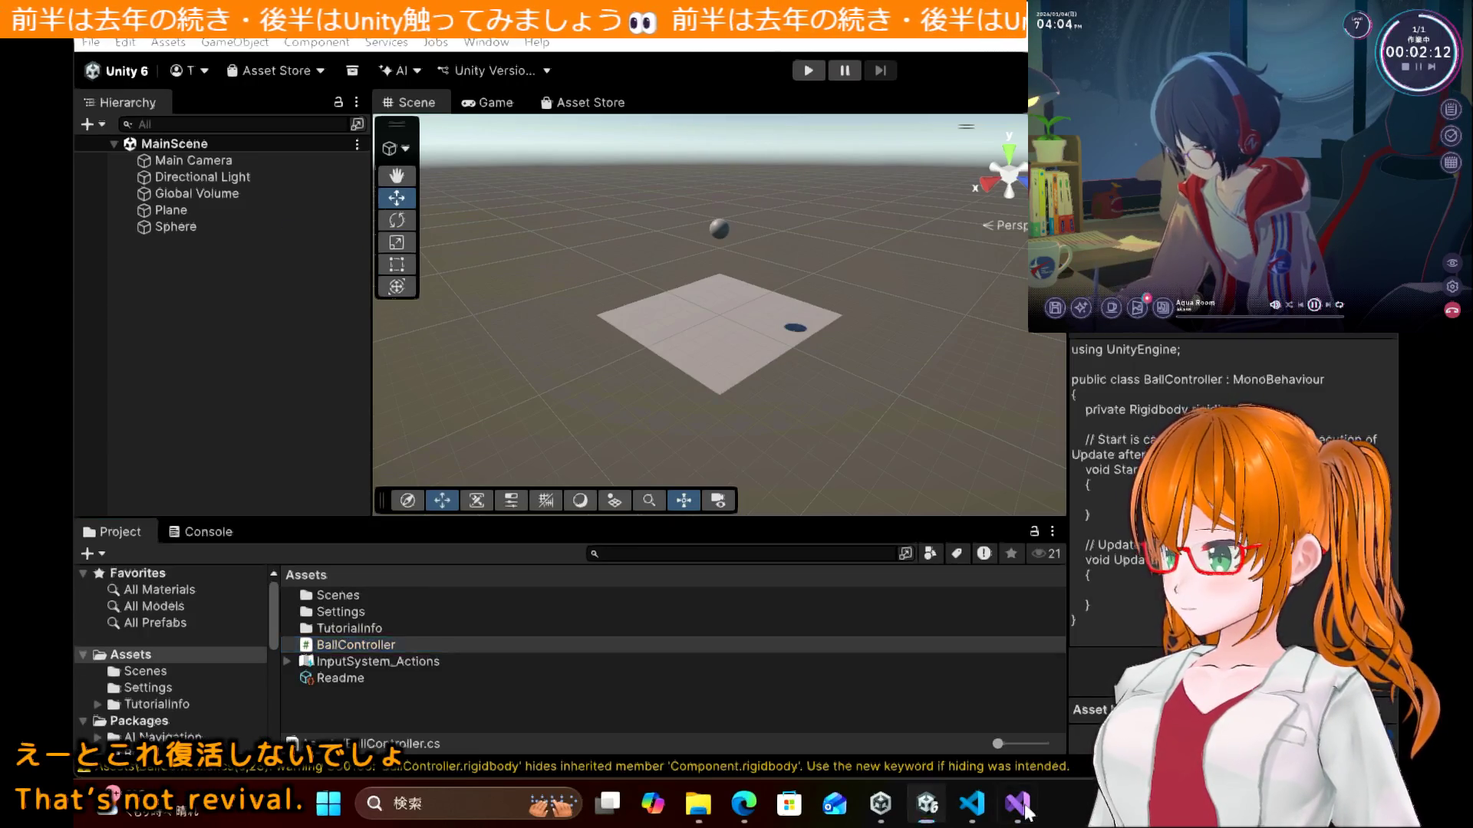
left_click(1021, 806)
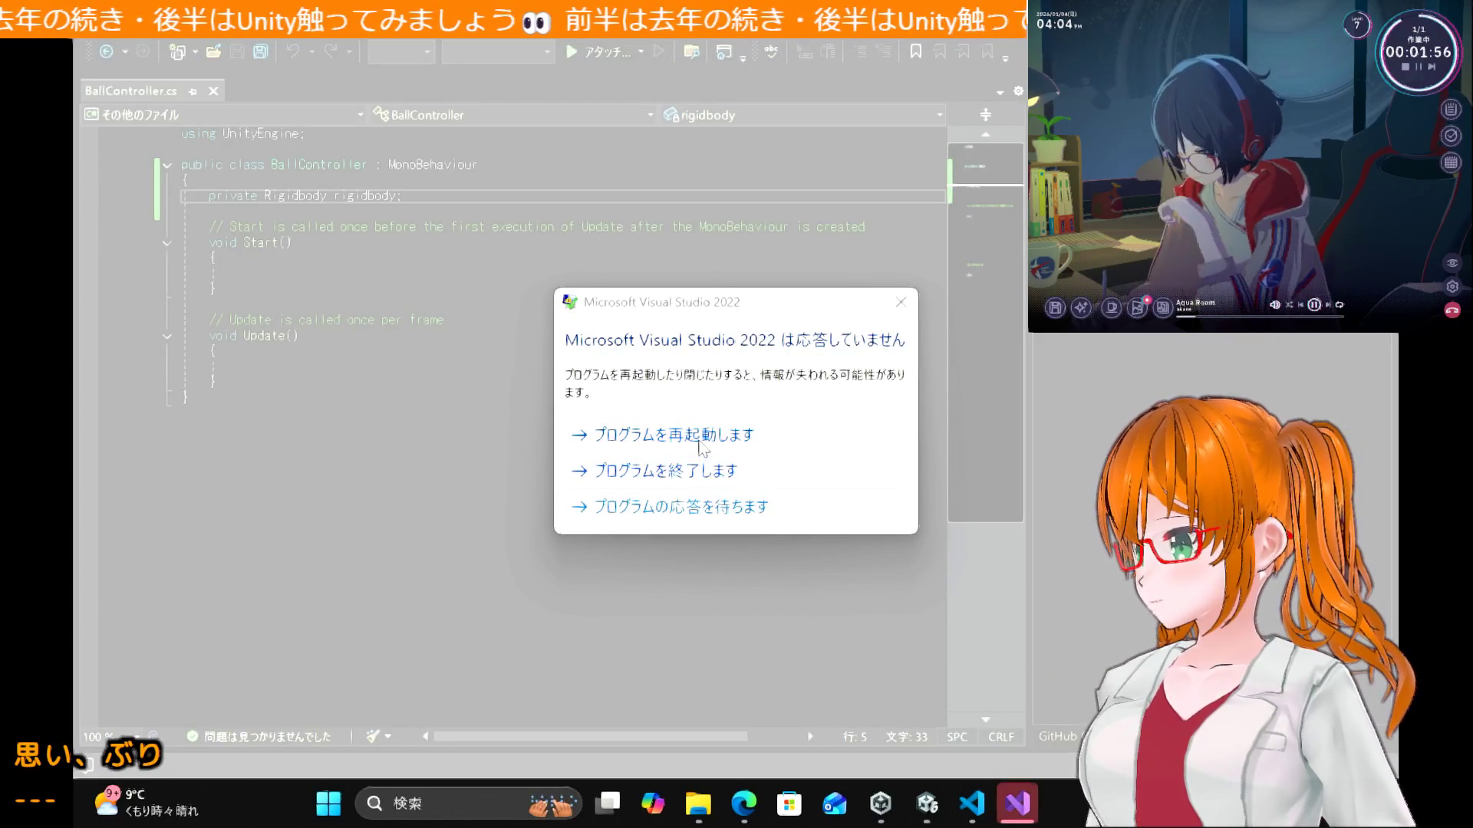
left_click(707, 435)
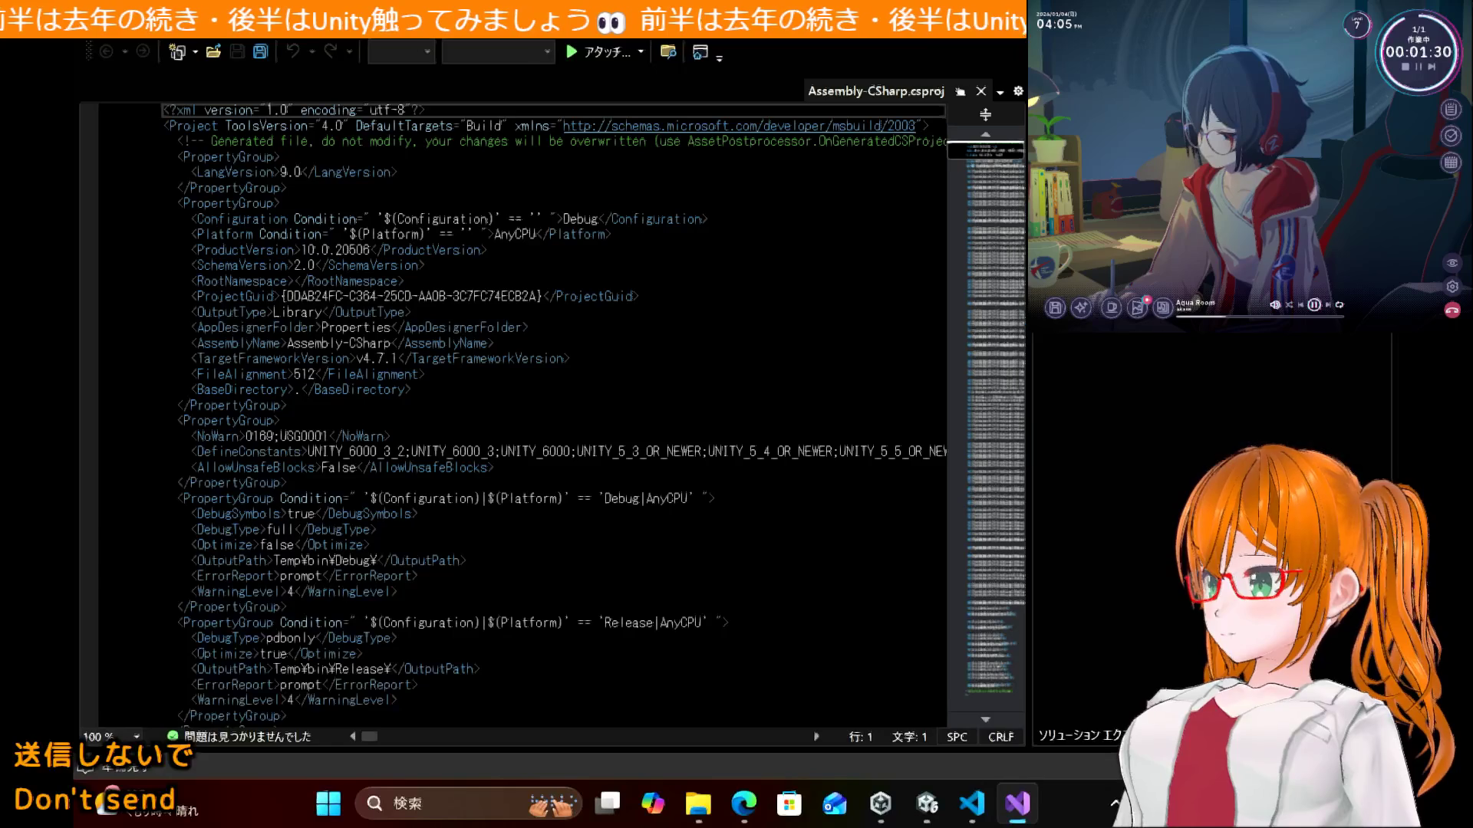
Step: Close the Assembly-CSharp.csproj tab and bring the RollingBall solution back while it reloads
left_click(981, 91)
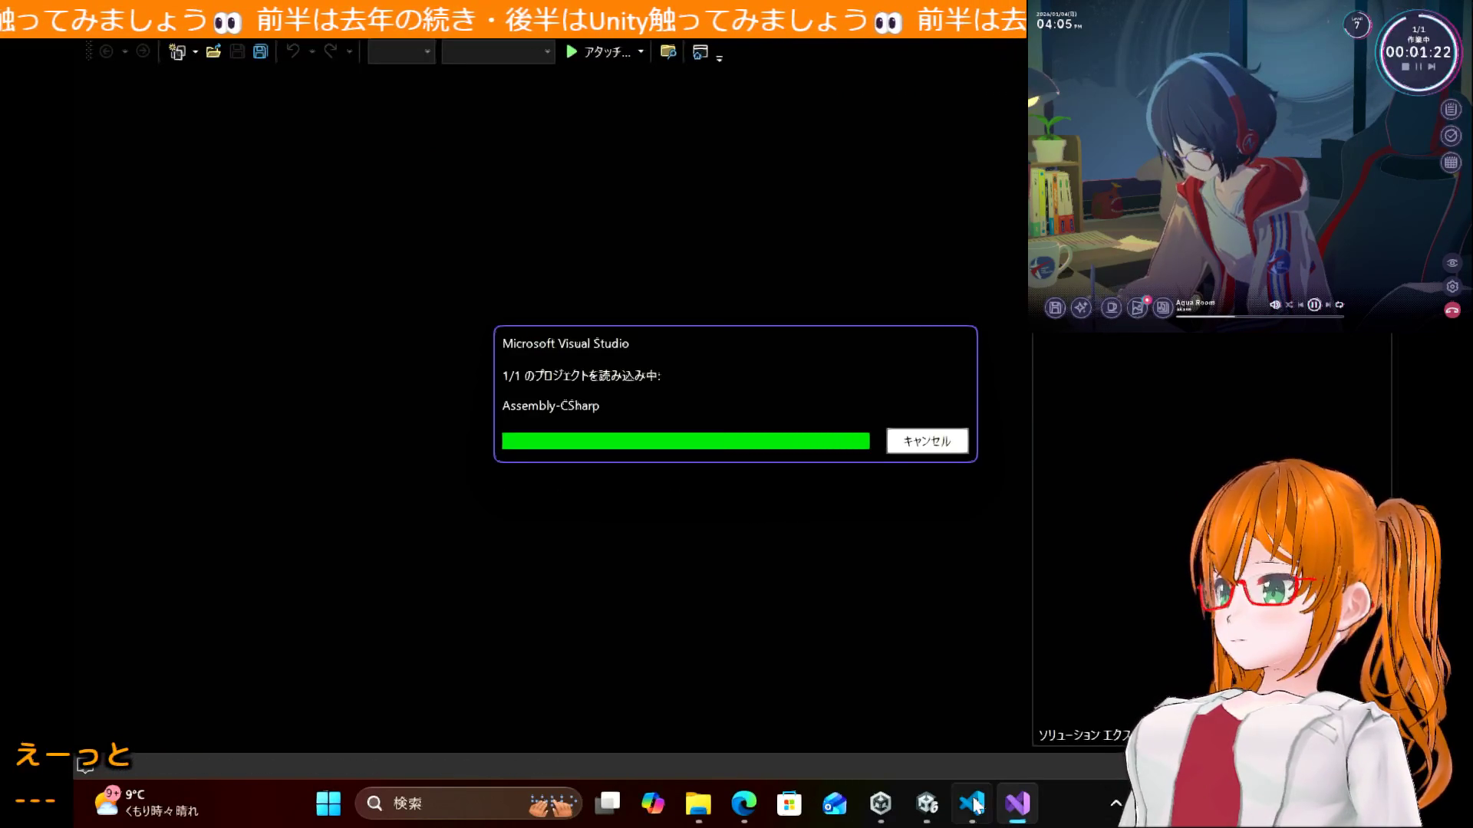
mouse_move(926, 803)
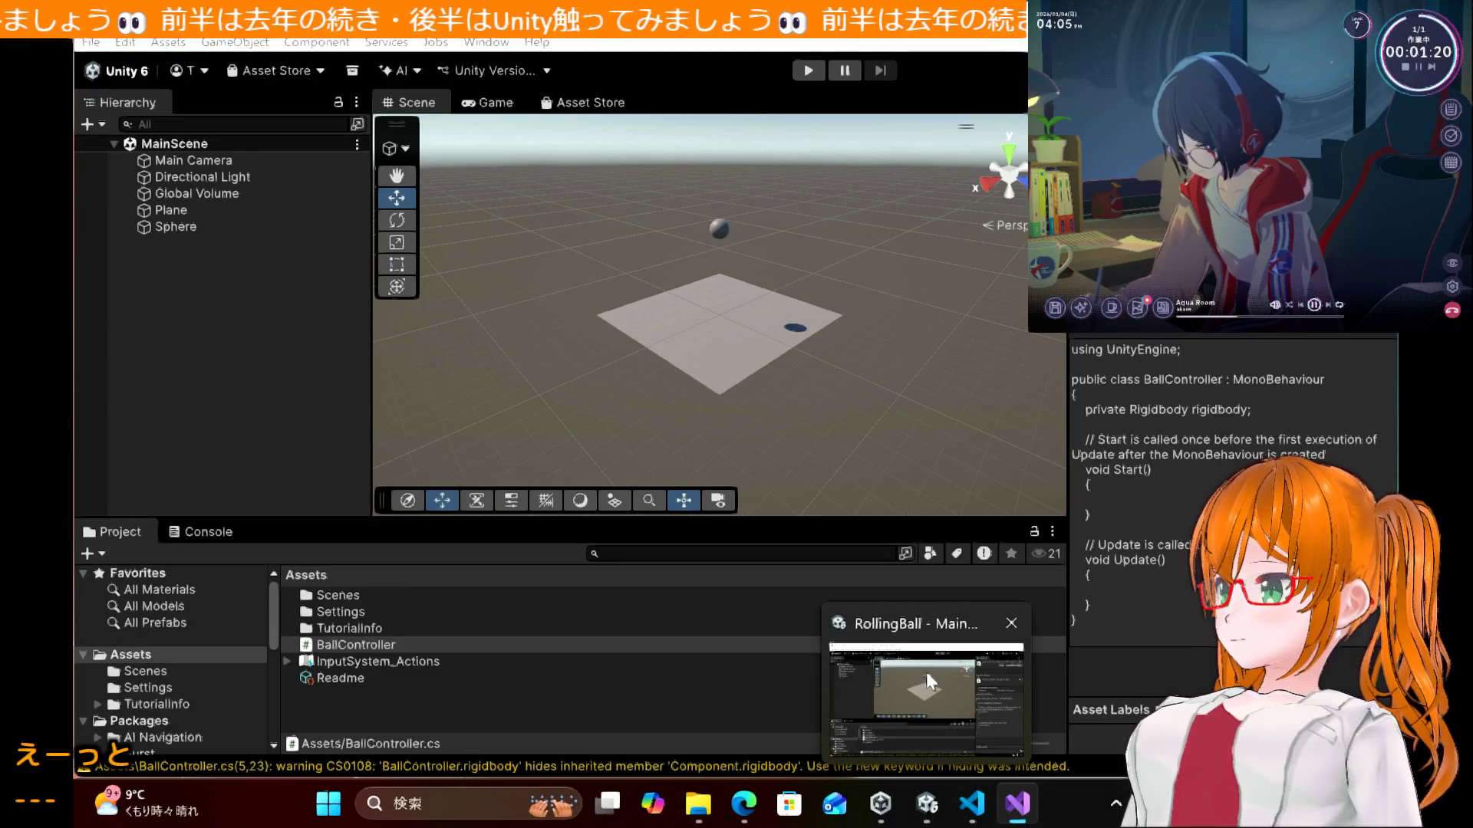
left_click(927, 672)
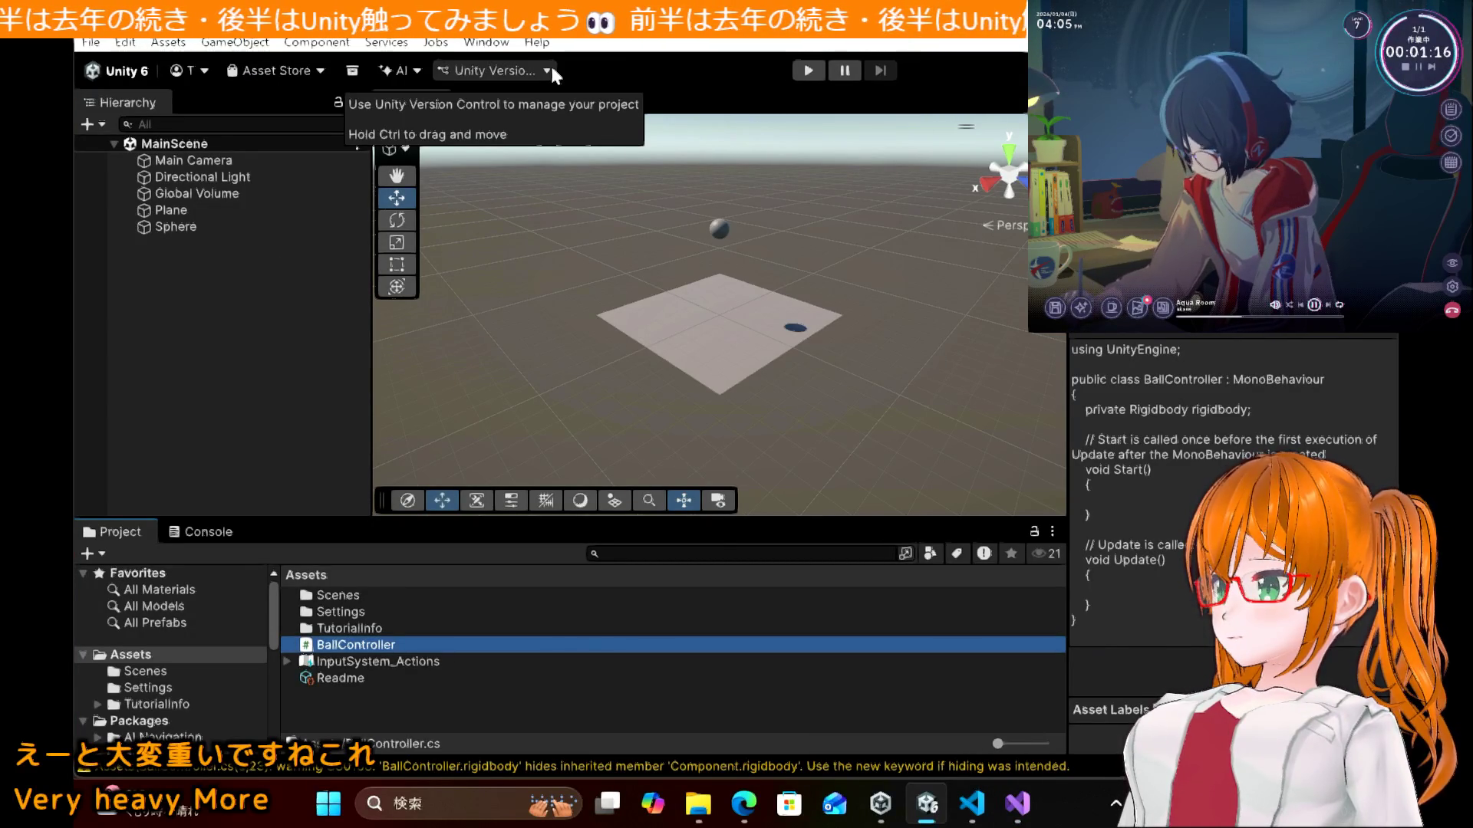
mouse_move(1018, 821)
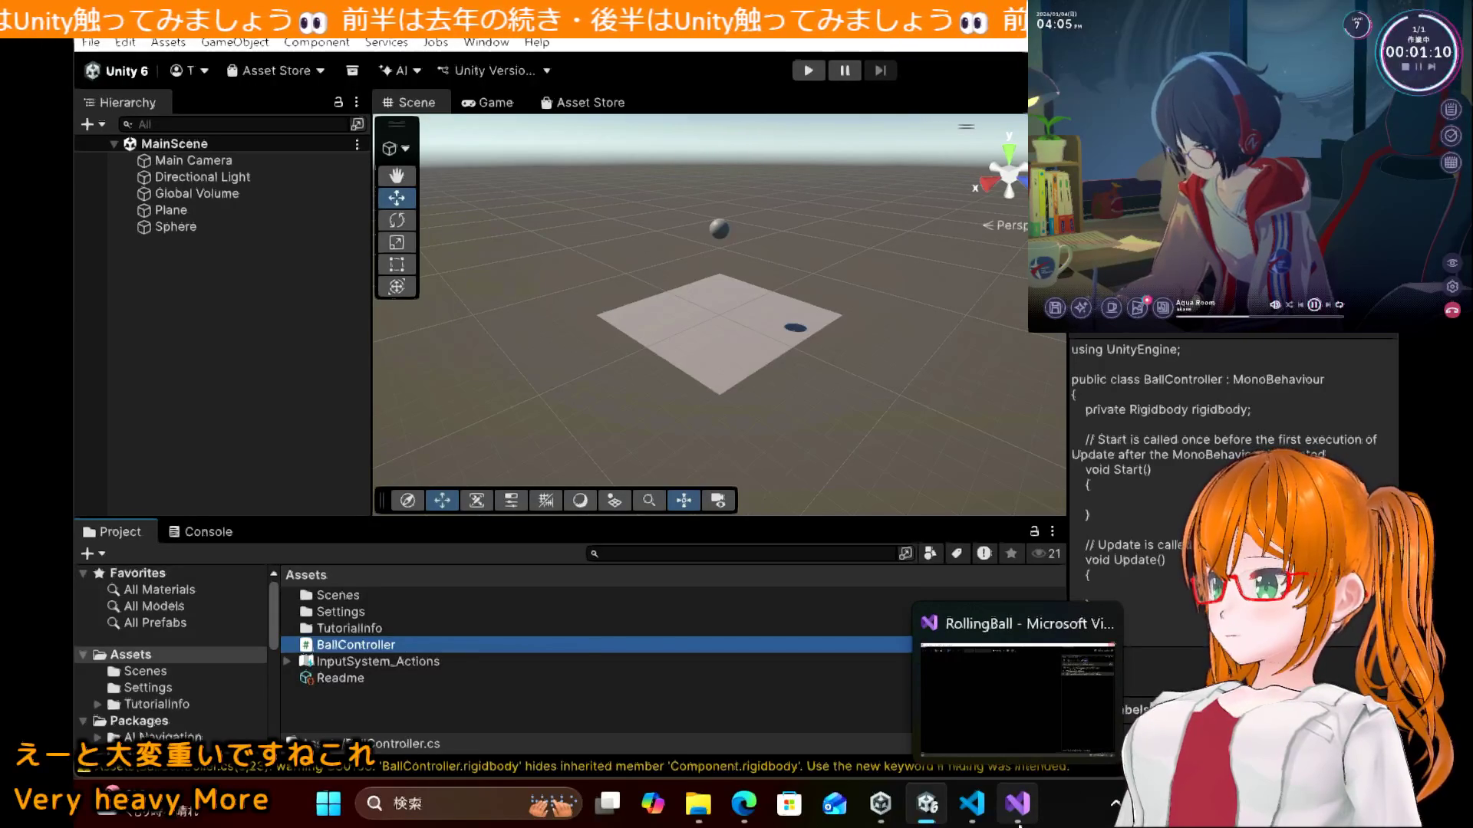
left_click(1018, 822)
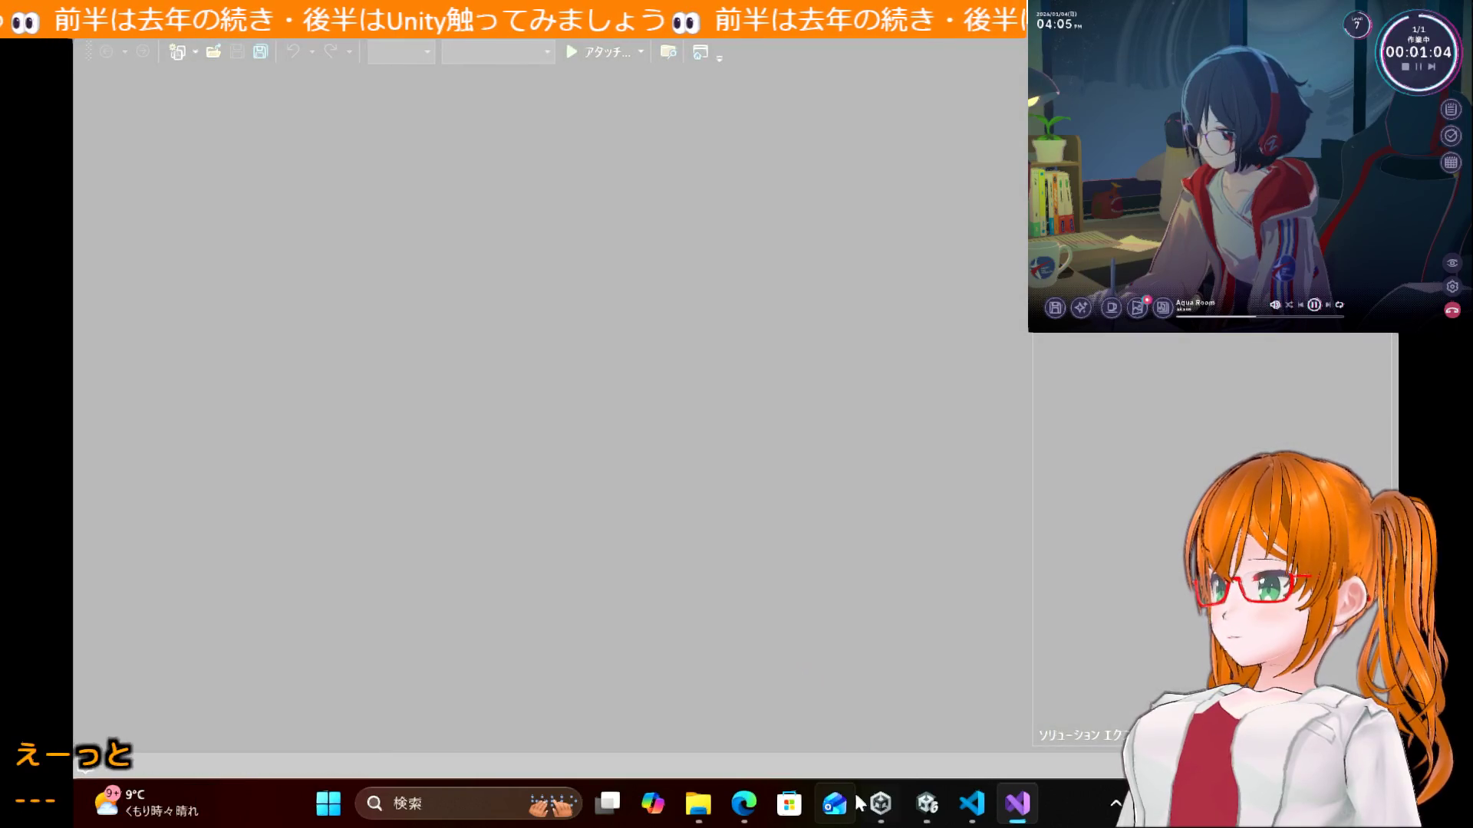
Step: Read through section 5.2's BallController.cs listing and its W, S, A, D movement blocks
left_click(748, 825)
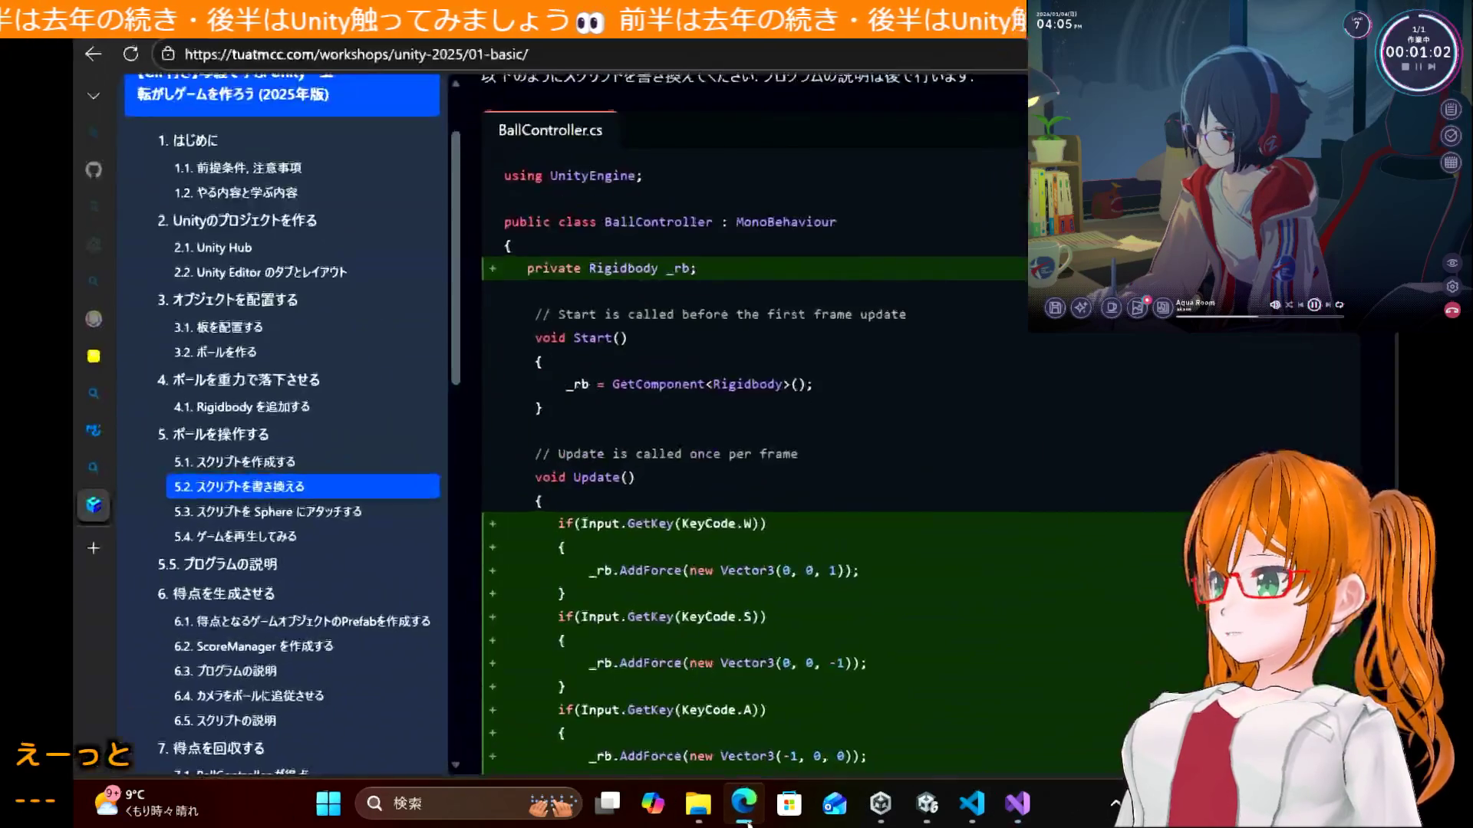
scroll(781, 505, "down", 3)
scroll(780, 508, "up", 5)
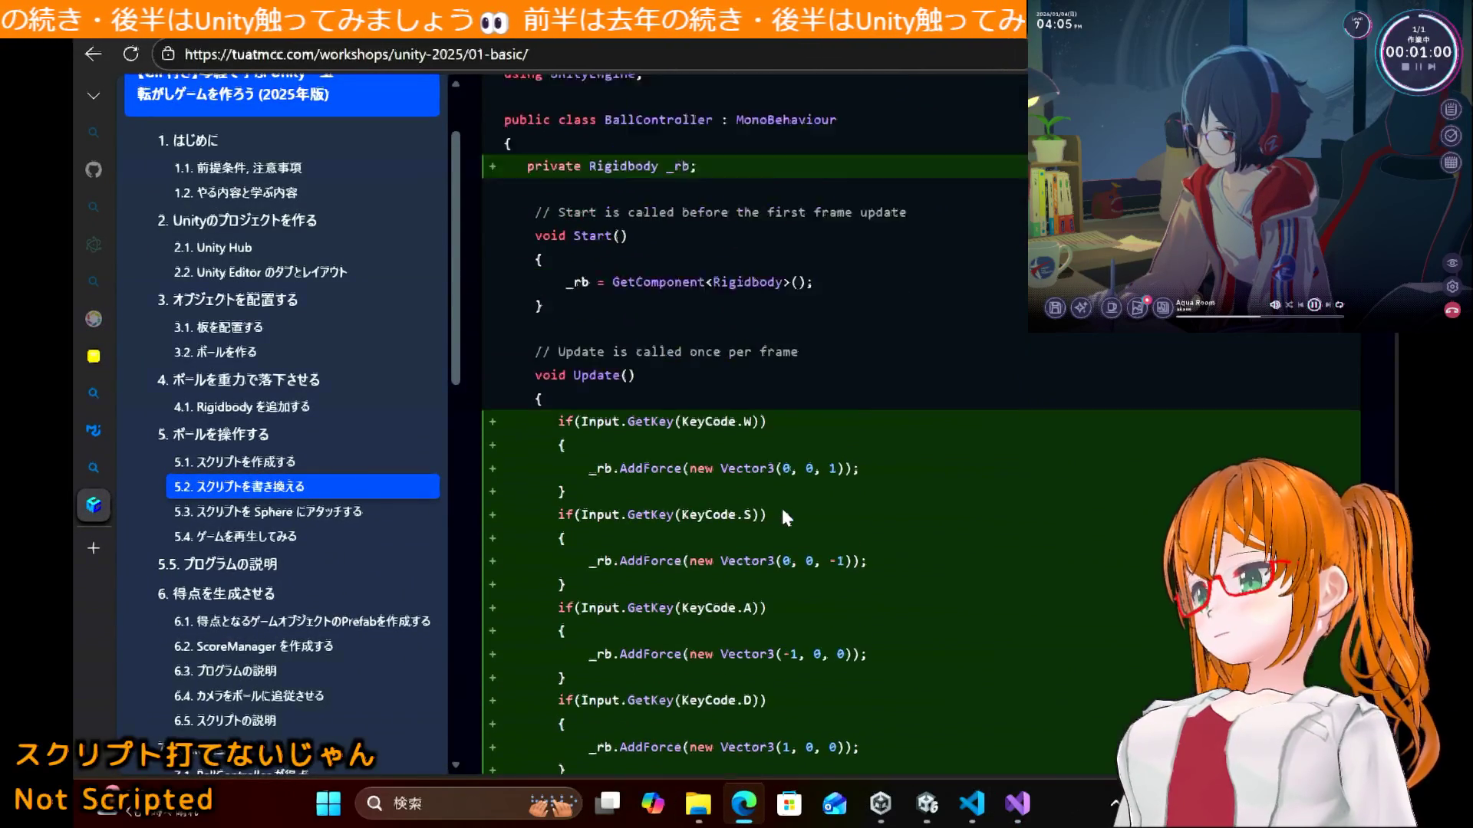
scroll(781, 505, "down", 4)
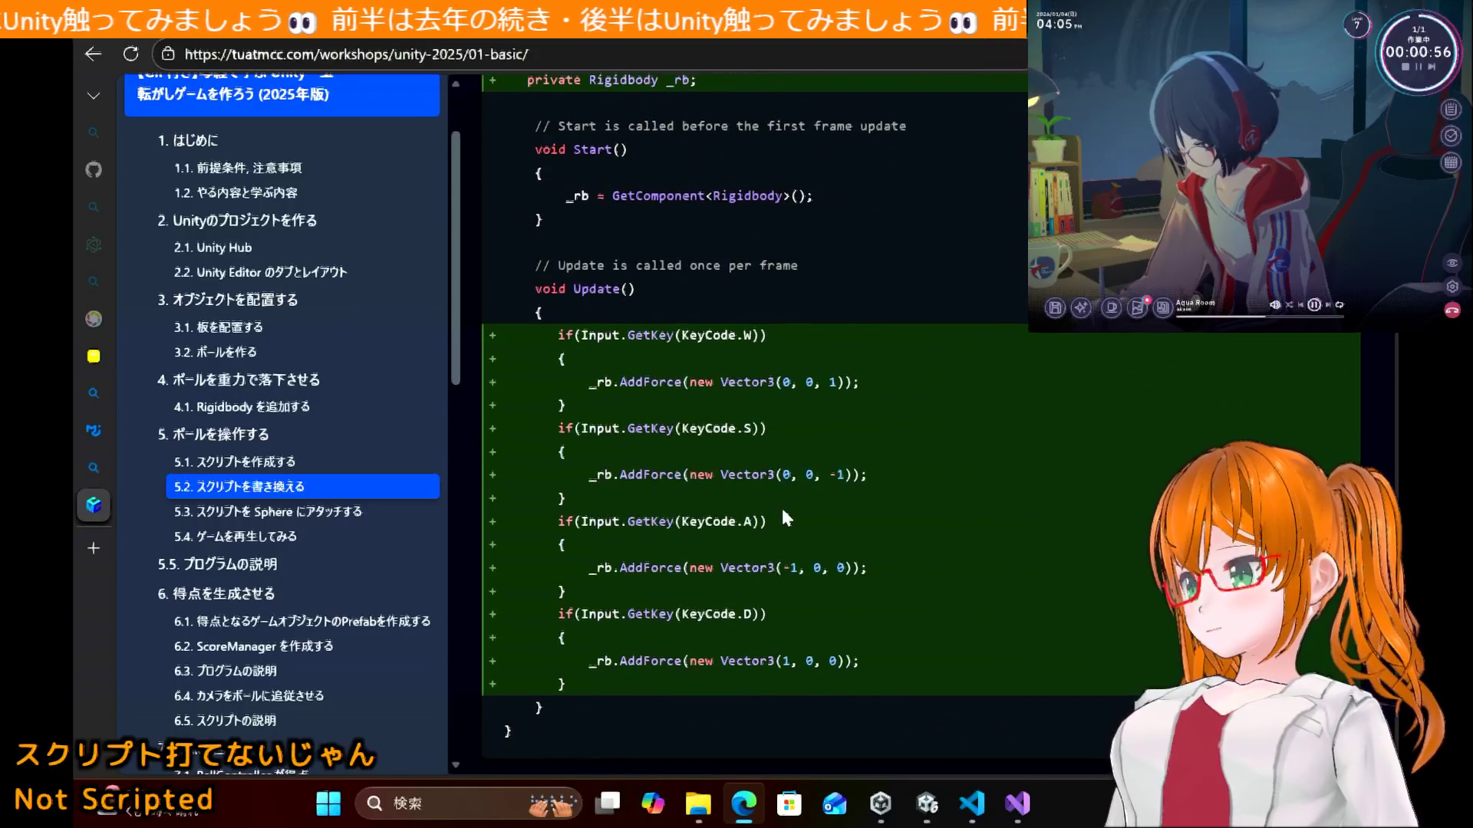
scroll(781, 505, "down", 1)
scroll(781, 508, "down", 5)
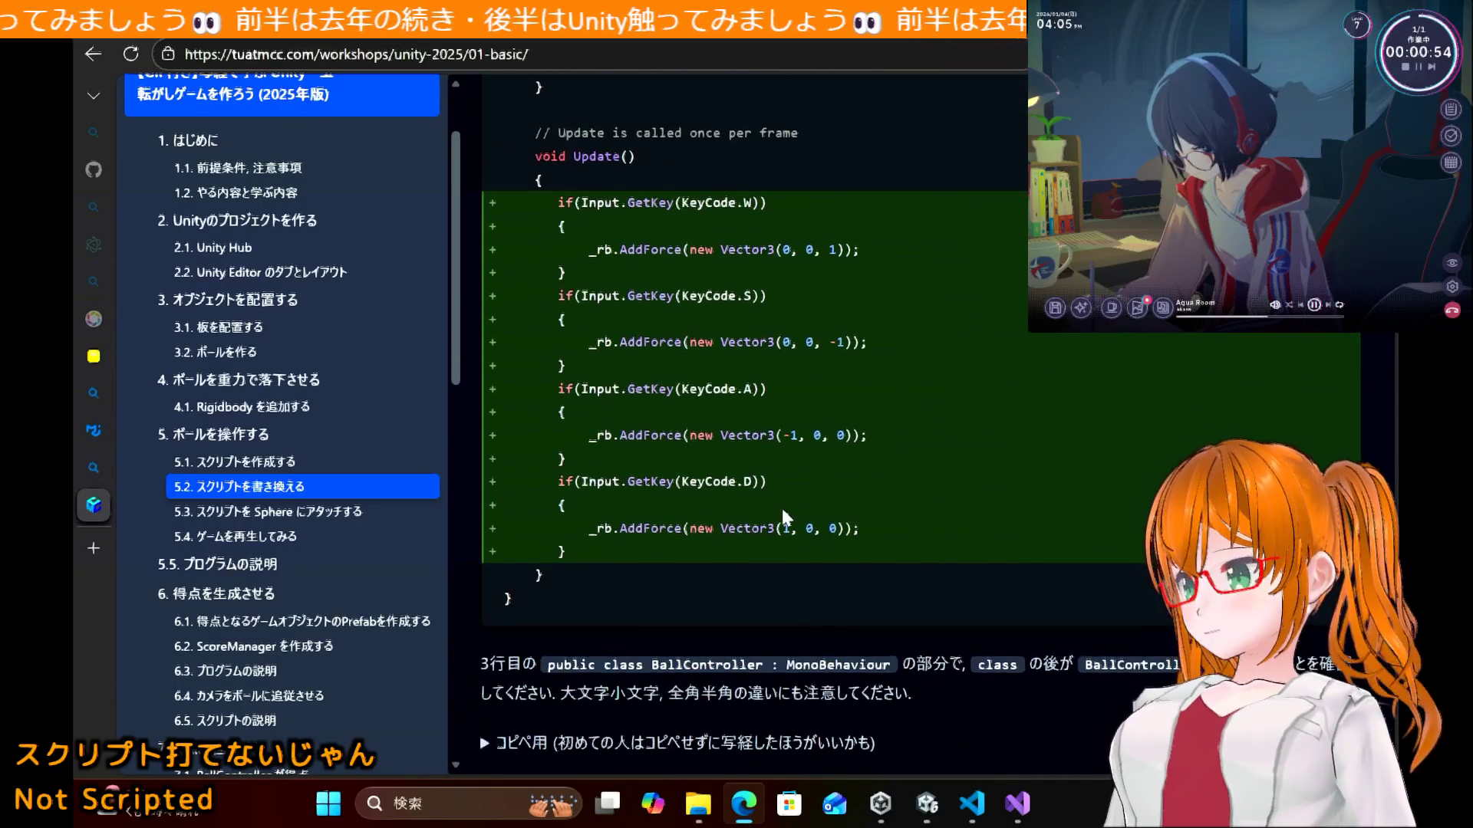
scroll(781, 507, "up", 6)
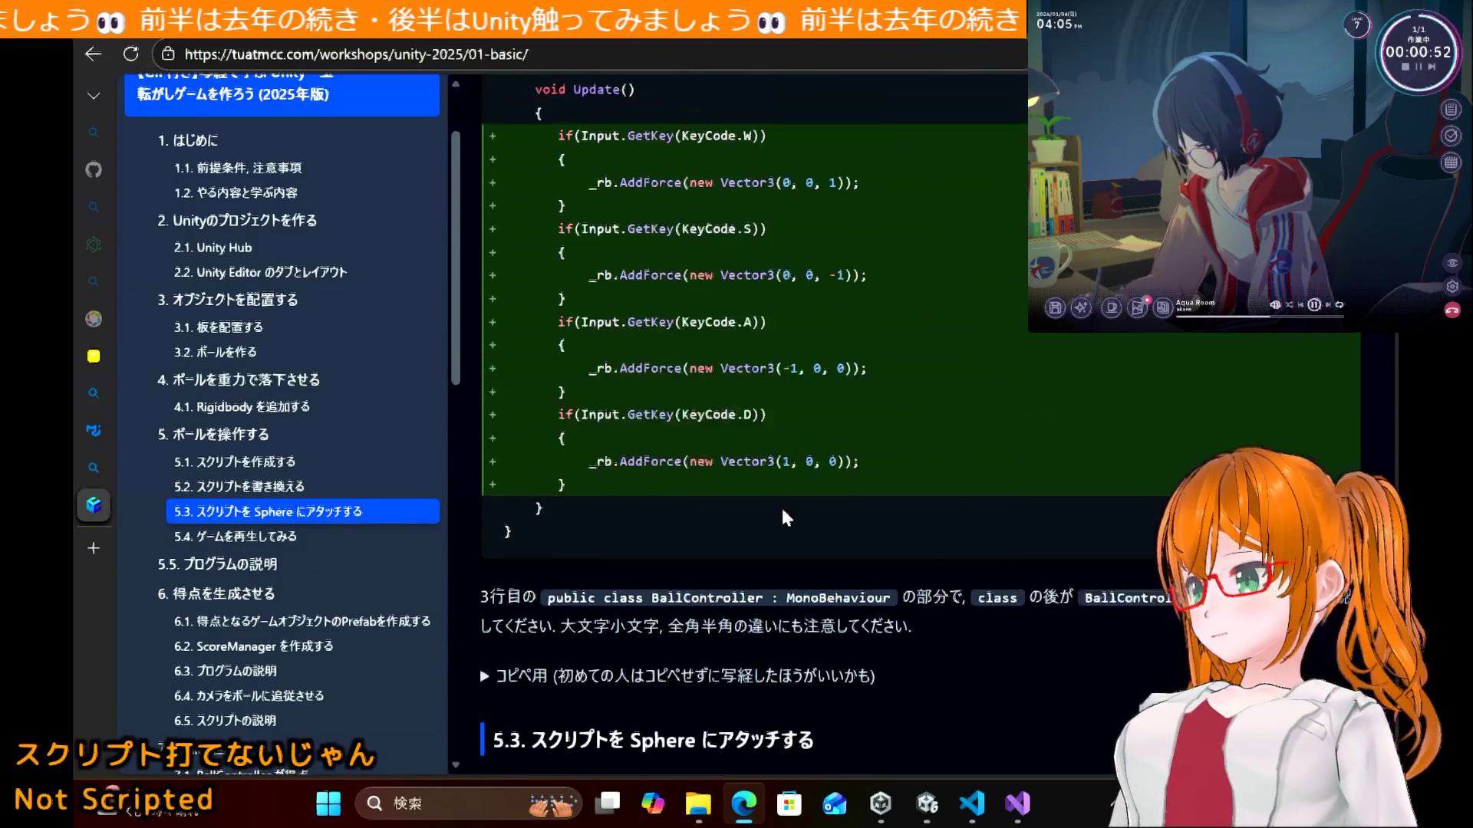
scroll(781, 505, "down", 1)
left_click(1014, 807)
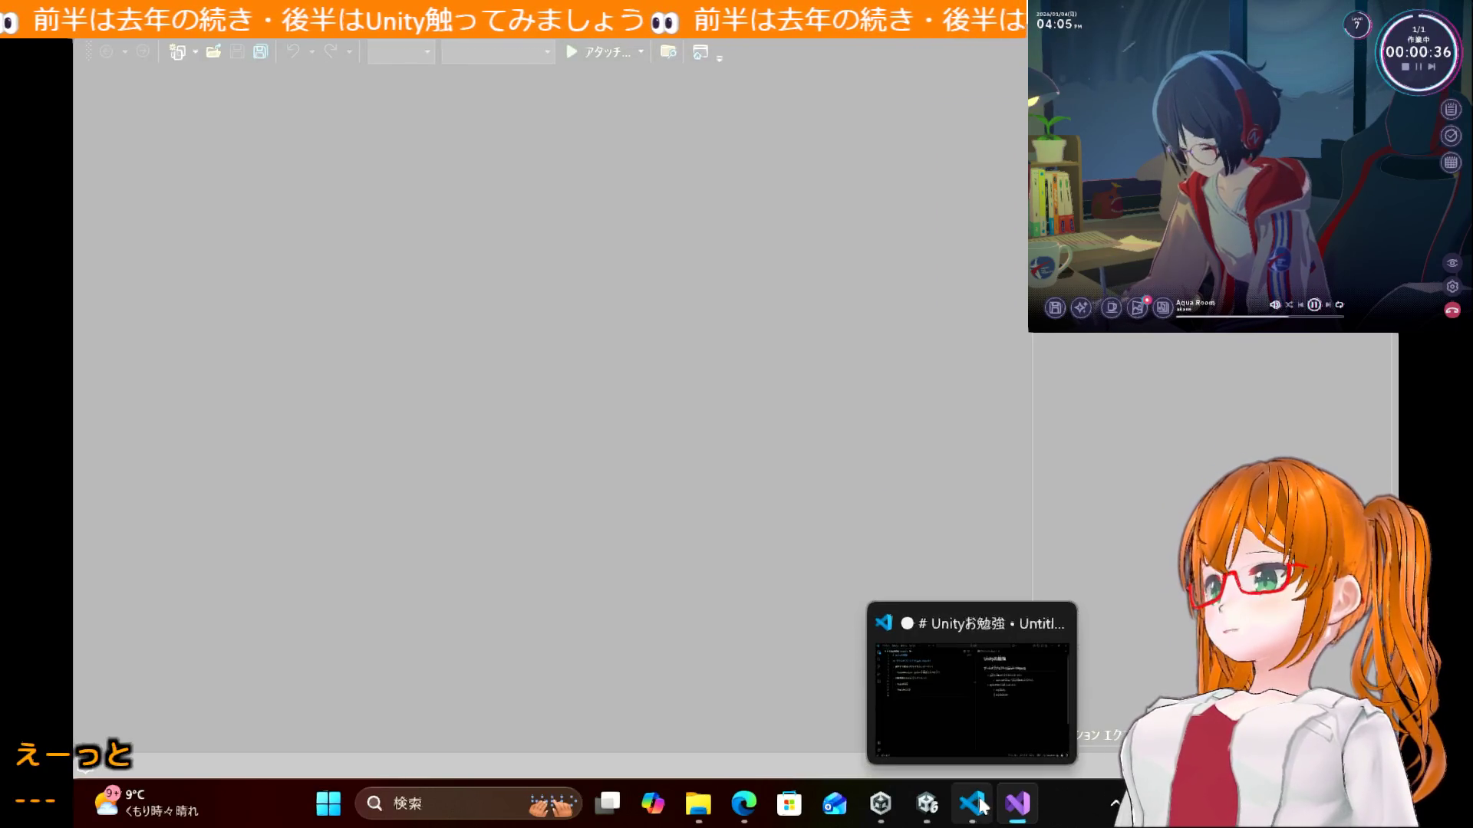
Step: Wait for BallController.cs to load, glancing at the Markdown notes before returning to Visual Studio
mouse_move(1017, 803)
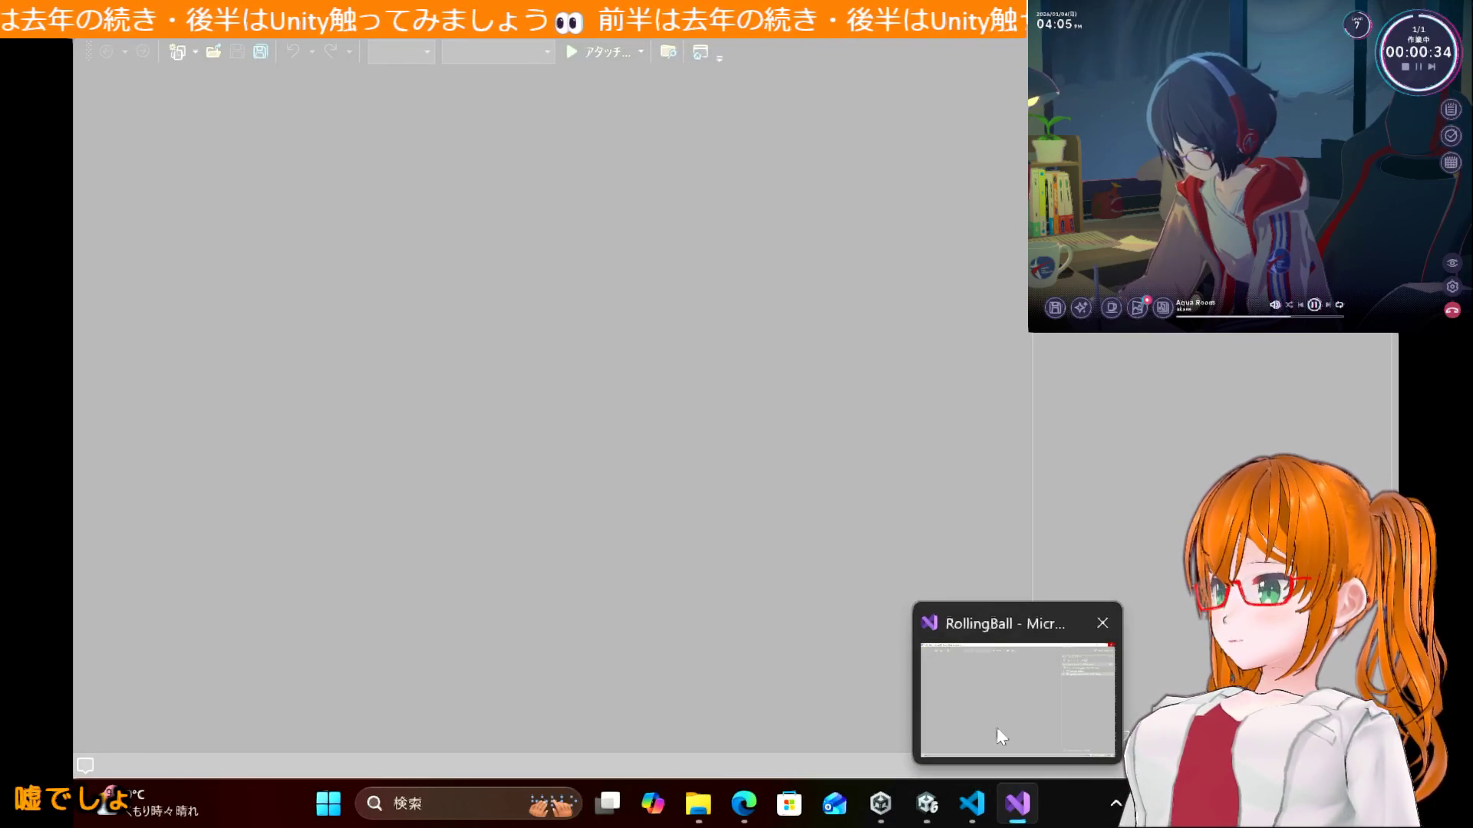
mouse_move(881, 804)
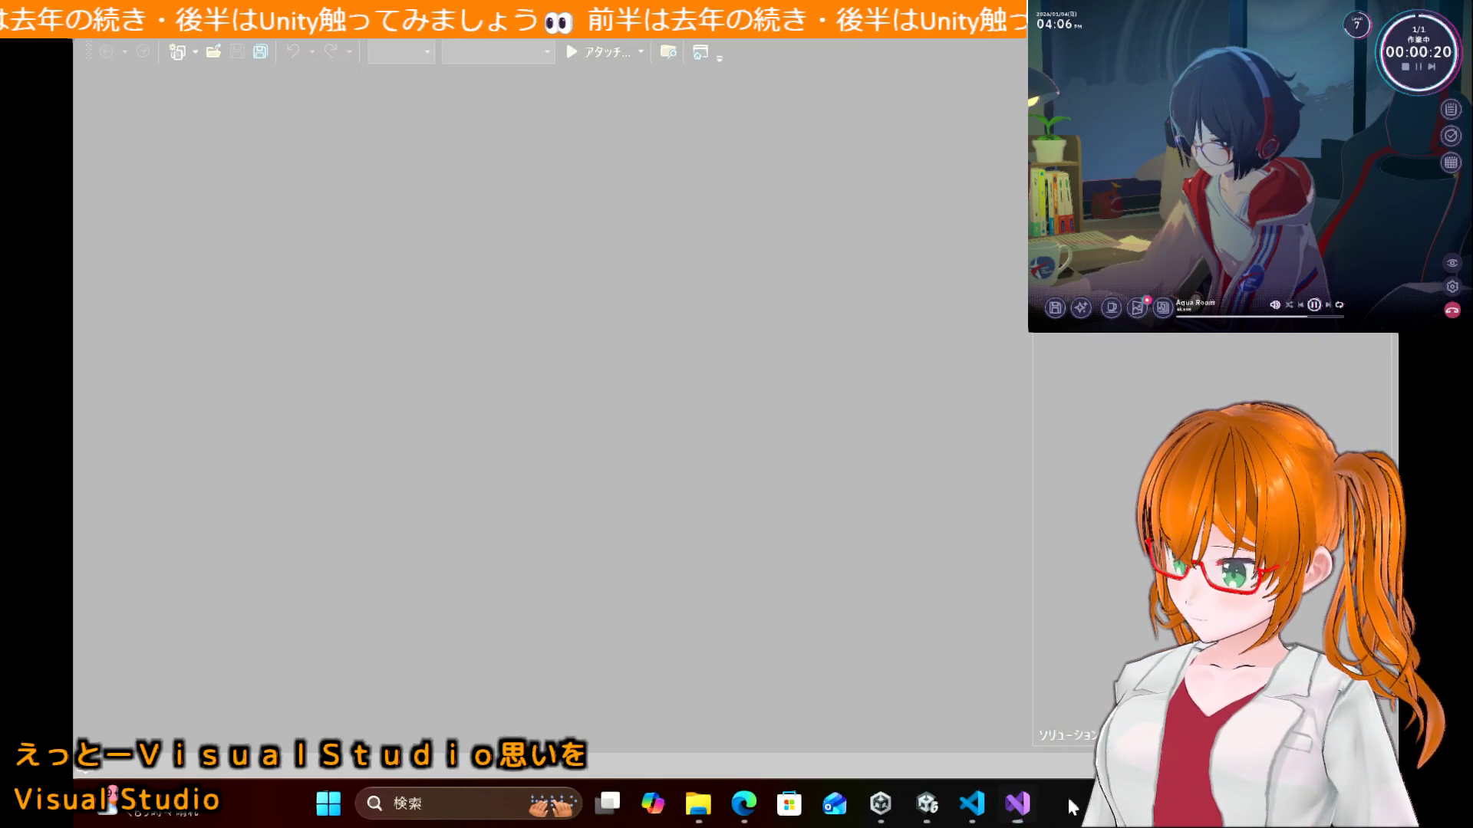
left_click(1073, 804)
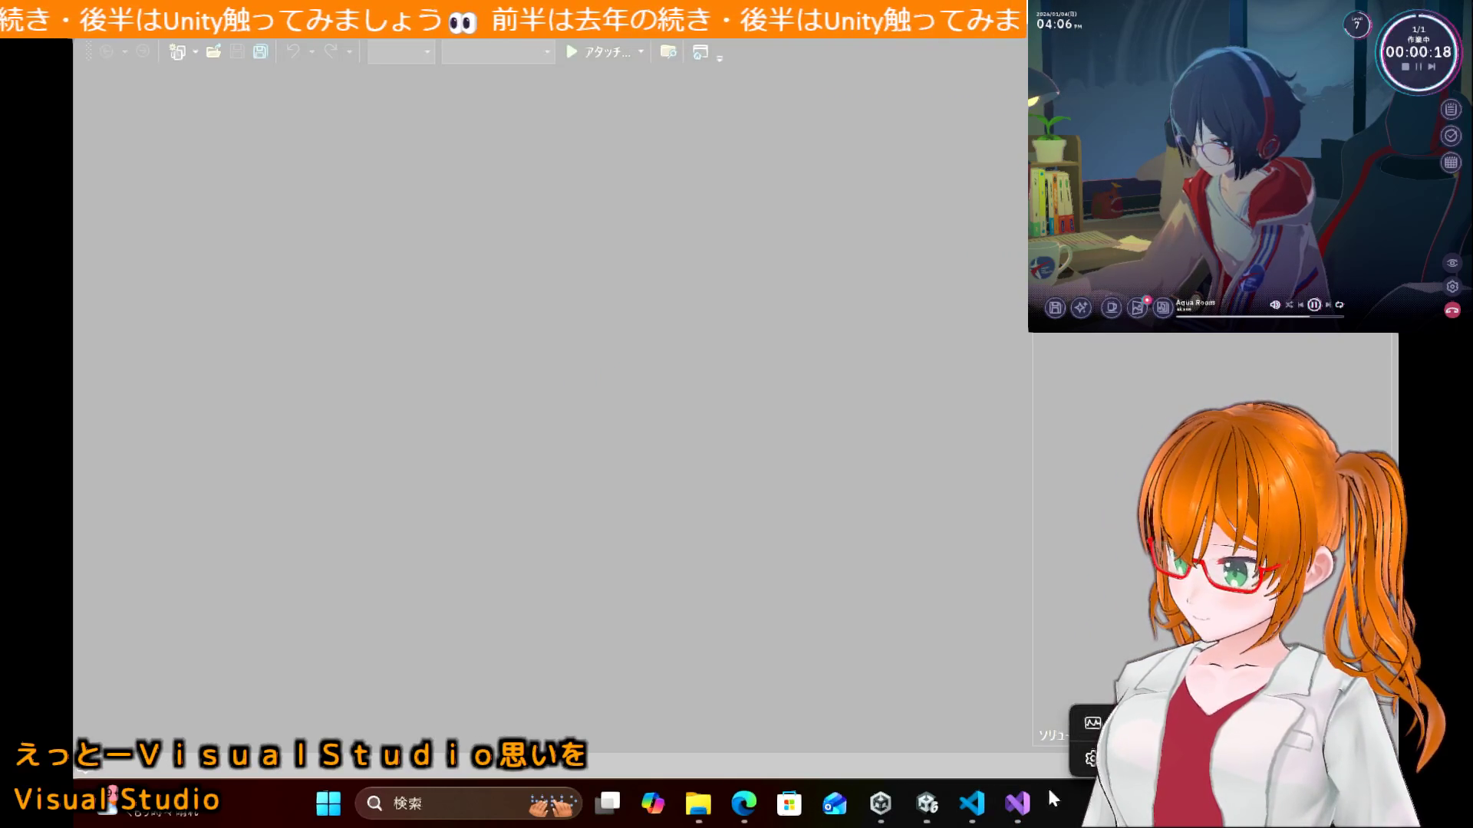
left_click(1018, 803)
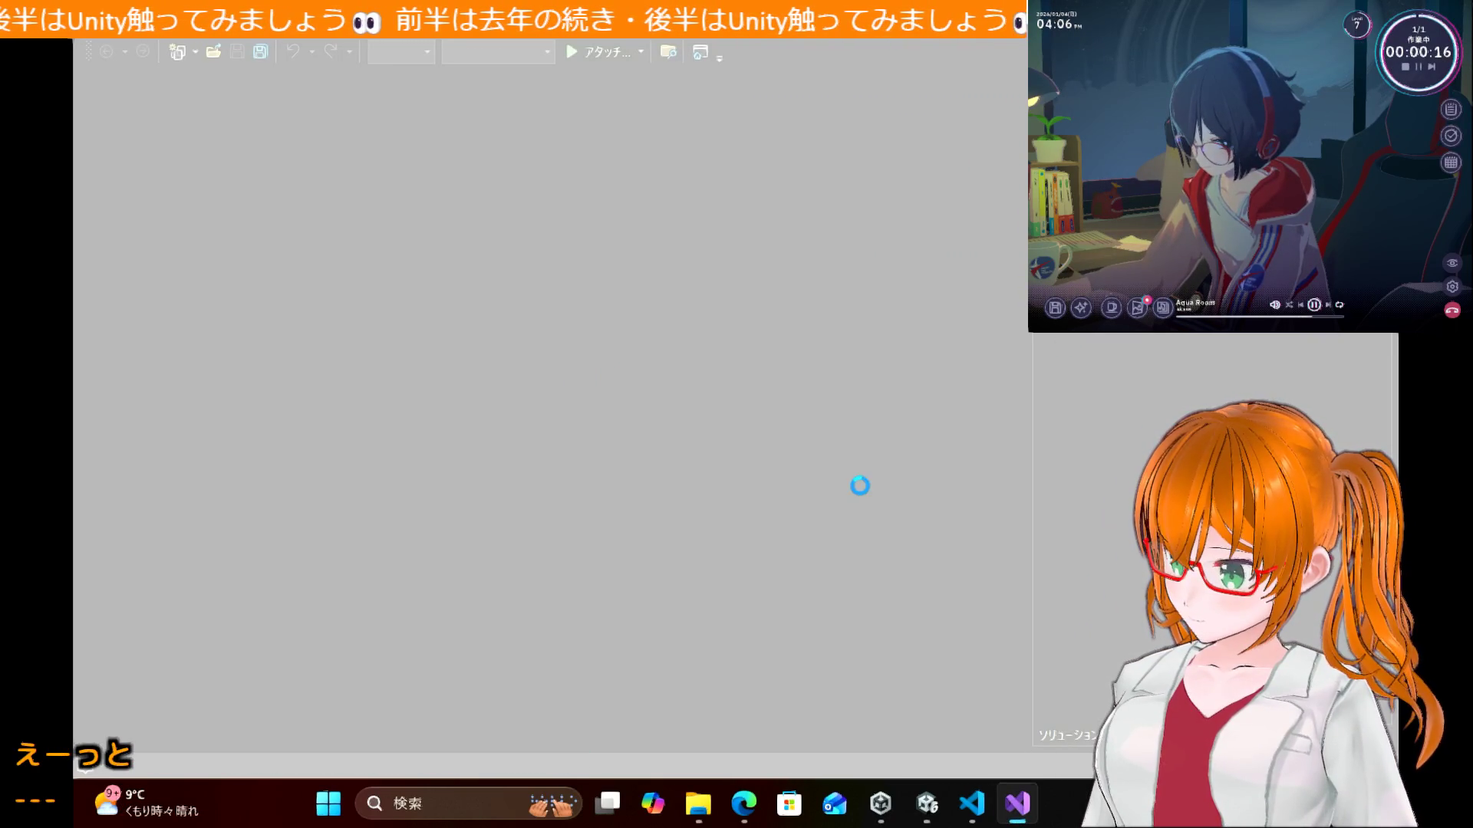
left_click(985, 803)
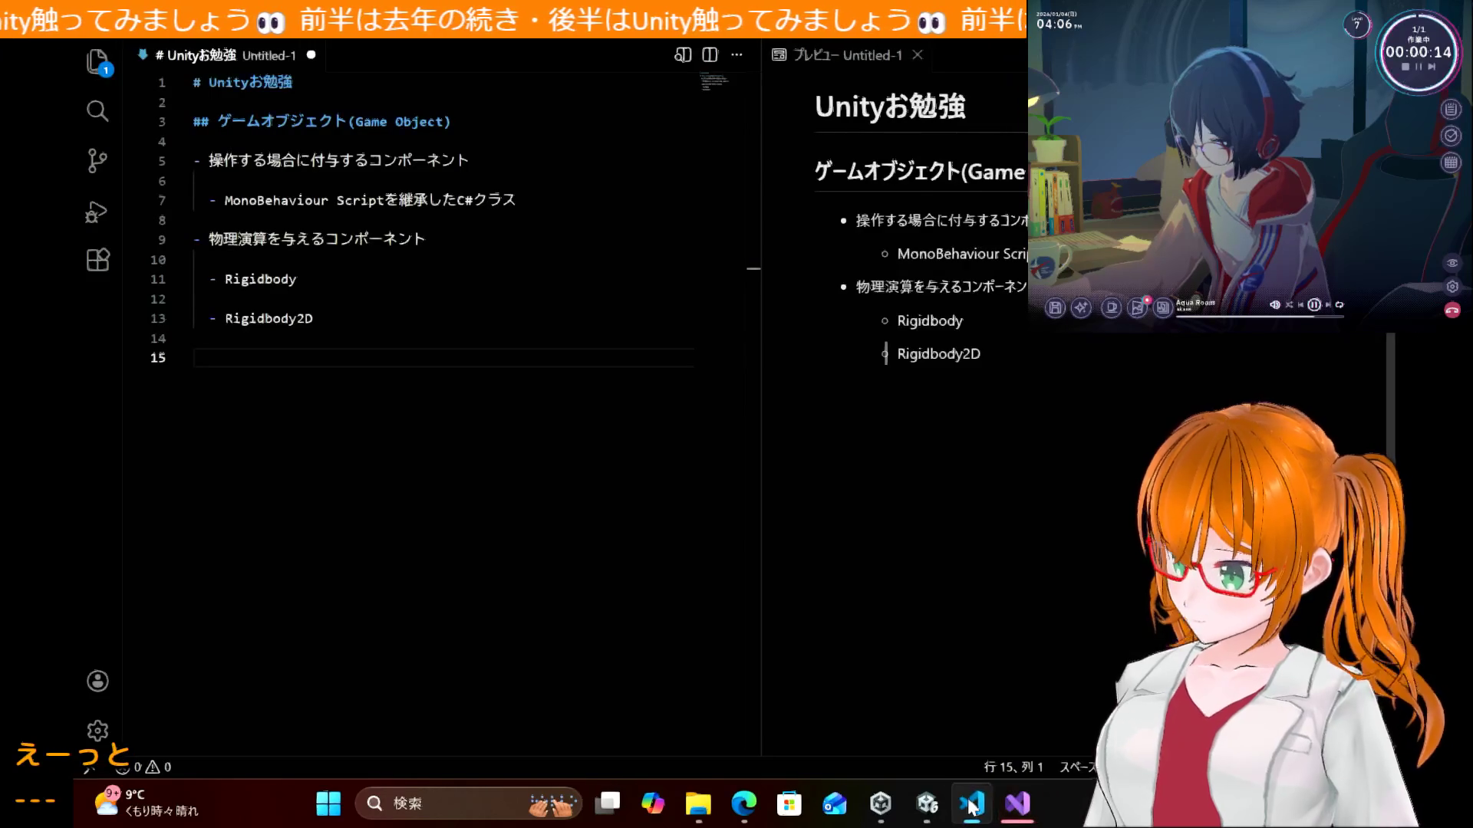
left_click(1017, 803)
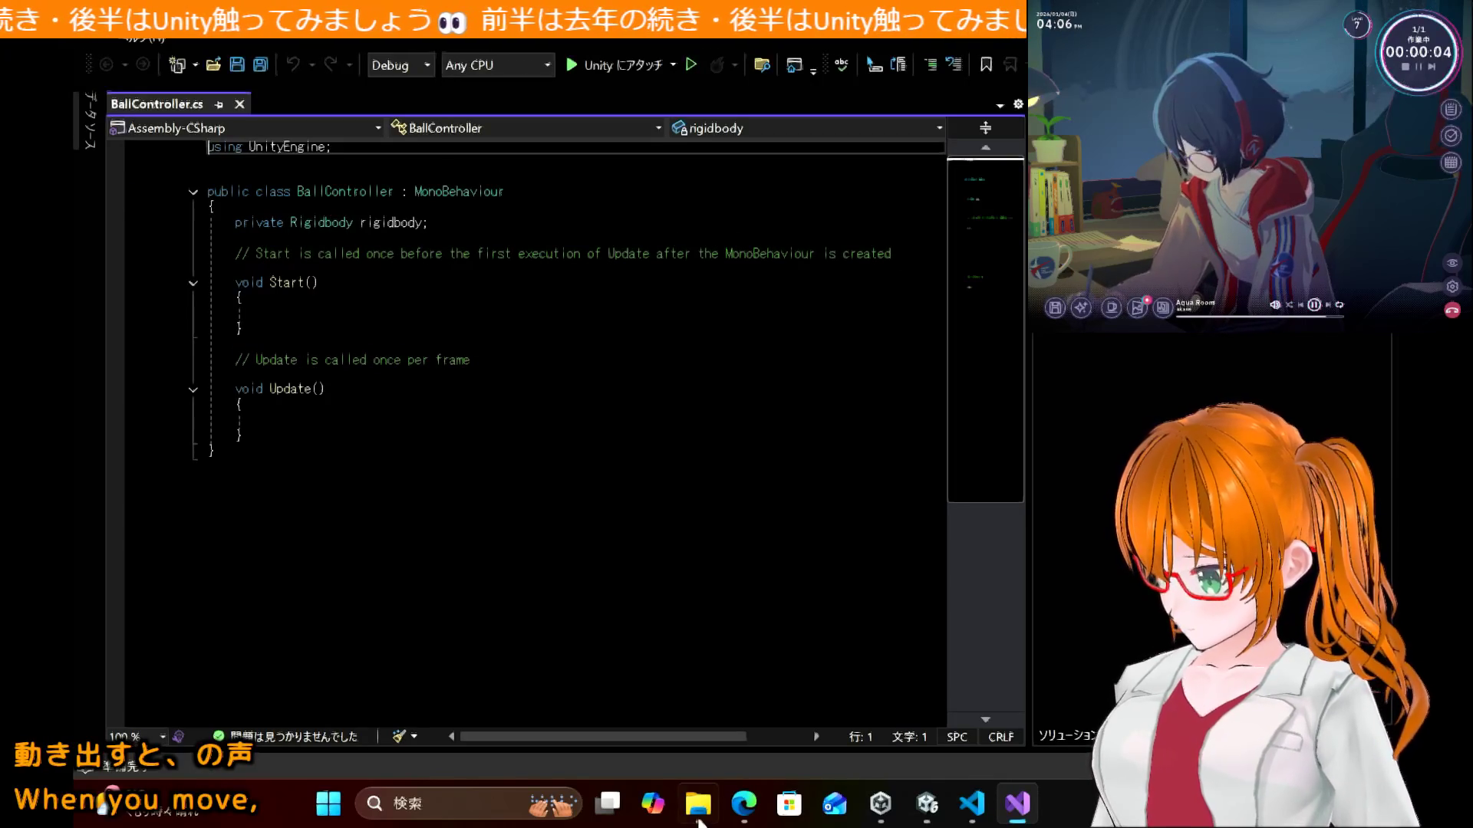
Step: Copy the tutorial's four key-check blocks and paste them into Update() in BallController.cs
mouse_move(744, 813)
mouse_move(735, 684)
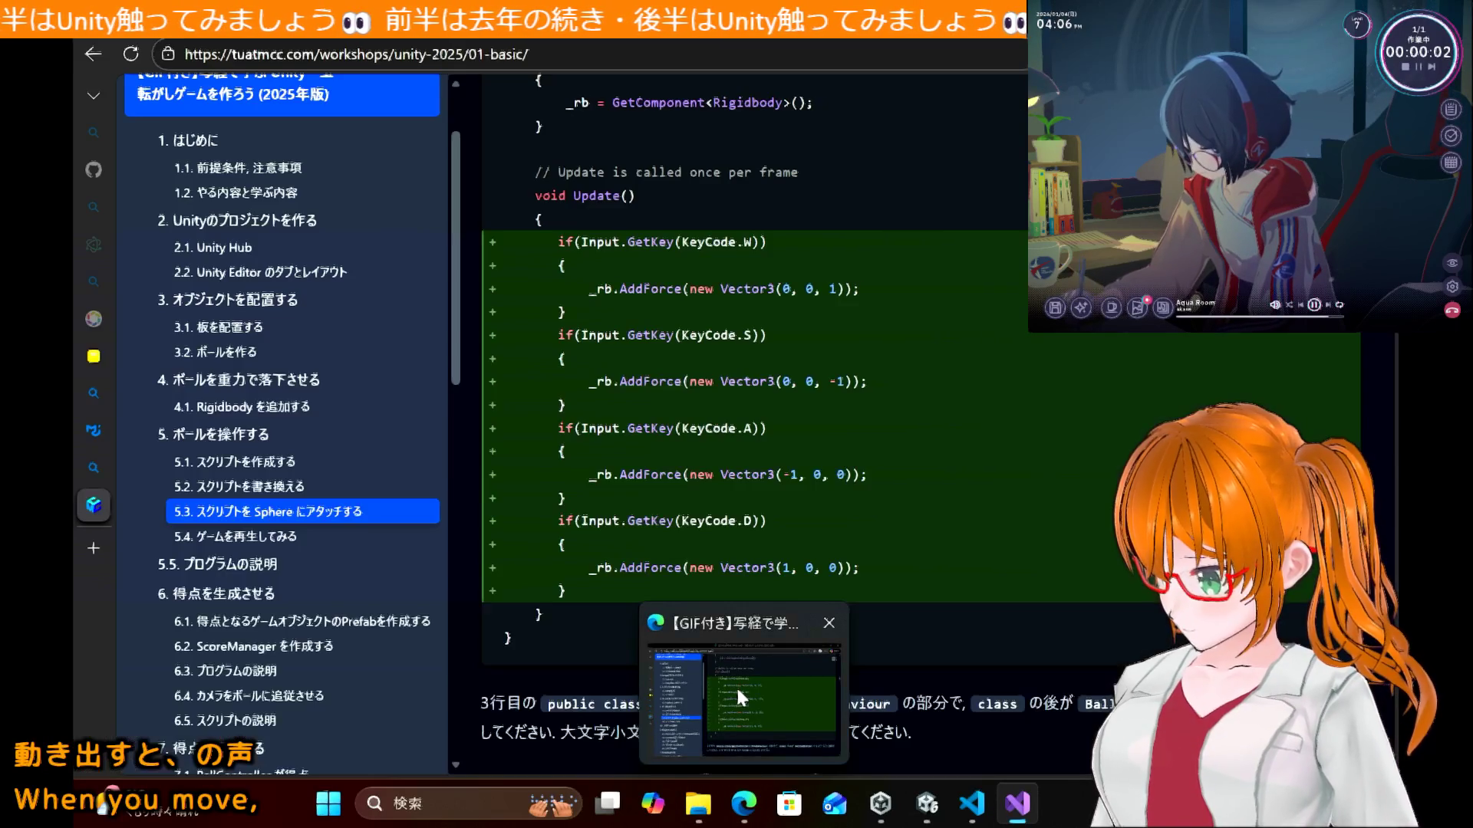
left_click(734, 693)
mouse_move(588, 591)
left_mouse_down()
mouse_move(481, 211)
mouse_move(486, 244)
left_mouse_up()
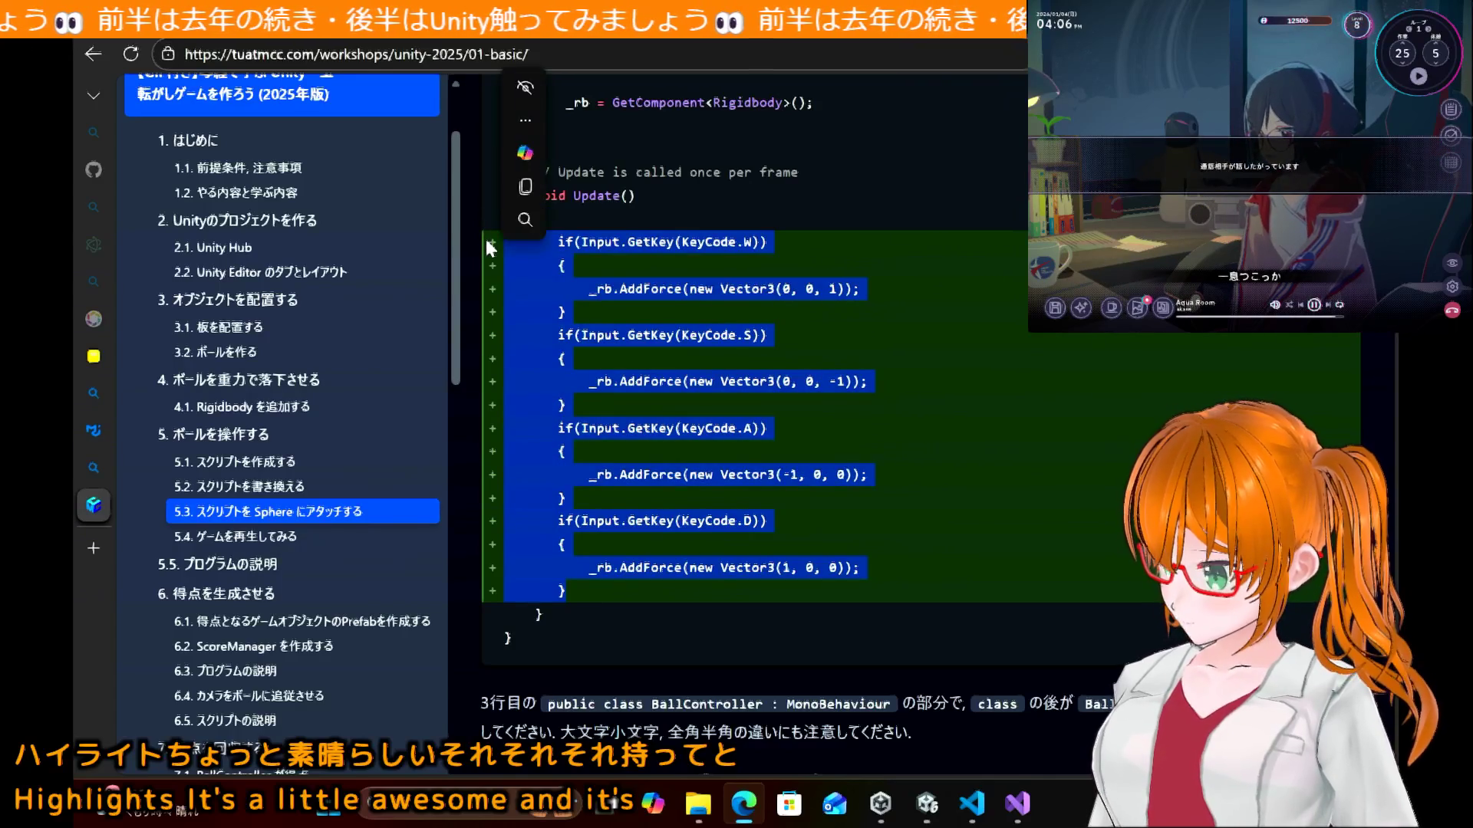
left_click(1017, 803)
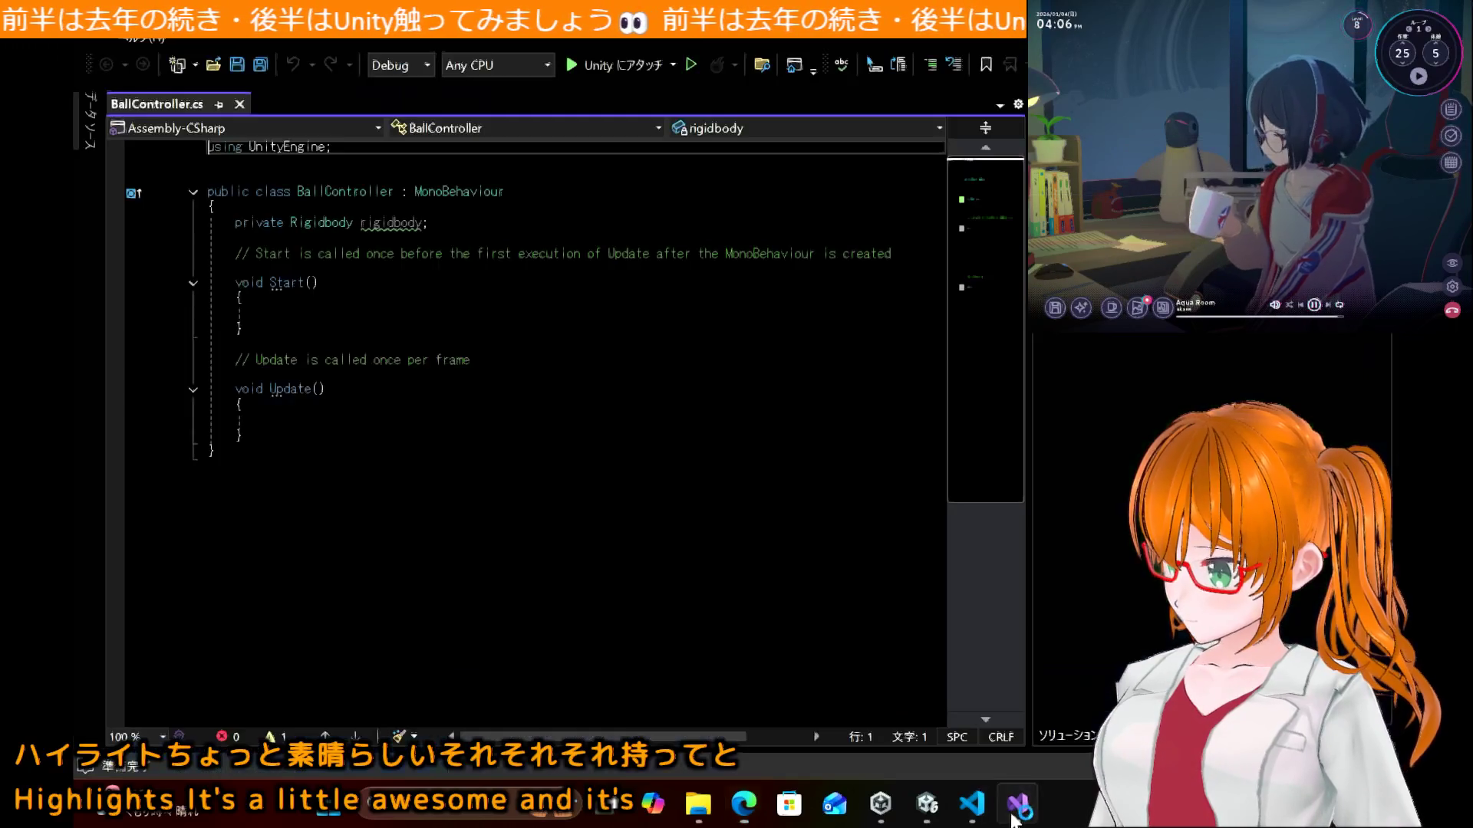
left_click(418, 418)
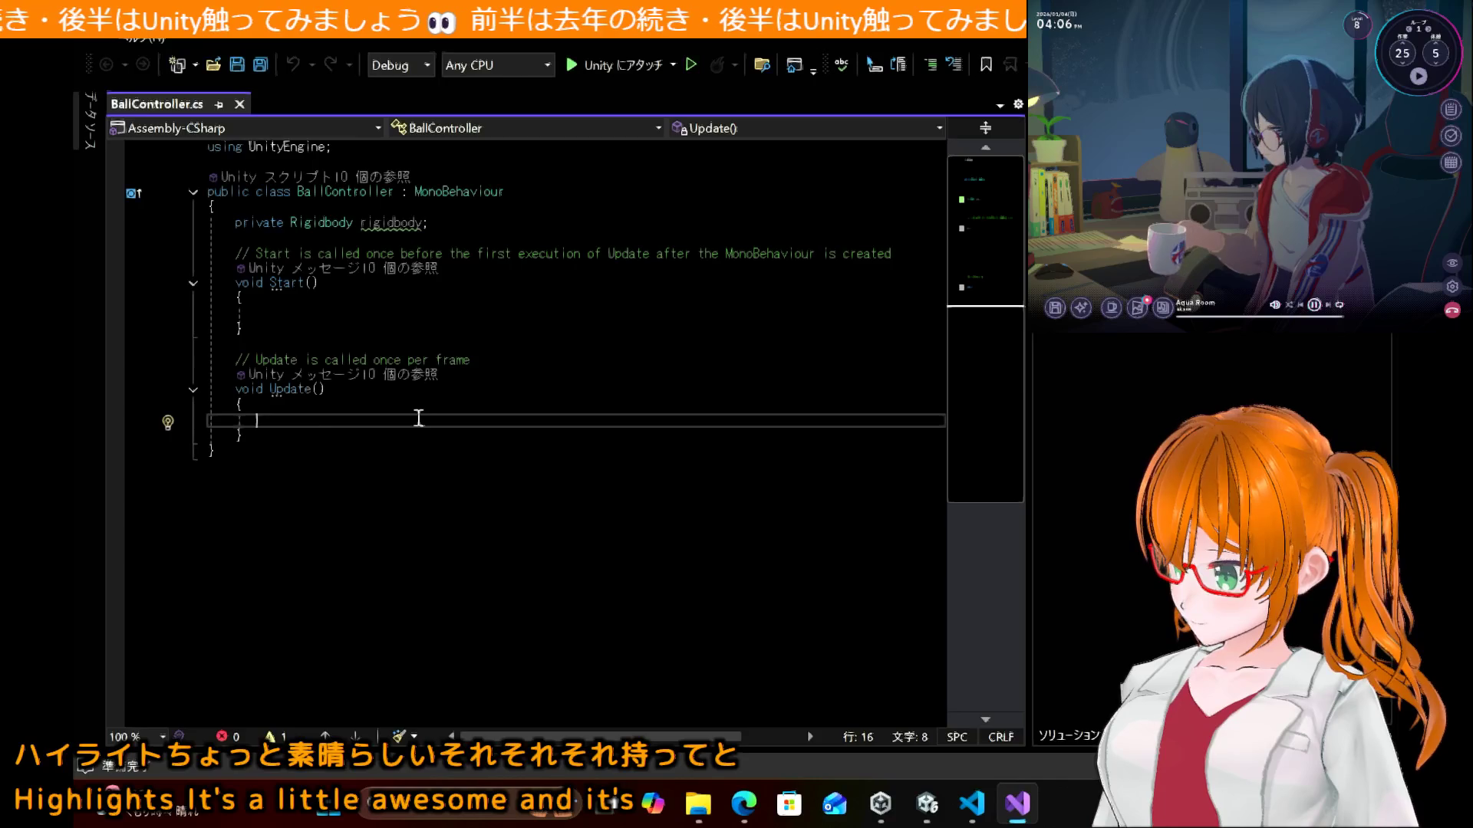
type("if (Input.GetKey(KeyCode.W))         {             _rb.AddForce(new Vector3(0, 0, 1));         }         if (Input.GetKey(KeyCode.S))         {             _rb.AddForce(new Vector3(0, 0, -1));         }         if (Input.GetKey(KeyCode.A))         {             _rb.AddForce(new Vector3(-1, 0, 0));         }         if (Input.GetKey(KeyCode.D))         {             _rb.AddForce(new Vector3(1, 0, 0));         }")
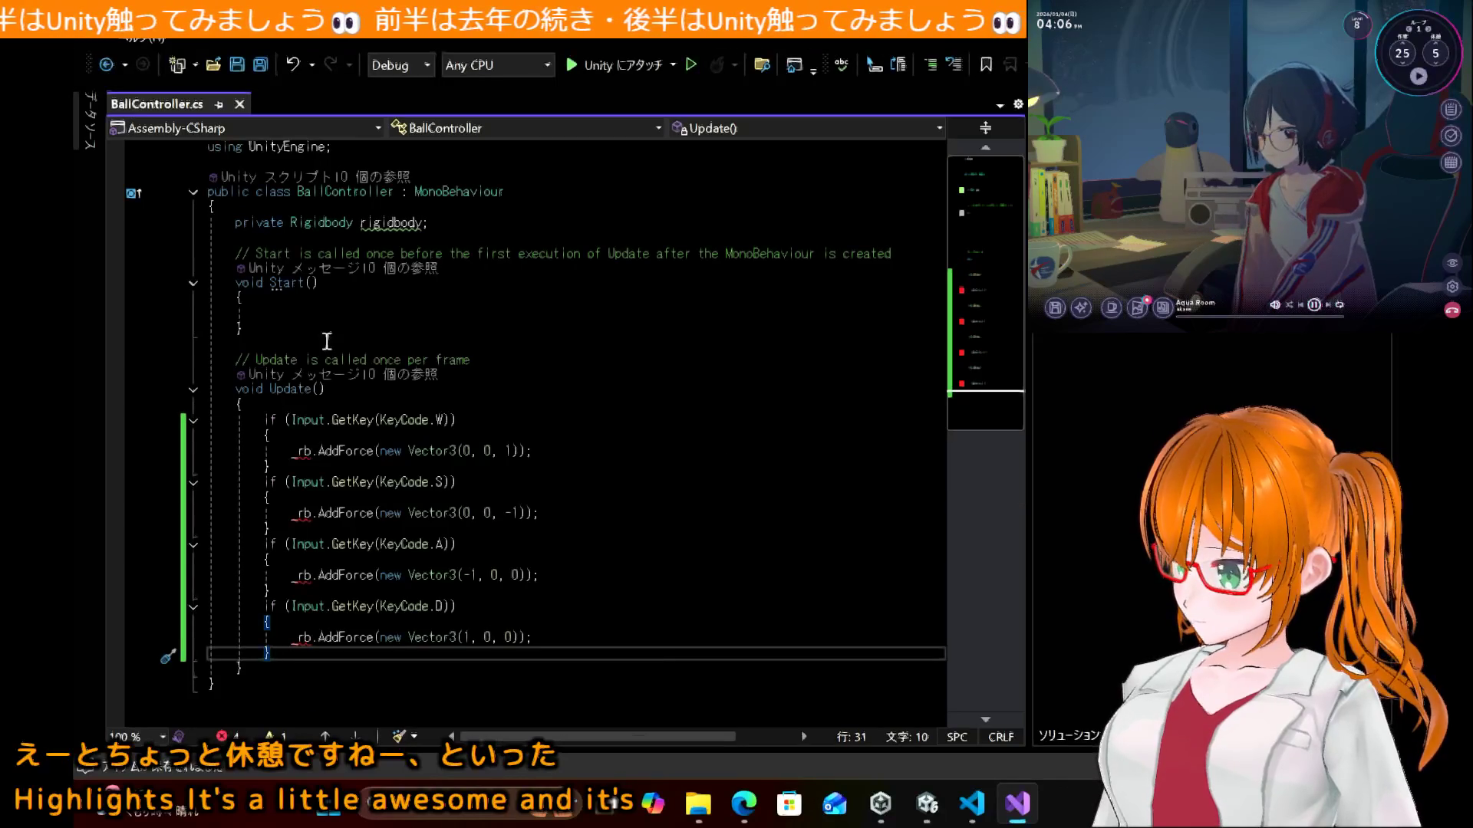
Step: Replace _rb with rigidbody in the W, S, A and D AddForce calls
double_click(378, 224)
key("ctrl+c")
left_click(377, 227)
double_click(302, 453)
key("ctrl+v")
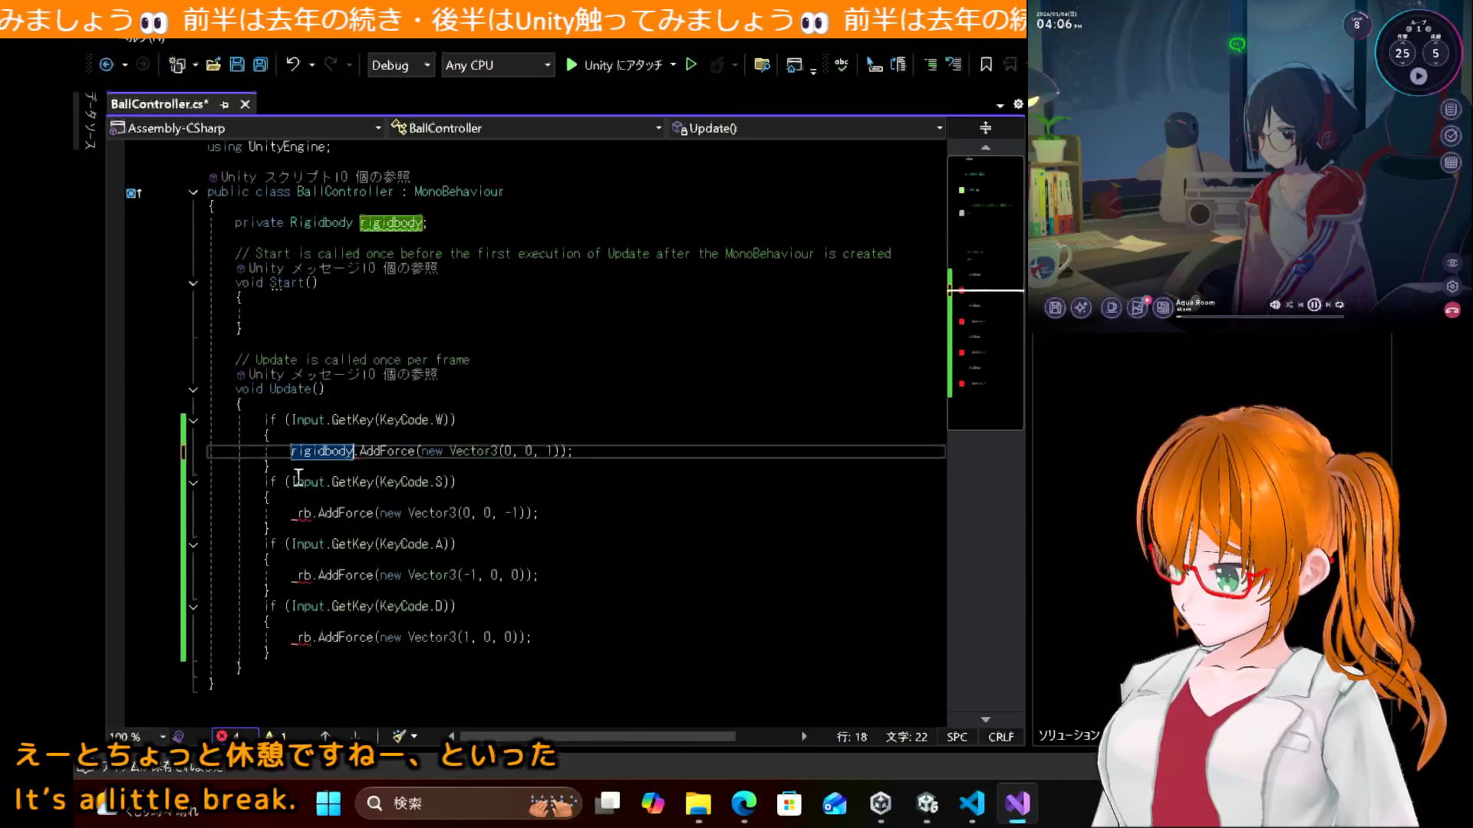
left_click(302, 524)
double_click(301, 516)
key("ctrl+v")
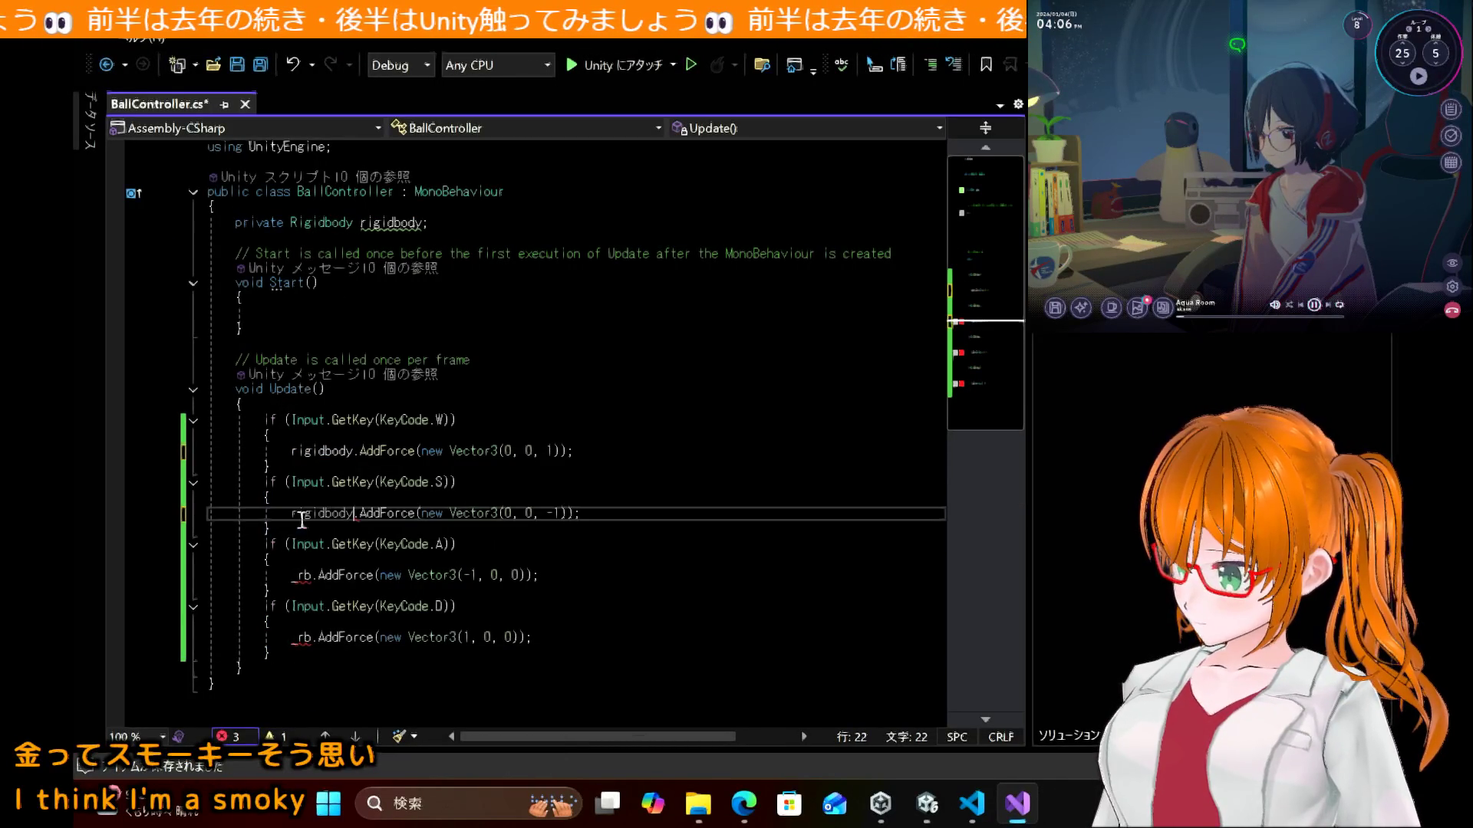
double_click(304, 575)
key("ctrl+v")
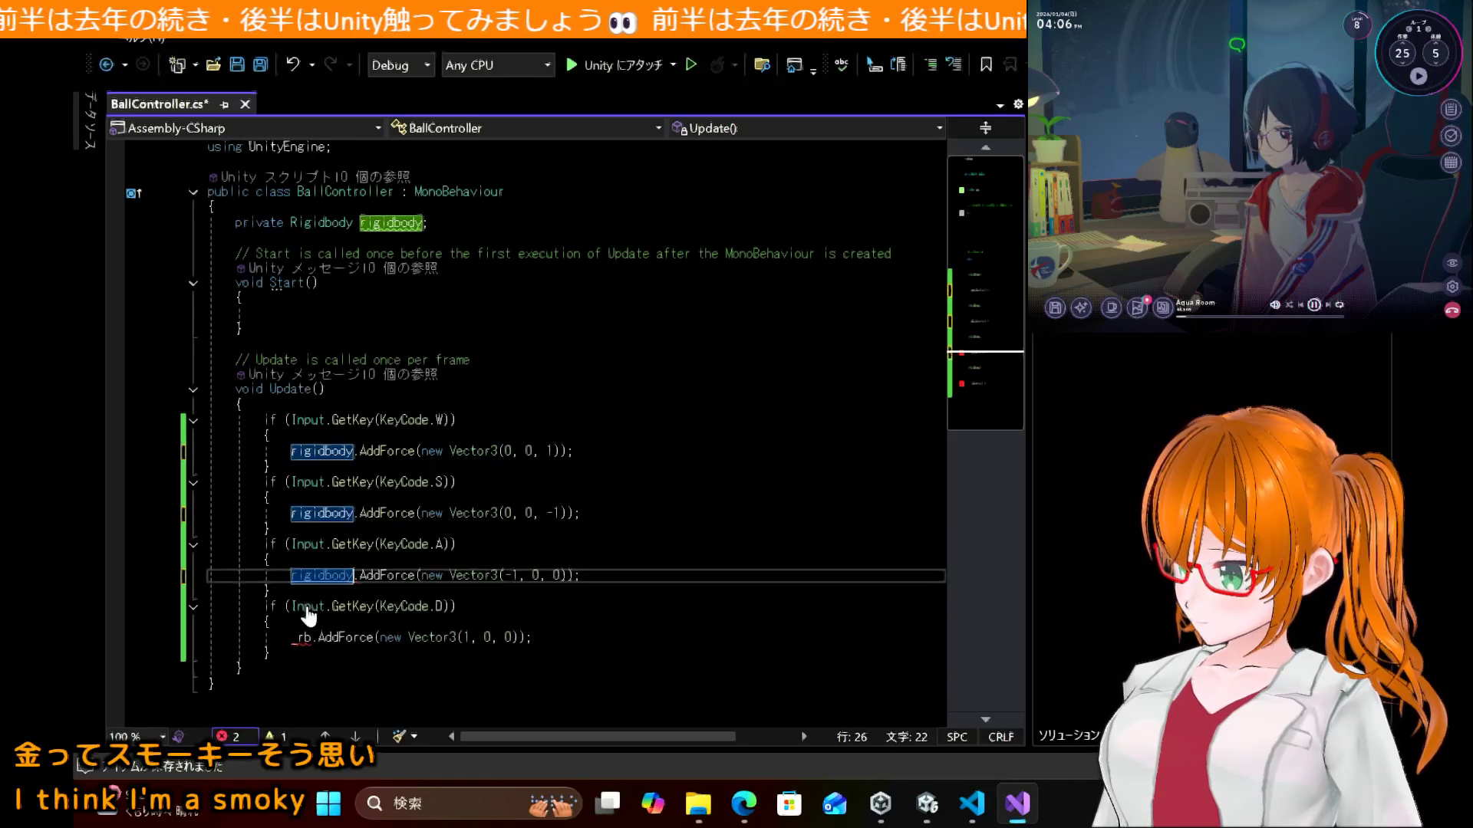
double_click(303, 639)
key("ctrl+v")
left_click(543, 500)
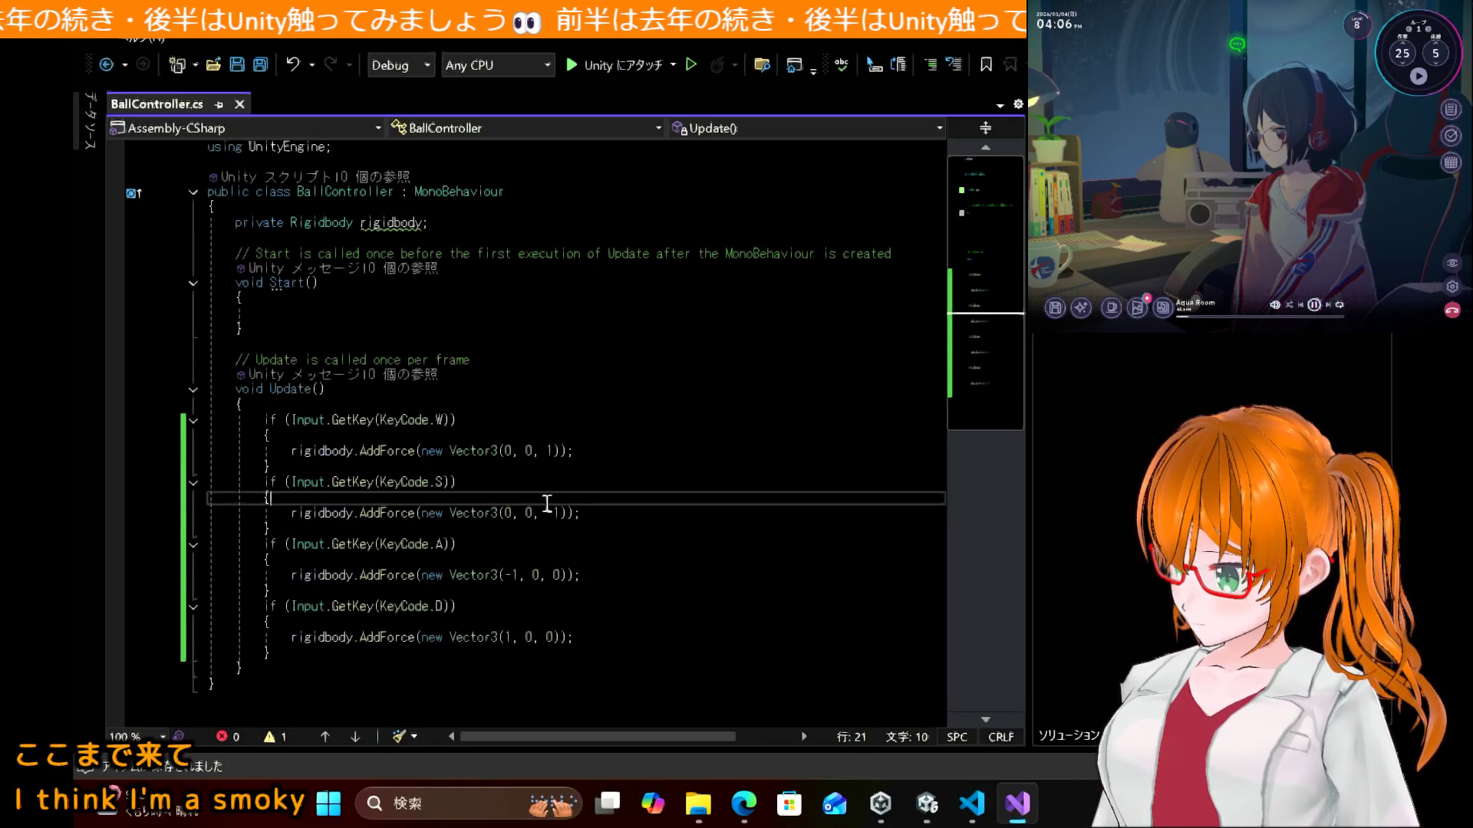
left_click(734, 815)
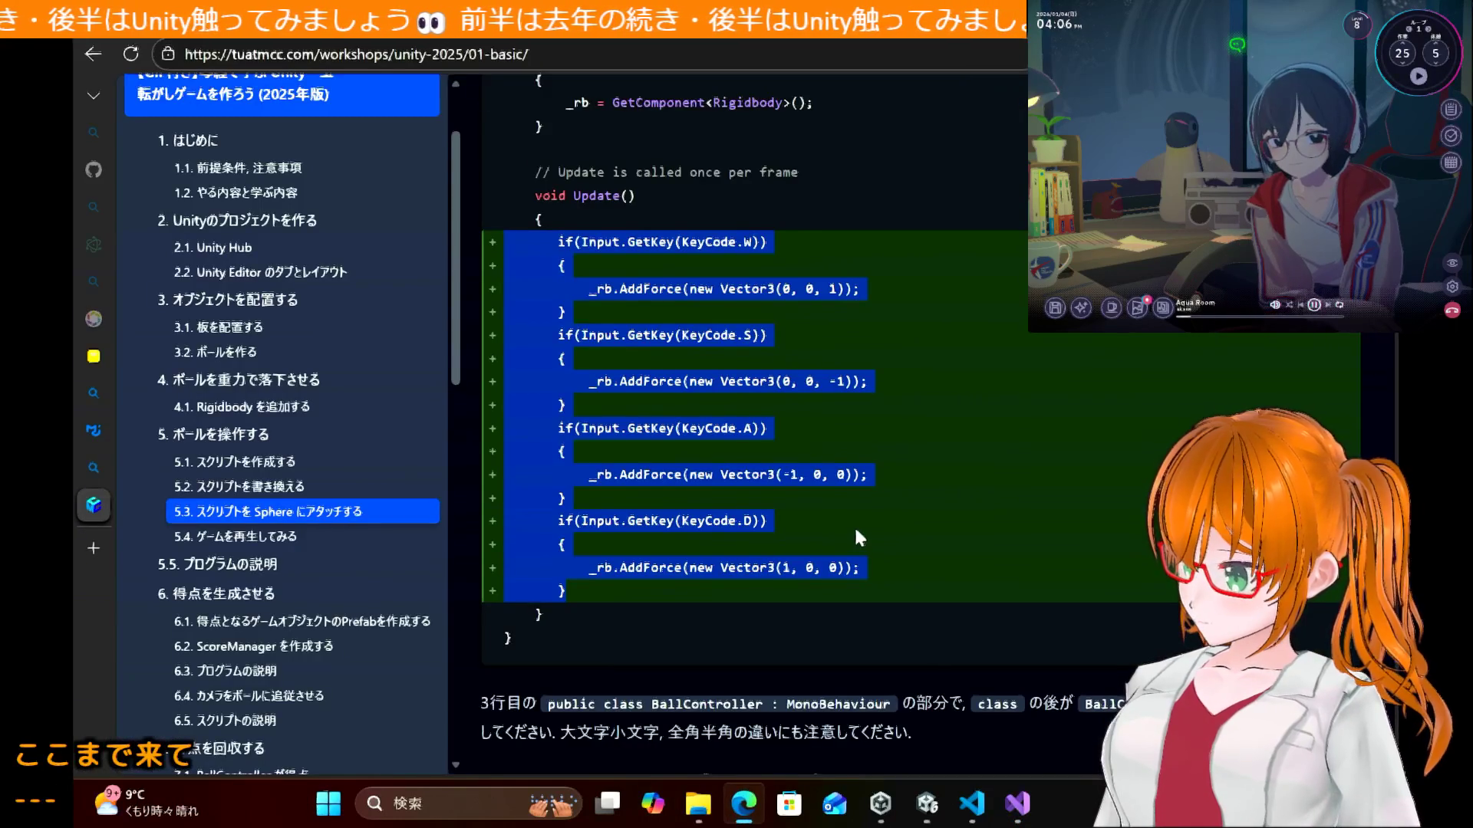
Step: Drag the BallController script from Assets onto the Sphere in the Hierarchy
scroll(854, 524, "down", 5)
scroll(854, 525, "down", 1)
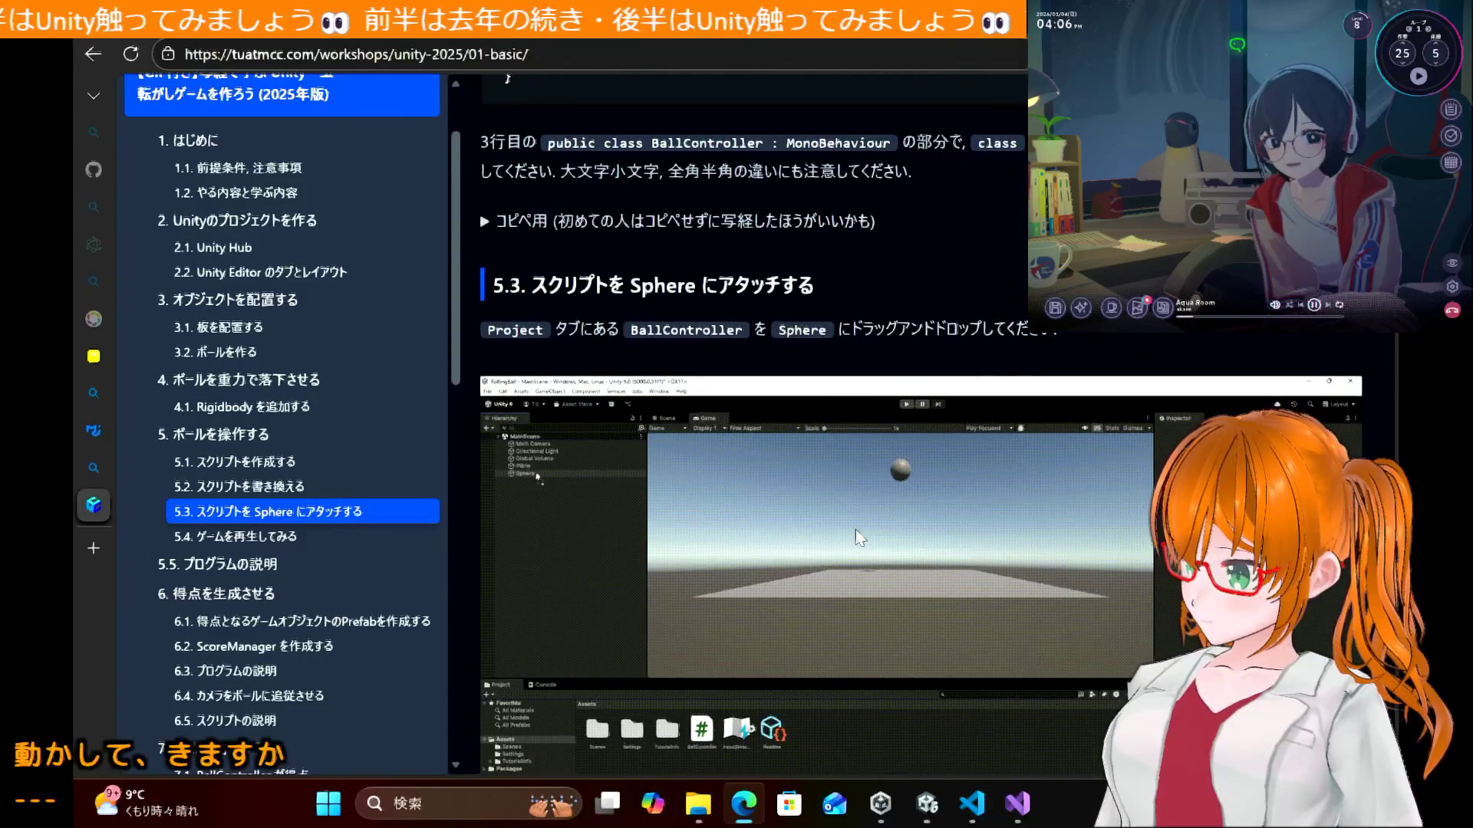
left_click(927, 804)
mouse_move(881, 804)
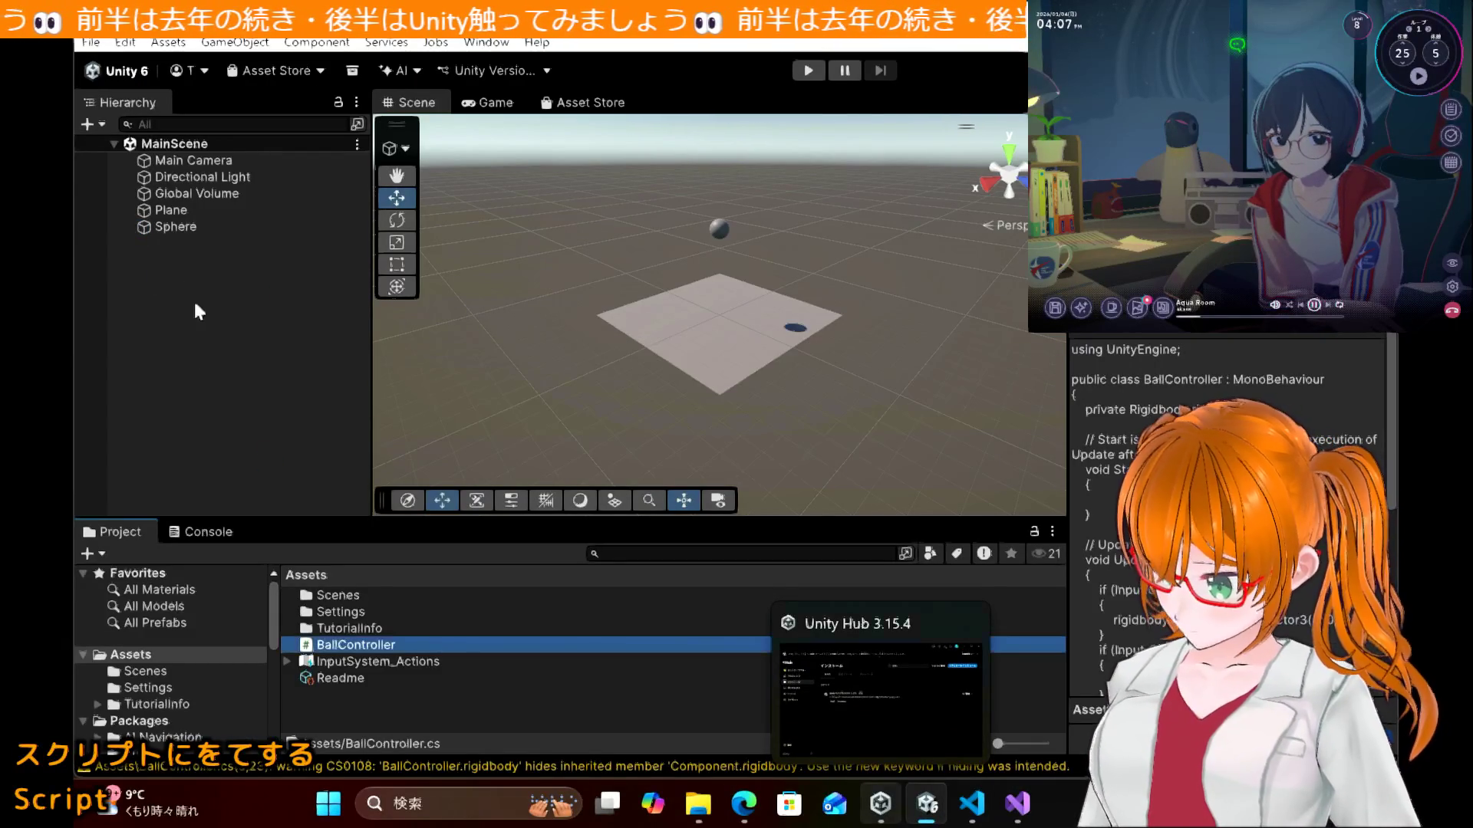
left_click(172, 211)
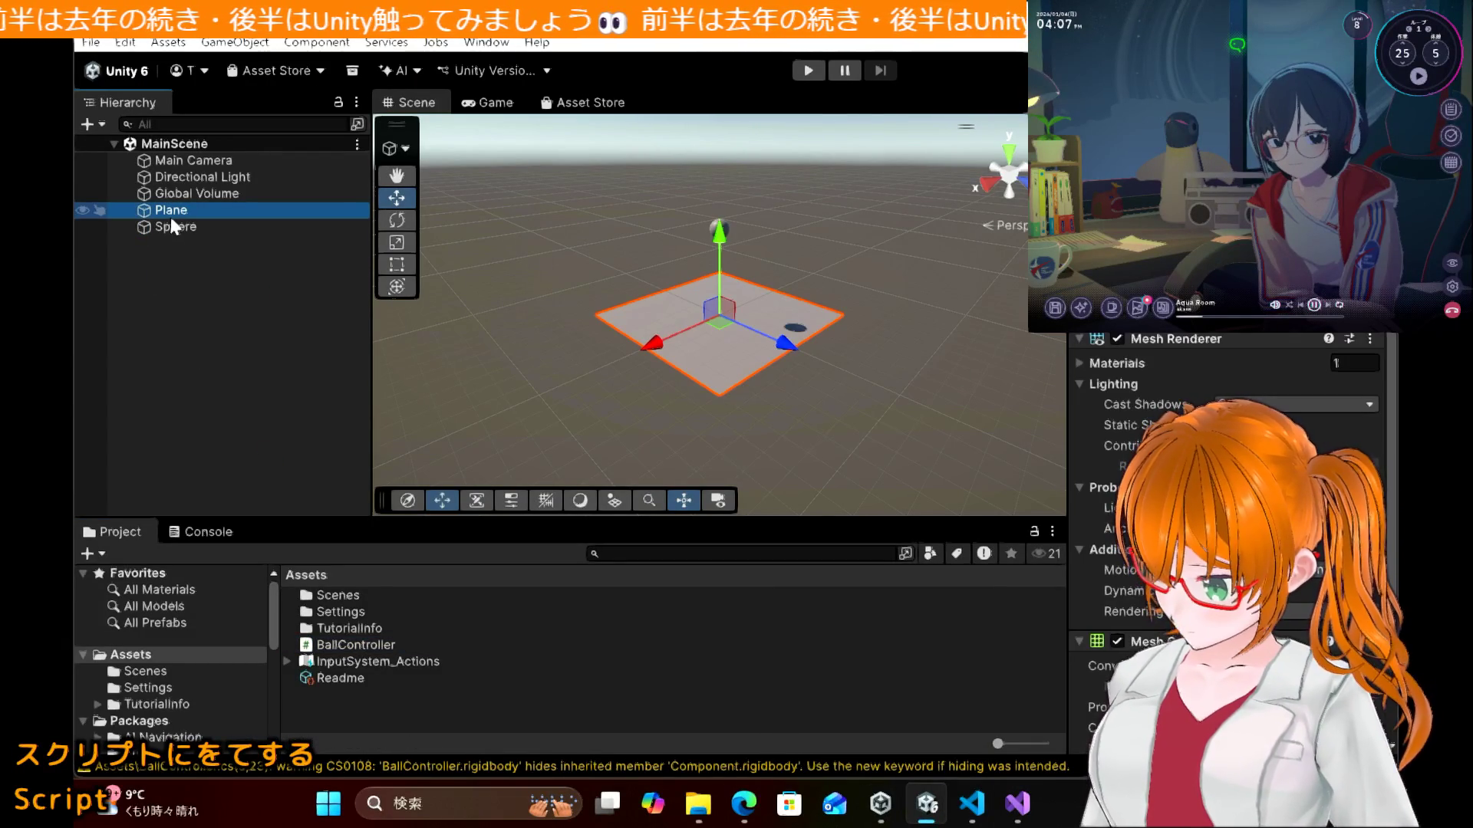
right_click(172, 226)
mouse_move(314, 663)
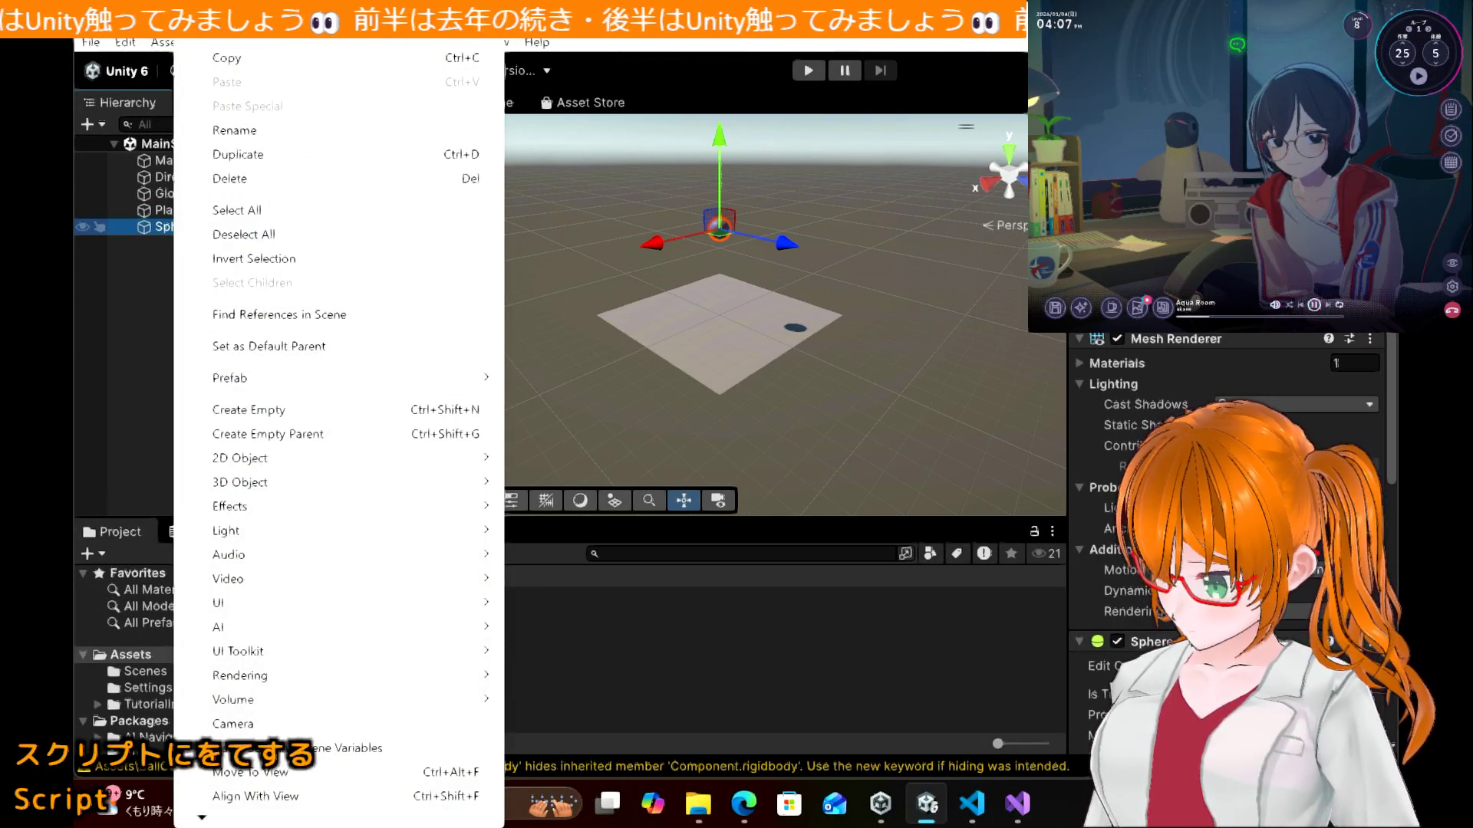
key("Escape")
scroll(1227, 499, "down", 5)
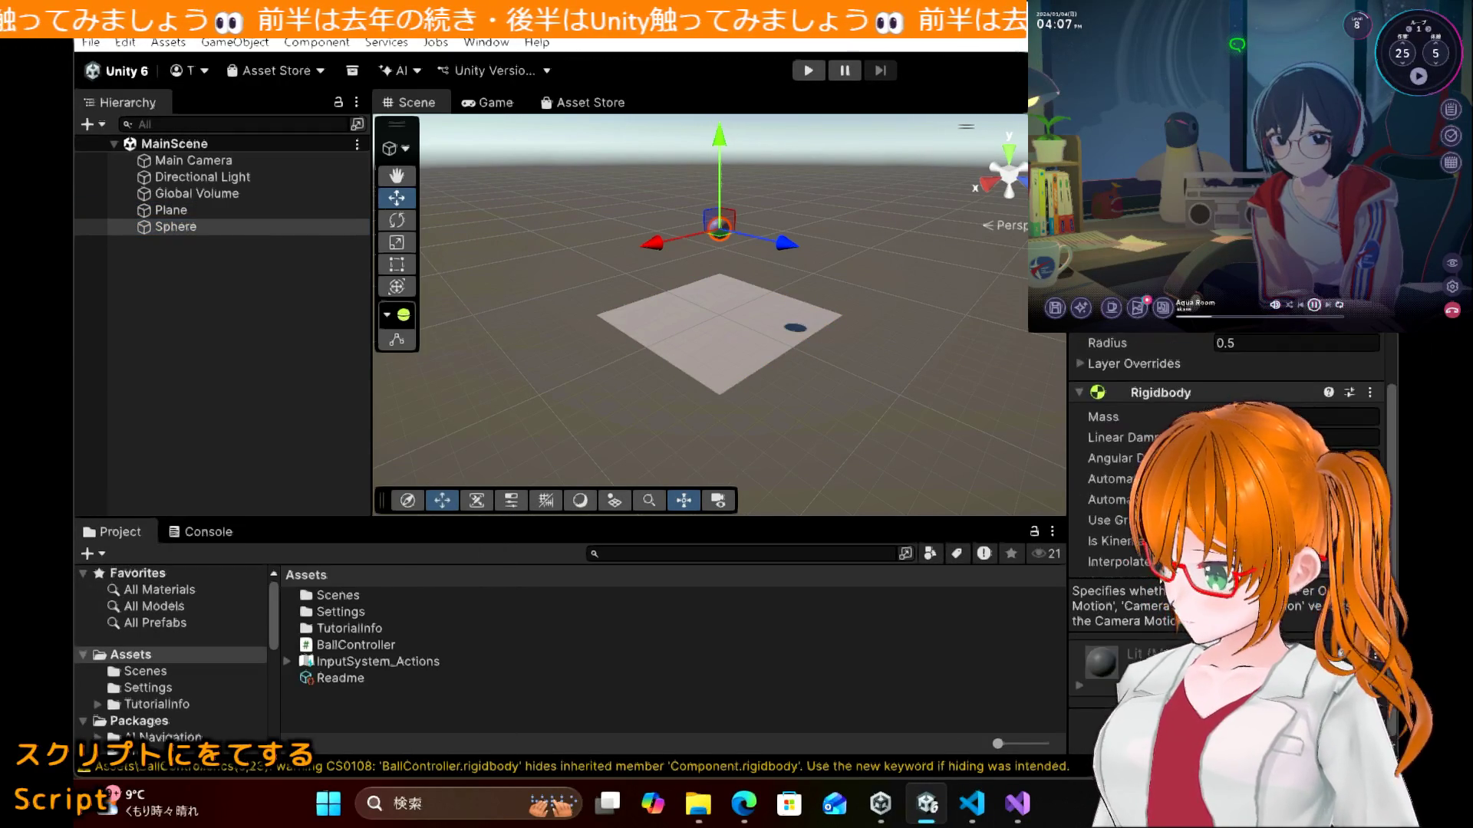
left_click(351, 648)
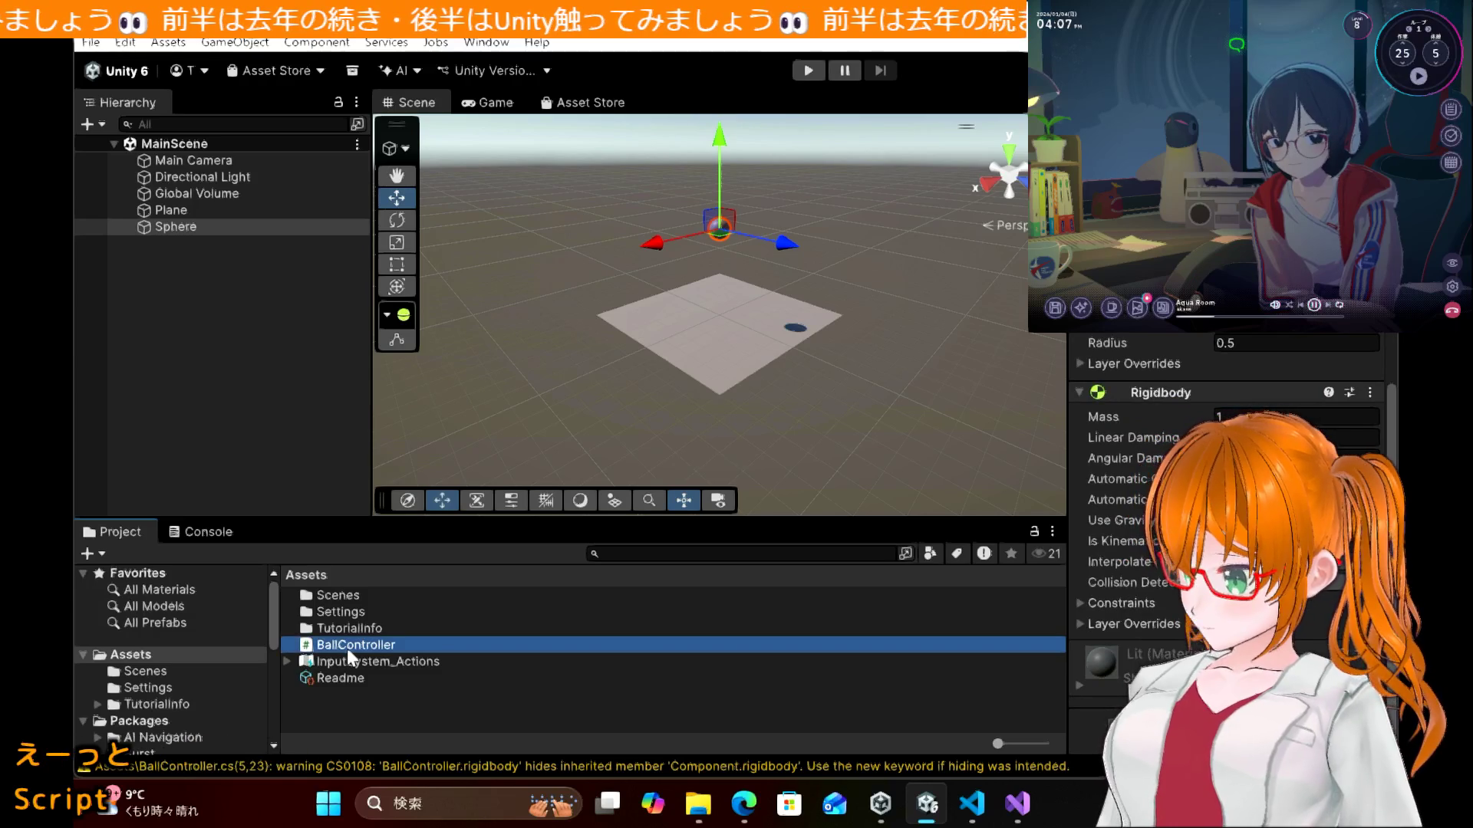
left_click_drag(344, 504, 187, 227)
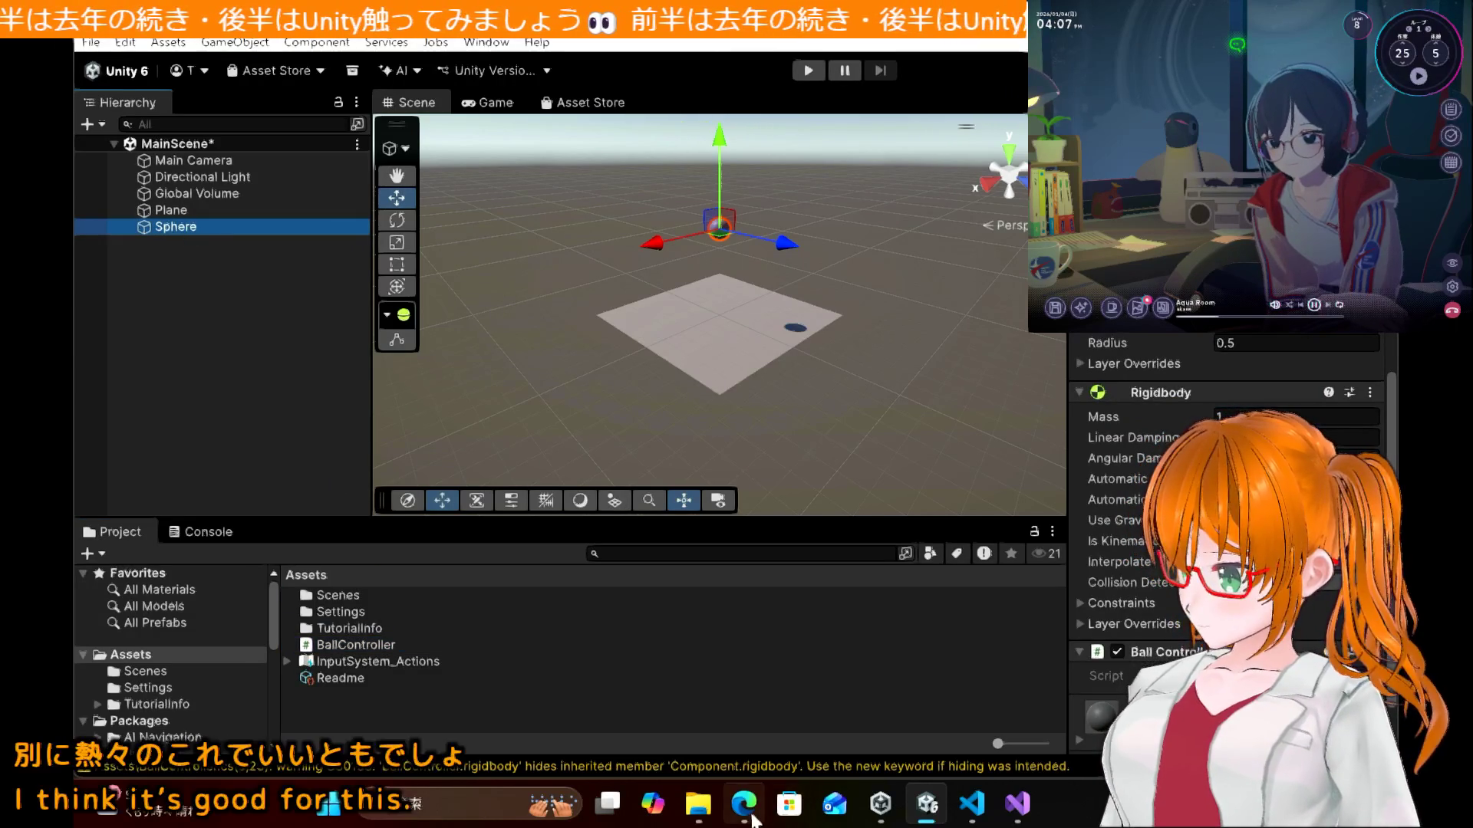
Step: Scroll the tutorial down to section 5.4, playing the game
left_click(743, 803)
scroll(822, 477, "down", 3)
scroll(821, 476, "down", 5)
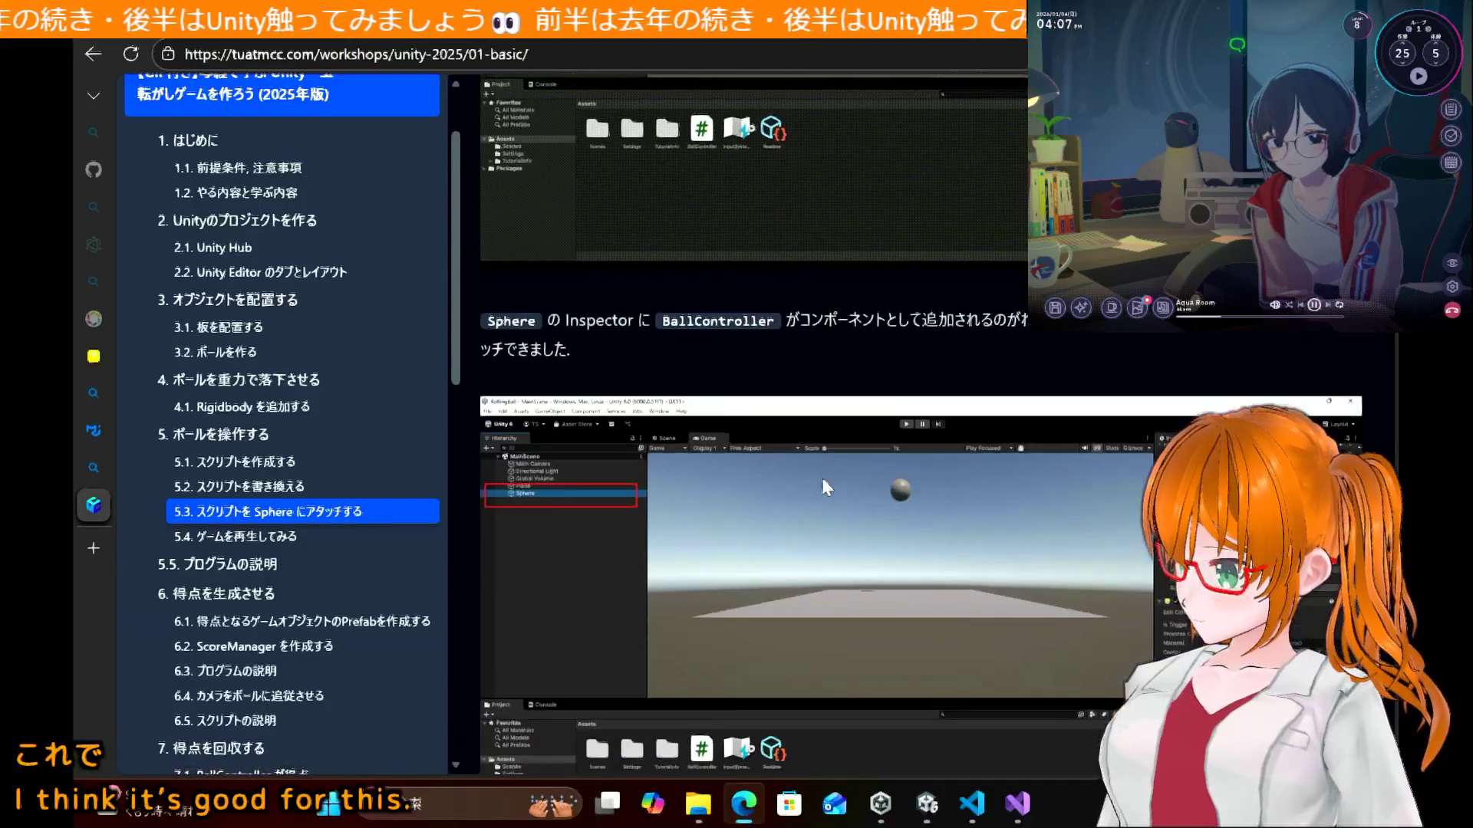
scroll(821, 477, "down", 5)
scroll(821, 478, "up", 3)
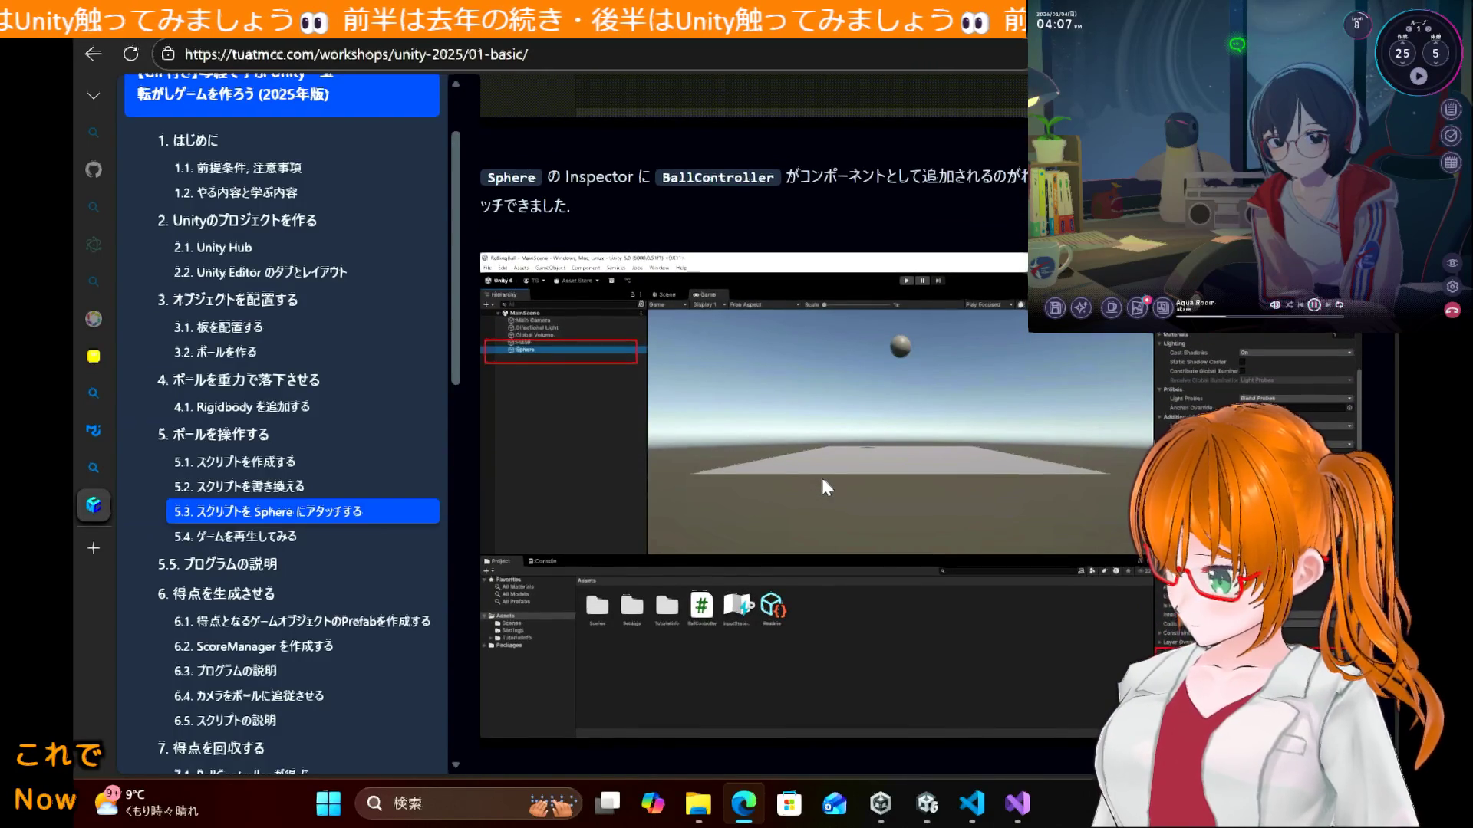
scroll(822, 477, "down", 4)
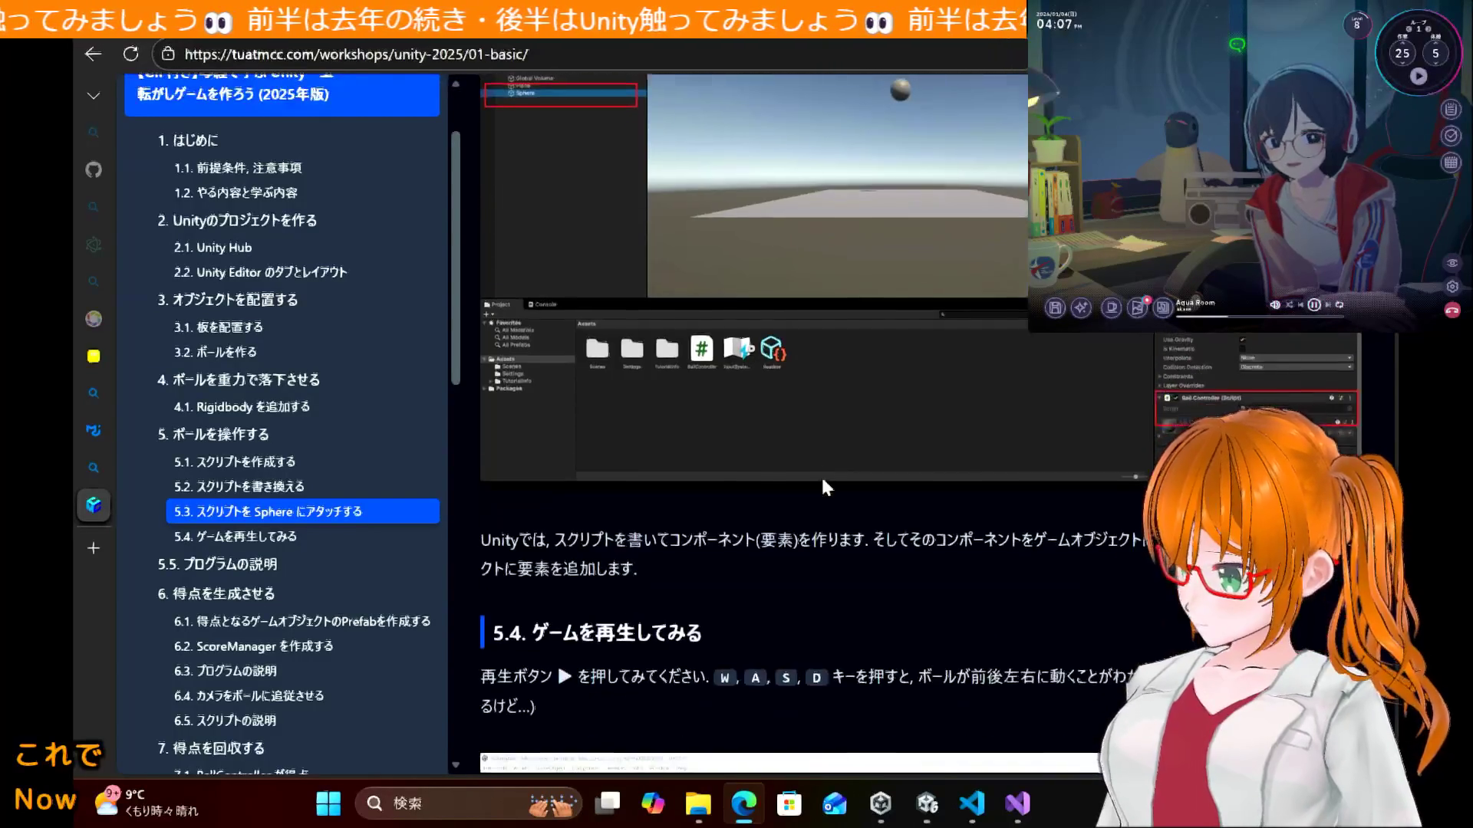
Step: Scroll to section 5.5's program explanation and BallController class diagram
scroll(822, 487, "down", 1)
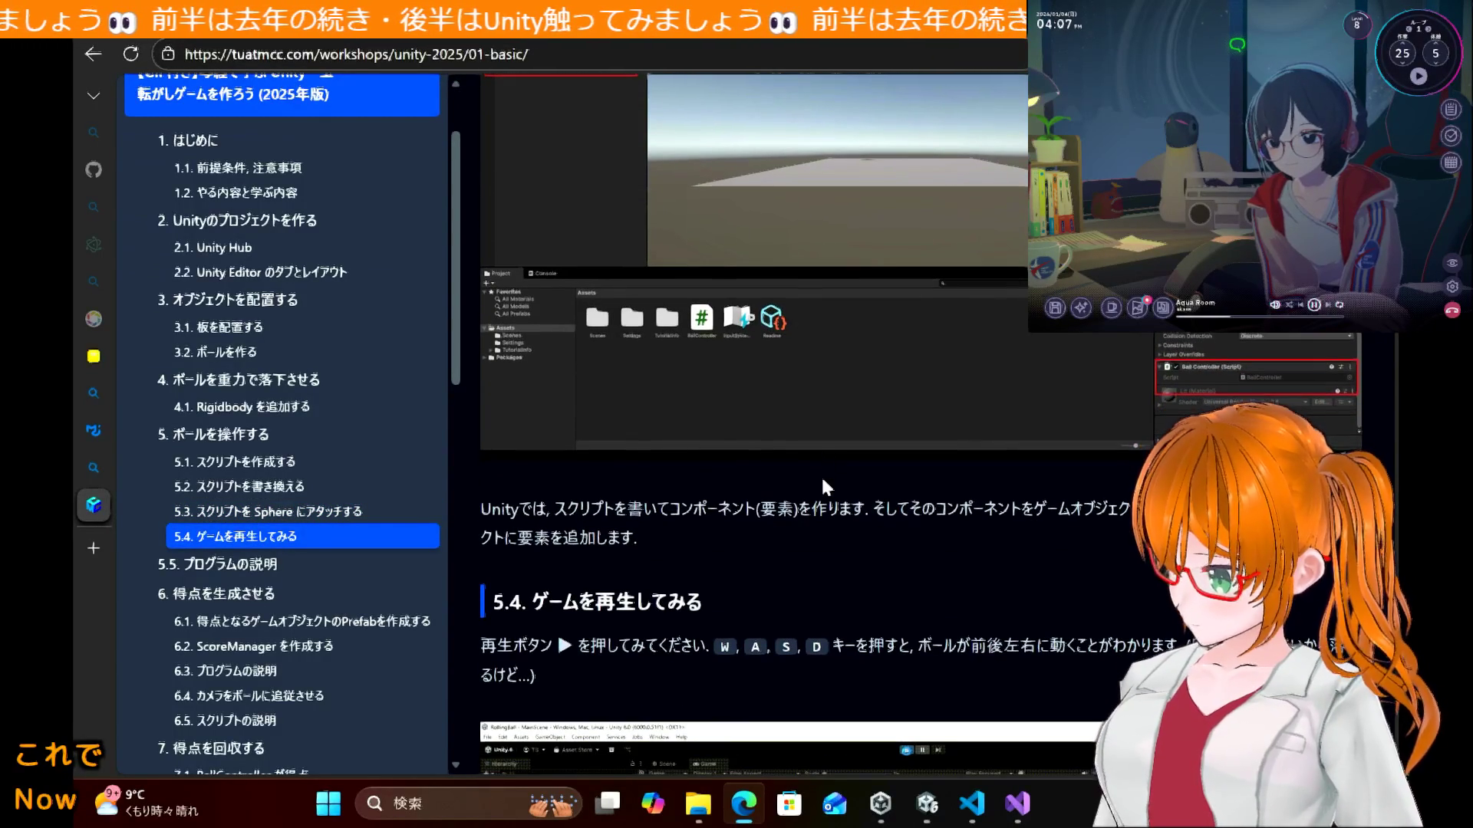
scroll(823, 485, "up", 2)
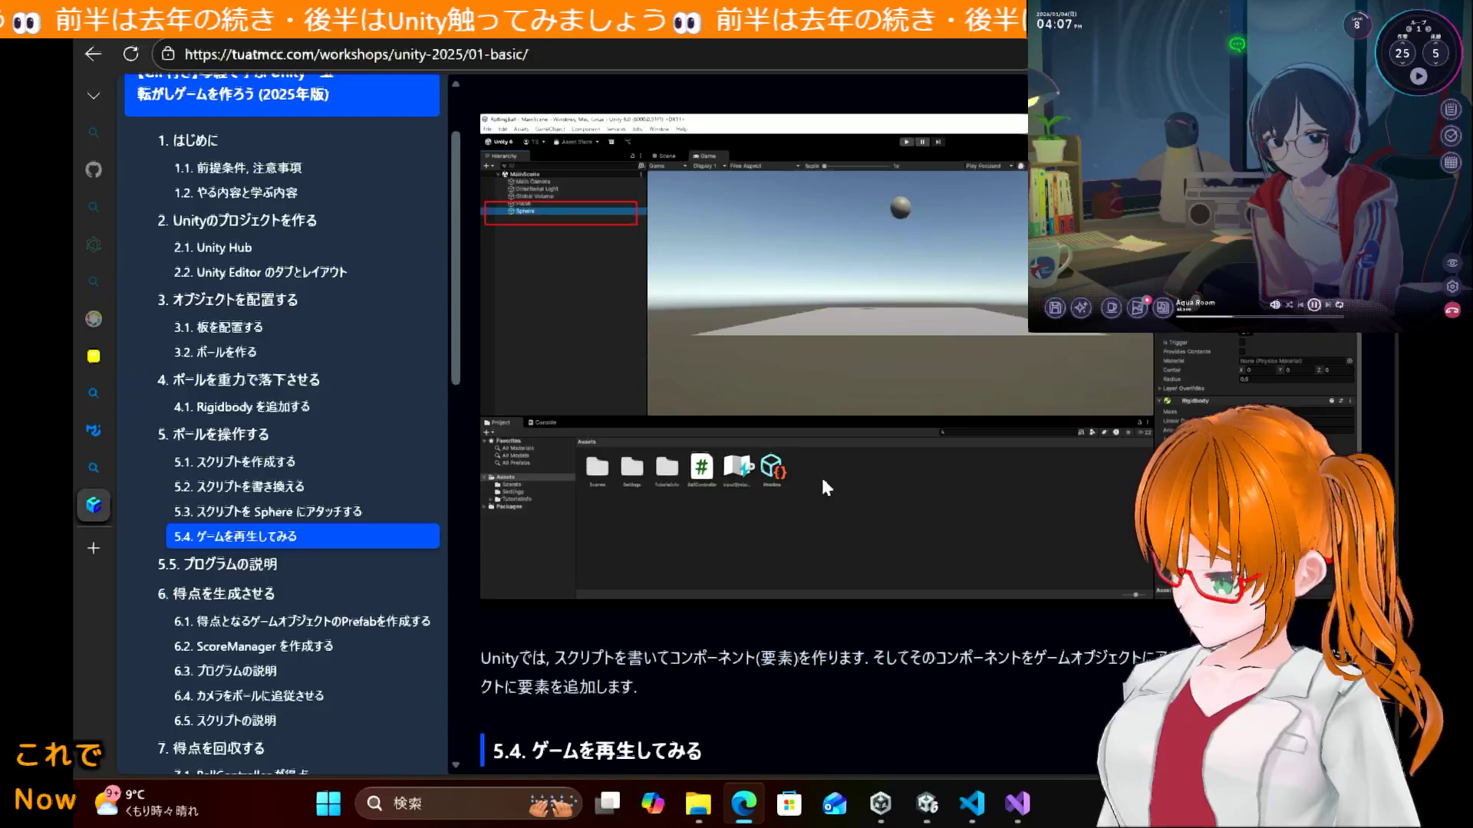
scroll(824, 485, "down", 8)
scroll(823, 484, "down", 5)
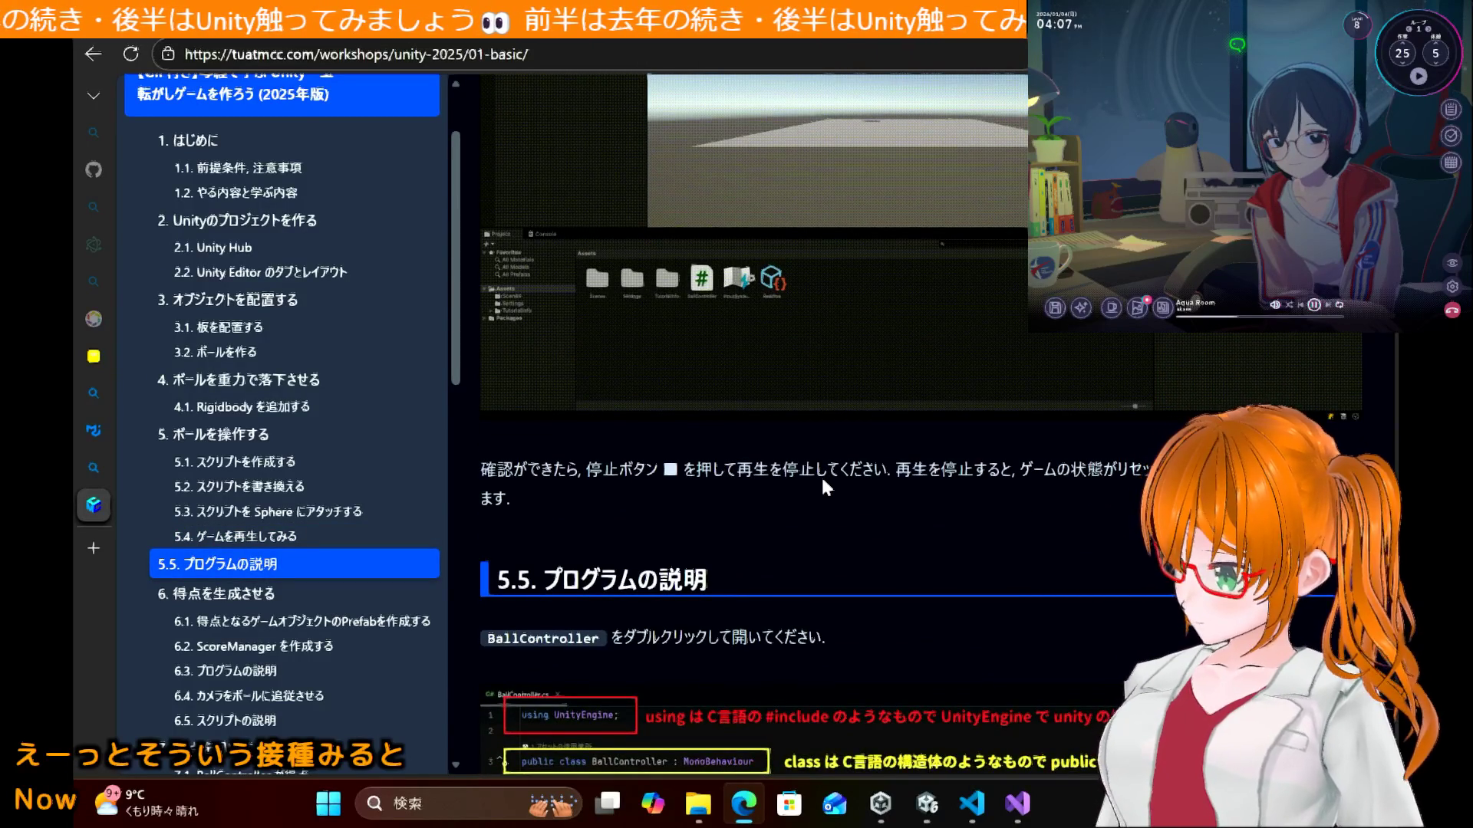
scroll(823, 486, "down", 12)
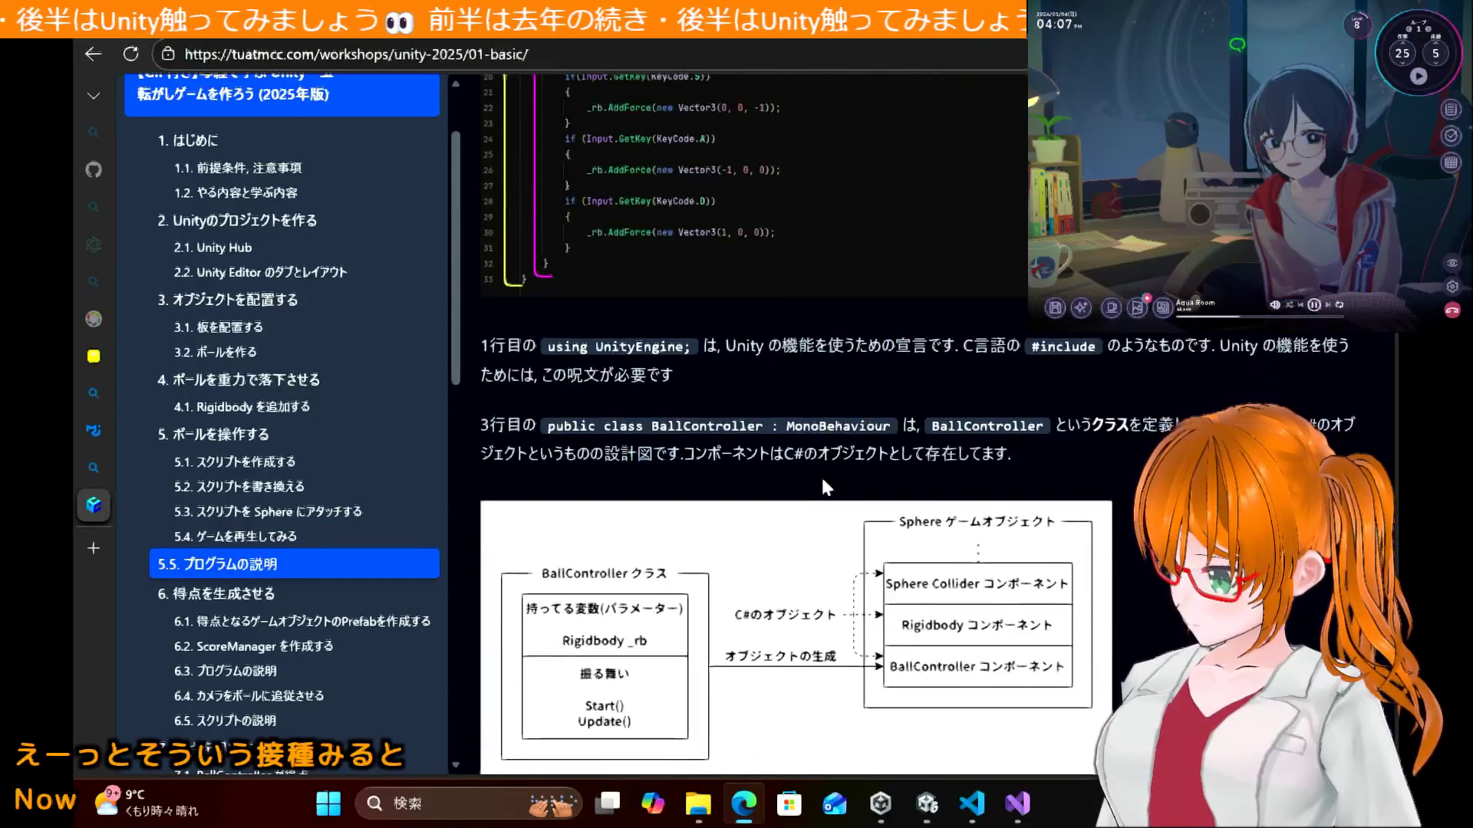
scroll(823, 486, "down", 1)
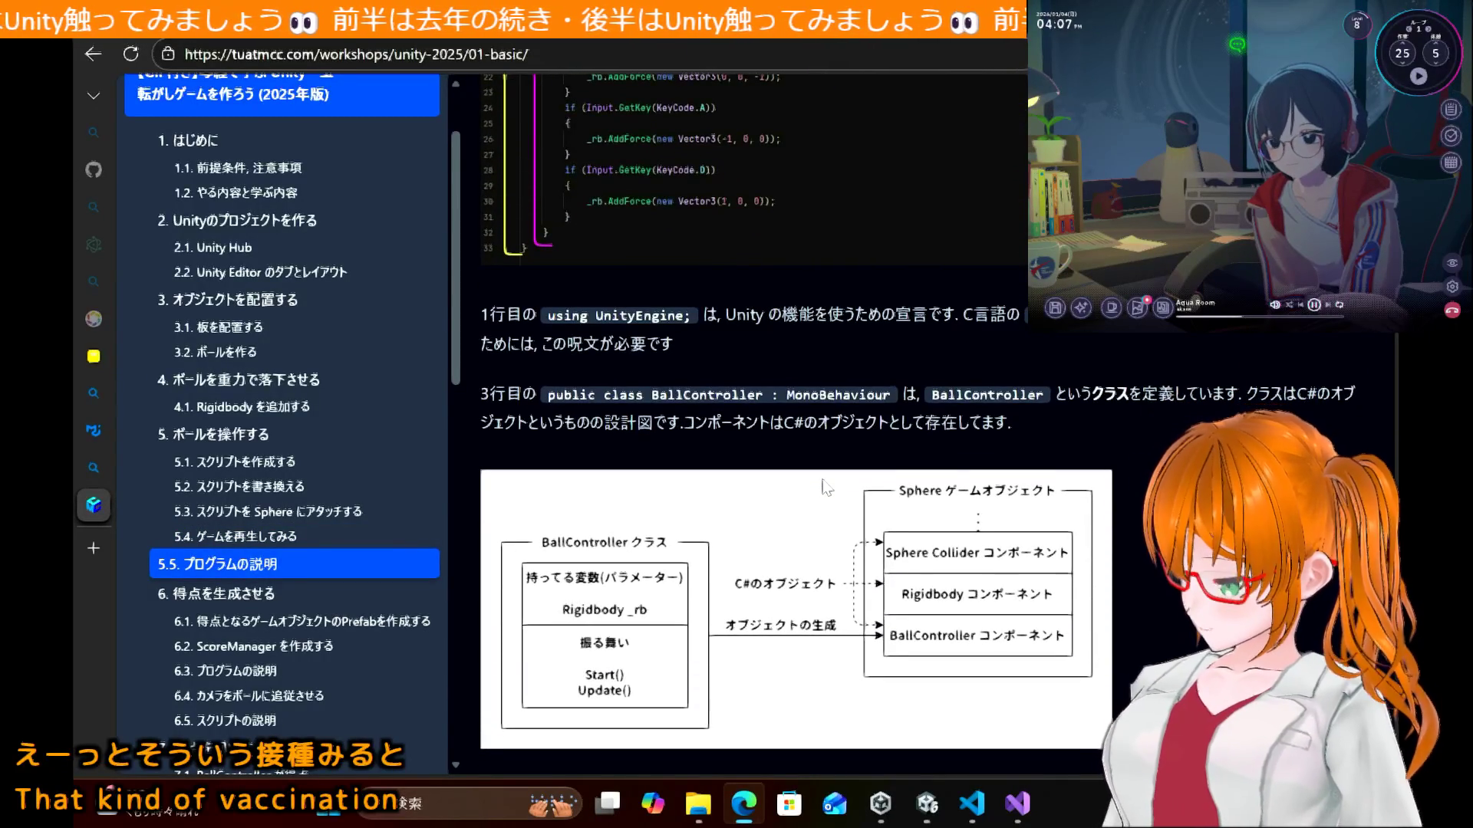
scroll(823, 486, "down", 4)
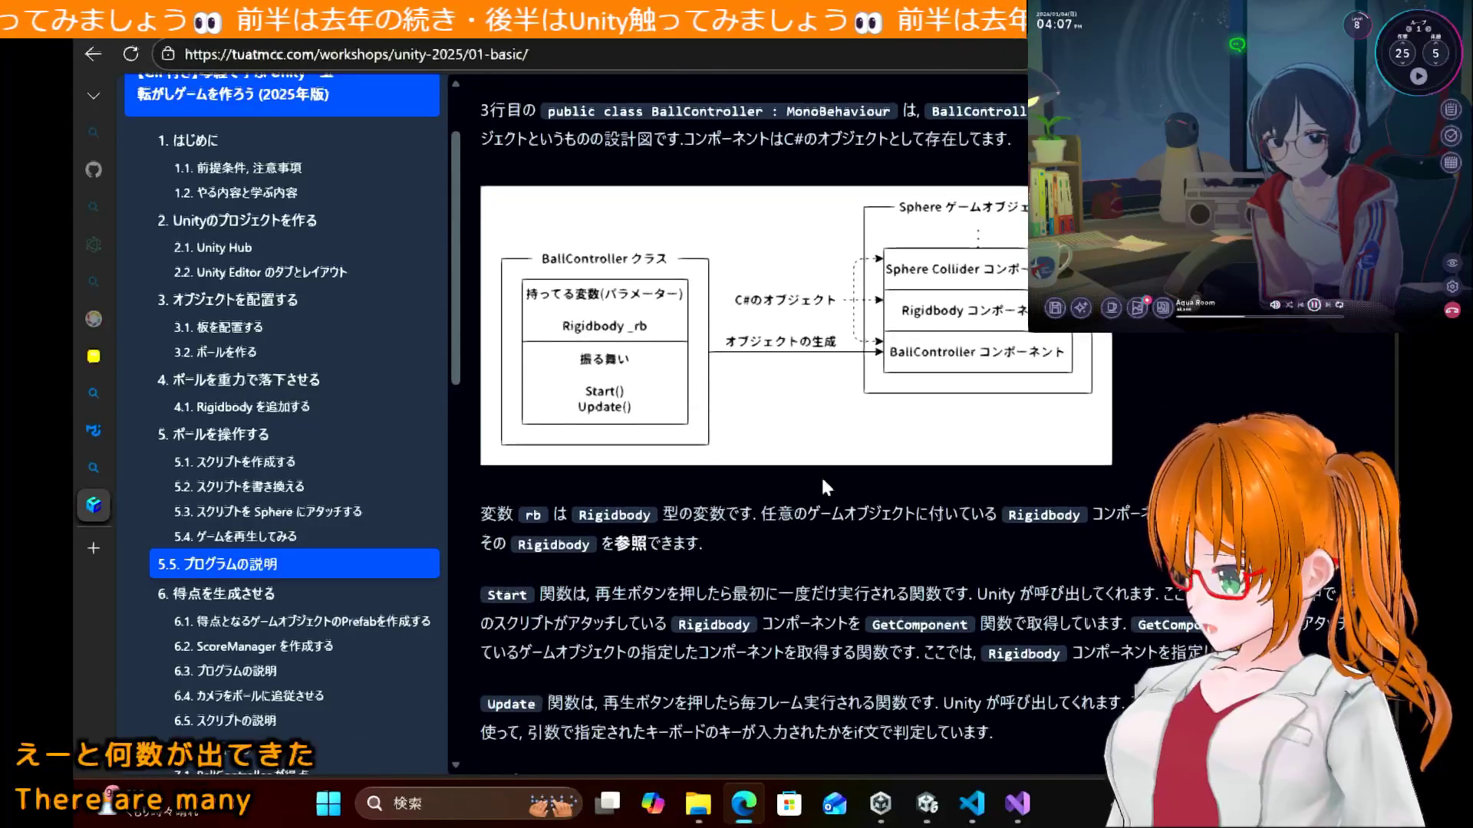
scroll(823, 485, "down", 6)
scroll(823, 486, "up", 6)
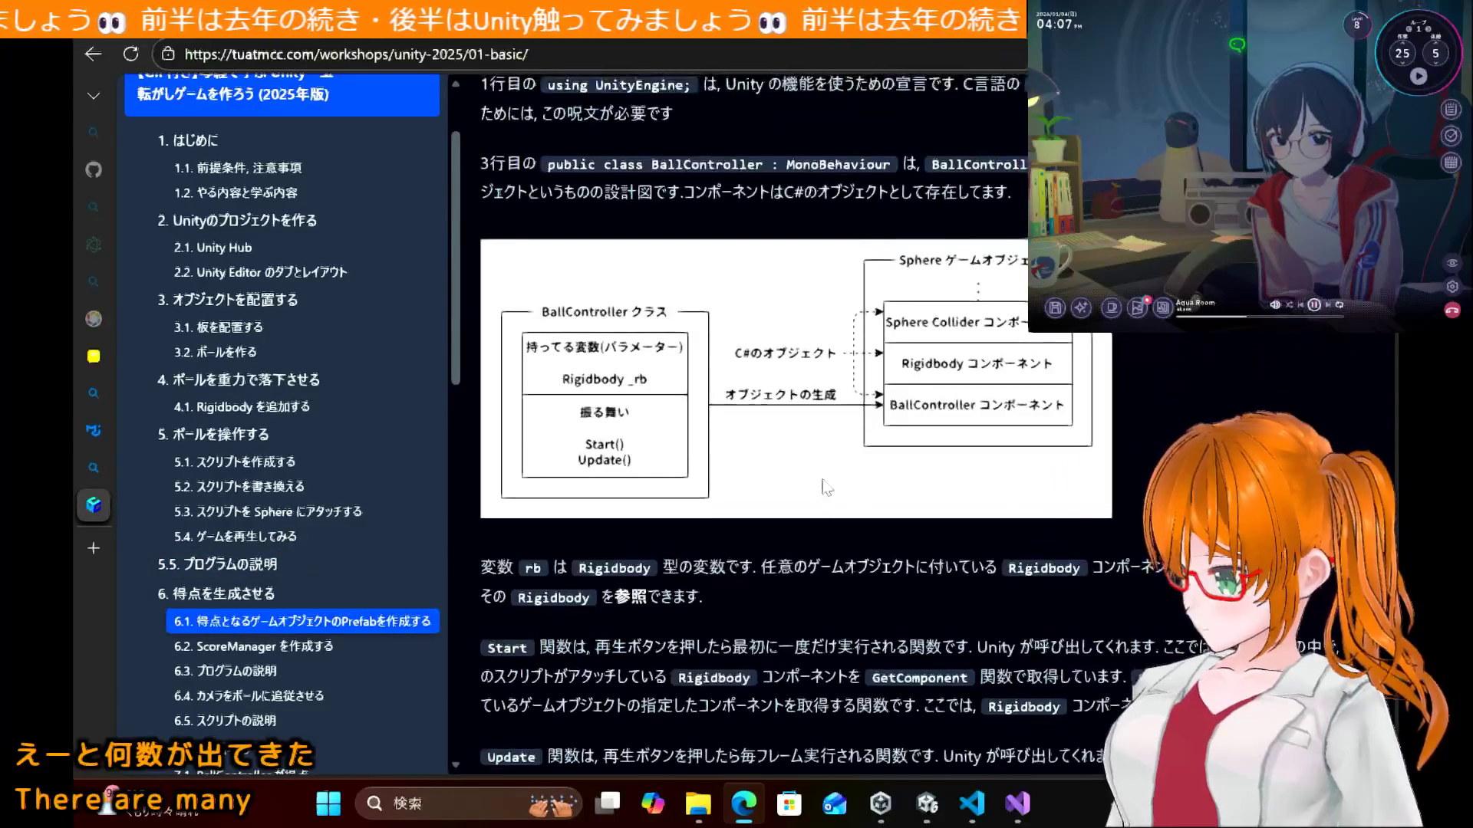
scroll(825, 488, "up", 1)
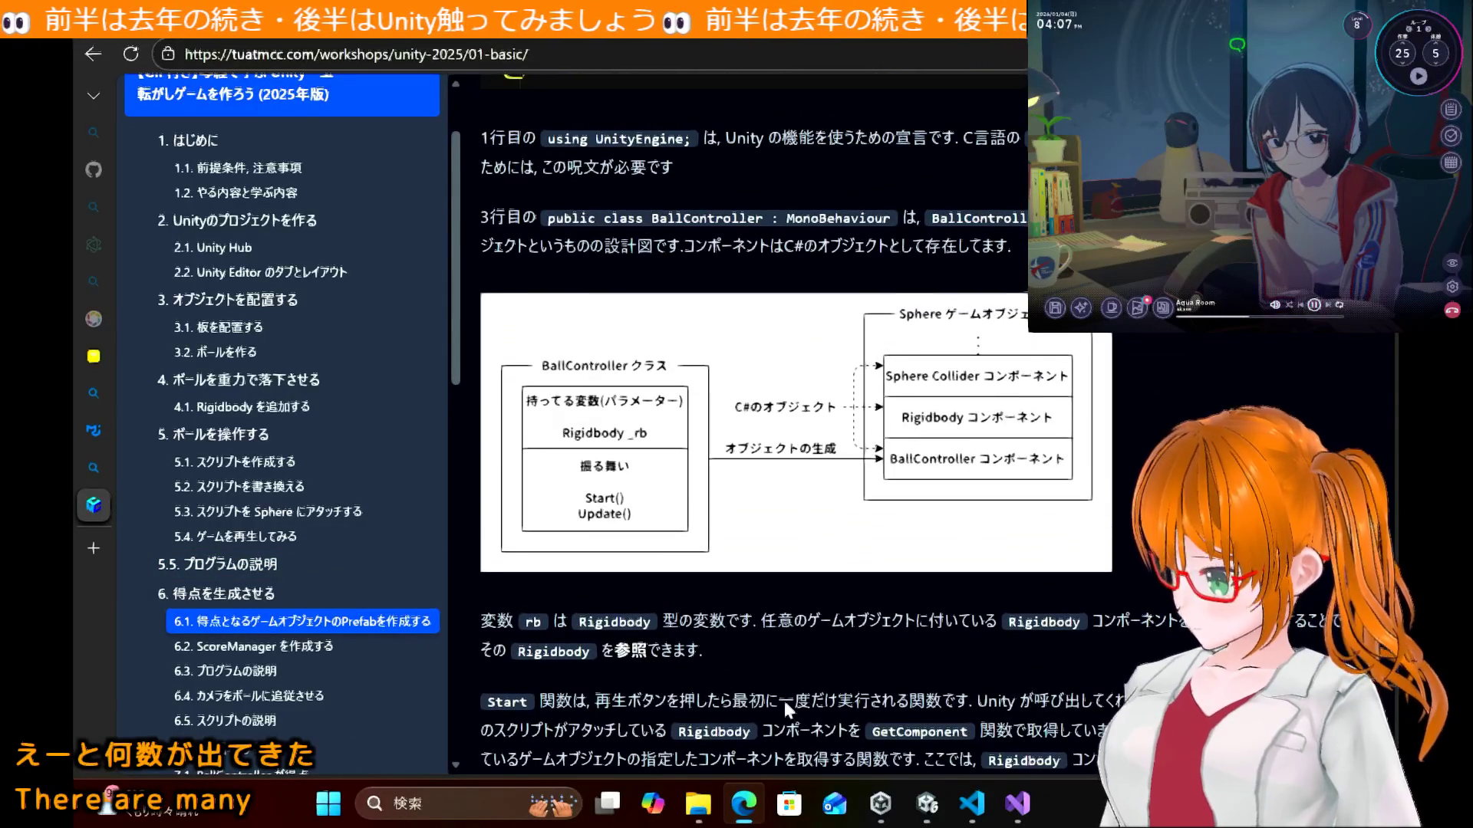
left_click(925, 817)
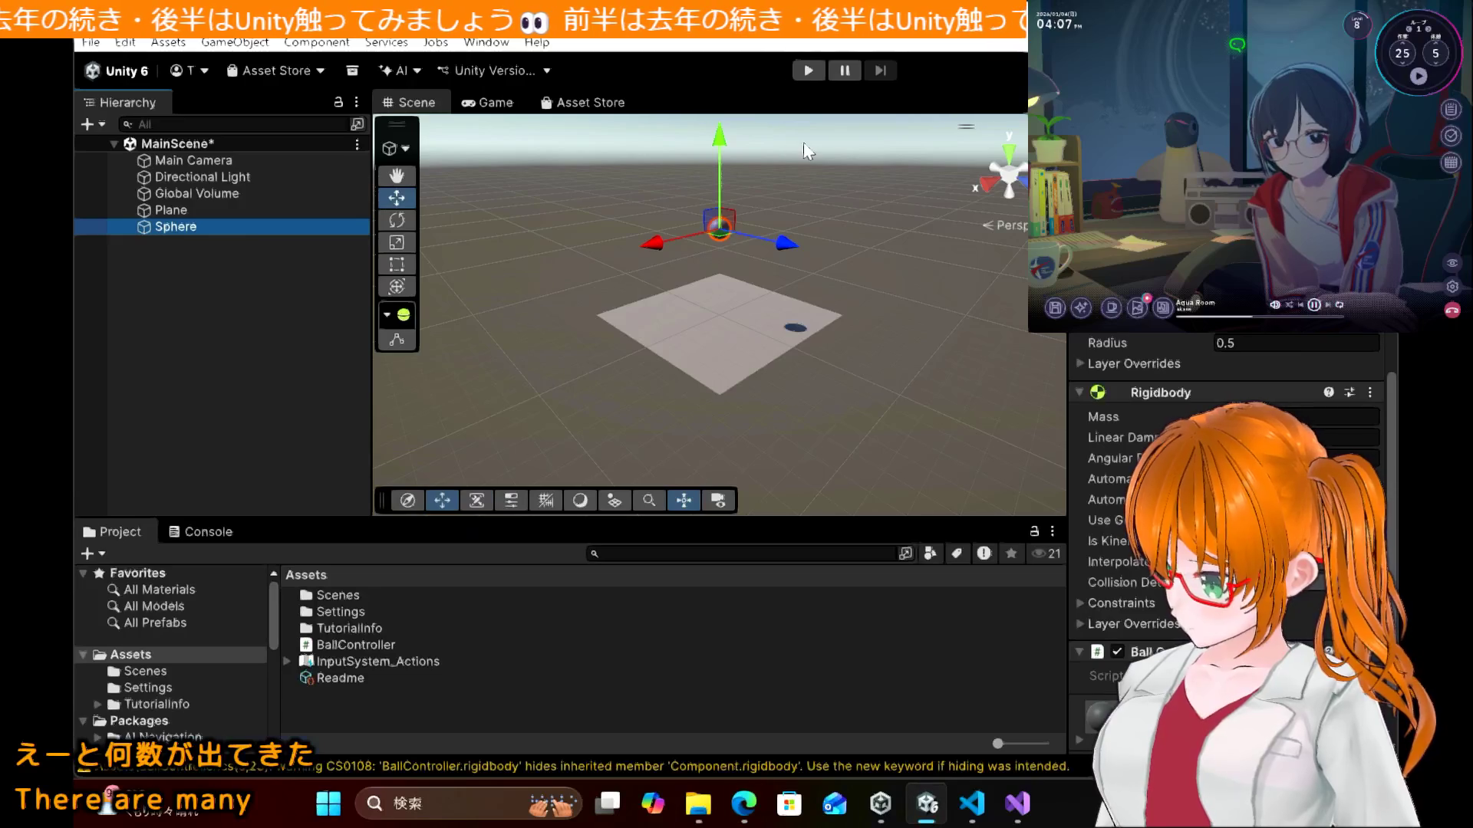
Step: Enter Play mode and inspect the sphere, hitting the legacy Input InvalidOperationException
left_click(802, 70)
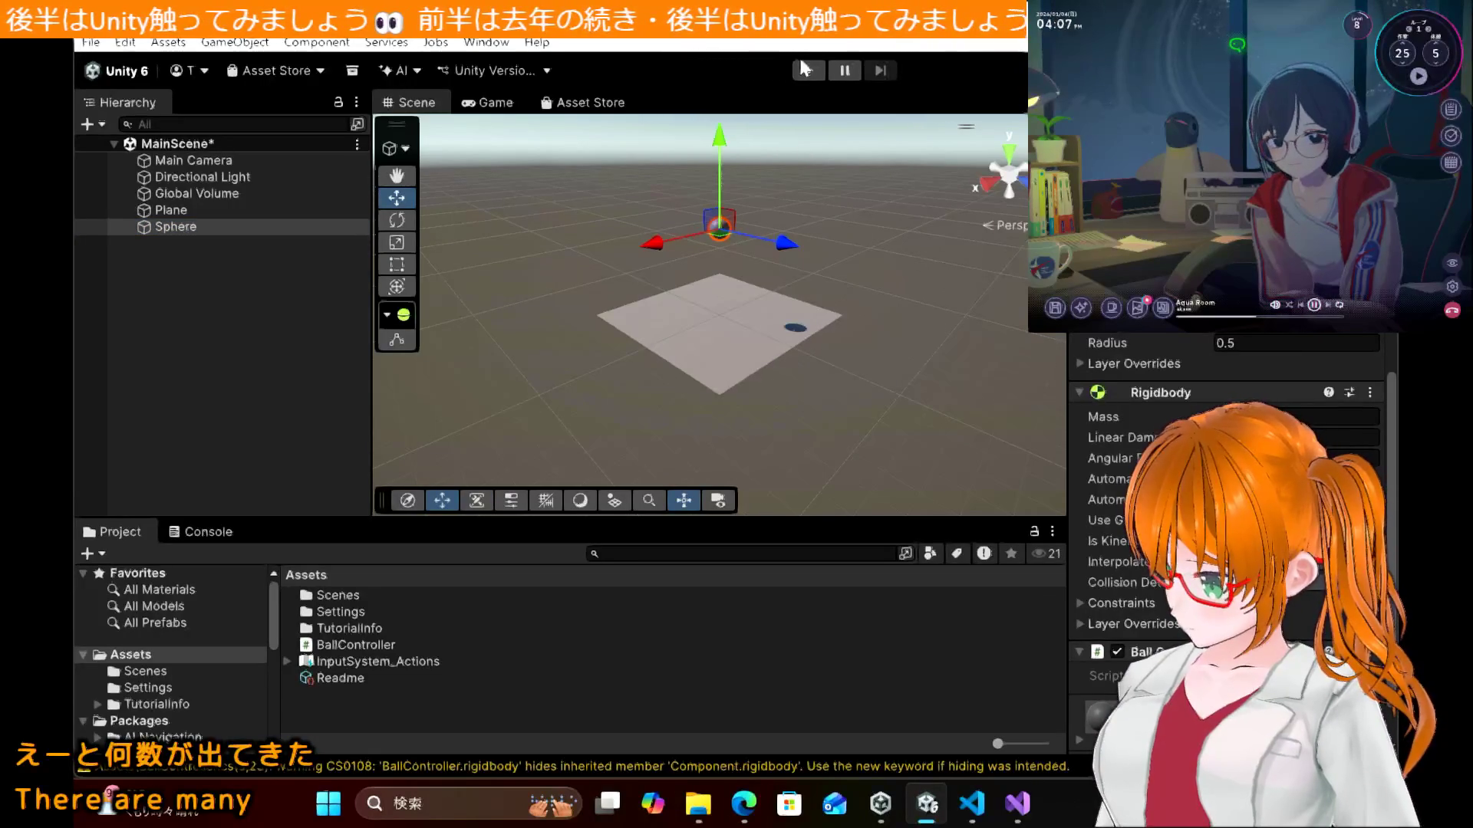
left_click(802, 68)
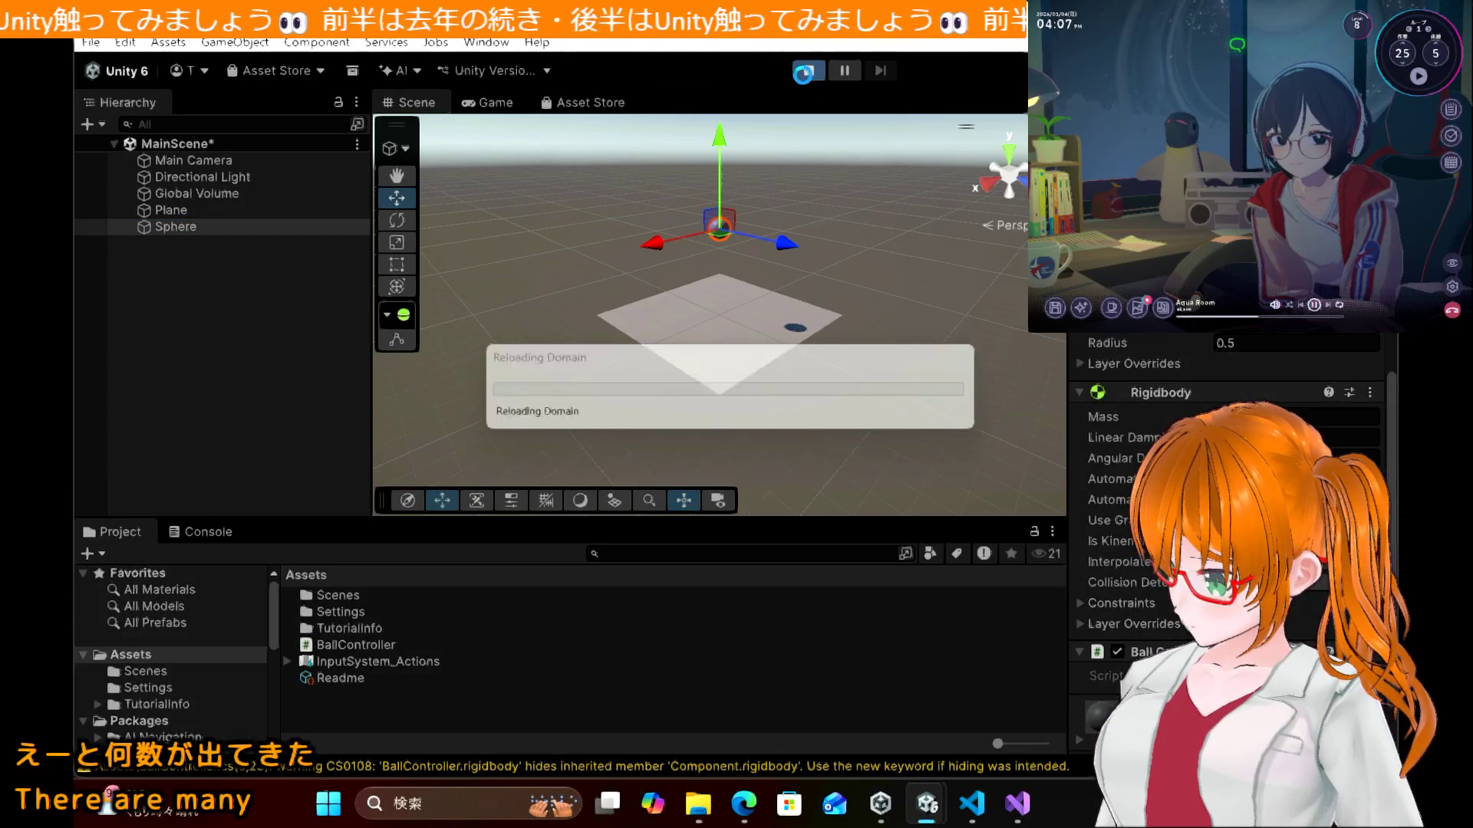
left_click(1020, 814)
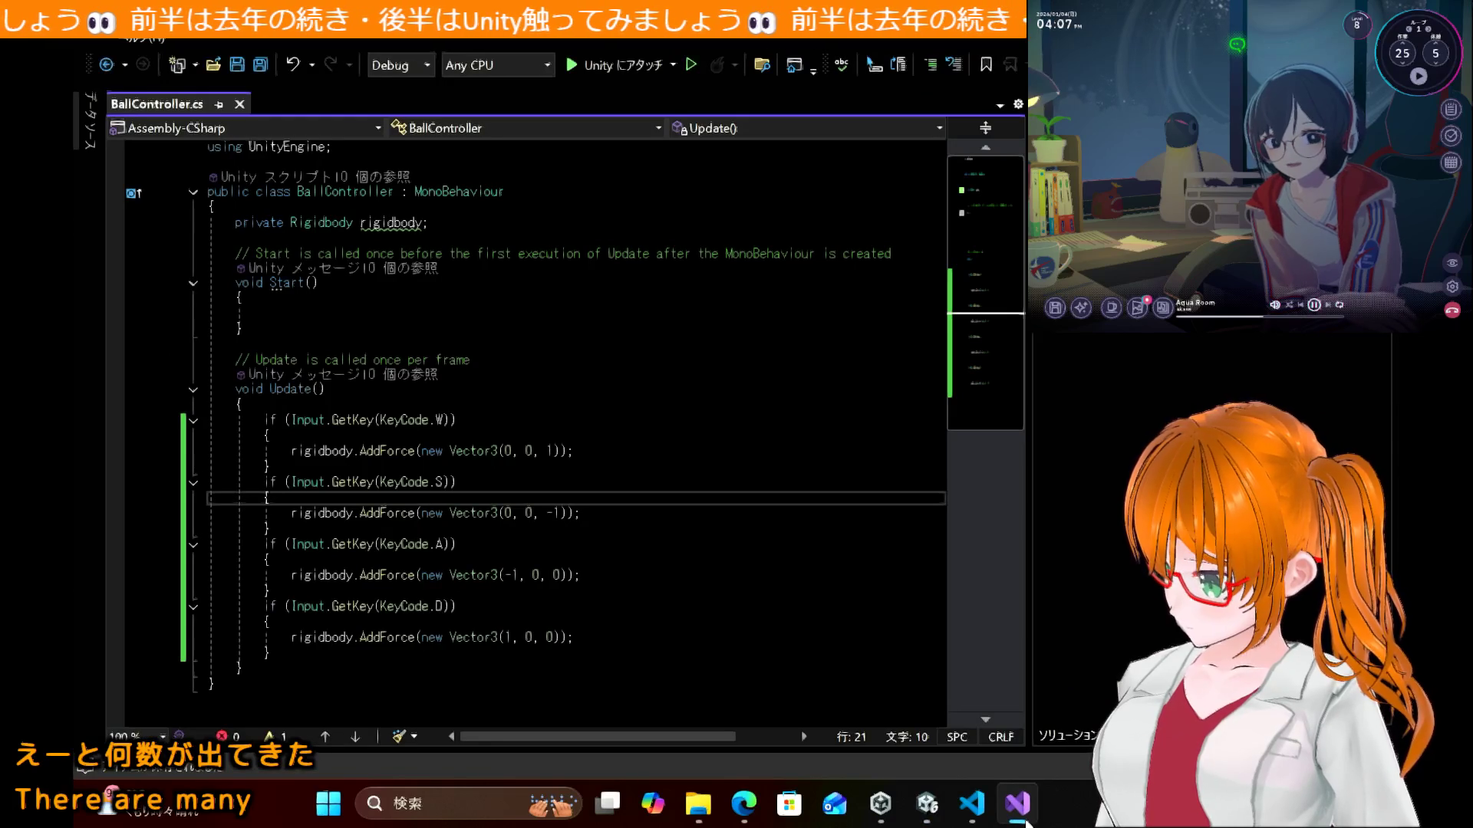
left_click(926, 803)
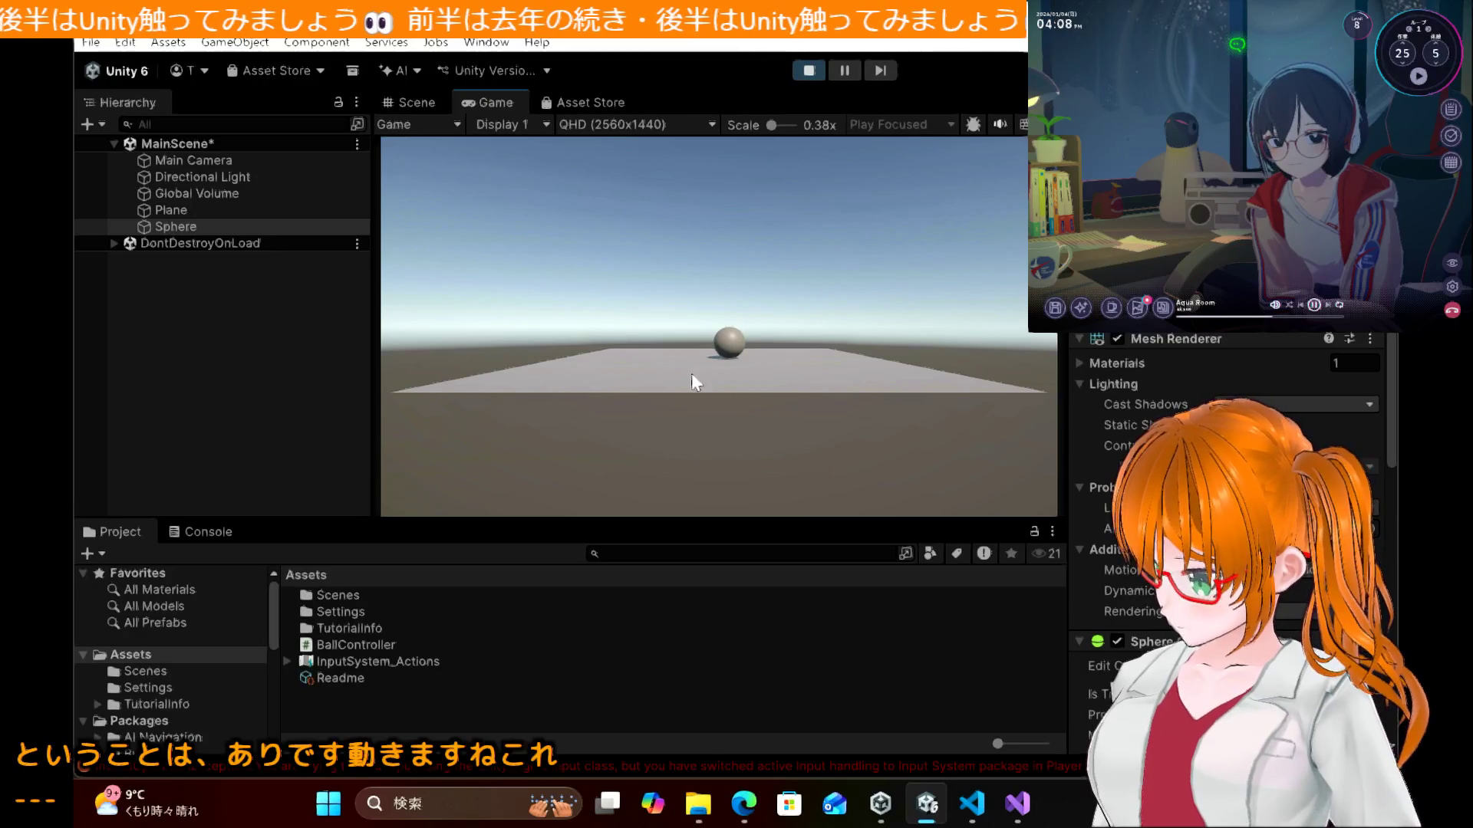
left_click(423, 98)
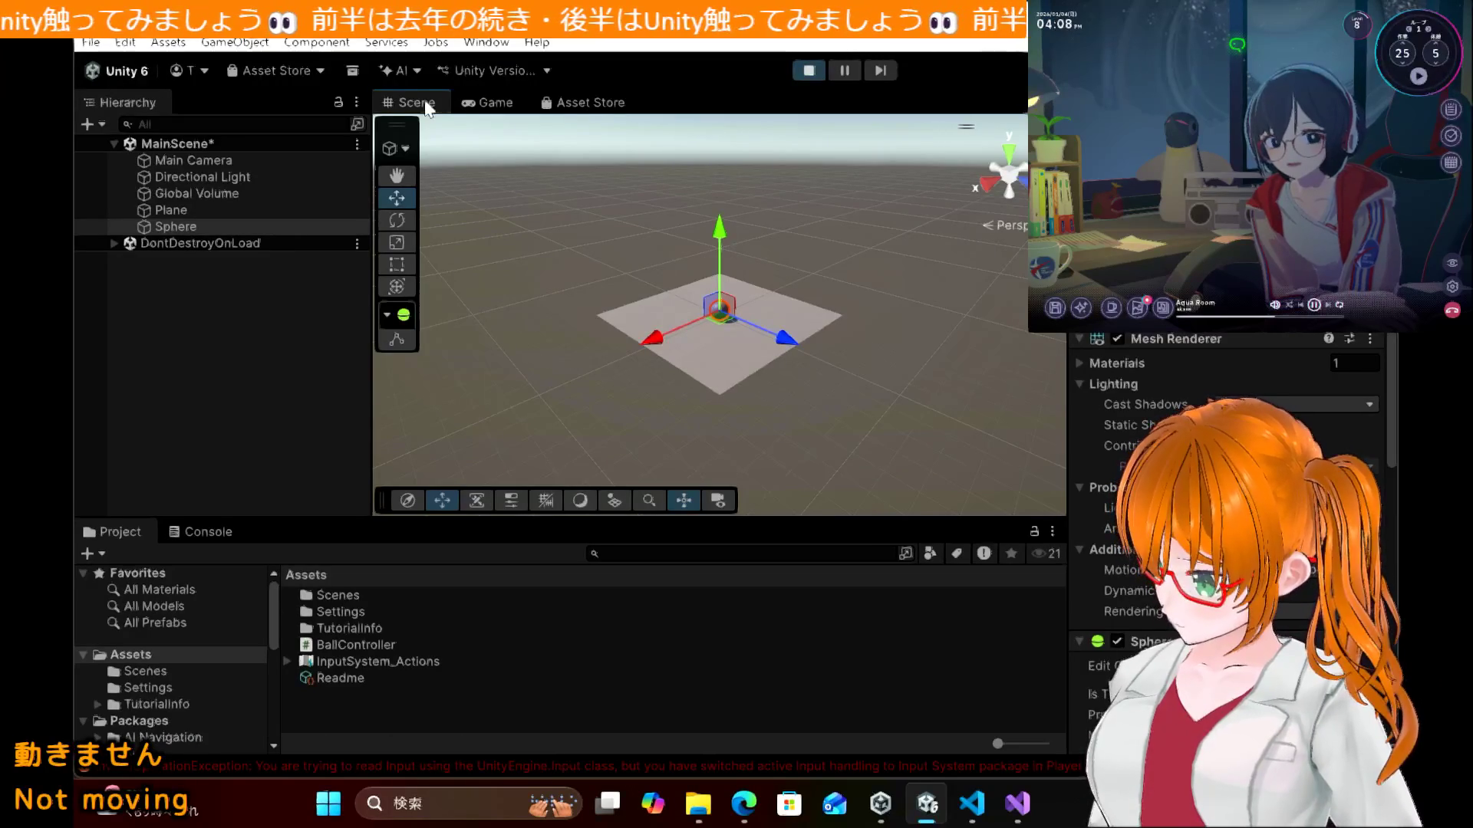
left_click(486, 102)
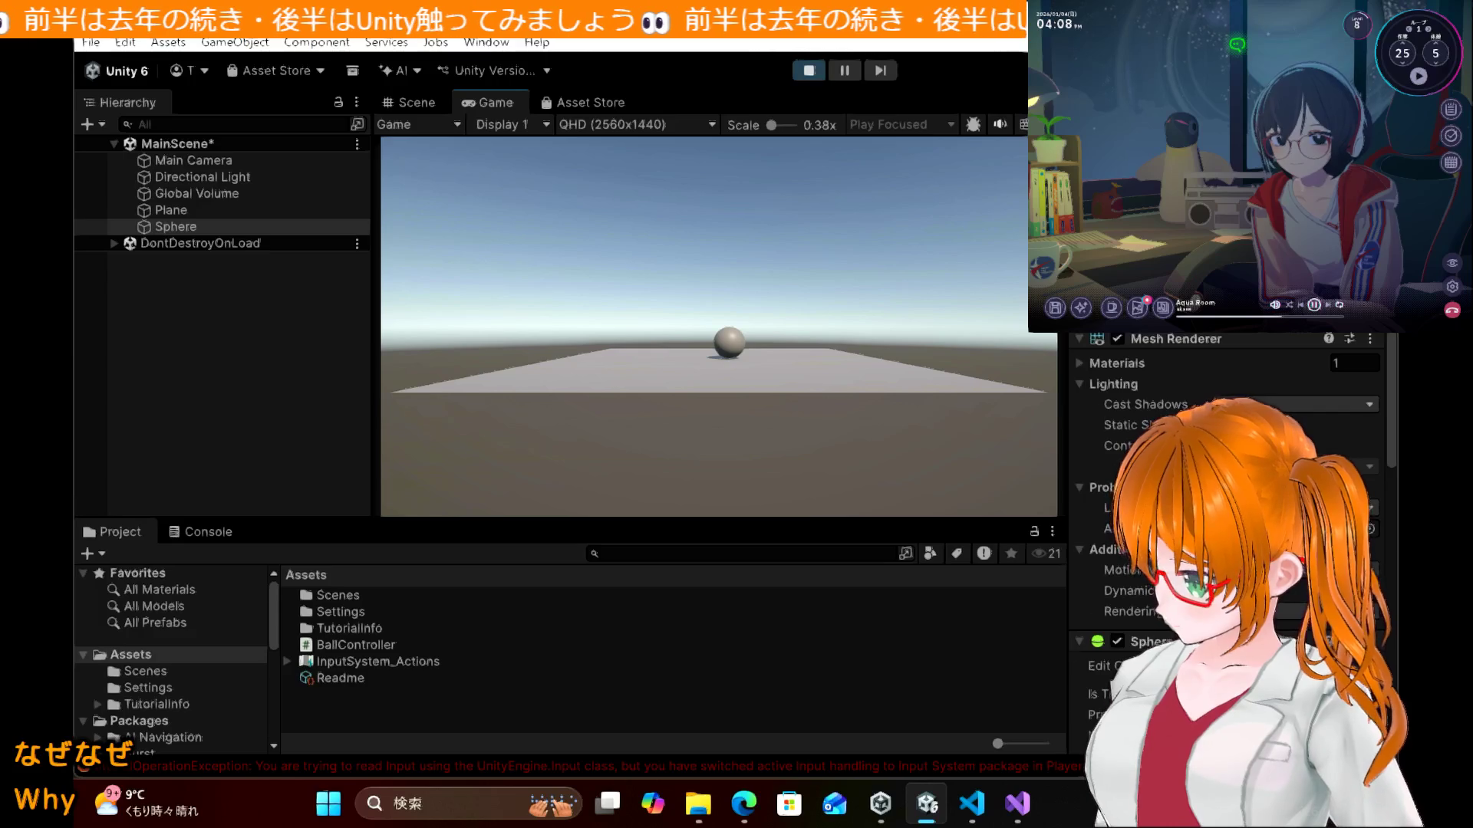
scroll(1227, 498, "down", 5)
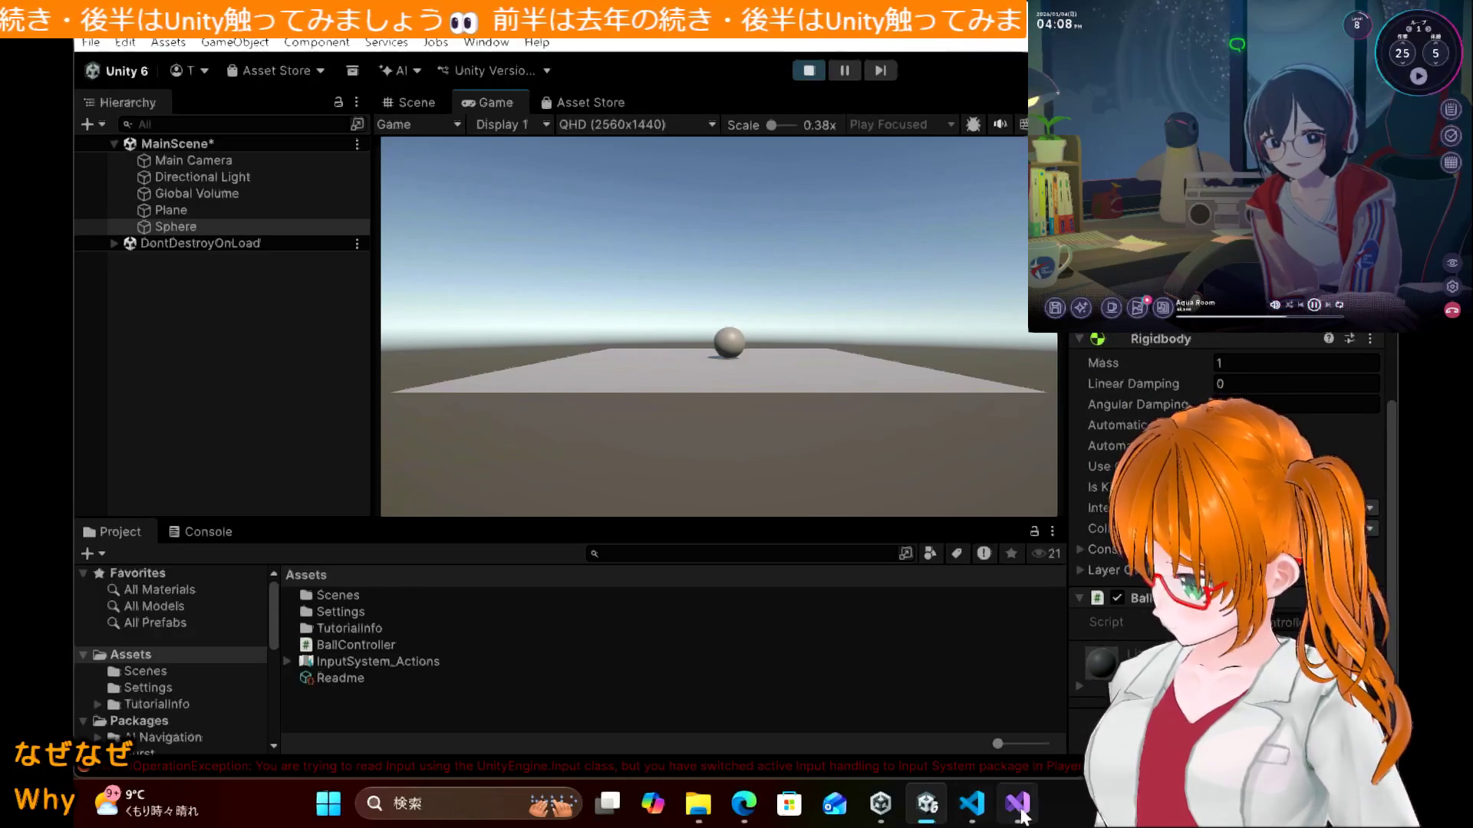
Step: Scroll the tutorial to the annotated BallController code explaining Start, Update, Input.GetKey and AddForce
left_click(744, 803)
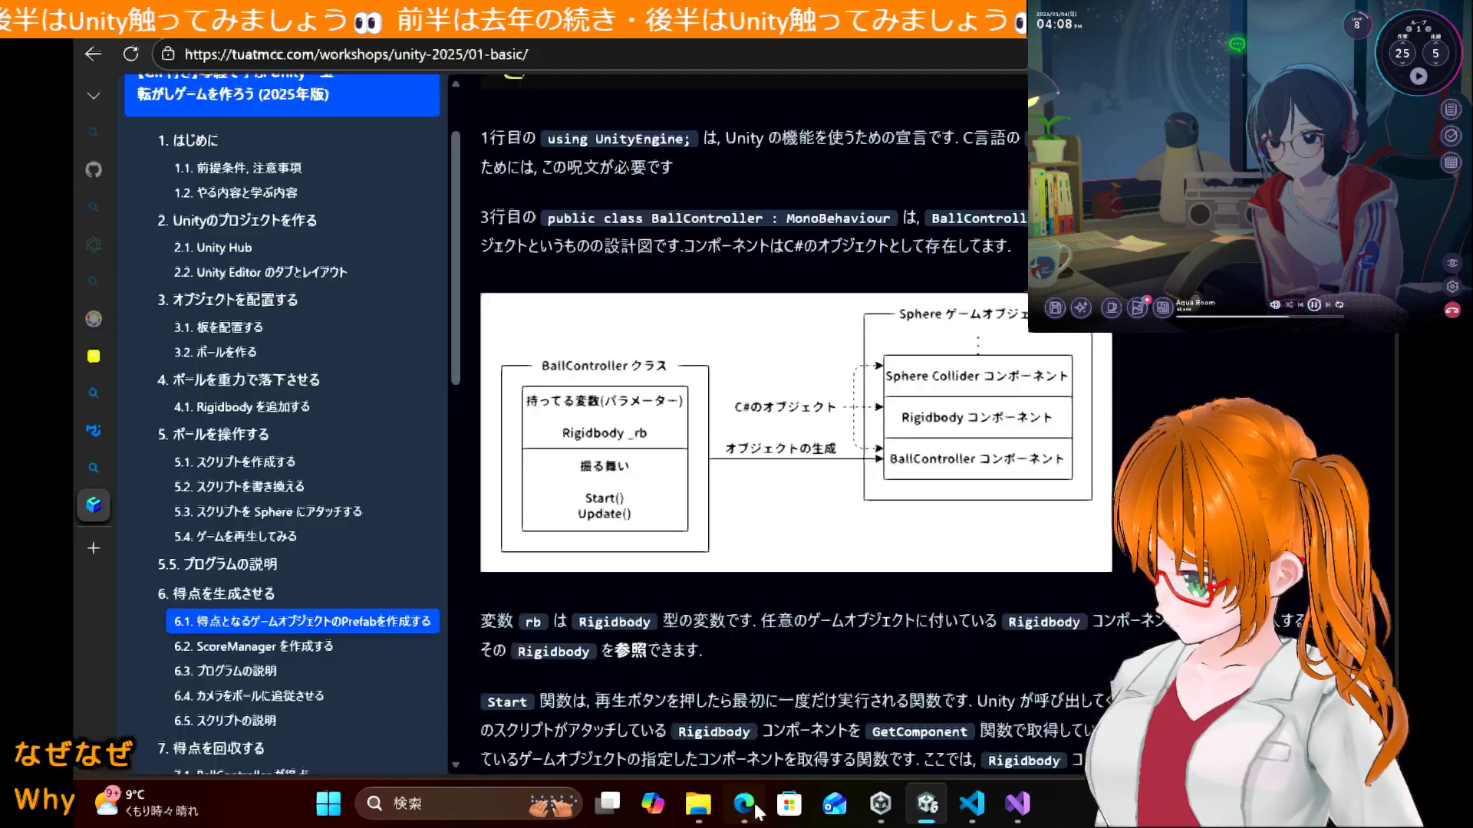
scroll(775, 507, "down", 1)
scroll(775, 506, "down", 1)
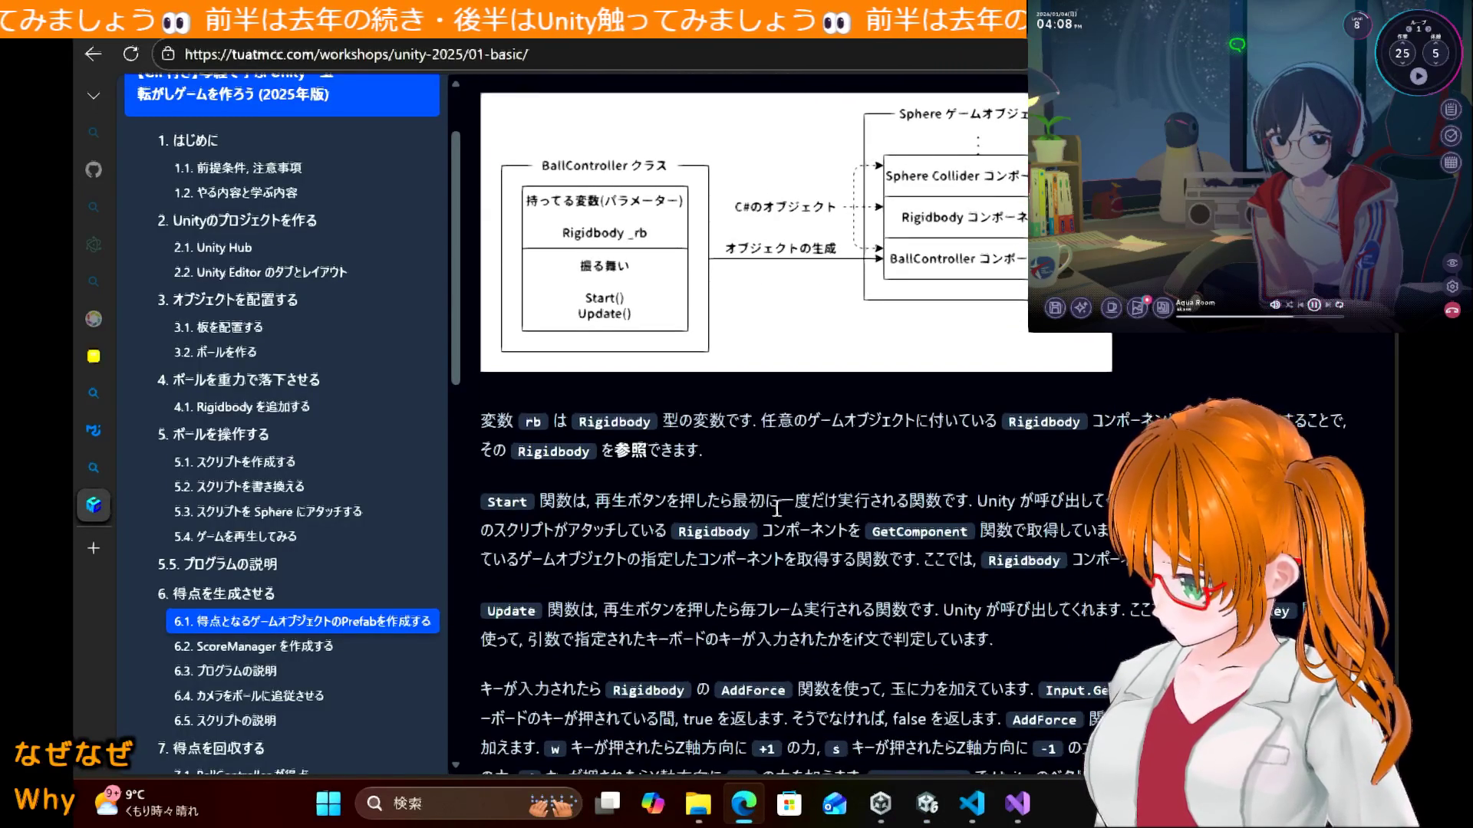
scroll(777, 508, "down", 1)
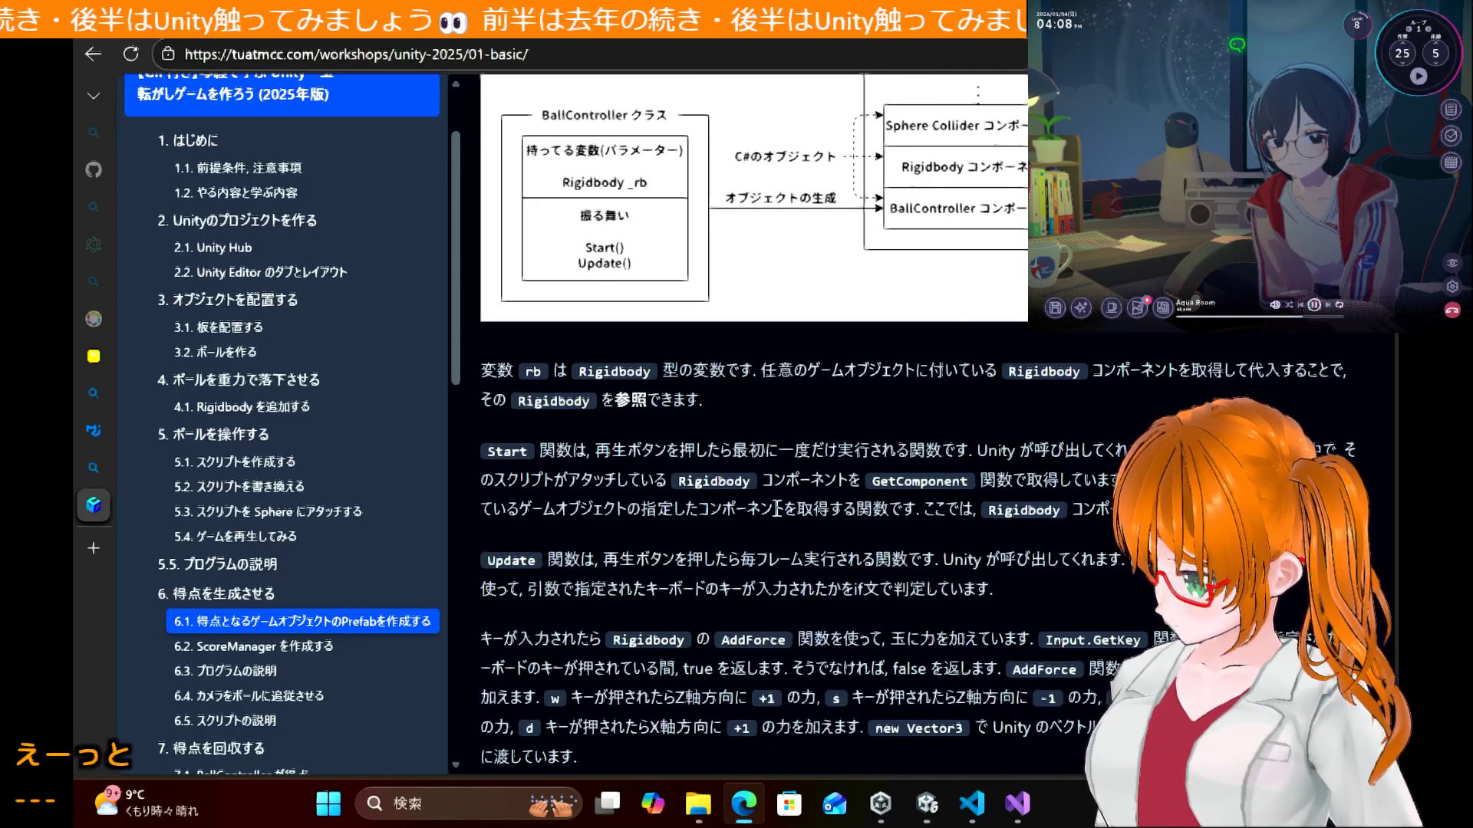
scroll(775, 506, "down", 5)
scroll(774, 506, "up", 10)
scroll(776, 510, "up", 1)
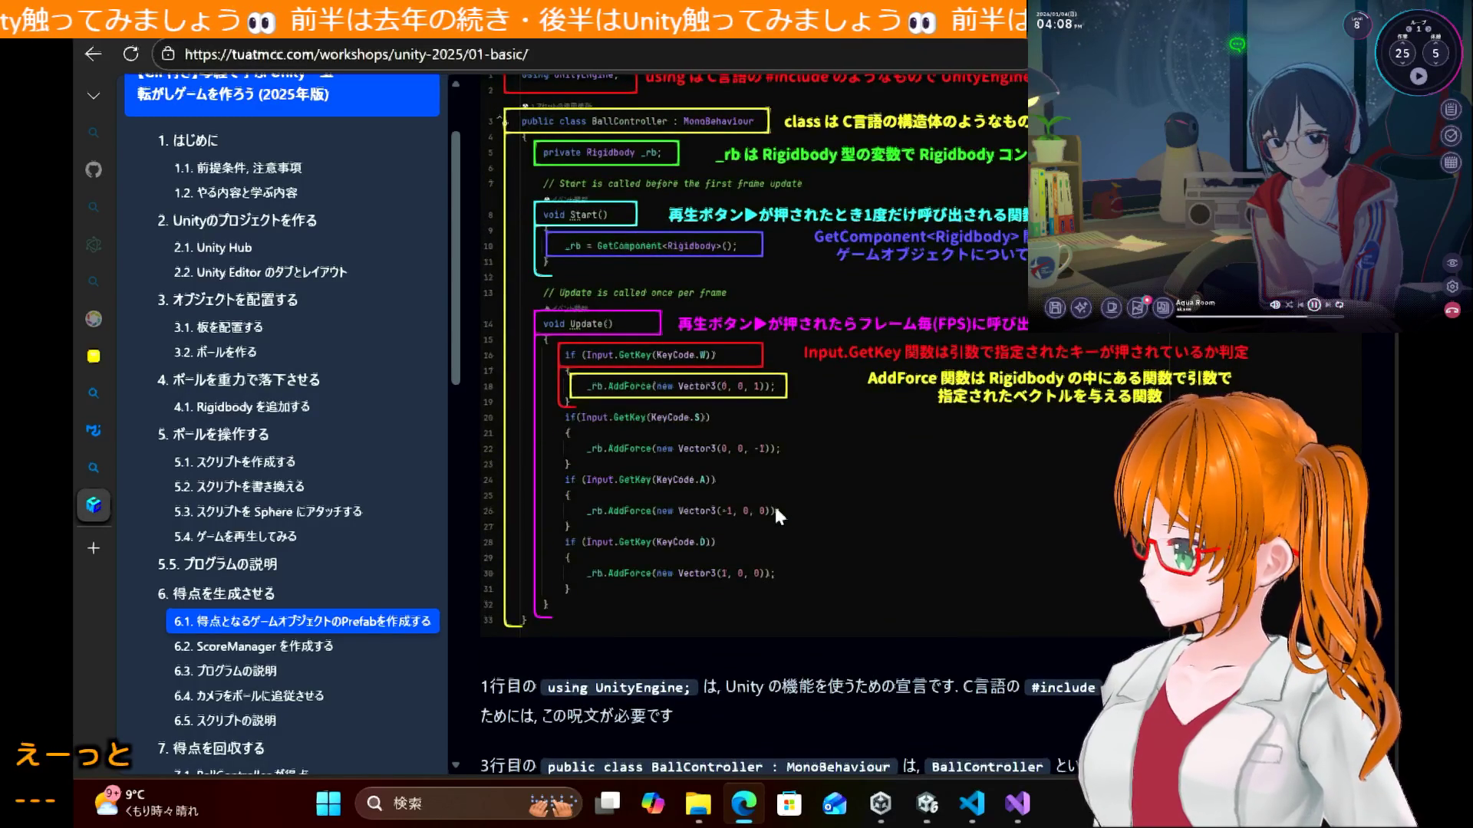
scroll(777, 510, "up", 2)
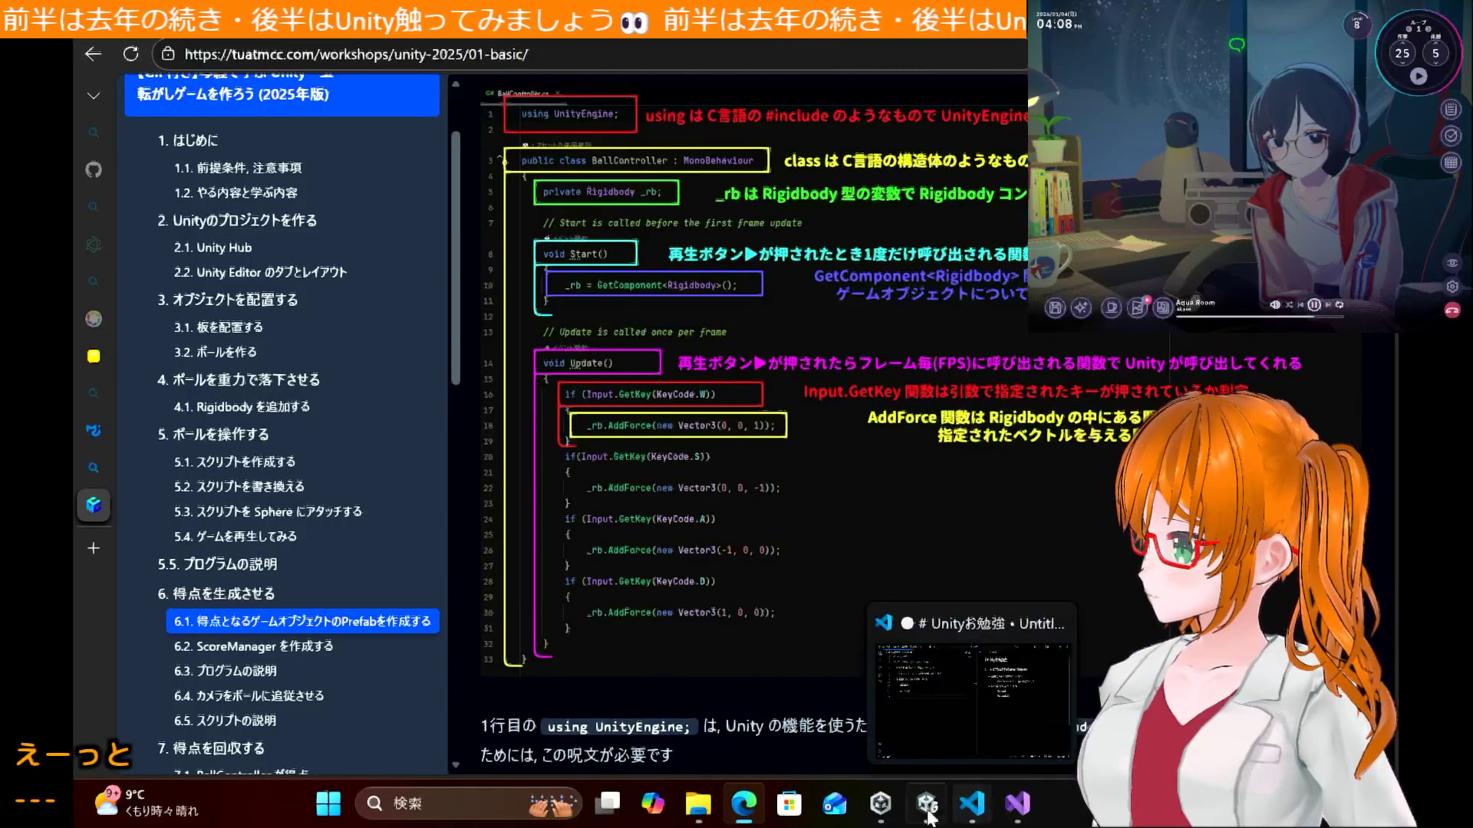
Step: Stop the running Play mode in the Unity editor
left_click(884, 813)
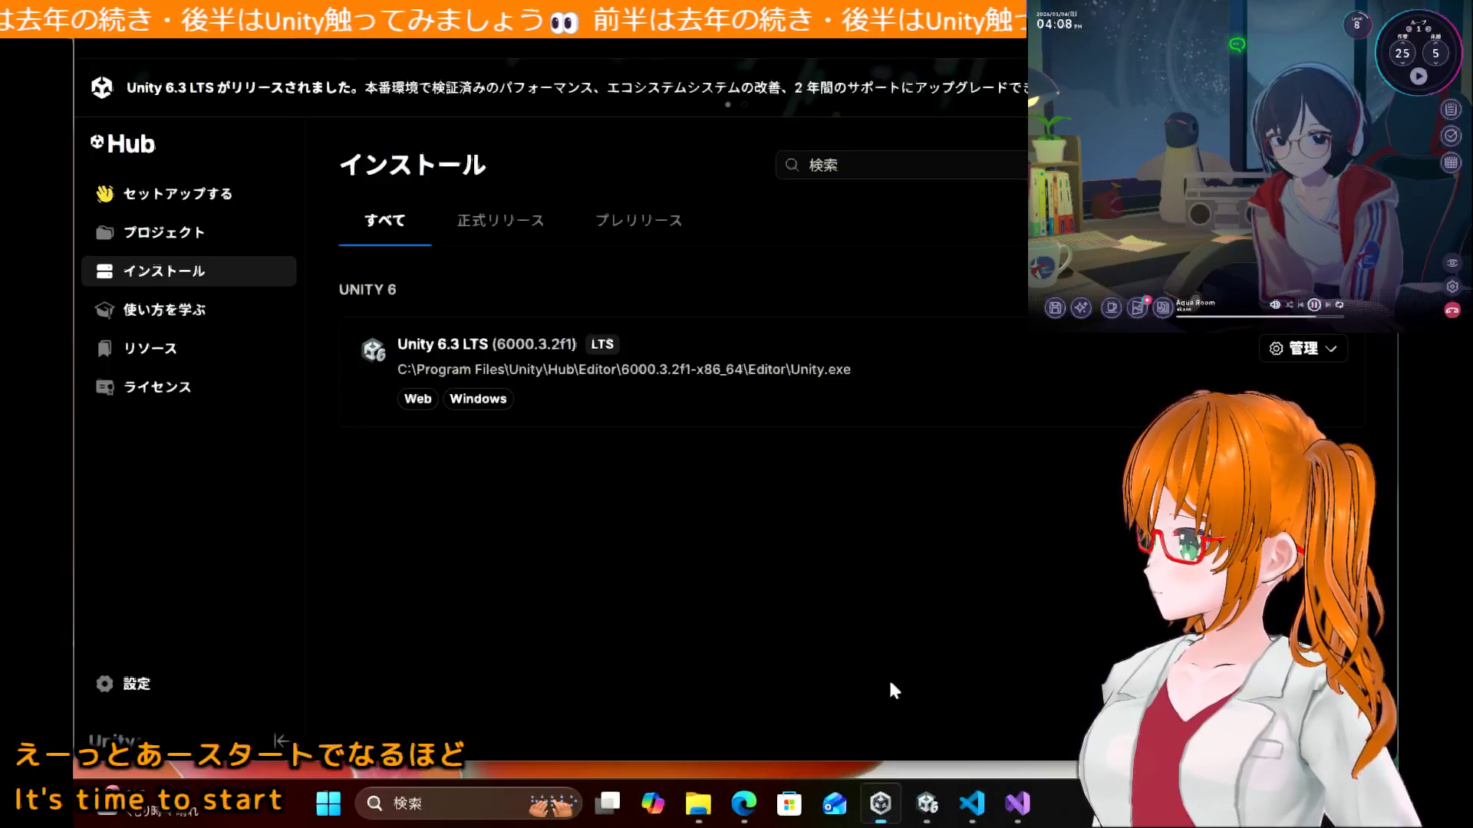
left_click(928, 814)
left_click(809, 72)
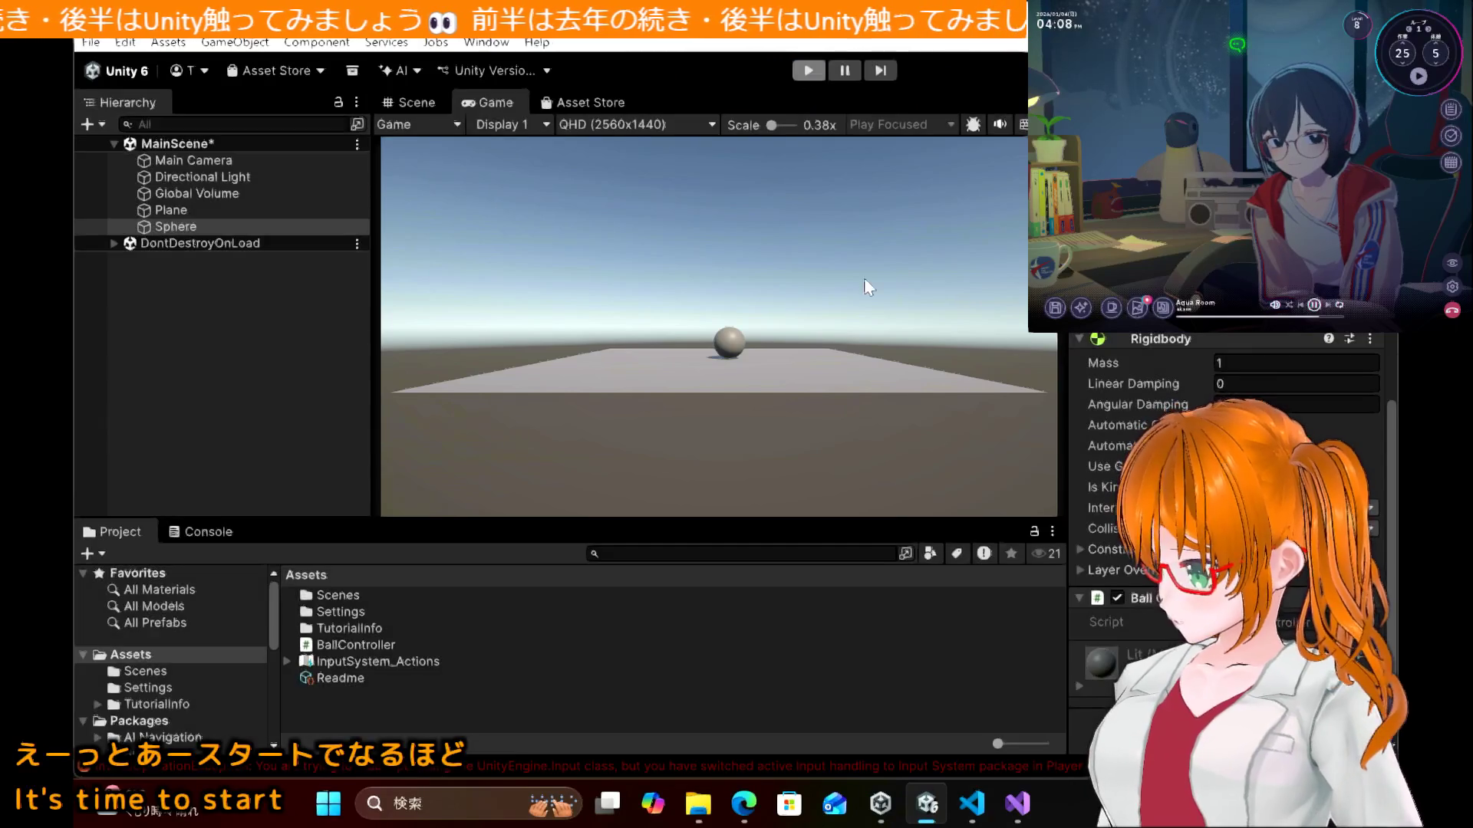
Step: Add this.rigidbody = GetComponent<Rigidbody>(); inside Start() and save BallController.cs
key("alt+Tab")
left_click(500, 305)
key("Down")
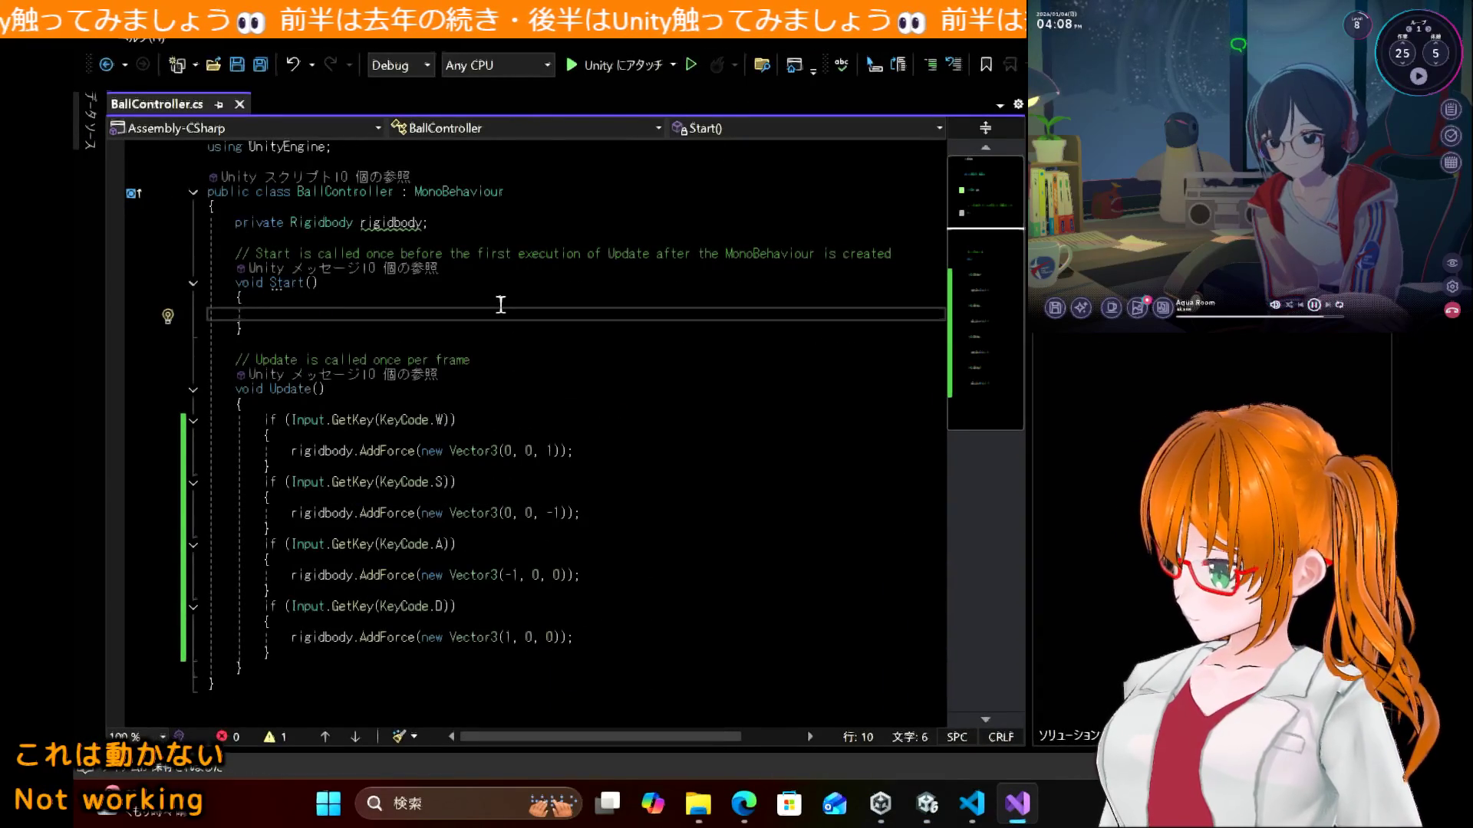
type("t")
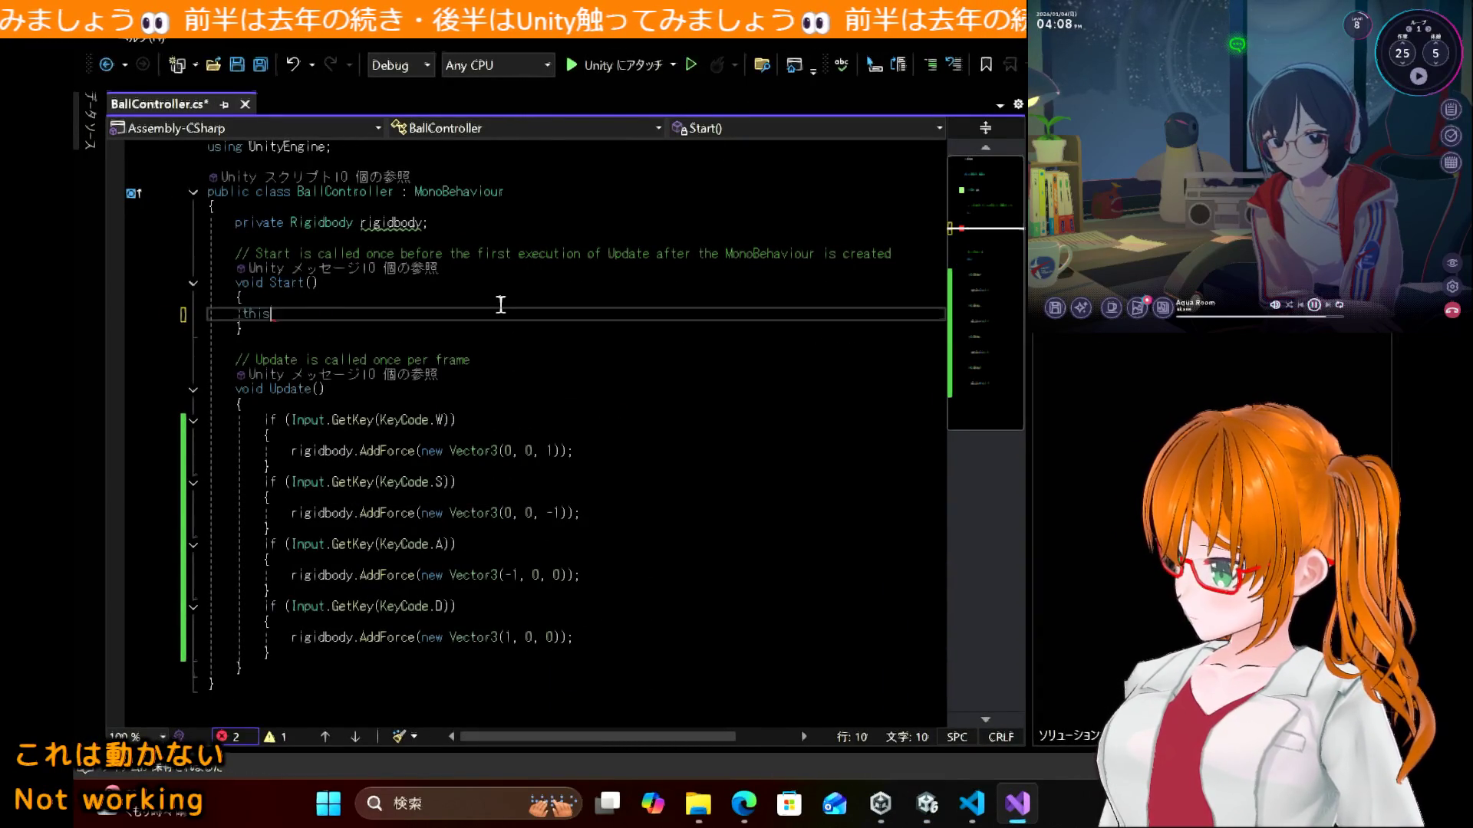
key("BackSpace")
key("Tab")
type("th")
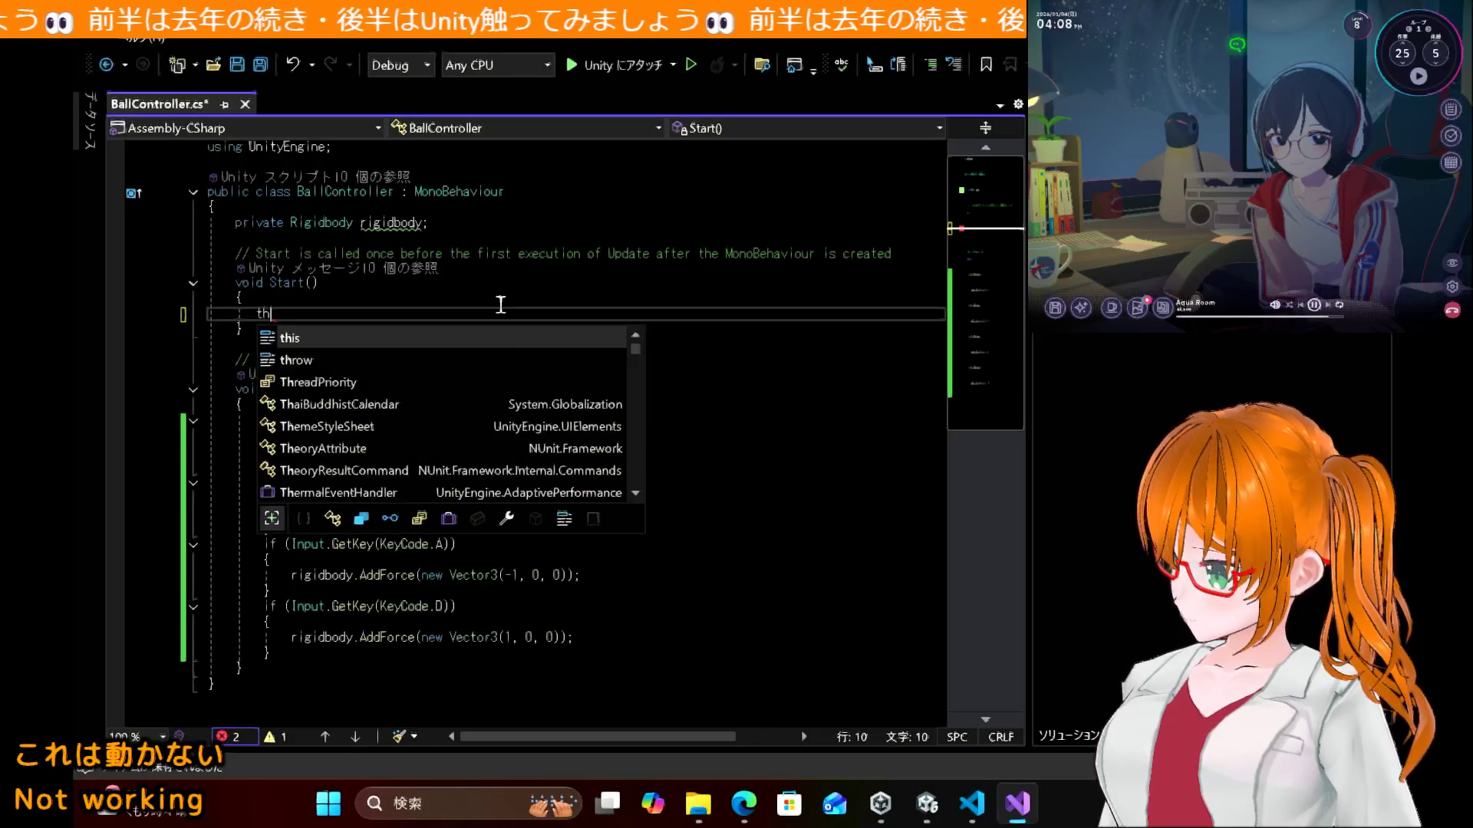
type("is.rigidbody = GetComponent<Rigidbody>();")
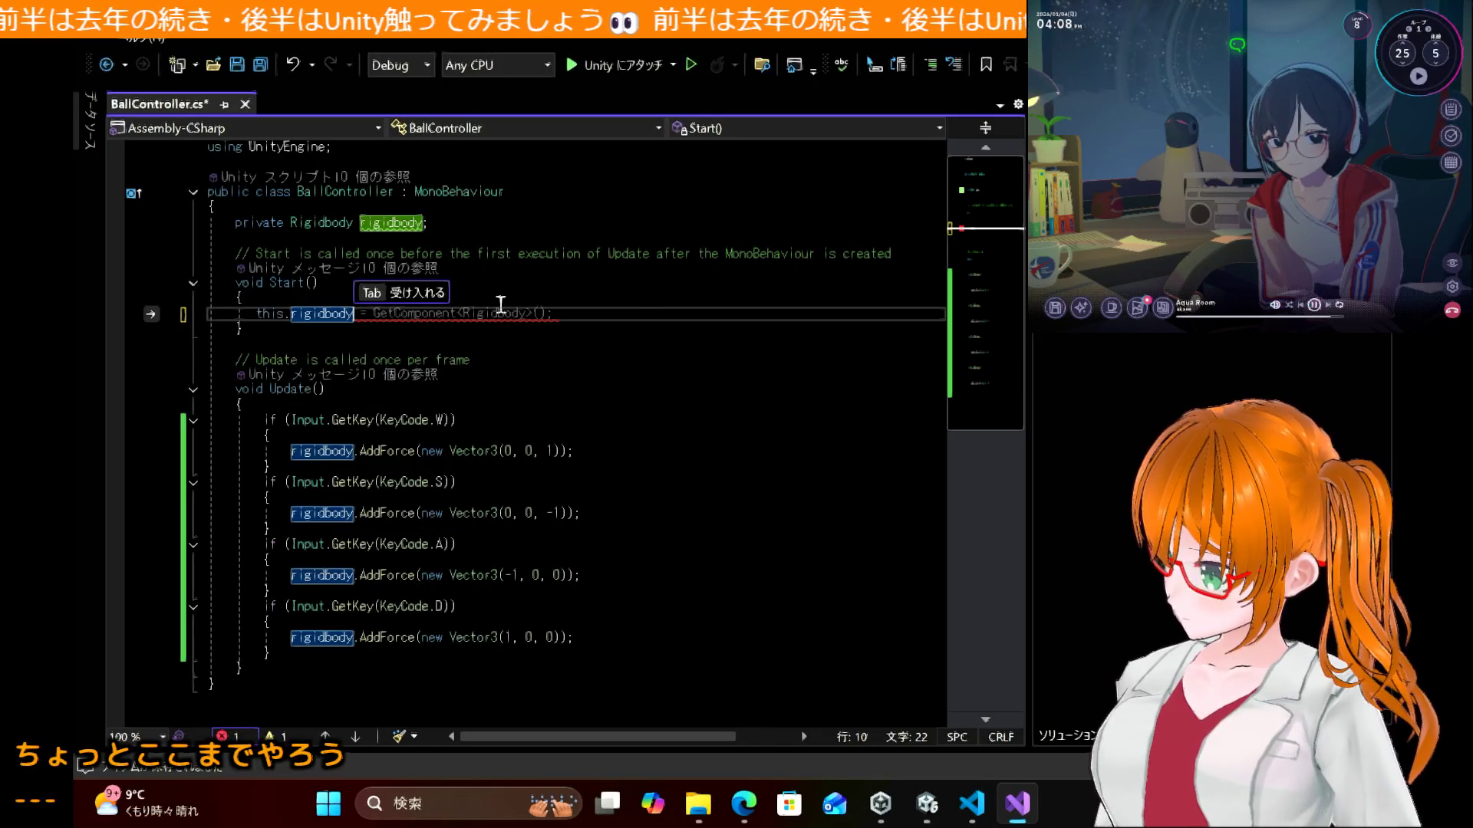
key("ctrl+s")
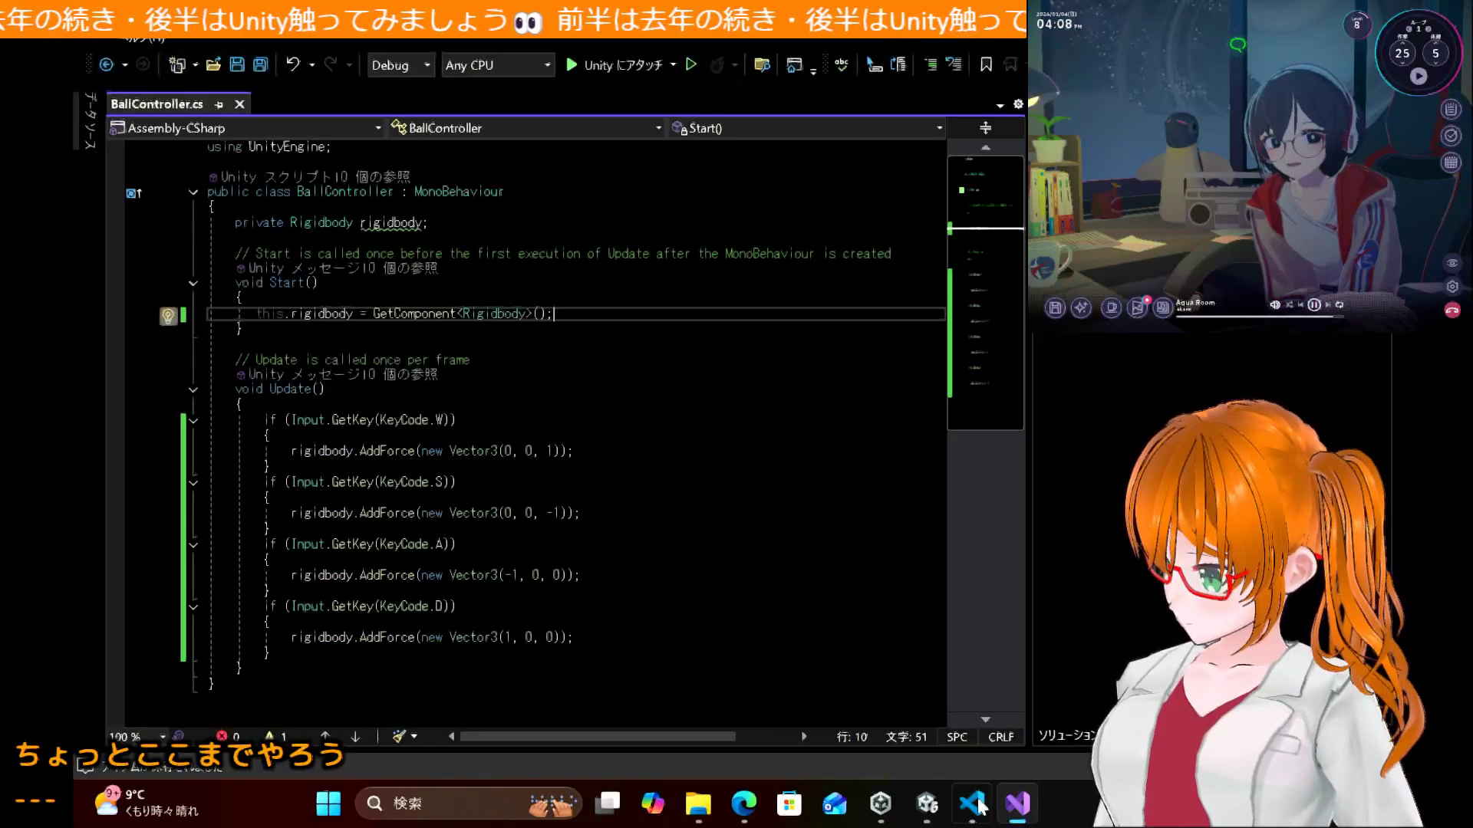
left_click(927, 804)
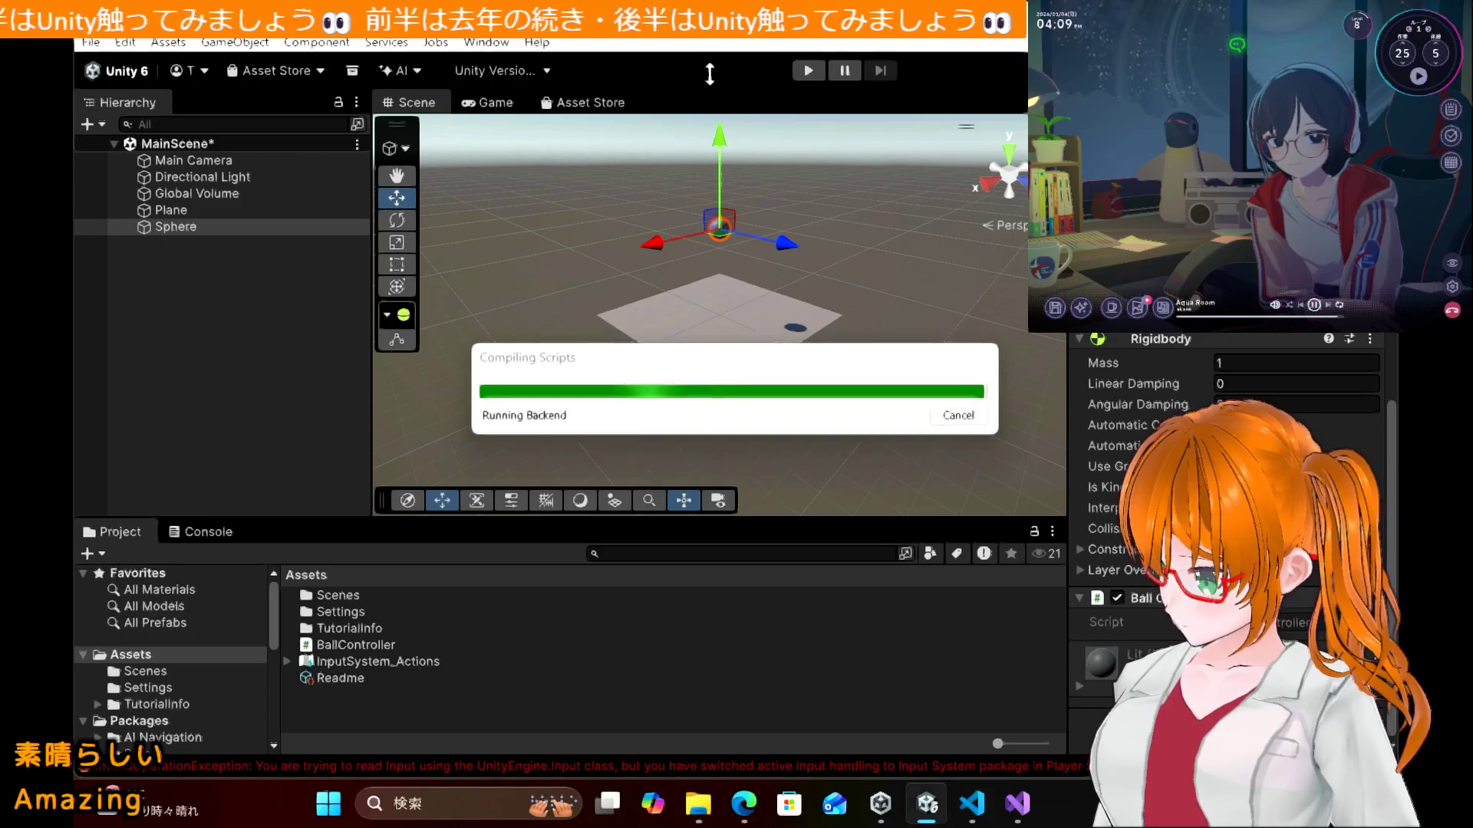
Step: Start Play mode and set a breakpoint on the Input.GetKey(KeyCode.W) line in BallController
left_click(808, 71)
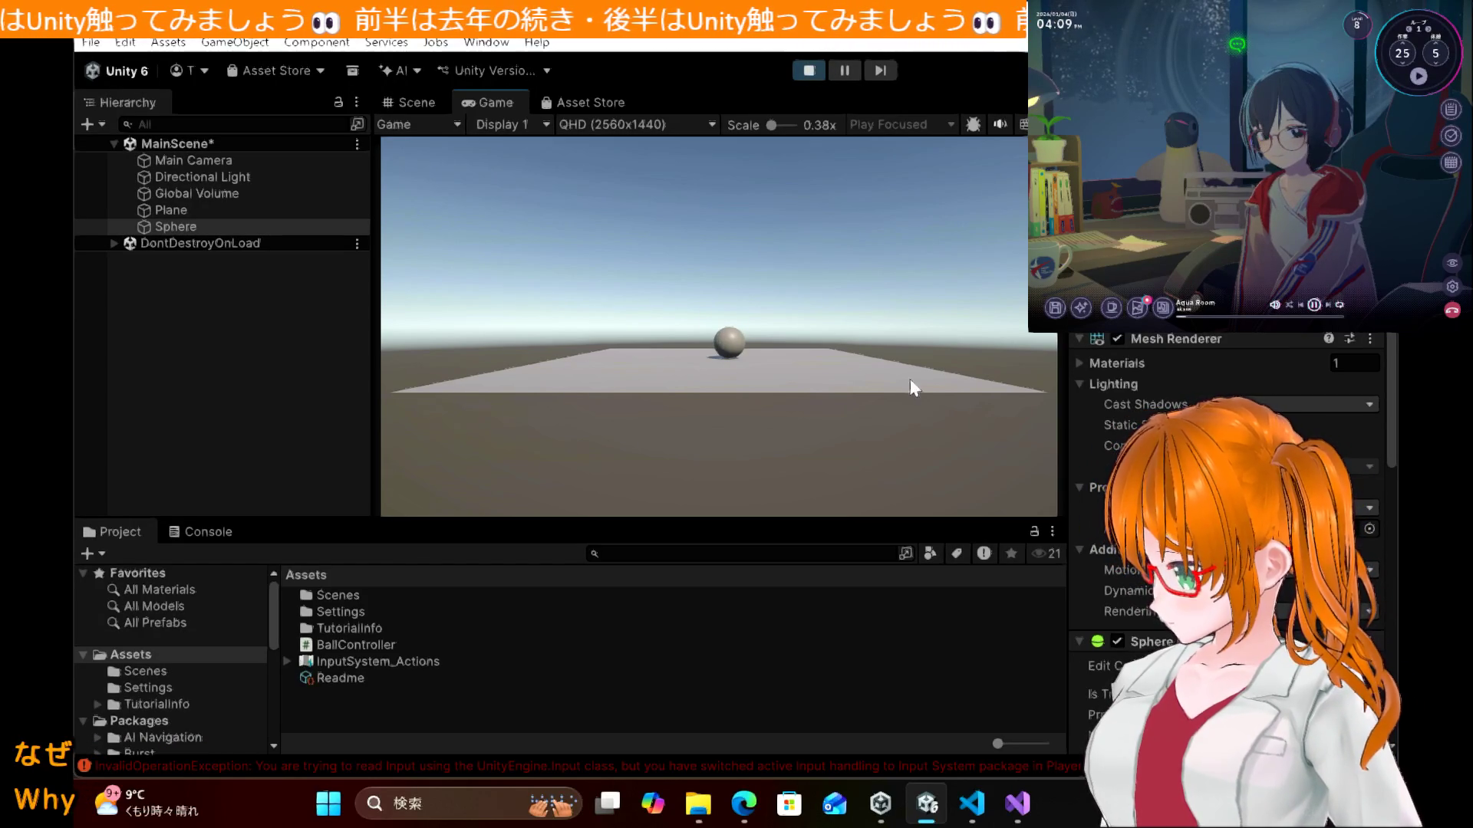
left_click(1016, 804)
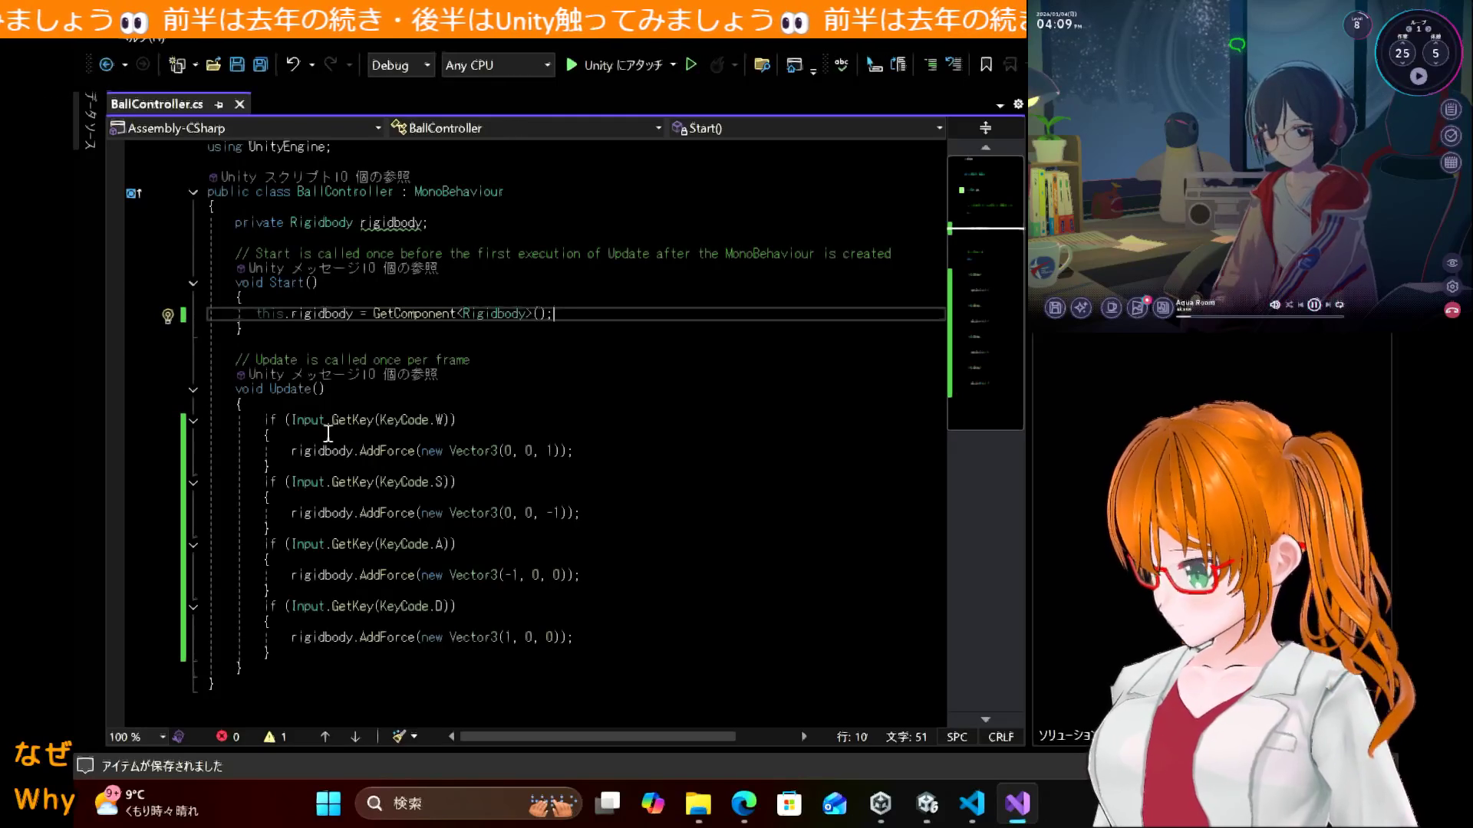
left_click(115, 421)
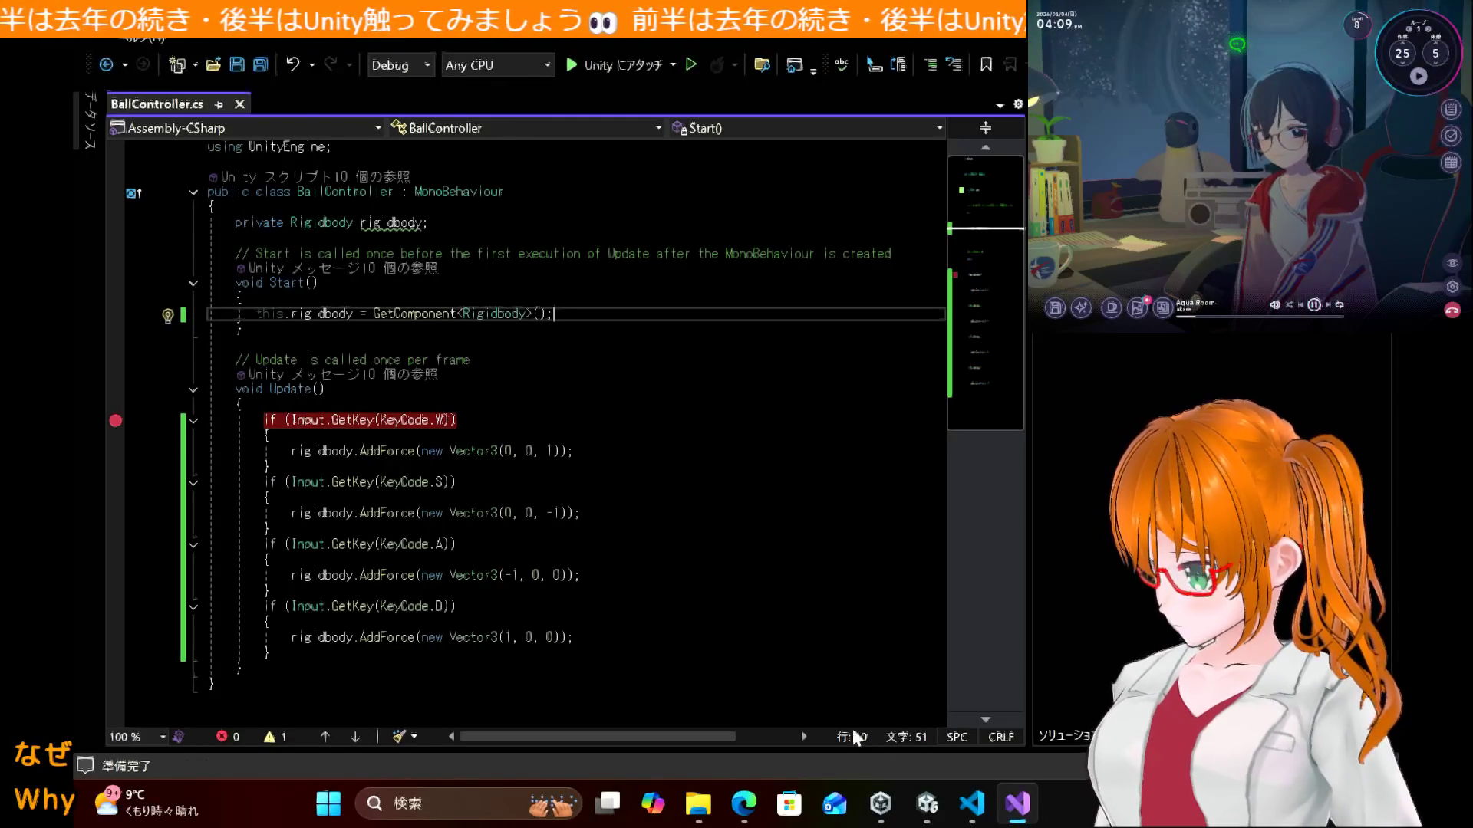
Step: Play-test the scene again in Unity, then stop Play mode and return to the tutorial
left_click(922, 803)
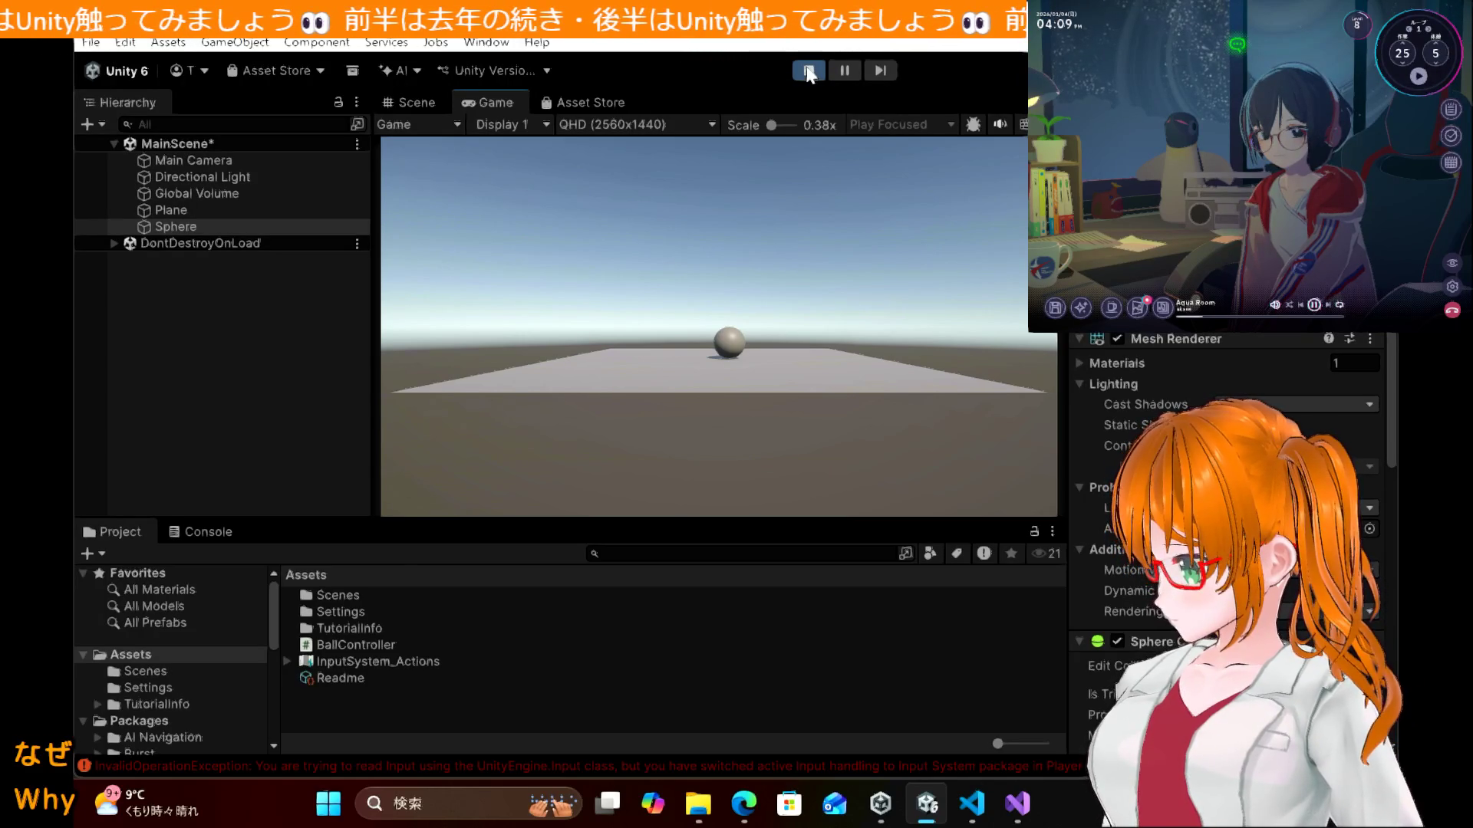
left_click(808, 72)
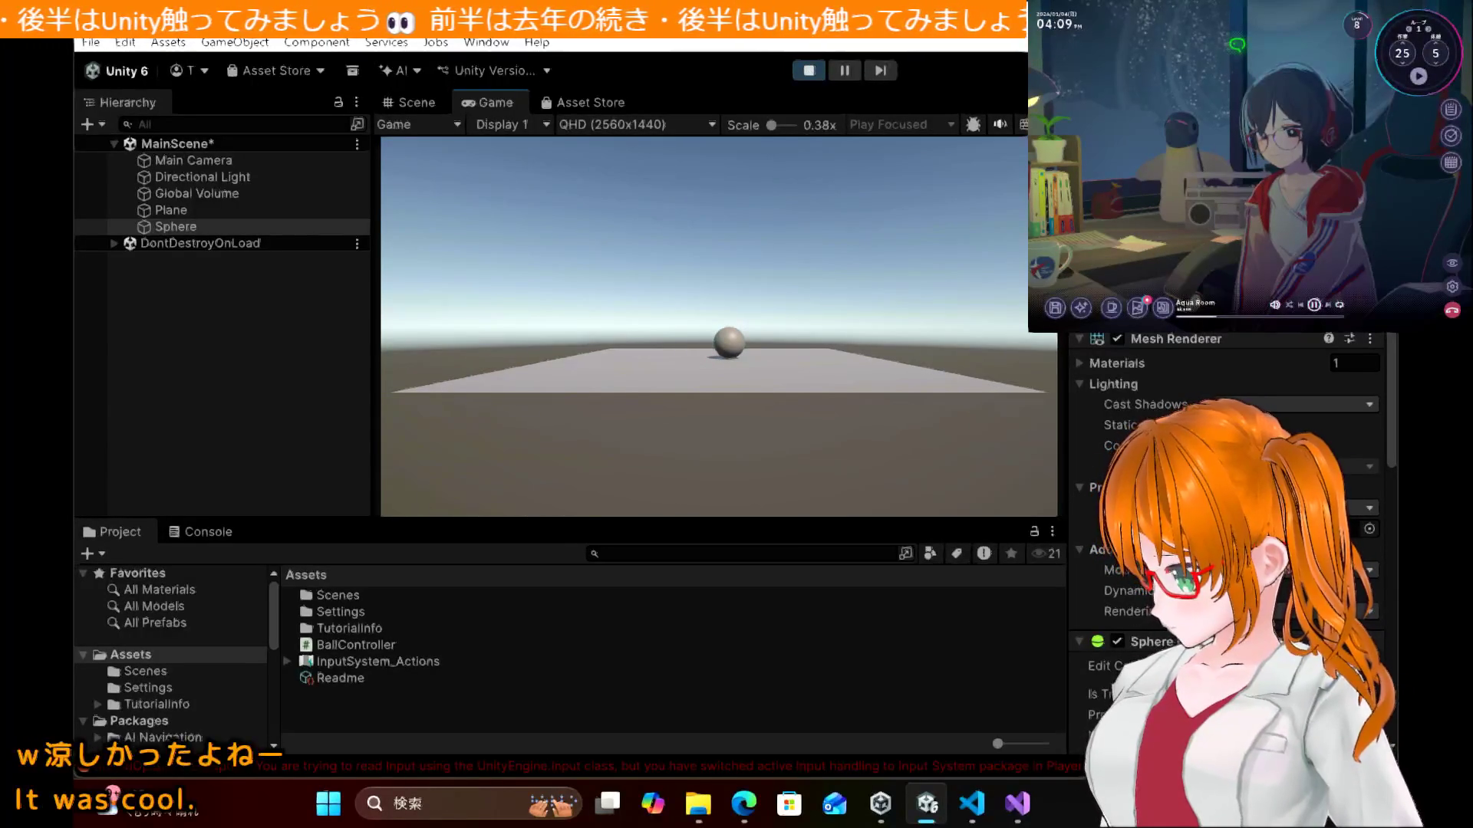
left_click(819, 70)
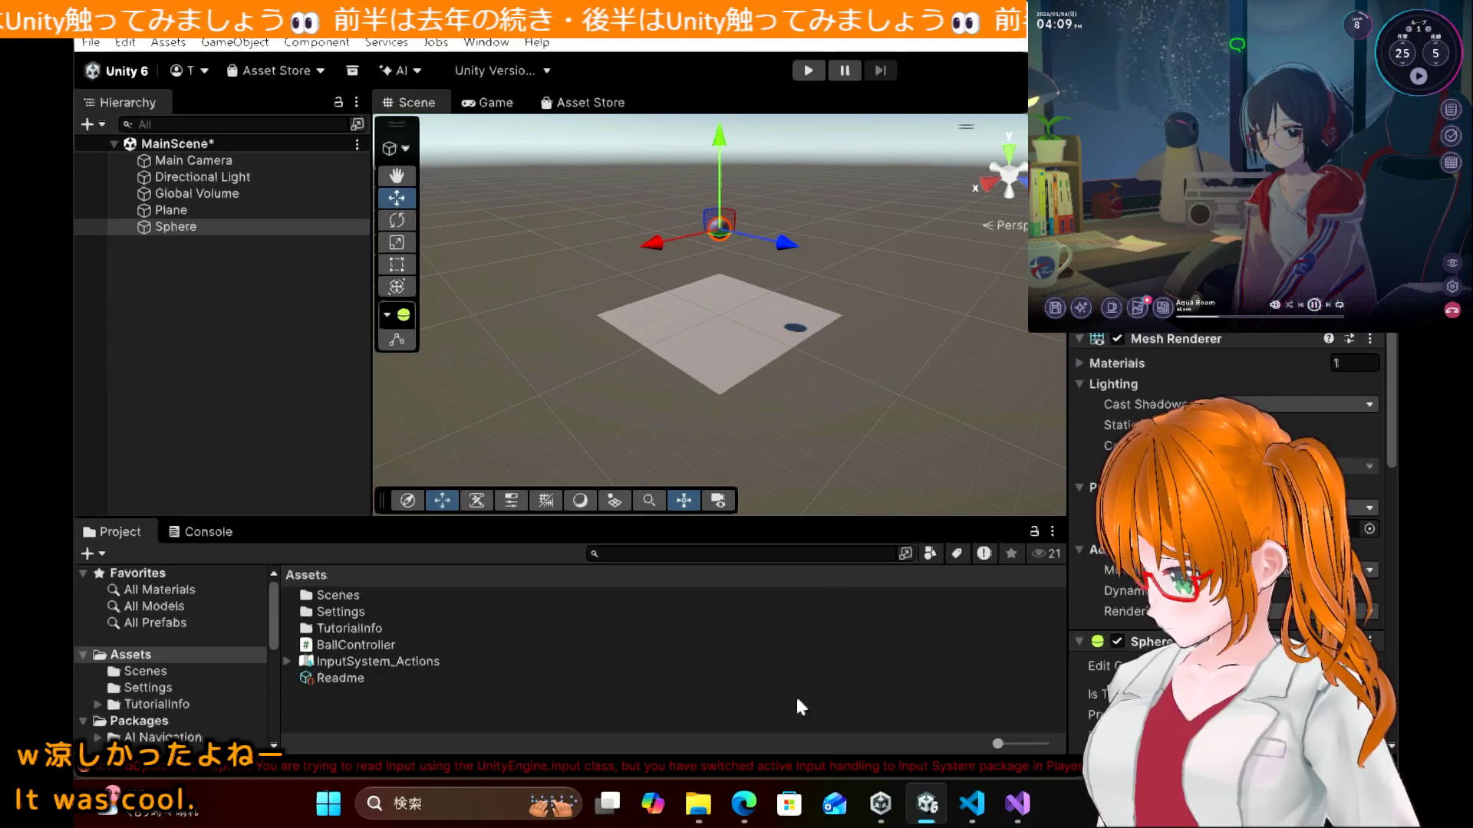
left_click(745, 805)
Step: Compare the tutorial's code explanation in Edge with the BallController script
scroll(874, 470, "up", 1)
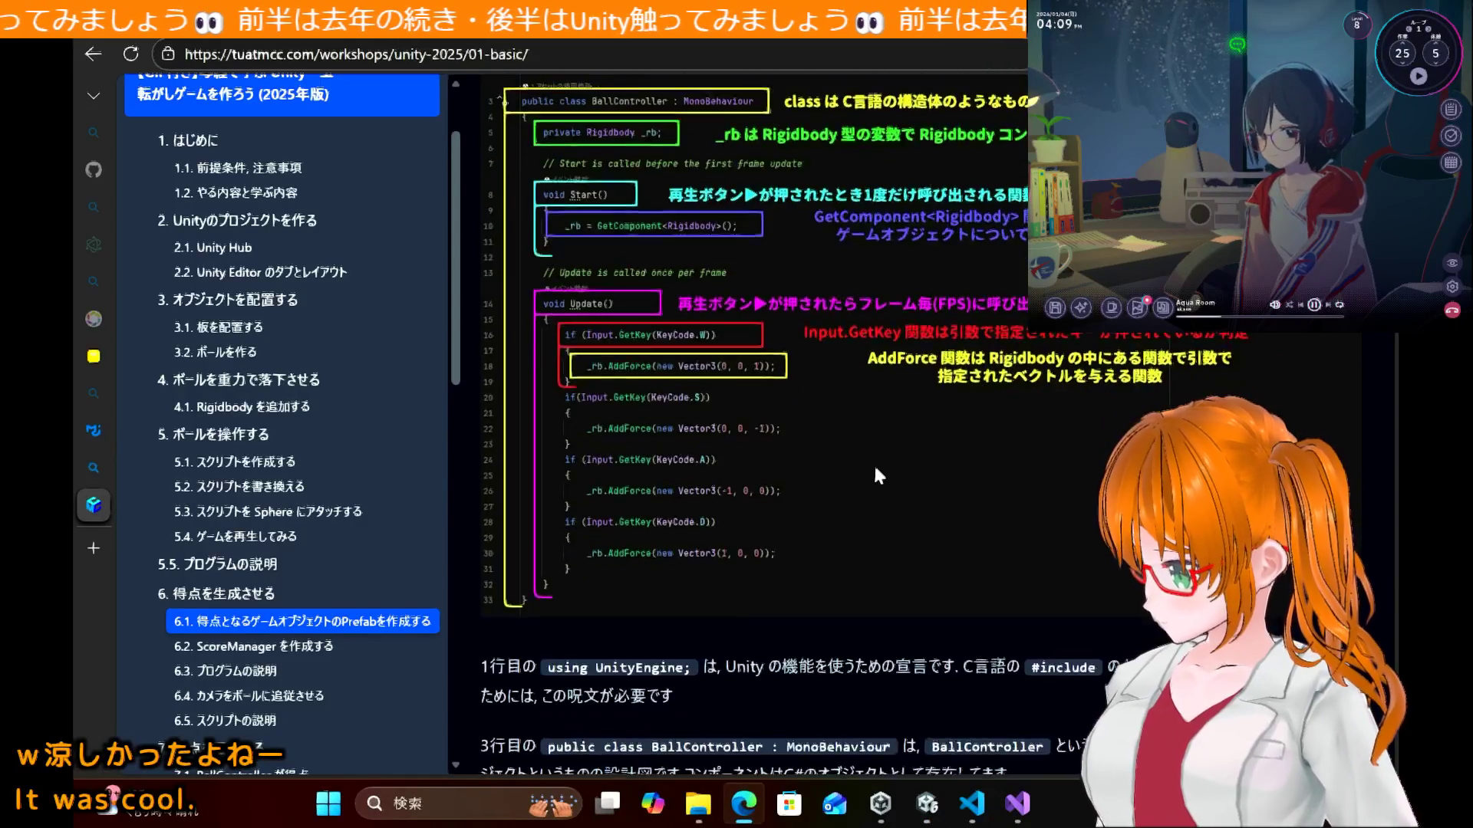
scroll(875, 471, "down", 1)
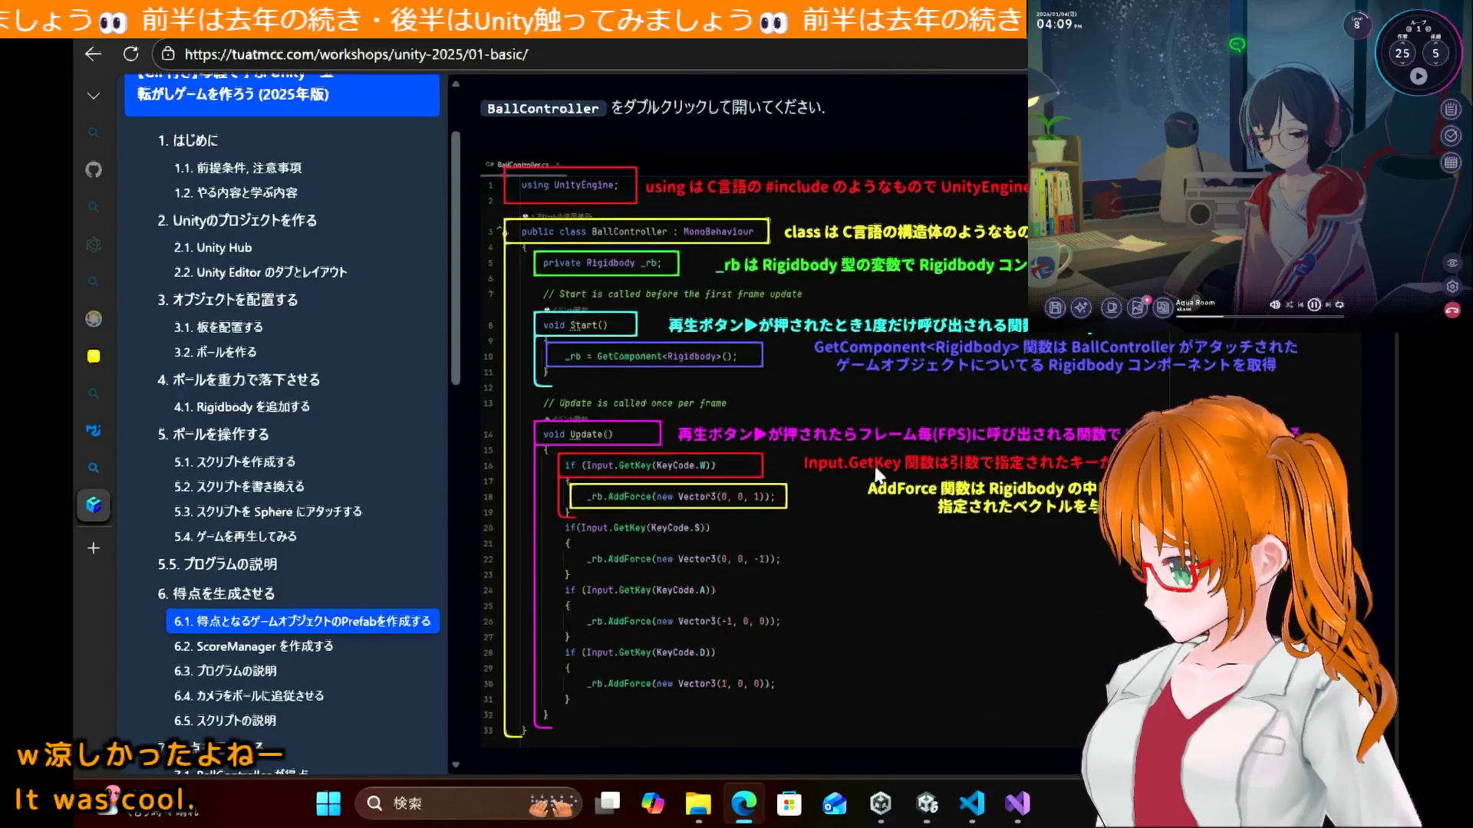
scroll(875, 472, "down", 1)
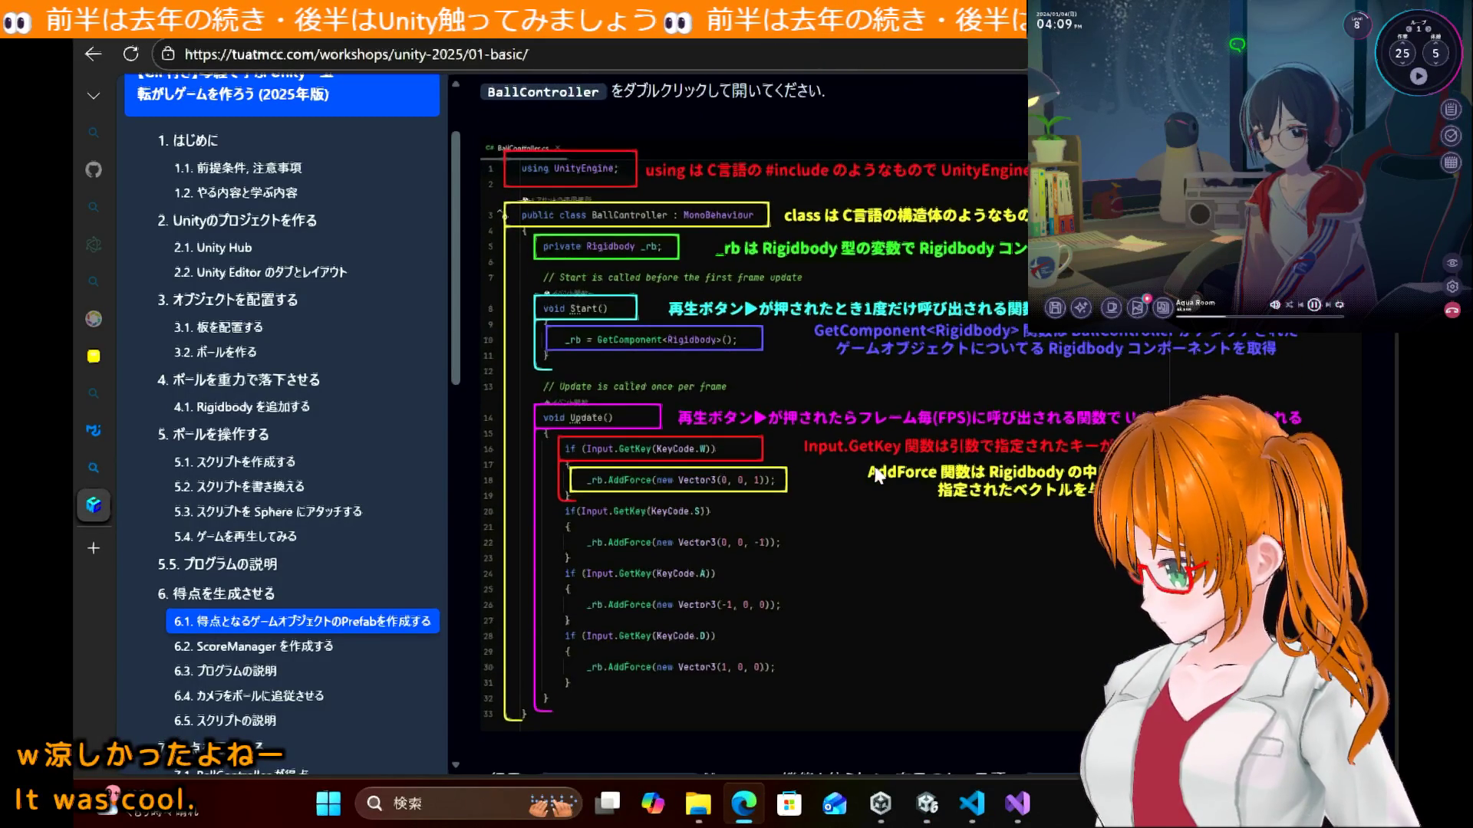
scroll(877, 475, "down", 1)
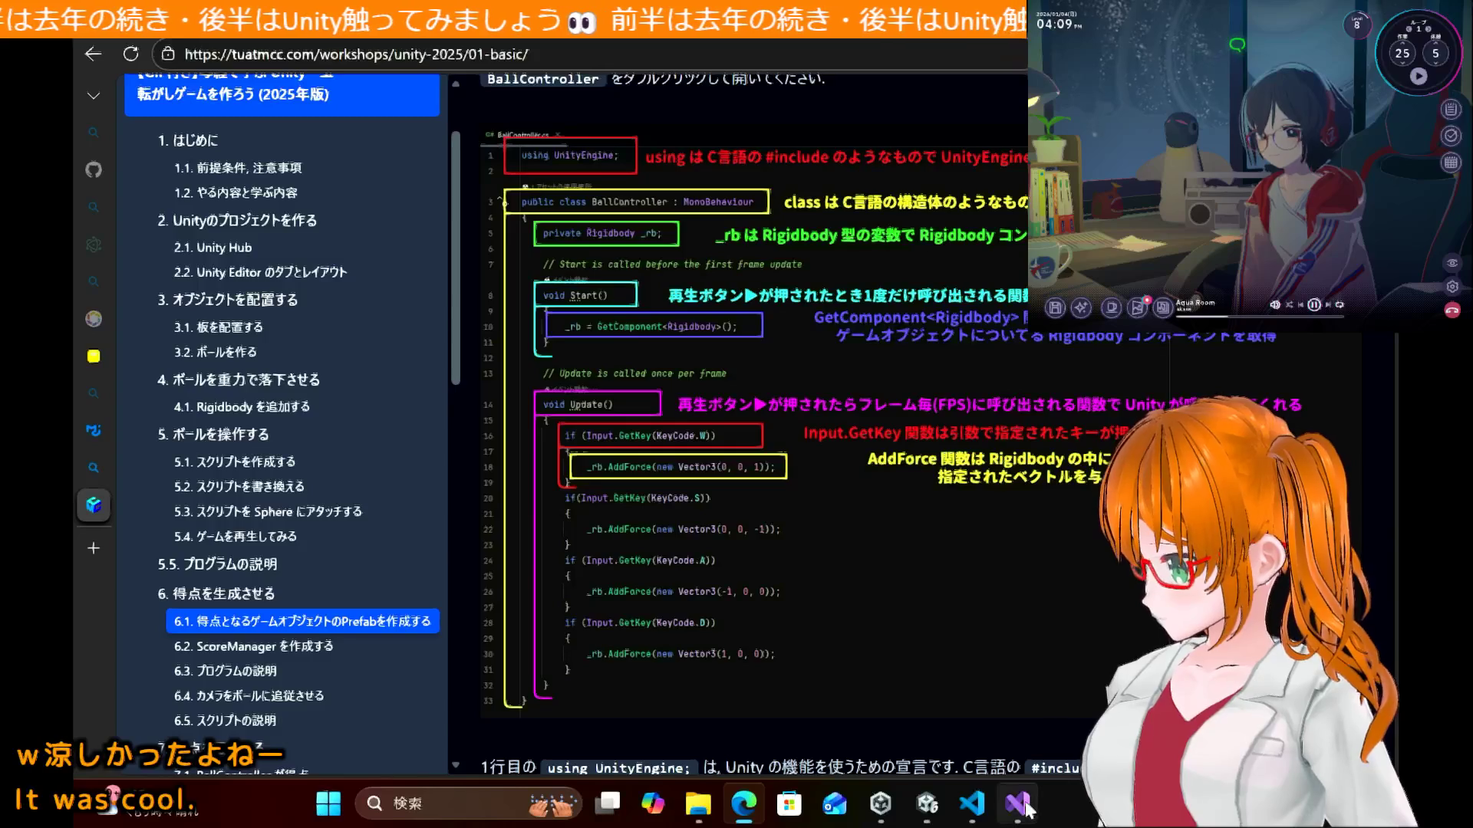
left_click(1025, 808)
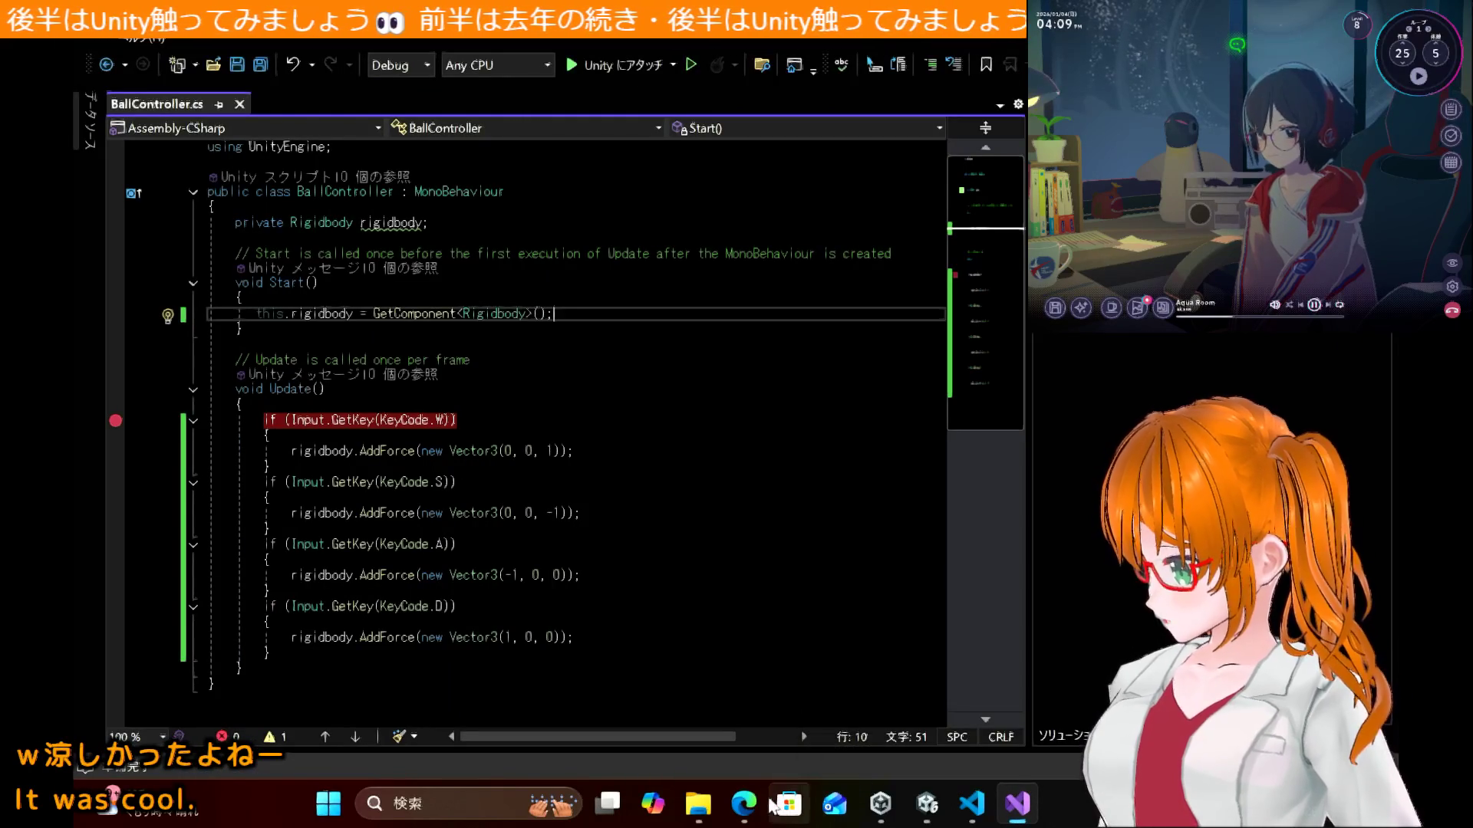
left_click(756, 805)
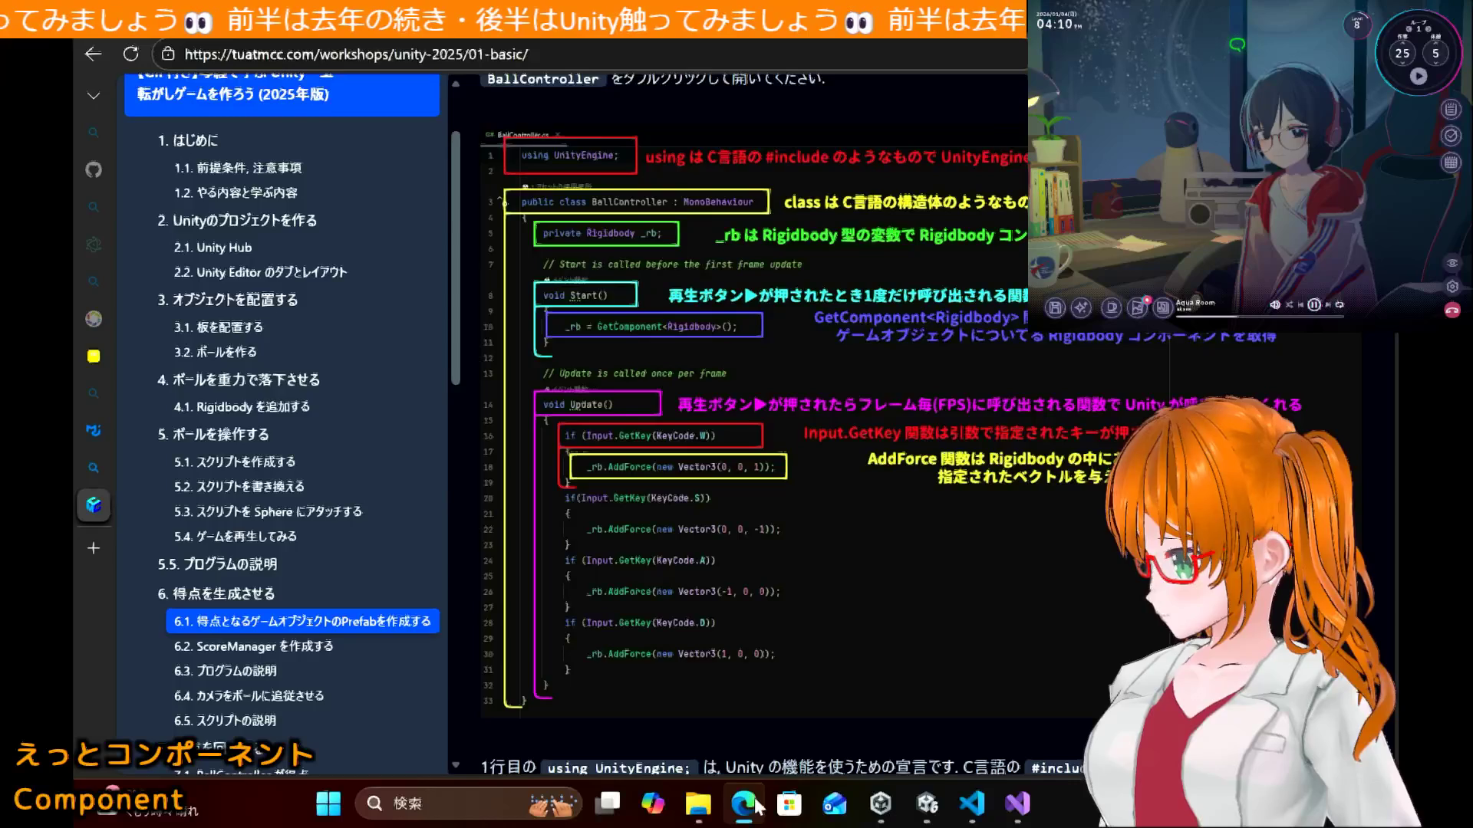
left_click(755, 806)
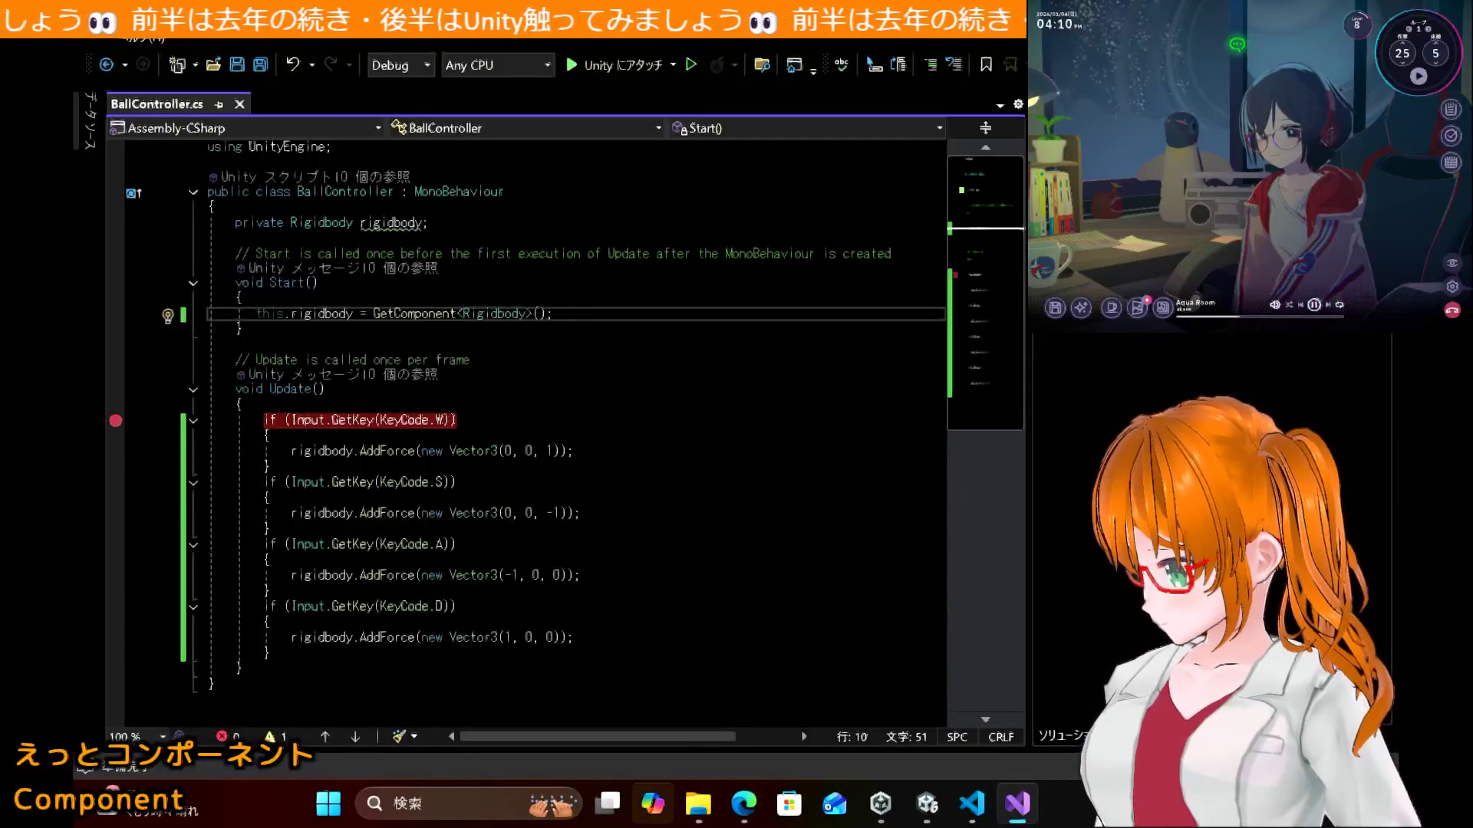
Step: Set a breakpoint on Start()'s this.rigidbody = GetComponent<Rigidbody>() line
left_click(116, 314)
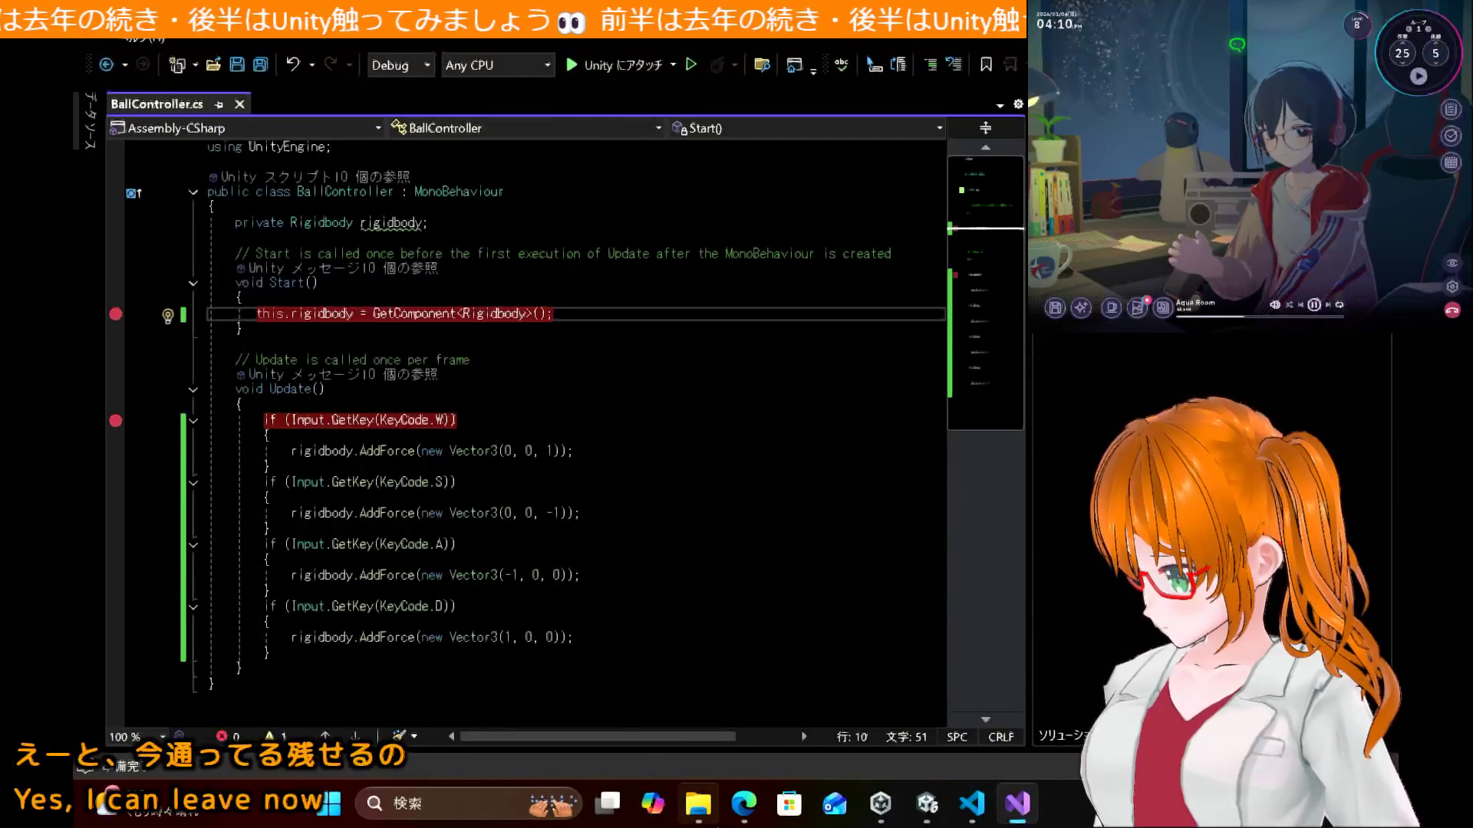
mouse_move(698, 804)
left_click(927, 804)
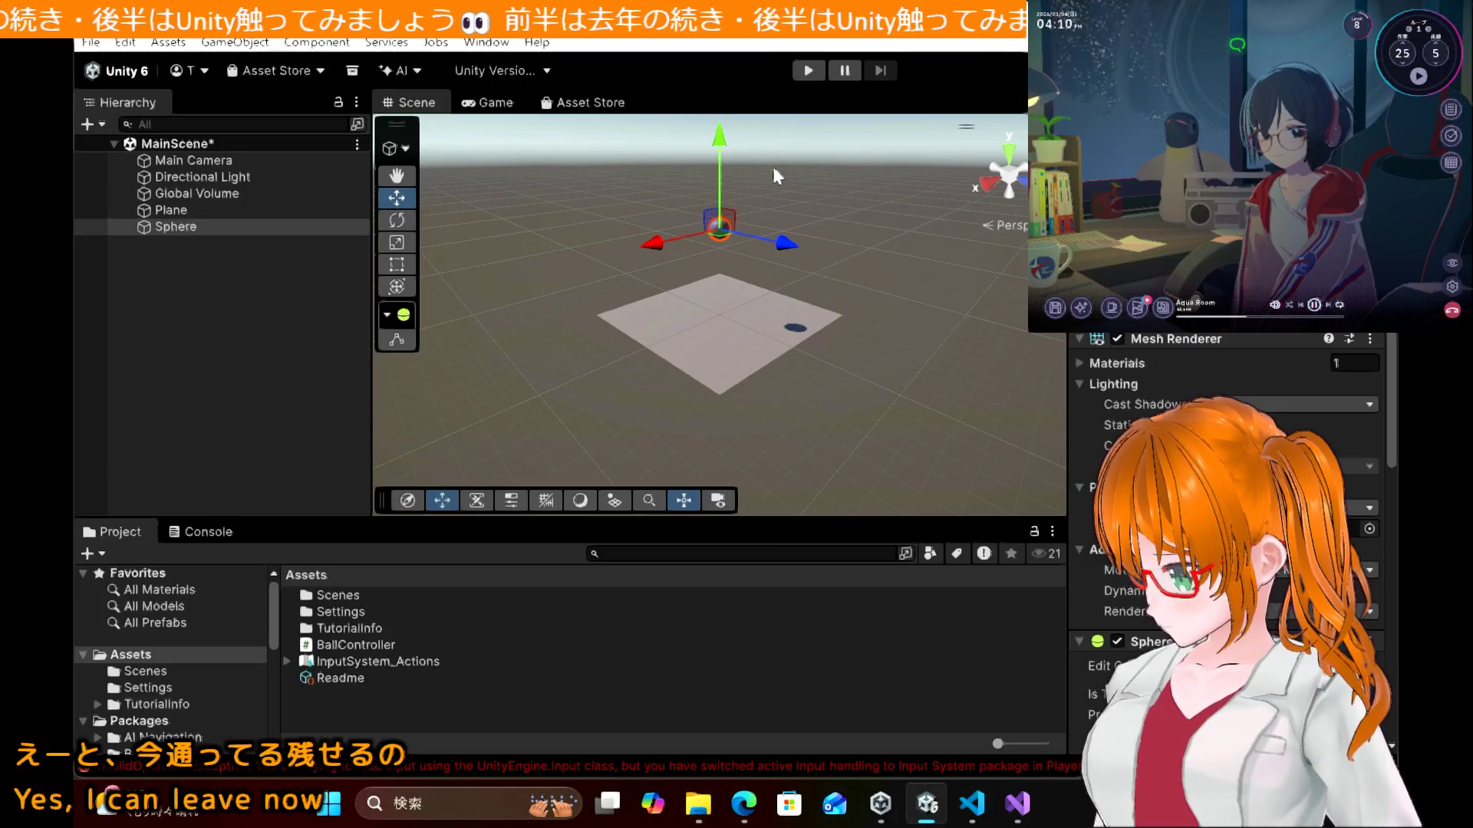
left_click(816, 68)
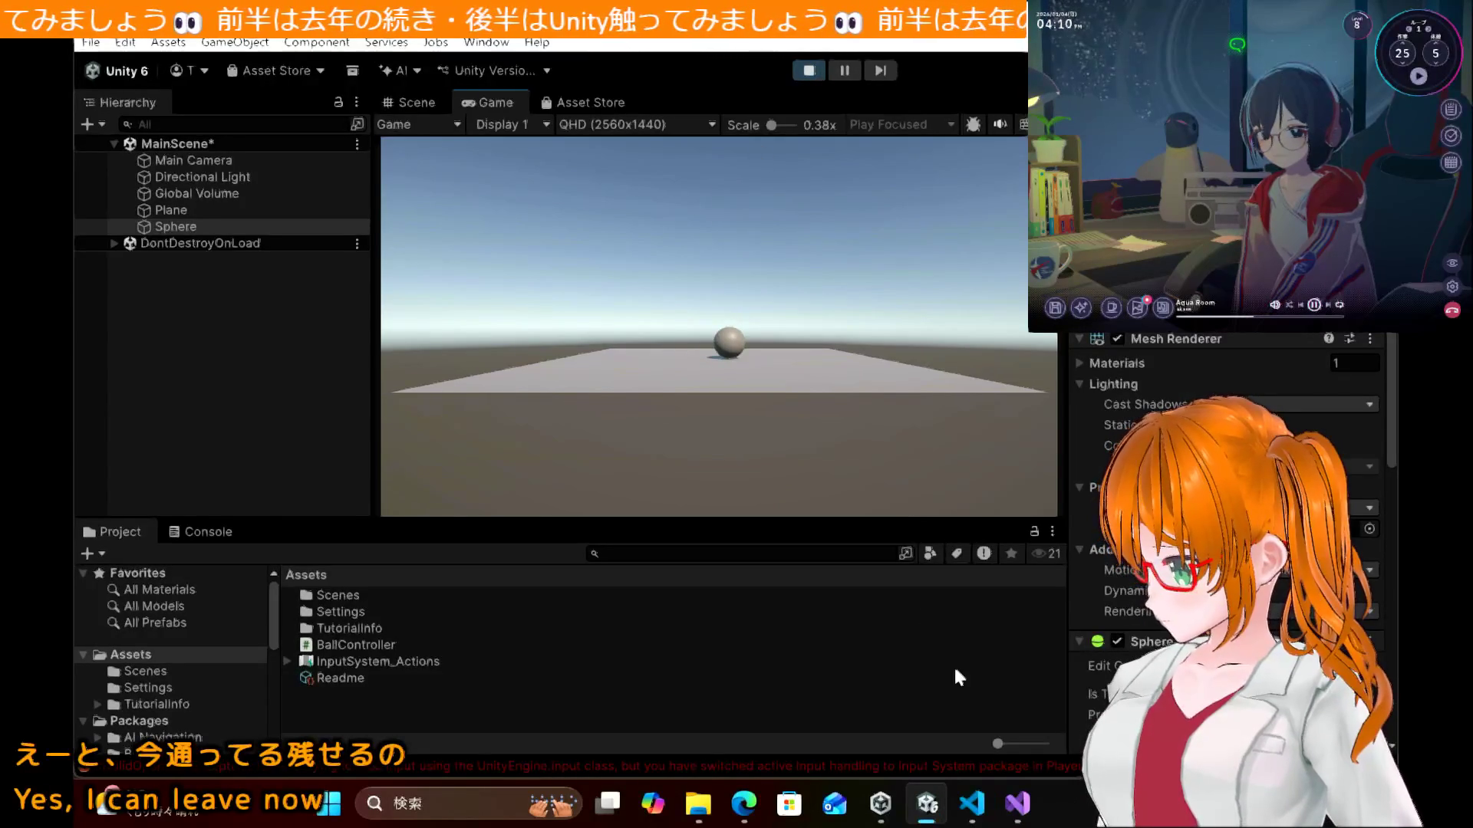
left_click(1010, 804)
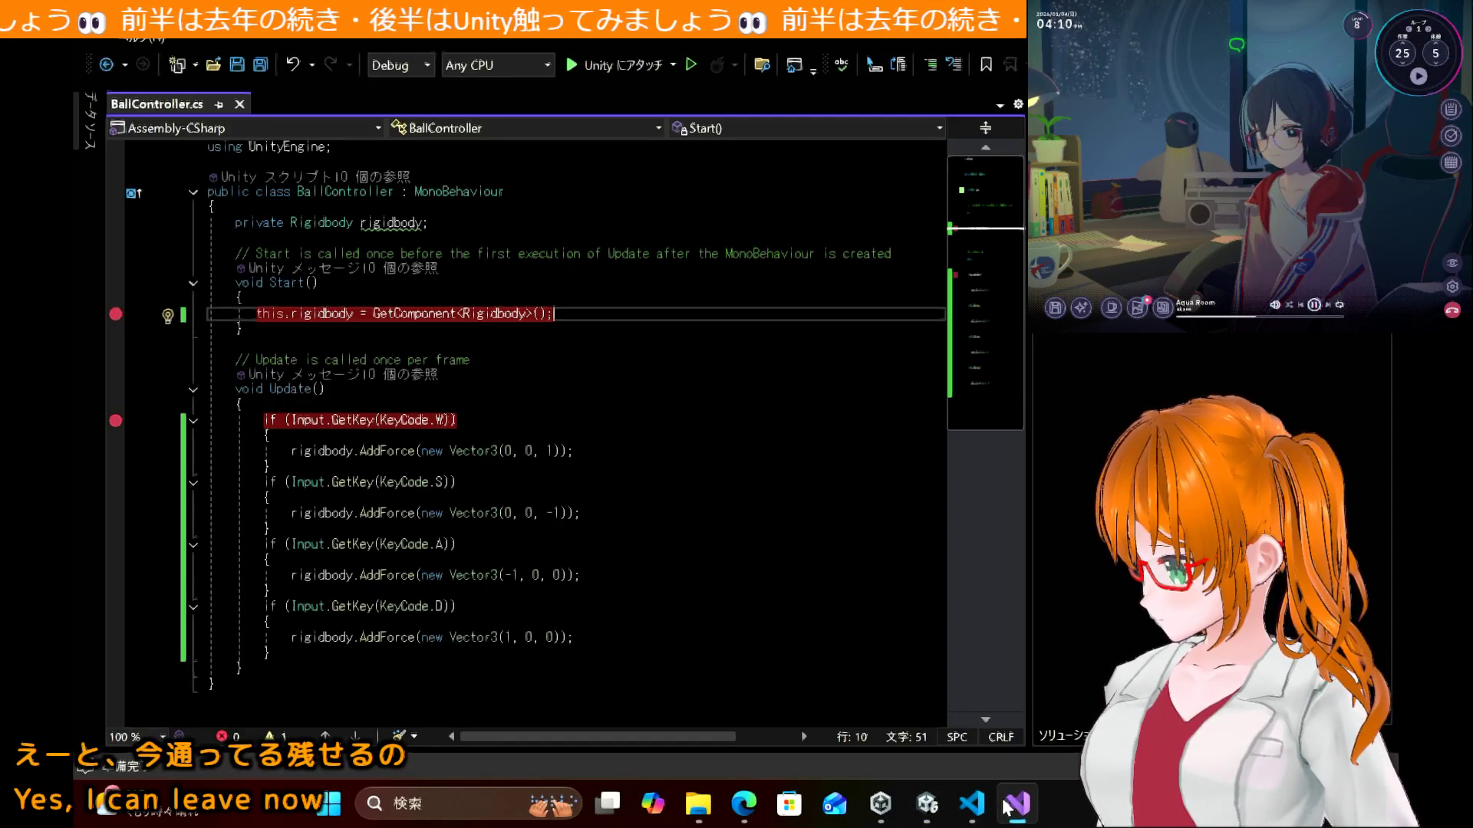
left_click(673, 65)
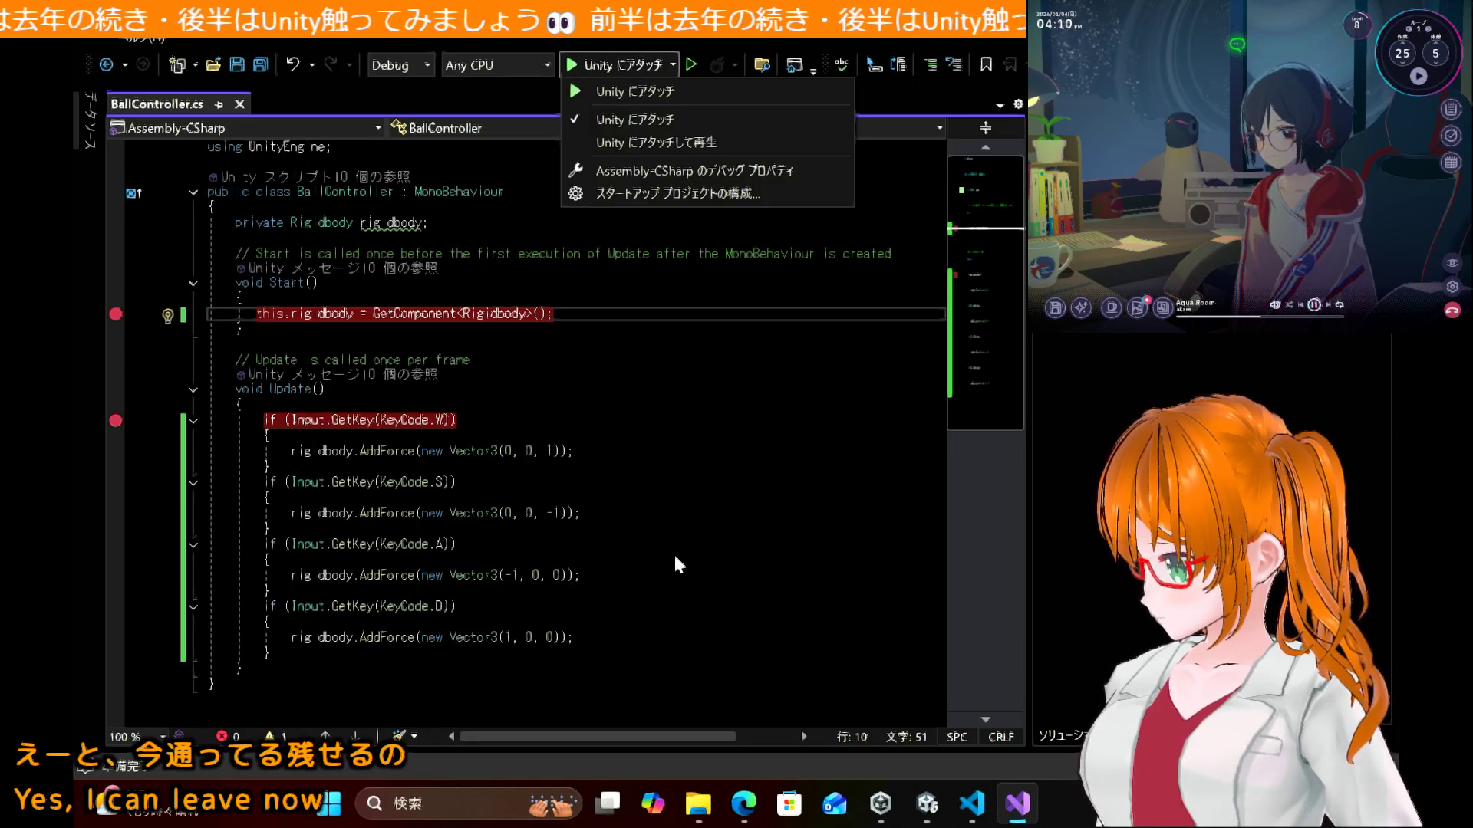
left_click(651, 141)
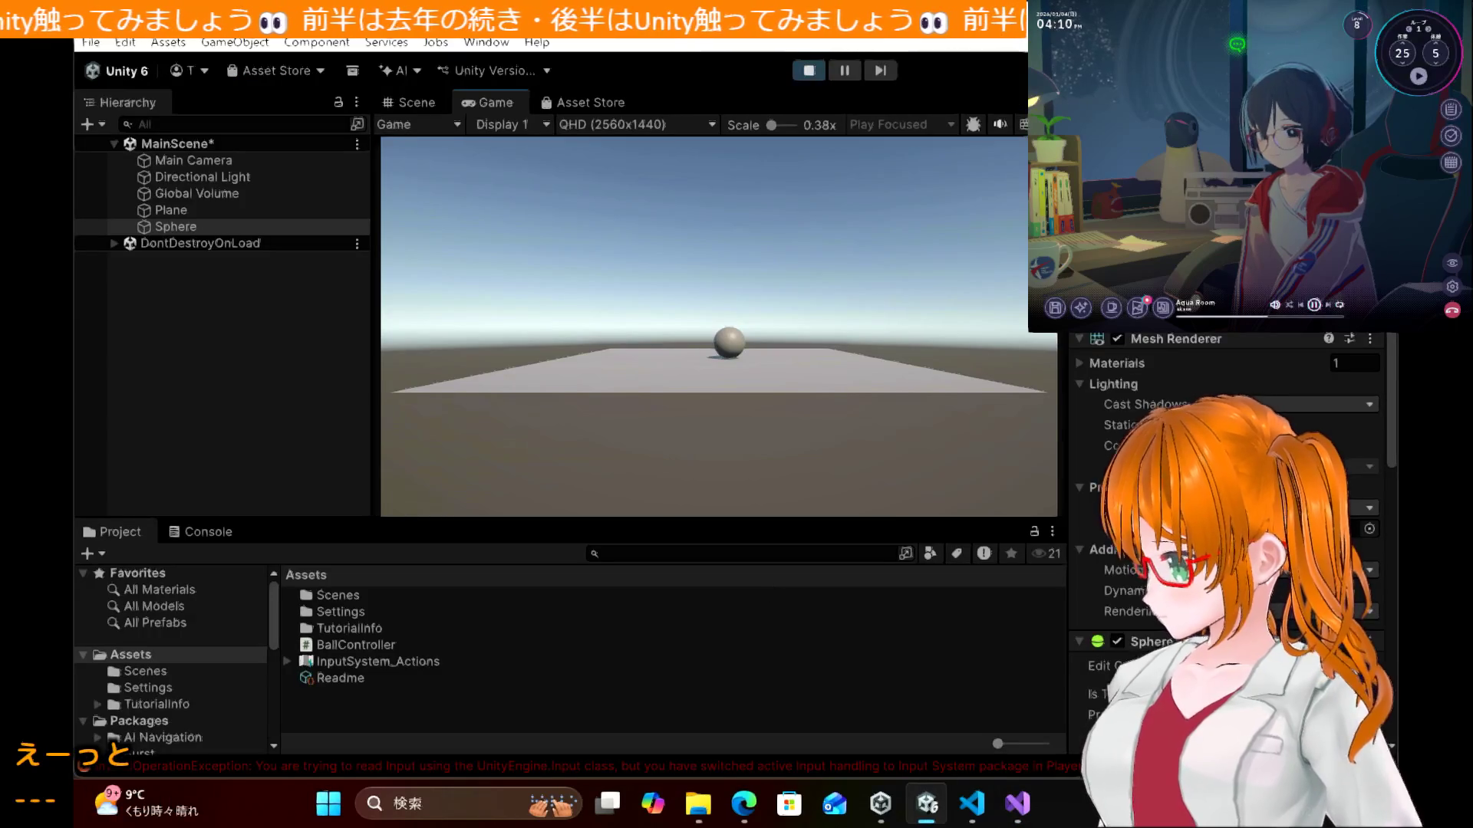
left_click(797, 72)
left_click(801, 73)
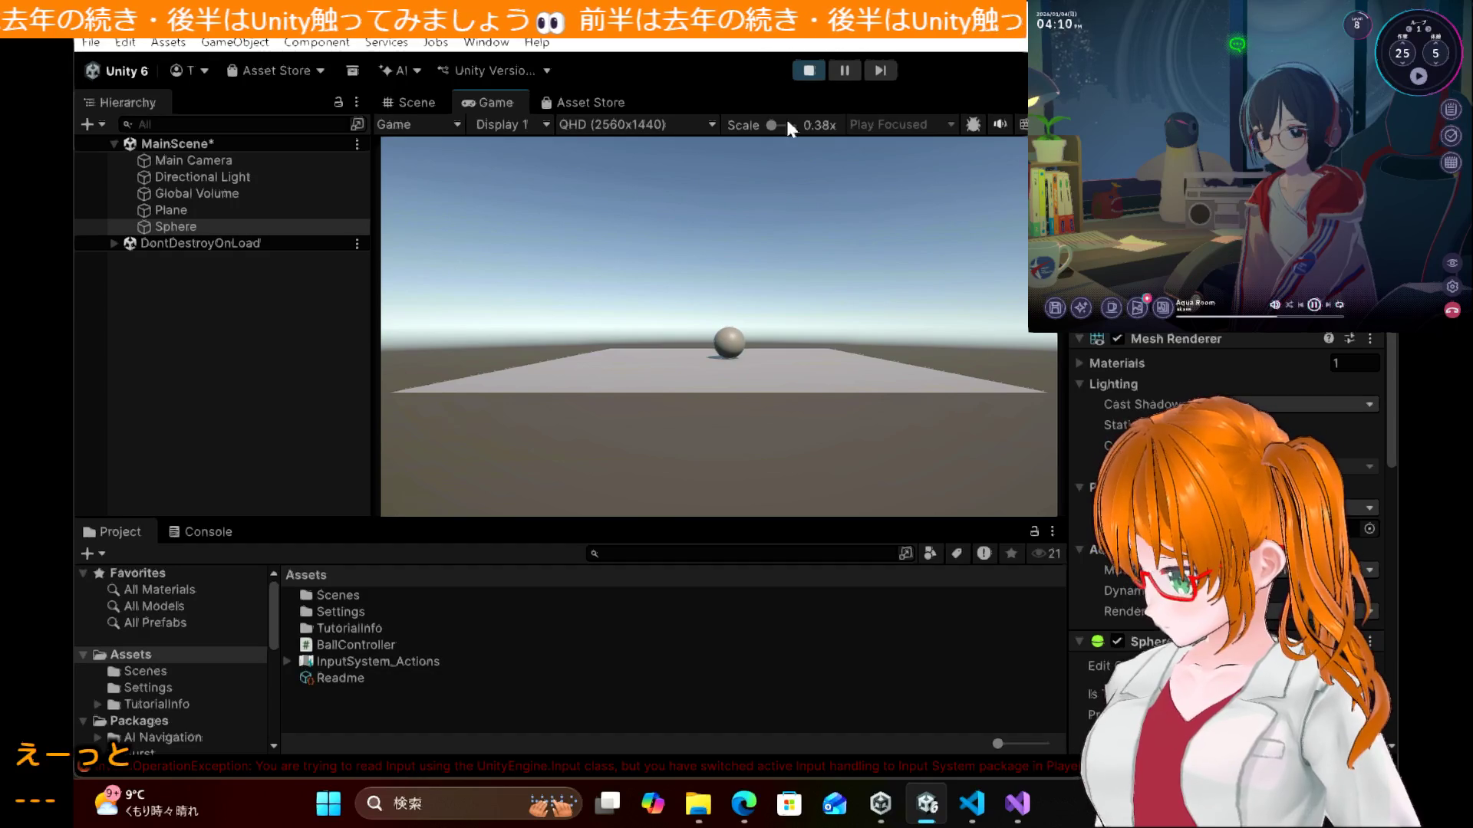
left_click(798, 67)
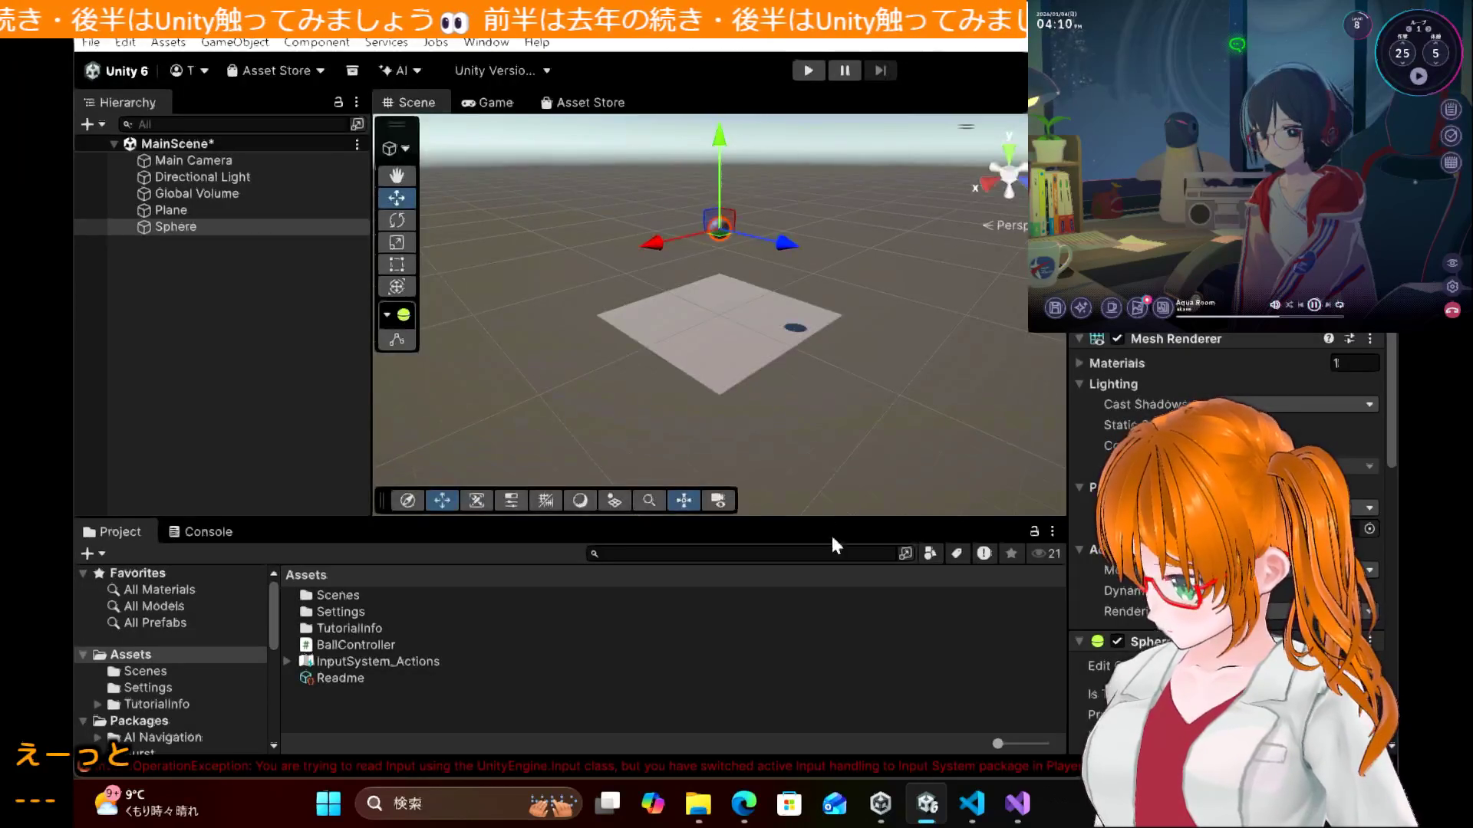
key("alt+Tab")
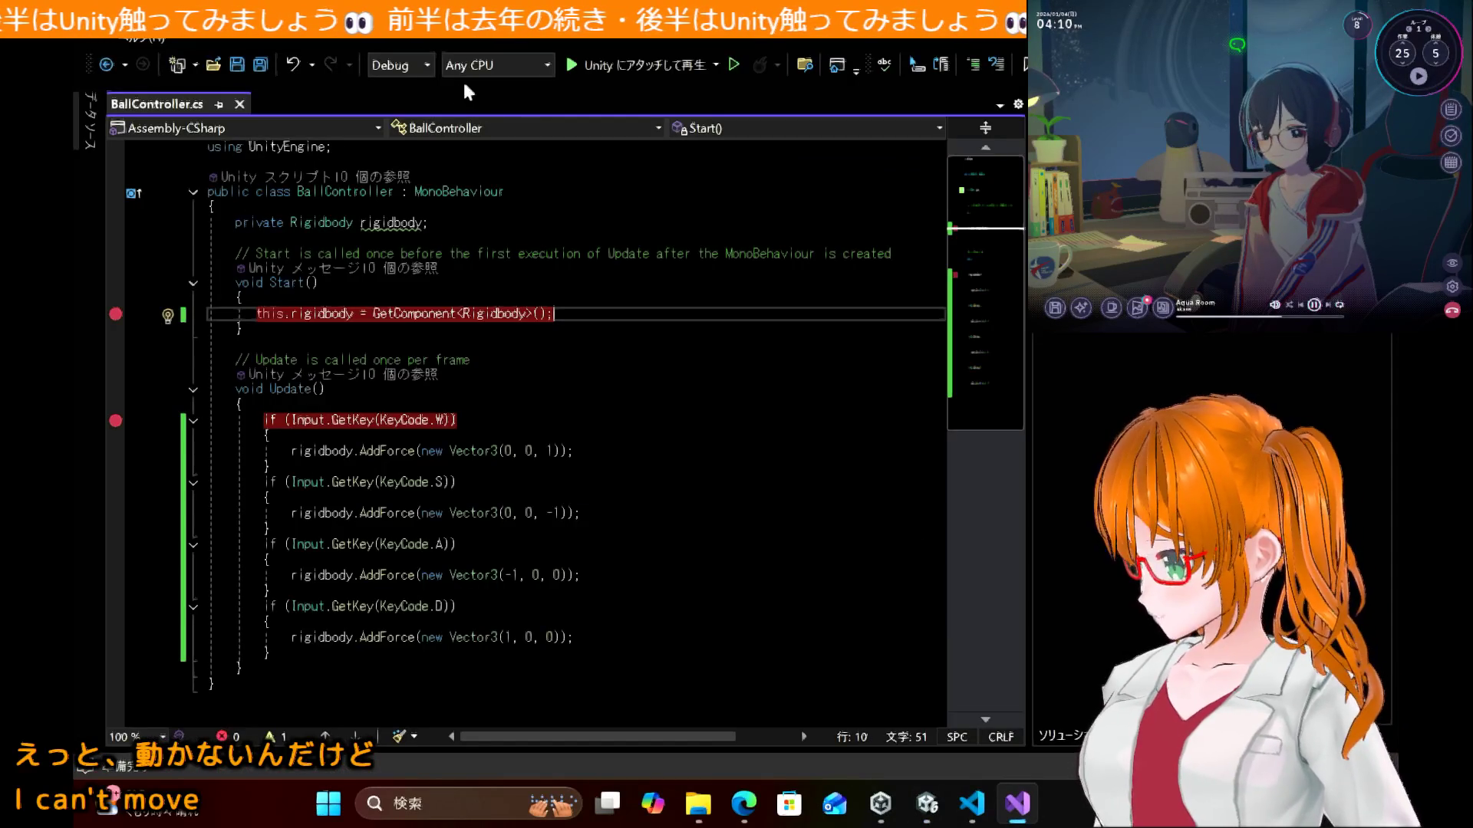
left_click(715, 64)
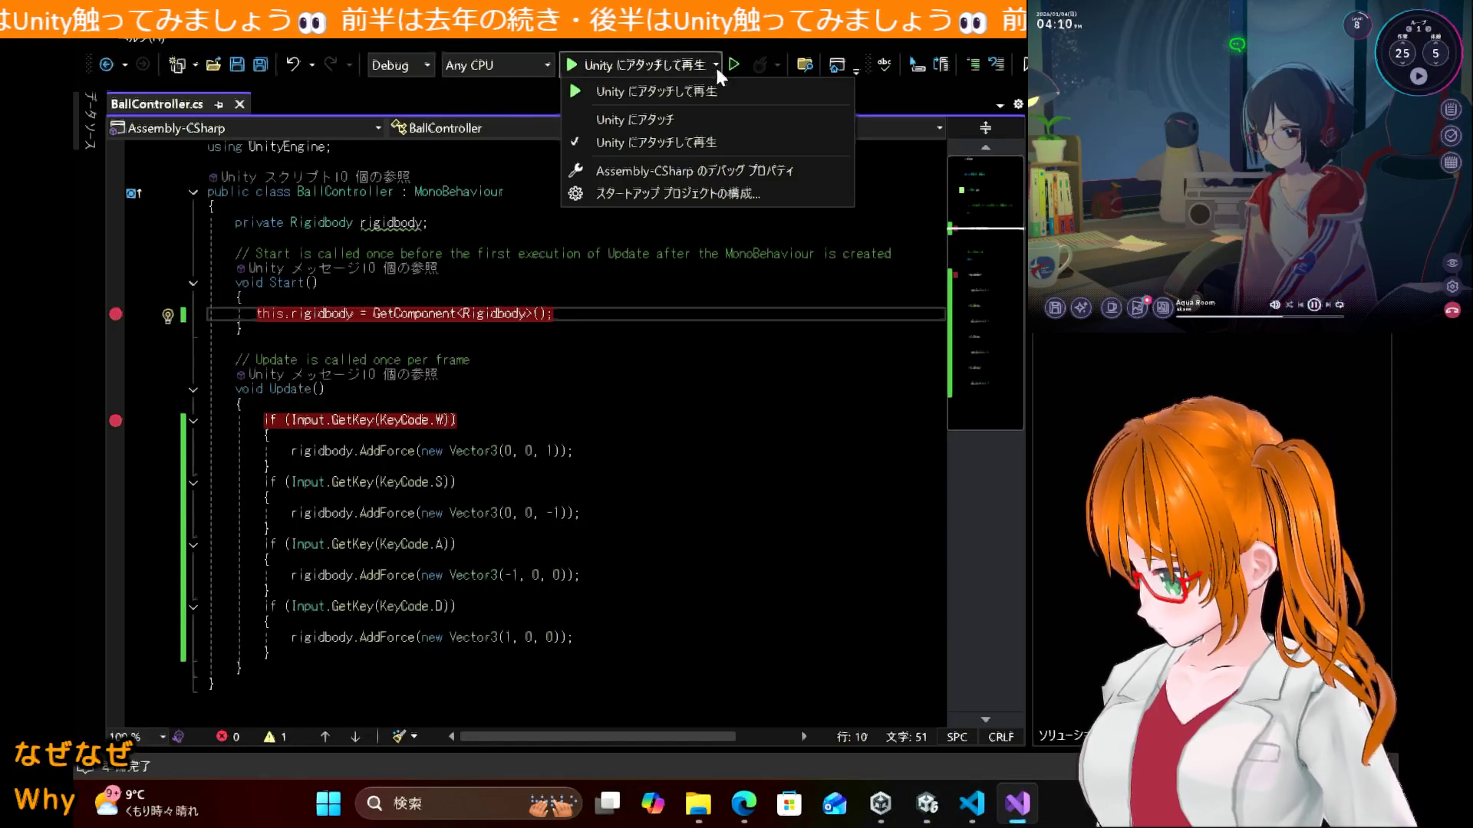
left_click(712, 119)
left_click(676, 365)
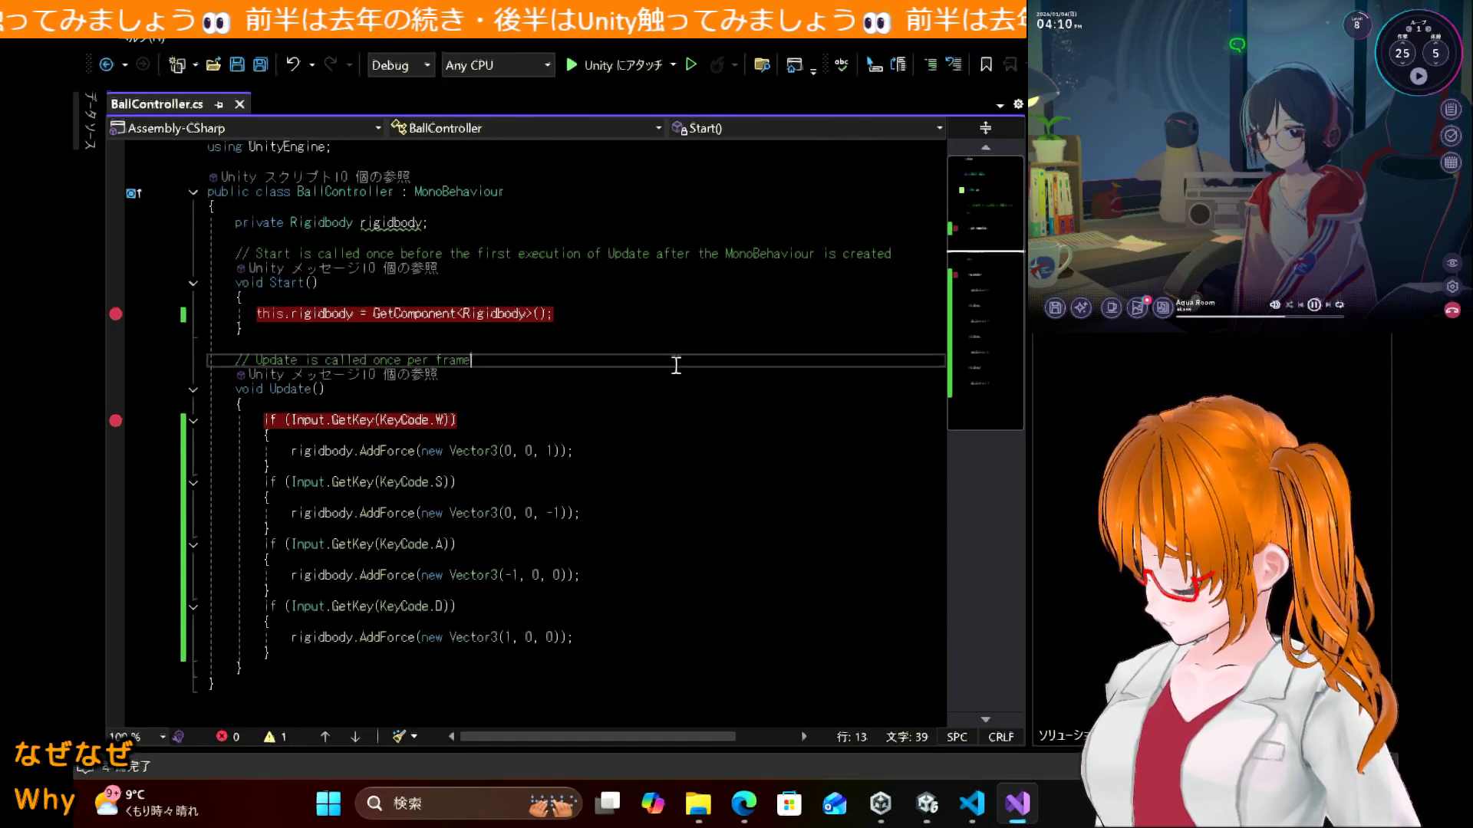
left_click(744, 803)
Step: Scroll the workshop page through sections 5.5 and 6, then back to 5.4 ゲームを再生してみる
scroll(773, 554, "up", 6)
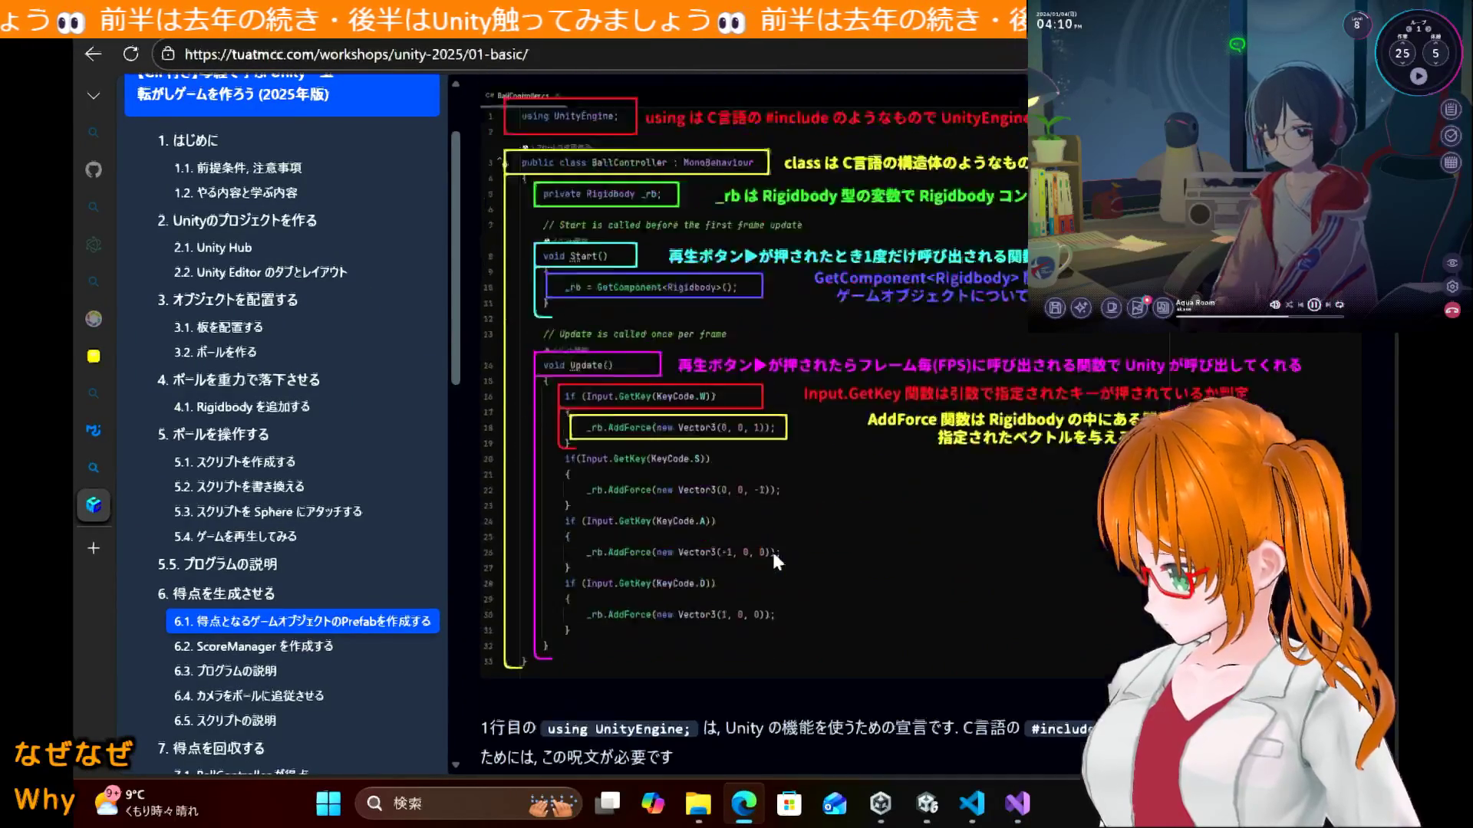
scroll(772, 550, "up", 2)
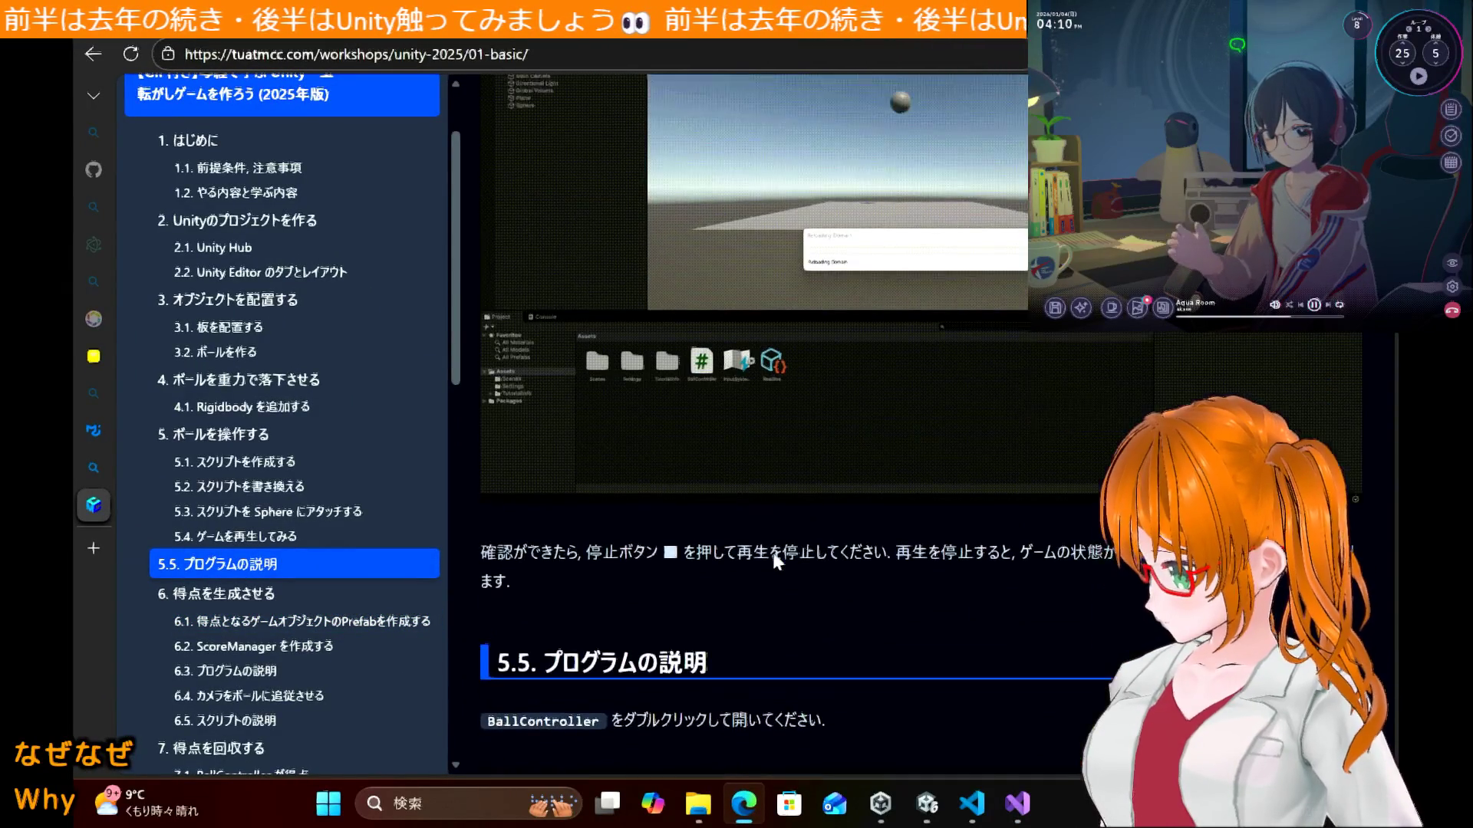
scroll(775, 551, "down", 15)
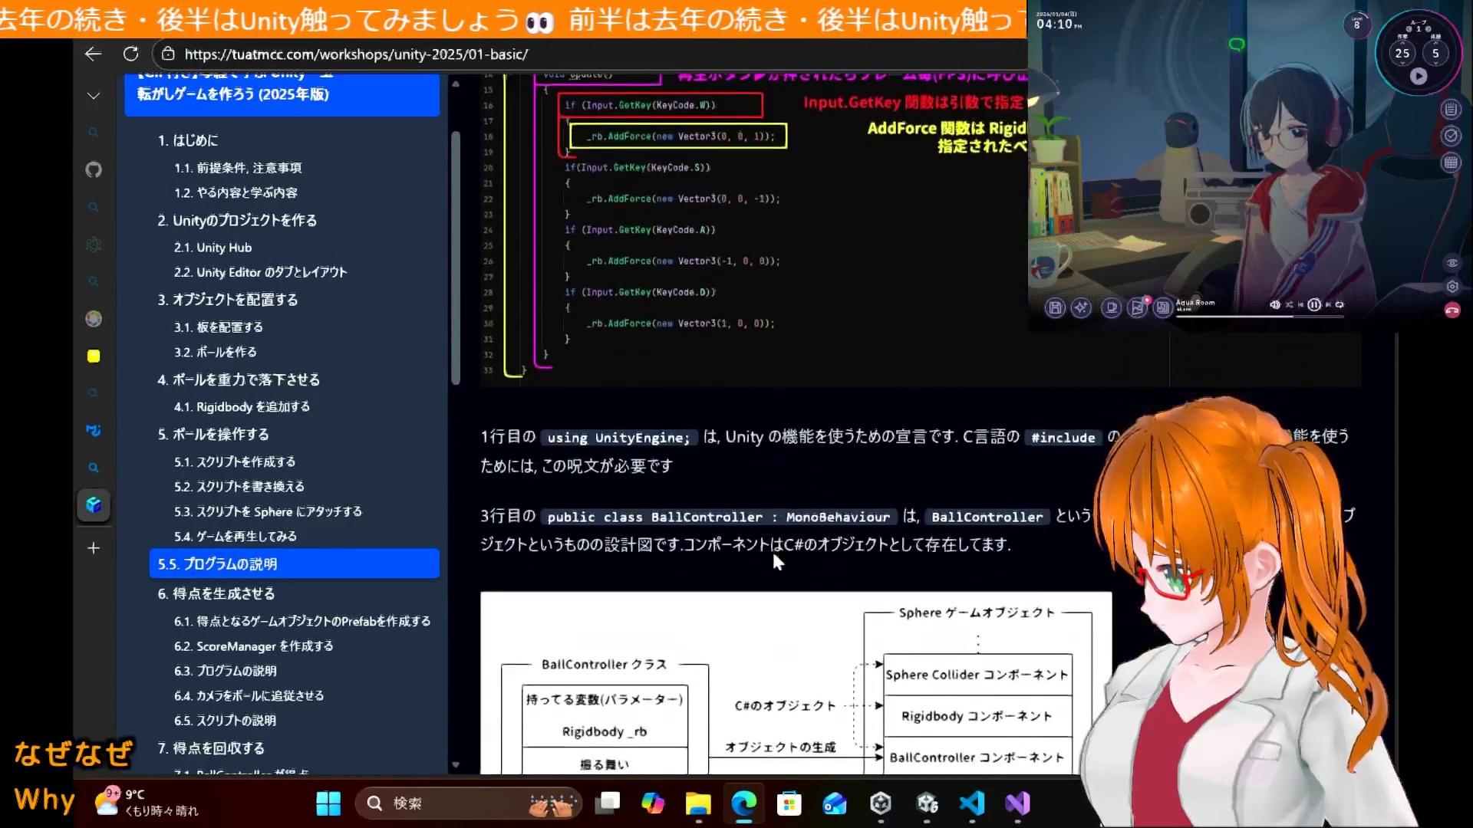
scroll(774, 554, "down", 6)
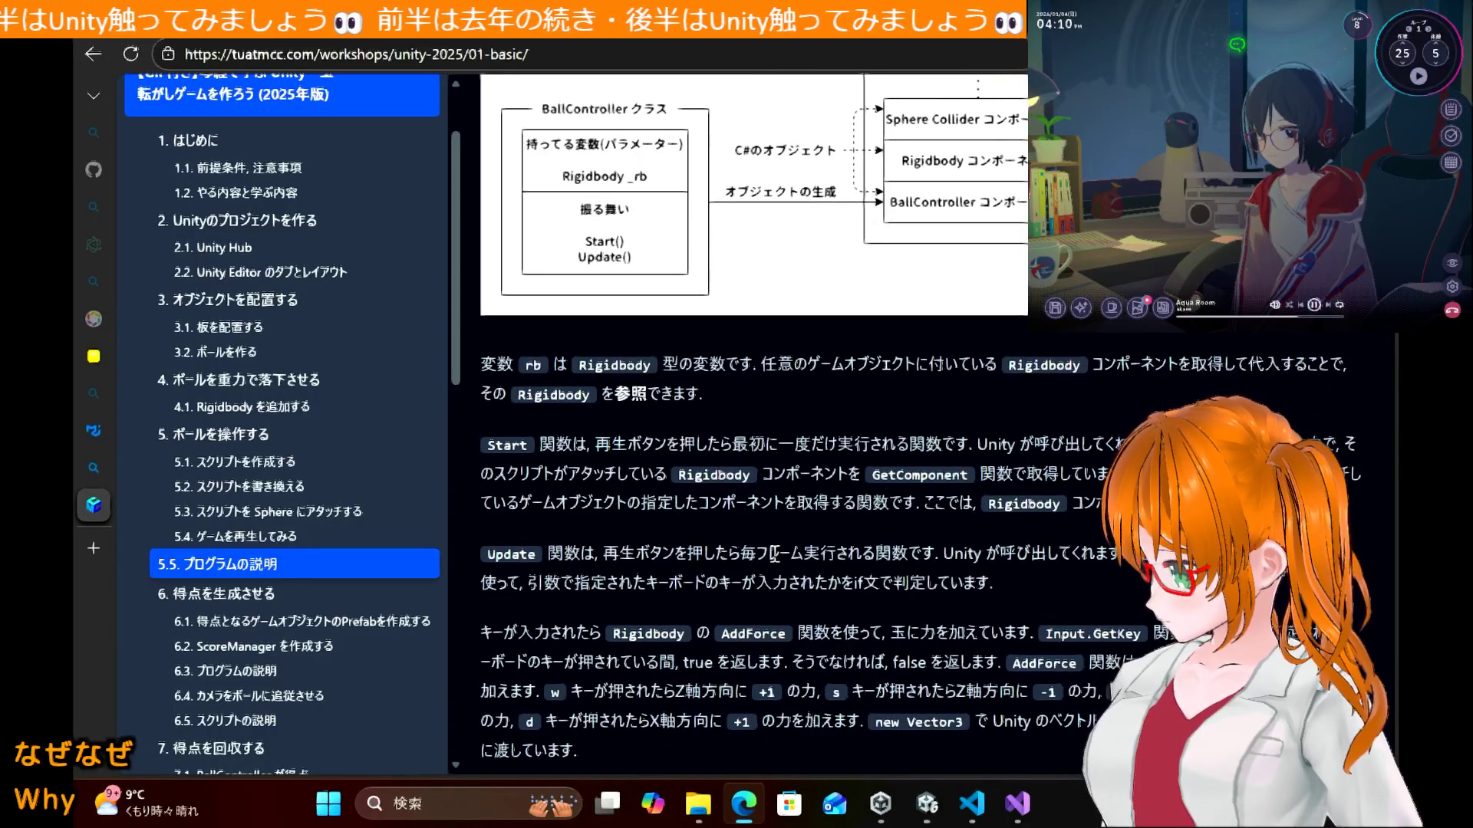
scroll(775, 553, "down", 2)
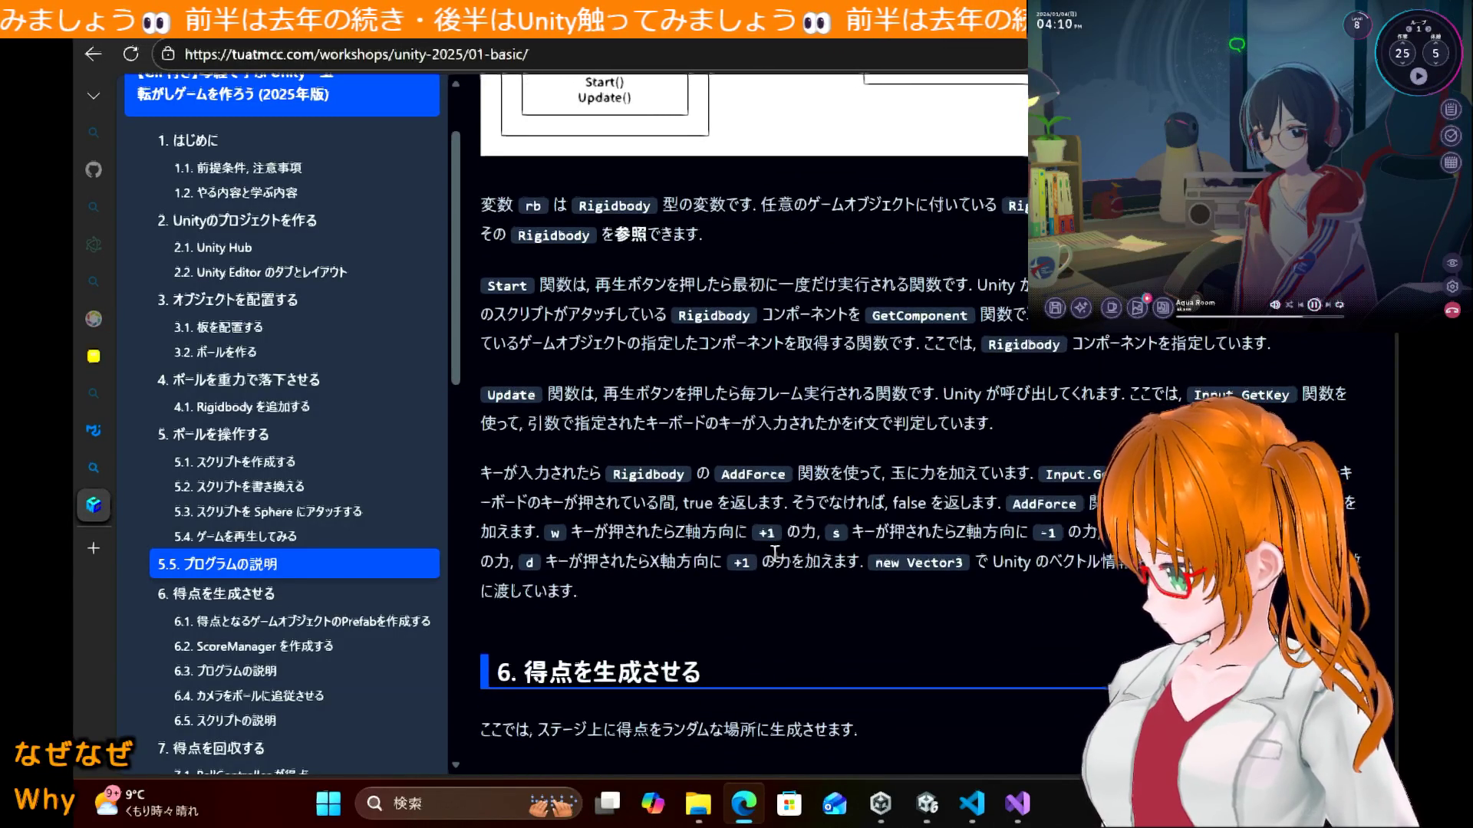
scroll(775, 554, "down", 5)
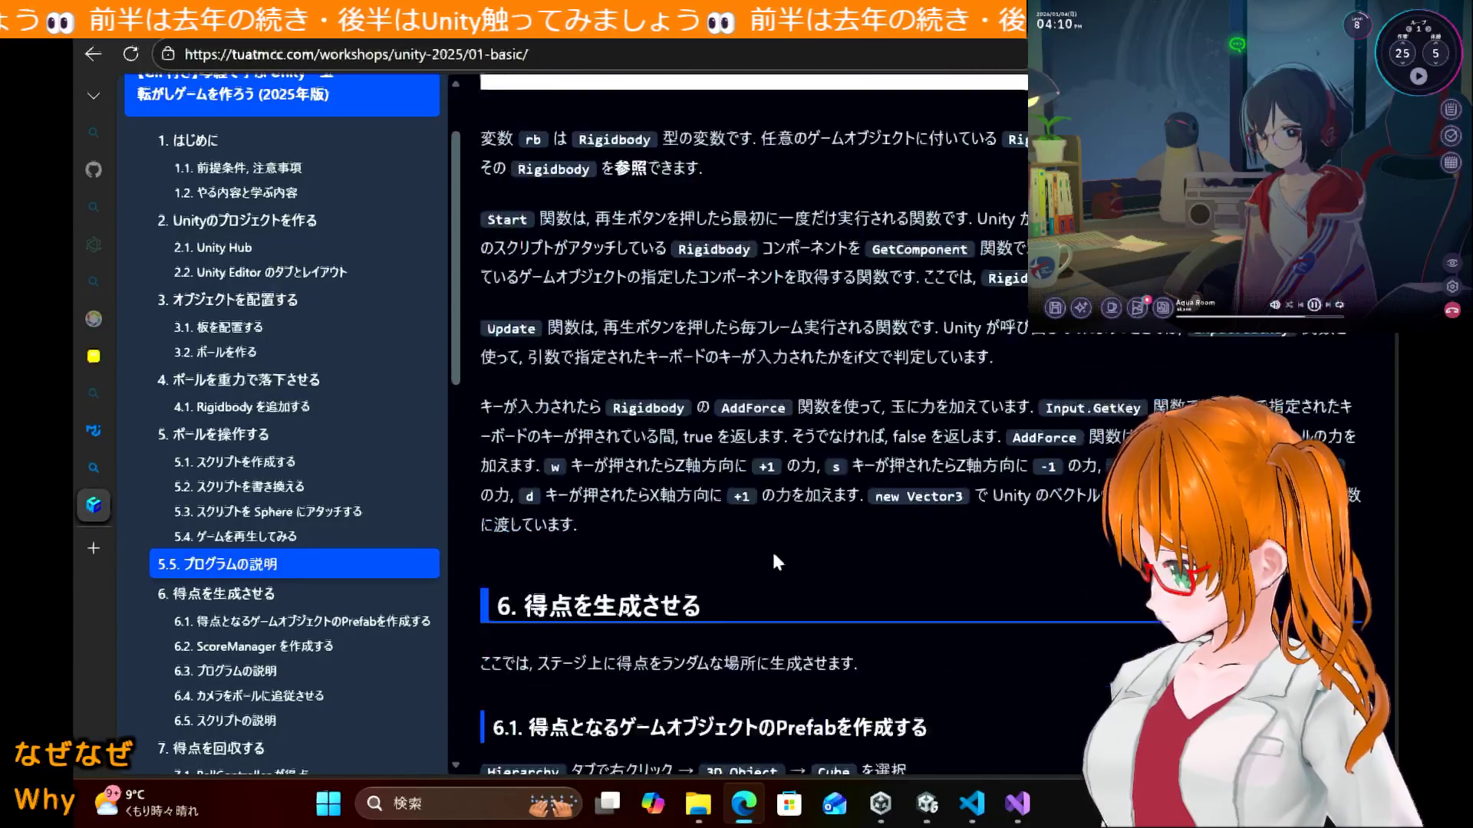
scroll(774, 563, "down", 2)
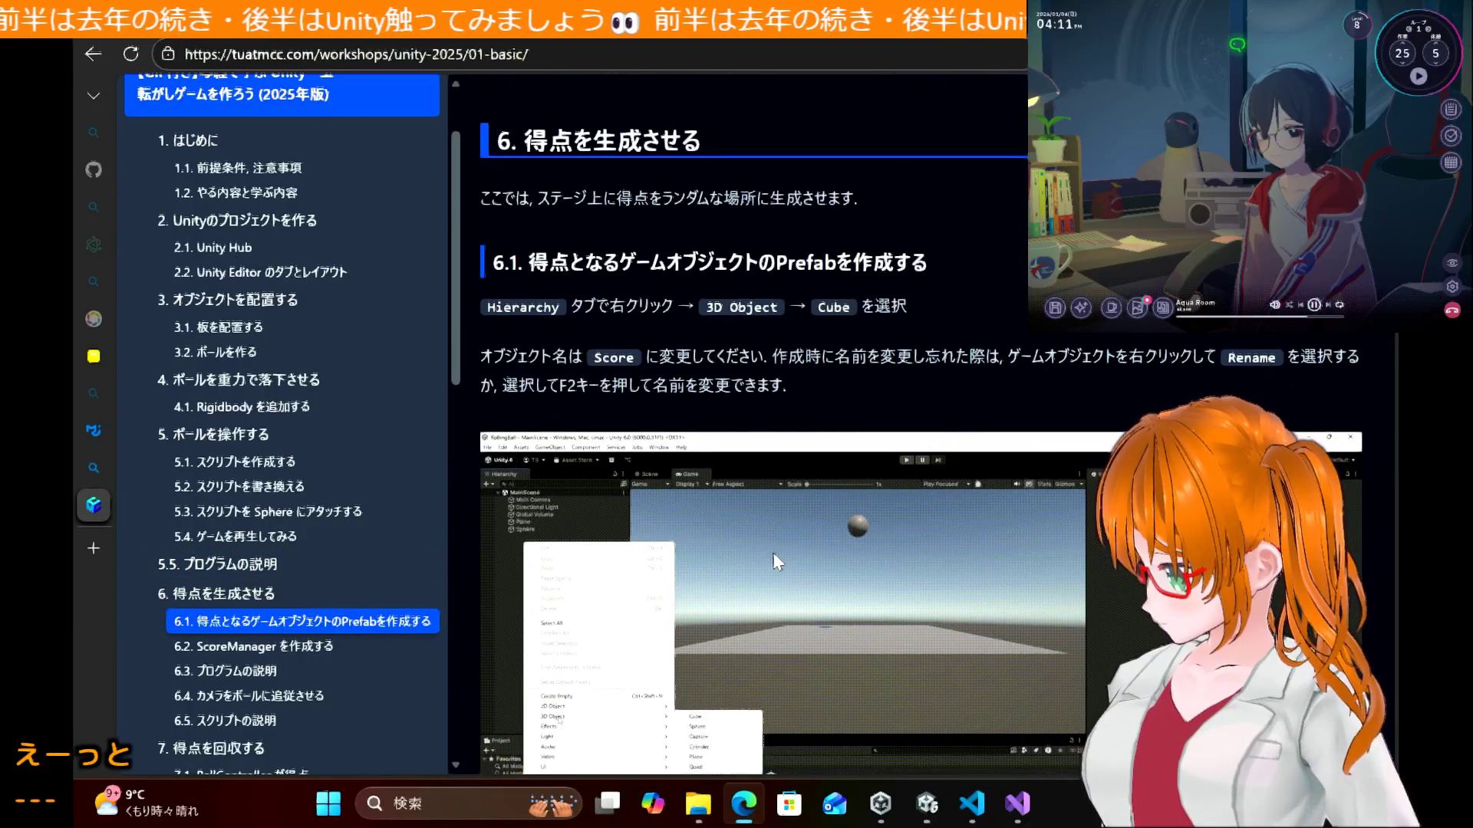
scroll(774, 562, "up", 4)
scroll(773, 556, "up", 15)
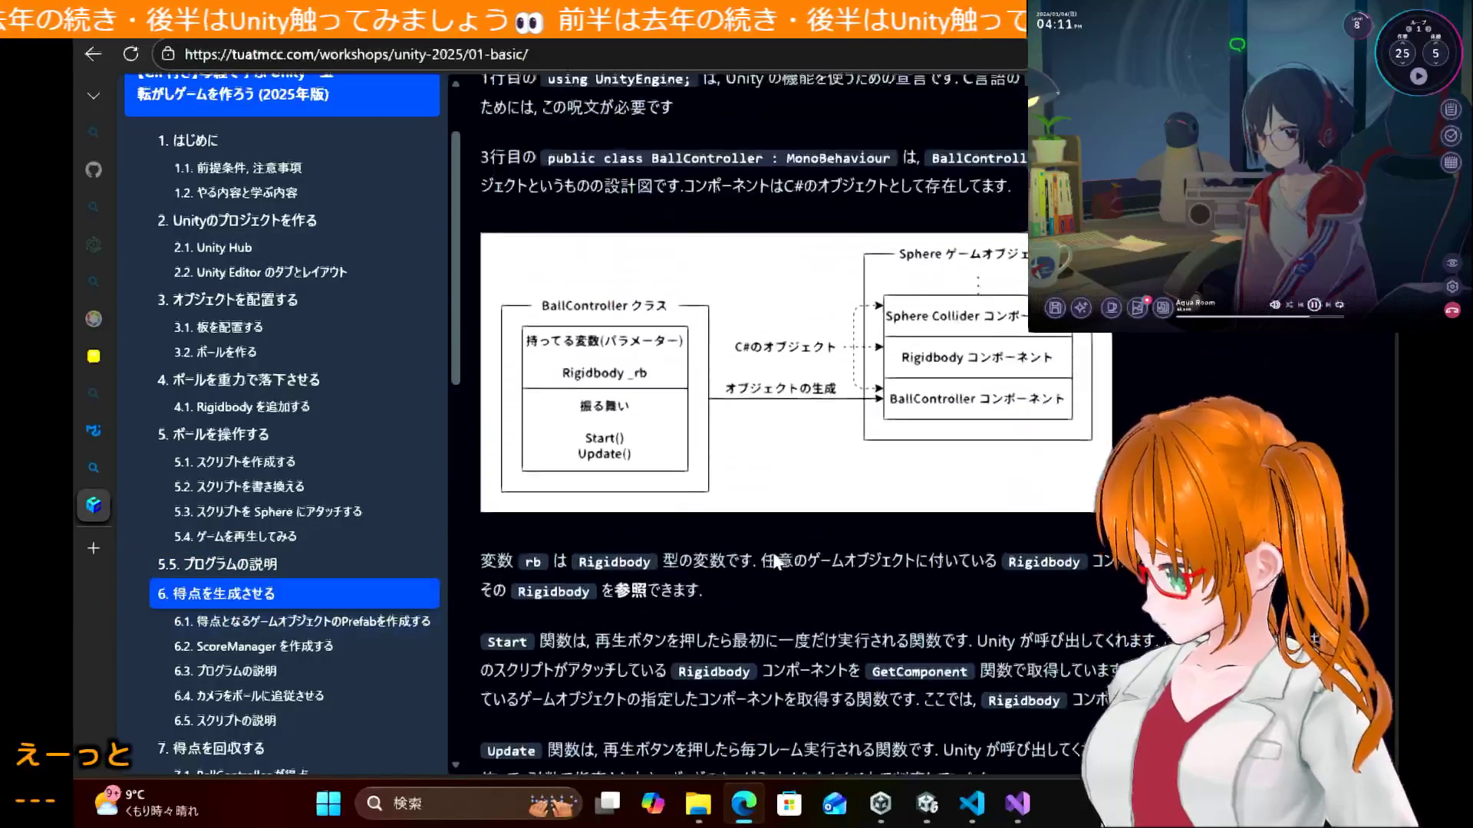
scroll(772, 549, "up", 6)
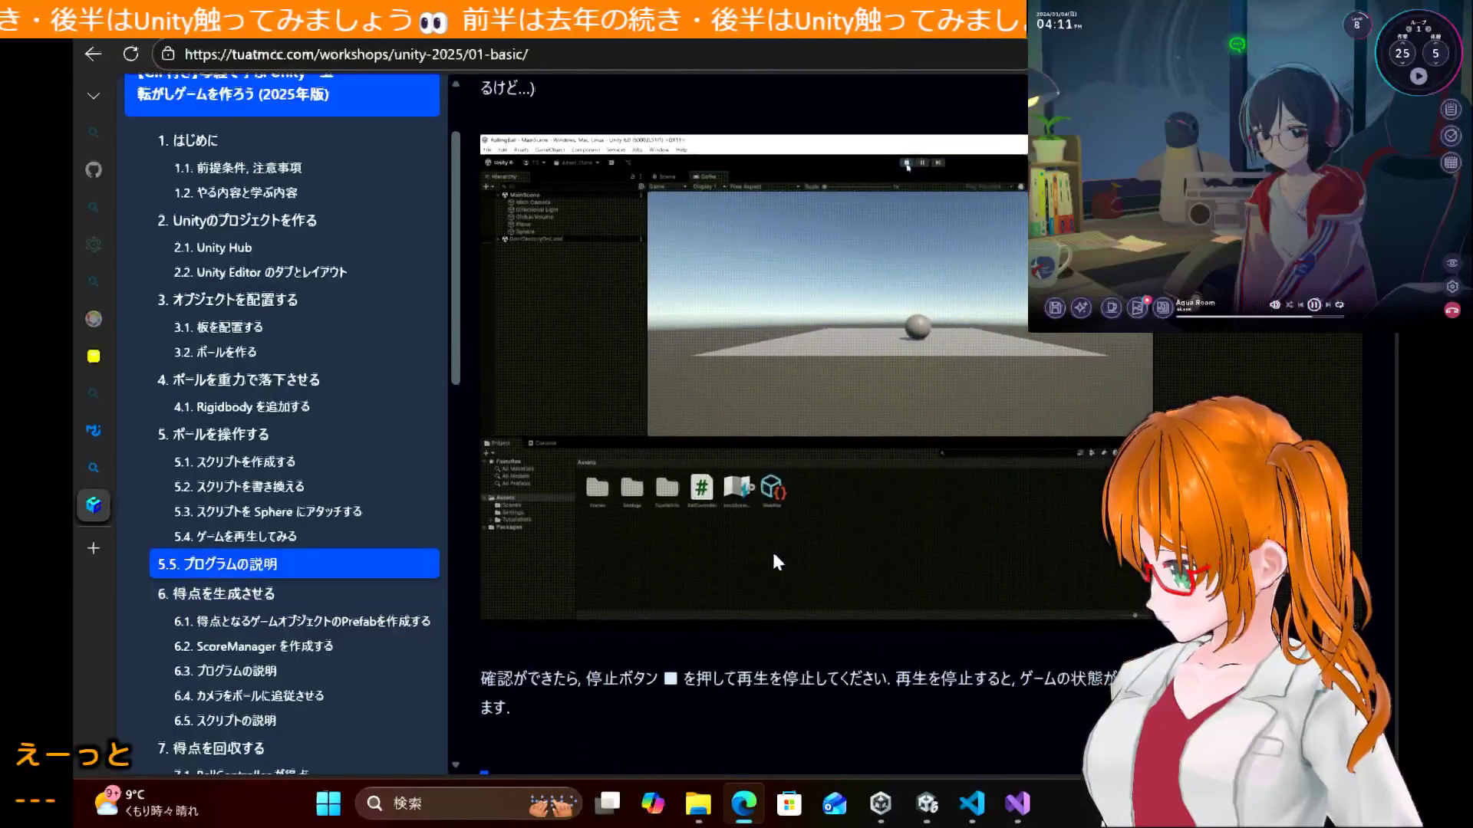
scroll(772, 552, "up", 5)
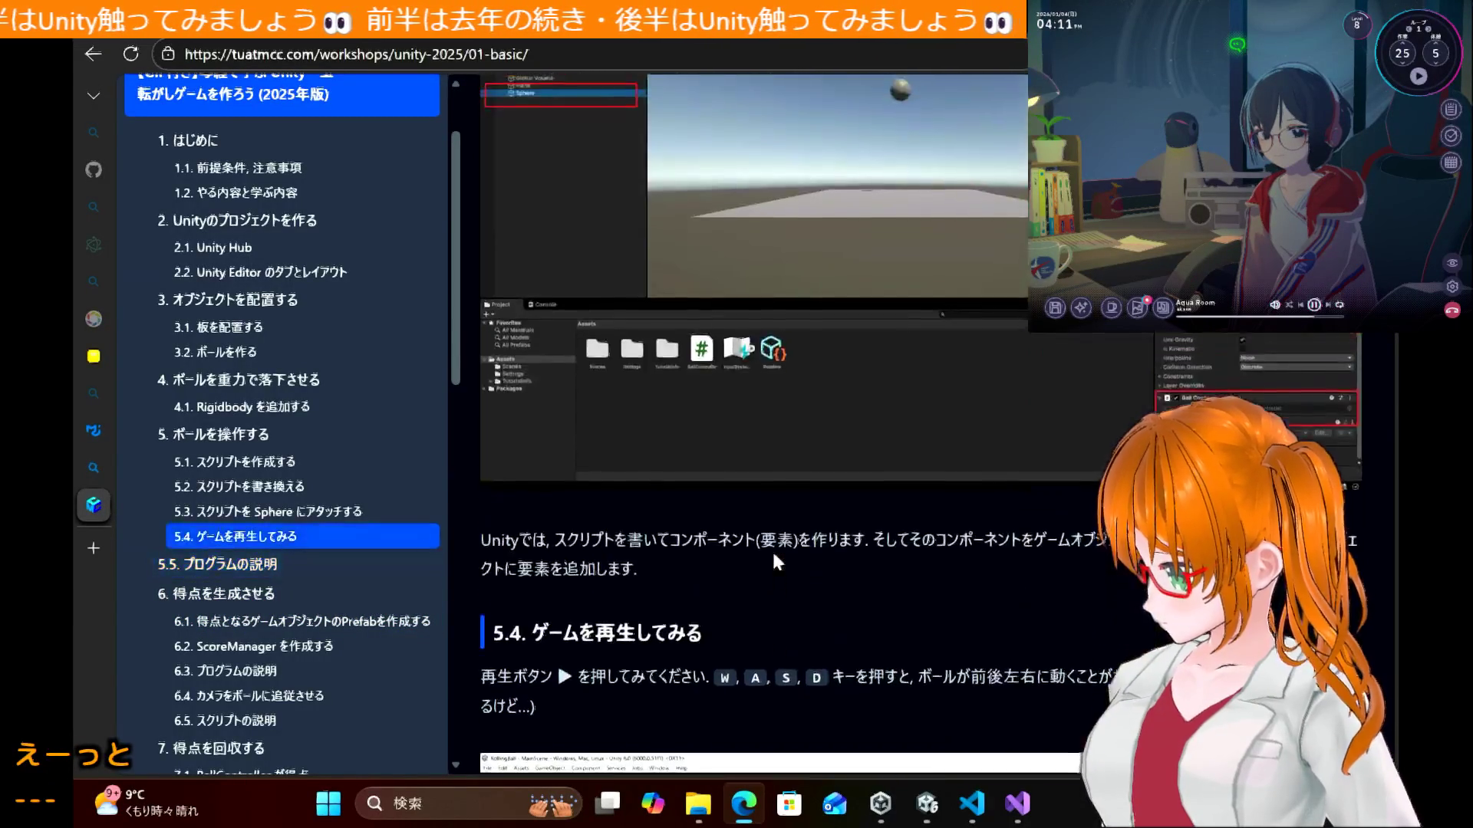
scroll(771, 552, "down", 1)
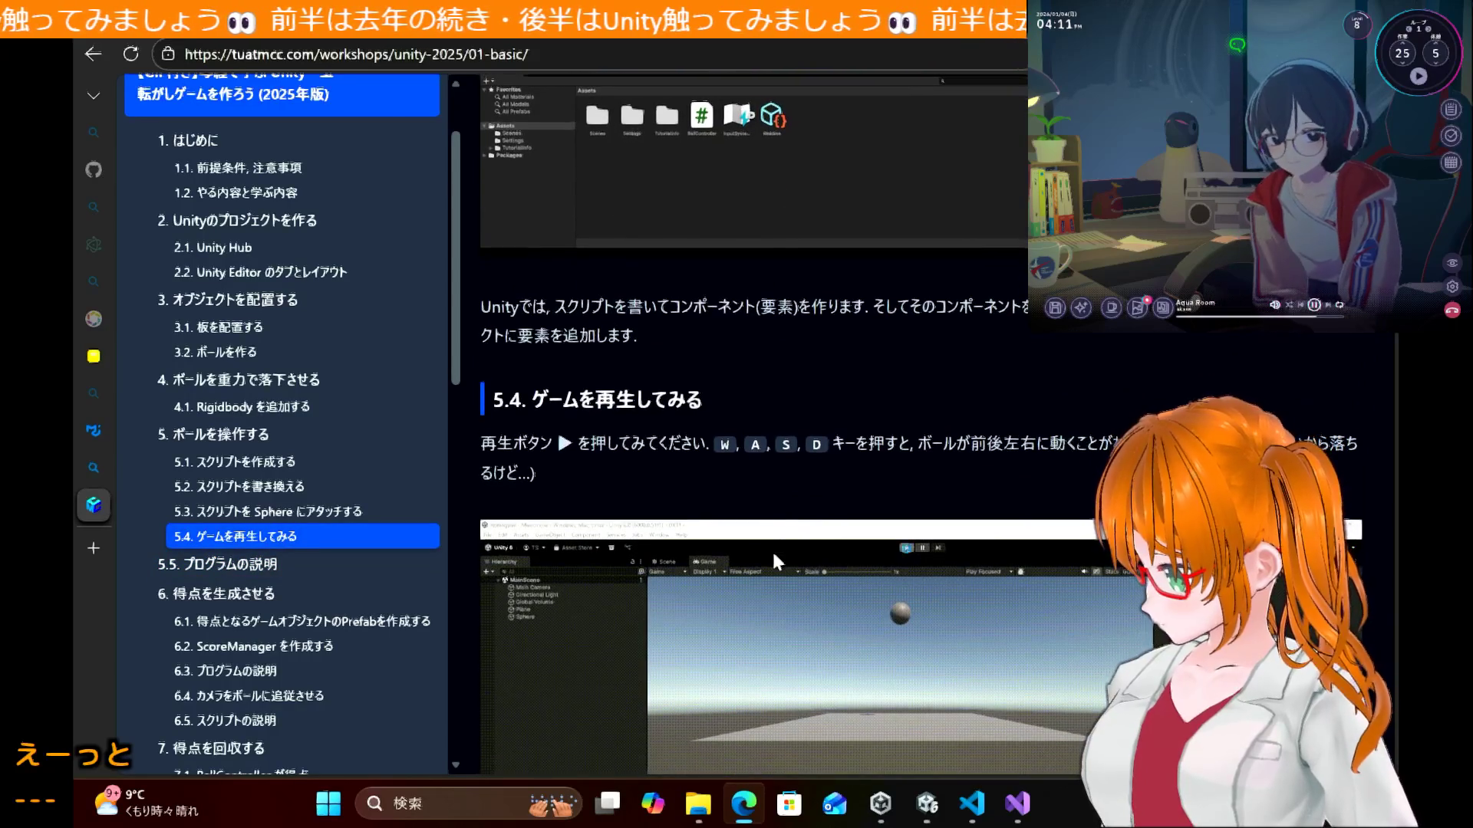
left_click(927, 803)
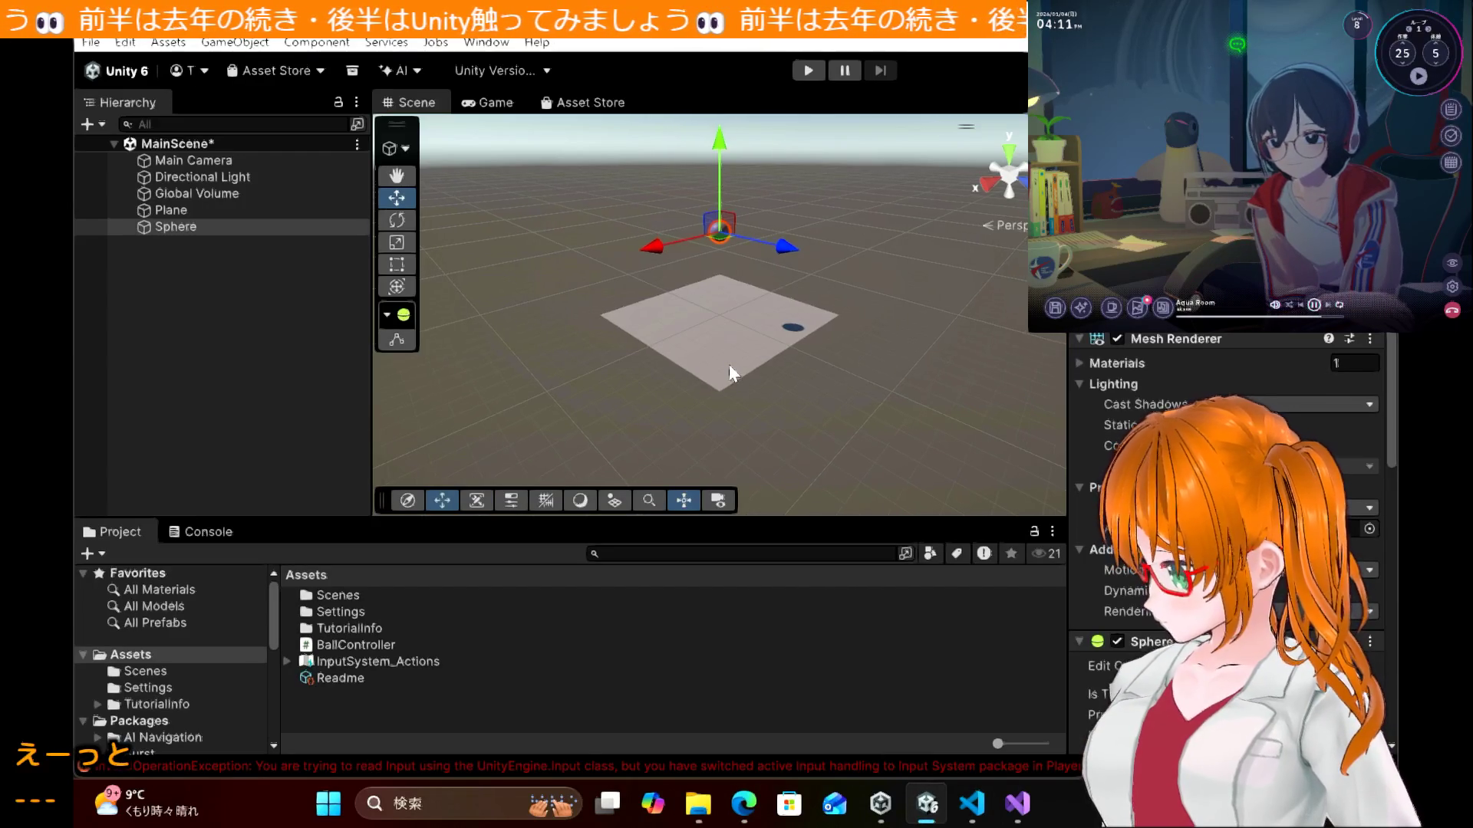
Step: Run the game in Play mode and open the Console error's script line in Visual Studio
scroll(729, 373, "up", 2)
scroll(730, 367, "up", 3)
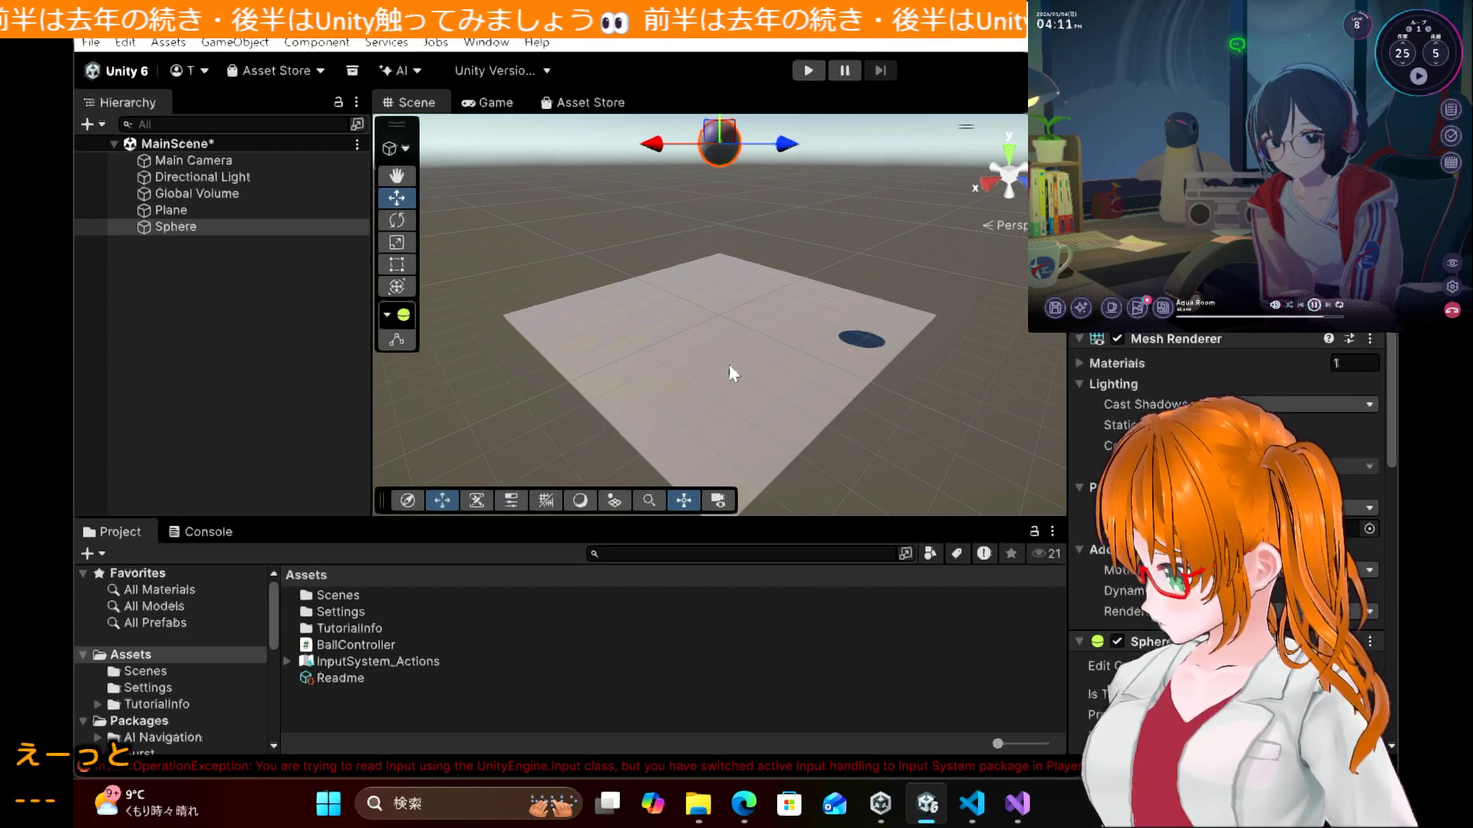
left_click(809, 71)
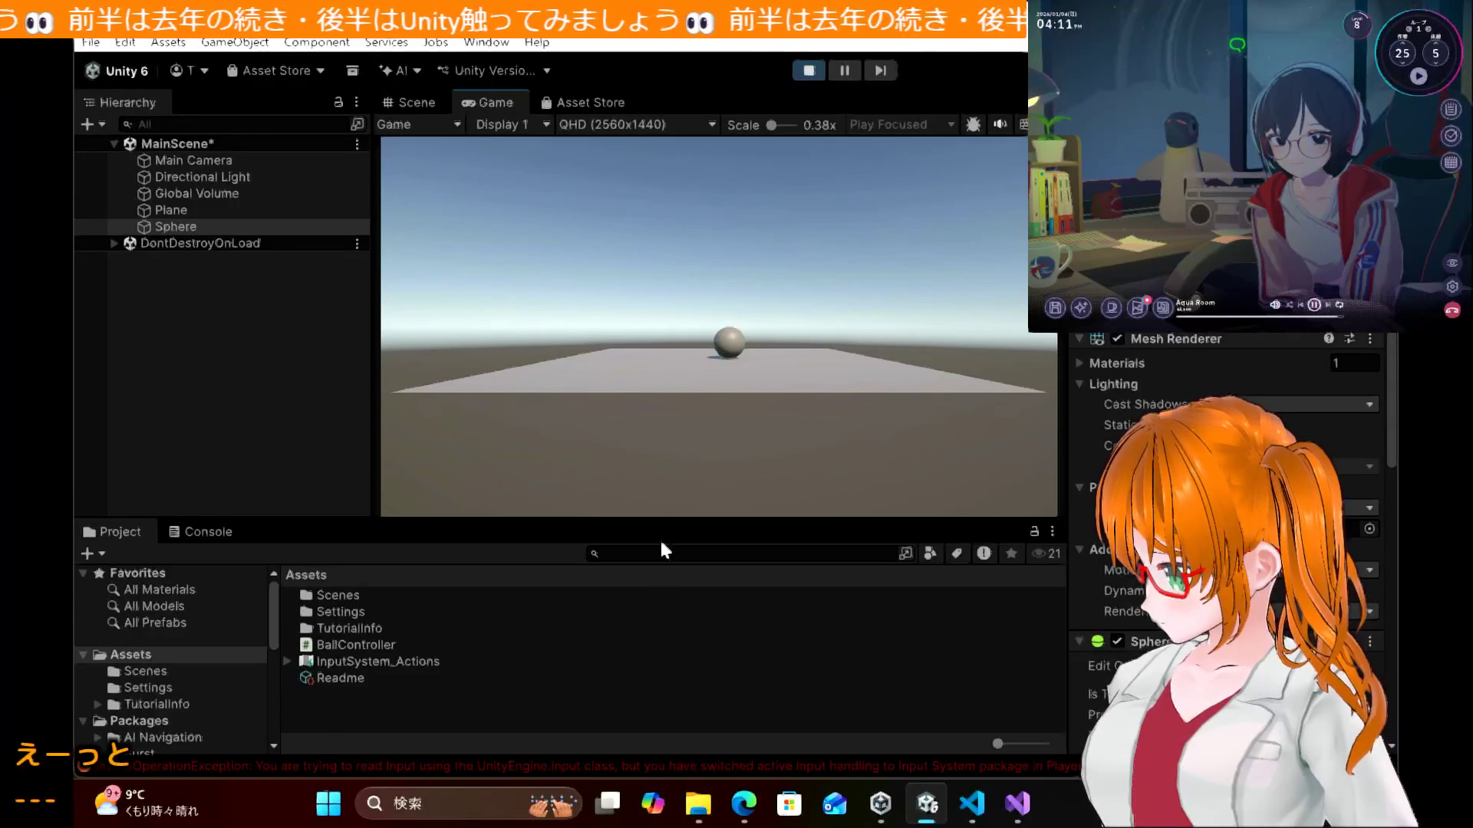
left_click(623, 765)
double_click(622, 764)
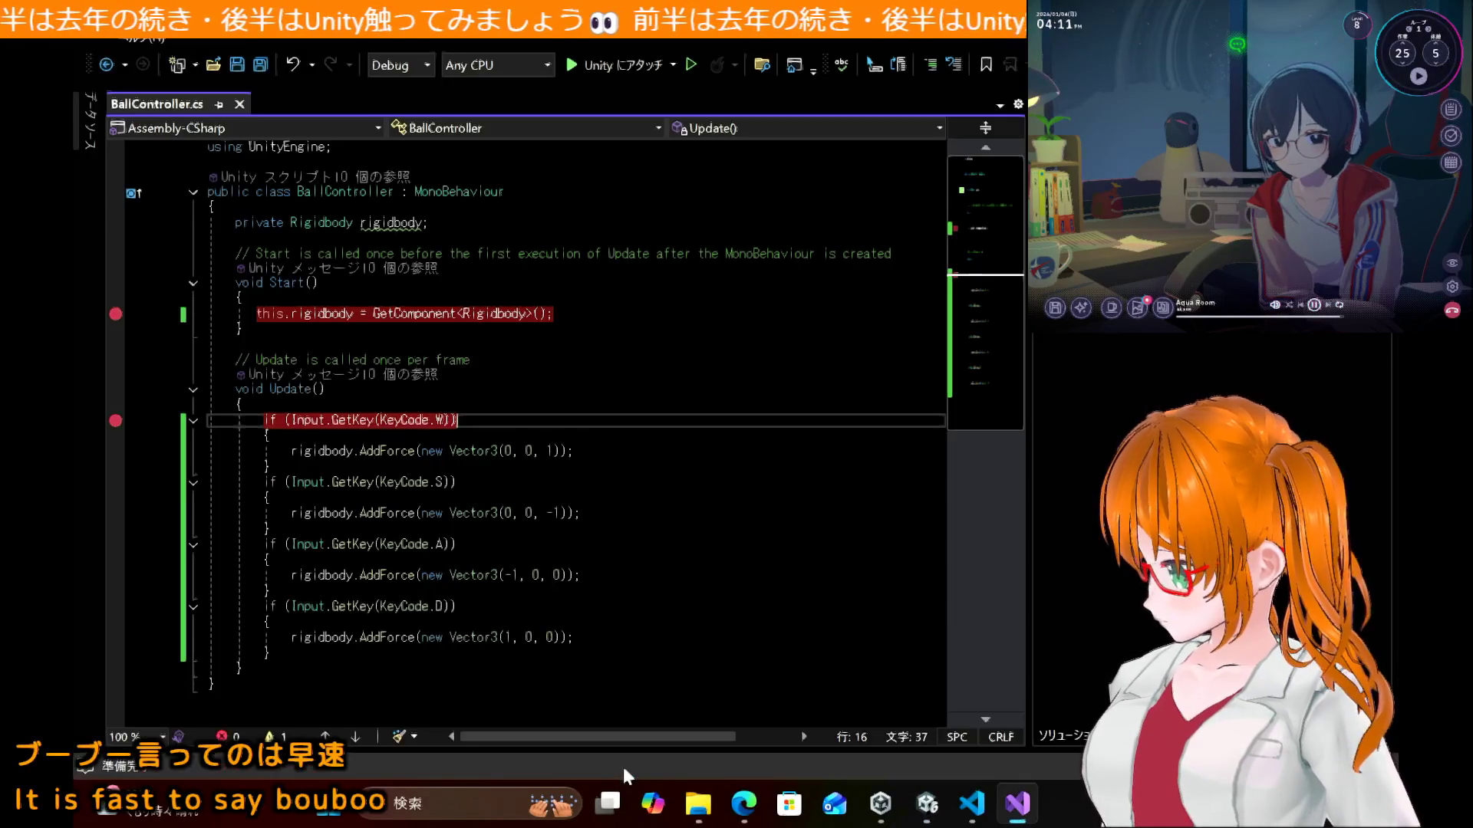
Step: Clear the breakpoints on the Input.GetKey(KeyCode.W) and GetComponent lines
left_click(116, 420)
left_click(116, 314)
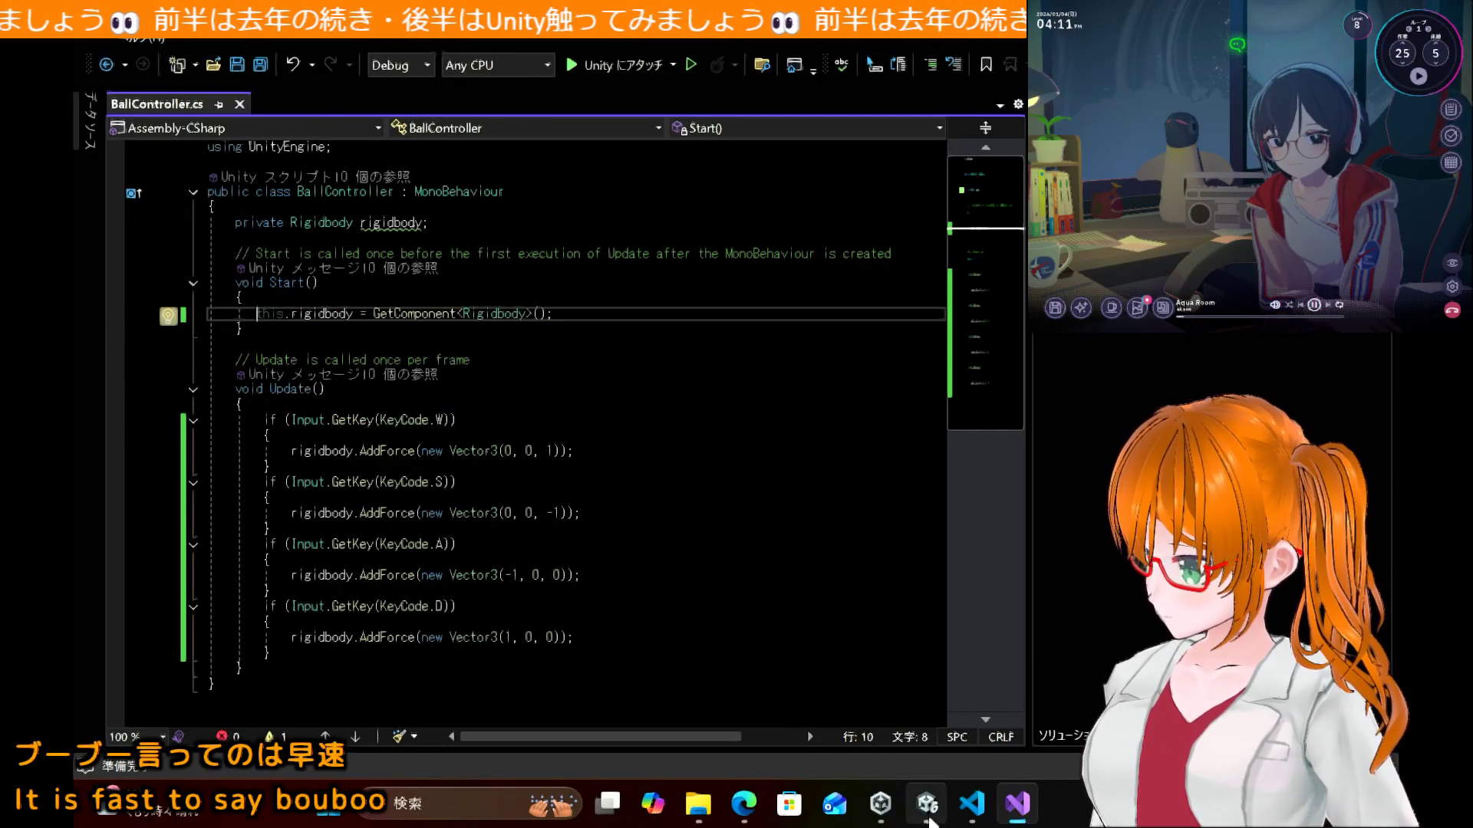
mouse_move(926, 805)
left_click(929, 734)
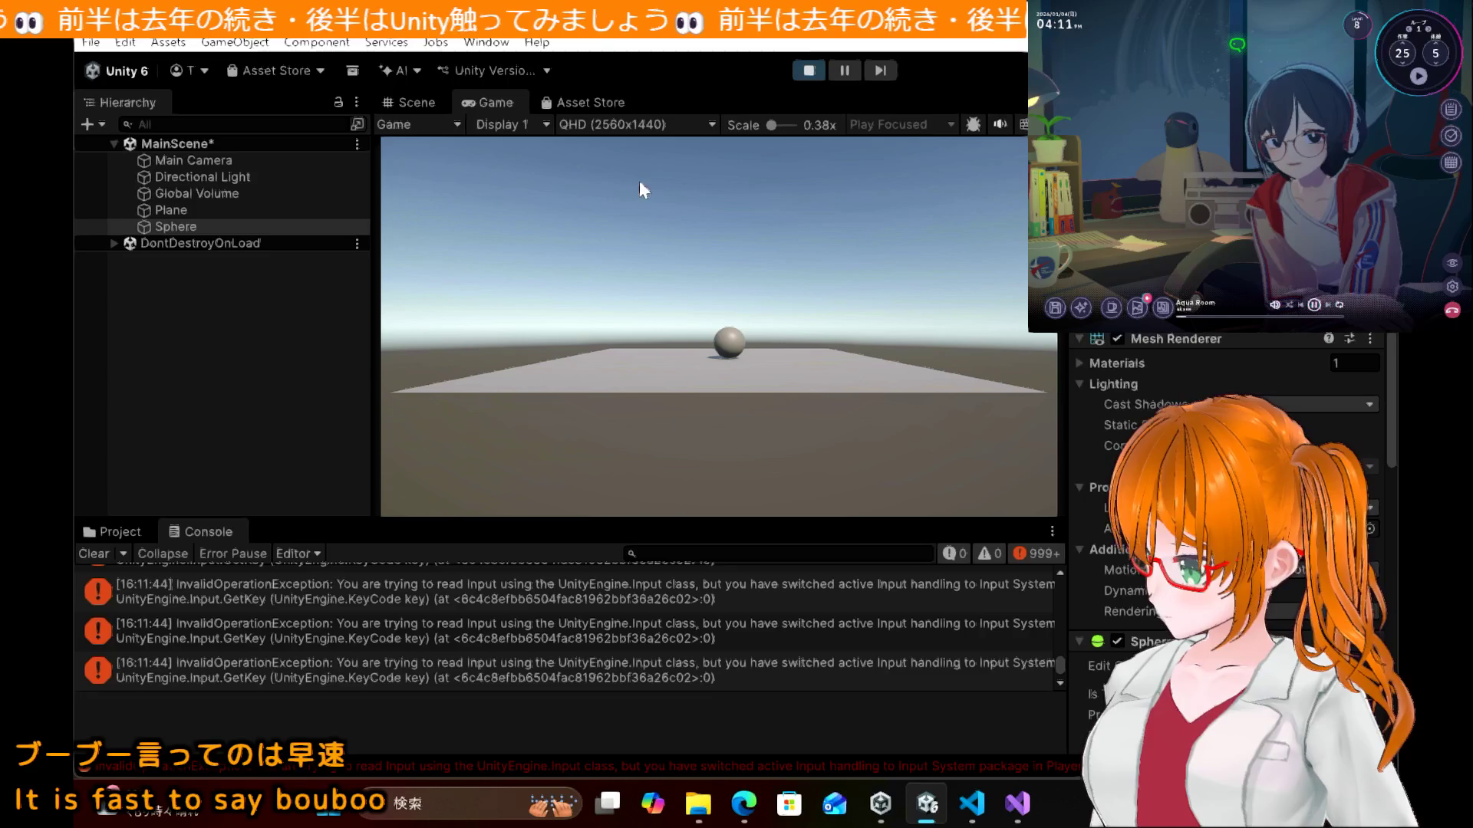
Step: Stop the game and jump from an InvalidOperationException Console entry to the Input.GetKey(KeyCode.W) line
left_click(810, 72)
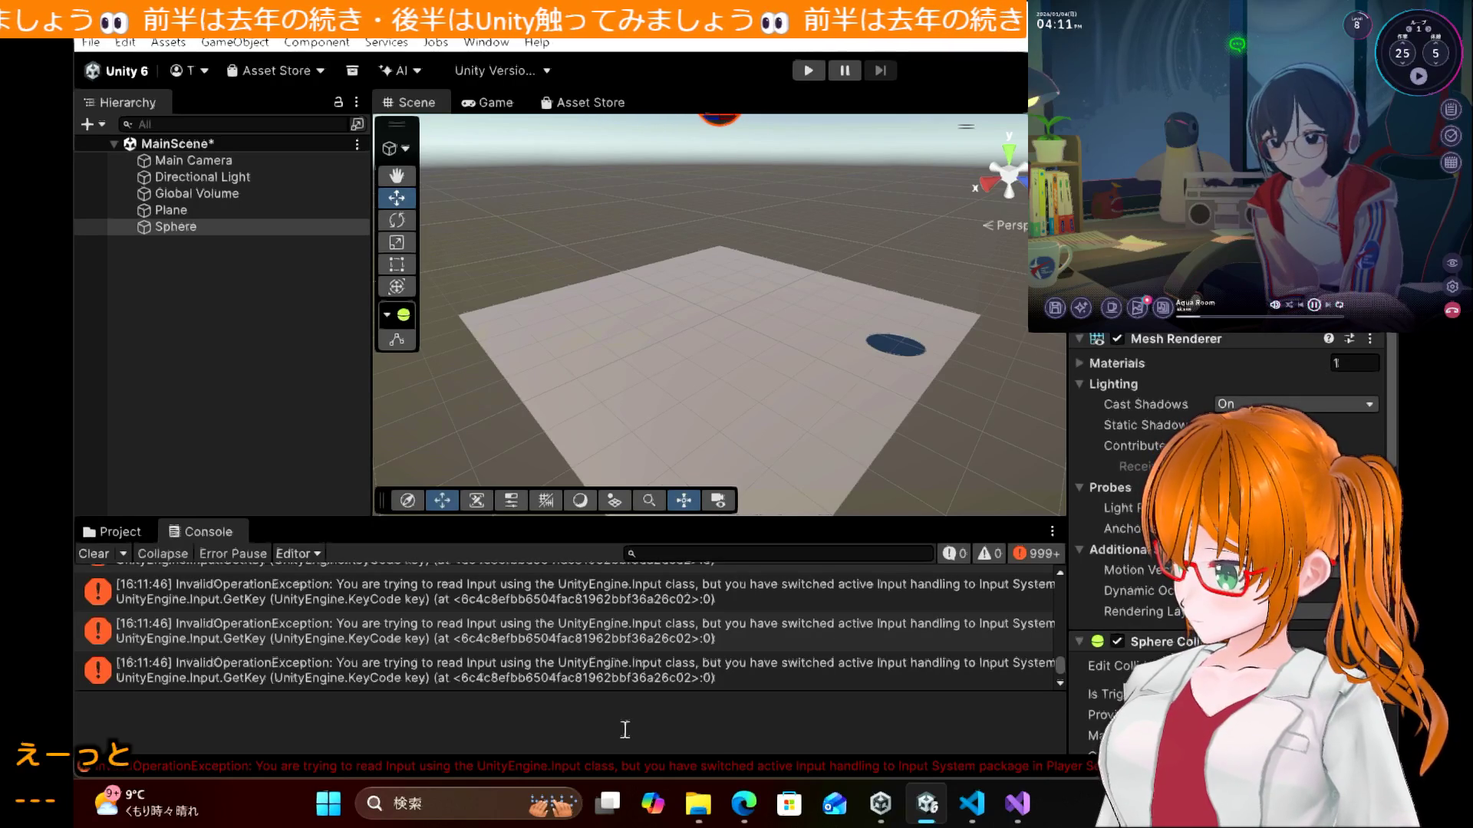
scroll(597, 646, "up", 1)
scroll(597, 645, "down", 2)
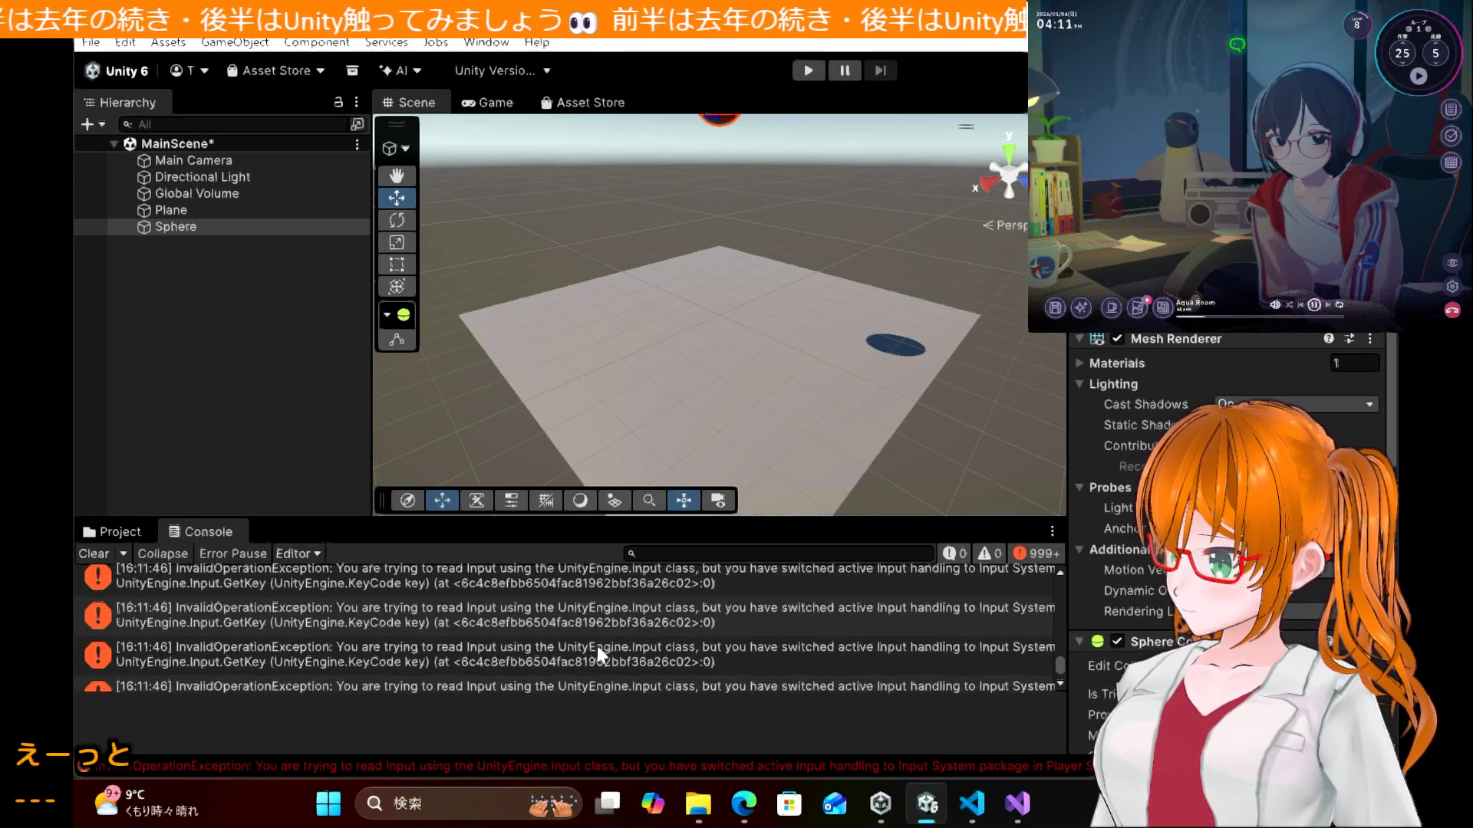
scroll(597, 646, "up", 1)
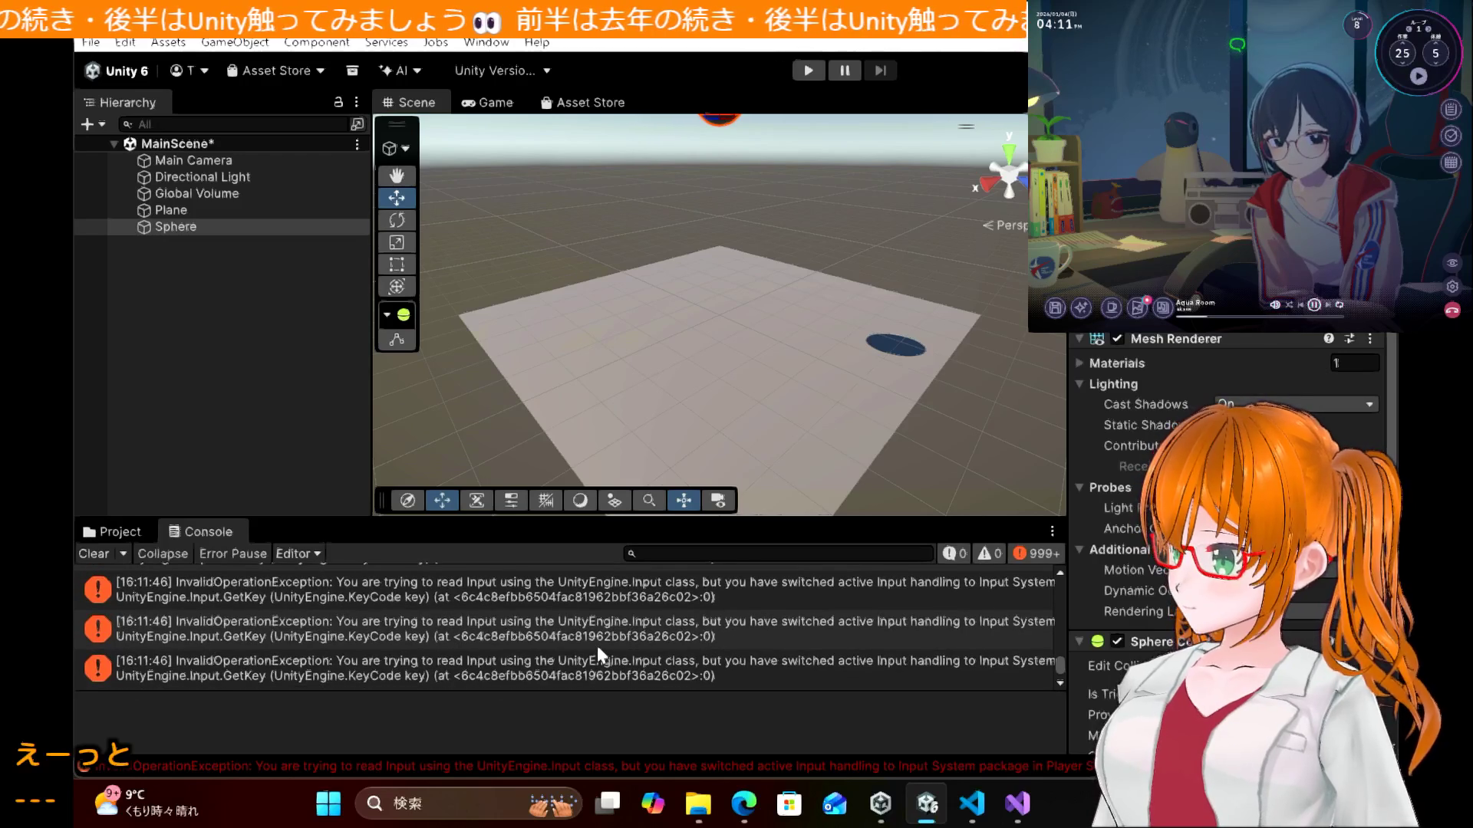
double_click(361, 766)
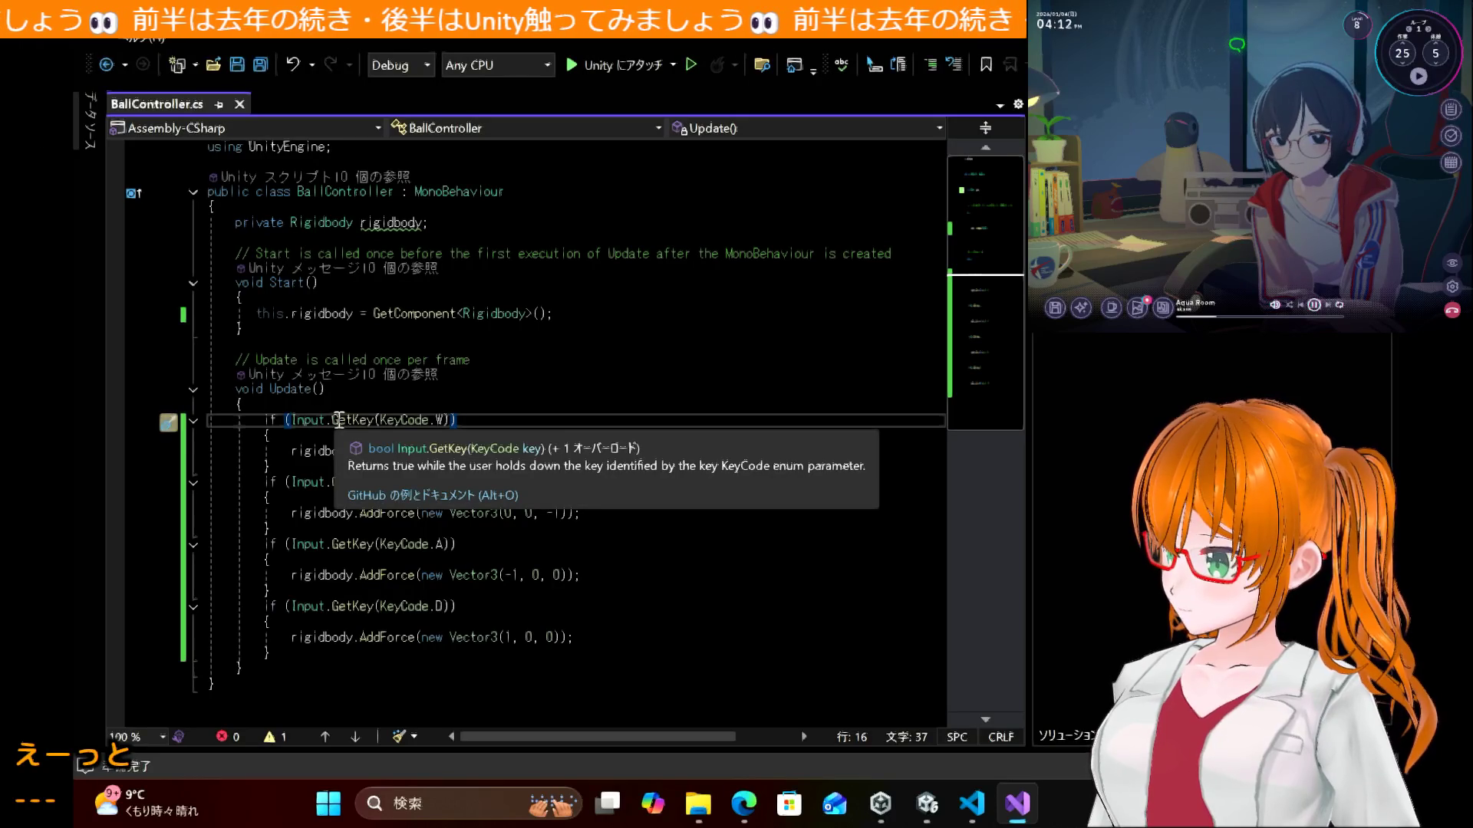
Step: Review tutorial sections 5.3 and 5.4 in Edge, then bring BallController.cs back up
left_click(752, 818)
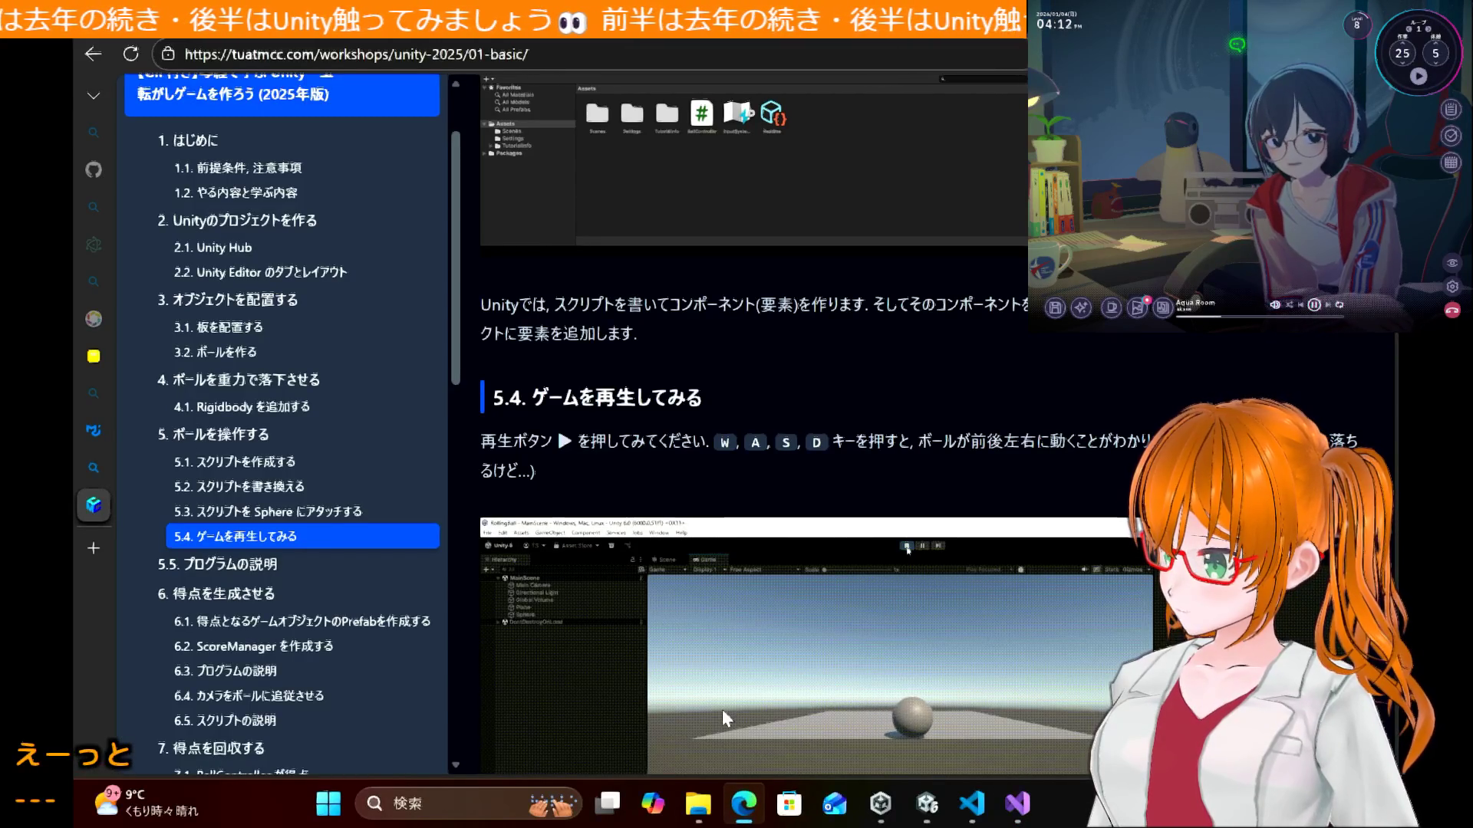
mouse_move(1005, 819)
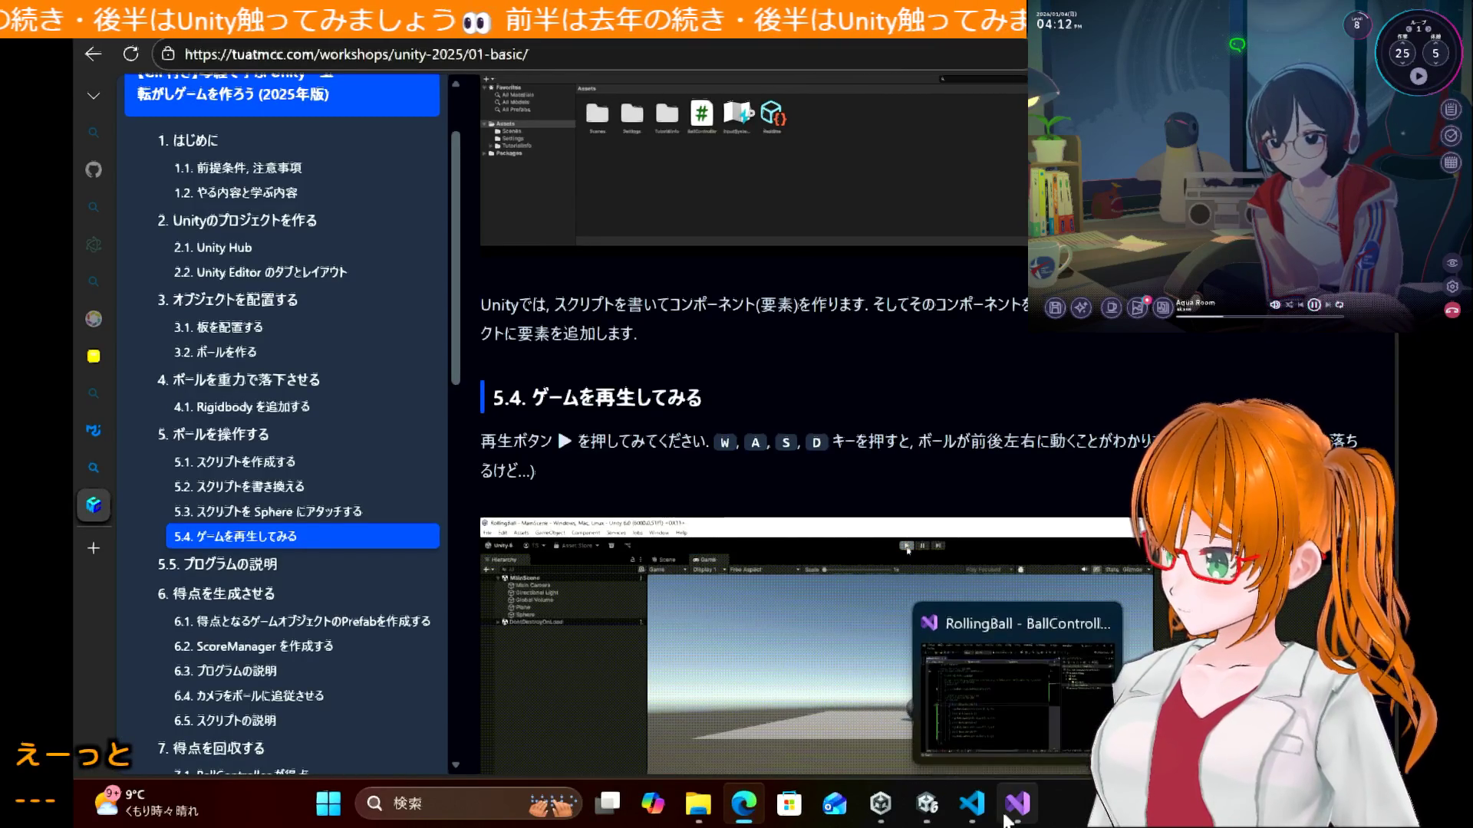
scroll(673, 374, "up", 5)
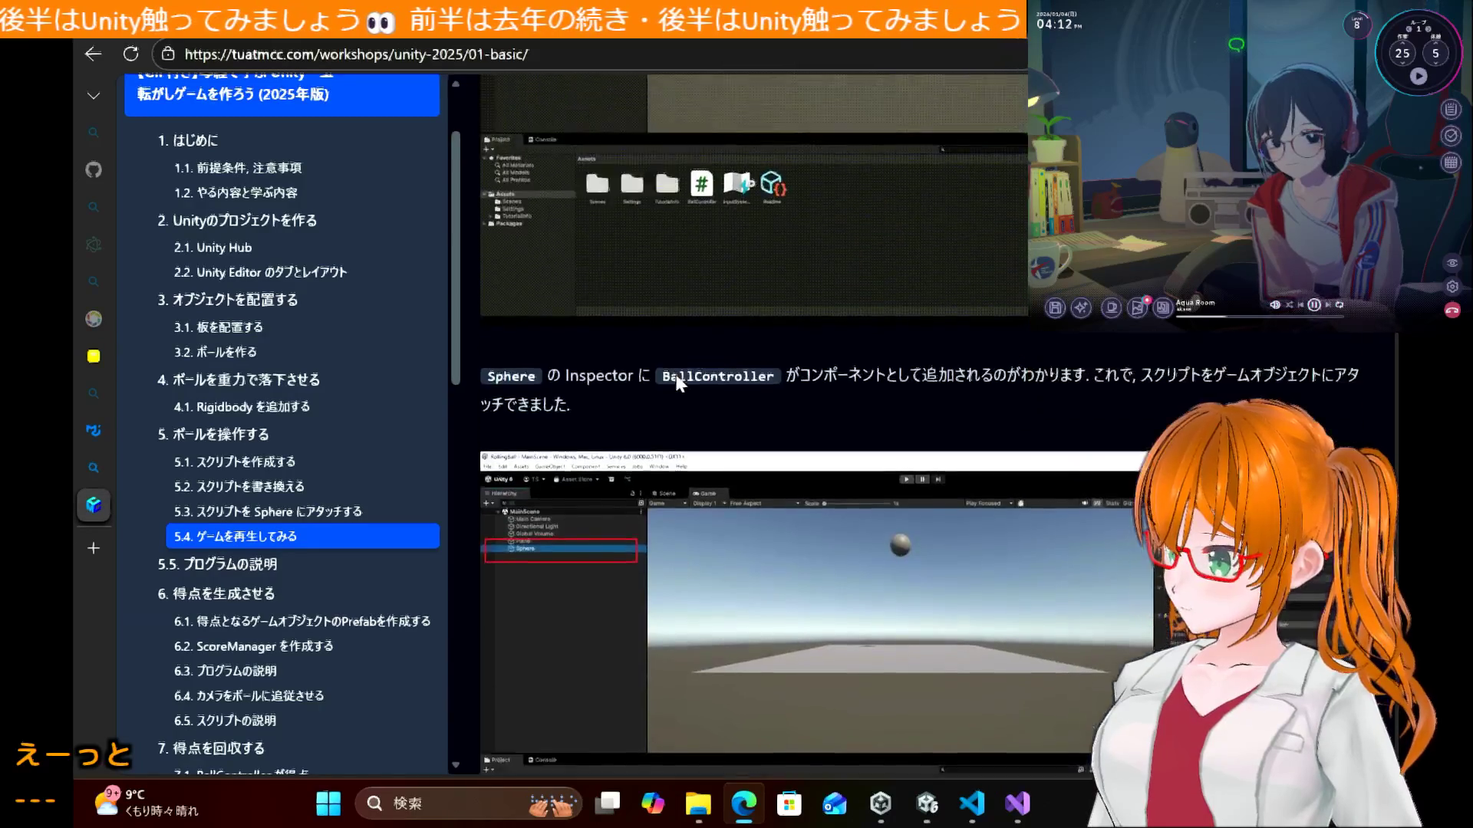
scroll(675, 376, "up", 3)
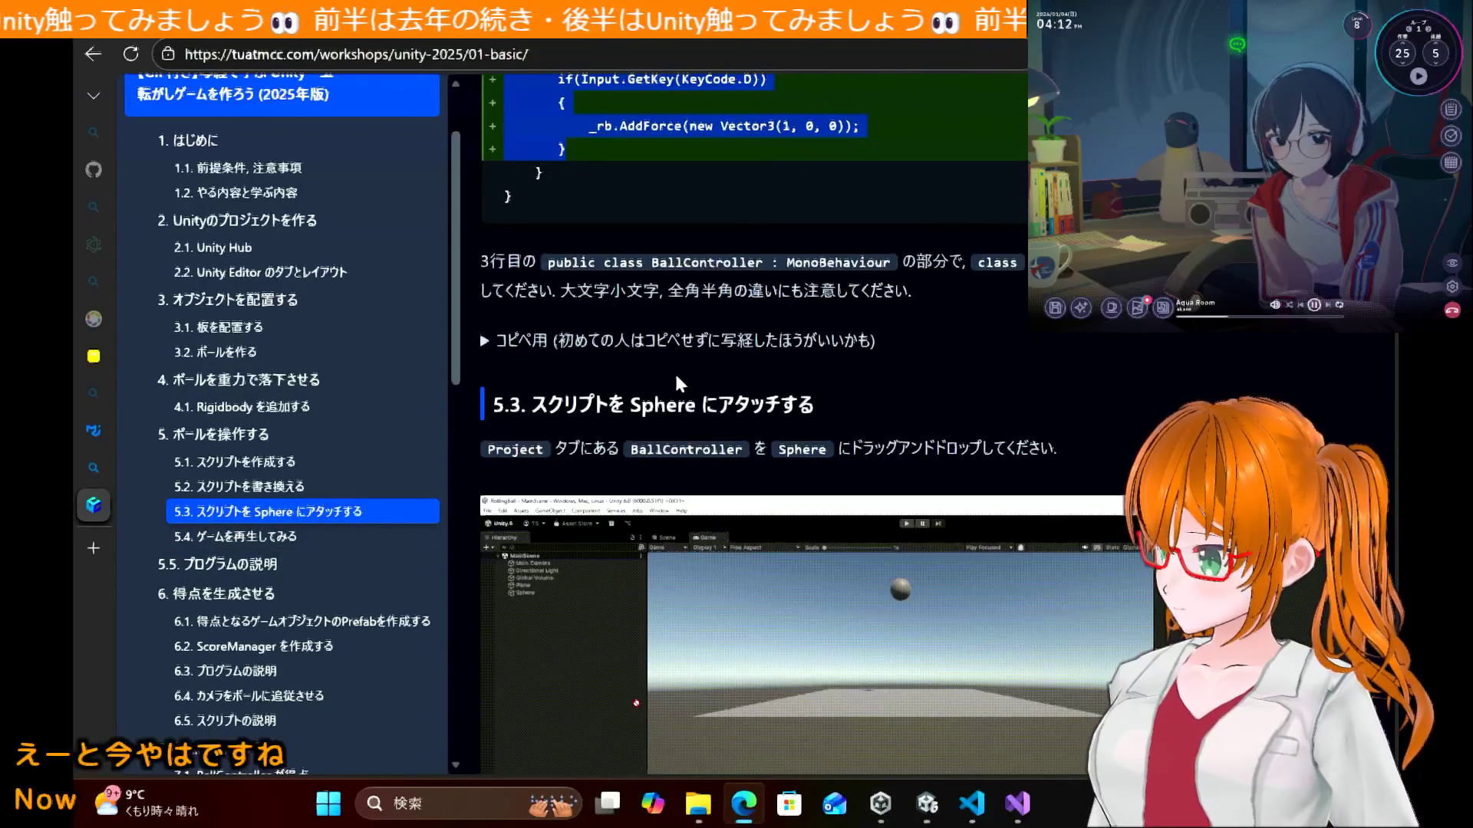
scroll(675, 375, "down", 3)
left_click(1004, 789)
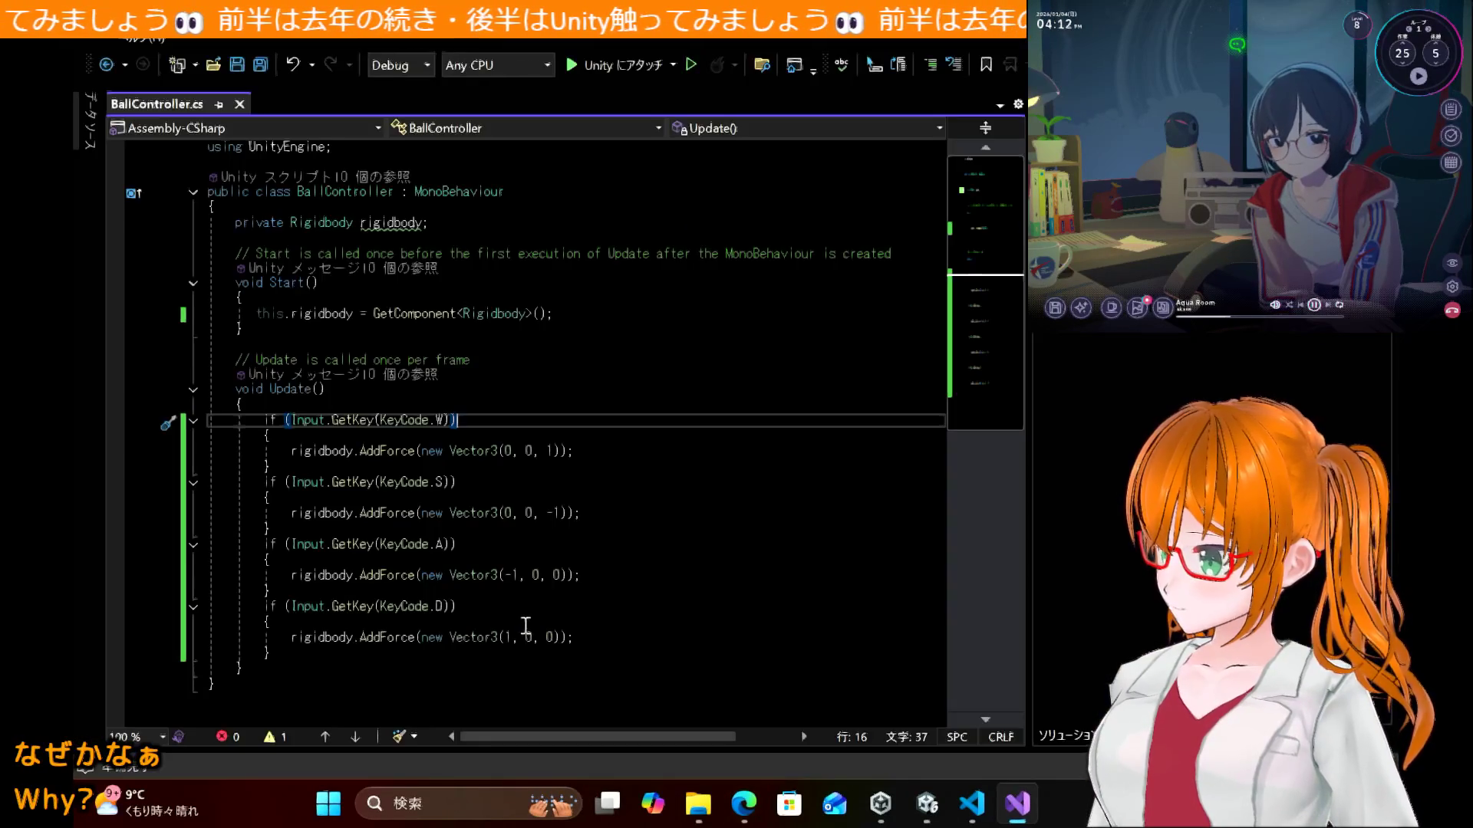
Step: Switch to the Unity Editor to view the 999+ InvalidOperationException Console errors
left_click(940, 811)
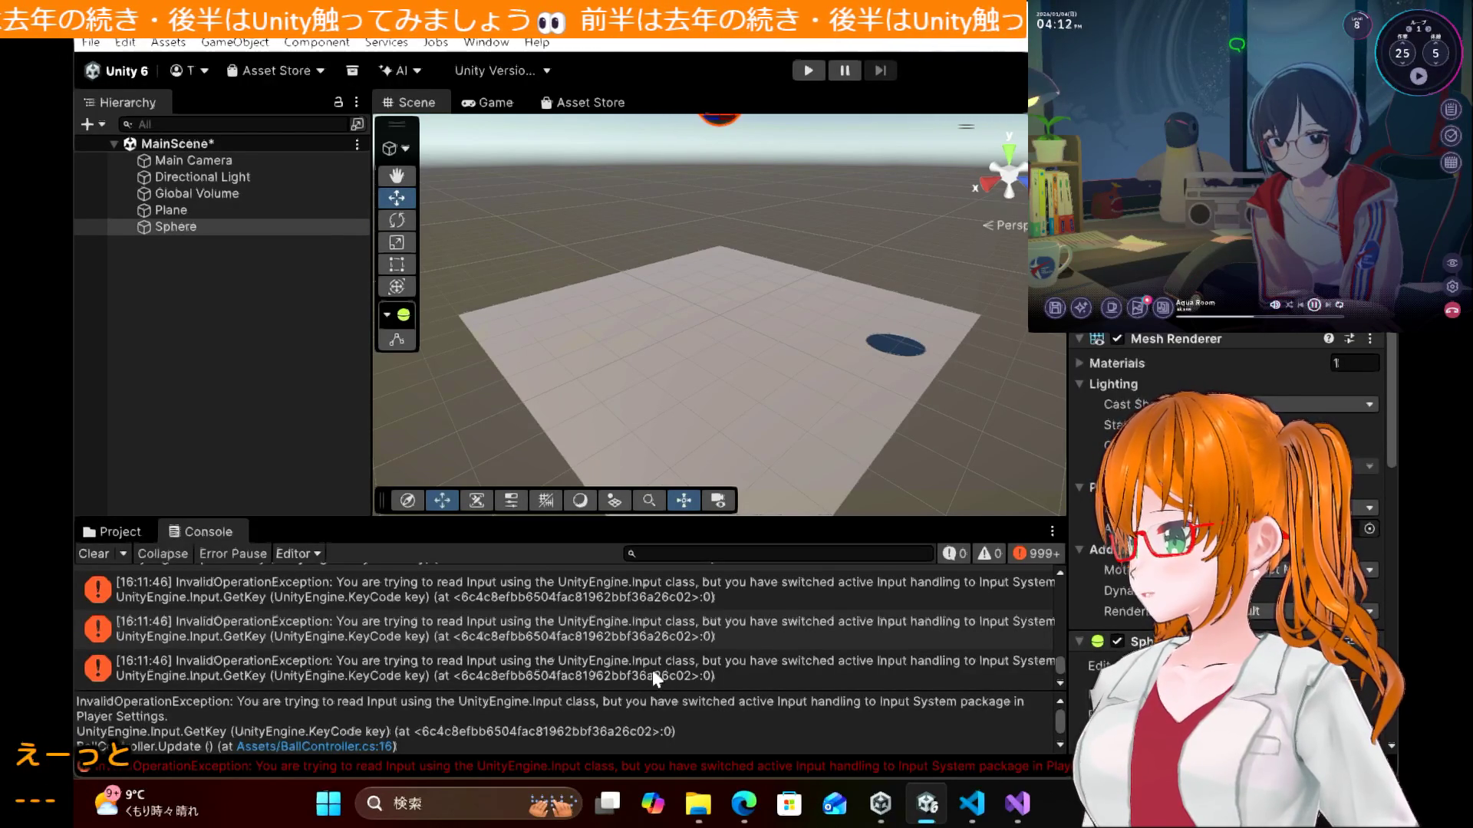
Step: Open BallController.cs from the error and rename the Rigidbody field and its Start() assignment to _rb
double_click(652, 670)
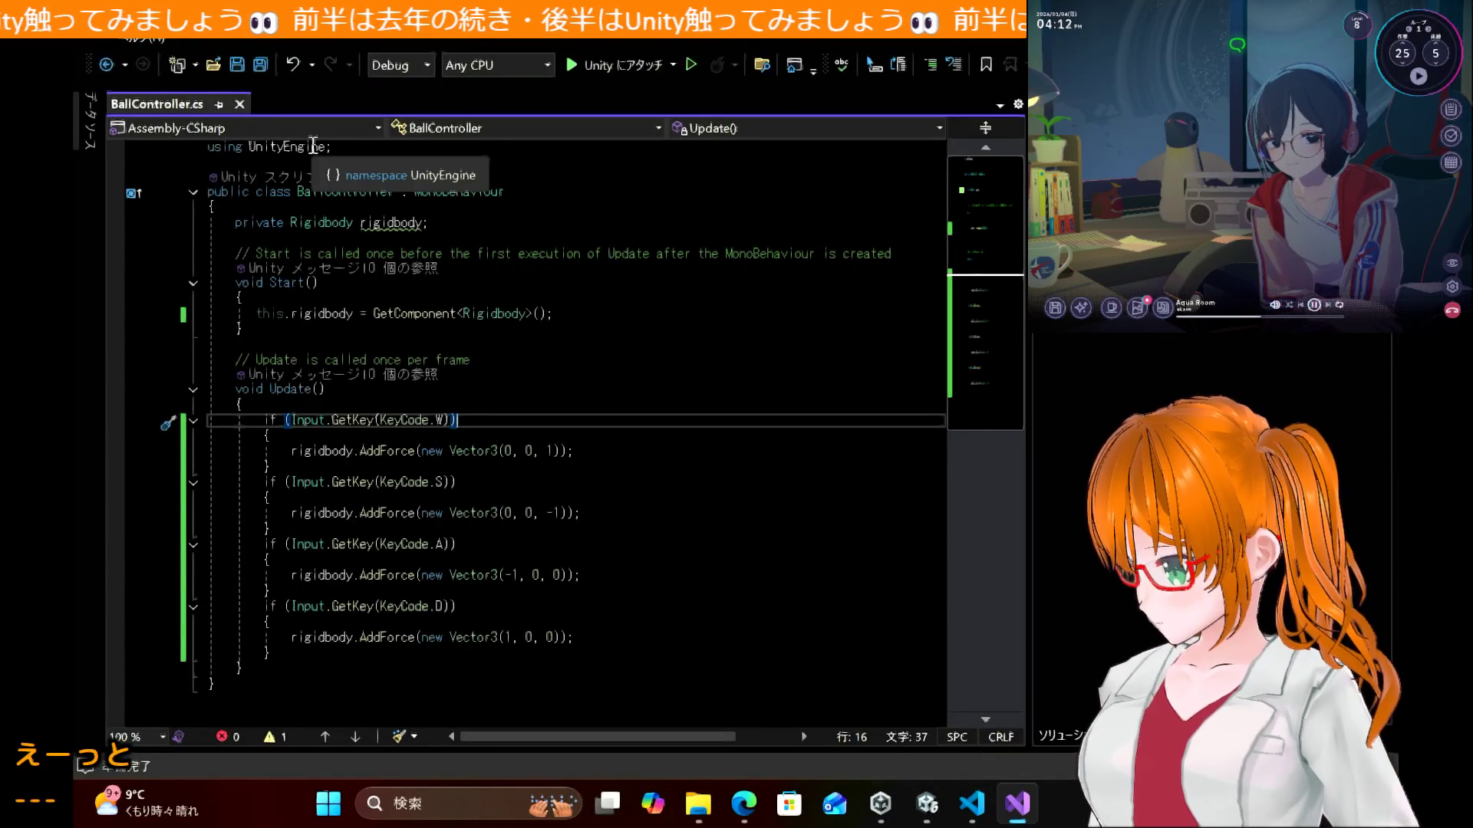
mouse_move(391, 221)
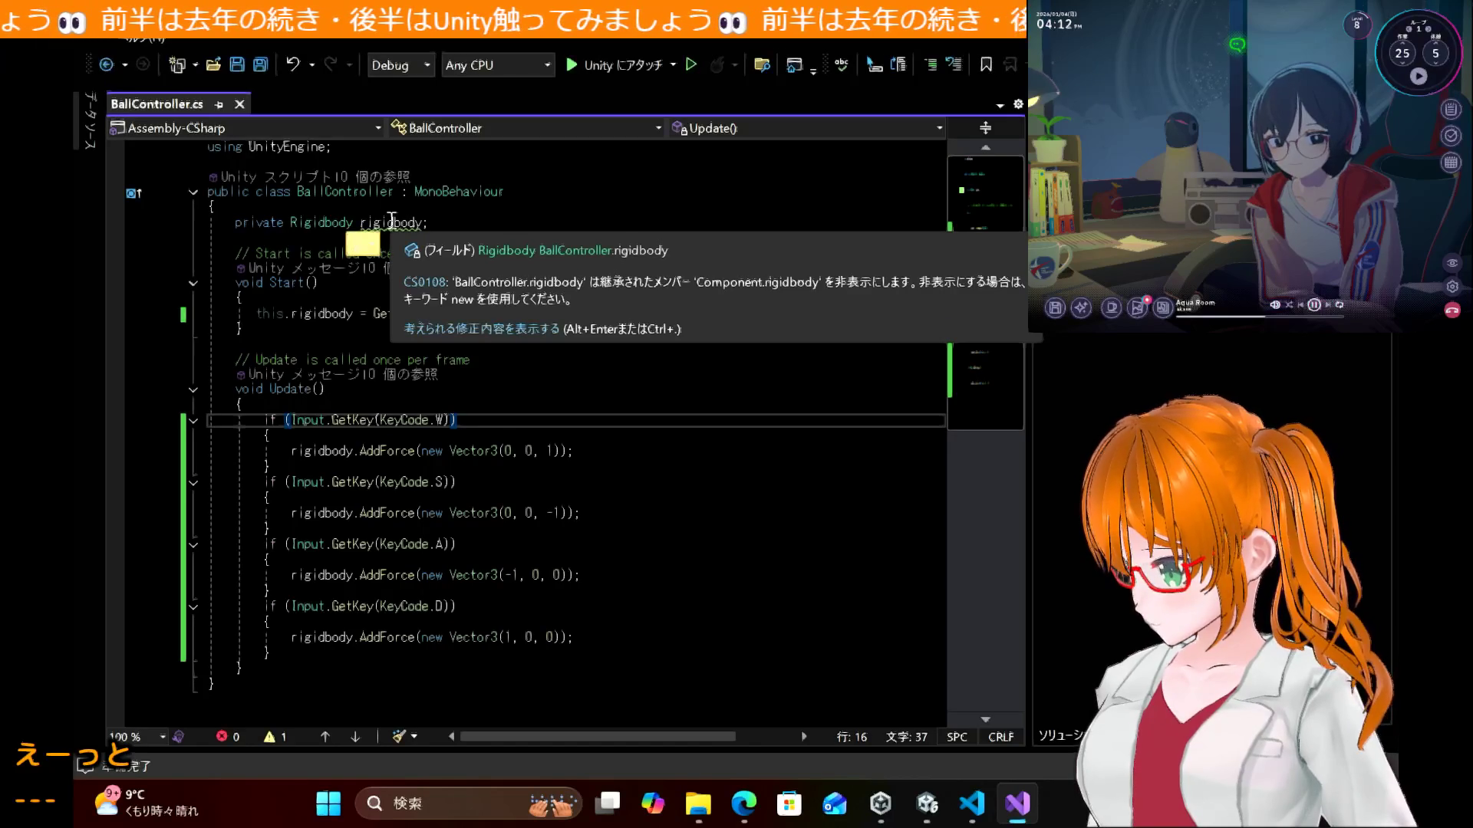
double_click(405, 223)
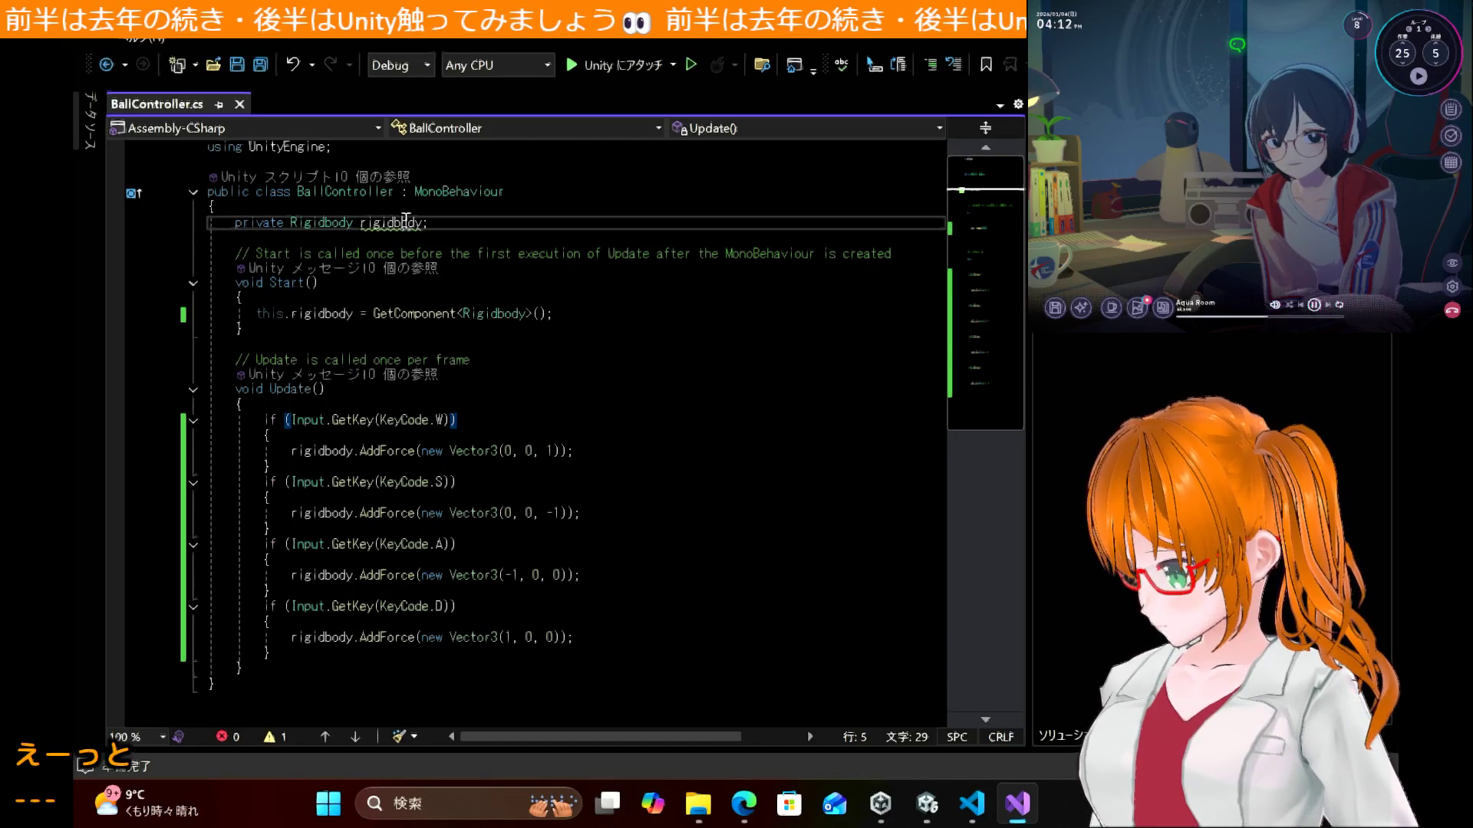
type("_")
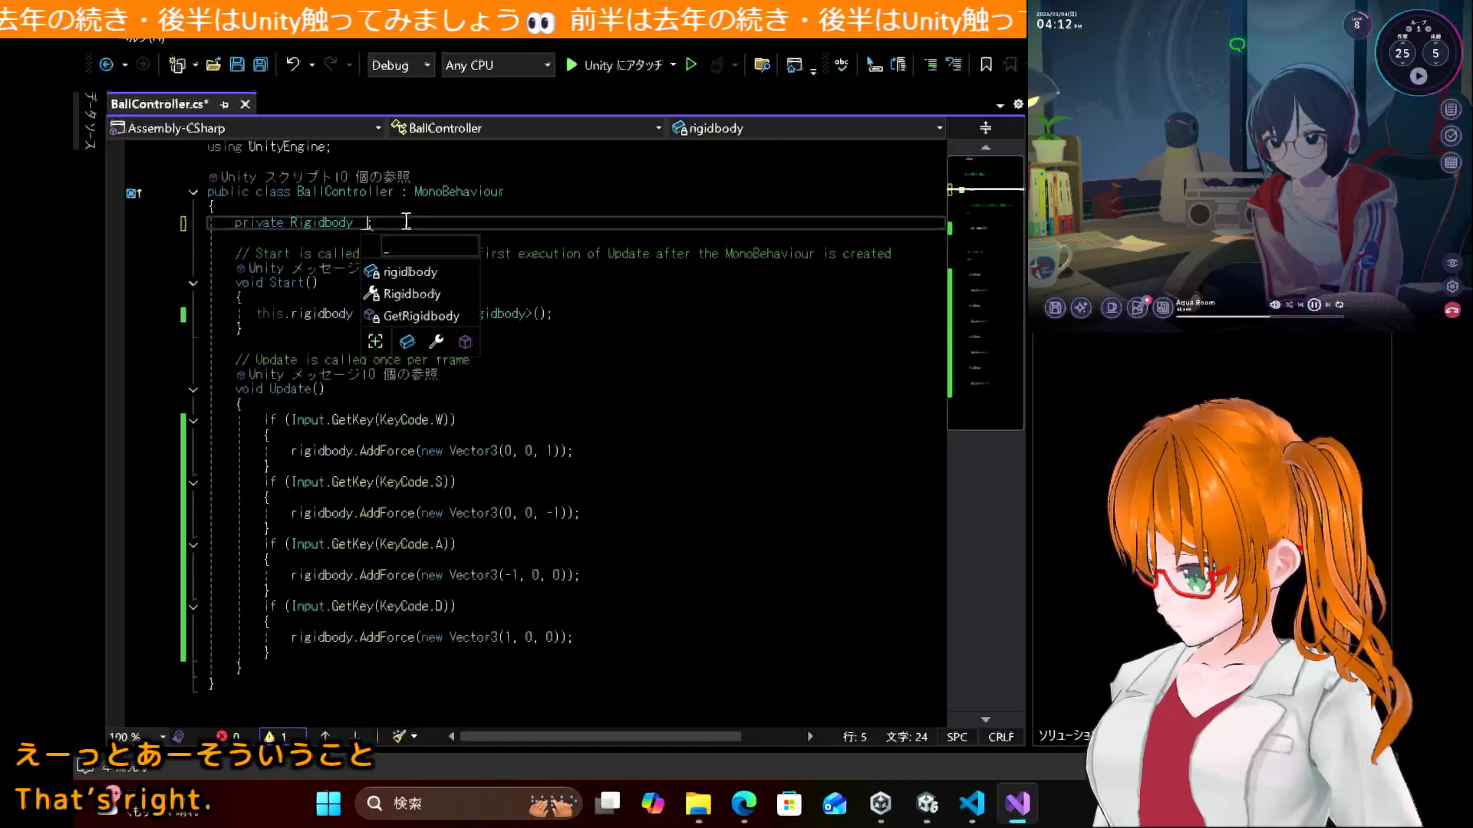
key("BackSpace")
type("b")
double_click(323, 314)
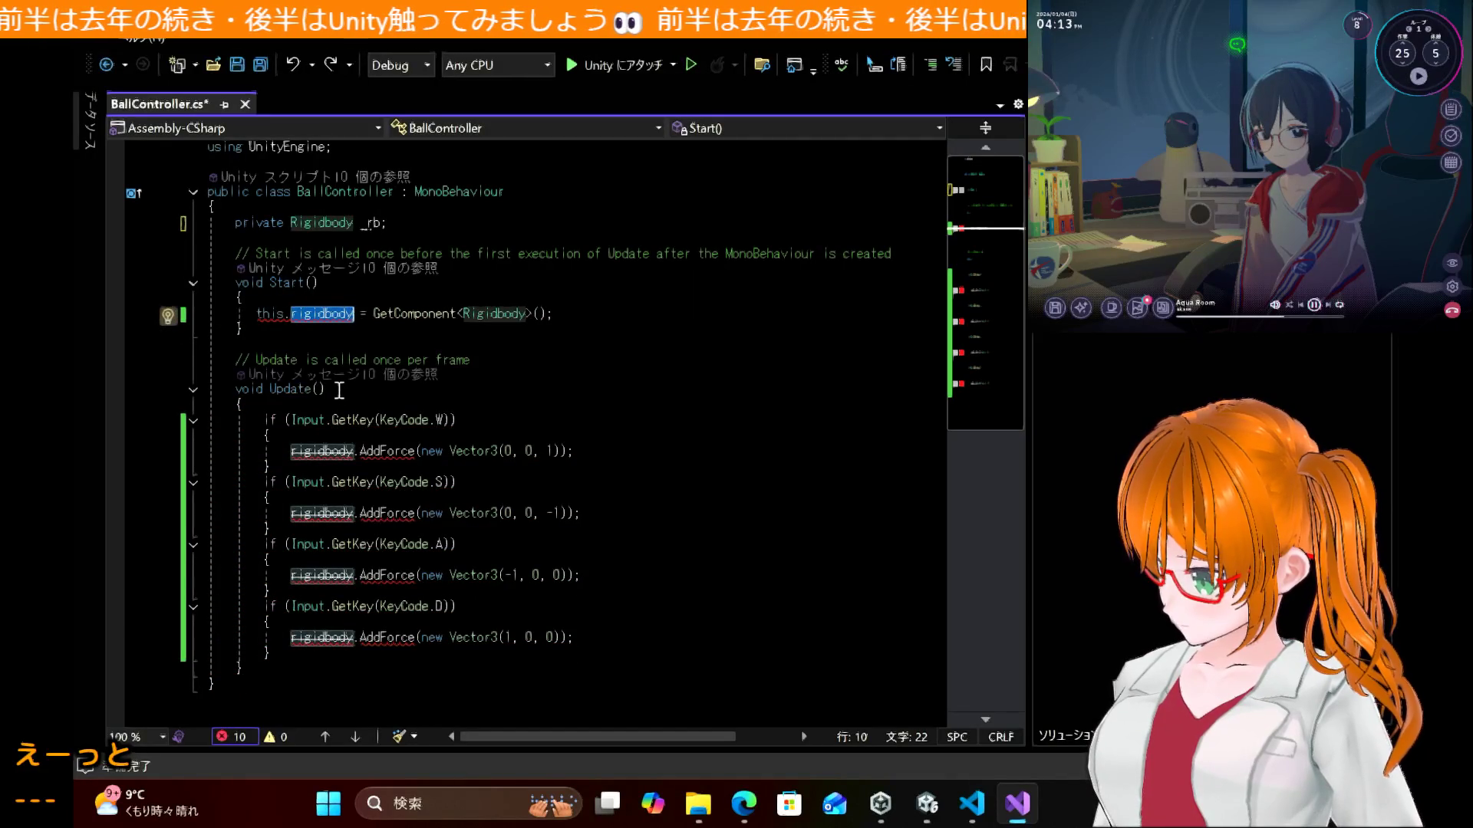
type("_r")
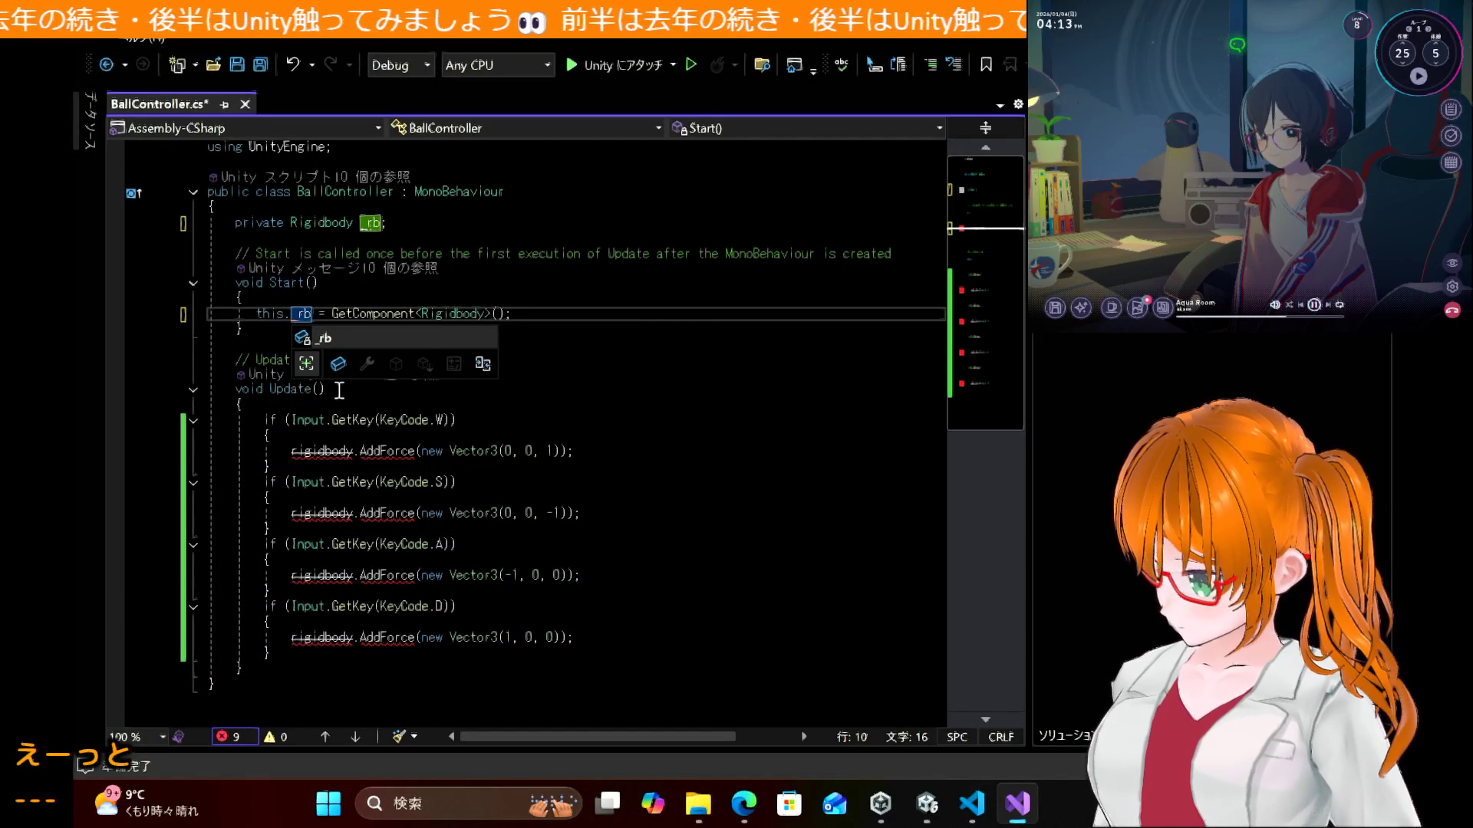
left_click(375, 255)
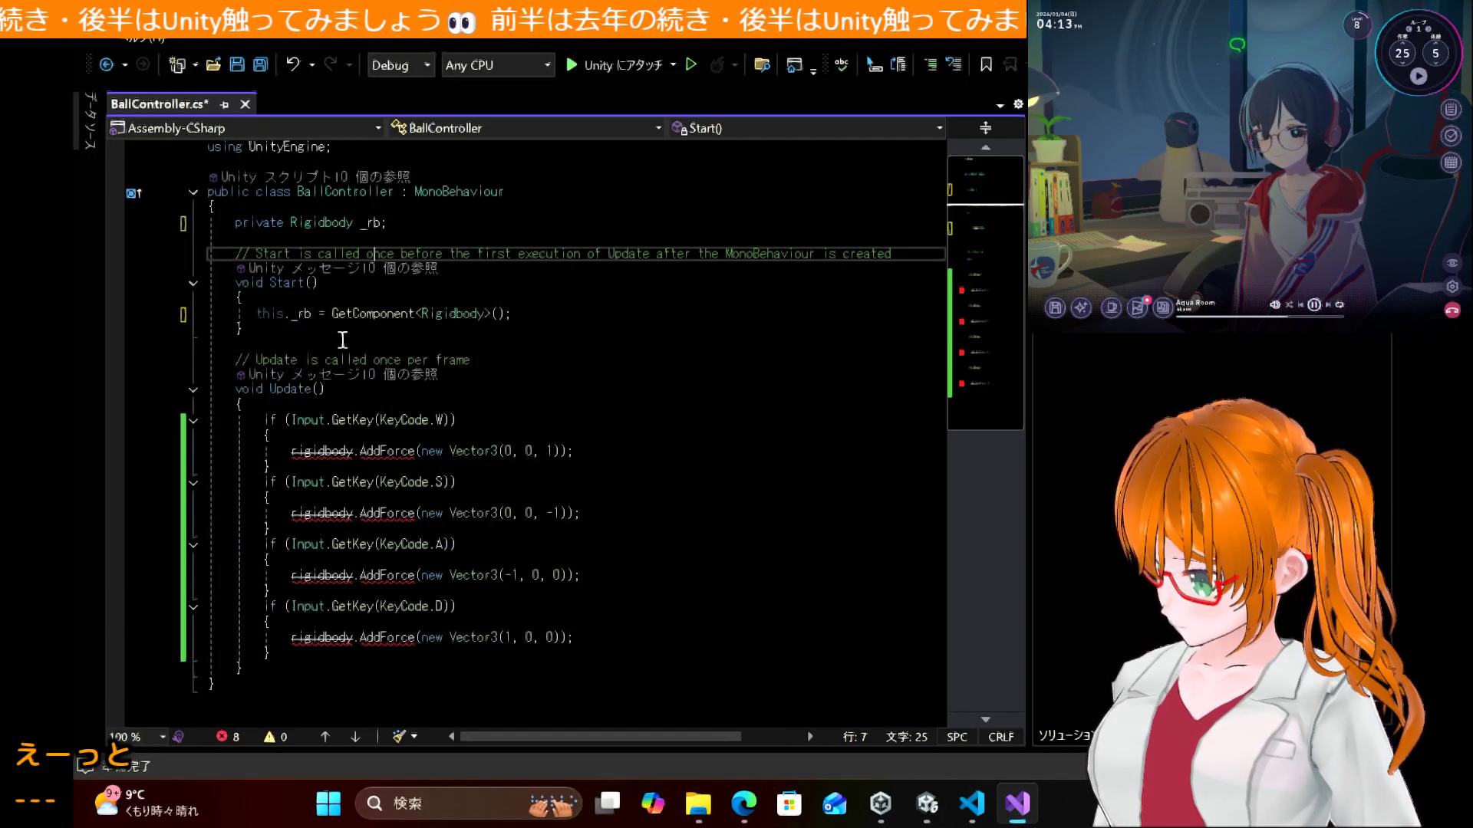
Step: Change the W- and S-key force lines to call this._rb.AddForce
double_click(323, 451)
type("this.")
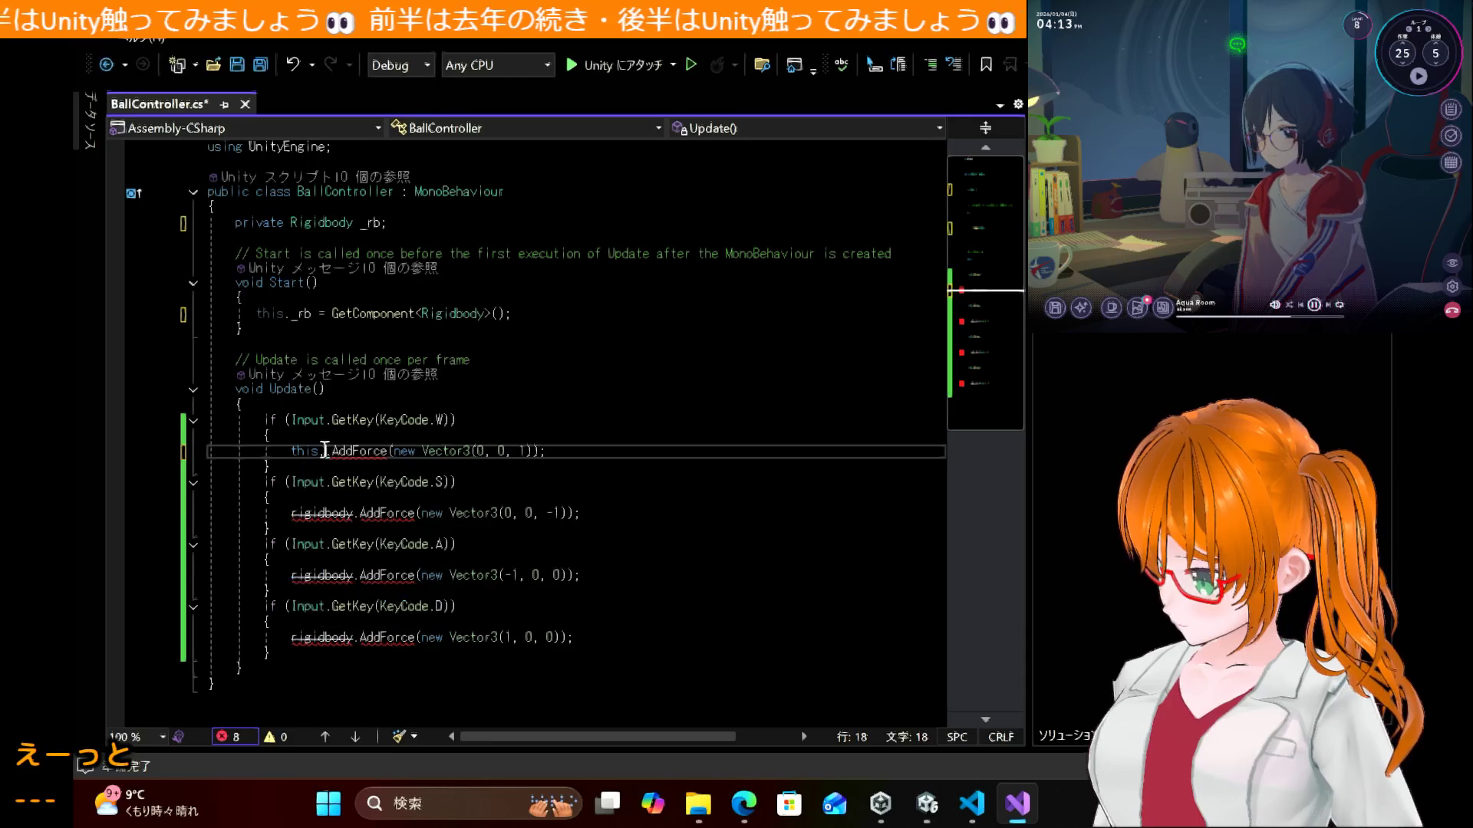
key("BackSpace")
type("._")
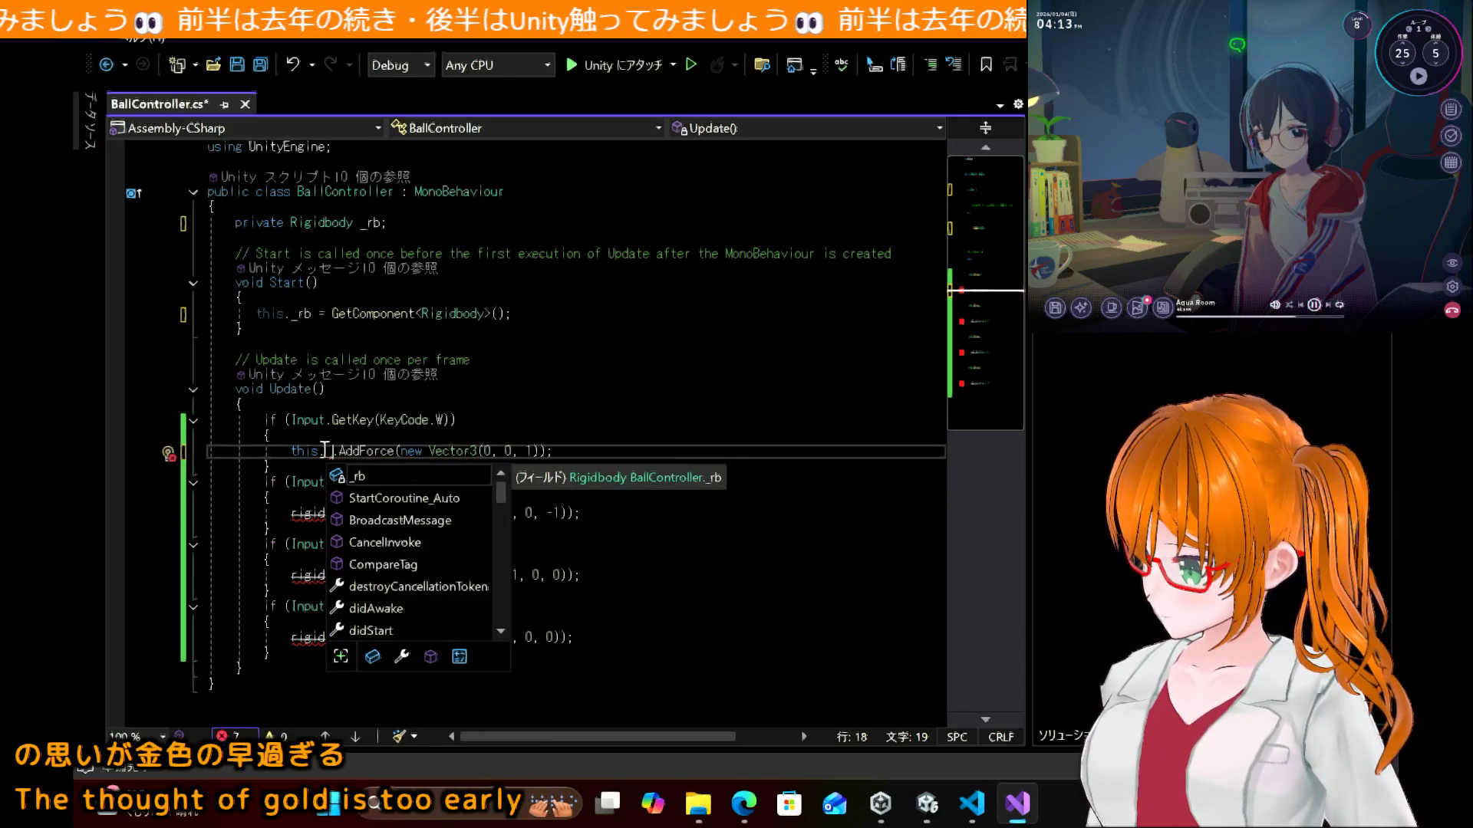
key("Tab")
left_click(305, 514)
double_click(304, 514)
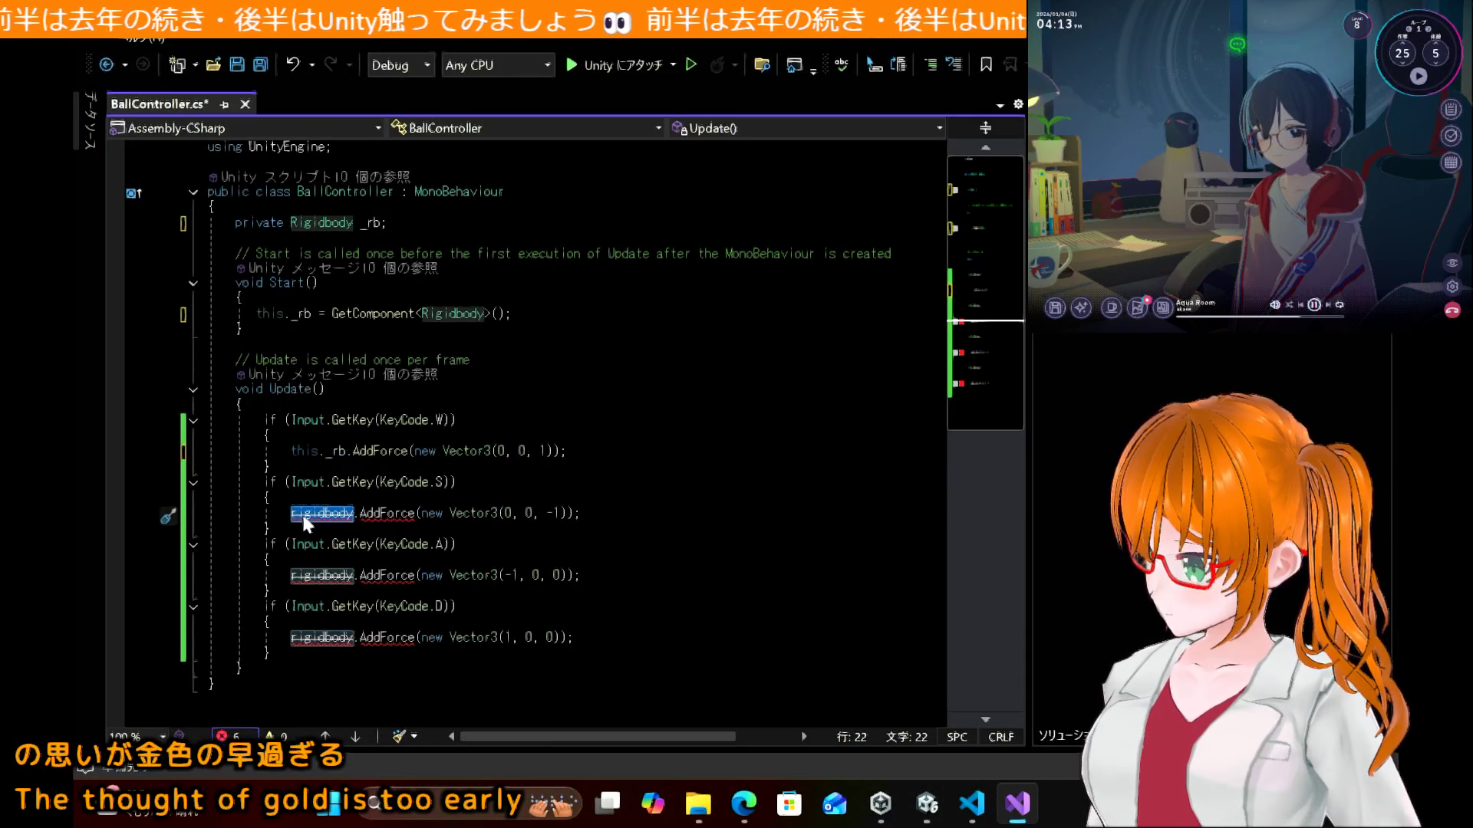
type("this._b")
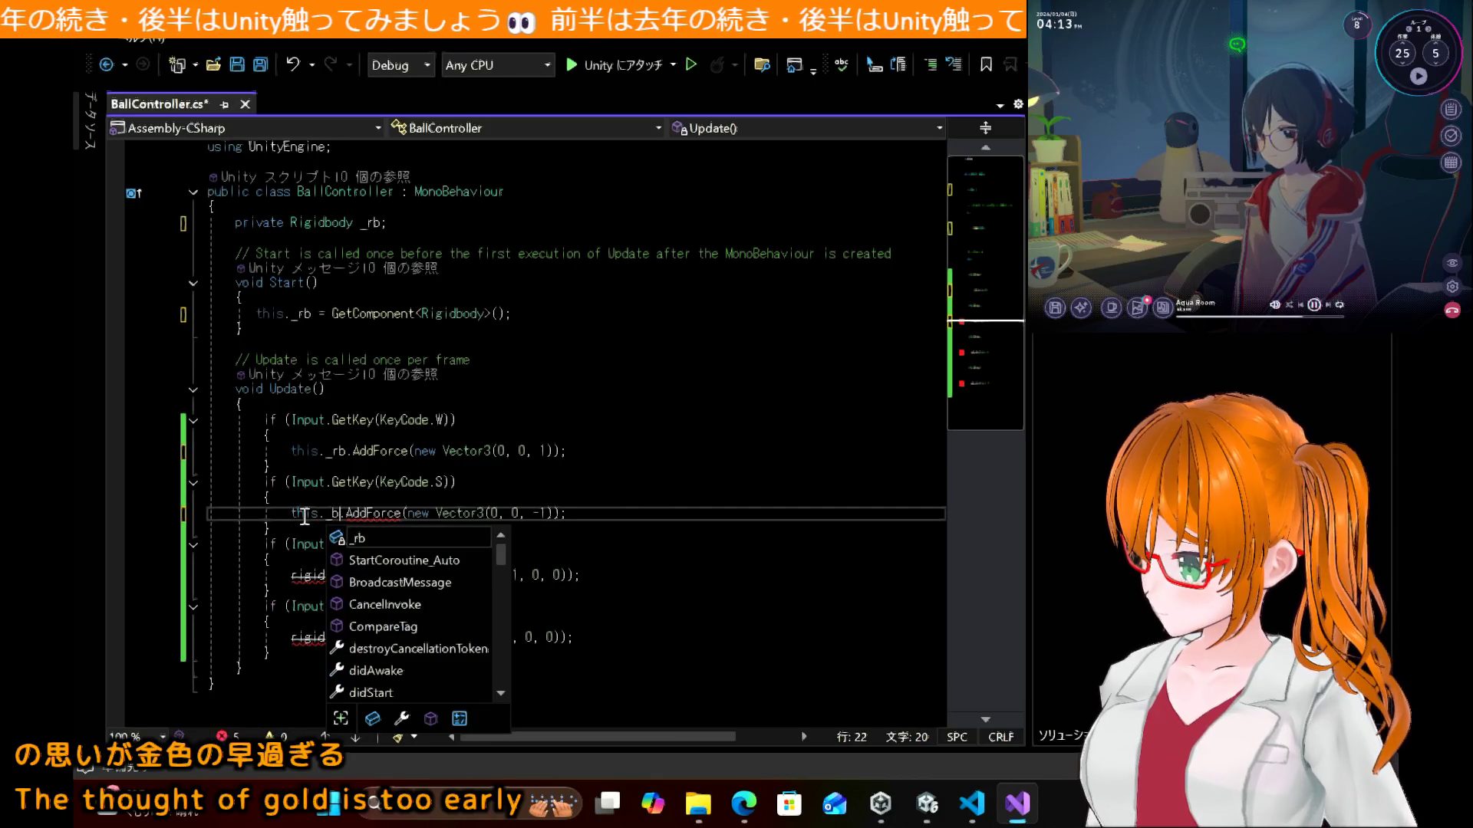
key("BackSpace")
key("Return")
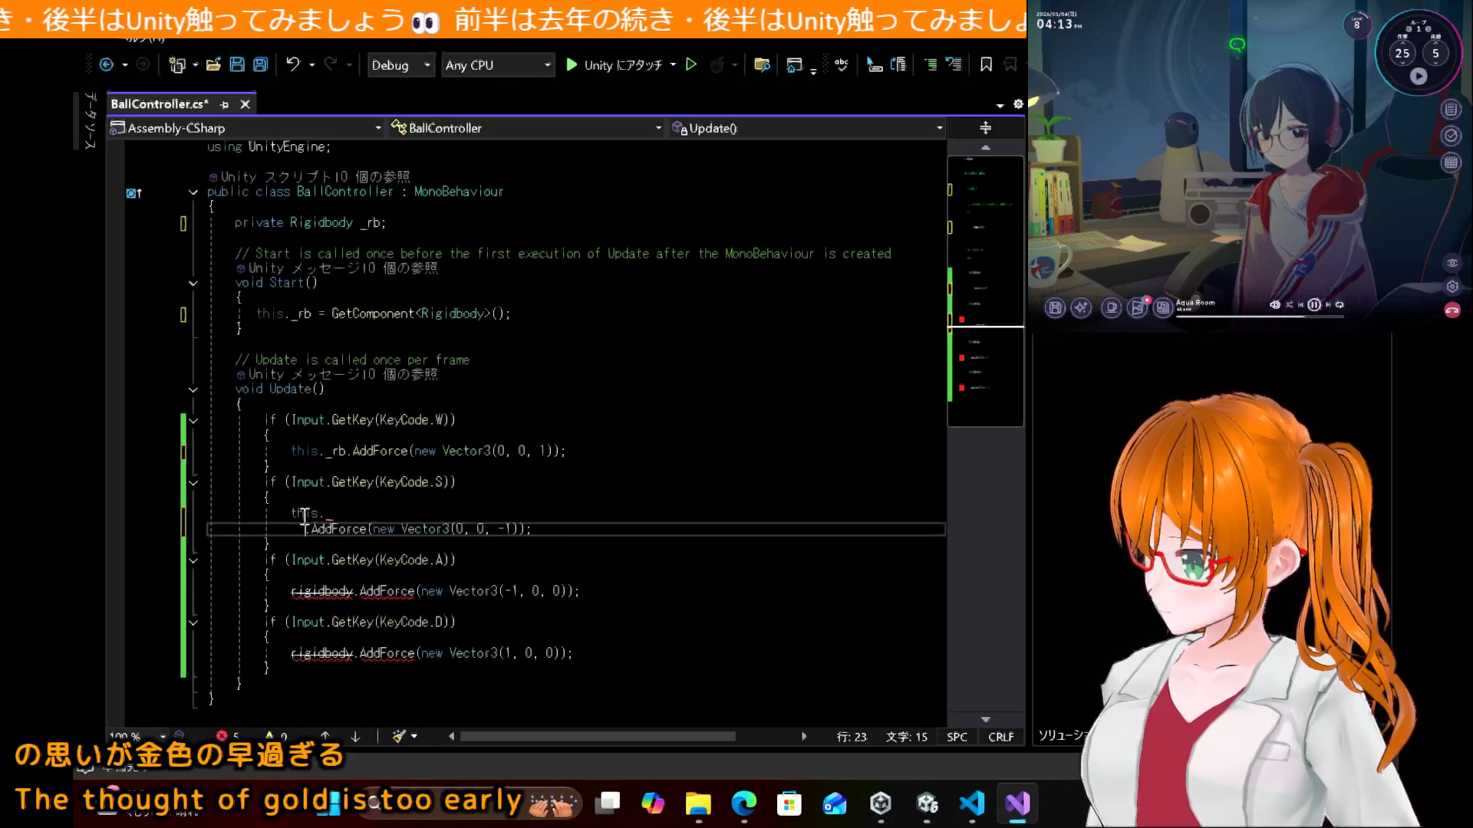
key("BackSpace")
key("BackSpace")
key("BackSpace")
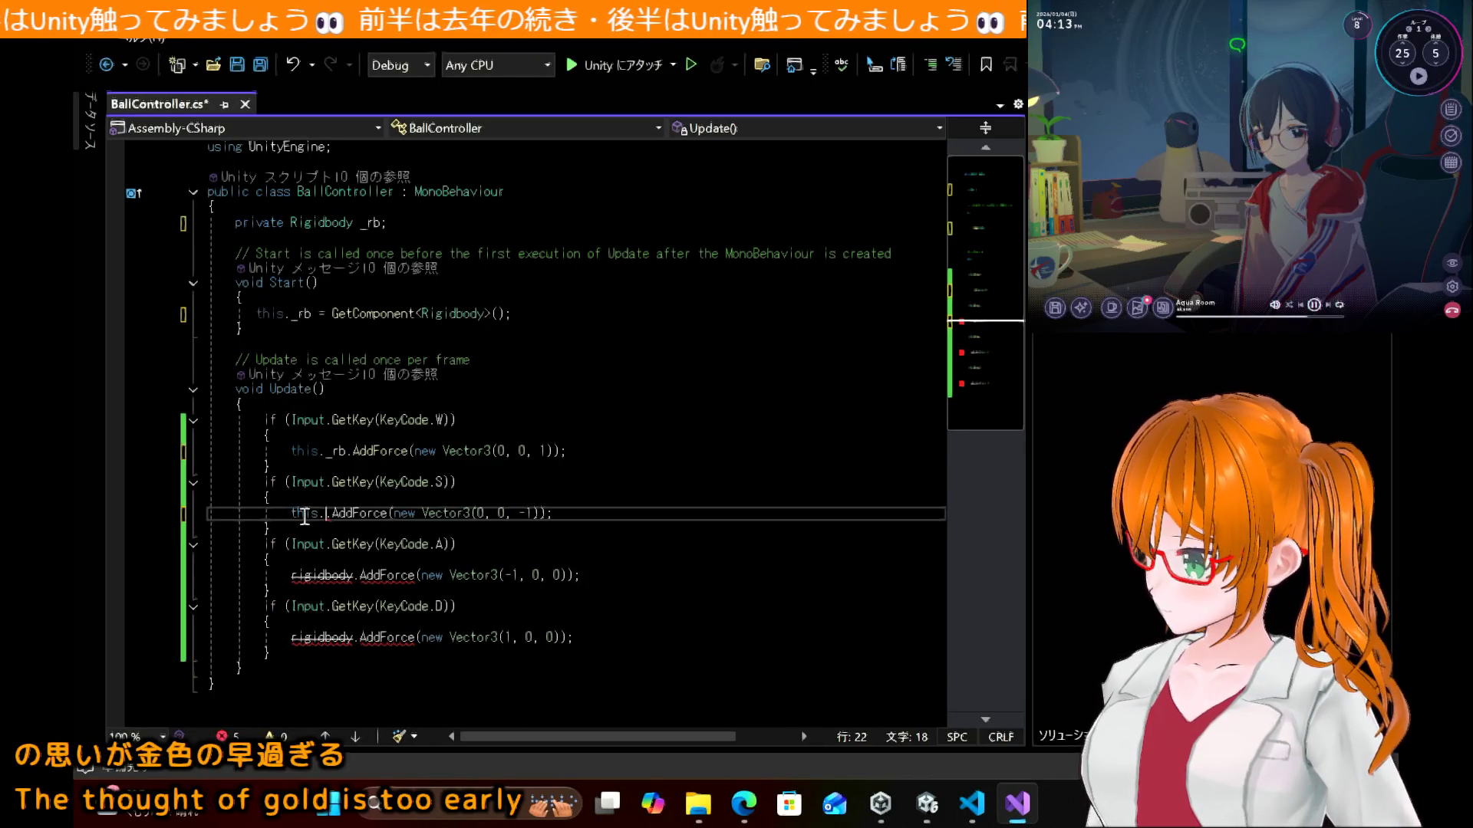
type("_rb")
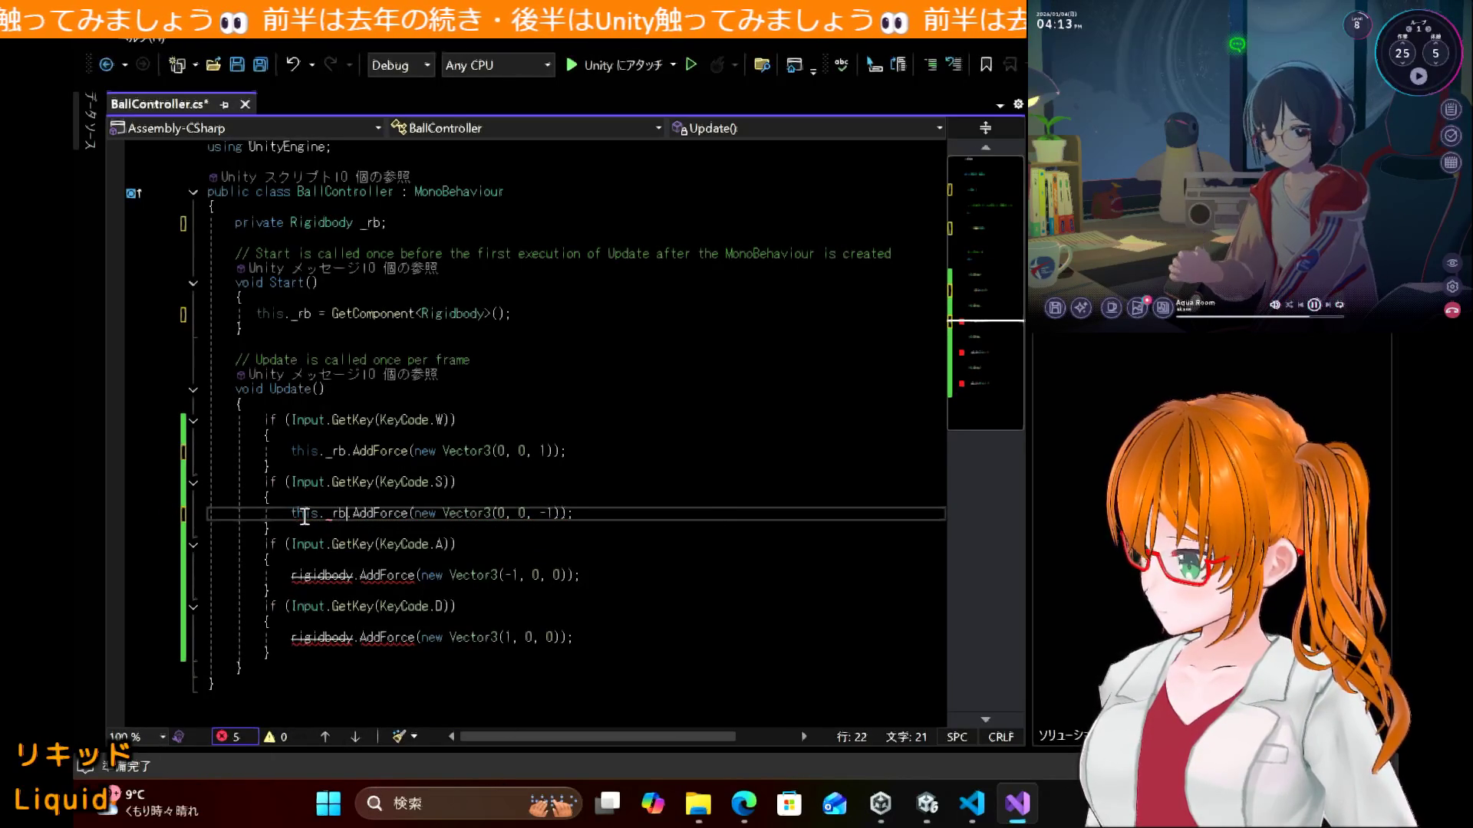
Step: Change the A- and D-key force lines to this._rb.AddForce and save the script
double_click(319, 577)
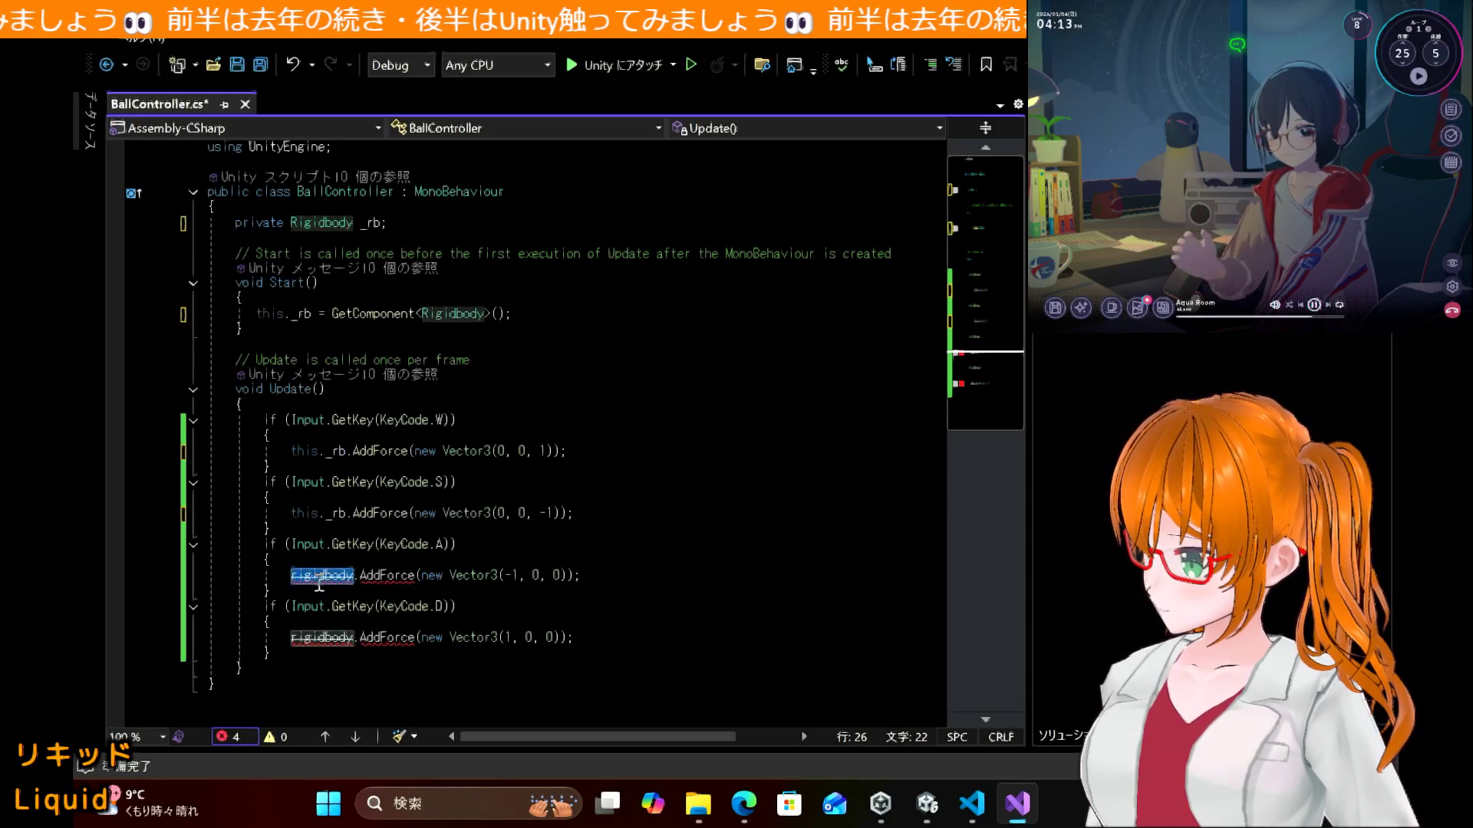
type("this")
type("._r")
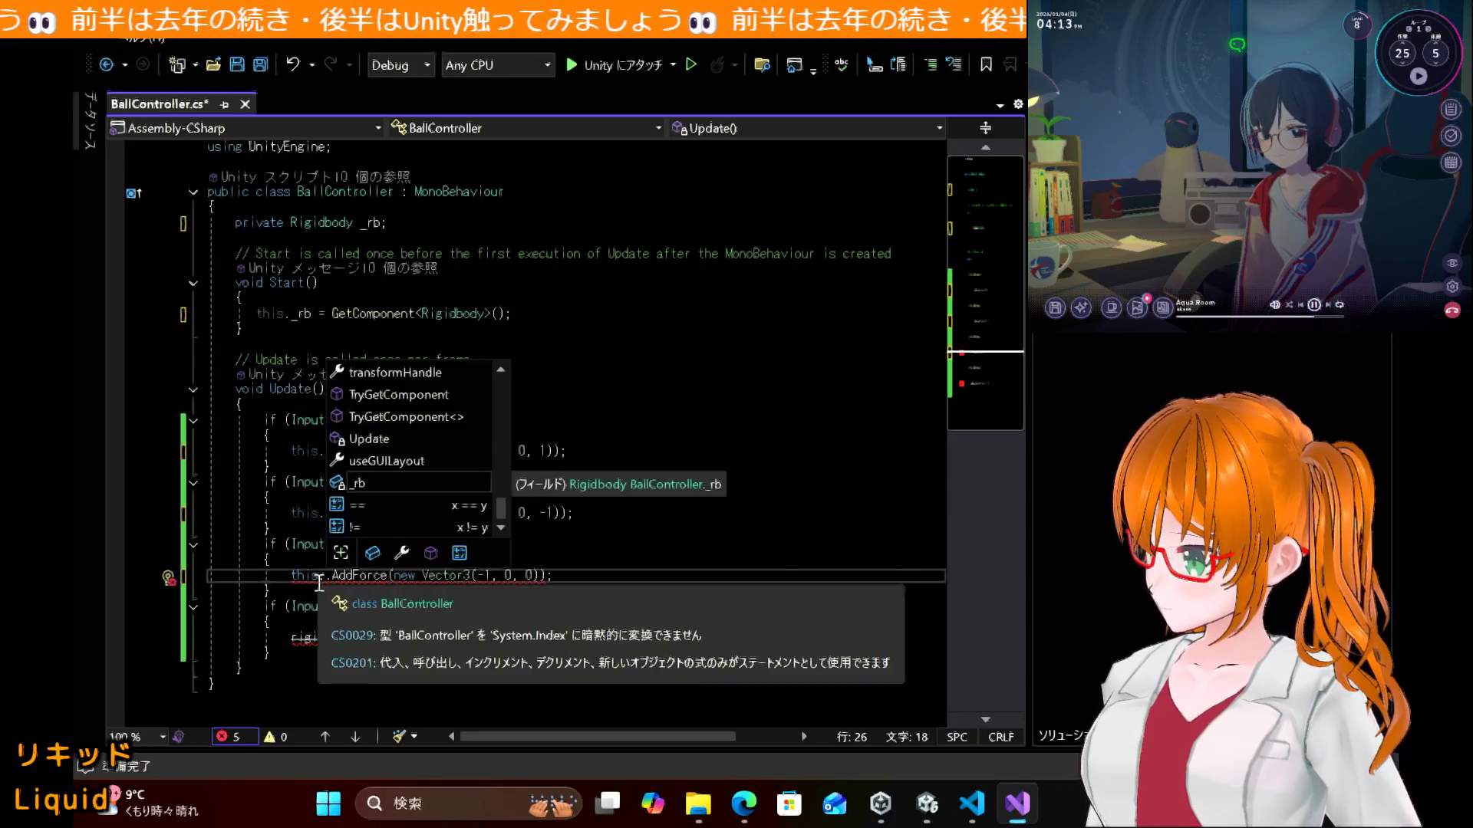
key("Tab")
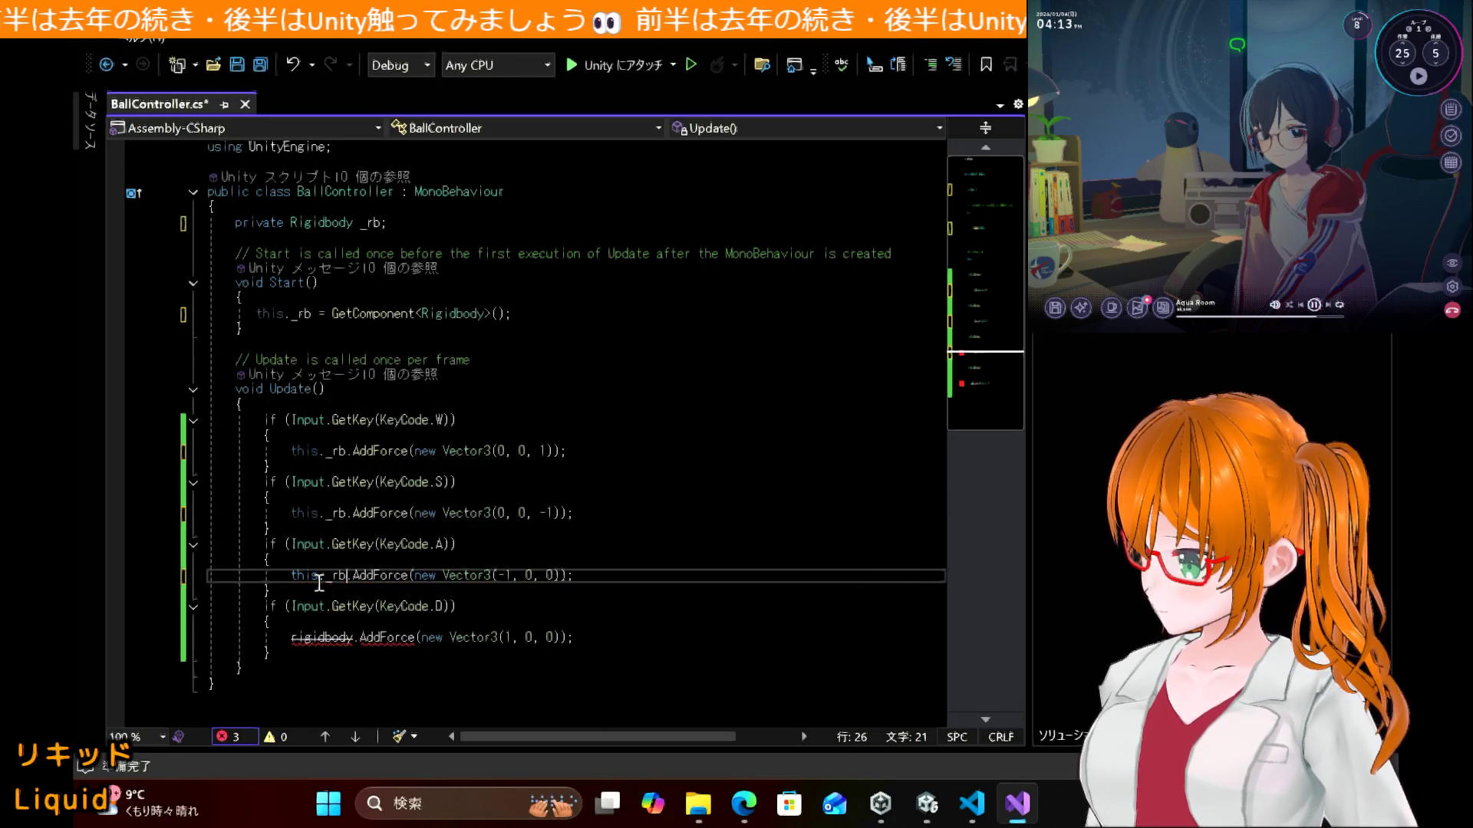
left_click(312, 652)
double_click(320, 638)
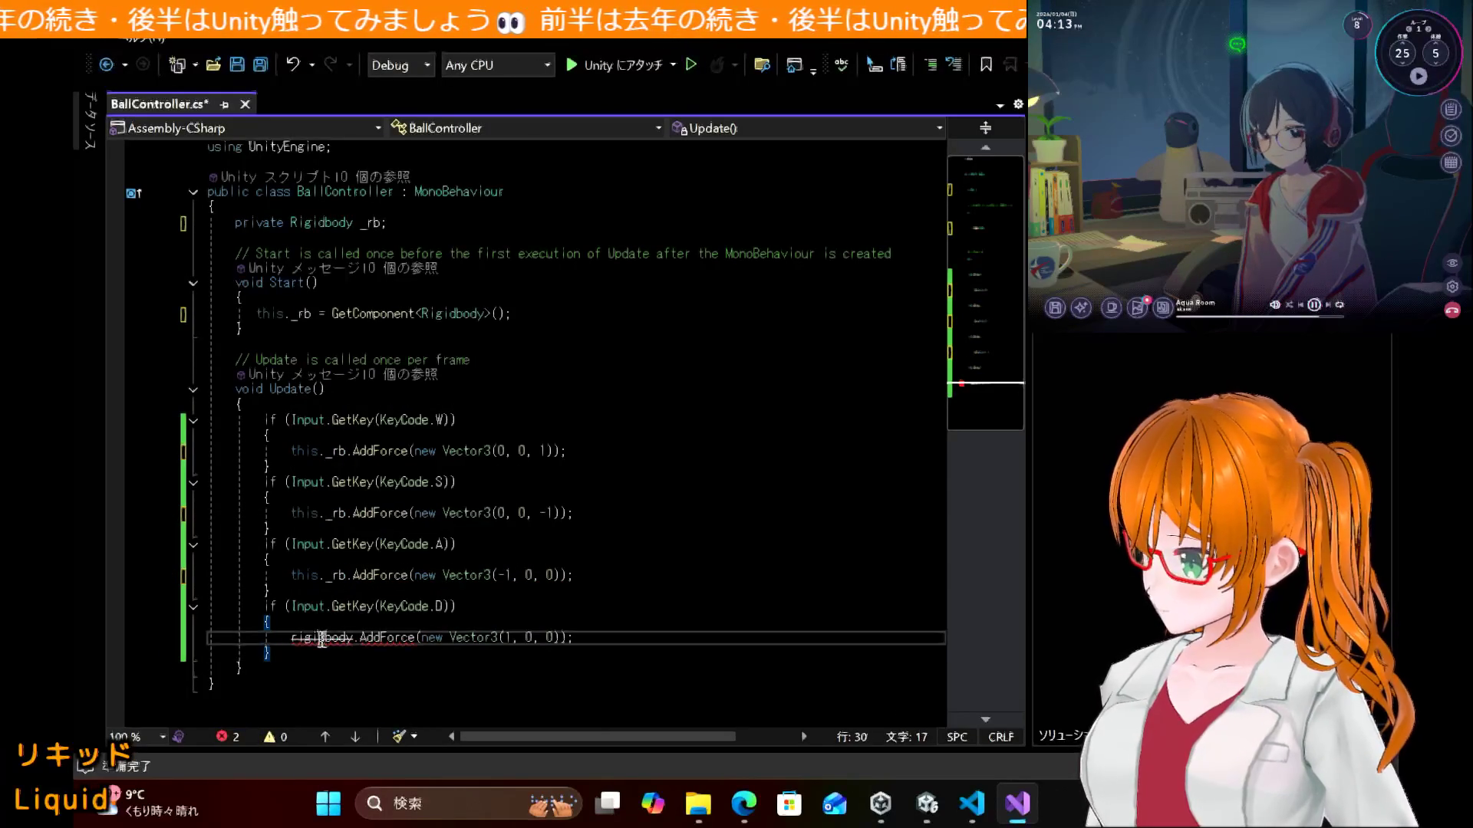
type("this.")
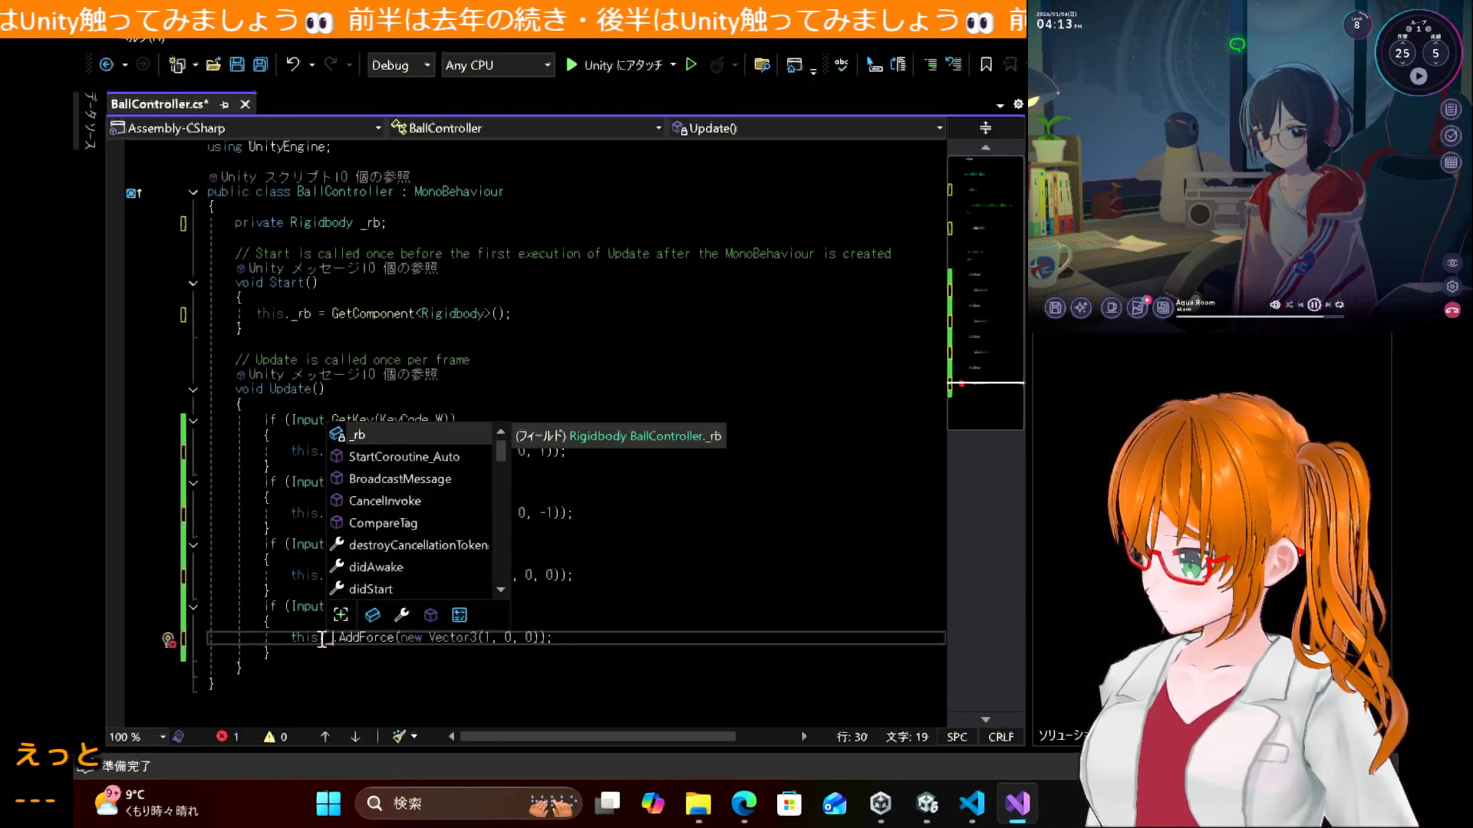
key("Tab")
key("ctrl+s")
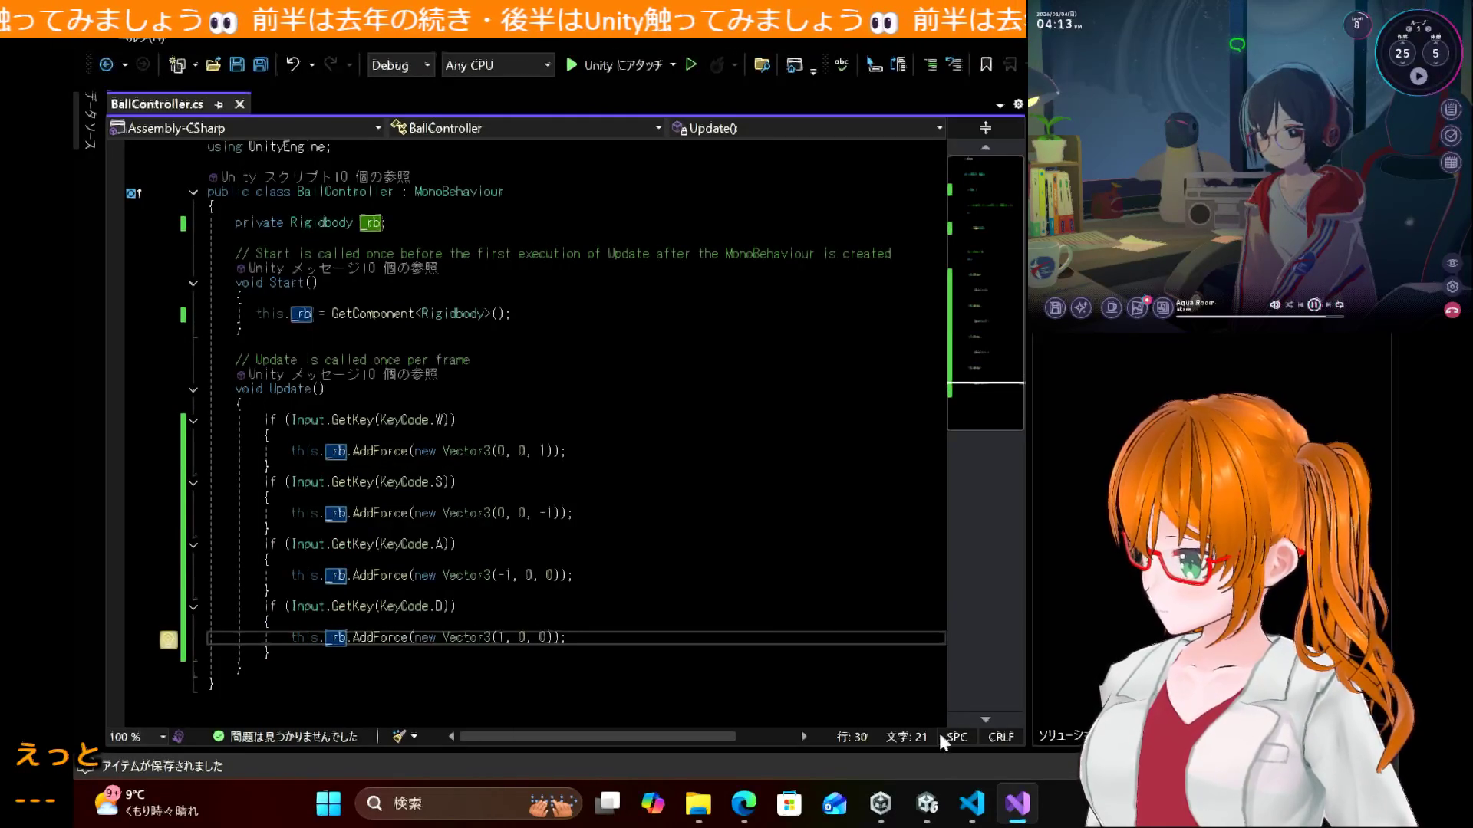
left_click(928, 804)
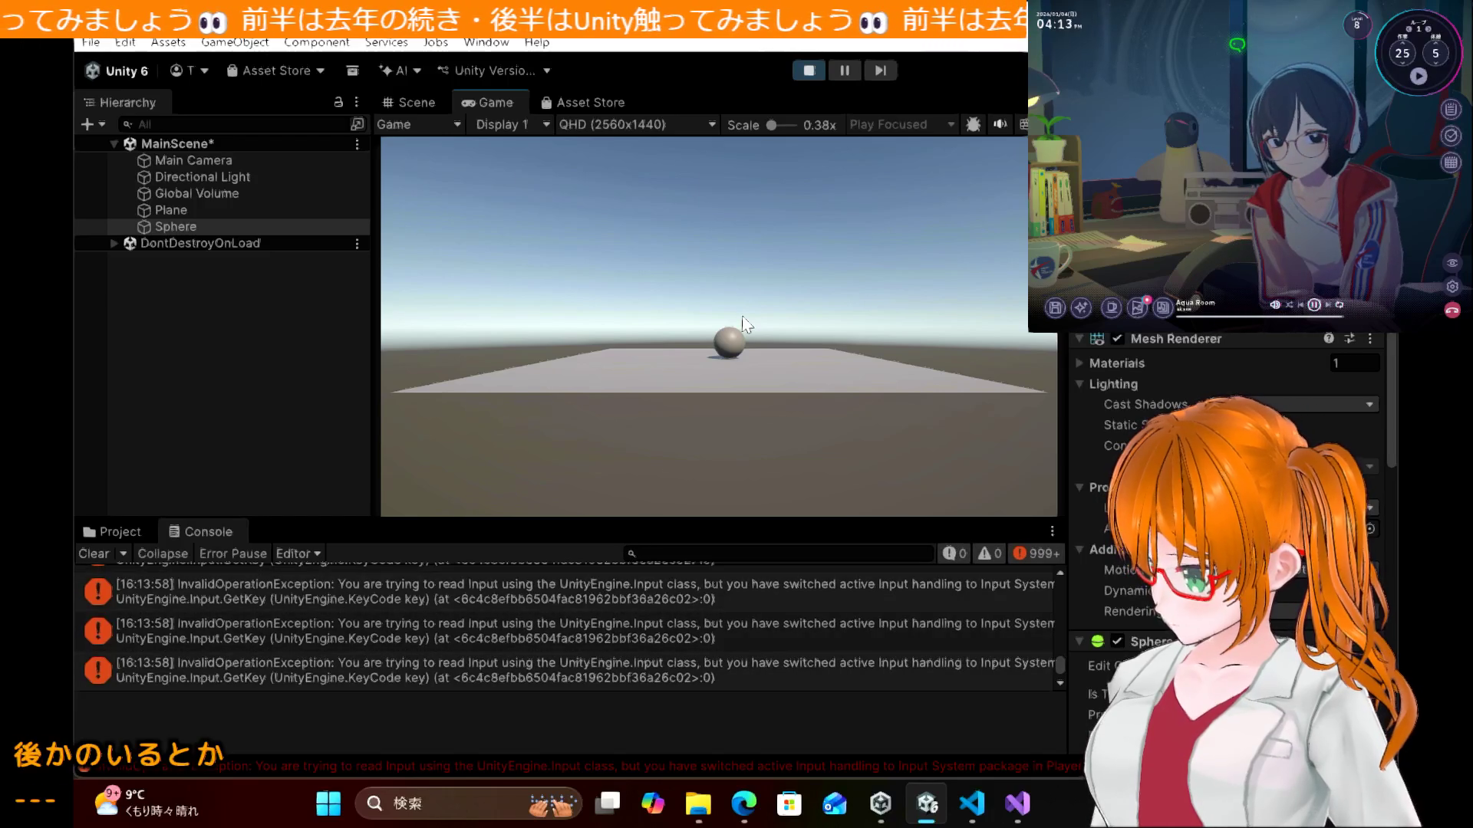
Step: Check the Console error's script line, then stop Play mode in Unity
double_click(672, 637)
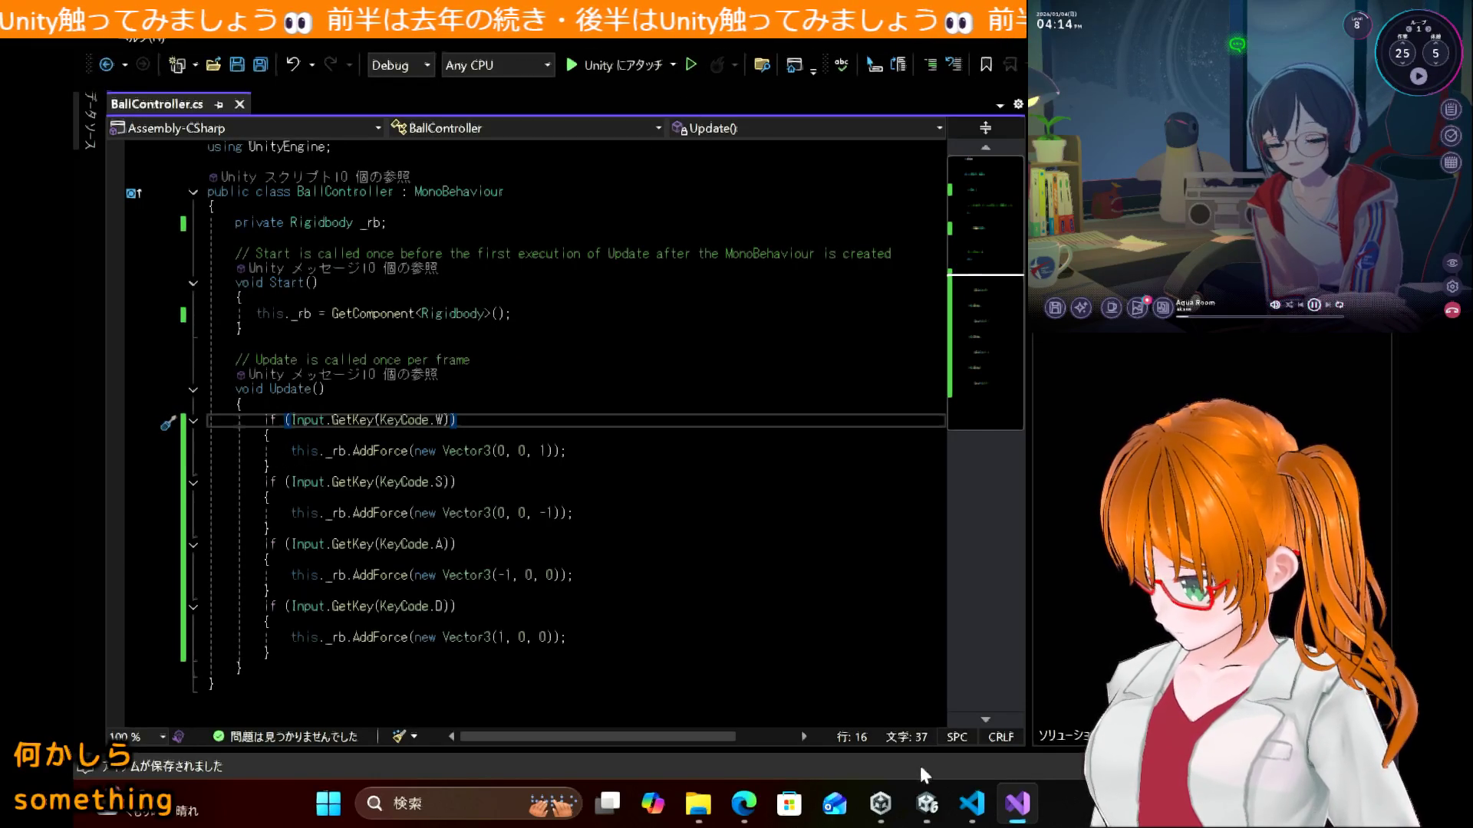
left_click(927, 804)
left_click(808, 70)
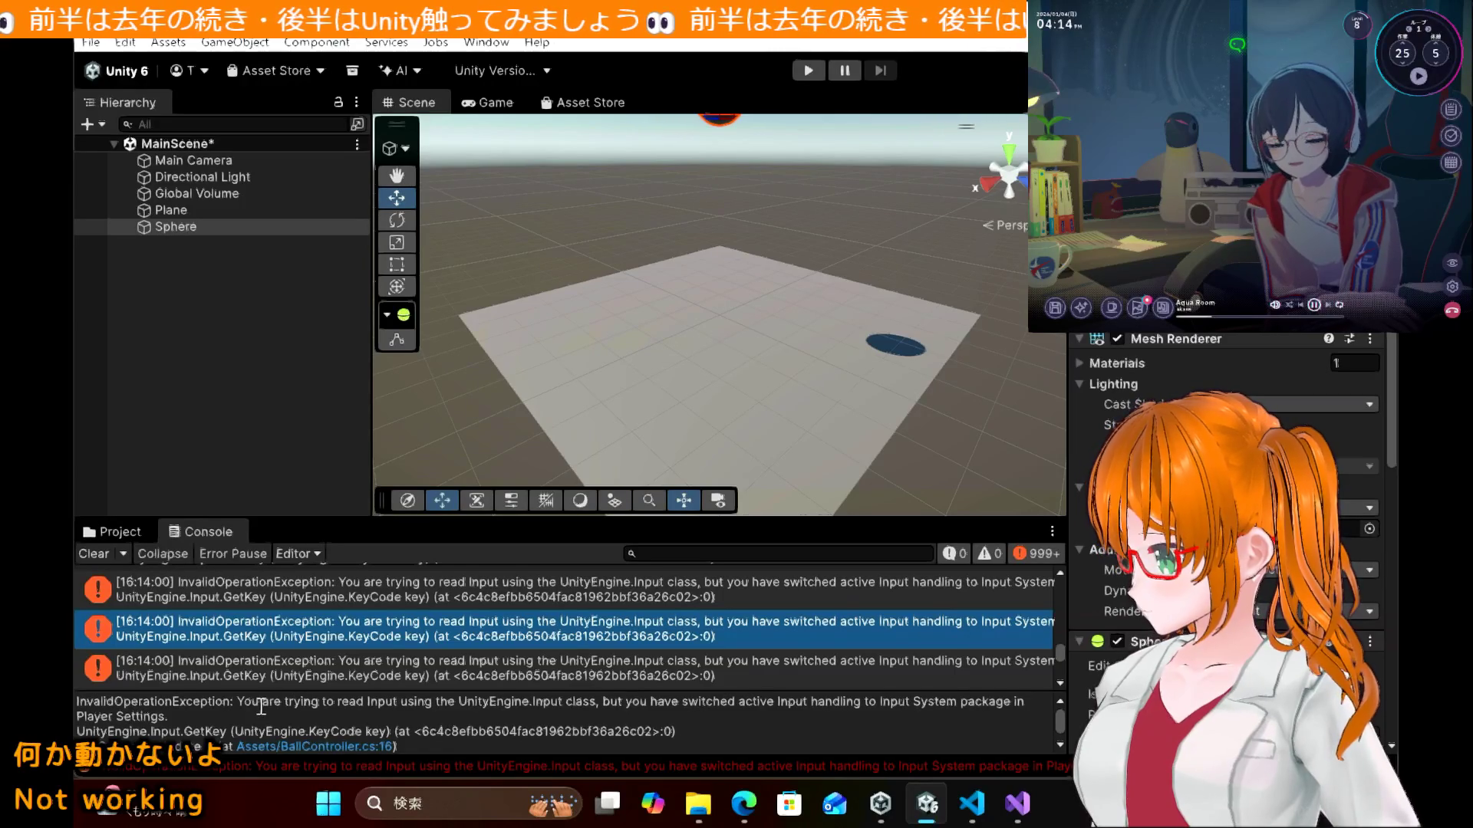
Step: Select the Input System error message text in the Console error details
left_click(128, 703)
left_click(187, 707)
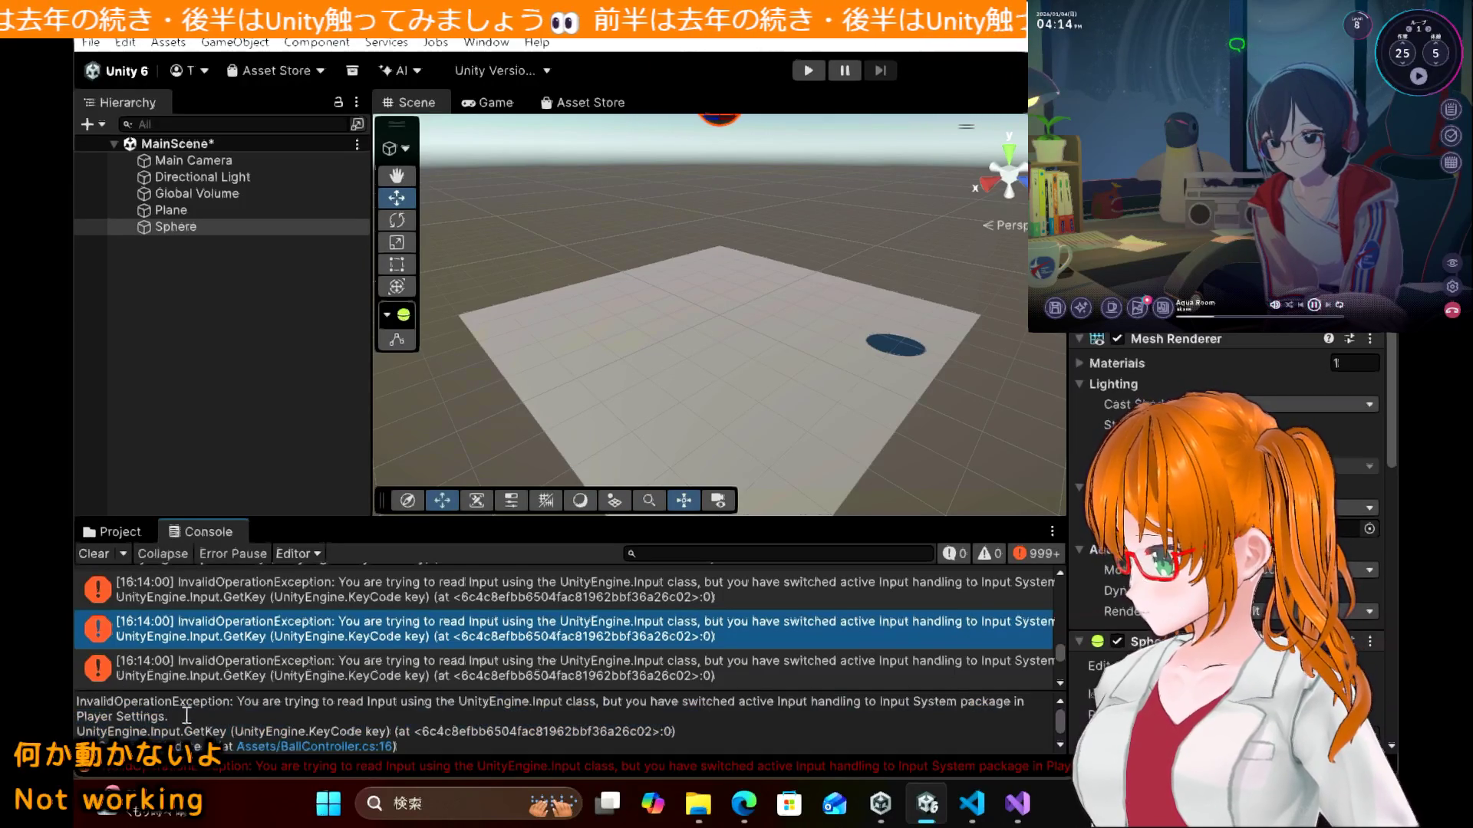
left_click_drag(77, 703, 169, 717)
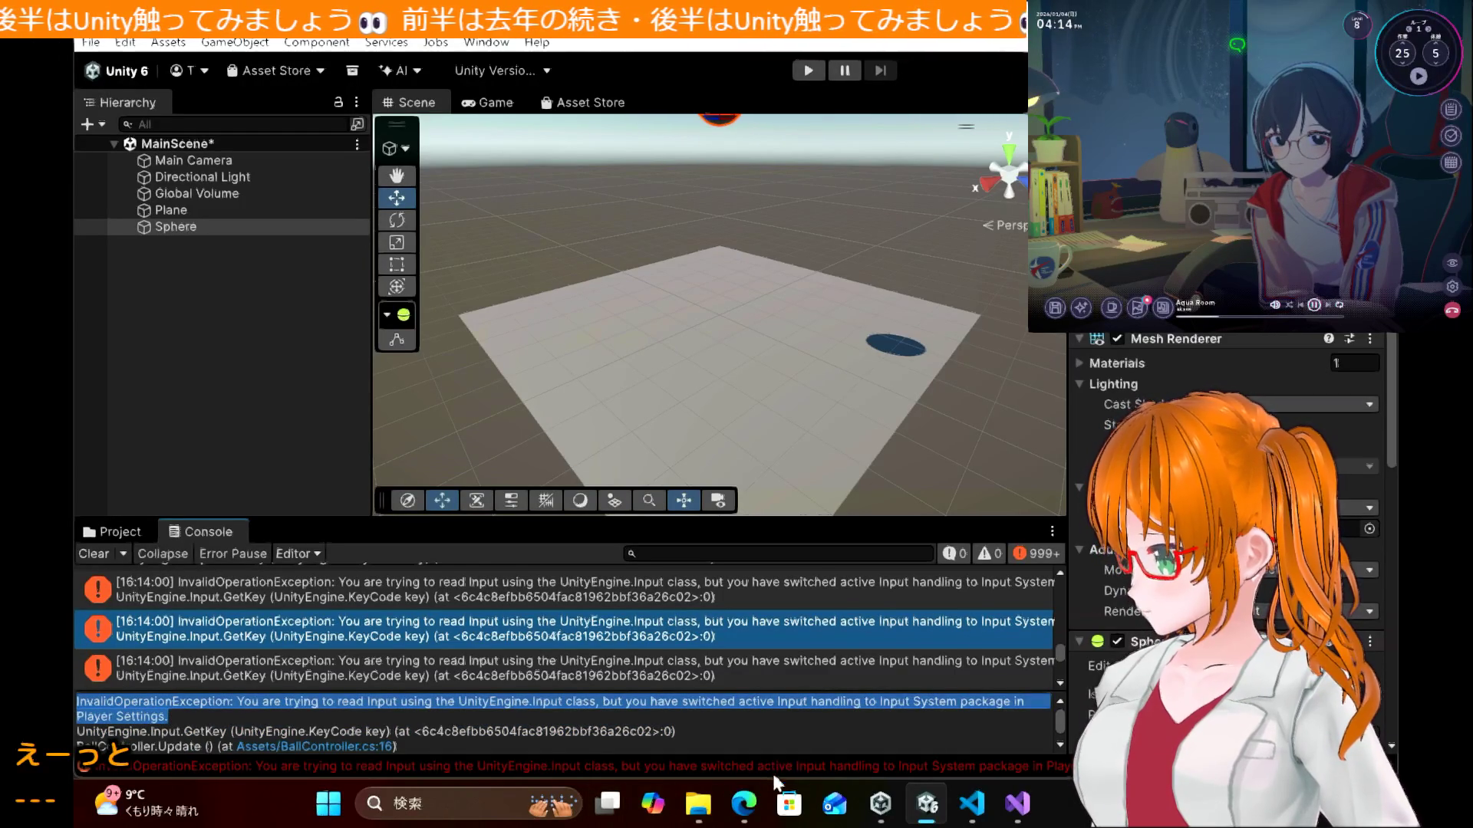
left_click(744, 804)
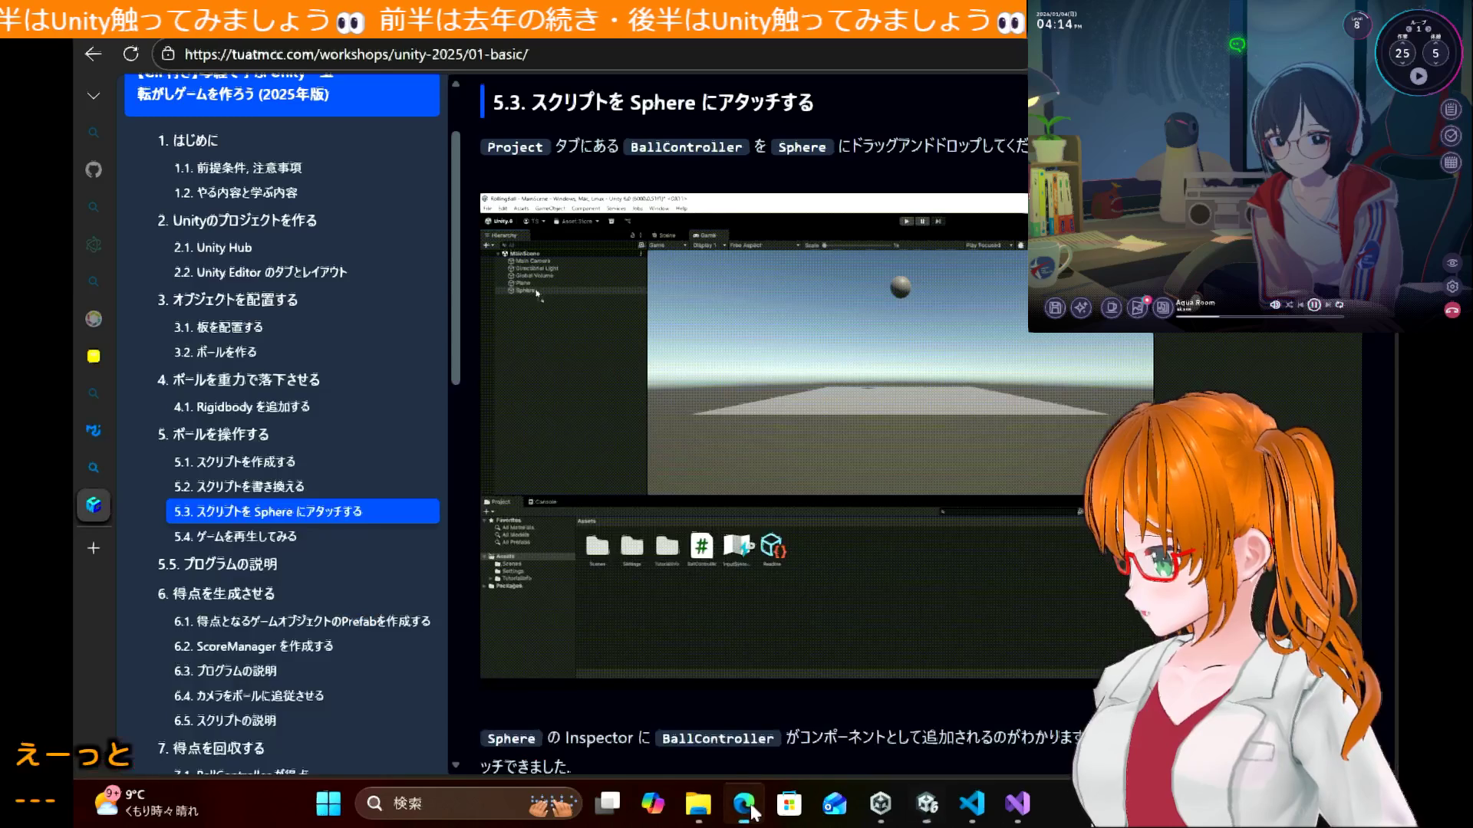
Step: Search Bing in a new tab for the pasted InvalidOperationException error message
left_click(87, 547)
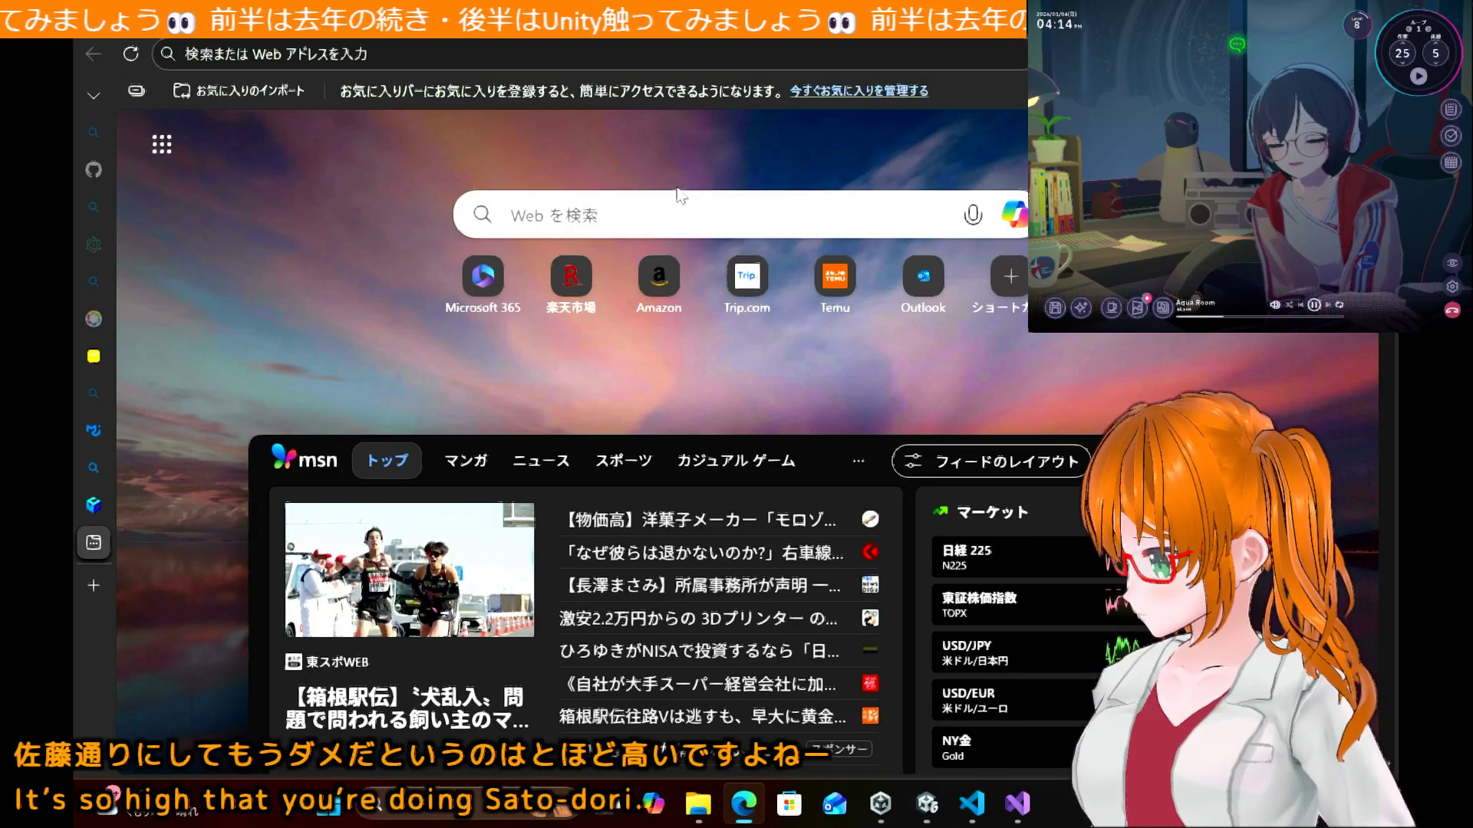
left_click(678, 198)
type("v")
key("Return")
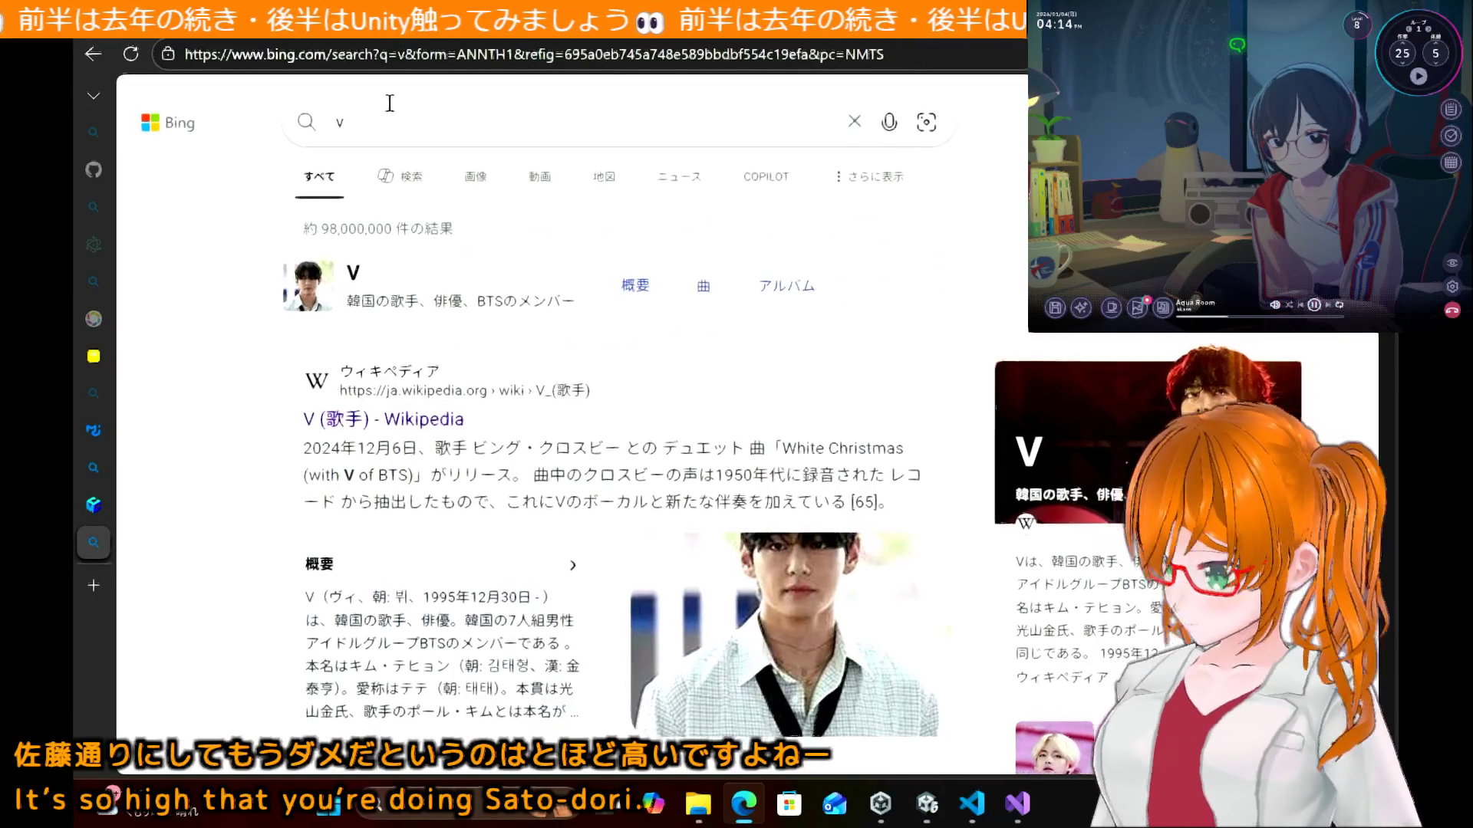
left_click(339, 115)
key("ctrl+v")
key("Return")
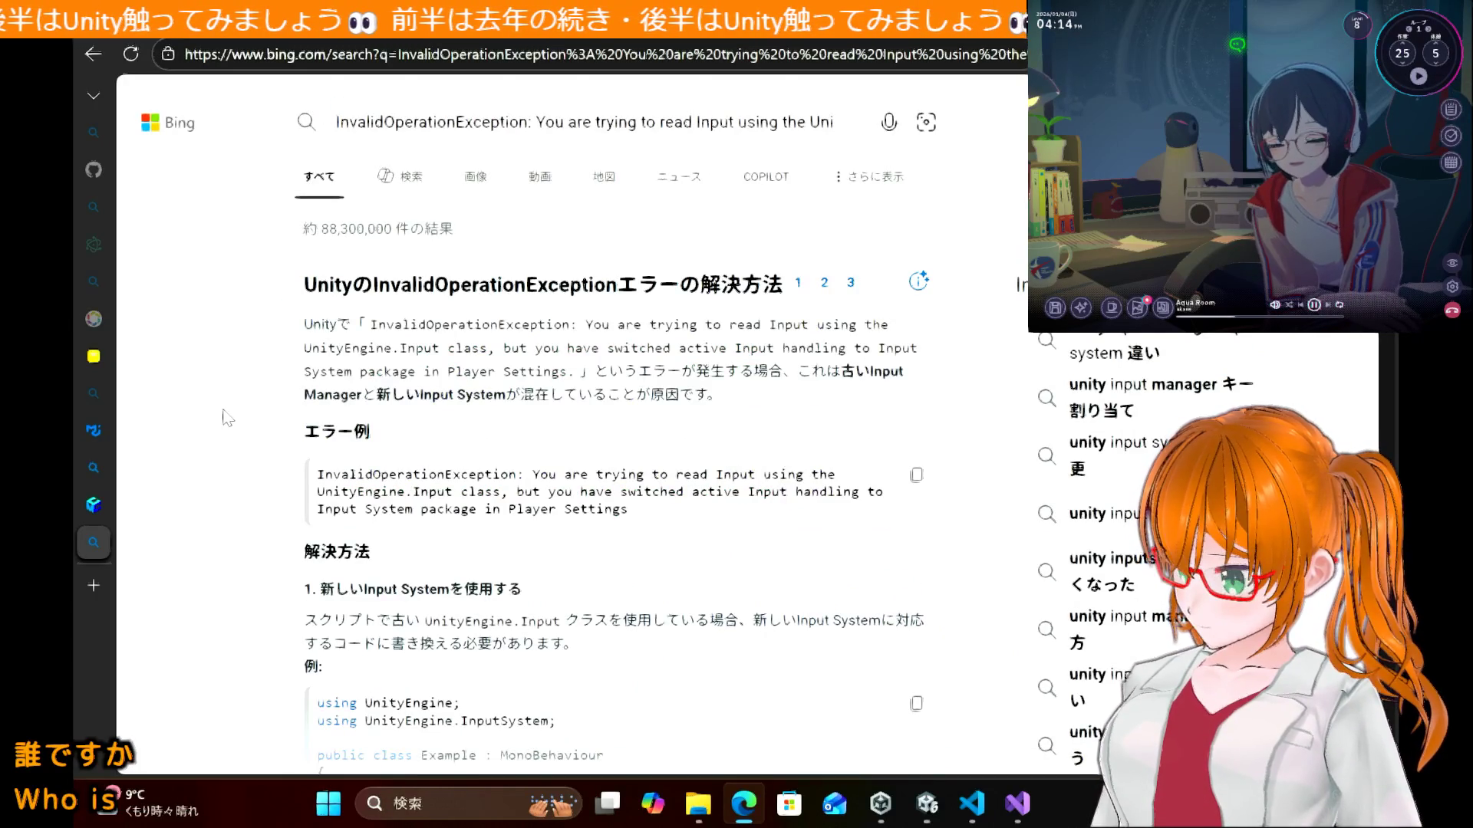
Step: Review the suggested UnityEngine.InputSystem using lines, then select BallController.cs's first using line
scroll(224, 418, "down", 2)
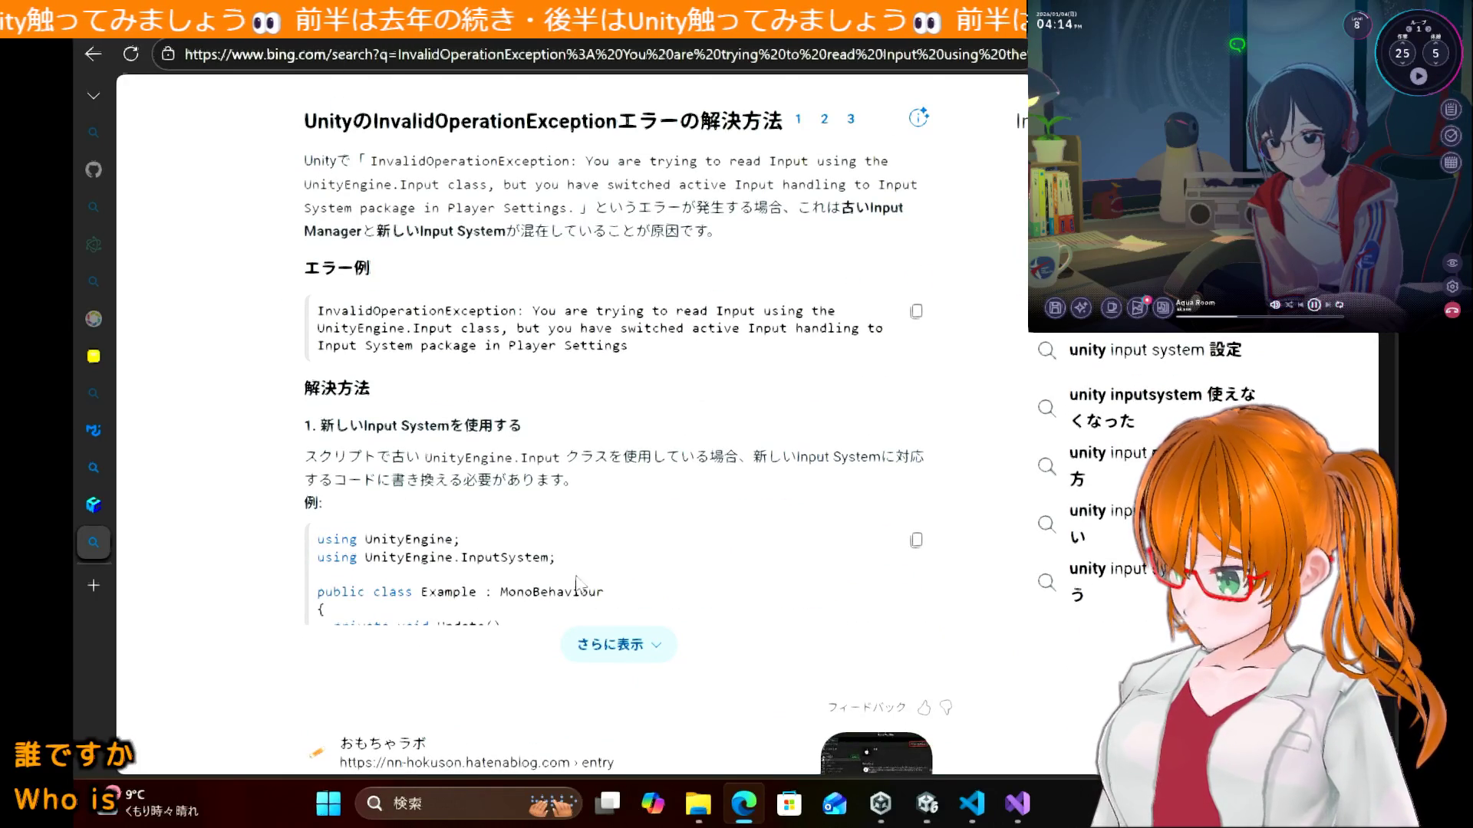
left_click_drag(580, 568, 312, 566)
key("ctrl+c")
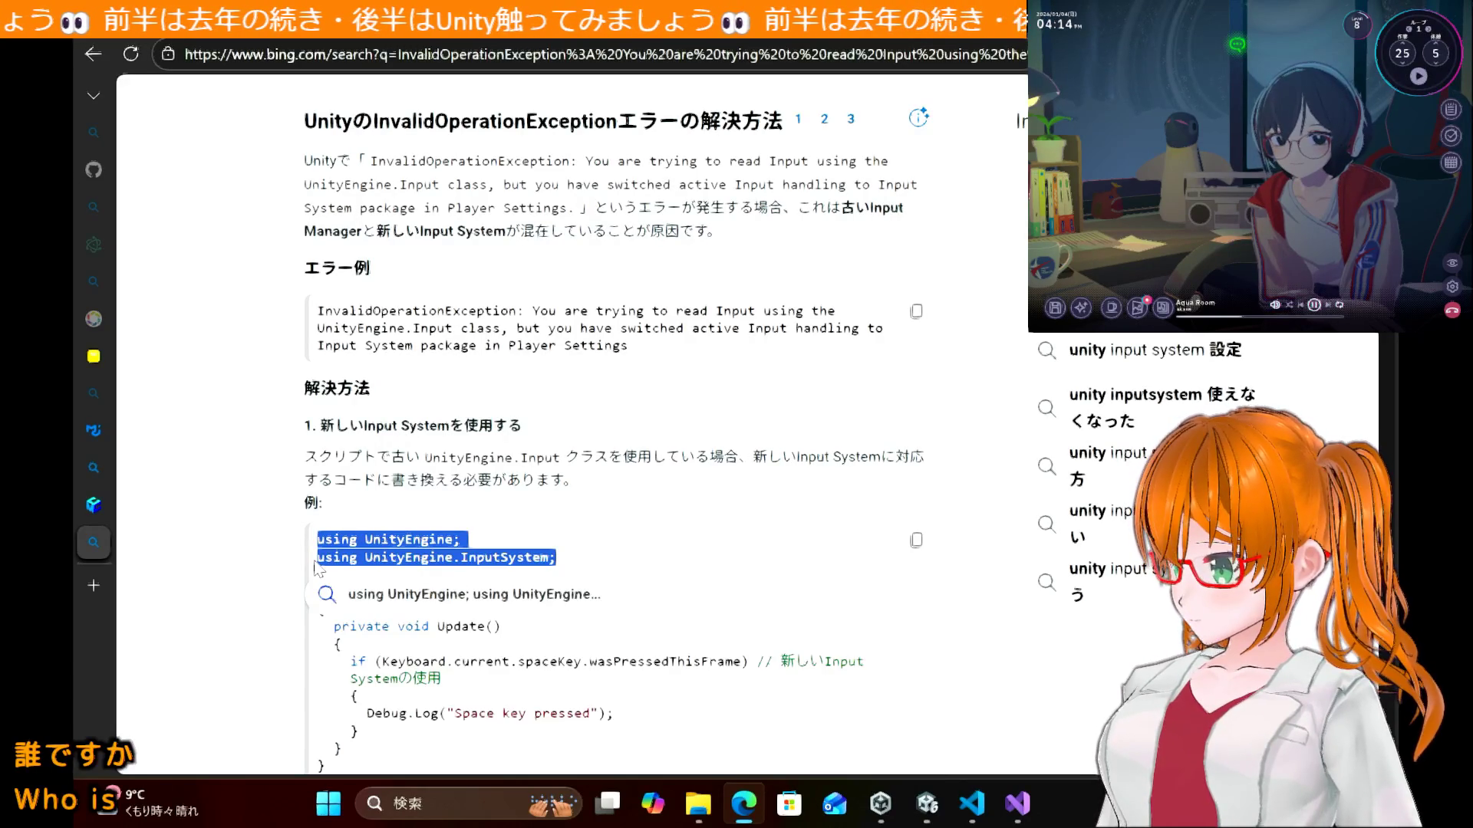
left_click(744, 715)
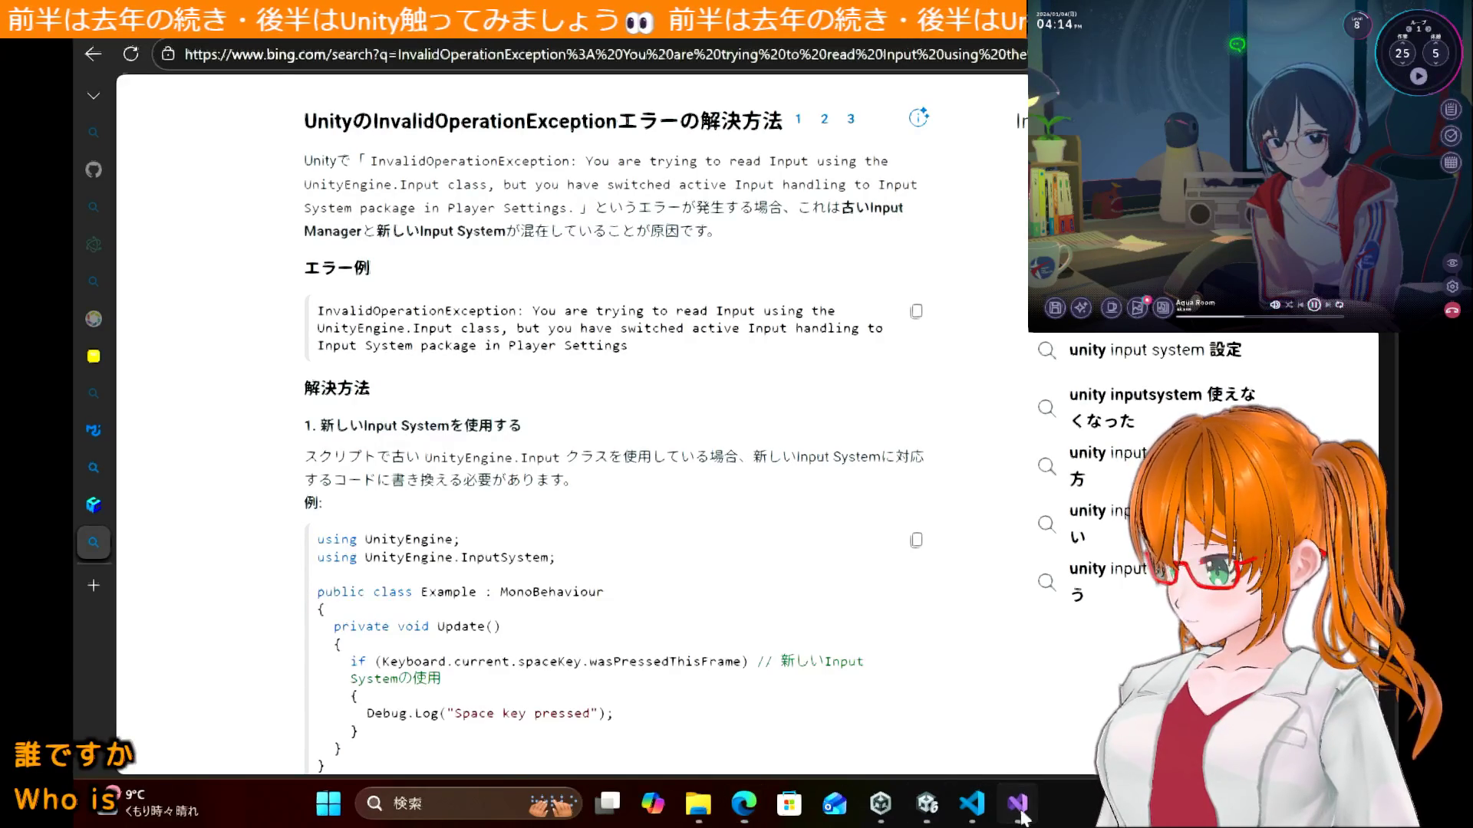
left_click(1019, 806)
left_click_drag(490, 148, 207, 146)
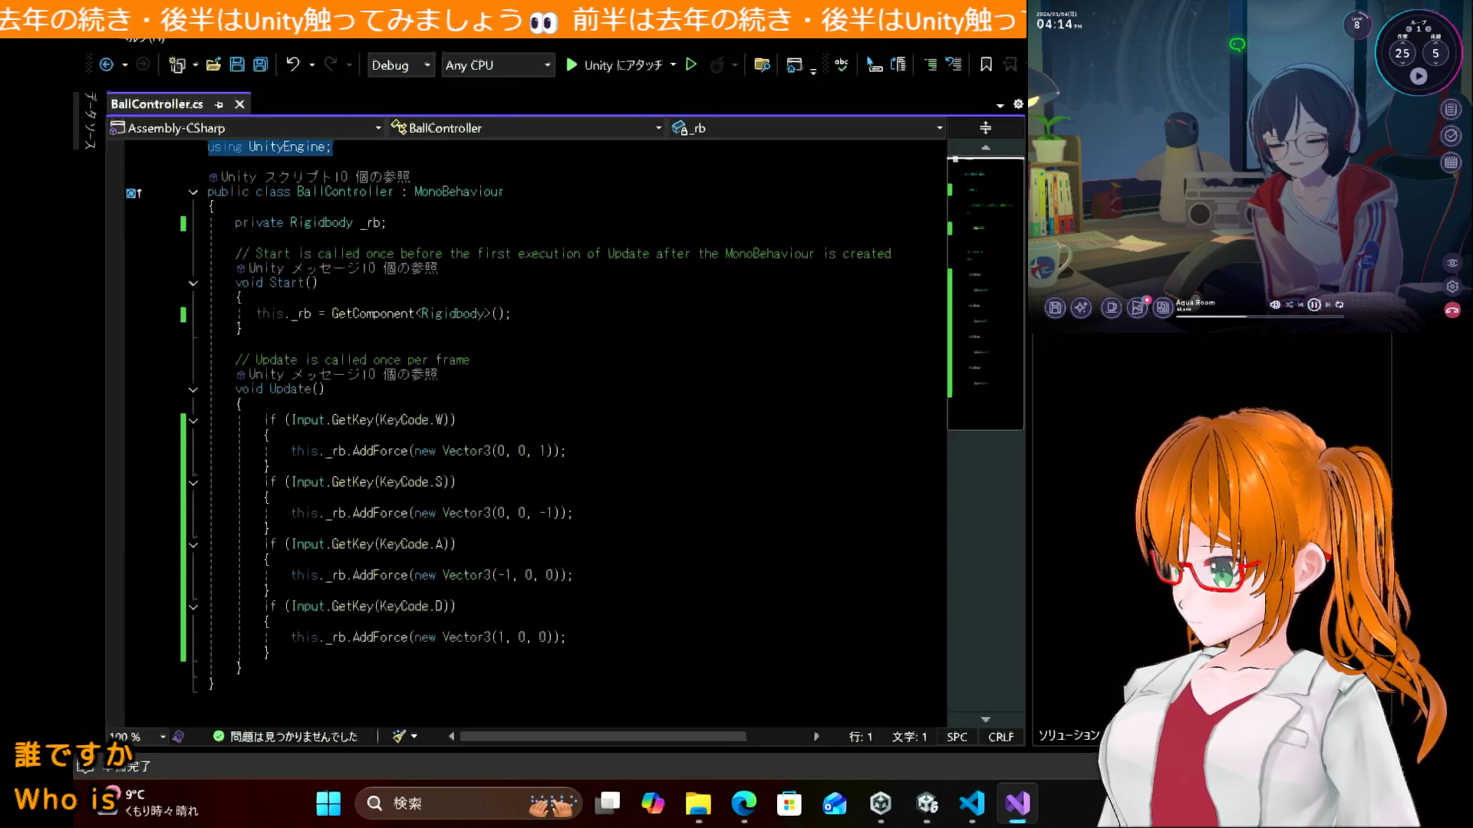
Step: Add 'using UnityEngine.InputSystem;' under using UnityEngine in BallController.cs and save
key("ctrl+v")
type("s")
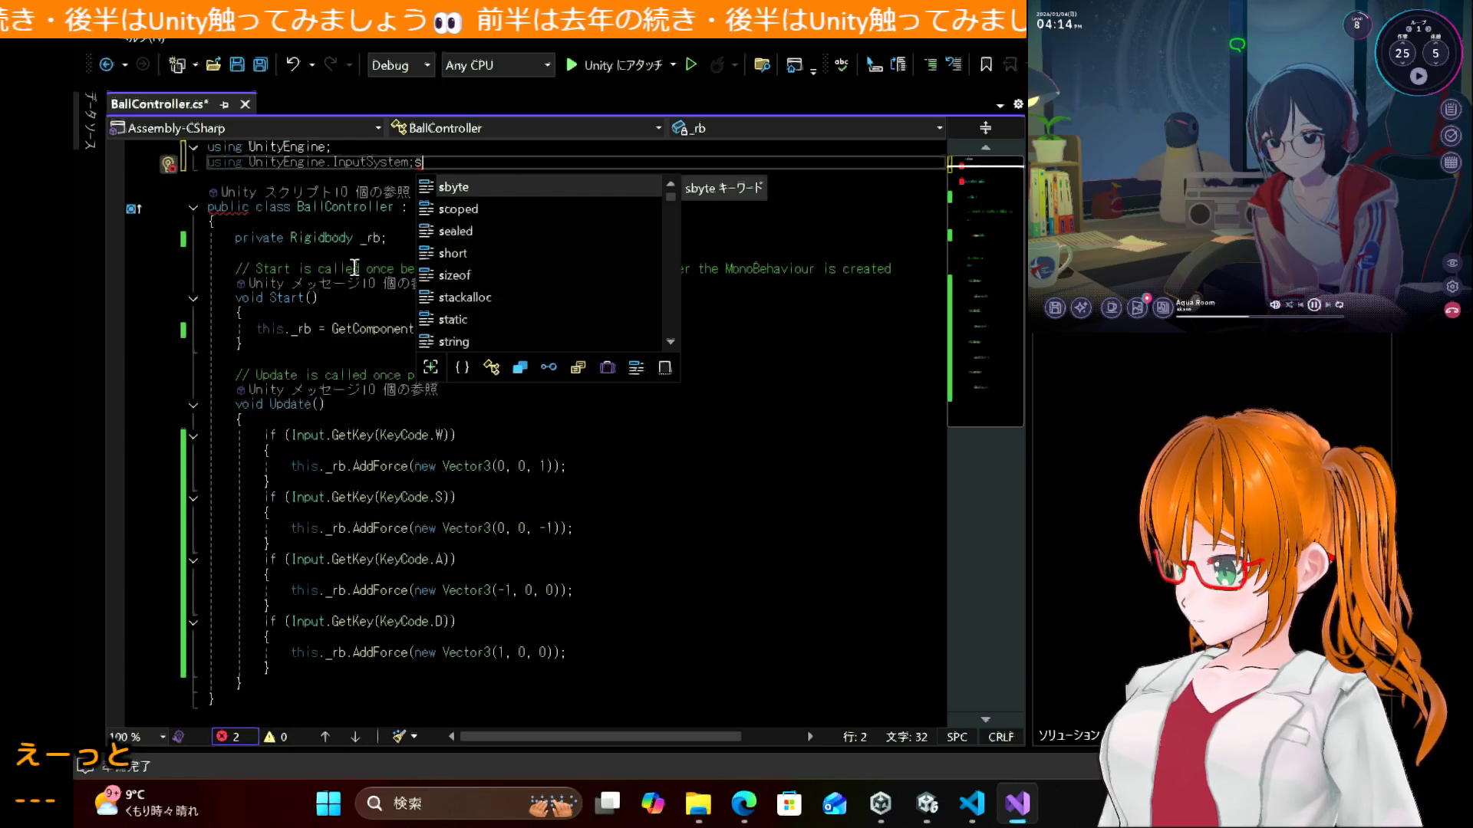
key("BackSpace")
key("ctrl+s")
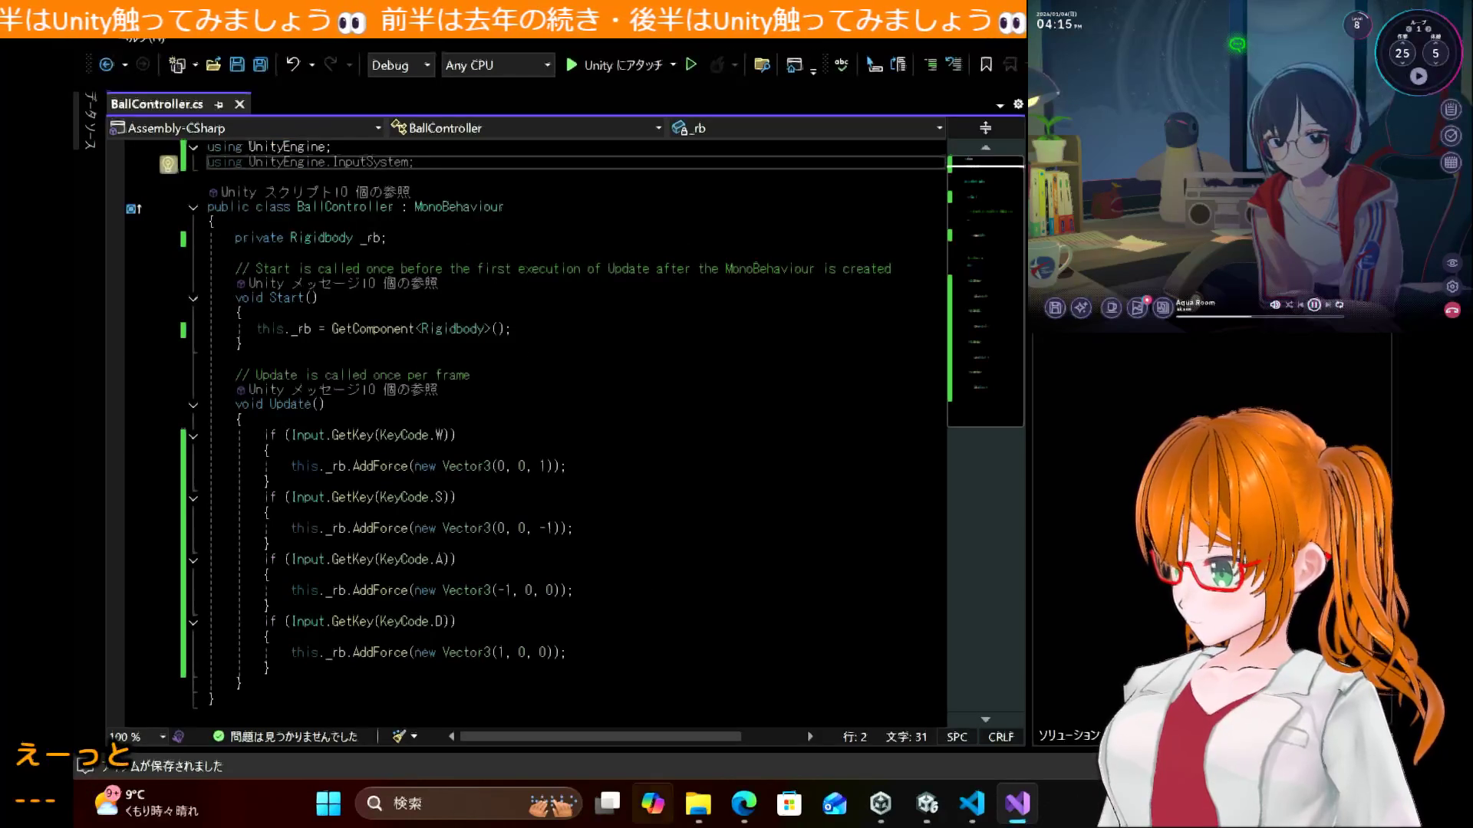
Step: Bring the Bing answer on the InvalidOperationException back up in Edge
mouse_move(888, 819)
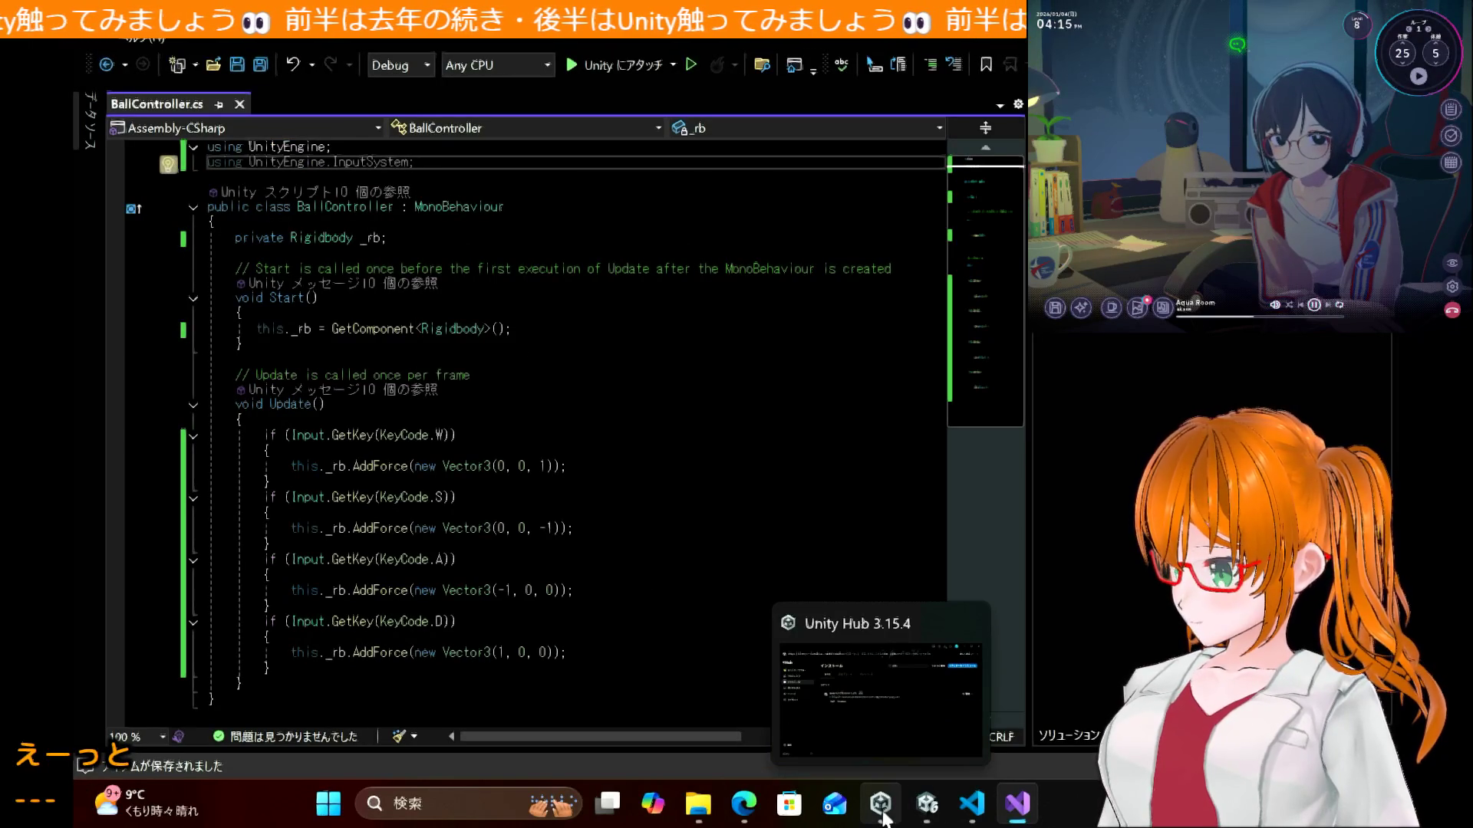
mouse_move(742, 804)
left_click(744, 683)
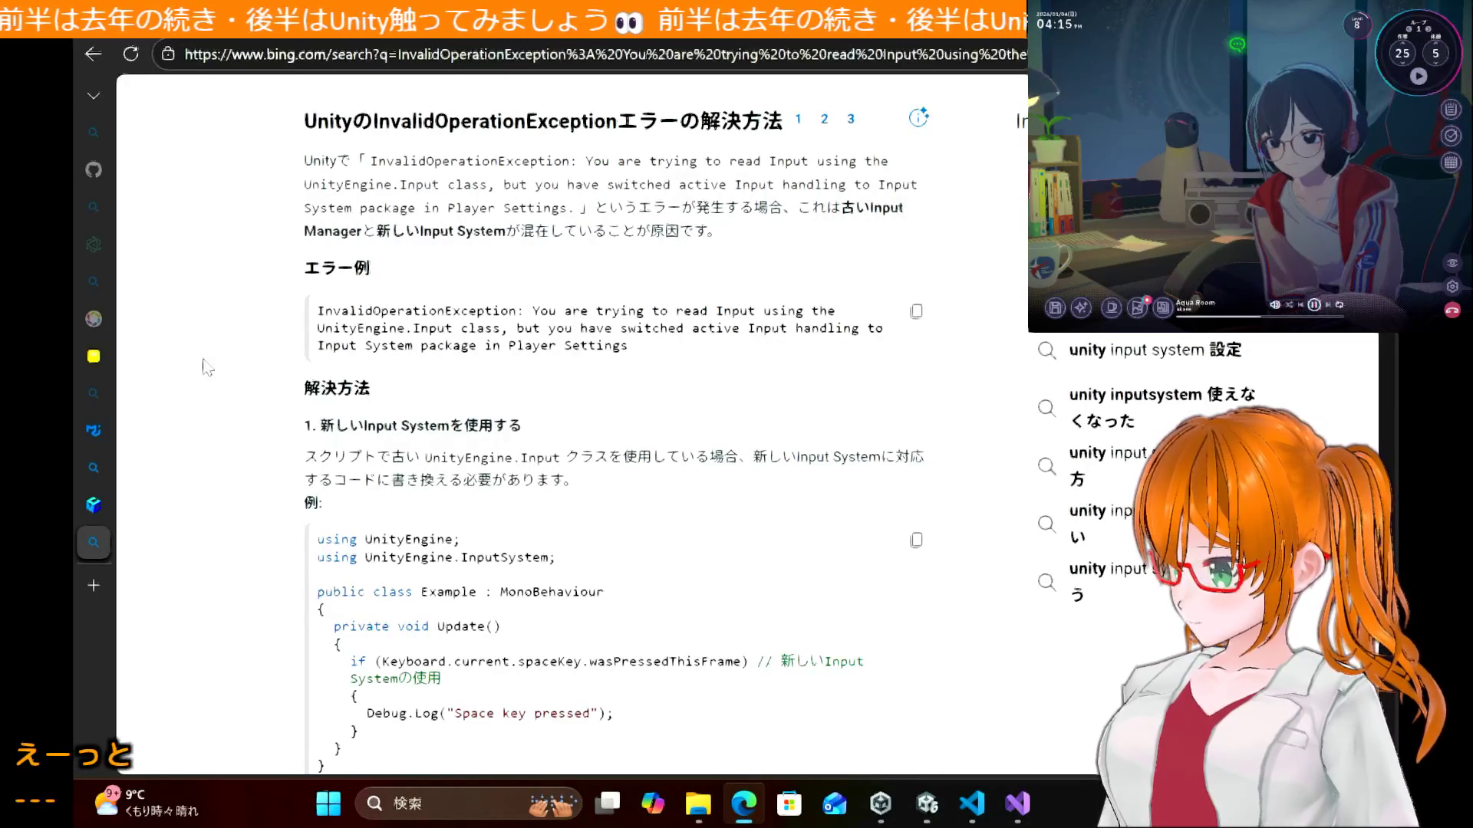
Step: Read the Bing fixes: use Keyboard.current, or set Active Input Handling to Both
scroll(201, 461, "down", 2)
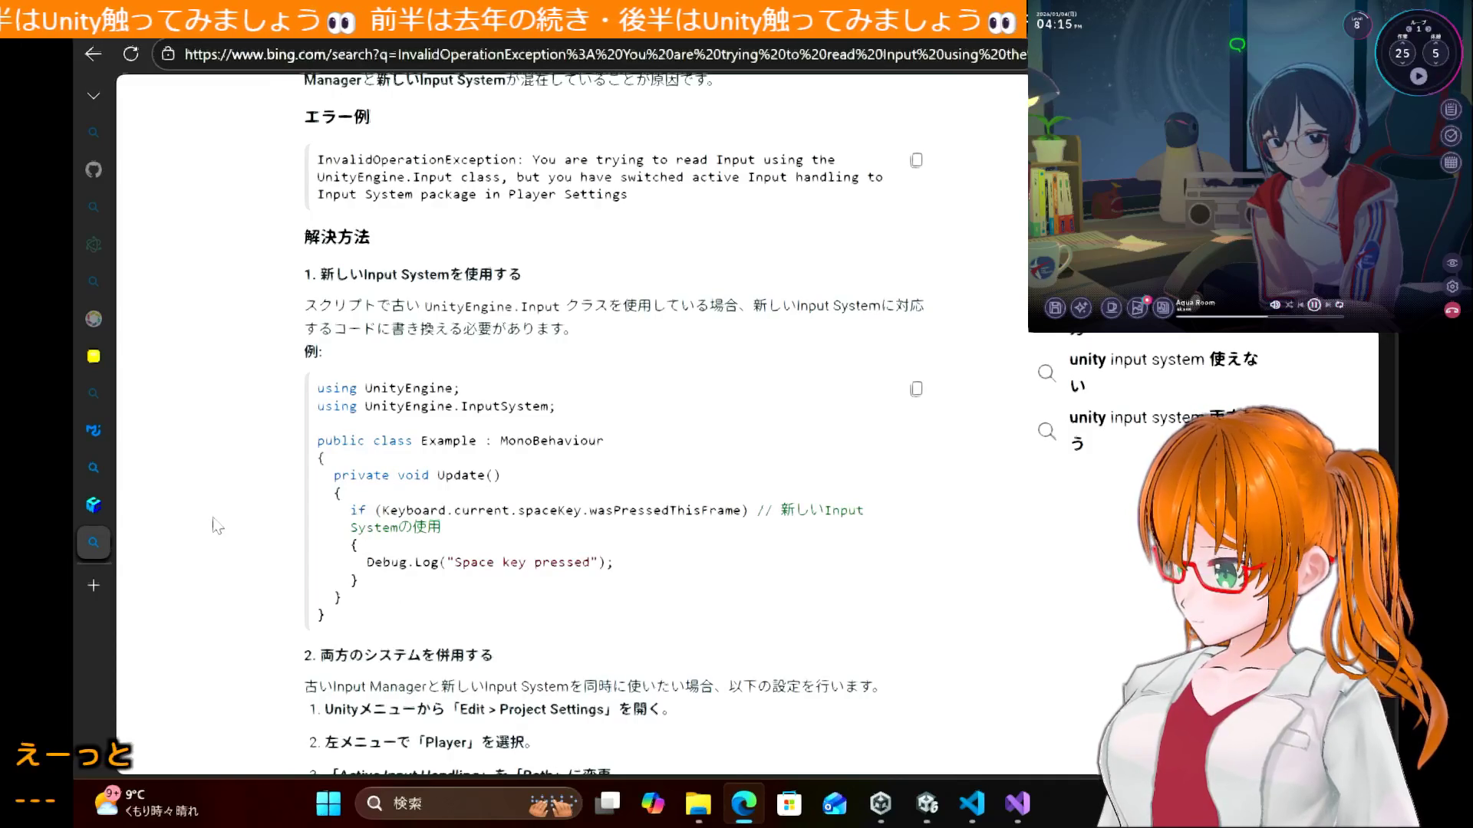
scroll(216, 525, "down", 3)
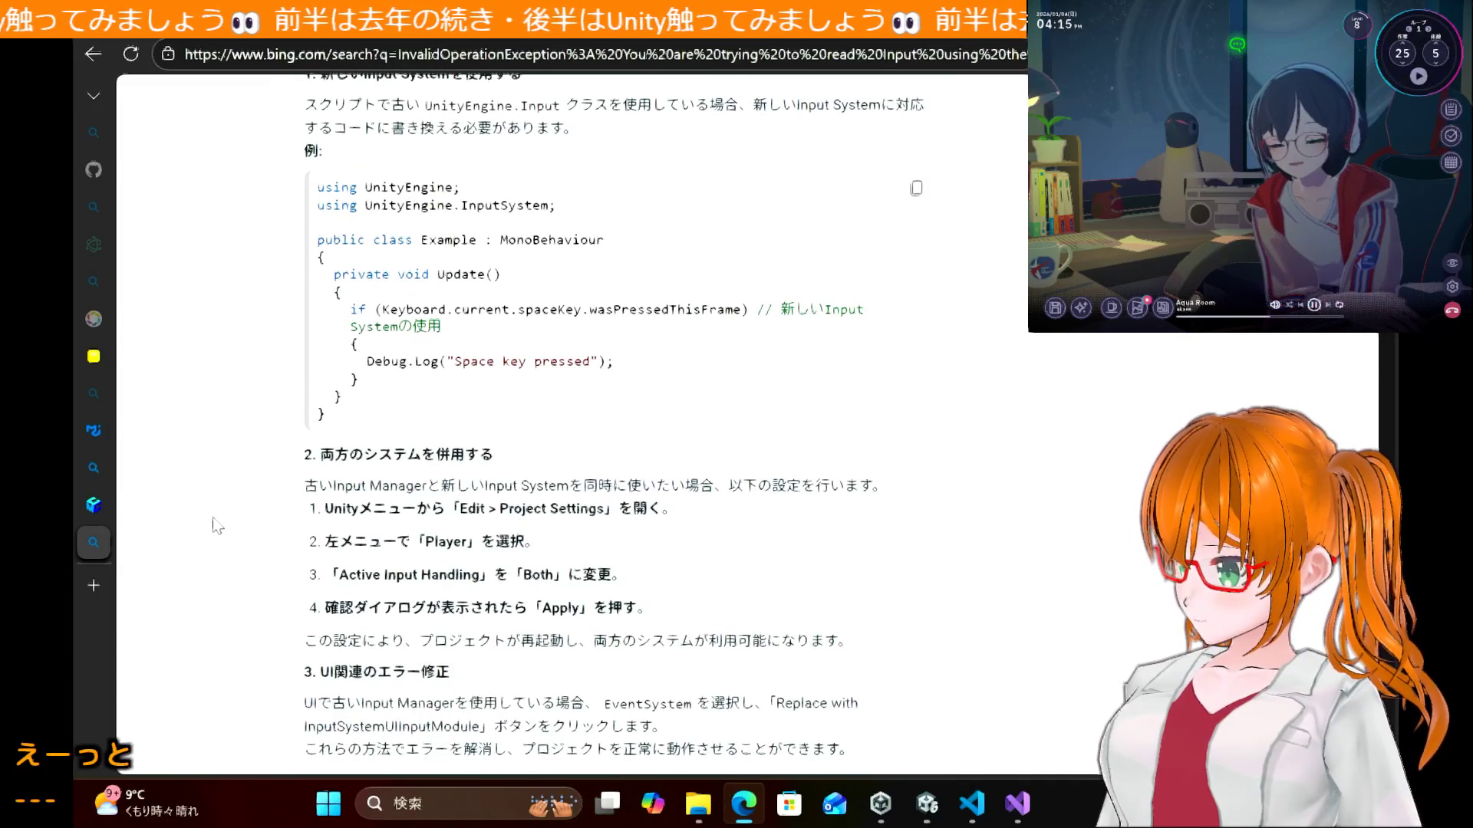
scroll(216, 526, "down", 1)
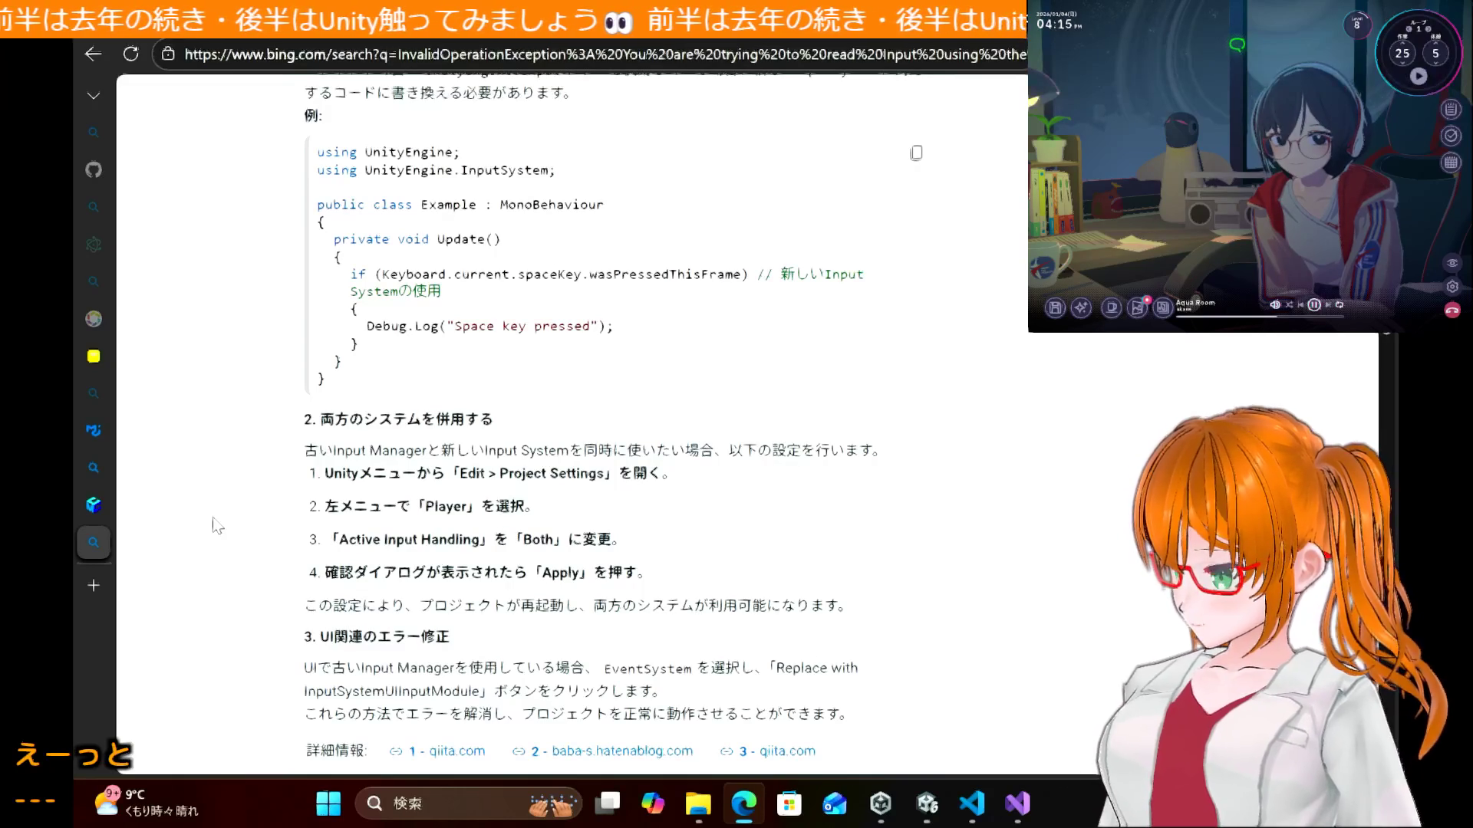
scroll(216, 525, "up", 2)
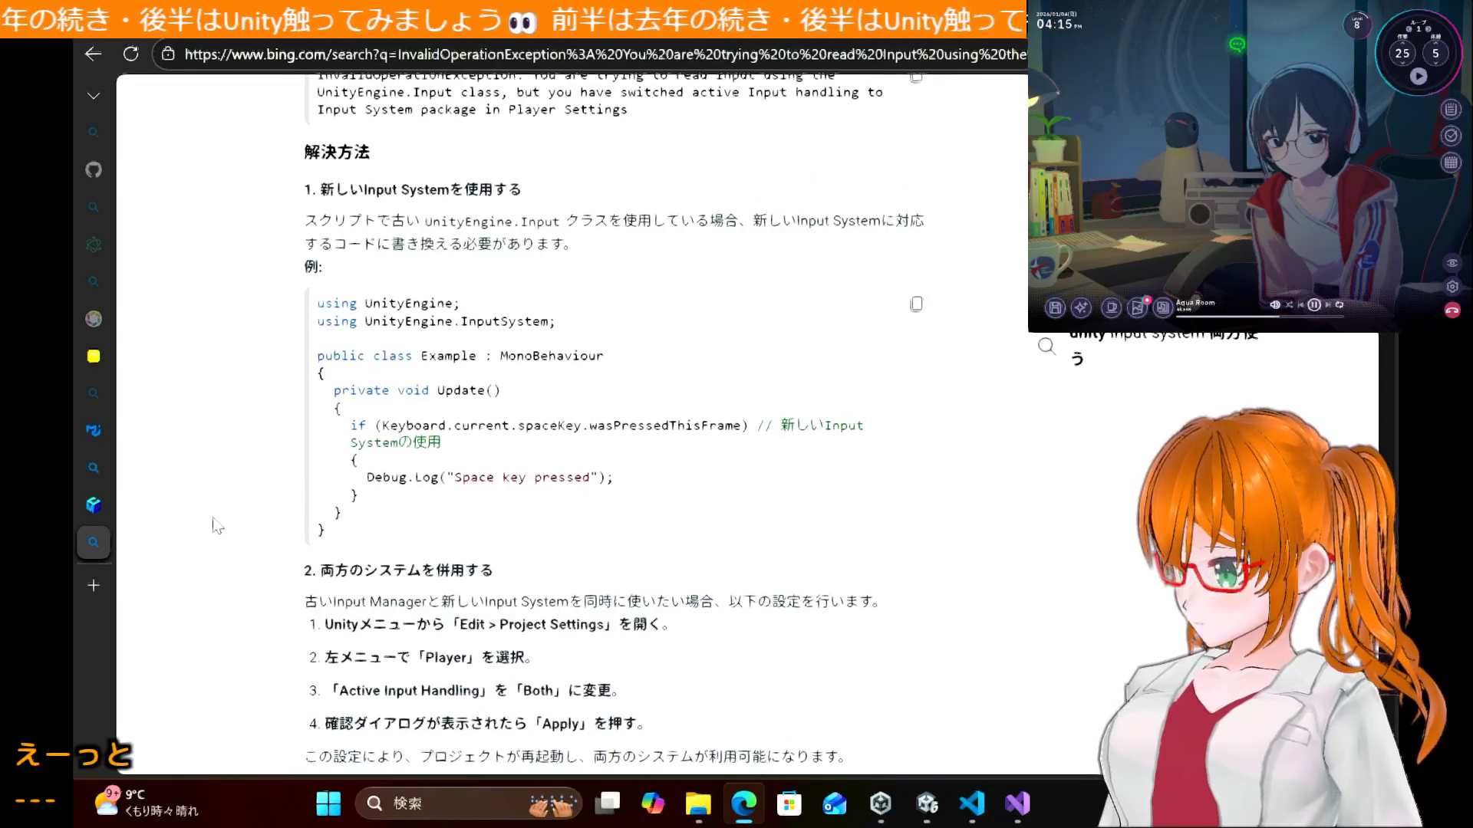
scroll(216, 525, "down", 1)
scroll(215, 525, "down", 1)
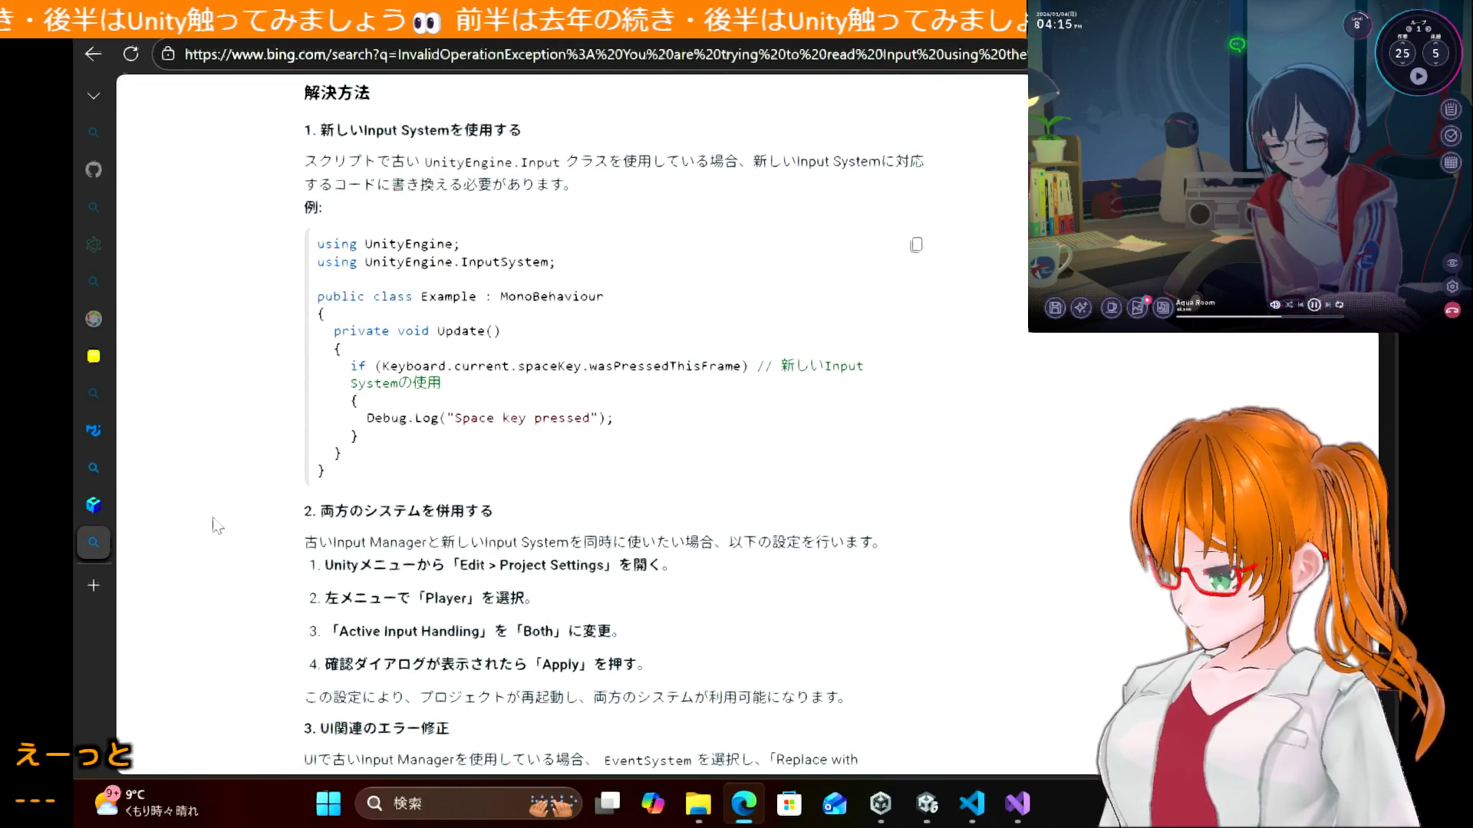
scroll(215, 525, "up", 1)
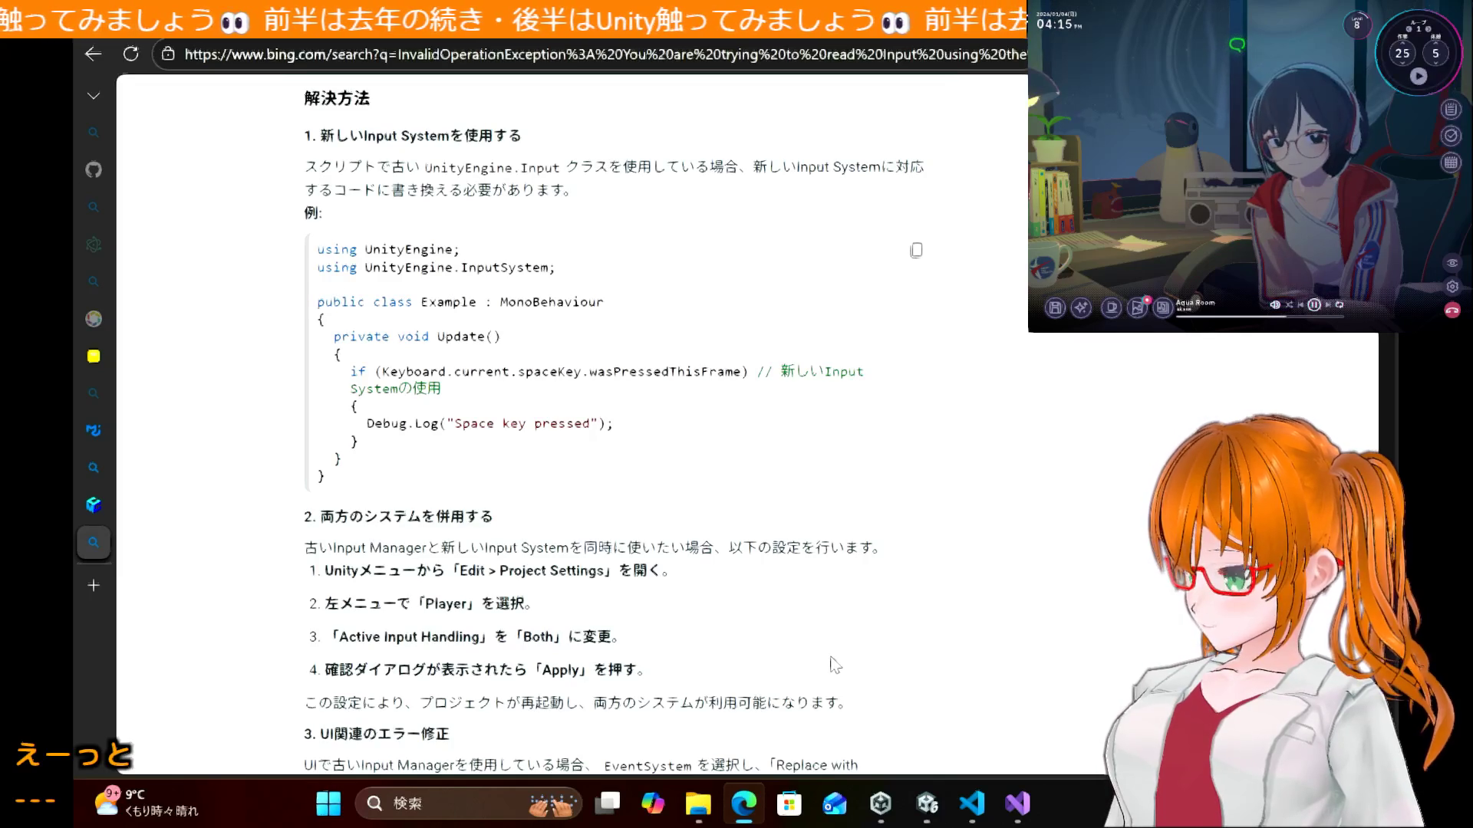
left_click(1018, 817)
Step: Replace Input.GetKey(KeyCode.W) with Keyboard.current.wKey.wasPressedThisFrame
left_click_drag(291, 435, 451, 435)
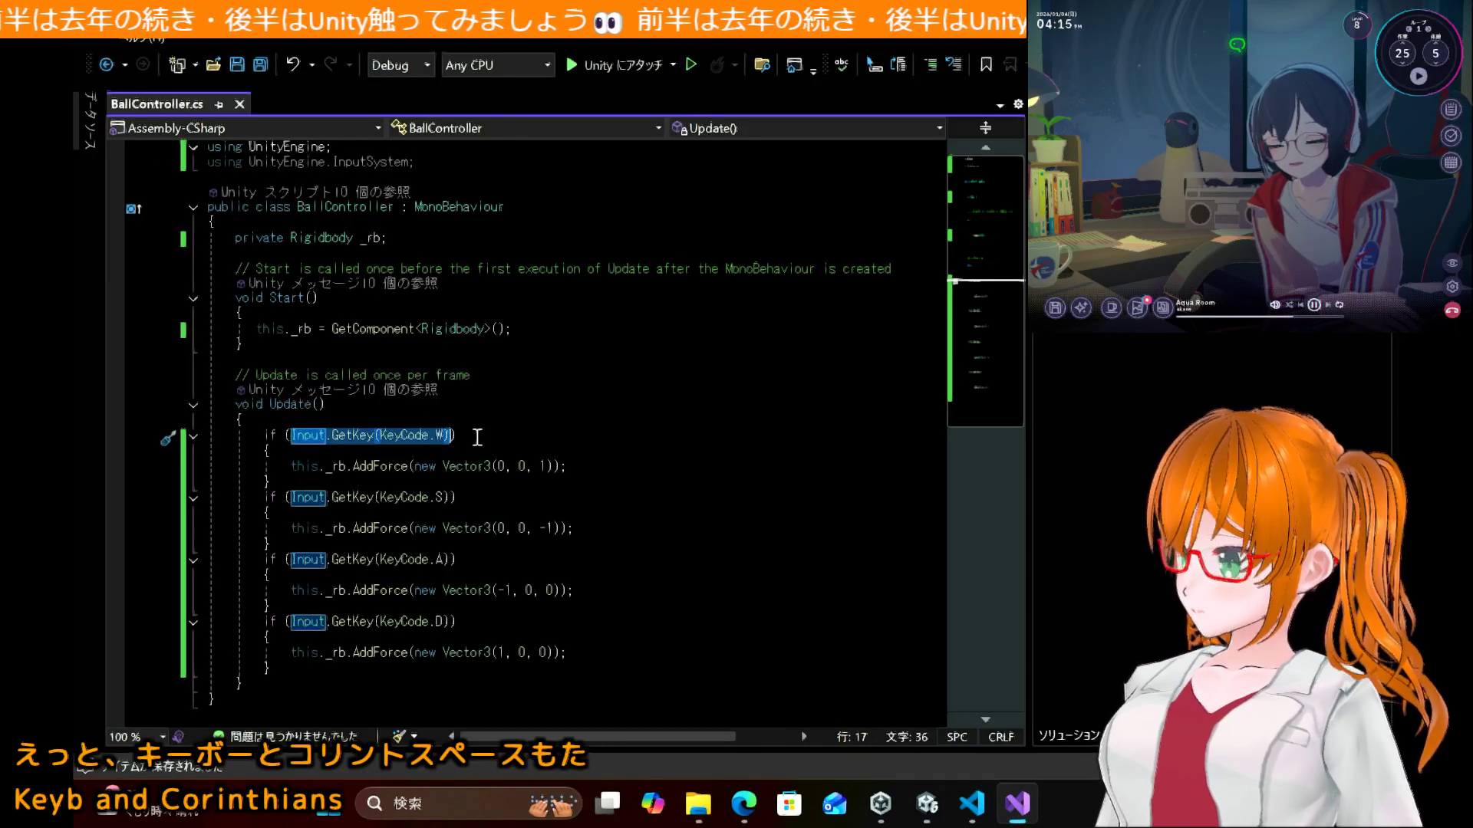
type("Key")
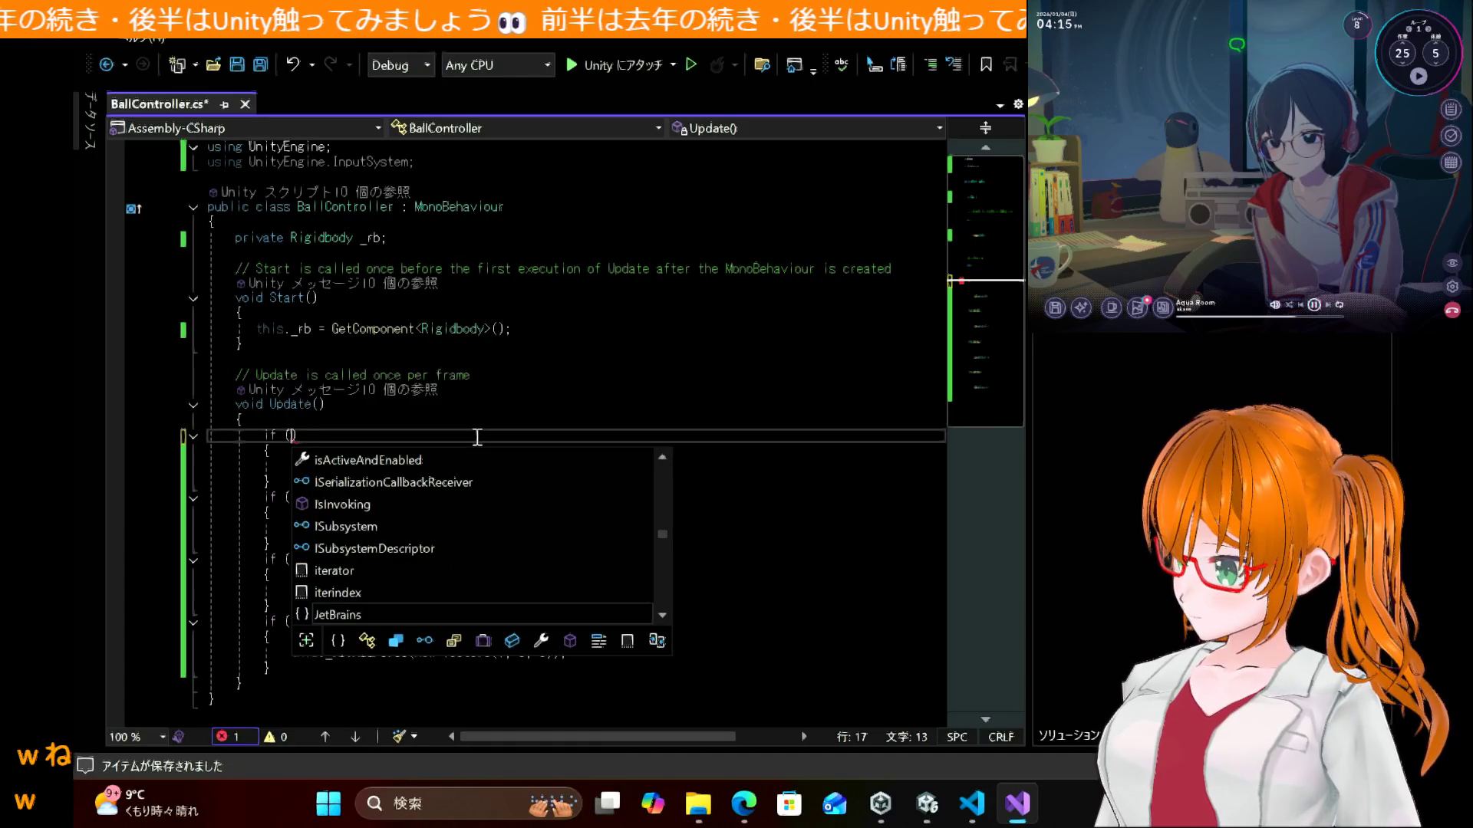
key("Down")
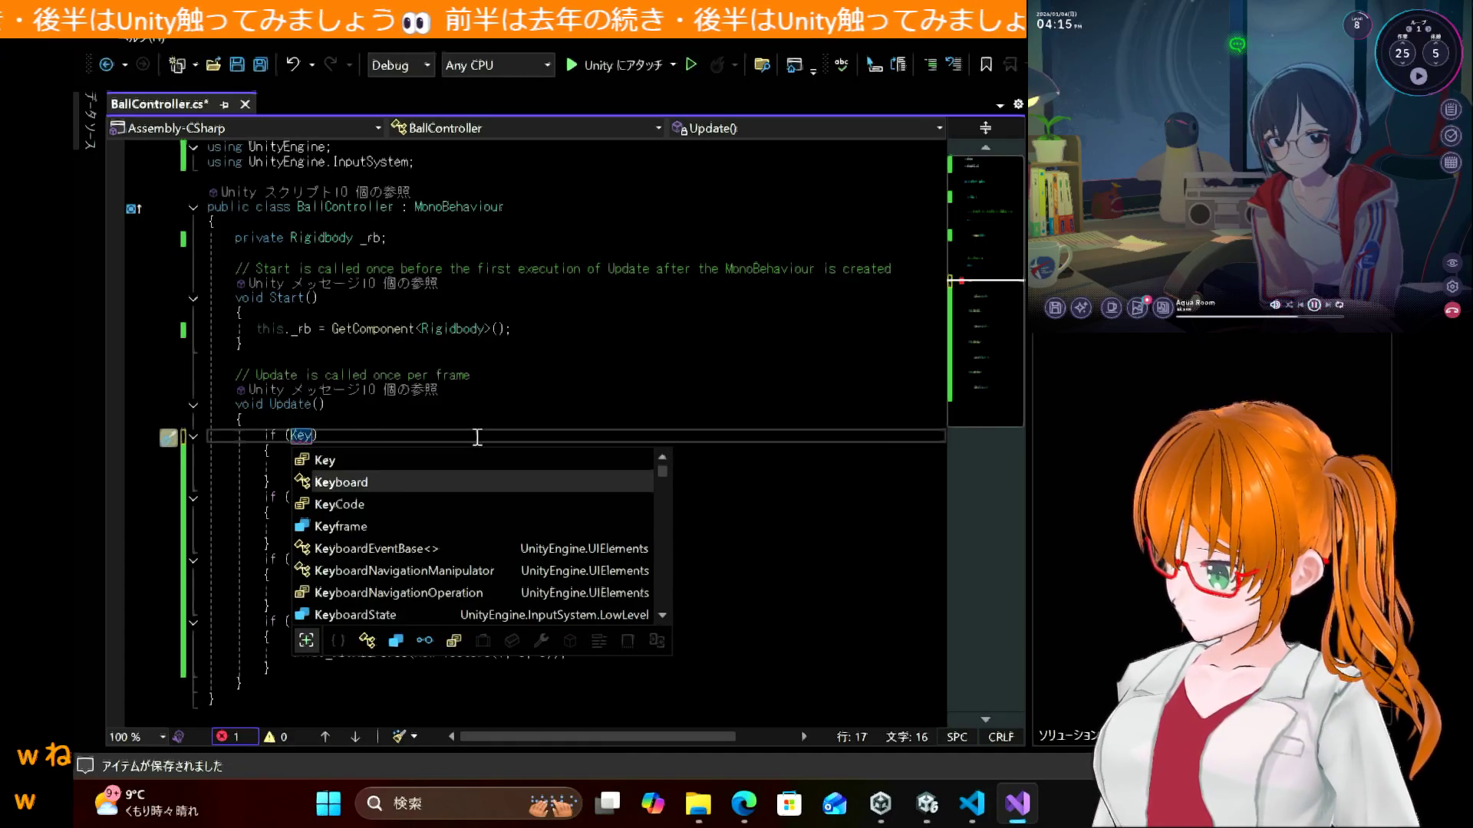
type("board.current")
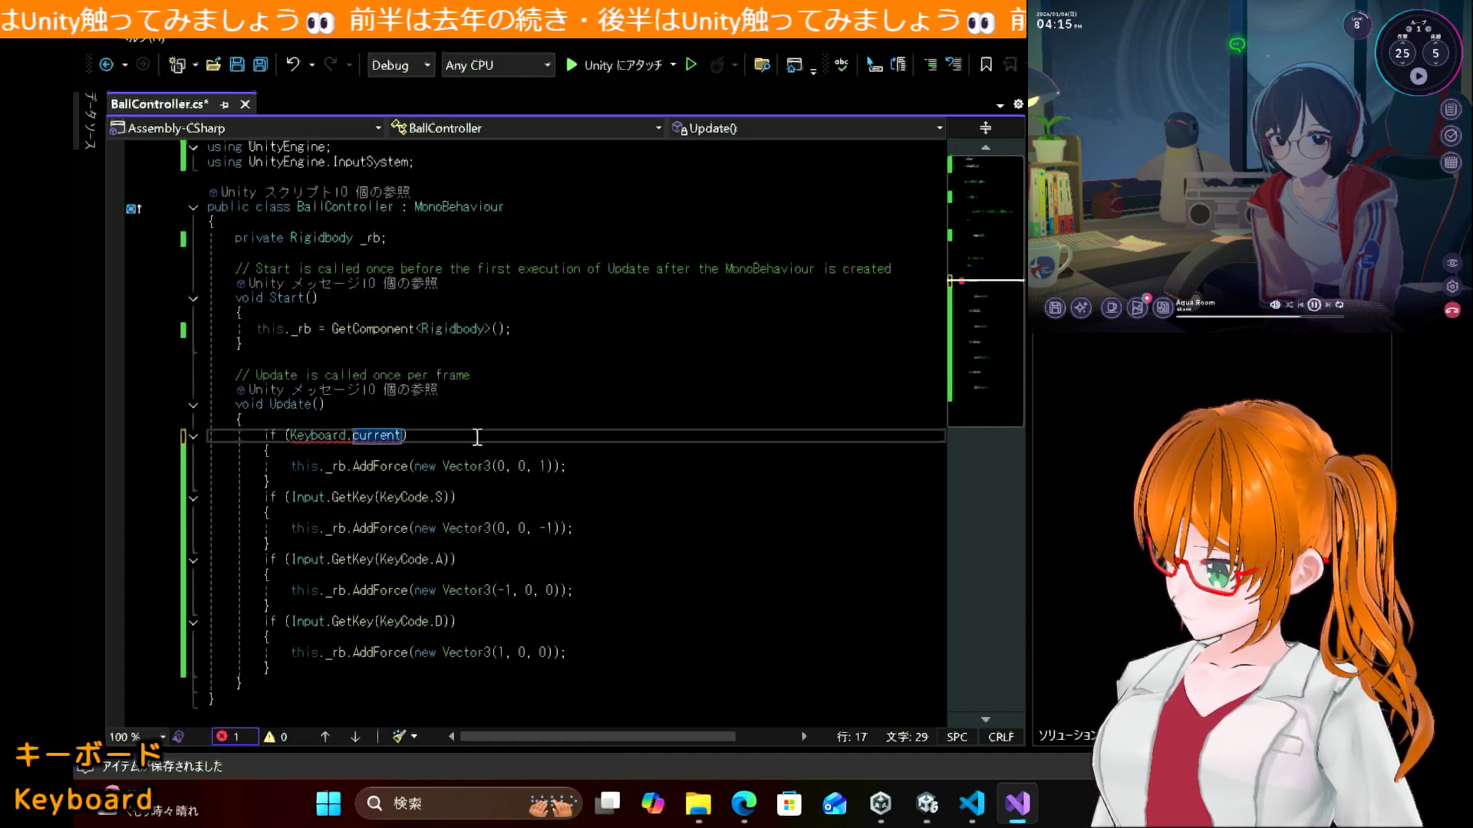
type(".w")
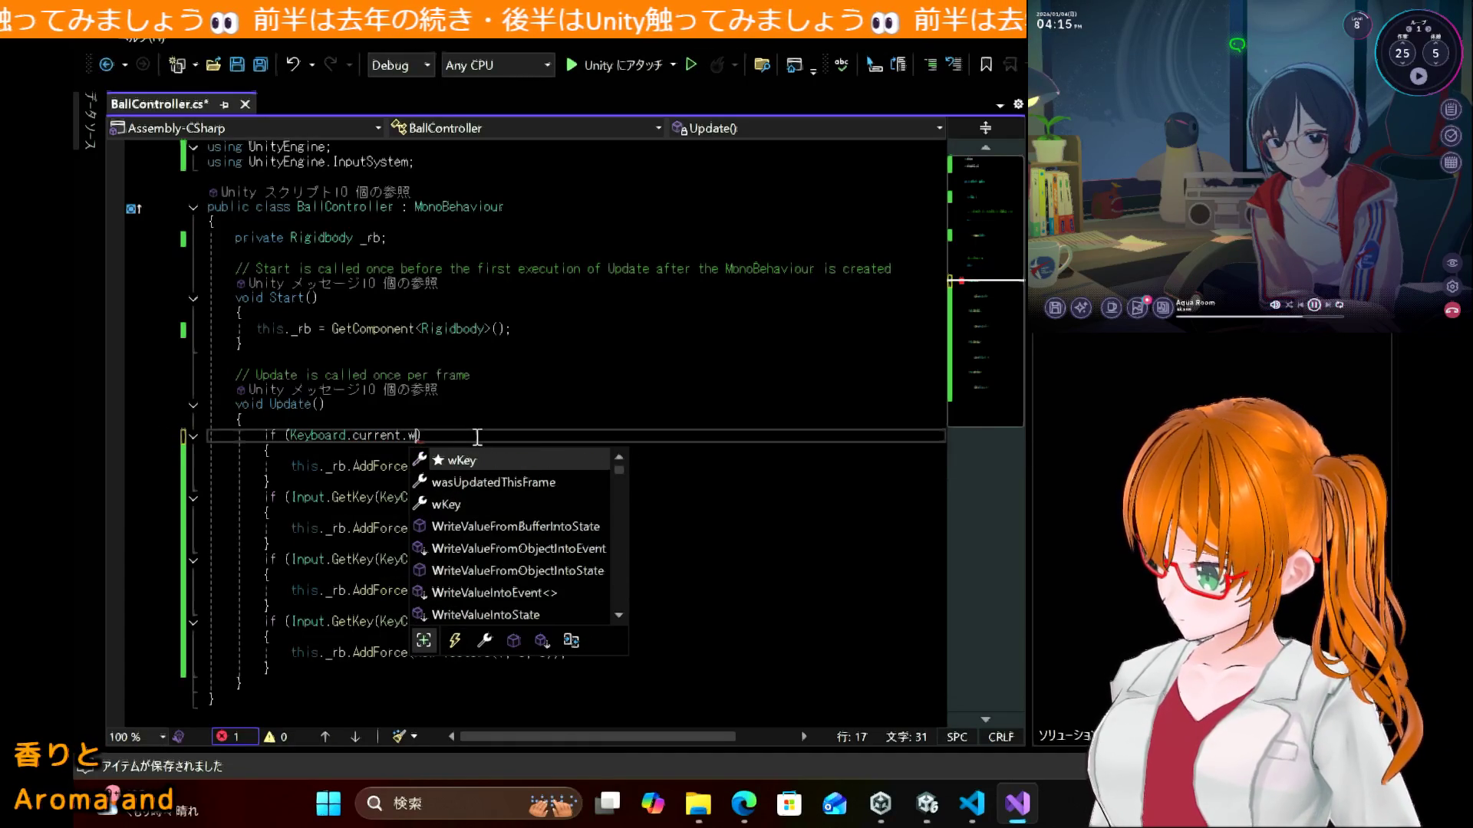
key("Tab")
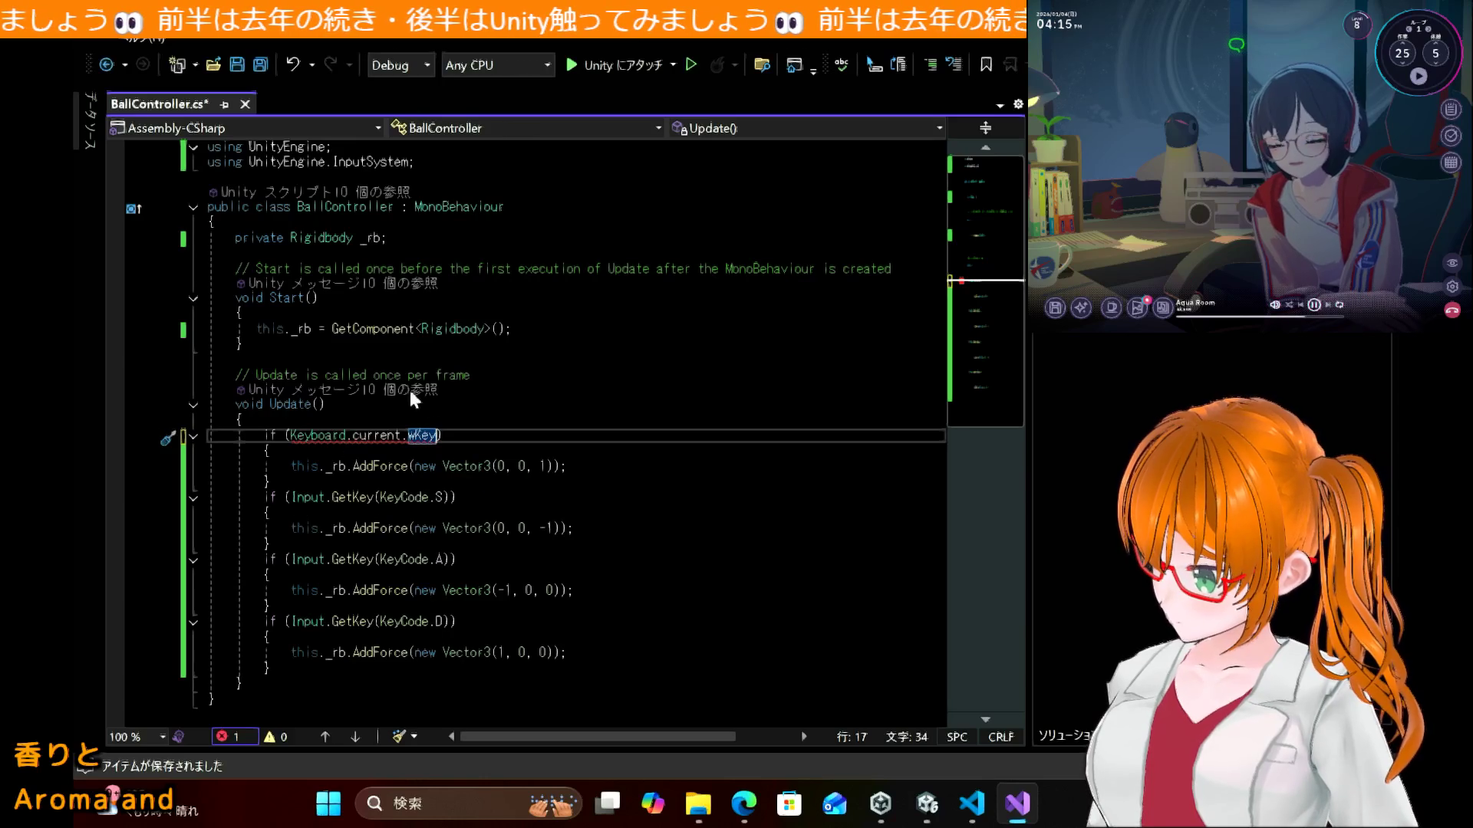
mouse_move(427, 435)
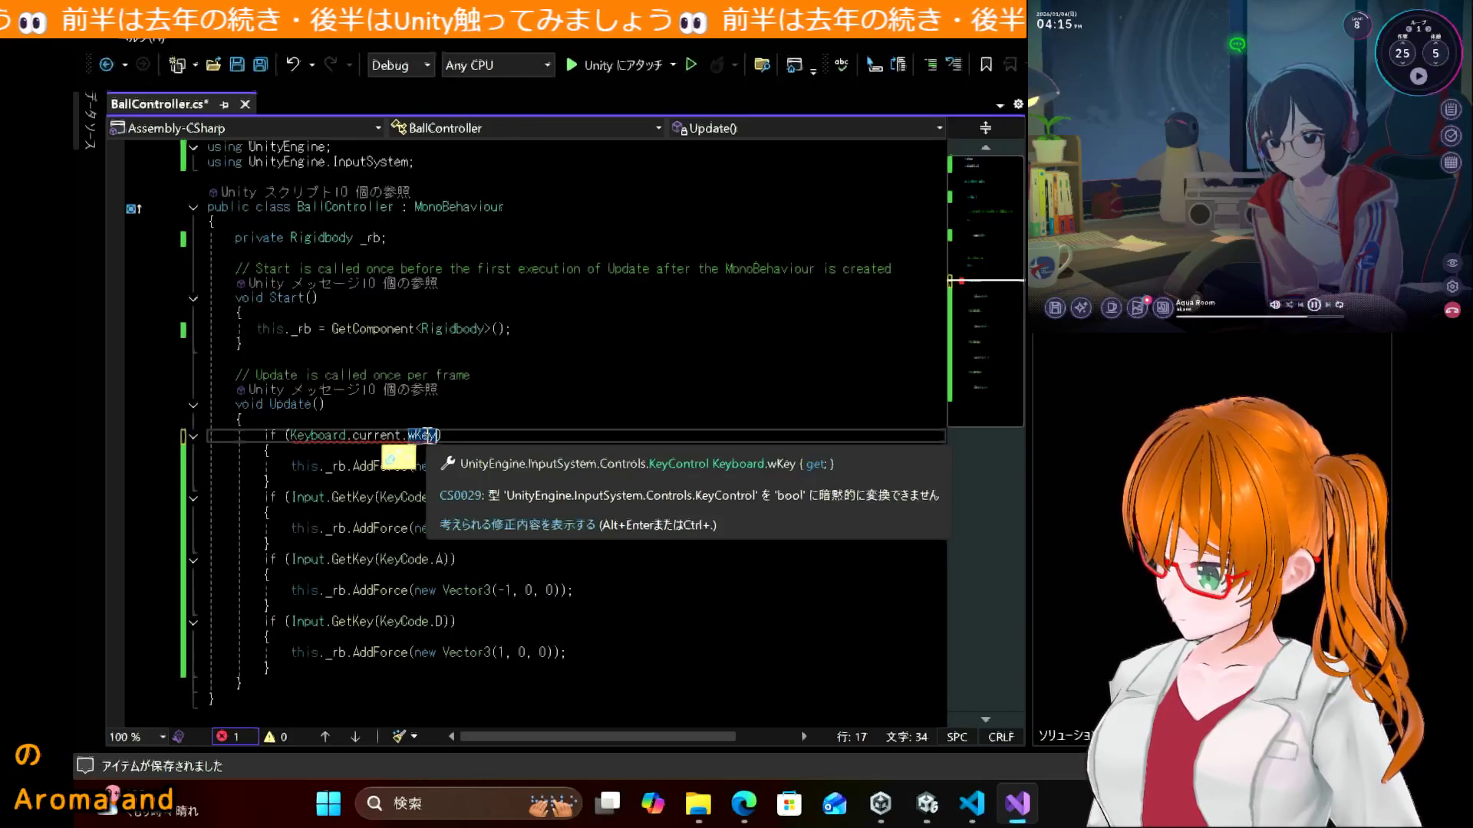
type(".")
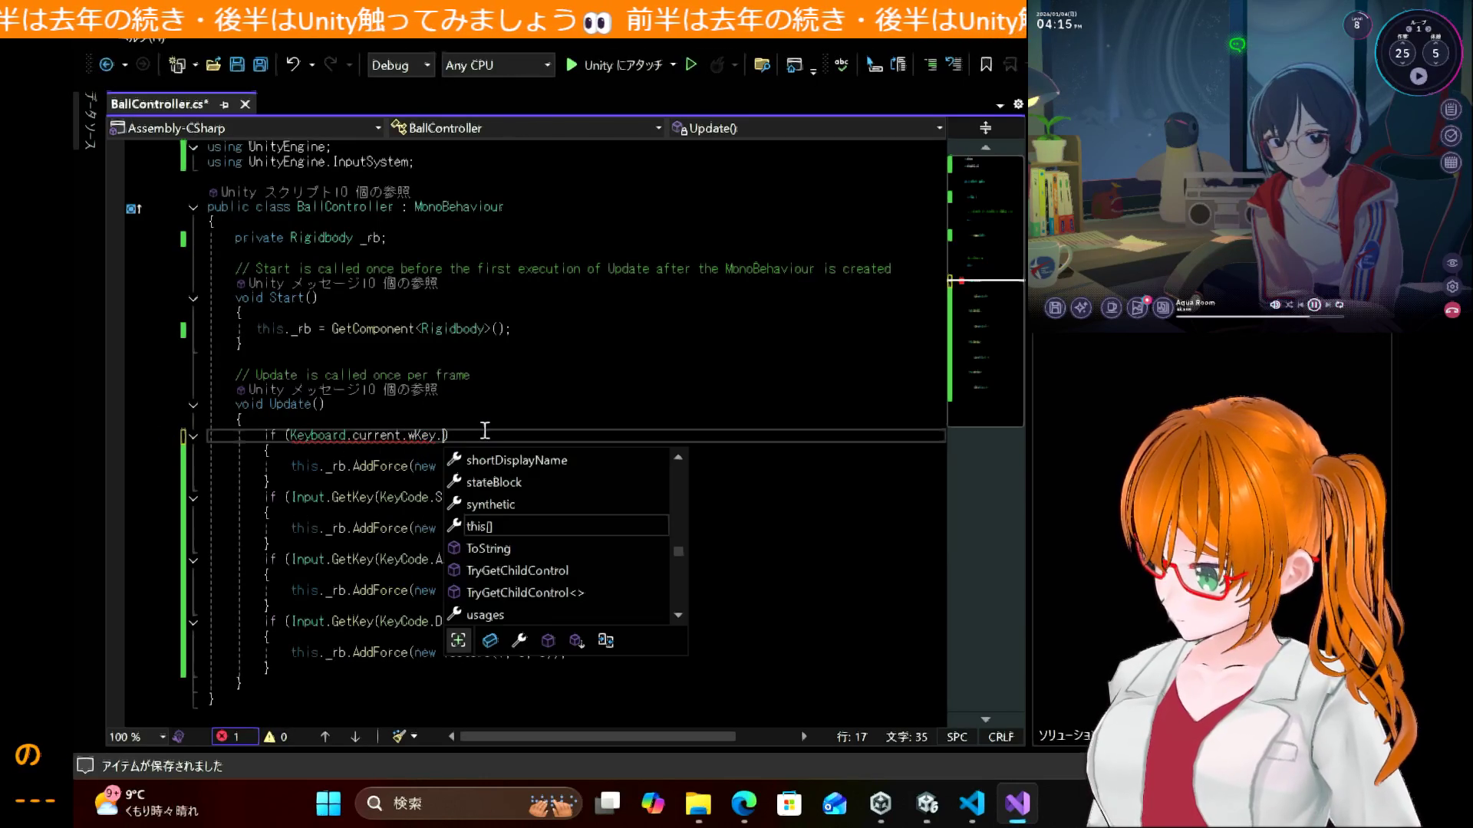
left_click(736, 802)
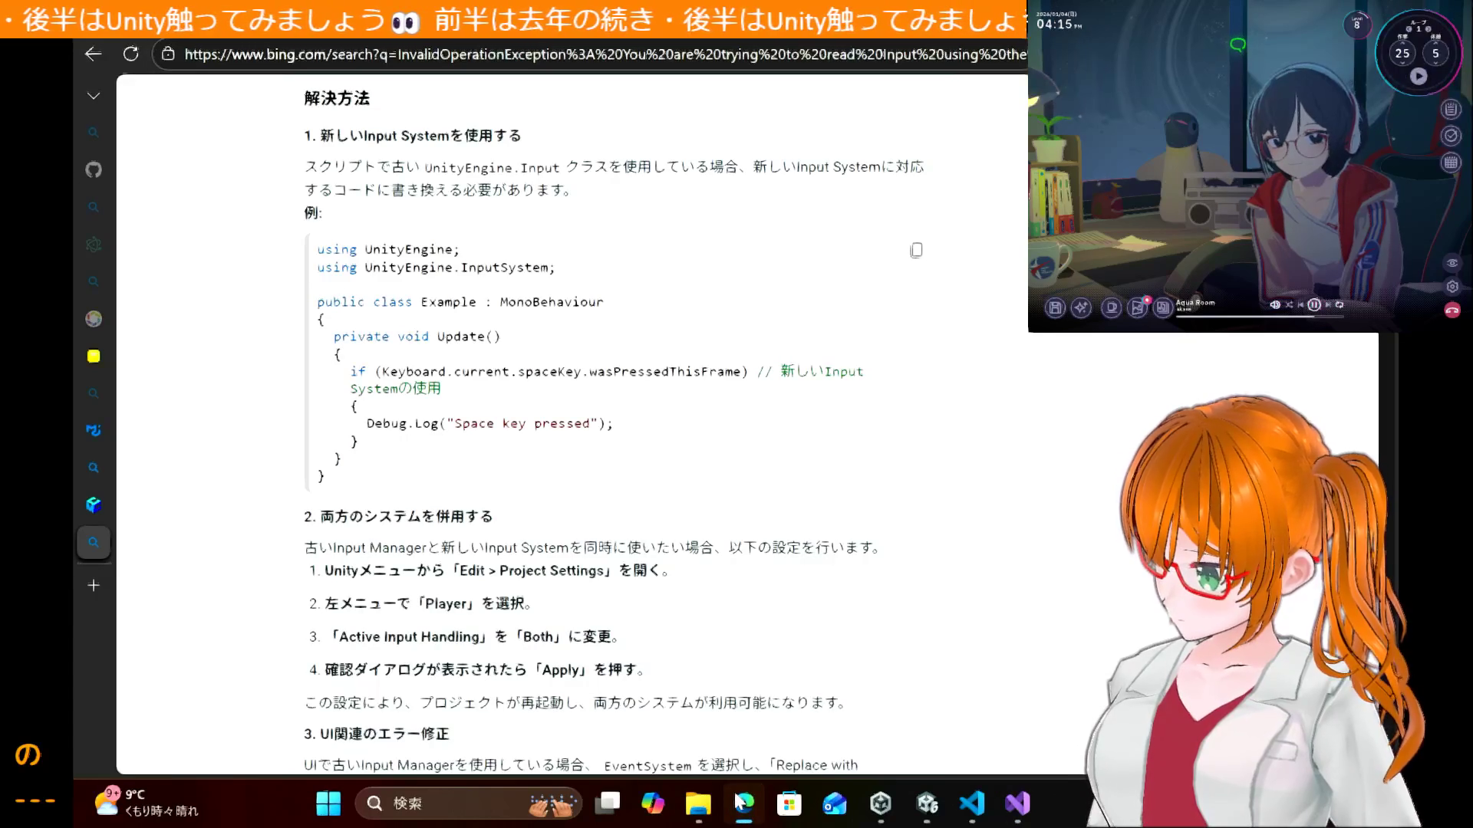
left_click(738, 802)
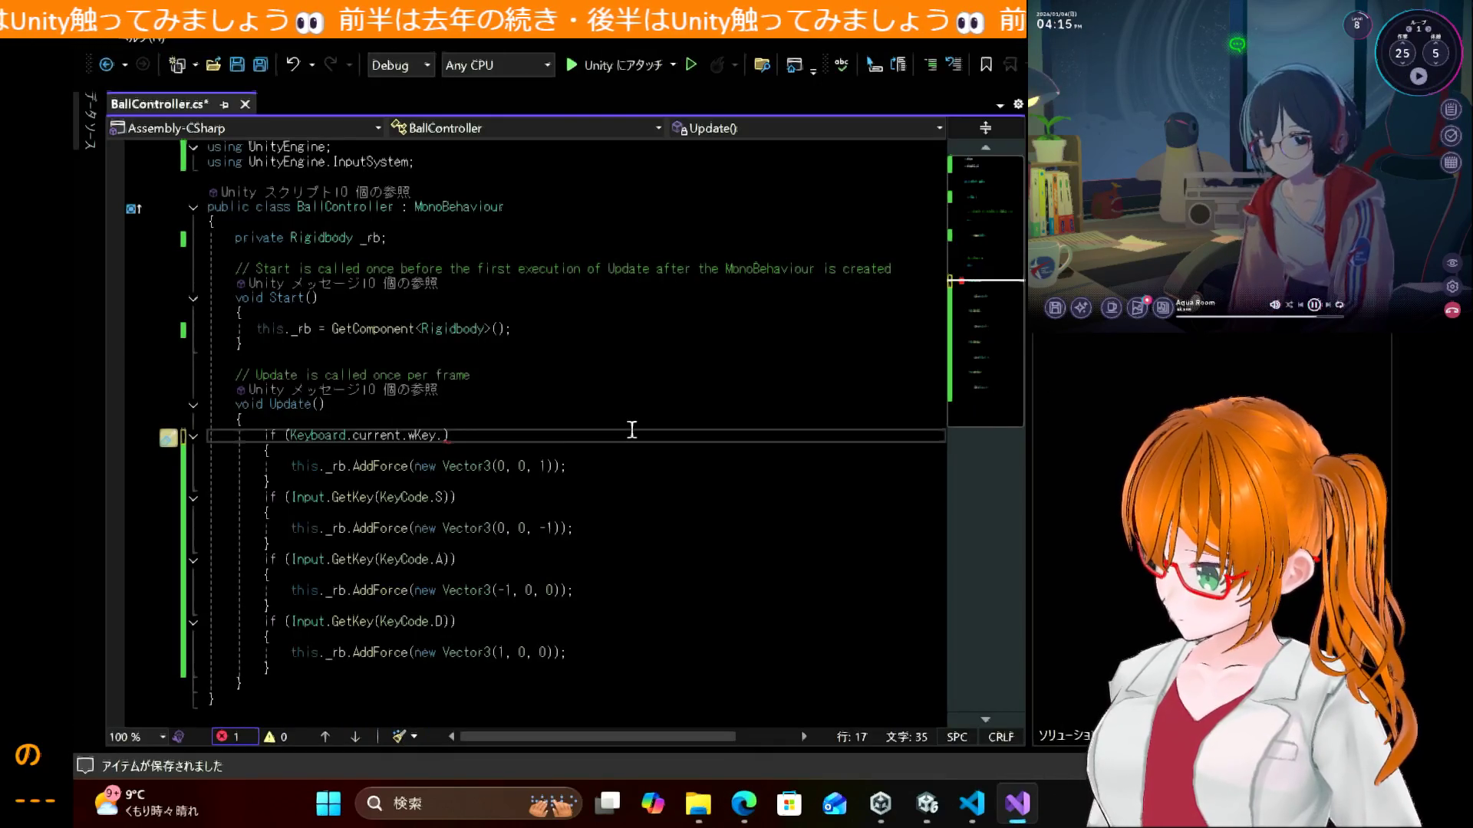
type("was")
key("Tab")
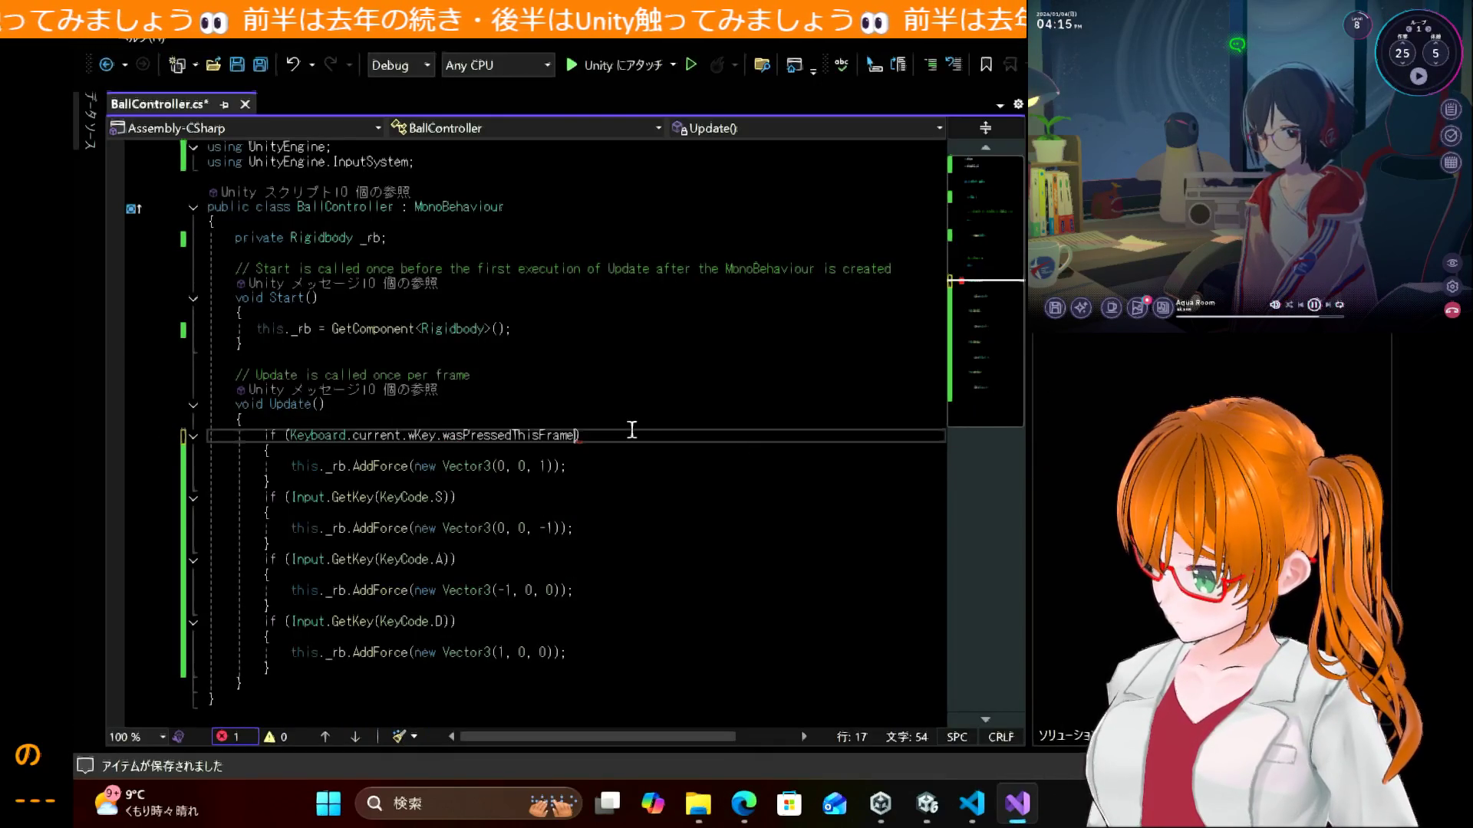
Step: Paste the Keyboard.current condition over the S check, make it sKey, and save
left_click_drag(290, 435, 556, 435)
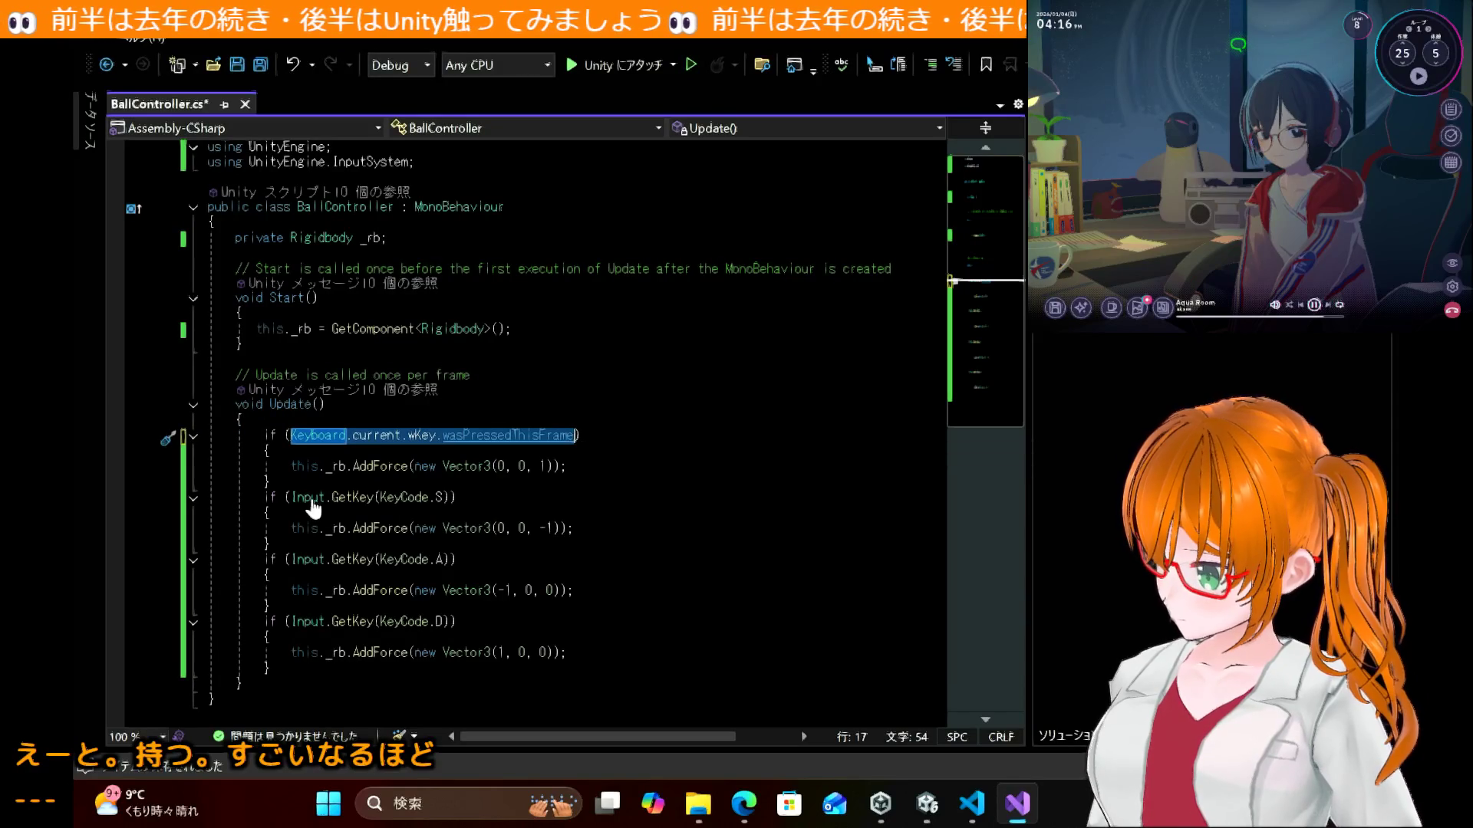
left_click_drag(290, 499, 454, 512)
type("Keyboard.current.wKey.wasPressedThisFrame")
key("ctrl+s")
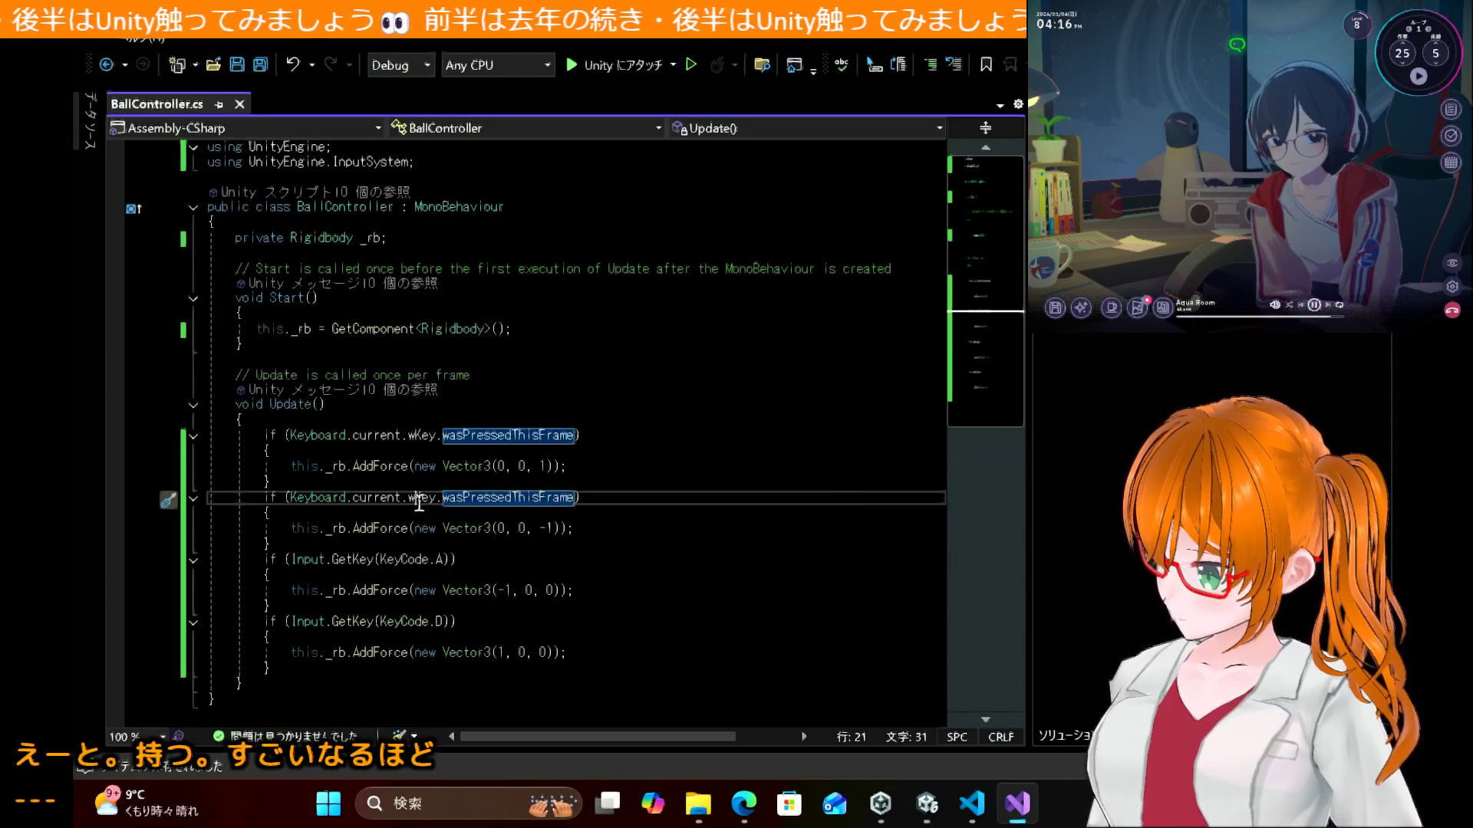
double_click(418, 504)
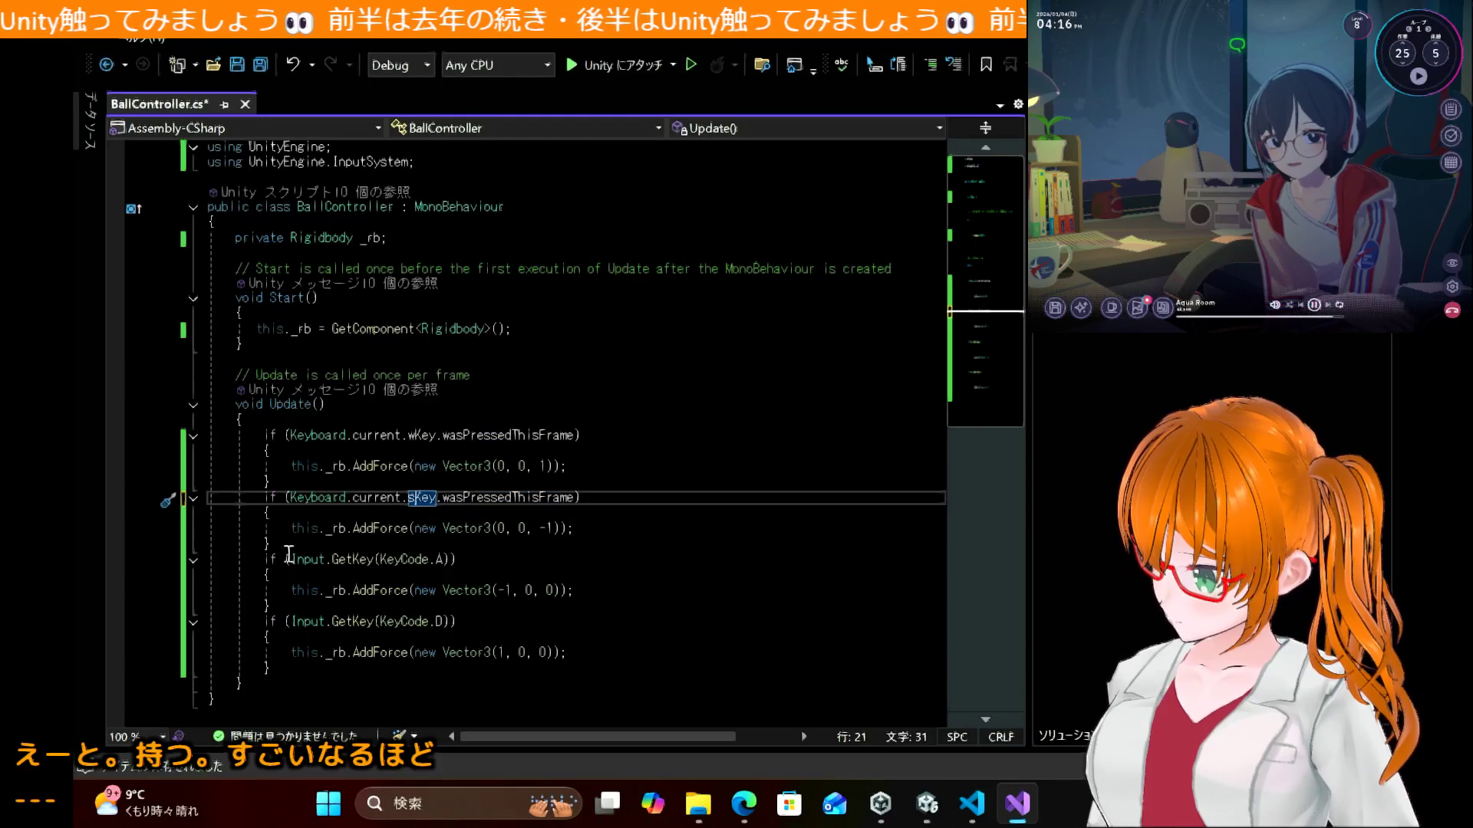
Step: Replace the A and D checks with Keyboard.current aKey and dKey conditions and save
left_click_drag(291, 560, 445, 559)
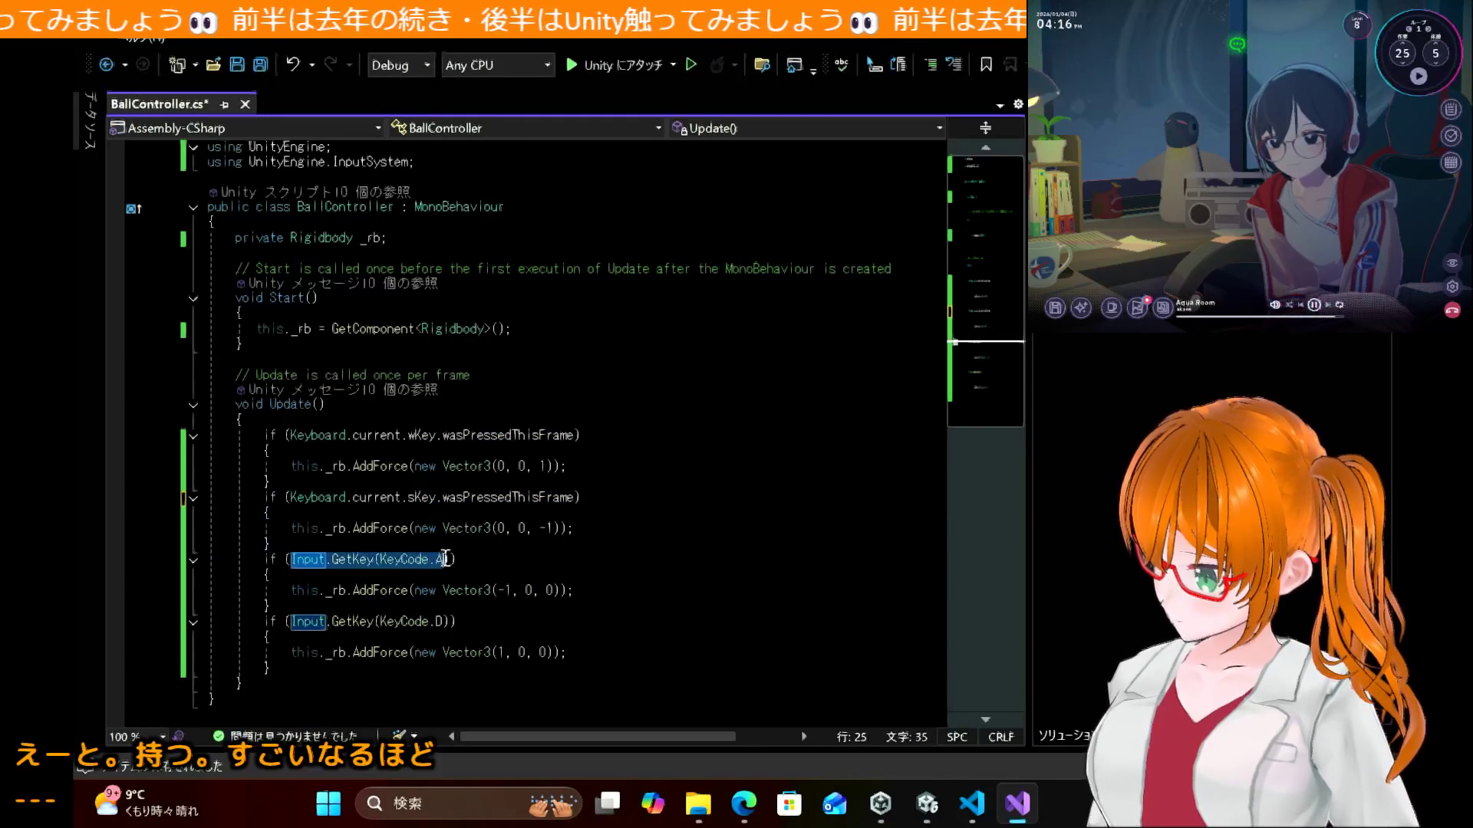
type("Keyboard.current.wKey.wasPressedThisFrame")
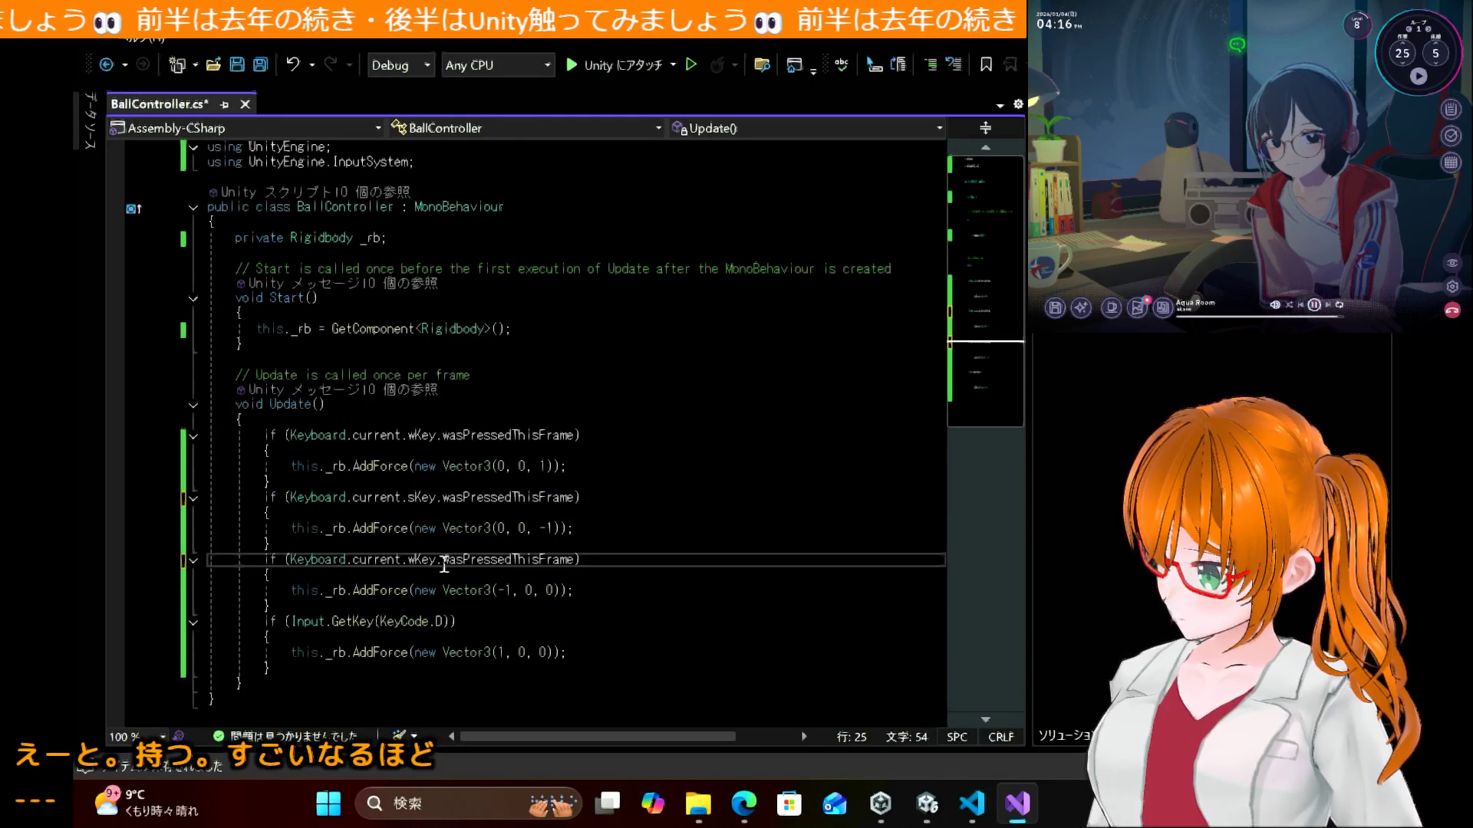
left_click(420, 565)
type("a")
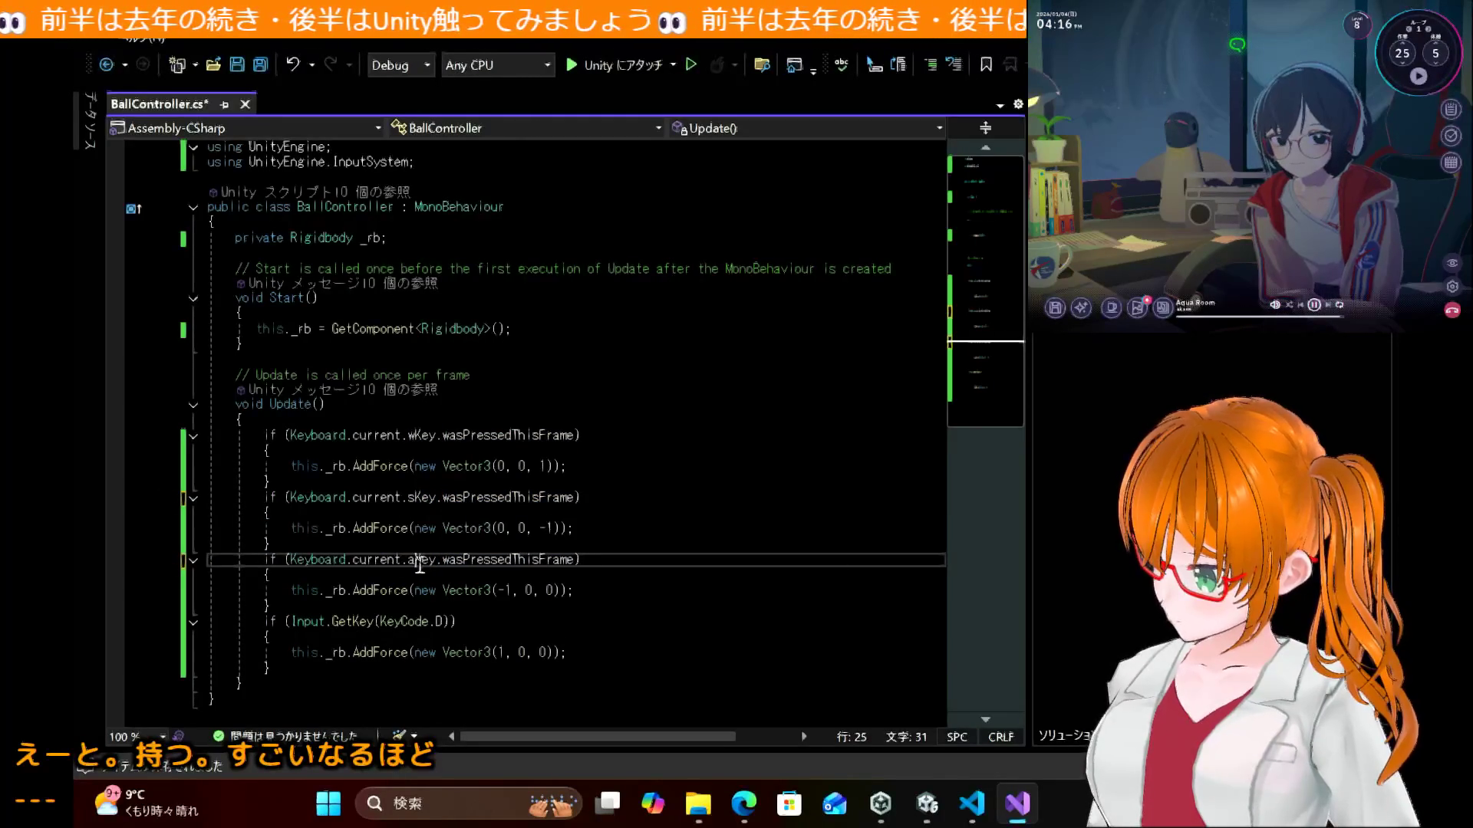
left_click_drag(291, 623, 426, 623)
type("Keyboard.current.wKey.wasPressedThisFrame")
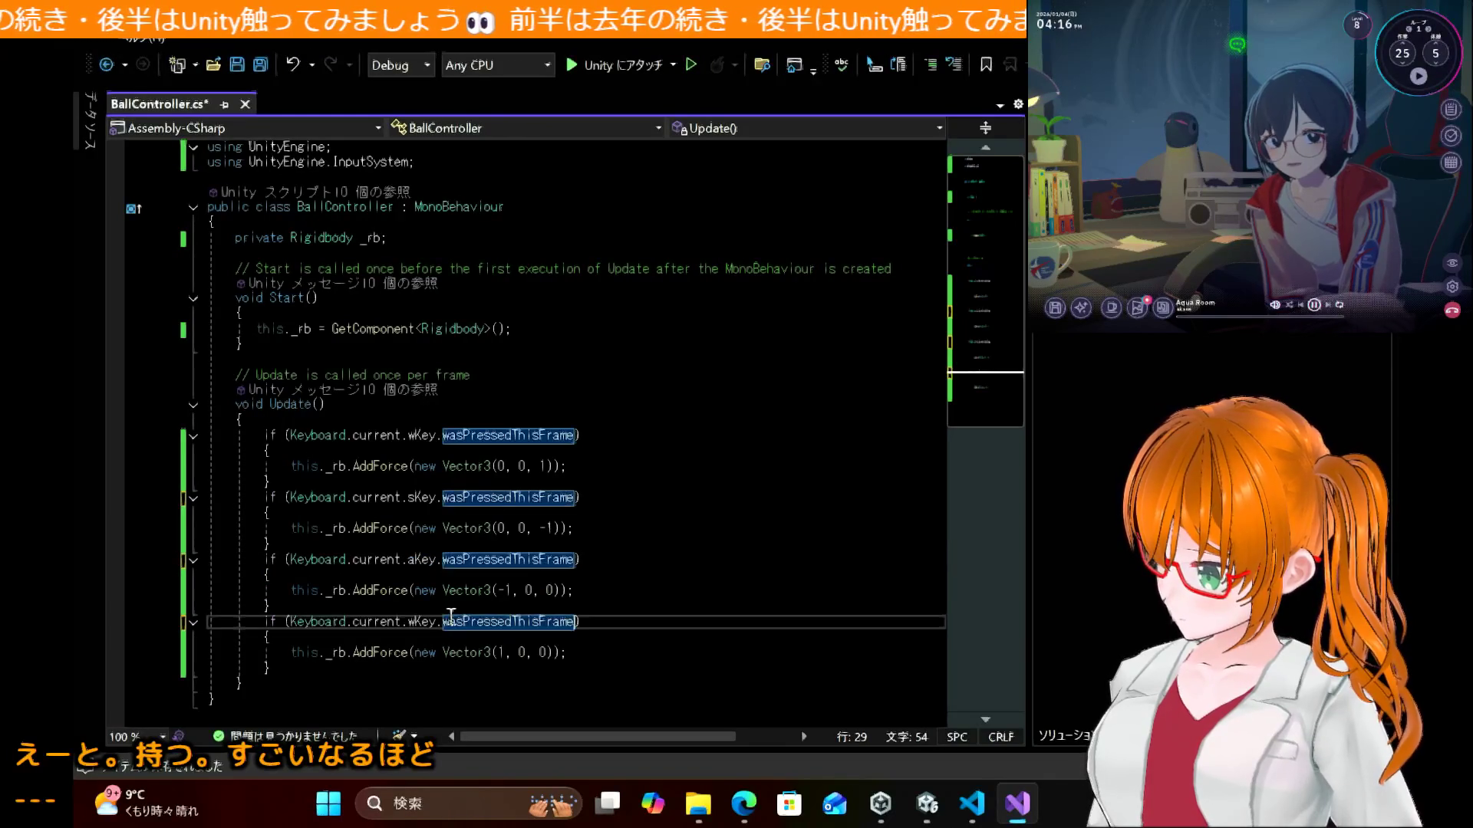
left_click(416, 628)
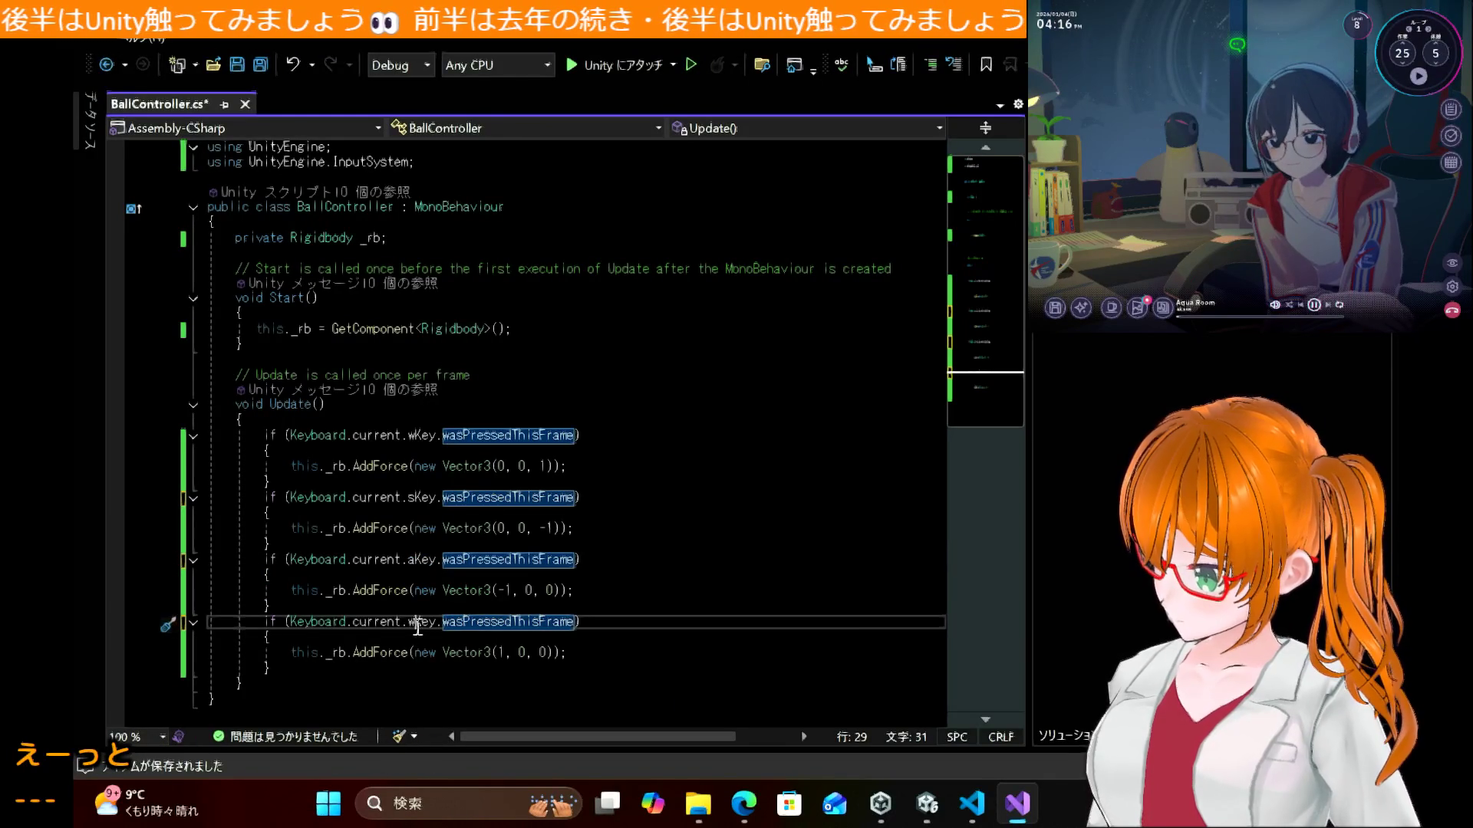
type("d")
key("ctrl+s")
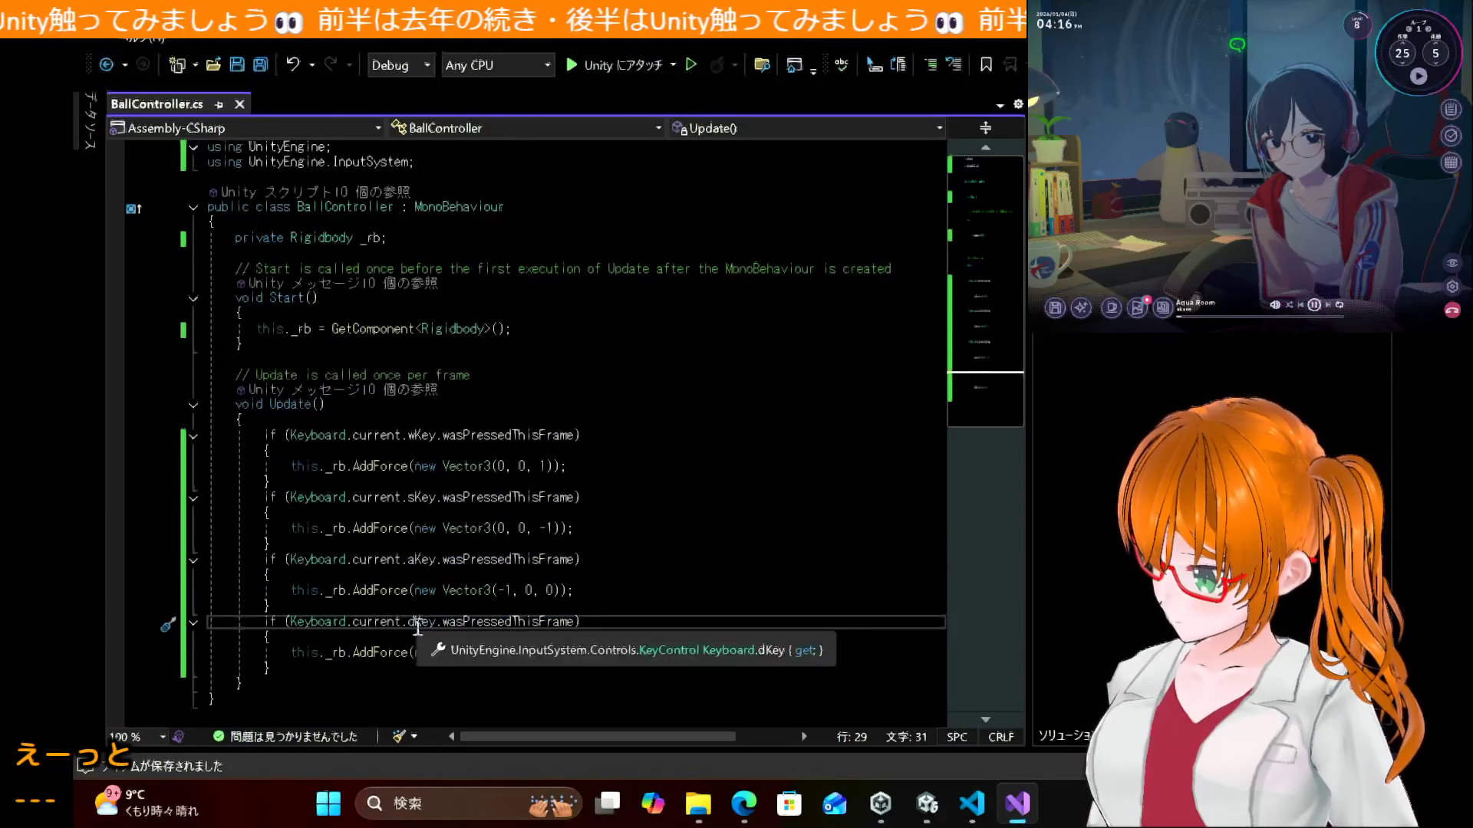
left_click(928, 806)
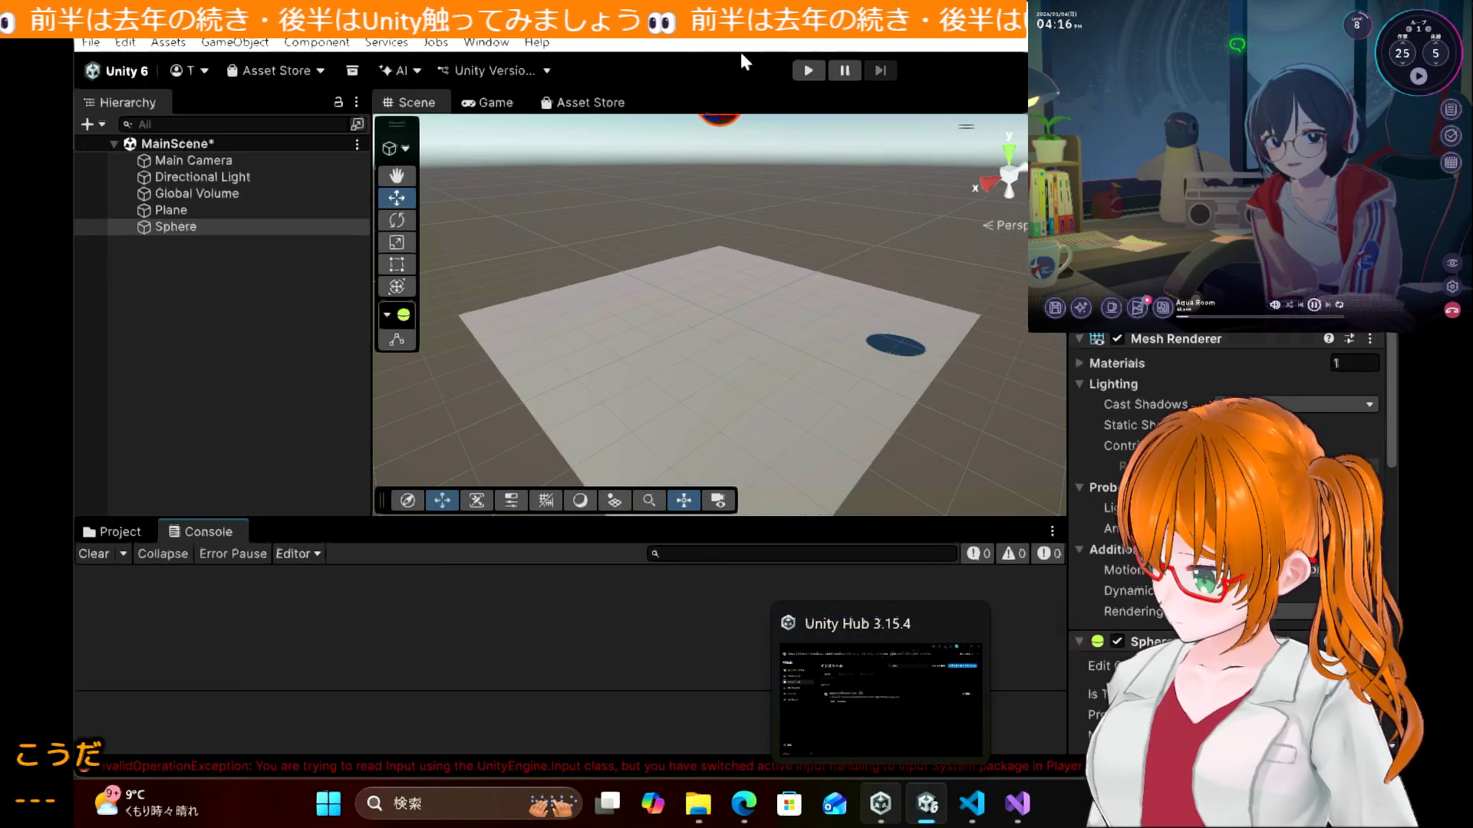
Step: Play-test the ball, checking Scene and Game views: no Console errors, but the ball stays put
left_click(795, 72)
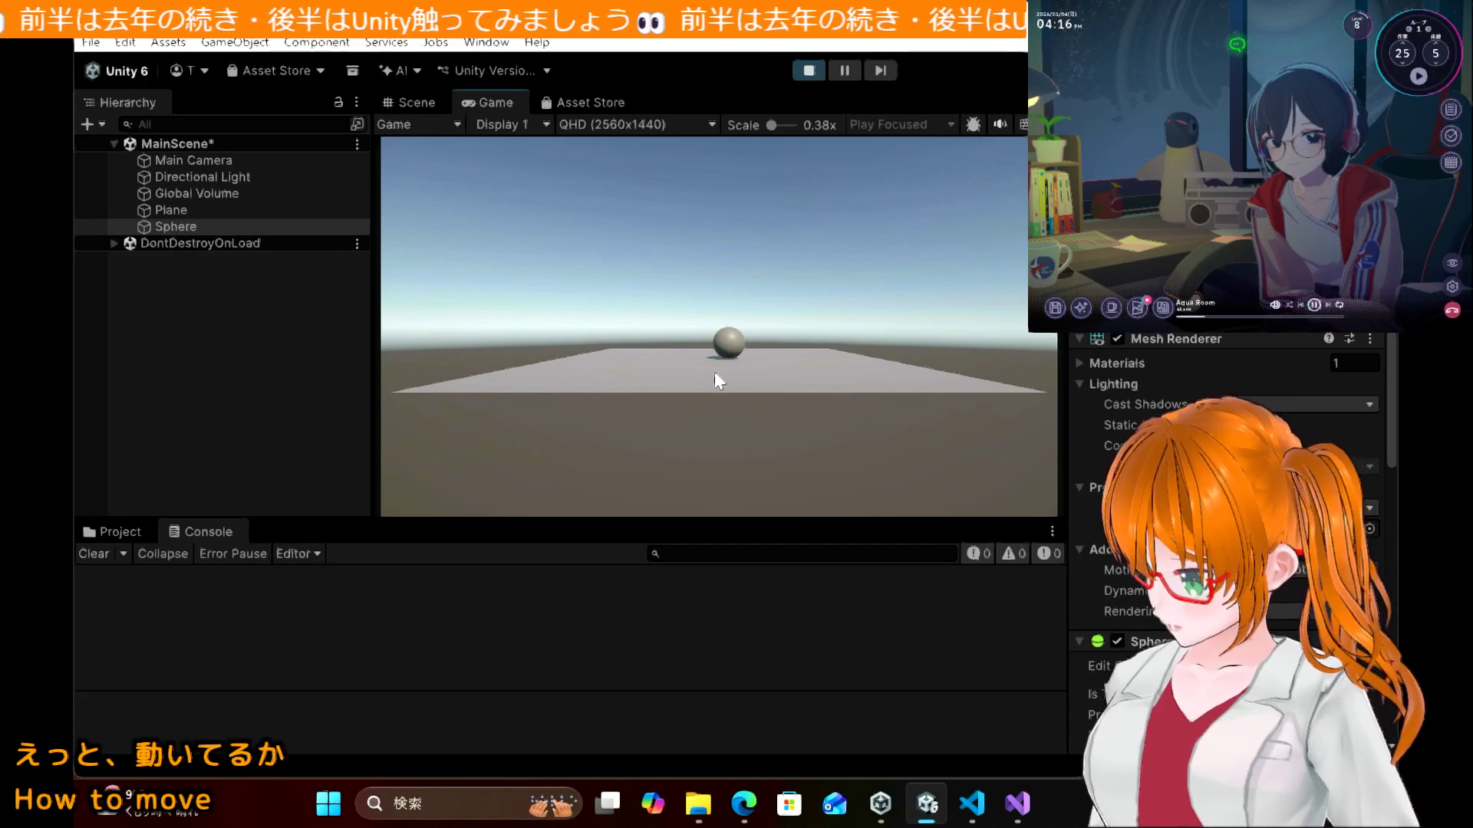
left_click(420, 100)
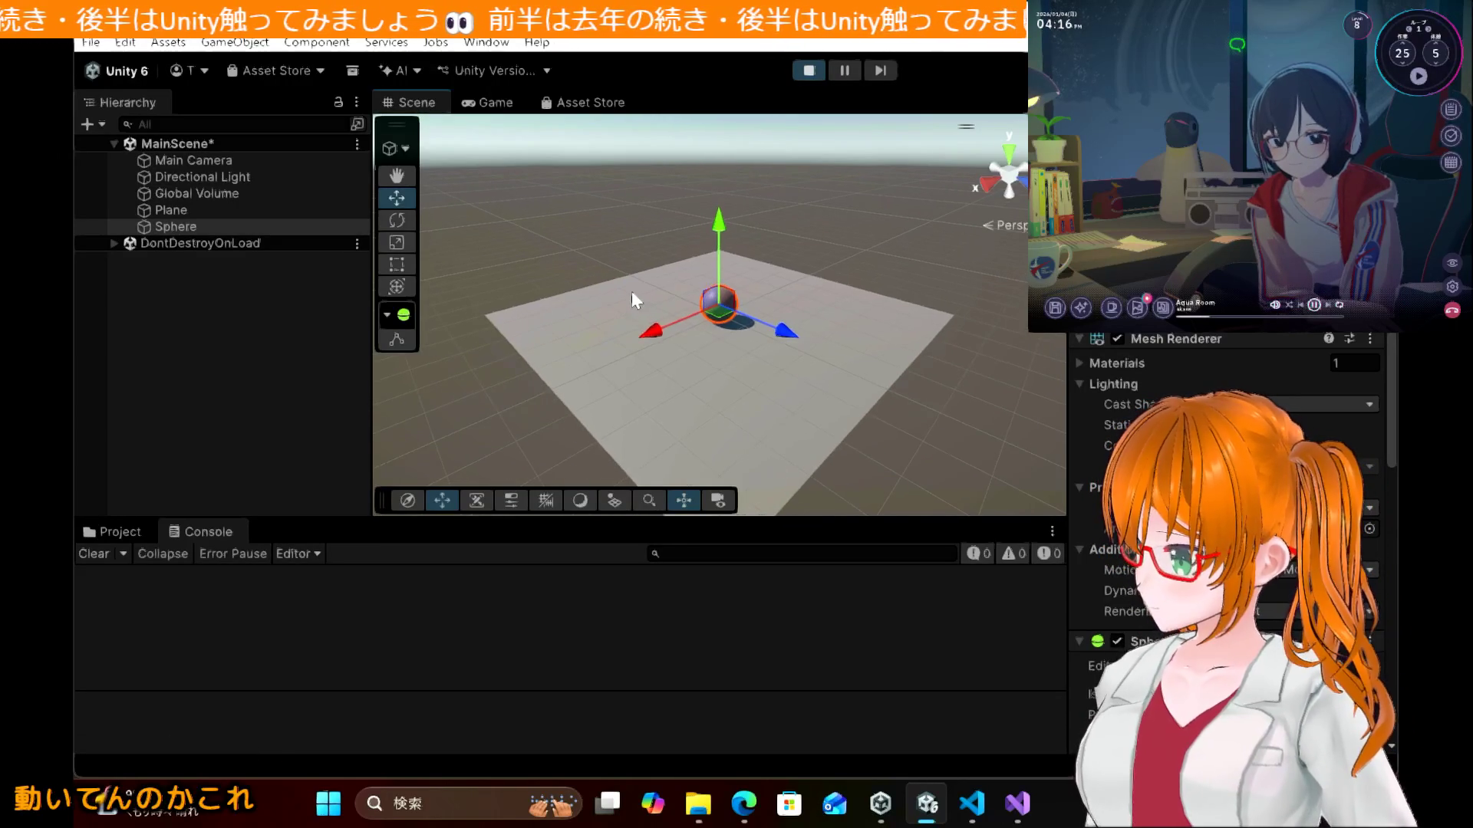
scroll(632, 299, "up", 3)
scroll(632, 296, "up", 5)
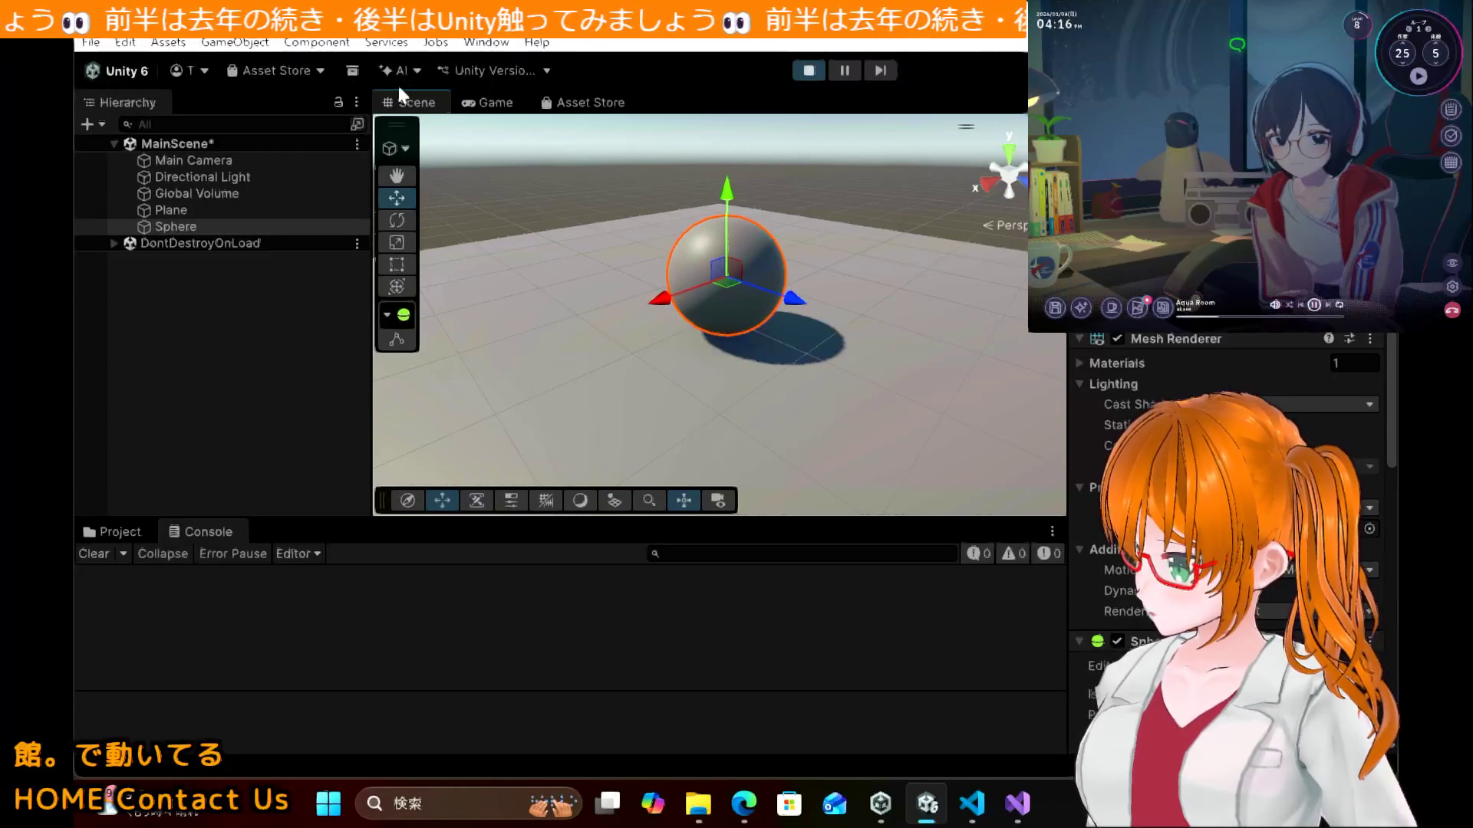
left_click(487, 103)
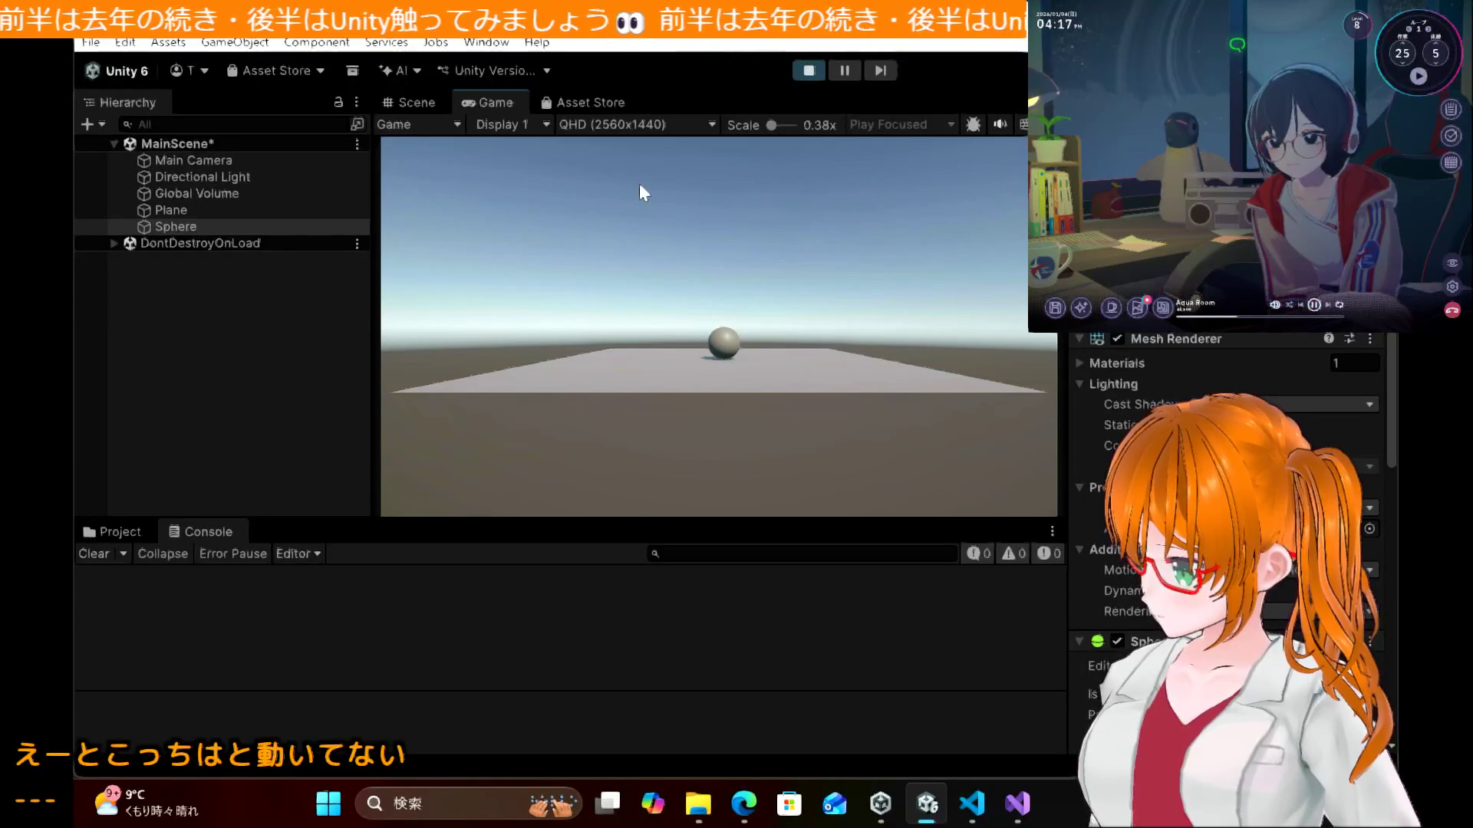
left_click(1016, 821)
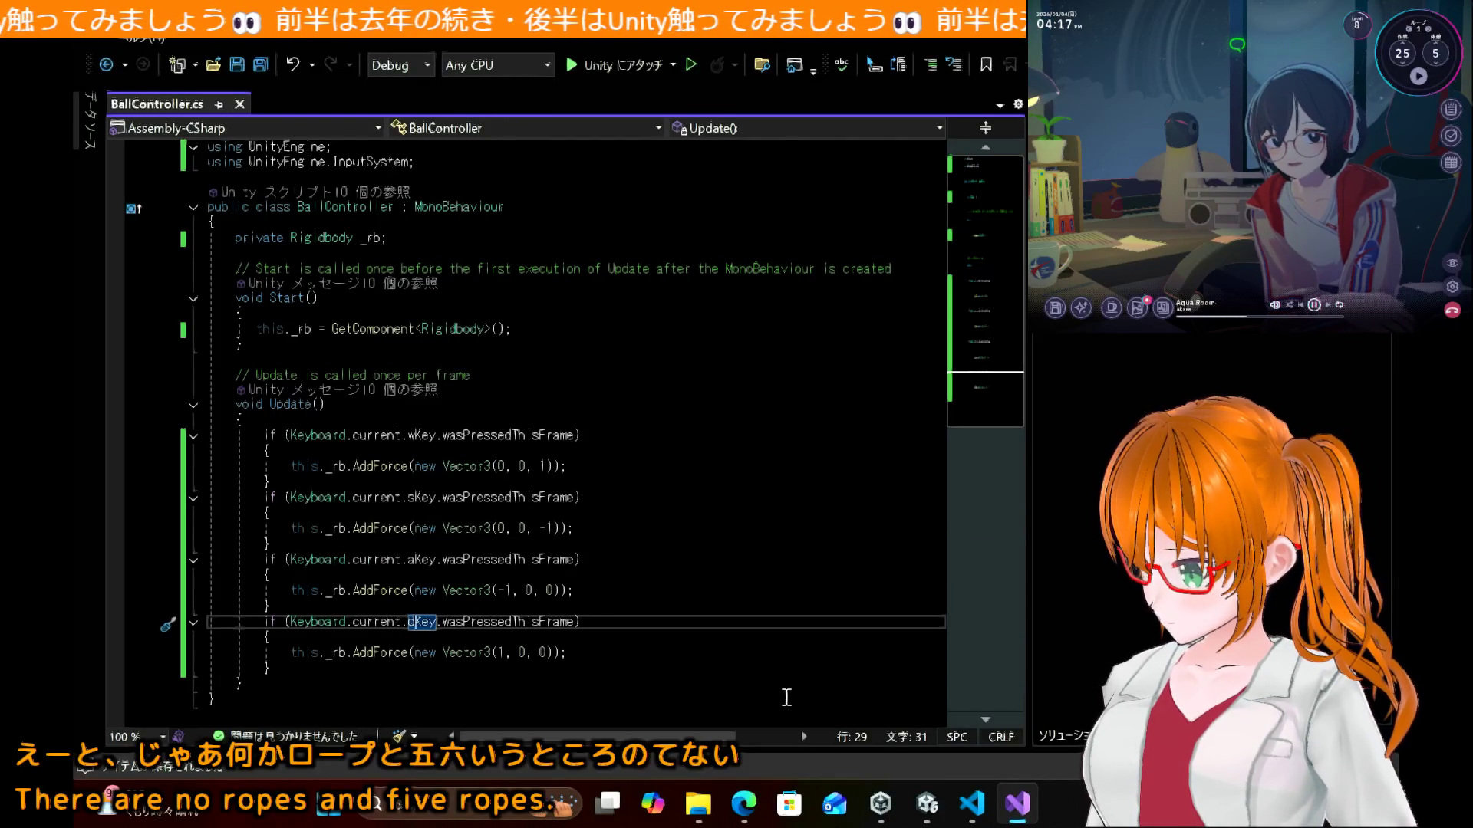
Step: Read the nn-hokuson.hatenablog.com article recommending Active Input Handling set to Both
mouse_move(759, 798)
mouse_move(767, 750)
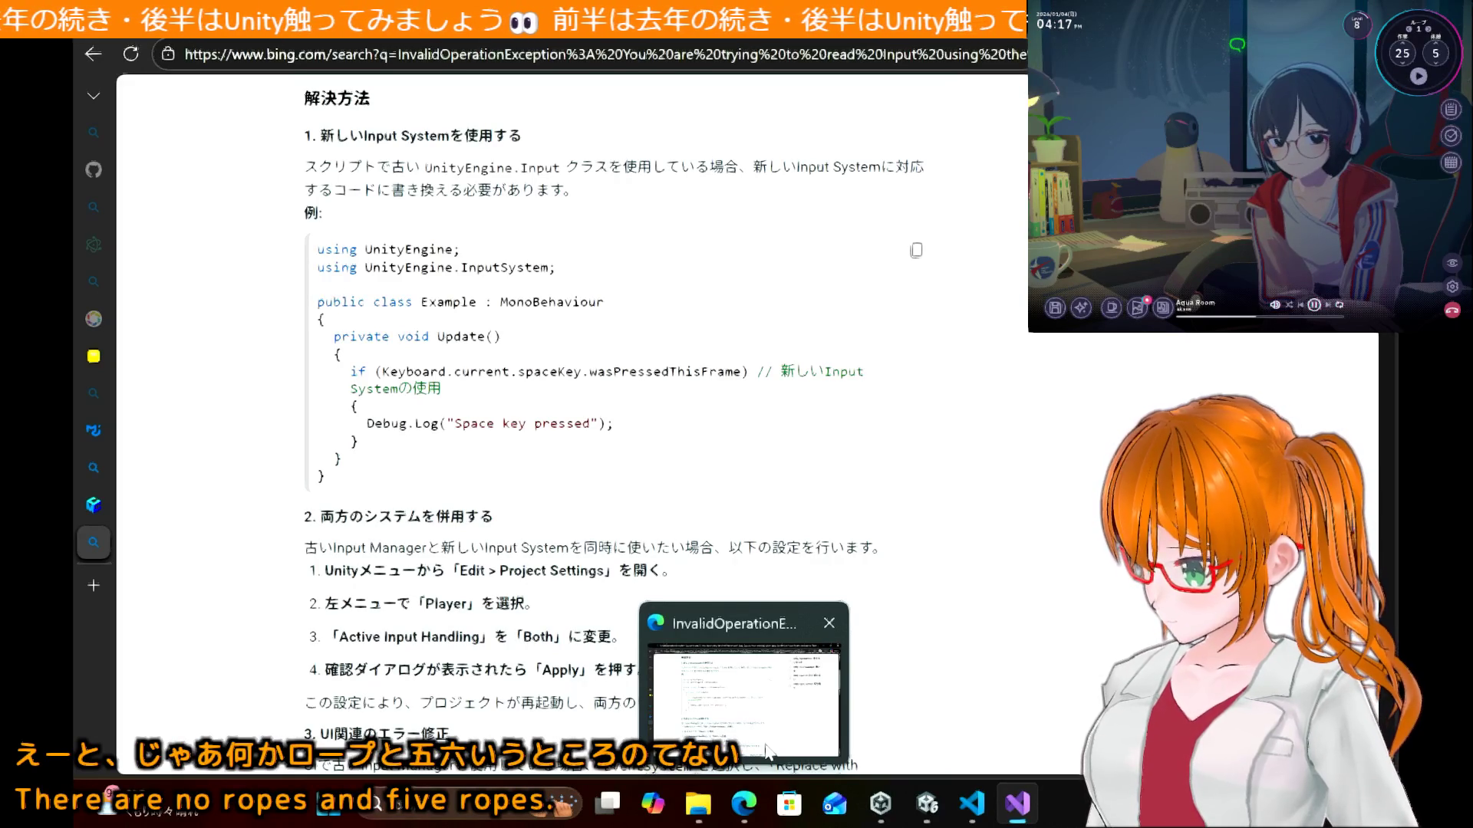
left_click(767, 750)
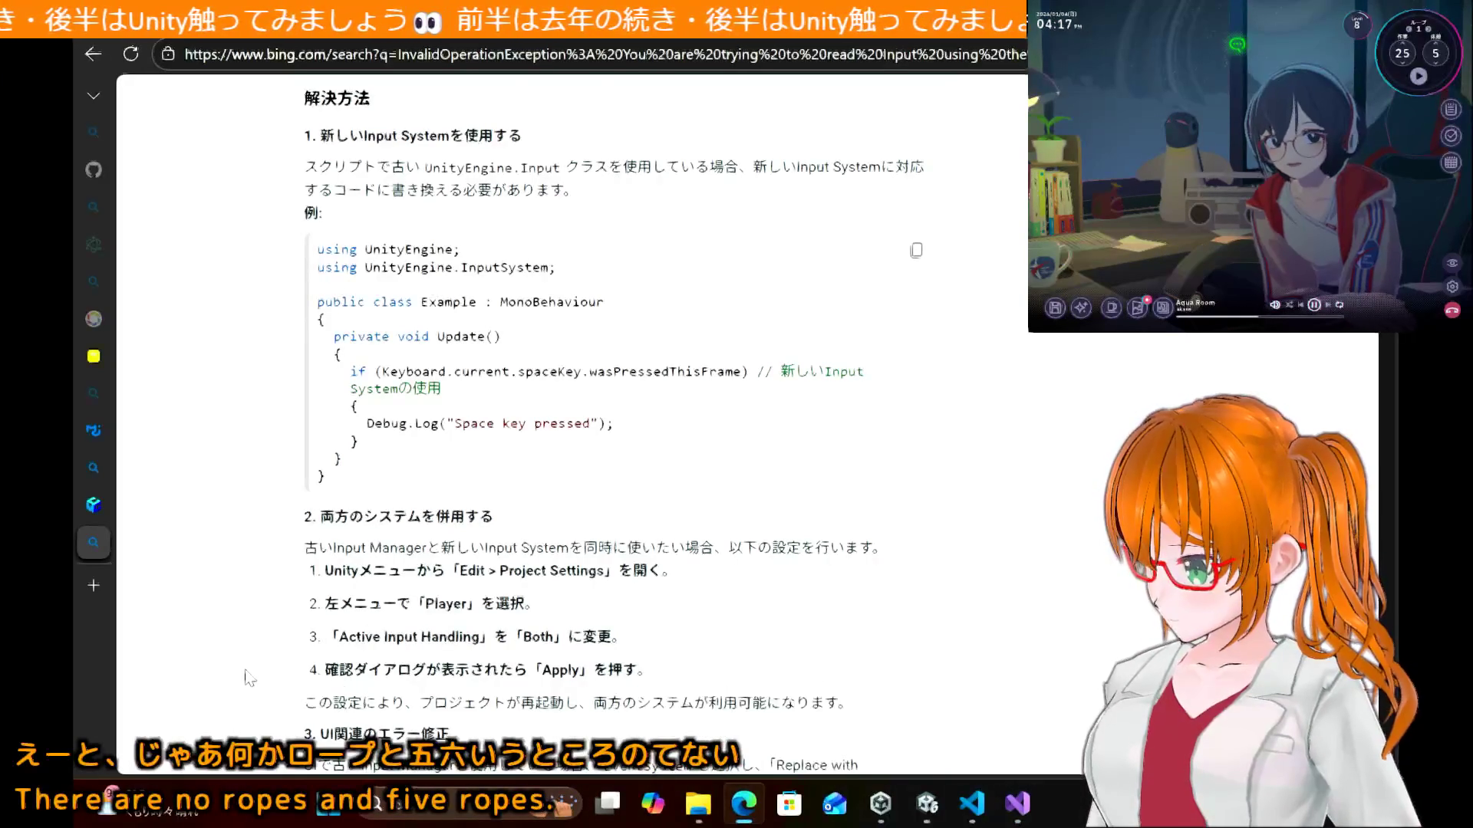
scroll(247, 677, "down", 7)
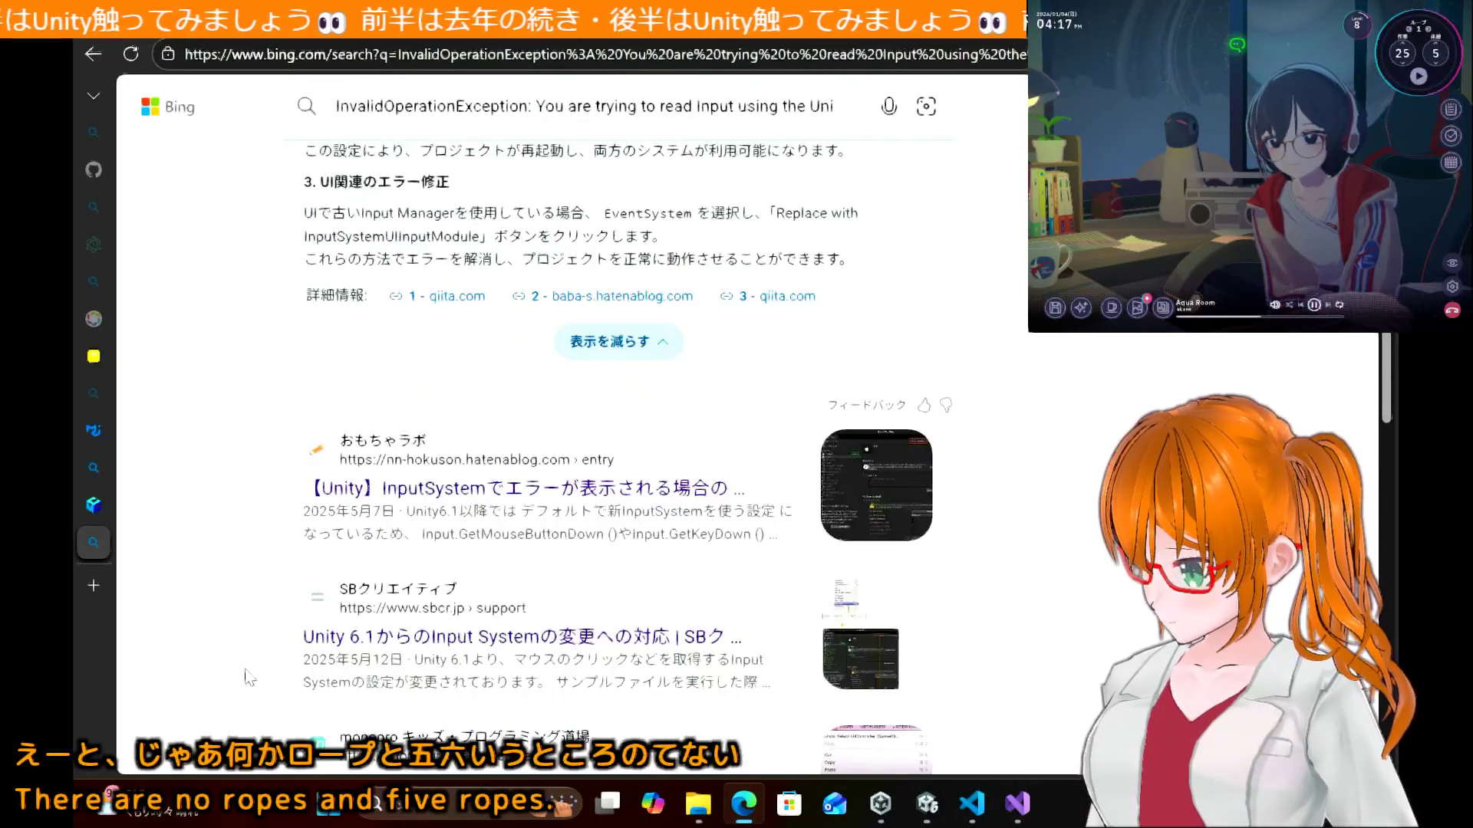
left_click(460, 489)
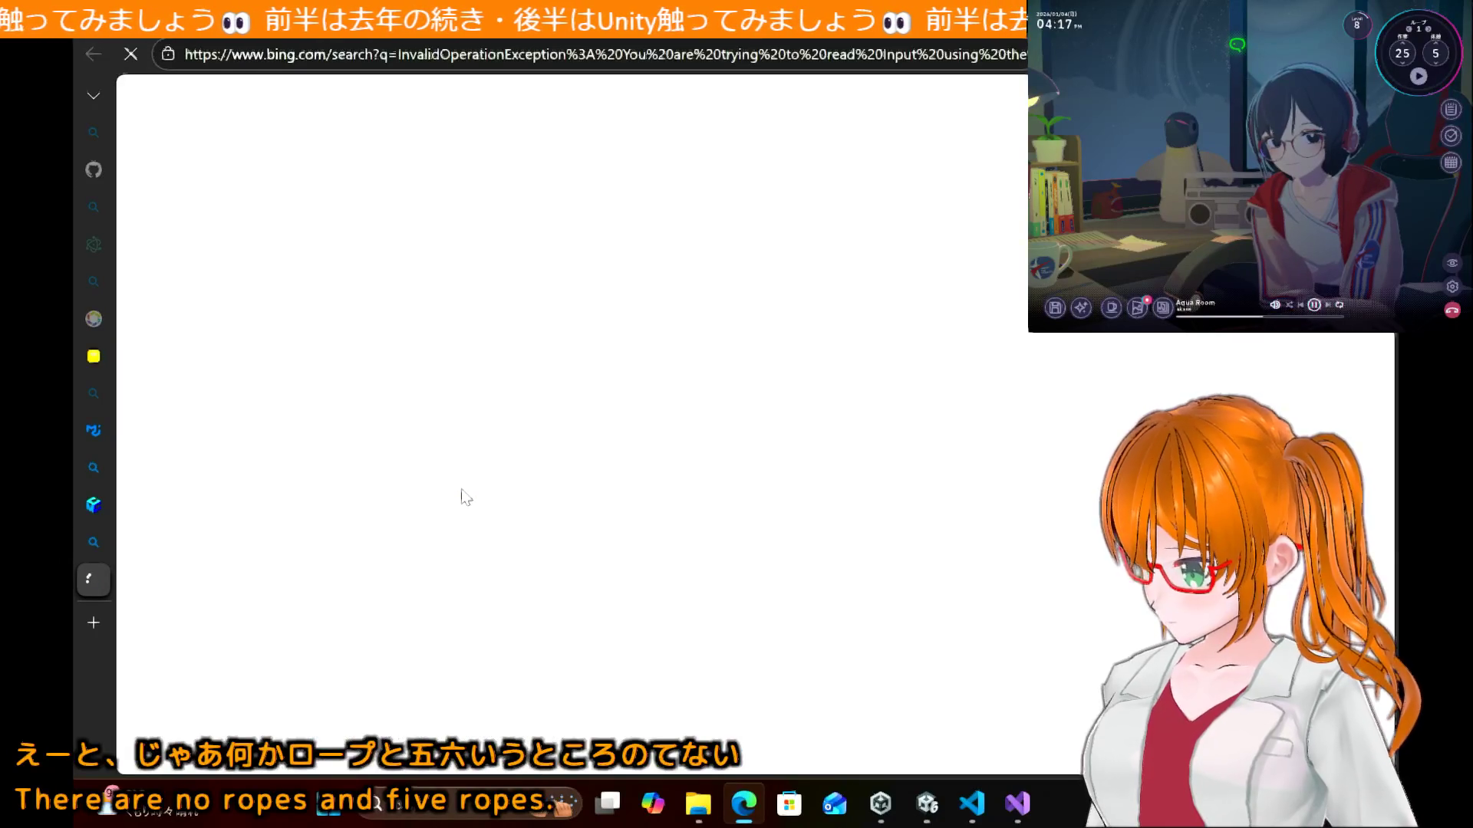
scroll(461, 491, "down", 10)
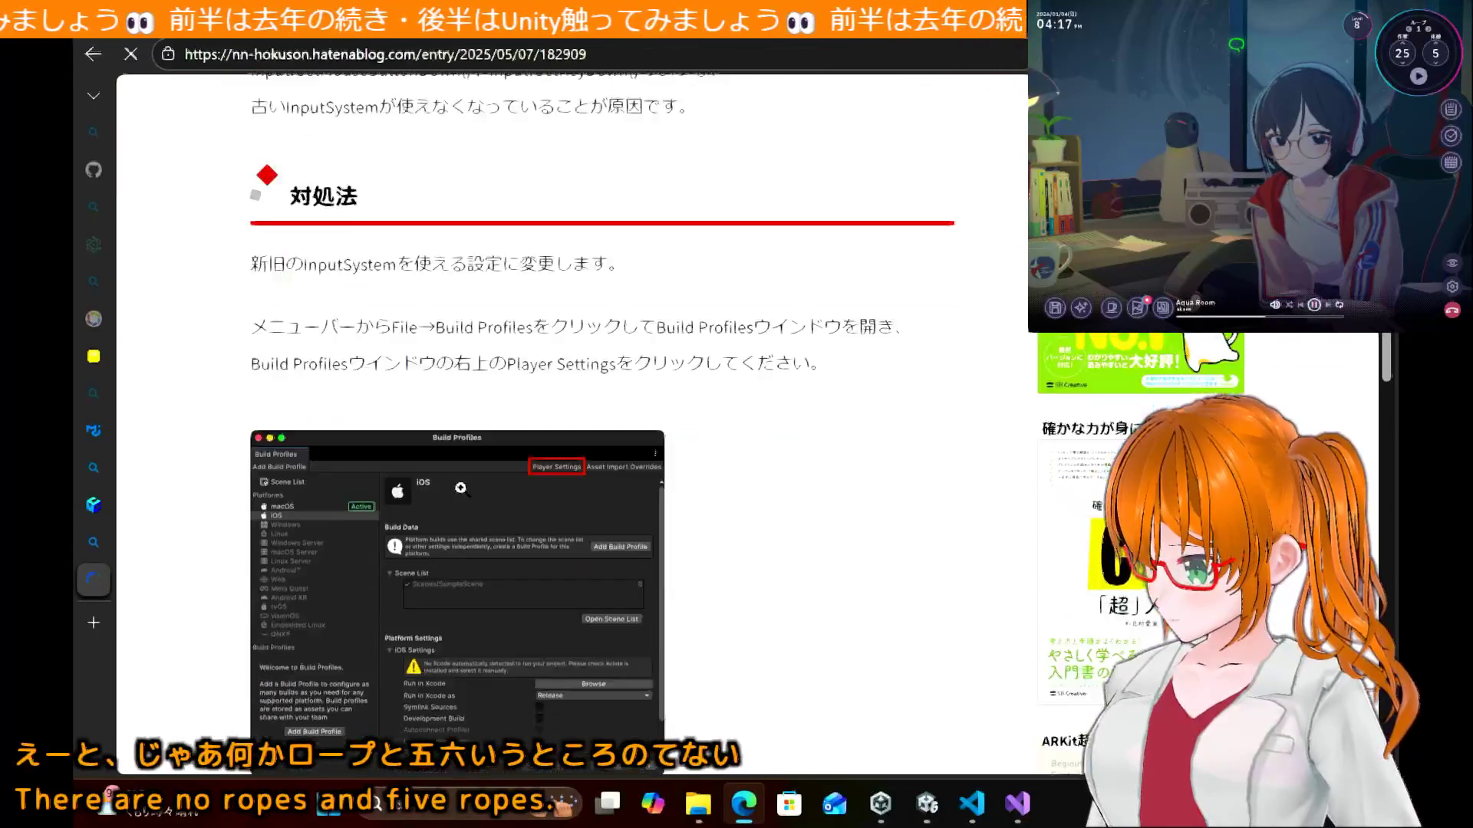
scroll(460, 488, "down", 10)
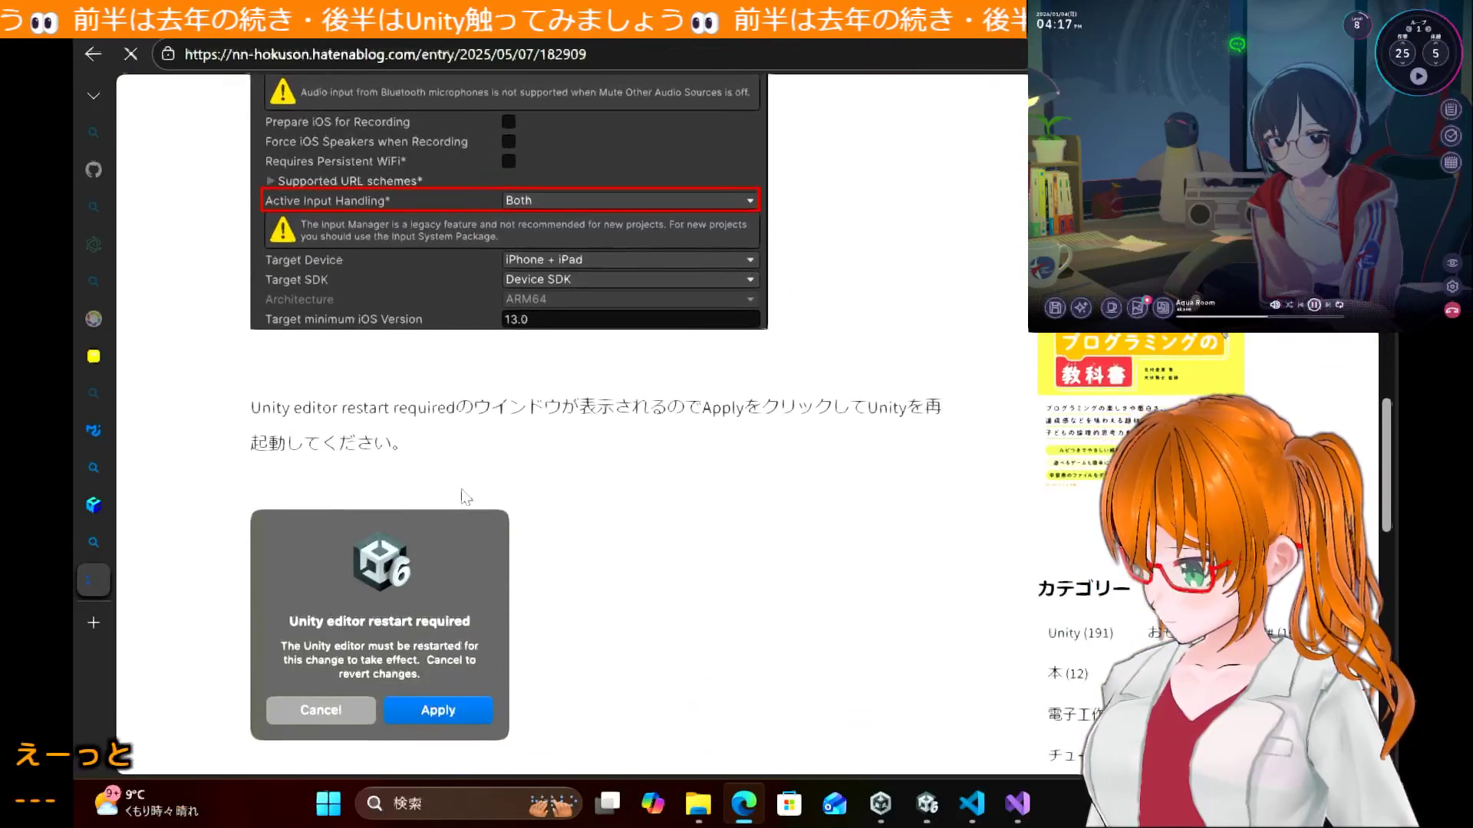
scroll(462, 488, "down", 6)
scroll(462, 488, "up", 12)
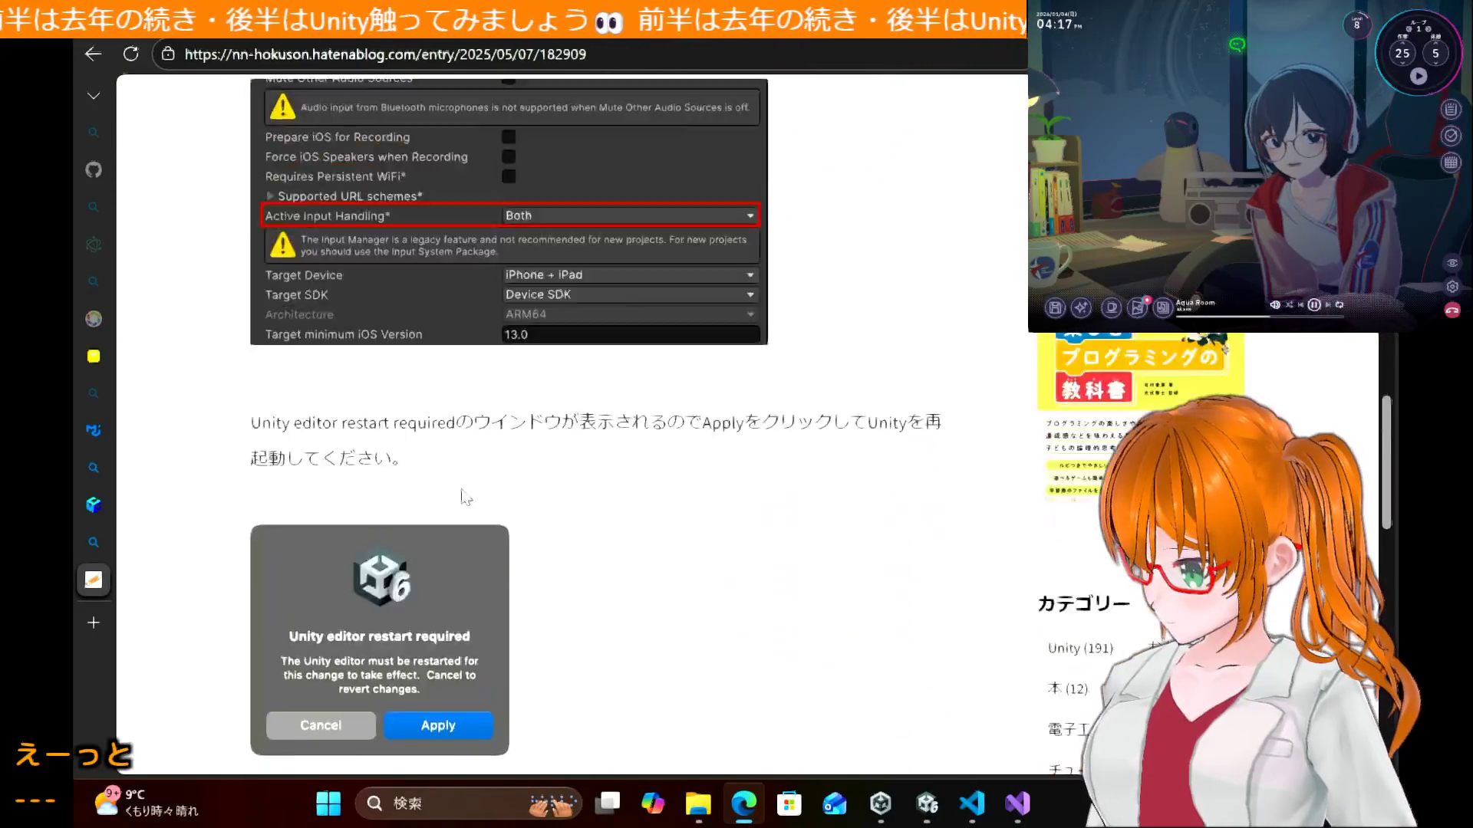
scroll(460, 489, "up", 3)
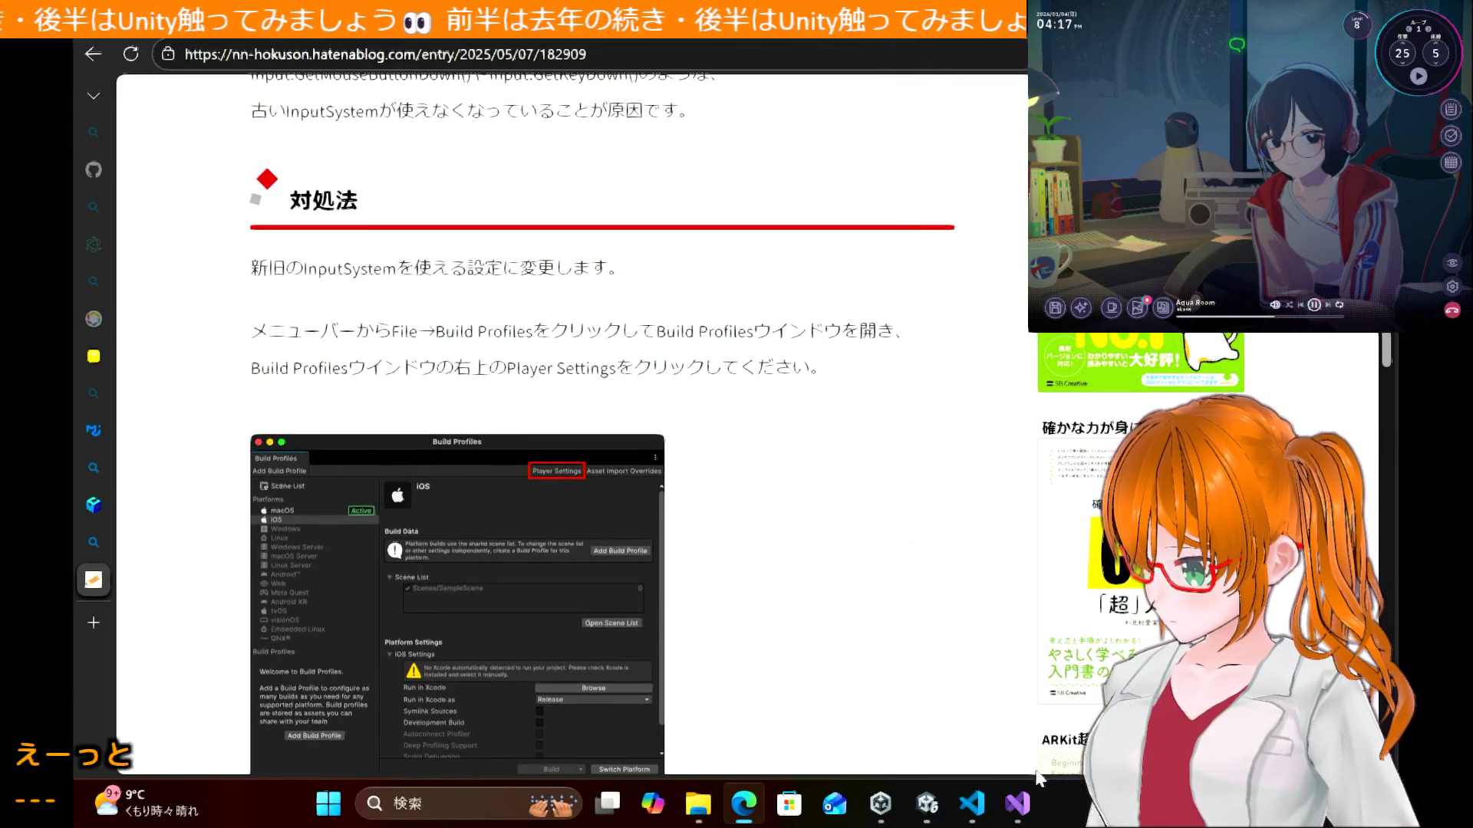
left_click(1023, 807)
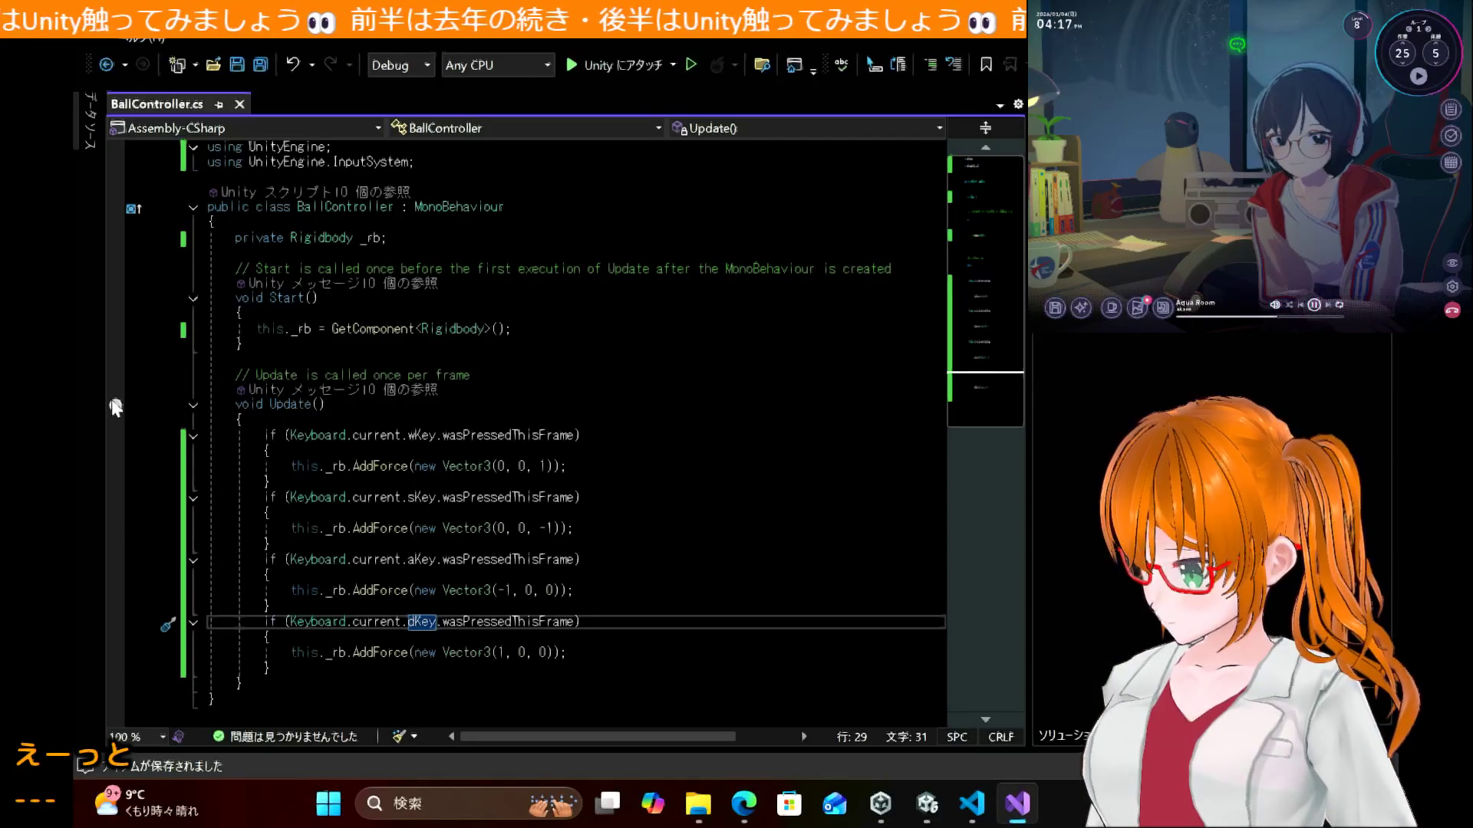
Step: Set a breakpoint on the AddForce(new Vector3(0, 0, 1)) line, then return to Unity
left_click(115, 468)
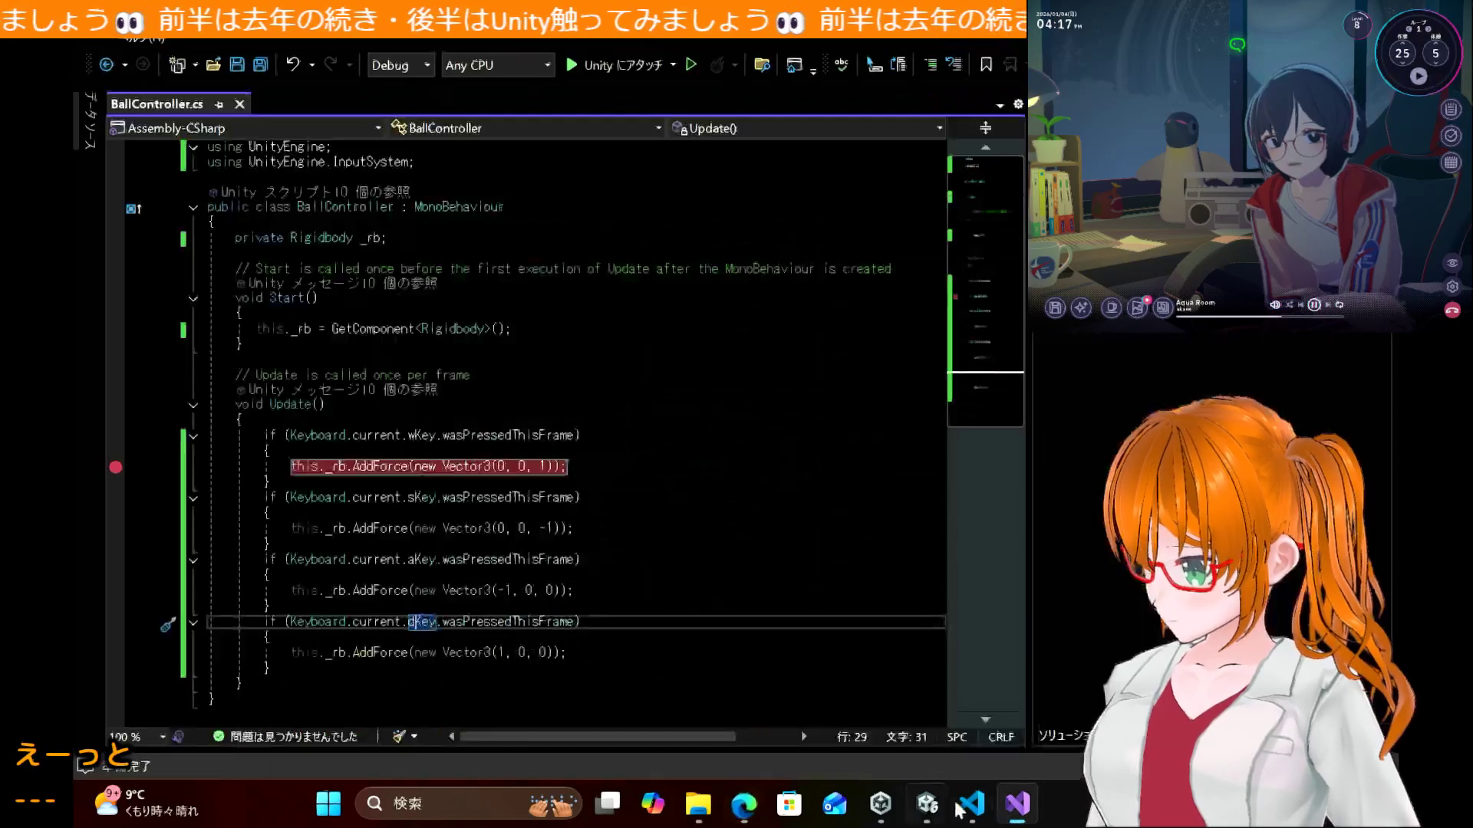
left_click(928, 819)
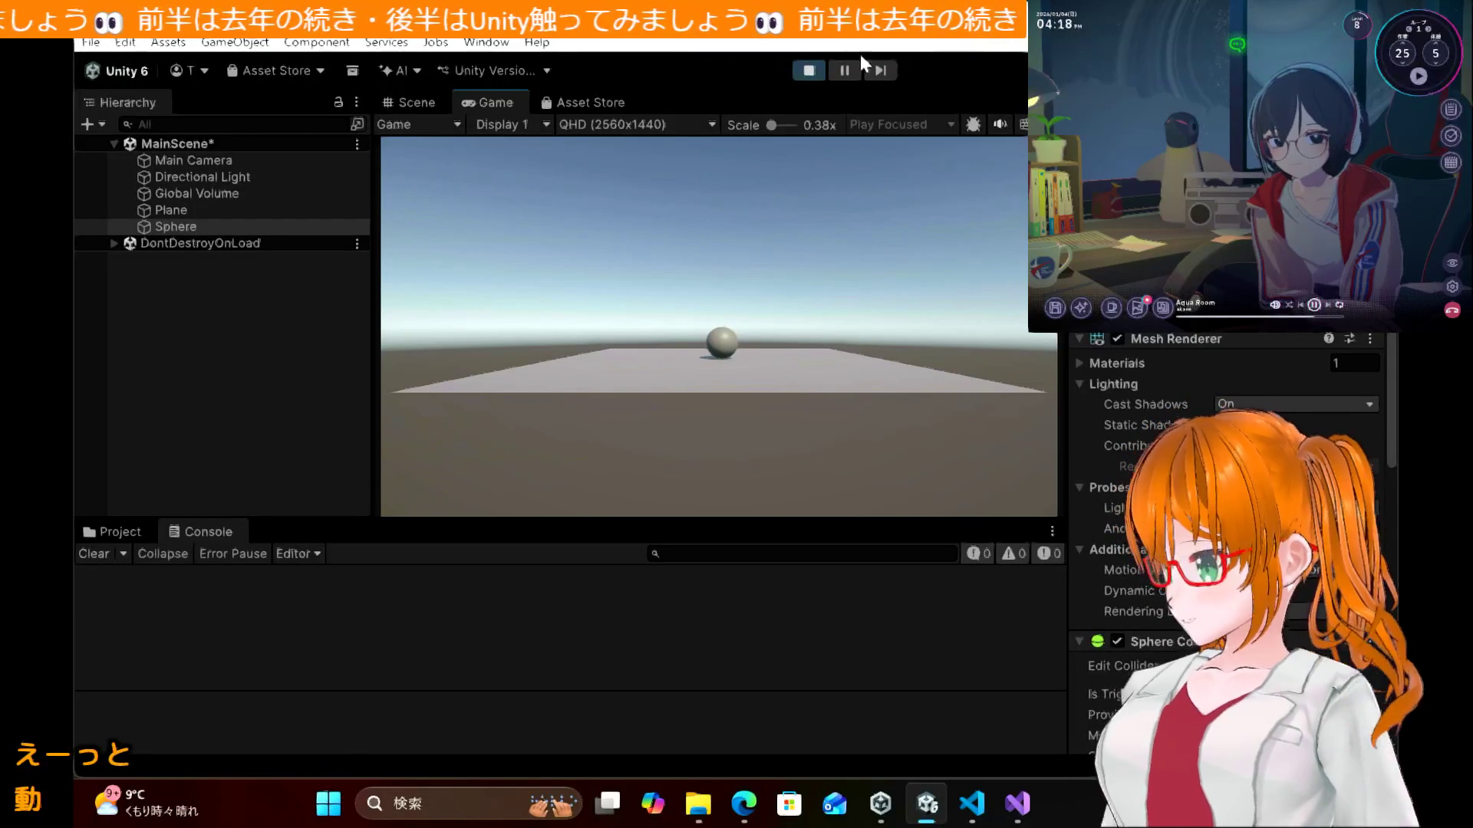
Step: Stop Play mode and zoom the Scene view out
left_click(809, 70)
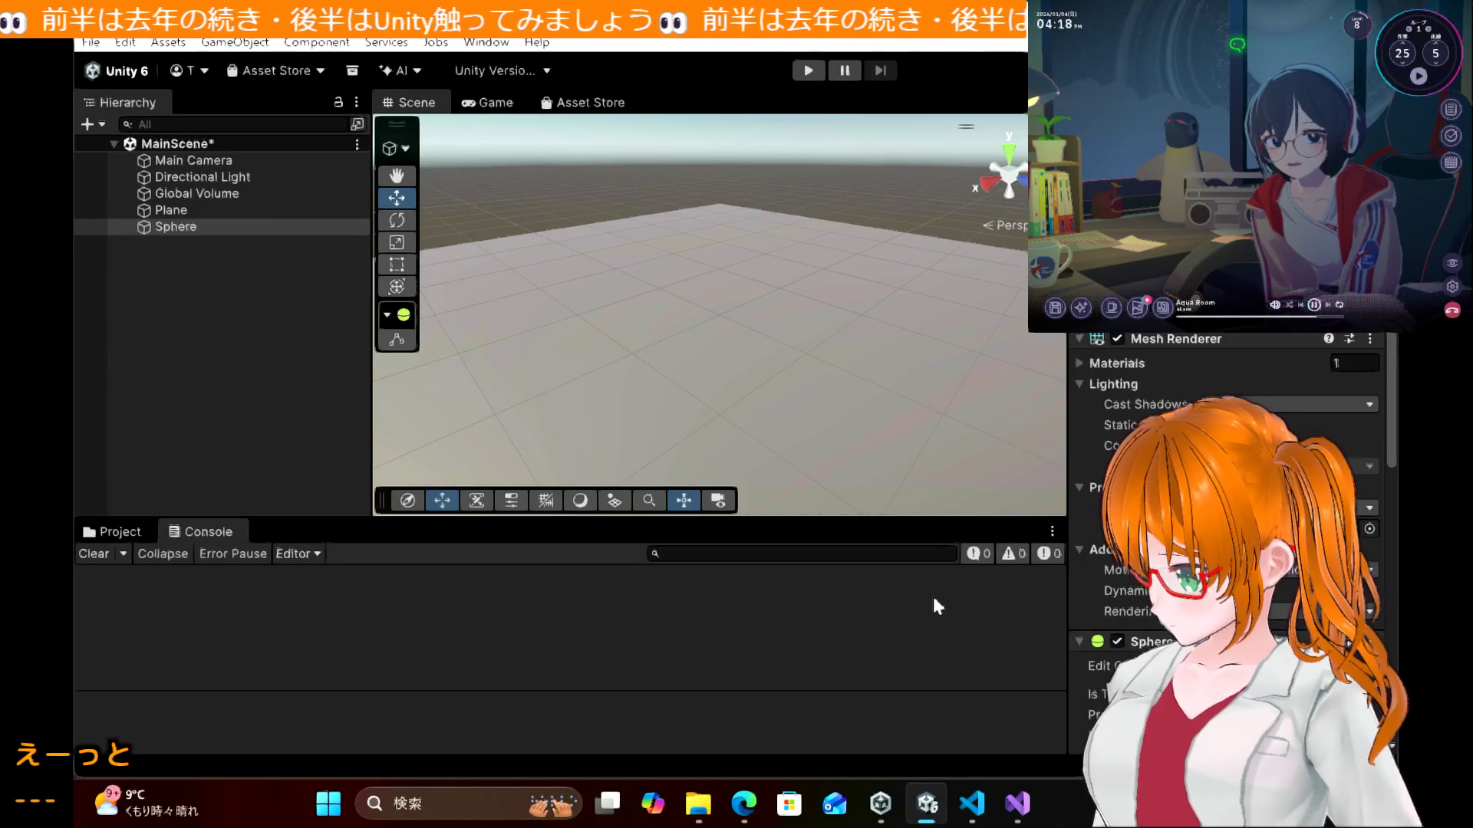
scroll(686, 368, "down", 1)
scroll(687, 365, "down", 5)
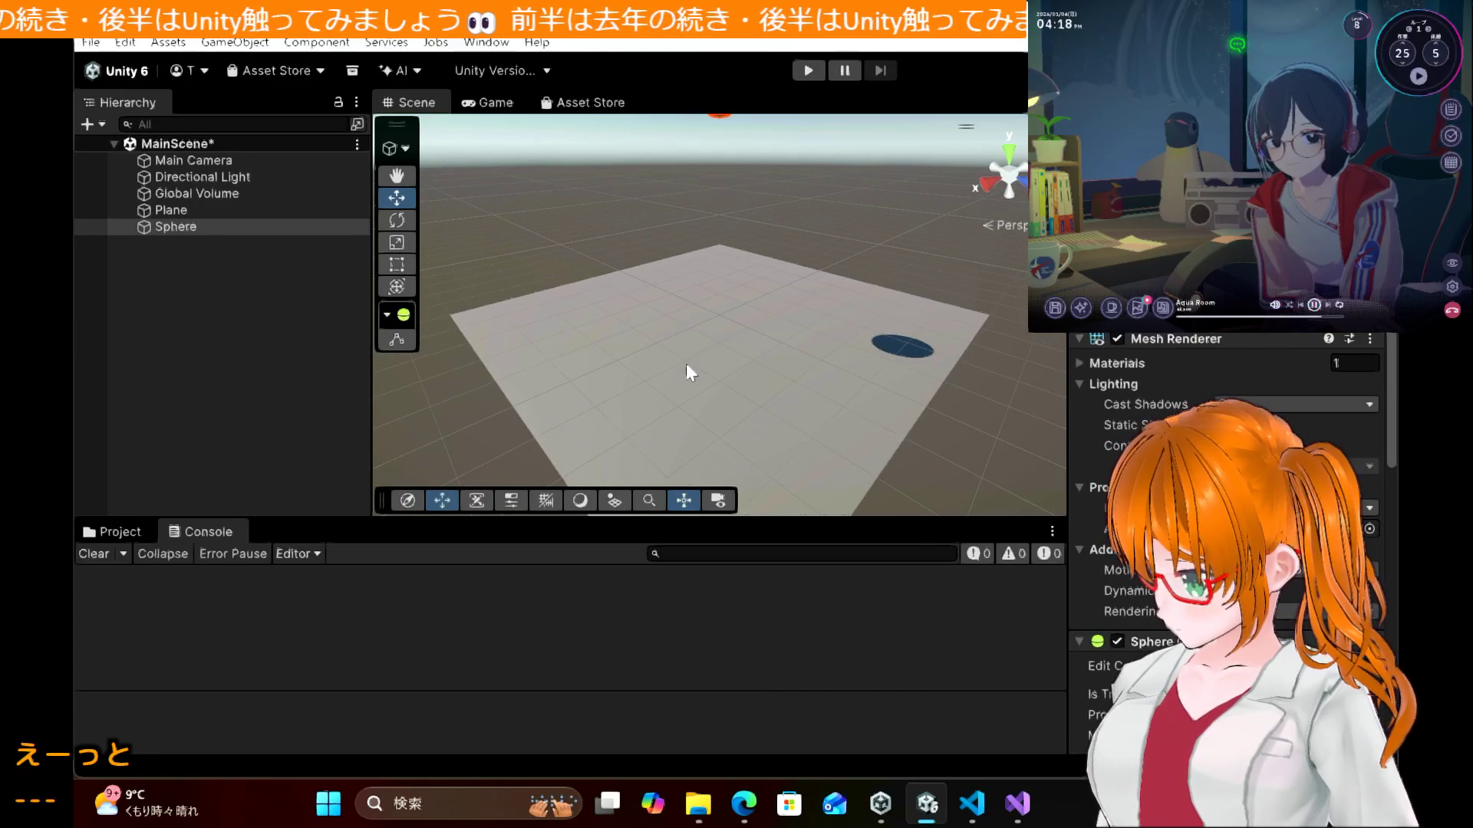
left_click(1020, 803)
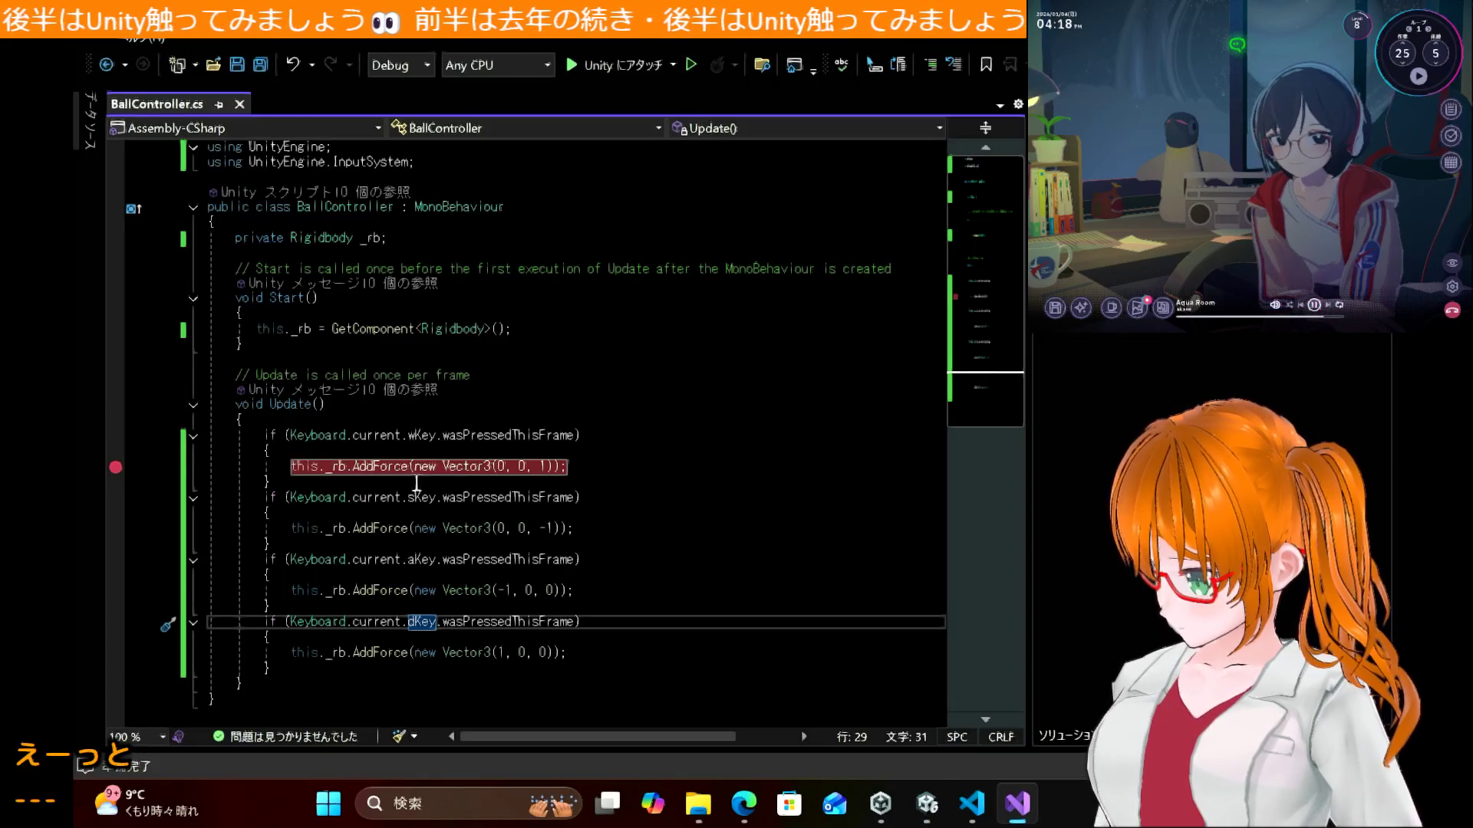
Step: Remove the breakpoint and raise the W-key force to new Vector3(0, 0, 10)
left_click(115, 468)
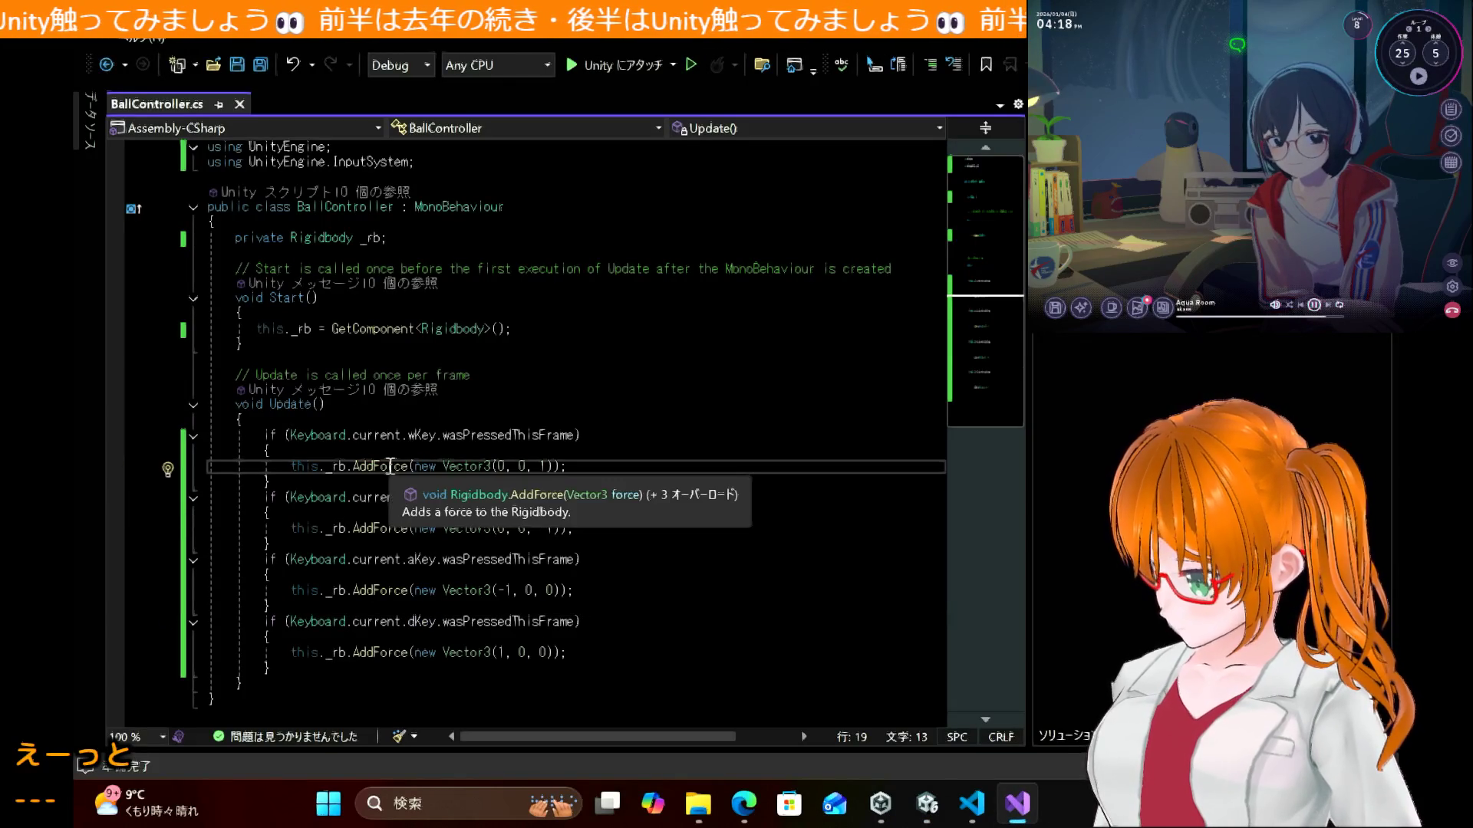
left_click(549, 465)
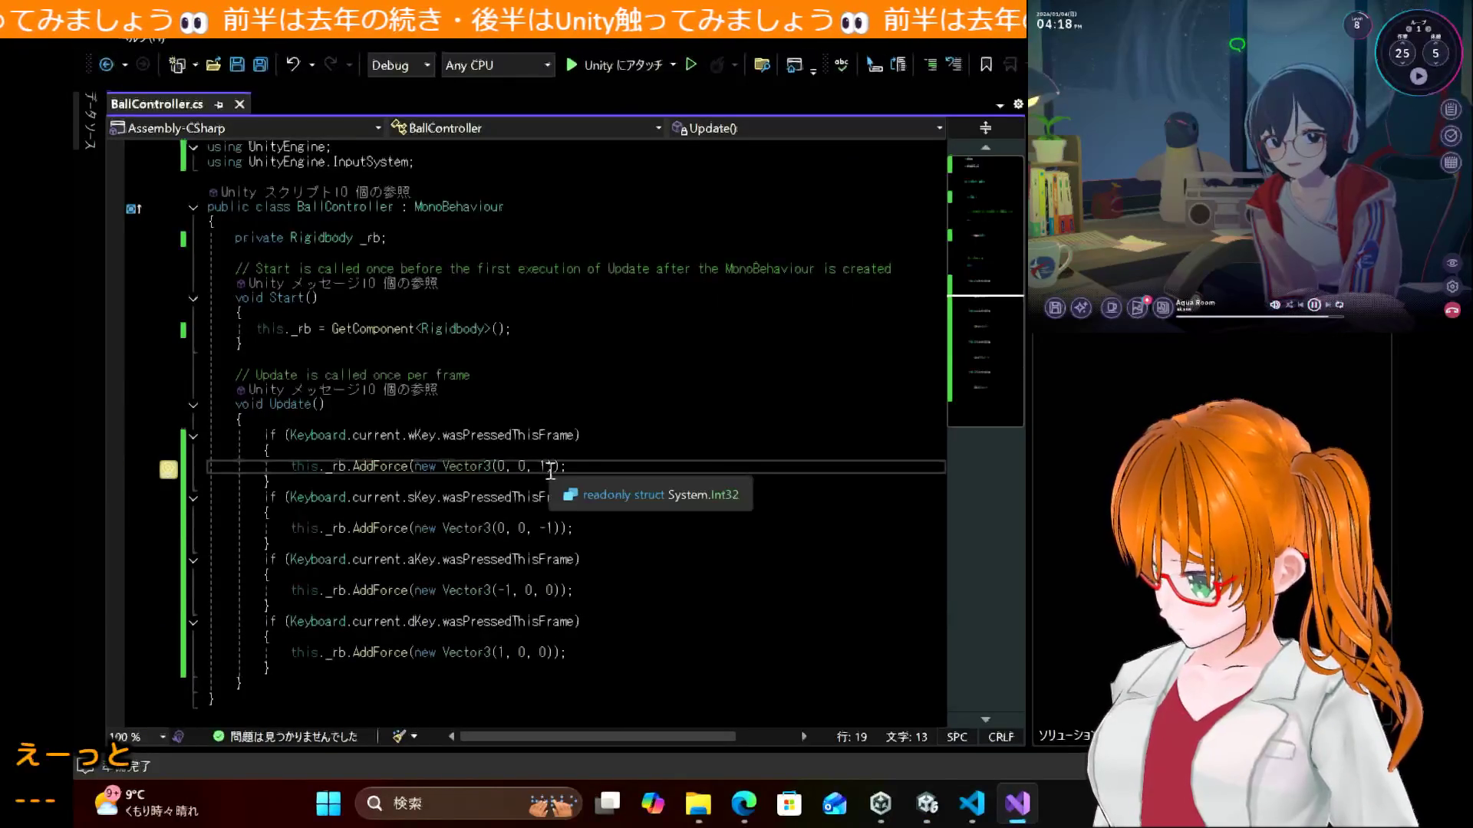
type("0")
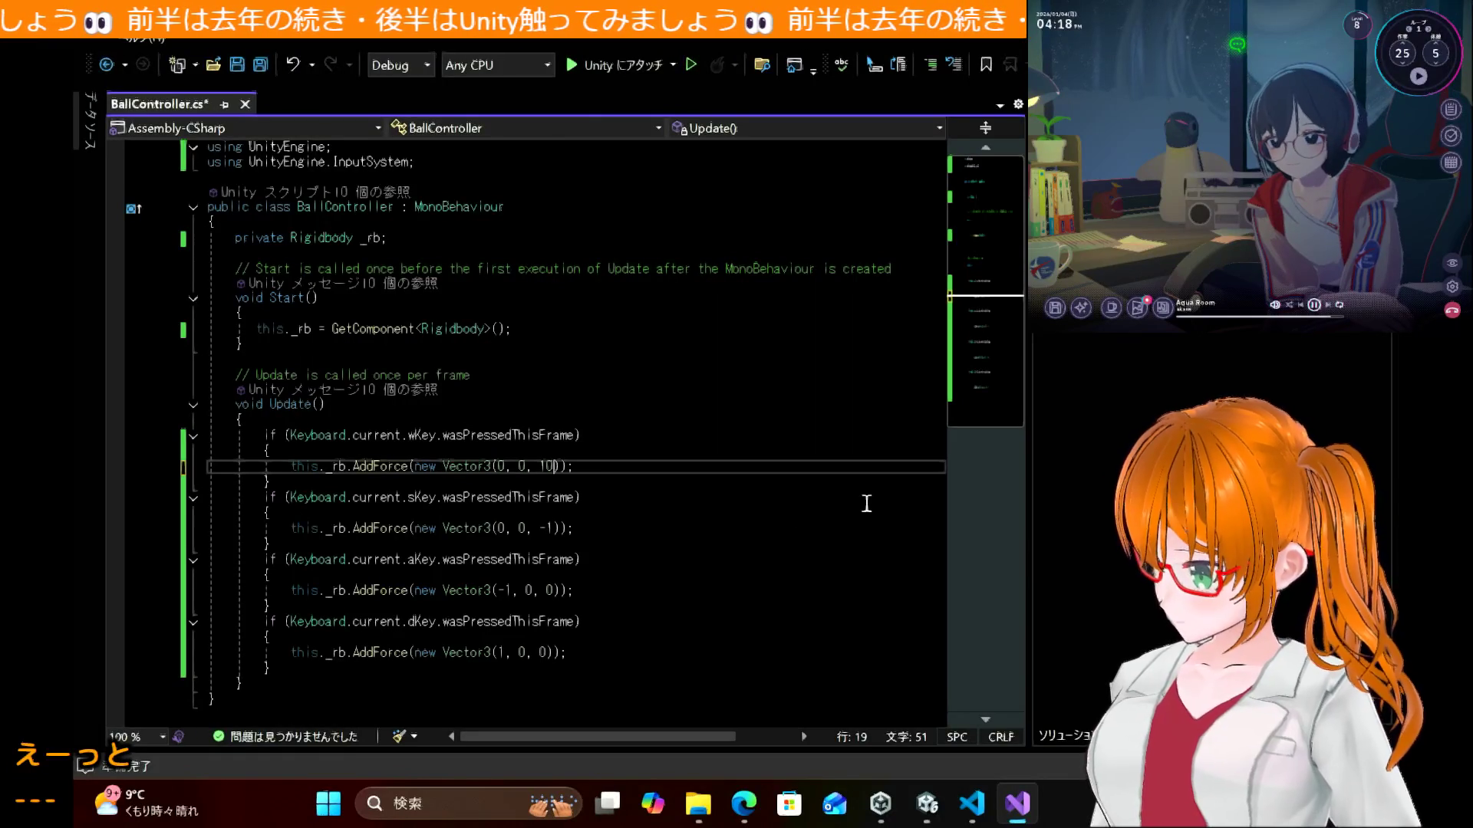
mouse_move(928, 803)
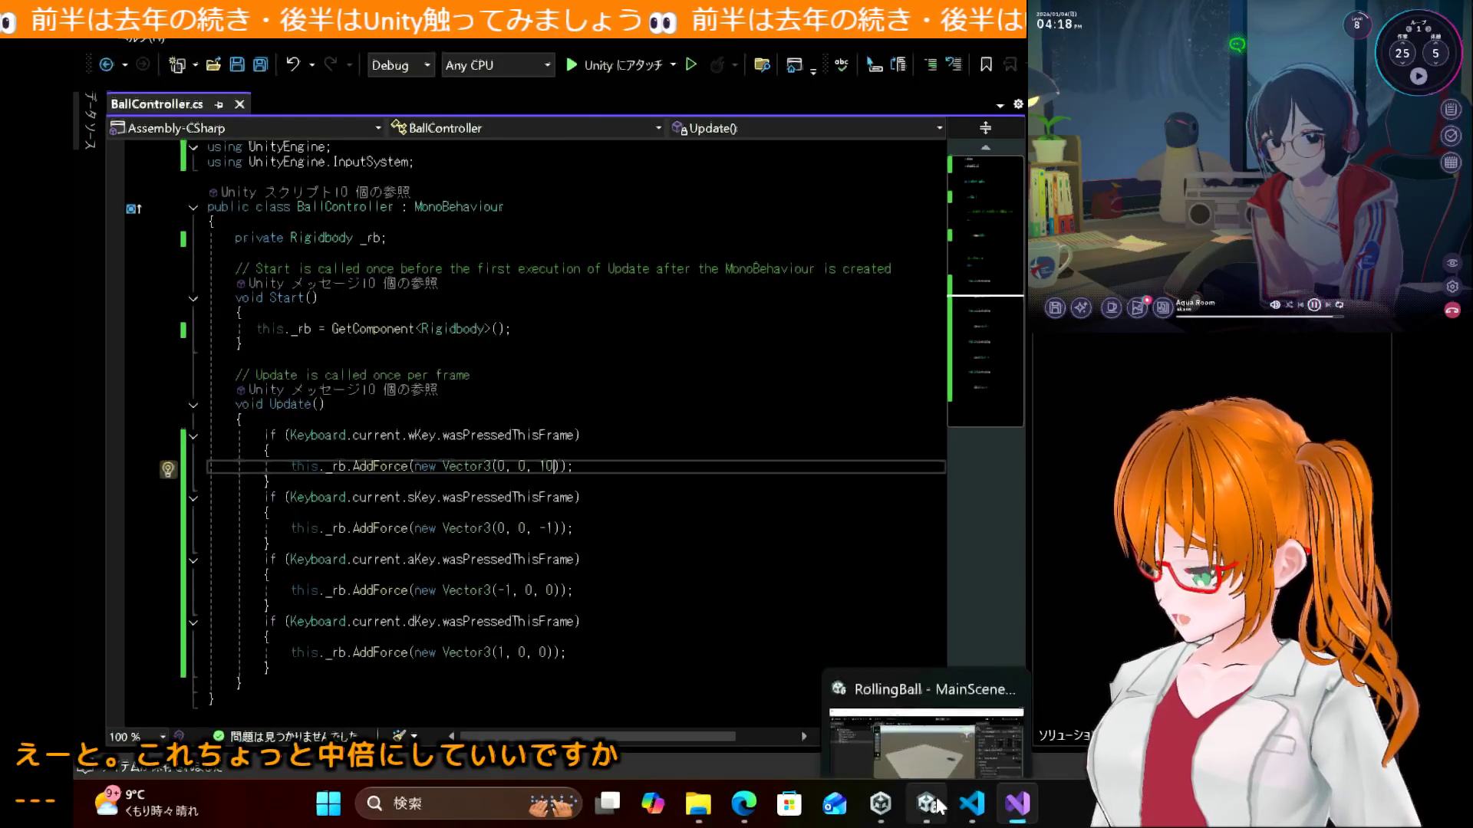
left_click(921, 691)
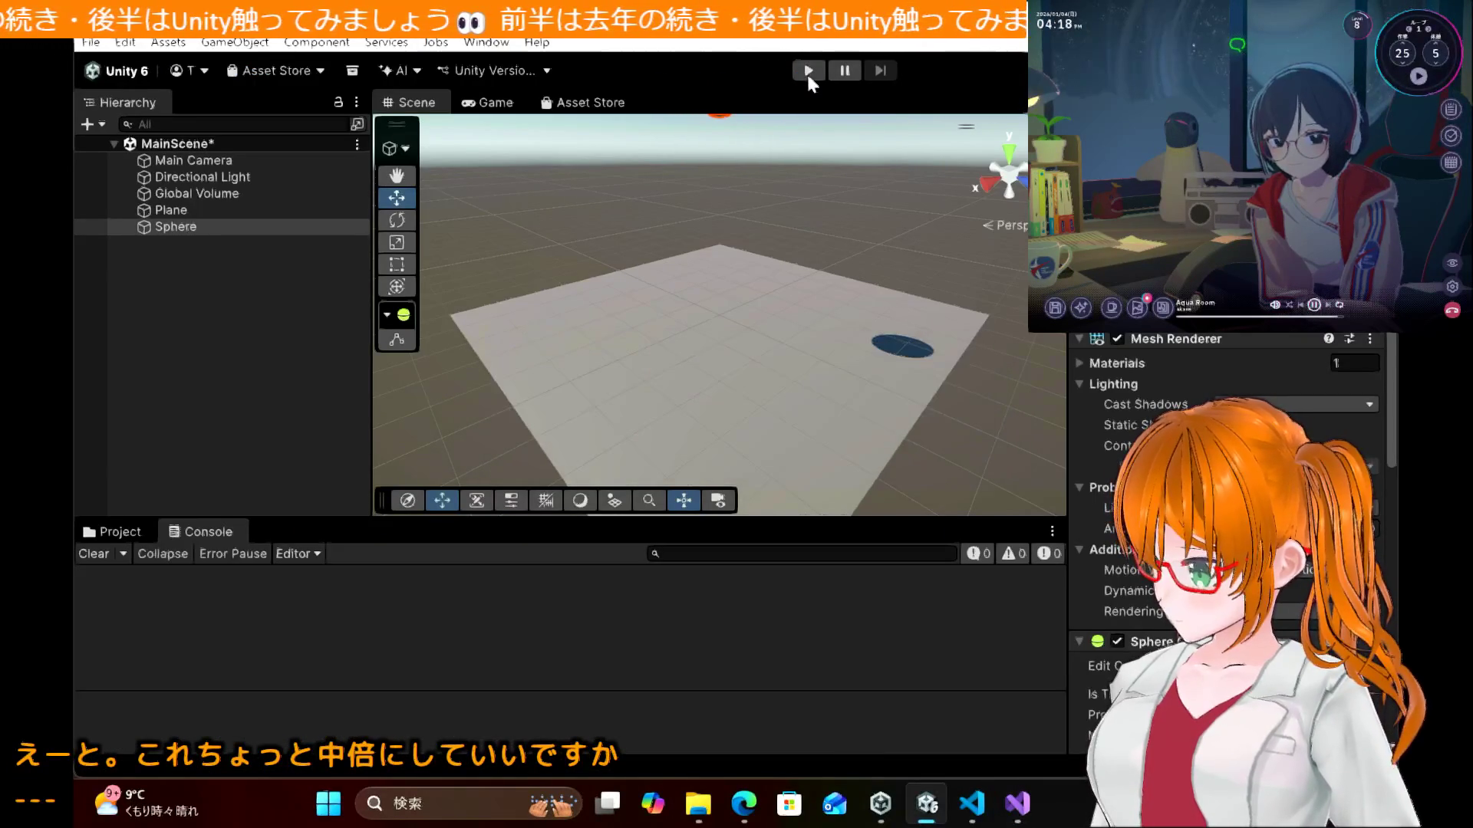
Step: Run a Play test pressing W, then stop Play mode; the ball still stays put
left_click(808, 72)
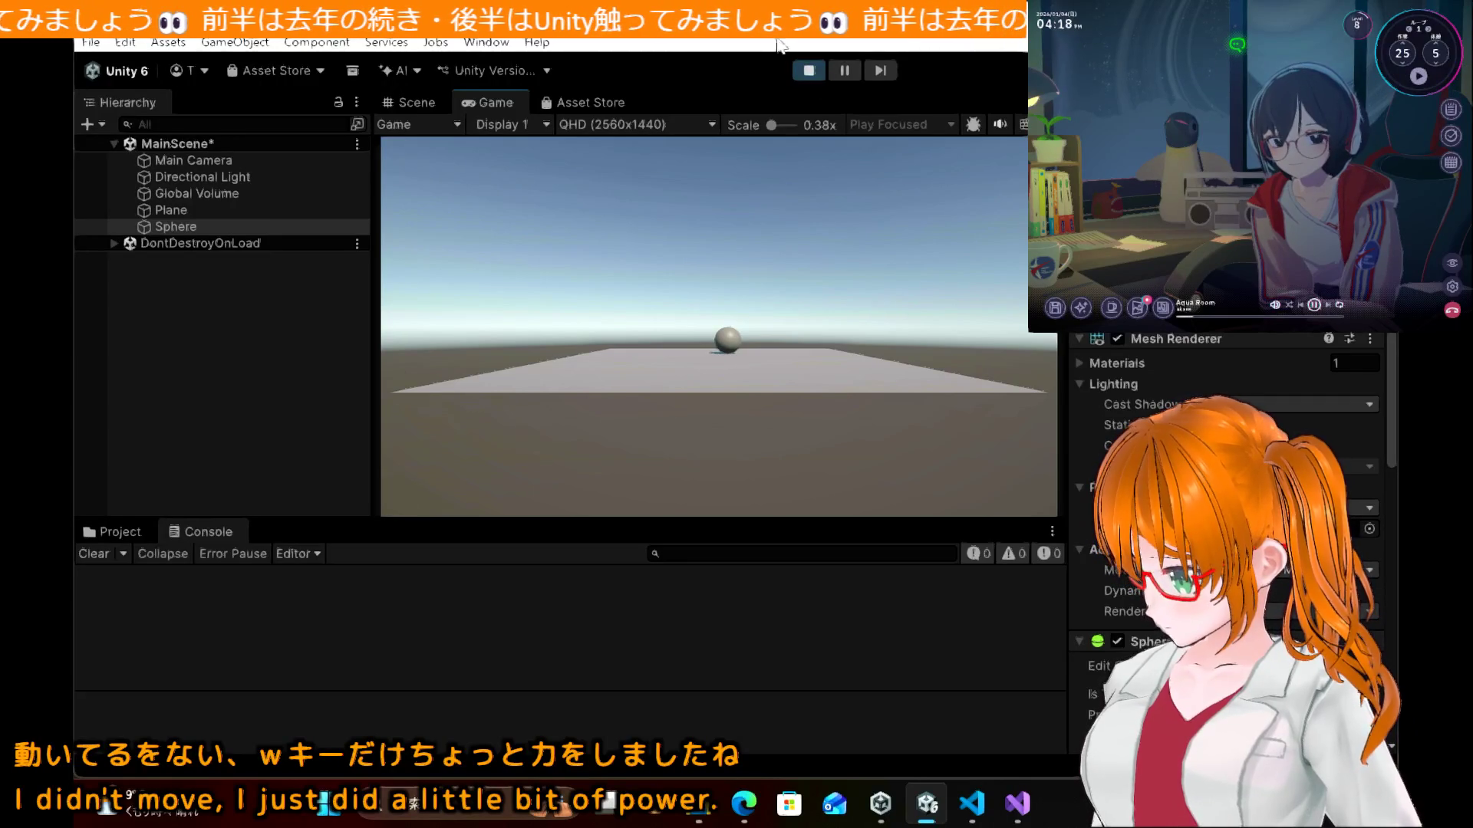
left_click(809, 73)
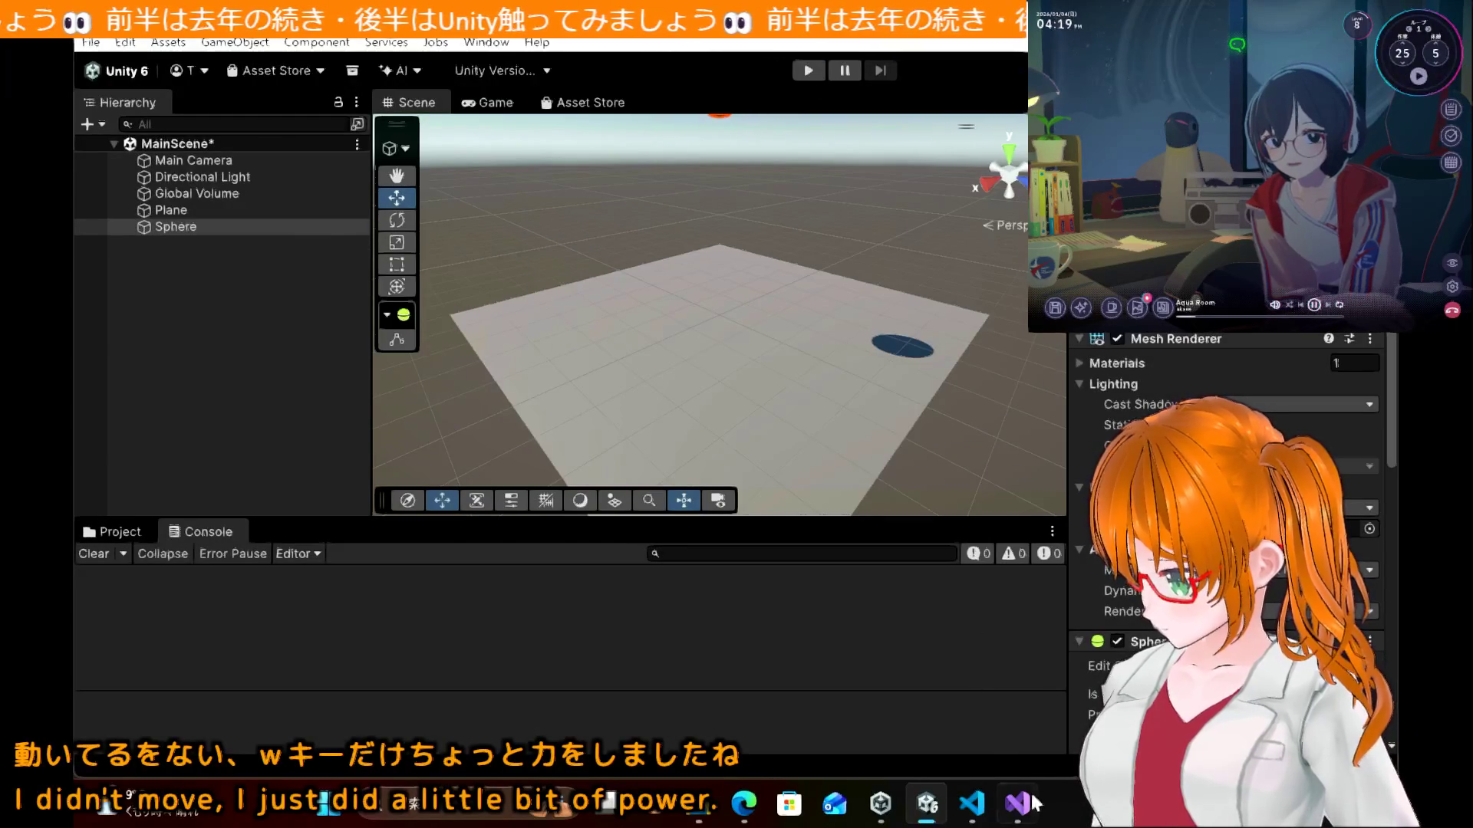
left_click(1020, 803)
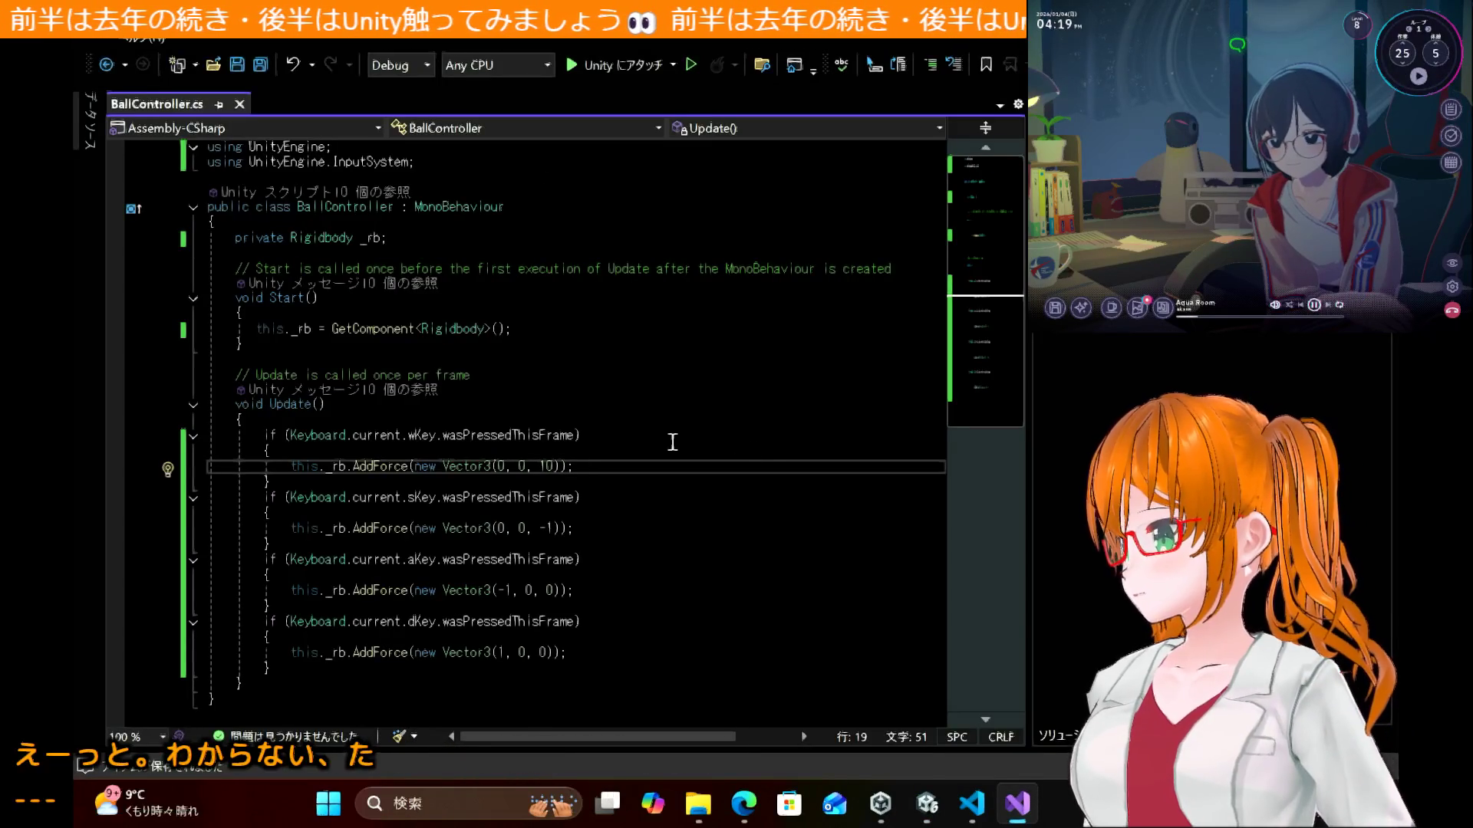
Step: Set the four forces to (0,0,100), (0,0,-100), (-100,0,0), (100,0,0) and save
type("0")
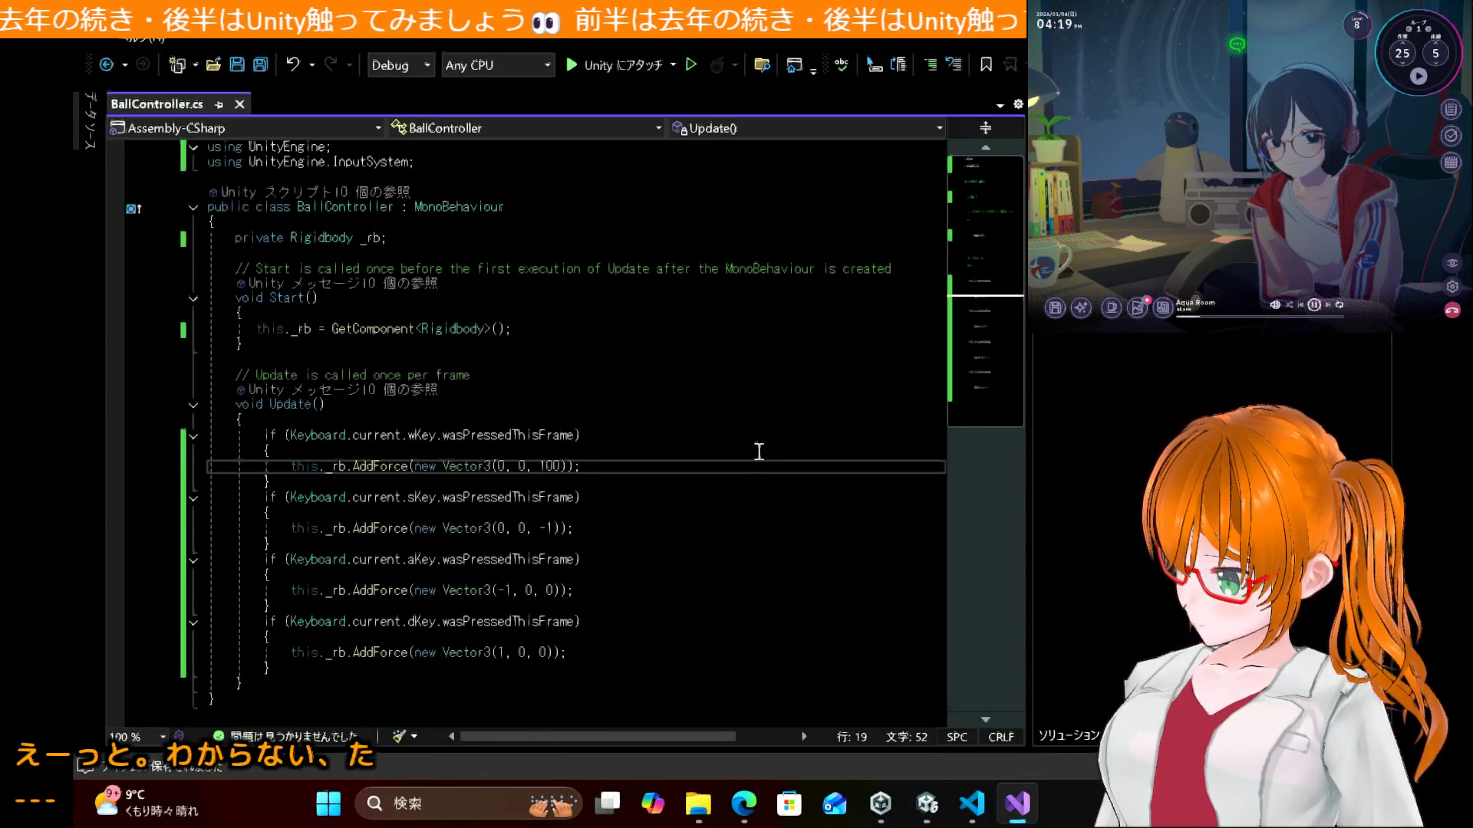
key("Down")
key("Down")
key("Down")
key("Left")
type("00")
key("Down")
key("Down")
key("Down")
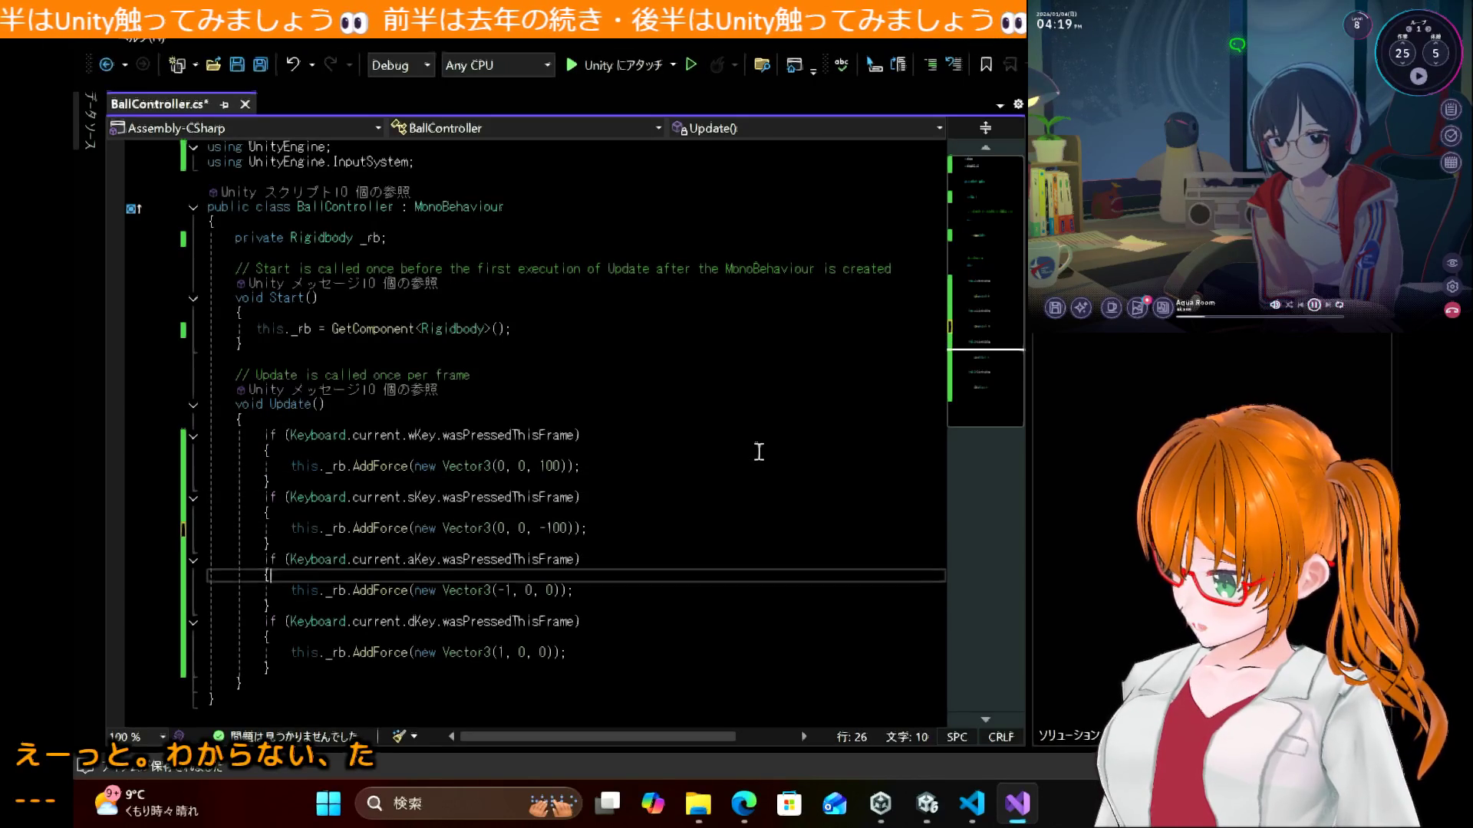
key("Up")
key("shift+Left")
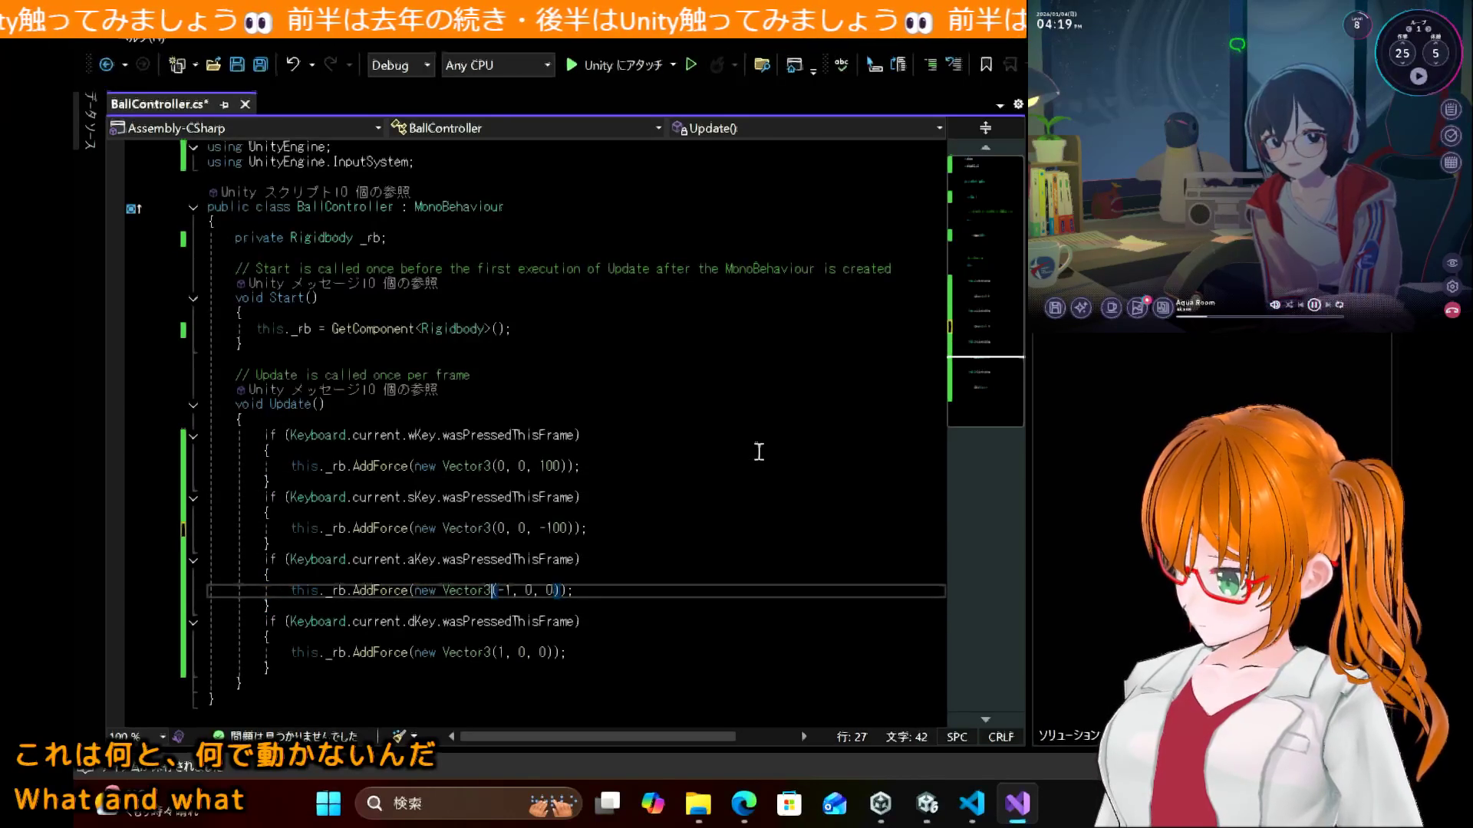
key("Right")
type("00")
key("Down")
key("Down")
key("Down")
key("Down")
type("00")
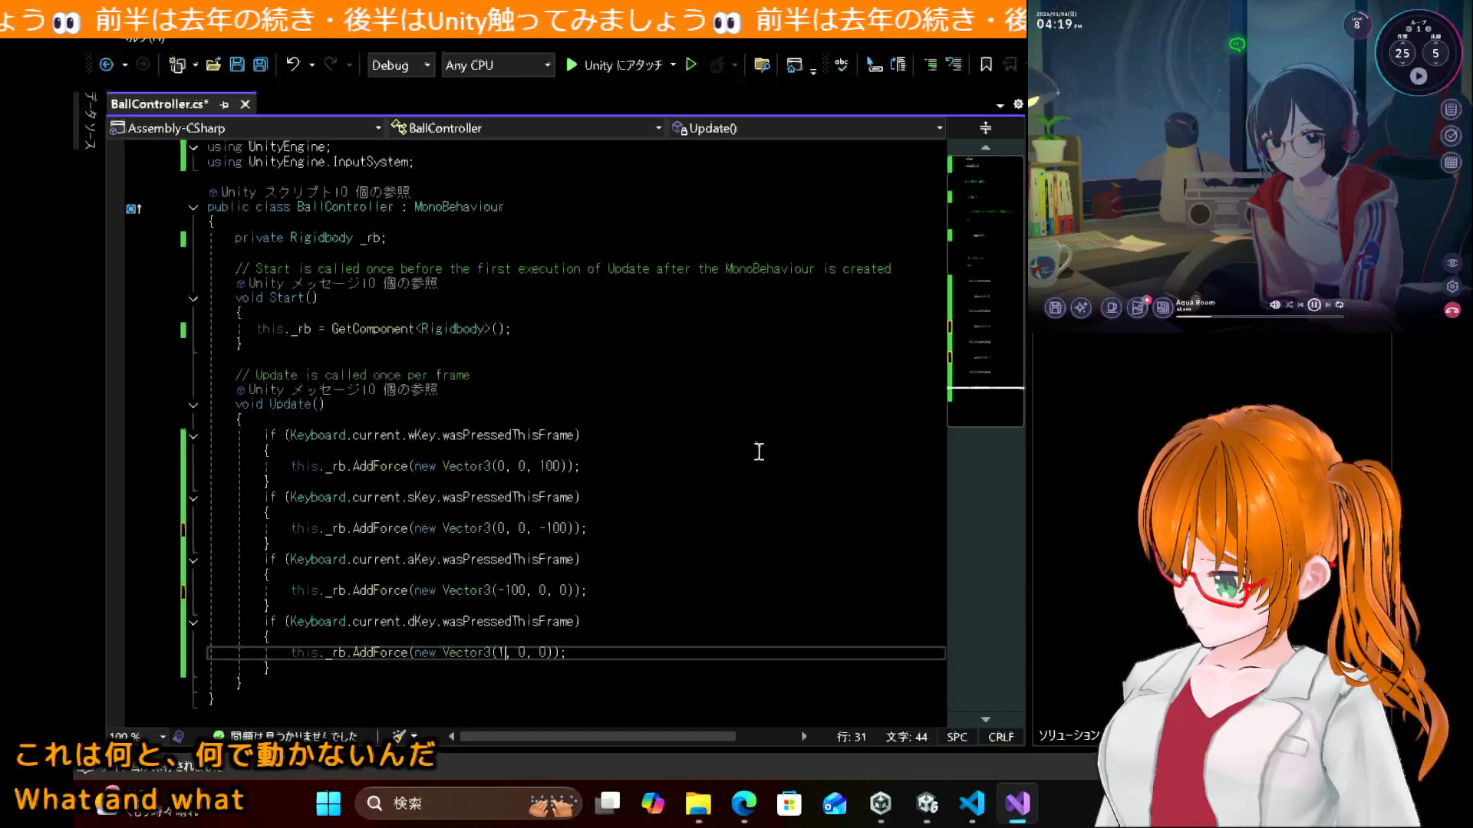
key("ctrl+s")
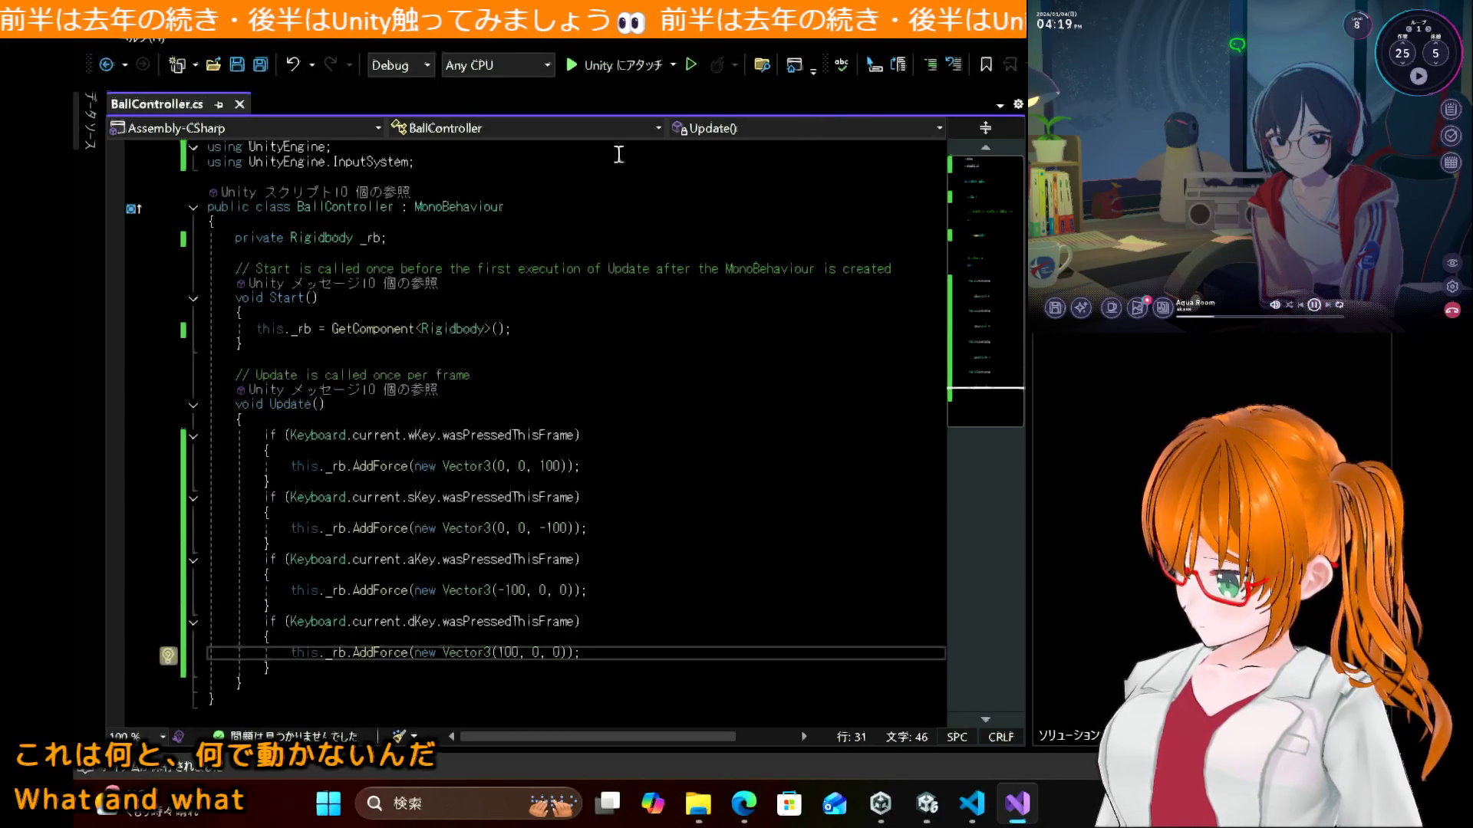
Step: Attach the updated script to Unity, then play-test until the ball rolls with the keys and stop Play mode
left_click(596, 63)
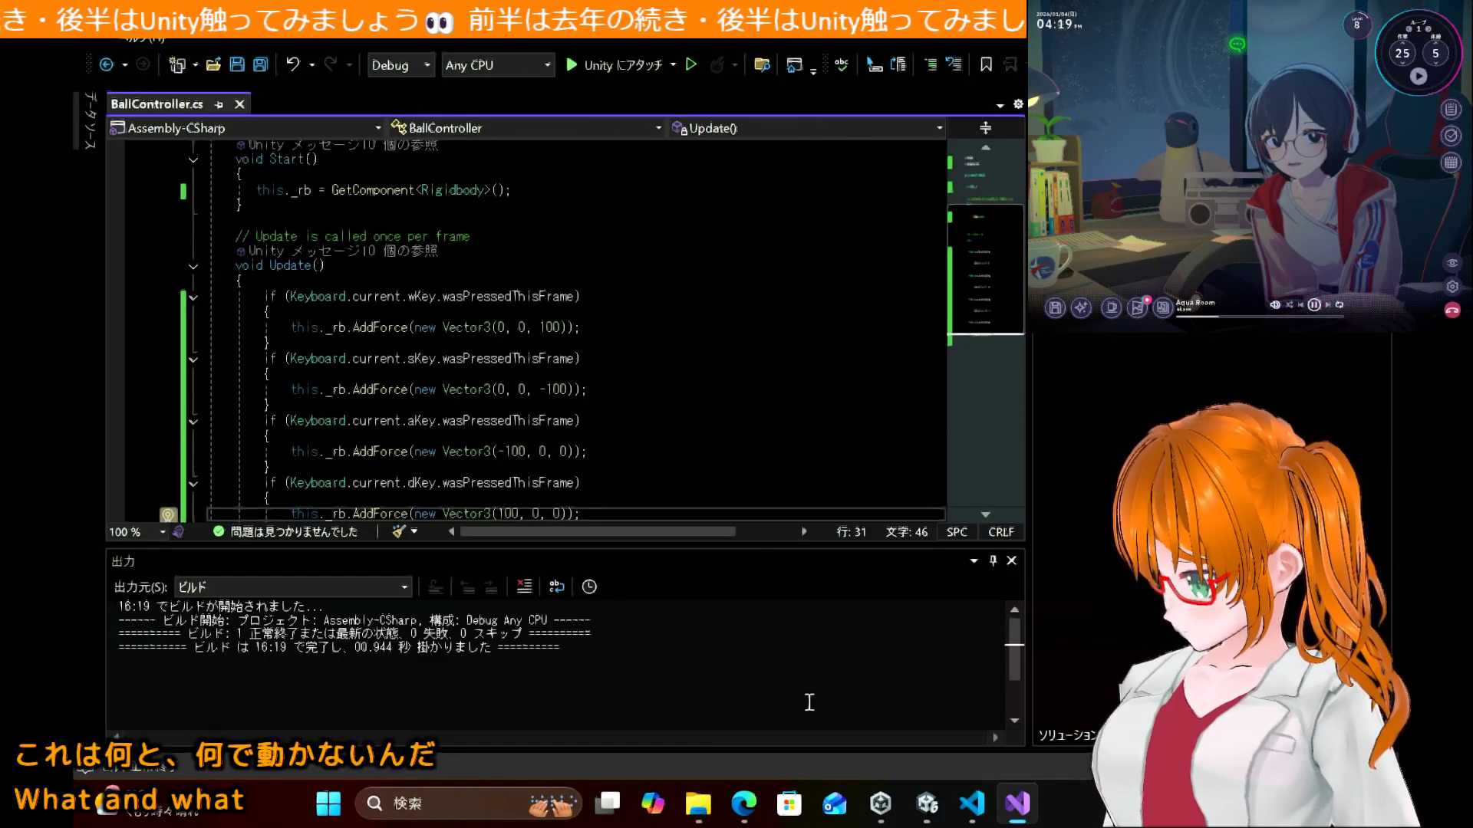
left_click(926, 803)
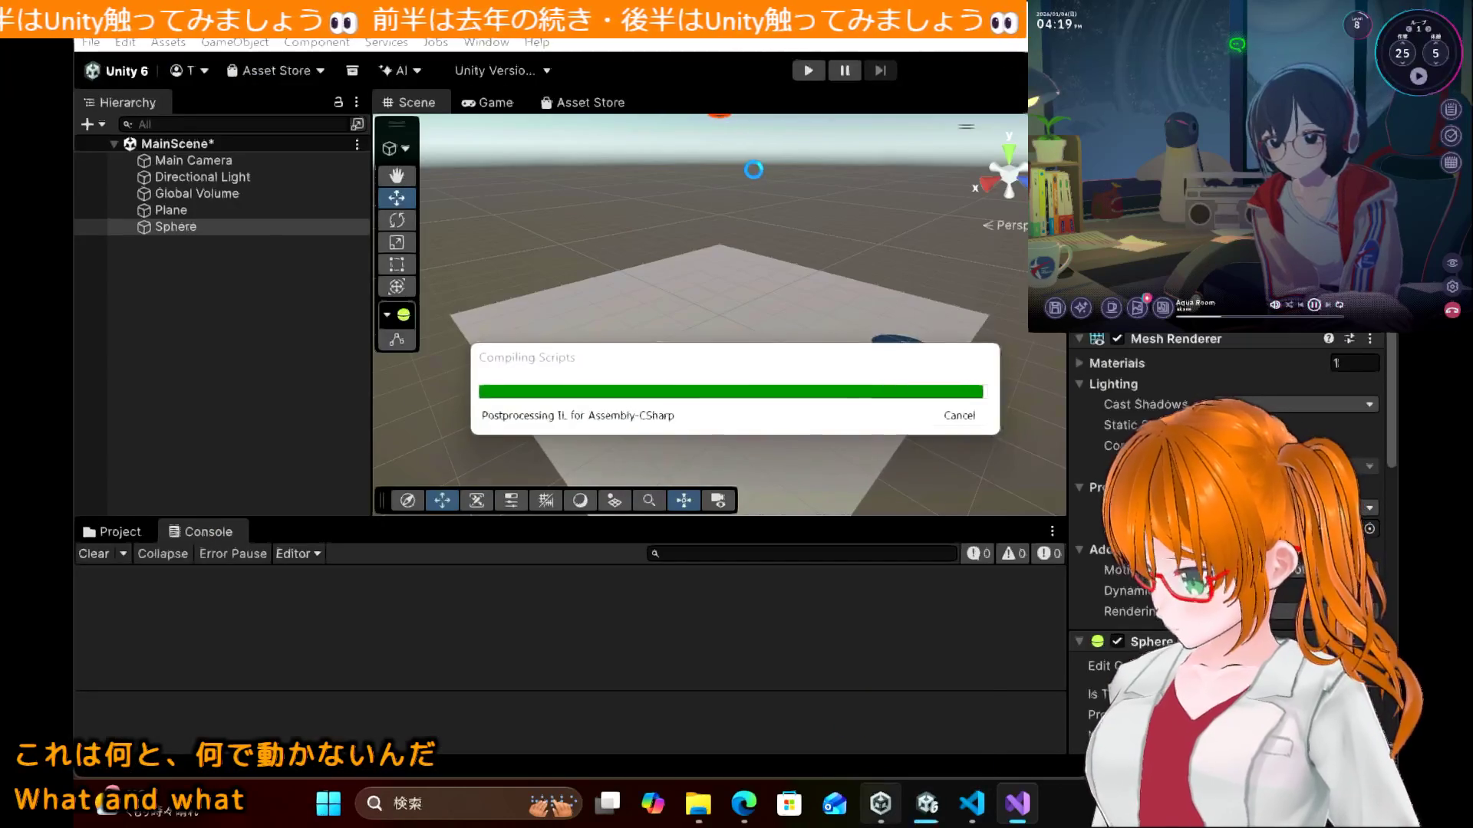
mouse_move(881, 803)
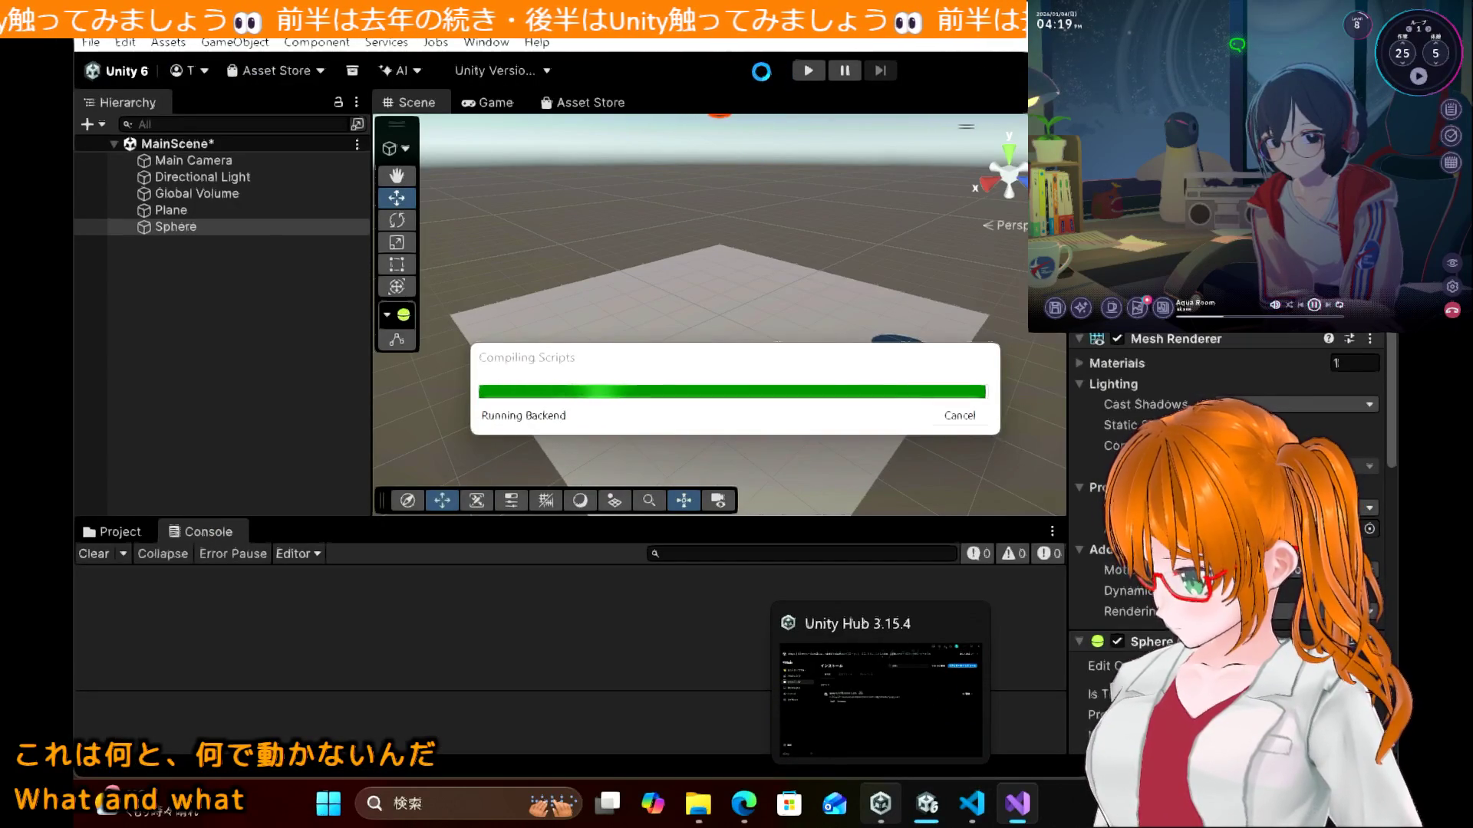
left_click(801, 71)
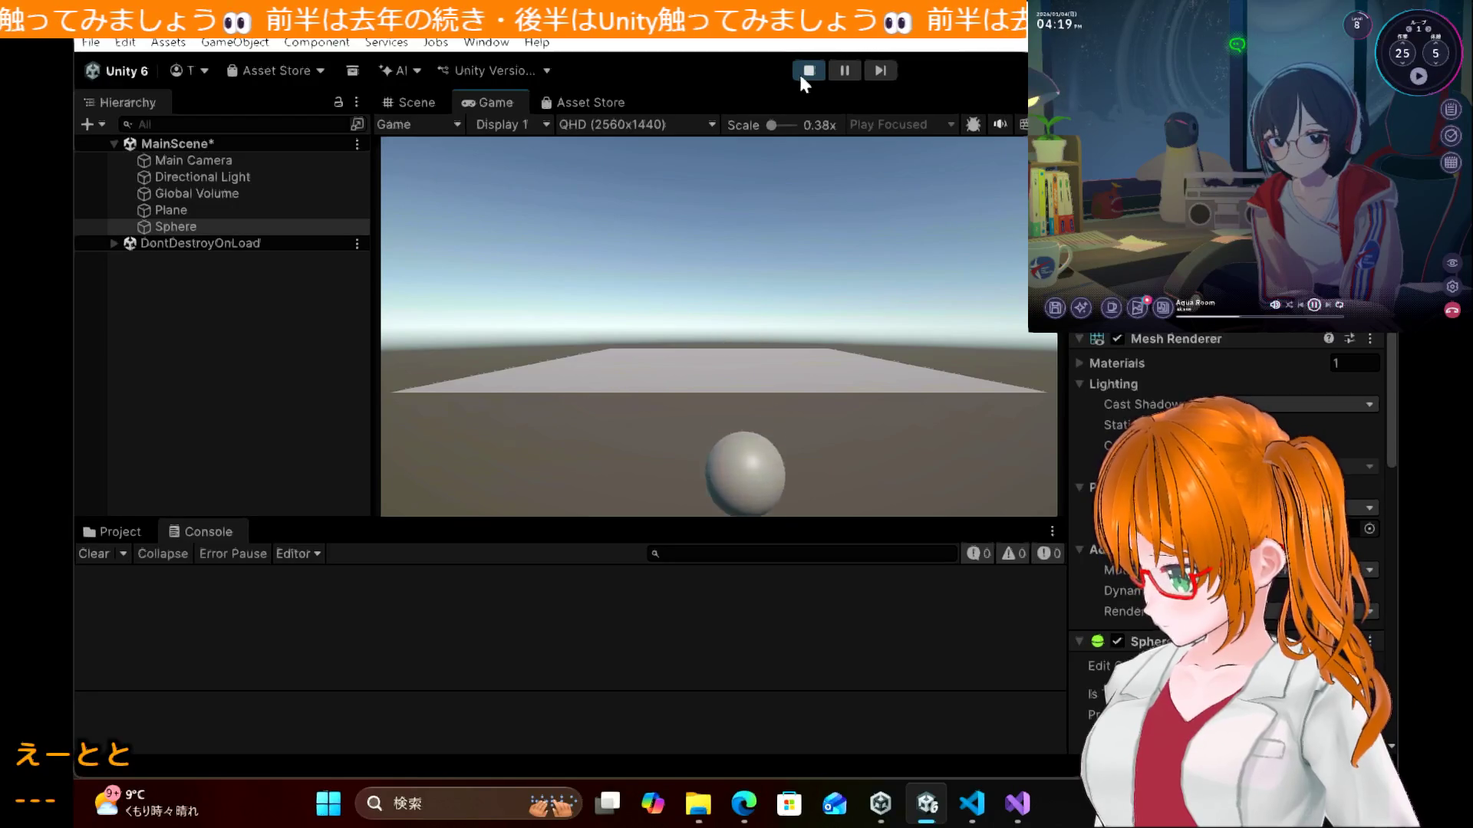
left_click(800, 72)
mouse_move(1014, 814)
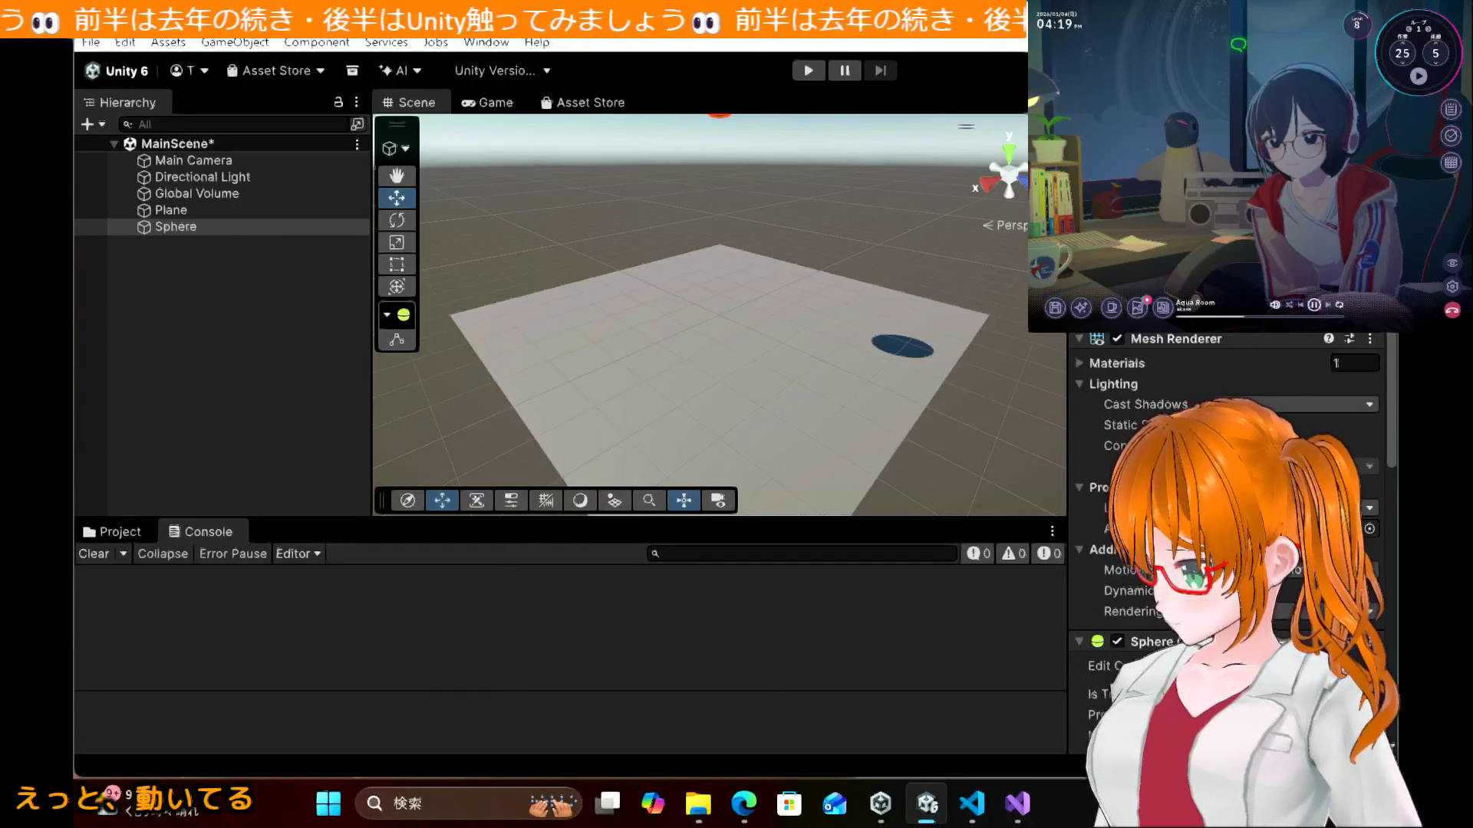
left_click(1017, 803)
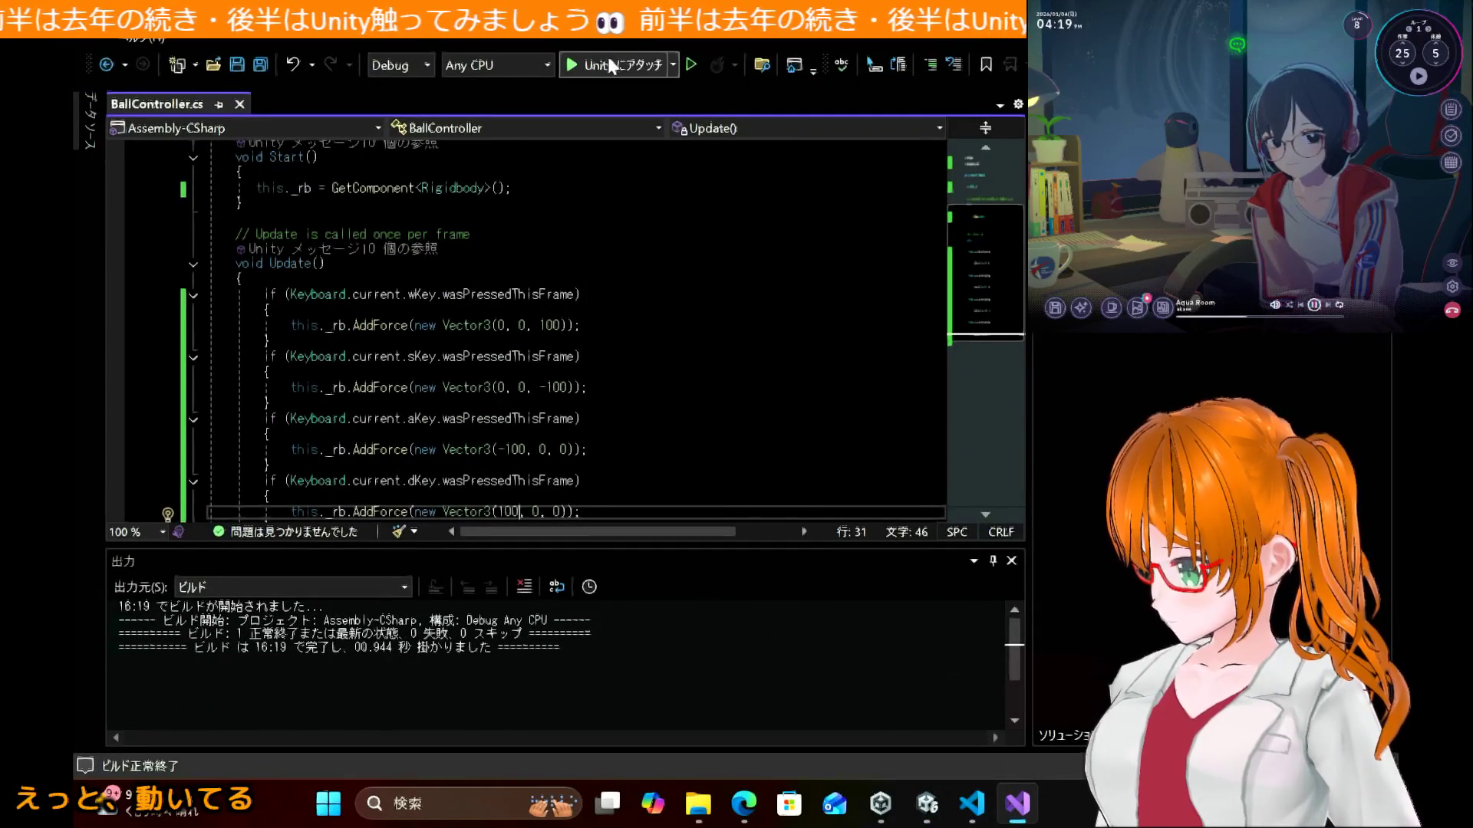
Step: In Edge, close the Input System blog tab and the Bing search results tab
scroll(653, 395, "down", 3)
scroll(653, 395, "up", 1)
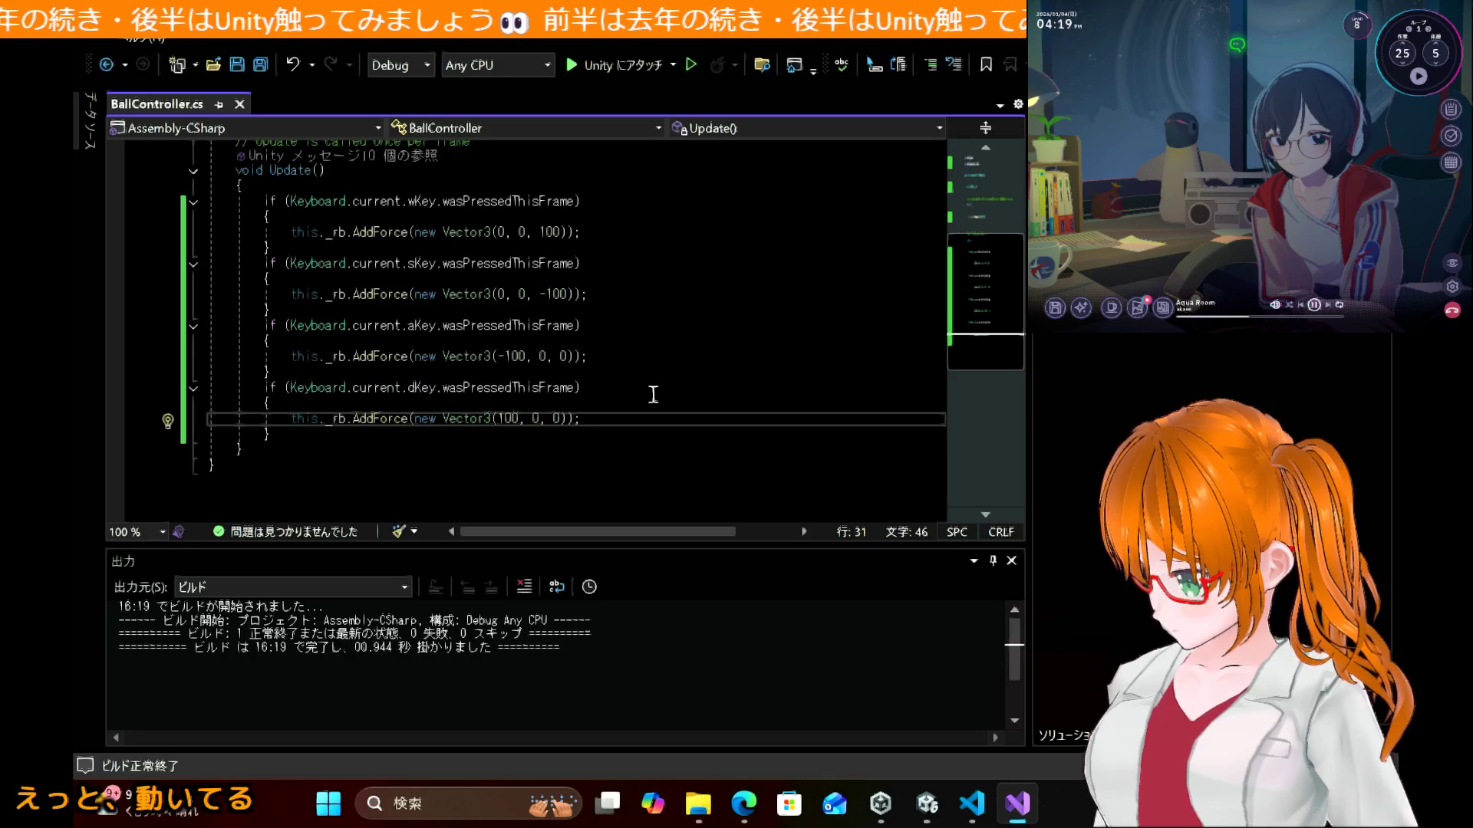
left_click(739, 800)
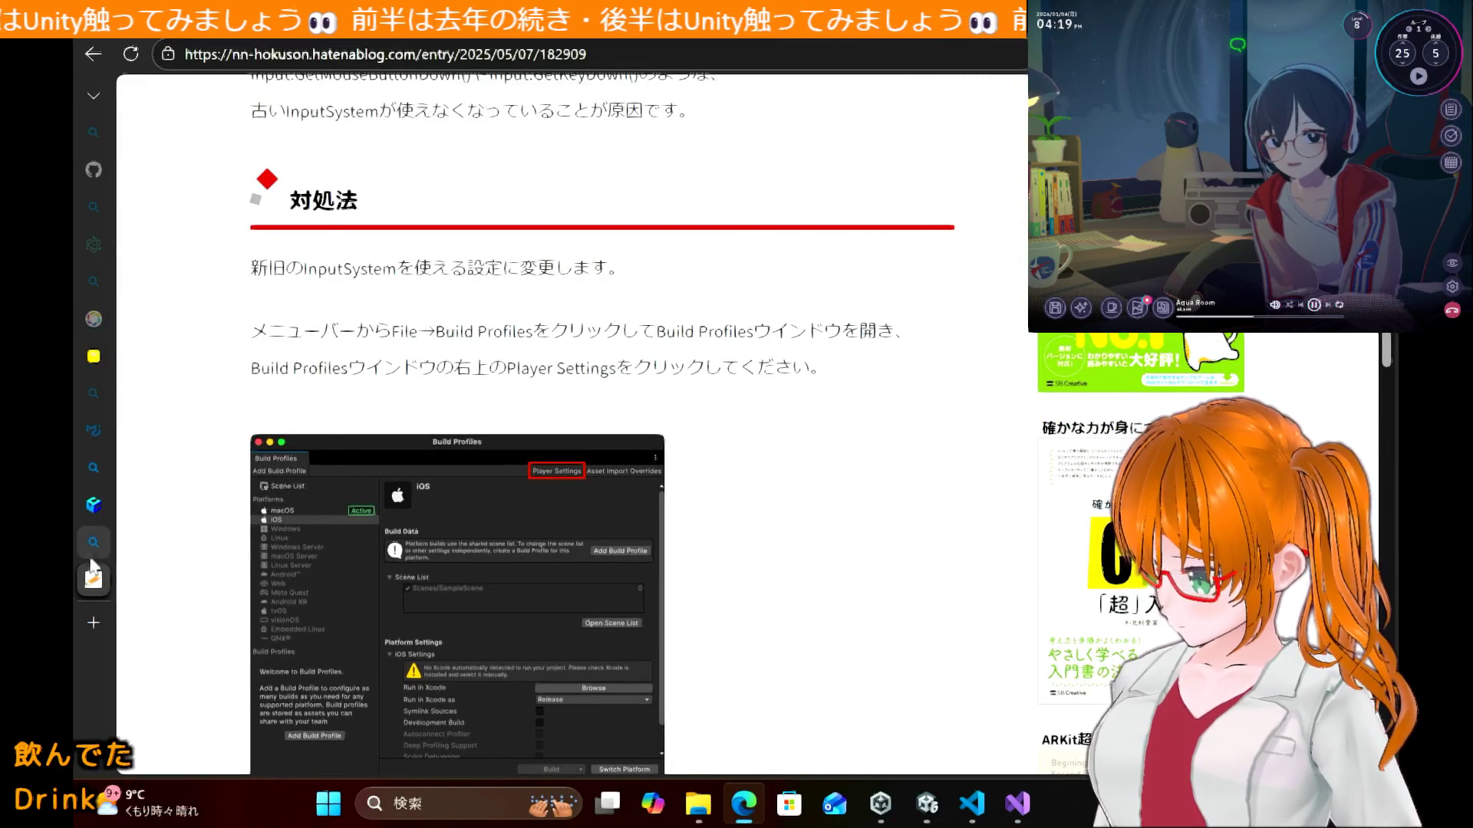
mouse_move(265, 587)
left_click(307, 577)
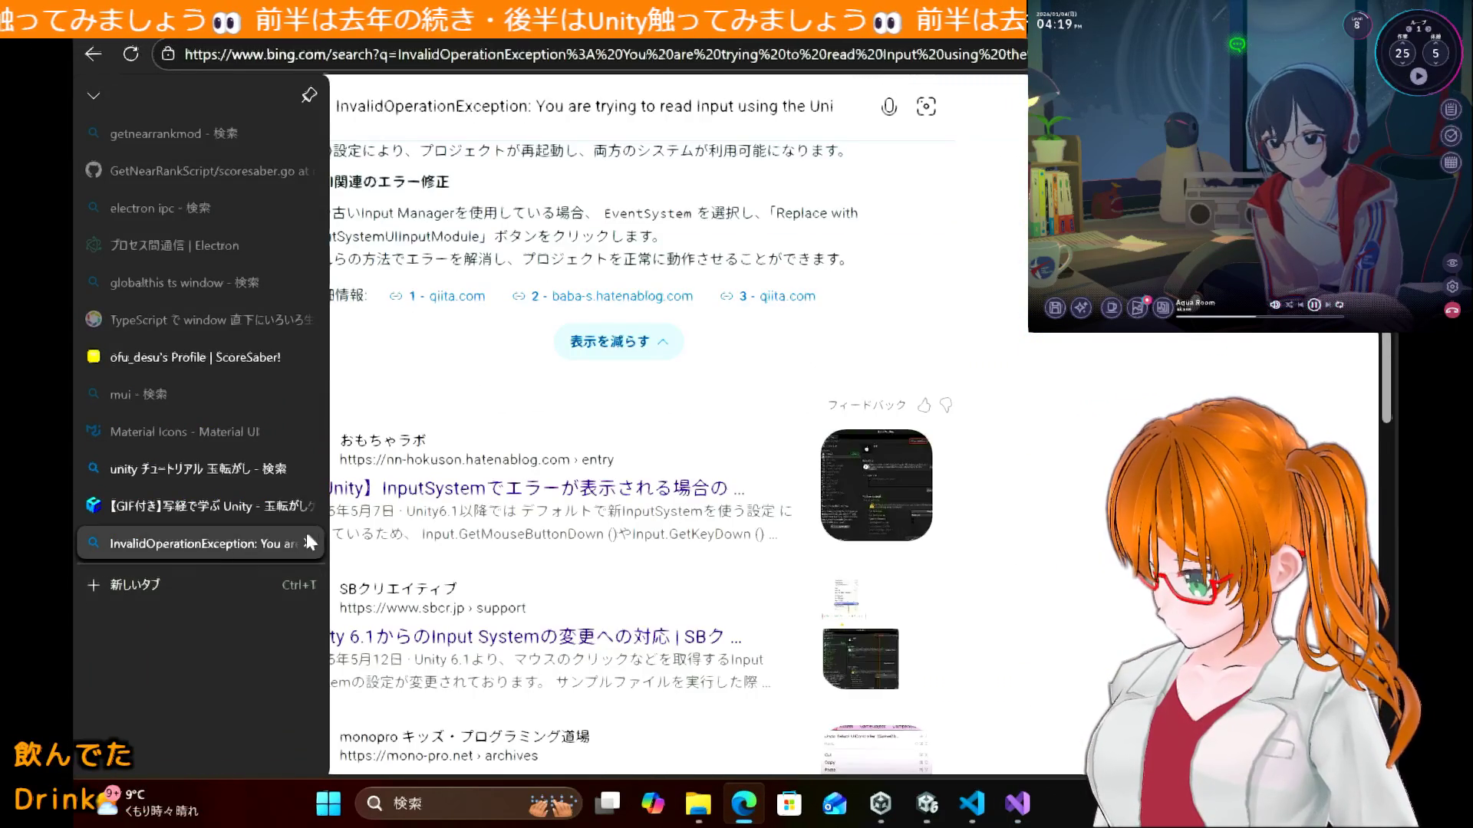
left_click(308, 543)
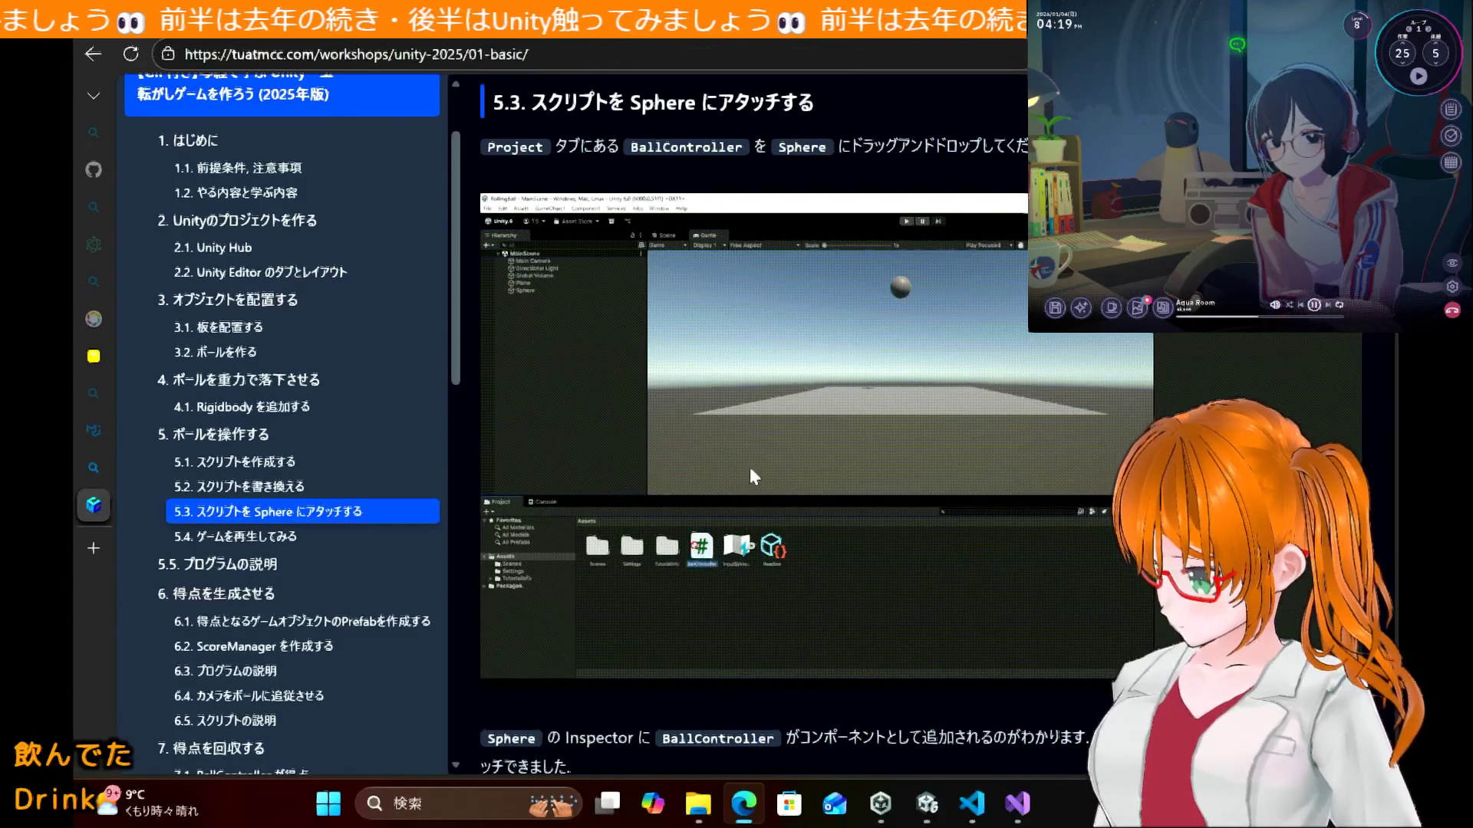
Step: Search the web for the workshop code's Input.GetKey call, then close the search tab
scroll(749, 467, "up", 10)
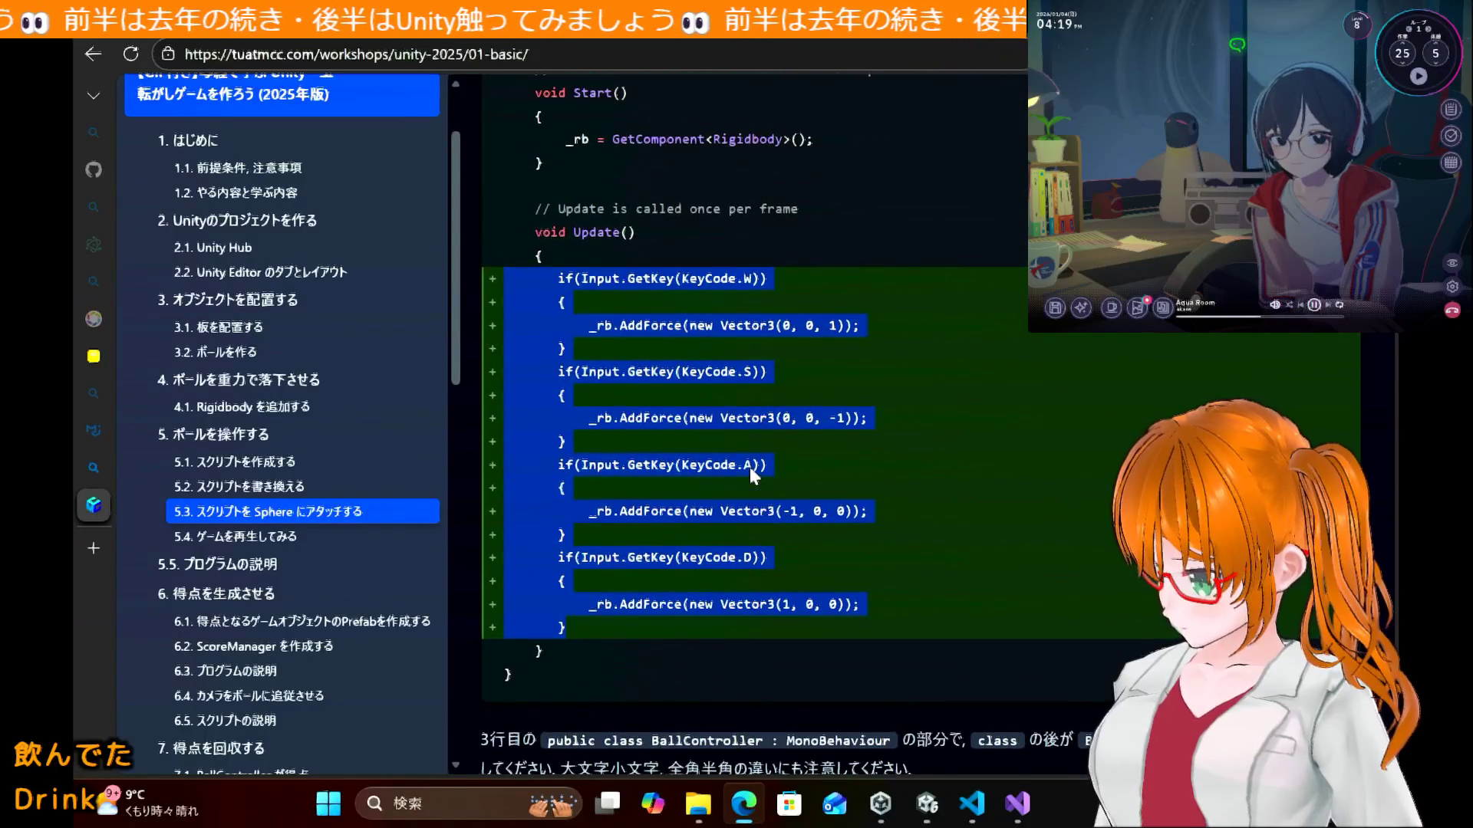
left_click(748, 467)
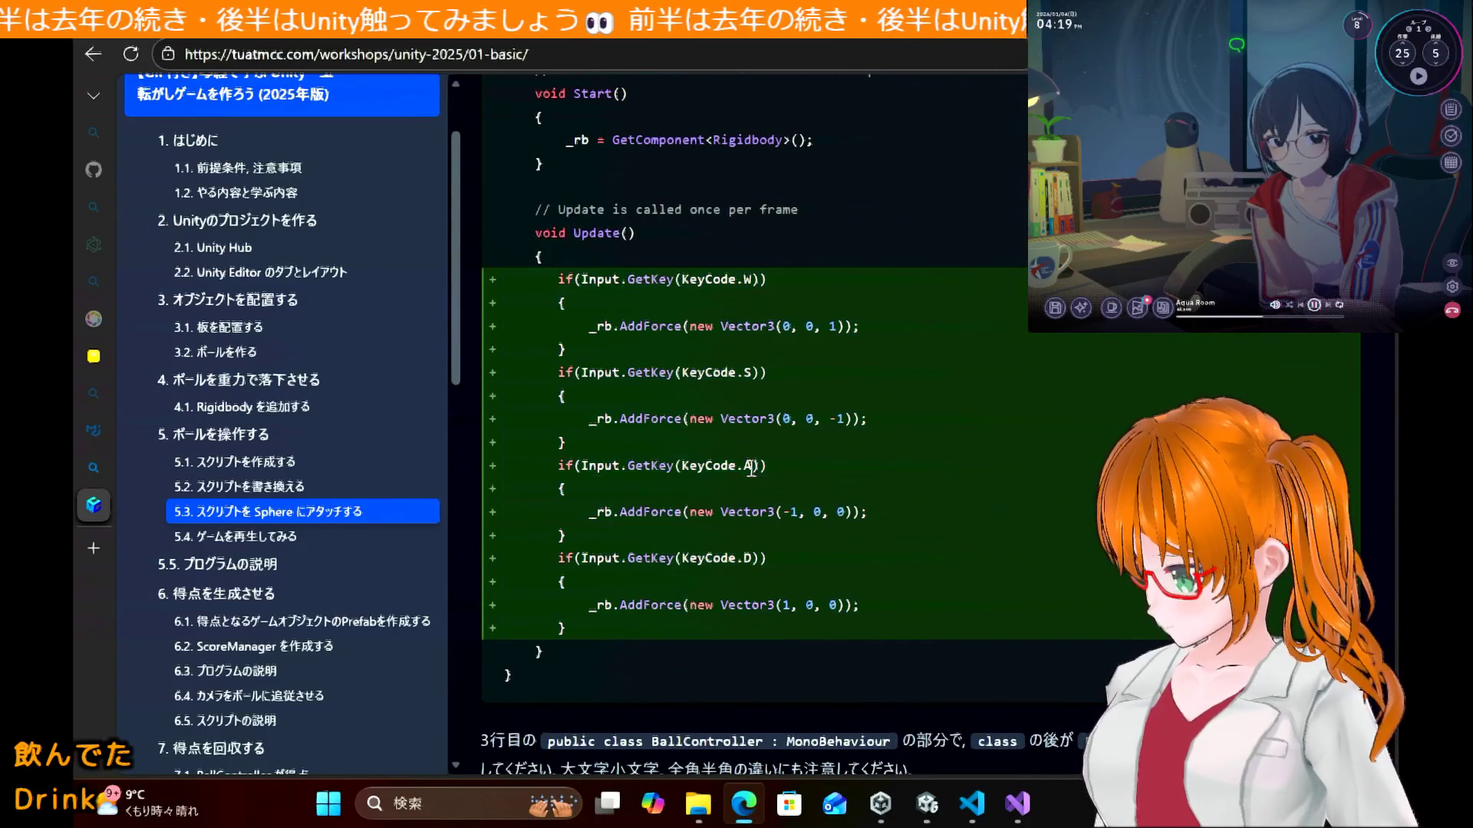
left_click_drag(582, 279, 720, 285)
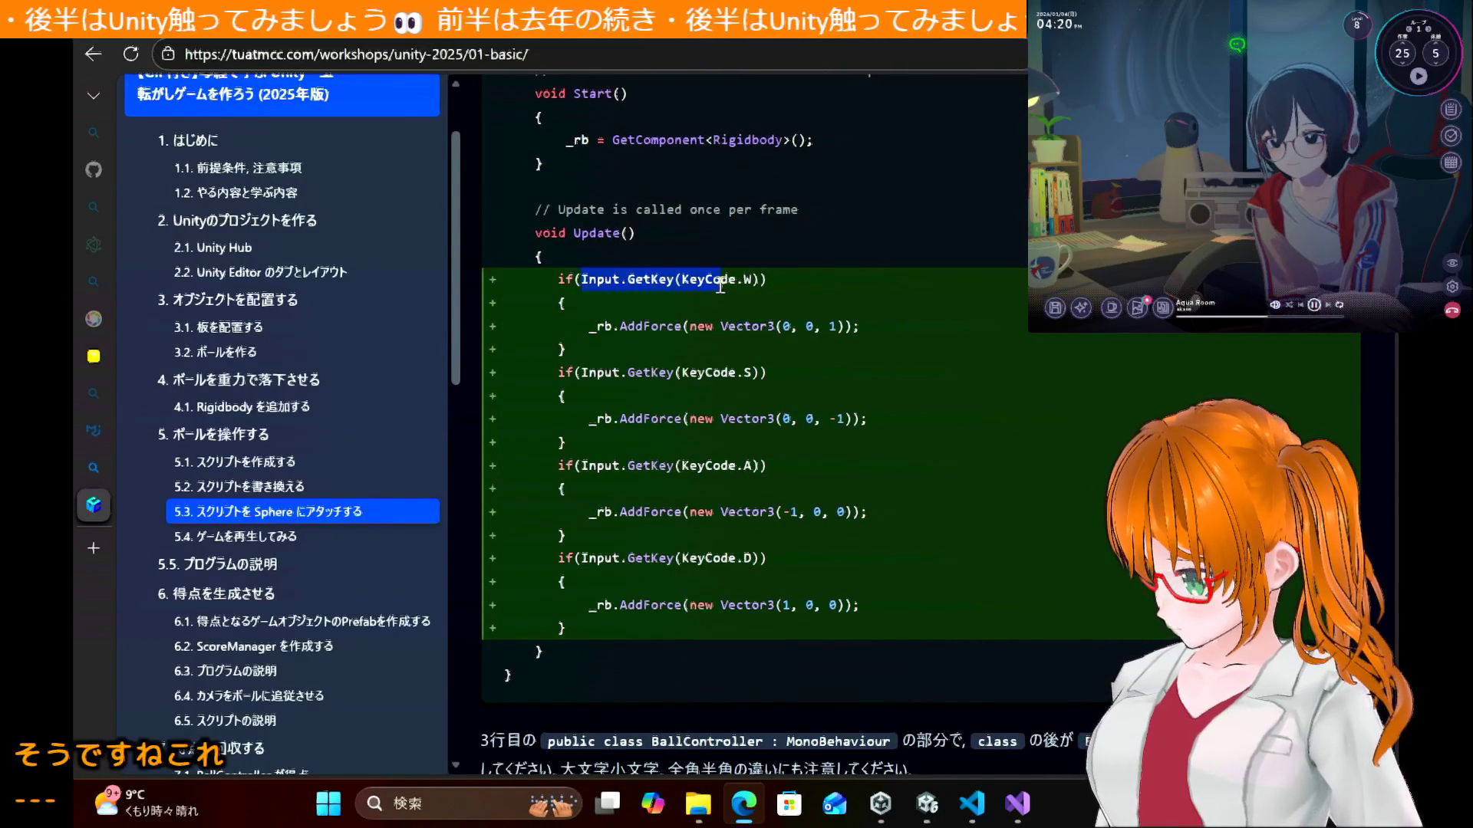
left_click(859, 239)
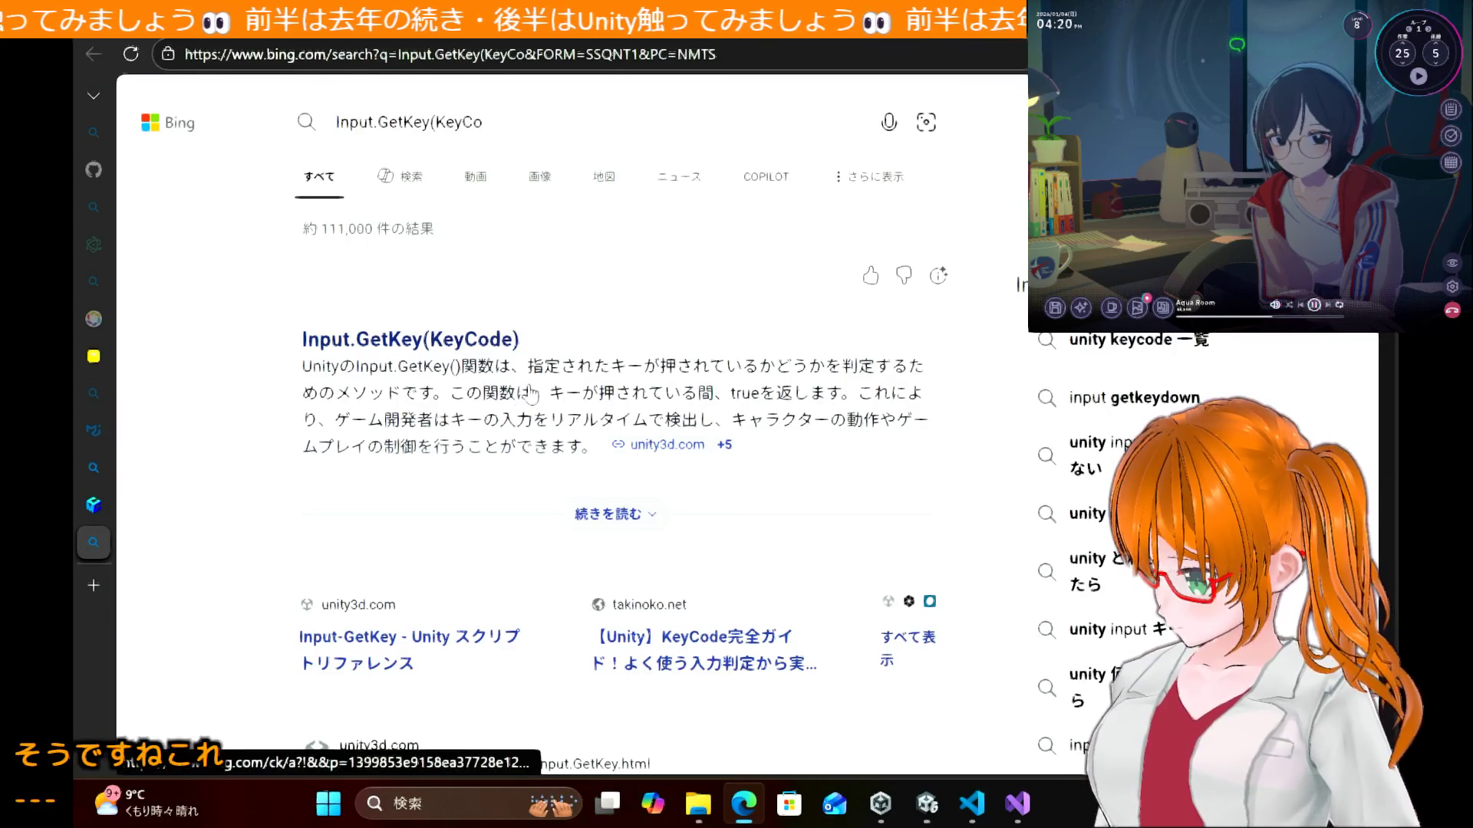
mouse_move(93, 537)
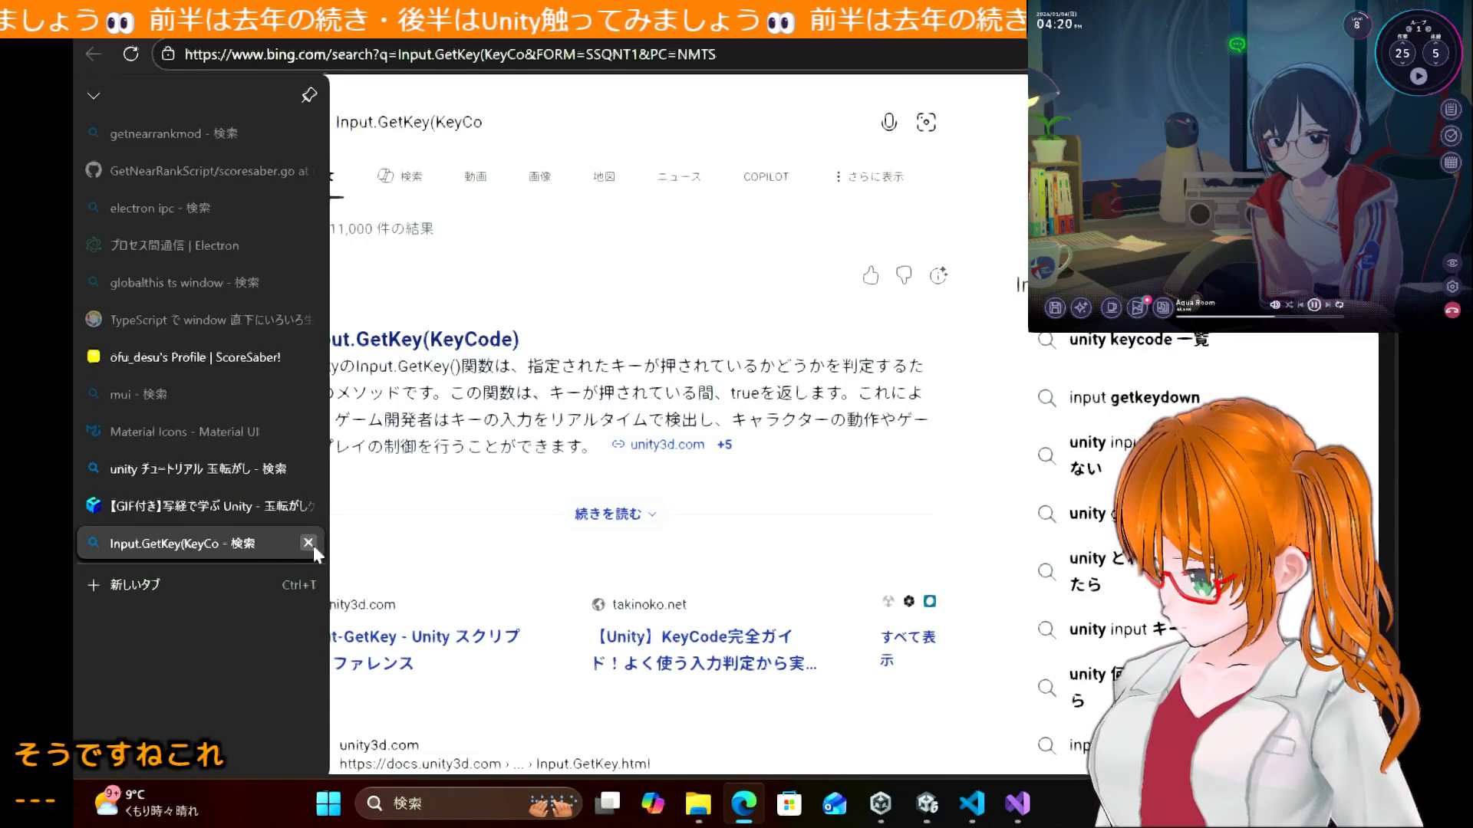
left_click(308, 543)
left_click_drag(765, 279, 560, 274)
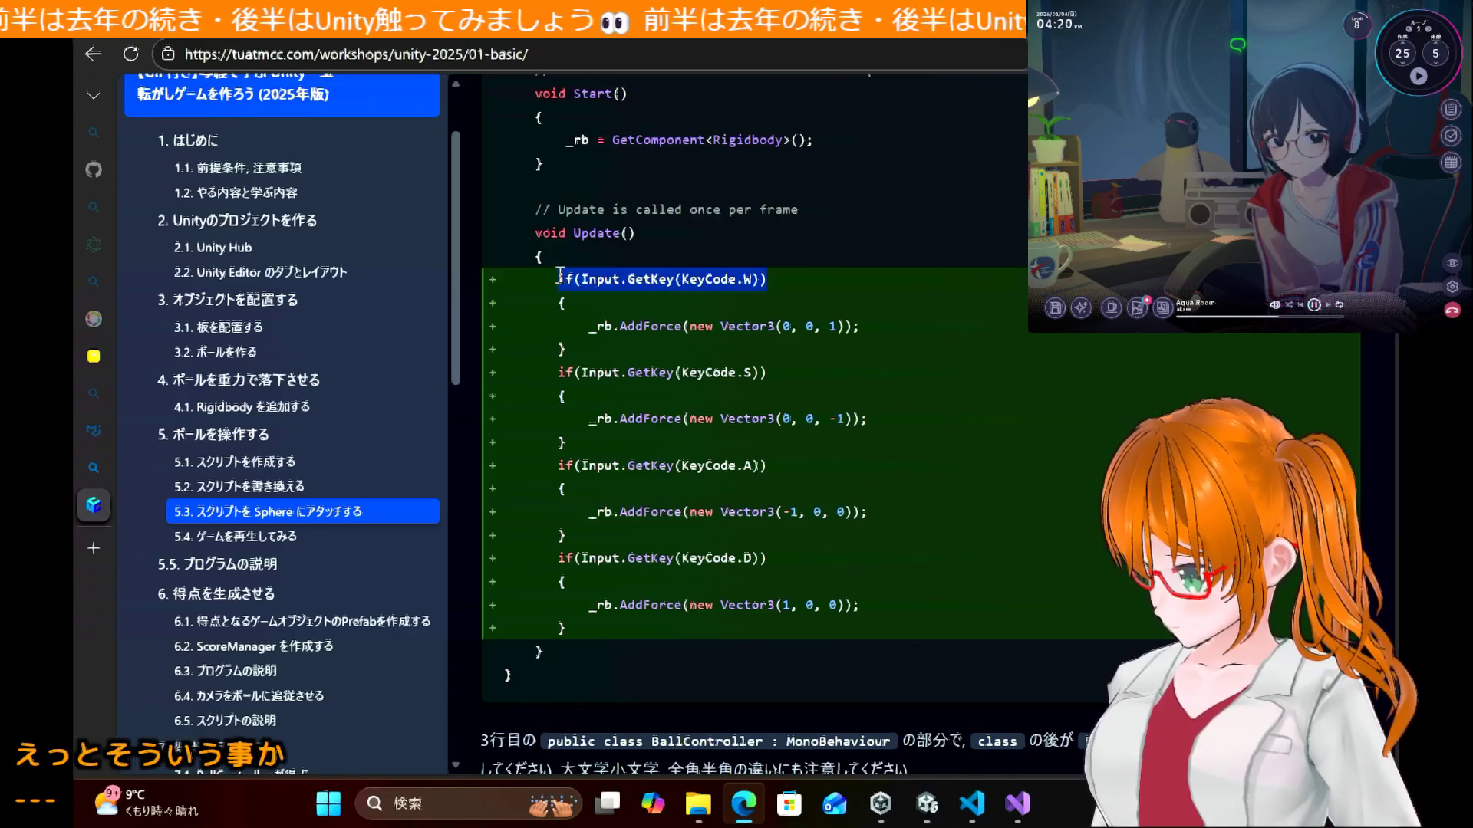
left_click(895, 343)
left_click(975, 806)
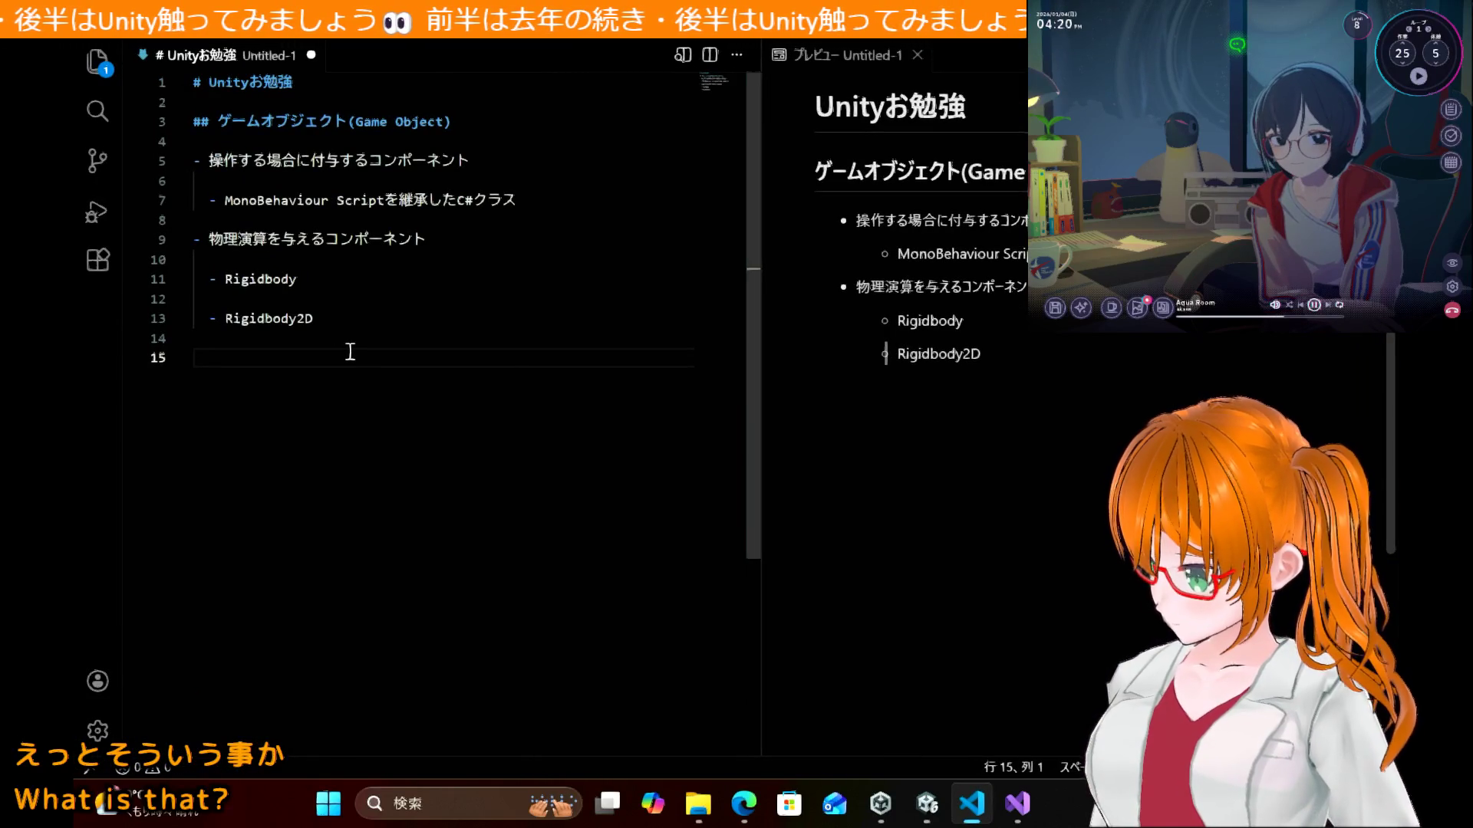
Step: Rewrite line 15 as the bullet '- 操作関数の注意' and add blank lines beneath it
type("- ")
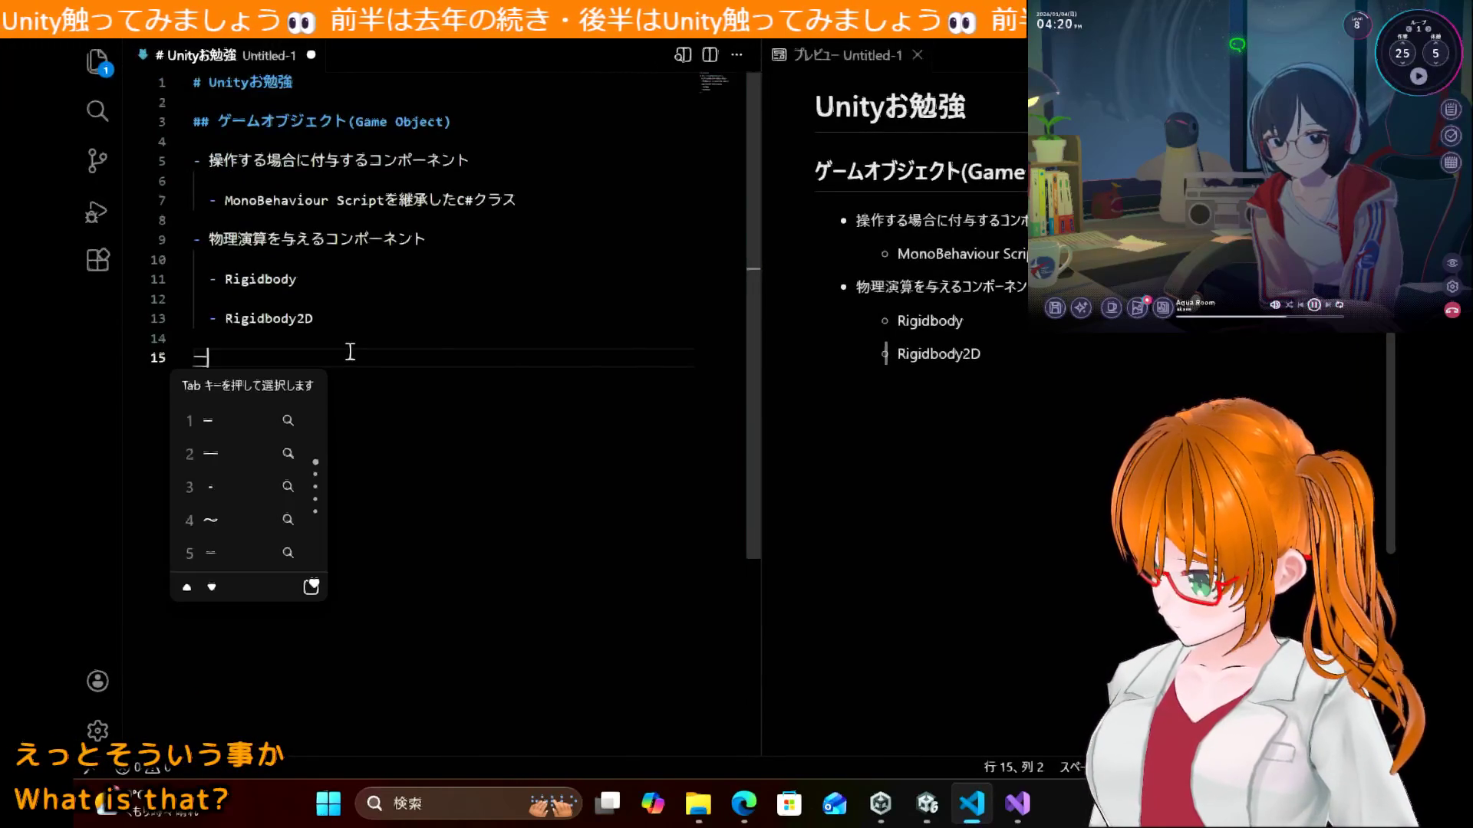
type("操作")
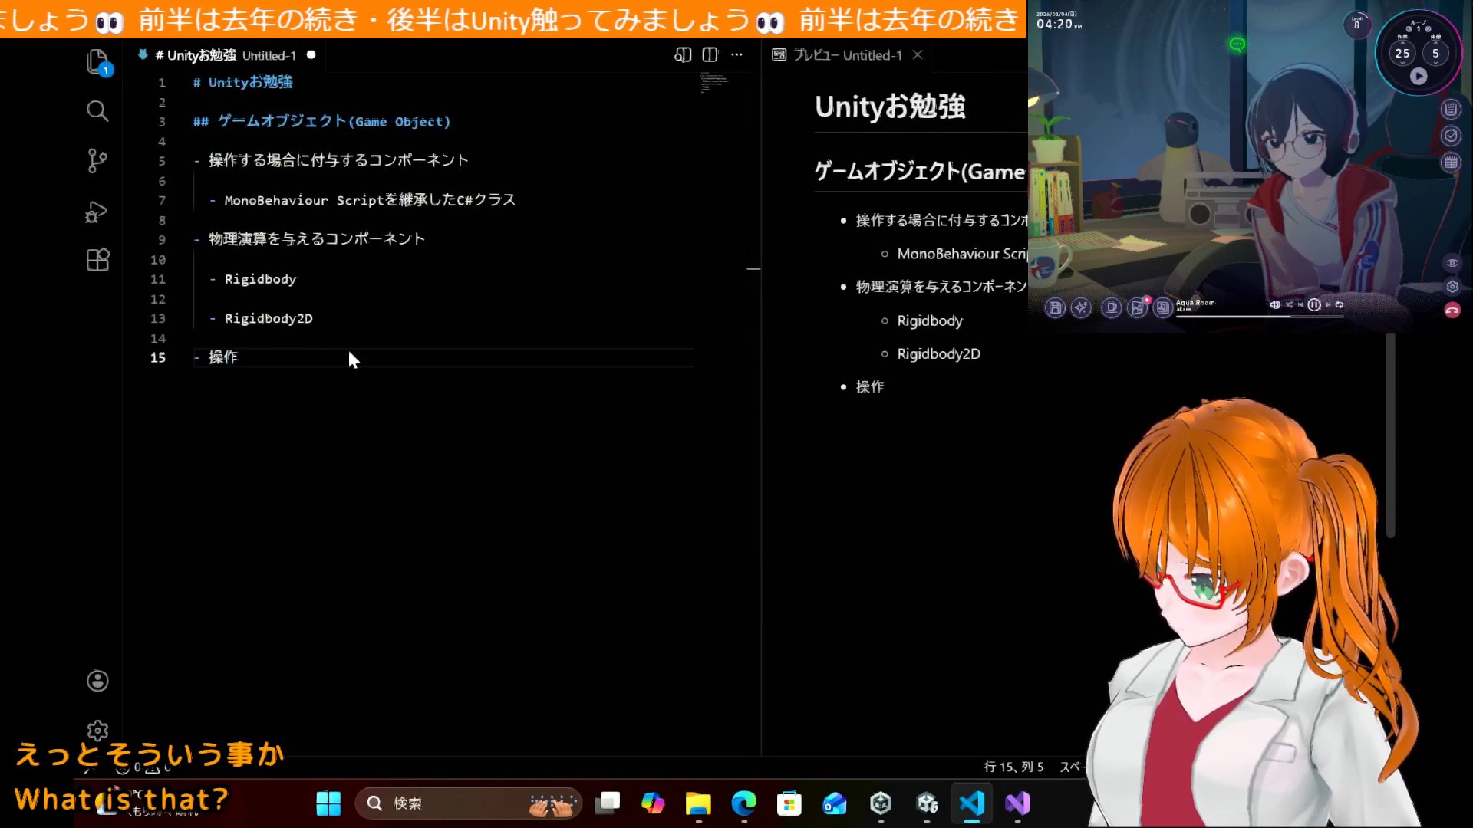
type("関数の使用上n")
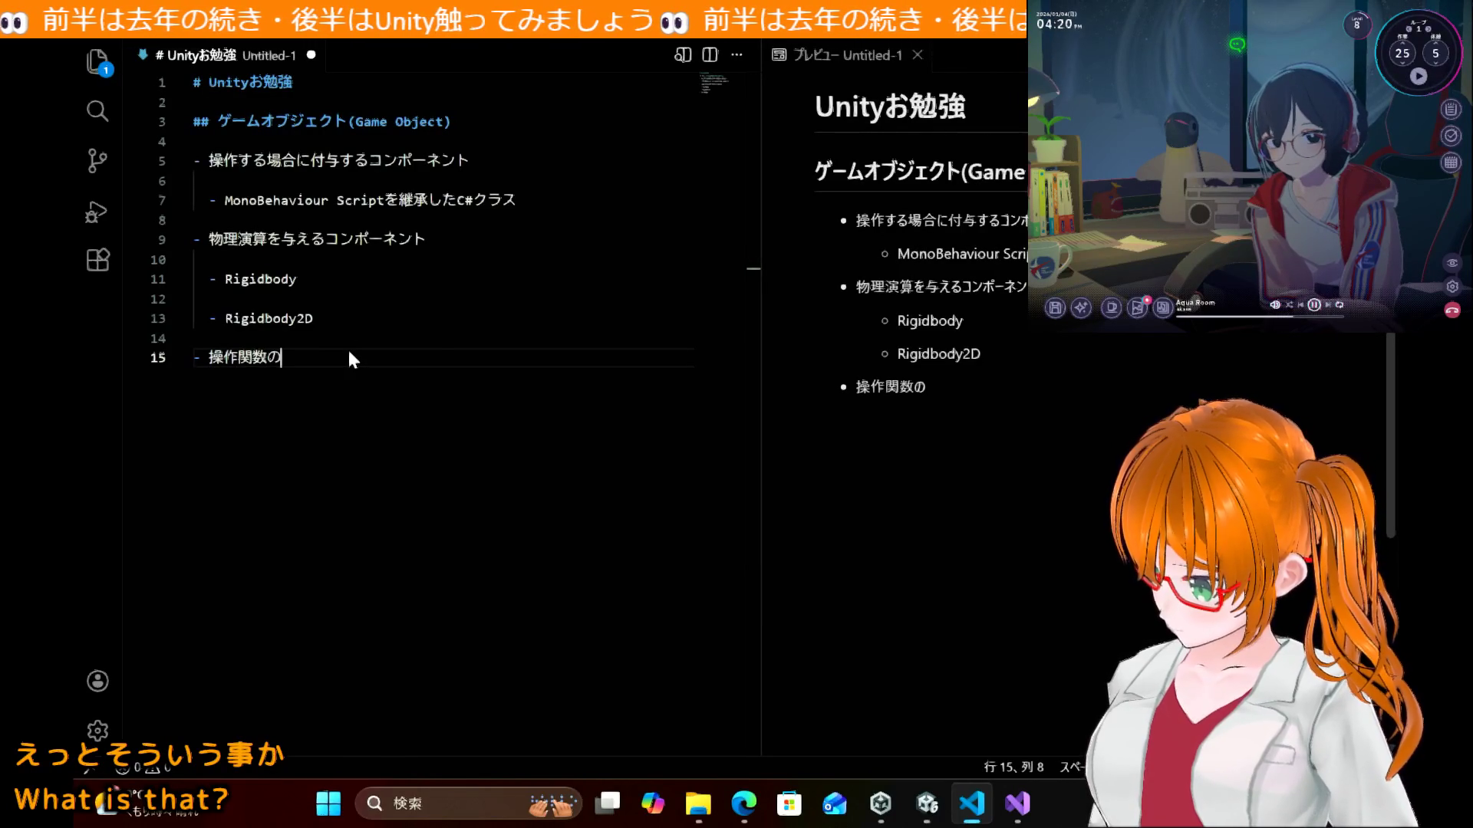
type("の")
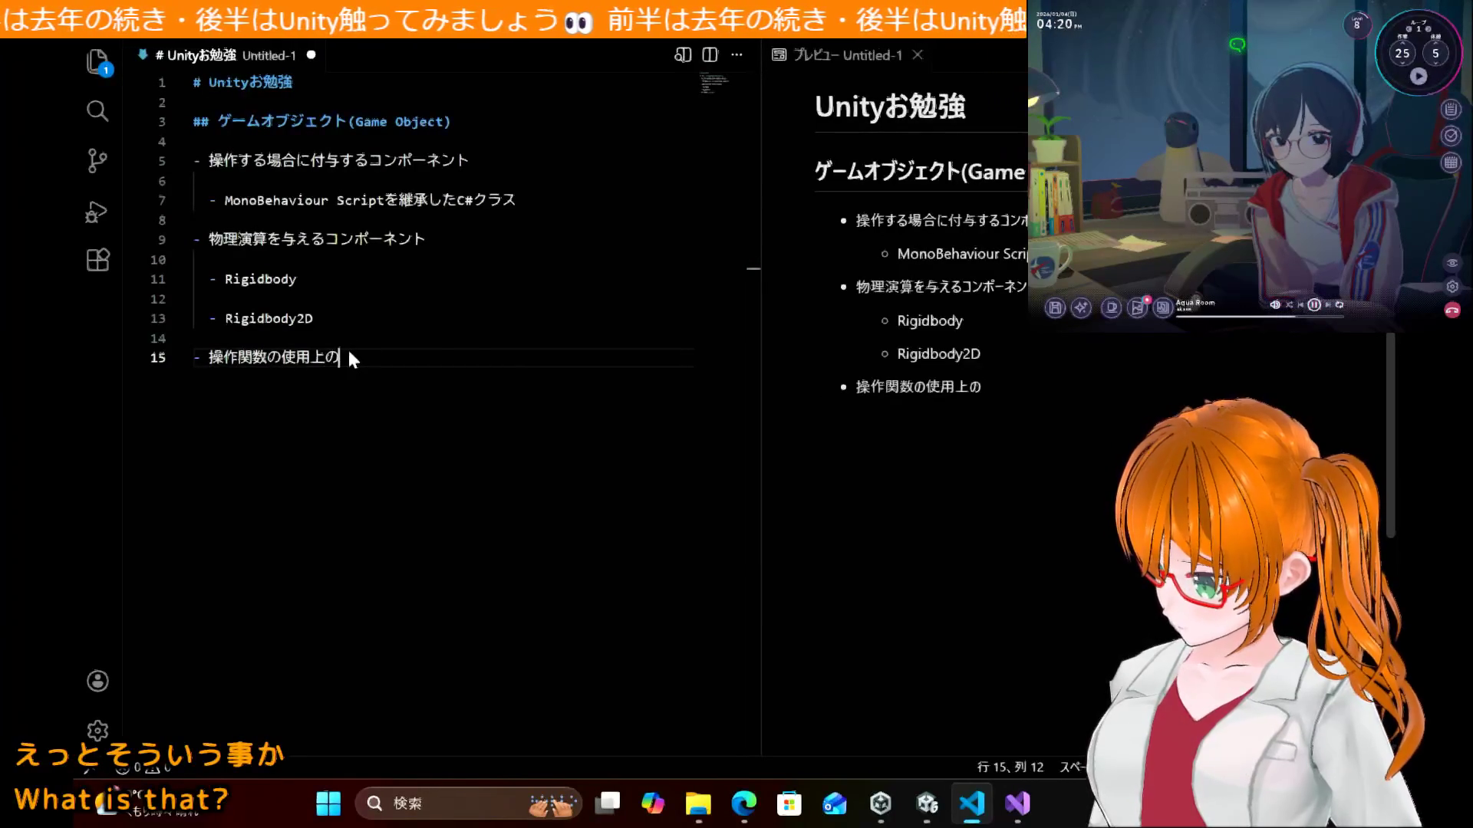
key("BackSpace")
key("BackSpace")
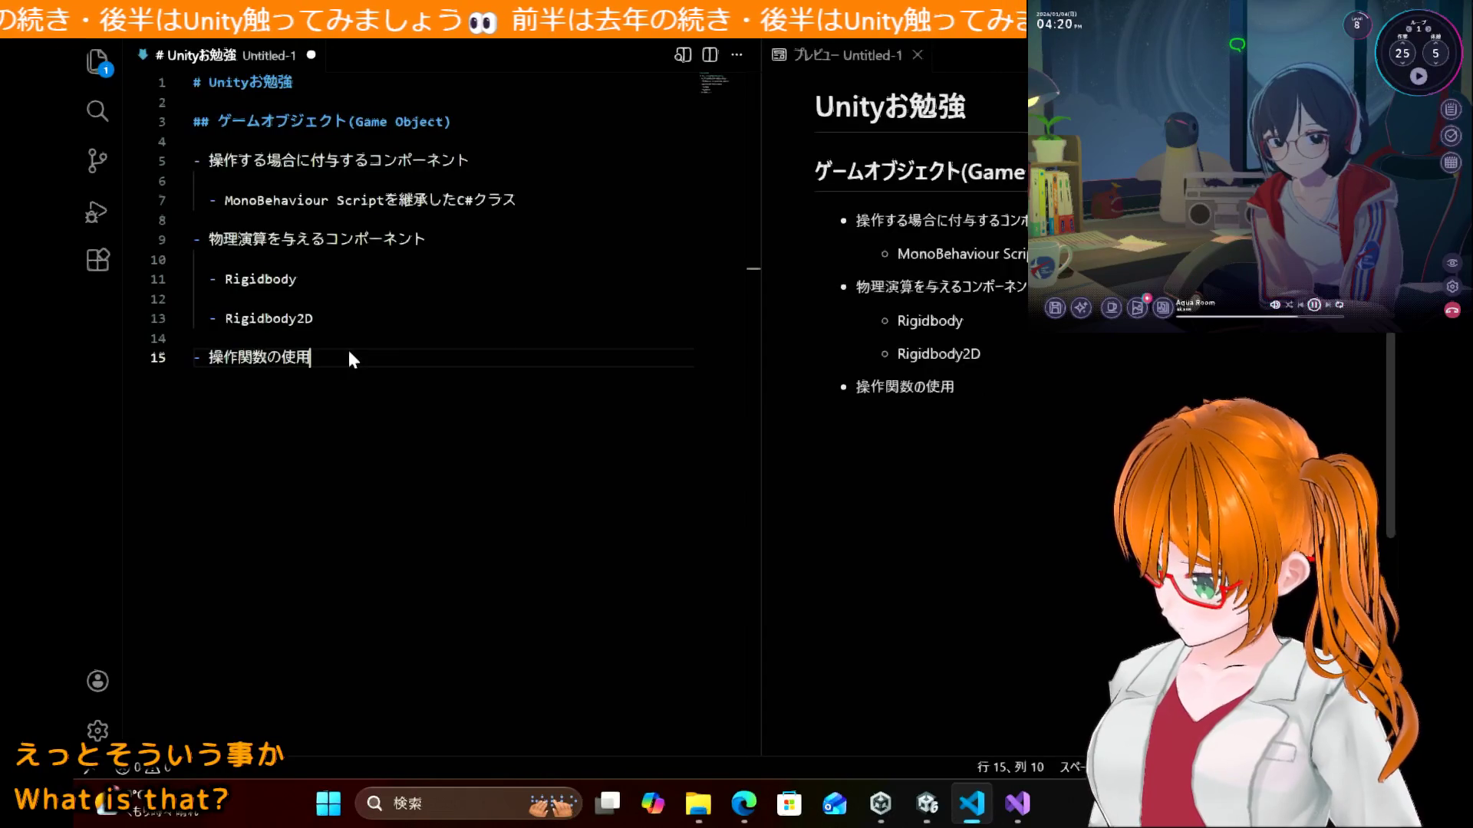
type("de")
key("BackSpace")
key("BackSpace")
key("BackSpace")
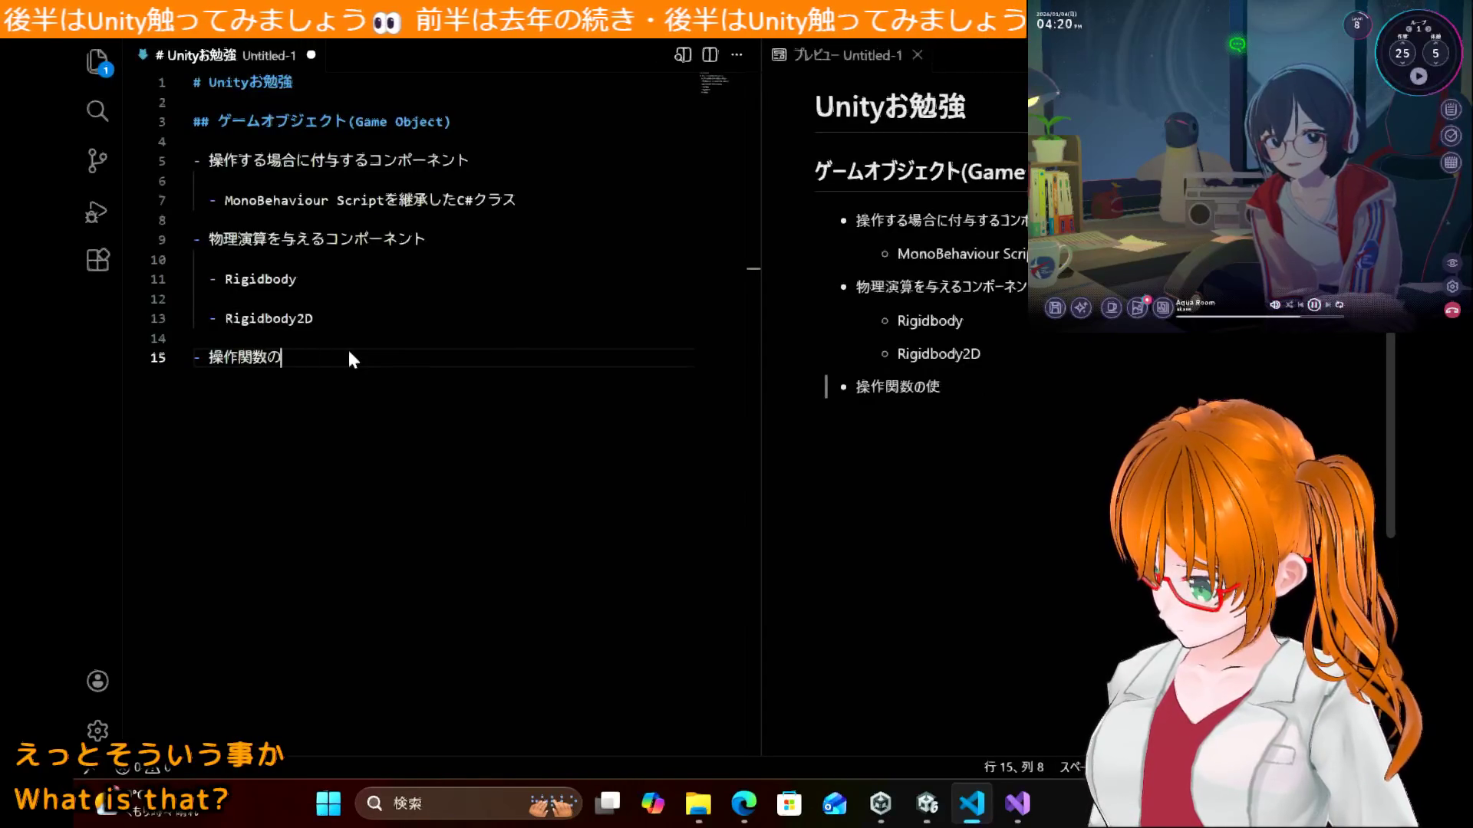
type("tyuyu")
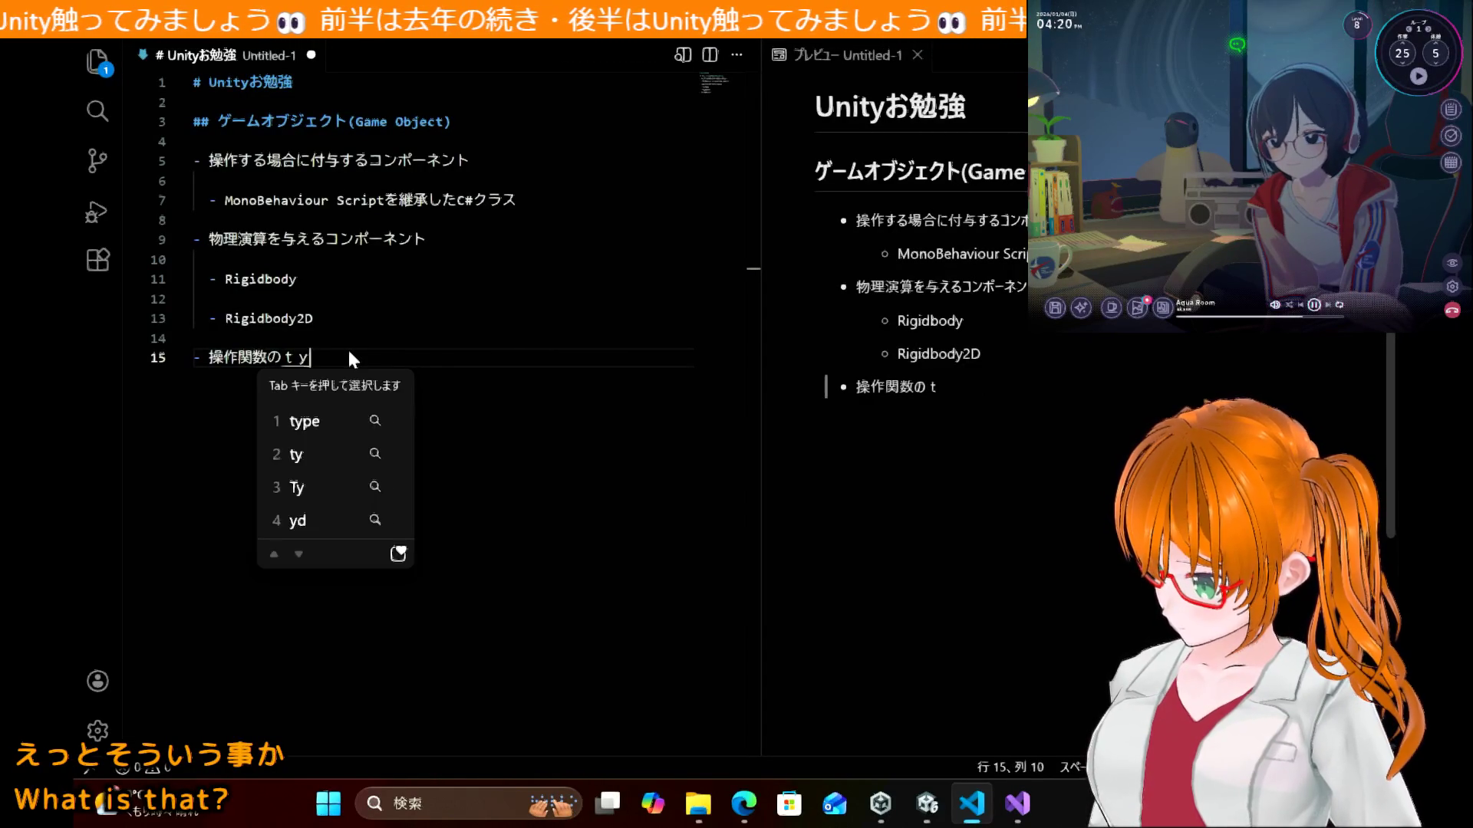
key("BackSpace")
type("ui")
key("space")
key("Return")
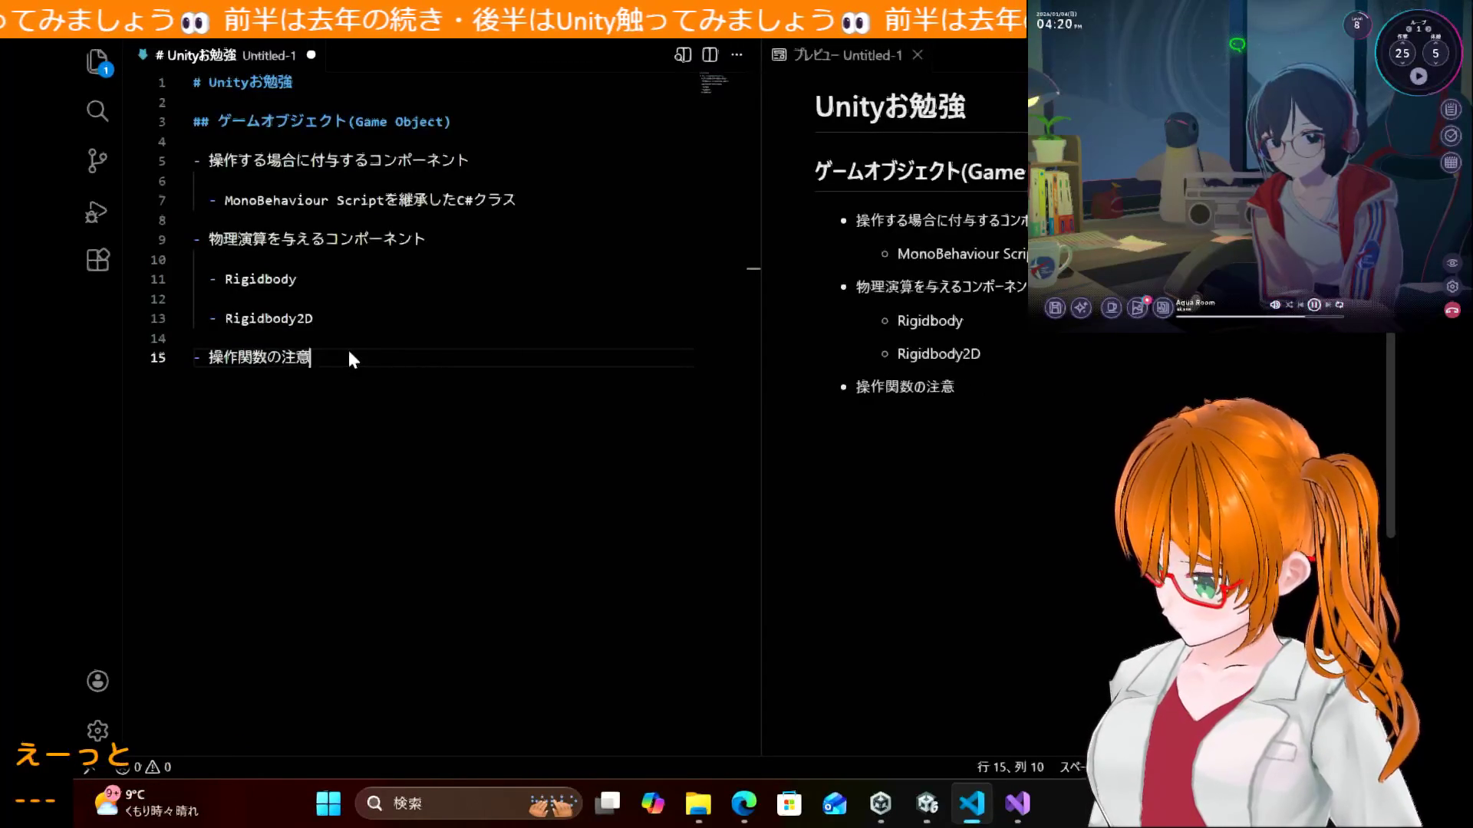
key("Return")
key("Return")
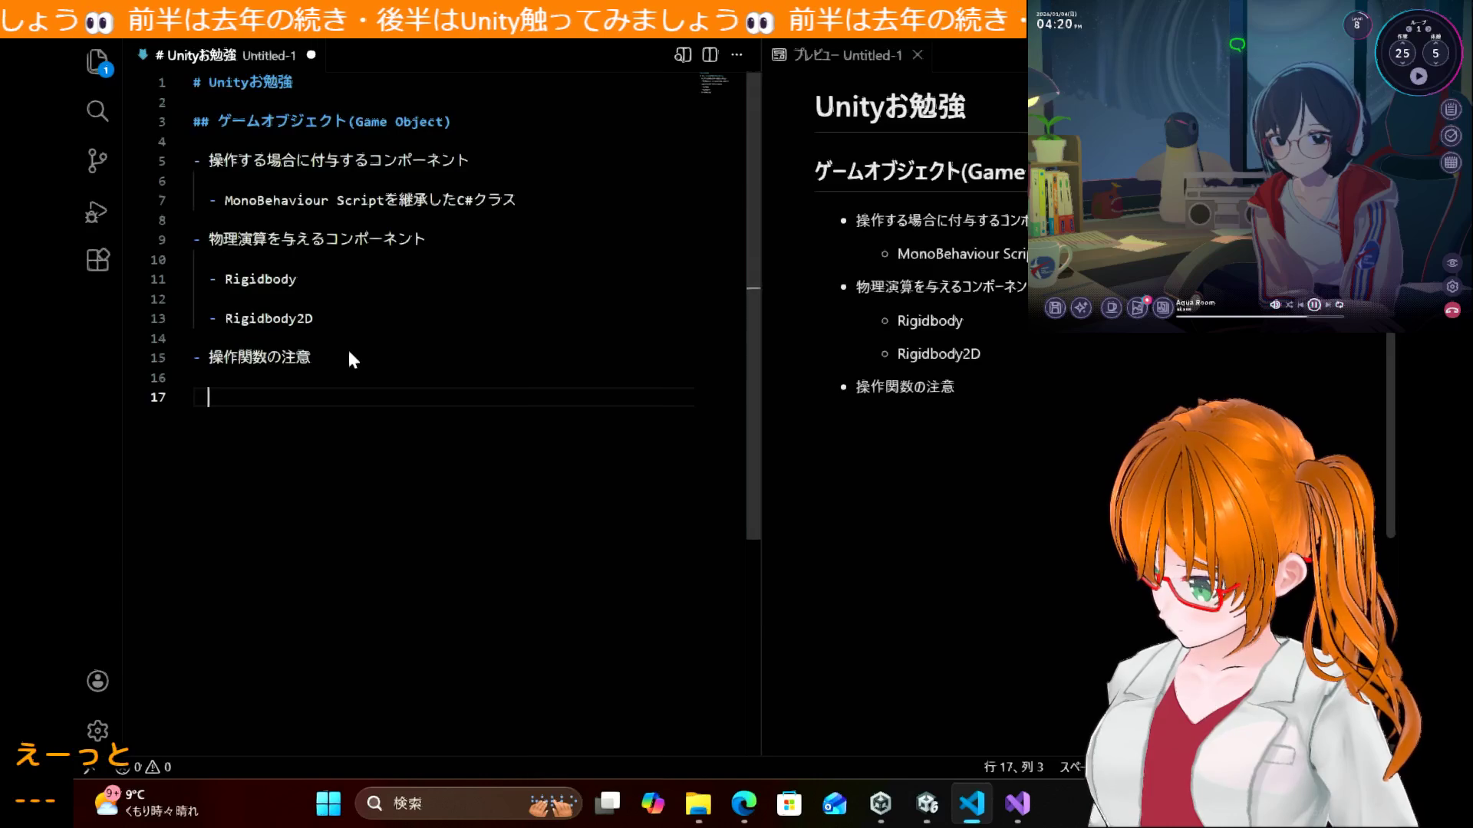
Step: Under it, add the sub-bullet 'Input.GetKey(KeyCode.W)、などは古い関数' from the pasted code
type("-if(Input.GetKey(KeyCode.W))")
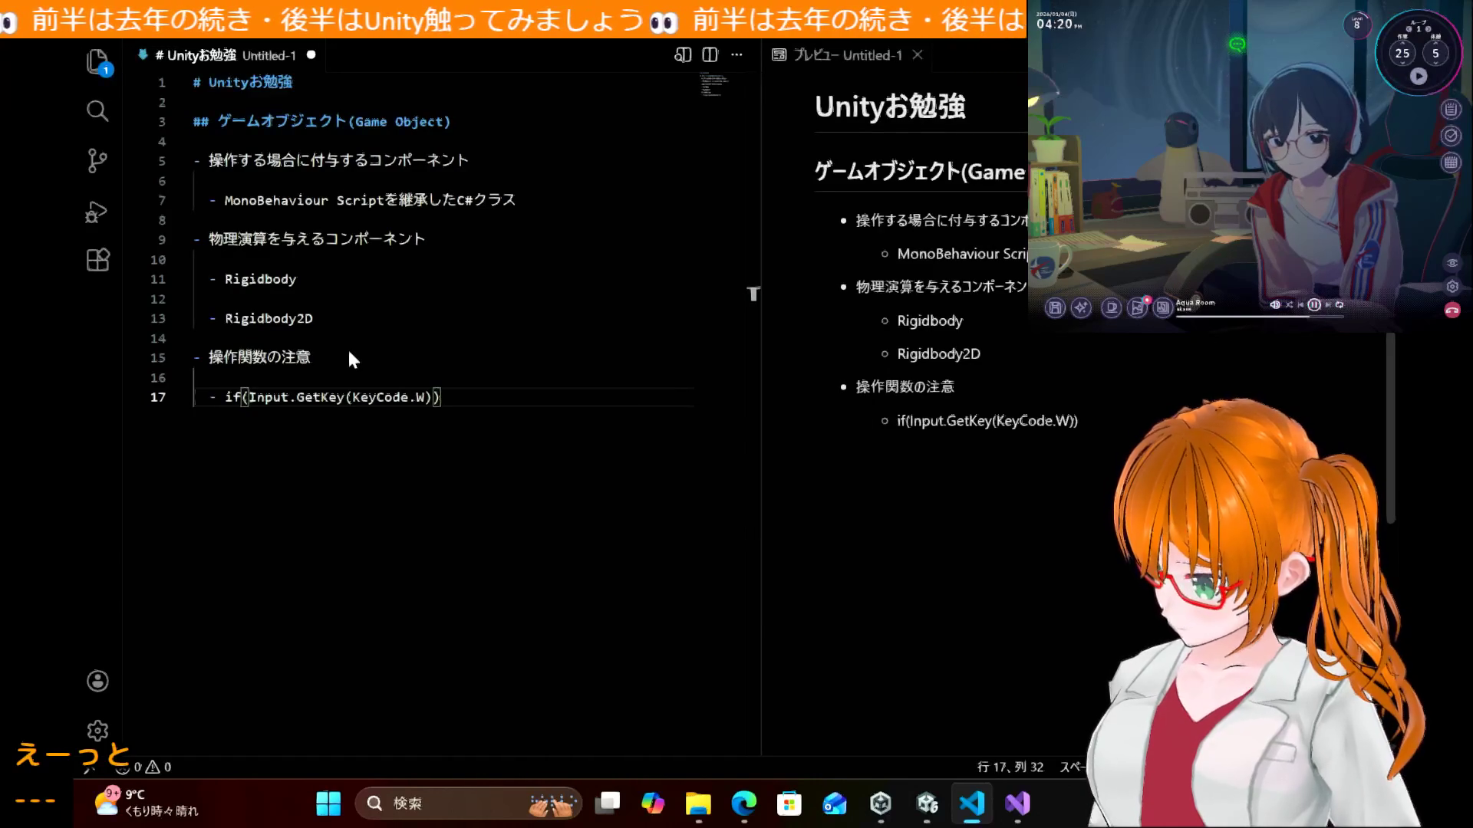
key("Left")
key("Left")
key("Left")
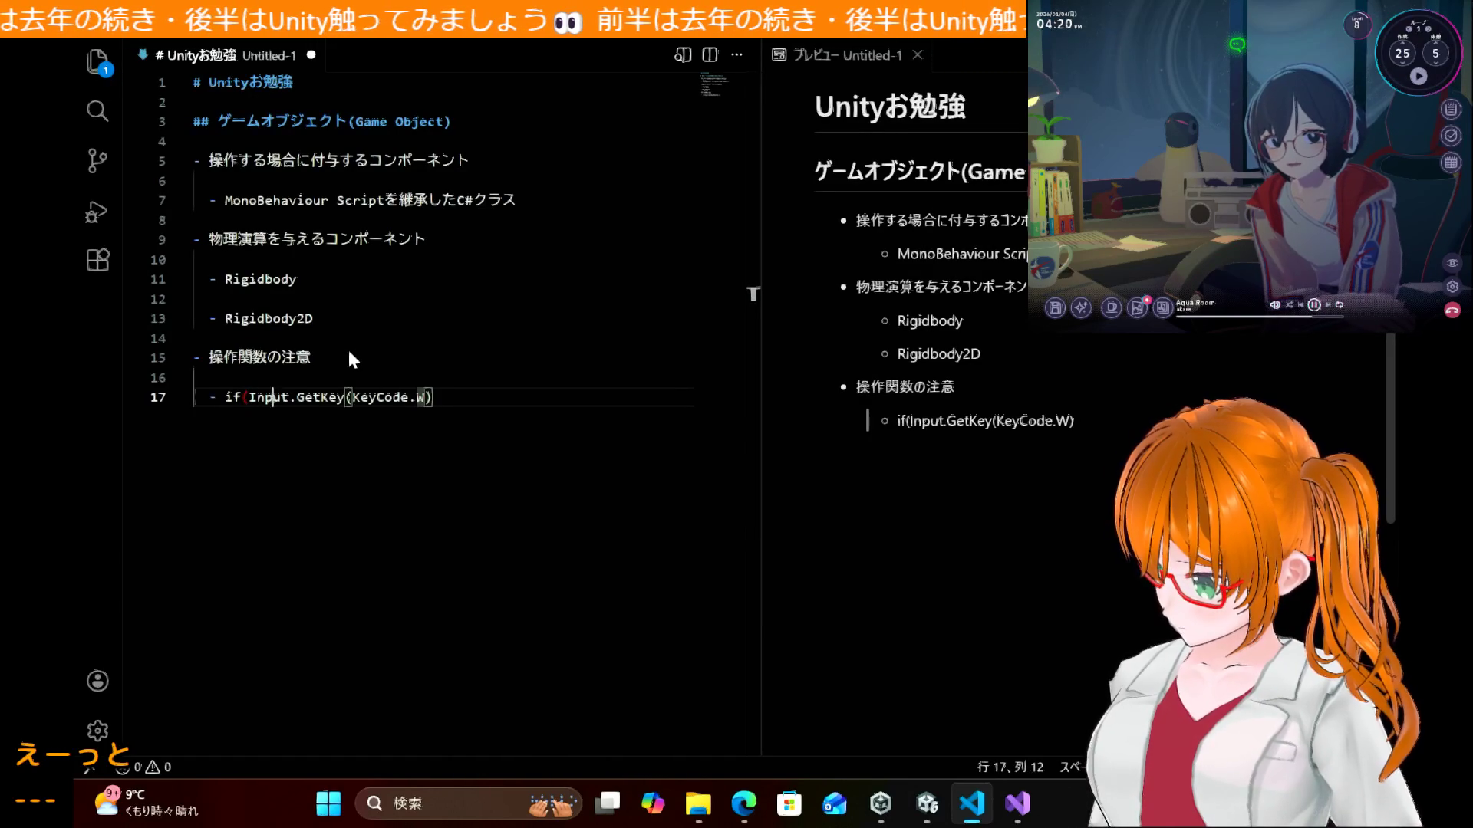
key("BackSpace")
key("BackSpace")
key("BackSpace")
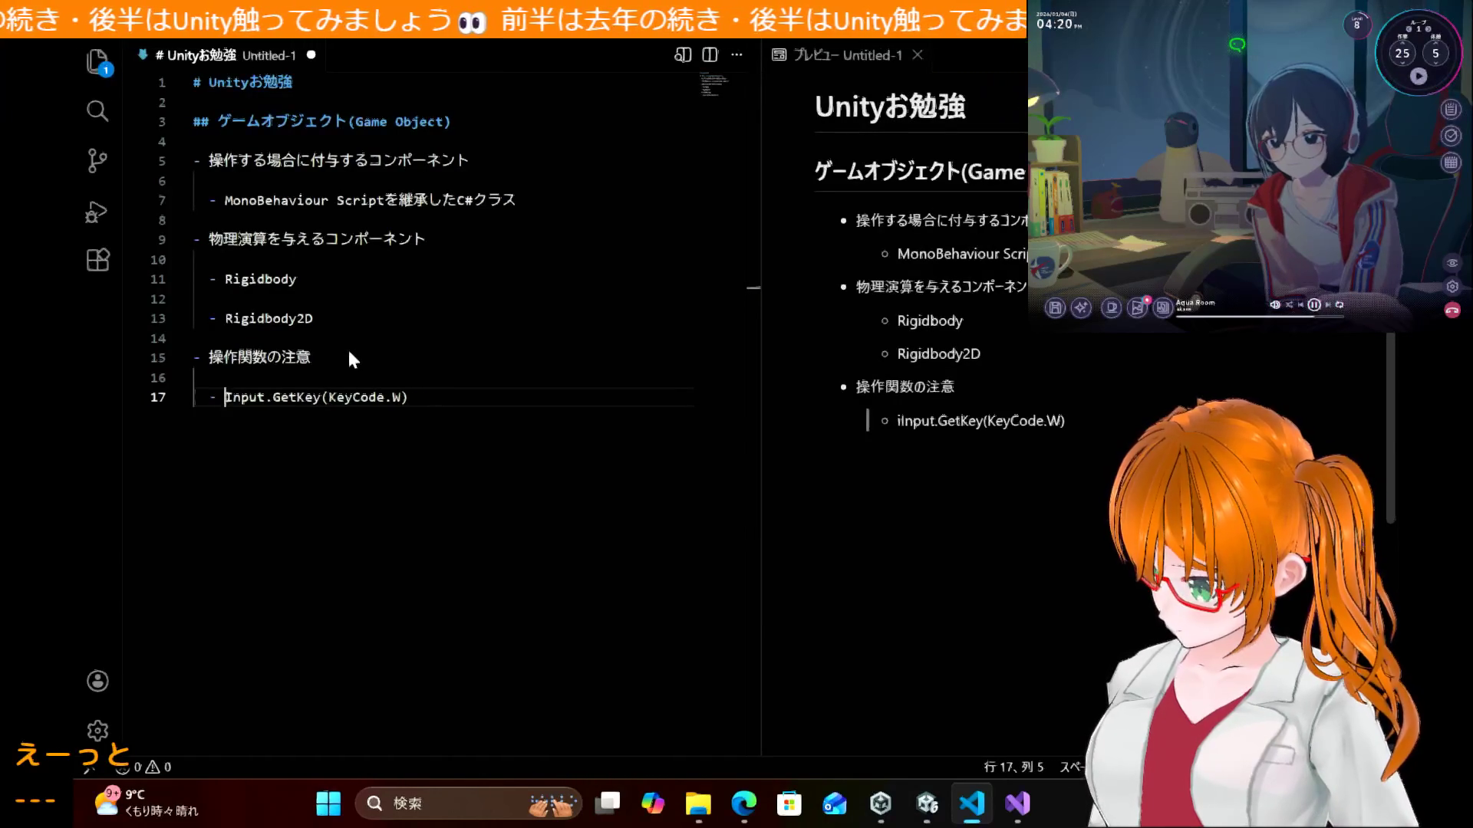
key("Right")
key("Right")
key("Right")
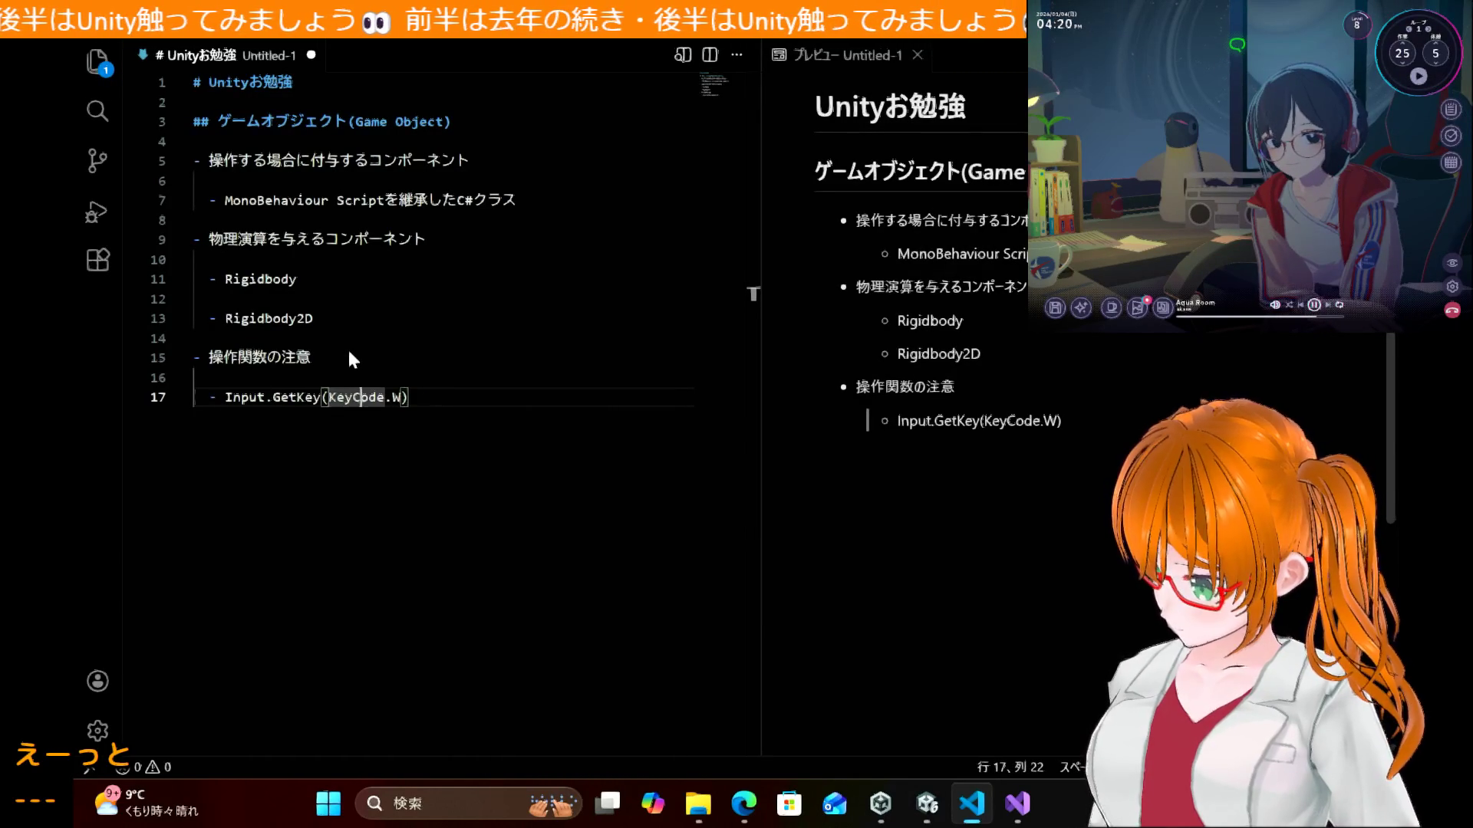
key("Right")
key("Right")
type("、")
key("Return")
type("など")
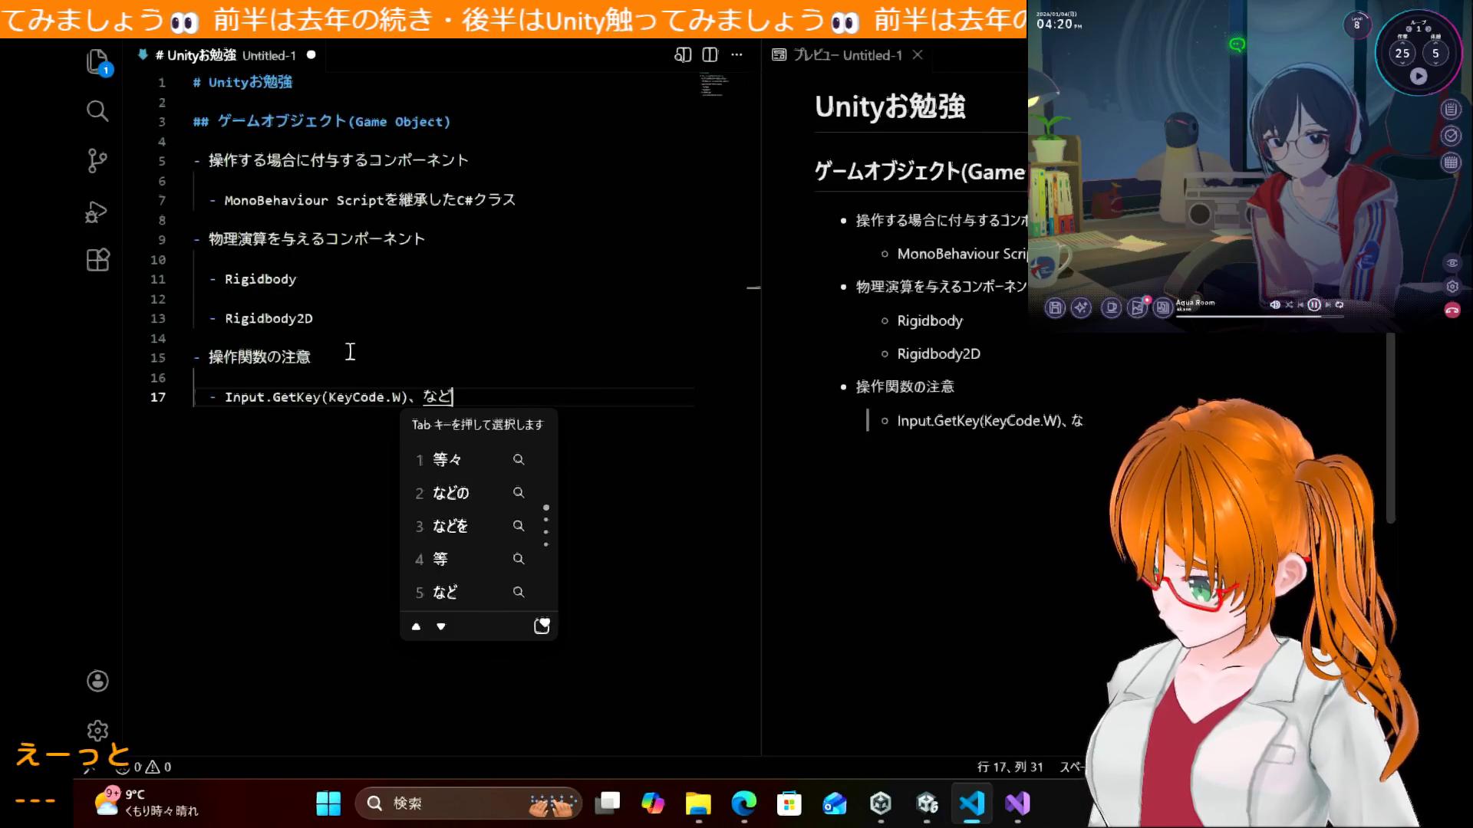
type("は古いかんす")
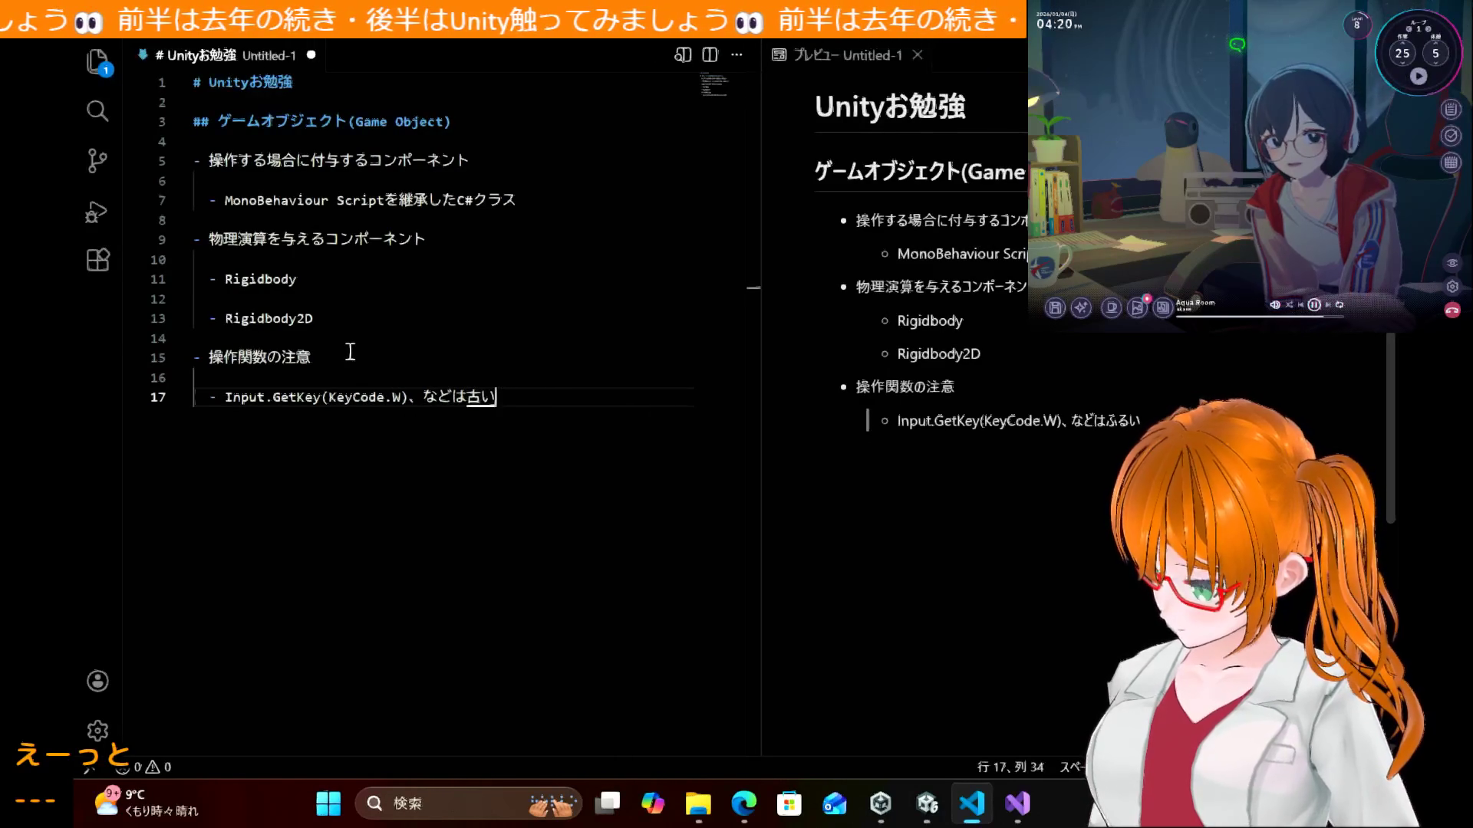
key("space")
key("Return")
key("Return")
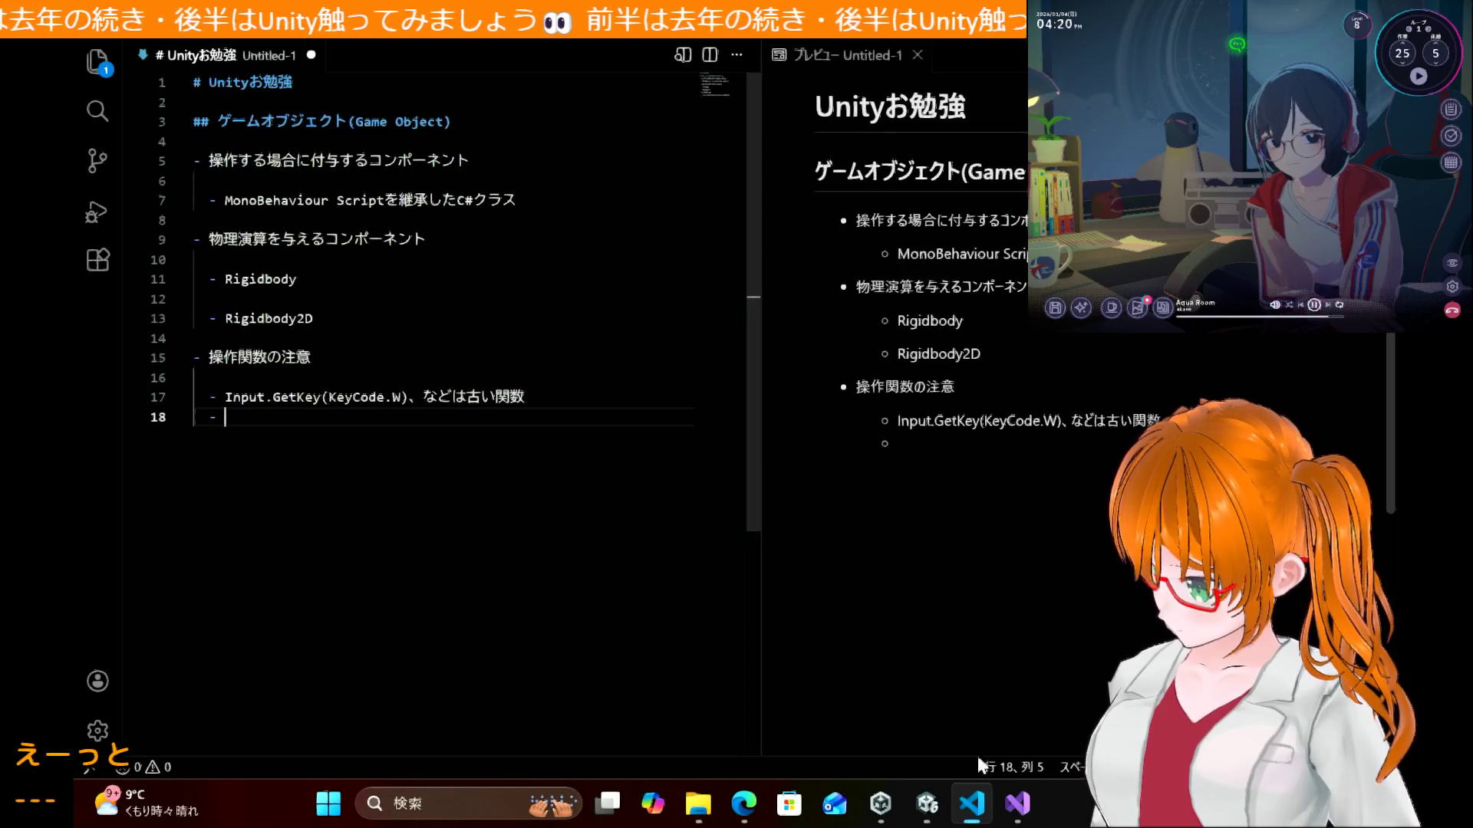
left_click(1016, 812)
Step: Copy Keyboard.current.wKey.wasPressedThisFrame from BallController.cs onto line 18 and append 'という書き方が新しい書き方'
left_click_drag(291, 201, 576, 202)
key("ctrl+c")
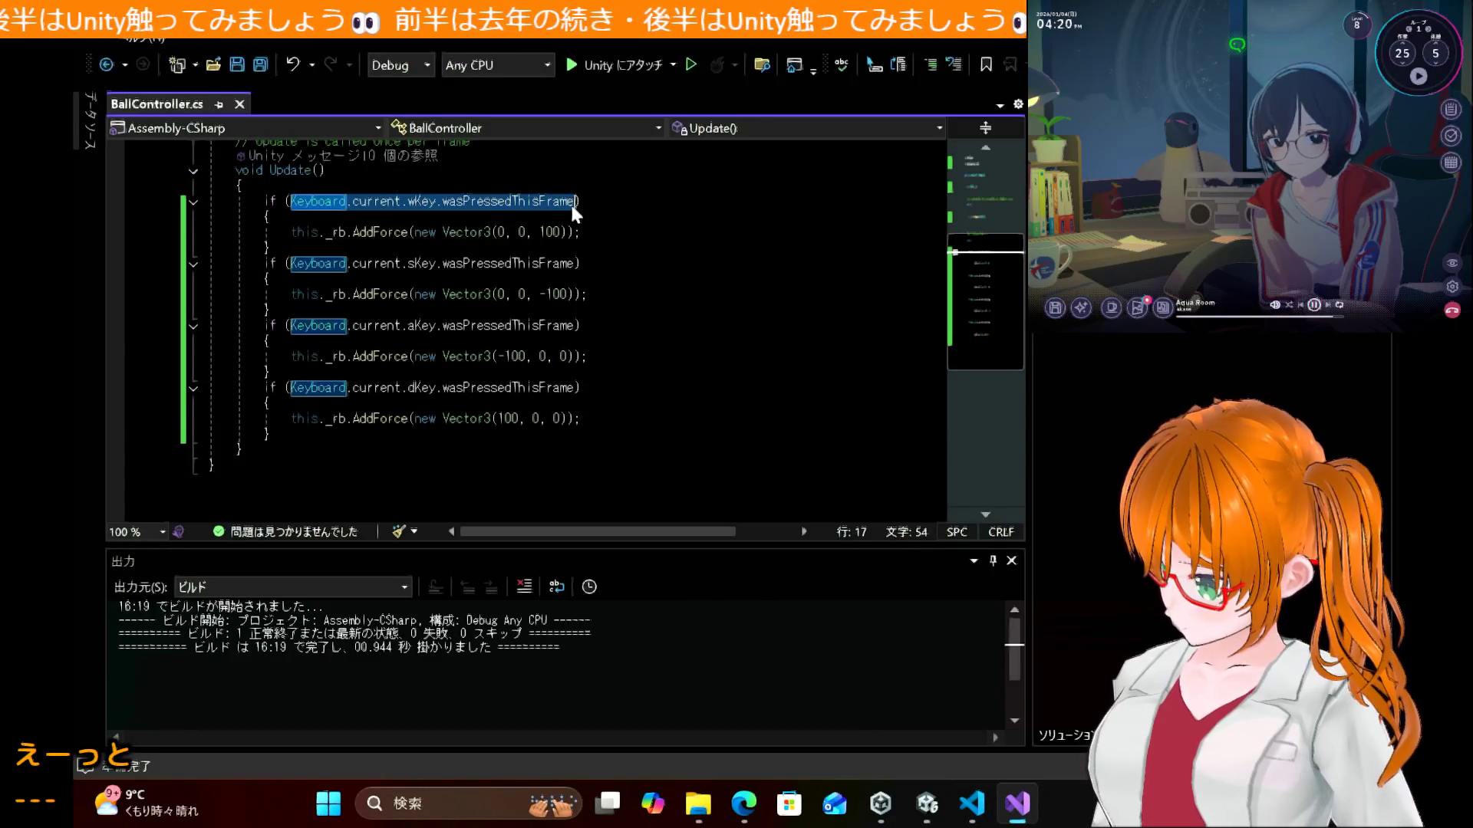
left_click(971, 803)
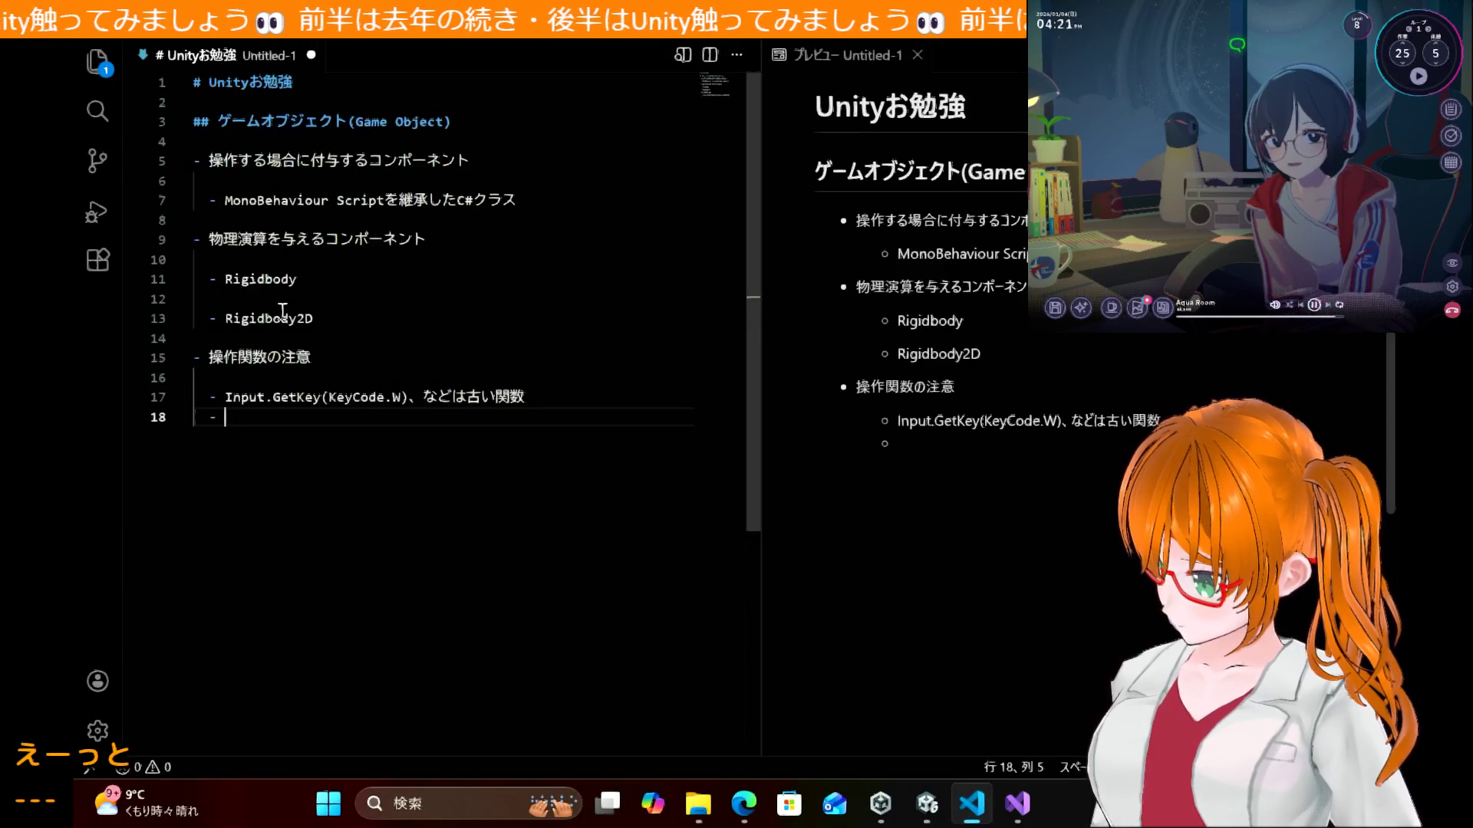
key("ctrl+v")
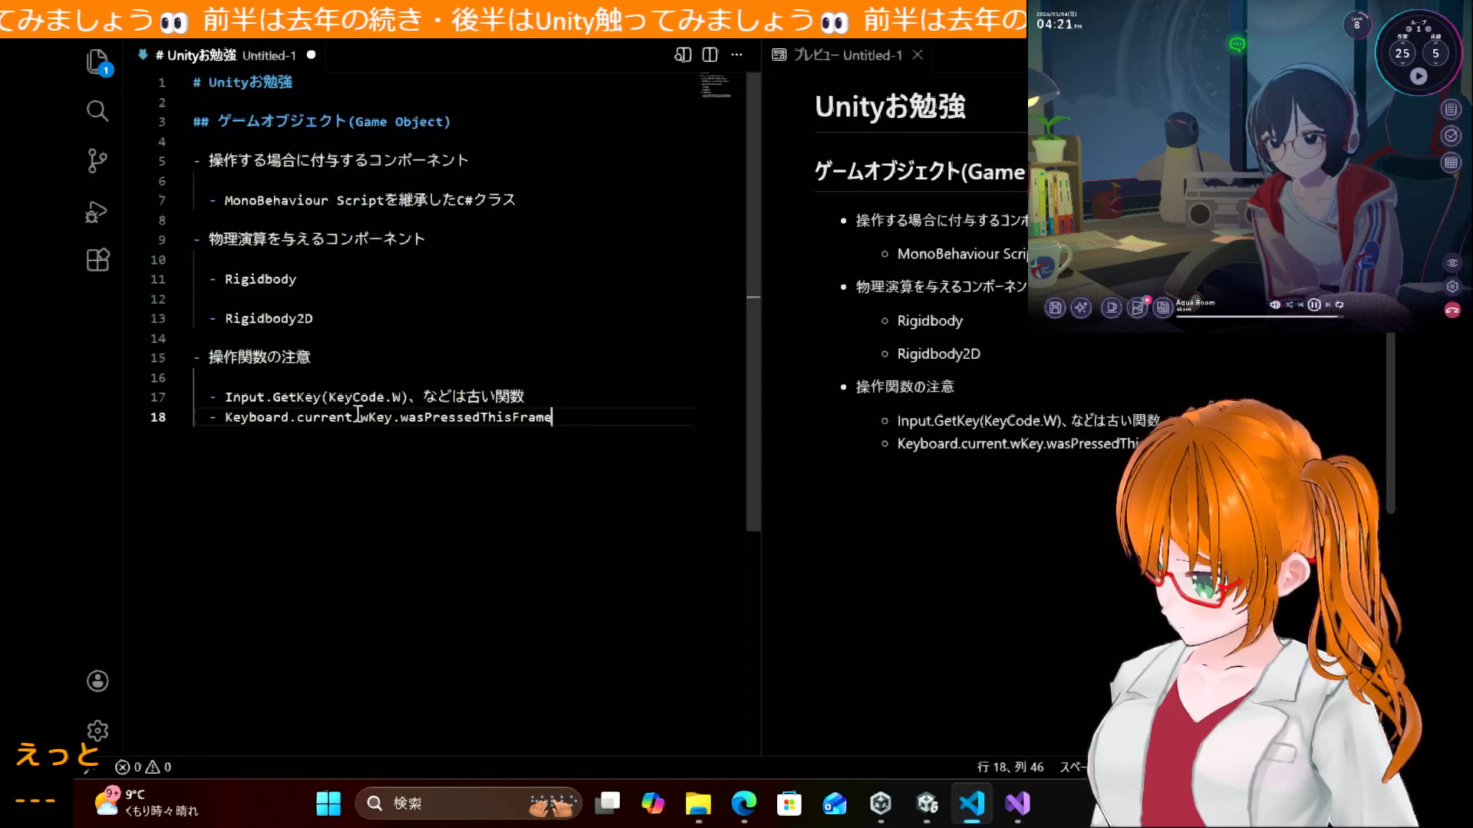
type("という書き方")
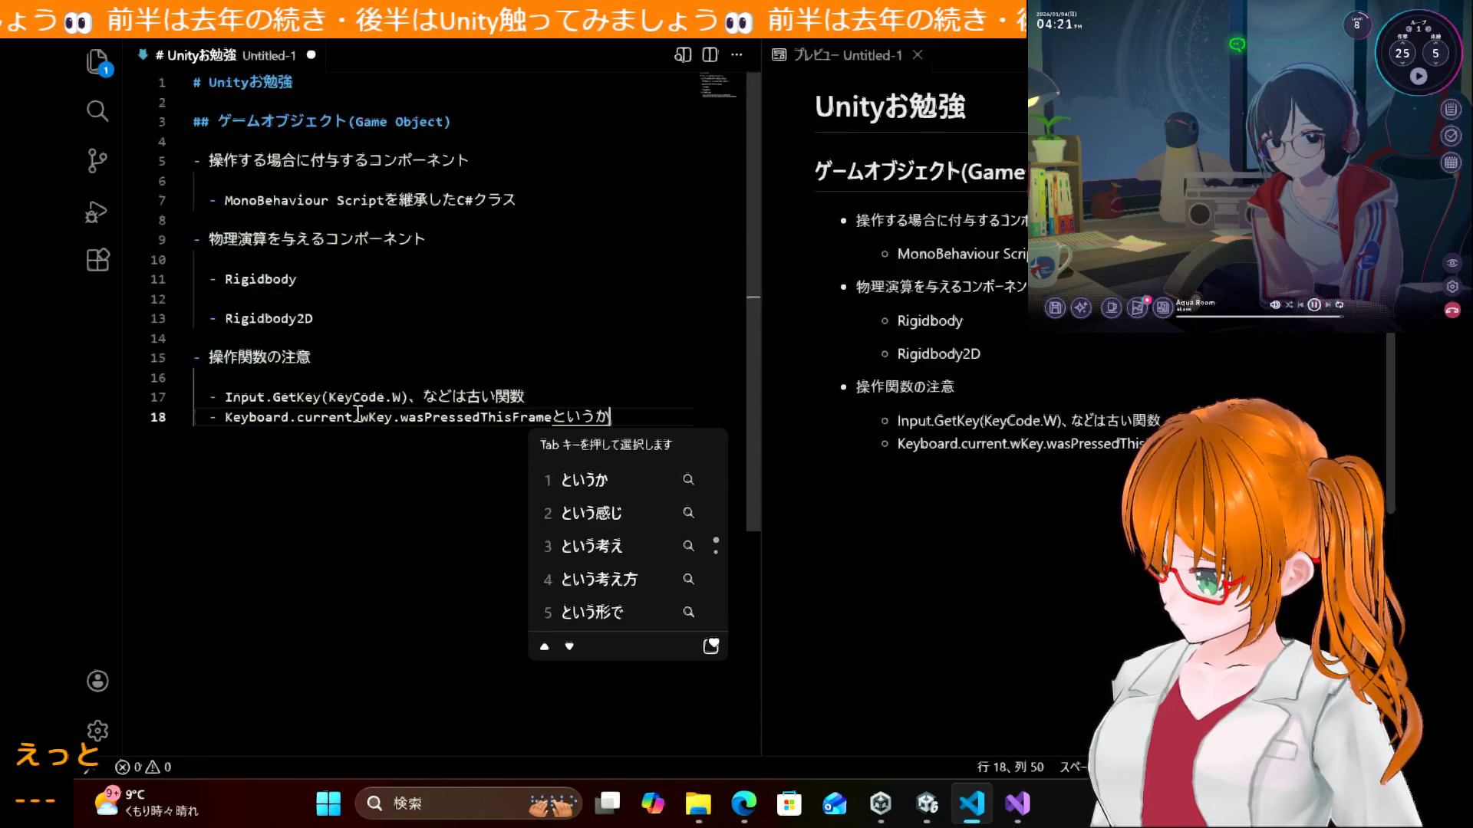
type("atarii")
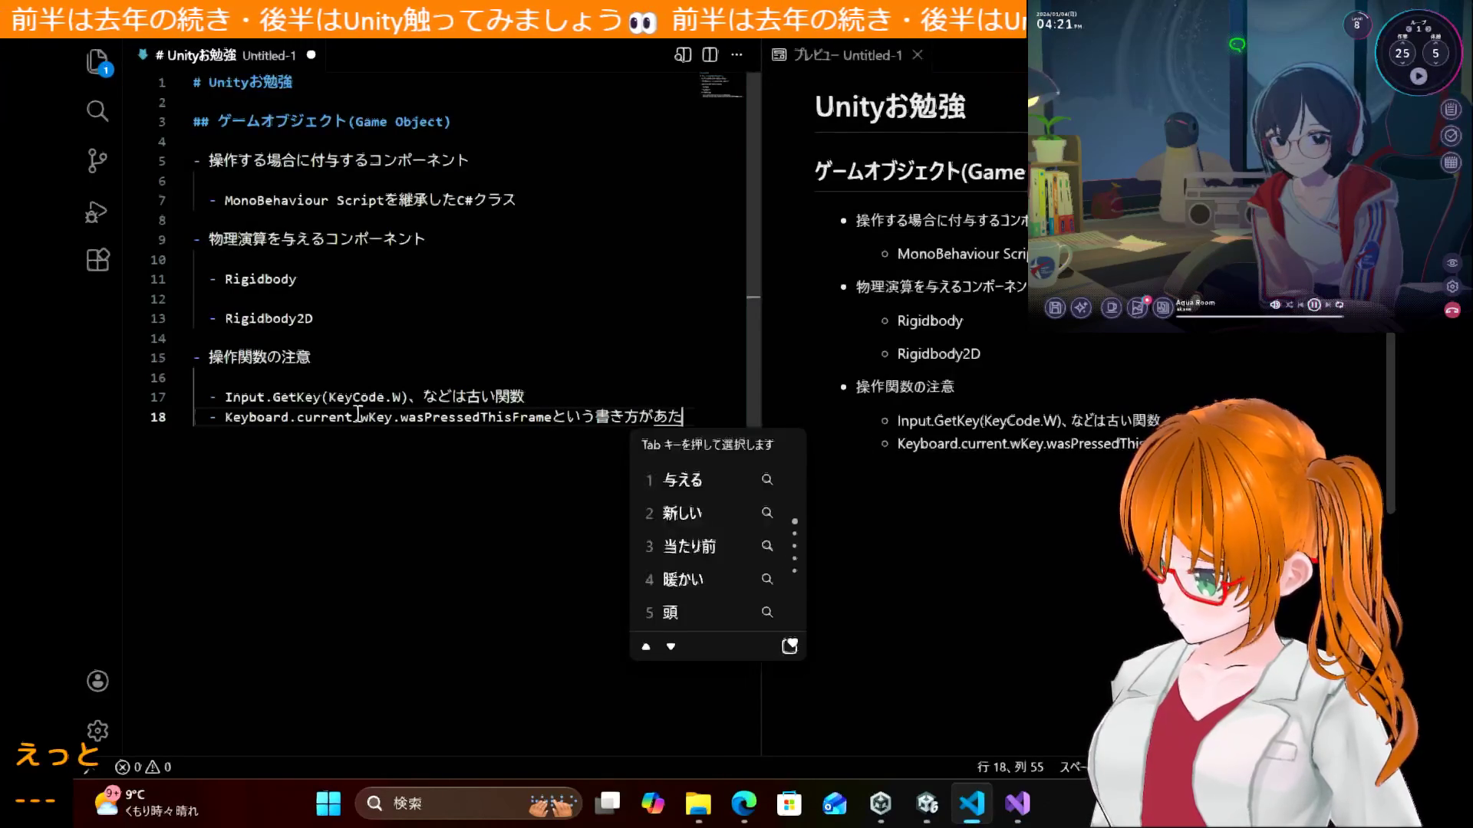
key("BackSpace")
key("BackSpace")
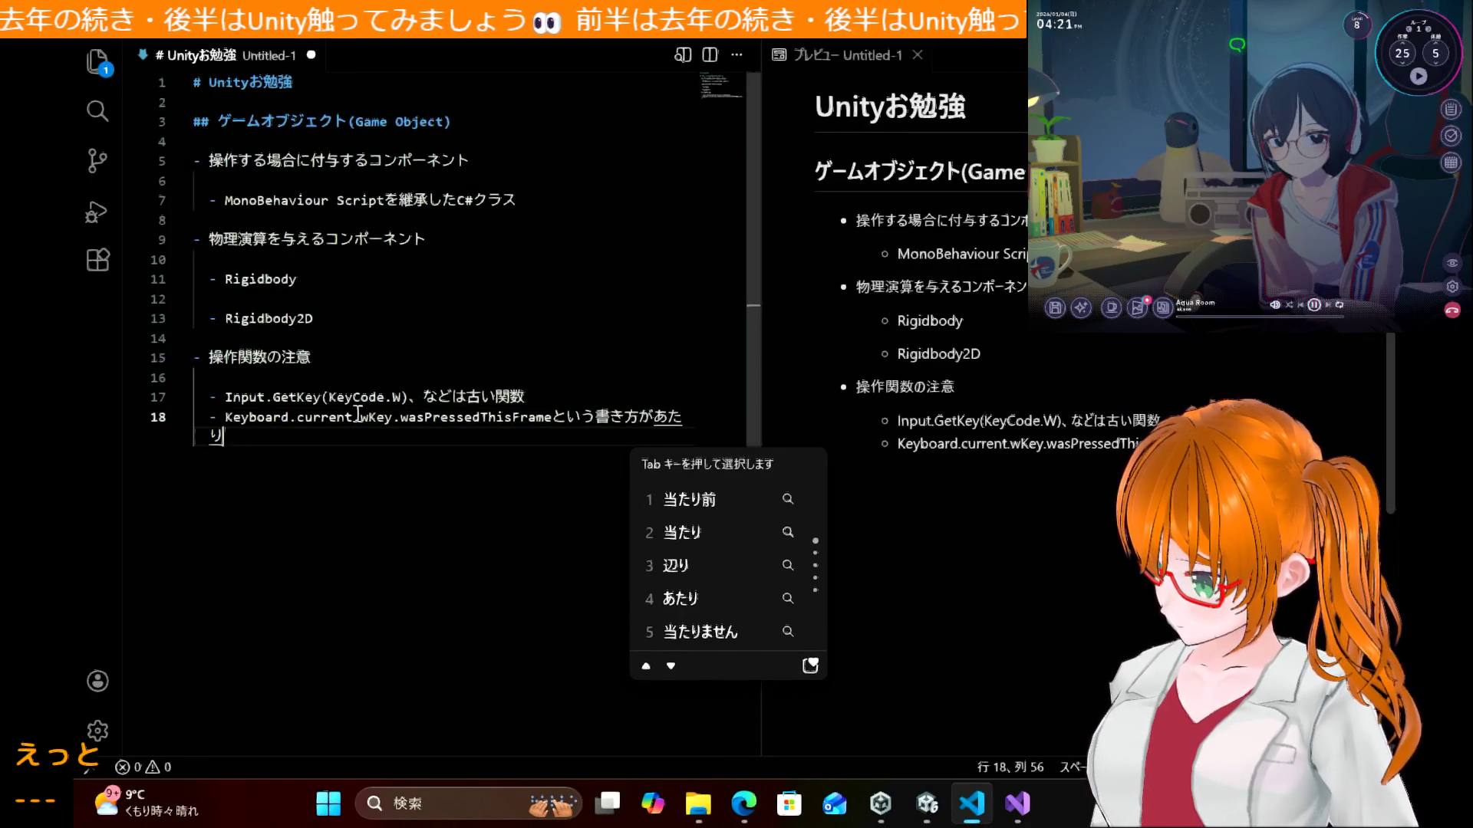
type("rashii")
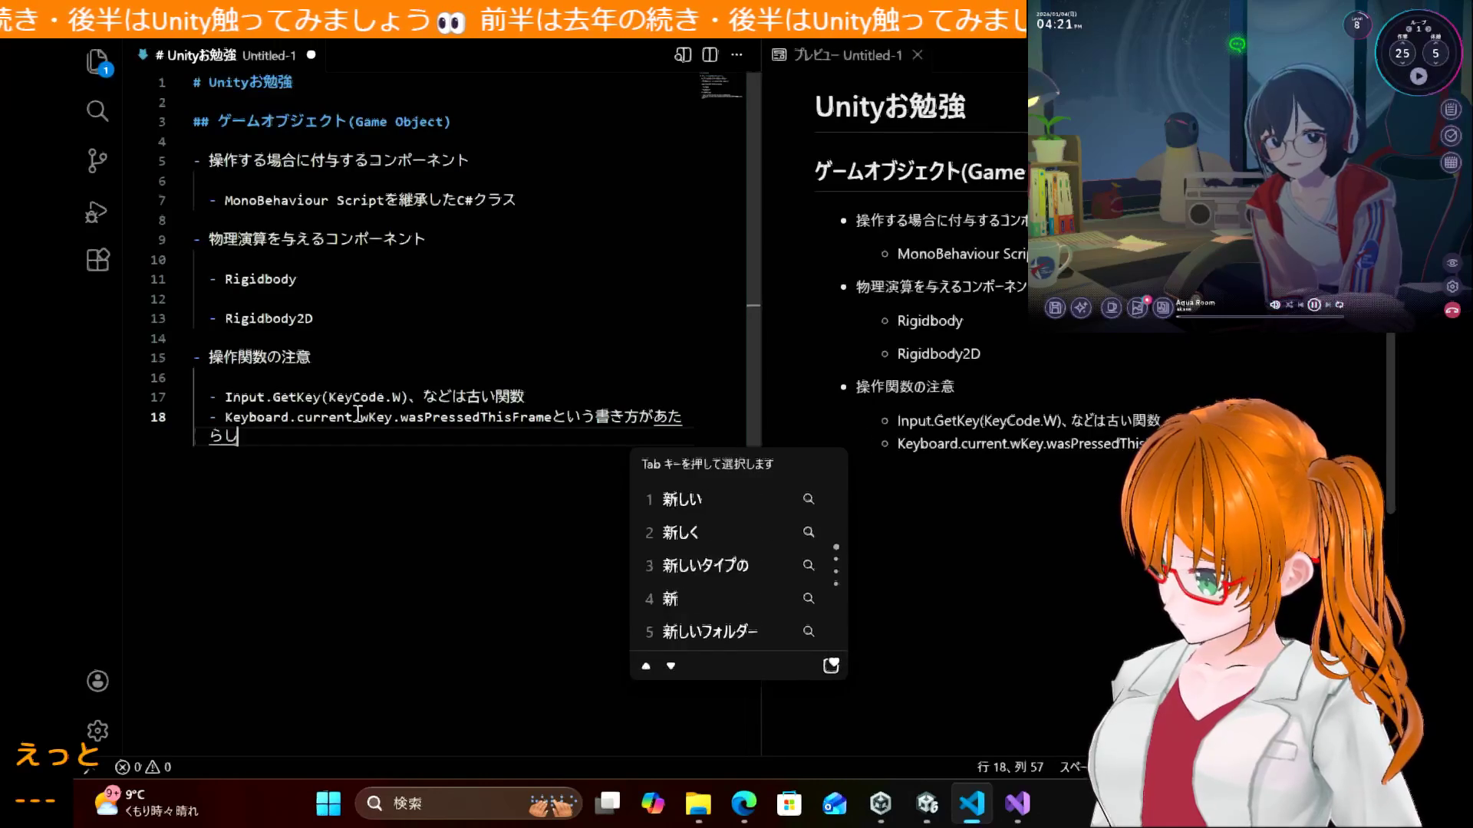
key("space")
key("Return")
type("kakikata")
key("Return")
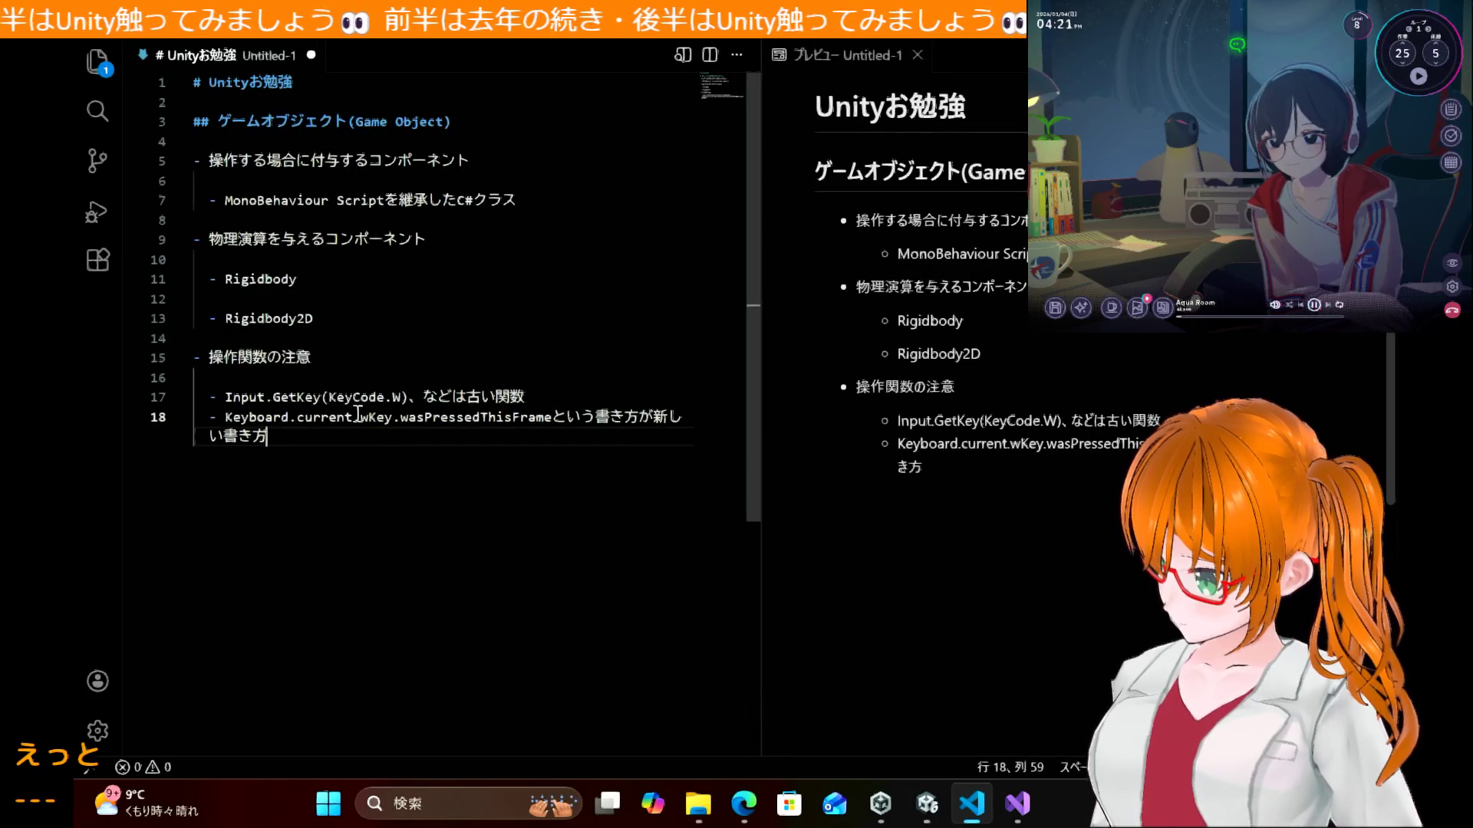
key("ctrl+s")
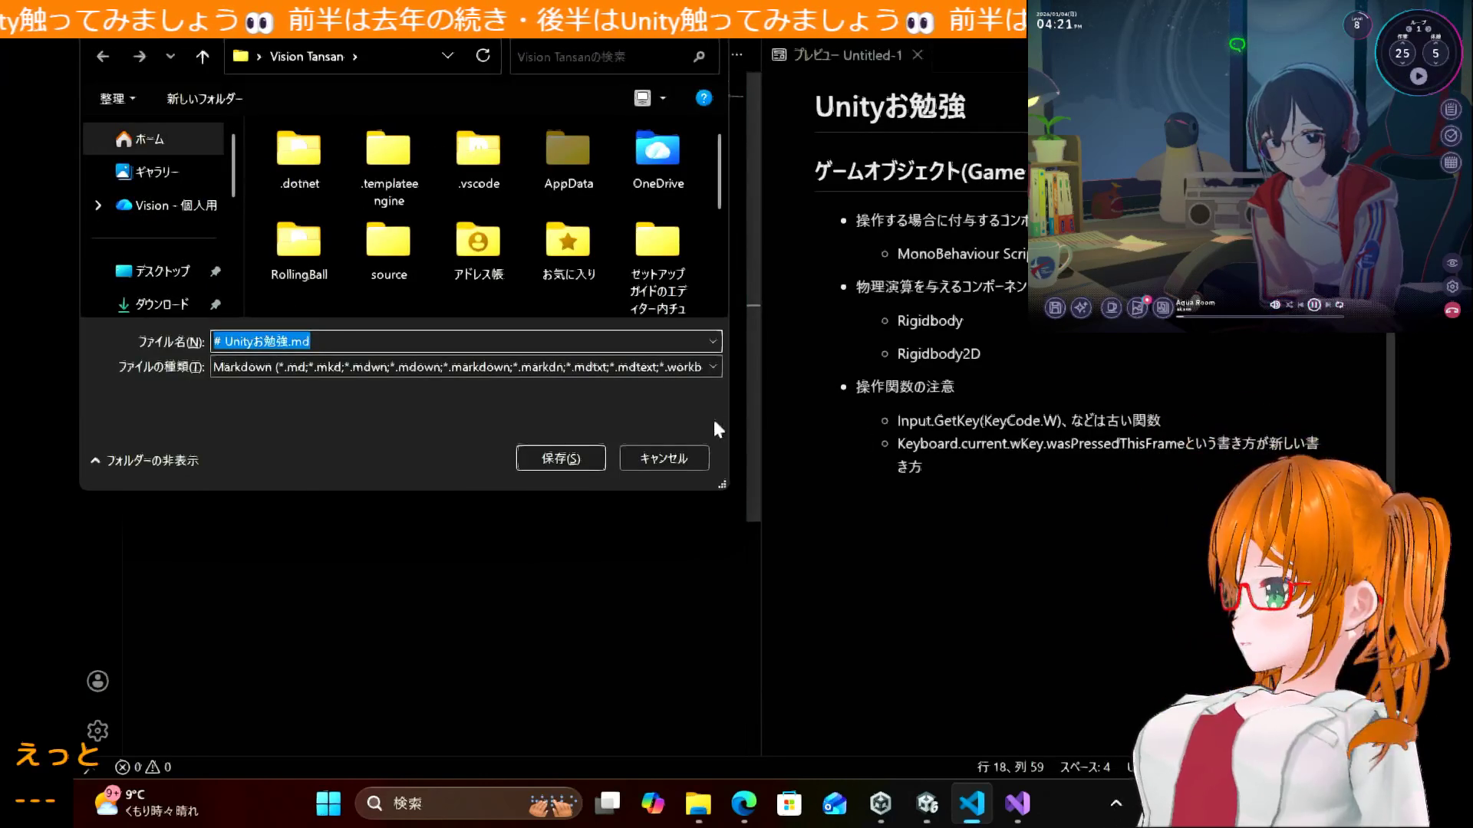
left_click(675, 457)
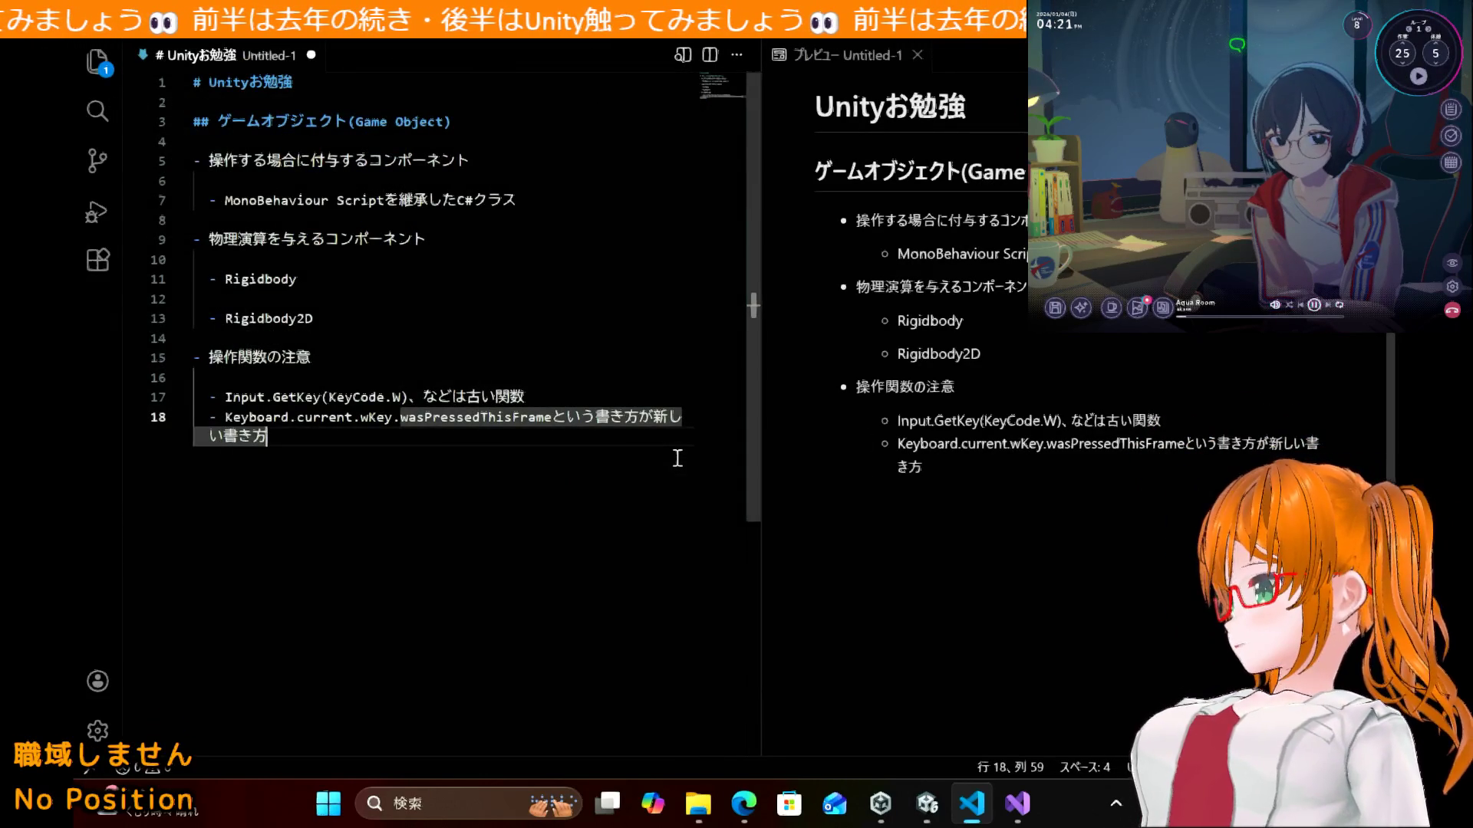
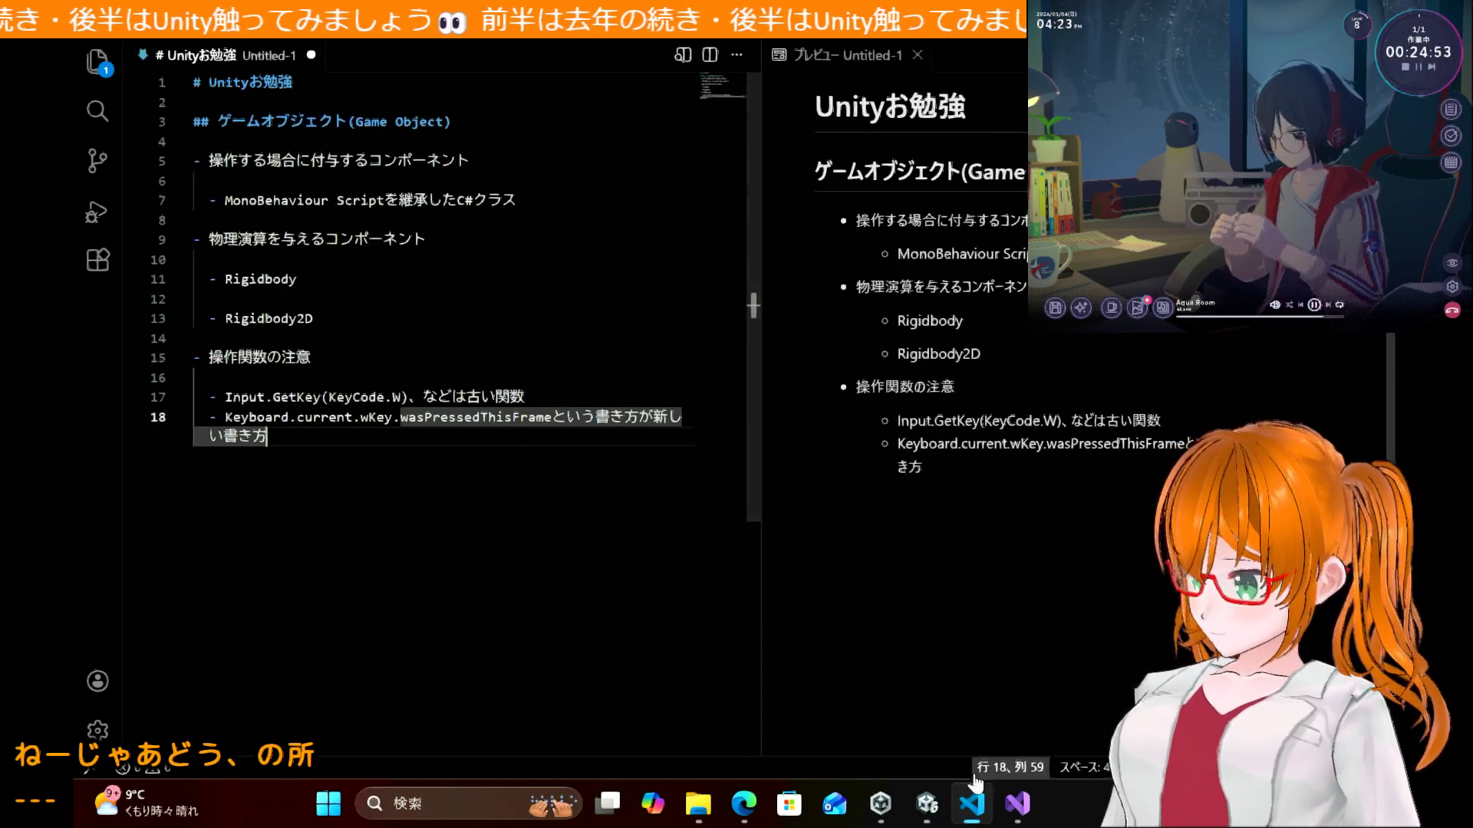
Step: Glance at the Unity editor, then return to the Edge tutorial at section 5.3
left_click(927, 805)
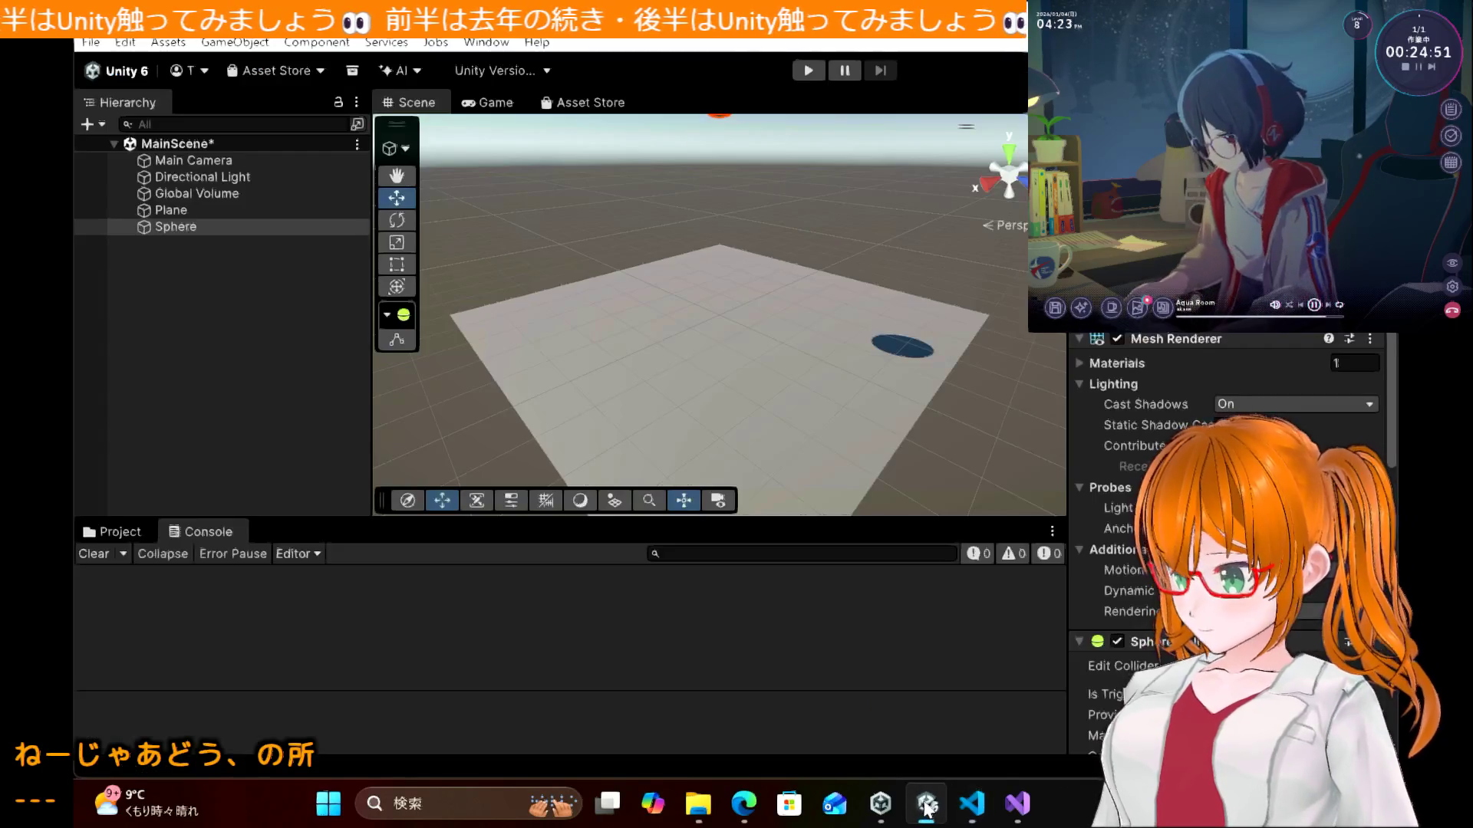
mouse_move(1011, 819)
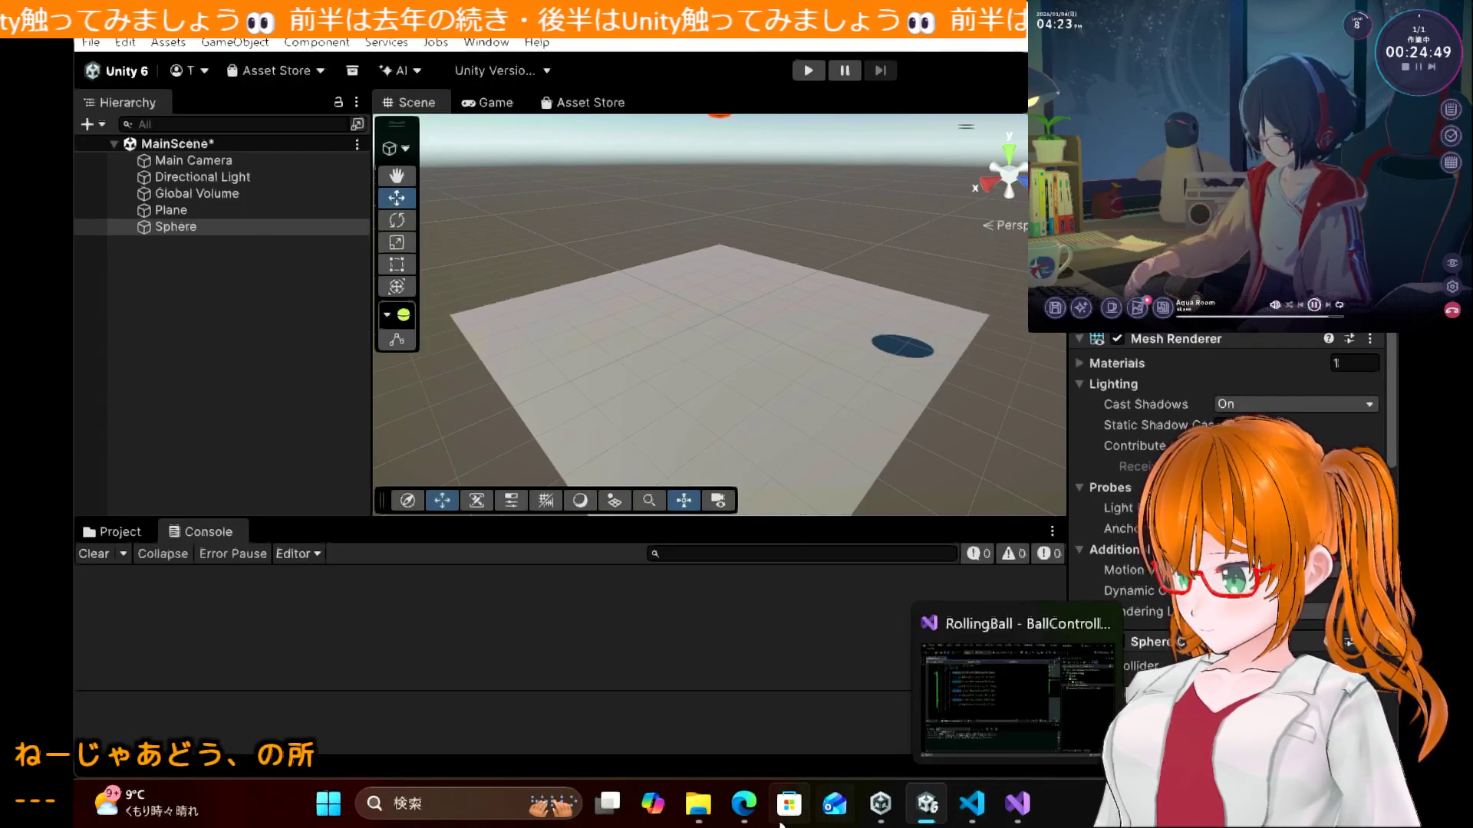
left_click(744, 803)
scroll(871, 465, "down", 5)
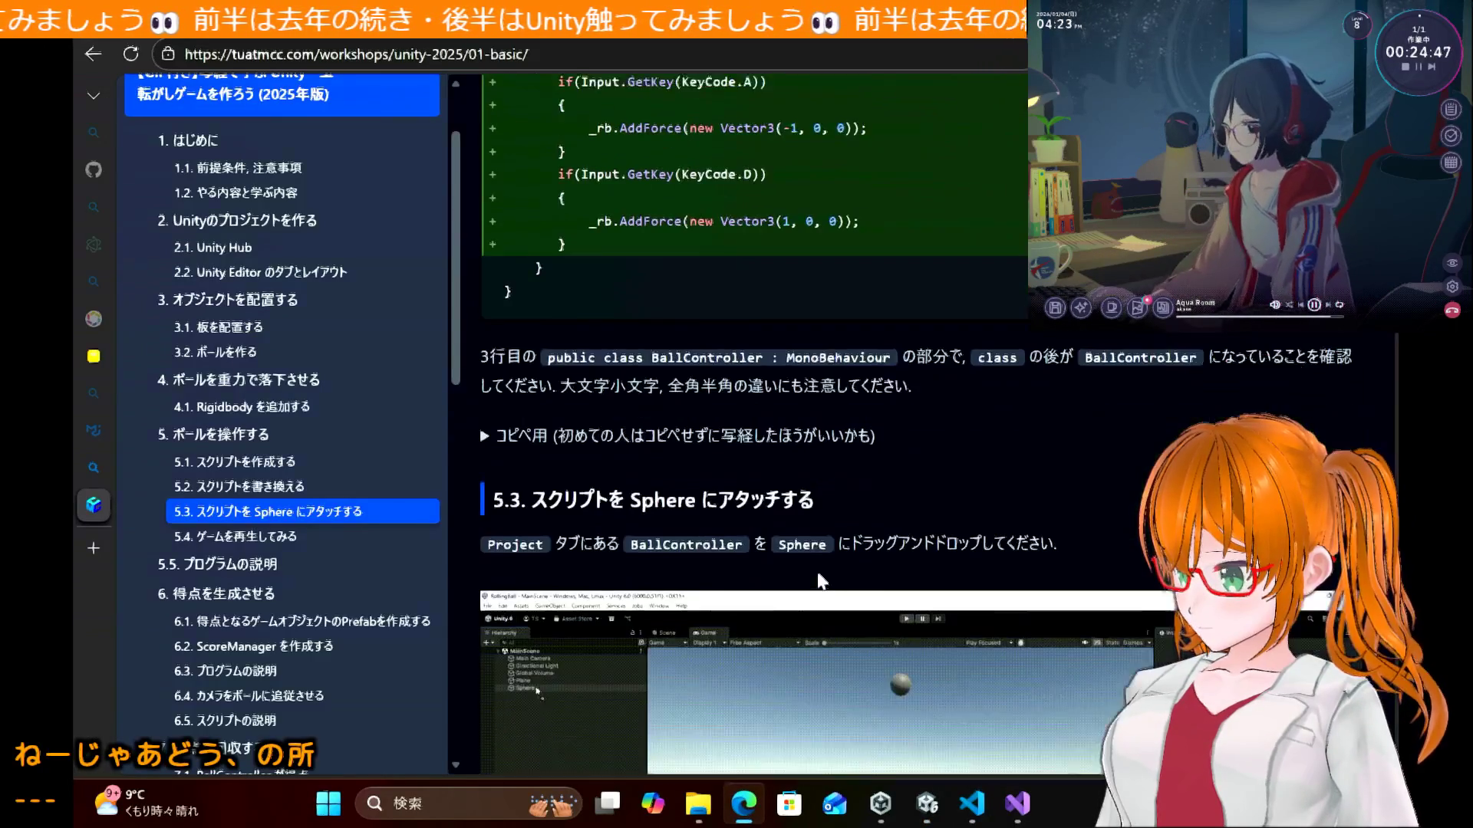
Step: Scroll past sections 5.3 and 5.4 to the 5.5 BallController explanation and Sphere diagram
scroll(871, 403, "down", 3)
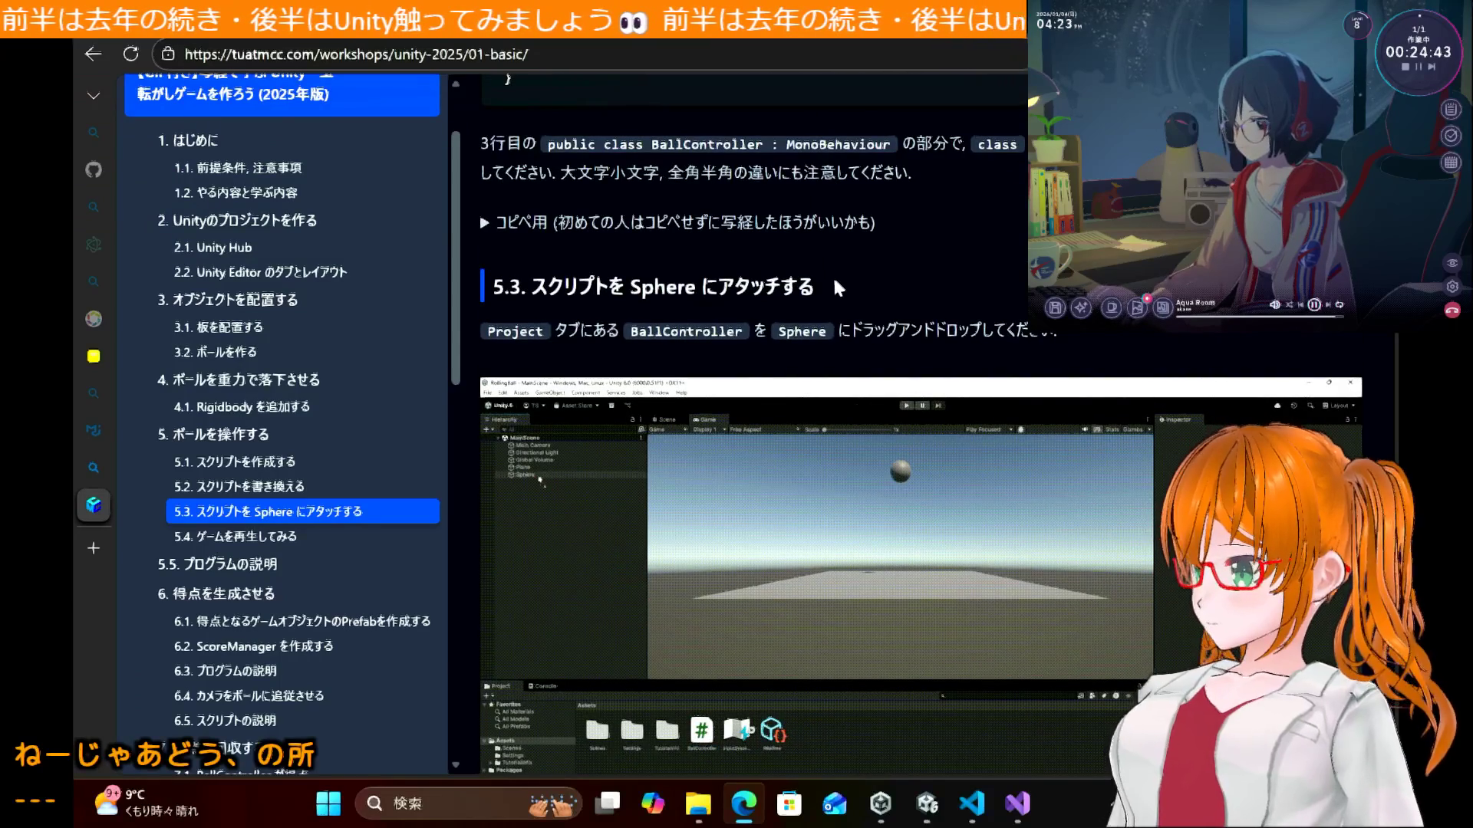
scroll(835, 280, "down", 2)
scroll(834, 278, "down", 7)
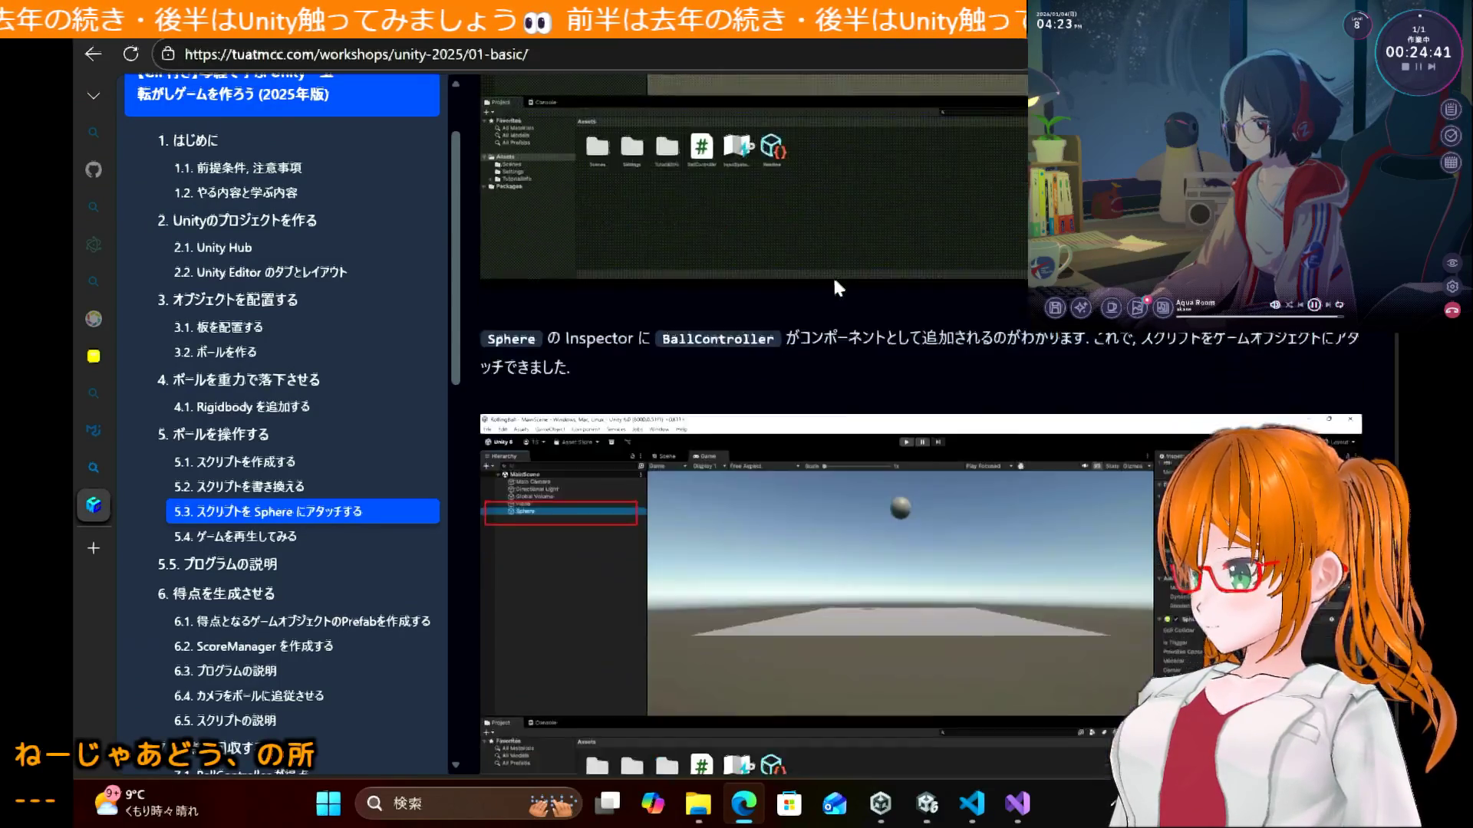
scroll(835, 281, "down", 15)
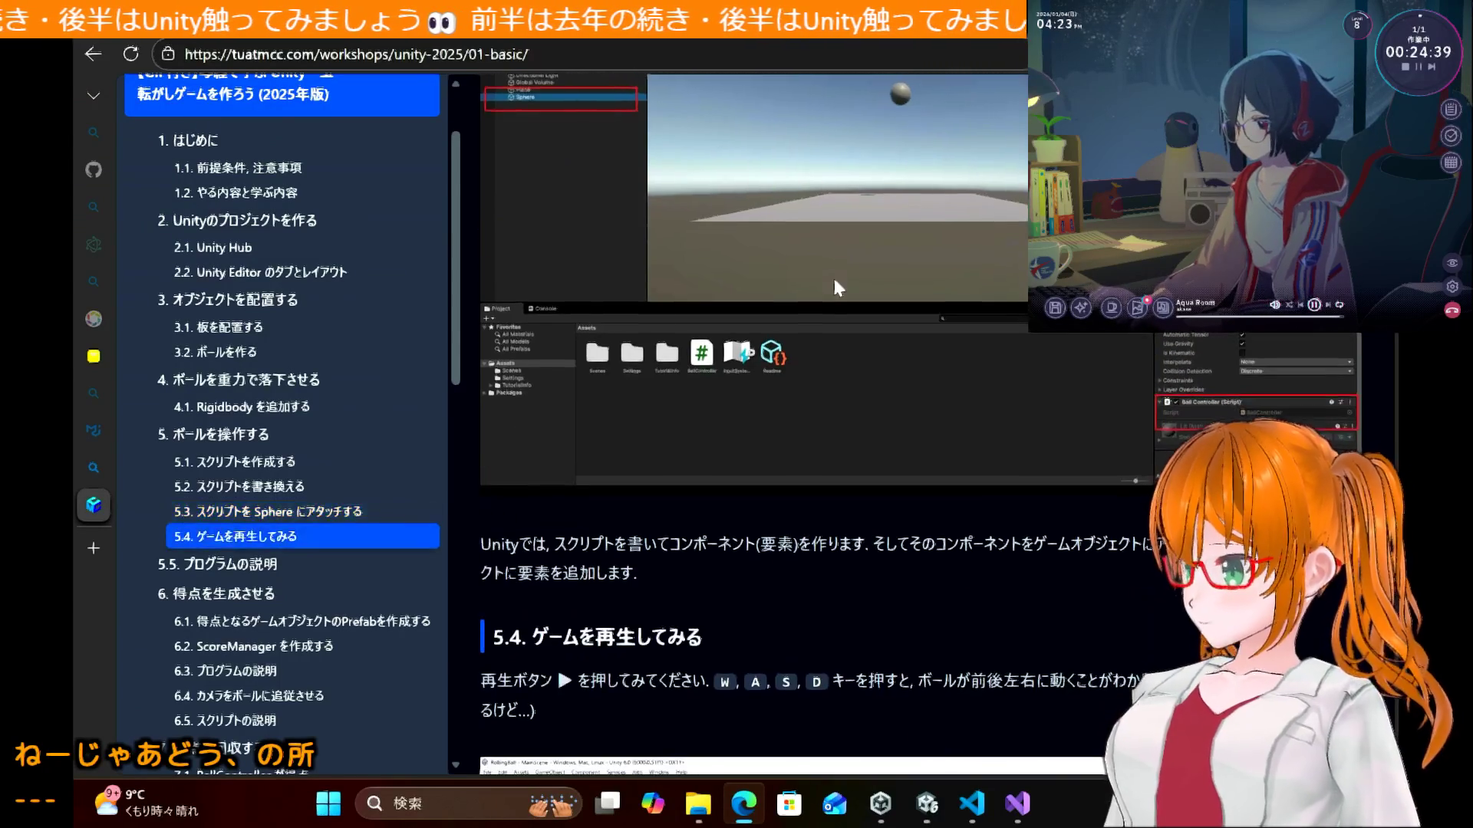
scroll(831, 275, "up", 2)
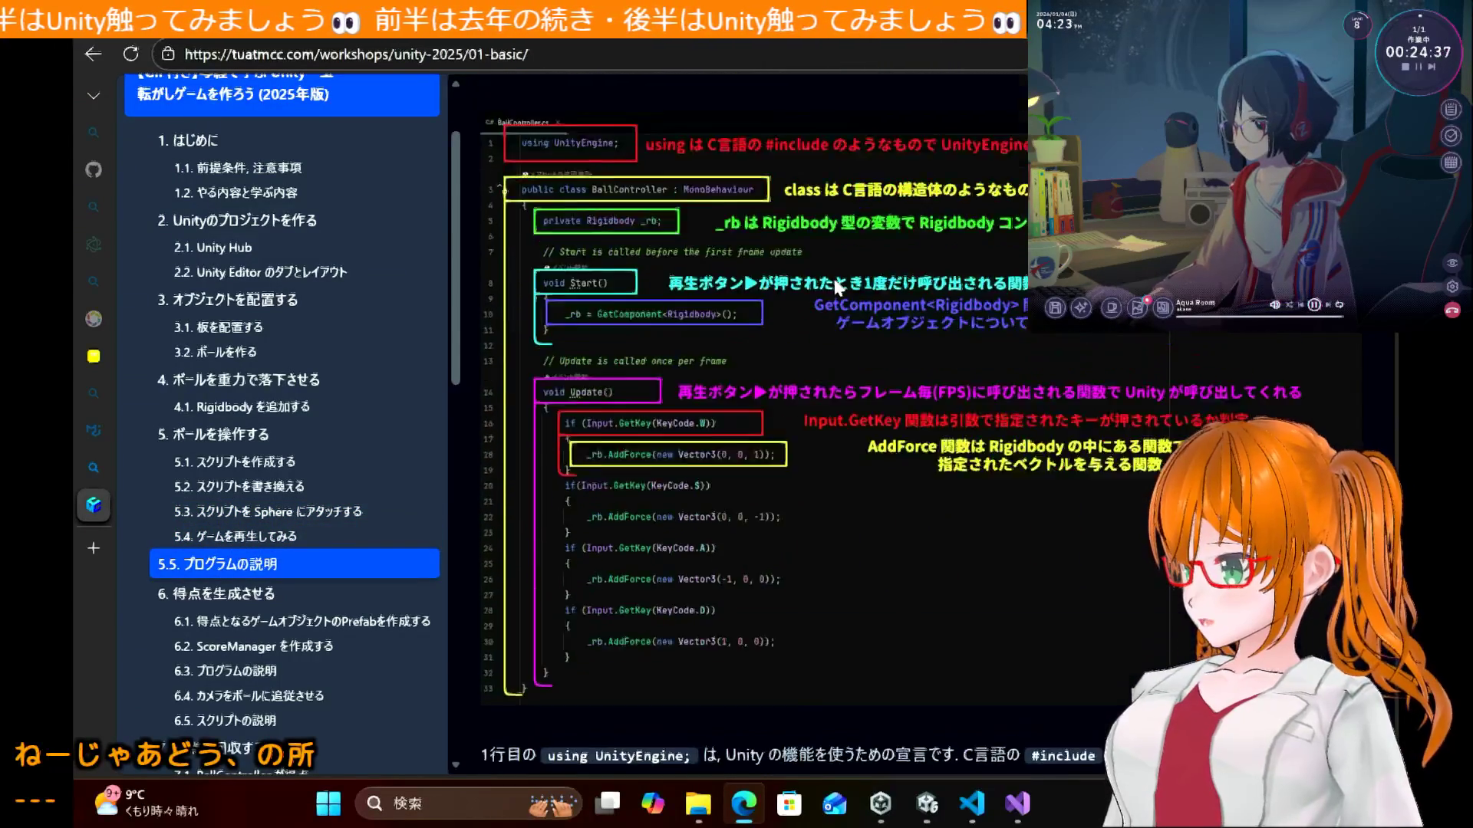
scroll(832, 275, "down", 8)
scroll(835, 280, "up", 10)
scroll(834, 286, "down", 10)
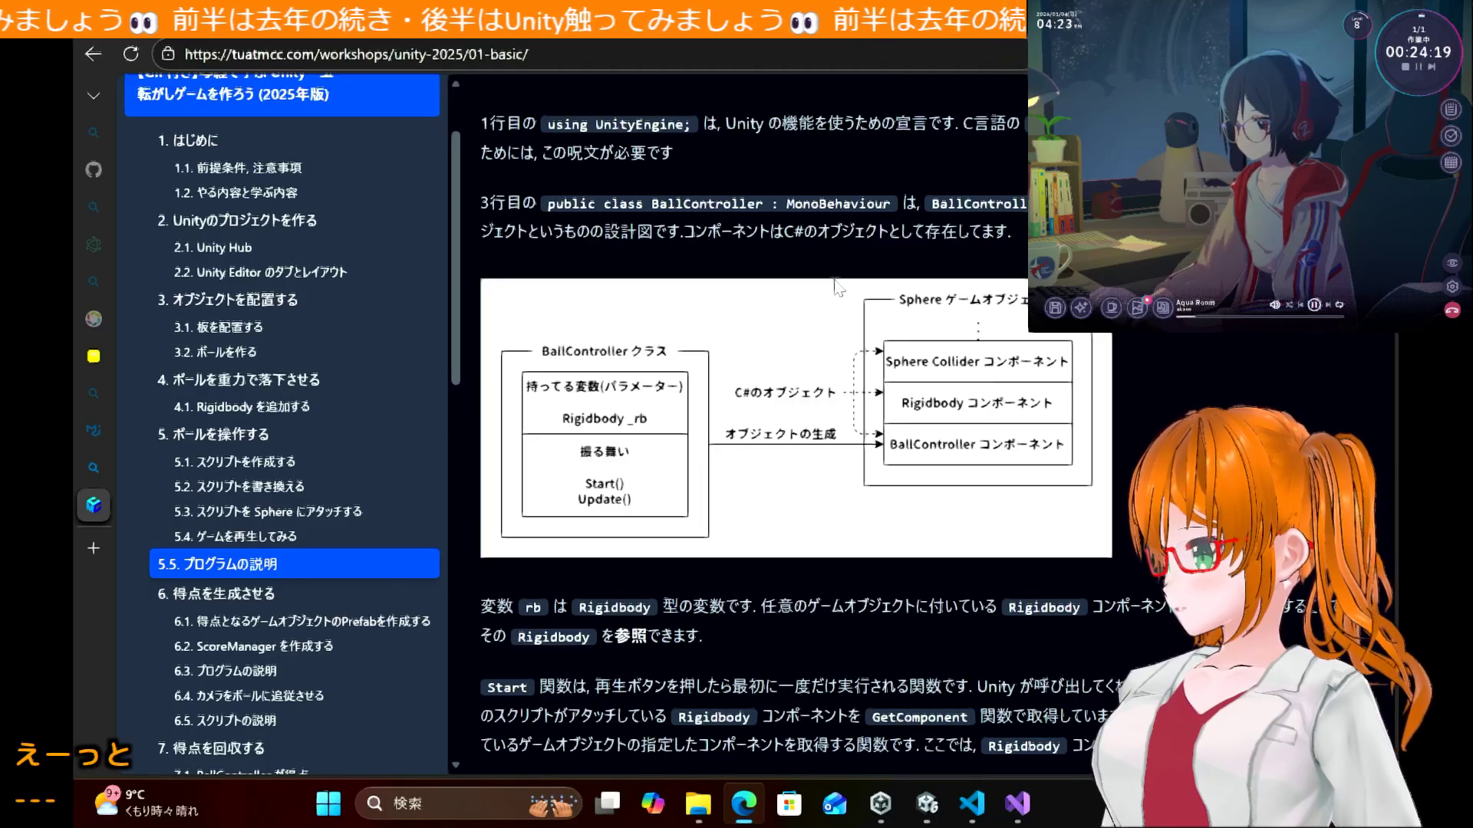
Step: Scroll the tutorial to section 6.1 on making a Cube named Score into a prefab
scroll(838, 288, "down", 6)
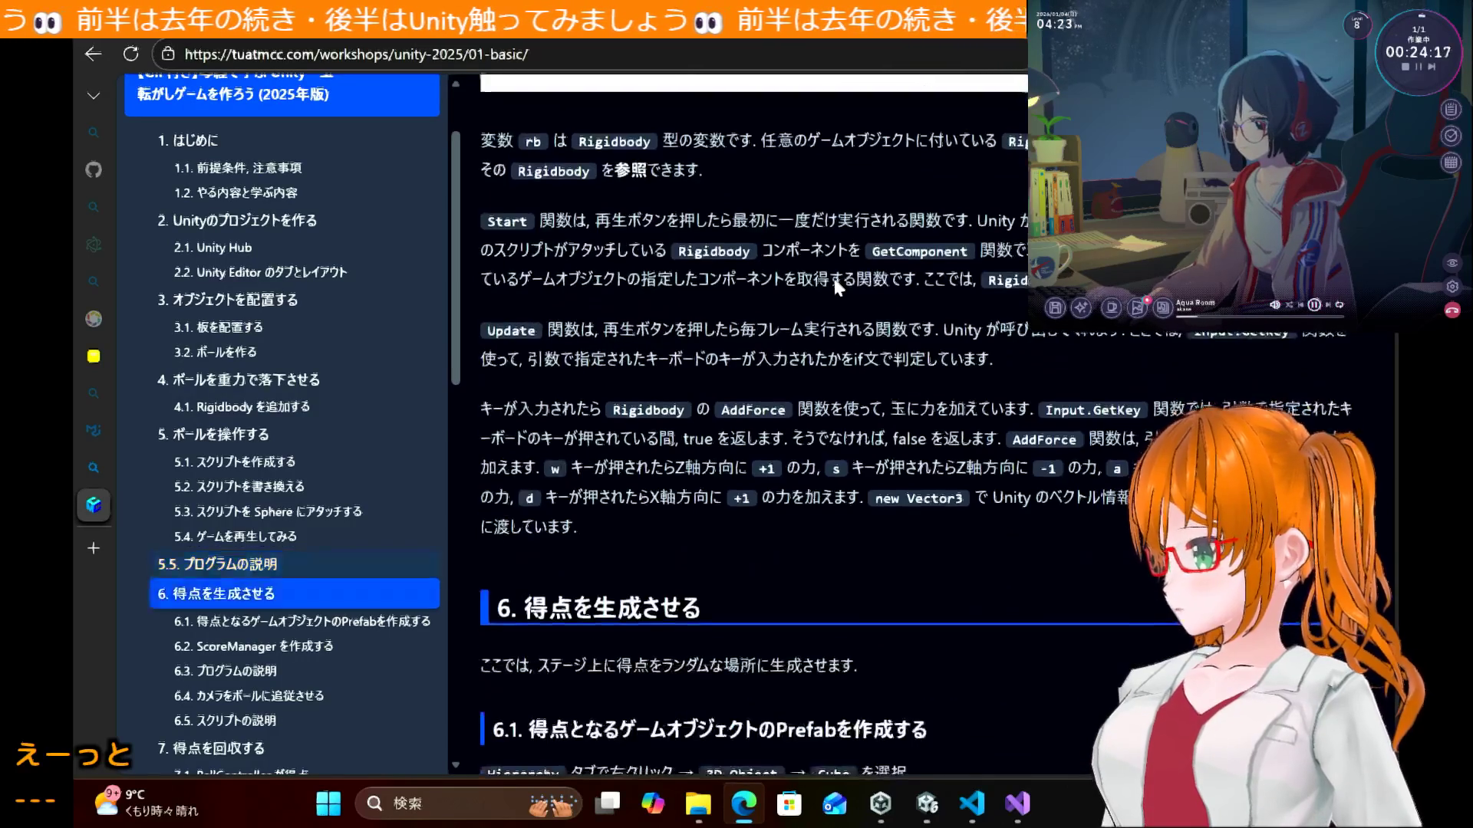
scroll(836, 282, "down", 5)
scroll(836, 283, "up", 7)
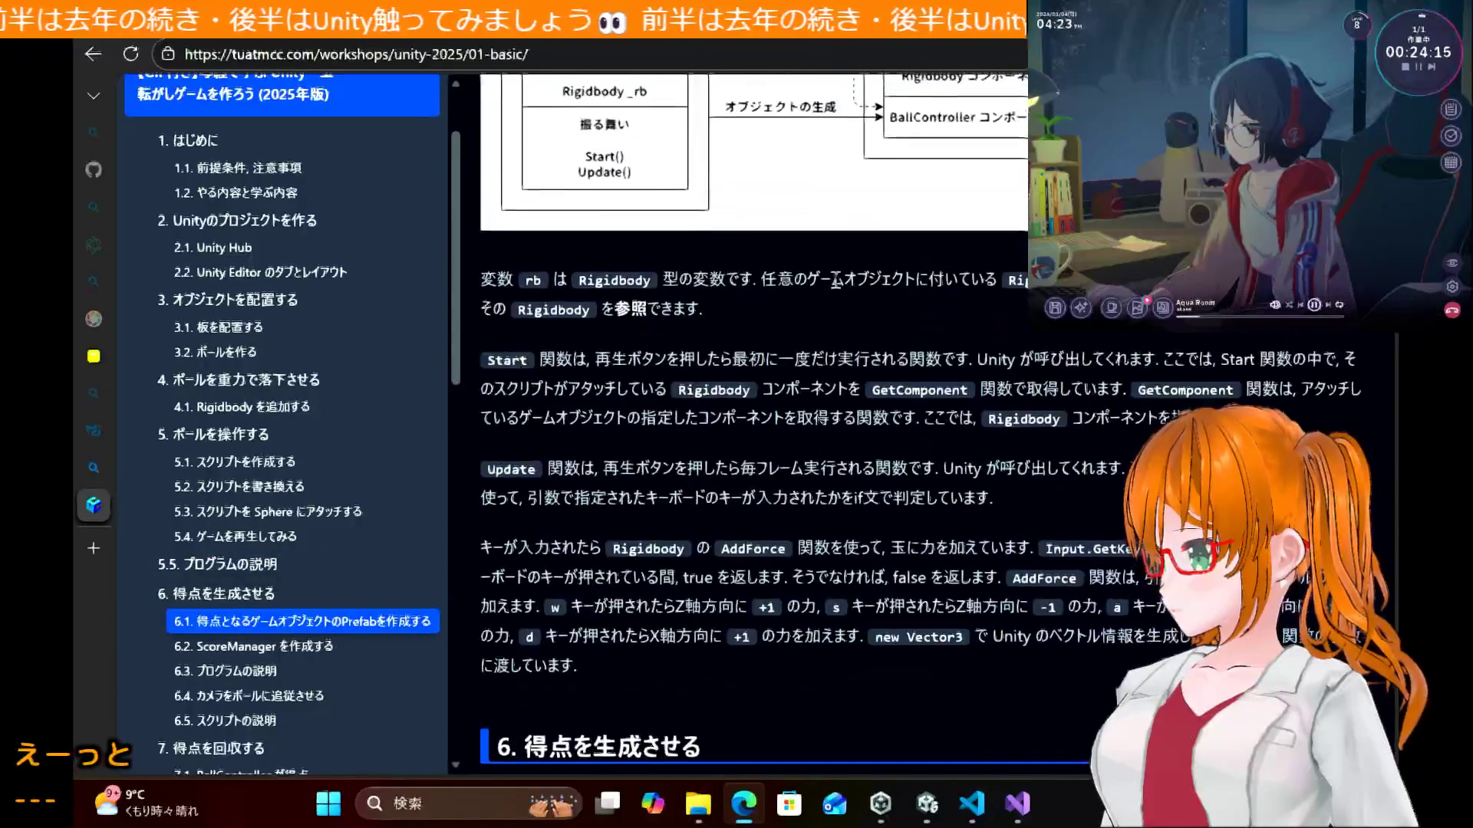
scroll(836, 283, "down", 2)
scroll(832, 275, "down", 5)
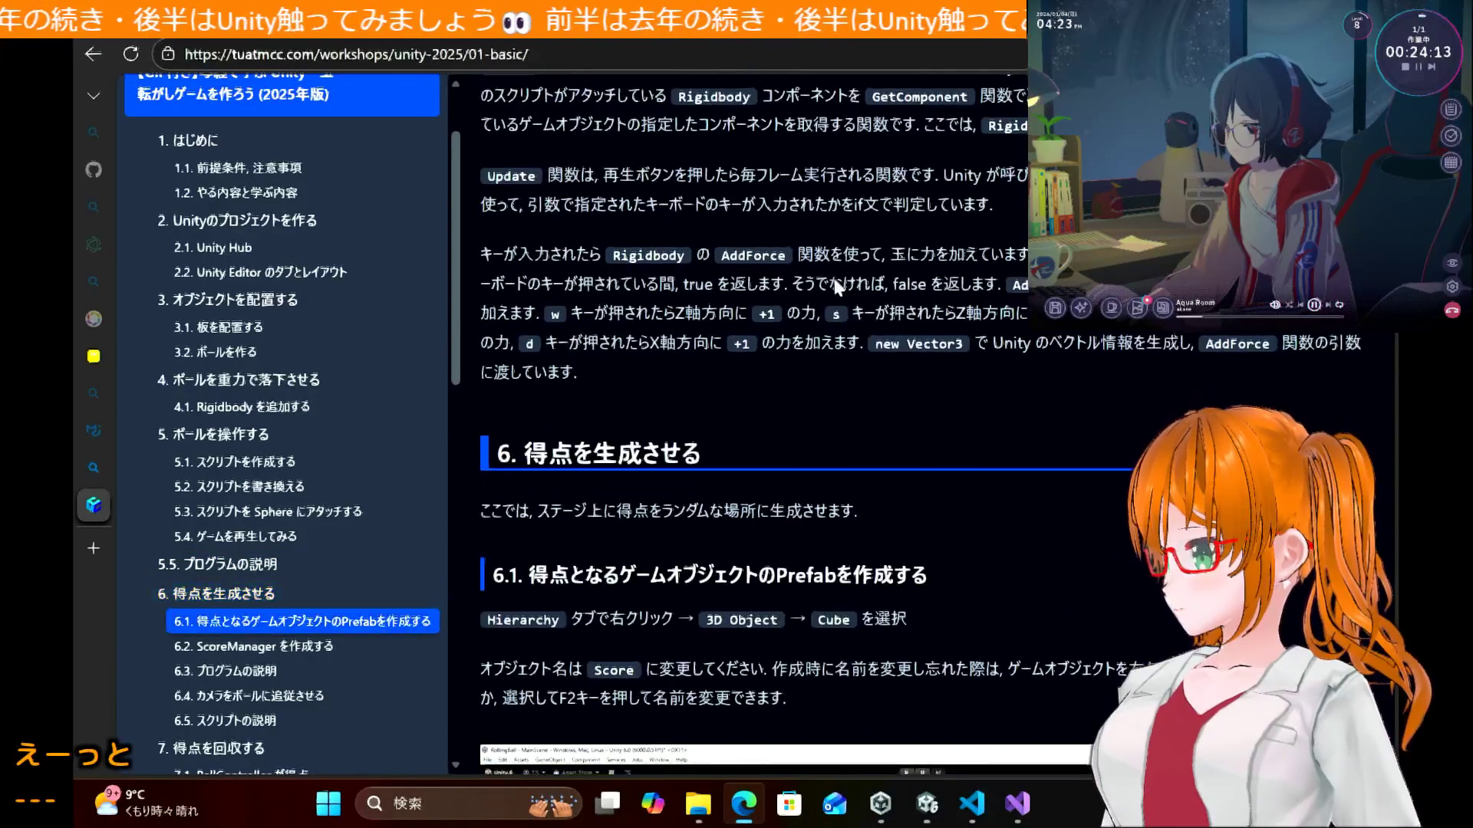
scroll(835, 280, "down", 1)
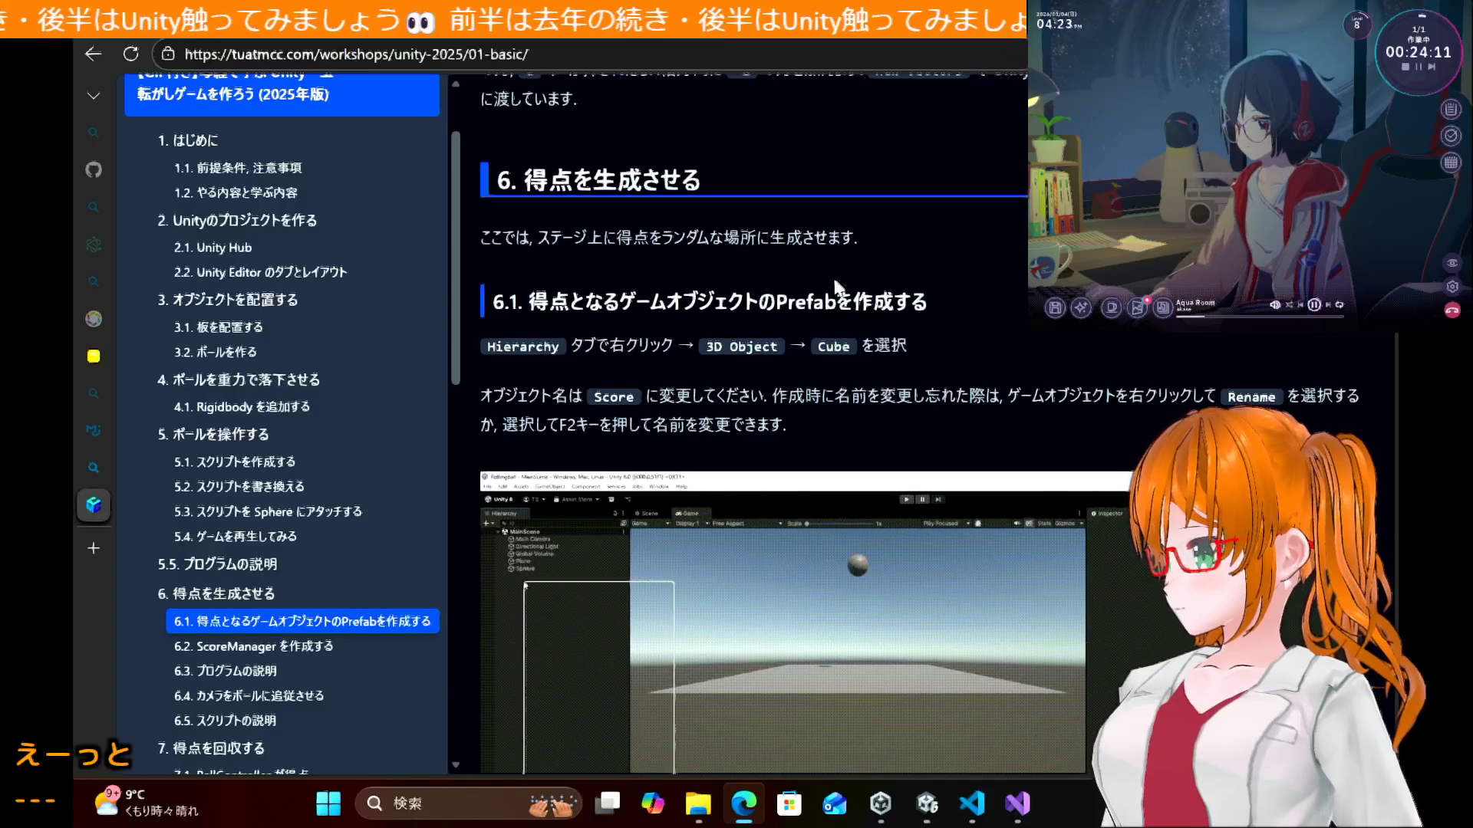
scroll(835, 283, "up", 1)
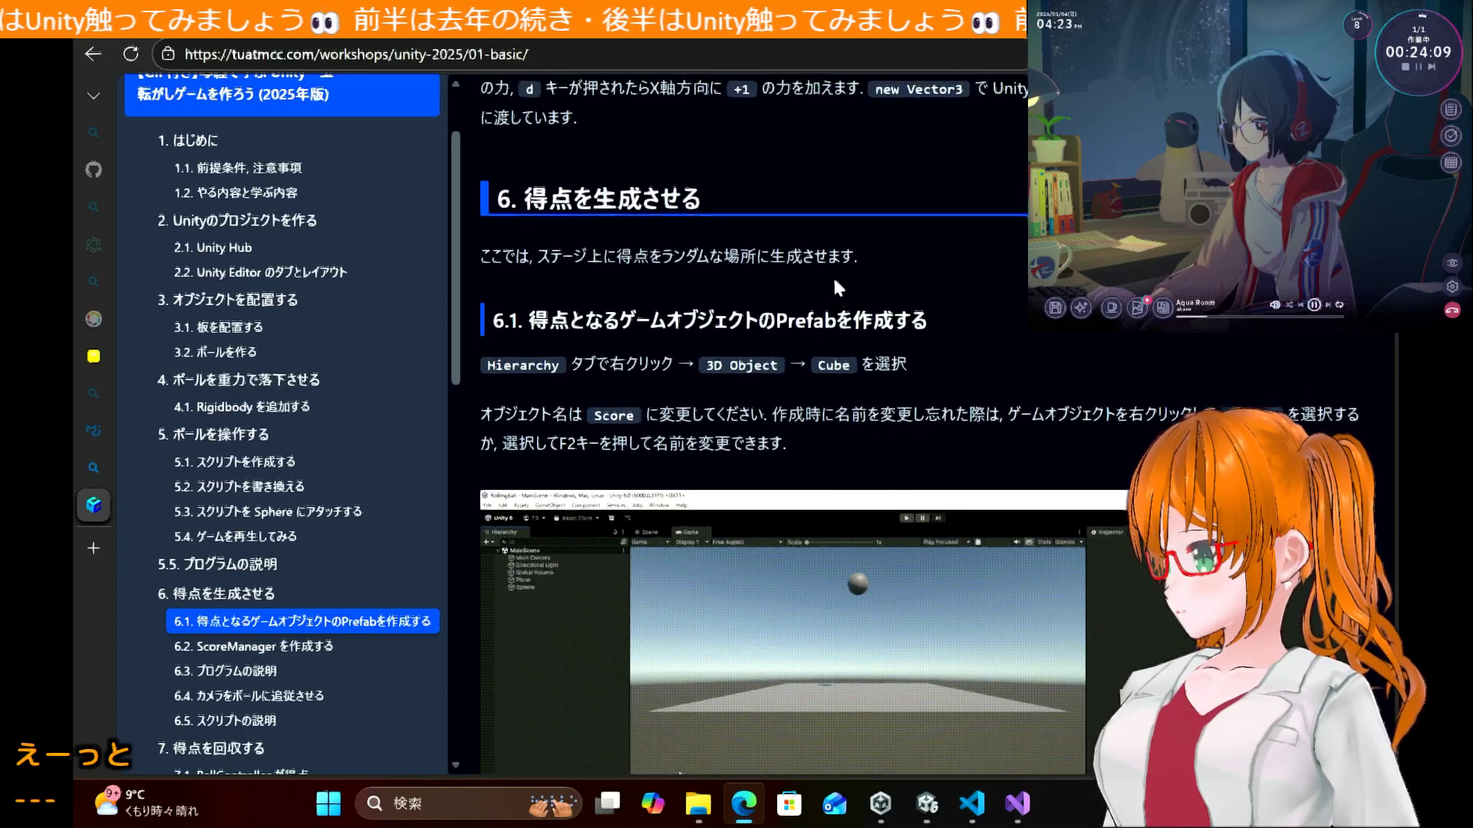
scroll(836, 288, "up", 1)
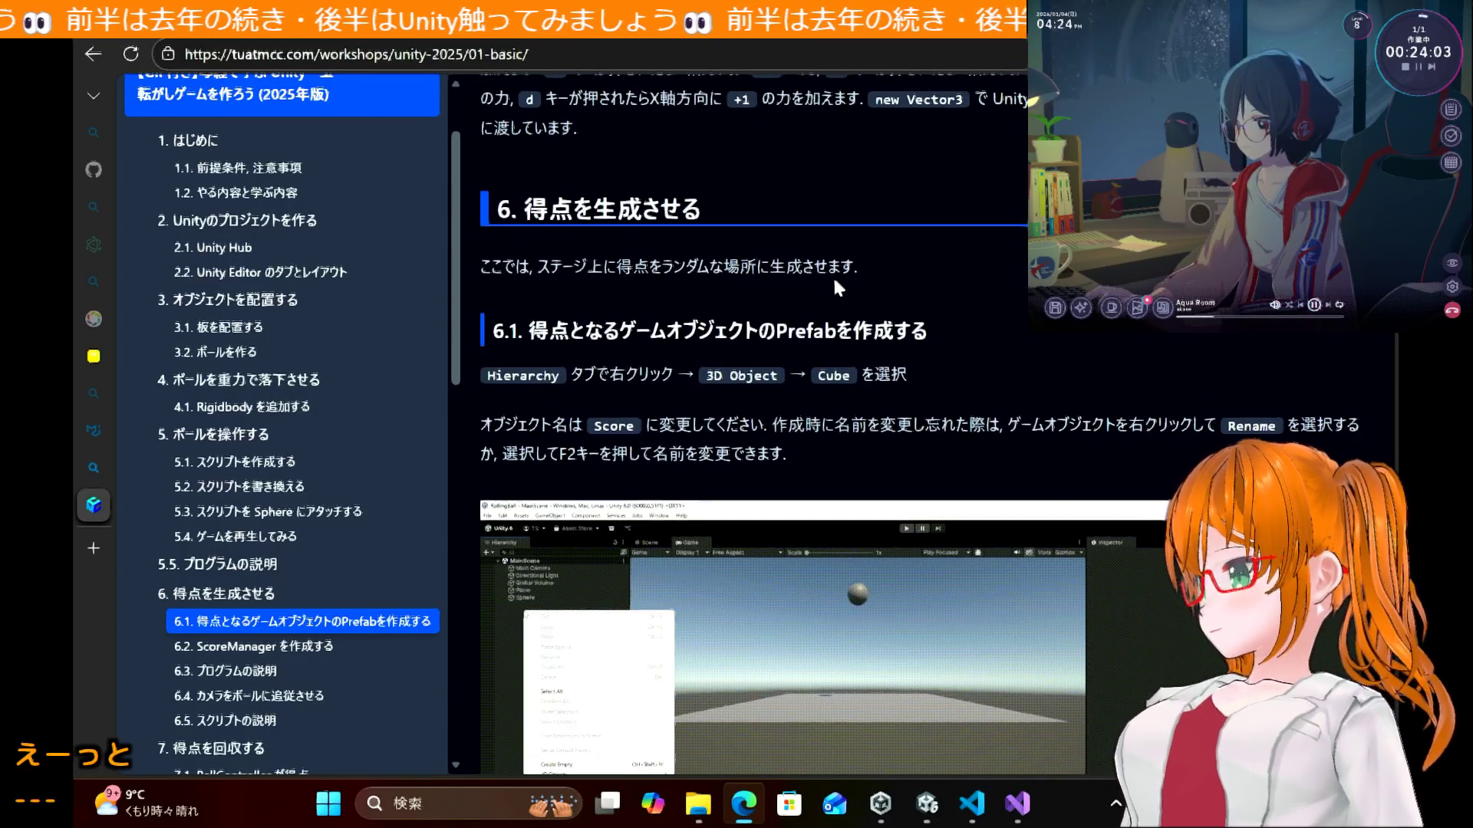
scroll(839, 287, "up", 1)
scroll(839, 288, "down", 3)
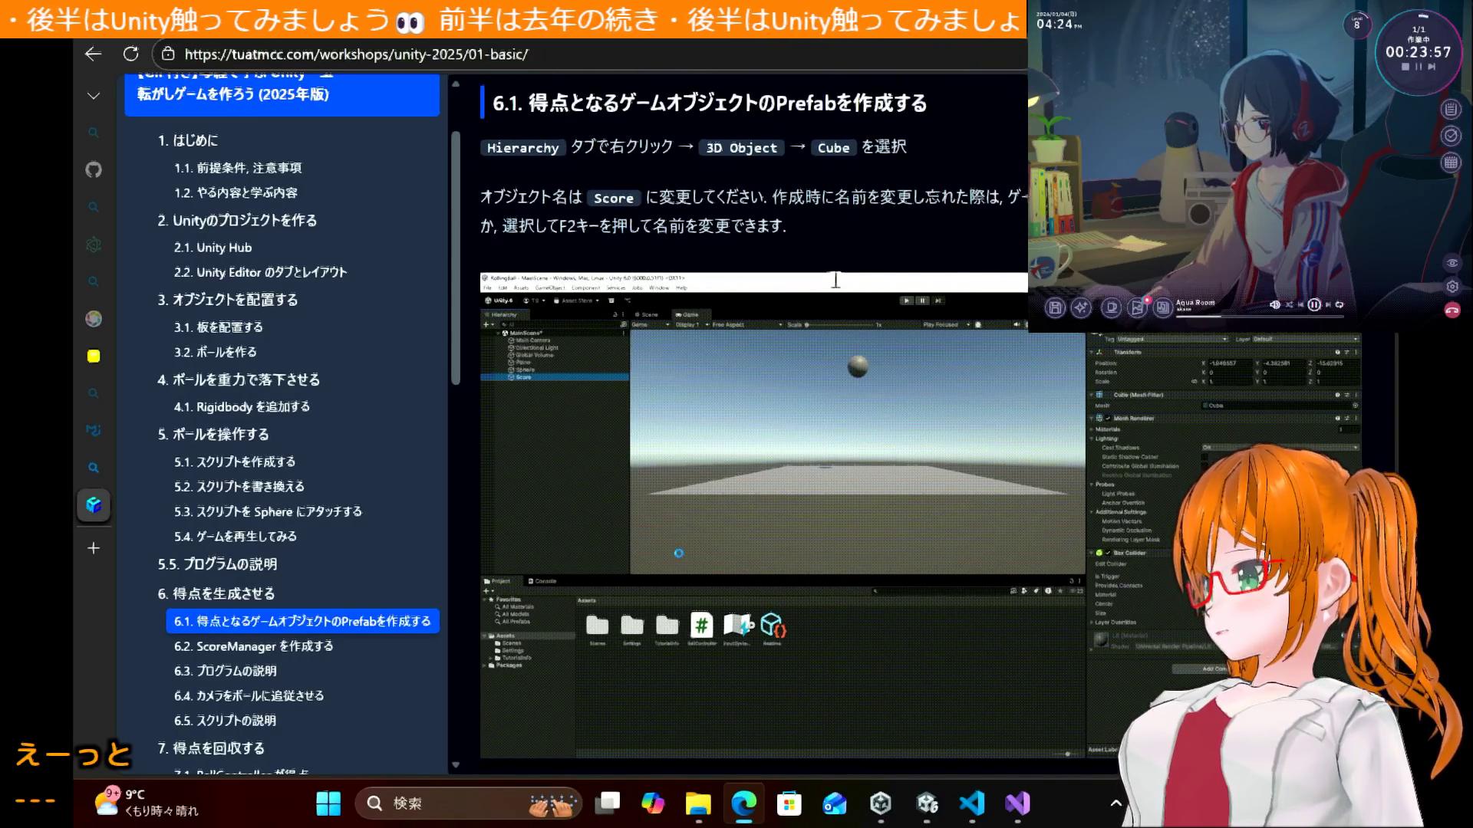
scroll(835, 280, "up", 1)
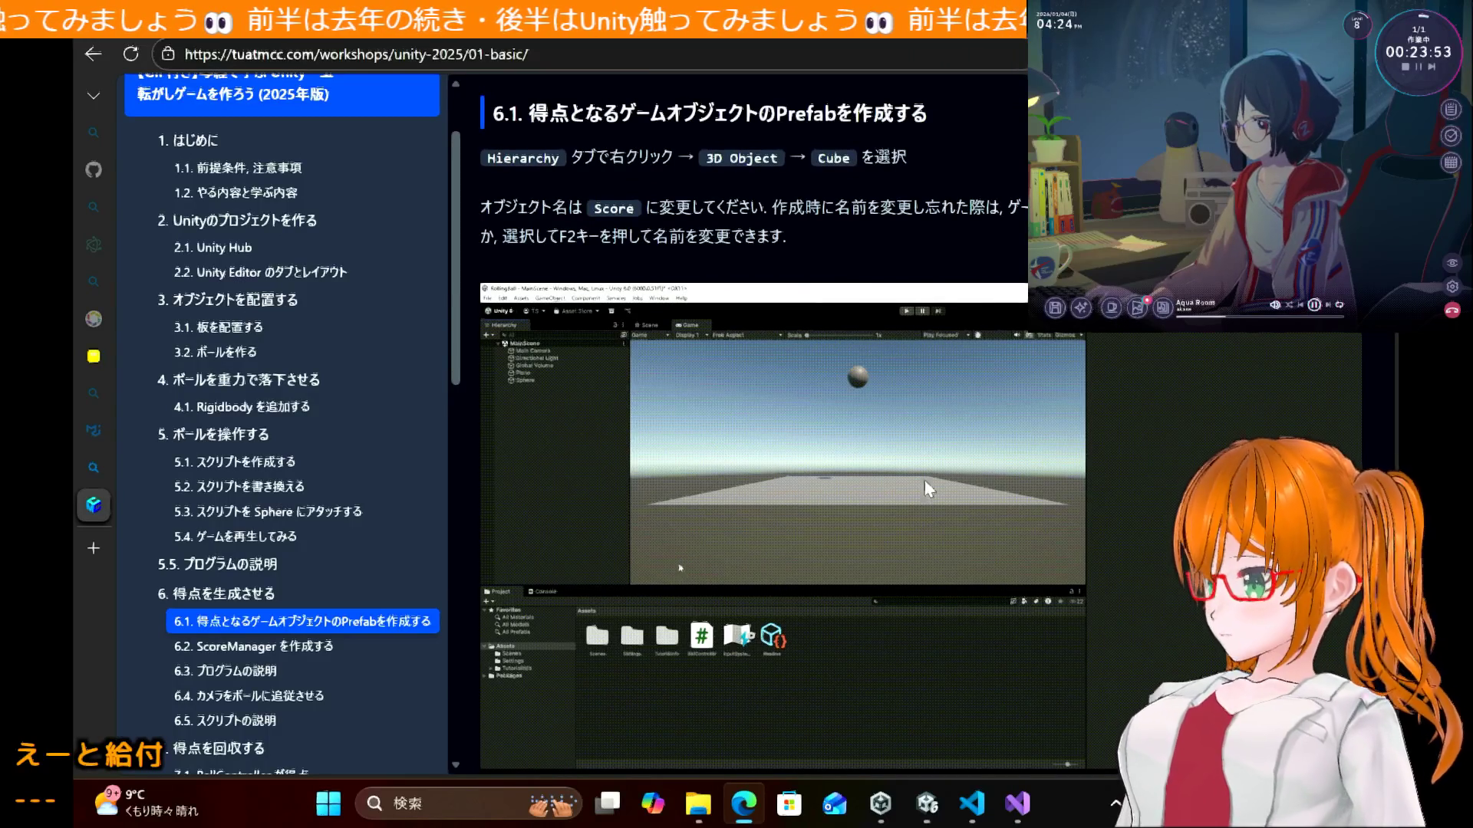
Step: Create a 3D Cube in the Hierarchy named Score, then return to the tutorial page
left_click(927, 803)
right_click(184, 337)
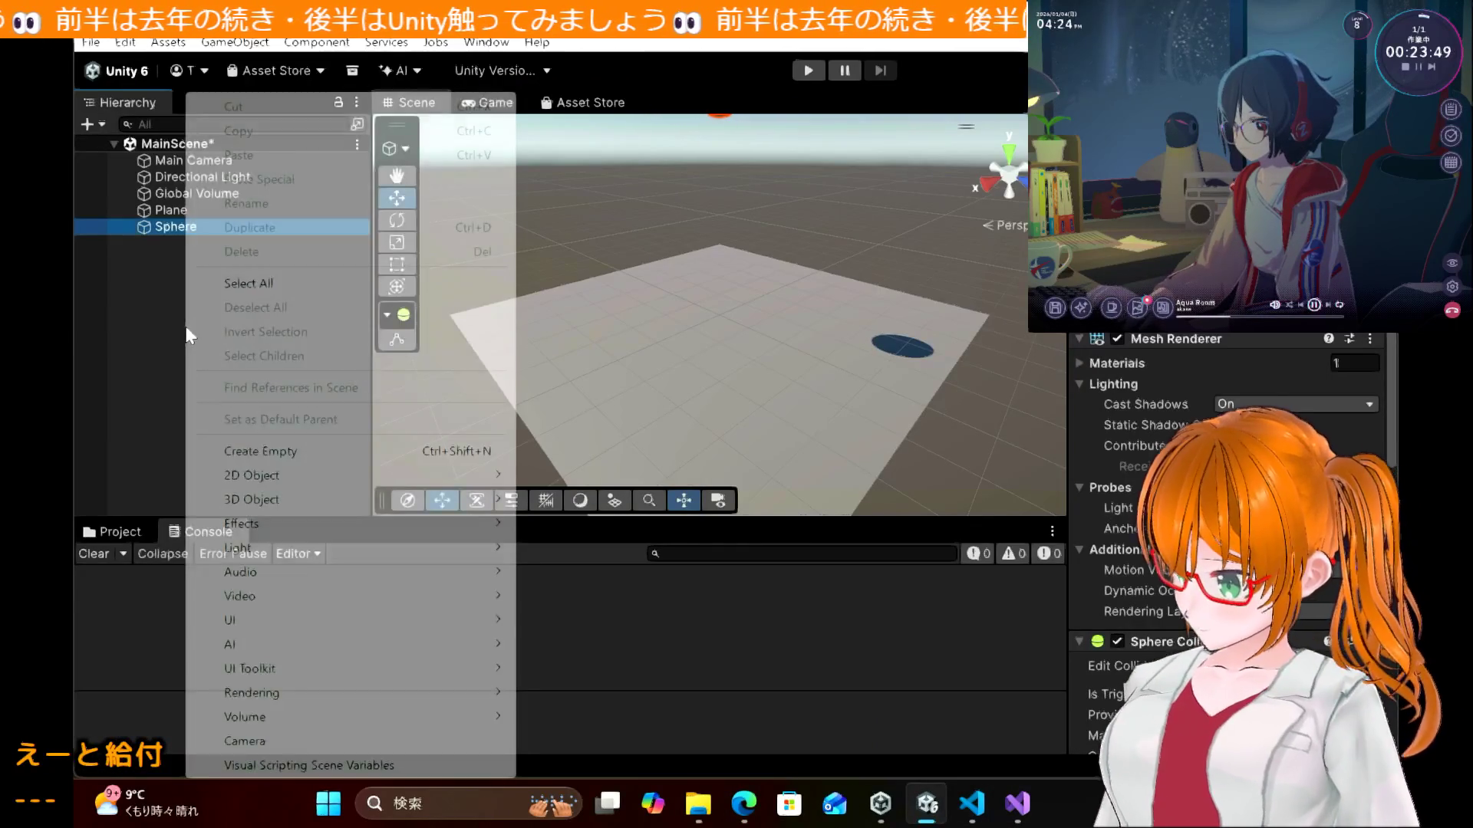
mouse_move(372, 503)
left_click(562, 501)
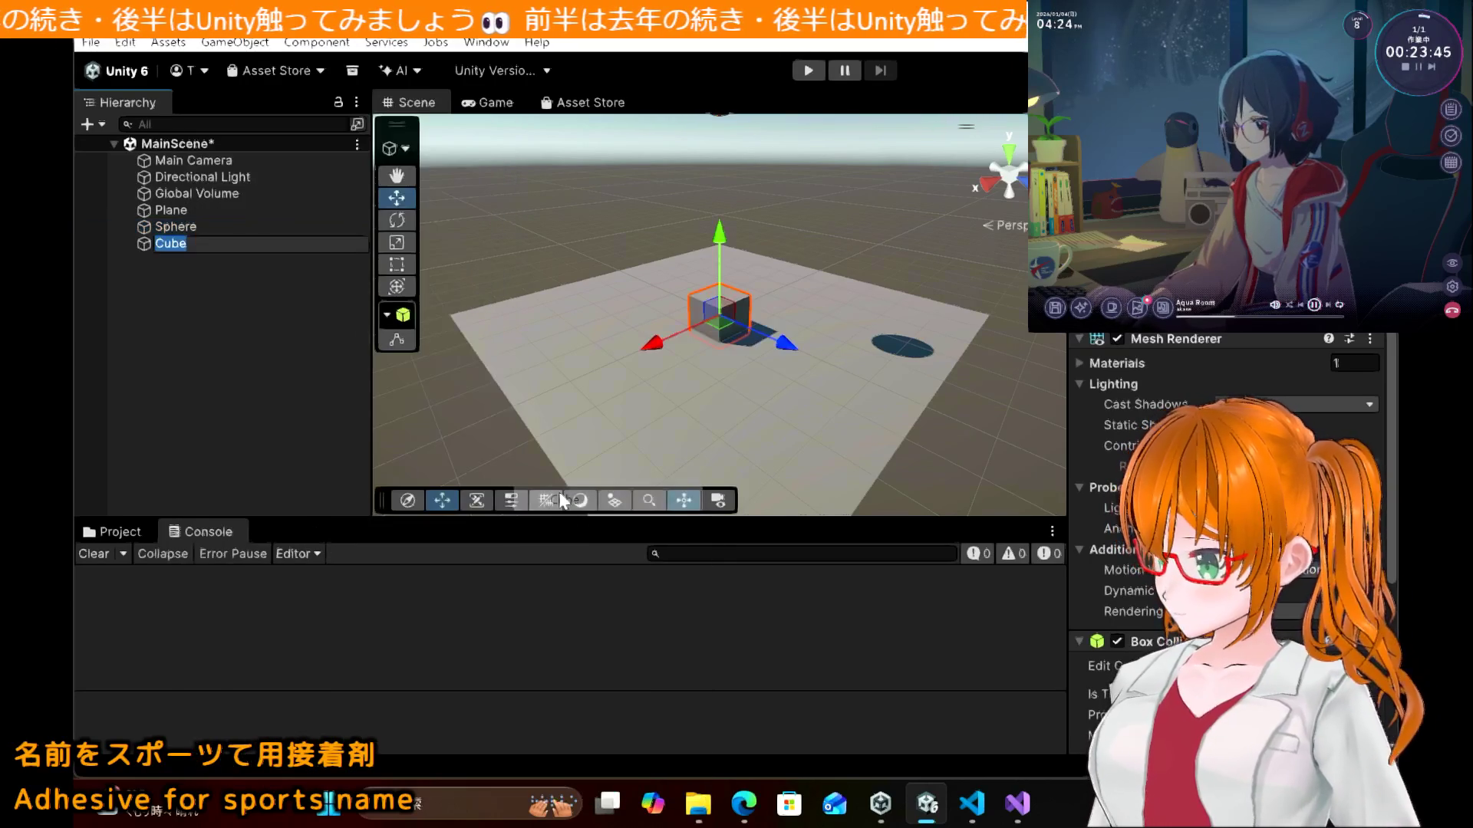
type("Scor")
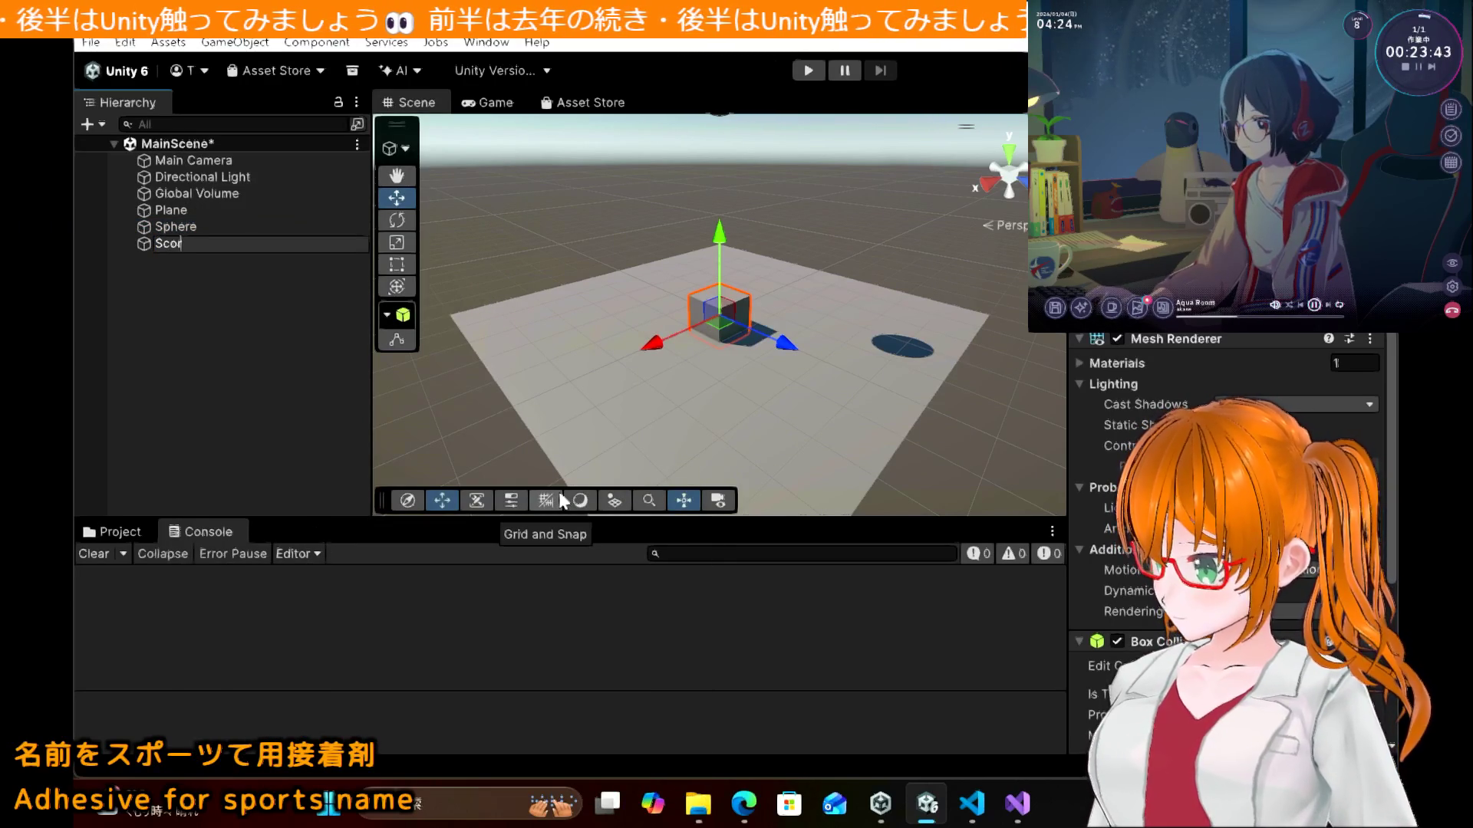
key("Return")
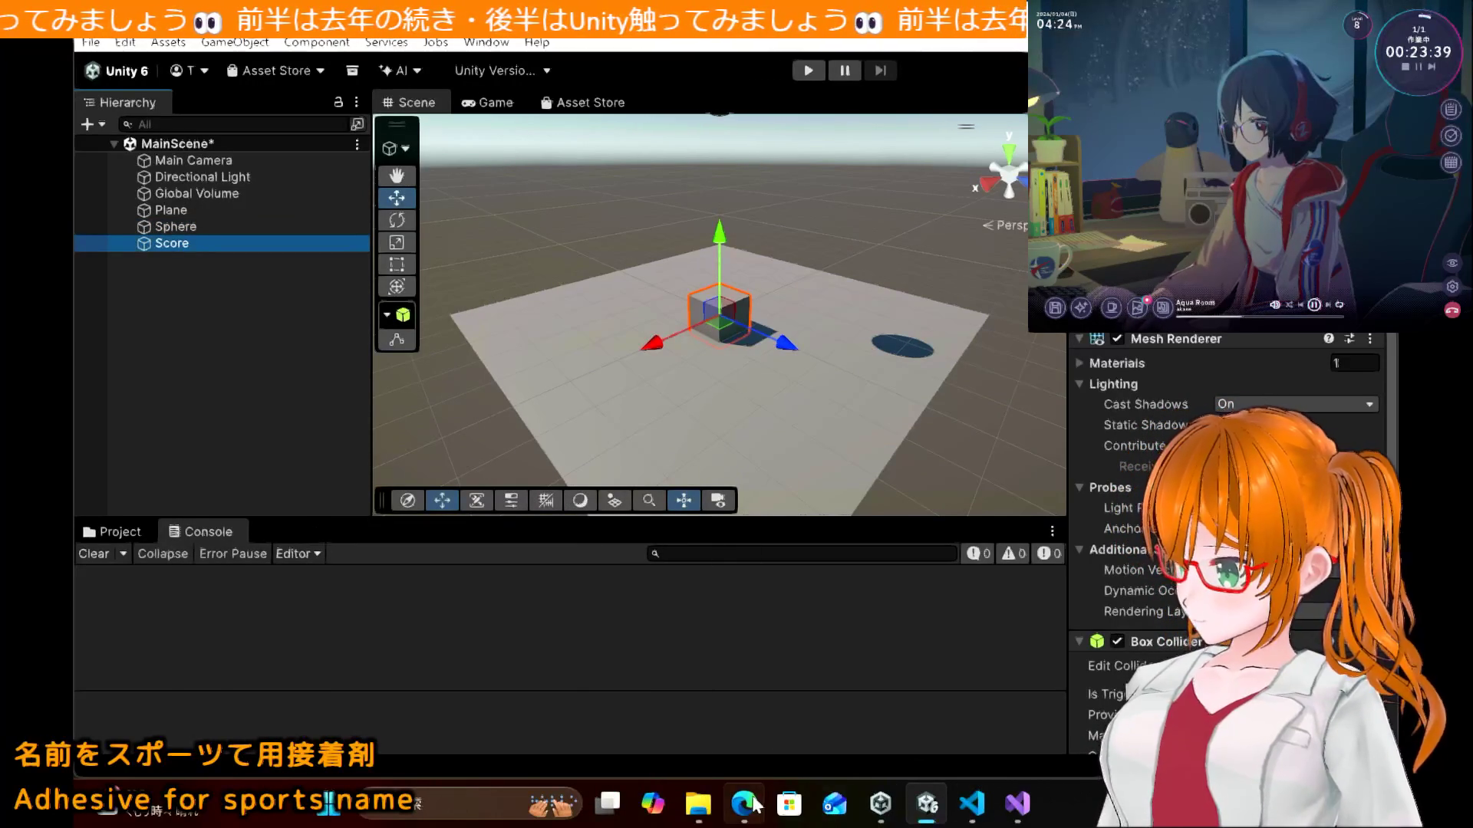
mouse_move(755, 806)
left_click(758, 666)
Step: Read through the tutorial's instructions for turning Score into a prefab
scroll(820, 494, "down", 2)
scroll(819, 494, "up", 1)
scroll(819, 494, "down", 6)
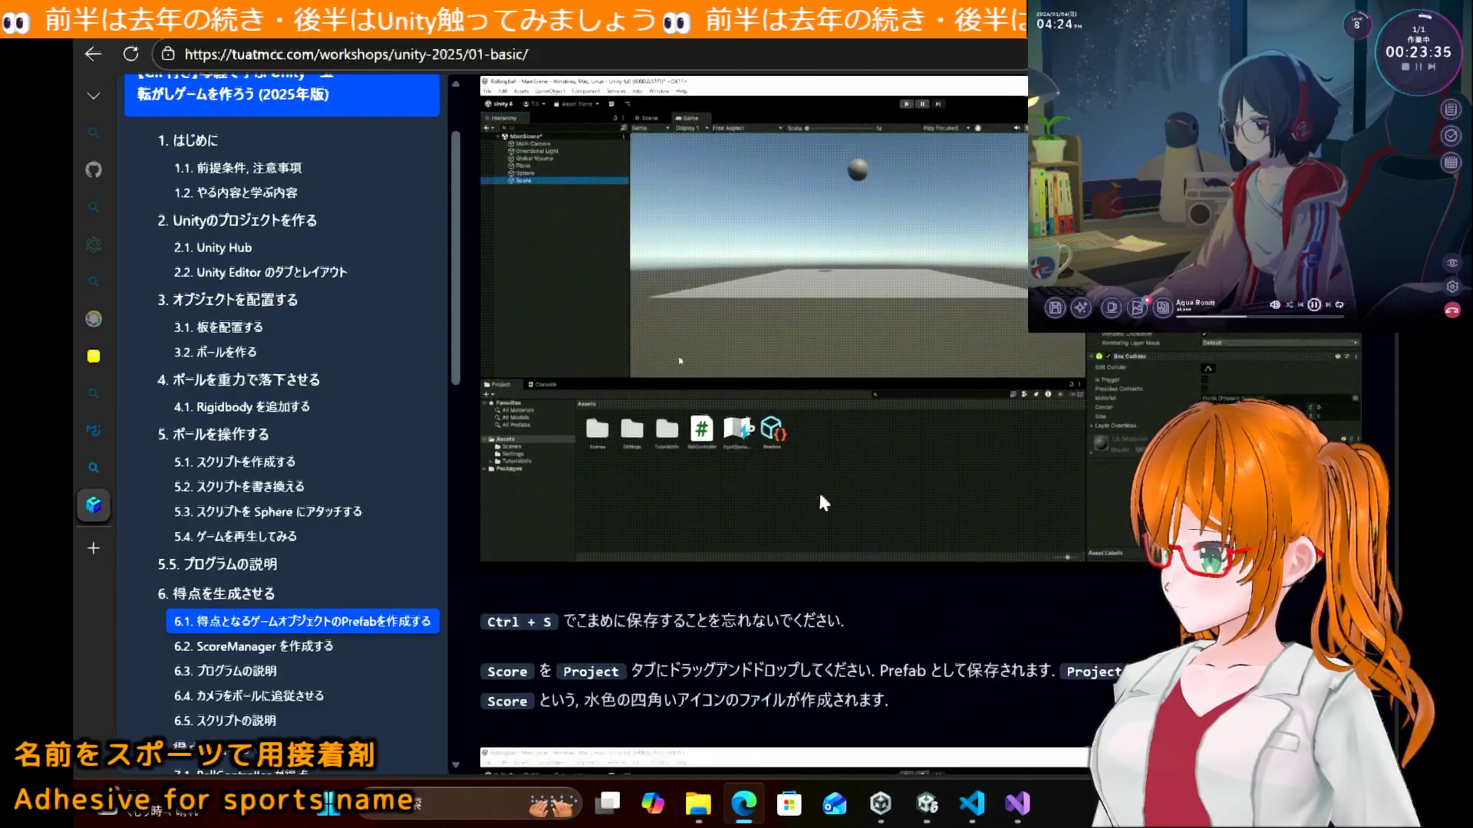
scroll(819, 495, "up", 1)
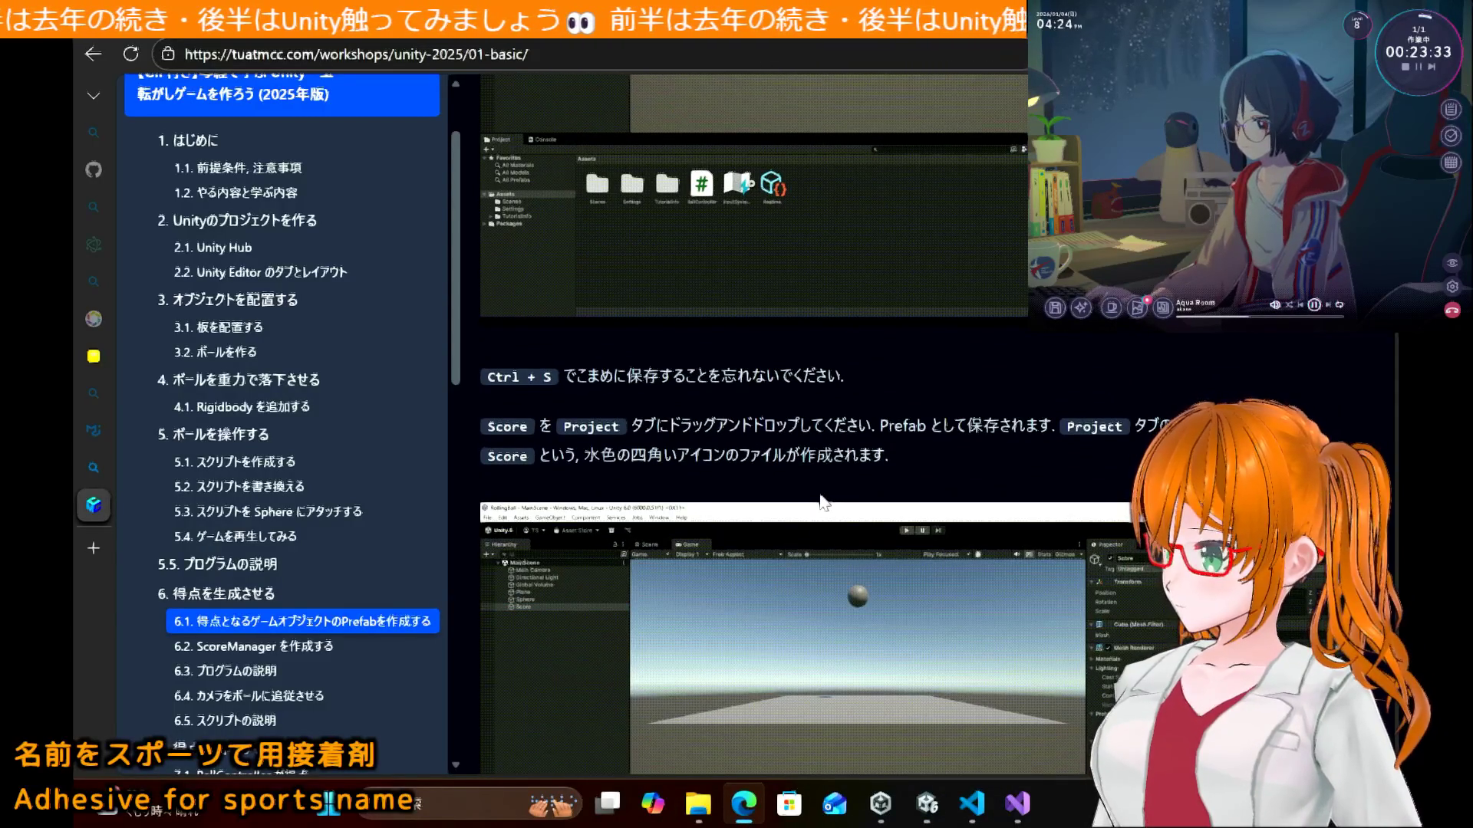
scroll(822, 502, "down", 2)
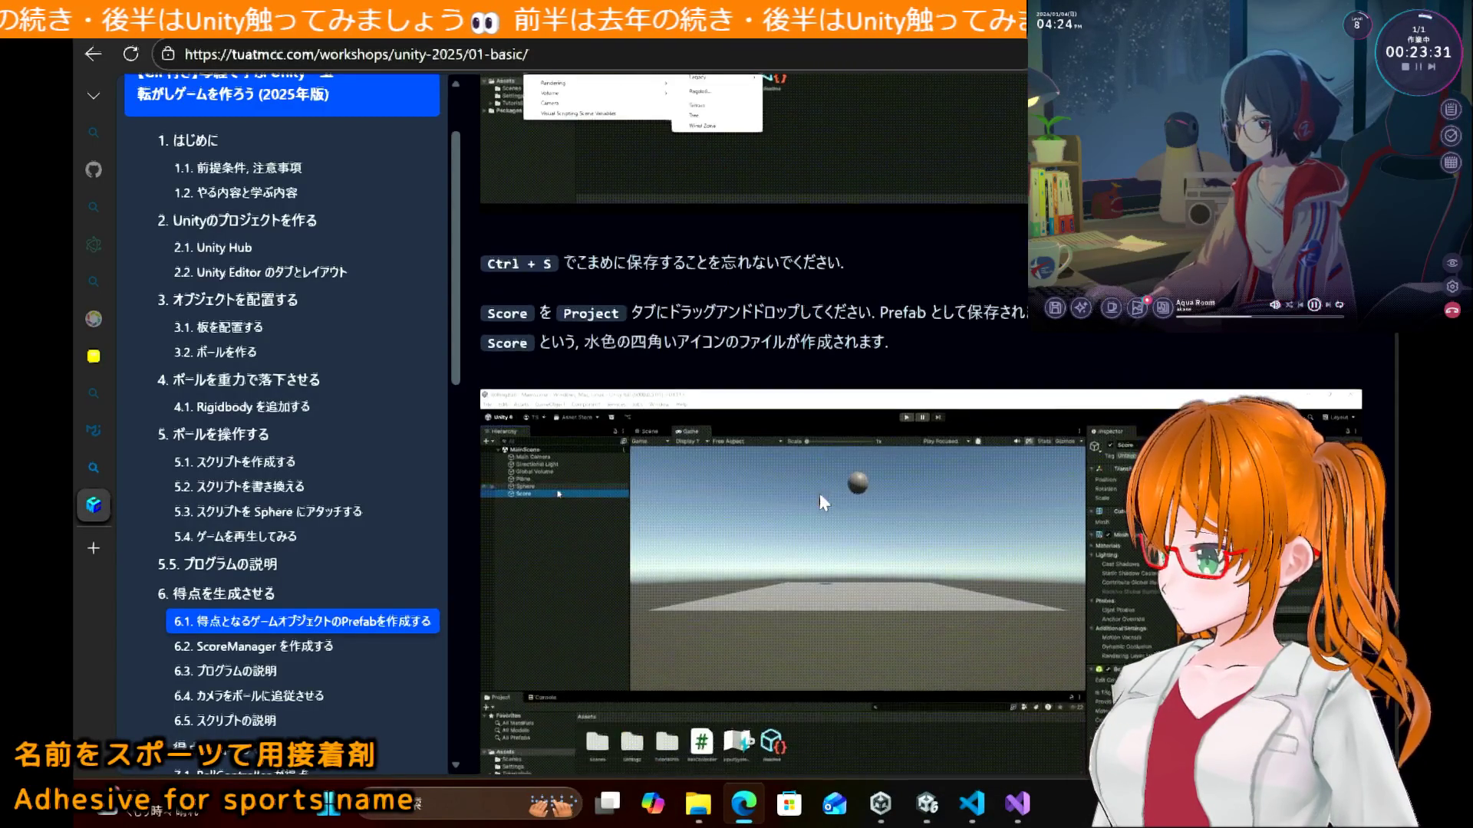
scroll(820, 494, "down", 4)
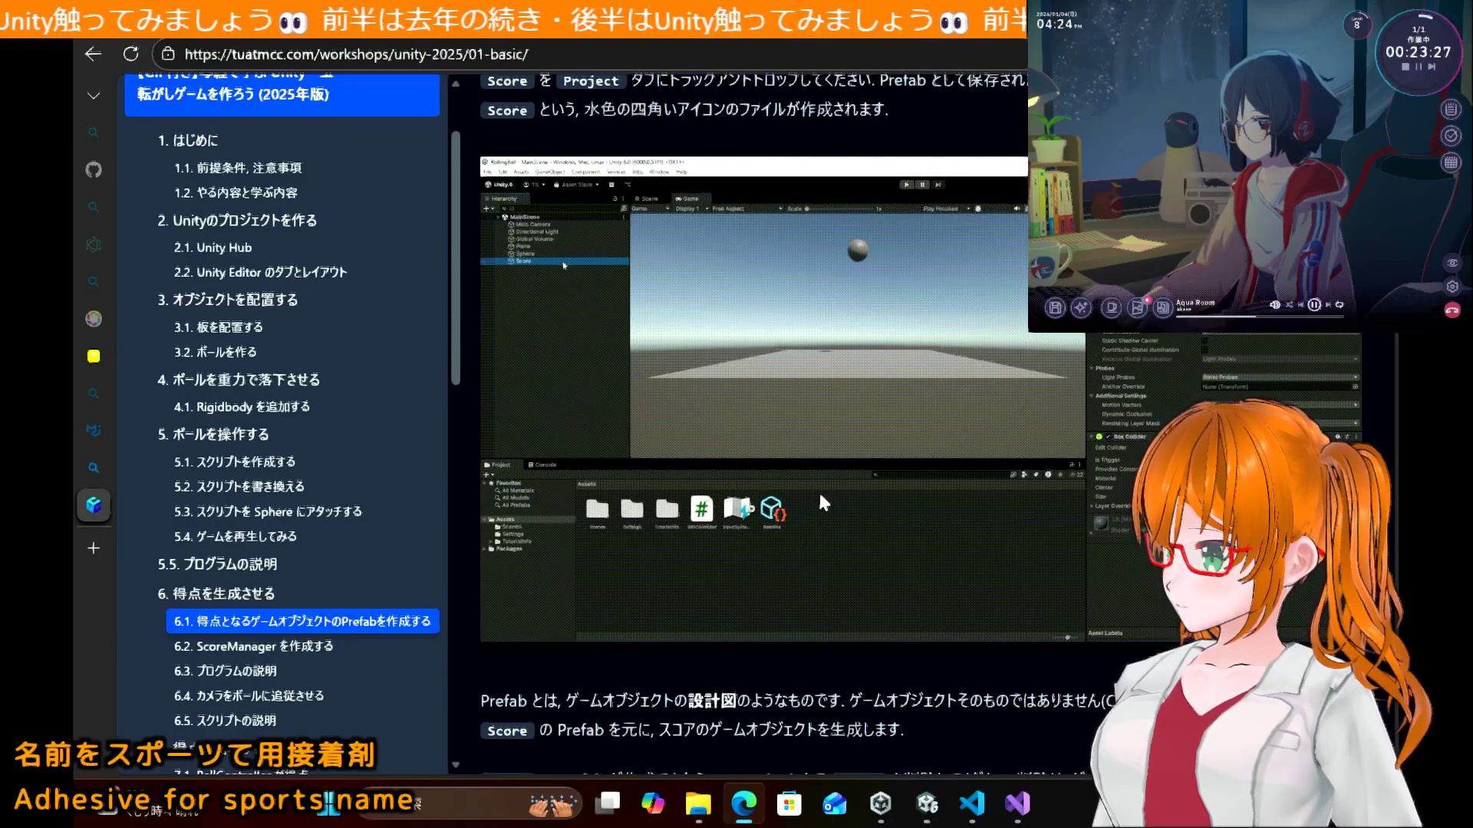
scroll(820, 496, "down", 5)
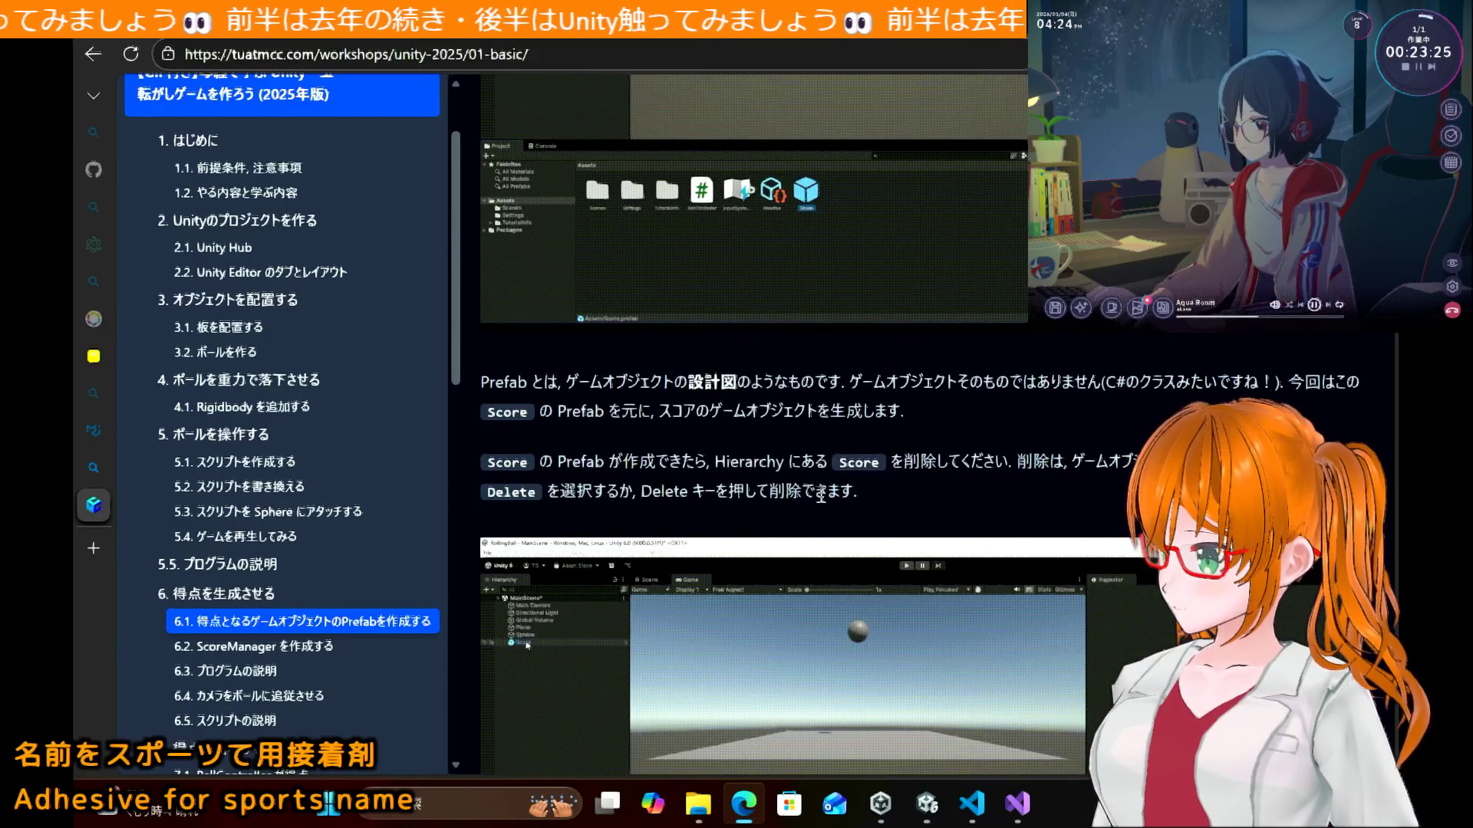
scroll(819, 428, "down", 1)
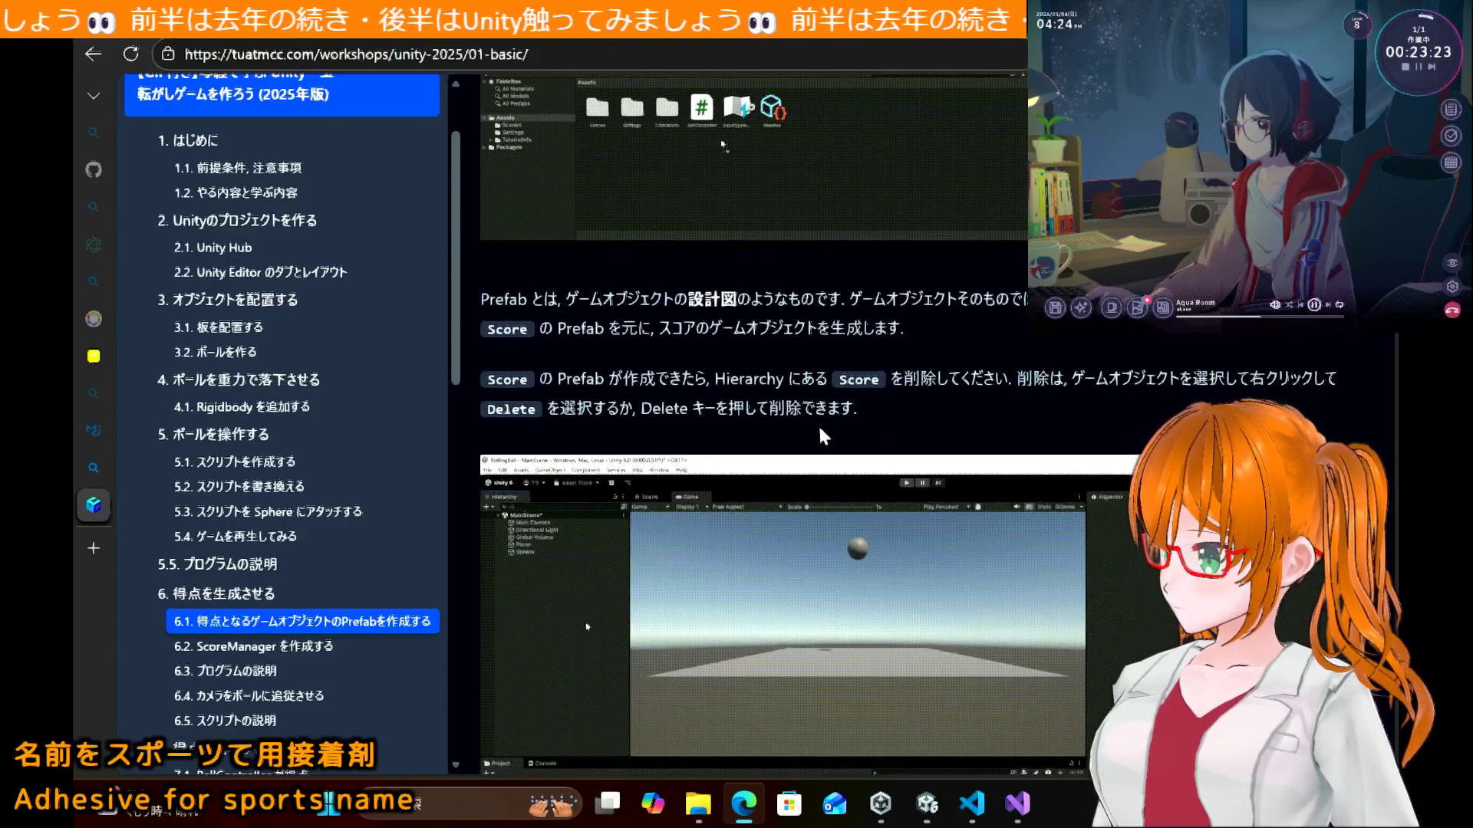
scroll(823, 436, "down", 1)
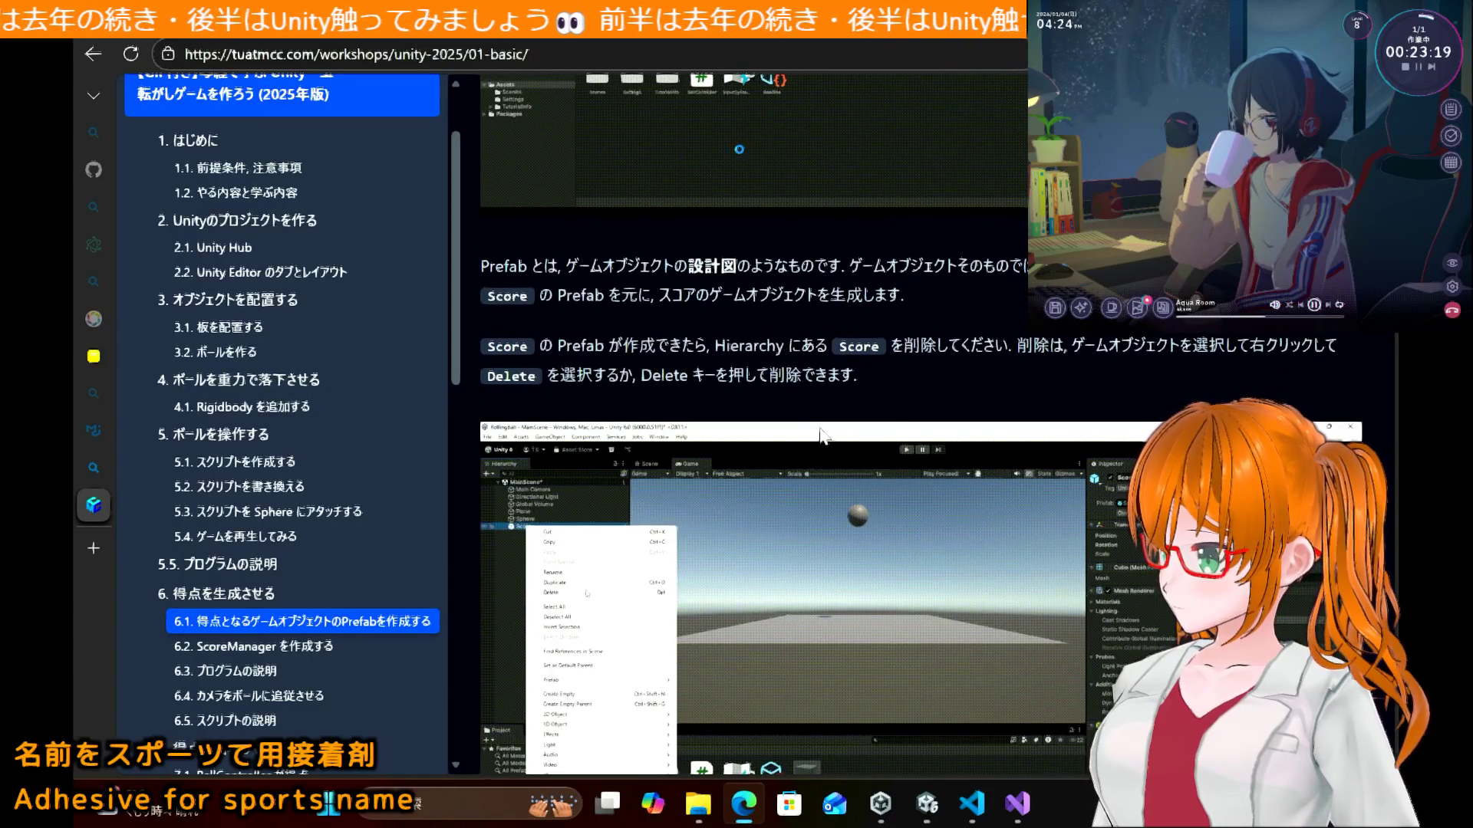
scroll(820, 436, "up", 7)
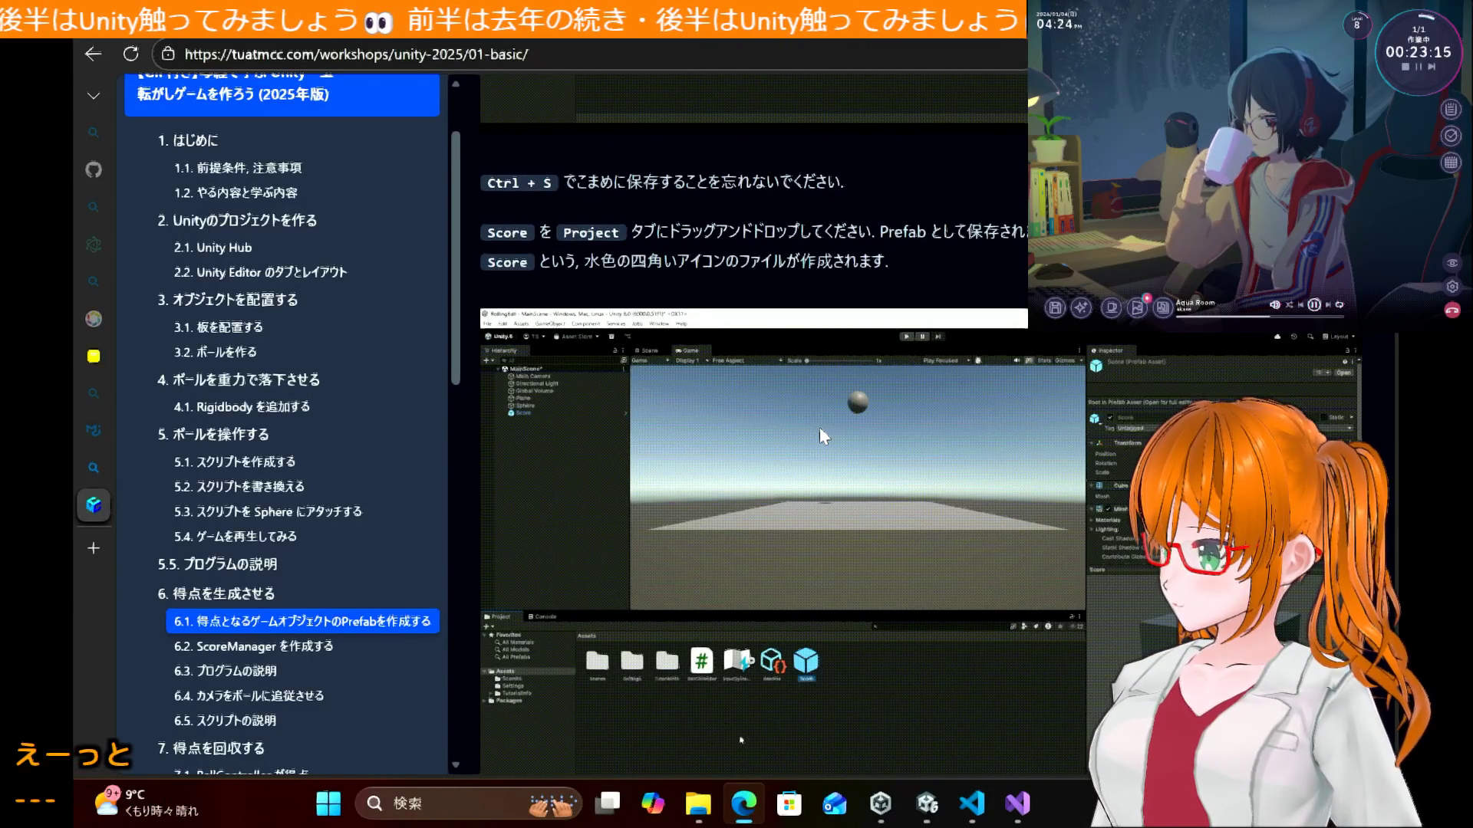
Step: Deselect Score in Unity and save MainScene with Ctrl+S
left_click(926, 809)
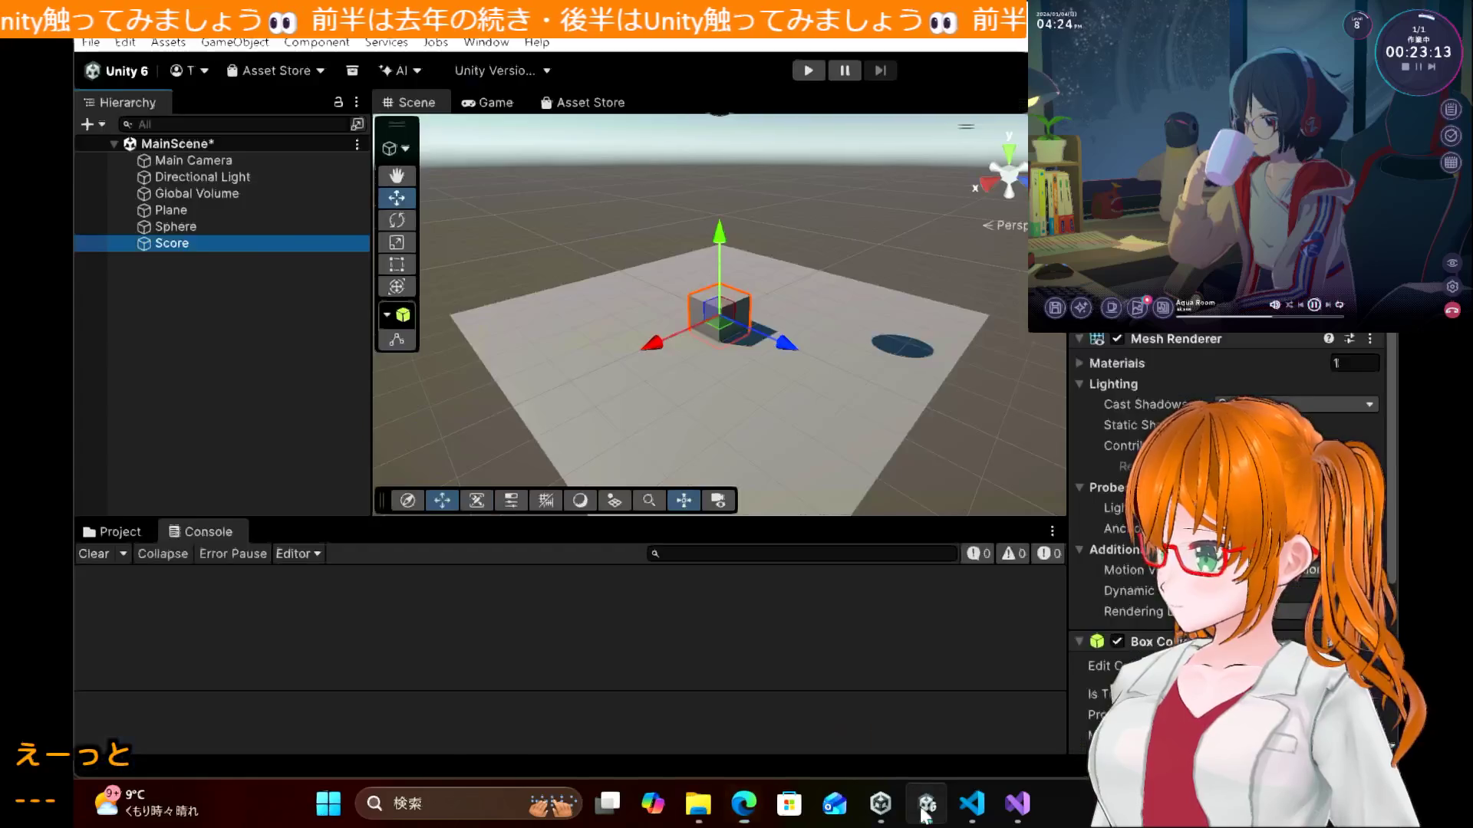
left_click(191, 369)
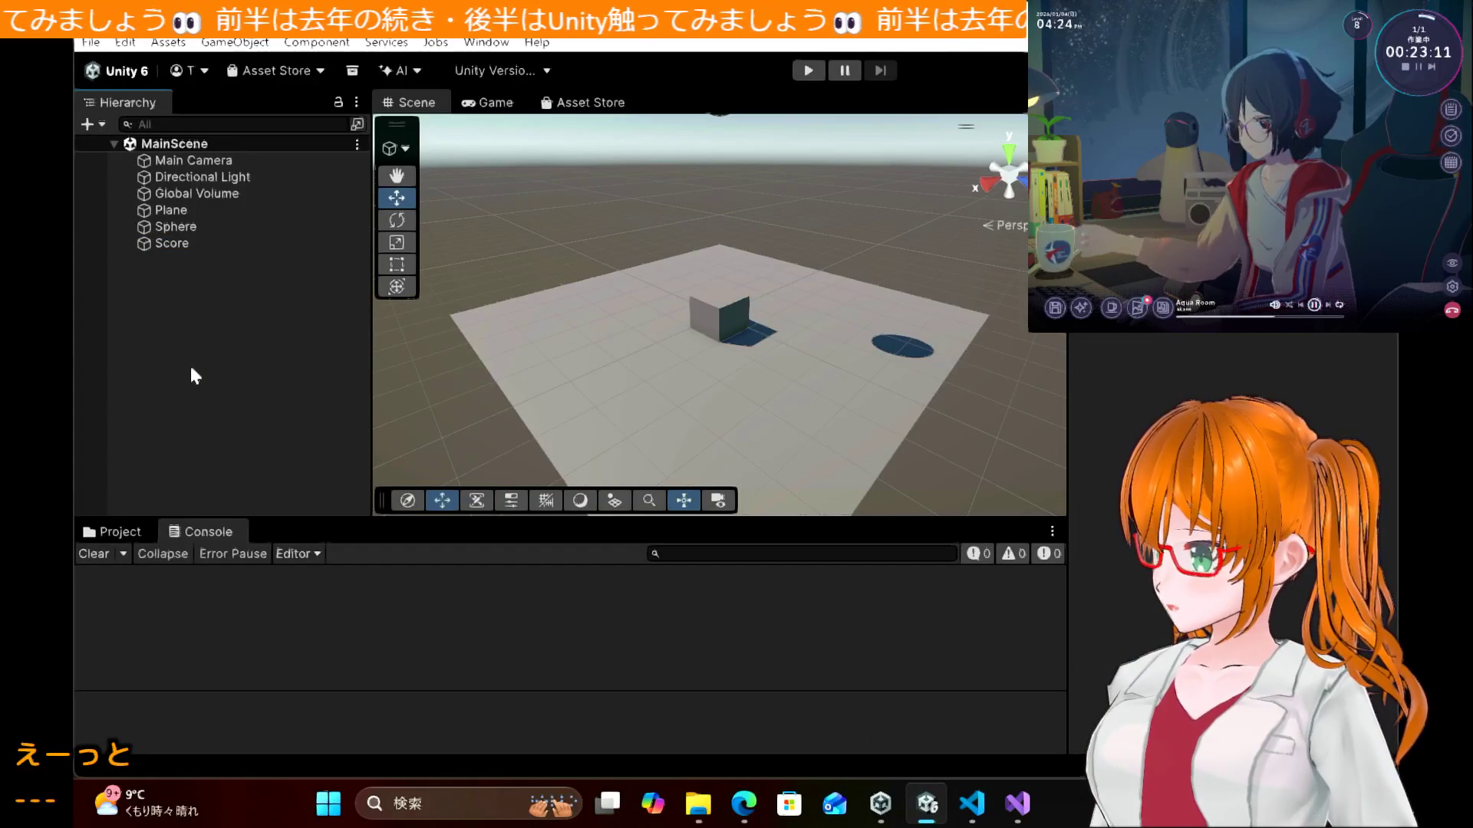
key("ctrl+s")
left_click(972, 804)
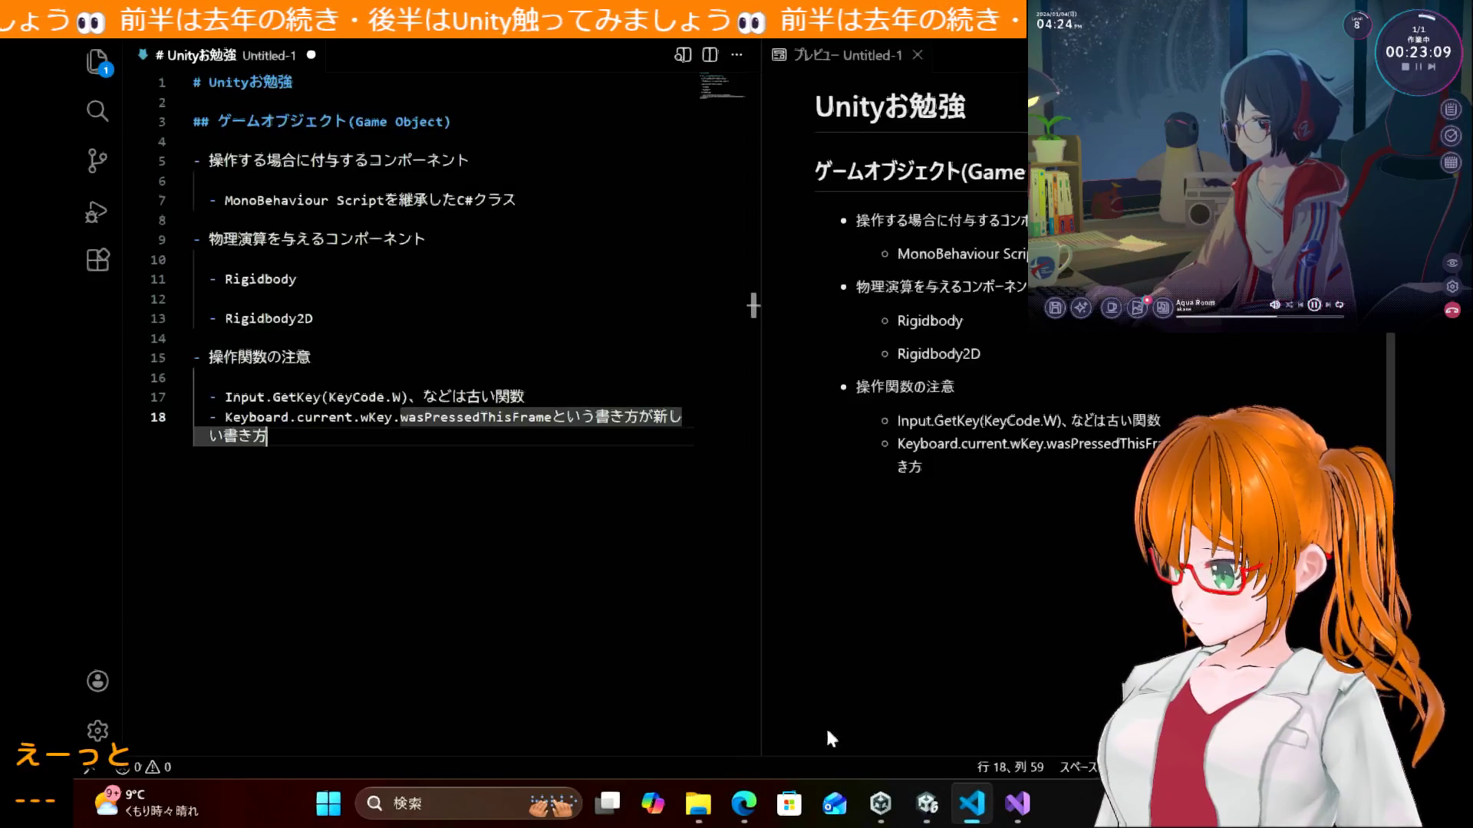
Step: Insert a '## 全般' heading above the Game Object heading in the notes
left_click(489, 116)
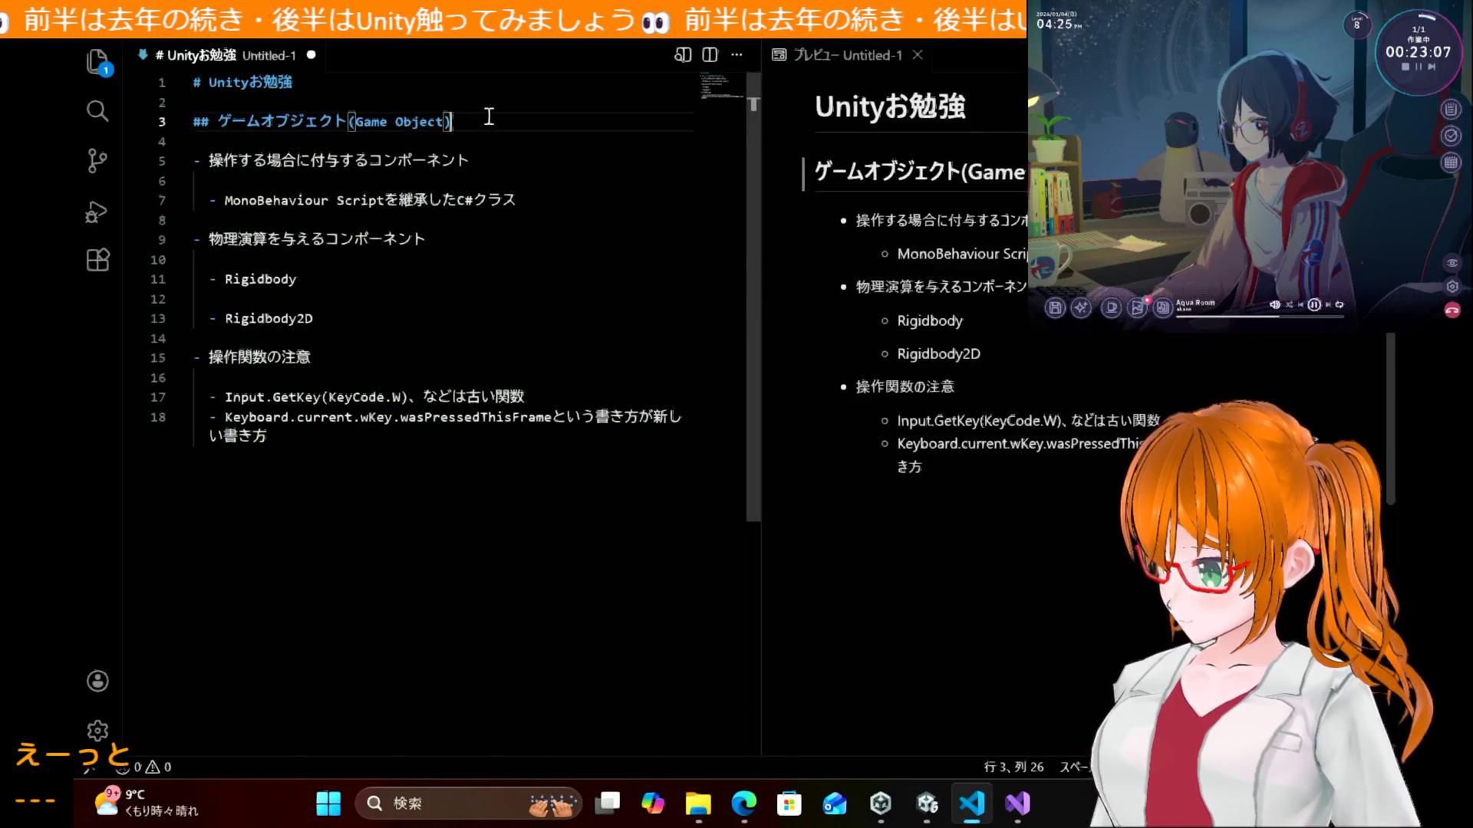
key("Up")
key("Return")
key("Return")
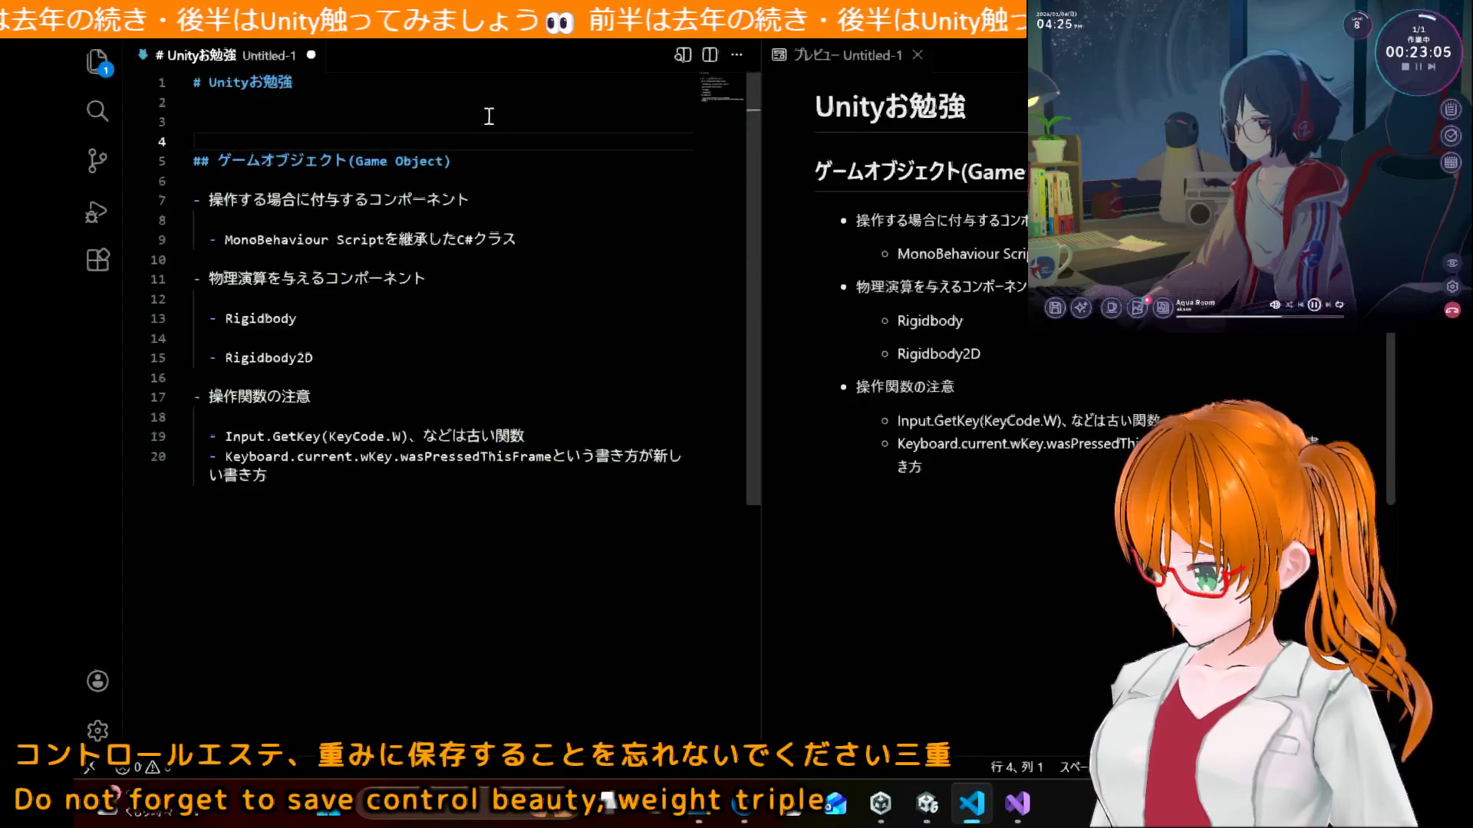
type("## ")
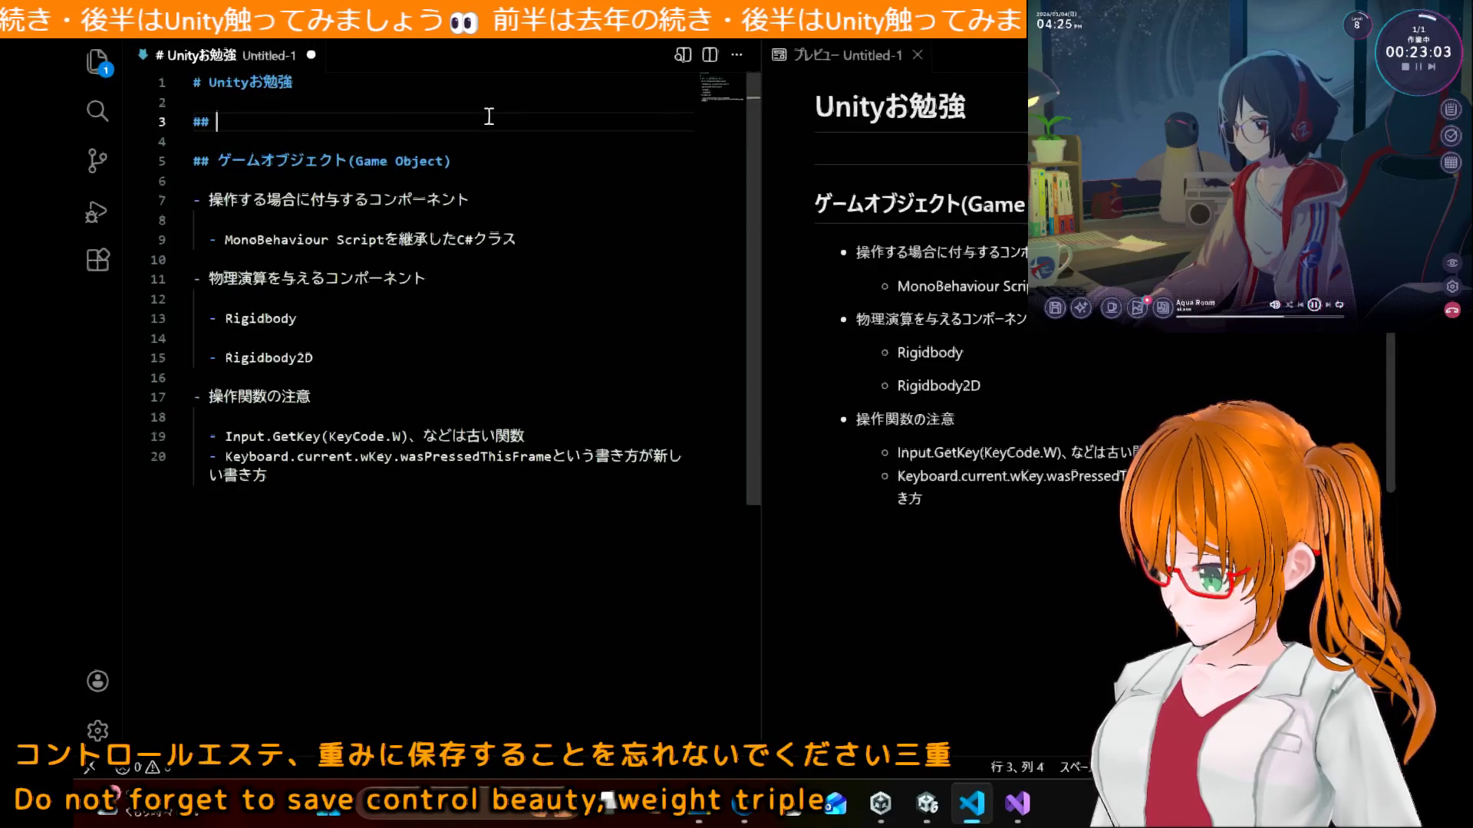
type("こま")
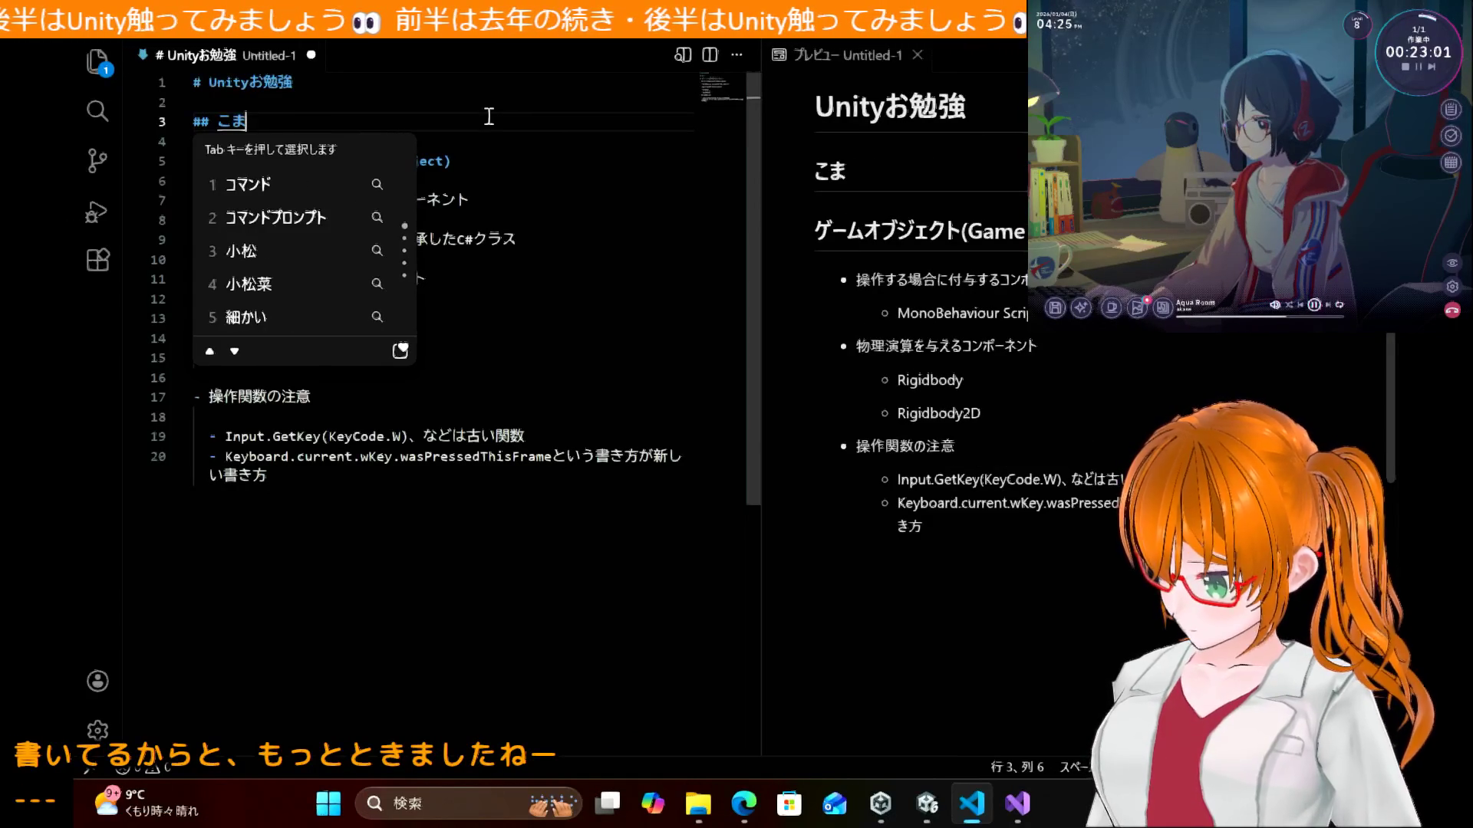
type("めに")
key("Return")
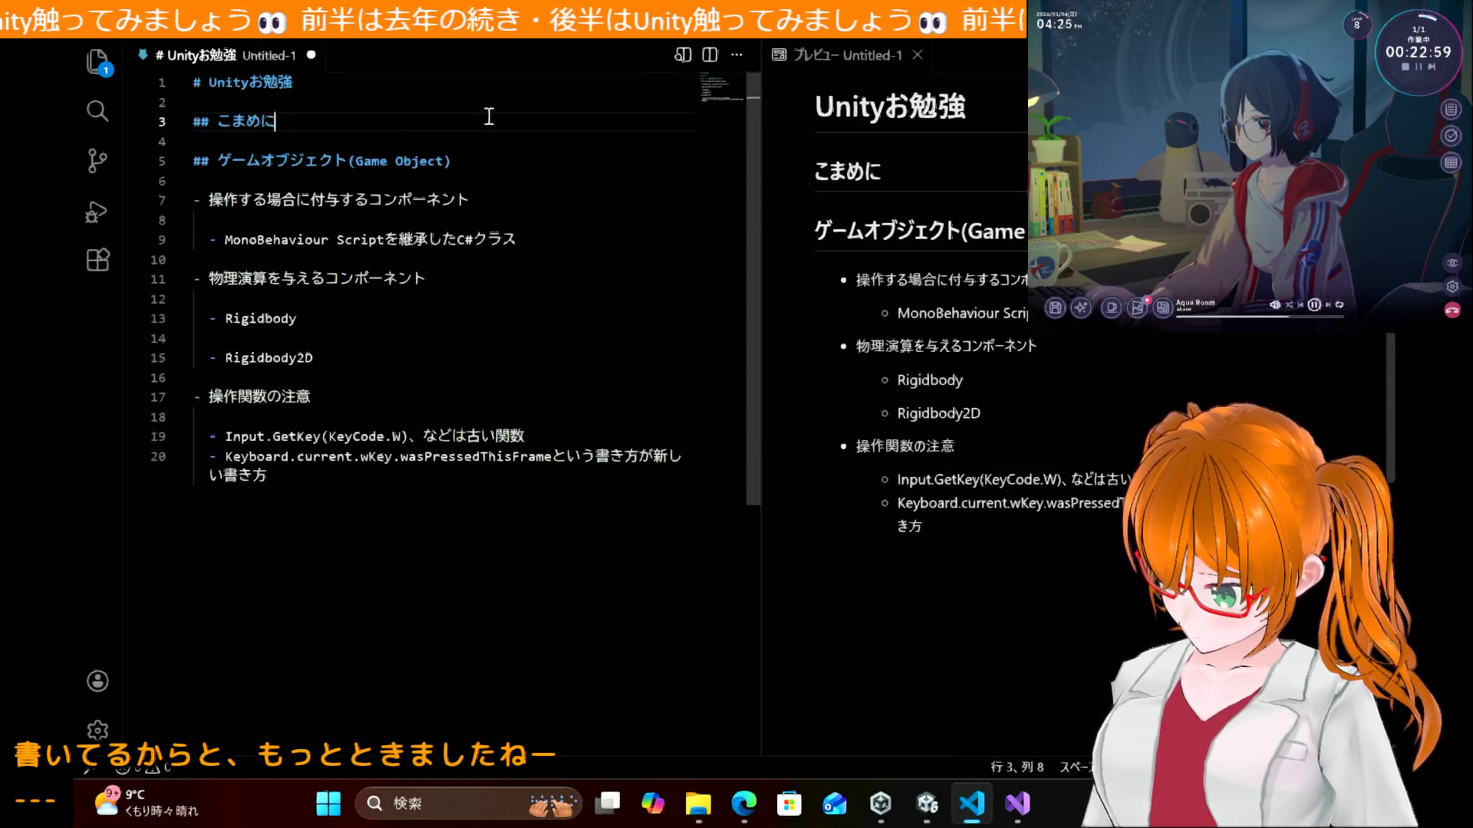
key("BackSpace")
key("BackSpace")
key("BackSpace")
type("ぜんぱん")
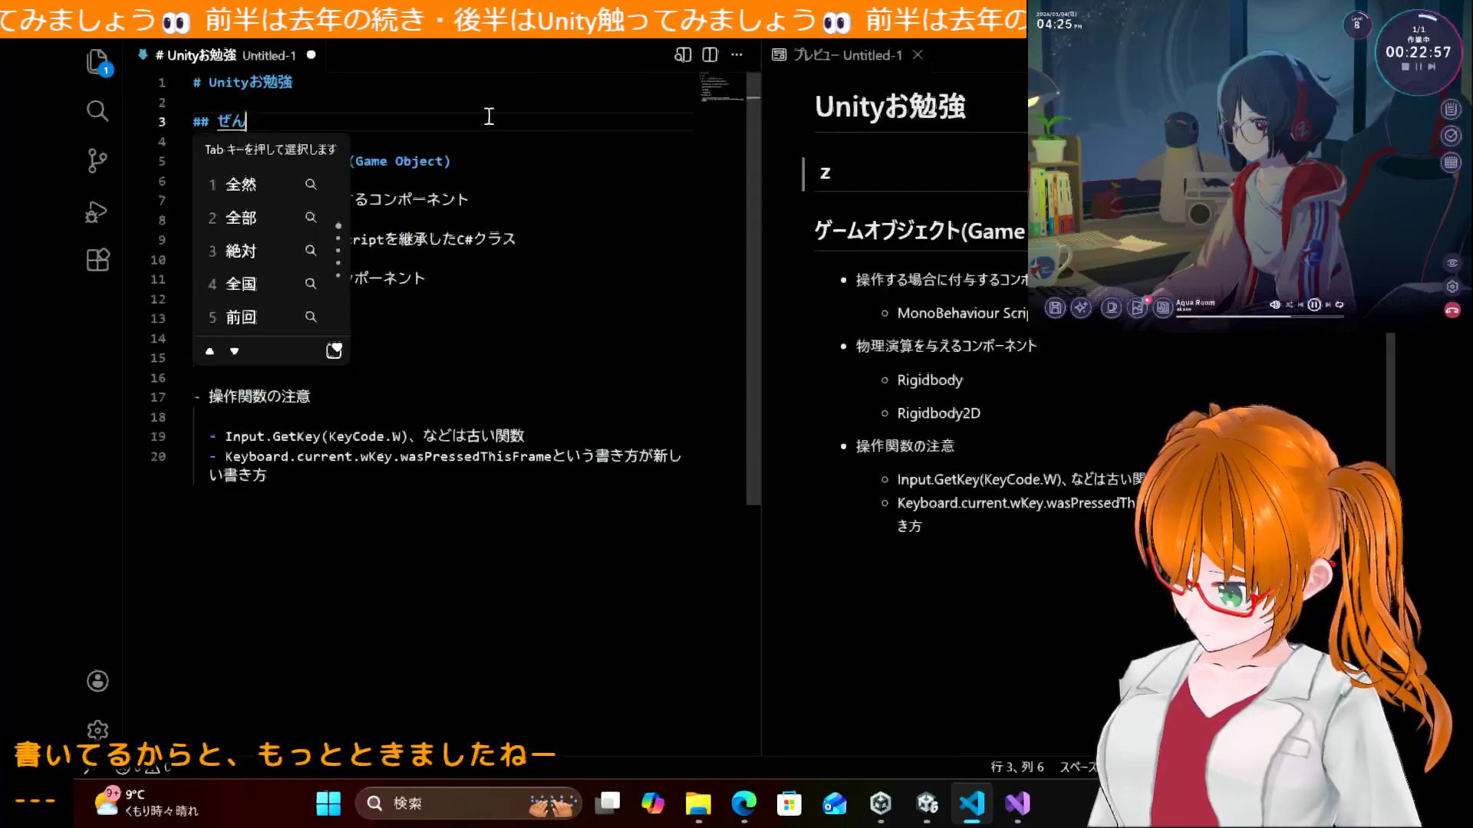
key("space")
key("Return")
key("Return")
key("Return")
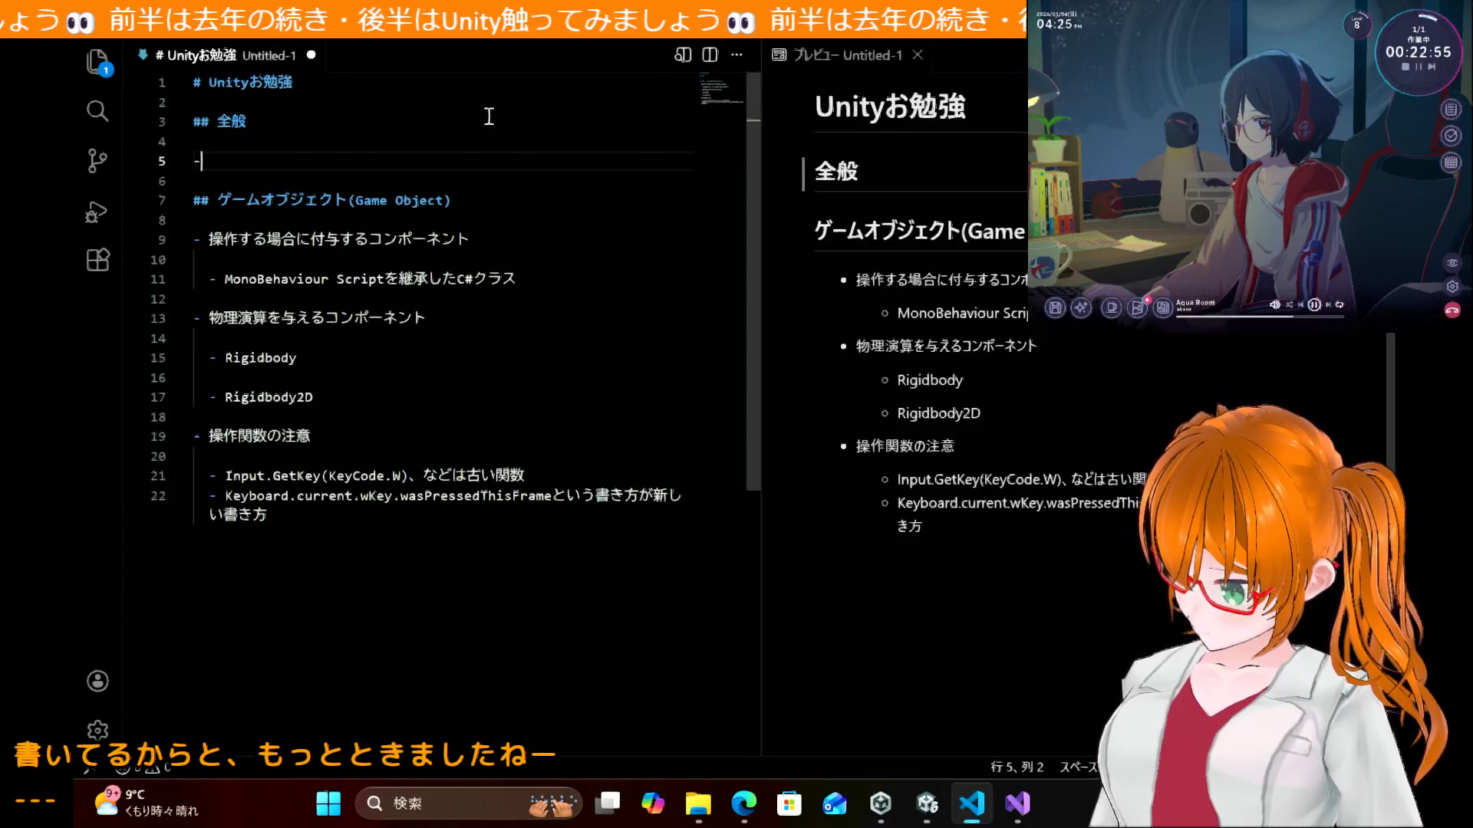
Step: Add the bullet 'こまめに保存すること！' under 全般, then cancel the Save As dialog
type("ほ")
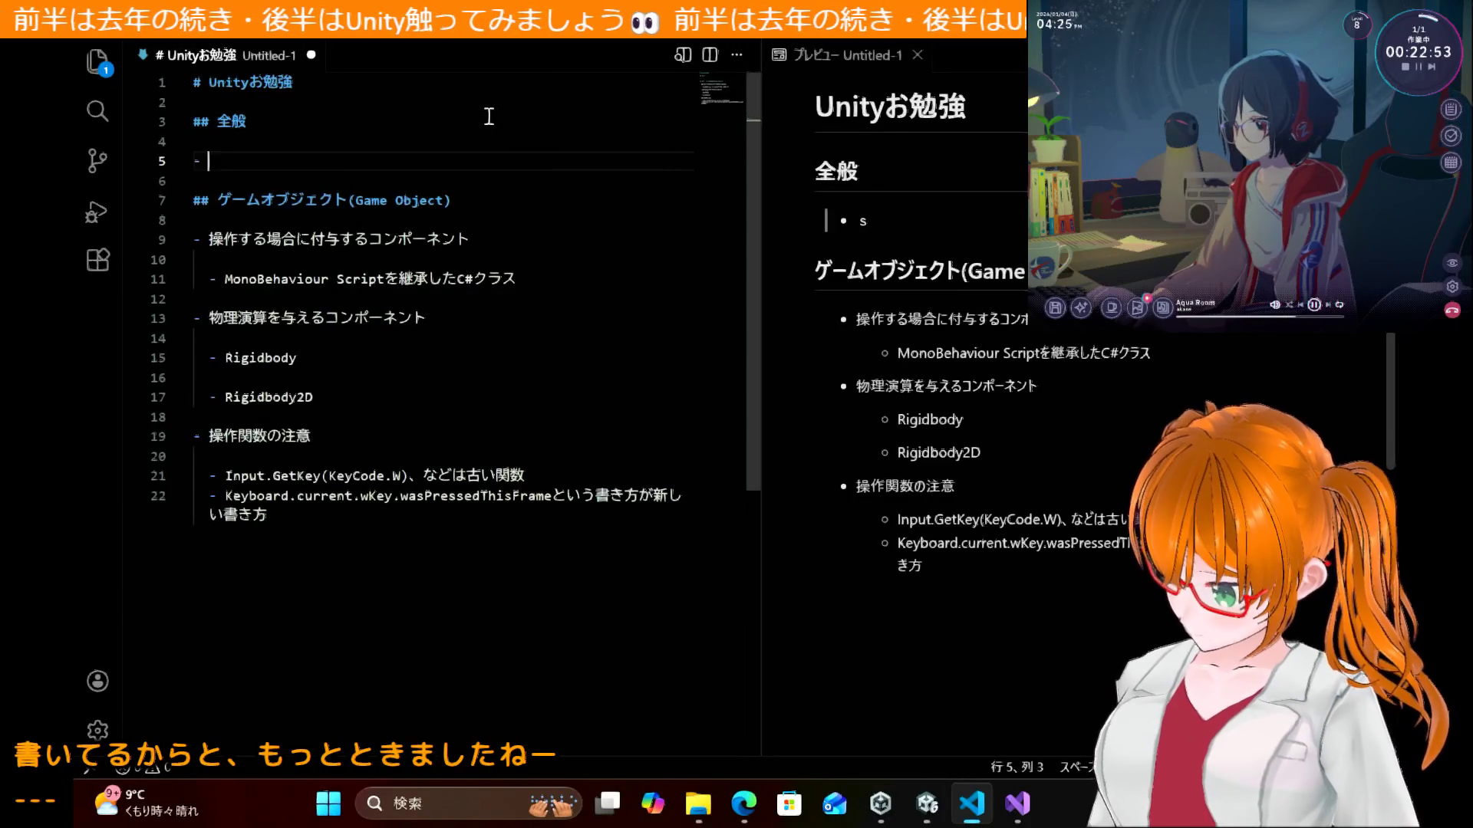
type("こまめにほぞn")
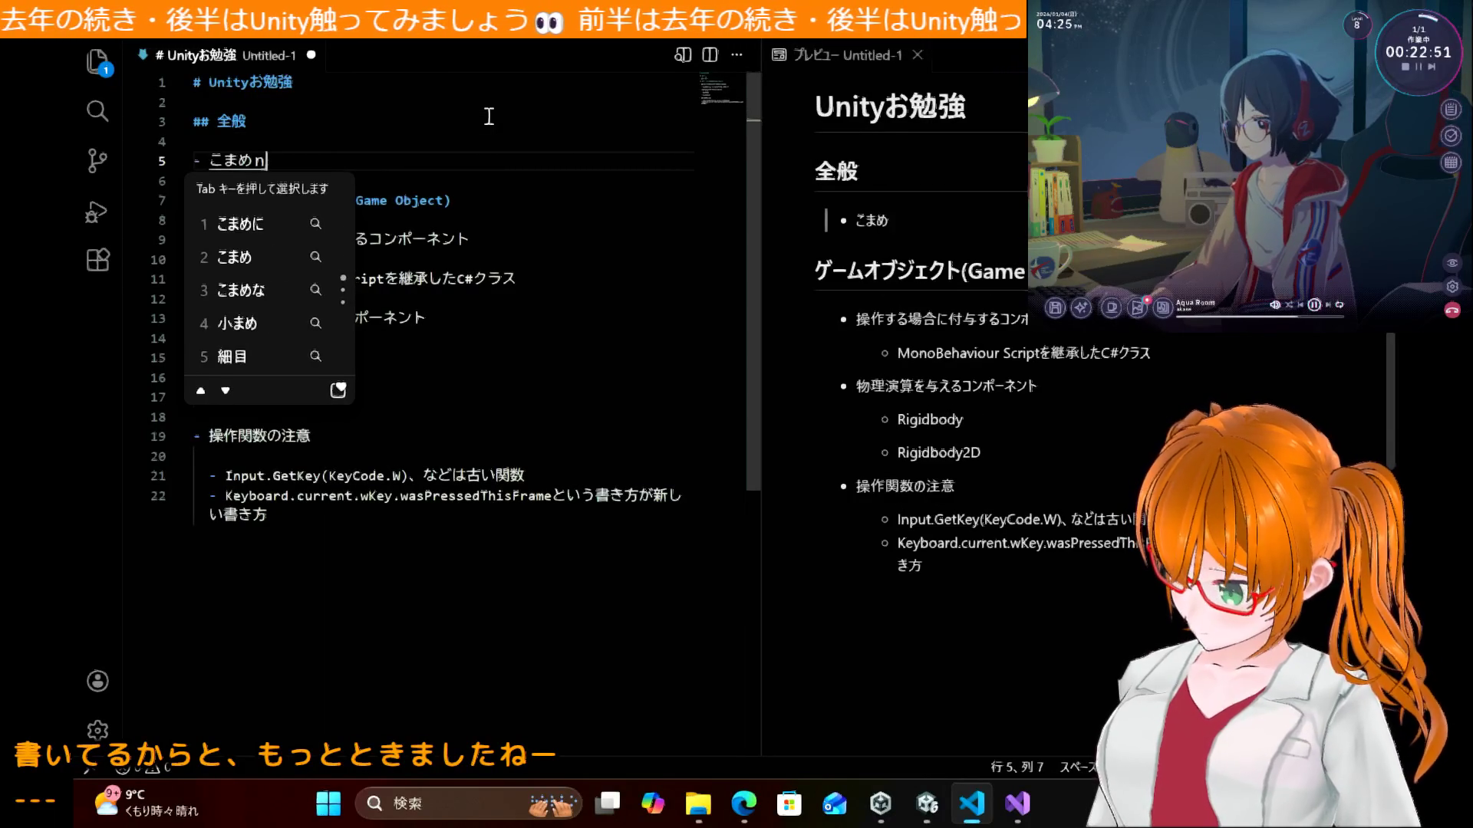
type("んすること")
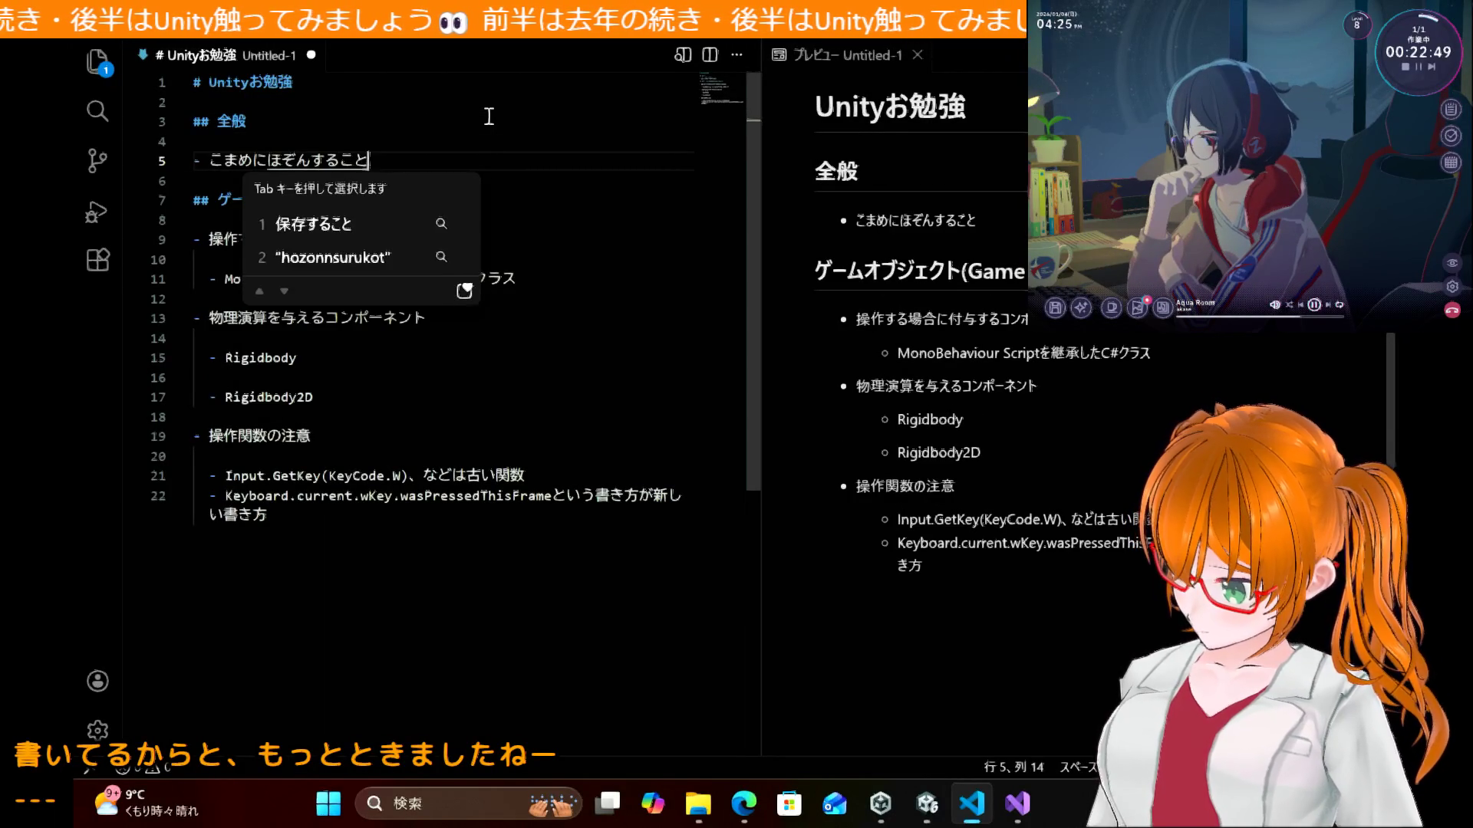
key("space")
type("！")
key("Return")
type("s")
key("BackSpace")
key("ctrl+s")
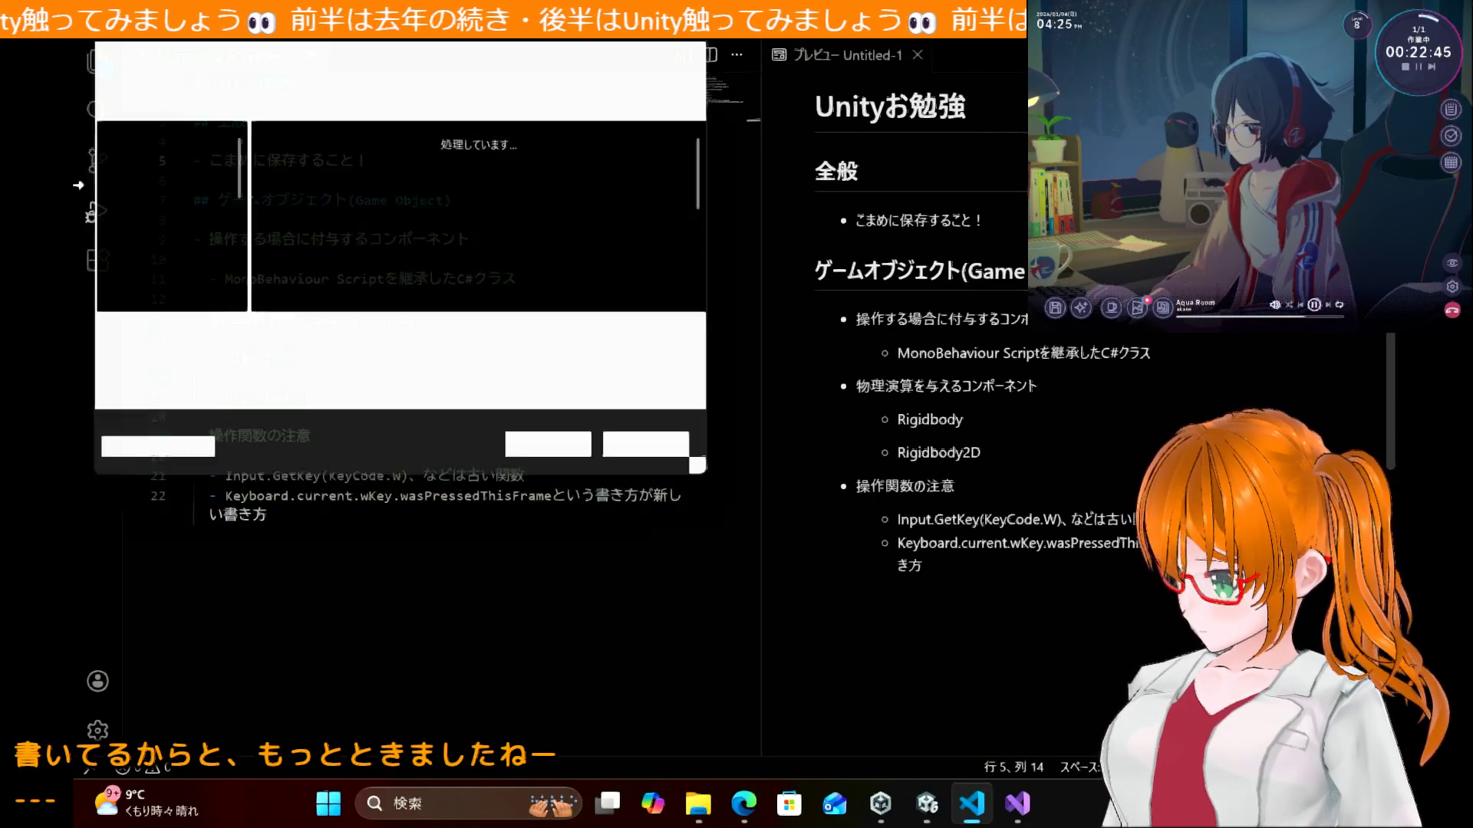
left_click(659, 457)
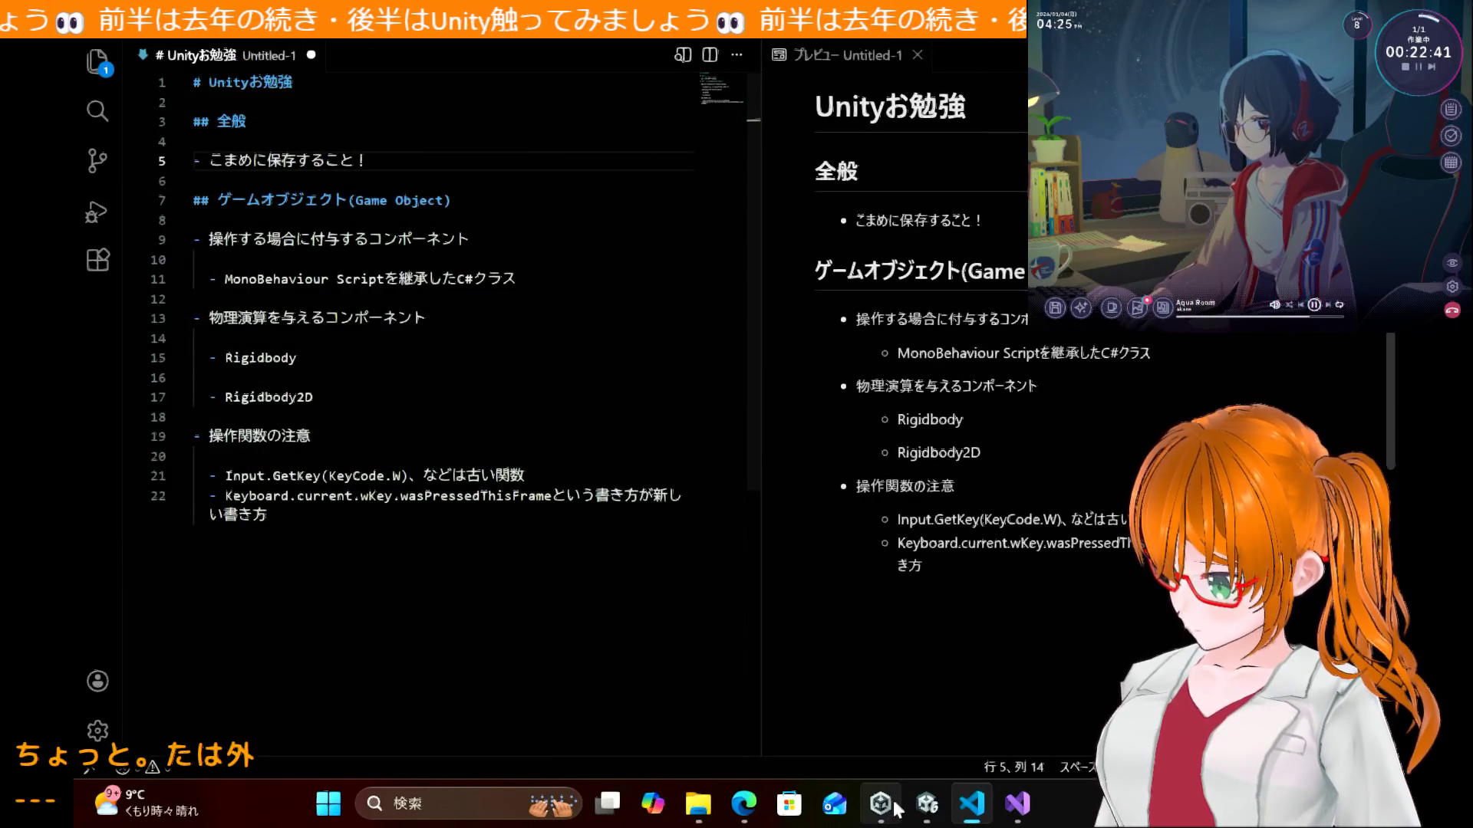
Step: Reread the tutorial step on dragging Score into the Project tab as a prefab
mouse_move(953, 821)
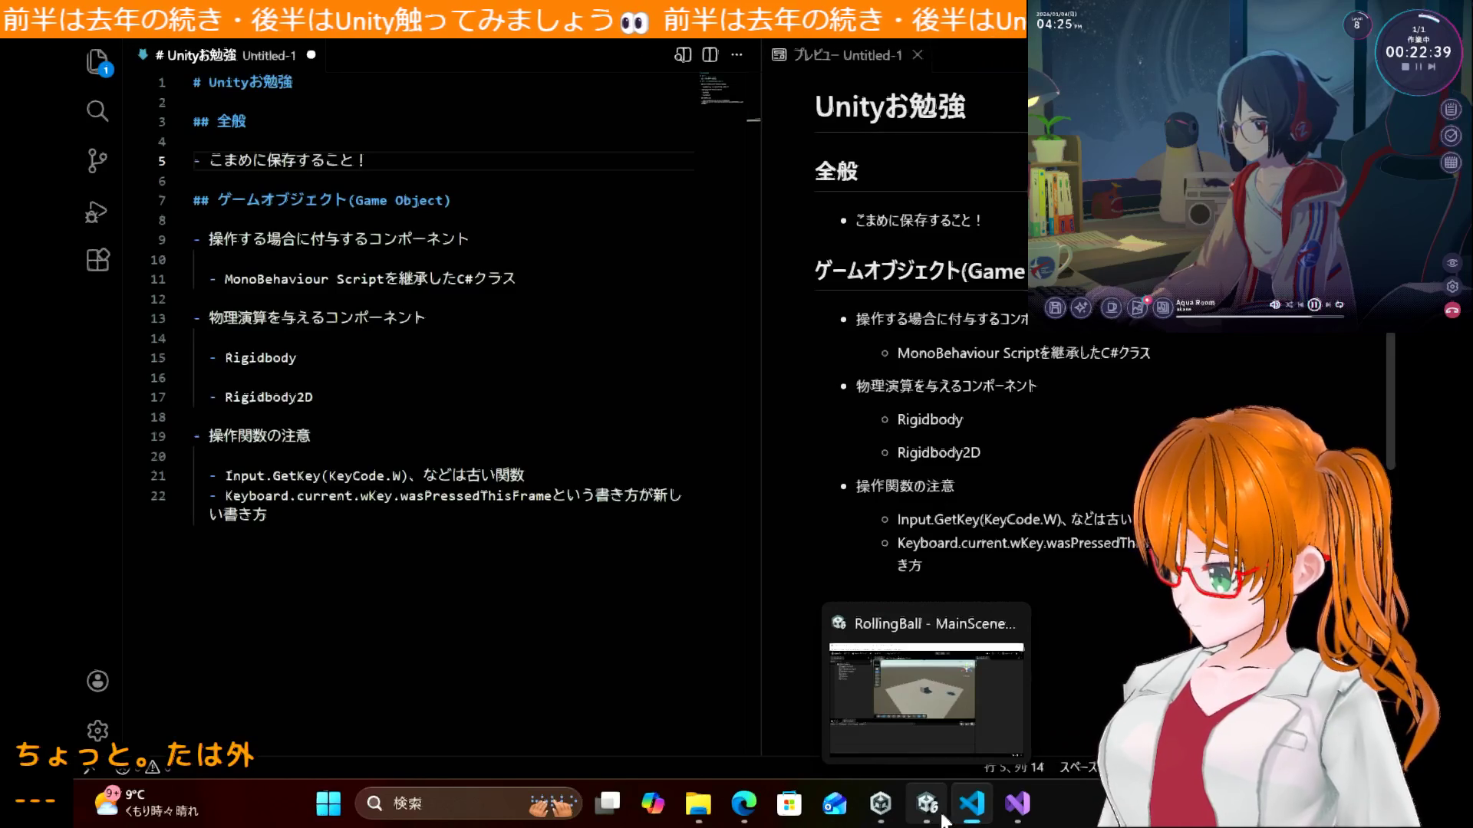
left_click(928, 803)
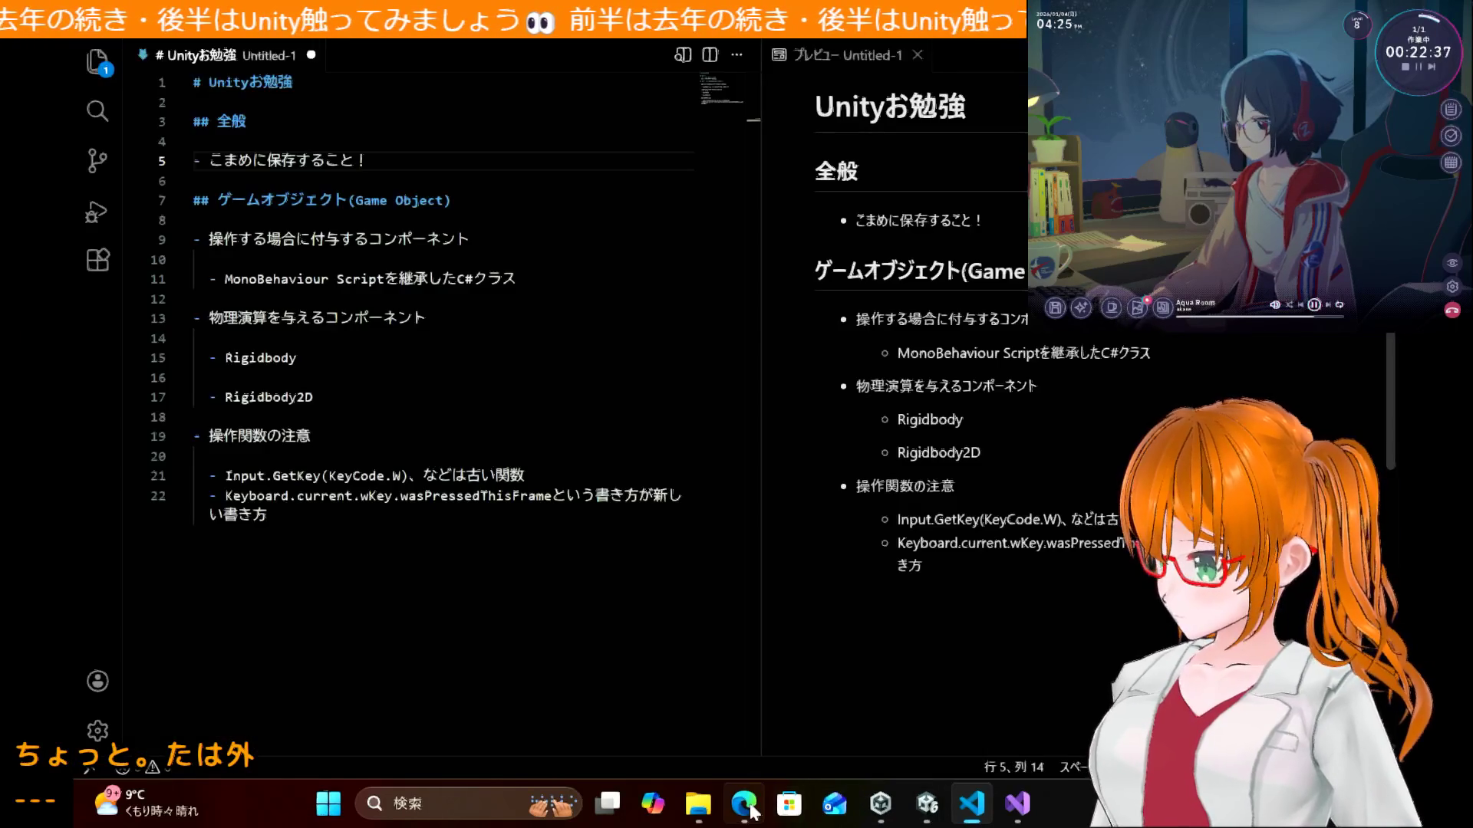
left_click(743, 803)
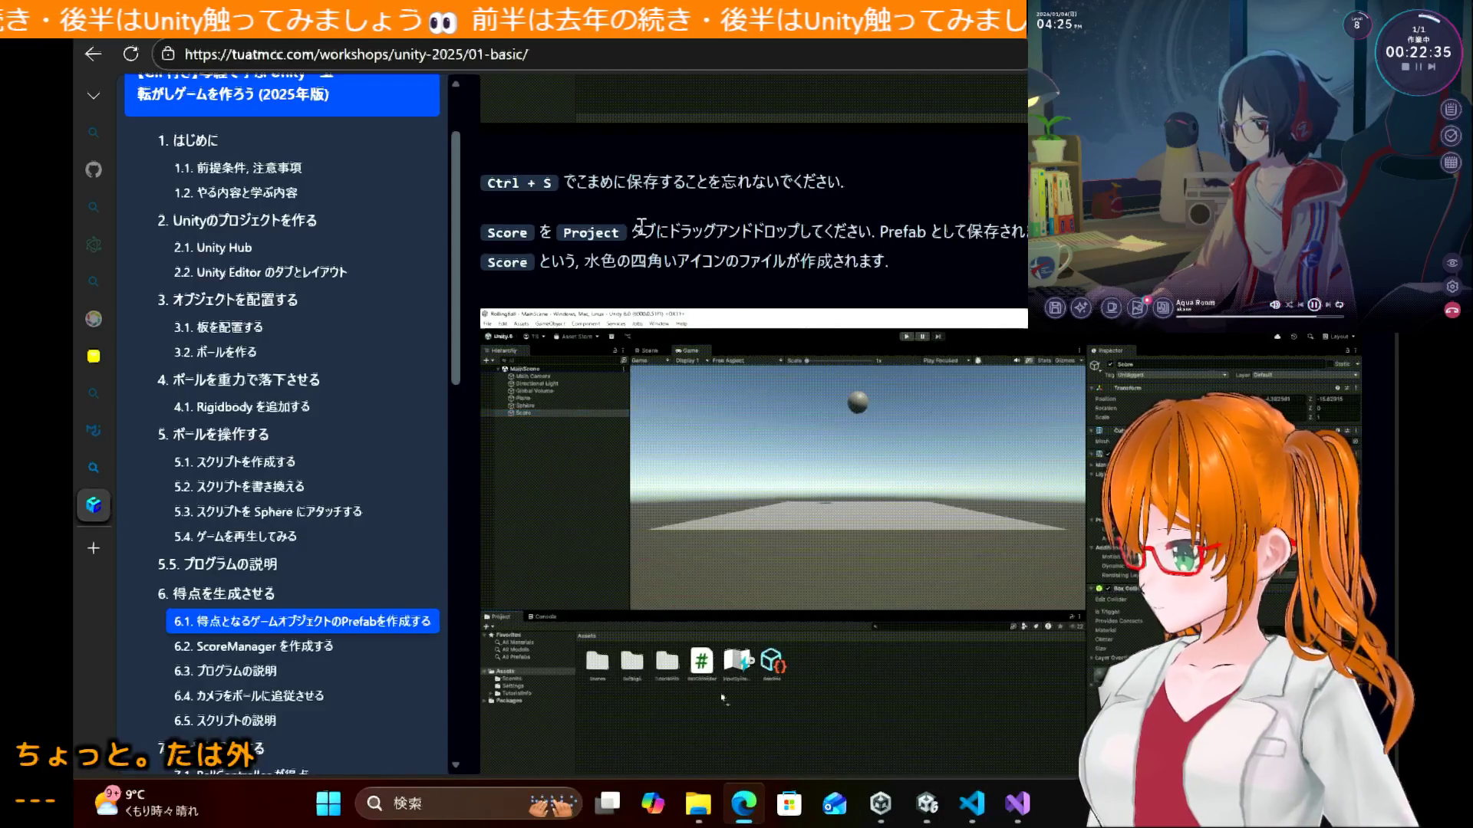
scroll(642, 224, "down", 2)
scroll(641, 225, "up", 2)
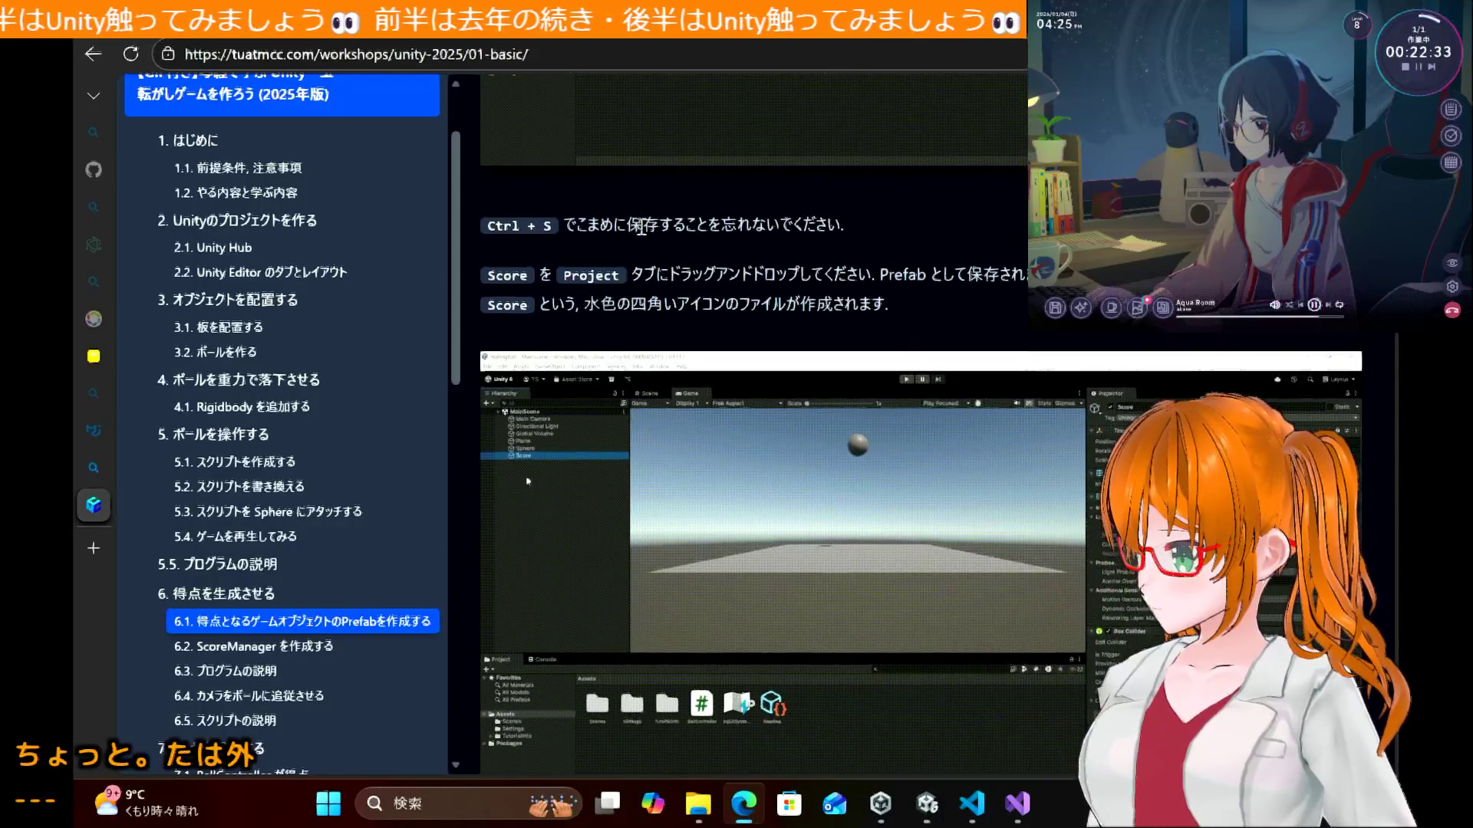
scroll(642, 230, "up", 1)
scroll(641, 230, "down", 1)
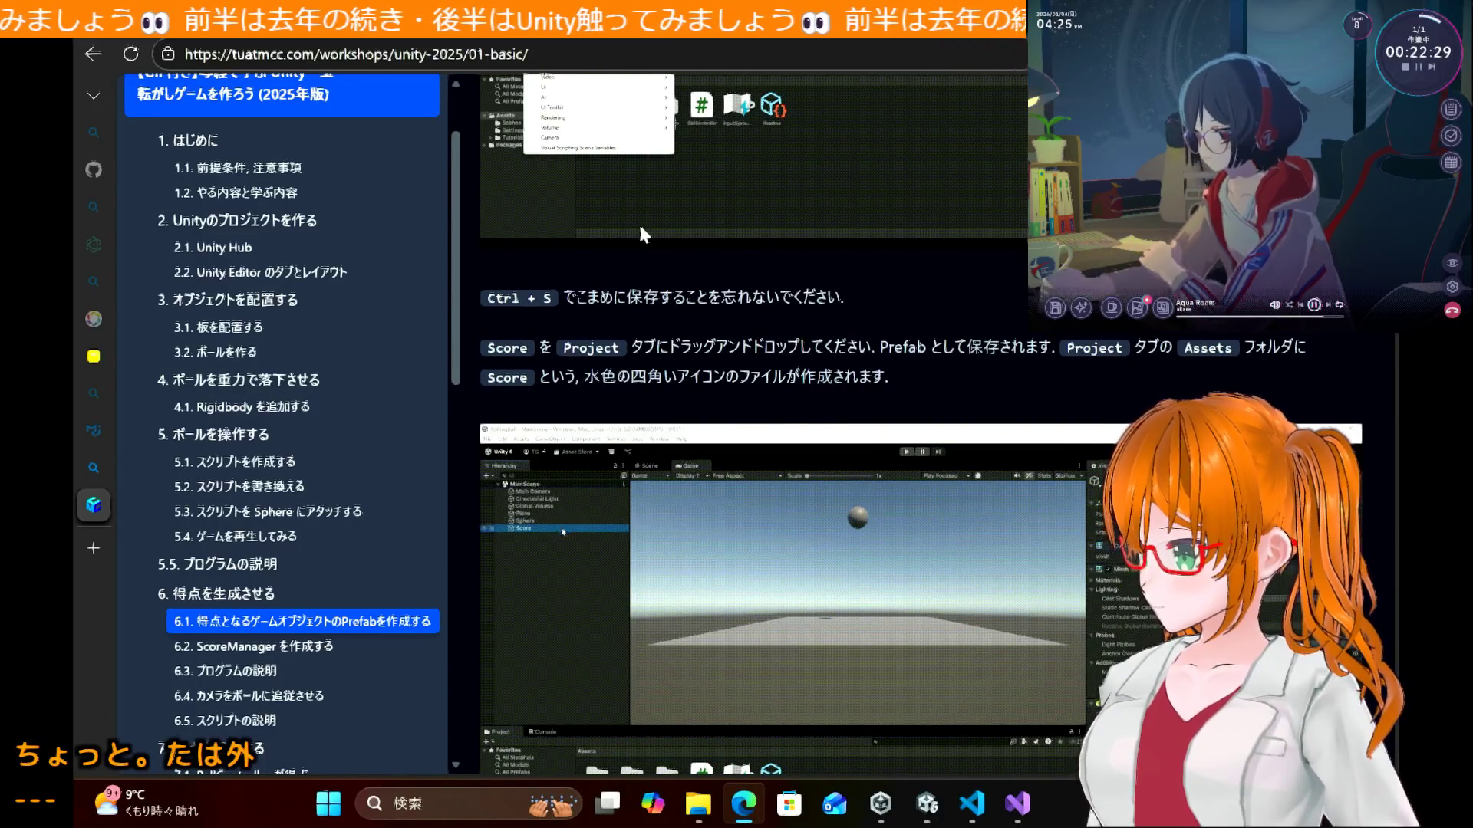
scroll(643, 234, "down", 1)
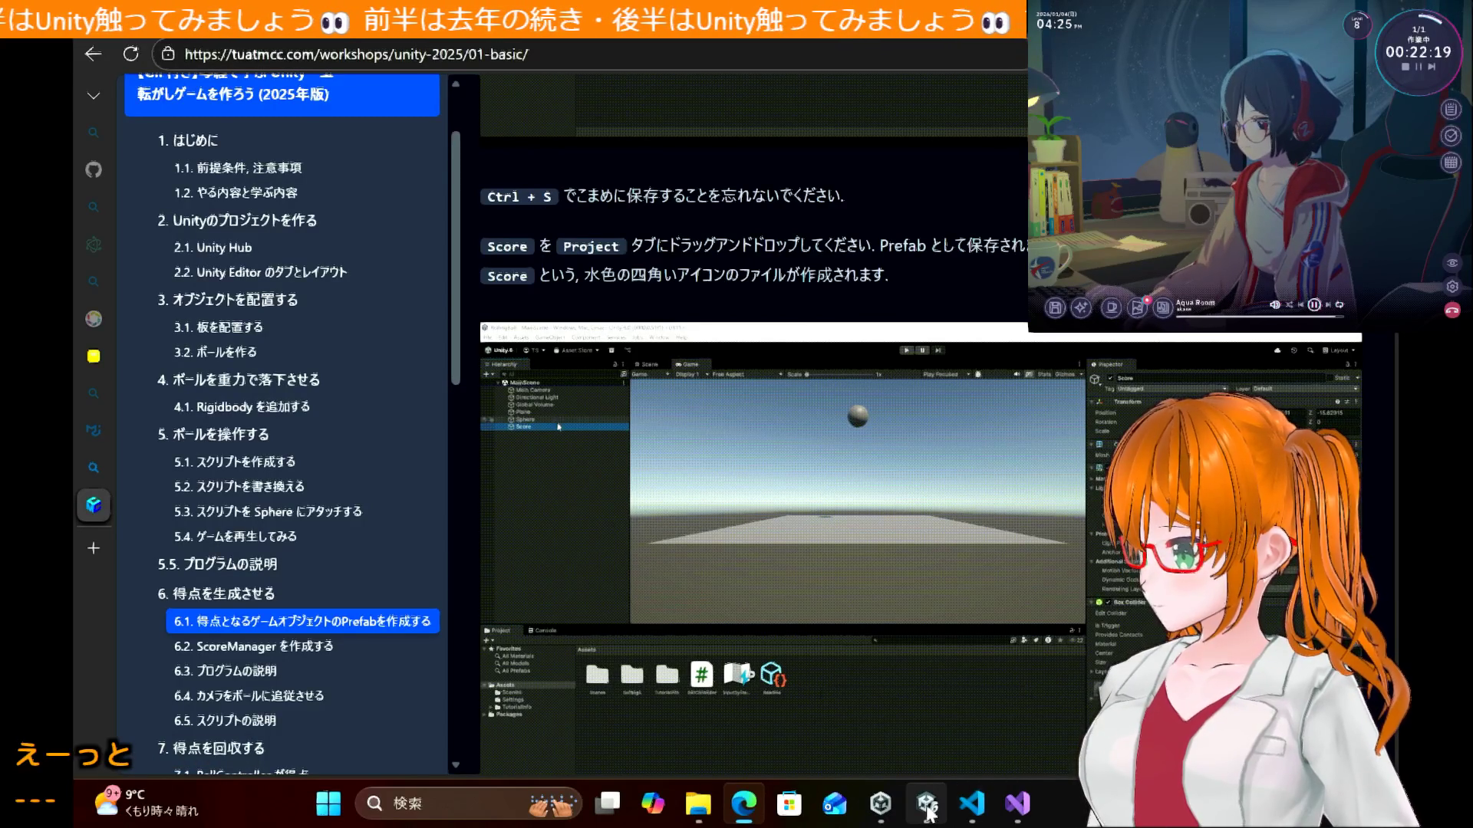
mouse_move(929, 811)
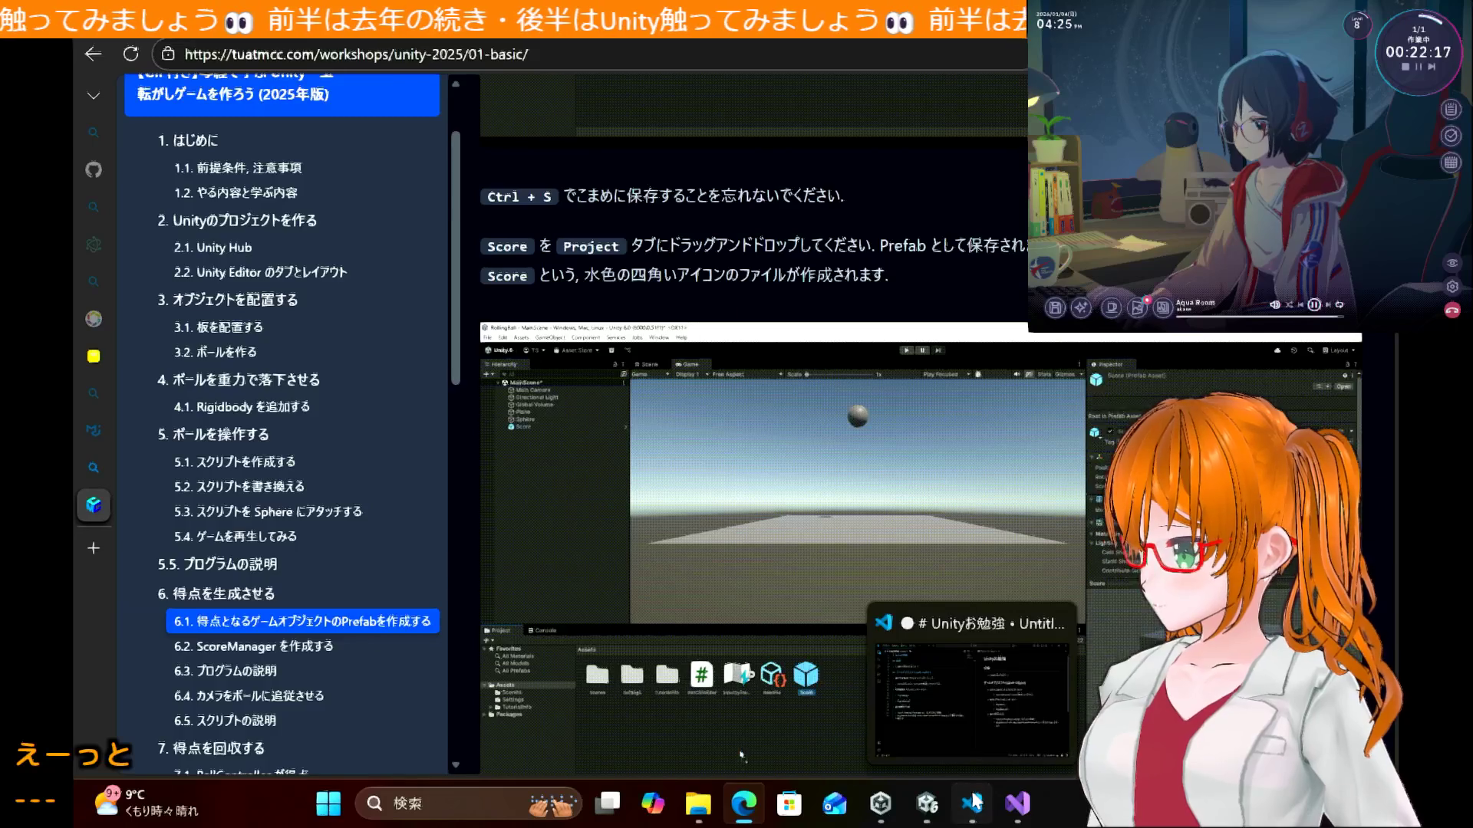
left_click(972, 804)
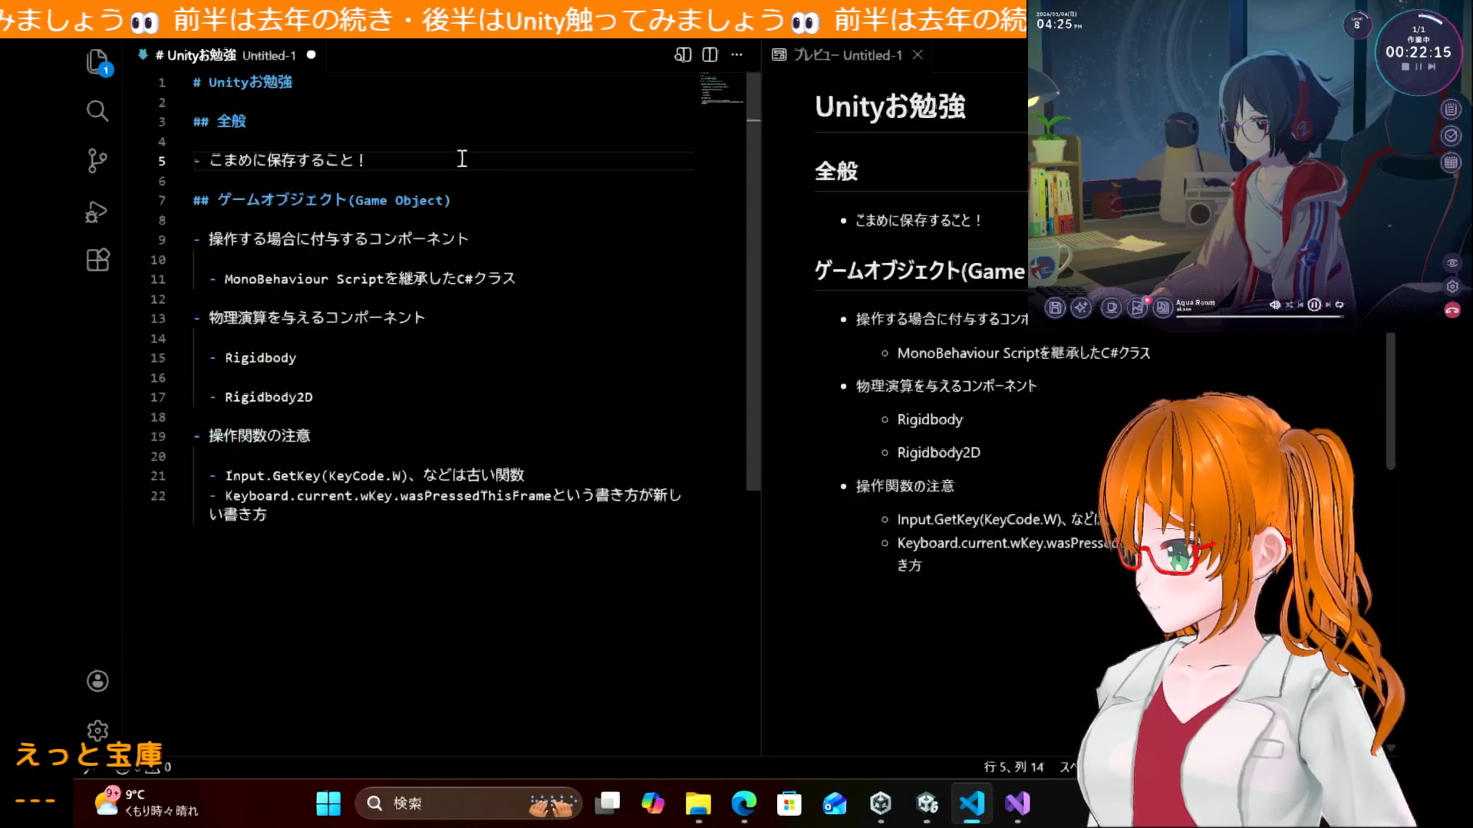
Step: Add an empty bullet, then start wrapping the saving bullet in <span style="color:red">
key("Return")
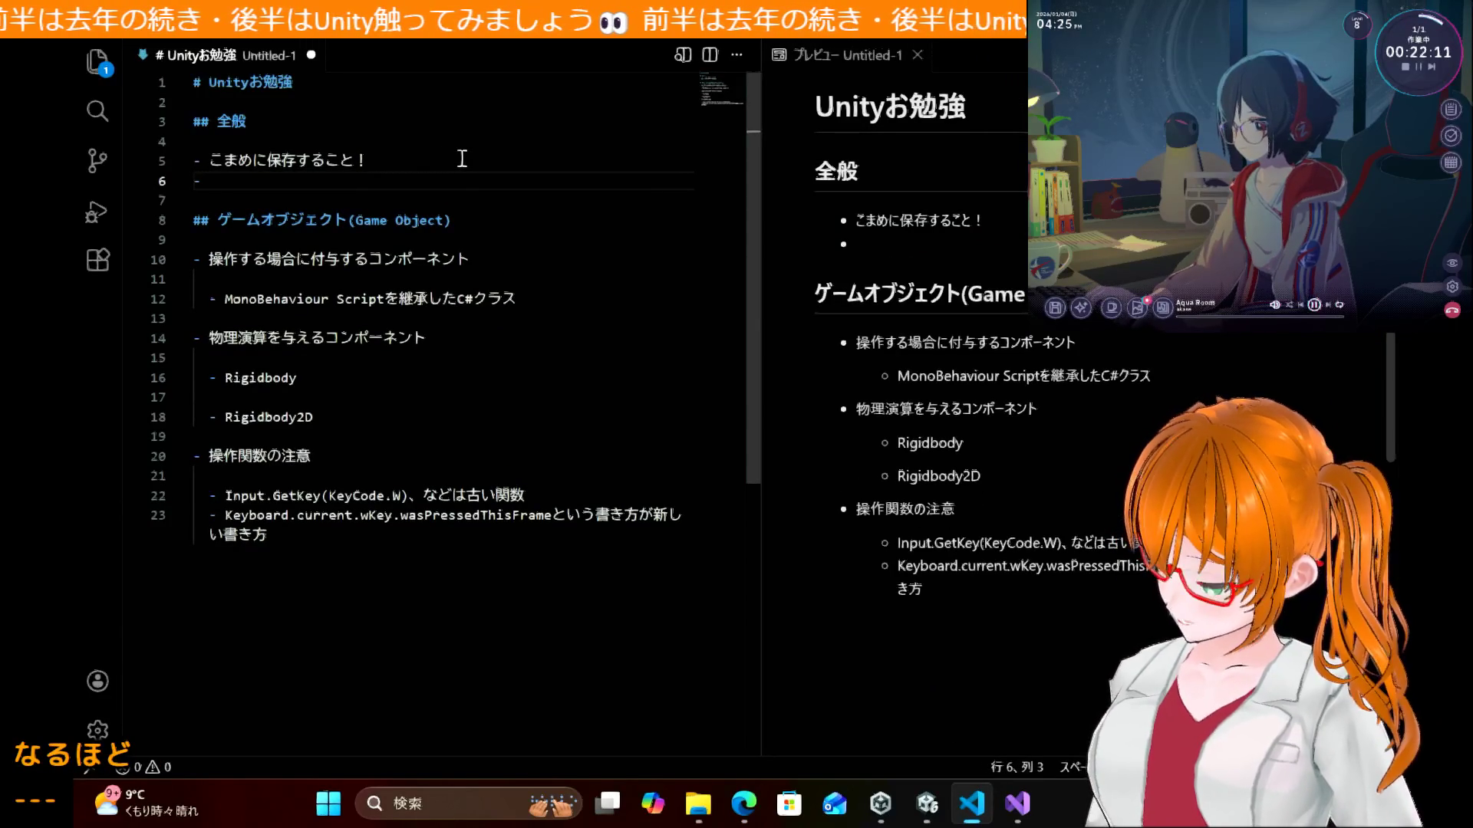
type("ko")
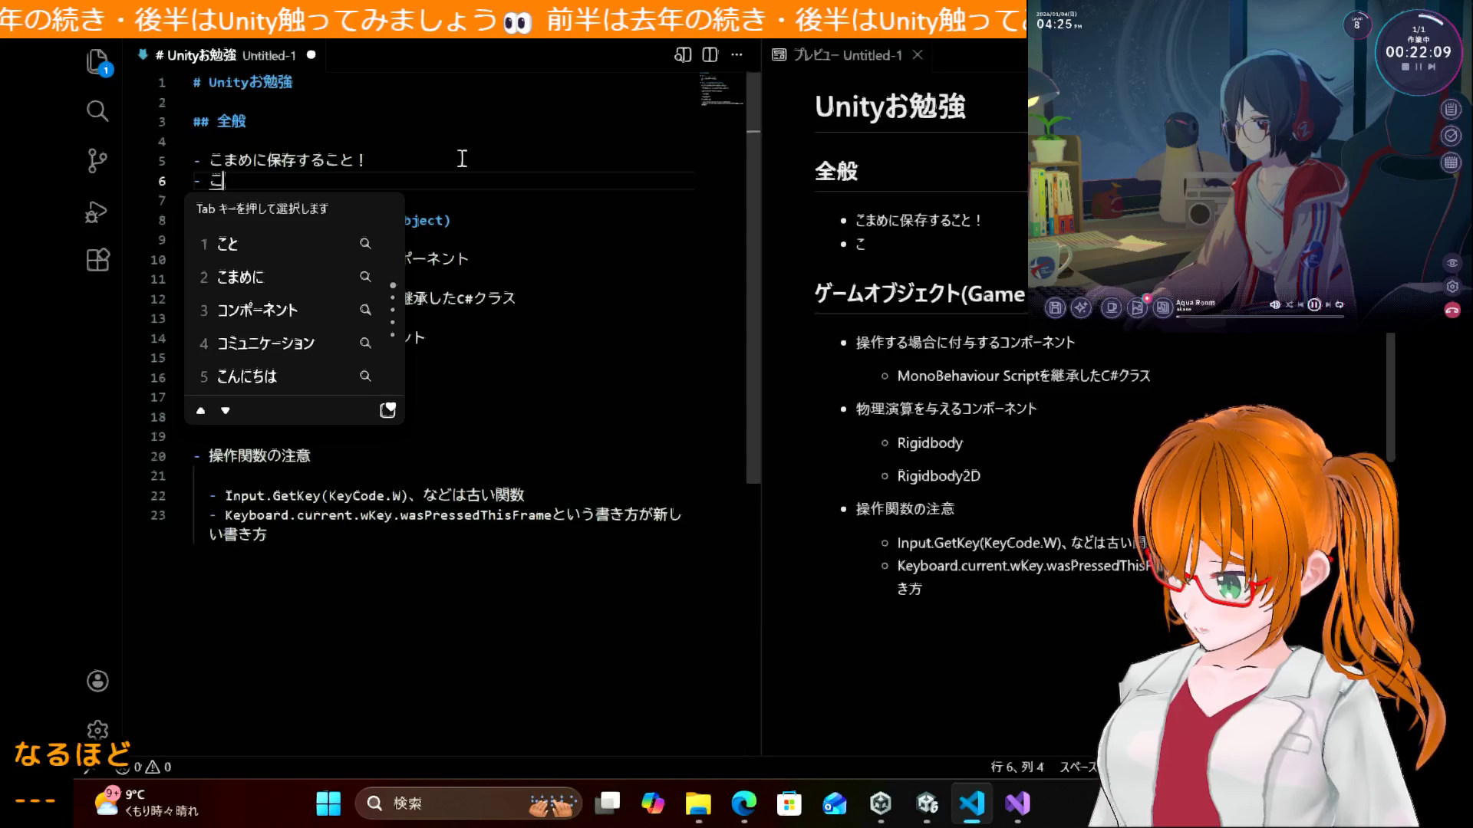
key("BackSpace")
key("Up")
type("[")
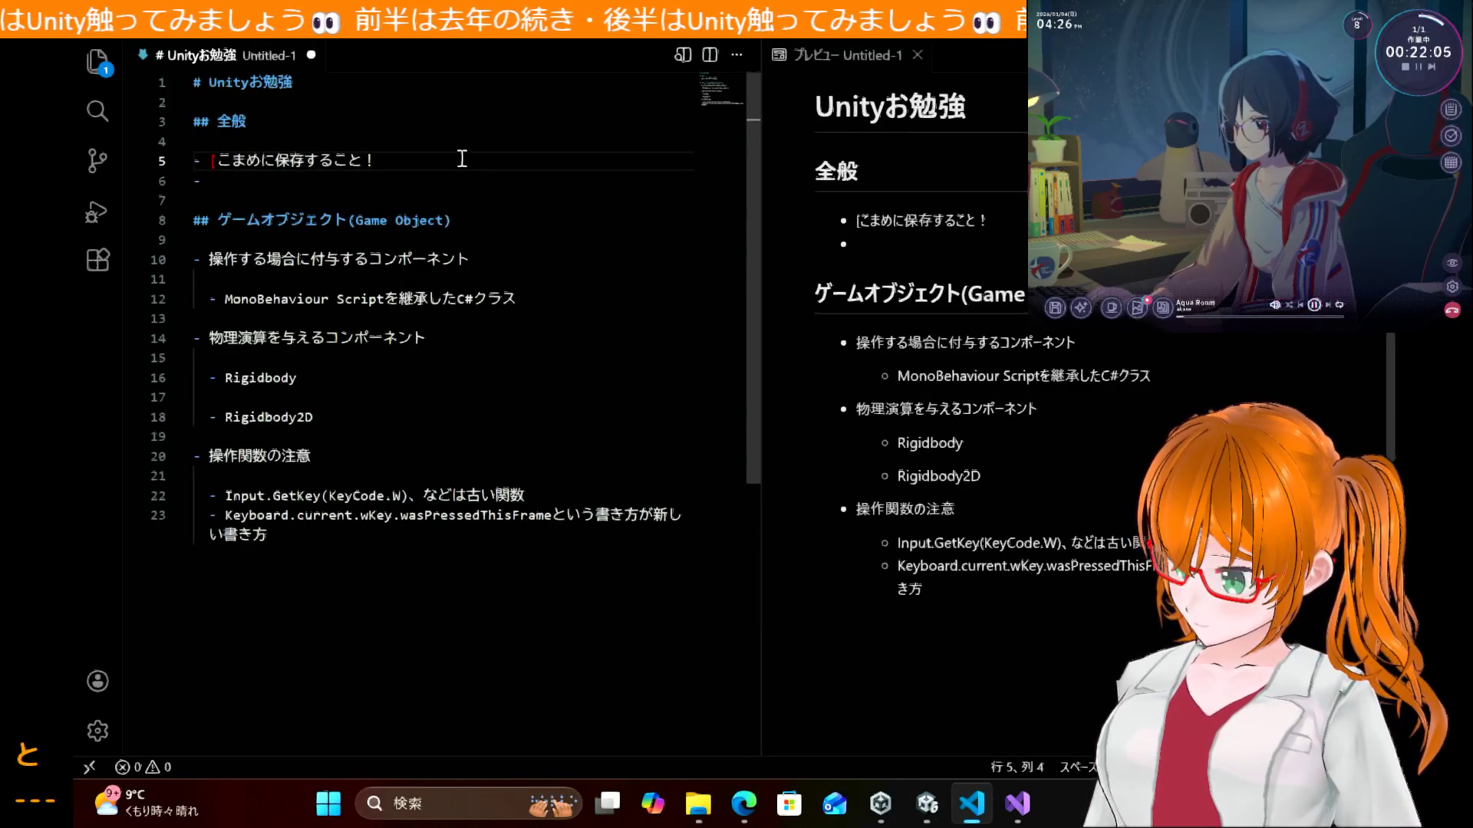
key("BackSpace")
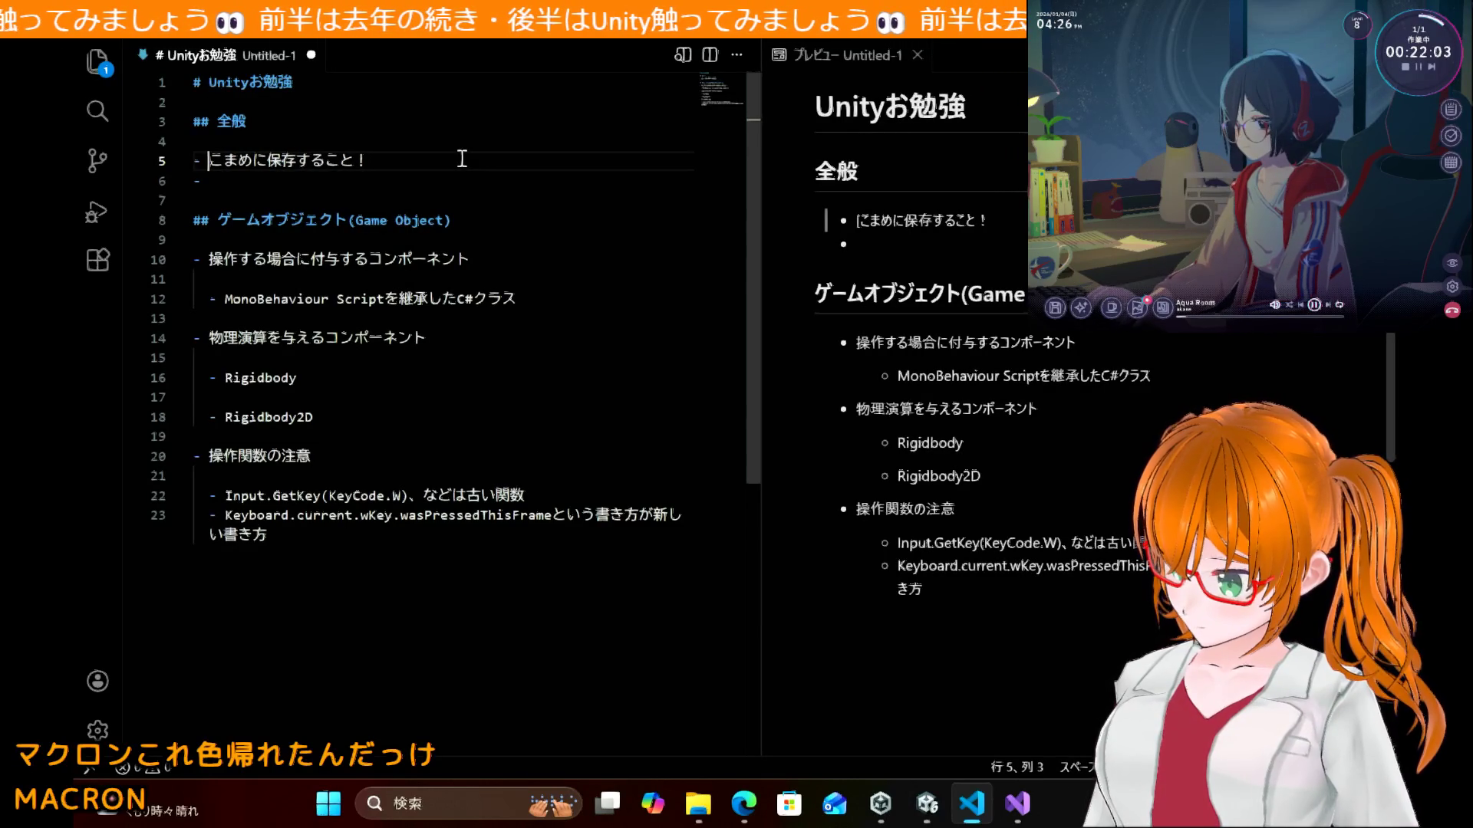
type("<span<")
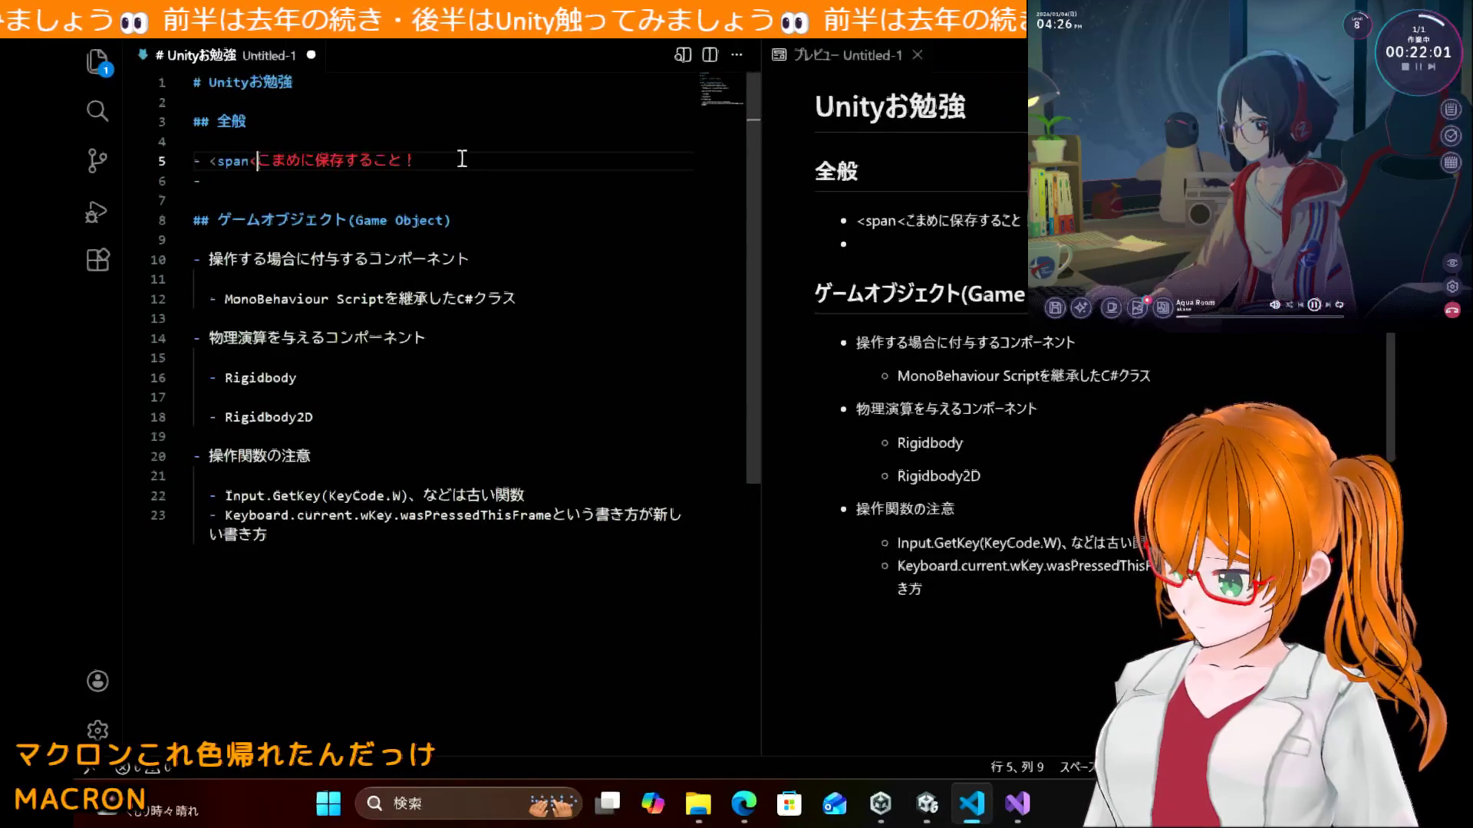
key("BackSpace")
type(">")
key("Left")
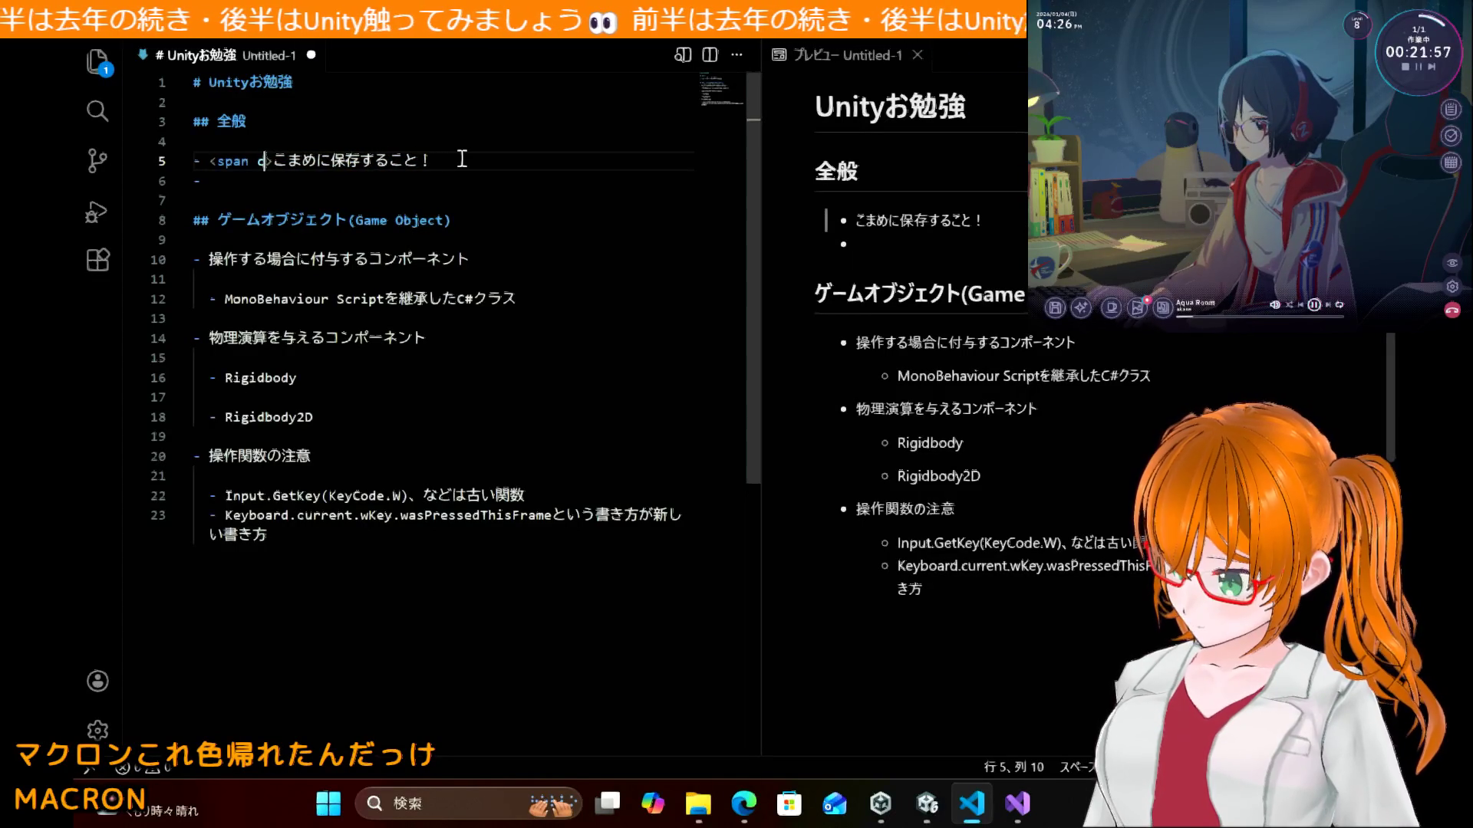
type("sty")
type("le=\"c")
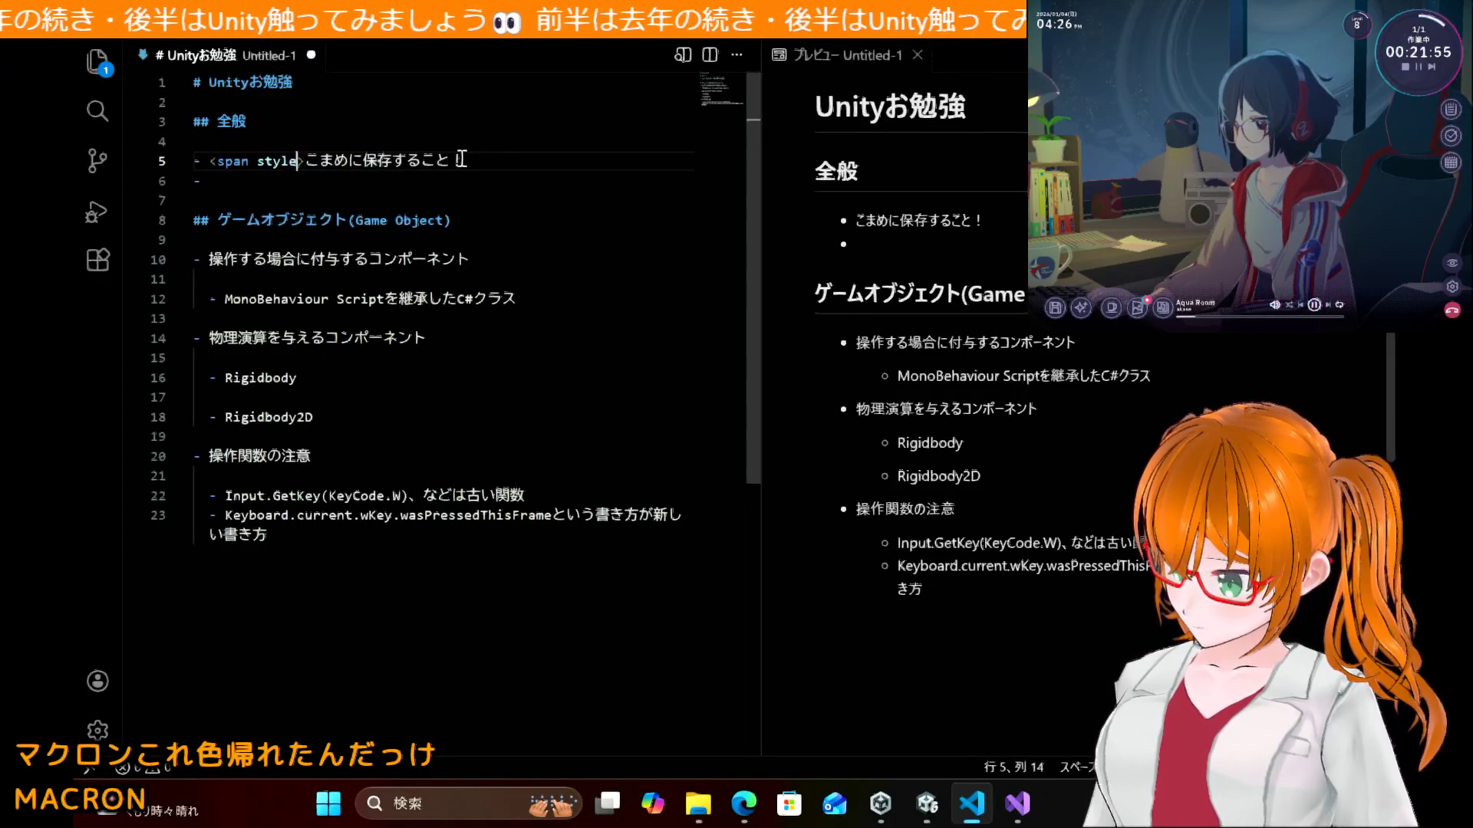
type("olor:red")
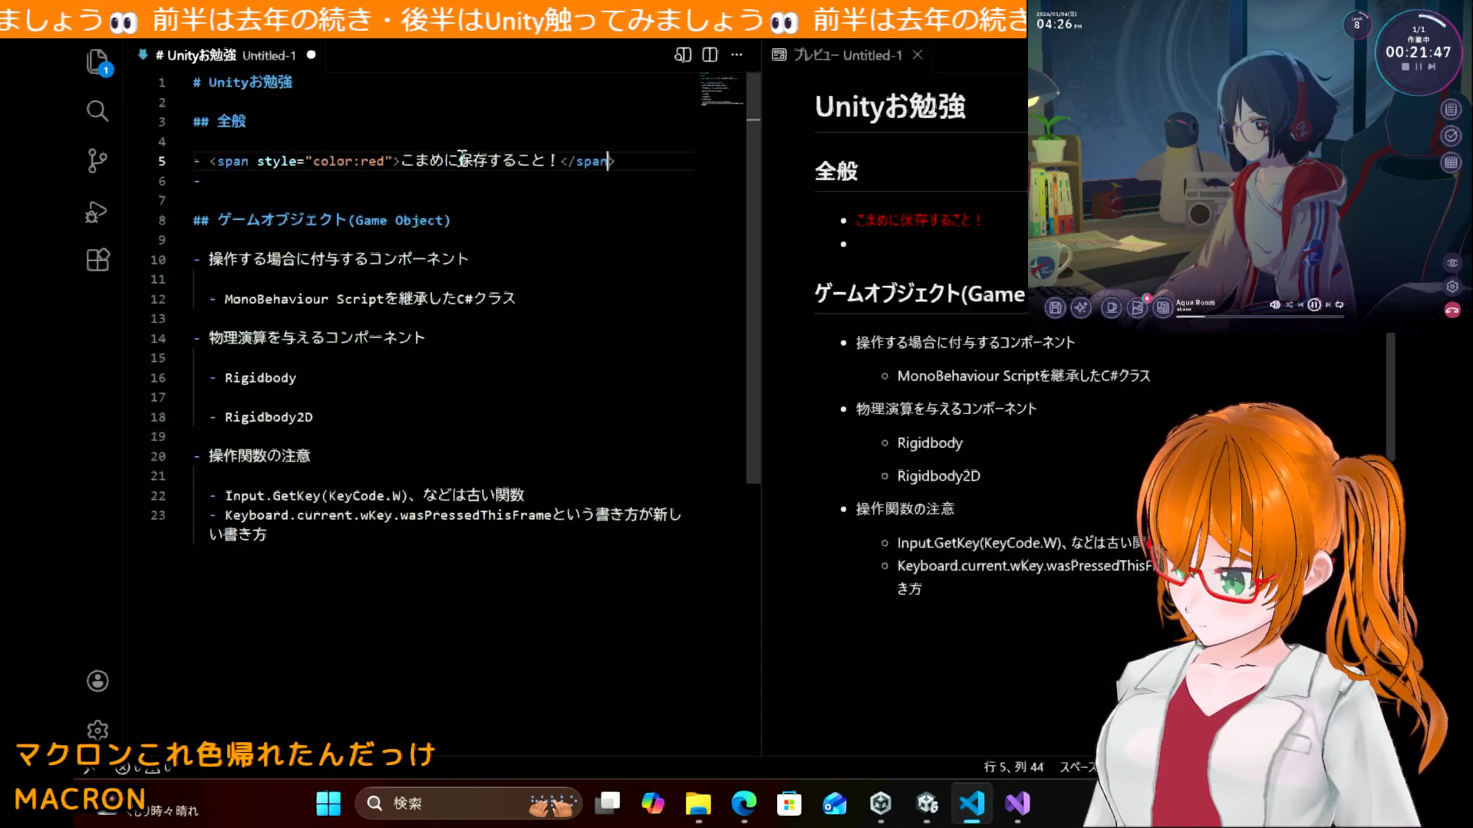
Step: On the empty bullet, type 'Prefab化するときは'
key("Down")
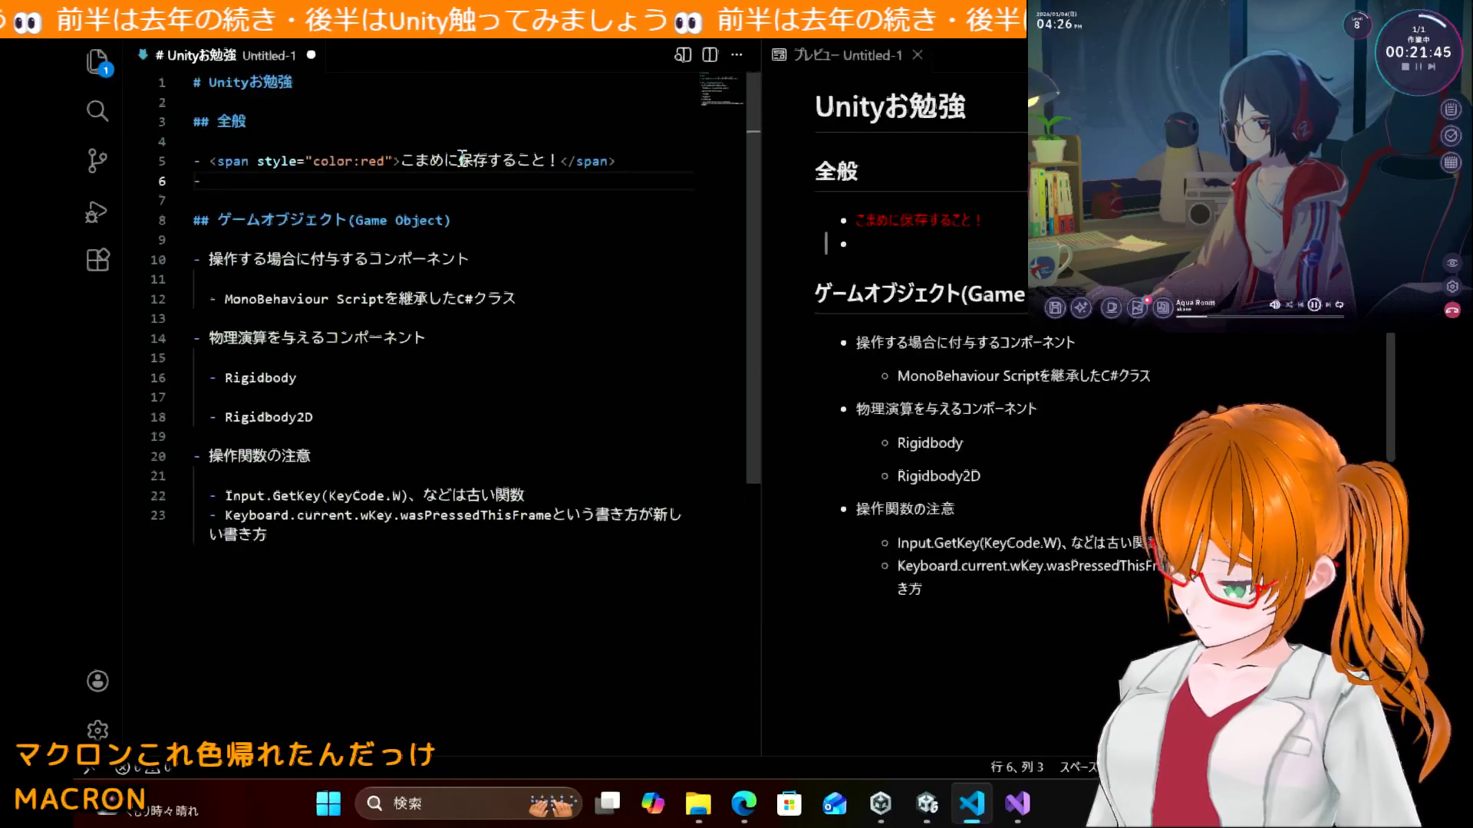
type("こんとろーら")
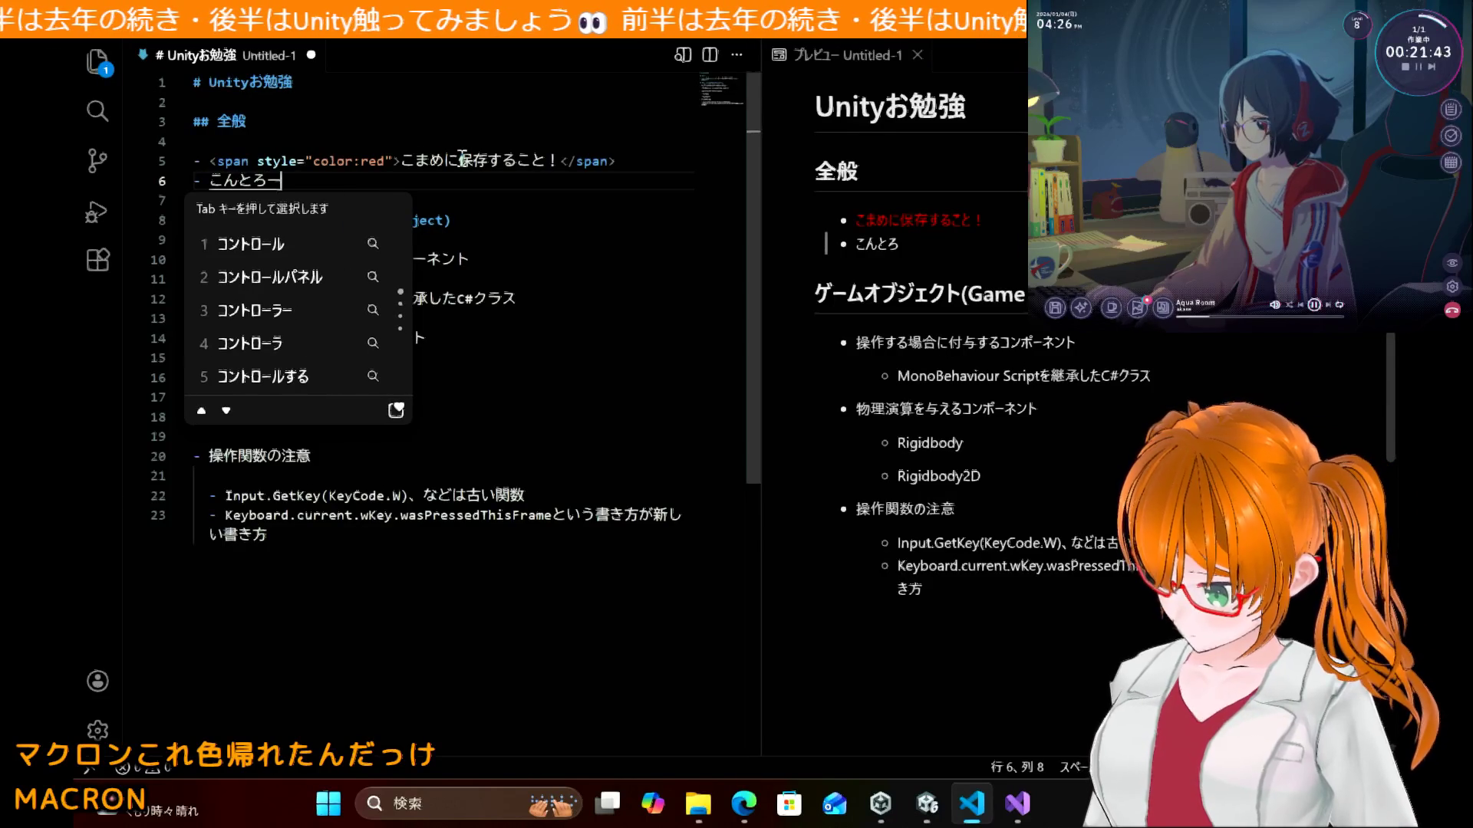
key("BackSpace")
key("BackSpace")
key("BackSpace")
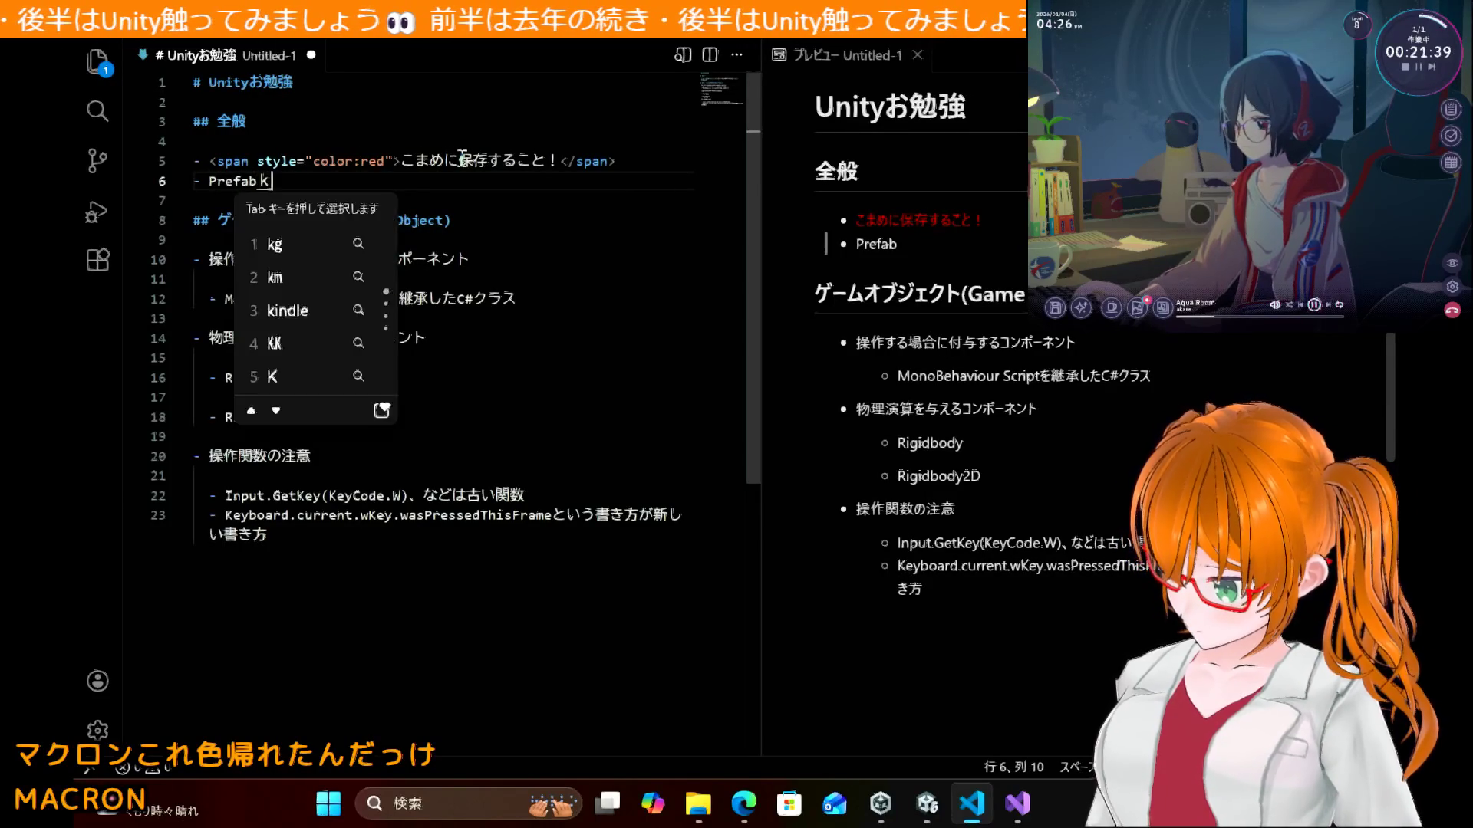
type("asur")
type("k")
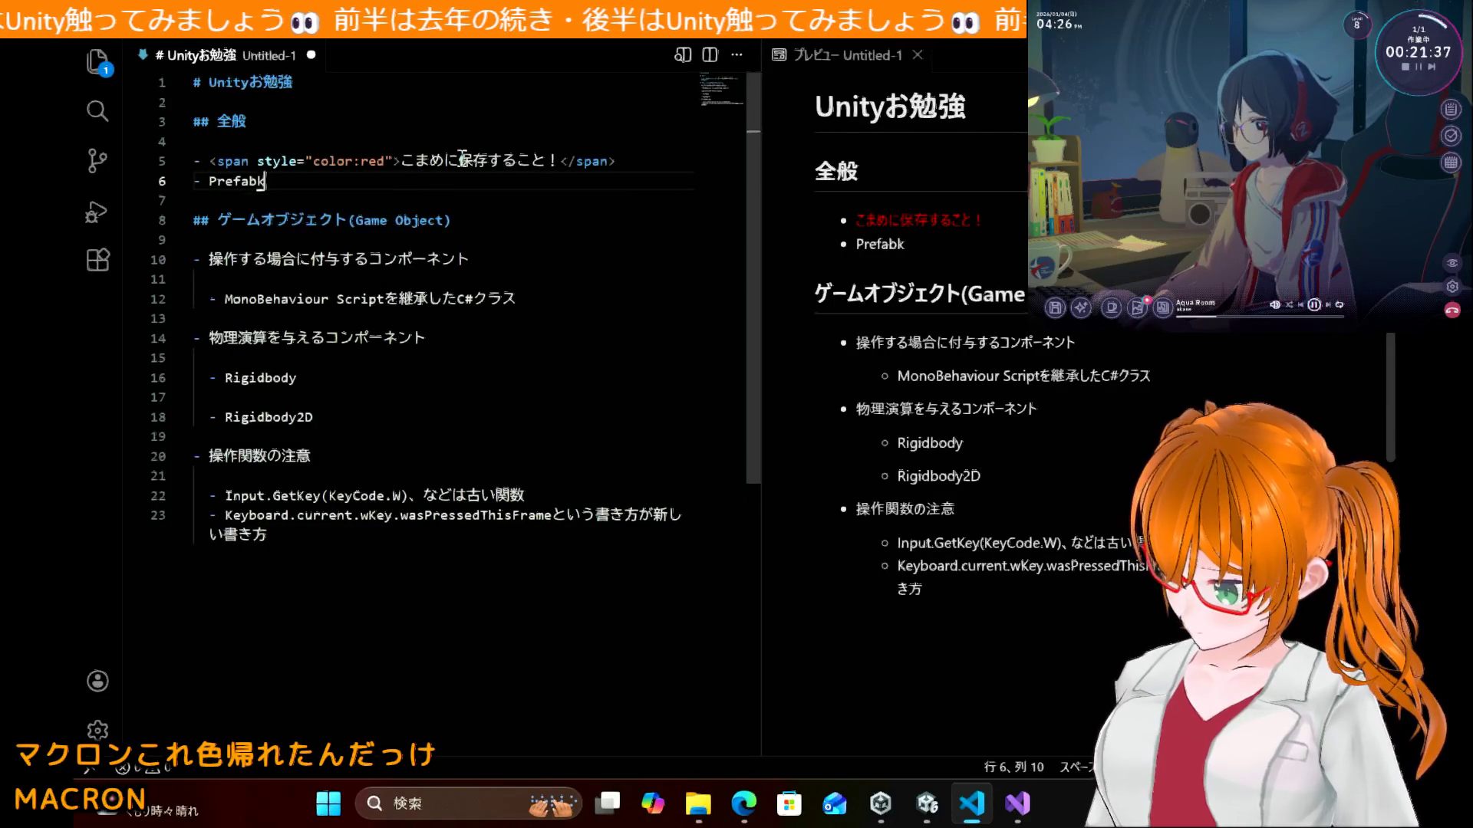
type("ka")
key("space")
key("space")
key("space")
key("space")
key("space")
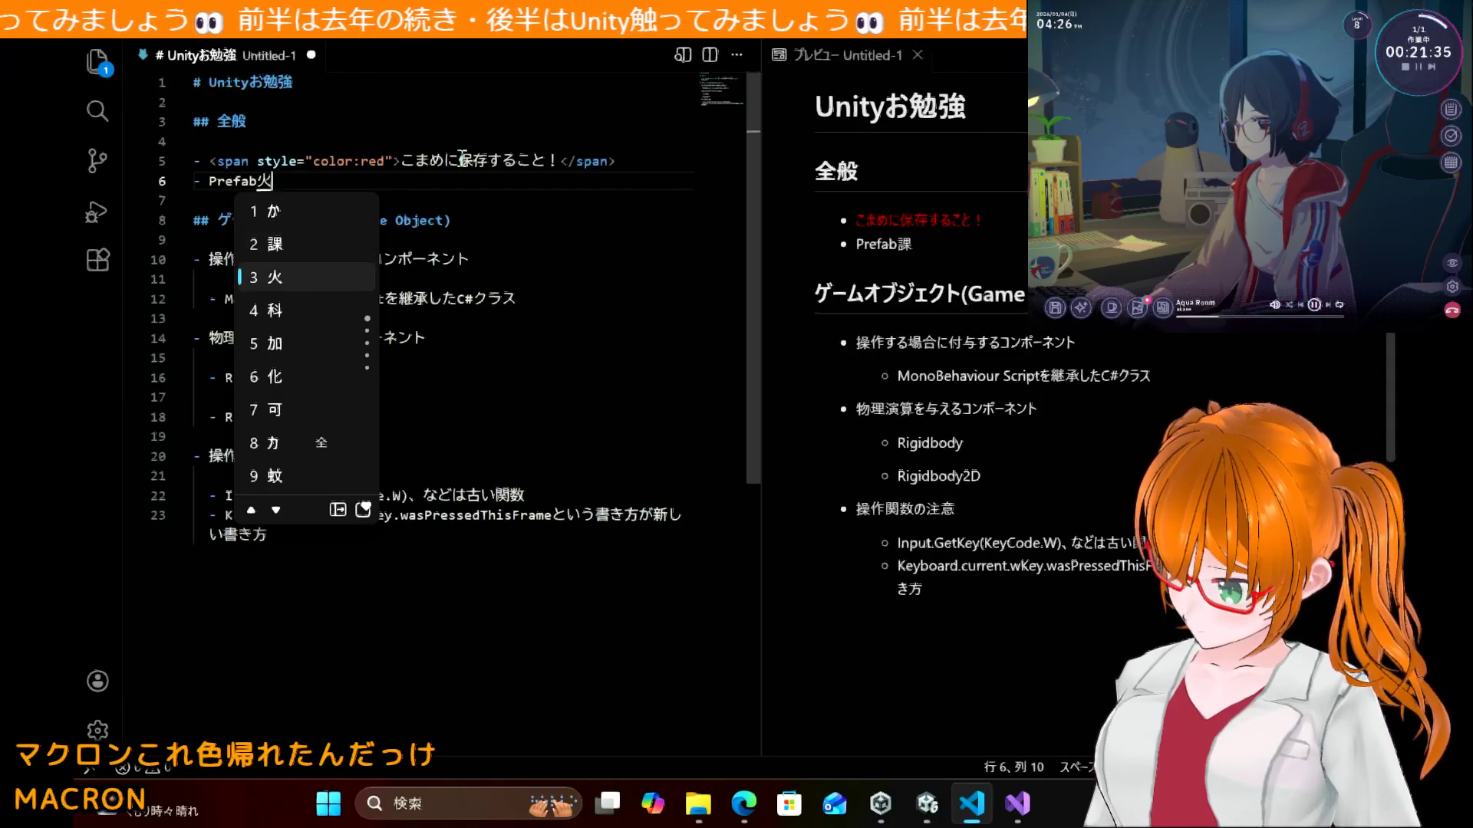
key("space")
key("Up")
key("Up")
key("Up")
key("Down")
key("Return")
type("surutokiha")
key("Return")
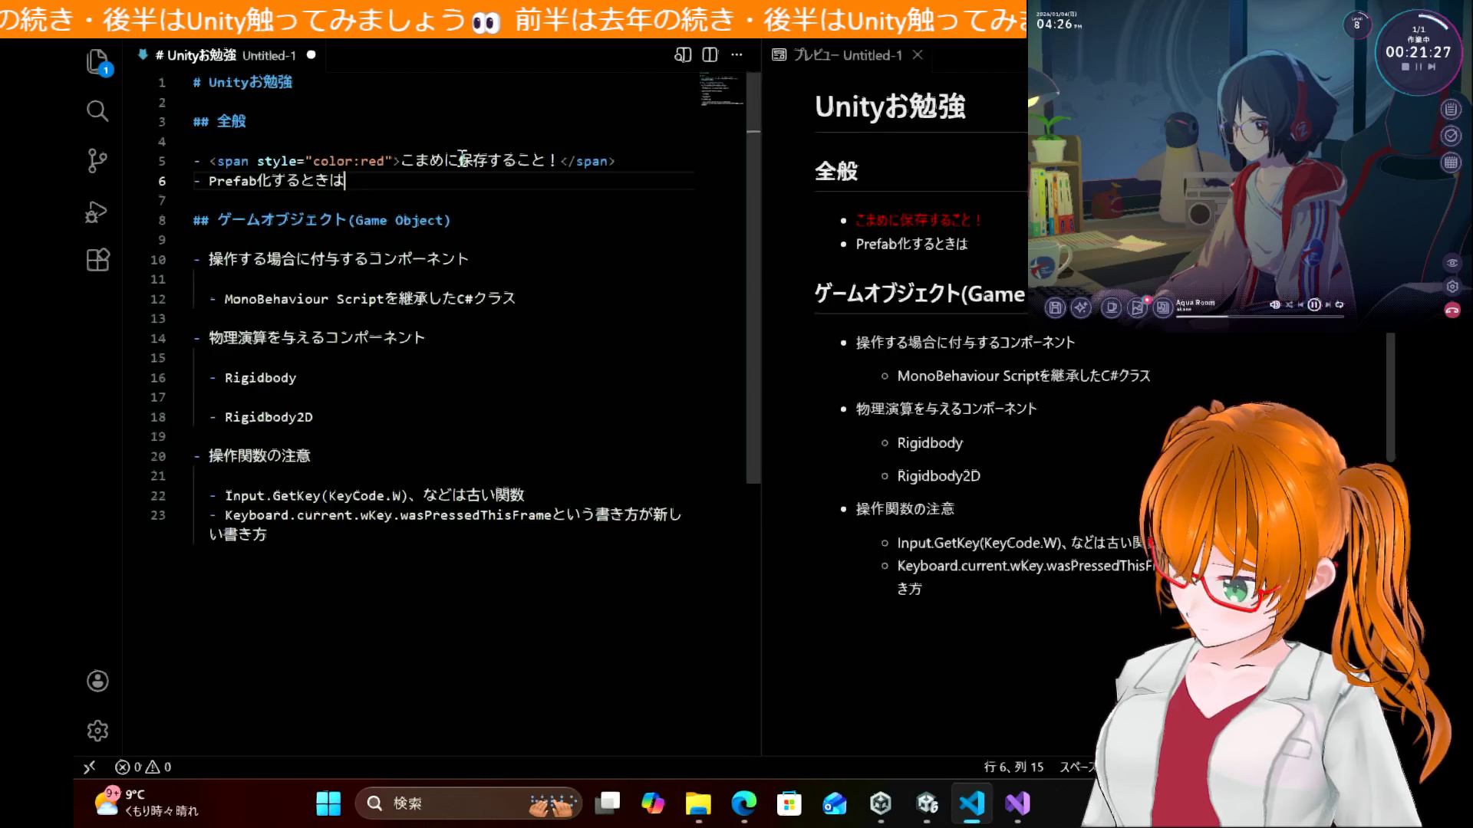
Step: Continue the note with 'ヒエラルキービューからAssetsフォルダー'
type("hiera")
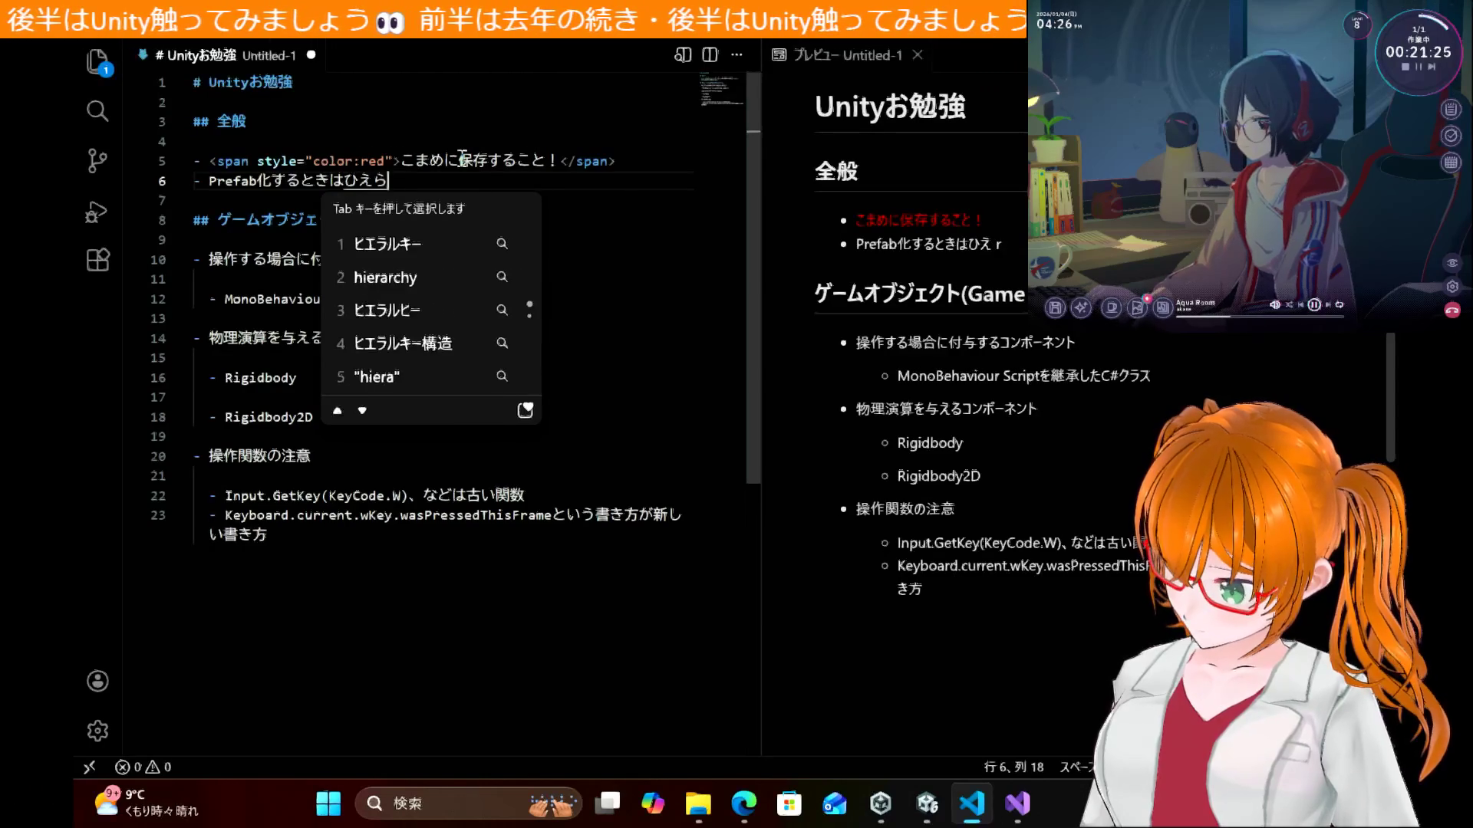
key("Tab")
key("Return")
type("yu-kara]")
key("space")
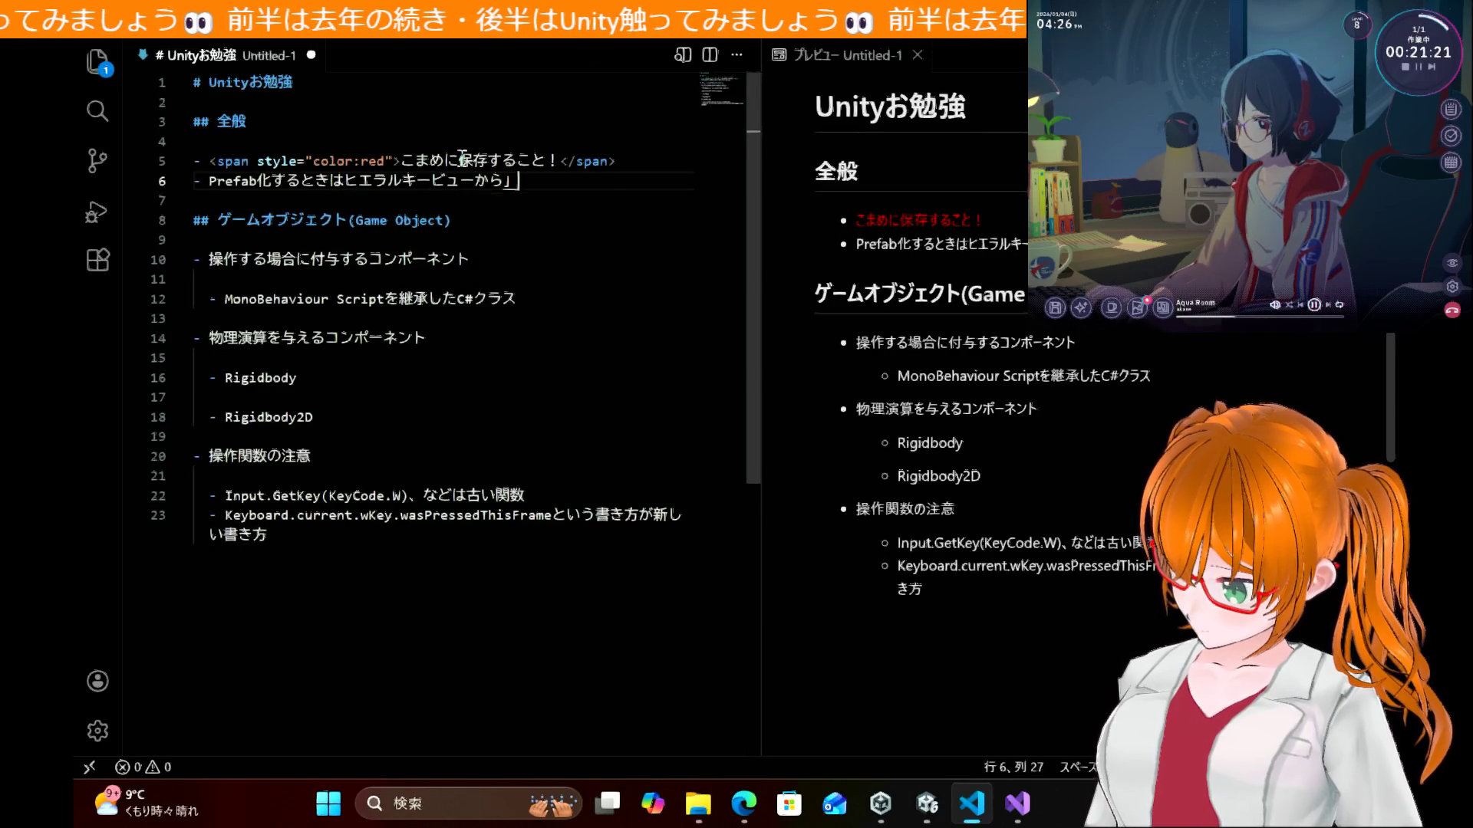
key("BackSpace")
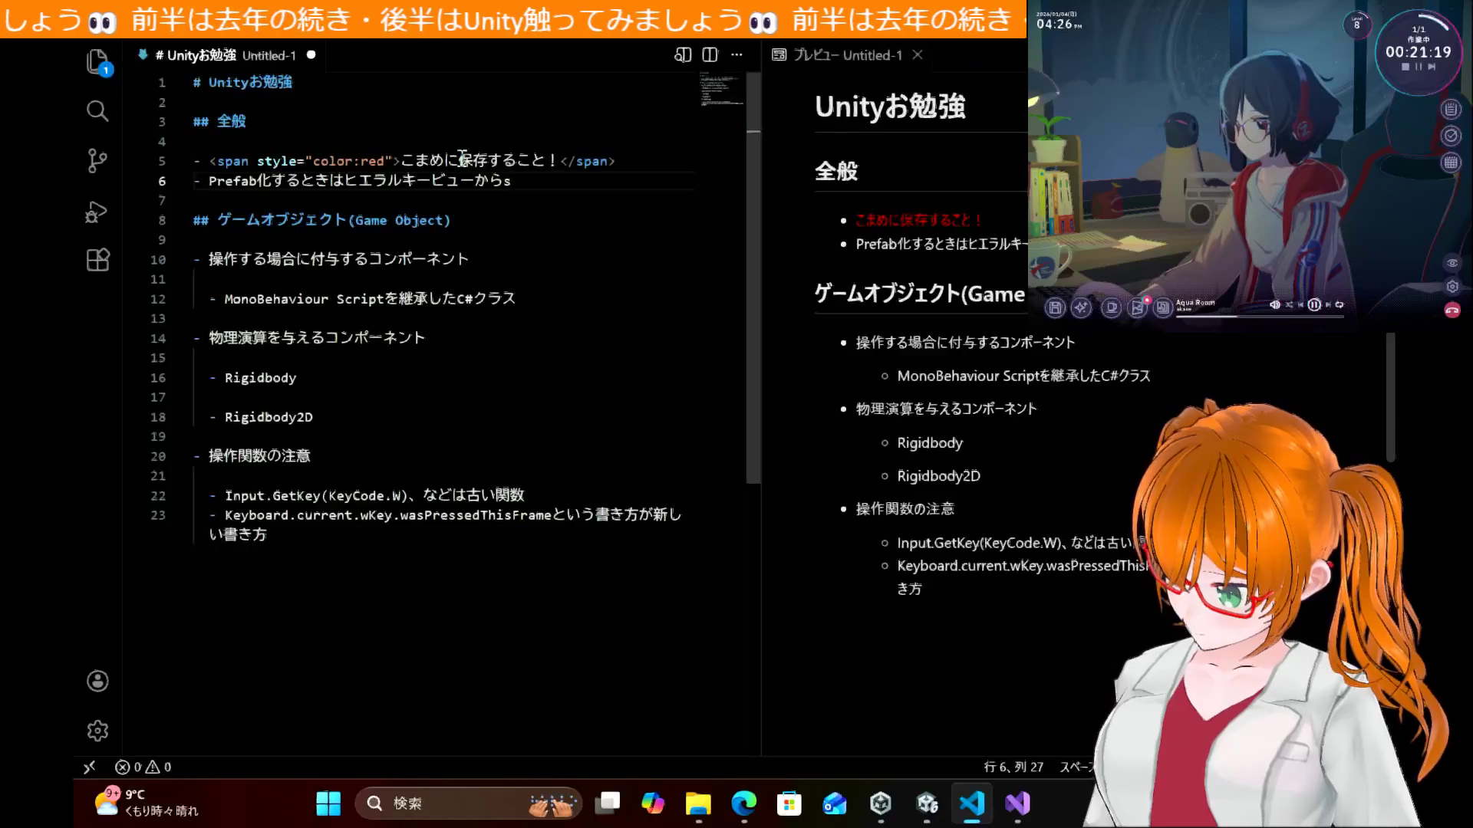
type("a")
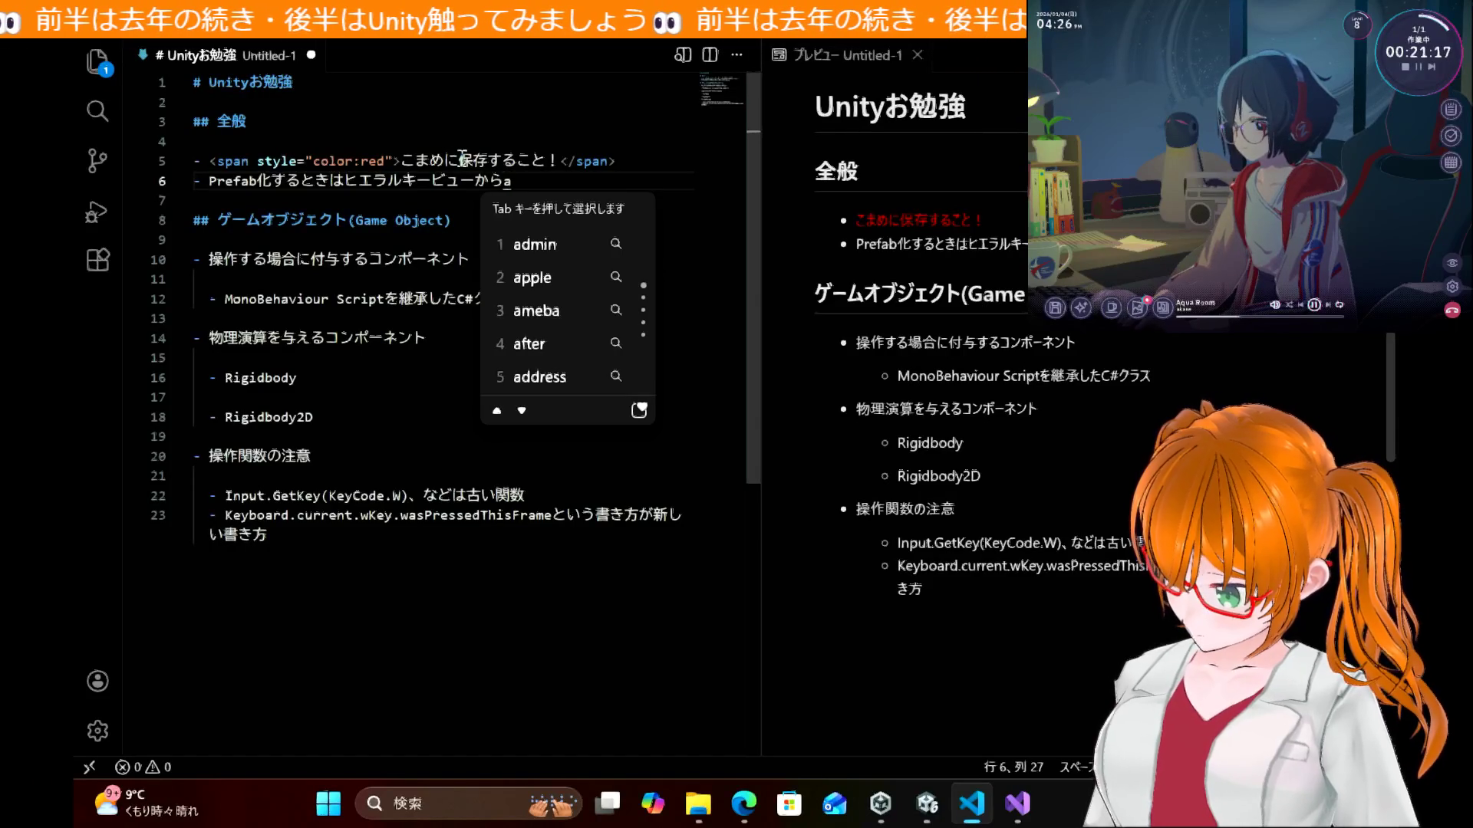
key("BackSpace")
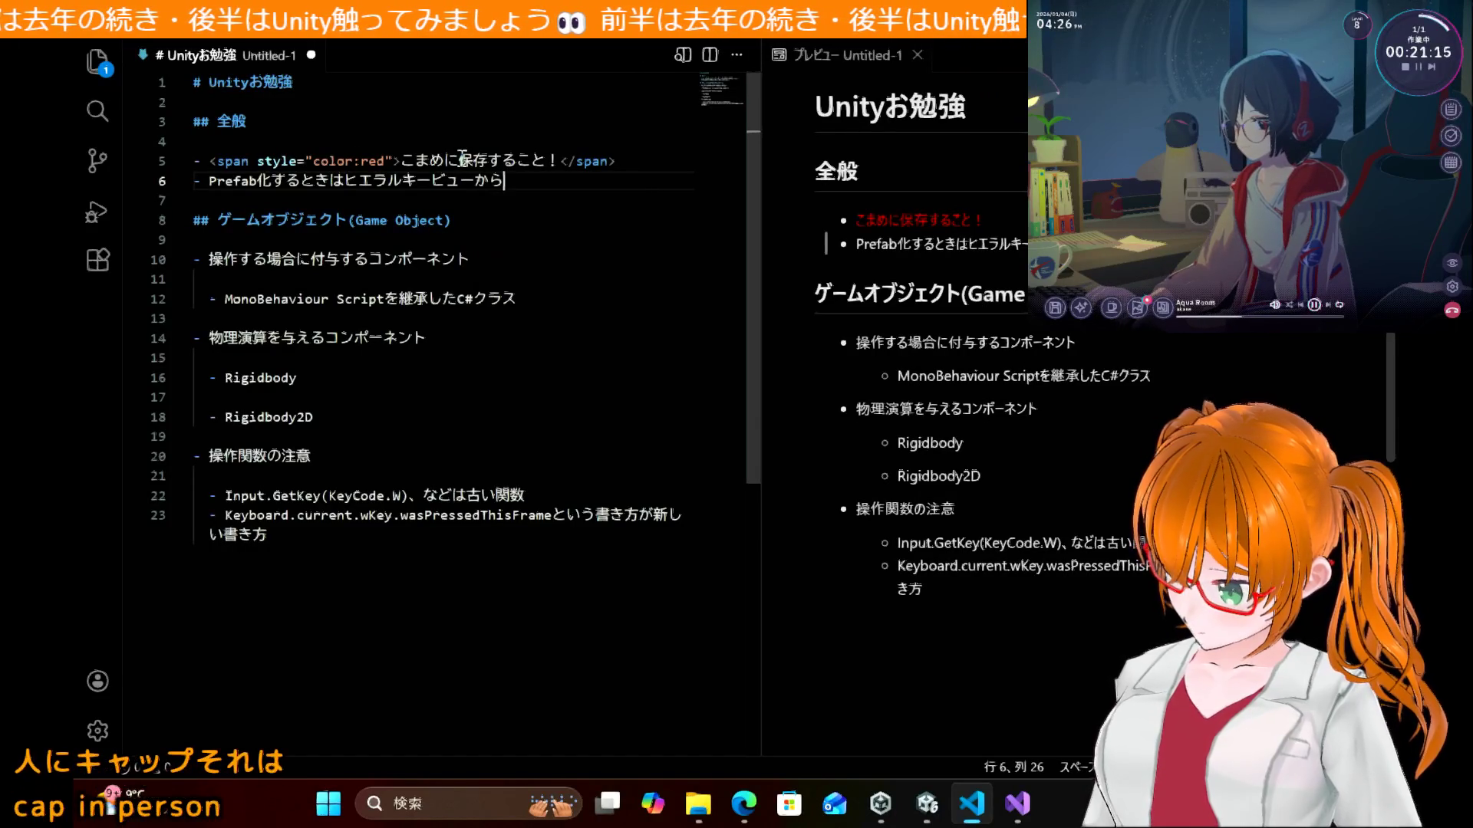
type("As")
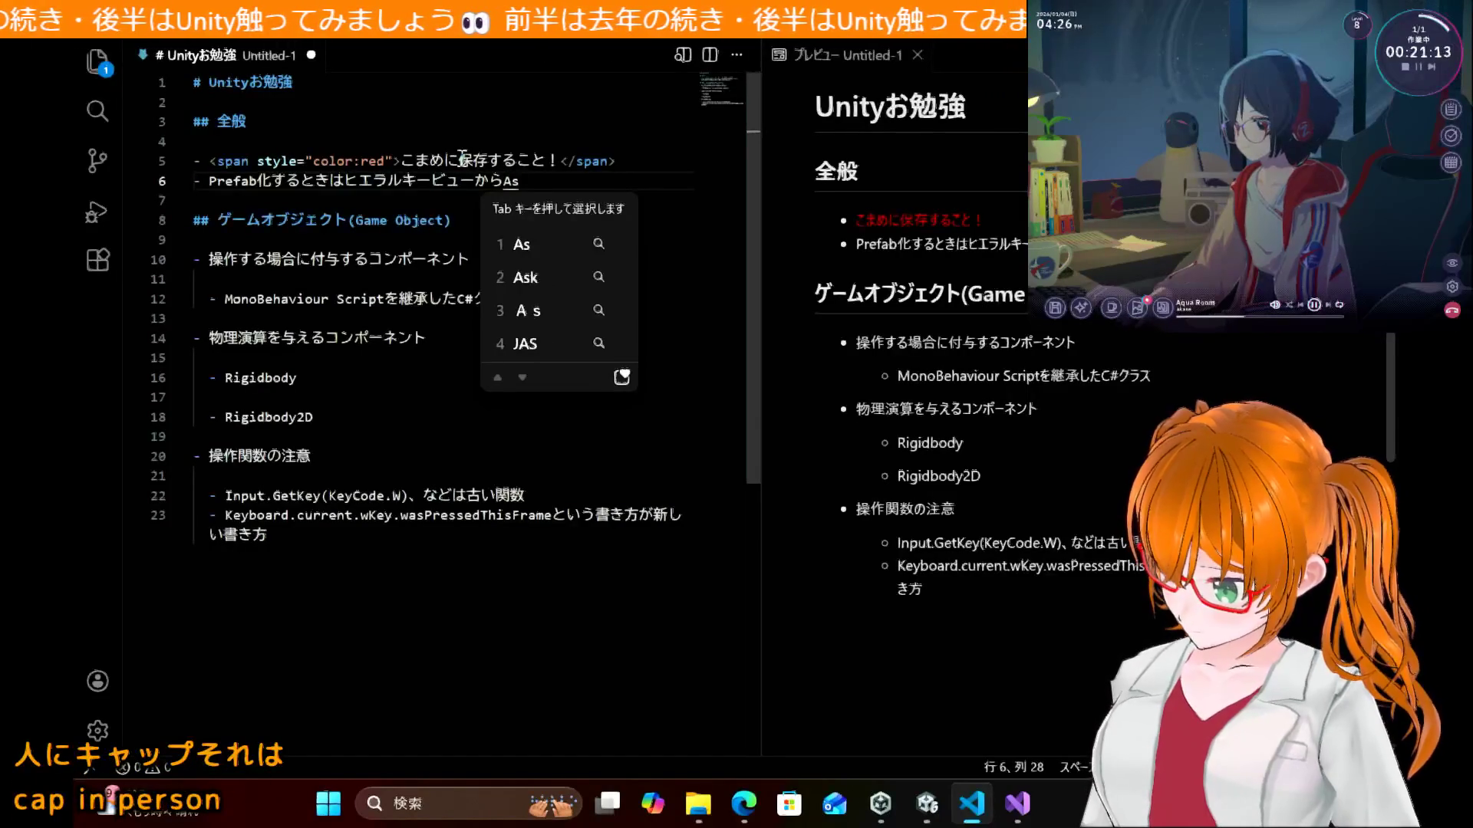
type("sets")
key("Return")
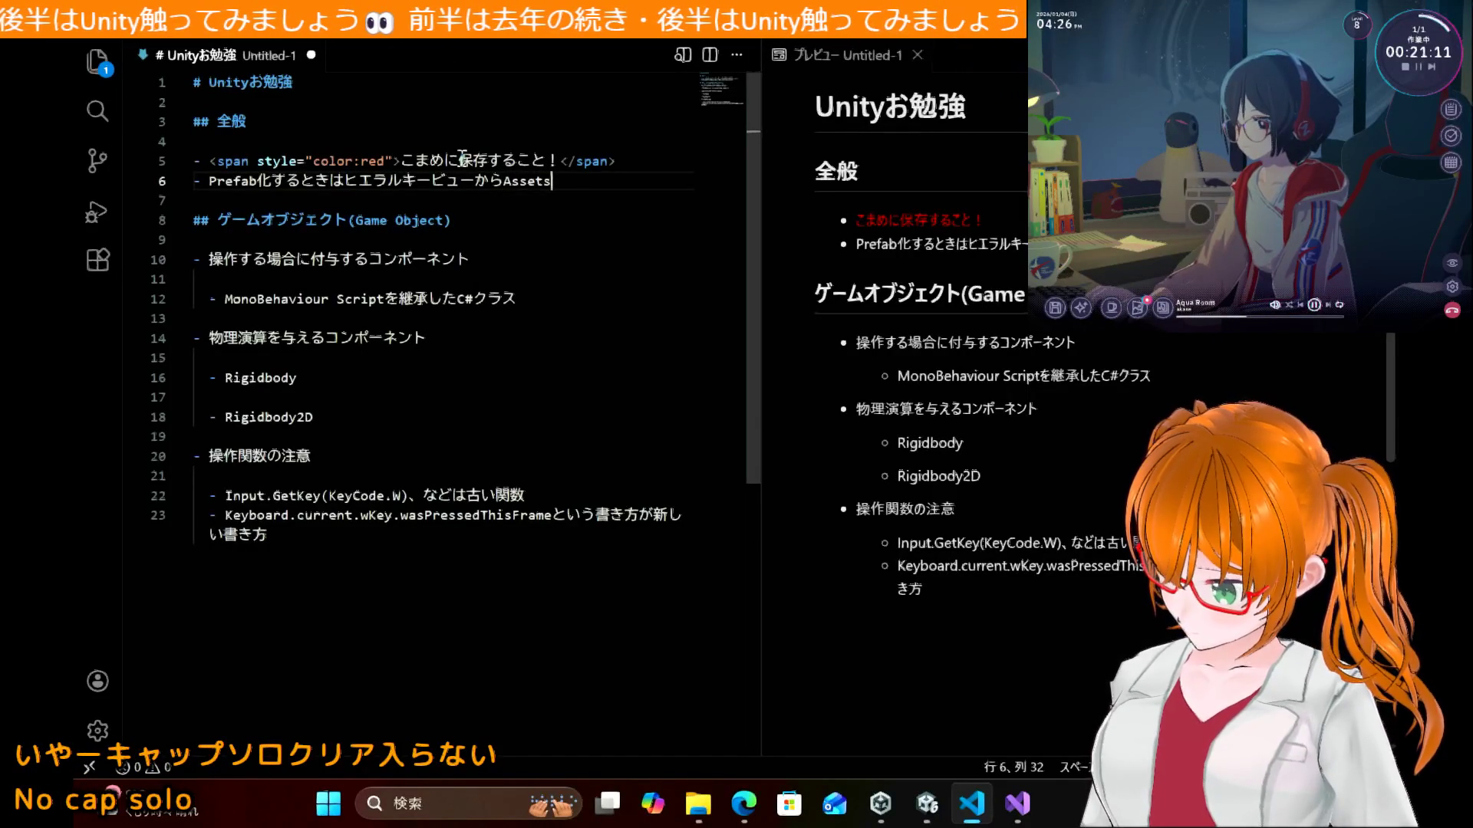
type("ふぉるだ")
type("-")
key("space")
Step: Finish the note with 'へドラッグアンドドロップする'
type("へどらっぐ")
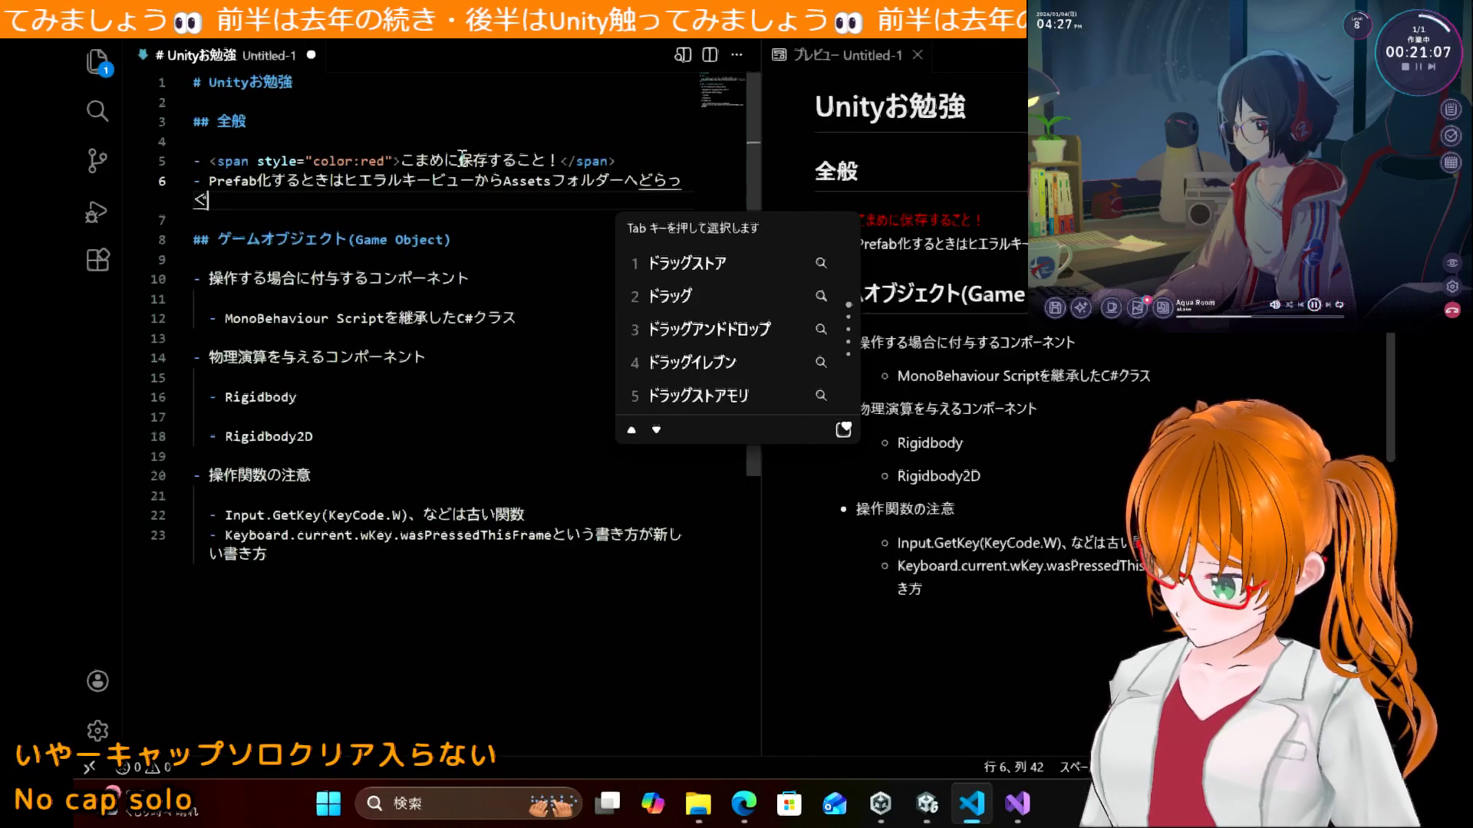
type("u")
key("Tab")
key("Tab")
key("Tab")
key("Escape")
key("BackSpace")
key("BackSpace")
key("BackSpace")
type("dira")
key("BackSpace")
key("BackSpace")
type("どらっぐ")
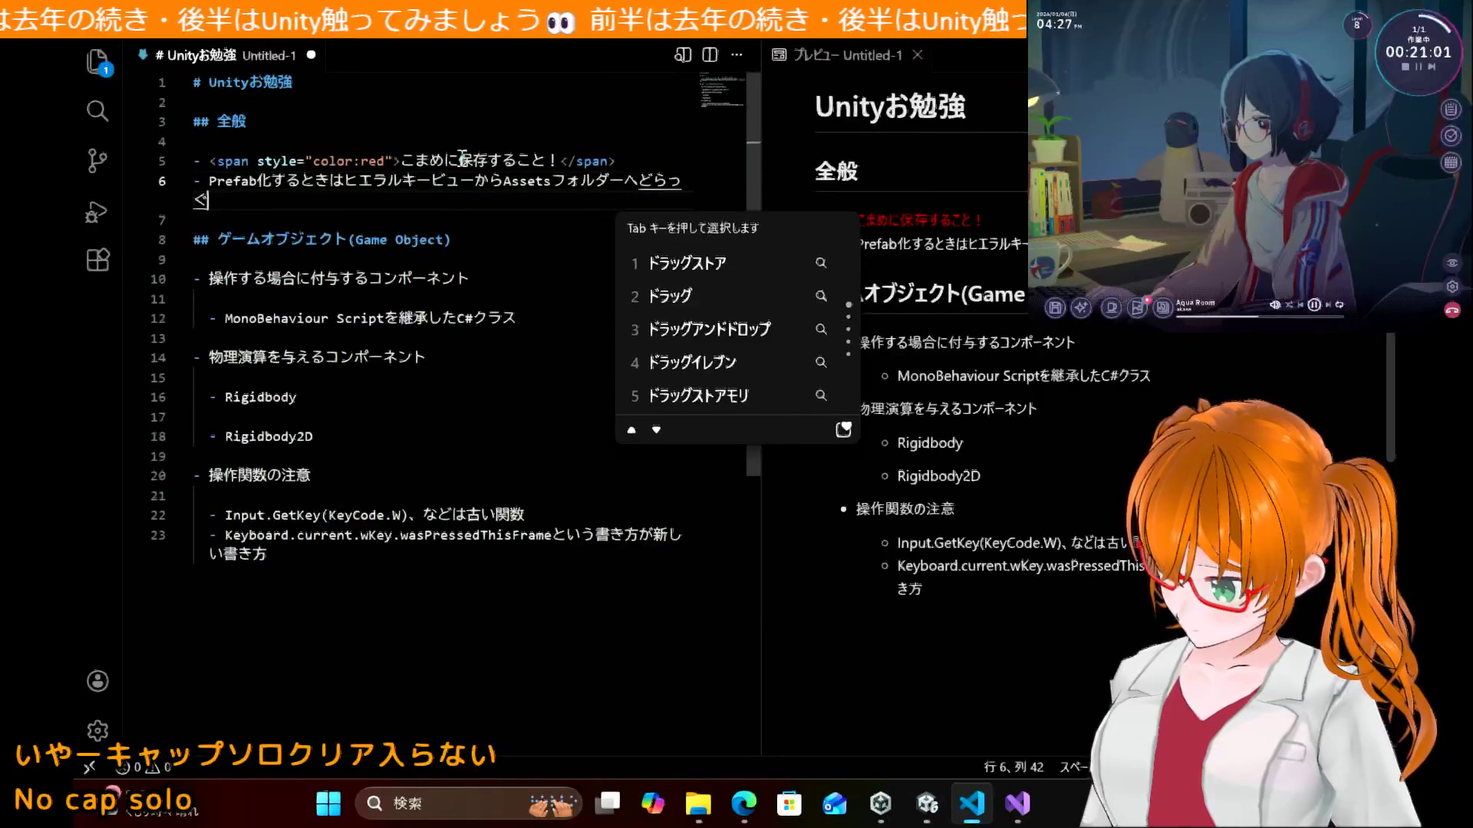
type("あんd")
key("Tab")
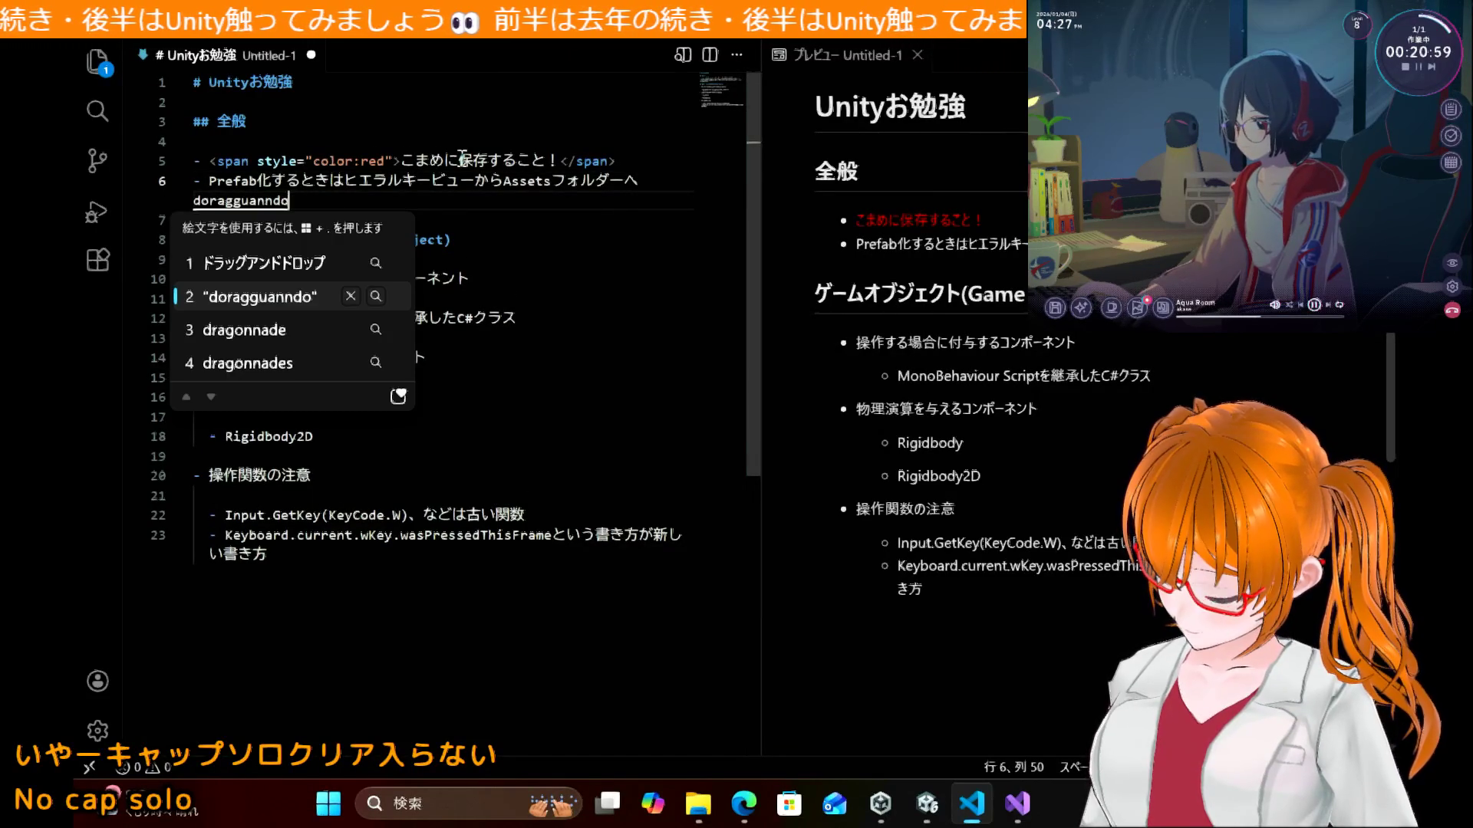
key("Return")
type("uru")
key("Return")
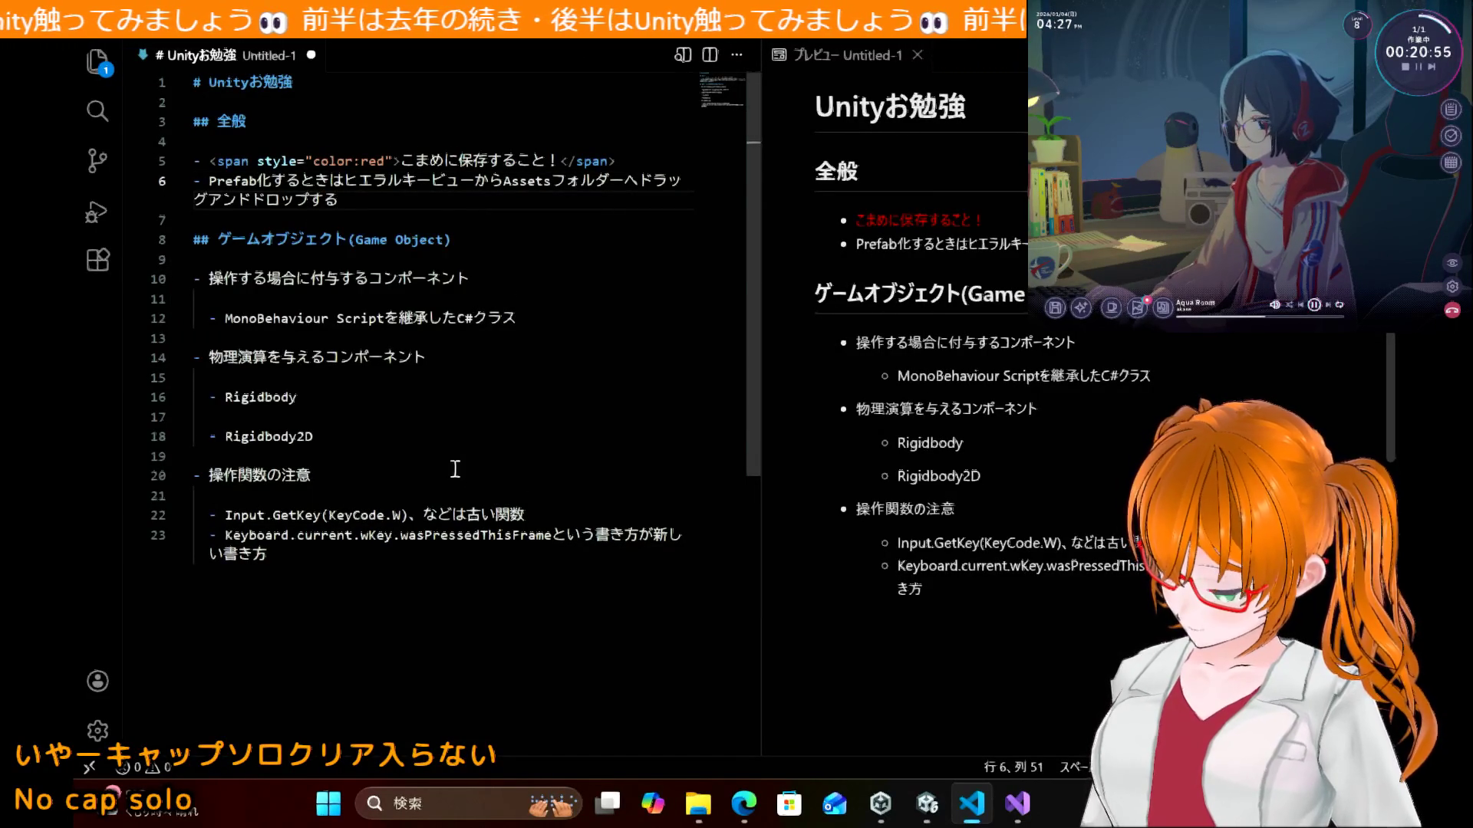
left_click(449, 445)
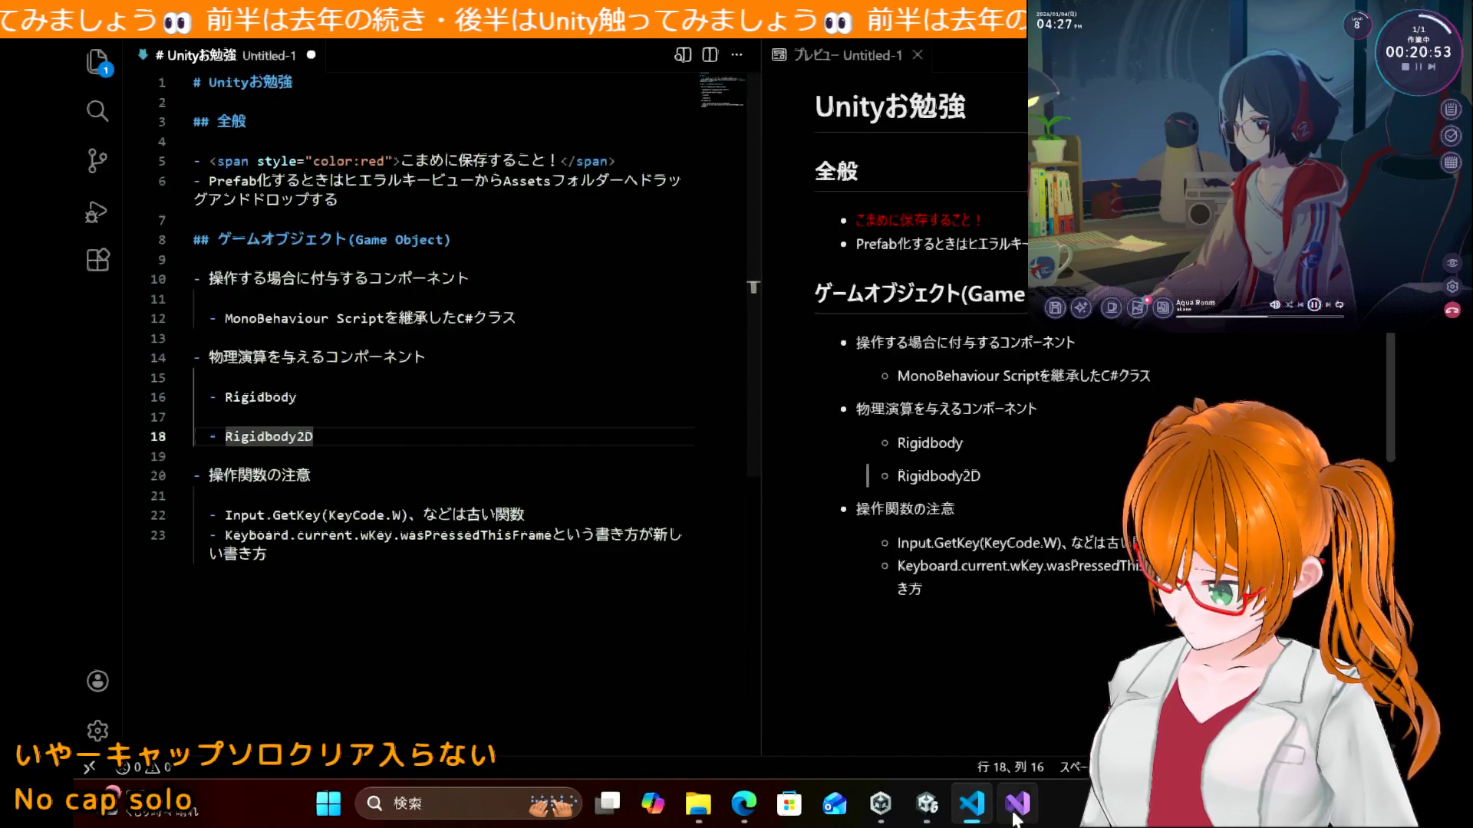
Step: Drag Score from the Hierarchy into Assets to create Score.prefab, then return to the tutorial
left_click(924, 820)
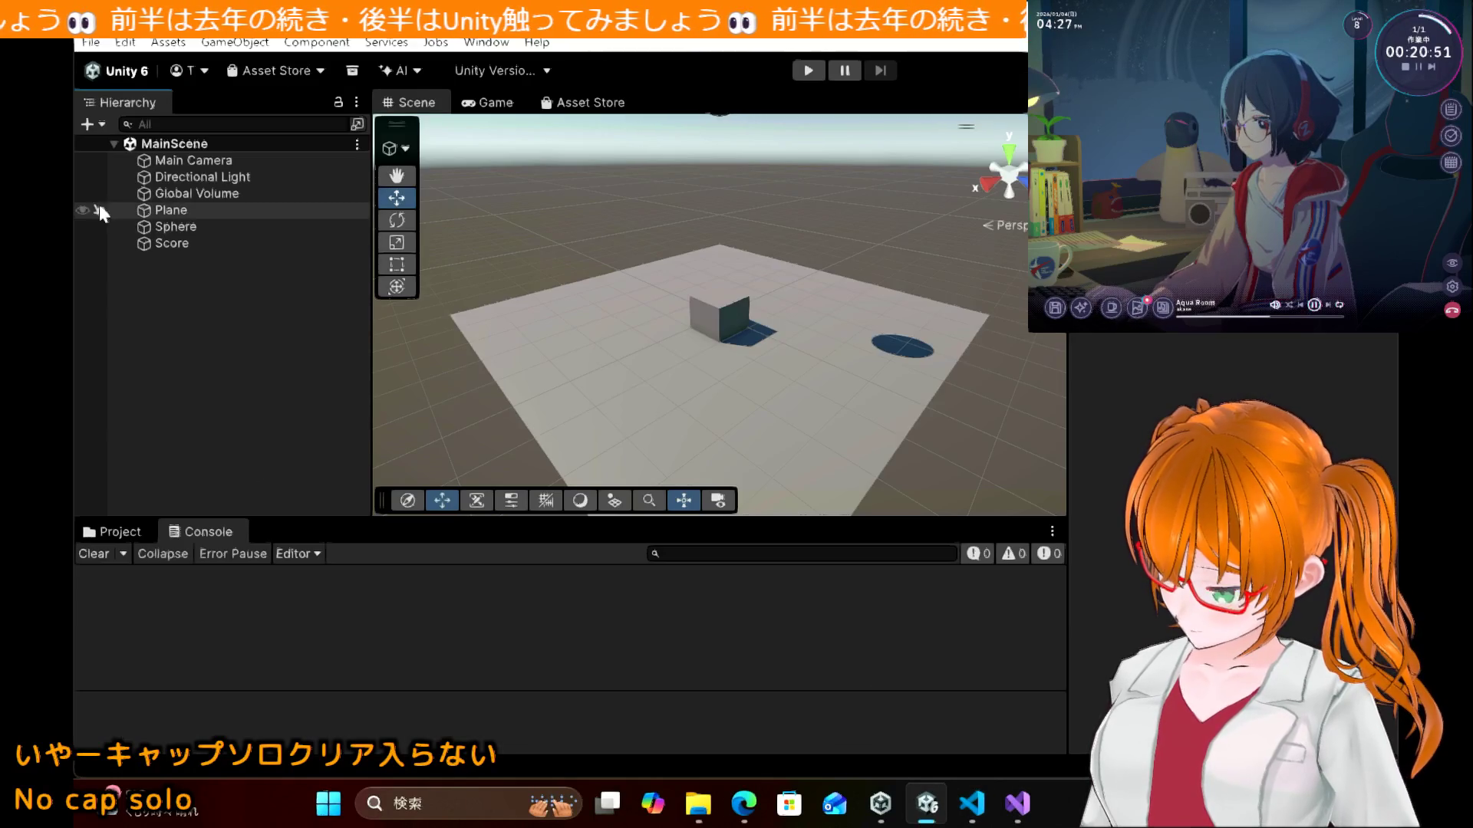
left_click(116, 529)
left_click_drag(172, 244, 460, 675)
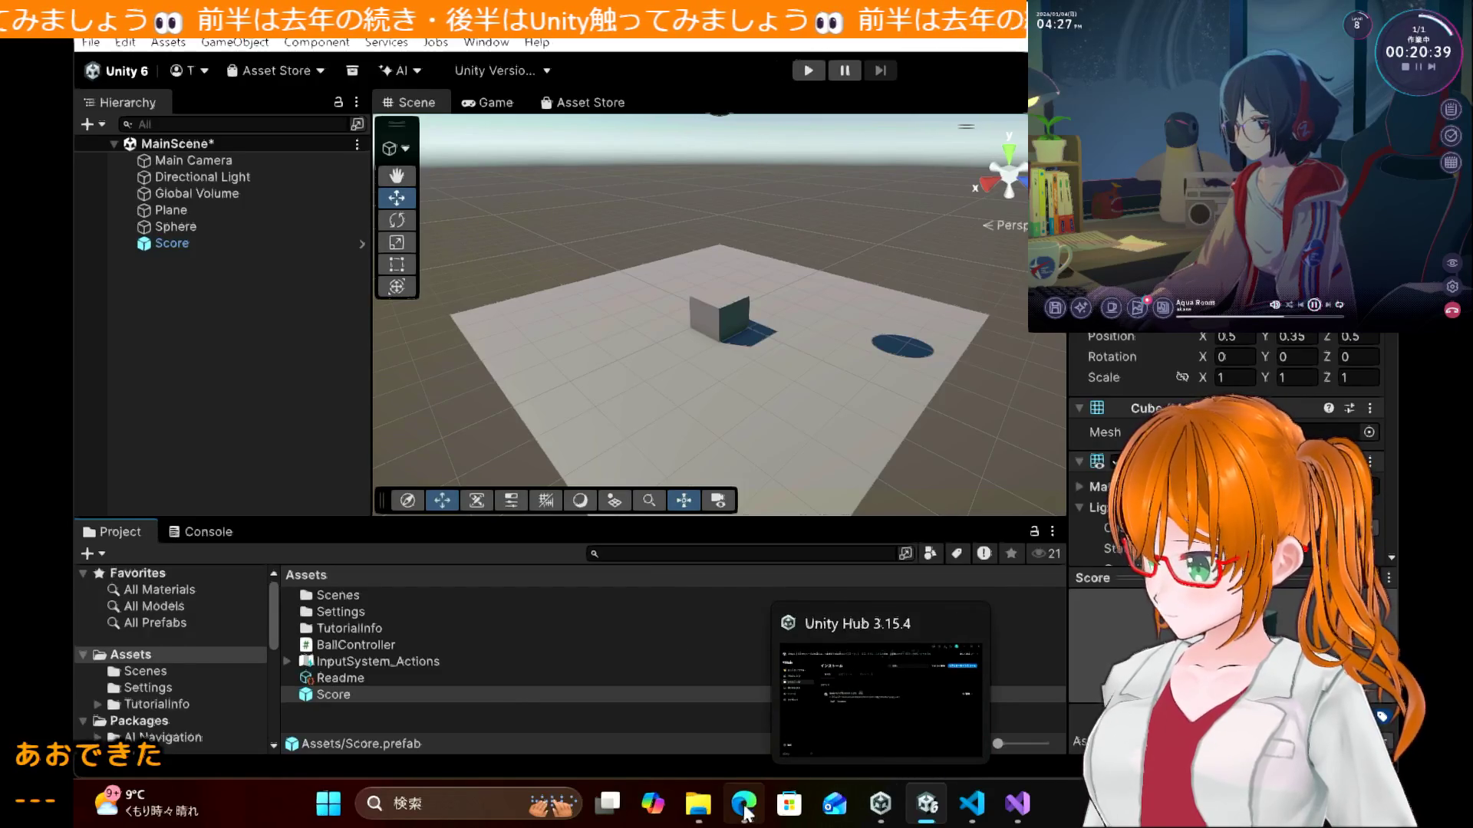
left_click(743, 803)
scroll(659, 270, "down", 5)
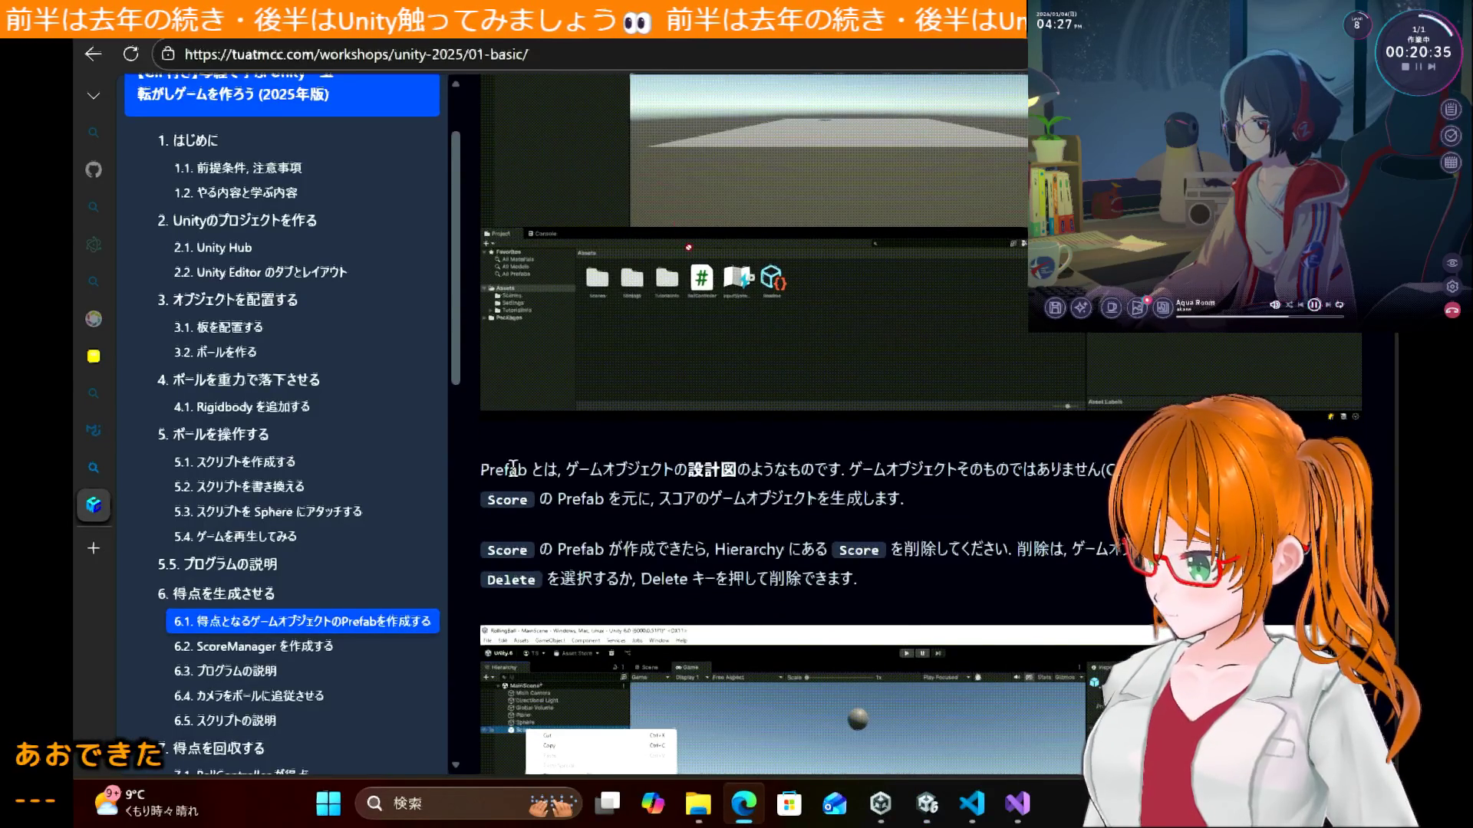
Step: Highlight the 'blueprint' phrase in the tutorial's Prefab explanation, then return to the Prefab note in VS Code
left_click_drag(577, 471, 762, 471)
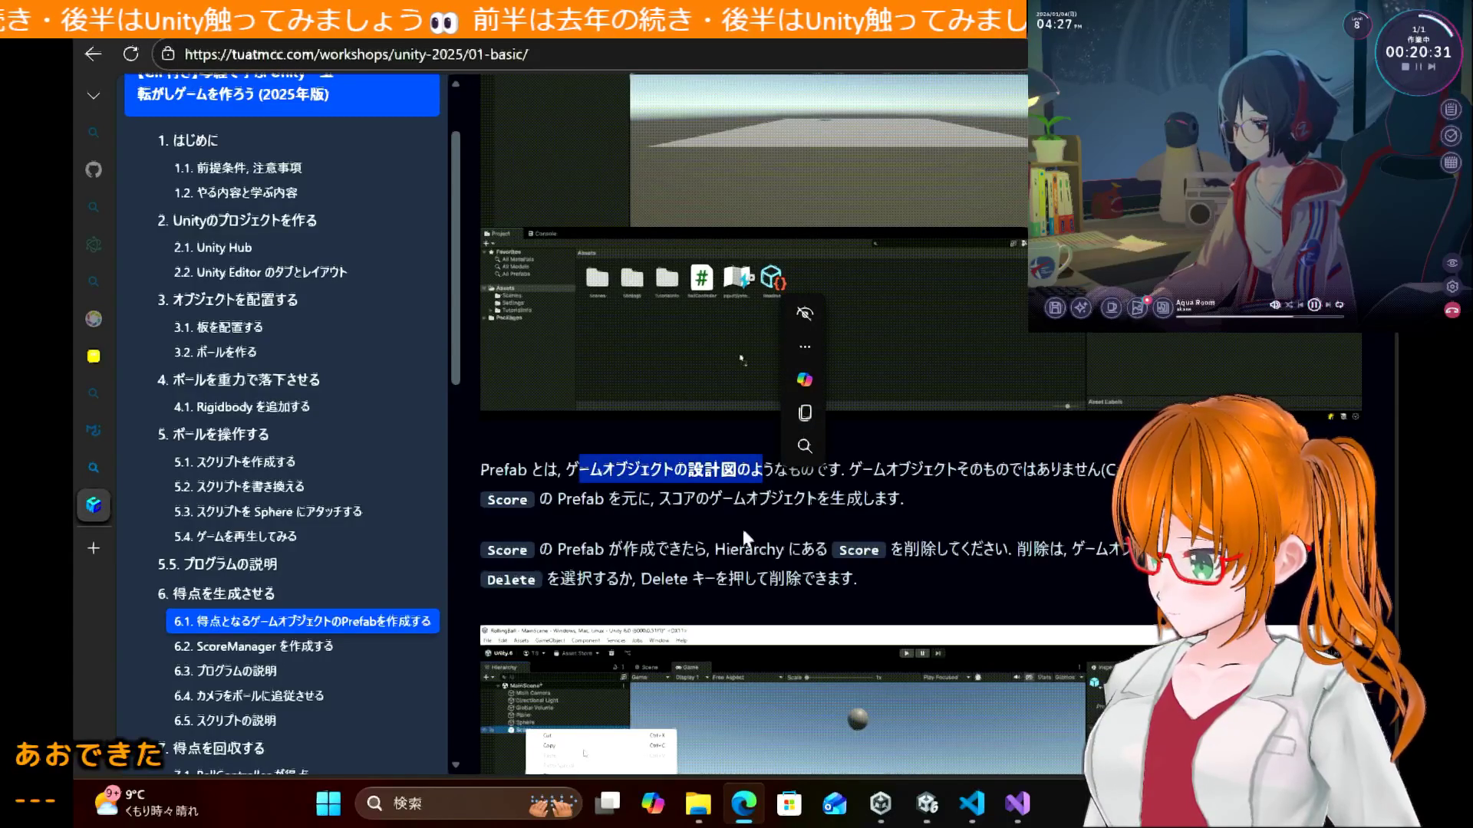
left_click(1059, 475)
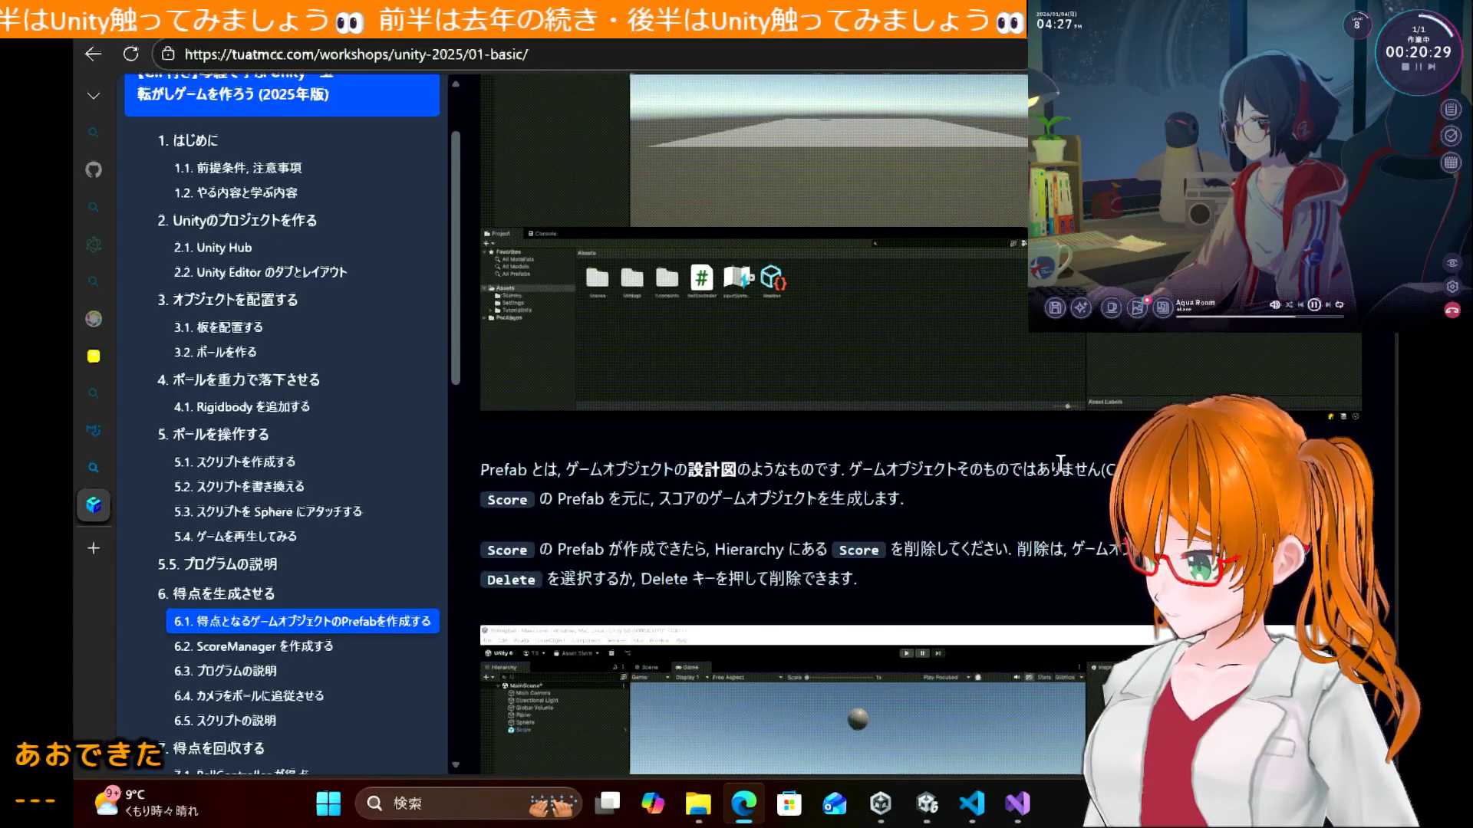
mouse_move(928, 804)
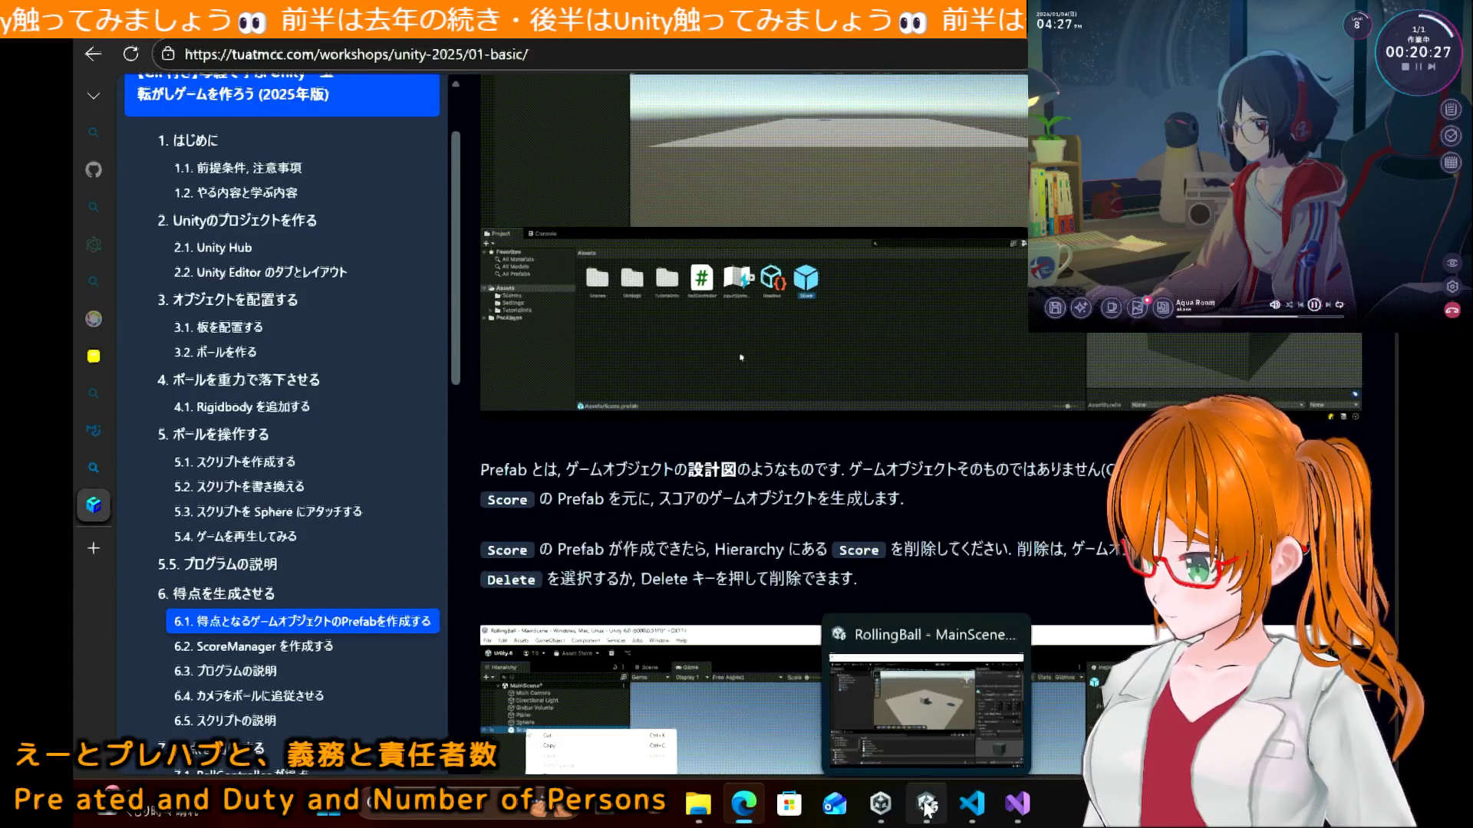
left_click(928, 738)
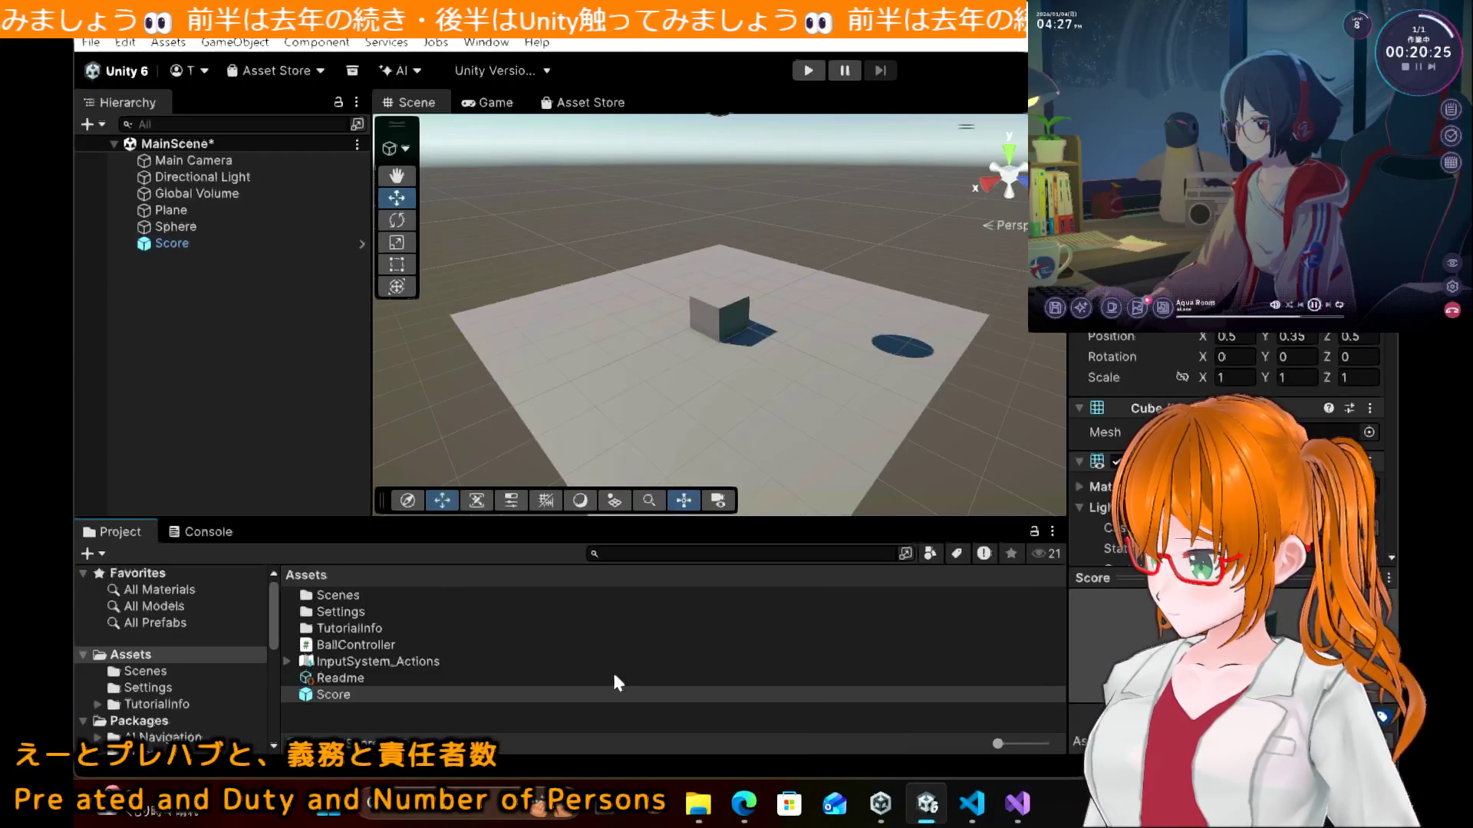
left_click(980, 823)
left_click(503, 191)
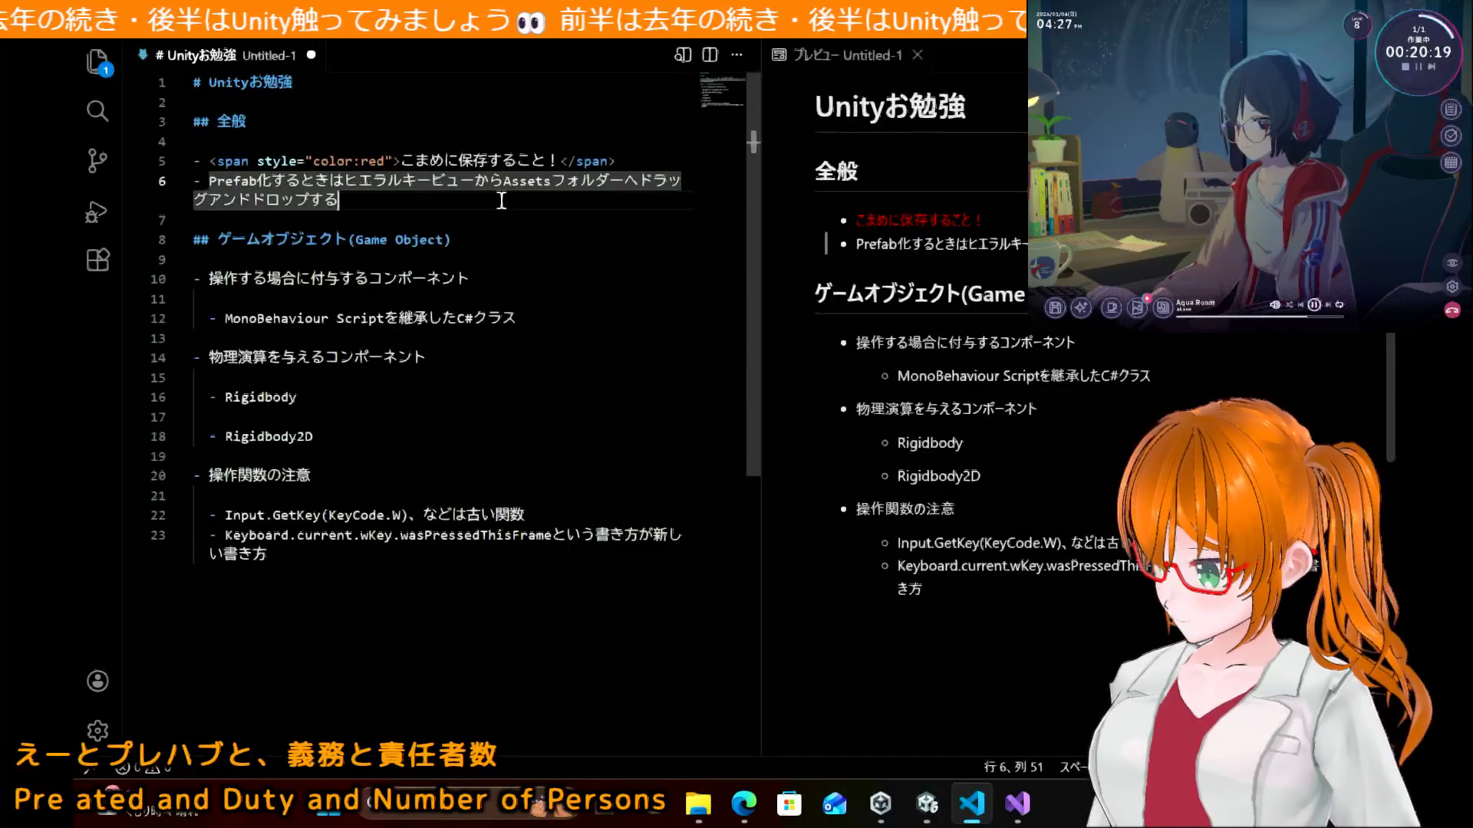
Step: Add the definition 'Prefabとは設計図のようなもの。' to the Prefab bullet
type(".")
key("BackSpace")
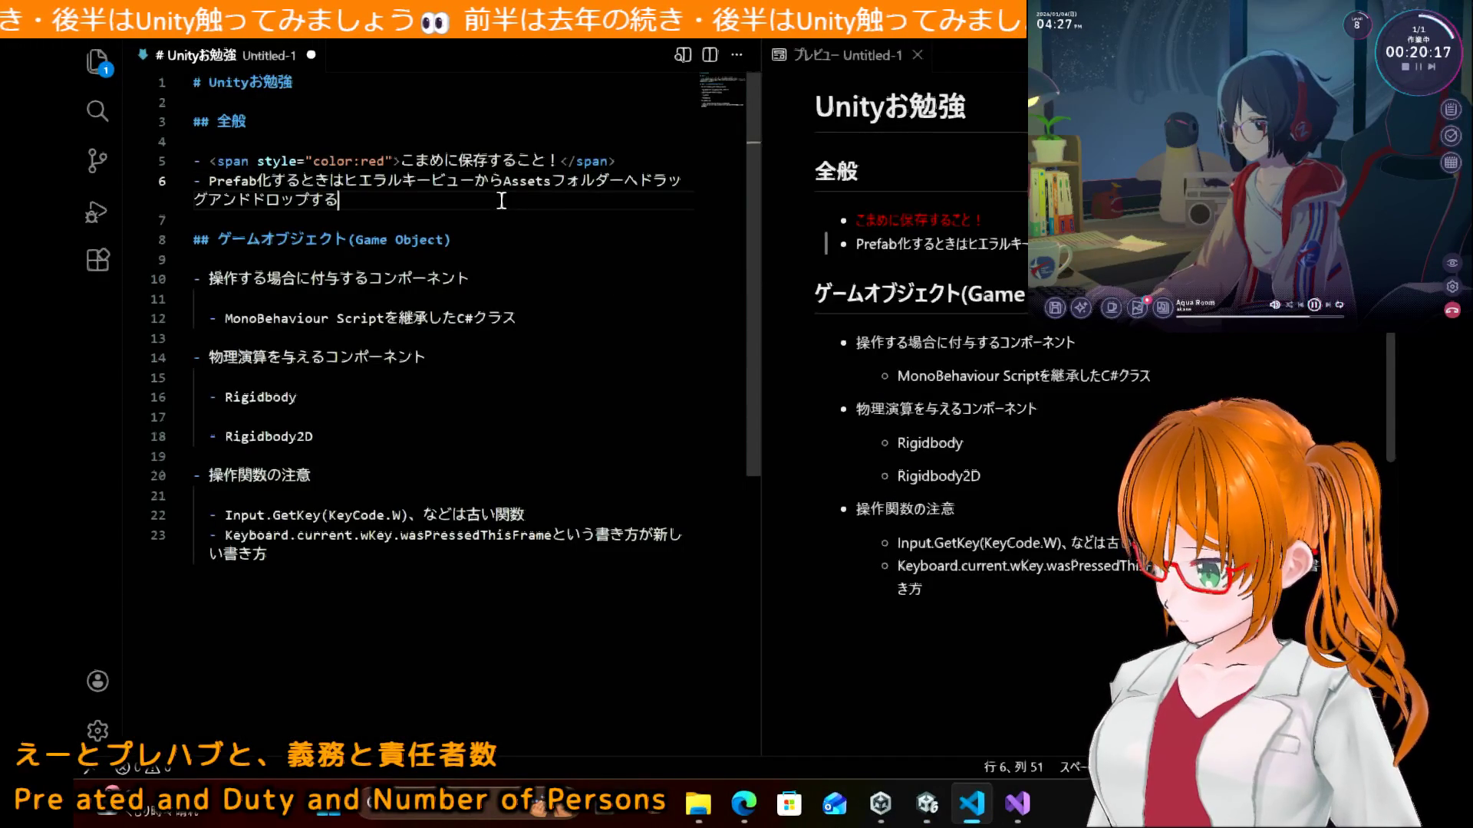
type("。")
key("Return")
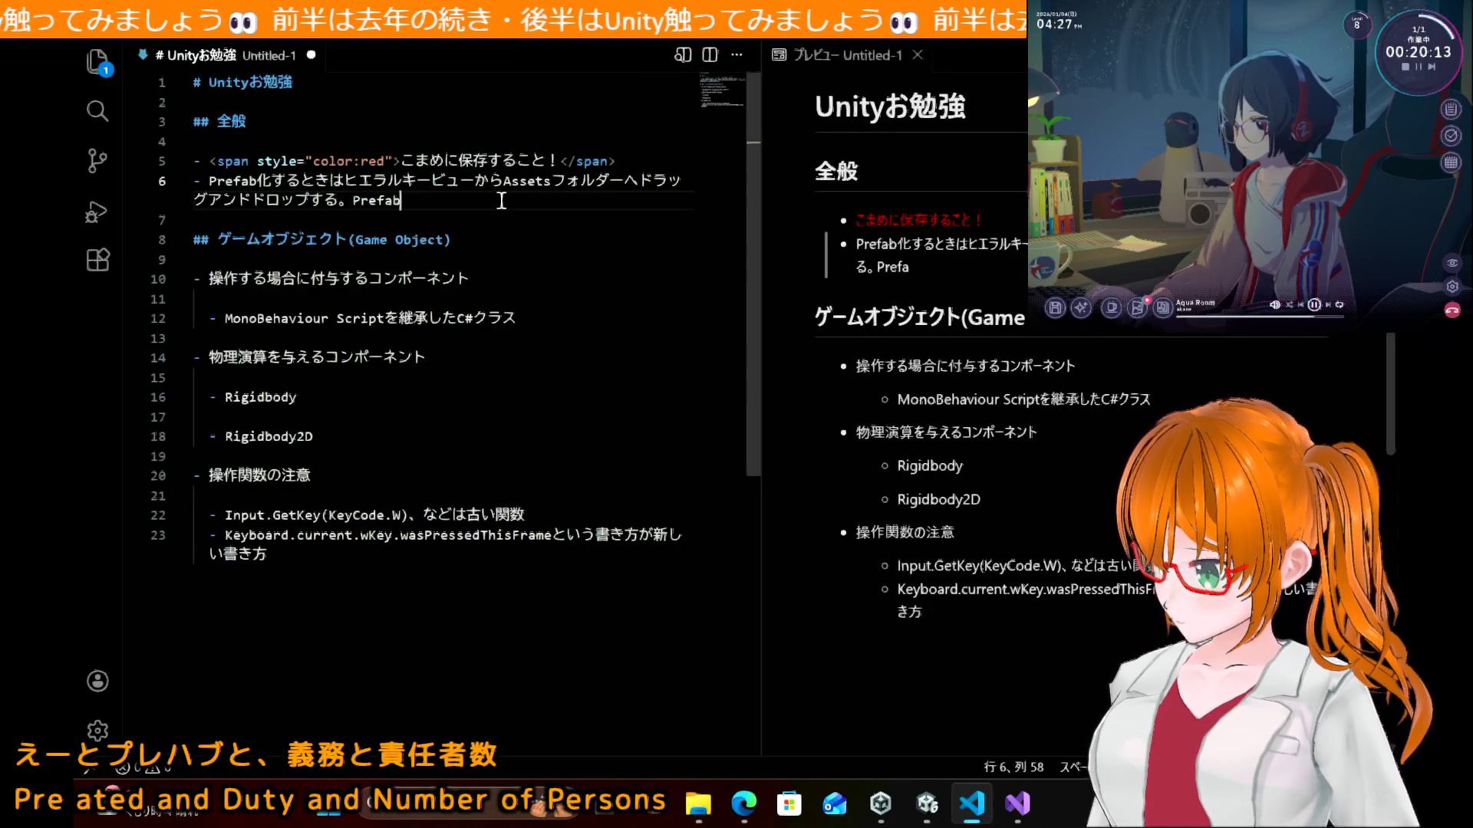
type("とは")
key("Return")
type("せkk")
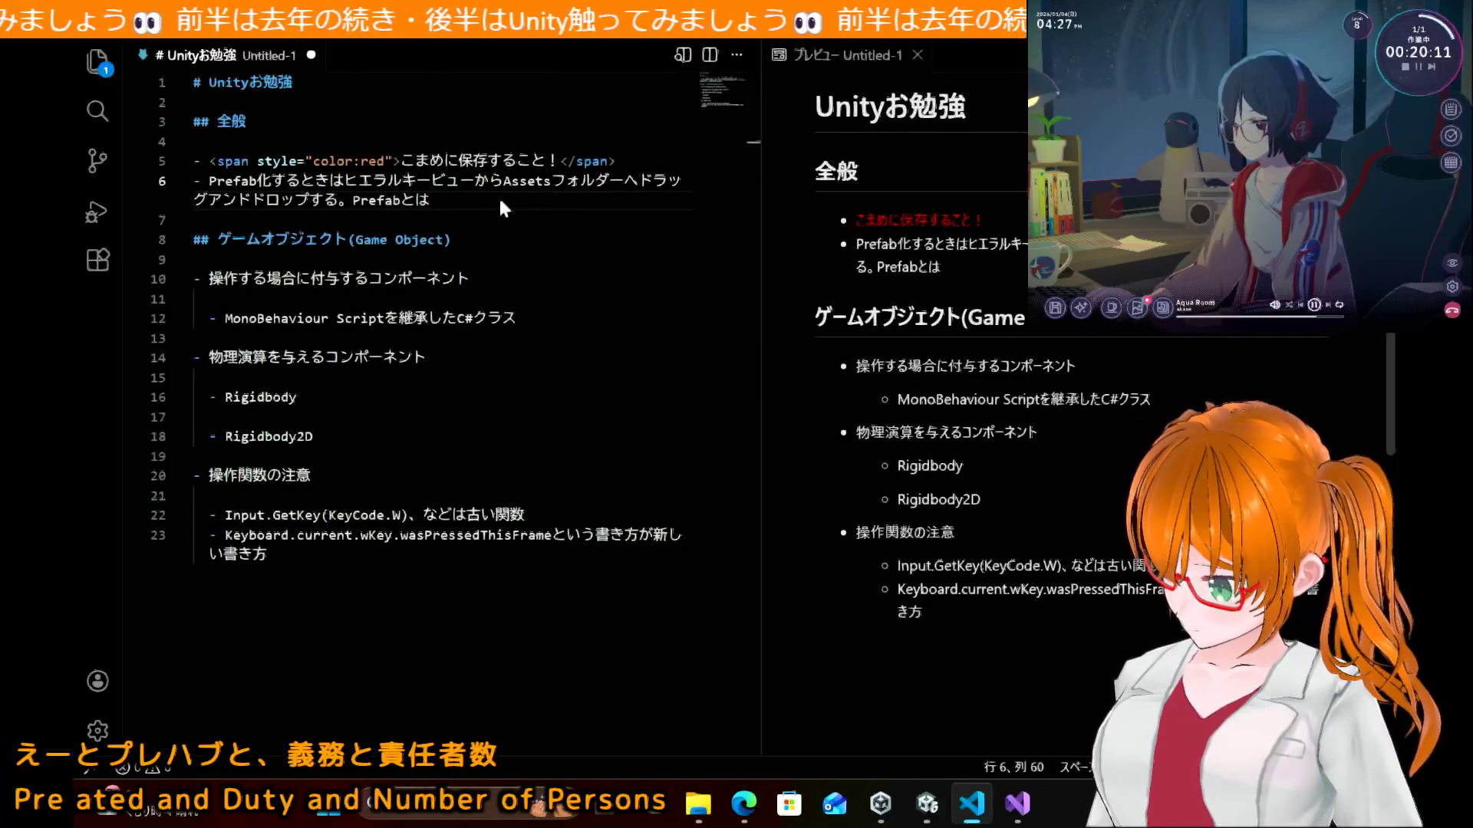
type("設計図")
key("Return")
type("の")
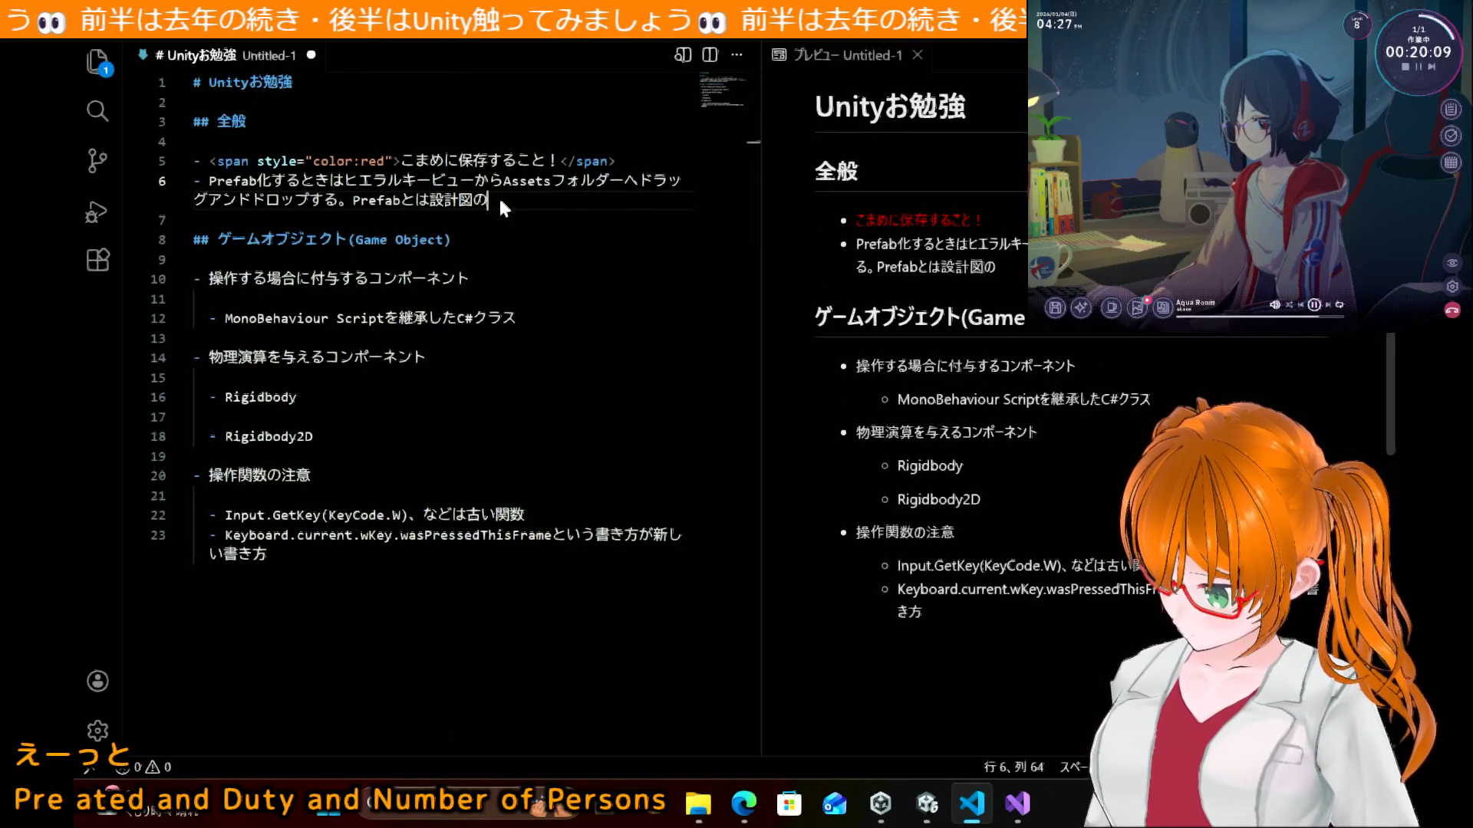
type("ようなもの")
key("Return")
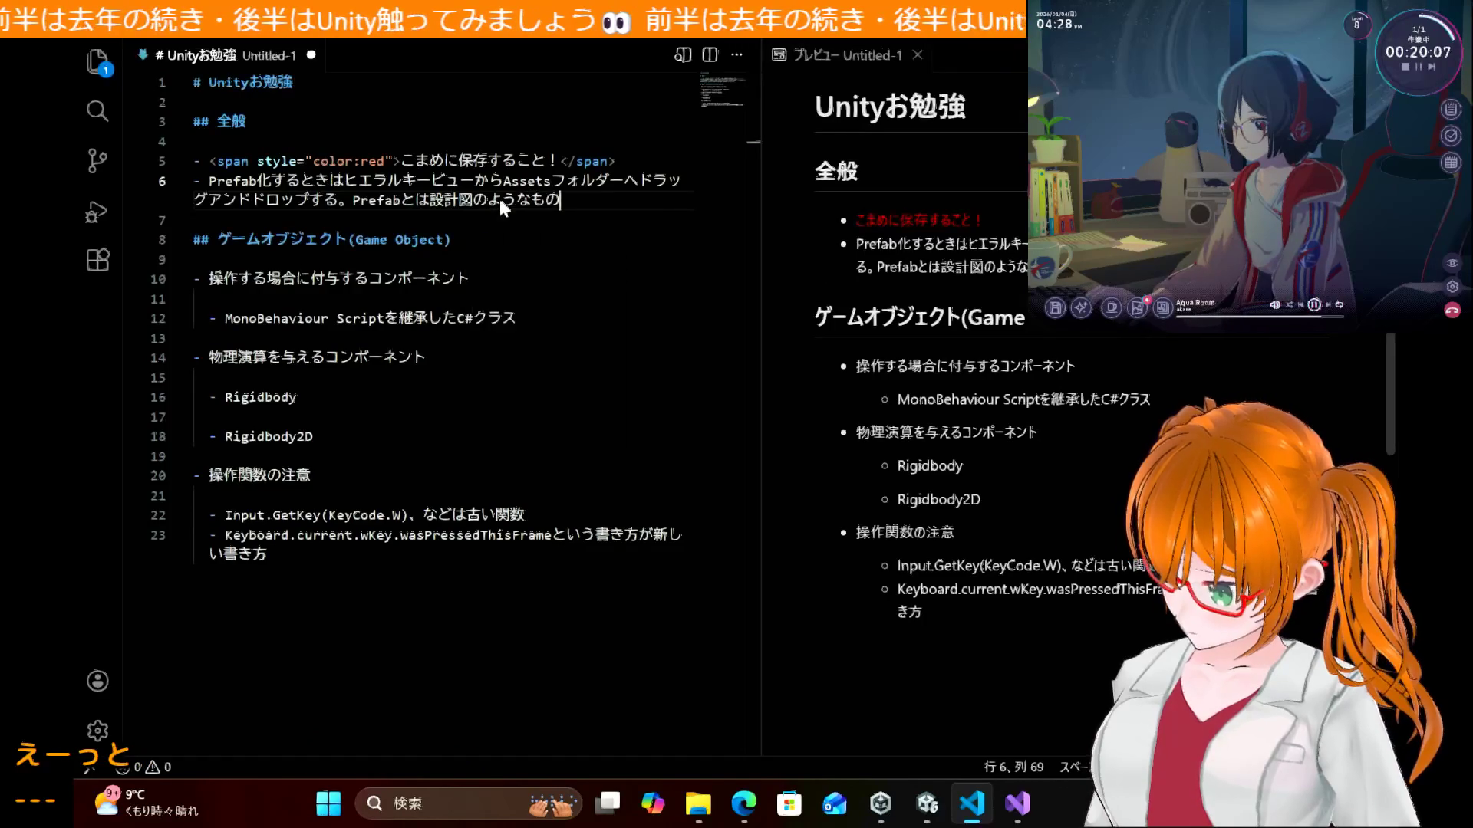
type("。")
key("Return")
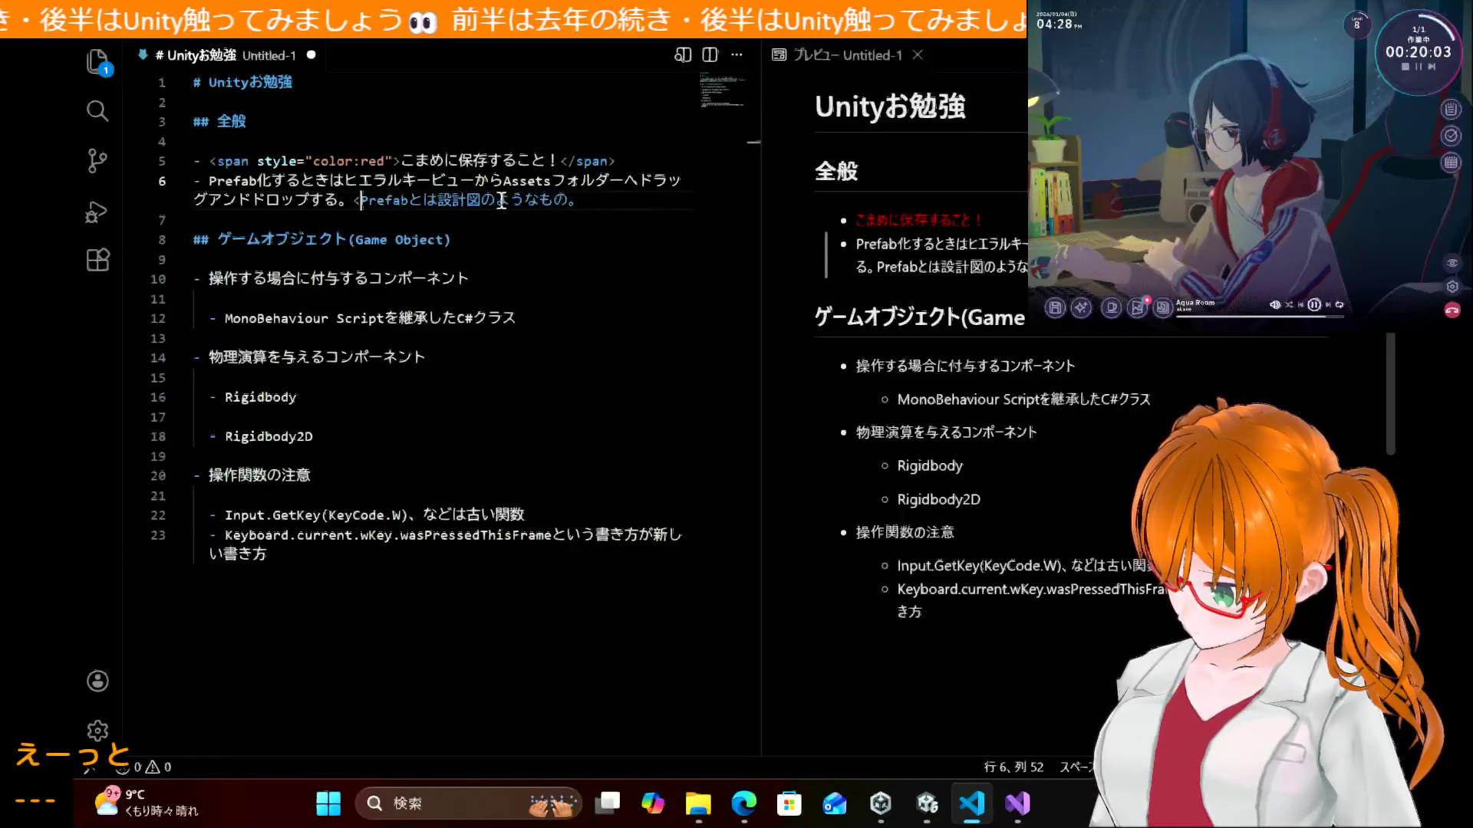
Step: Wrap the Prefab definition in a span with style "color: yellow;"
type("<span>")
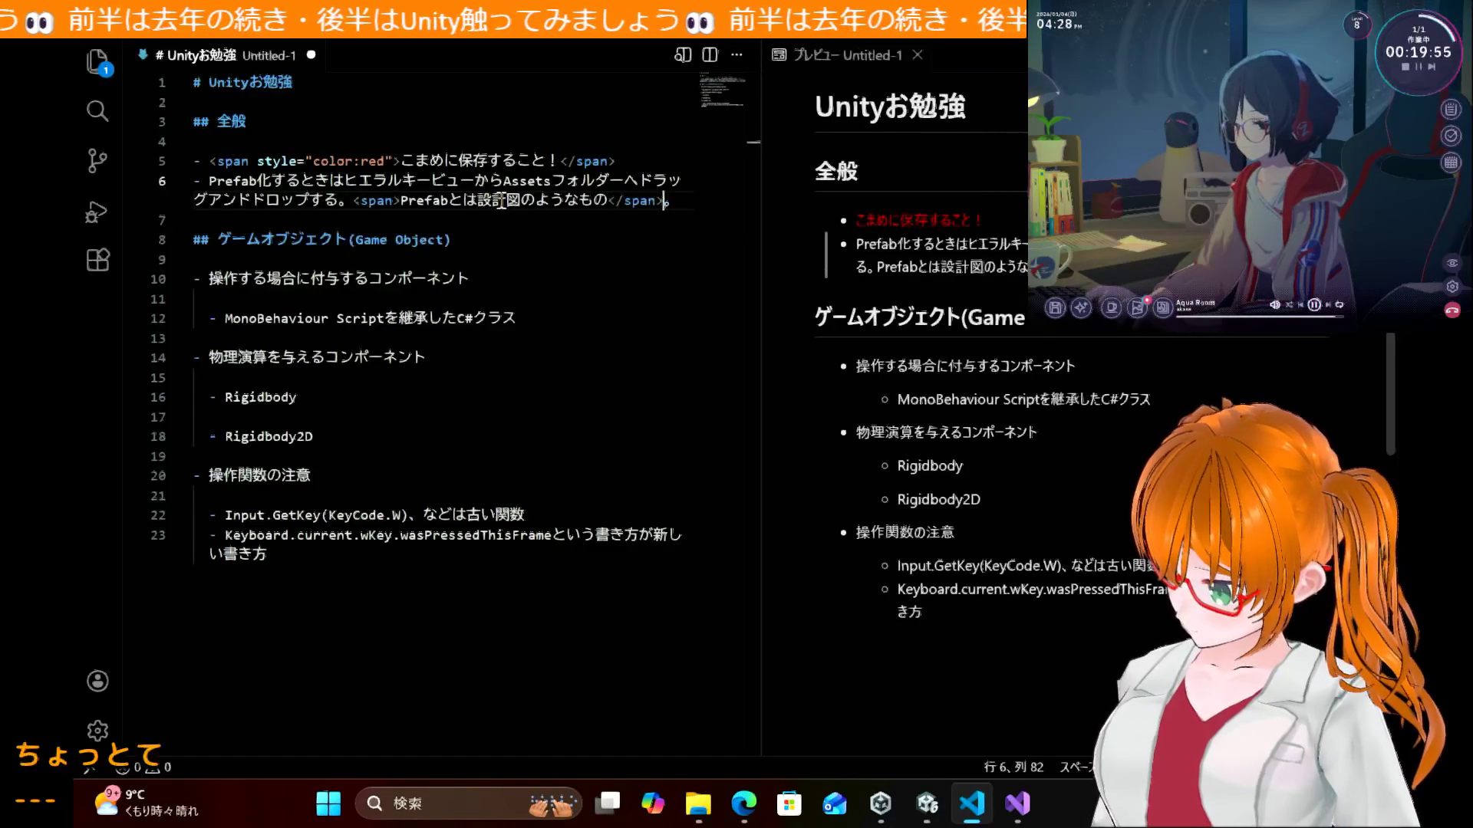
key("Left")
double_click(502, 201)
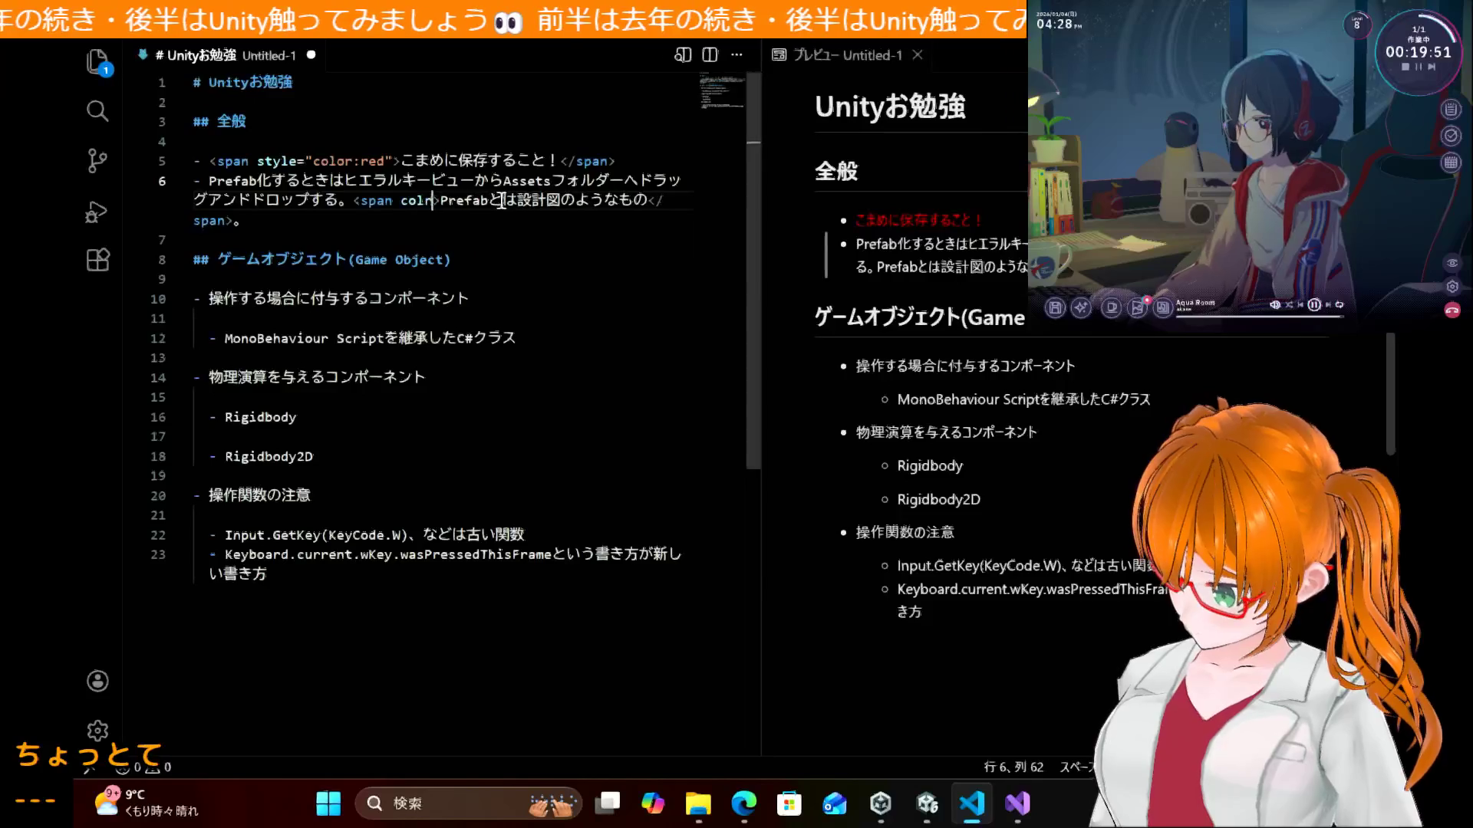
type("style=\"")
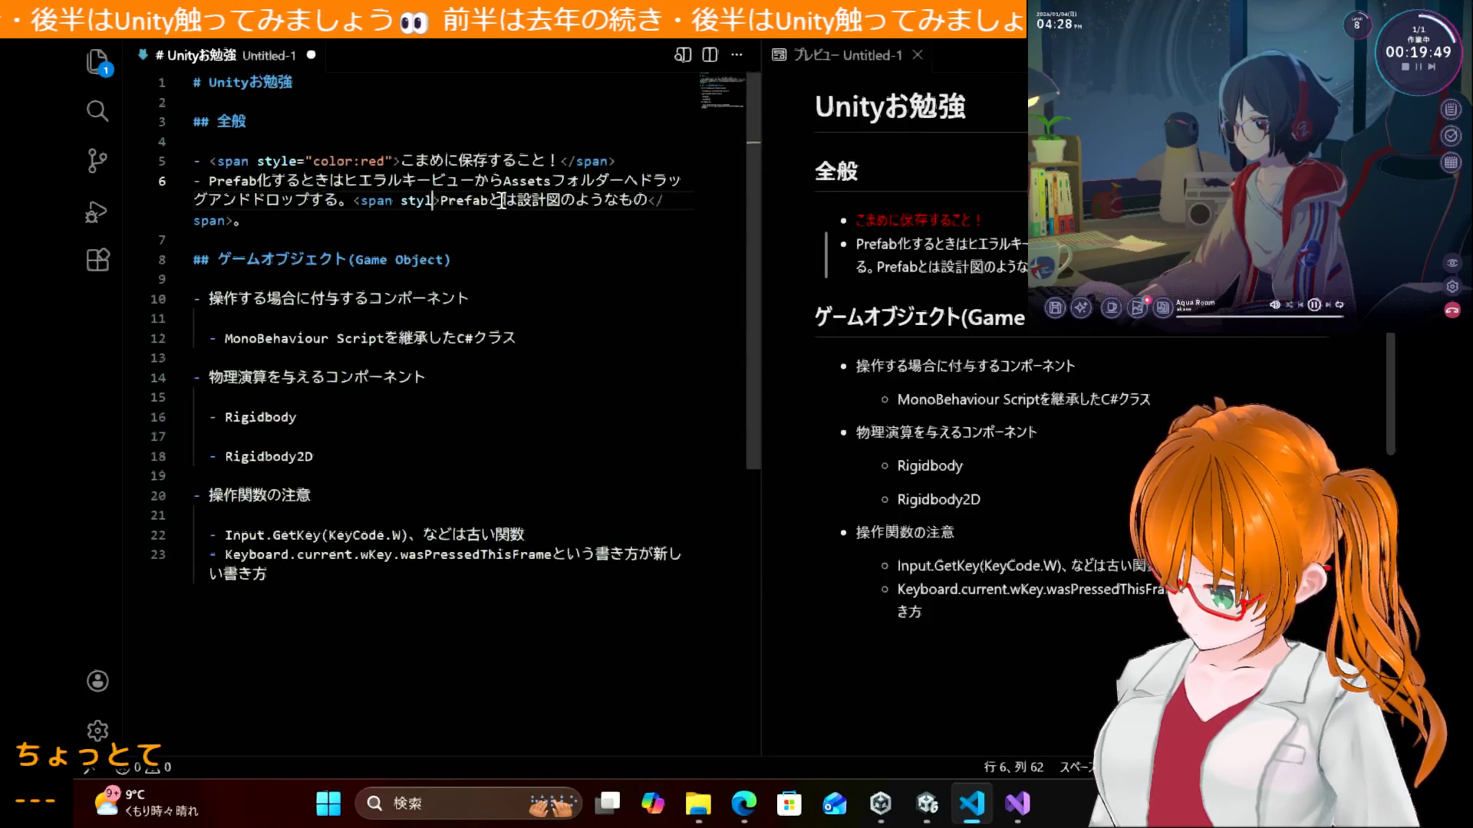
type("\"")
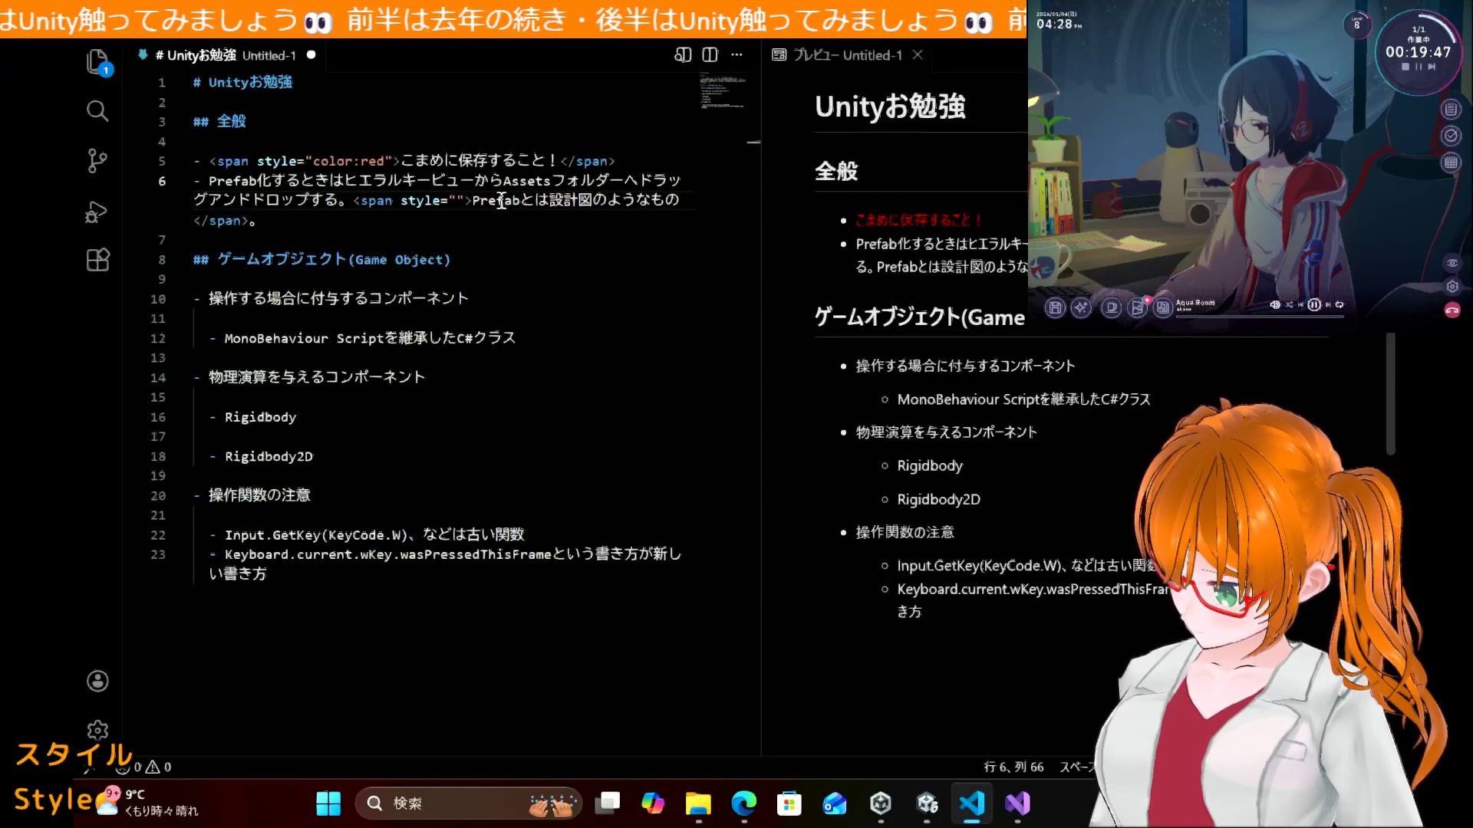
type("color: ye")
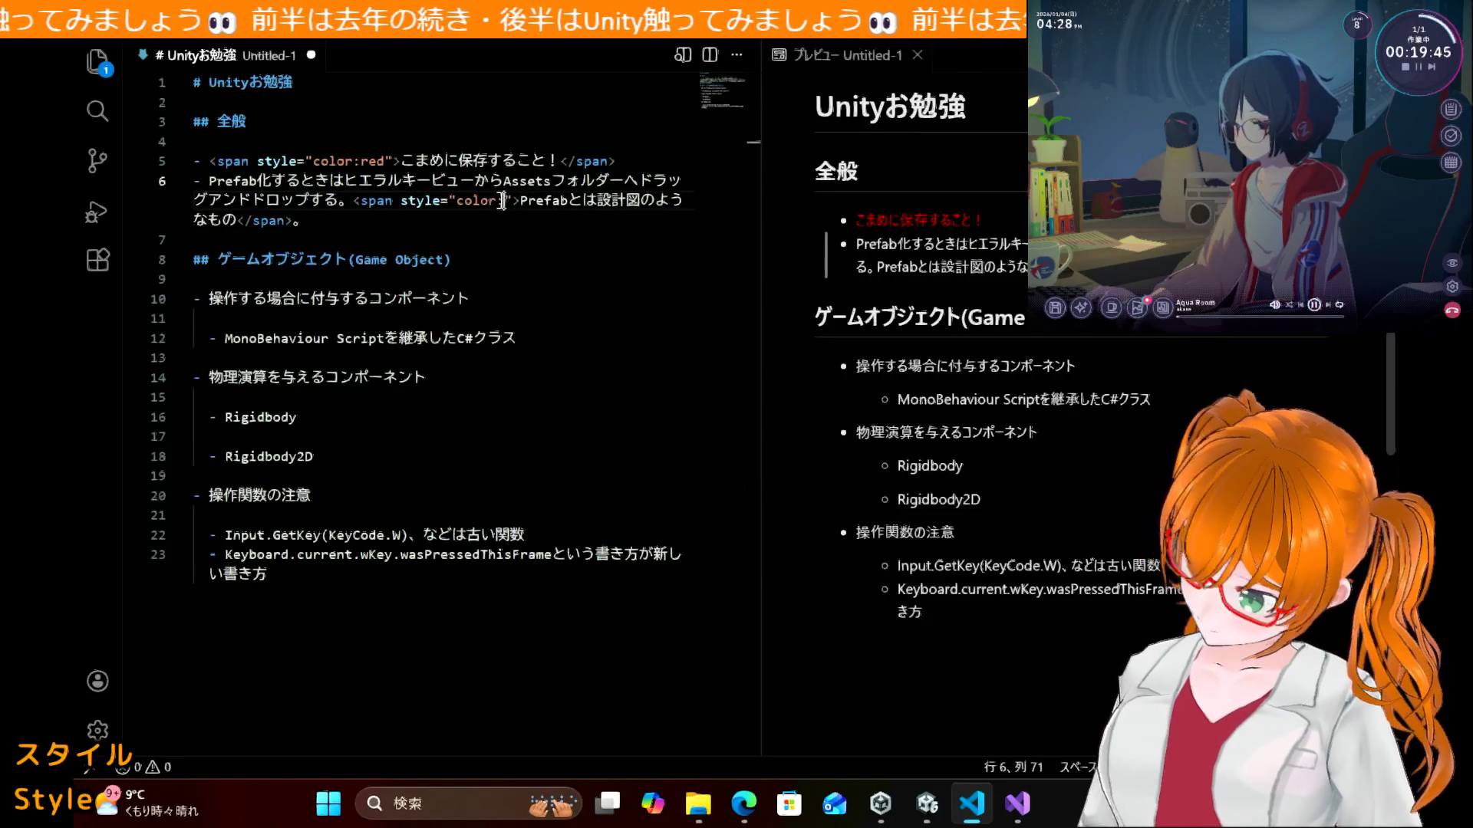
type("llow;")
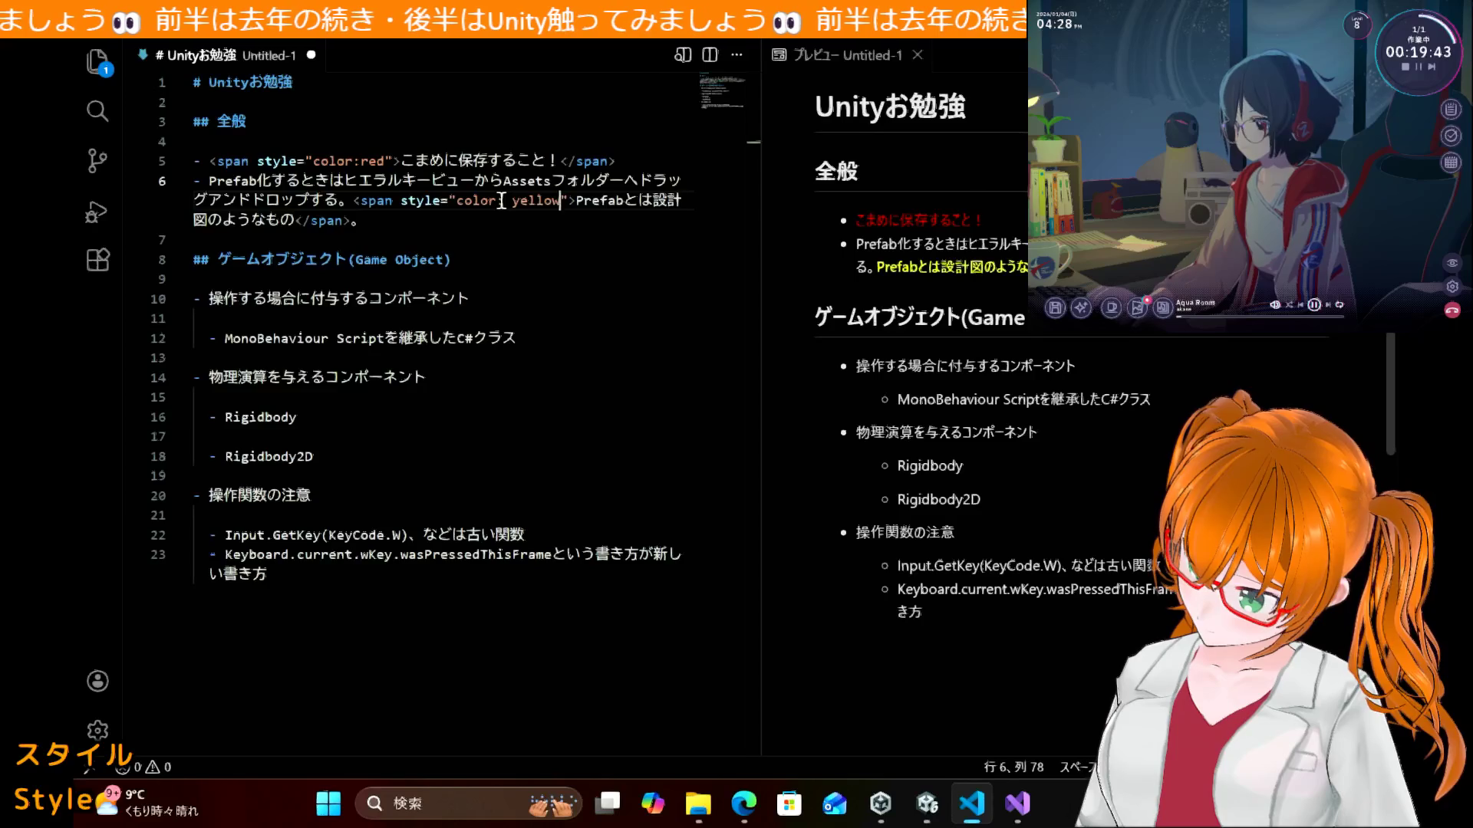
key("ctrl+s")
left_click(665, 458)
left_click(564, 363)
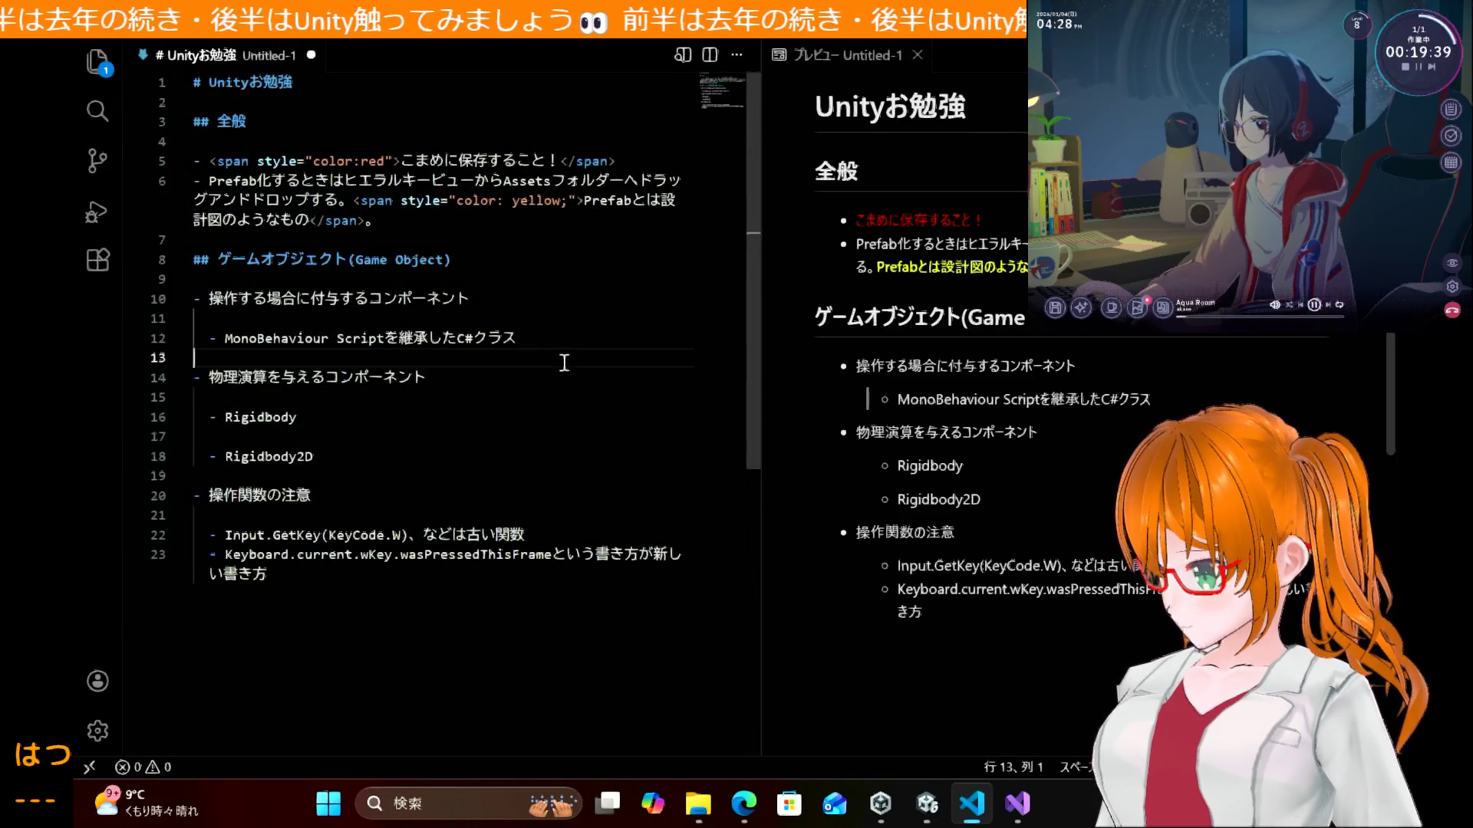
Step: Add font-weight: bold; to the red span's style on line 5
left_click(386, 162)
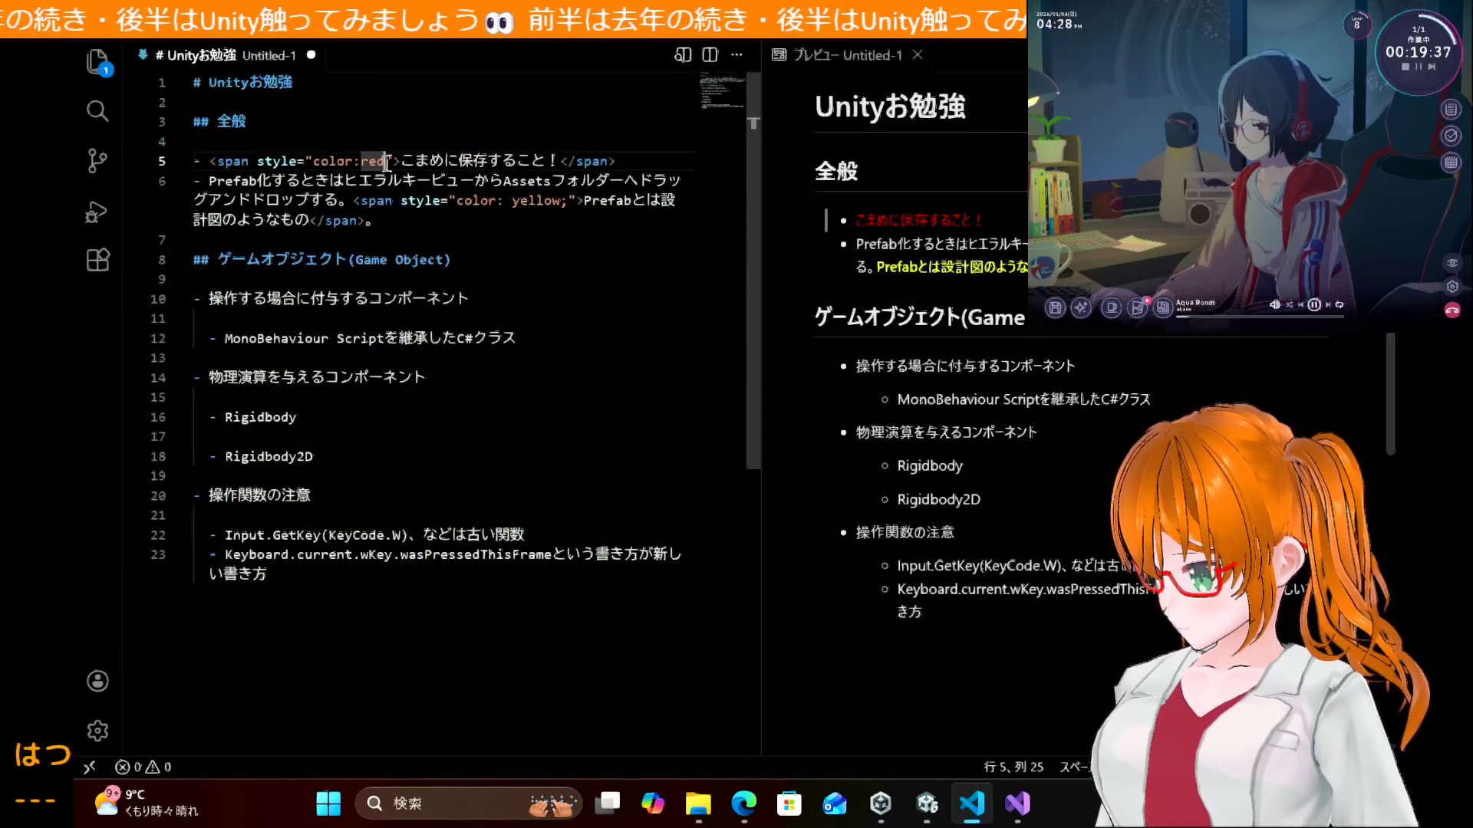
type("; b")
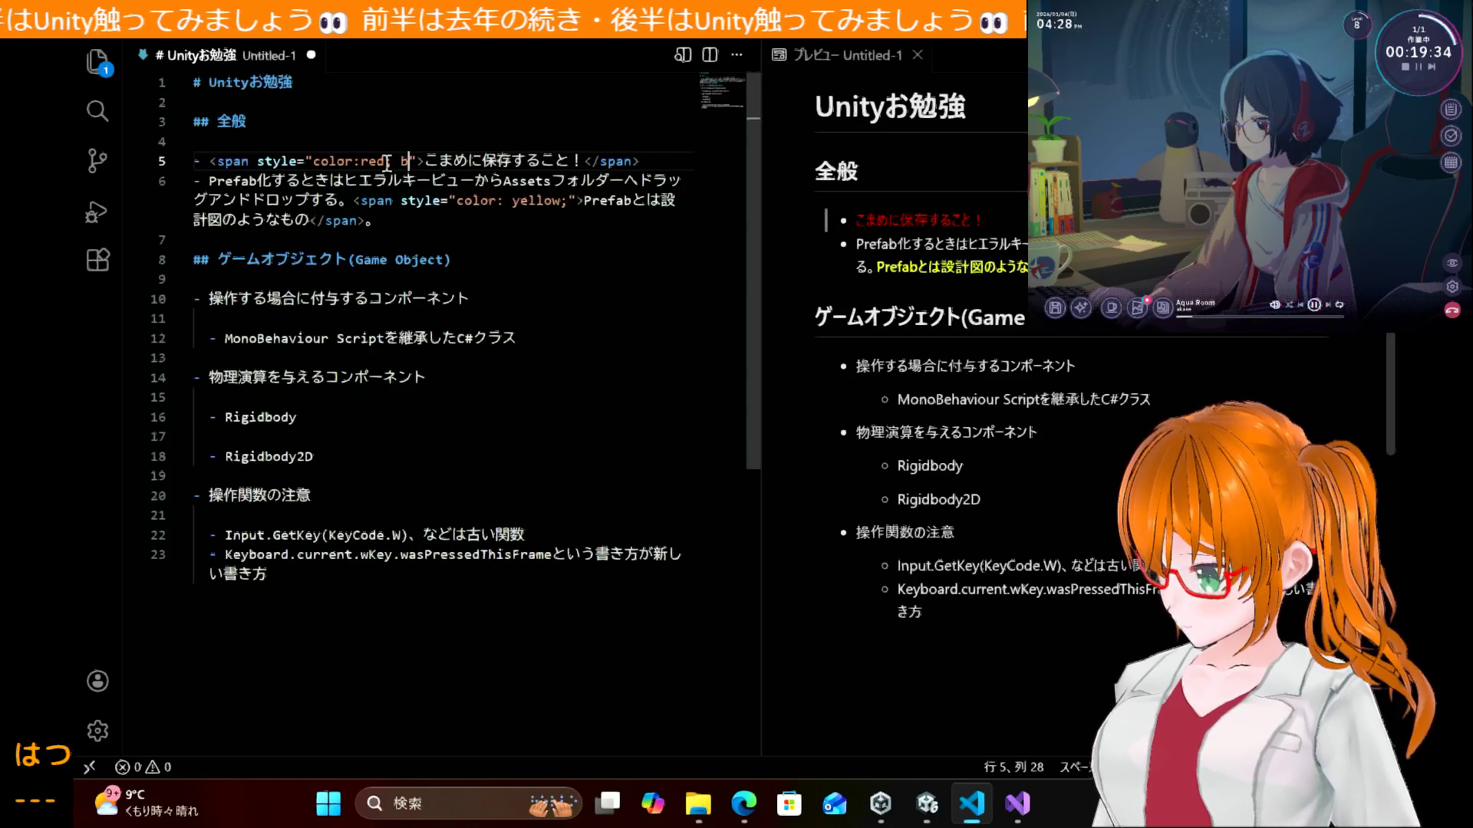
key("BackSpace")
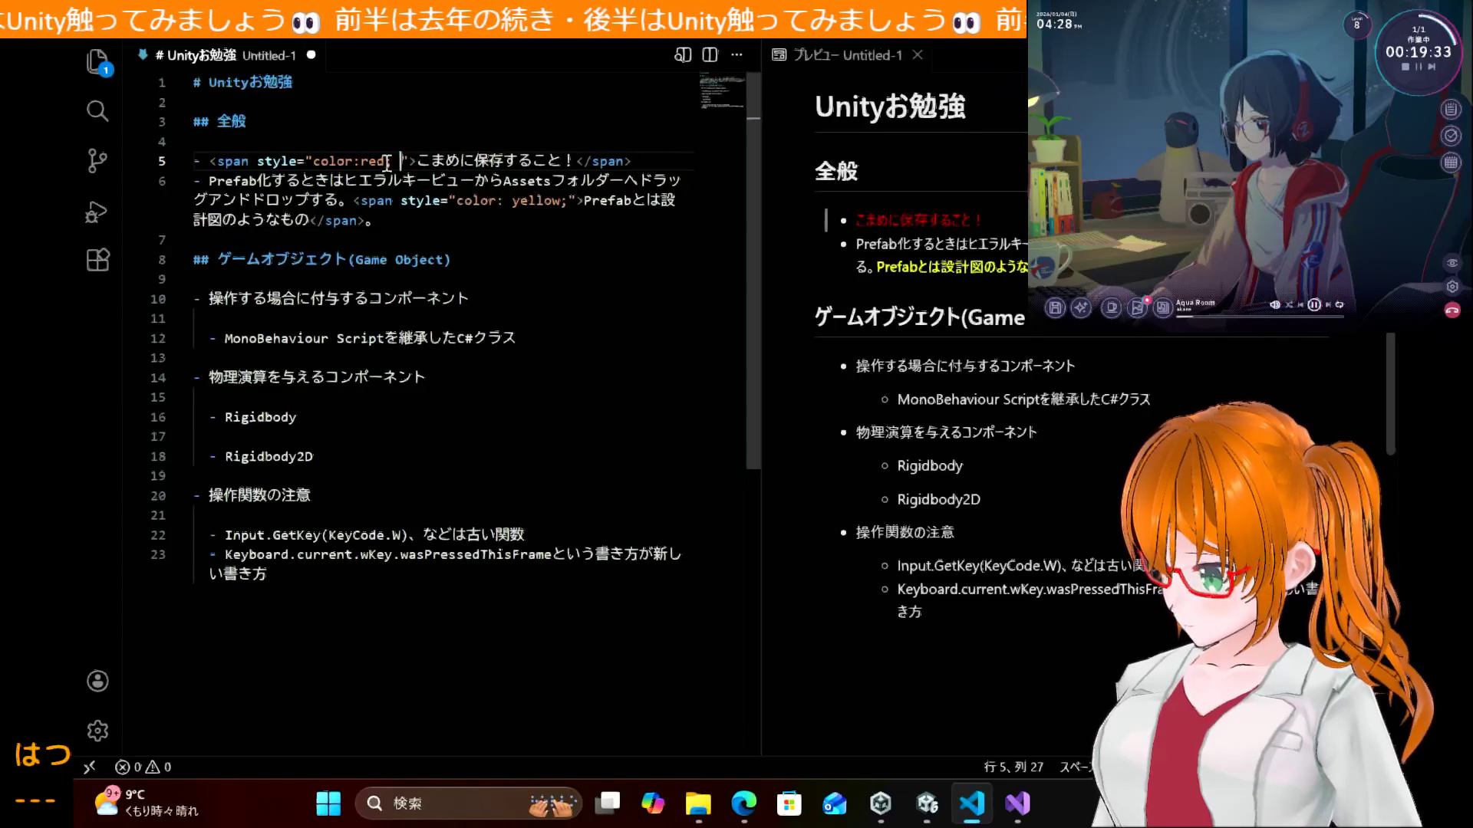
type("font-")
type("weight:")
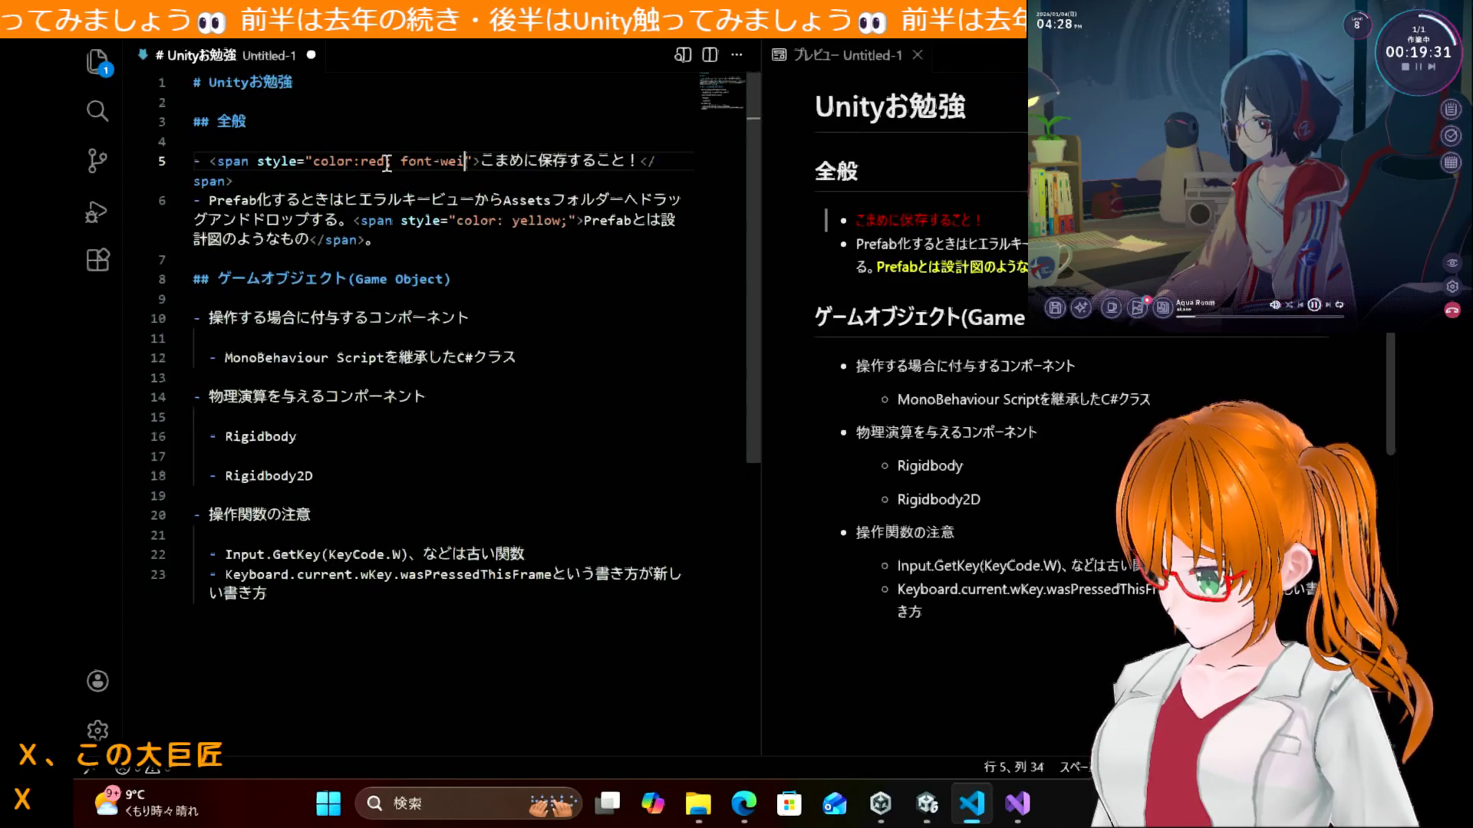
type(" bold:")
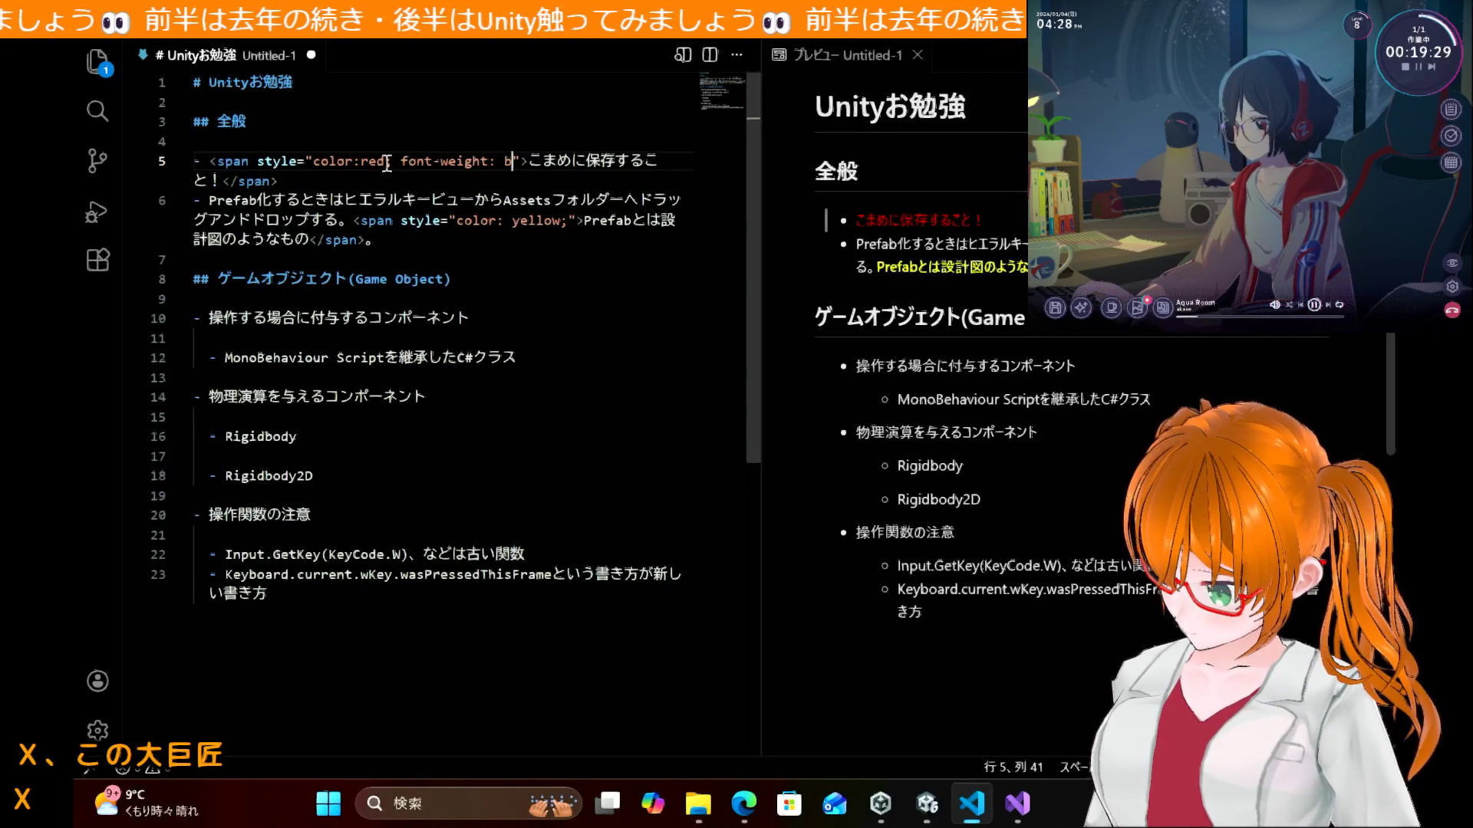
key("ctrl+s")
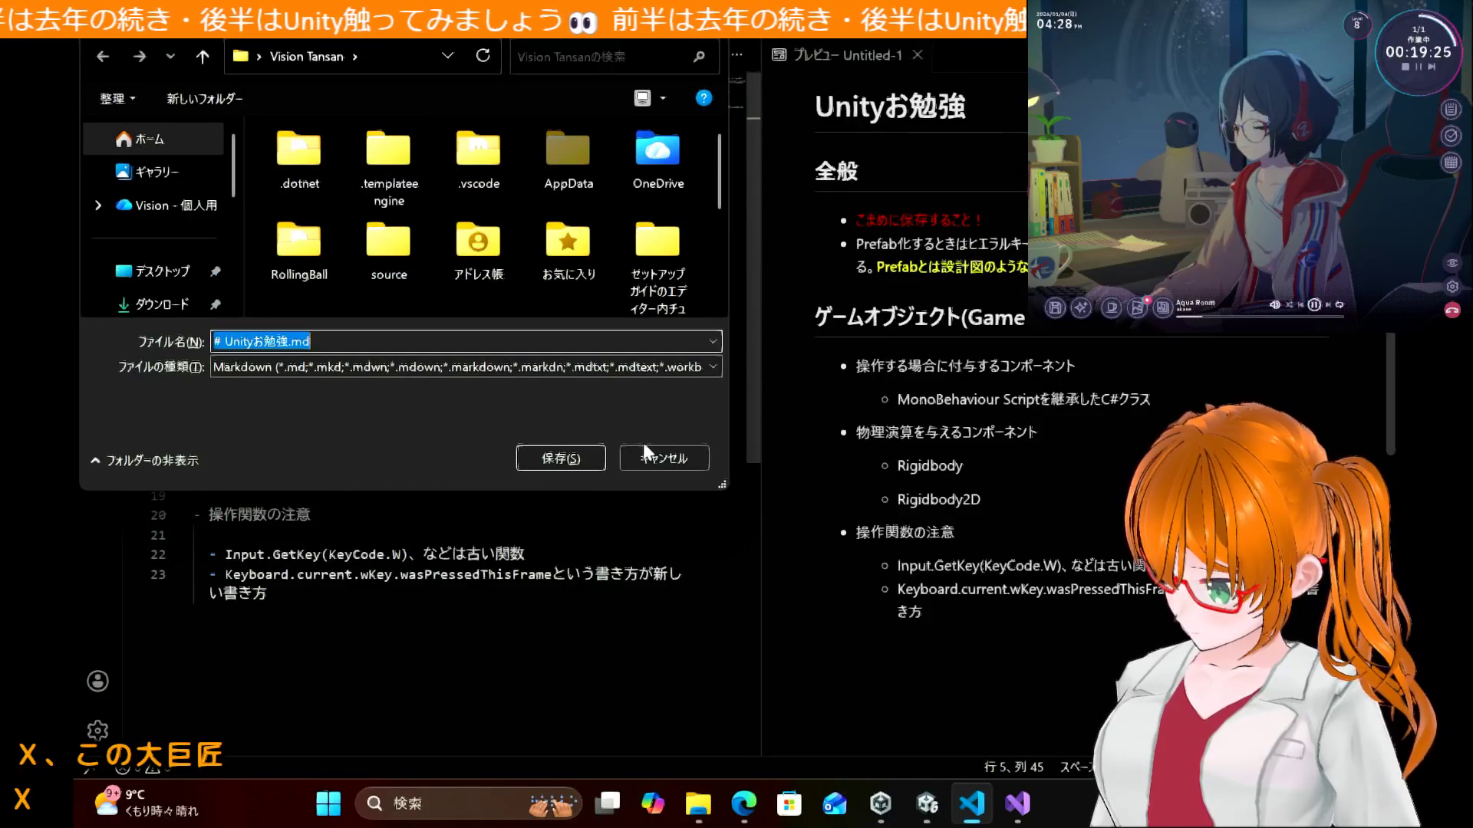
left_click(645, 457)
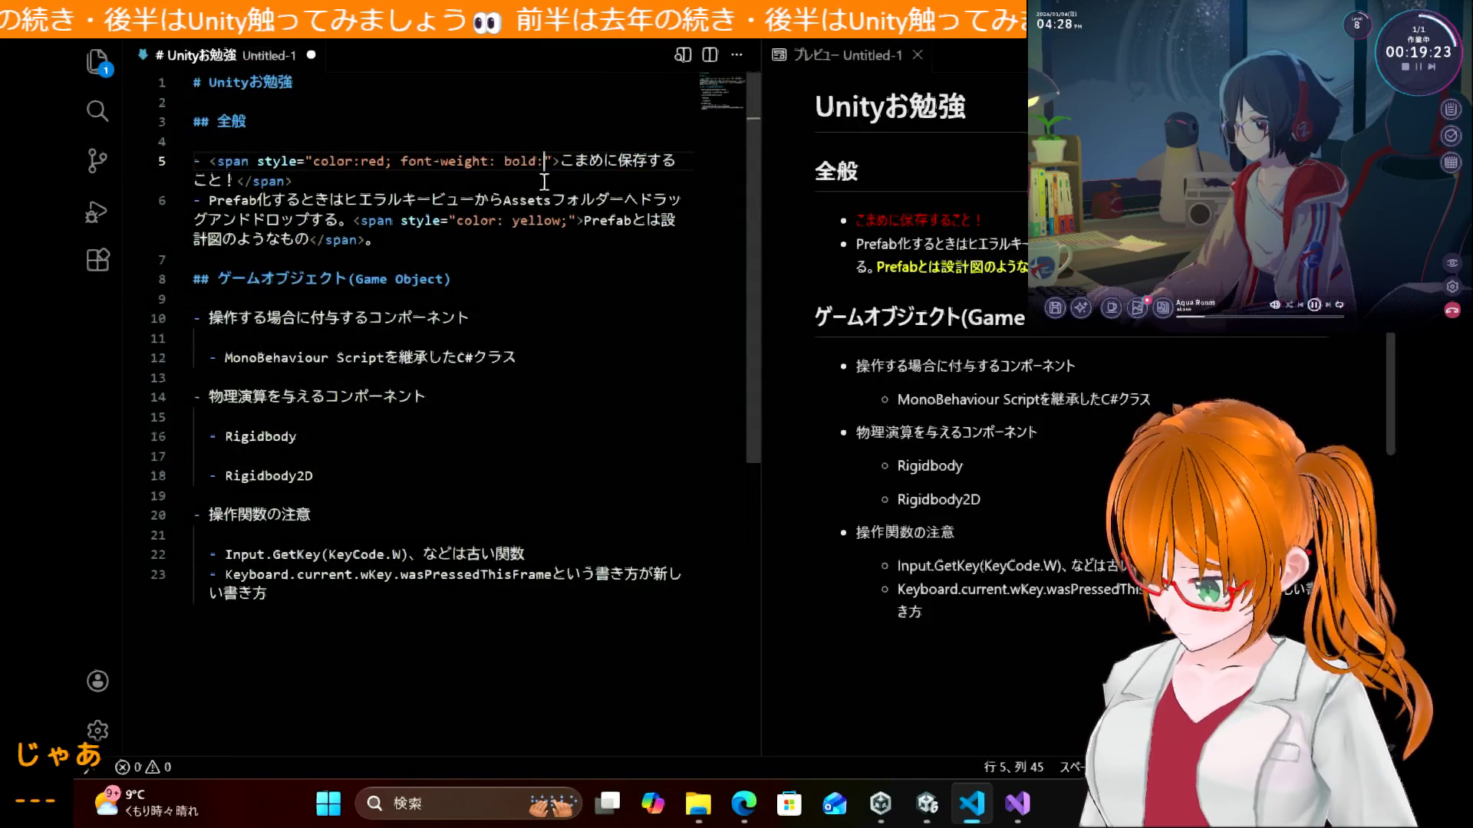
key("BackSpace")
type(";")
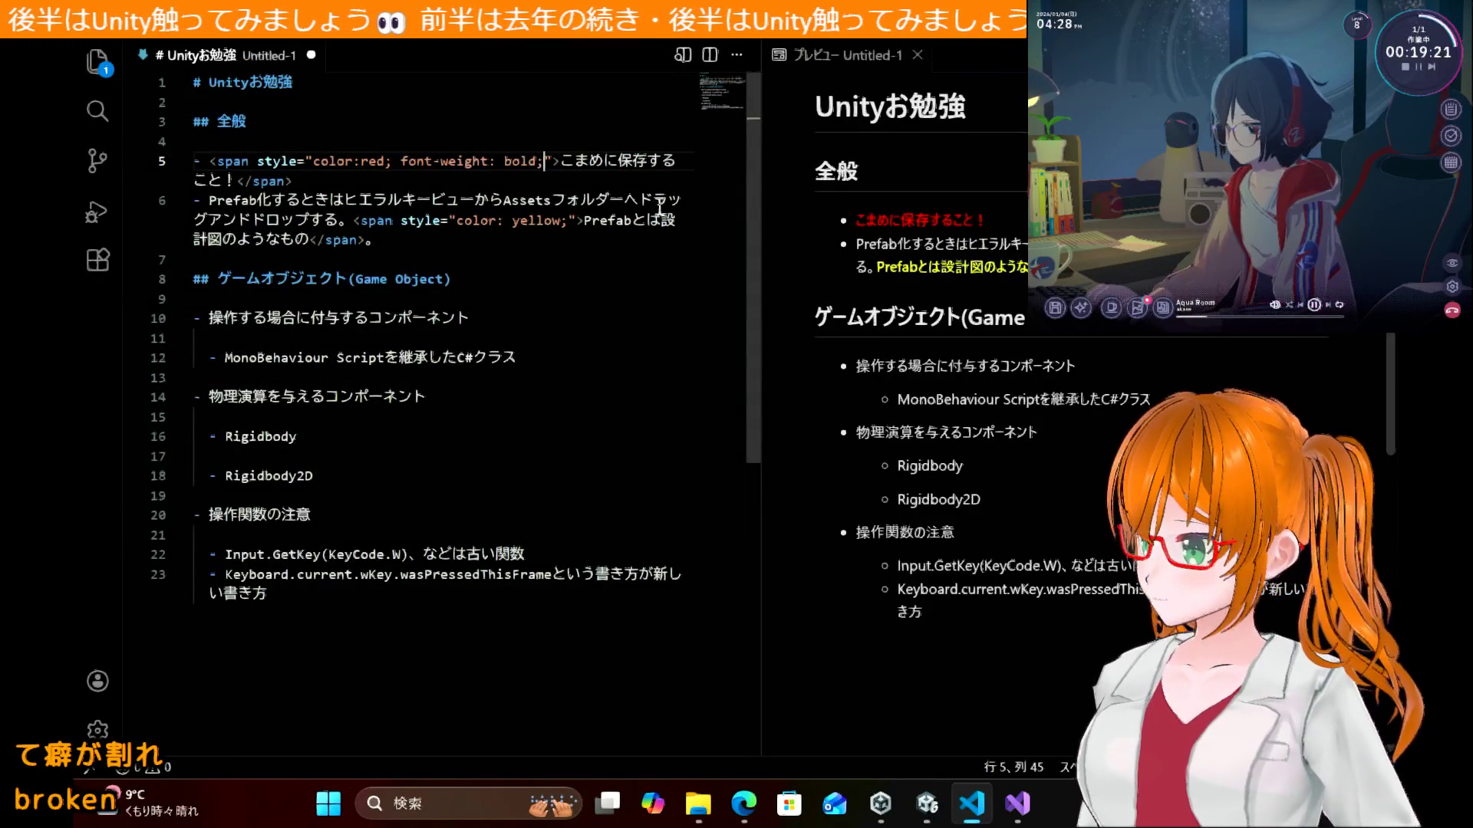
left_click(608, 319)
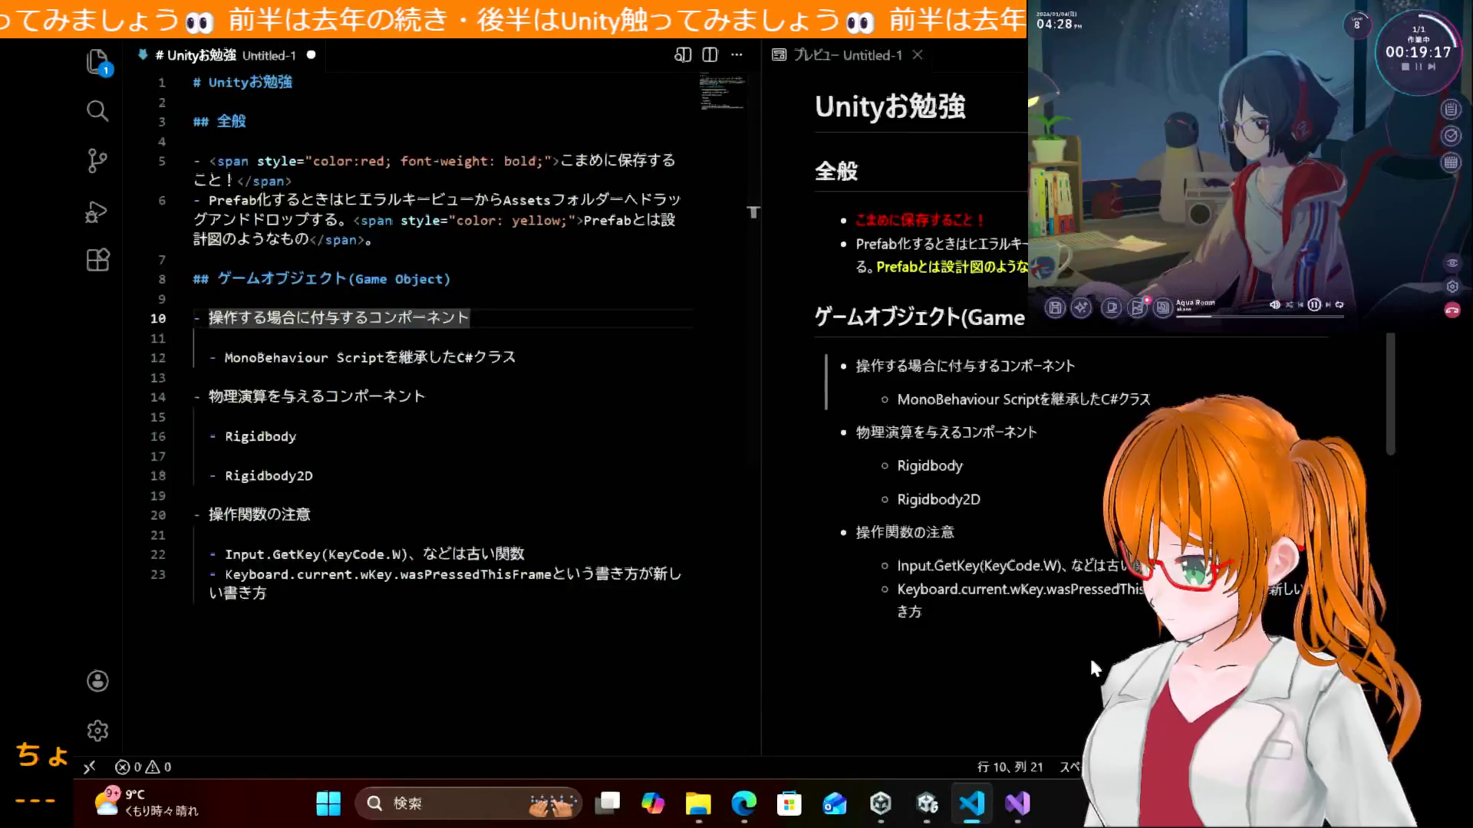
Step: Delete the Score object from the Hierarchy, leaving the Score prefab in Assets
left_click(928, 812)
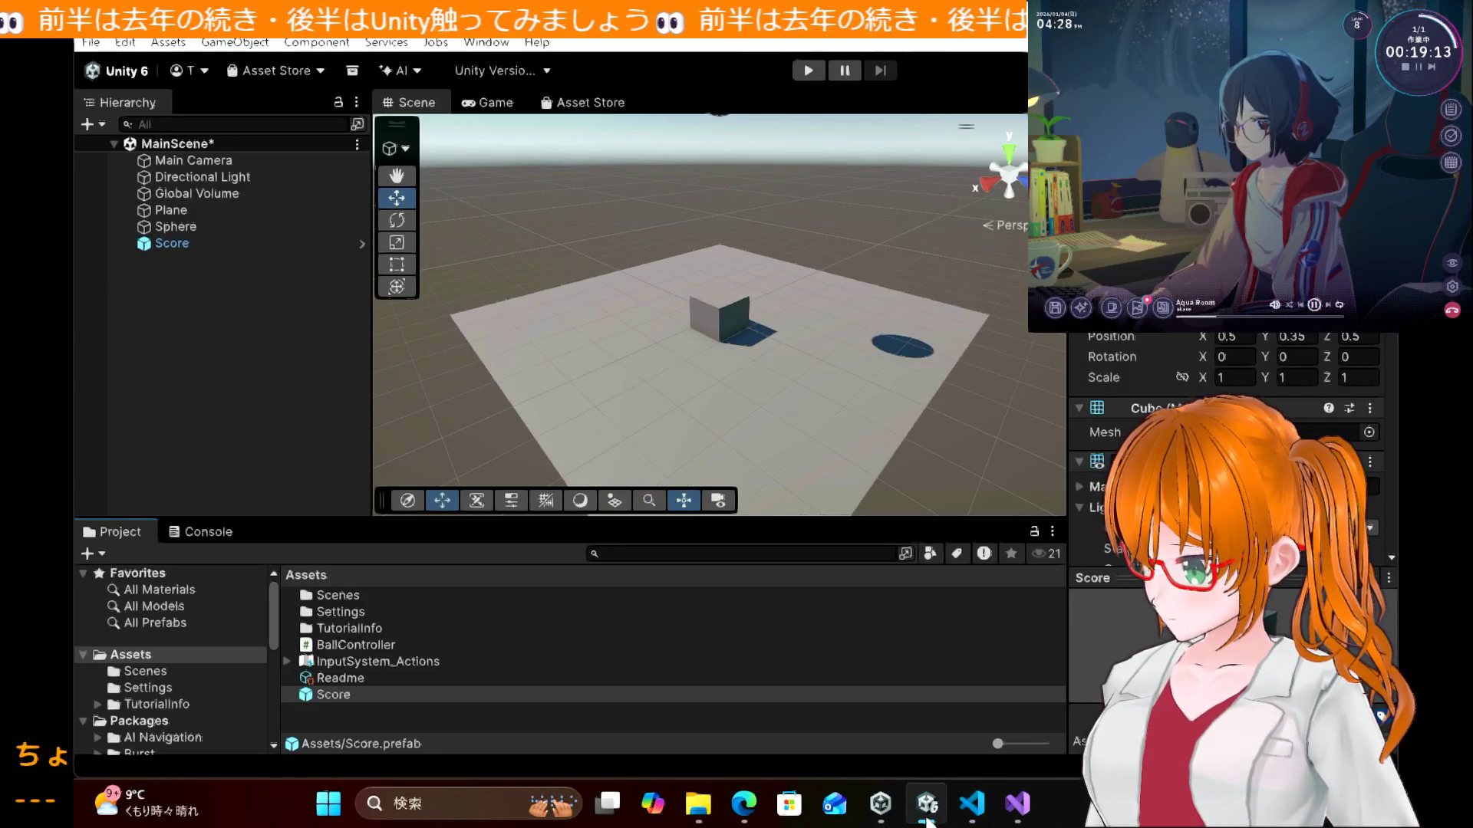
left_click(746, 811)
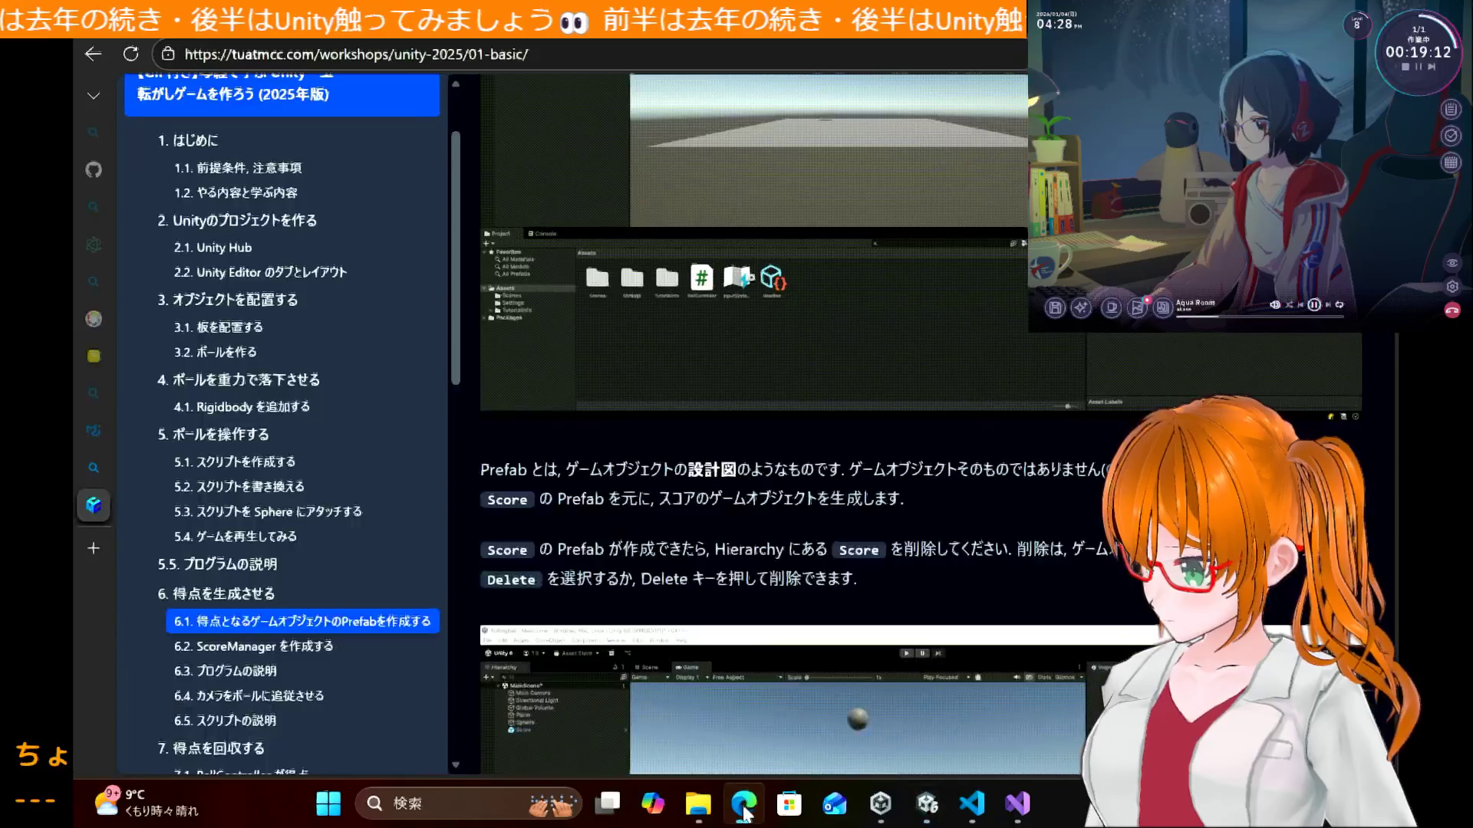
scroll(734, 550, "down", 3)
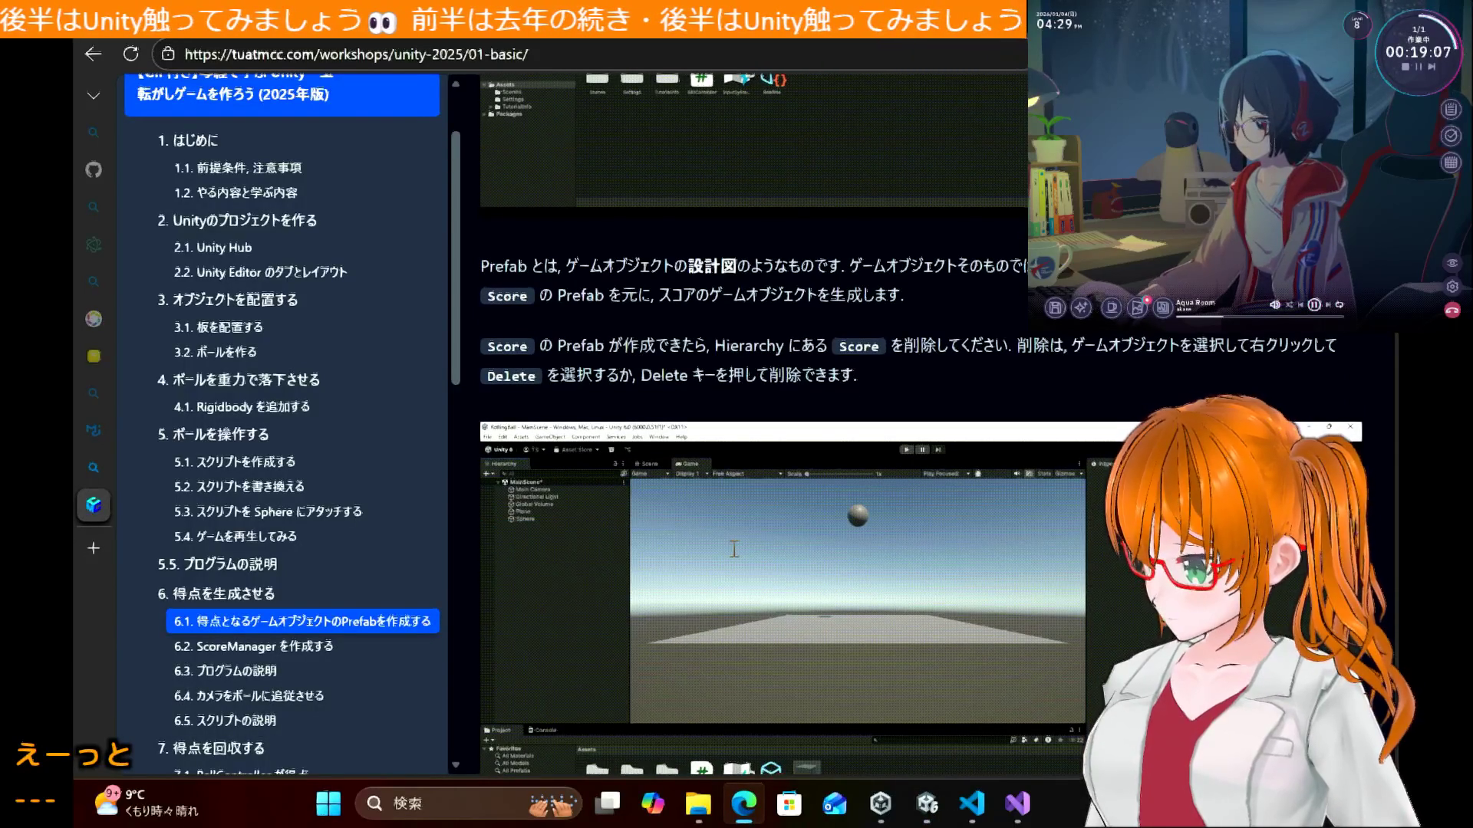
mouse_move(923, 815)
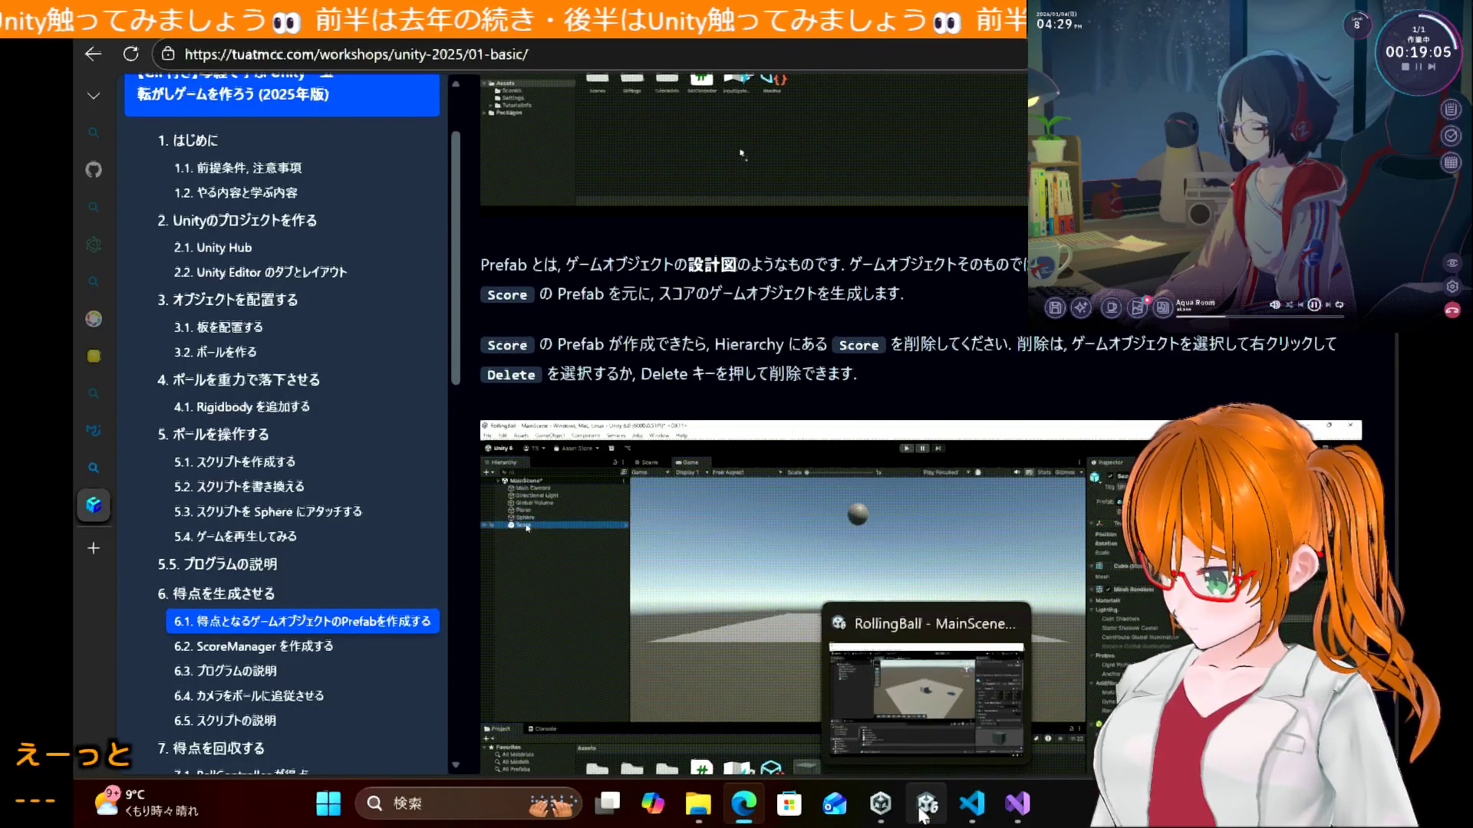
left_click(901, 683)
left_click(226, 283)
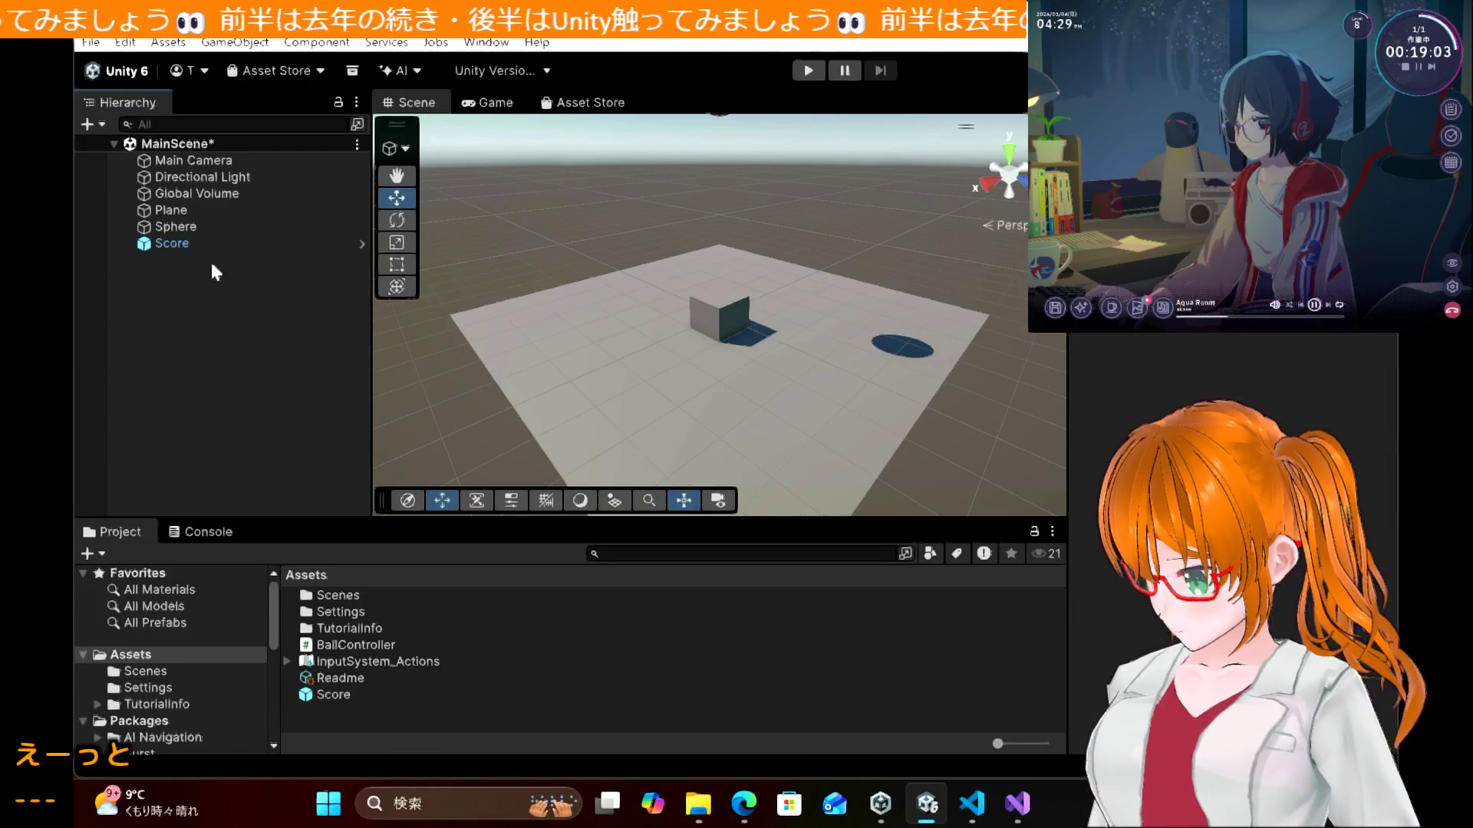
left_click(196, 242)
key("Delete")
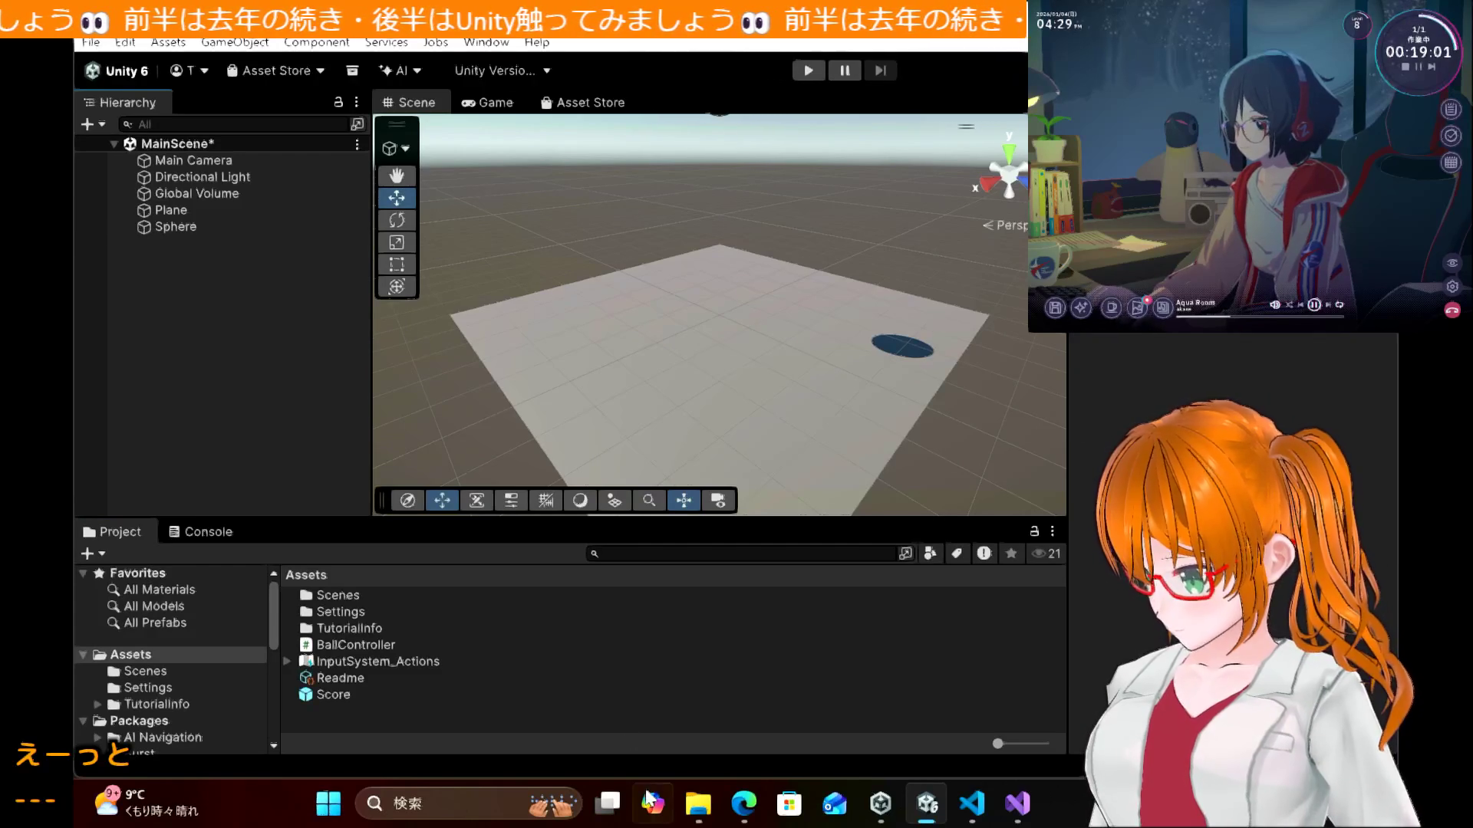
Step: Scroll the tutorial down to section 6.2 on ScoreManager
left_click(744, 813)
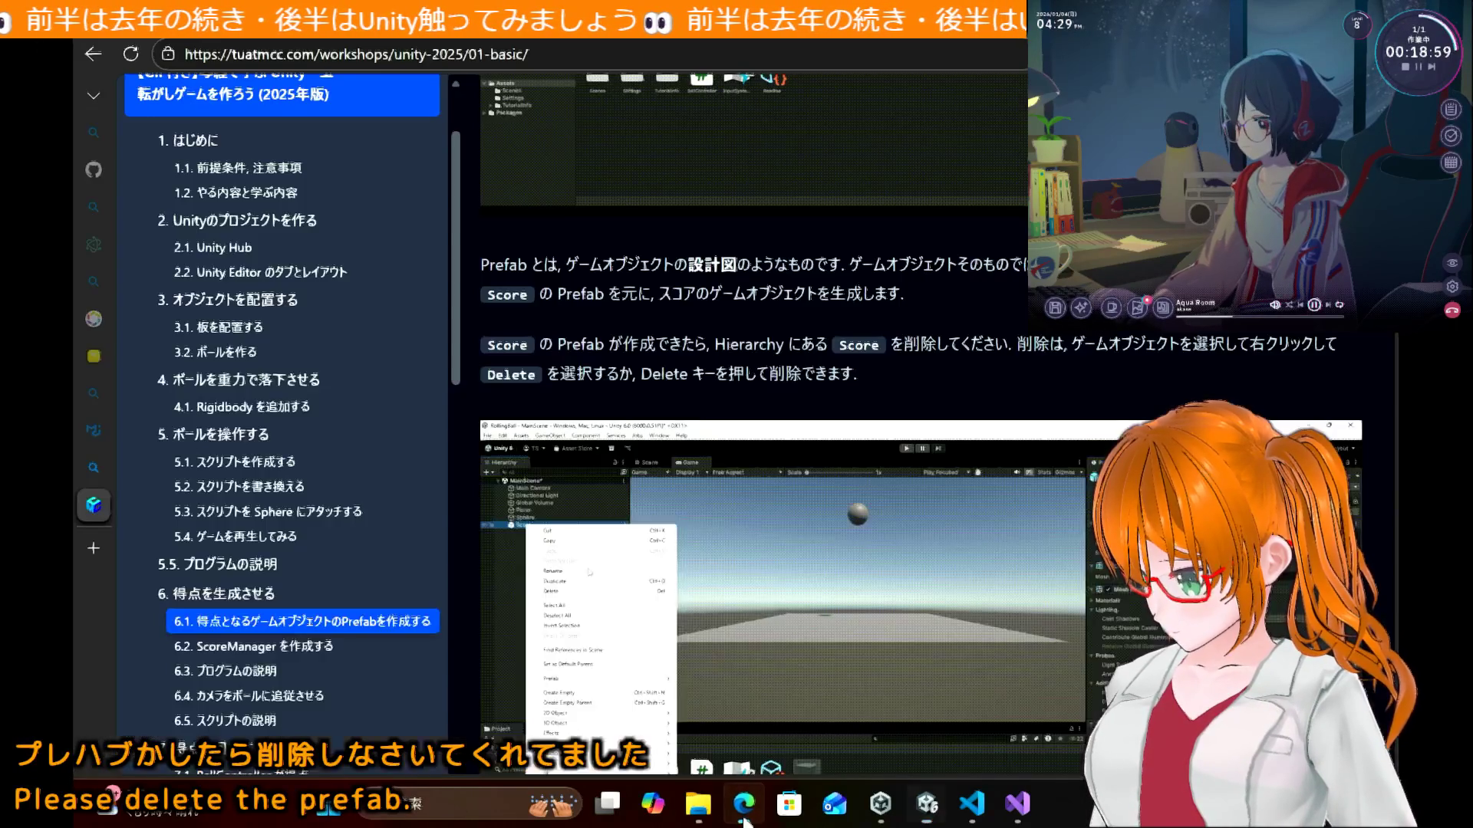
scroll(712, 540, "down", 3)
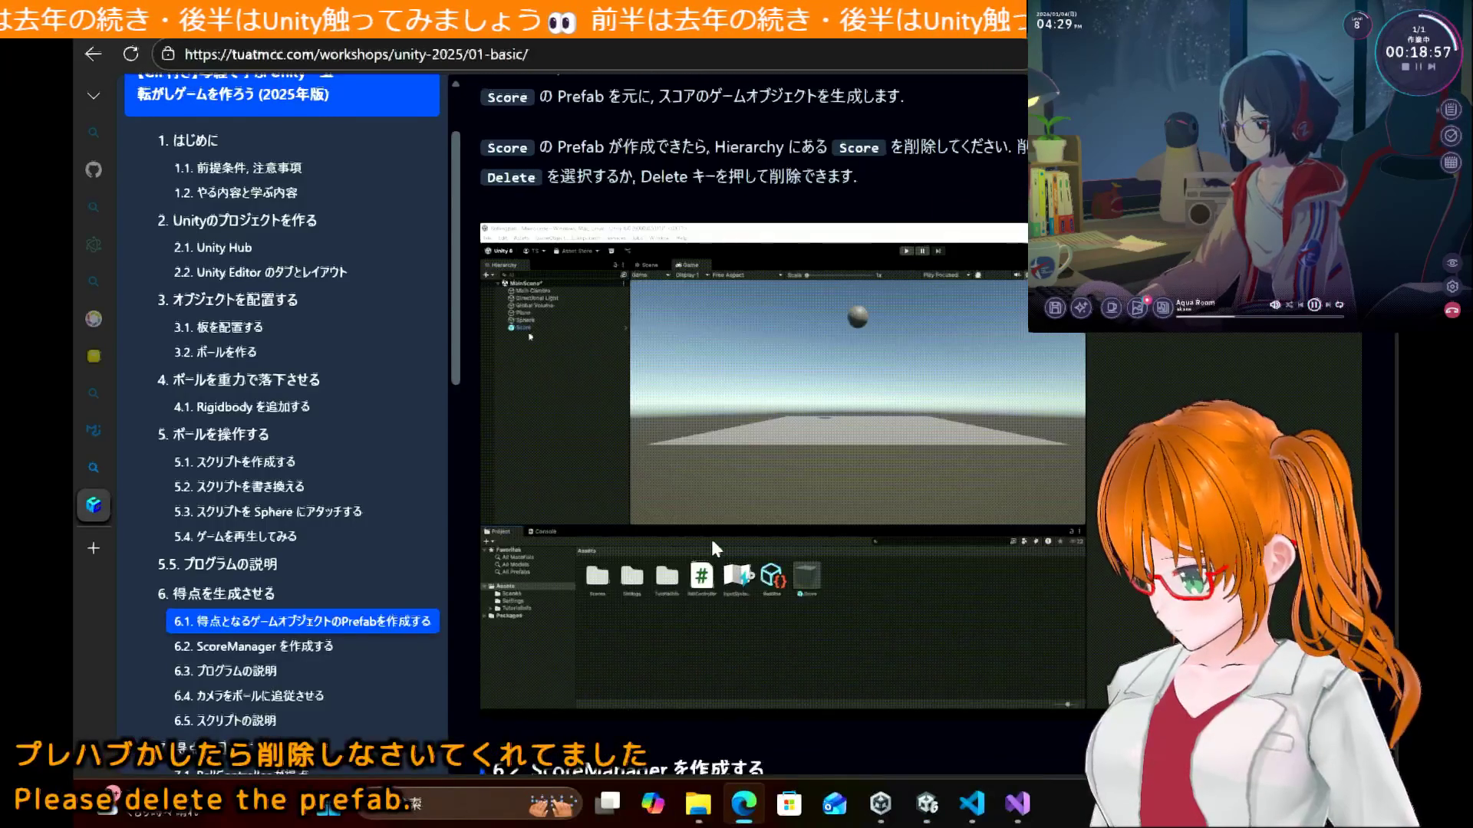
scroll(711, 541, "down", 7)
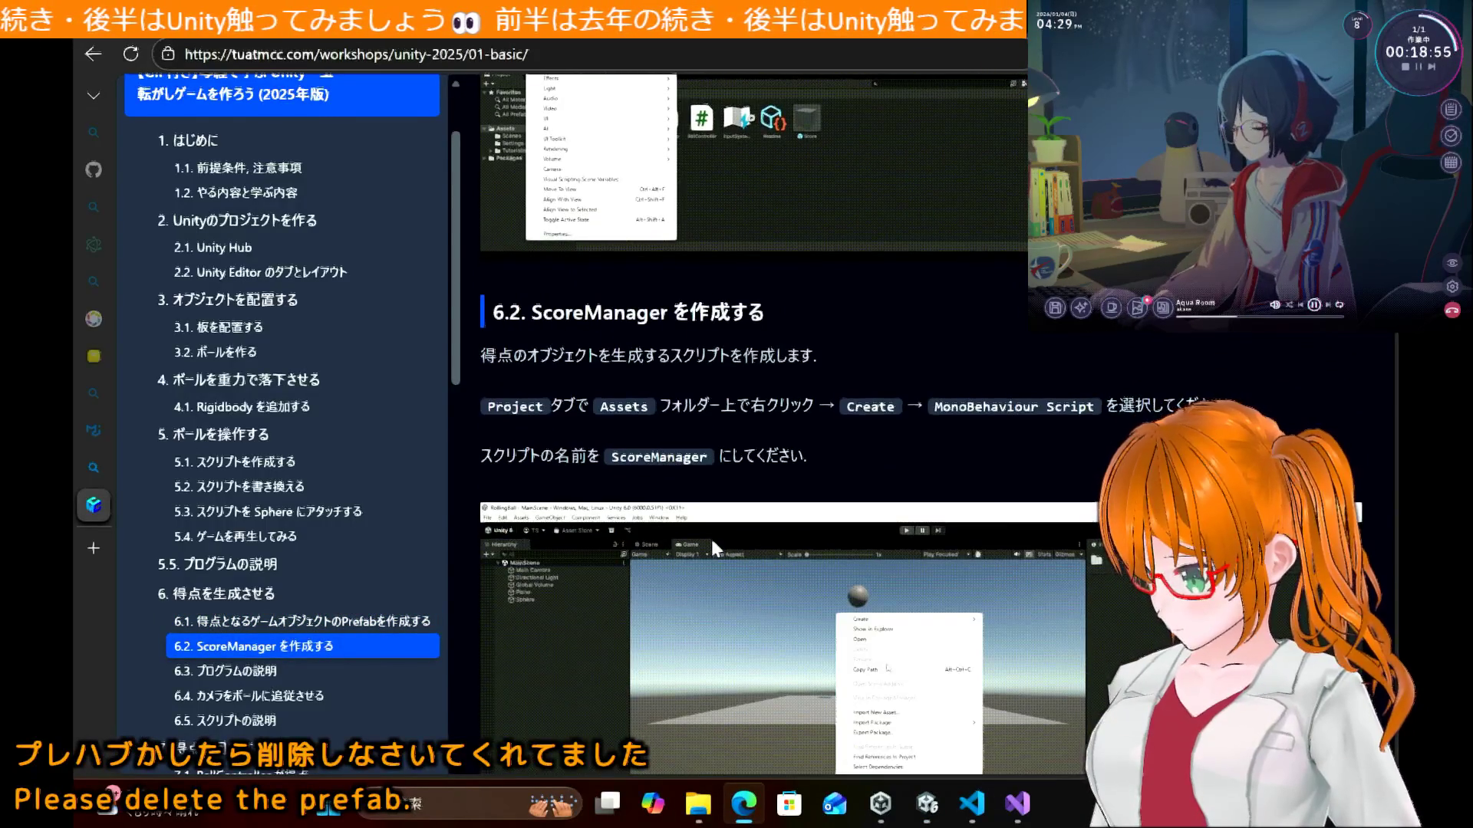
Step: Create a MonoBehaviour script named ScoreManager in Assets and open it in Visual Studio
scroll(711, 540, "down", 3)
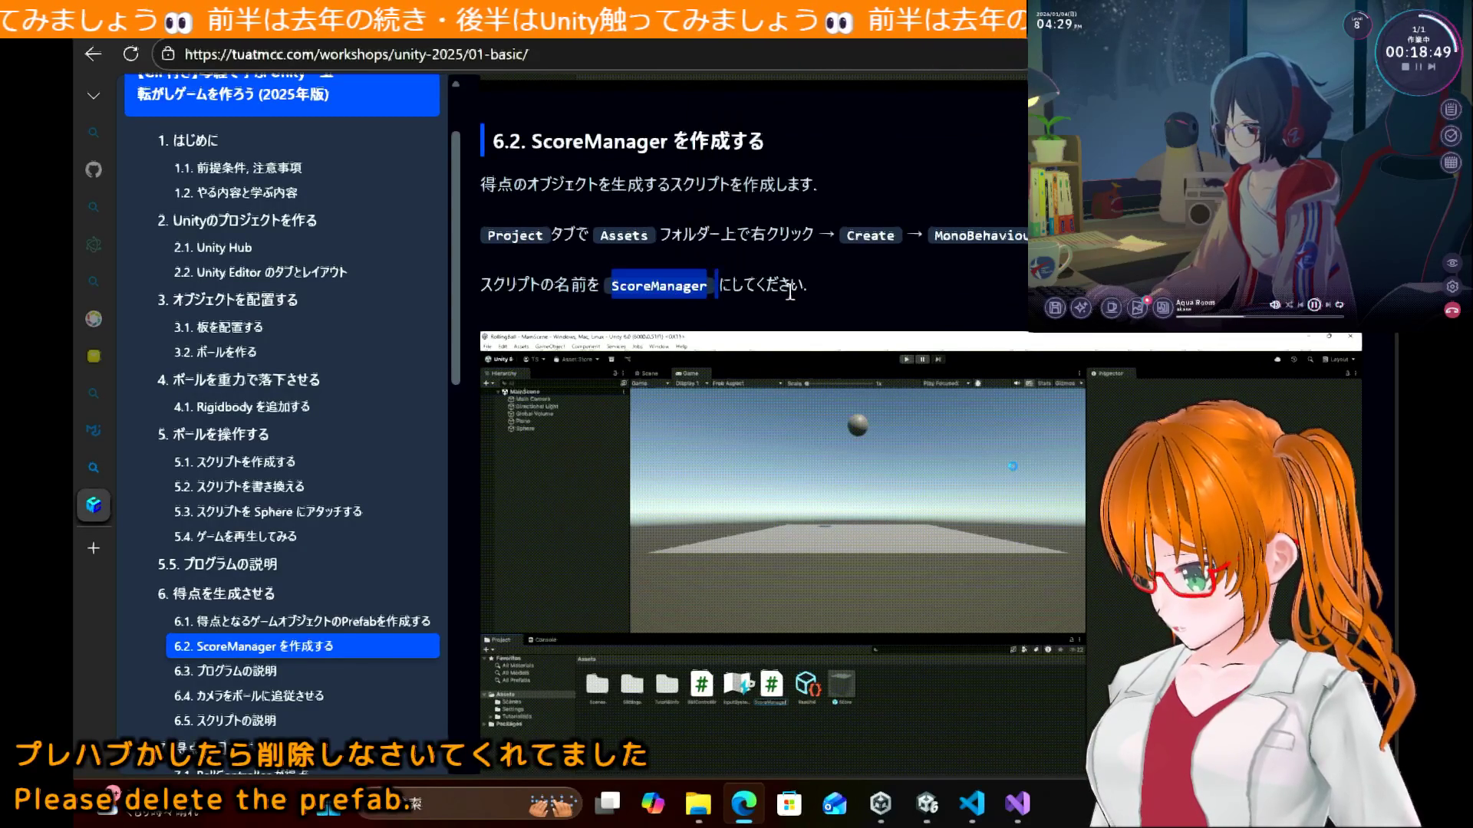
left_click(857, 269)
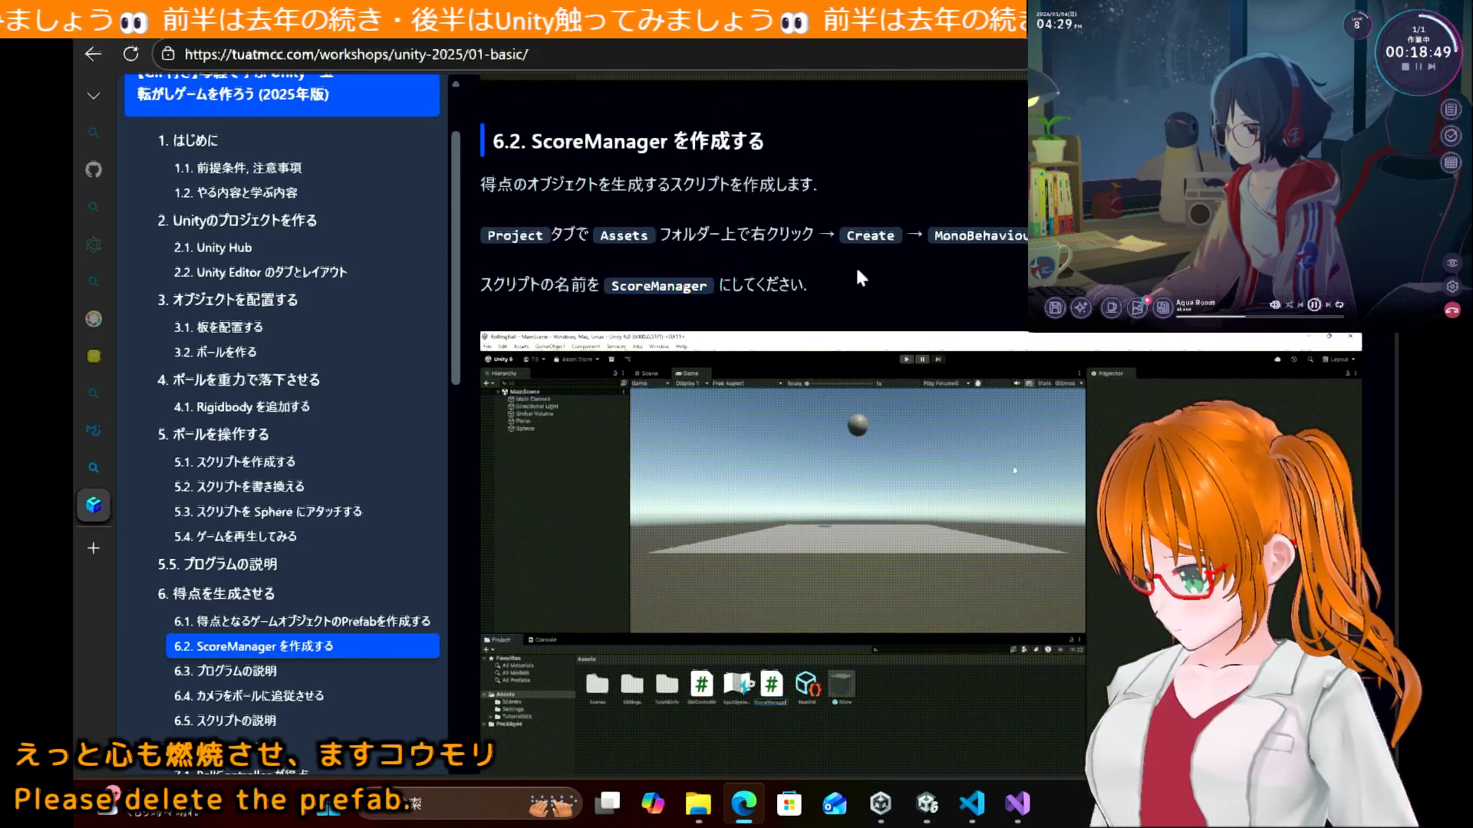
left_click(919, 812)
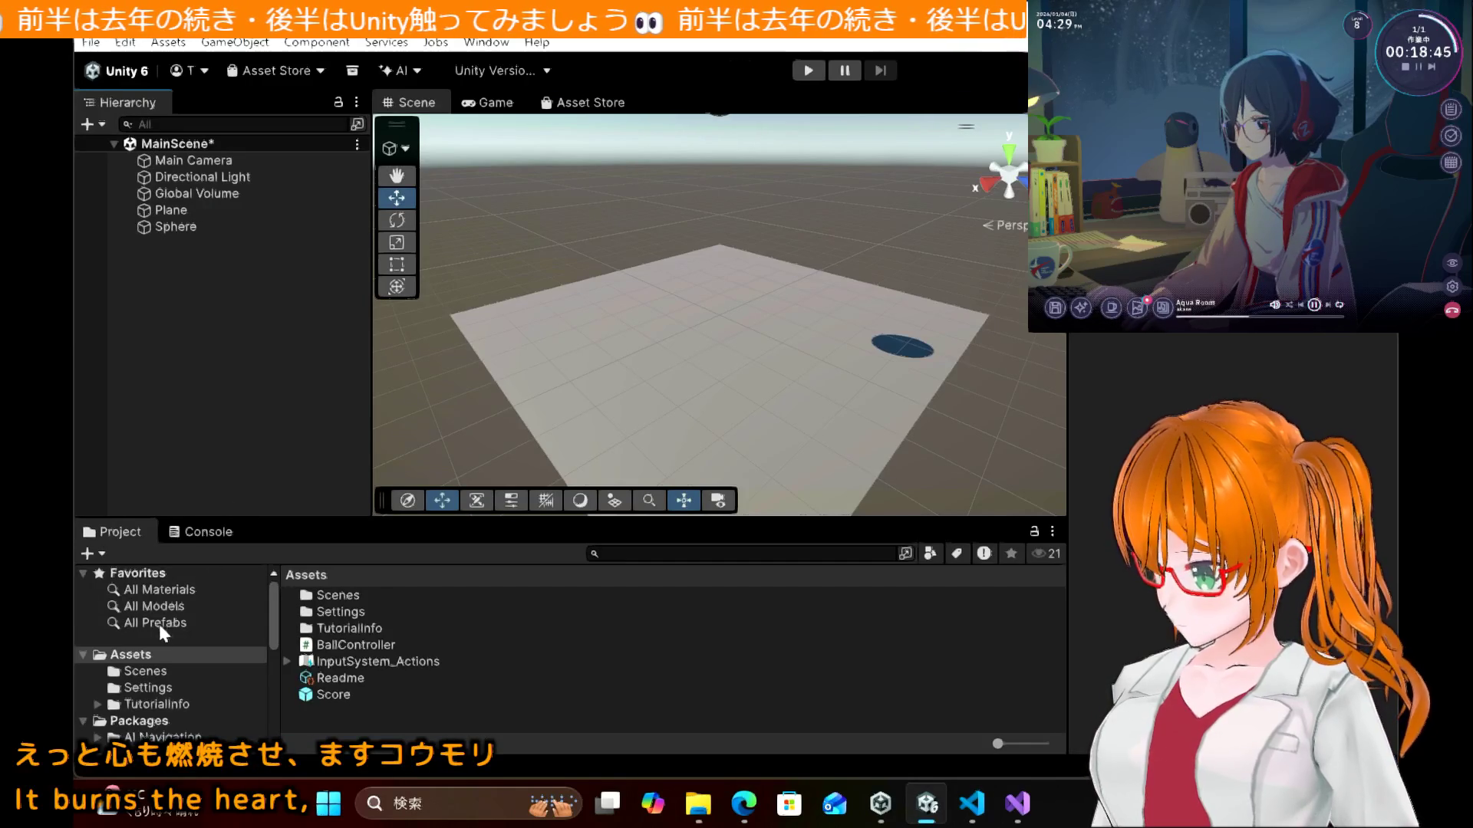
right_click(343, 711)
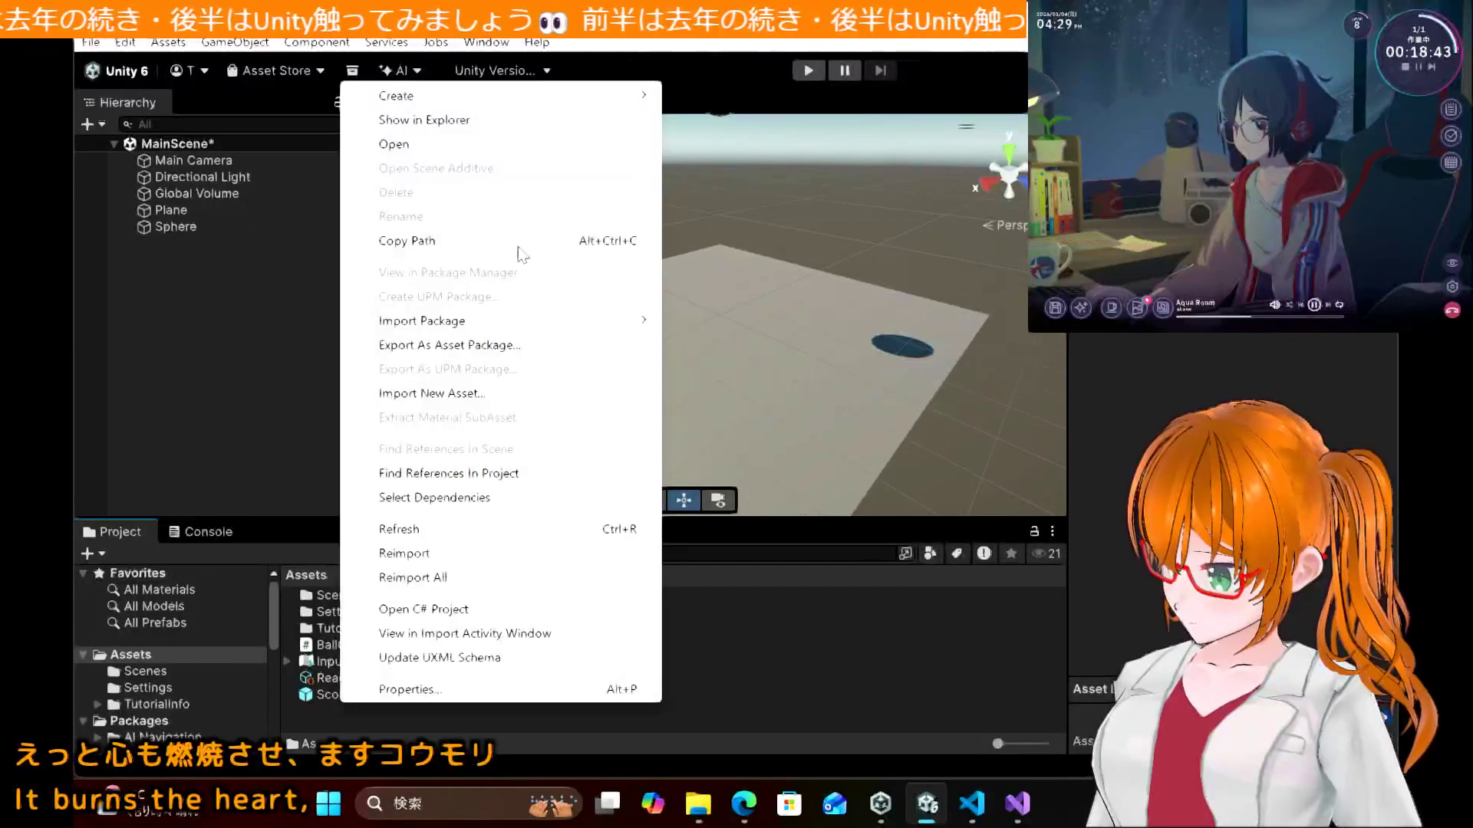
mouse_move(560, 97)
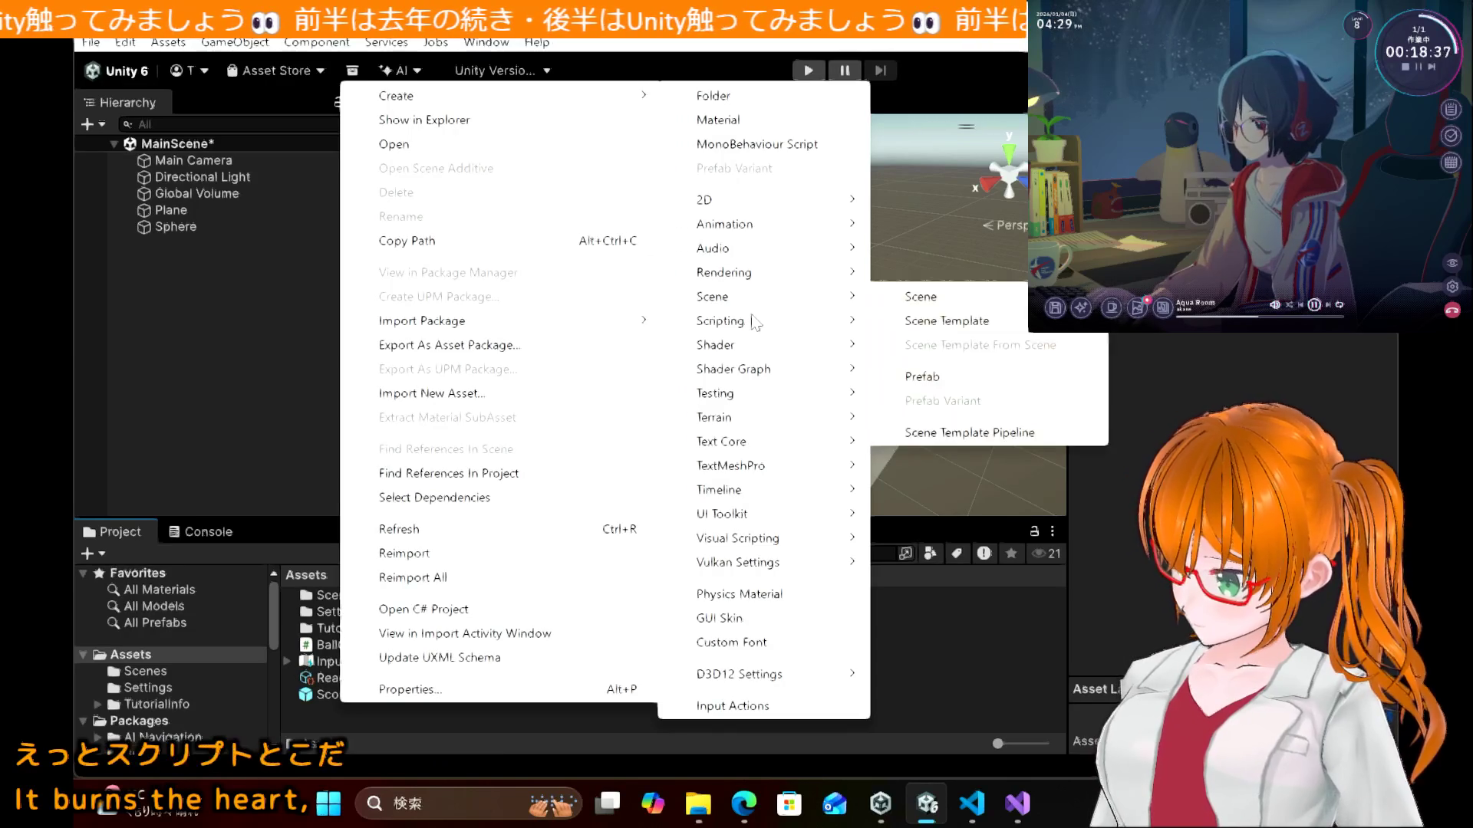
mouse_move(755, 329)
left_click(911, 322)
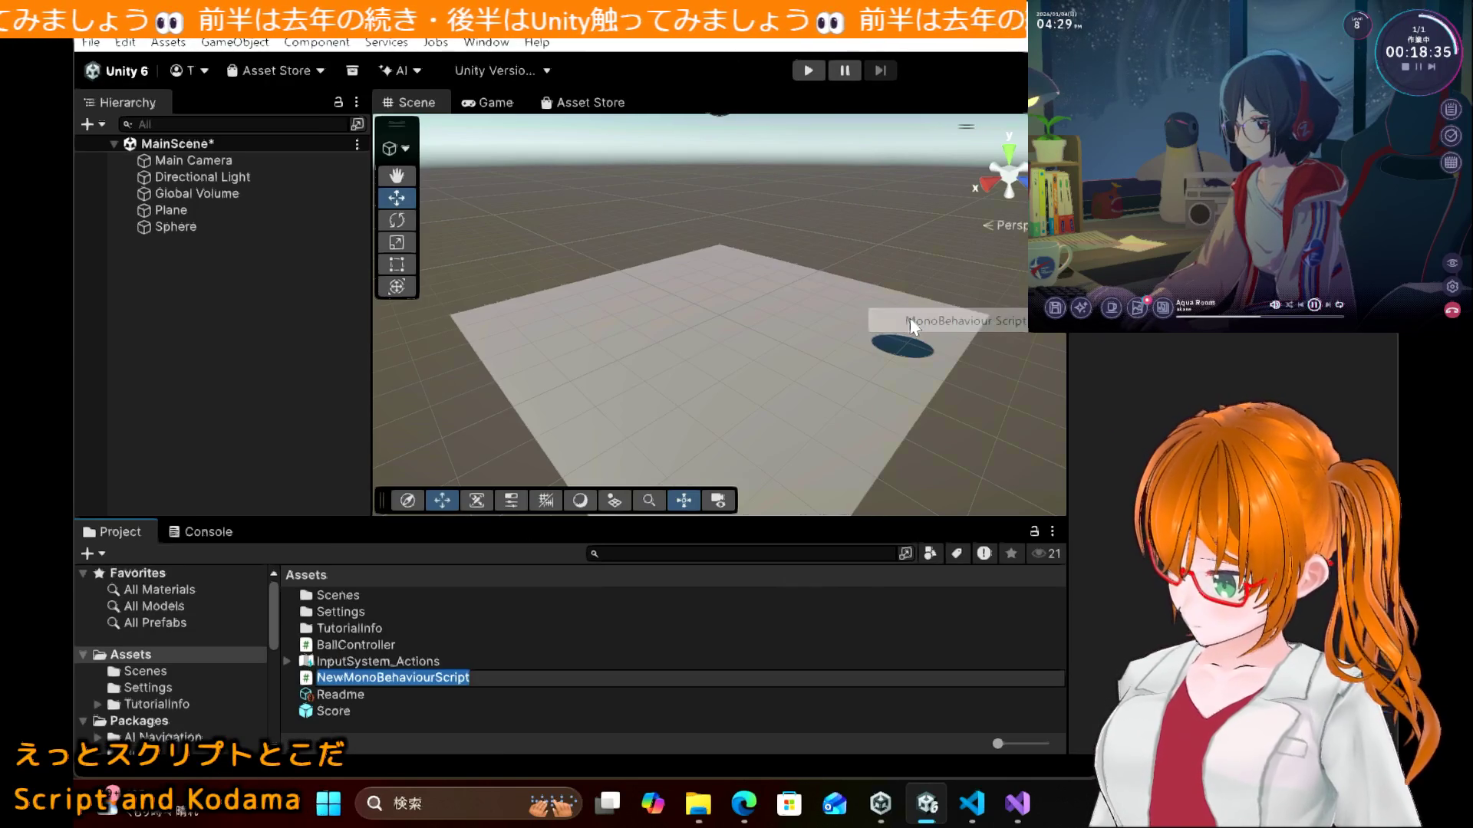
type("ScoreManager")
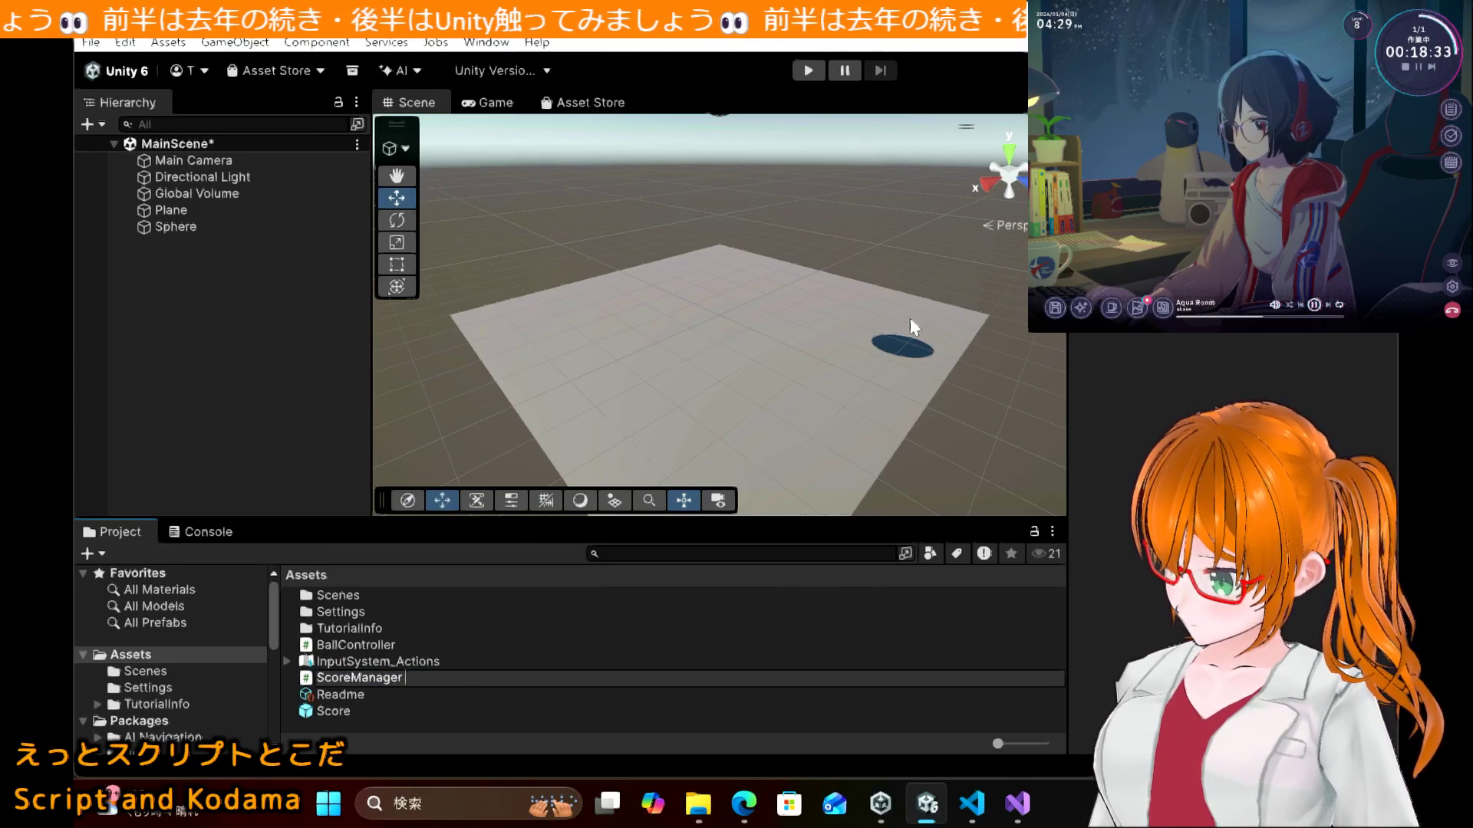
key("Return")
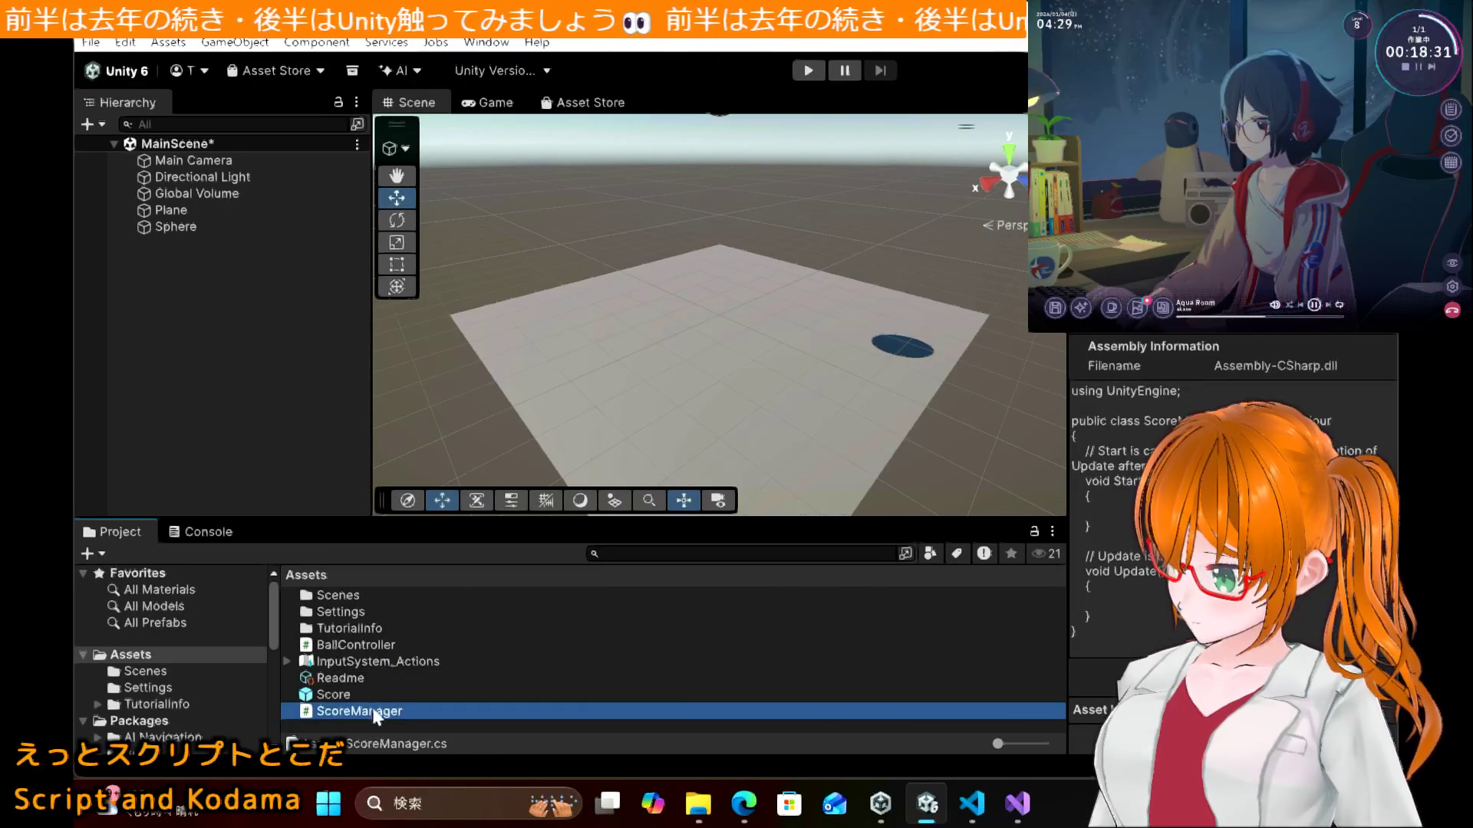
double_click(374, 712)
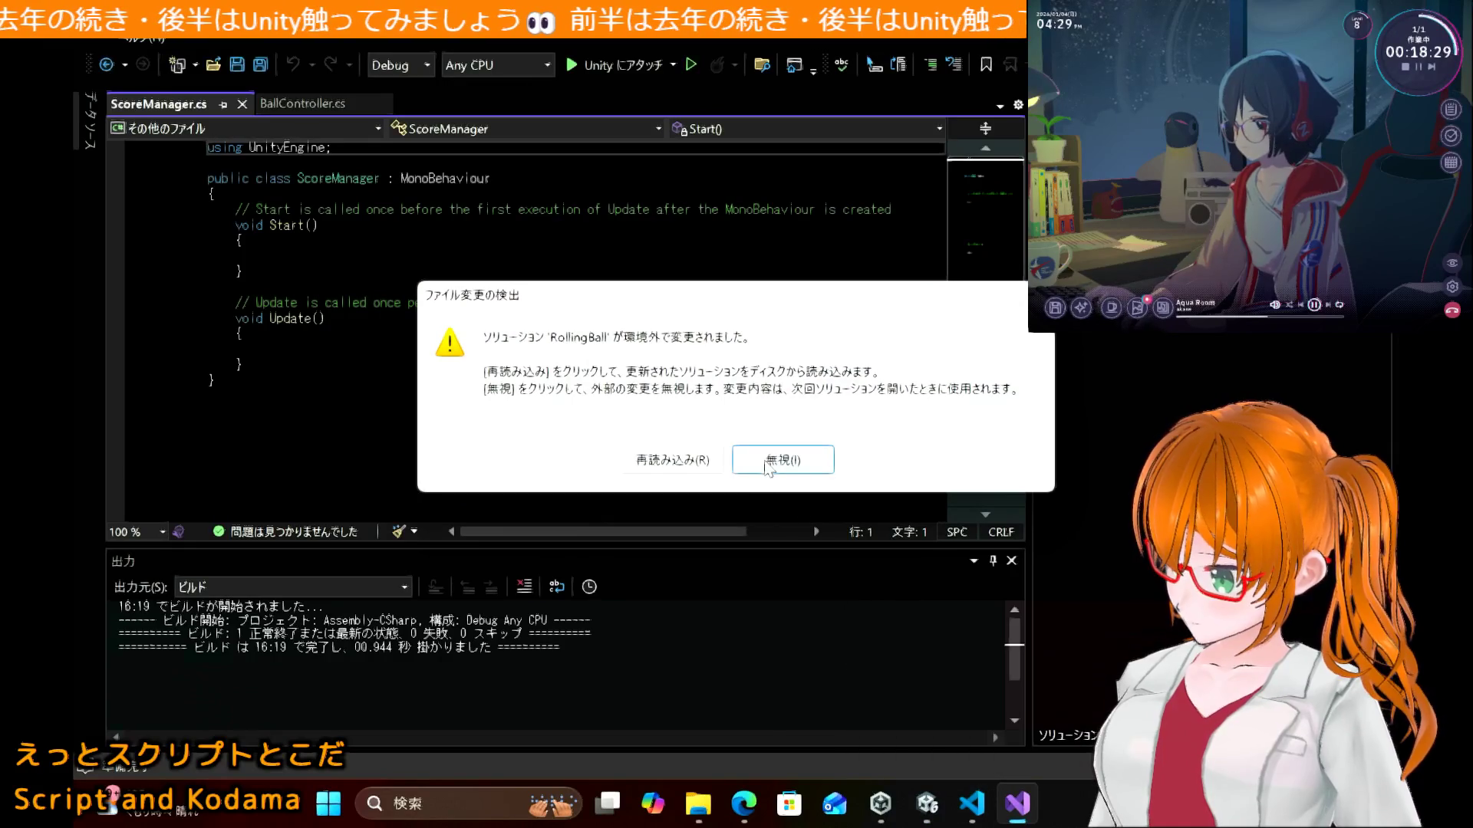
Step: Reload the solution and paste the scoreObject and scoreAmount [SerializeField] declarations into the class
left_click(676, 469)
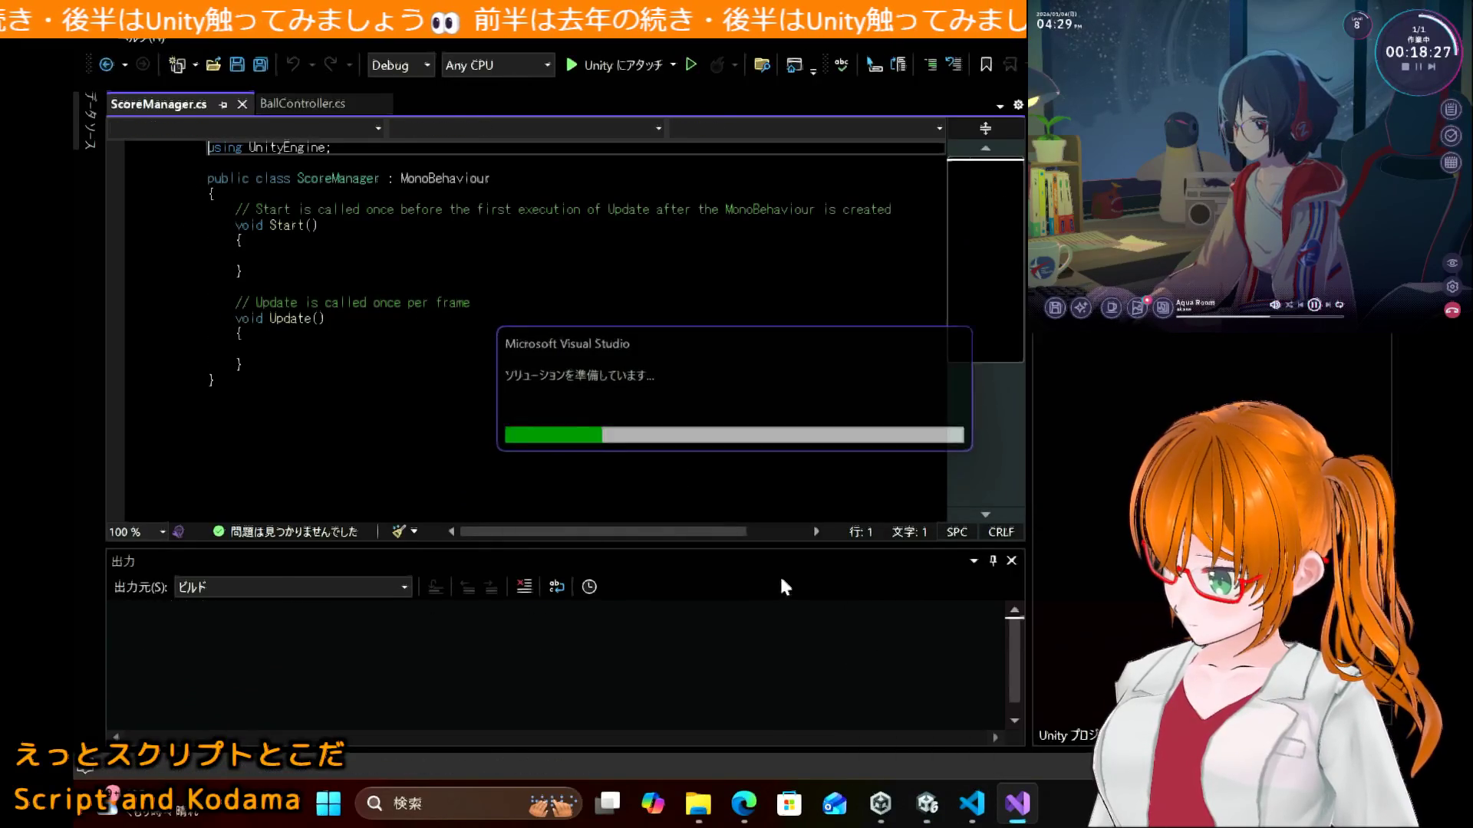
mouse_move(915, 790)
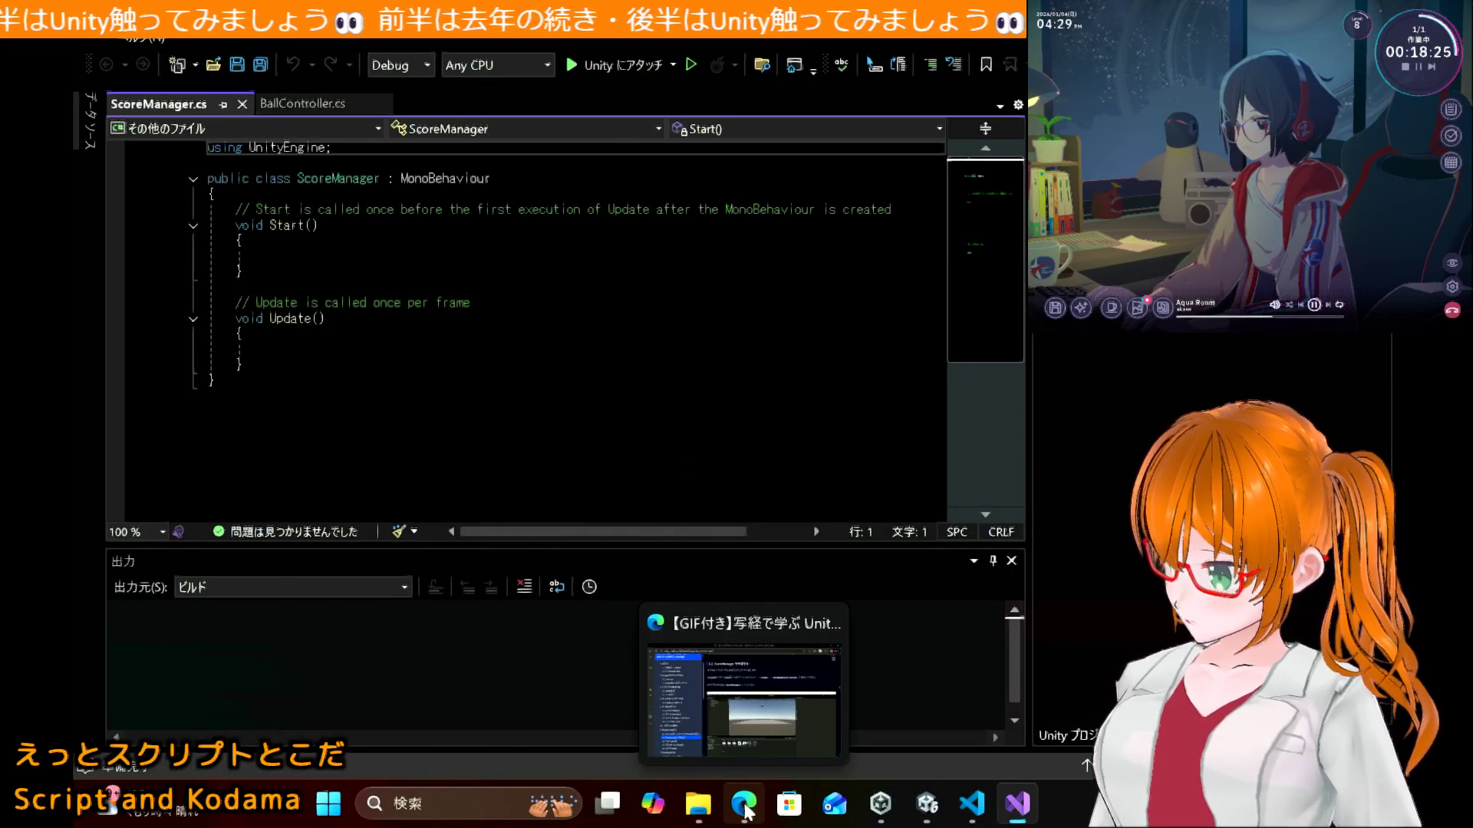
left_click(744, 803)
scroll(623, 570, "down", 10)
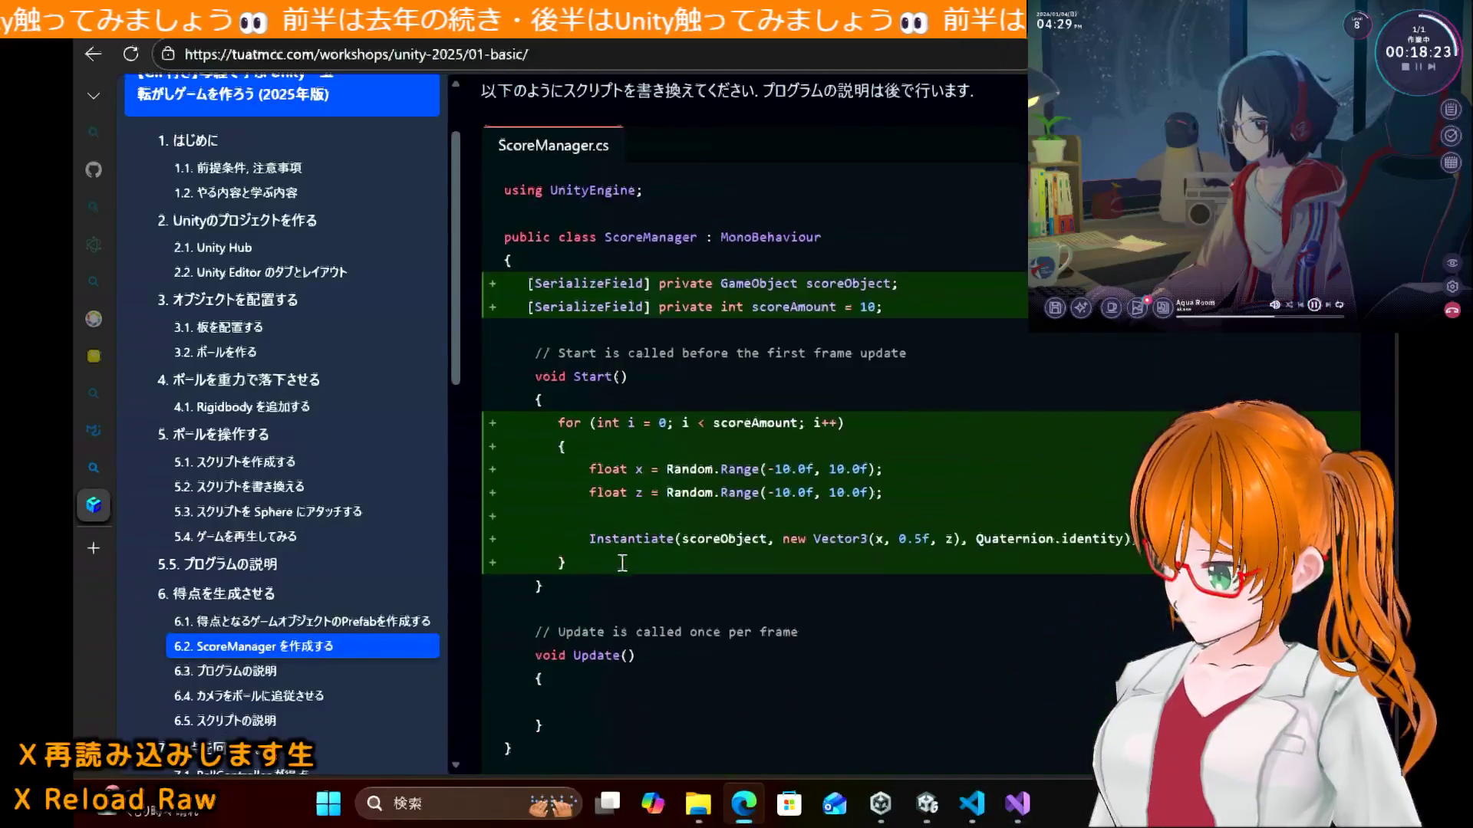
scroll(621, 566, "up", 1)
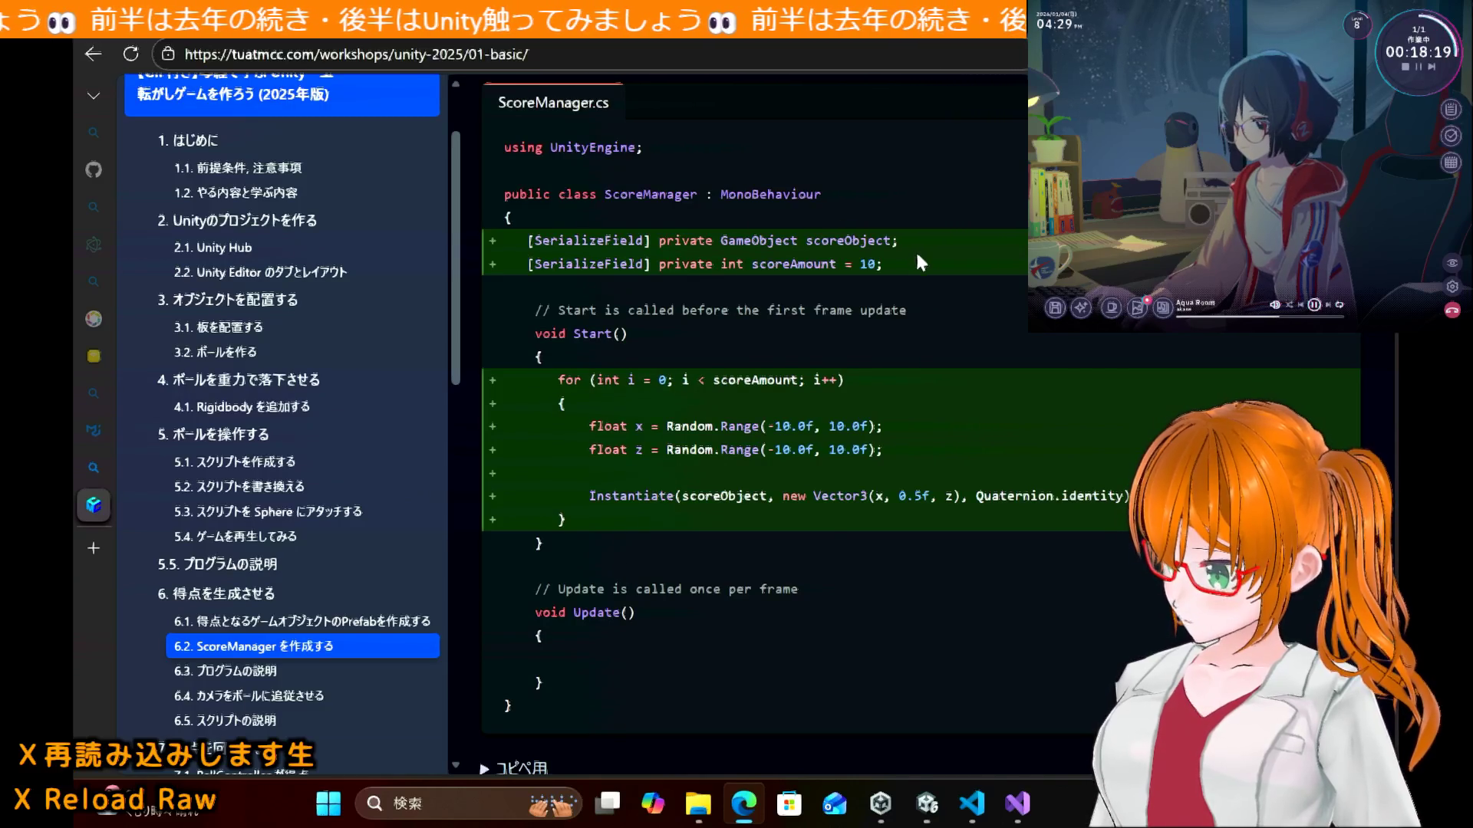
left_click_drag(904, 258, 464, 241)
key("ctrl+c")
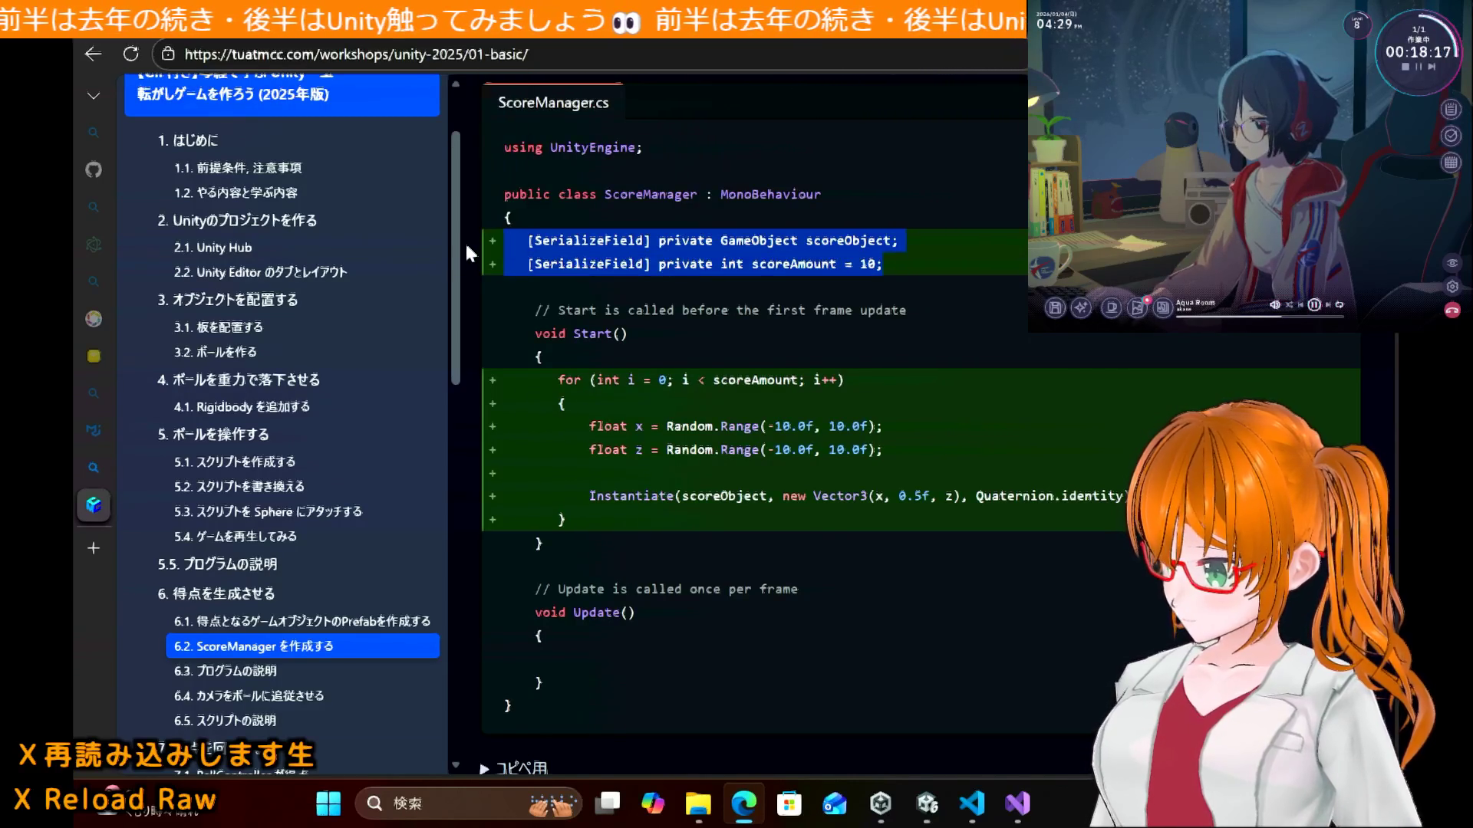
left_click(1012, 819)
left_click(1006, 820)
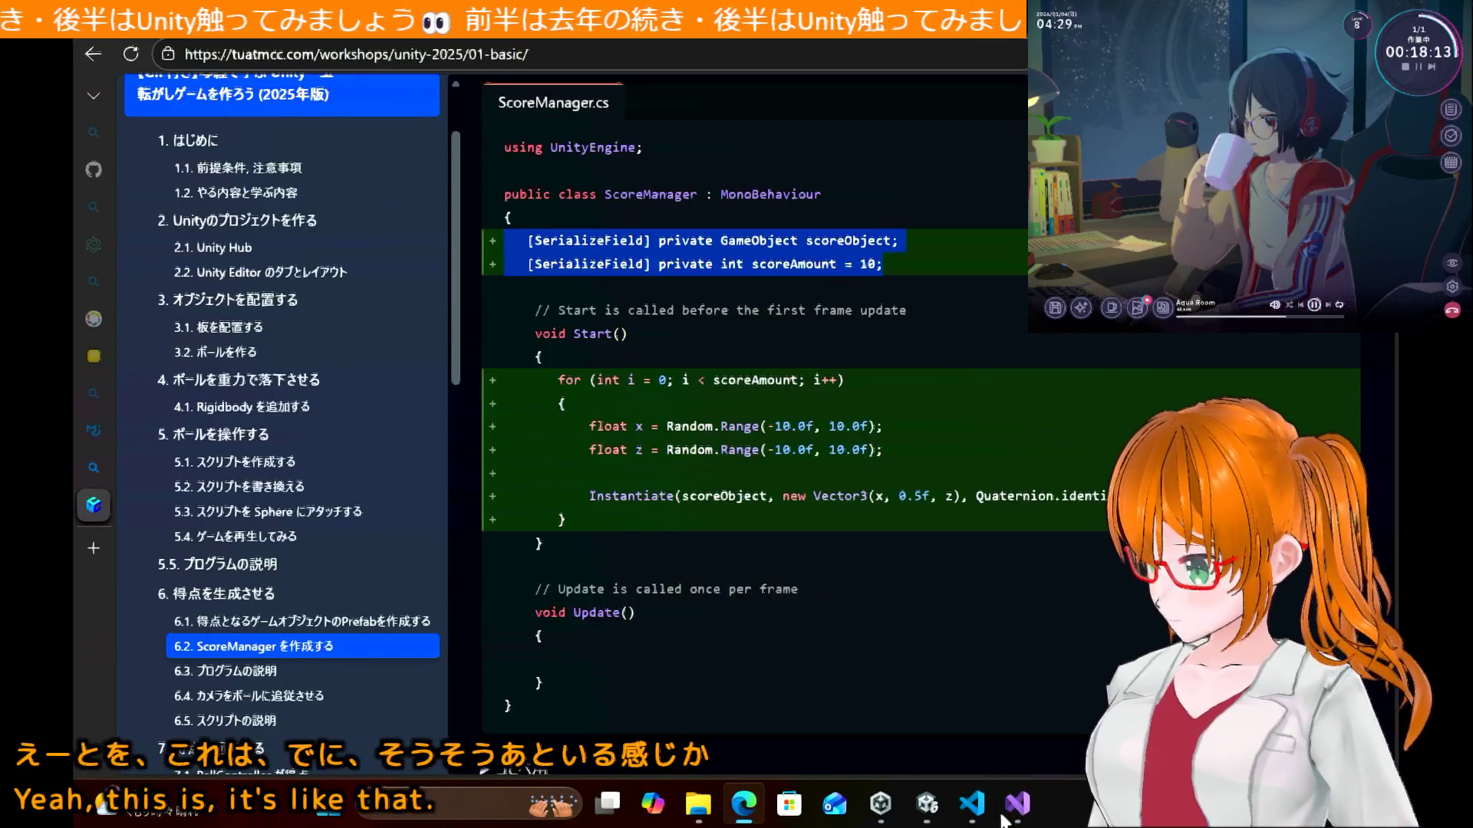
left_click(1005, 818)
left_click(503, 213)
key("Return")
key("ctrl+v")
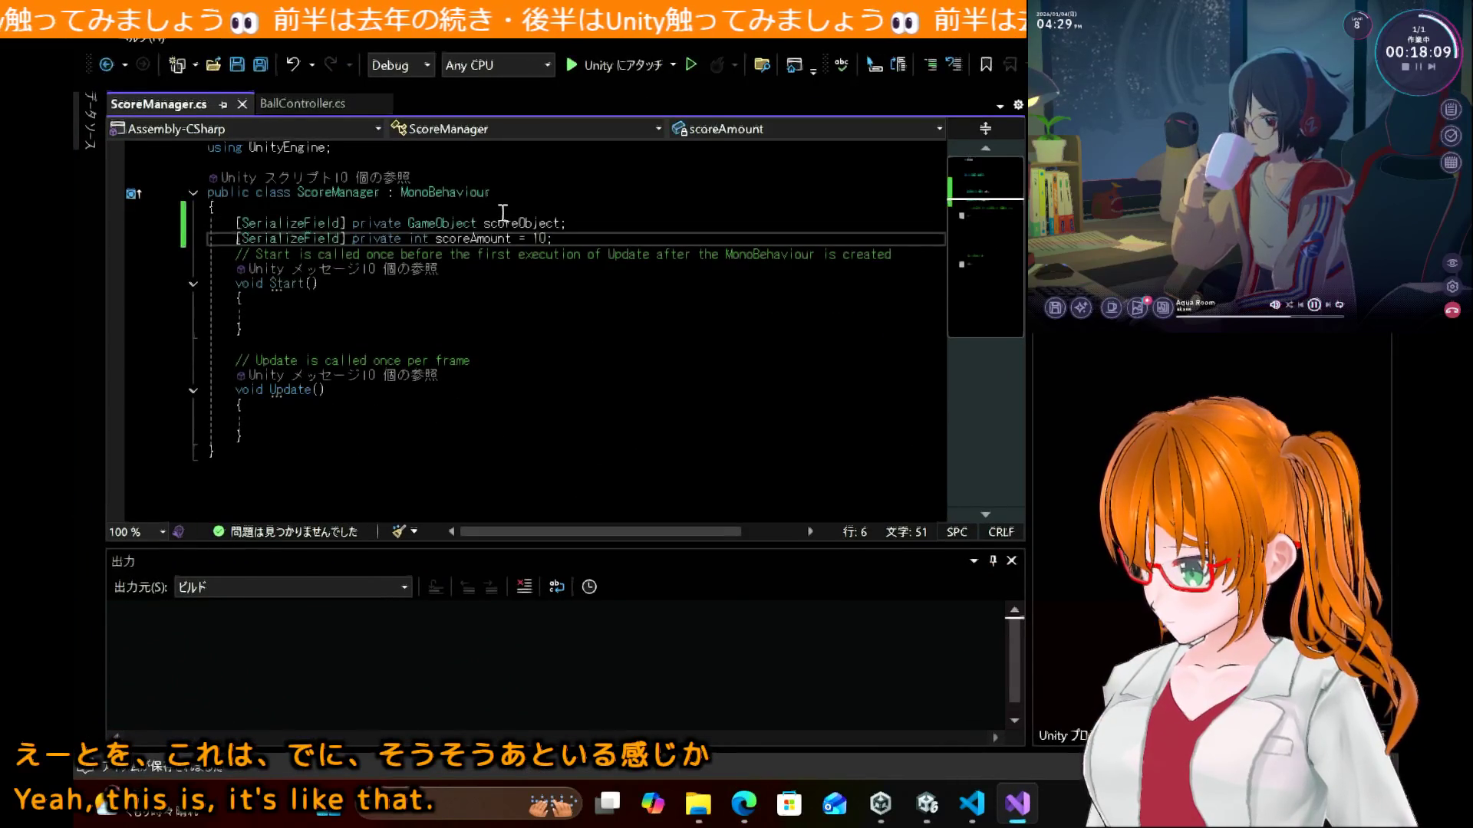
Step: Paste the tutorial's random-position Instantiate for-loop into Start()
left_click(743, 803)
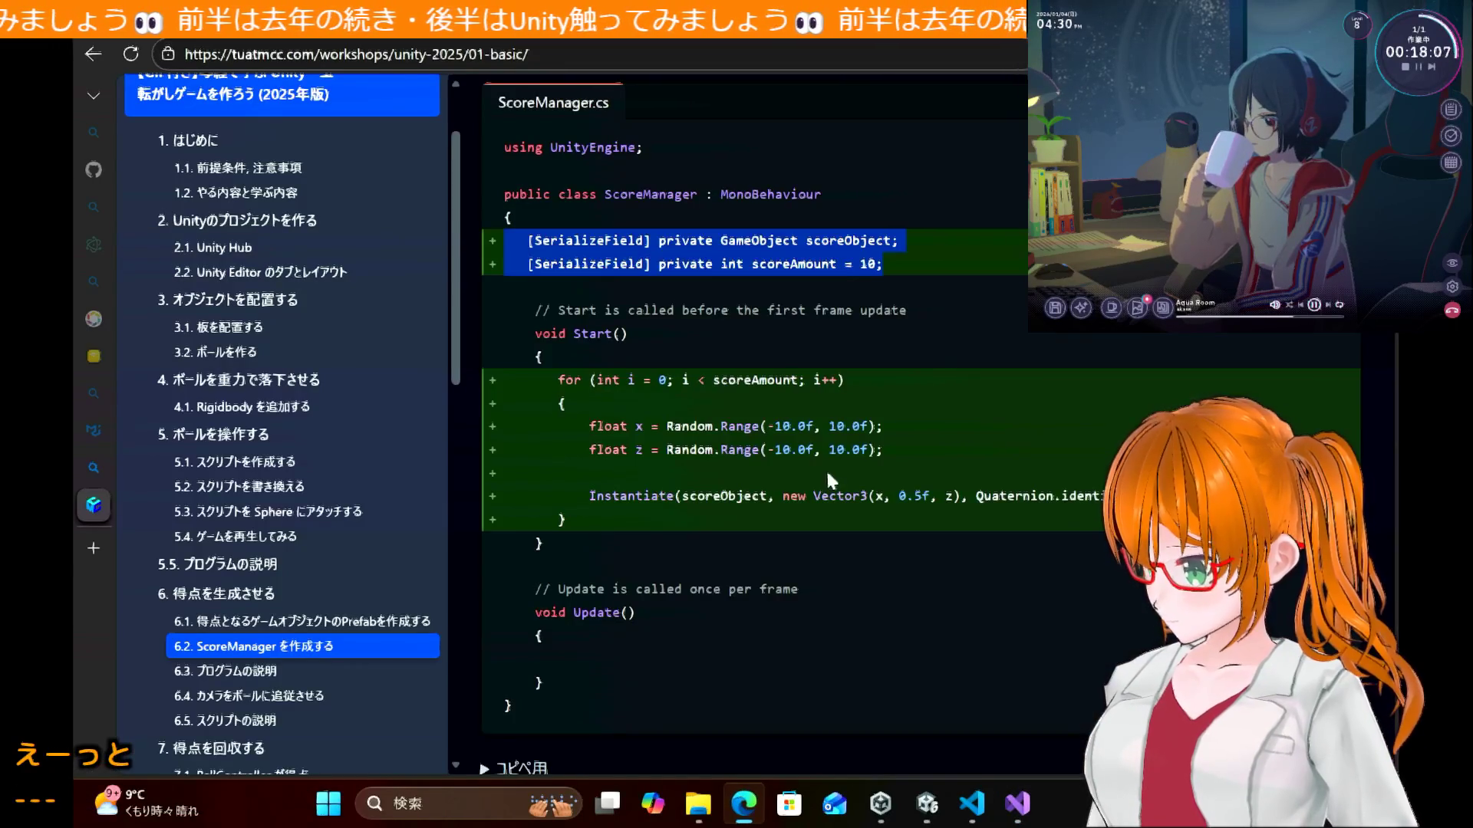
mouse_move(619, 518)
left_mouse_down()
mouse_move(477, 420)
mouse_move(449, 379)
mouse_move(494, 373)
left_mouse_up()
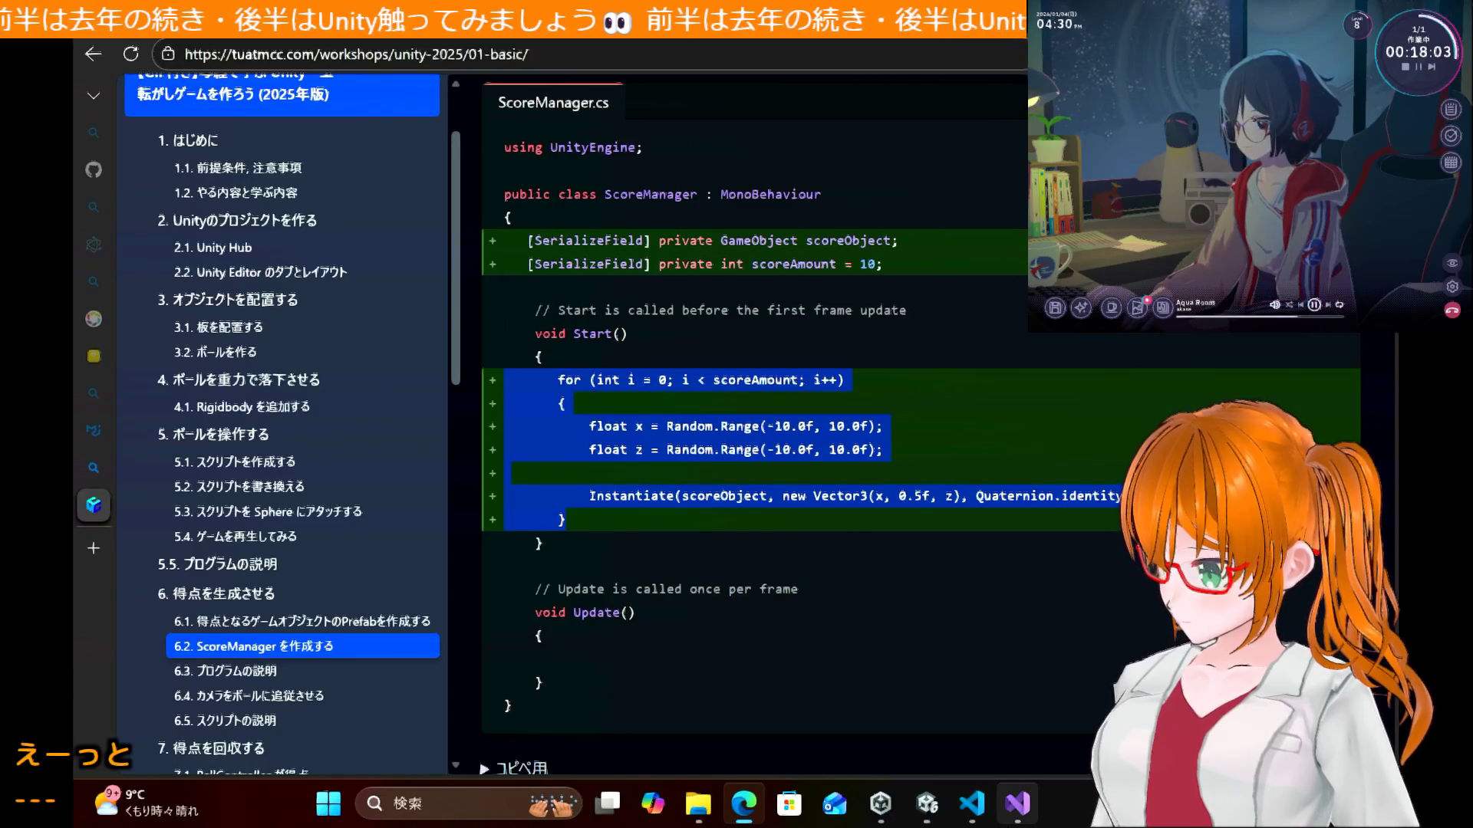
left_click(1017, 803)
left_click(416, 317)
left_click(415, 317)
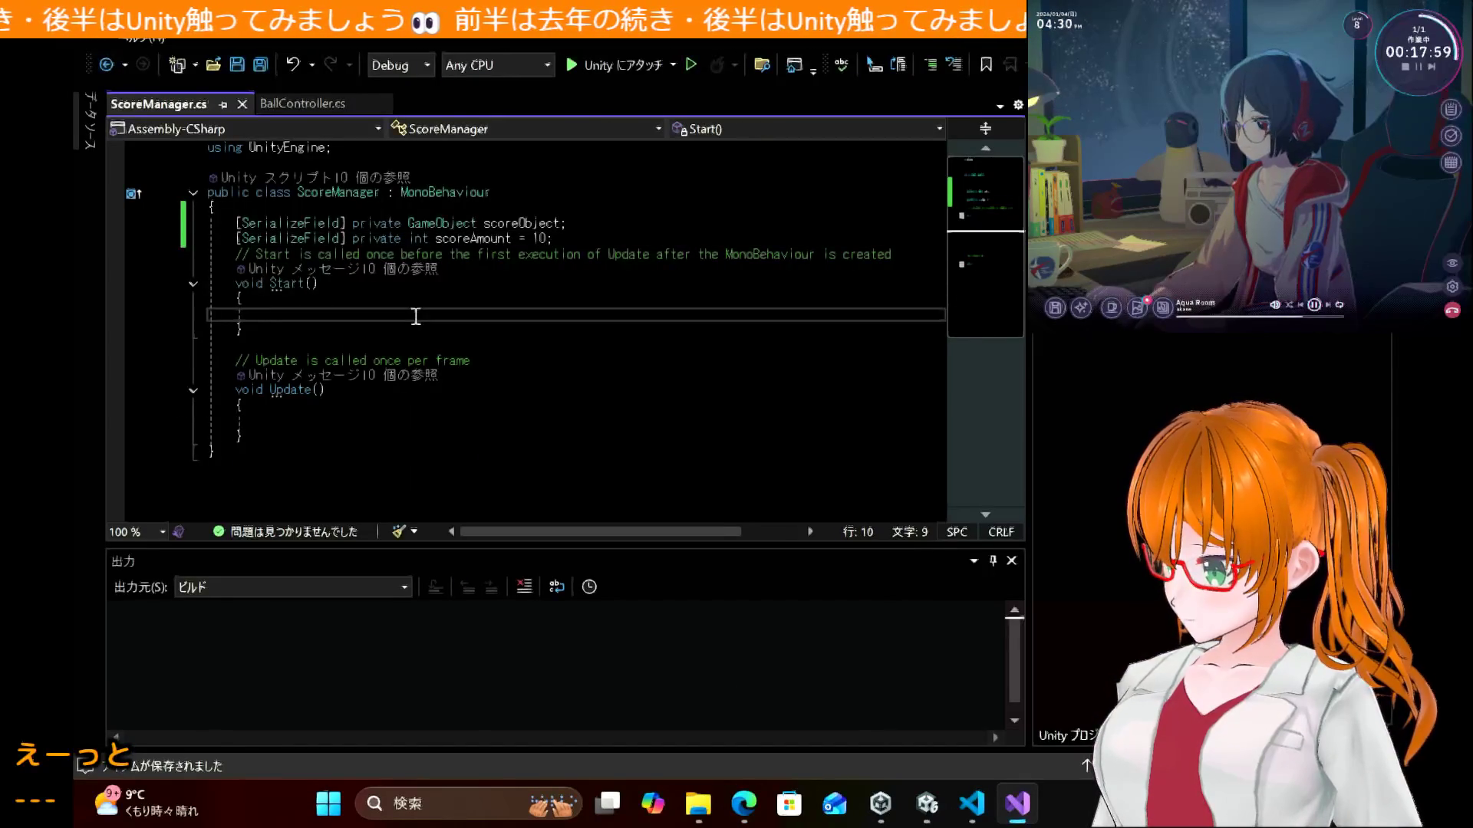
type("for (int i = 0; i < scoreAmount; i++)         {             float x = Random.Range(-10.0f, 10.0f);             float z = Random.Range(-10.0f, 10.0f);              Instantiate(scoreObject, new Vector3(x, 0.5f, z), Quaternion.identity);         }")
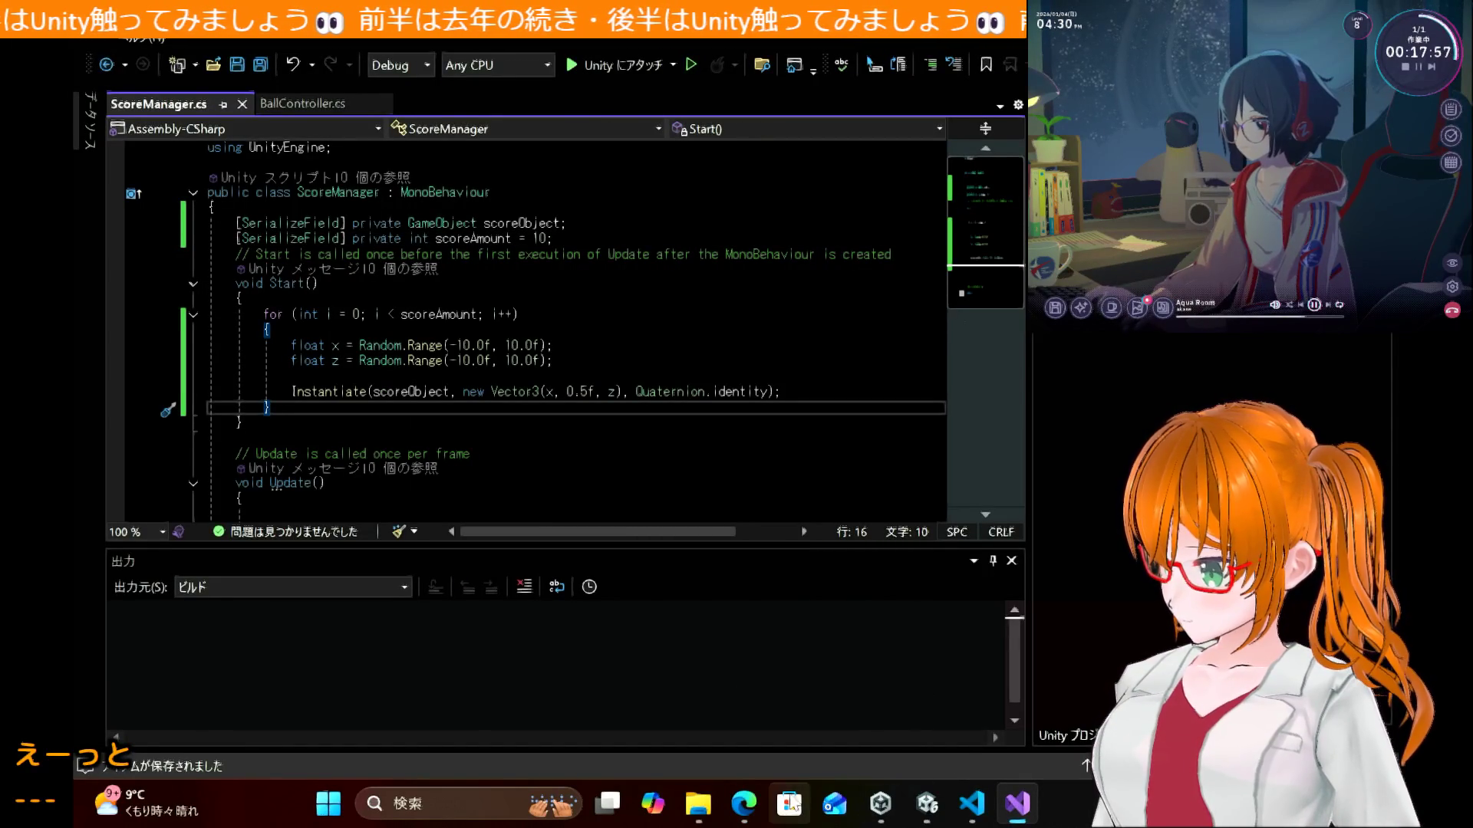
Step: Scroll the tutorial to the next step, creating an empty ScoreManager object
mouse_move(743, 803)
left_click(749, 698)
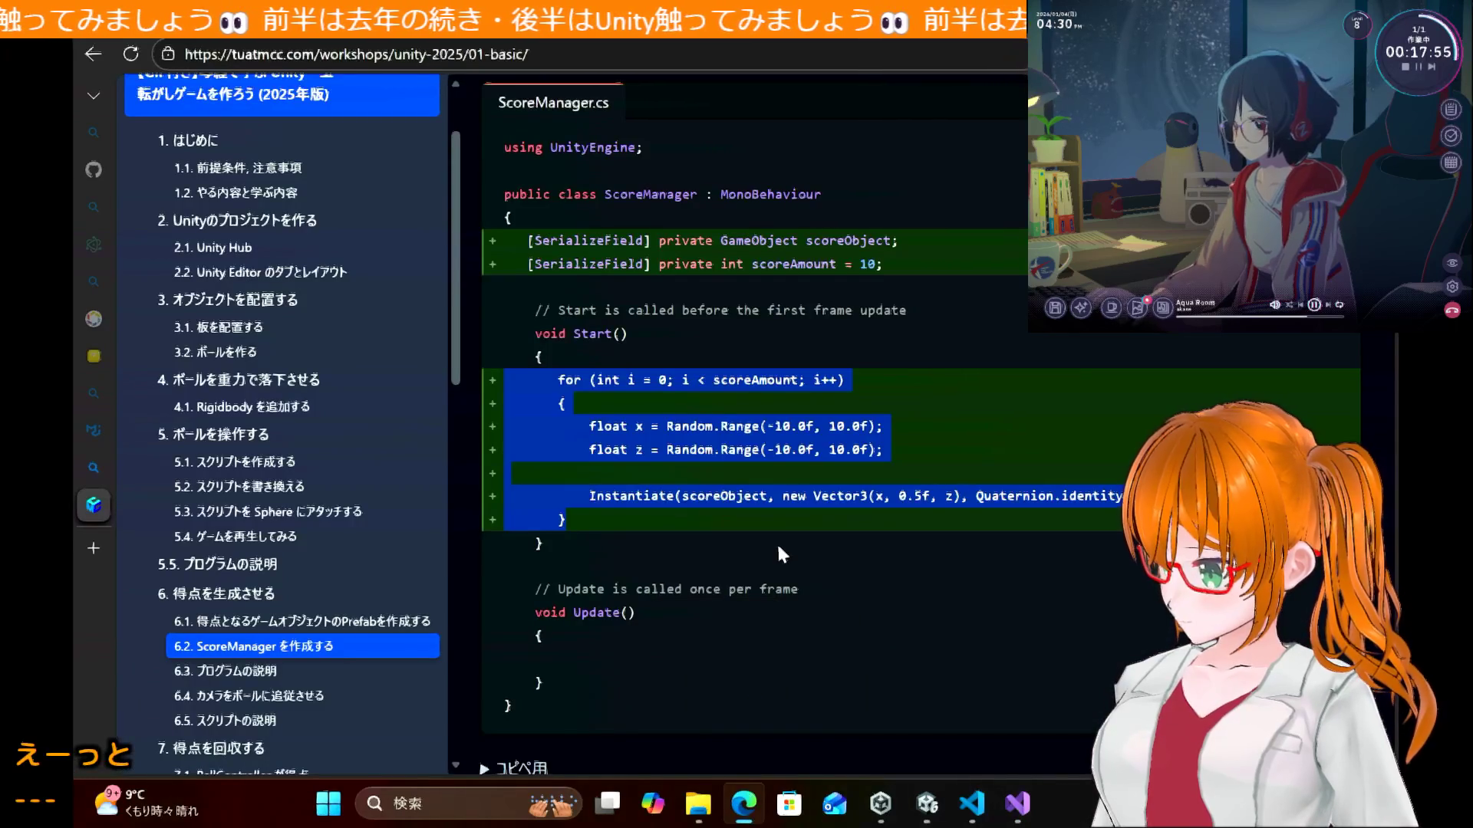
scroll(780, 569, "down", 3)
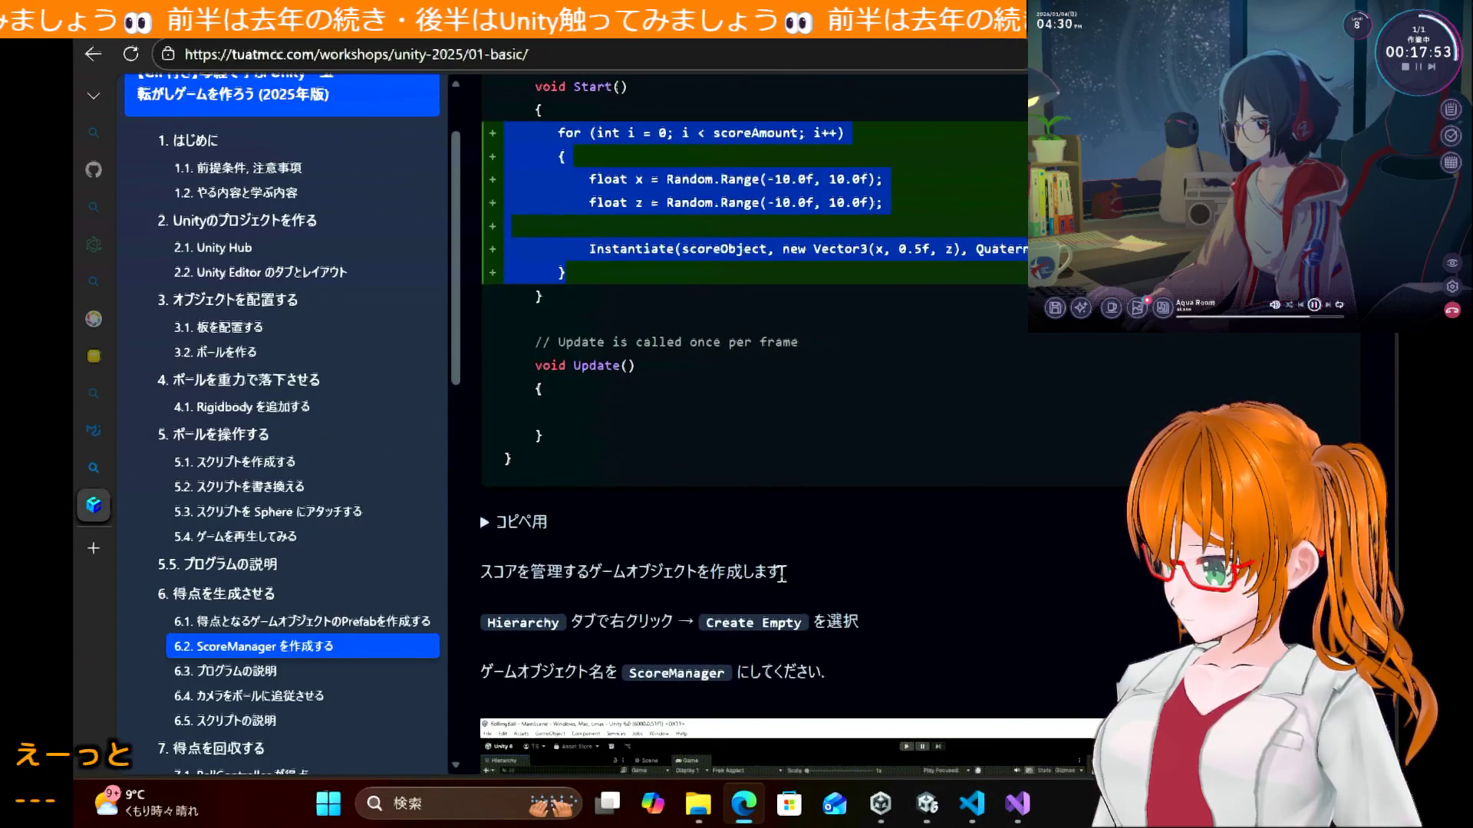
scroll(780, 569, "down", 1)
scroll(781, 574, "down", 4)
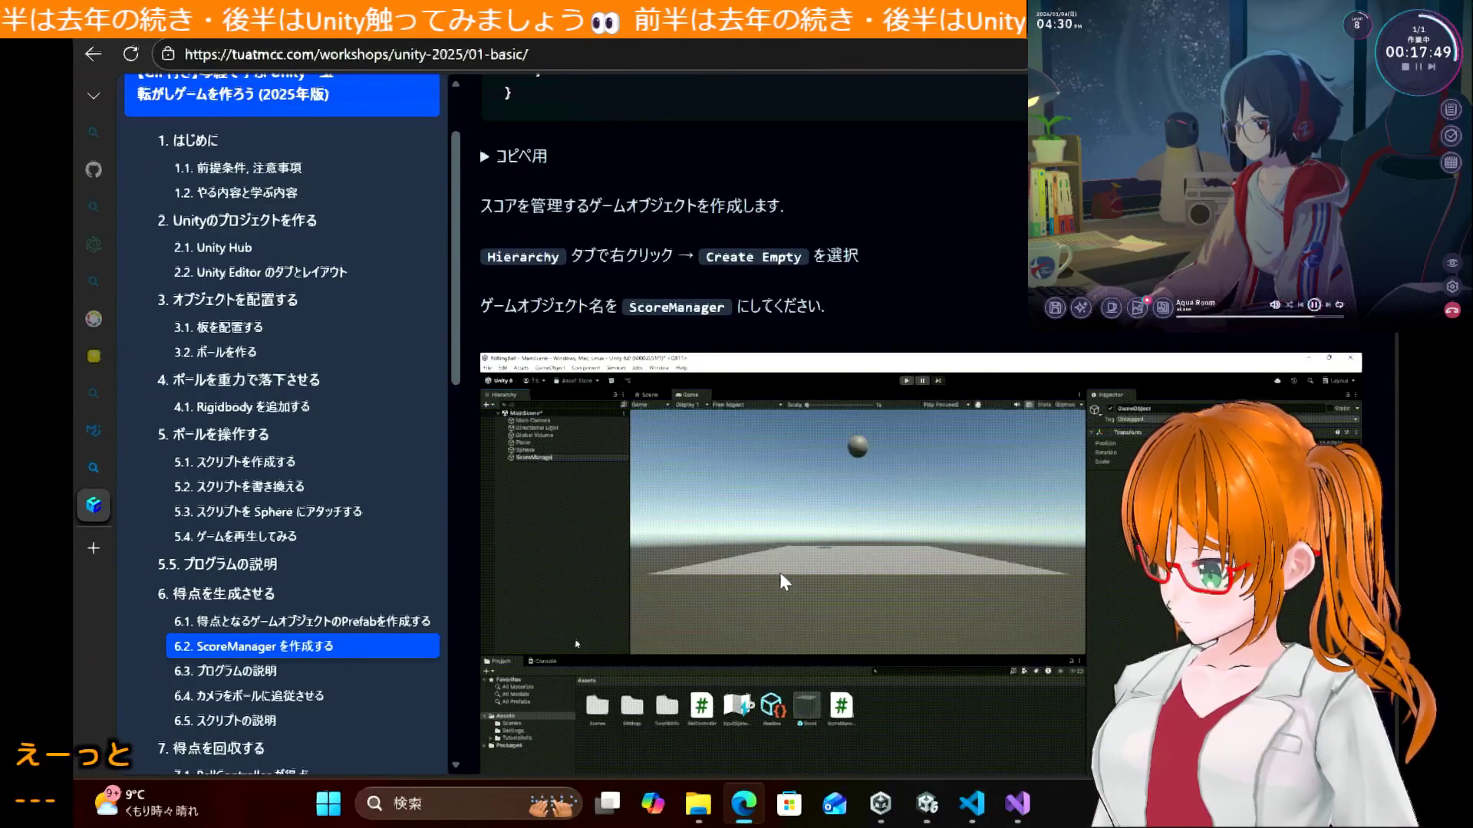
scroll(781, 576, "down", 1)
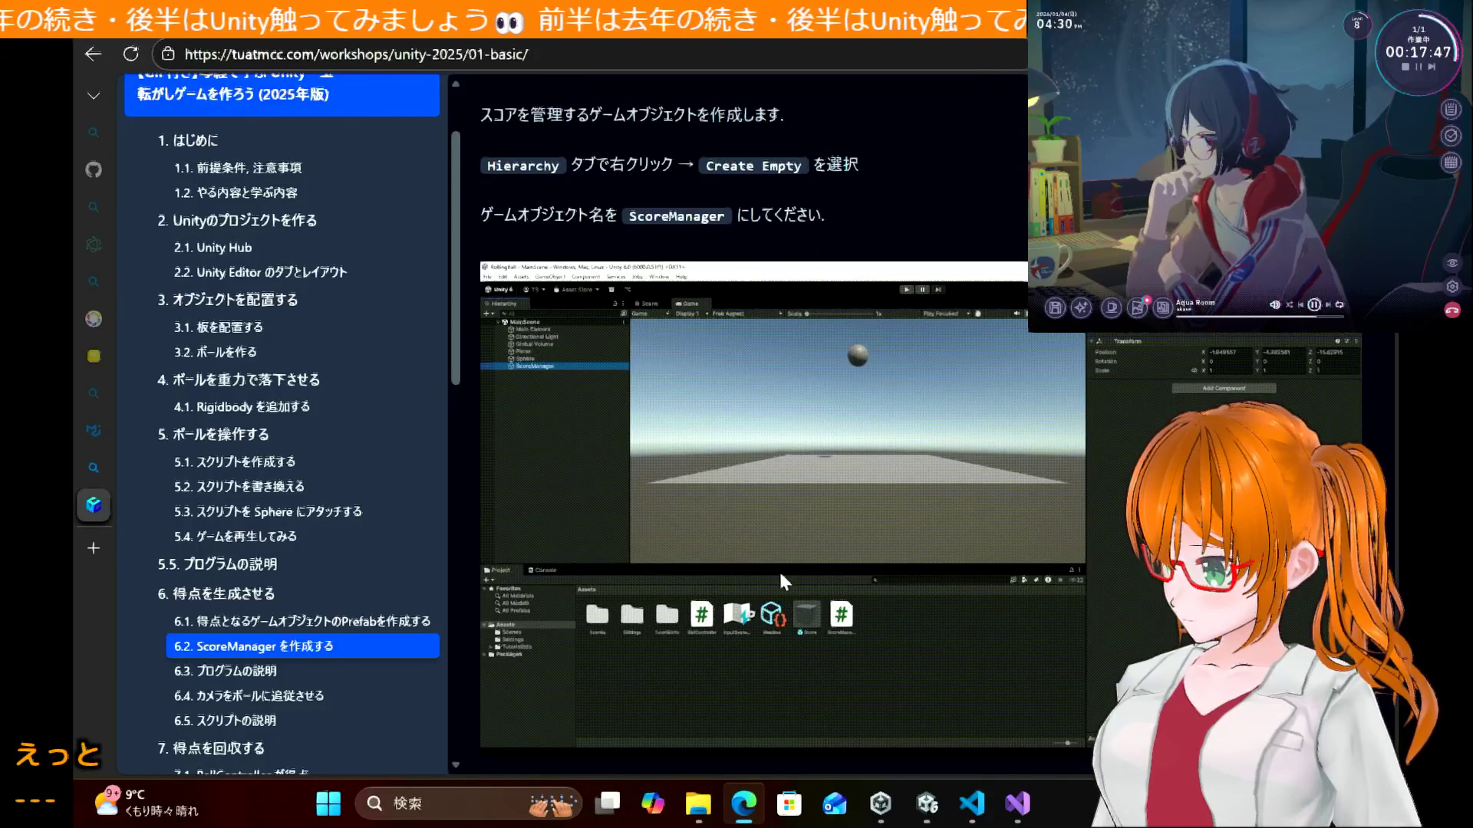
scroll(782, 581, "up", 1)
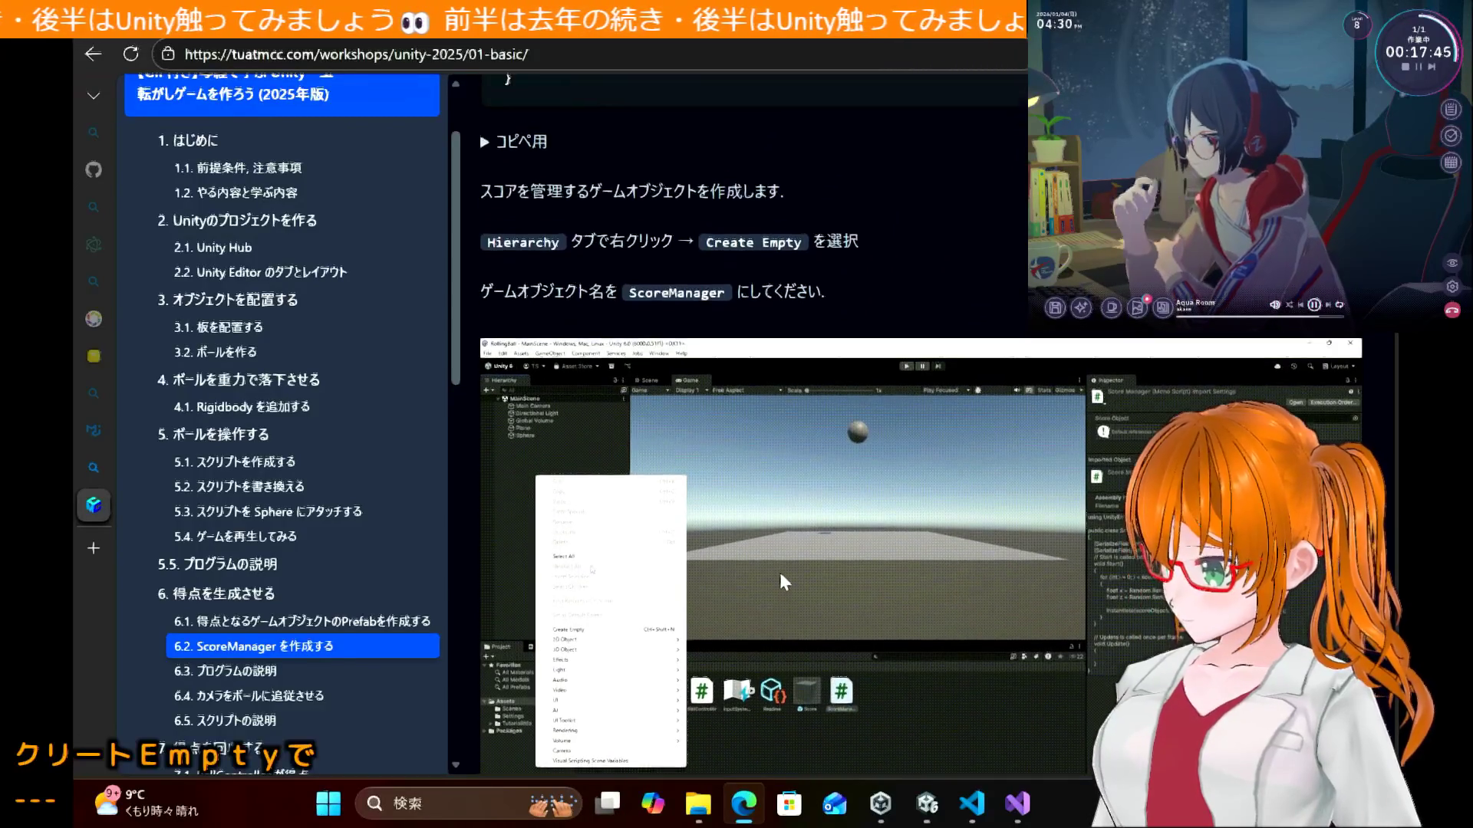
scroll(779, 573, "down", 1)
scroll(780, 570, "up", 7)
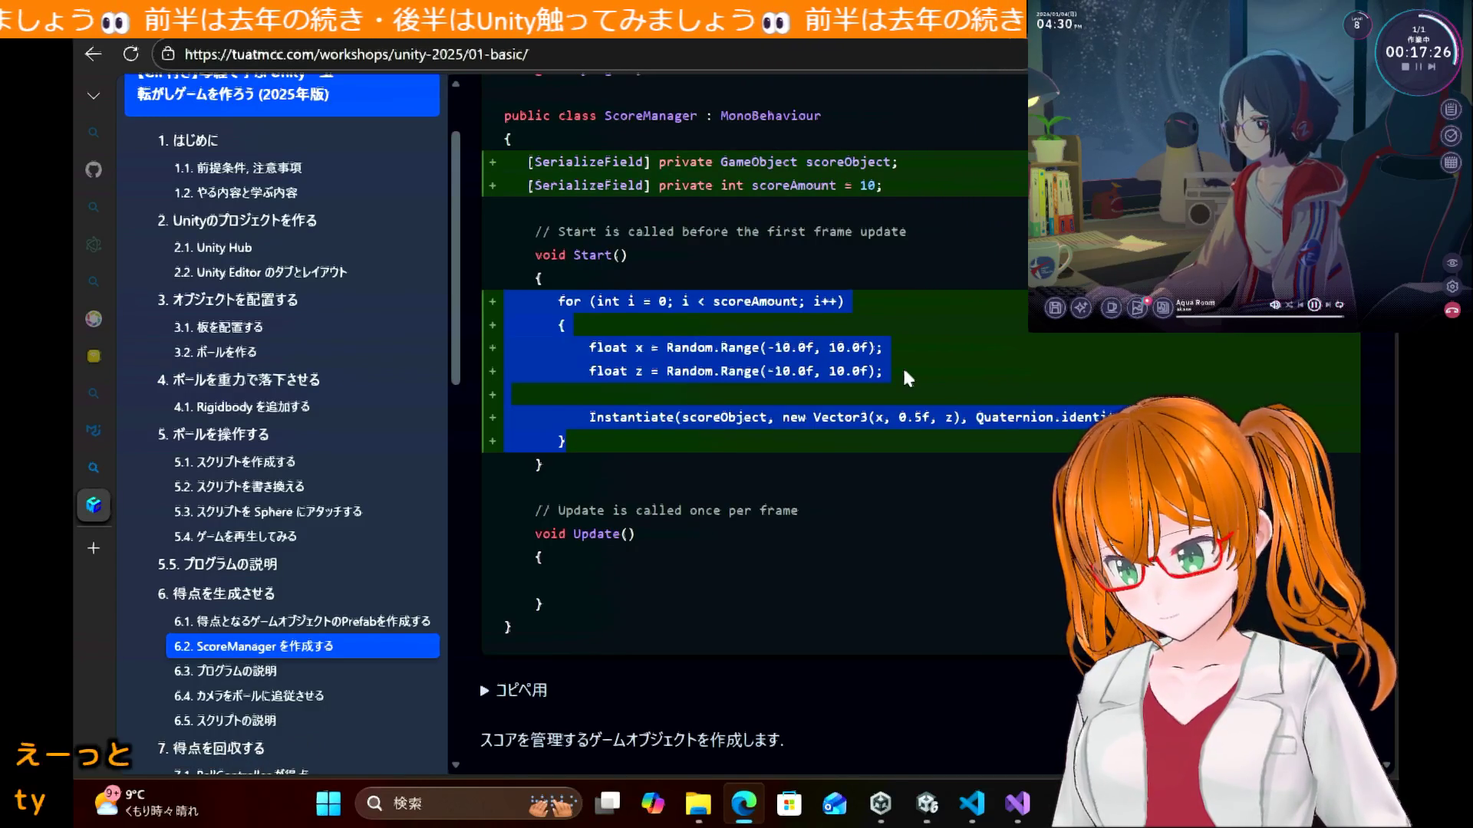
left_click(962, 347)
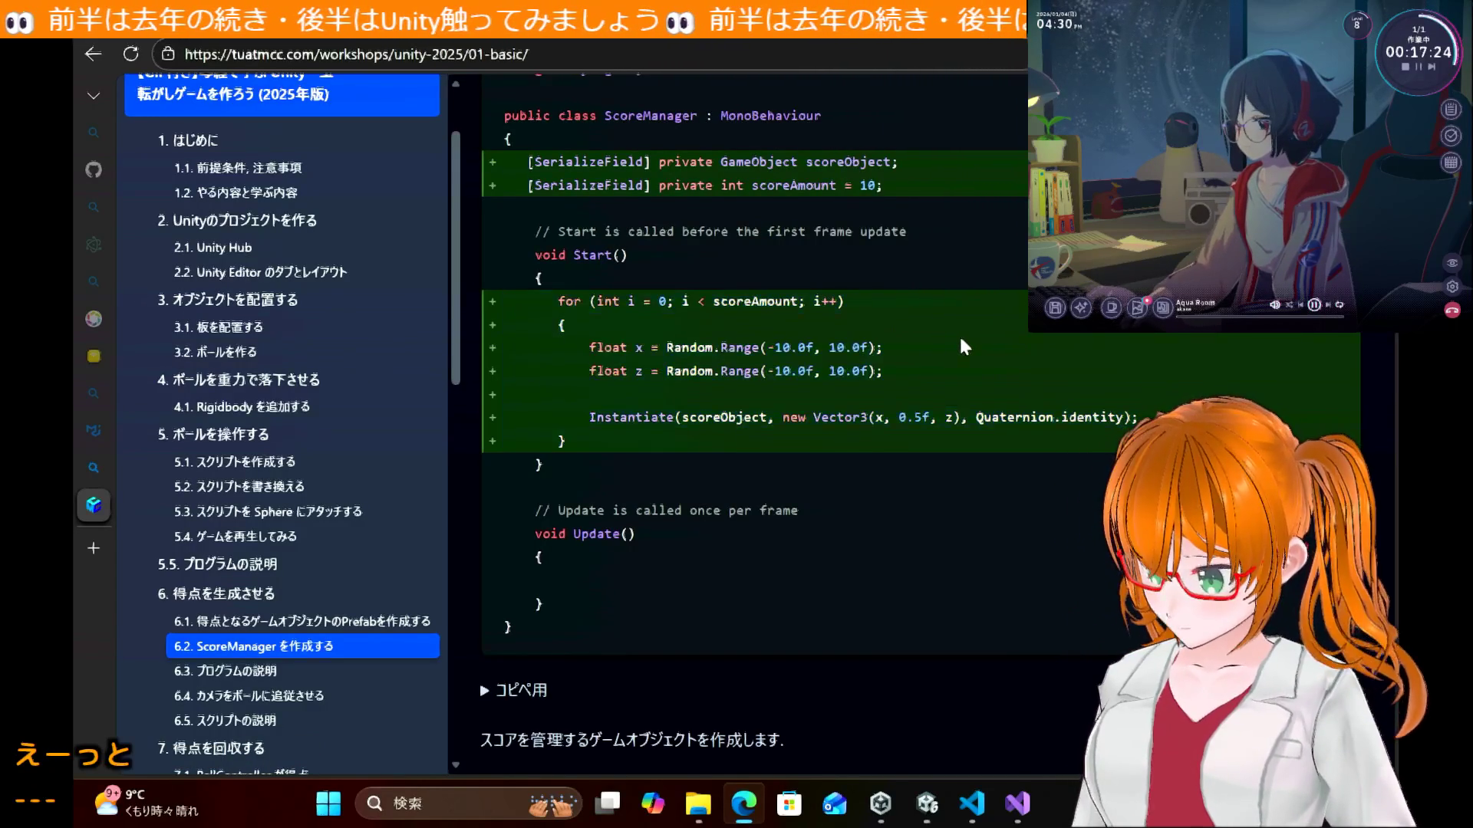
scroll(909, 391, "down", 1)
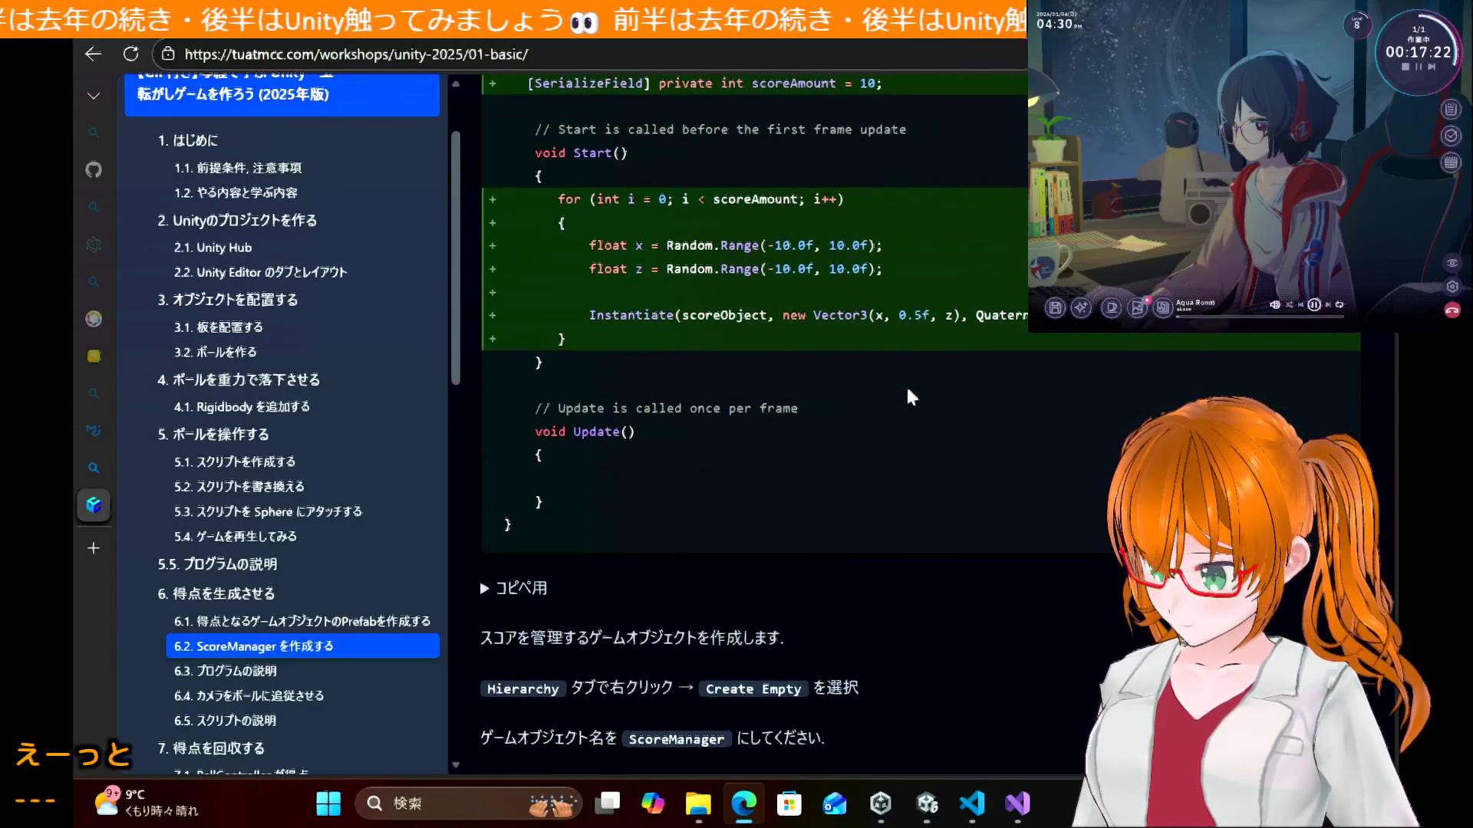
scroll(907, 389, "down", 1)
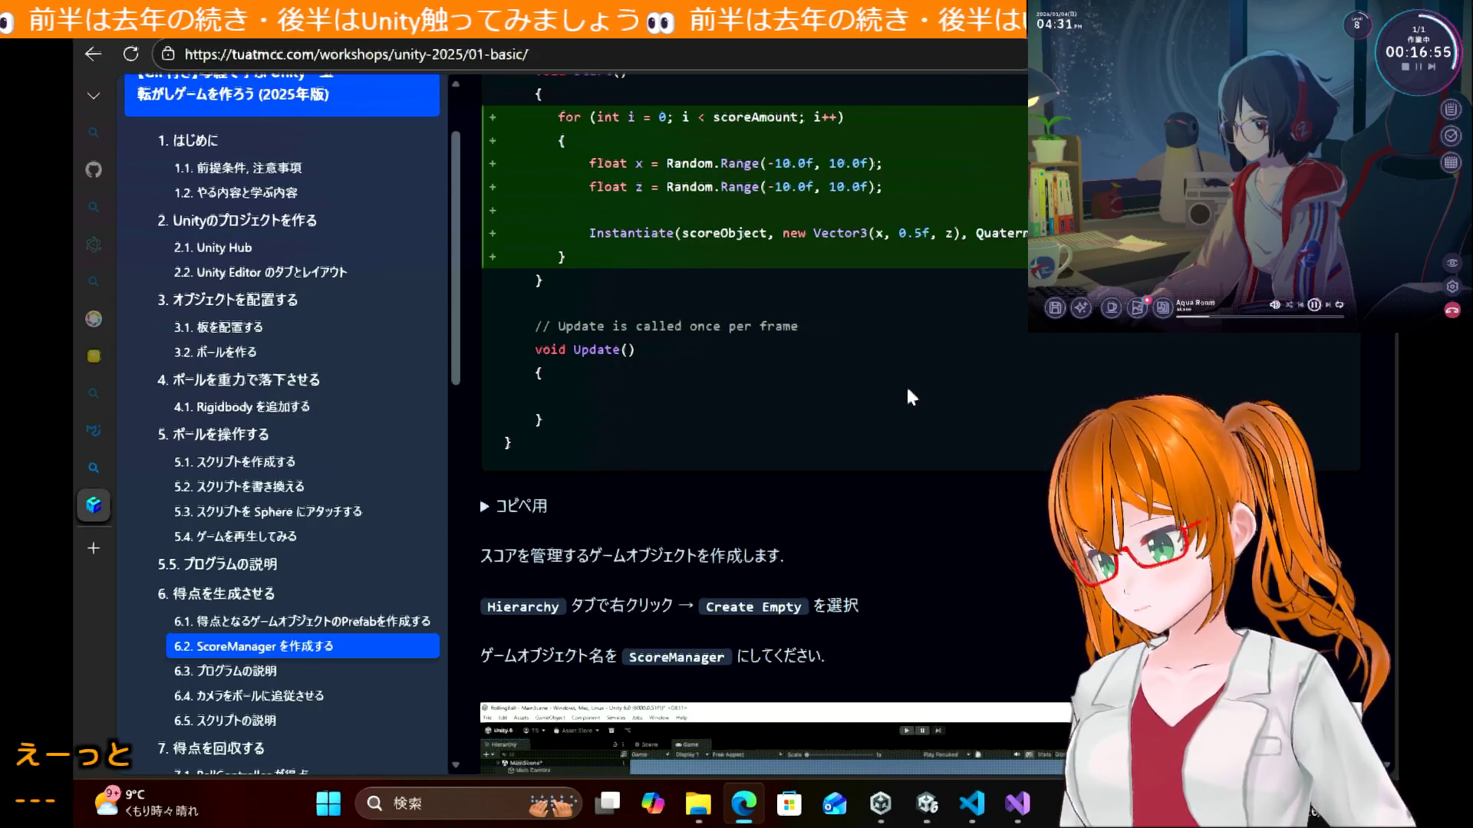
scroll(971, 432, "down", 2)
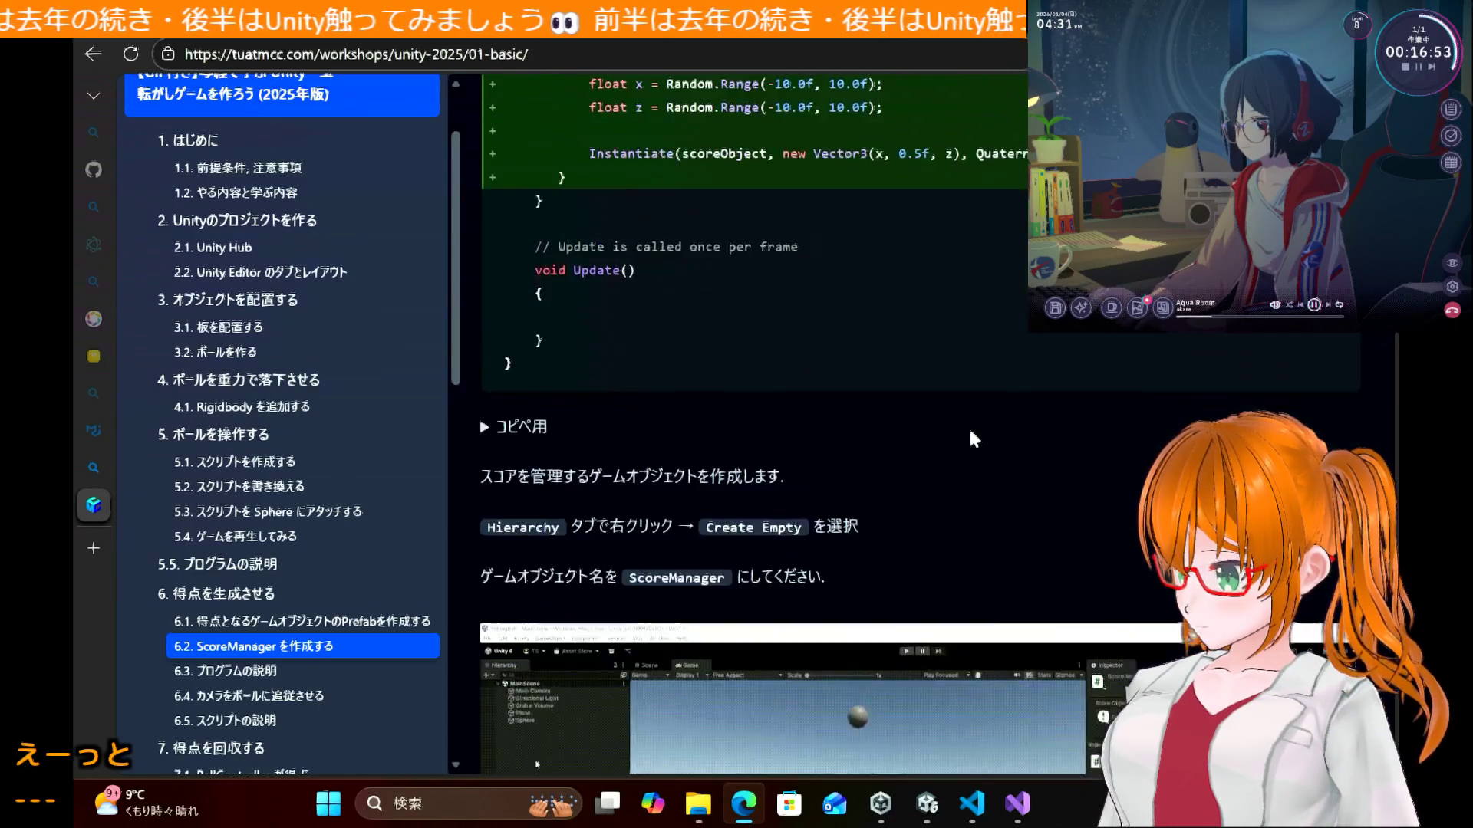
scroll(970, 432, "up", 2)
scroll(971, 434, "up", 1)
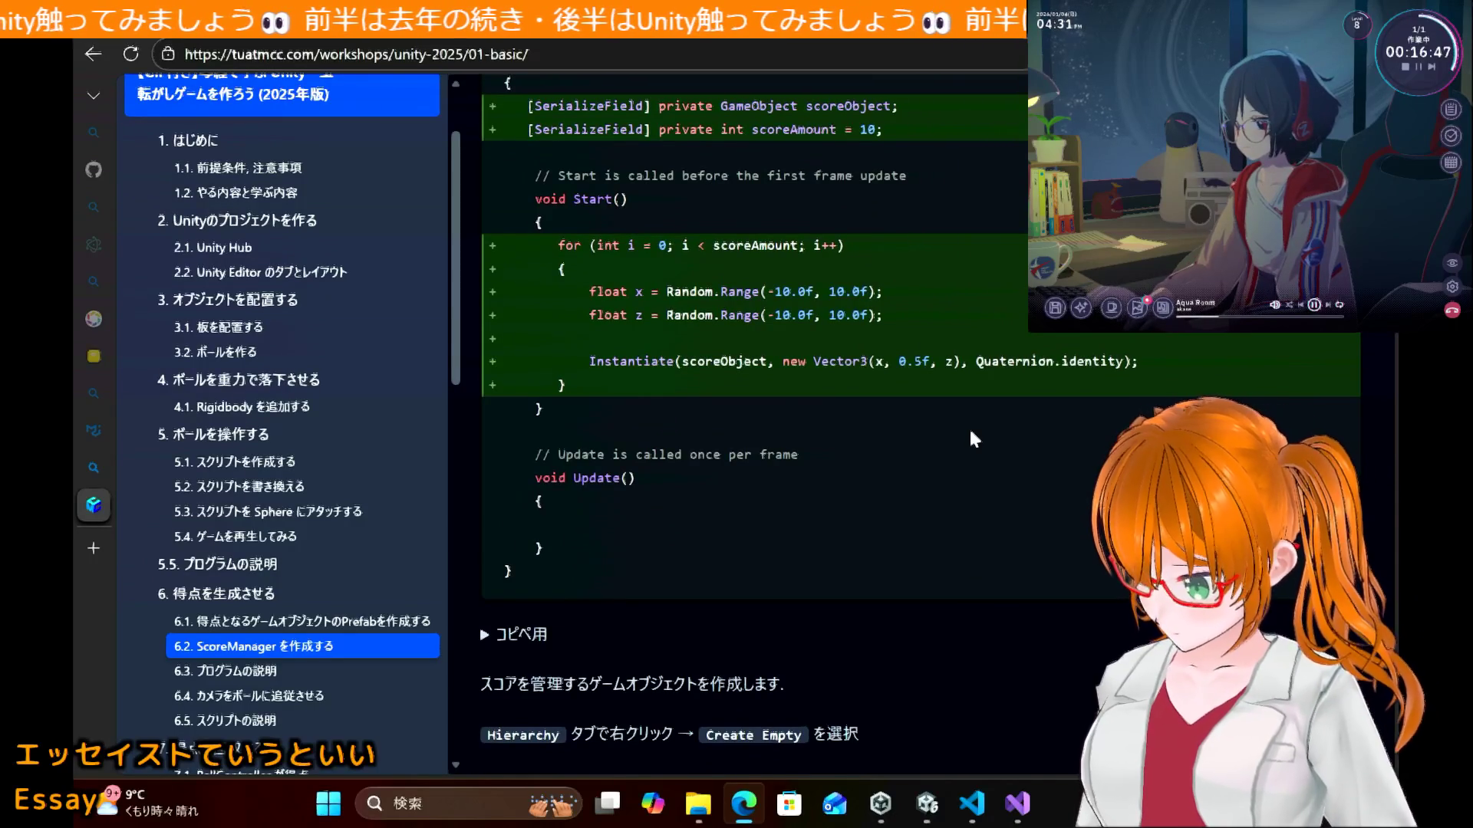
scroll(972, 433, "up", 1)
scroll(972, 437, "up", 1)
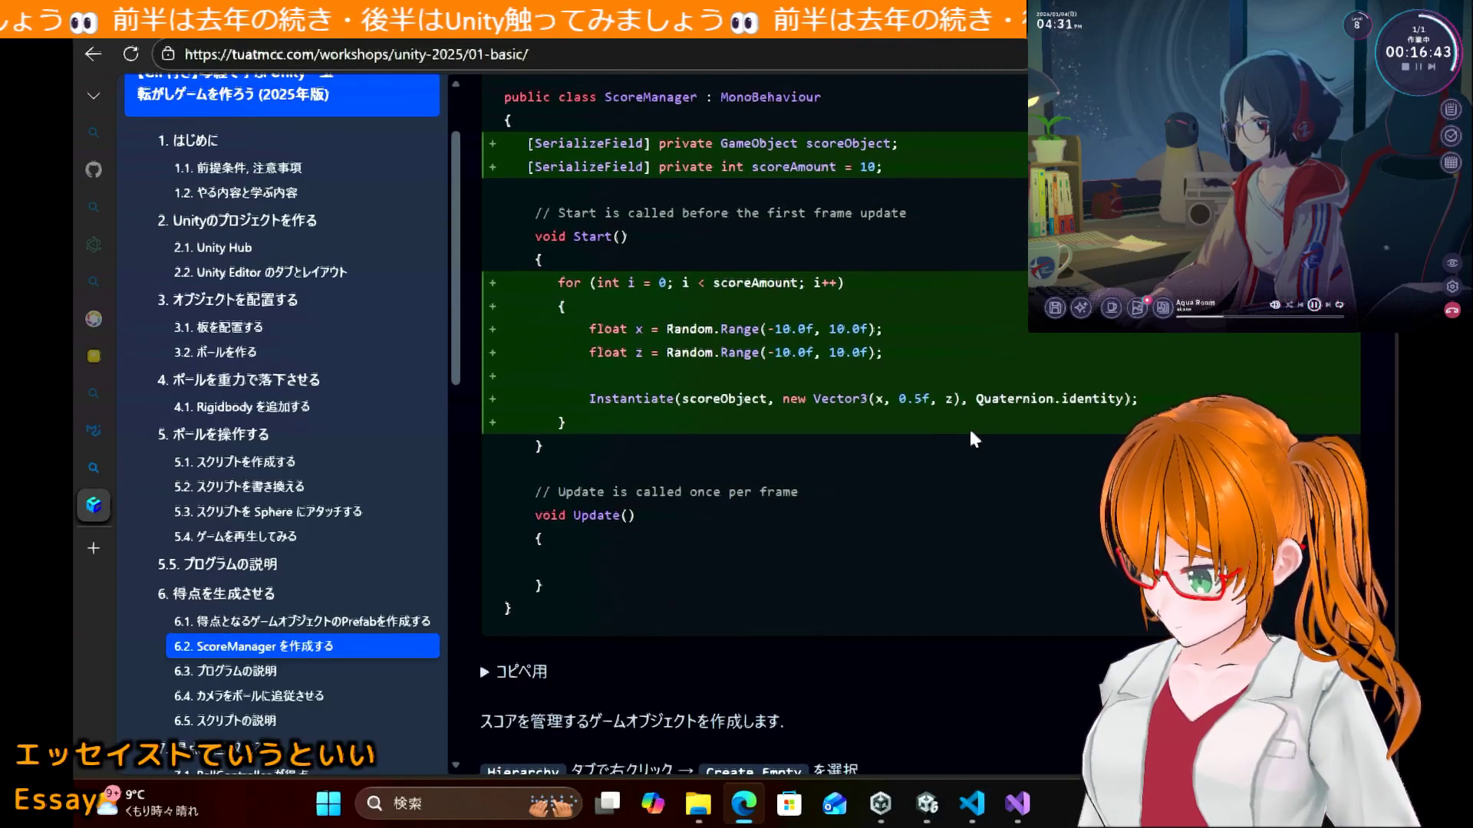
scroll(972, 439, "down", 1)
scroll(969, 427, "up", 1)
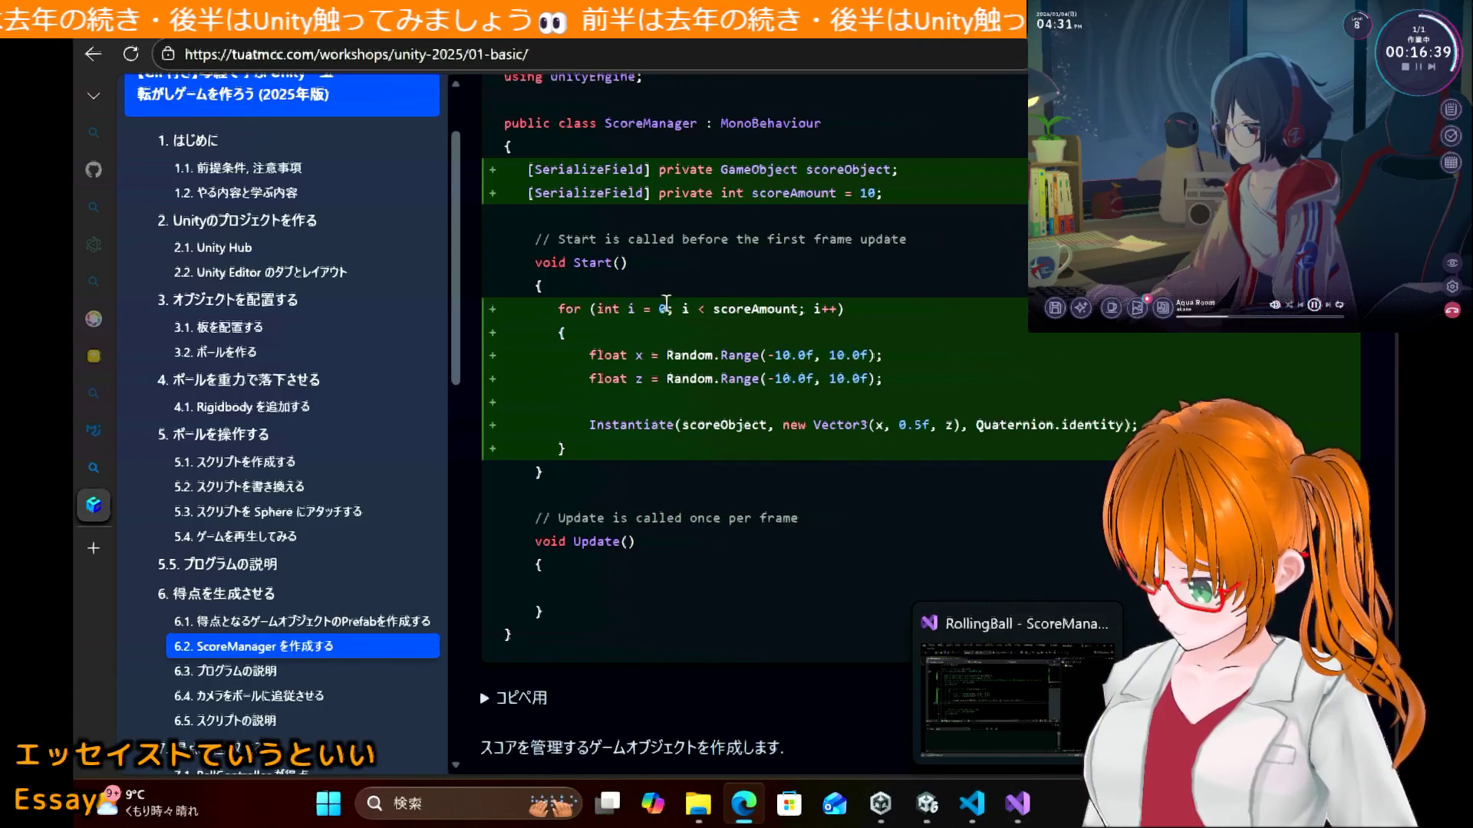
mouse_move(607, 448)
left_mouse_down()
mouse_move(510, 643)
mouse_move(537, 264)
mouse_move(511, 287)
left_mouse_up()
left_click(867, 550)
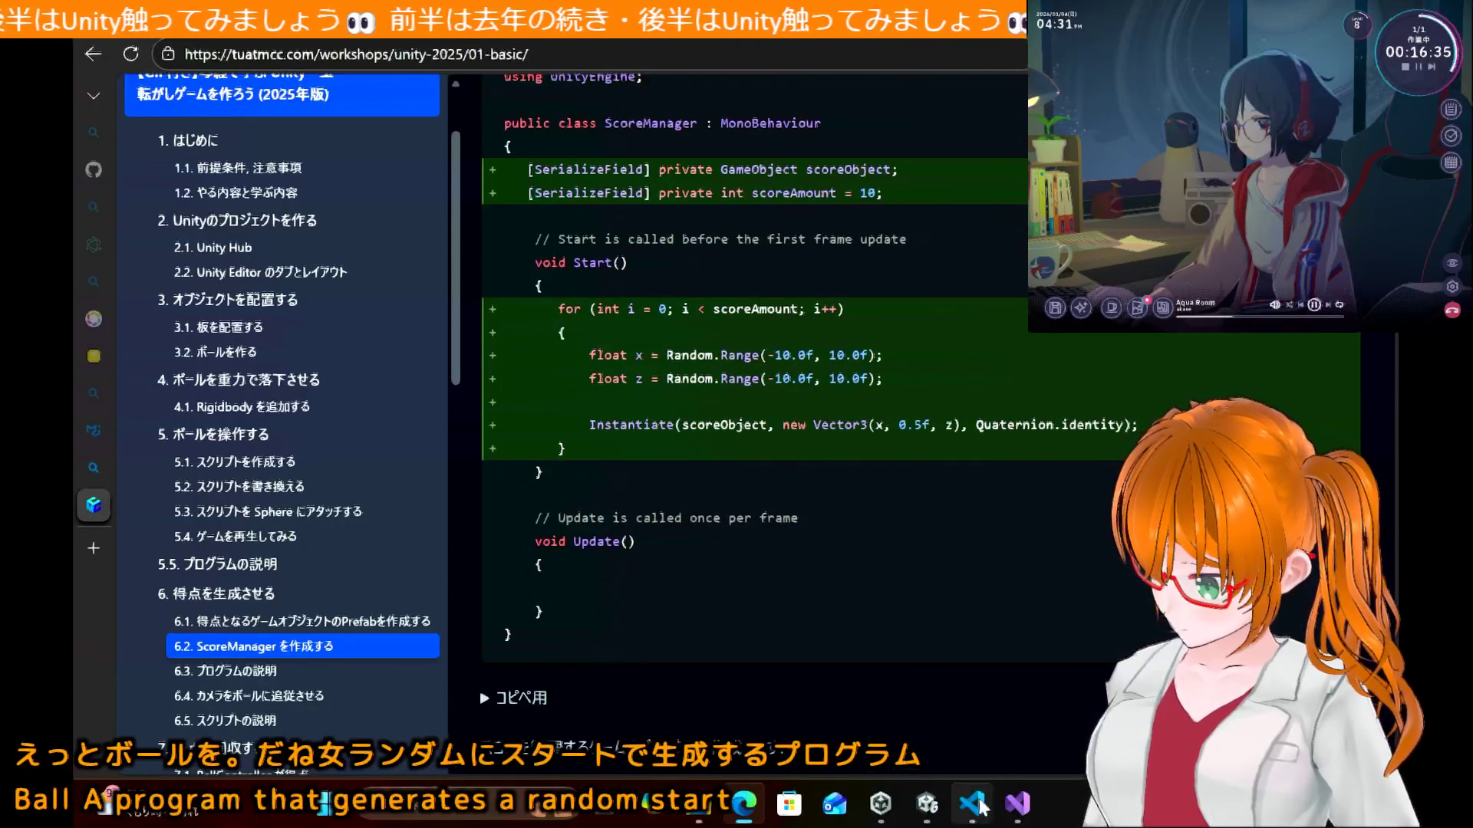
mouse_move(981, 806)
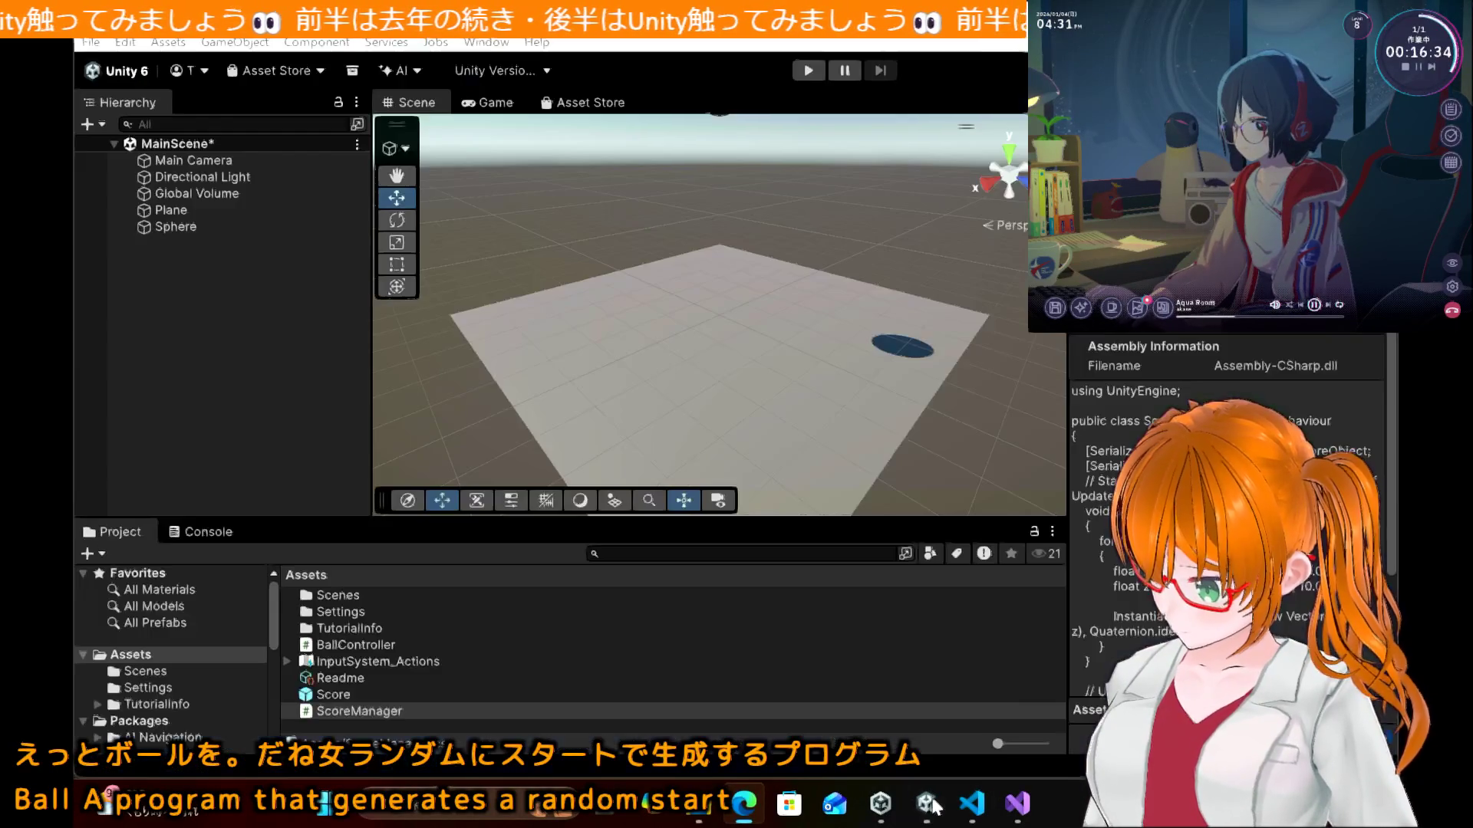
Step: Check the tutorial for the name of the empty object to create, ScoreManager
left_click(926, 804)
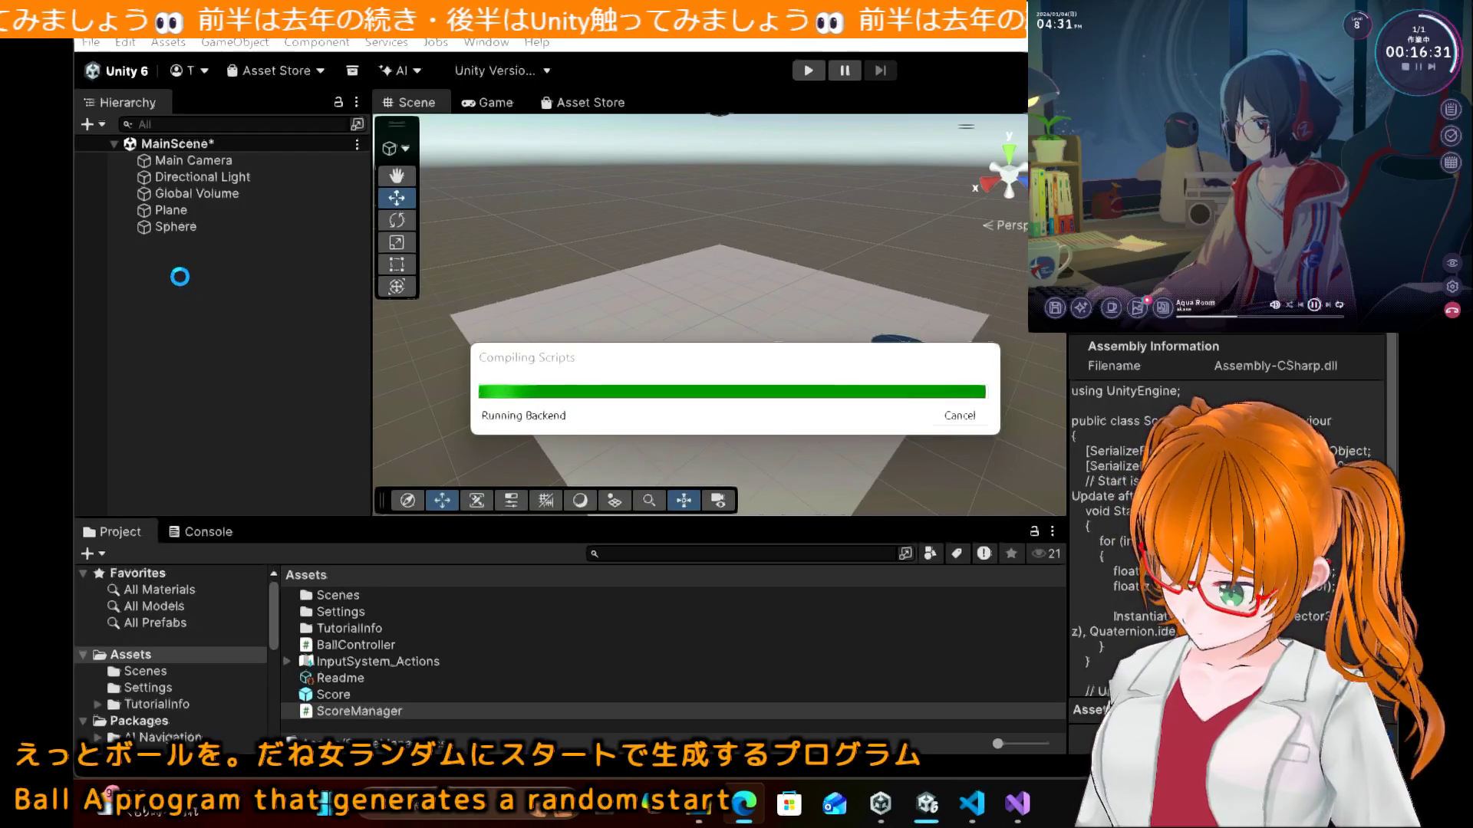
right_click(174, 281)
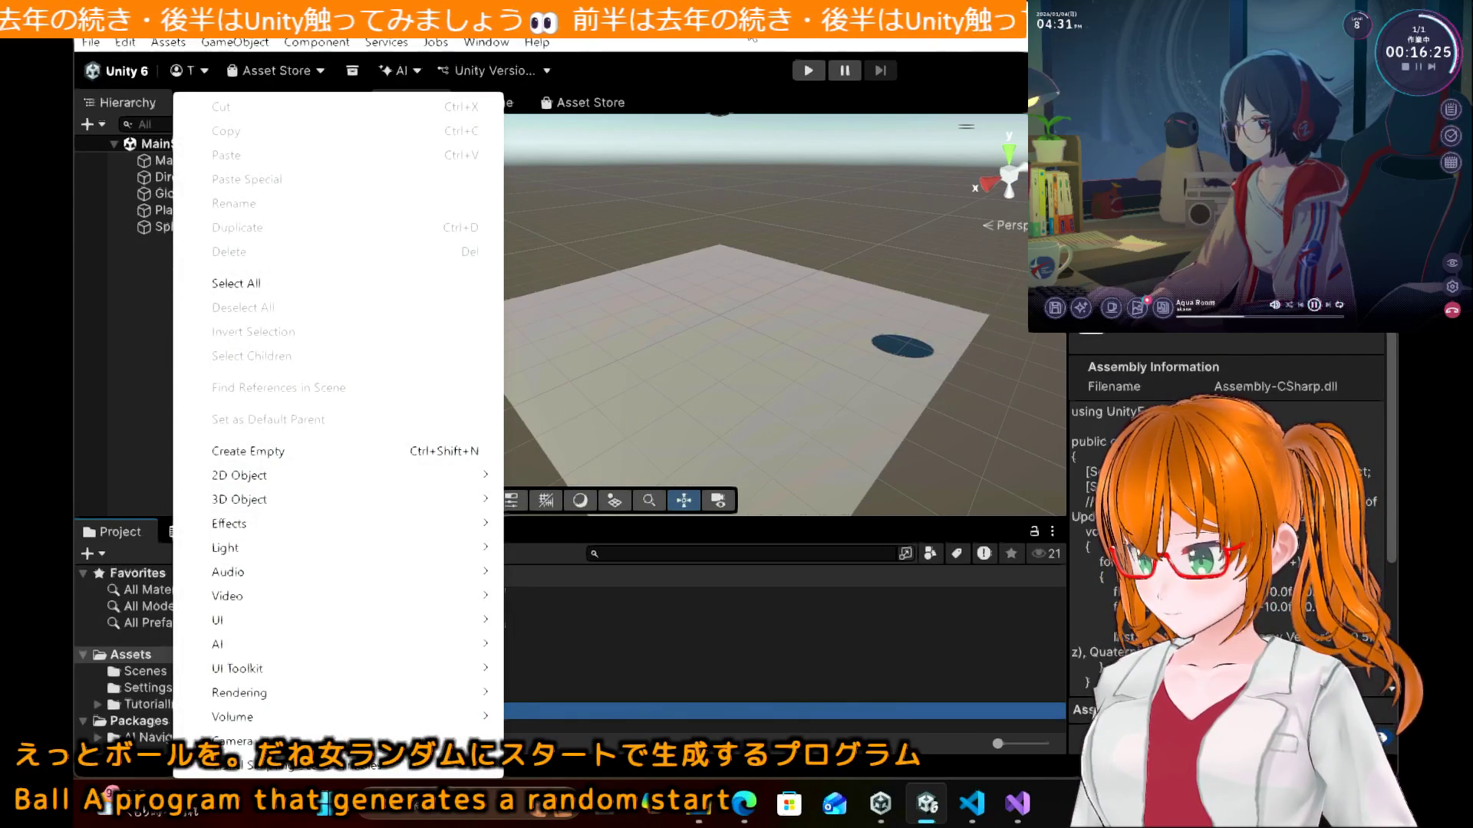
left_click(697, 556)
left_click(741, 807)
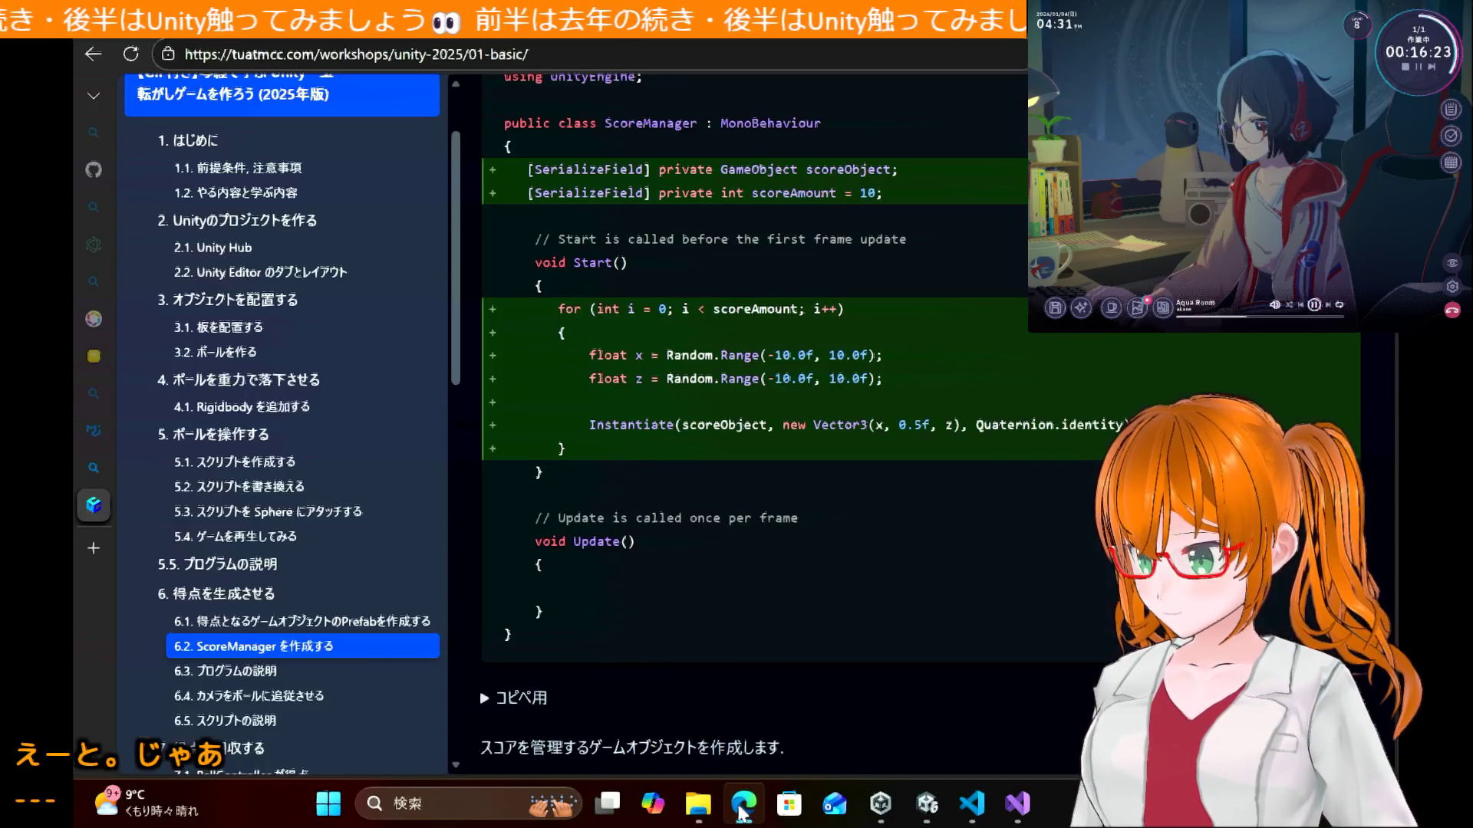
scroll(820, 359, "down", 5)
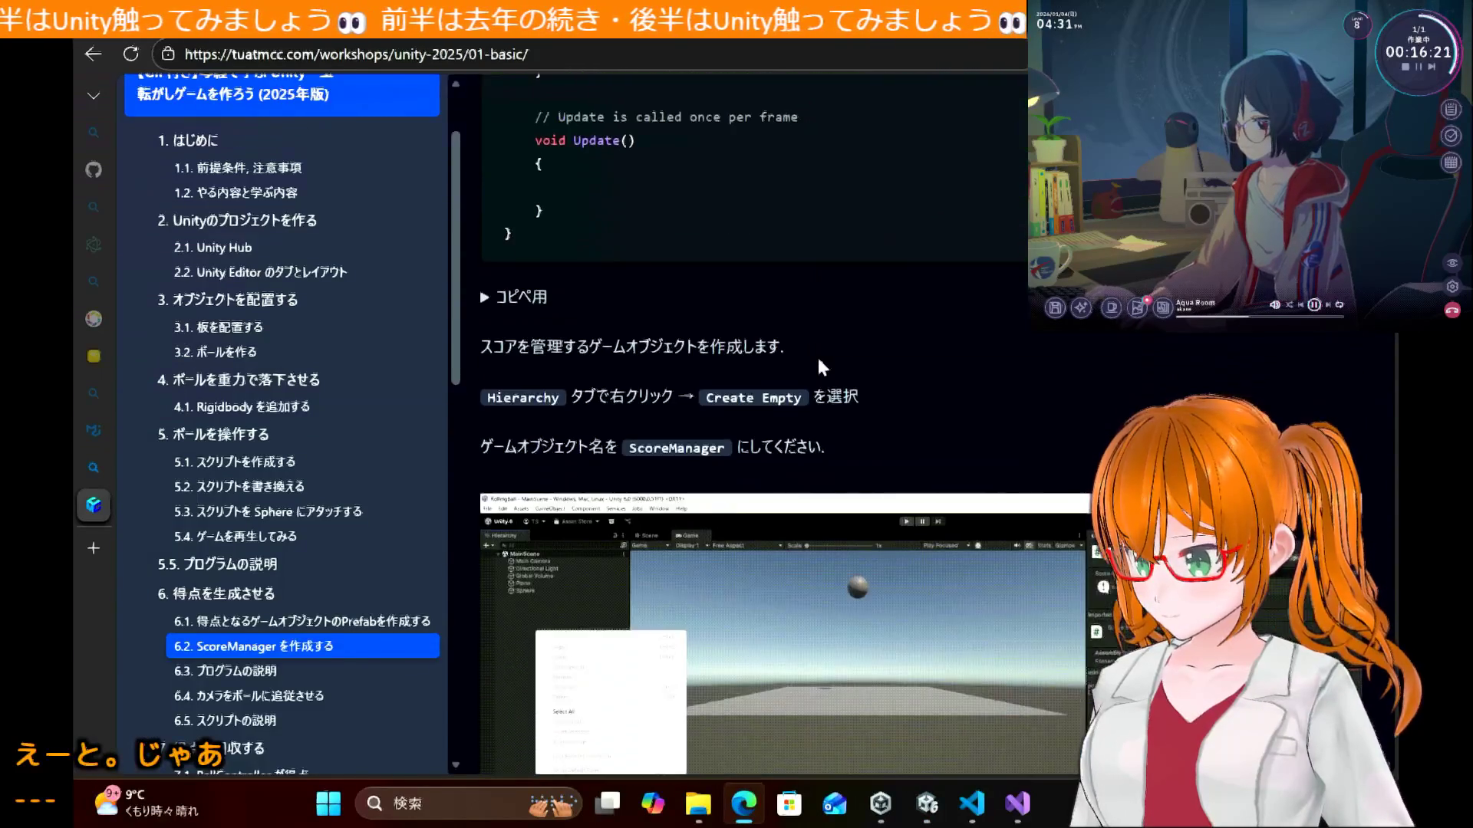
double_click(709, 443)
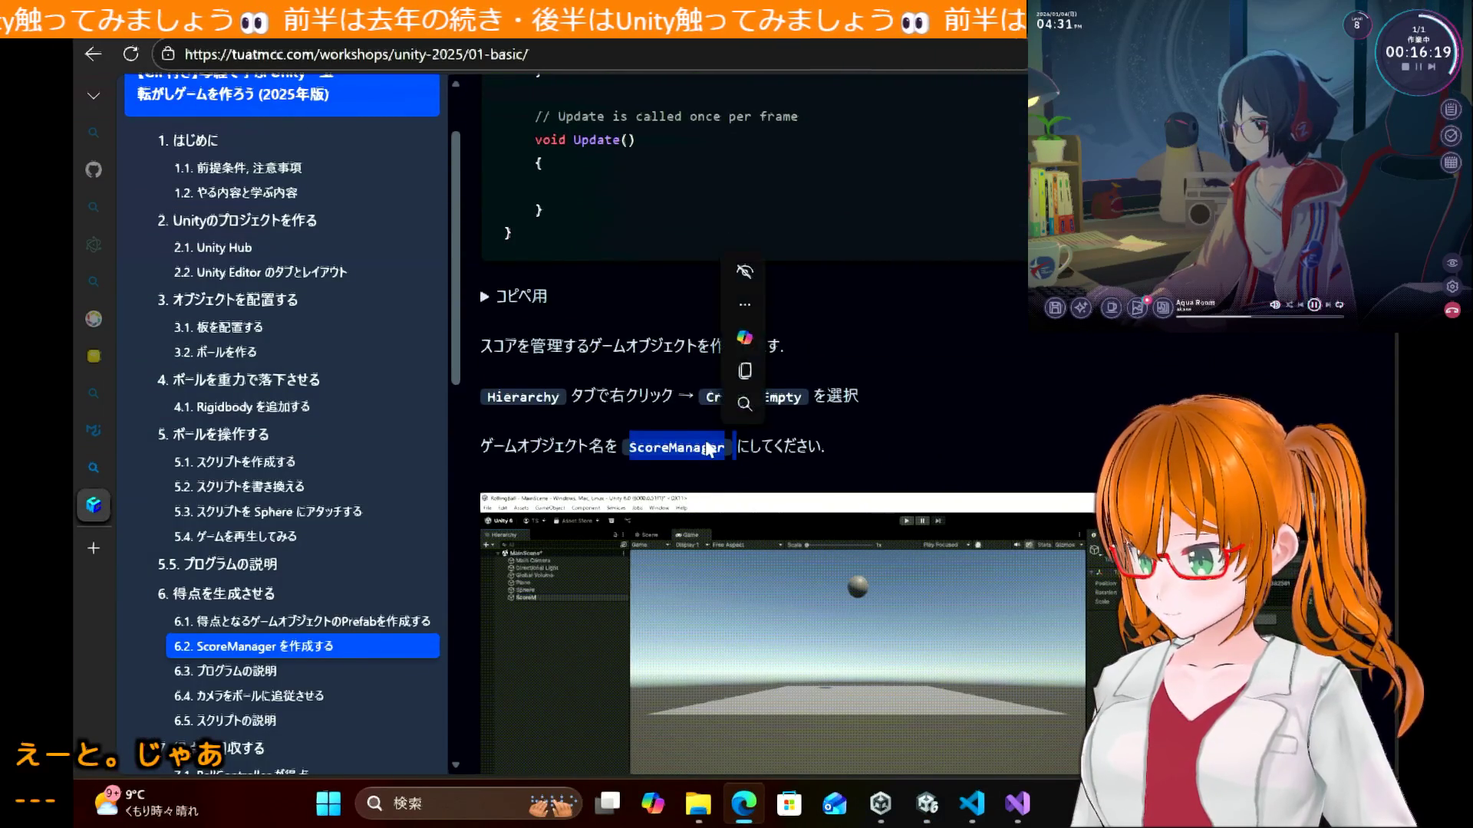
left_click(1017, 805)
left_click(1017, 813)
Step: Create an empty game object named ScoreManager in the Hierarchy, then return to the notes
mouse_move(909, 801)
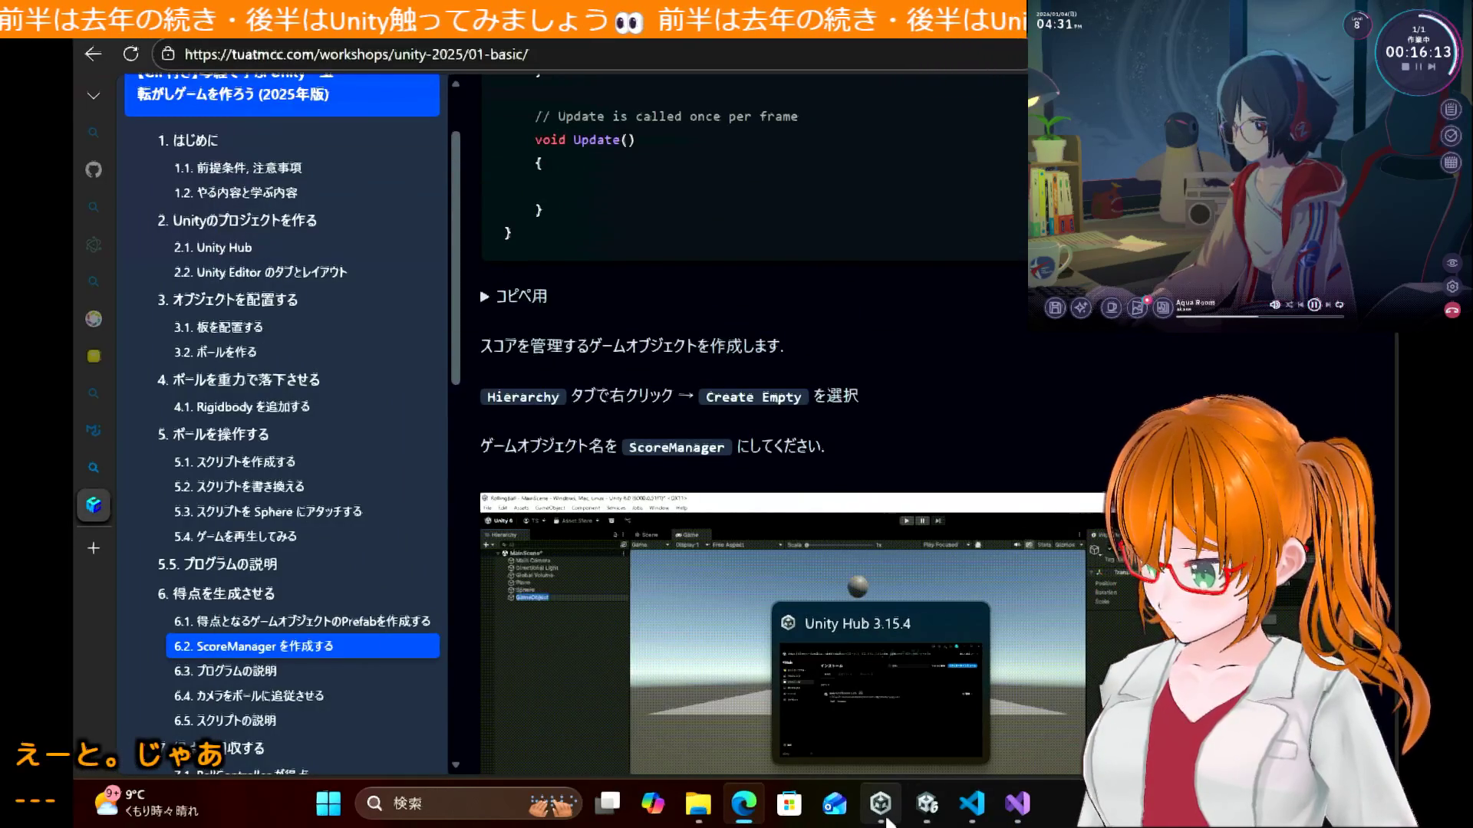
left_click(927, 804)
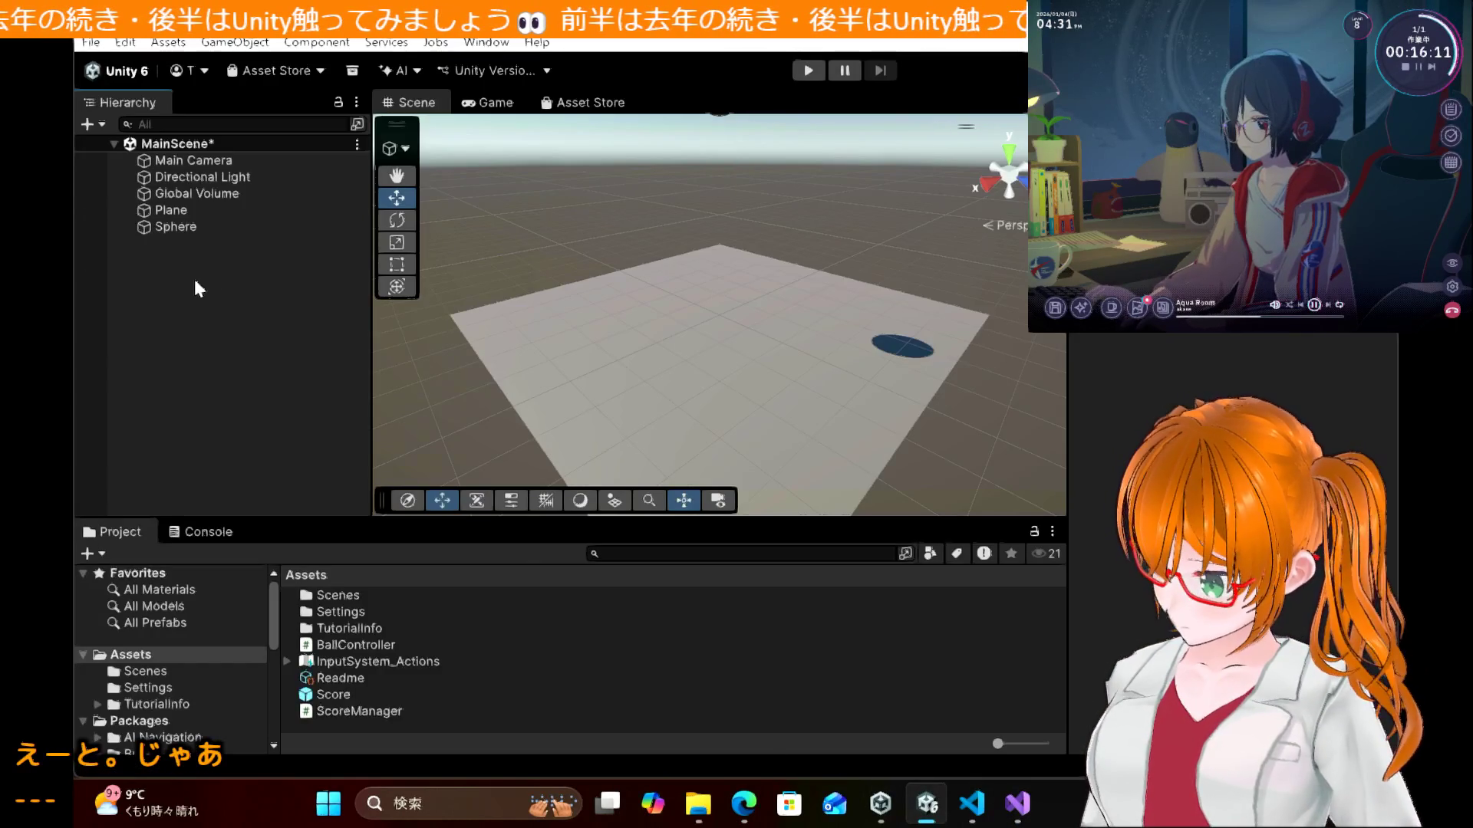
right_click(194, 277)
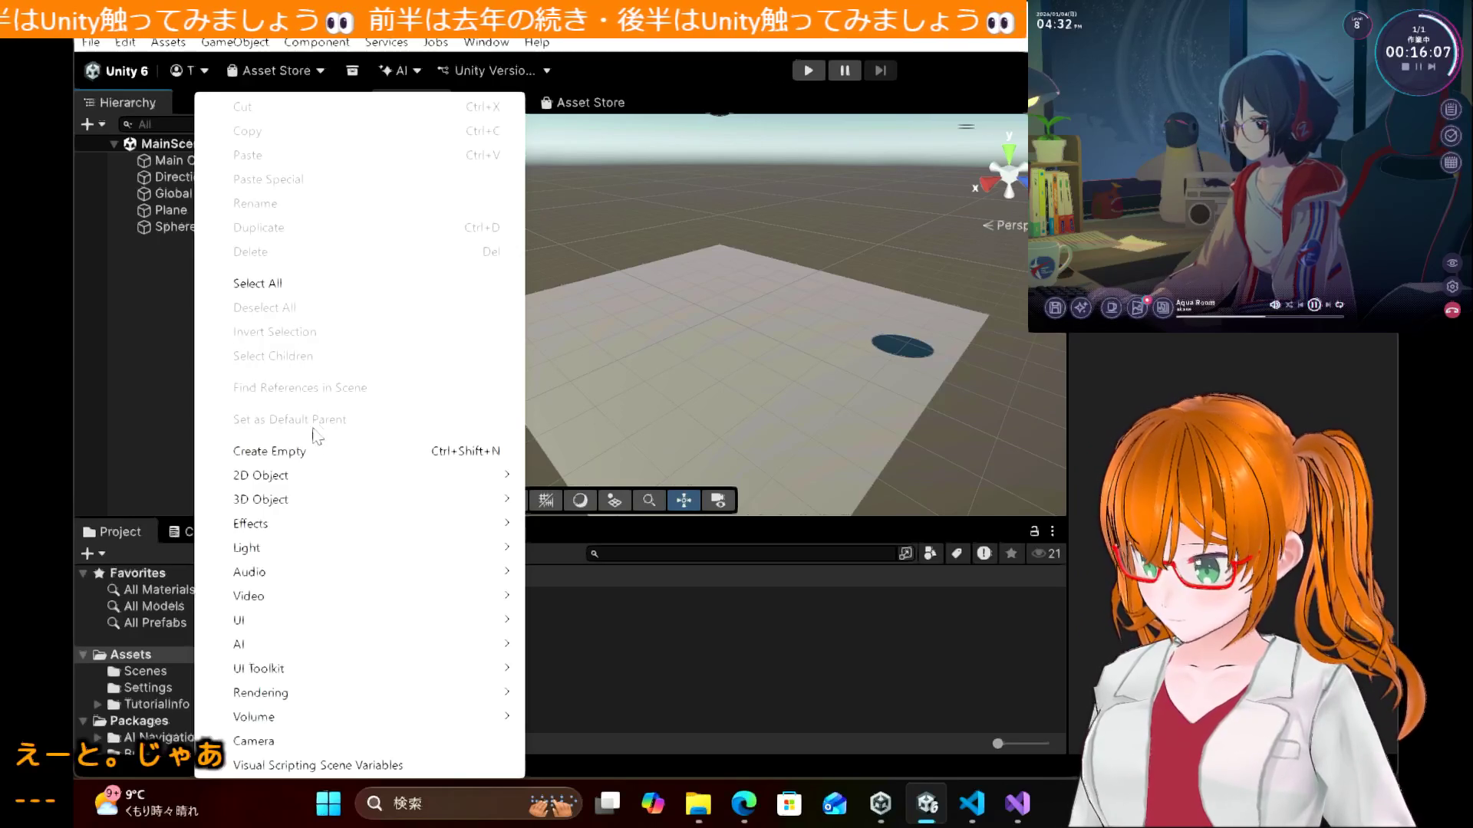
mouse_move(334, 506)
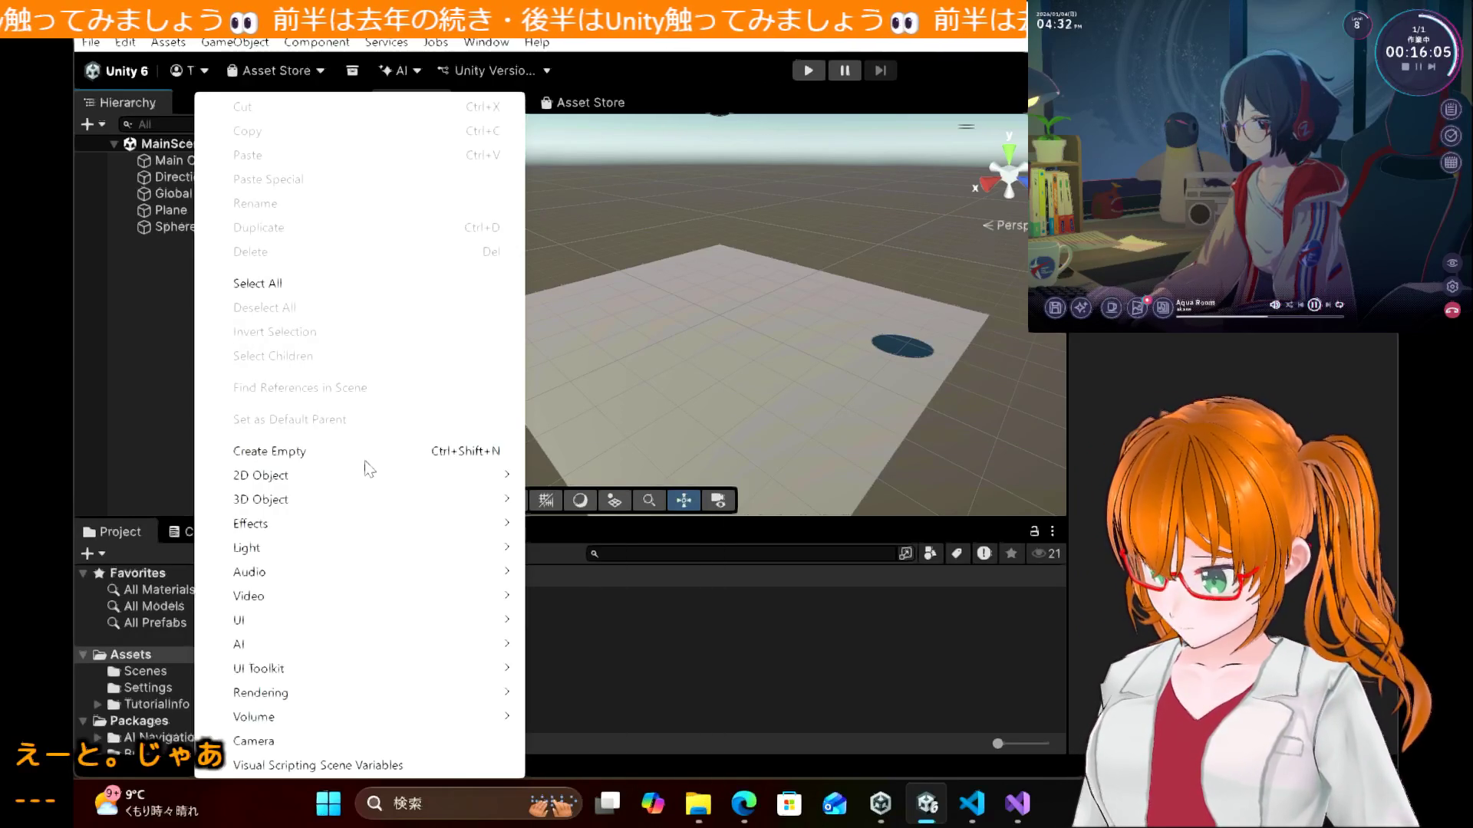
left_click(366, 457)
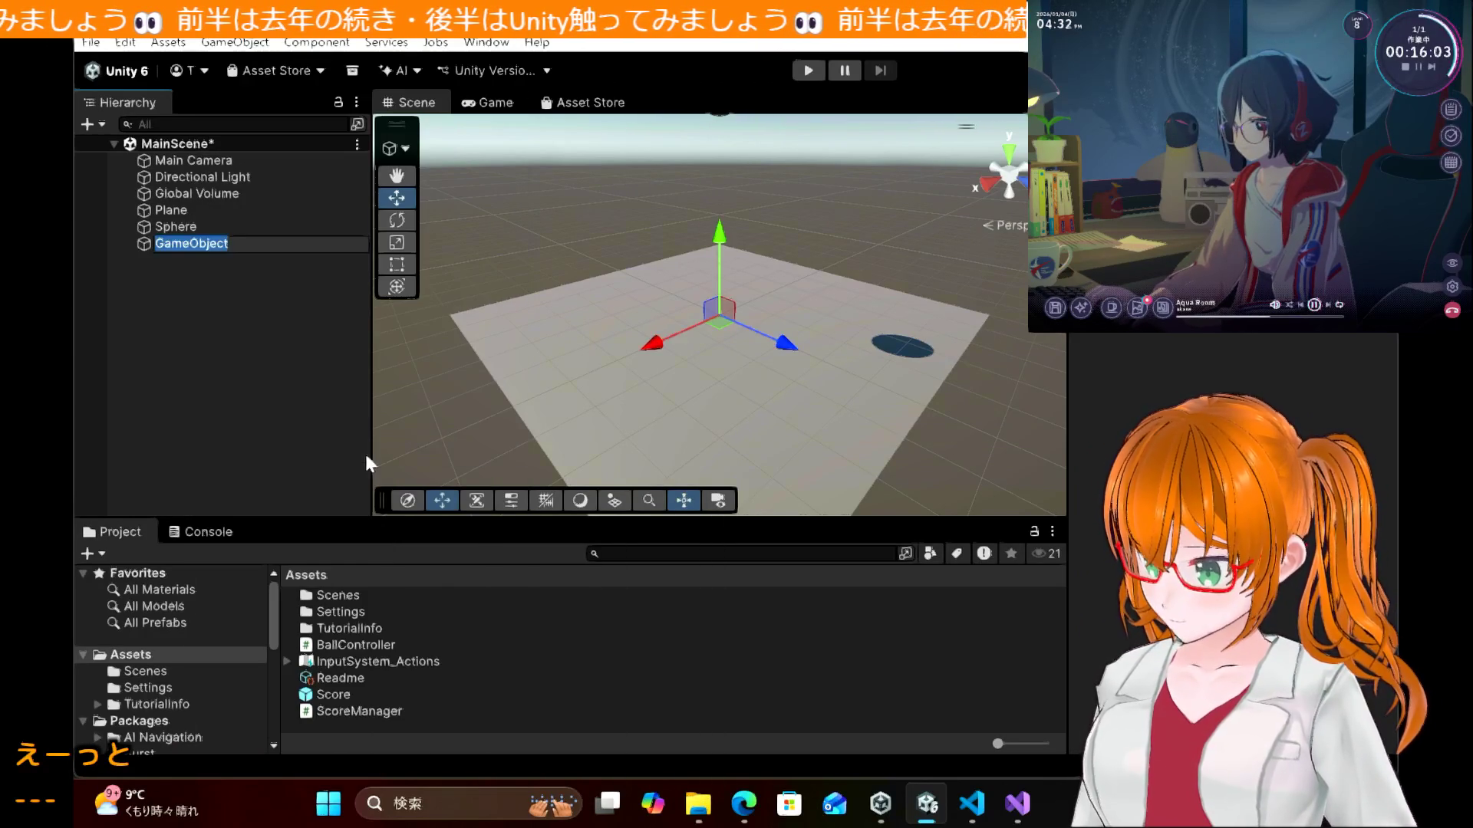
type("ScoreManager")
key("Return")
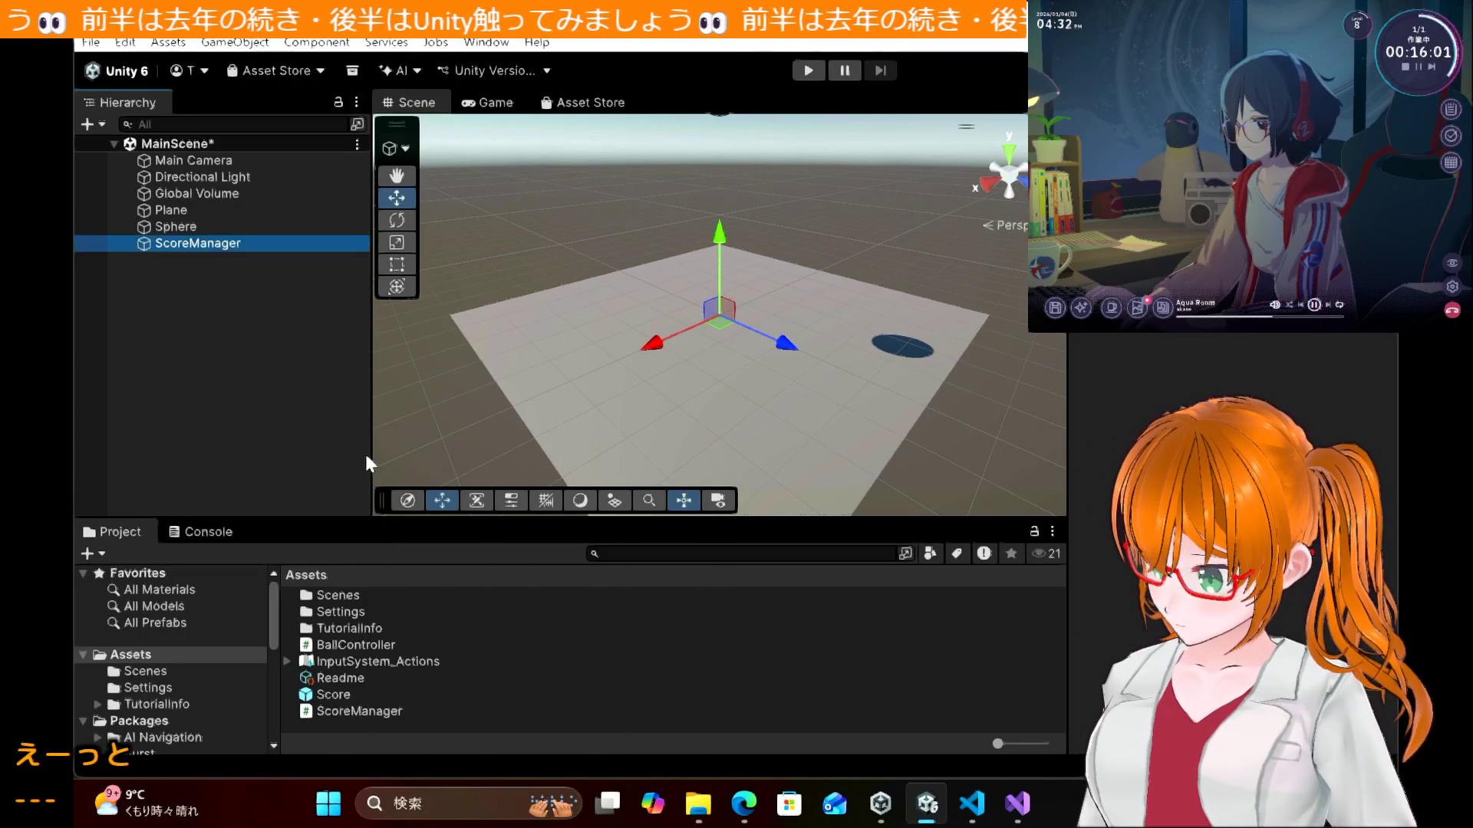
left_click(971, 803)
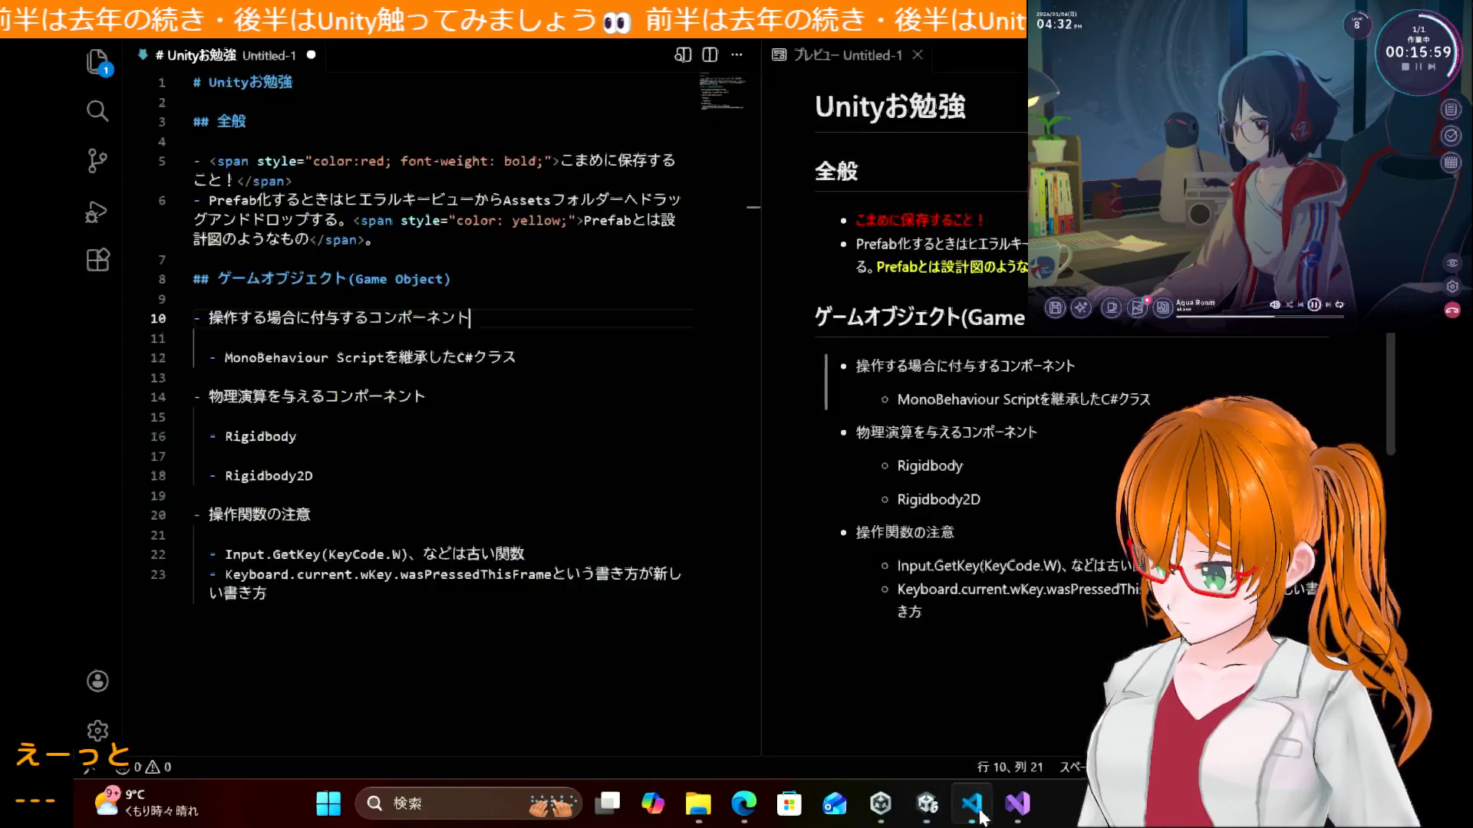
Step: Start a new bullet below the Prefab note: 'スクリプトのみをシーンに配置したい場合は'
left_click(448, 614)
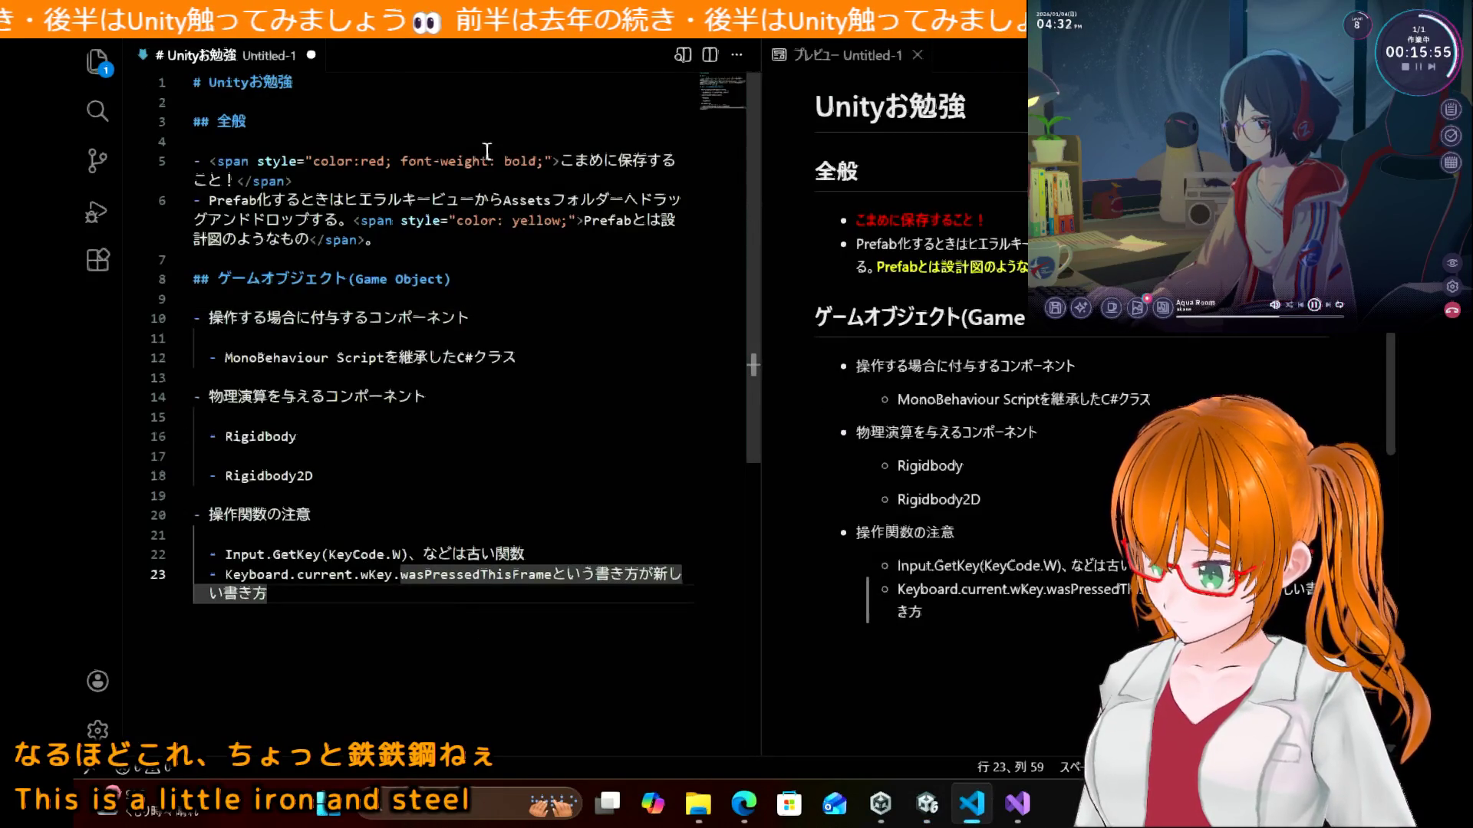
left_click(499, 234)
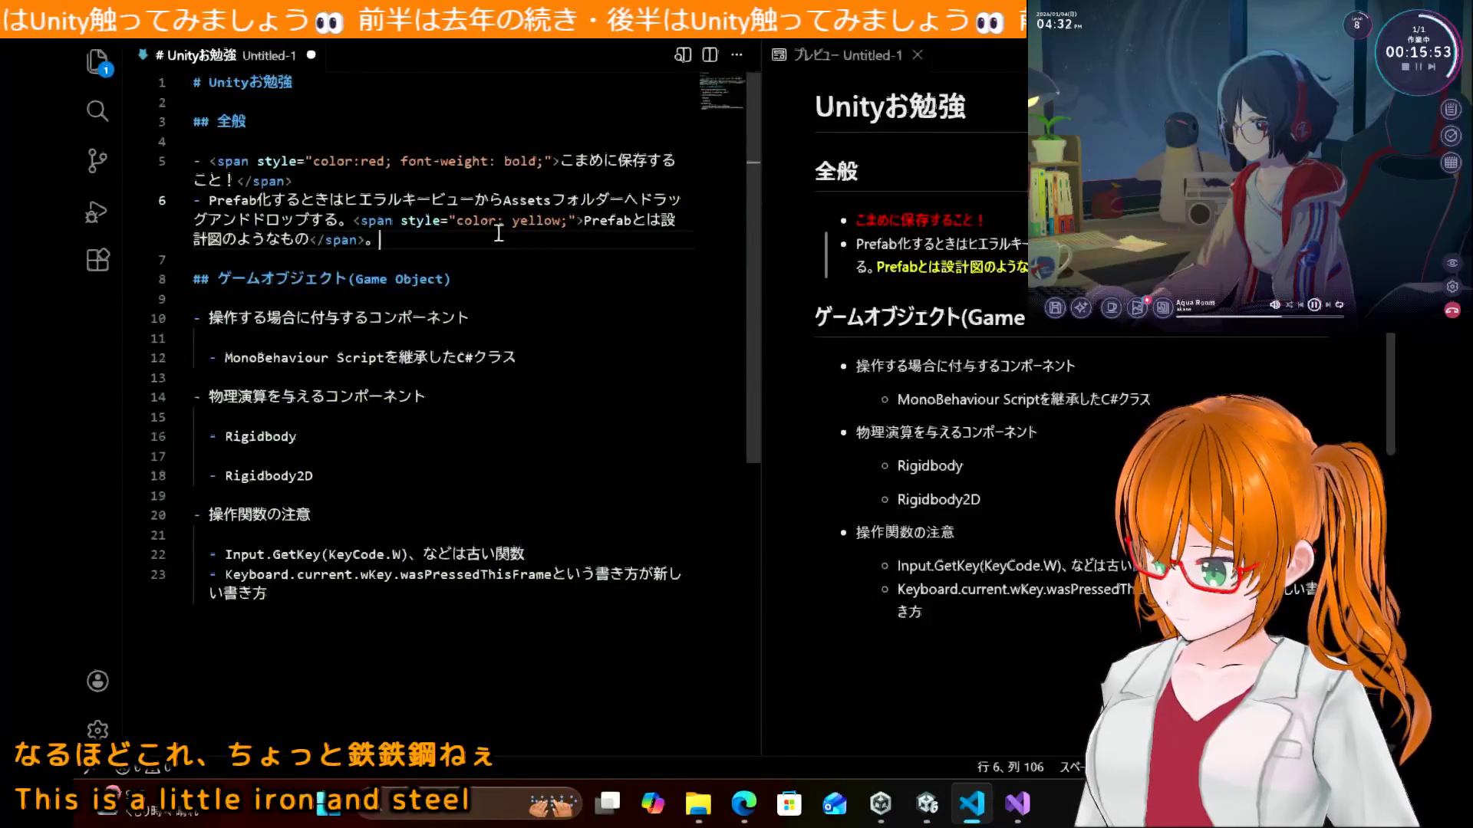
key("Return")
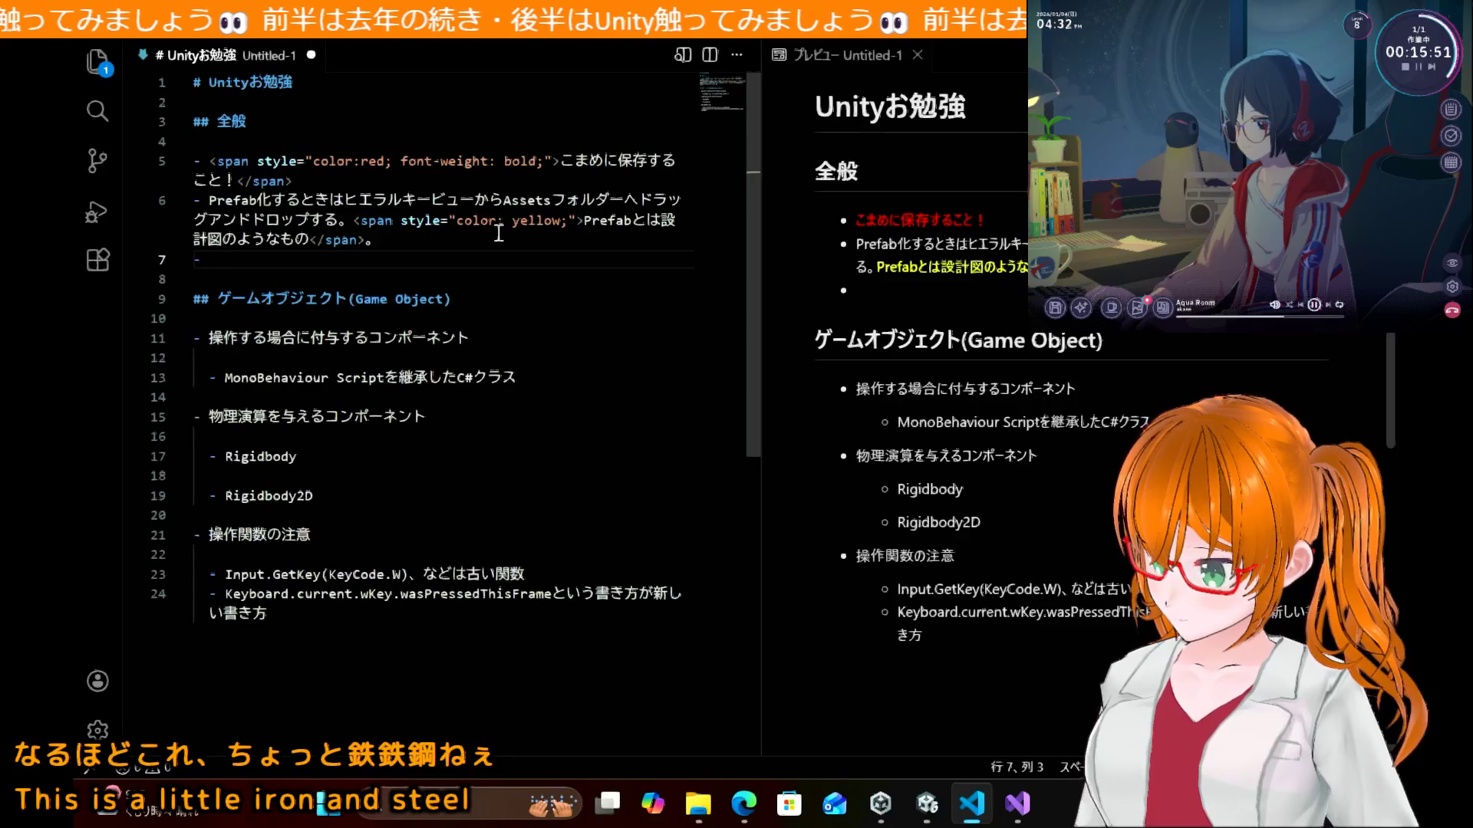
type("スクリプトのm")
type("みを")
key("Return")
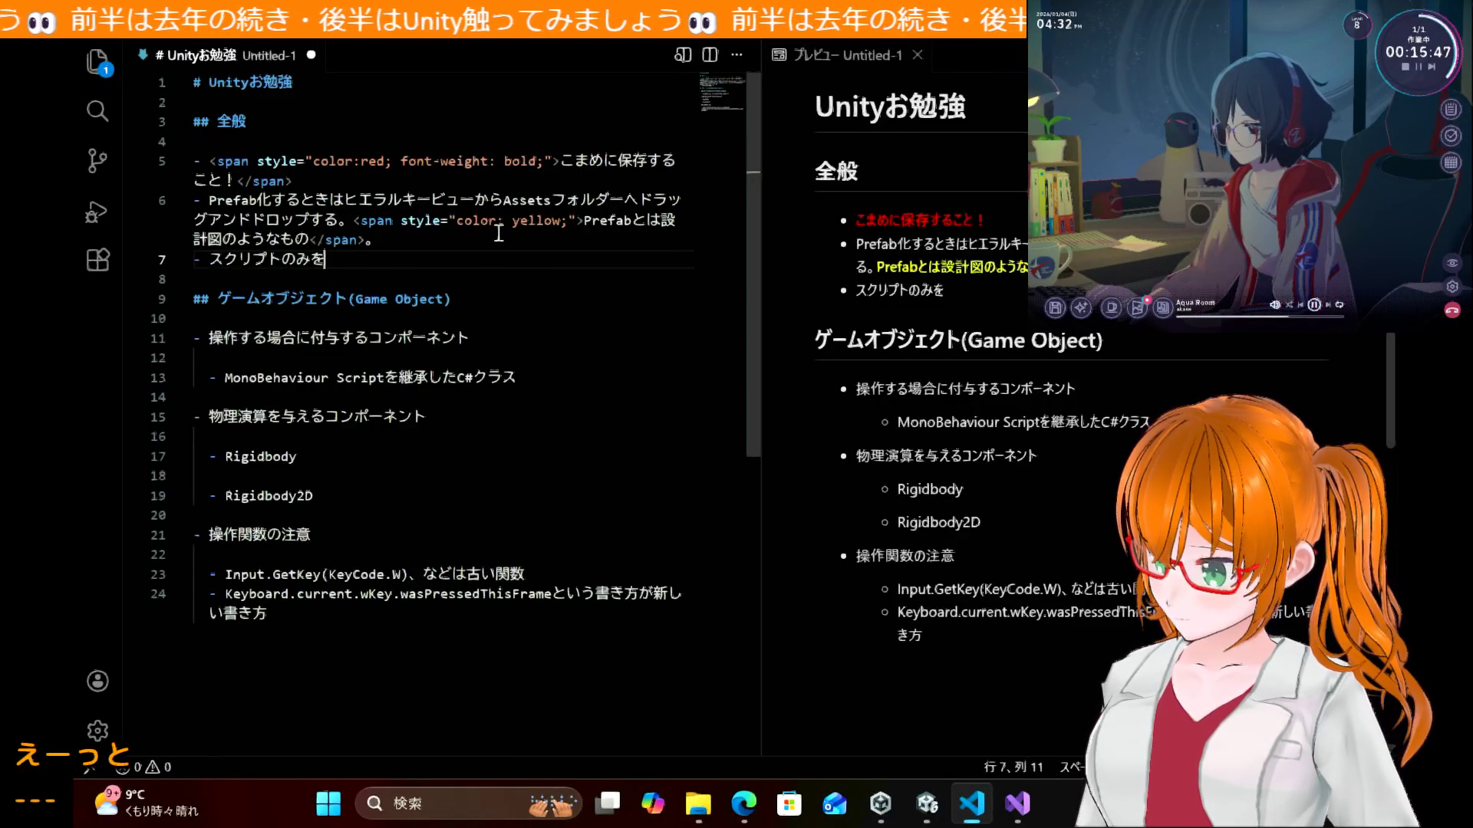
type("市0ンに")
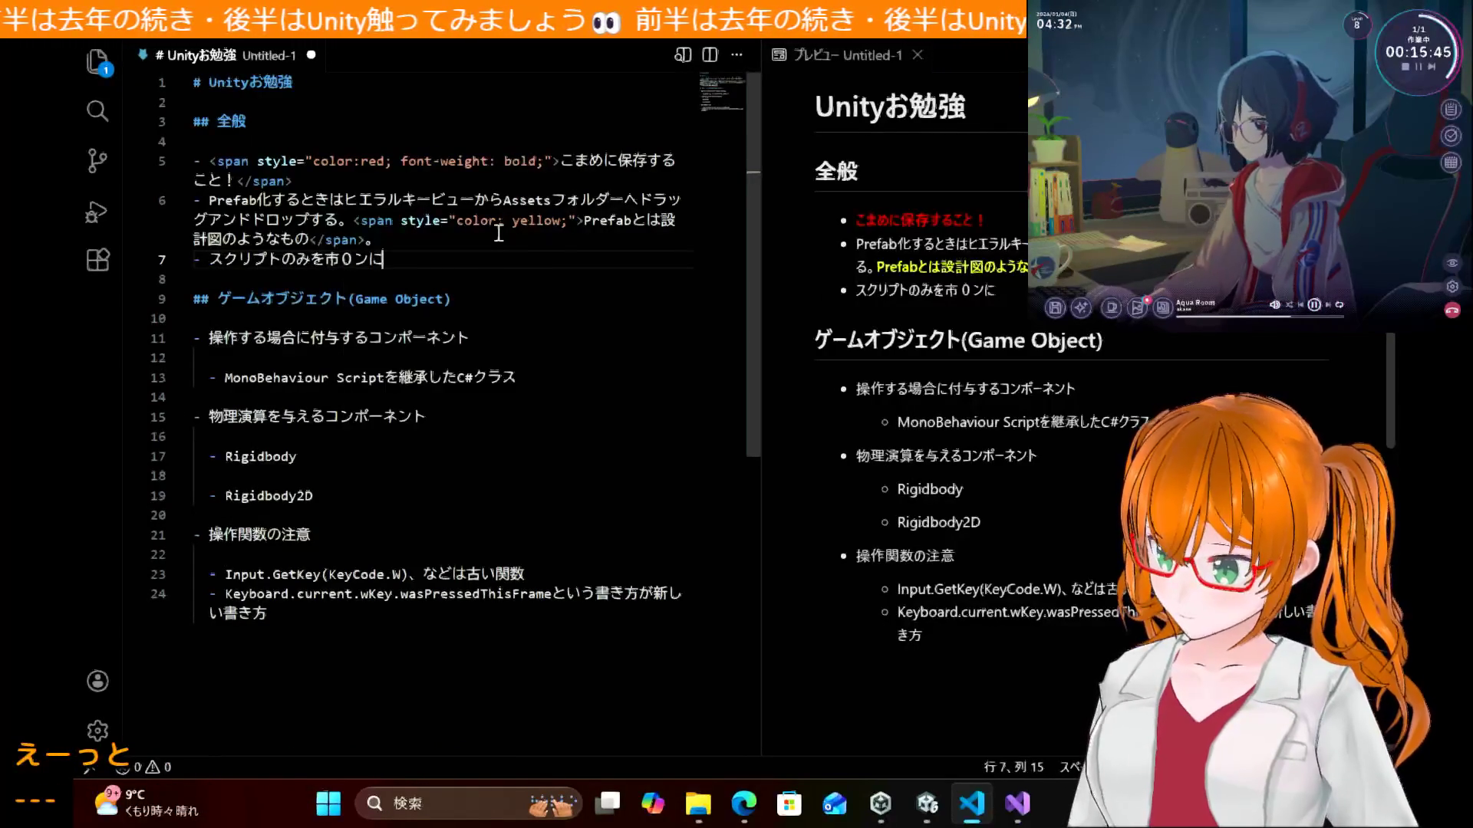
key("BackSpace")
key("BackSpace")
key("BackSpace")
type("しーん")
key("space")
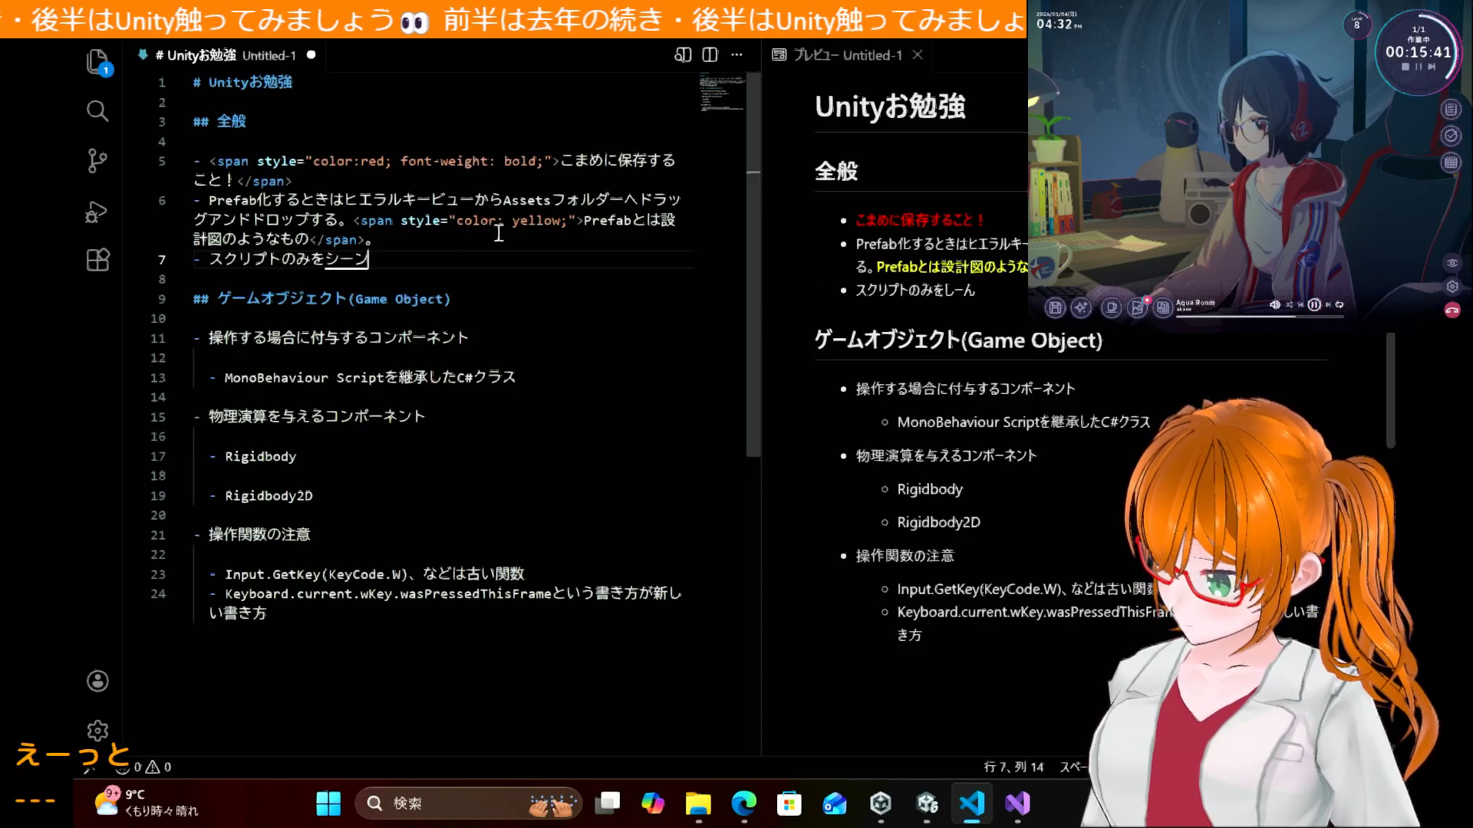
type("にはいちしたい")
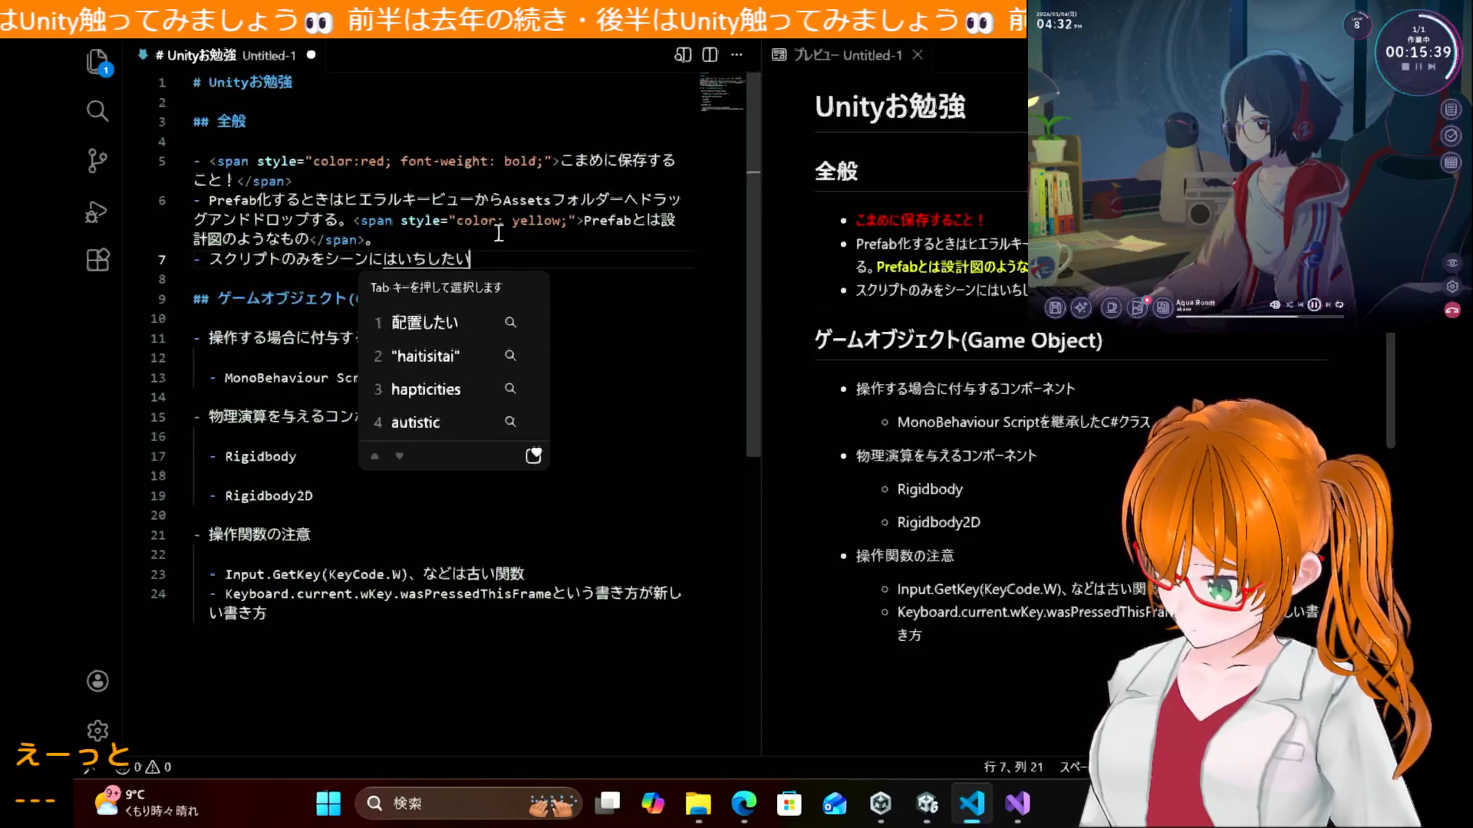
key("space")
type("ばあいは")
key("space")
key("Return")
Step: Continue the bullet with 'Create Emptyで空のゲームオブジェクトを作成しコンポーネントを追加する、'
type("reate ")
type("に")
type("でか")
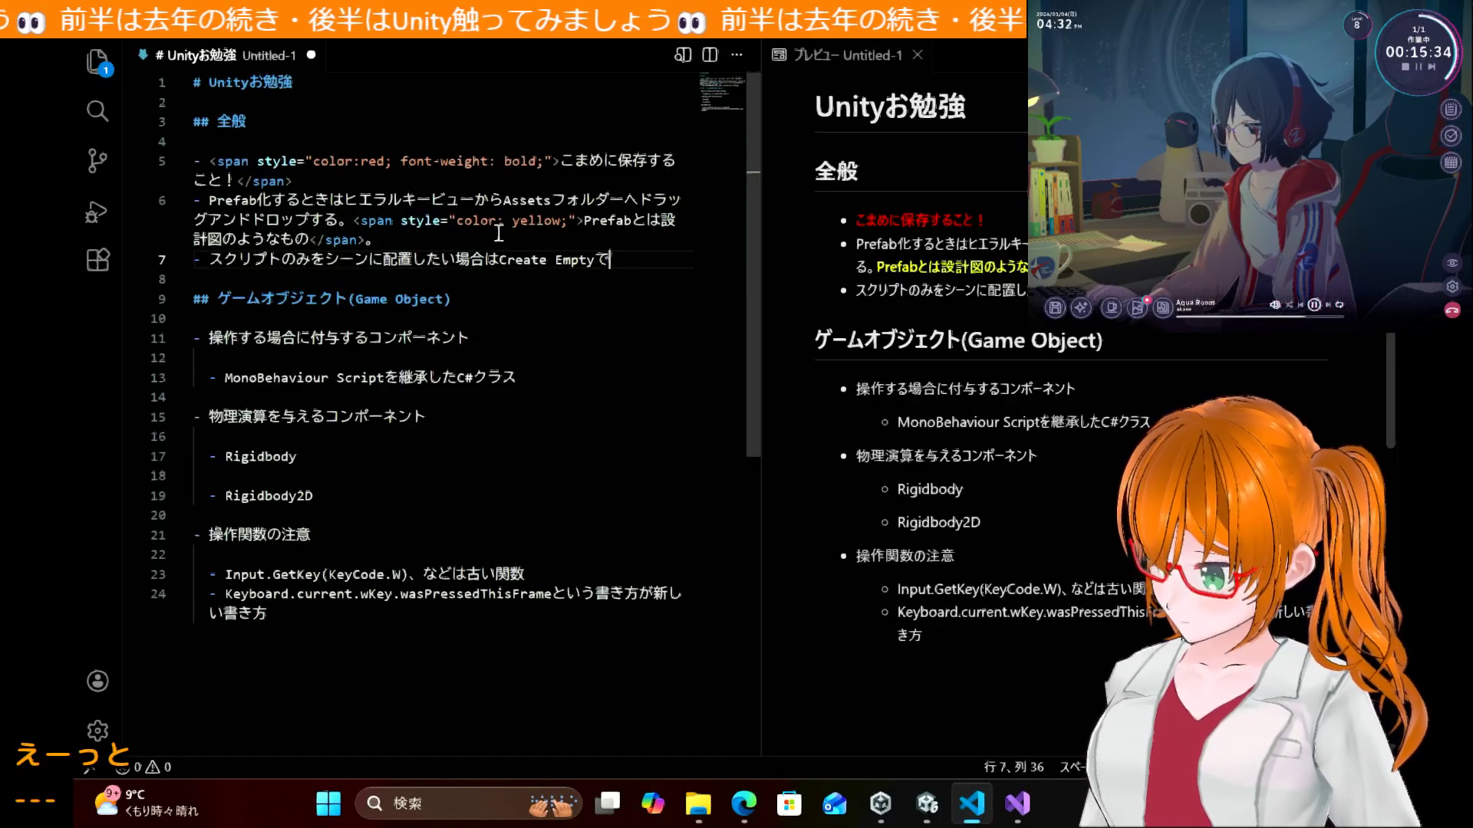
key("space")
key("space")
key("space")
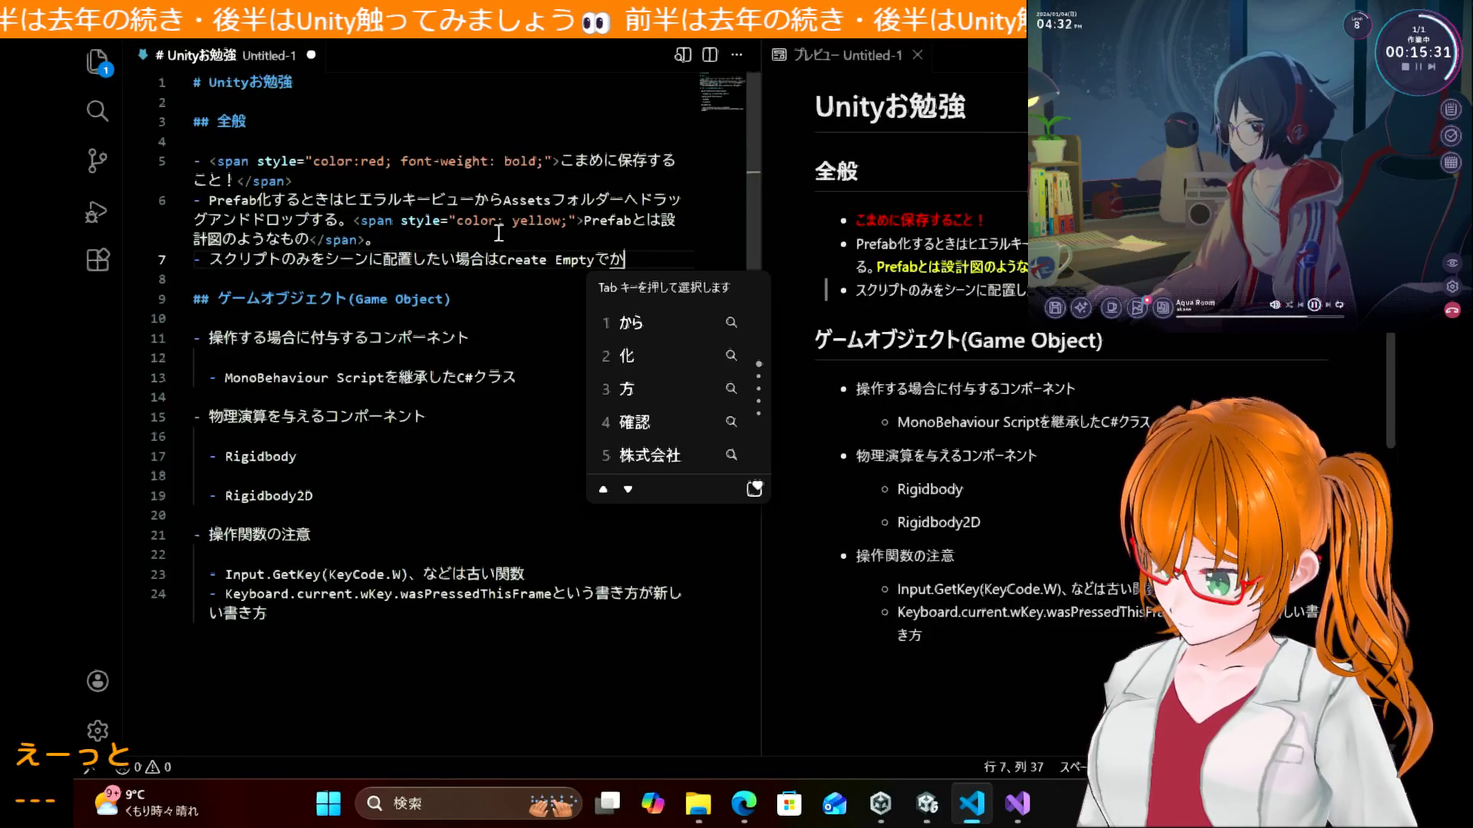
key("space")
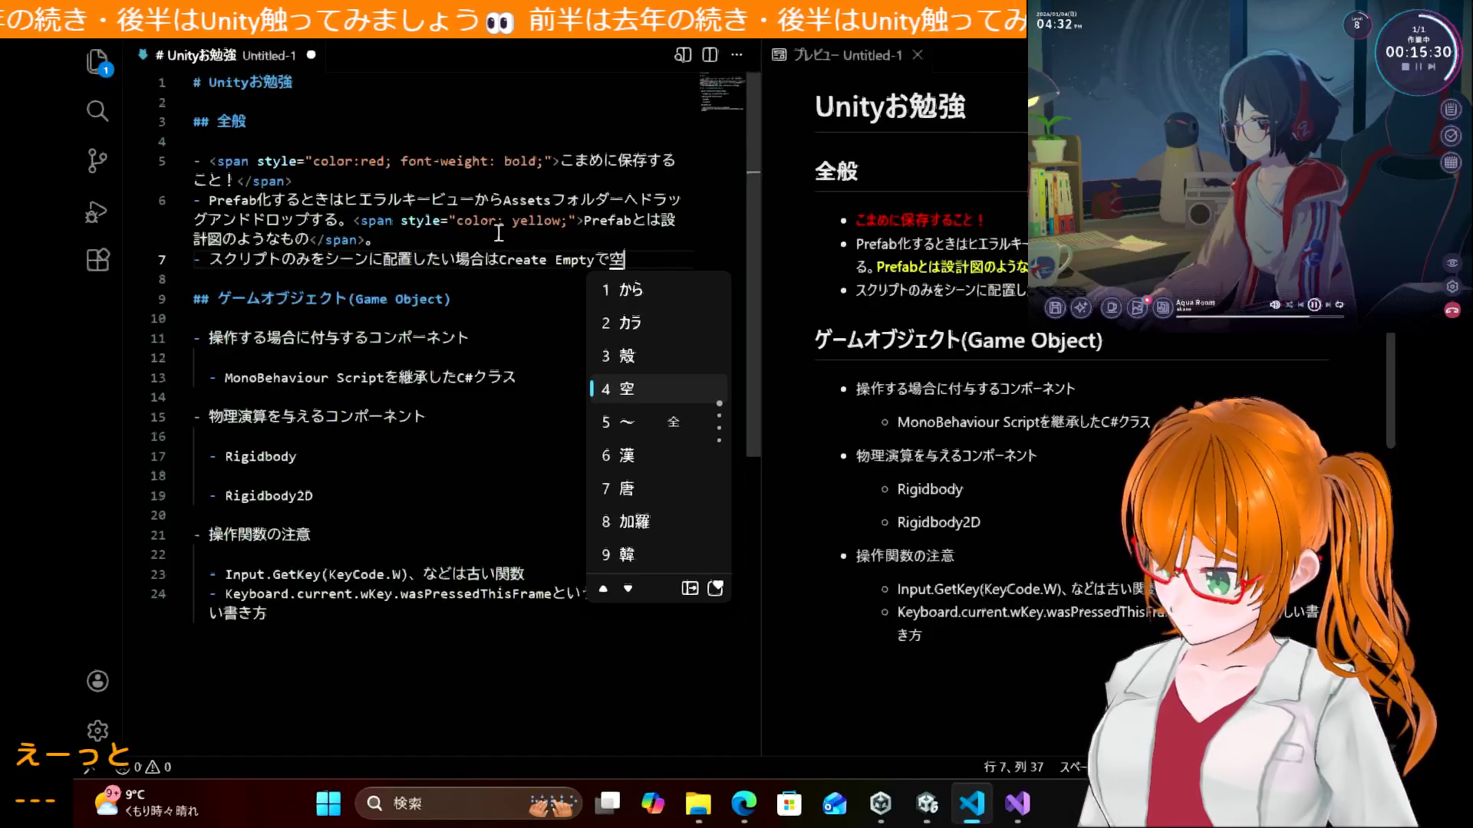
type("のゲーム")
key("Return")
type("お")
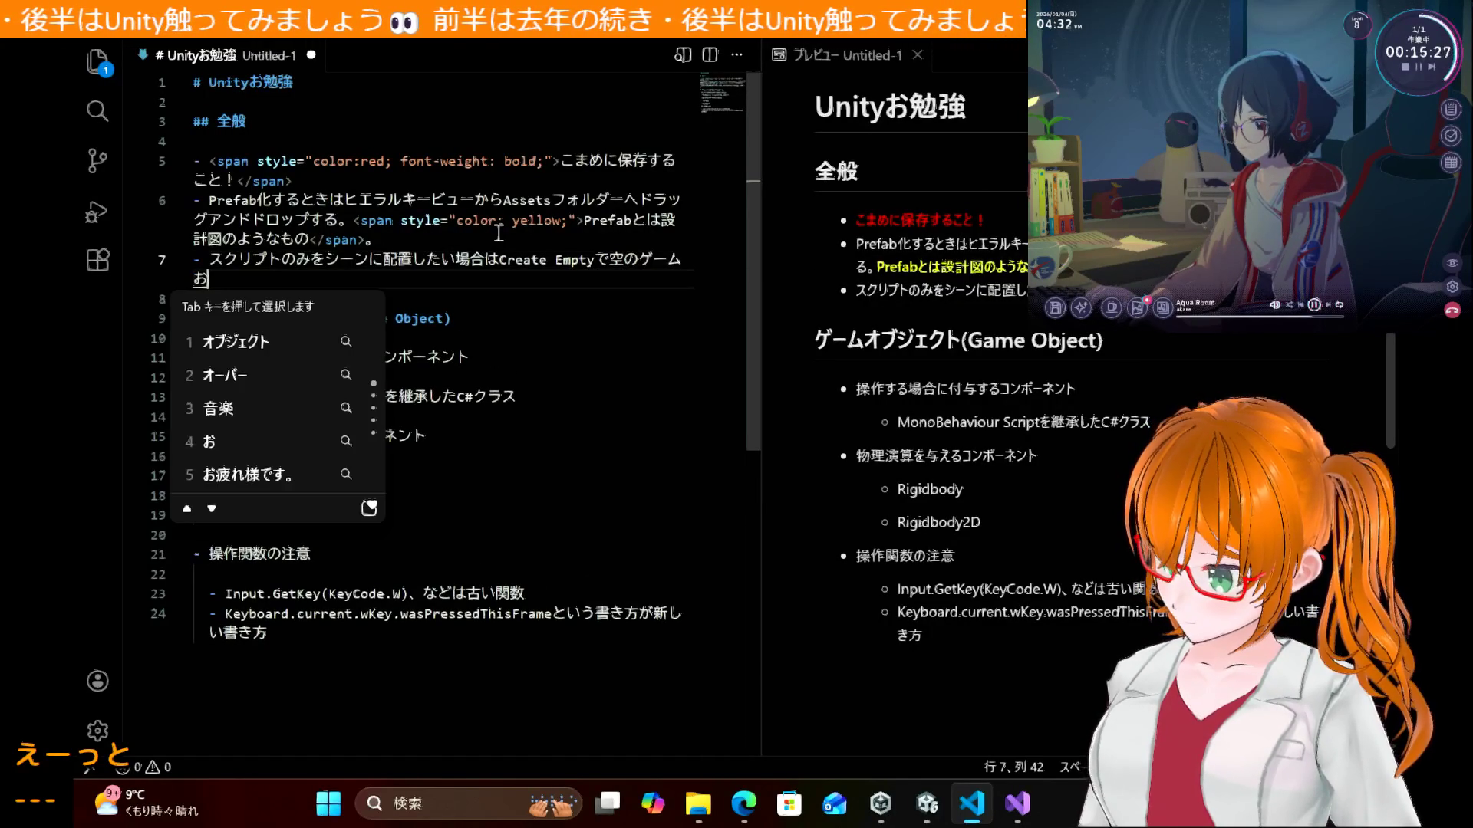
type("オブジェクトを")
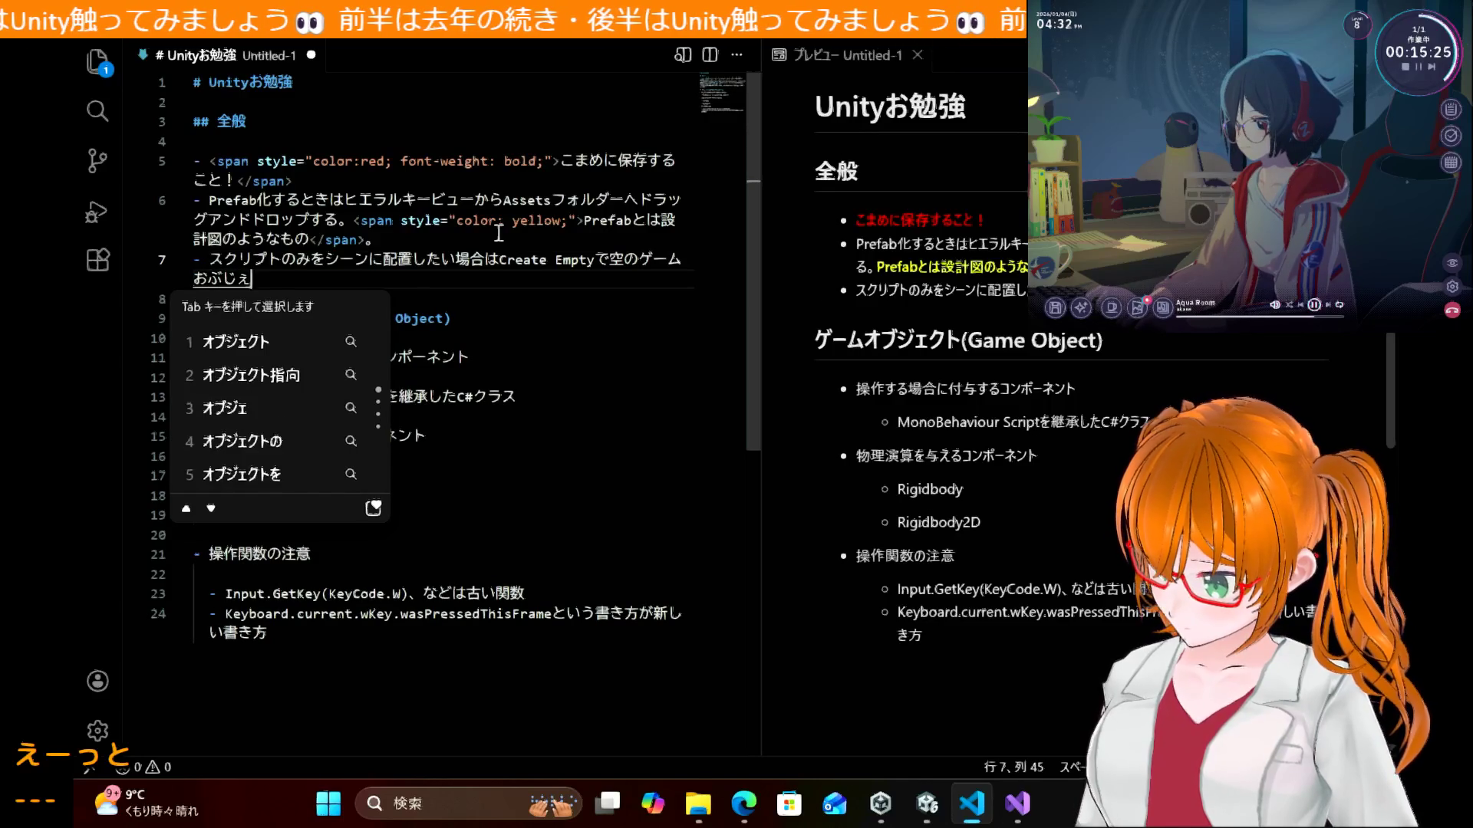
type("作成し")
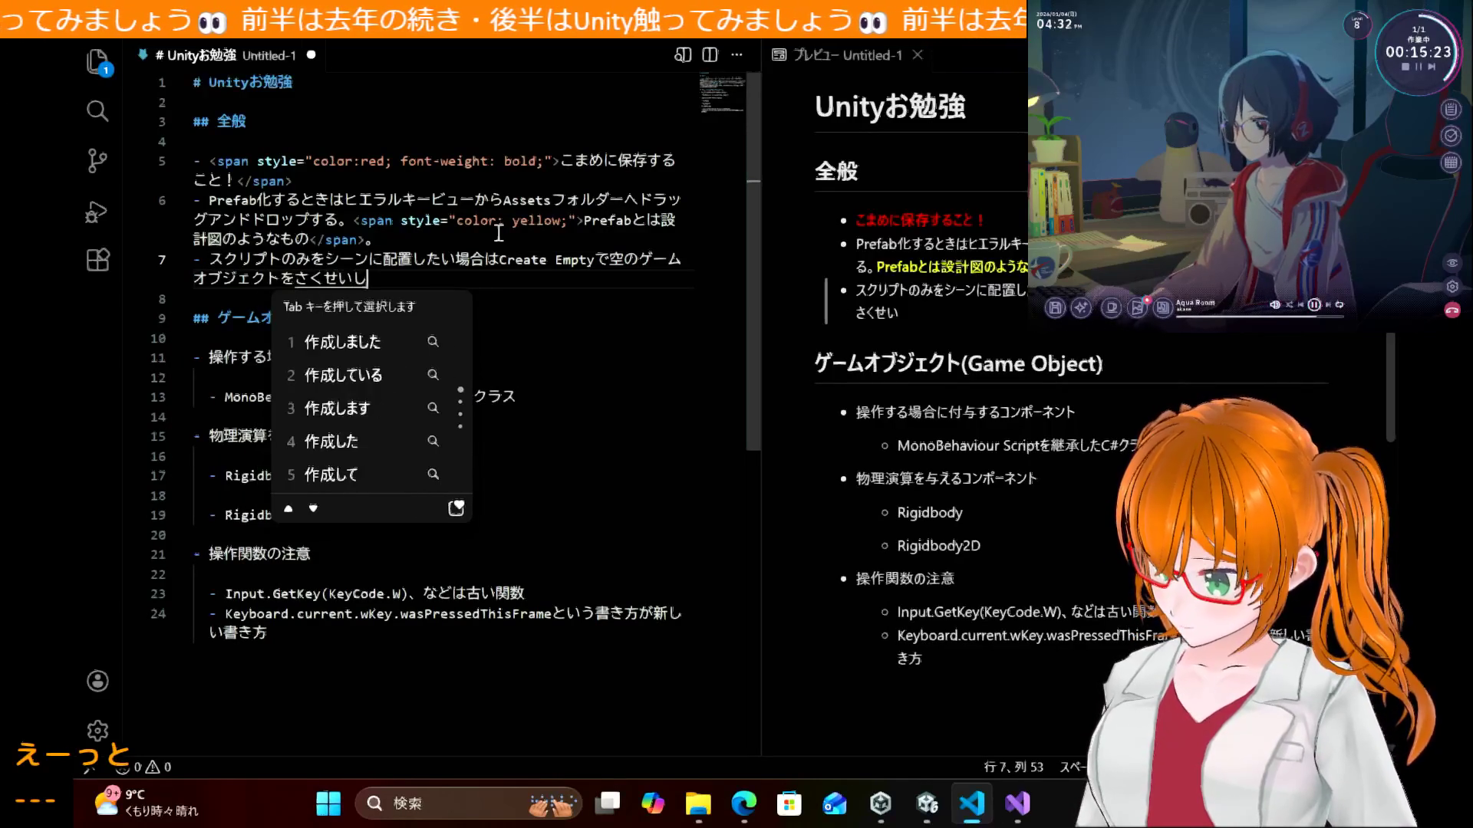
type("こんぽ0")
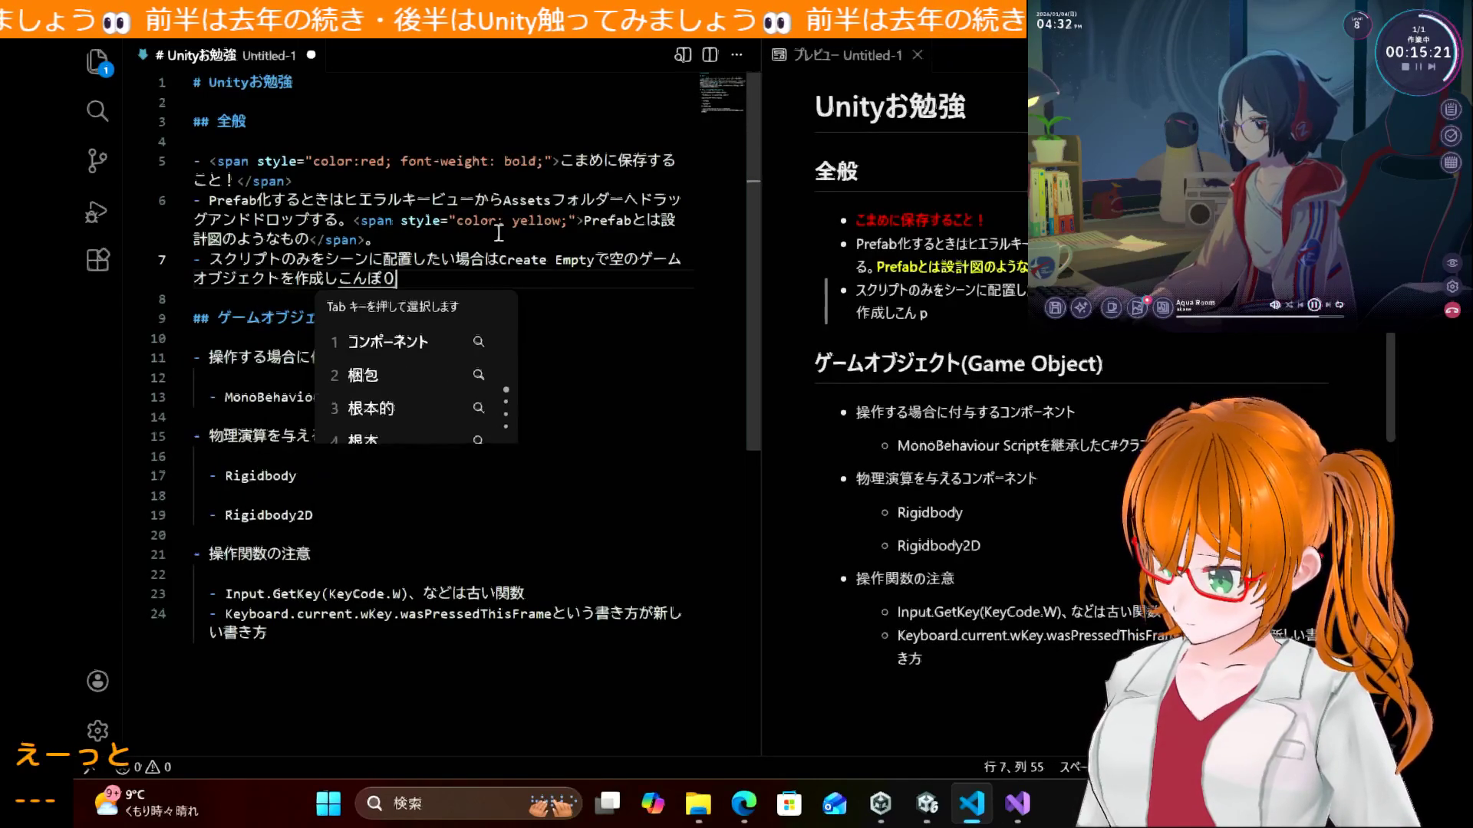
type("コンポーネントをつ")
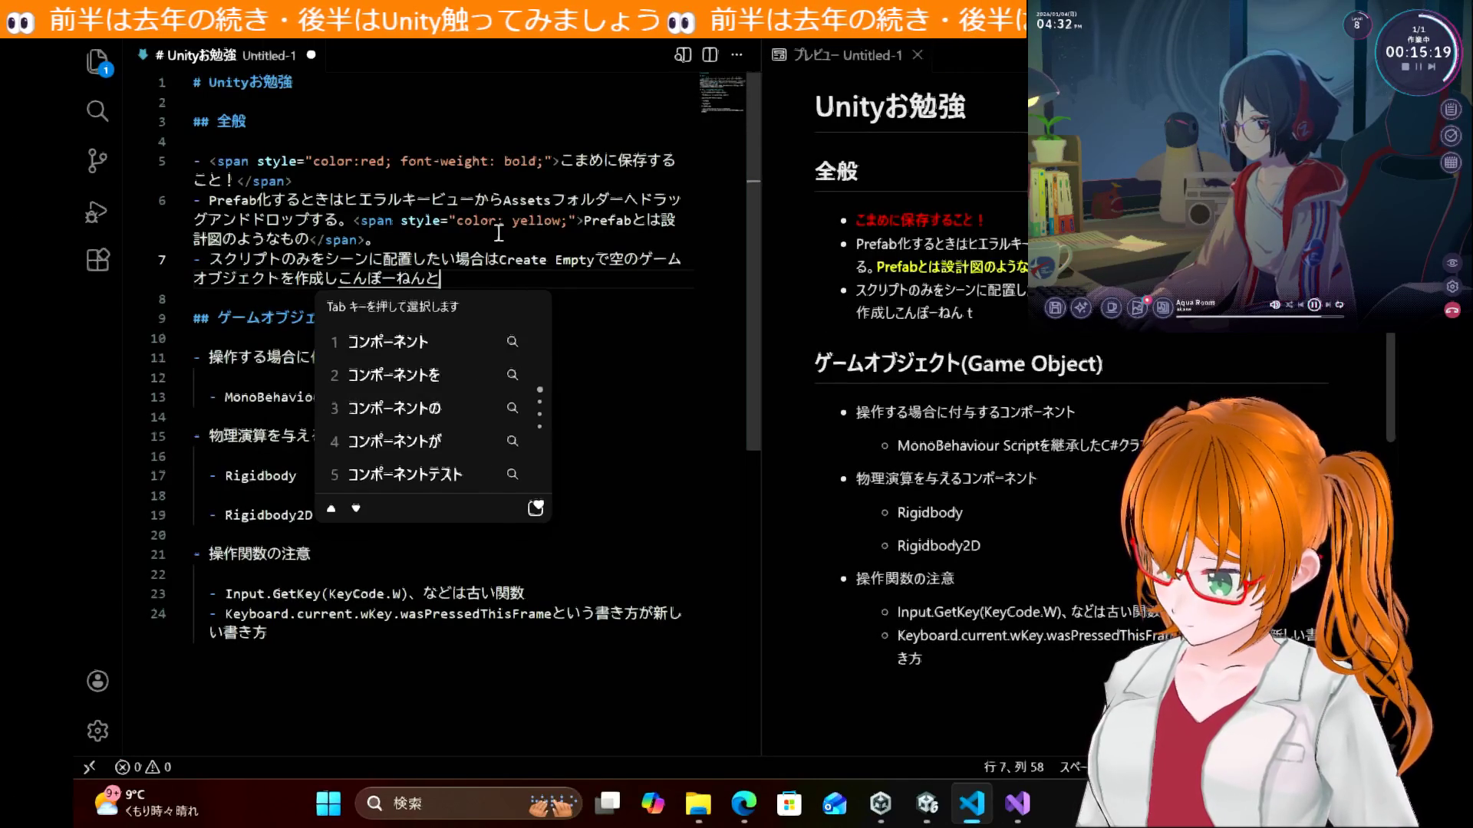
type("追加する、")
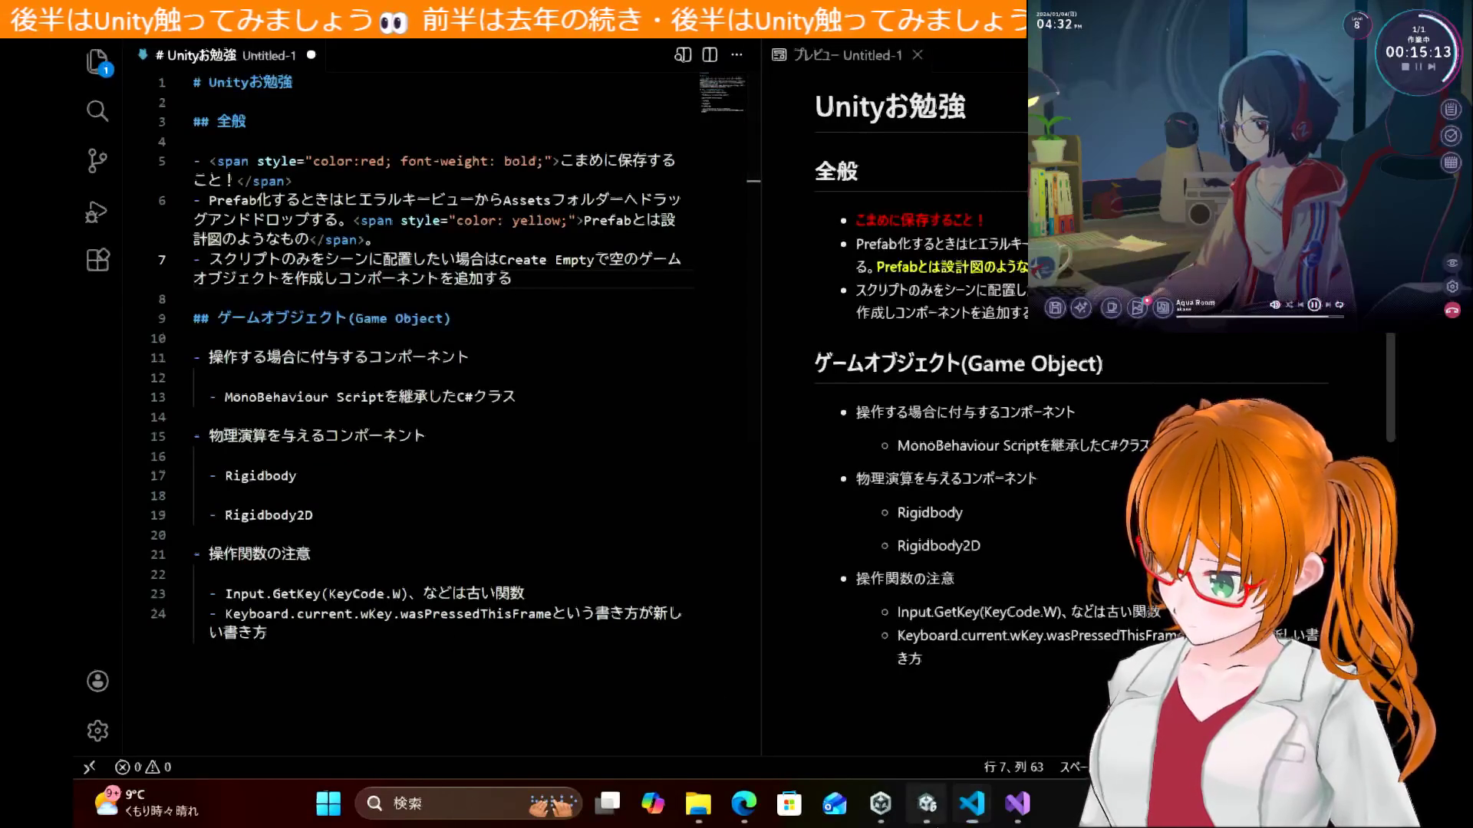
Step: Drag the ScoreManager script onto the ScoreManager object, exposing Score Amount 10
left_click(927, 803)
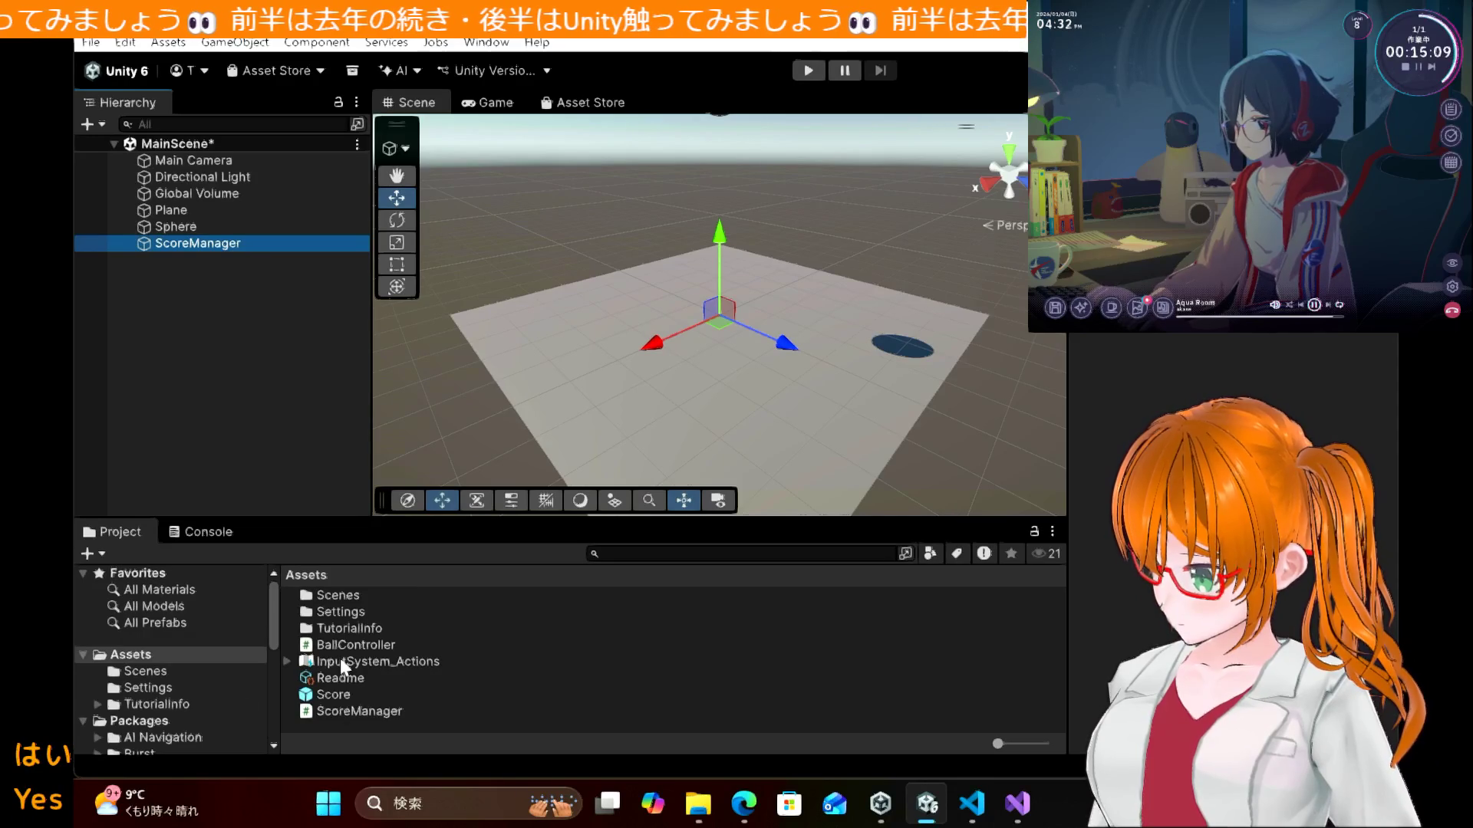
mouse_move(359, 711)
left_mouse_down()
mouse_move(184, 226)
mouse_move(191, 256)
left_mouse_up()
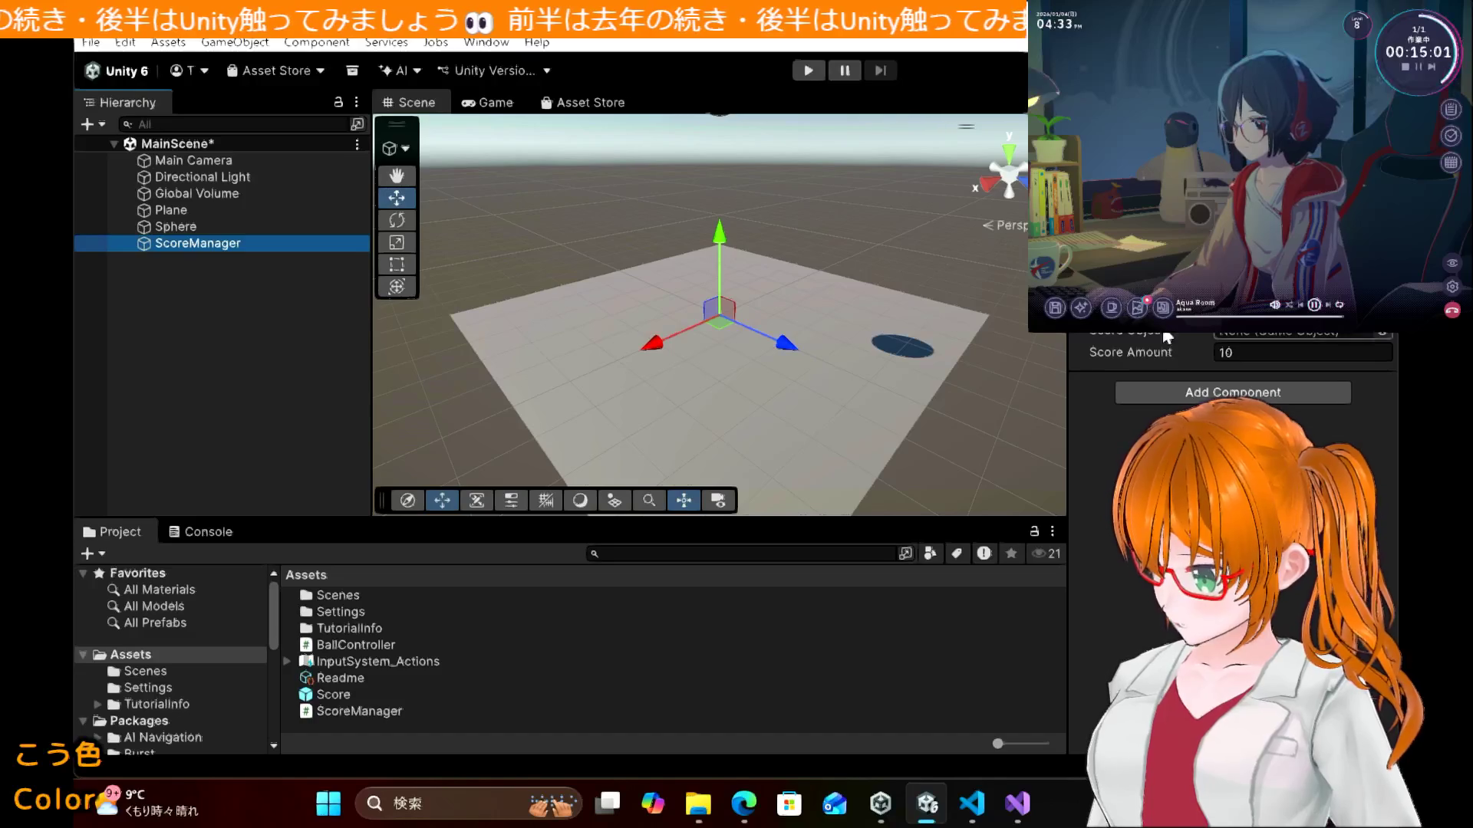
Step: Scroll the tutorial through sections 6.3–6.4 and back to the smaller-Score-copies note
mouse_move(752, 785)
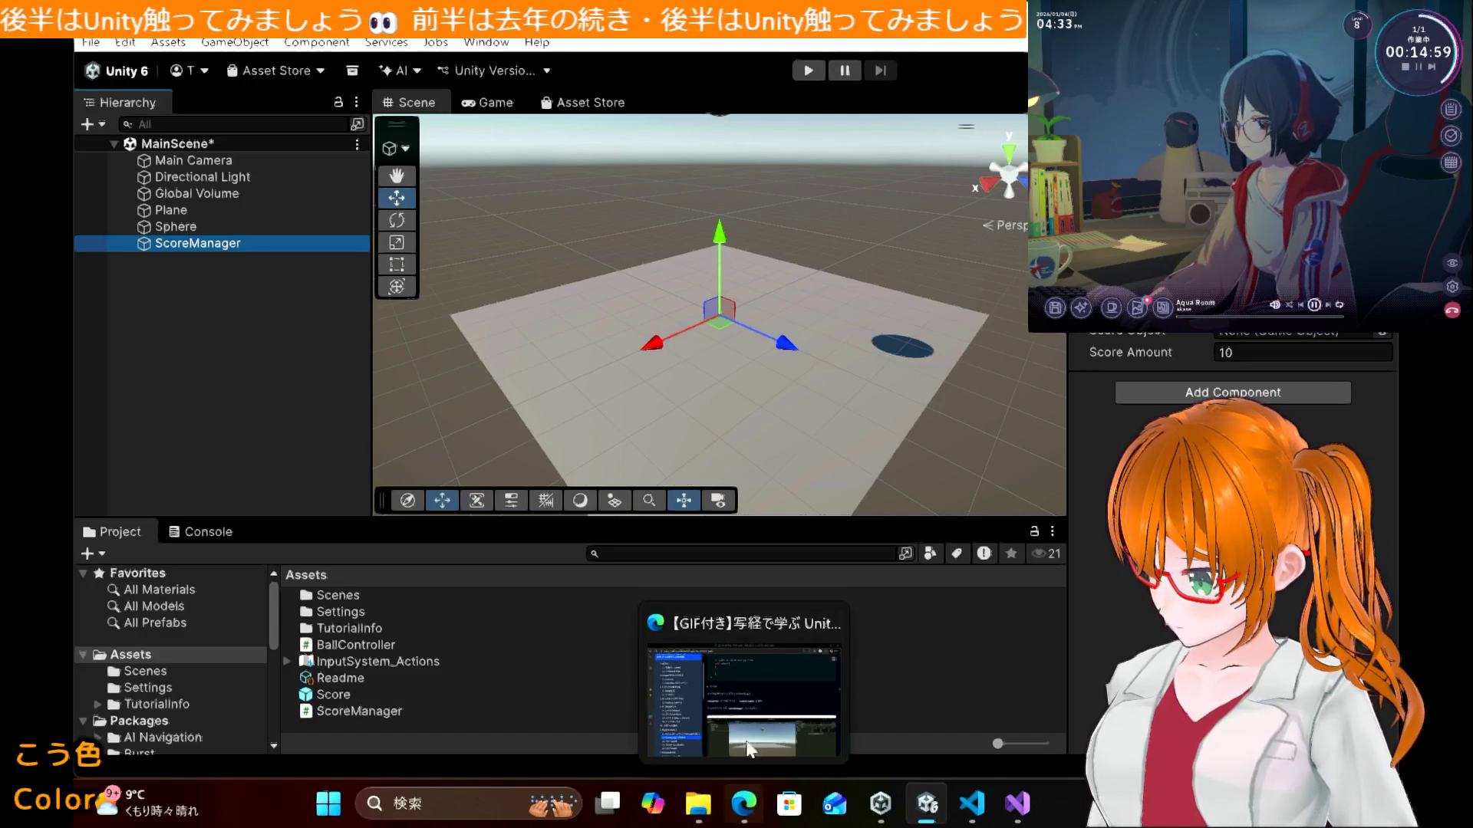
left_click(739, 647)
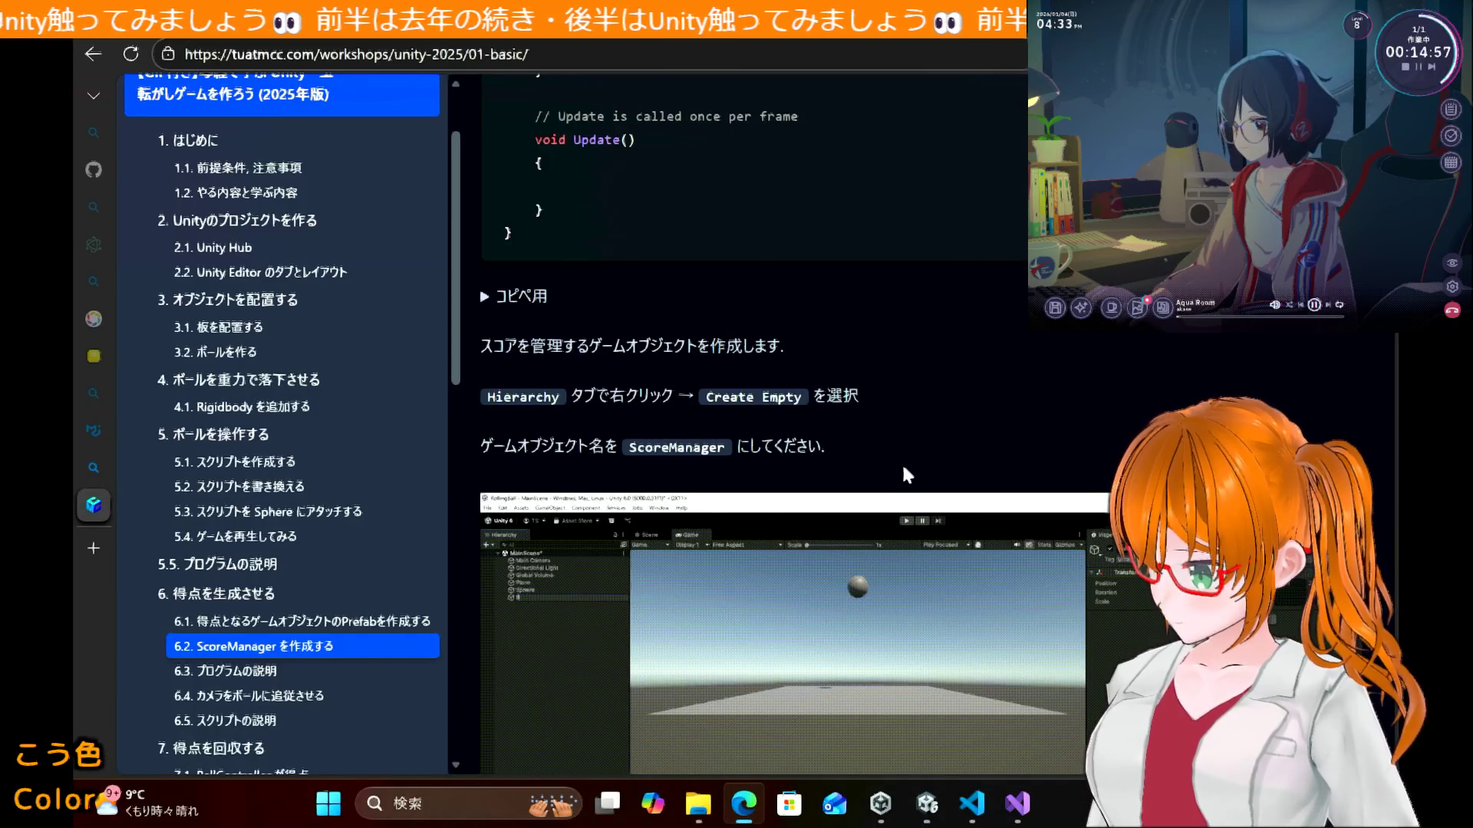
scroll(903, 472, "down", 10)
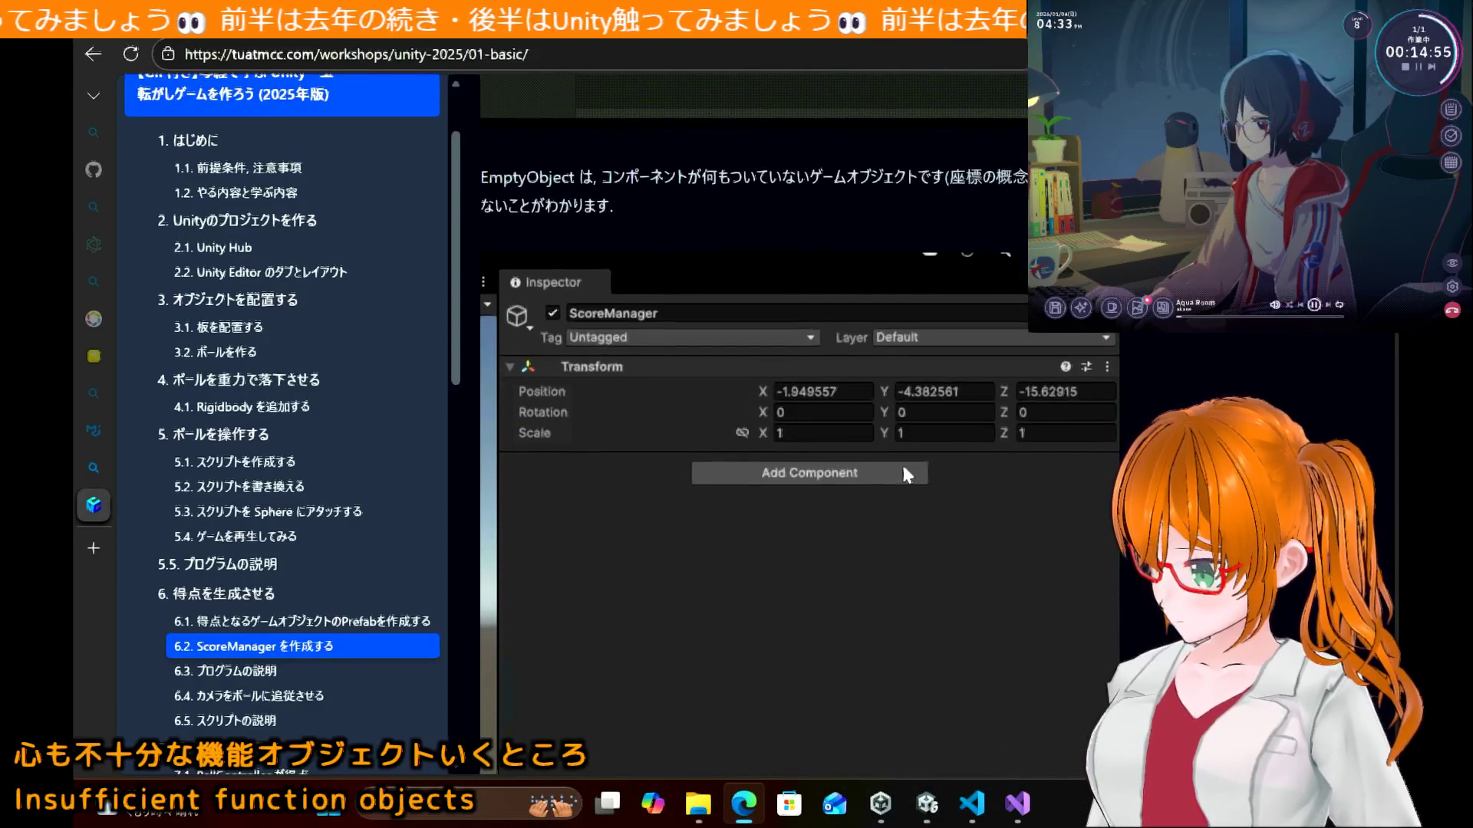
scroll(904, 469, "down", 6)
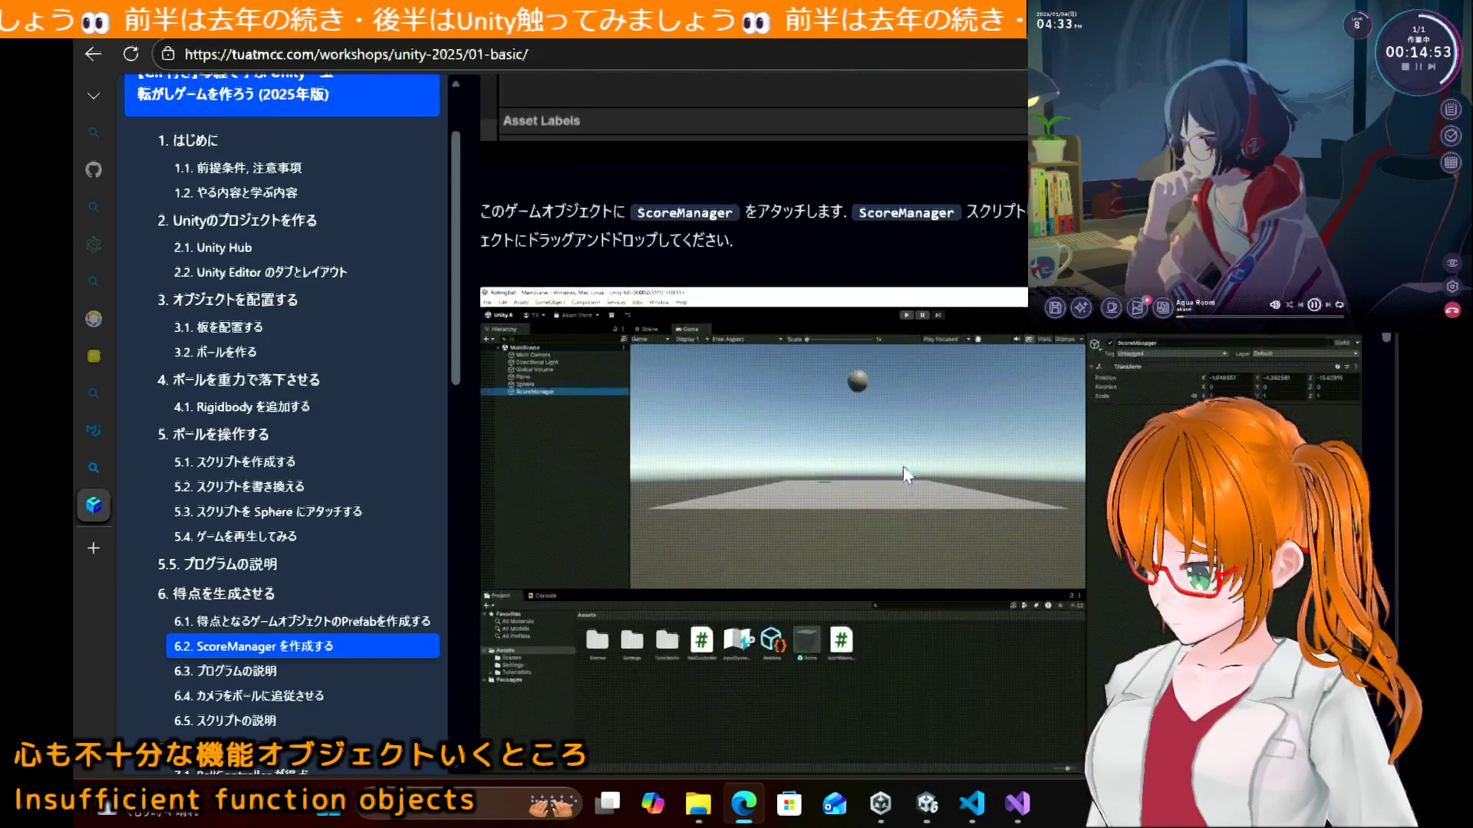
scroll(903, 468, "down", 6)
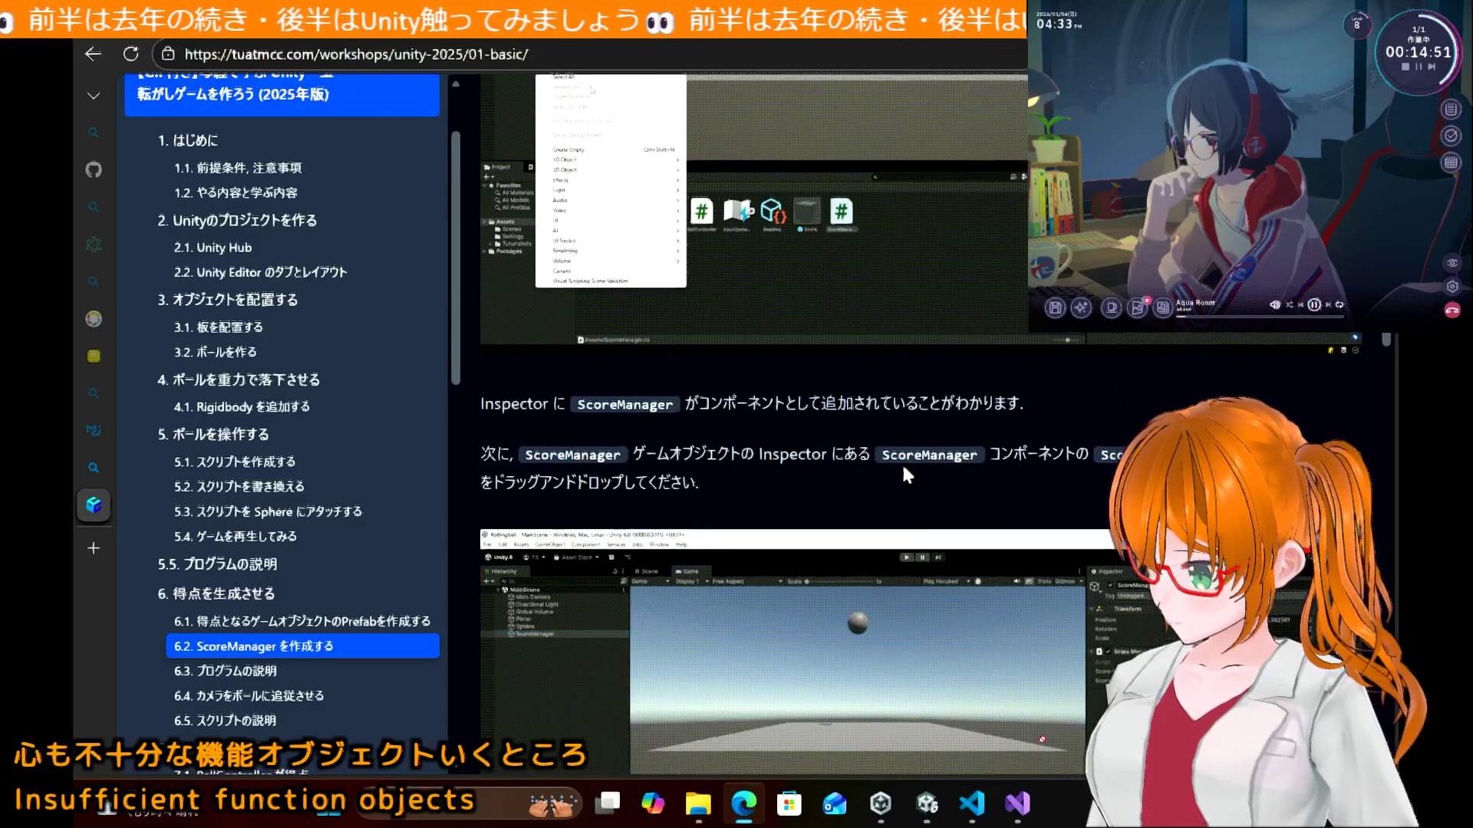
scroll(904, 472, "down", 10)
scroll(903, 474, "up", 5)
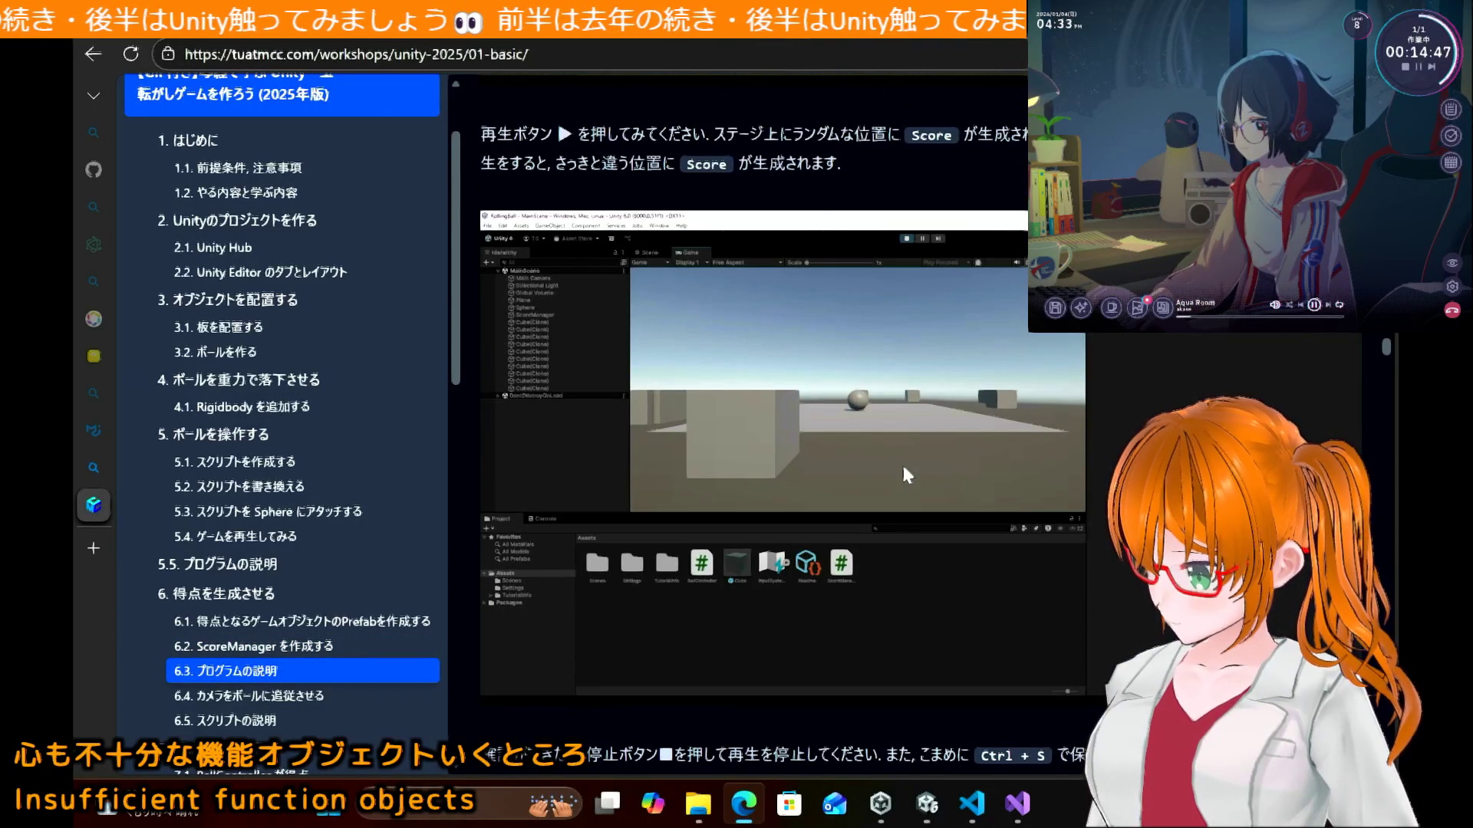
scroll(903, 470, "down", 12)
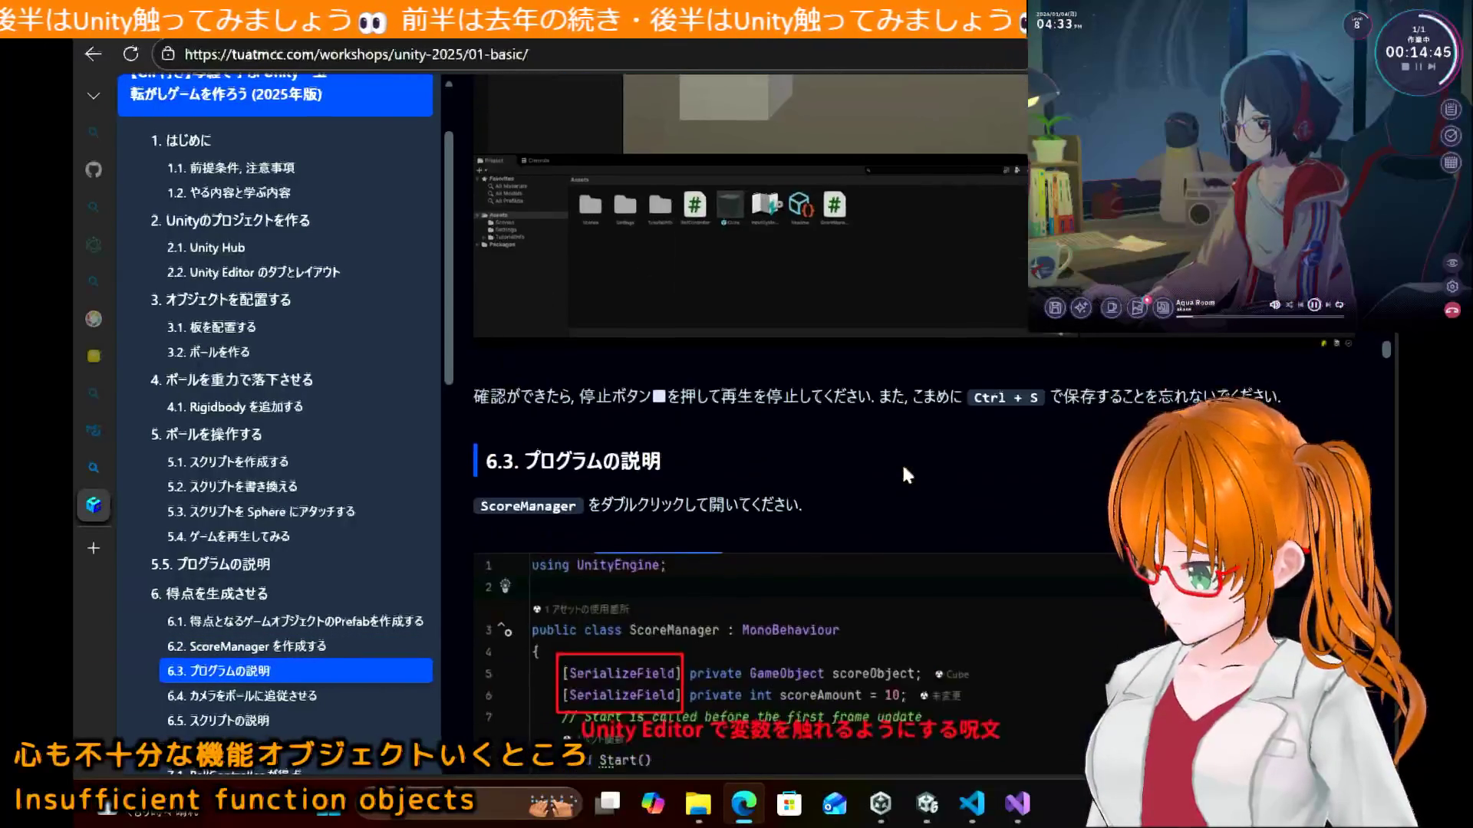
scroll(904, 470, "down", 7)
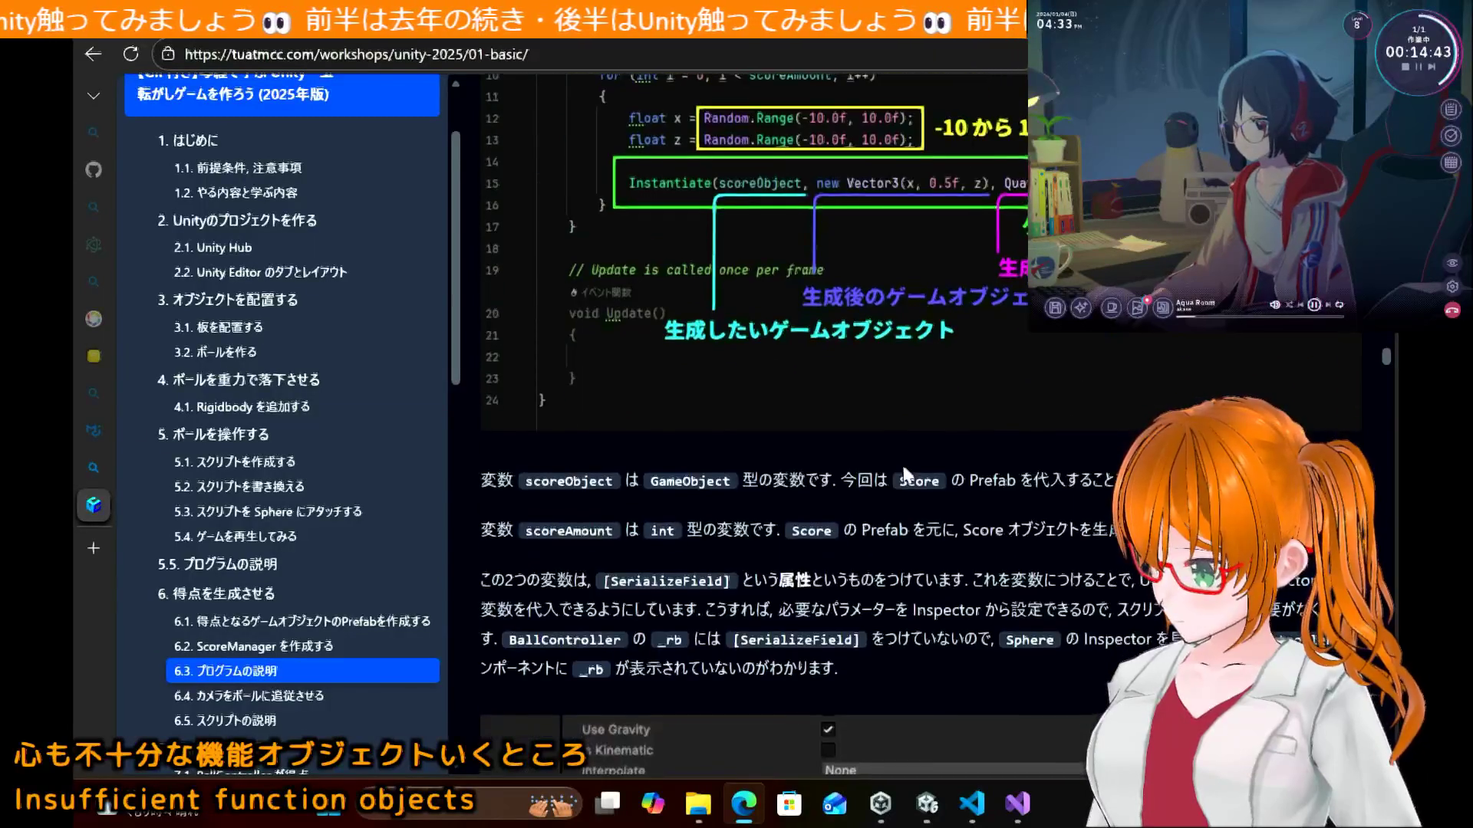
scroll(902, 464, "down", 12)
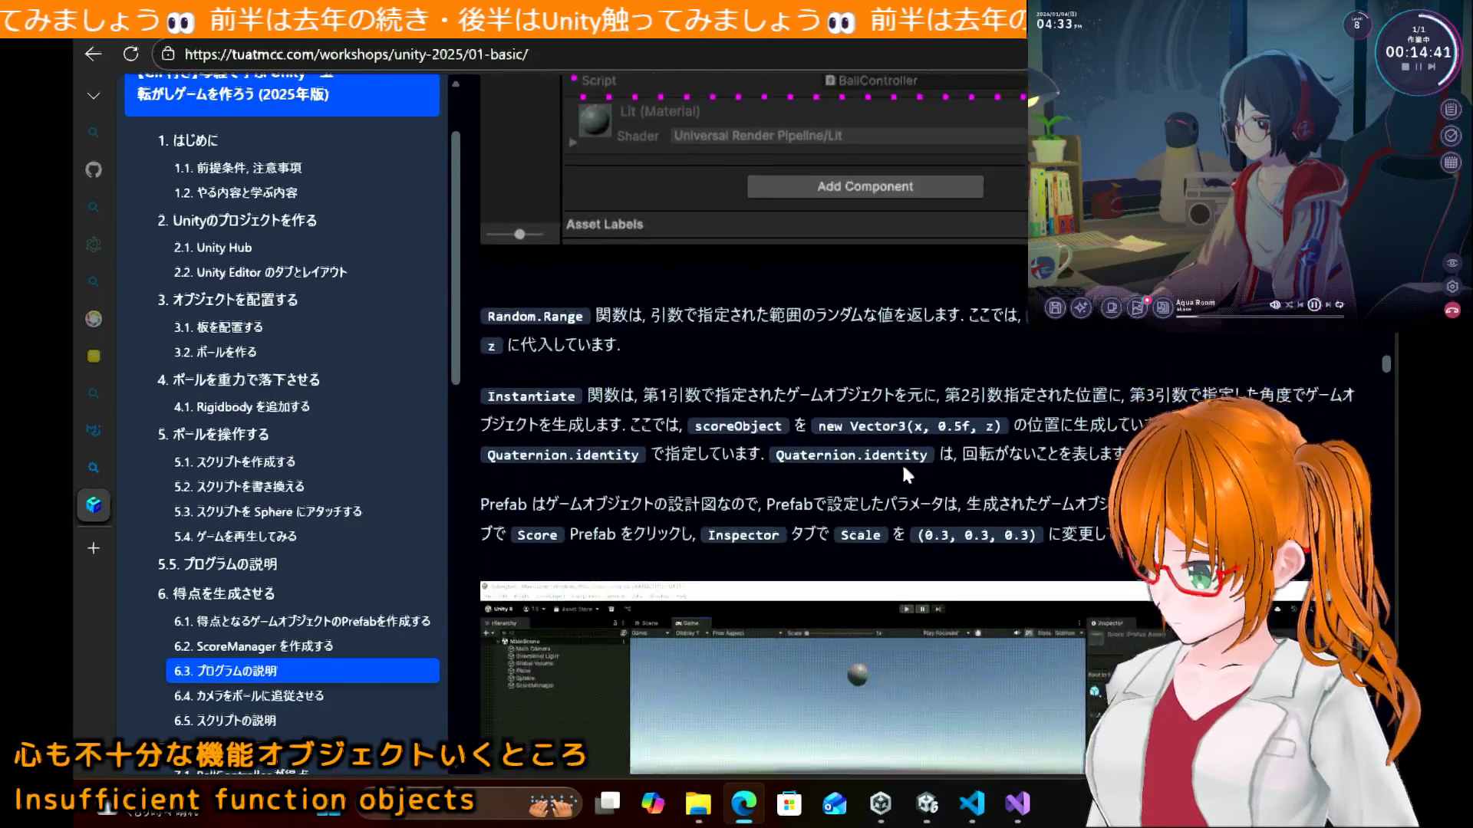
scroll(903, 470, "down", 1)
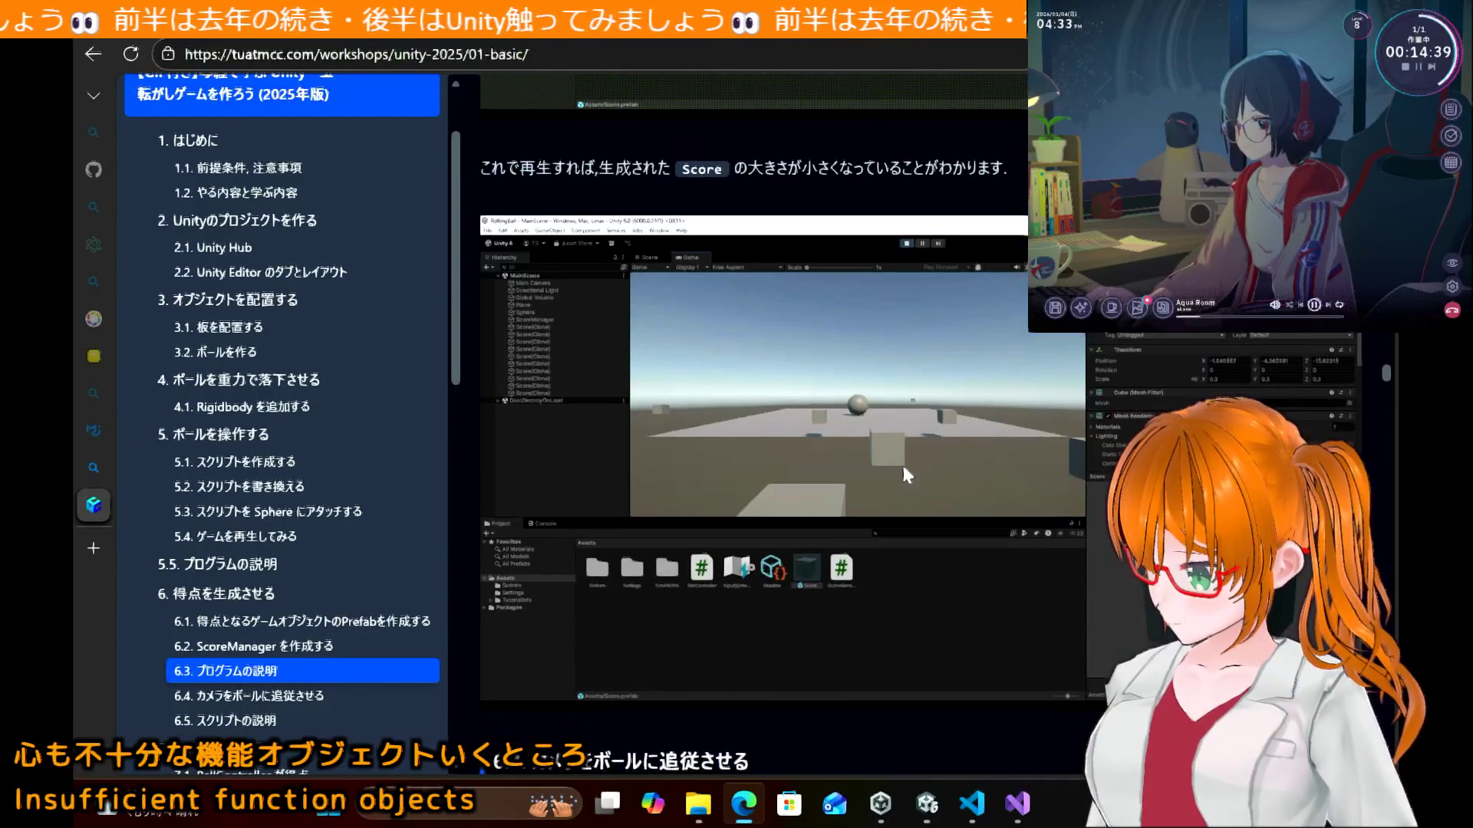
scroll(904, 470, "down", 10)
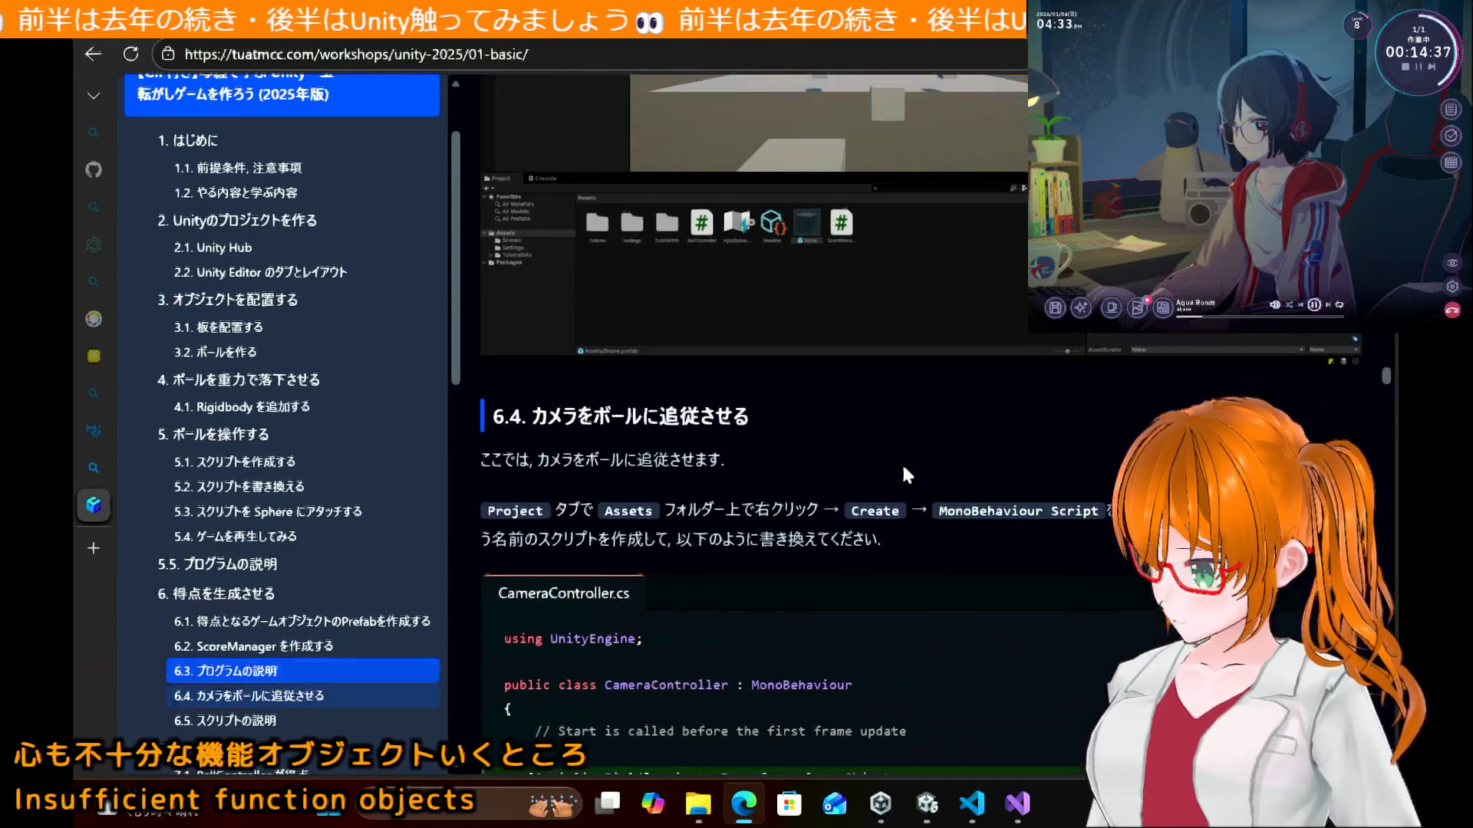
scroll(904, 469, "down", 6)
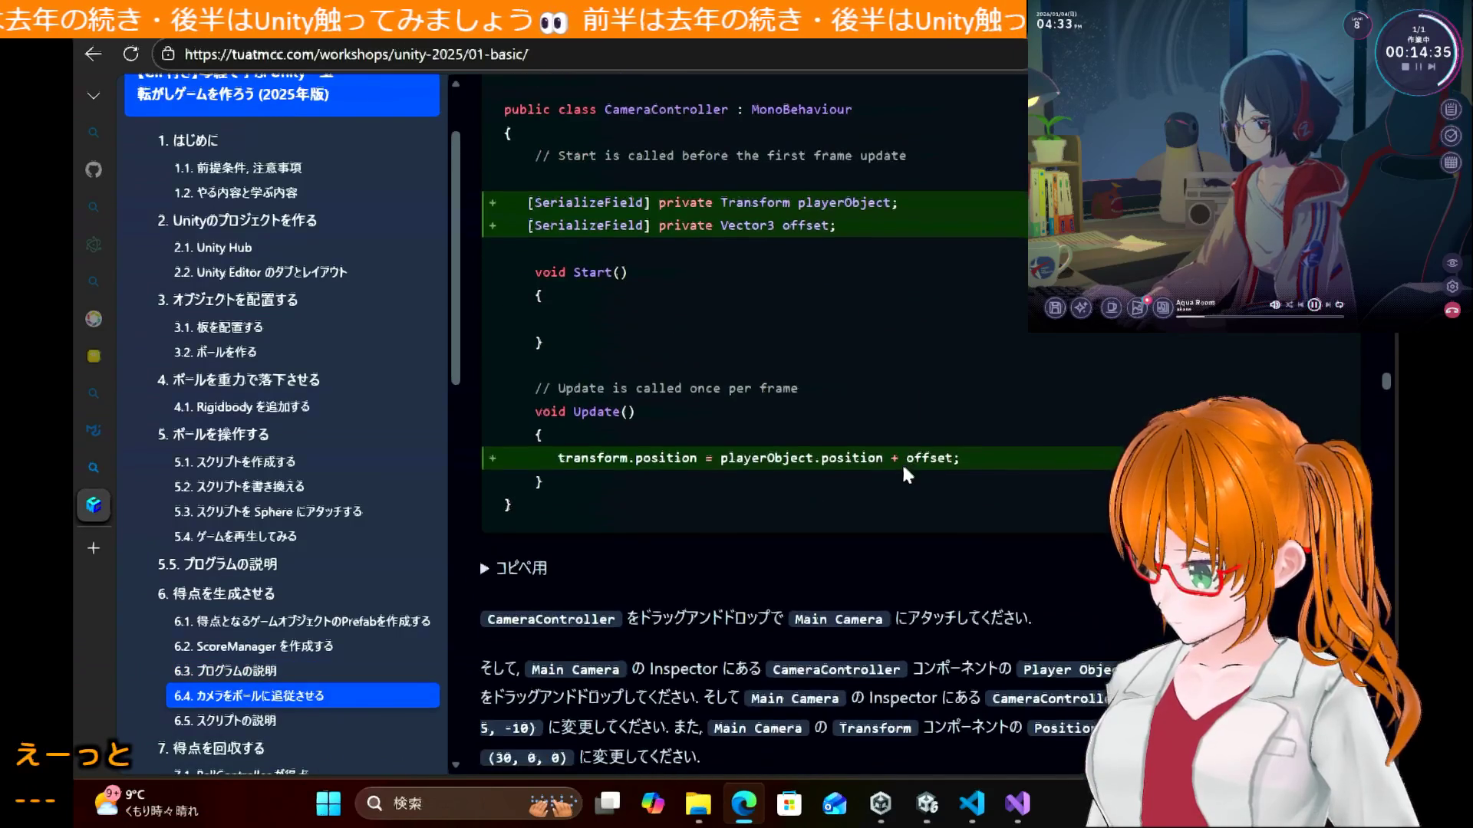
scroll(904, 469, "up", 5)
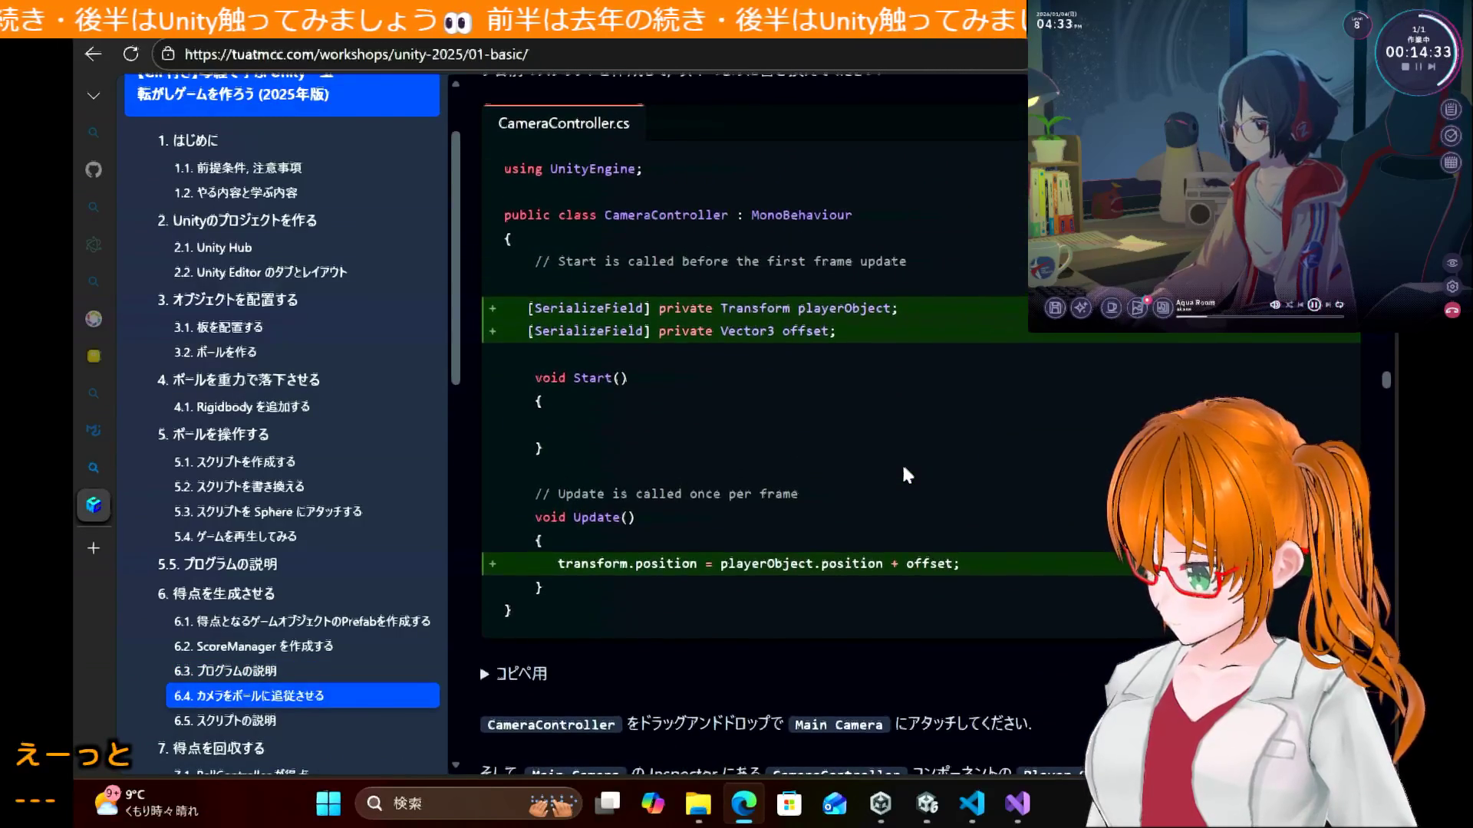
scroll(825, 327, "up", 3)
scroll(821, 315, "down", 1)
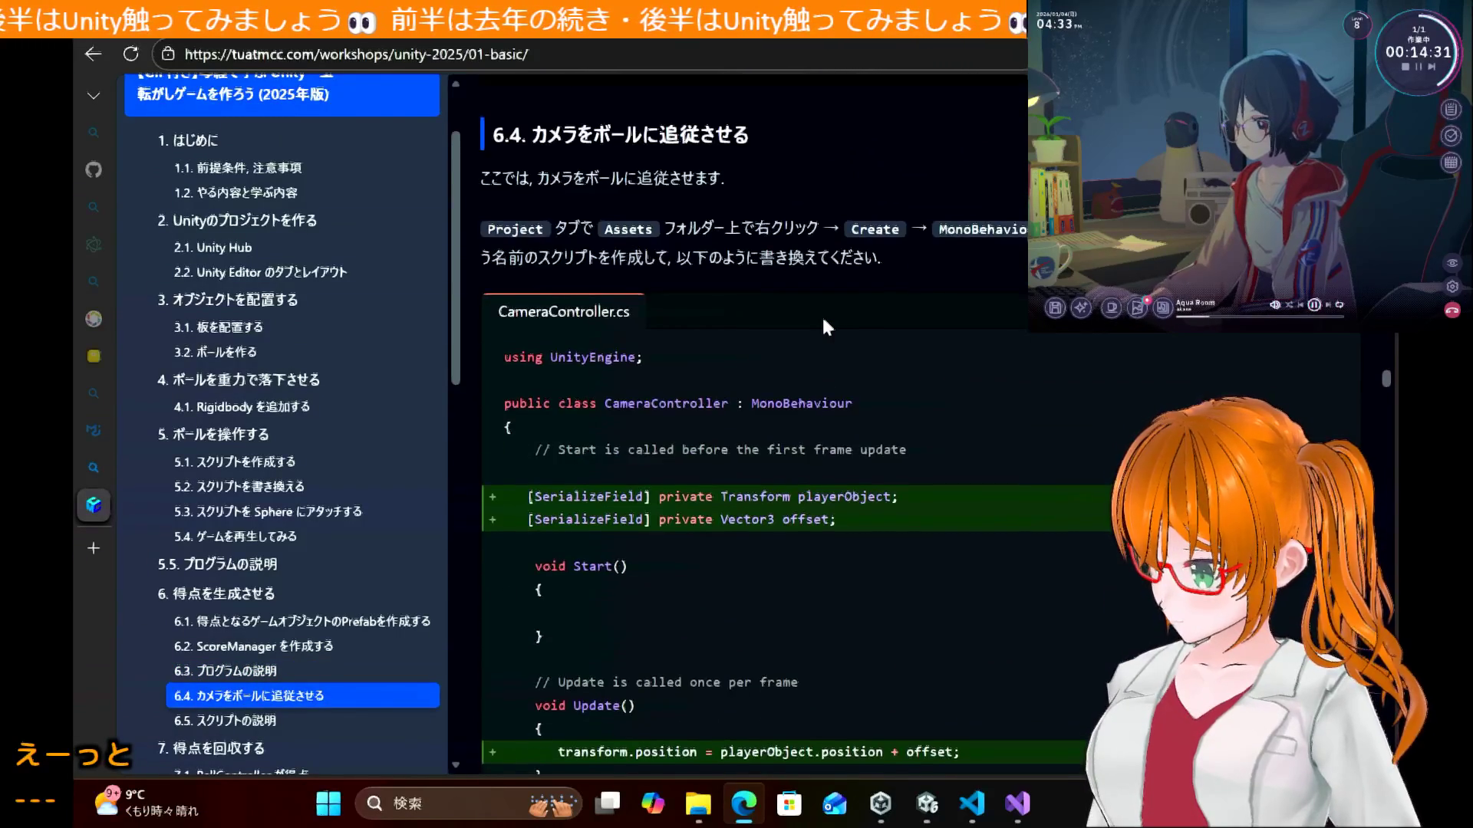
scroll(822, 315, "up", 7)
scroll(823, 318, "down", 1)
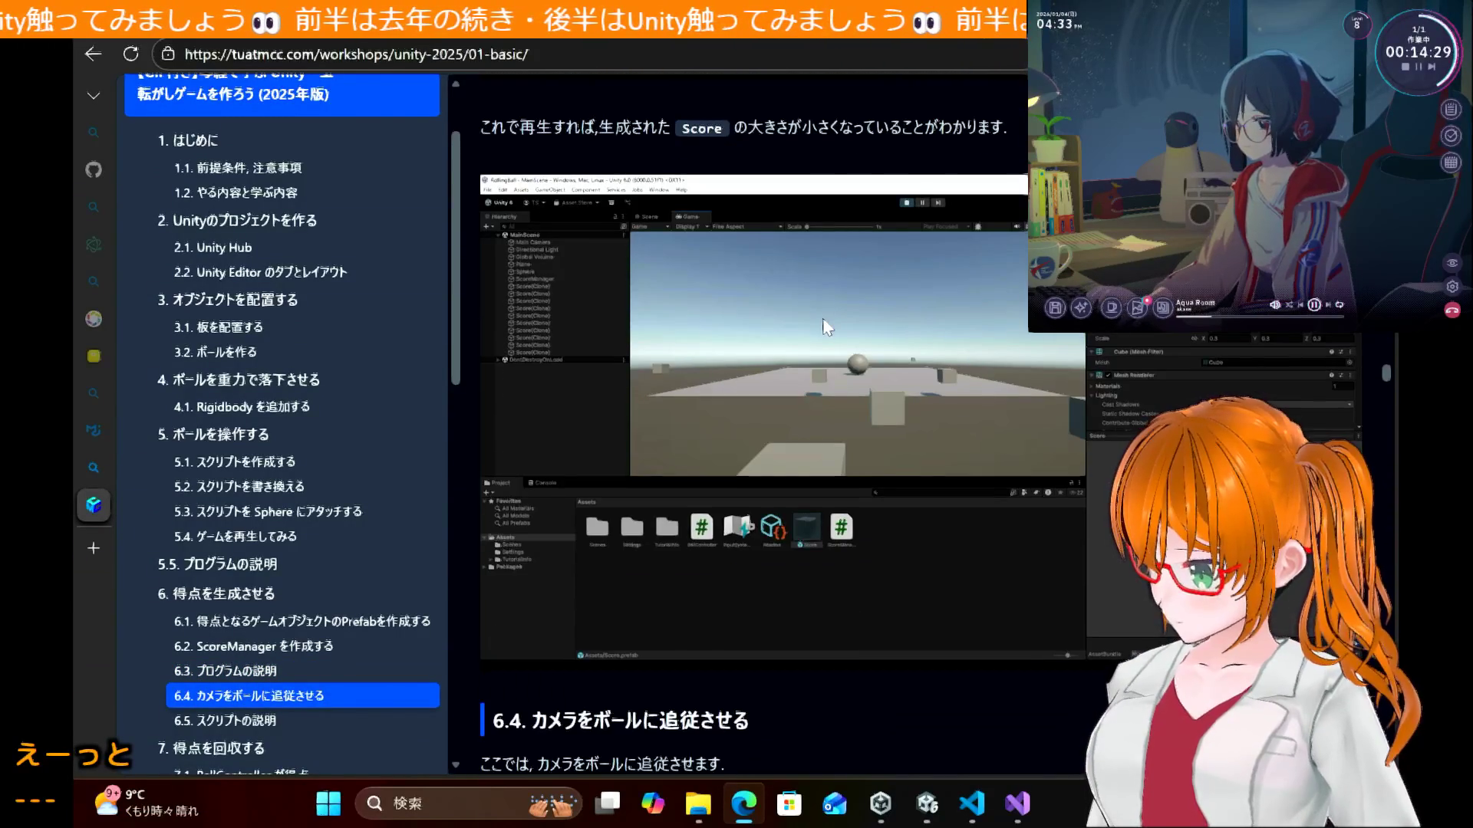
scroll(834, 269, "up", 3)
scroll(840, 277, "down", 2)
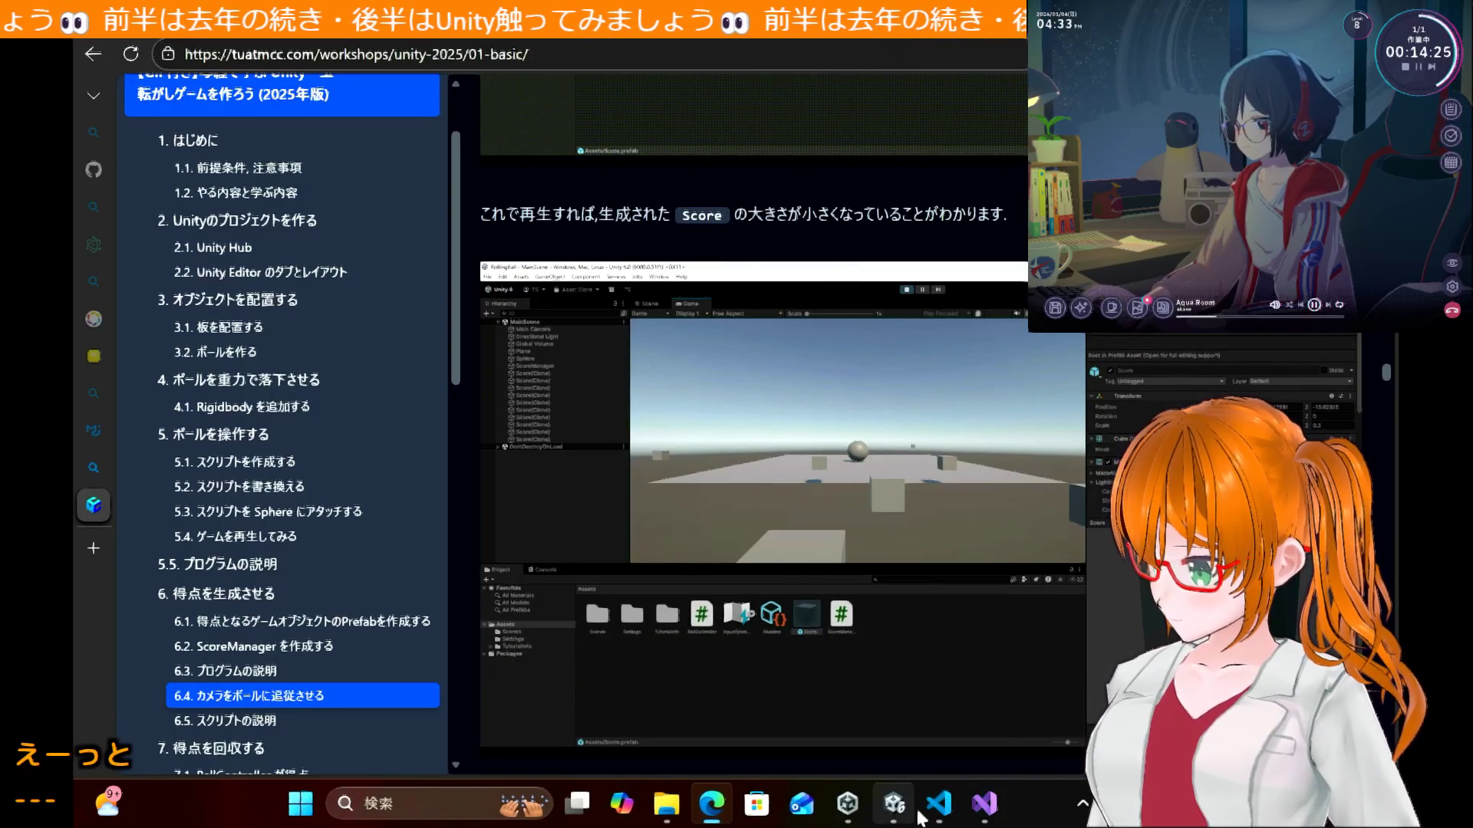
Step: Assign the Score prefab to ScoreManager's Score Object and test-play to spawn ten Score clones
left_click(906, 820)
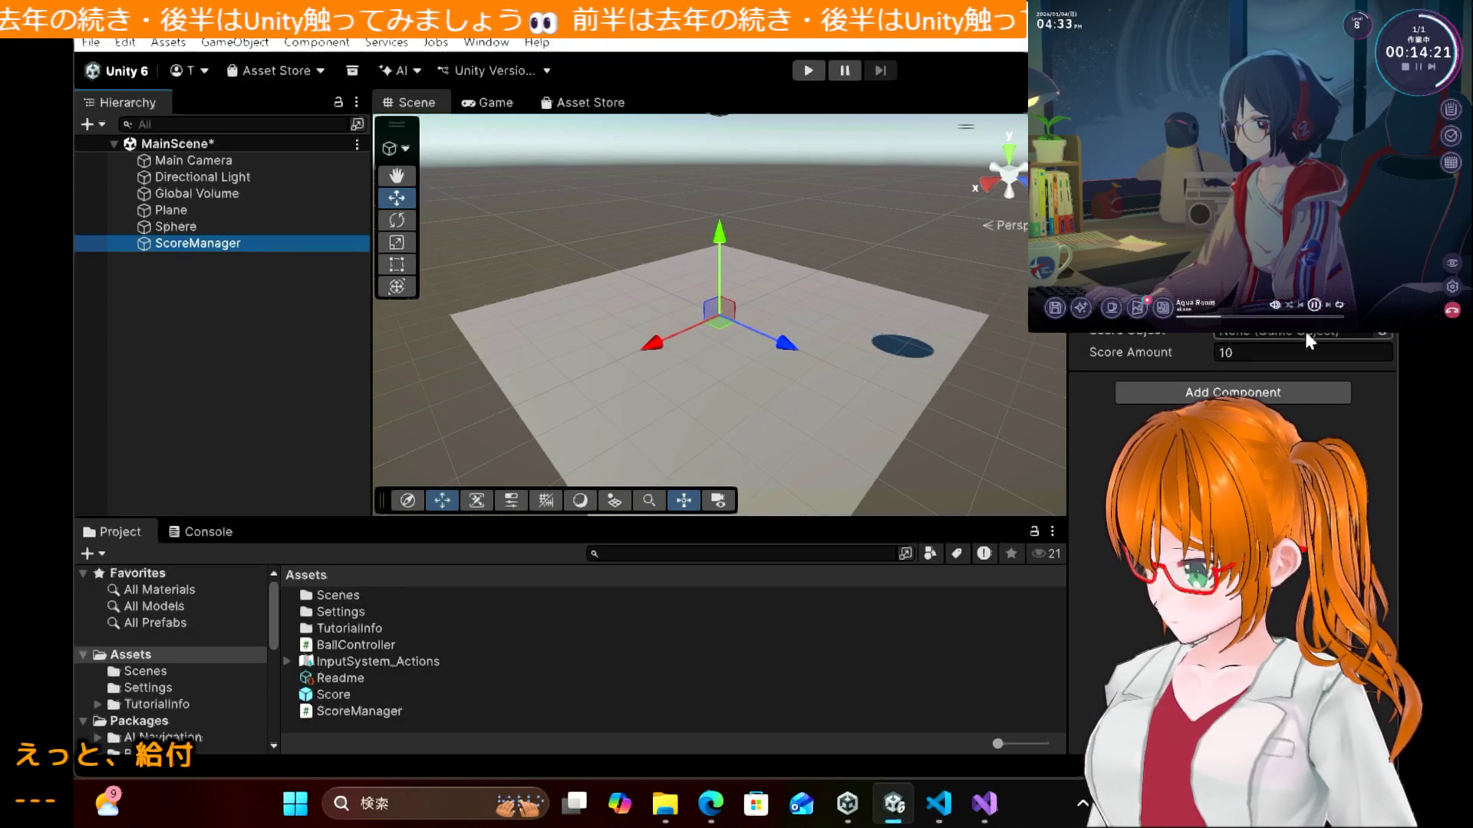
mouse_move(321, 692)
left_mouse_down()
mouse_move(691, 537)
mouse_move(1309, 371)
mouse_move(1377, 333)
mouse_move(1365, 332)
left_mouse_up()
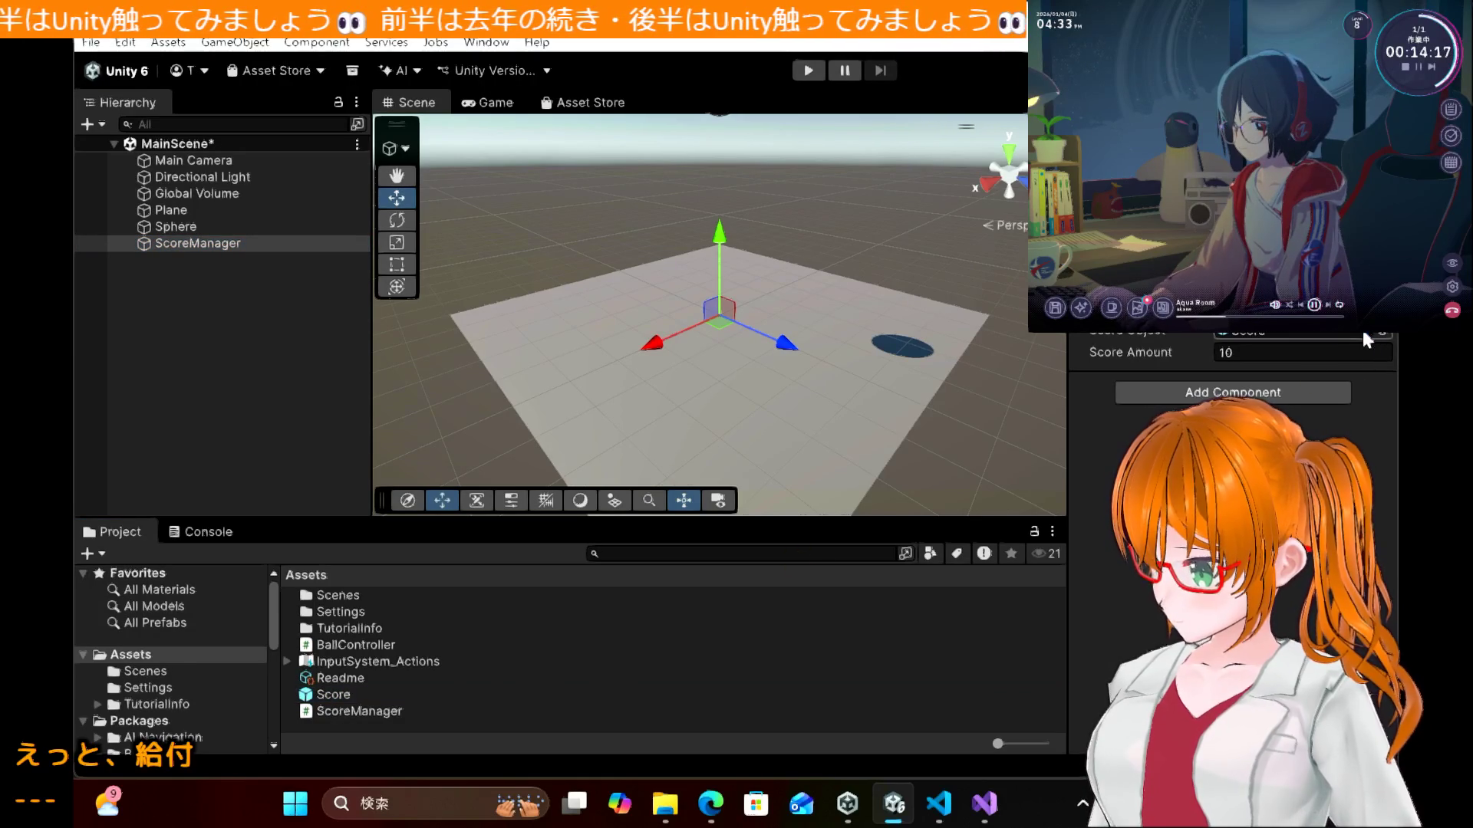
left_click(820, 72)
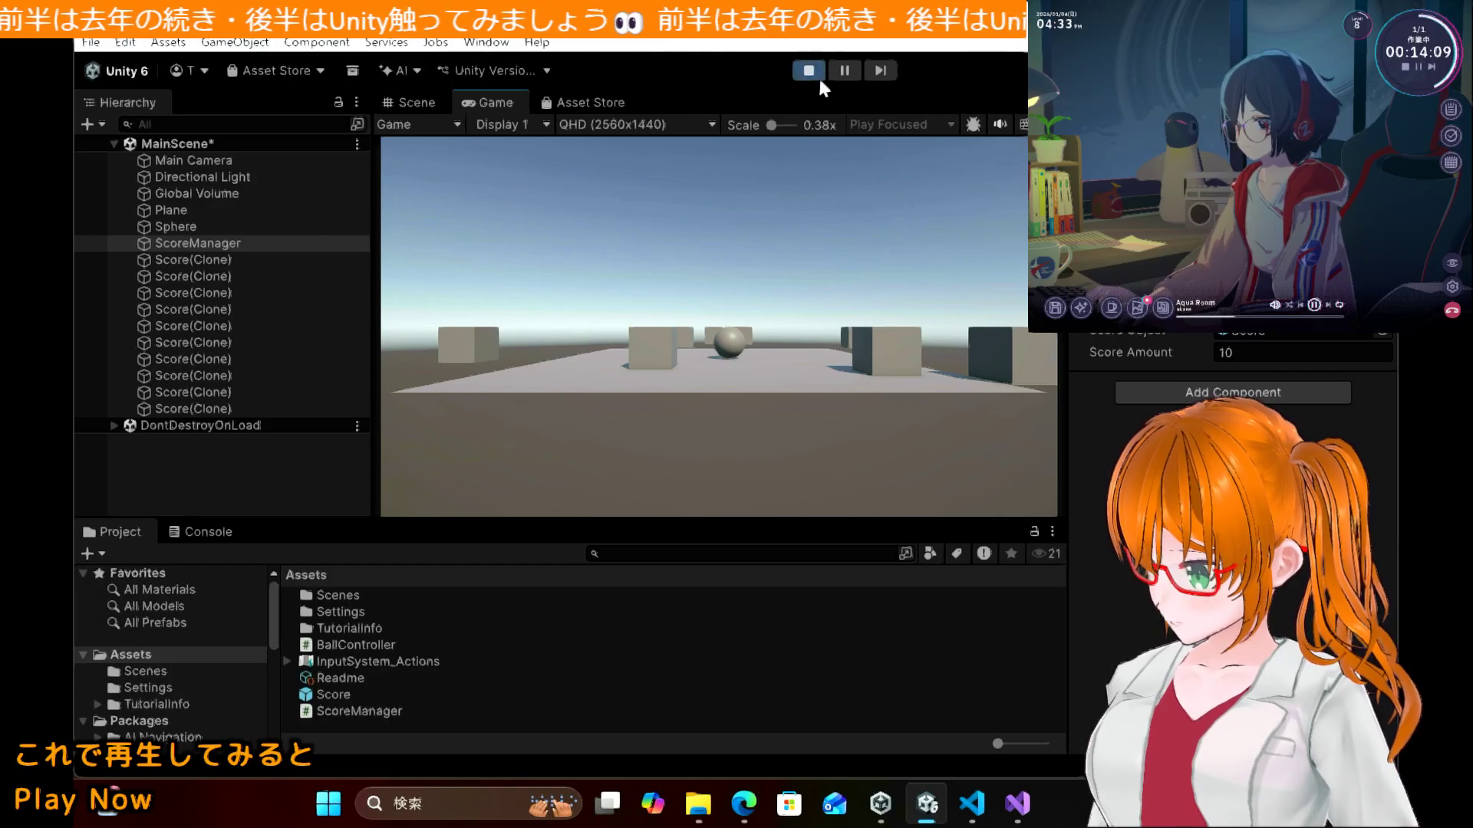
left_click(805, 72)
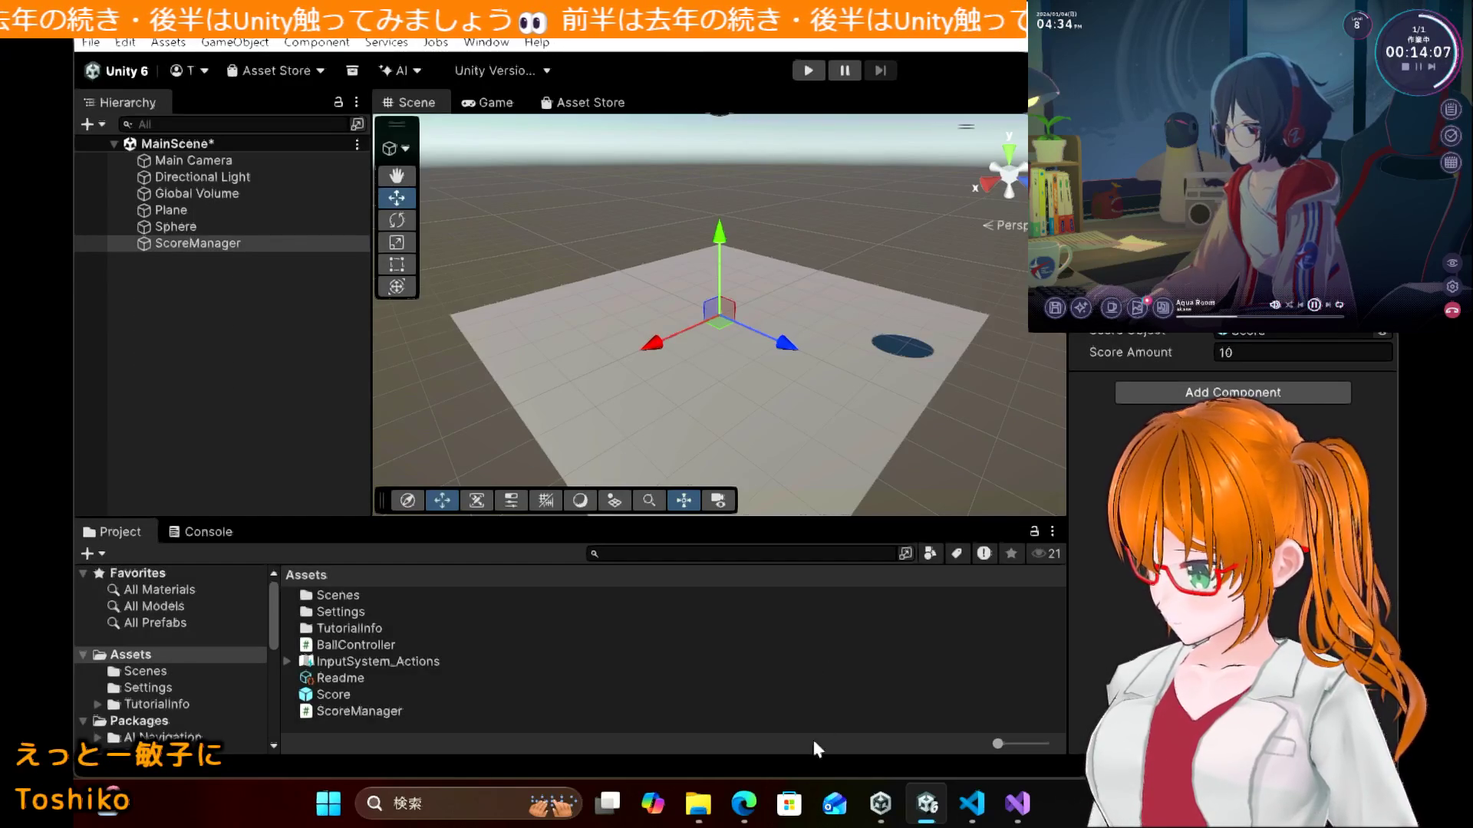
left_click(743, 806)
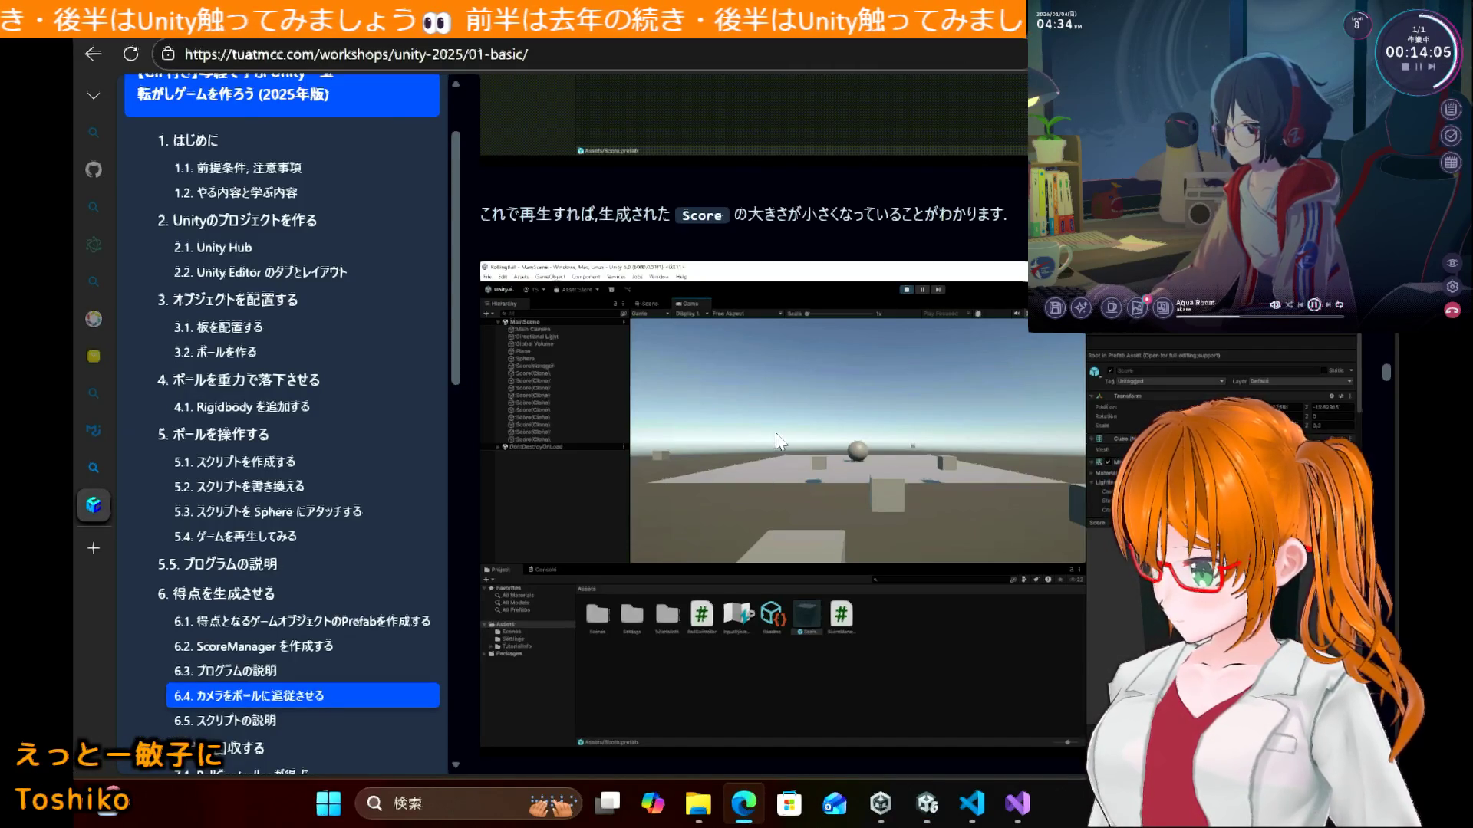
Step: Scroll the tutorial to the Prefab note that sets the Score scale to (0.3, 0.3, 0.3)
scroll(776, 431, "down", 6)
scroll(776, 431, "down", 1)
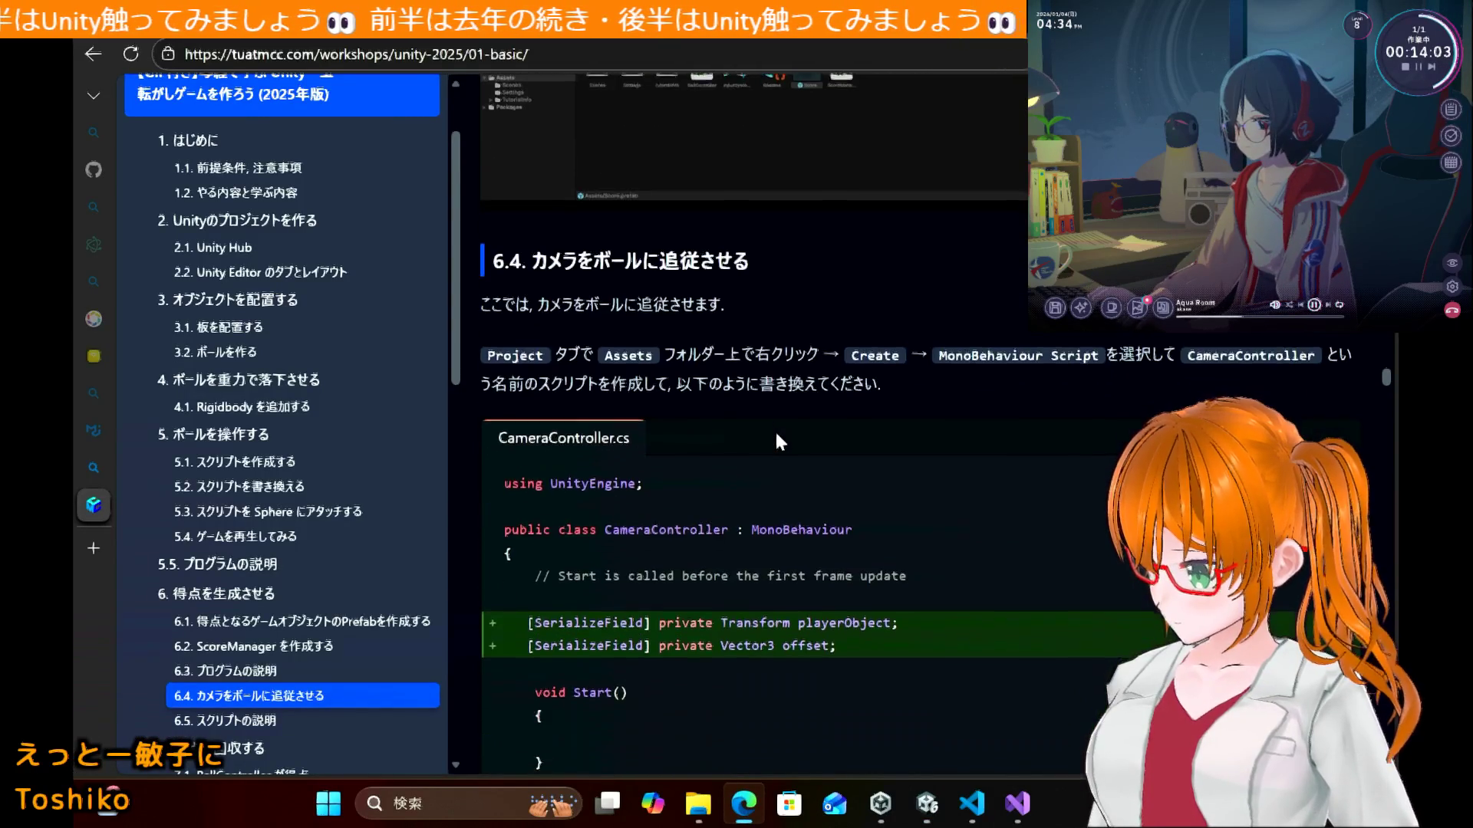
scroll(775, 431, "up", 3)
scroll(776, 441, "up", 10)
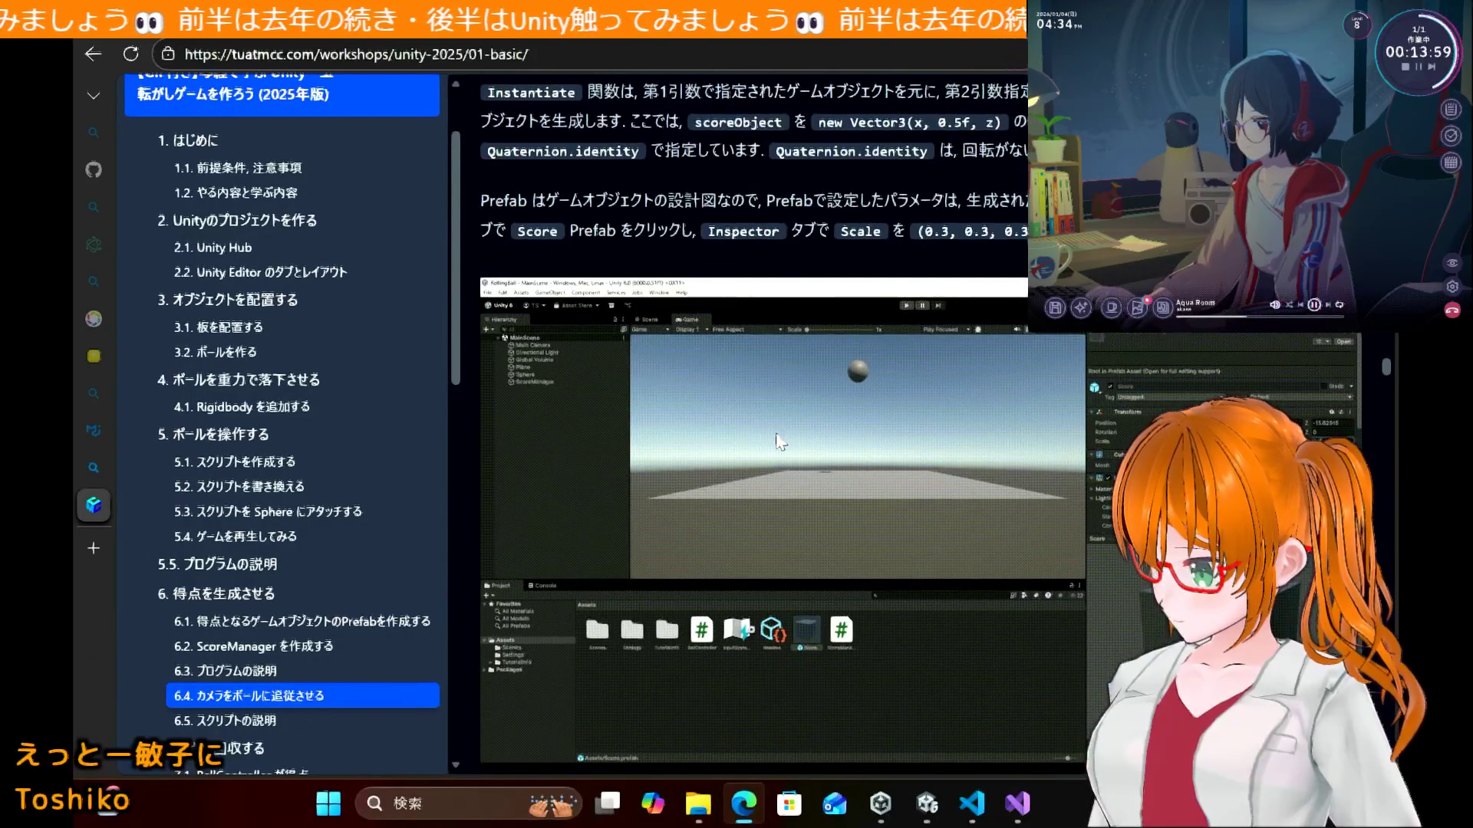
scroll(777, 441, "down", 9)
scroll(777, 441, "up", 3)
scroll(775, 432, "up", 5)
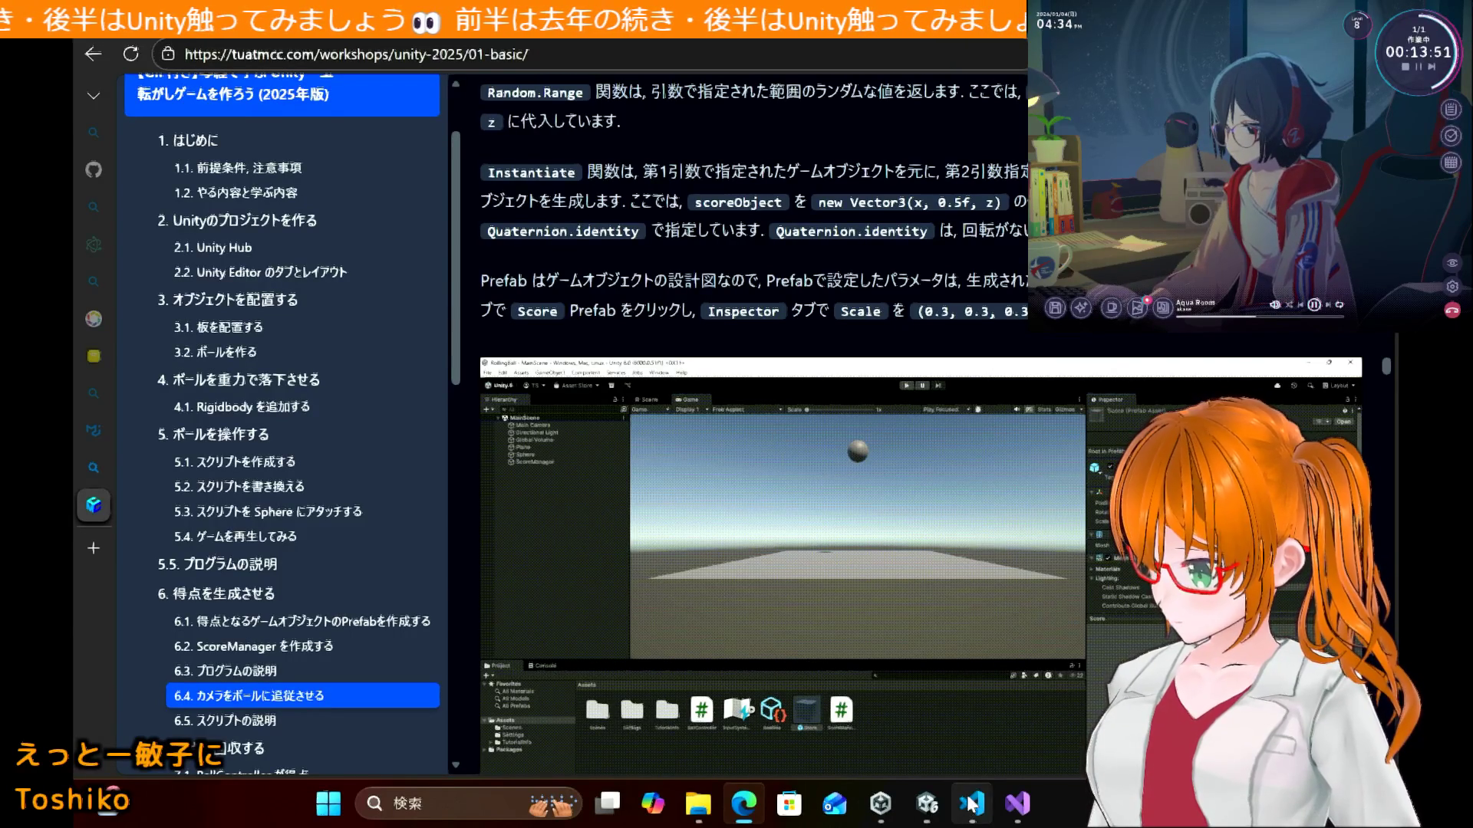
left_click(930, 804)
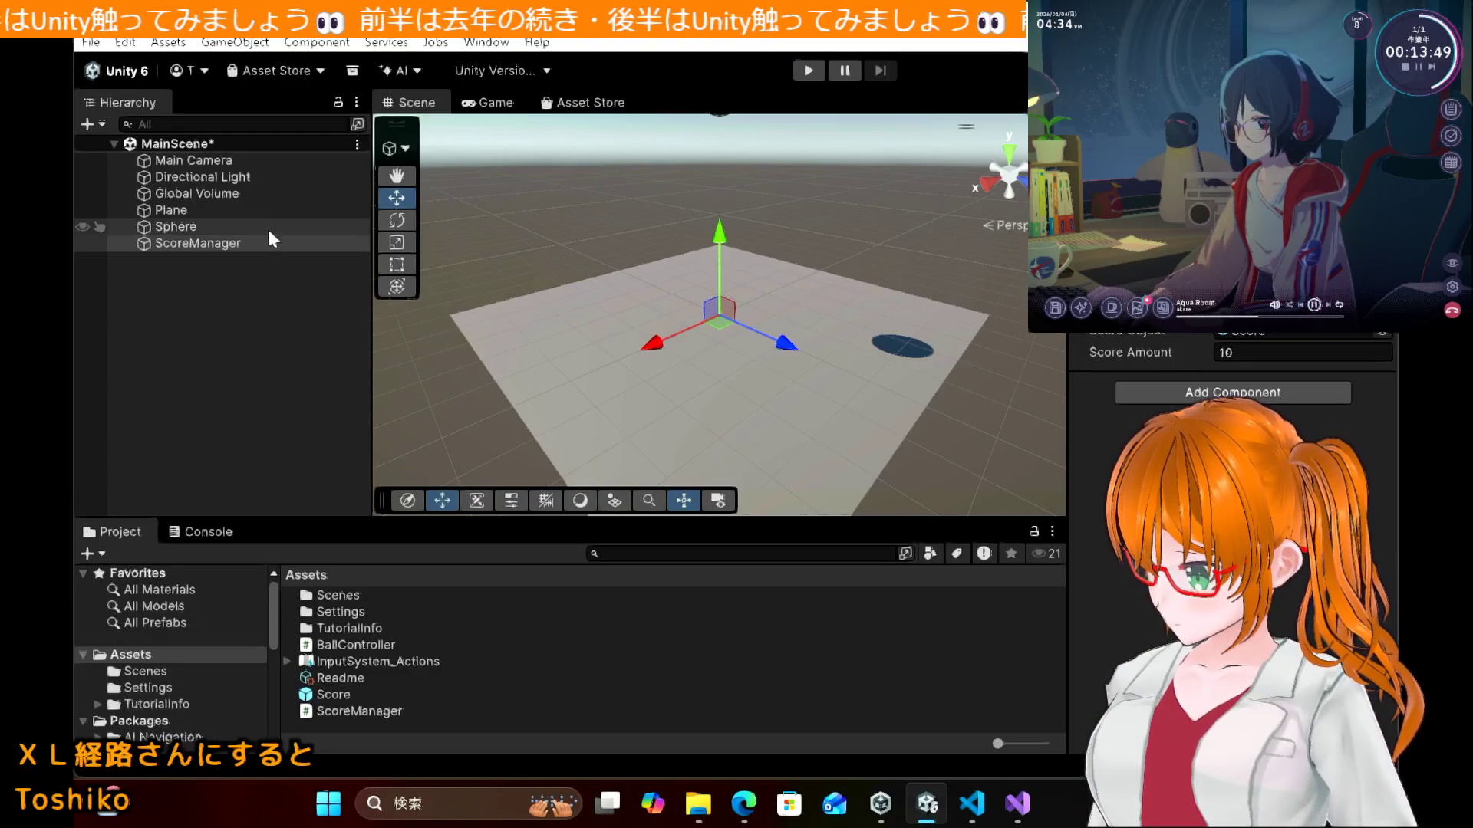
Step: Set the Score prefab's Transform Scale to 0.3, 0.3, 0.3, then briefly play-test the smaller cubes
left_click(332, 695)
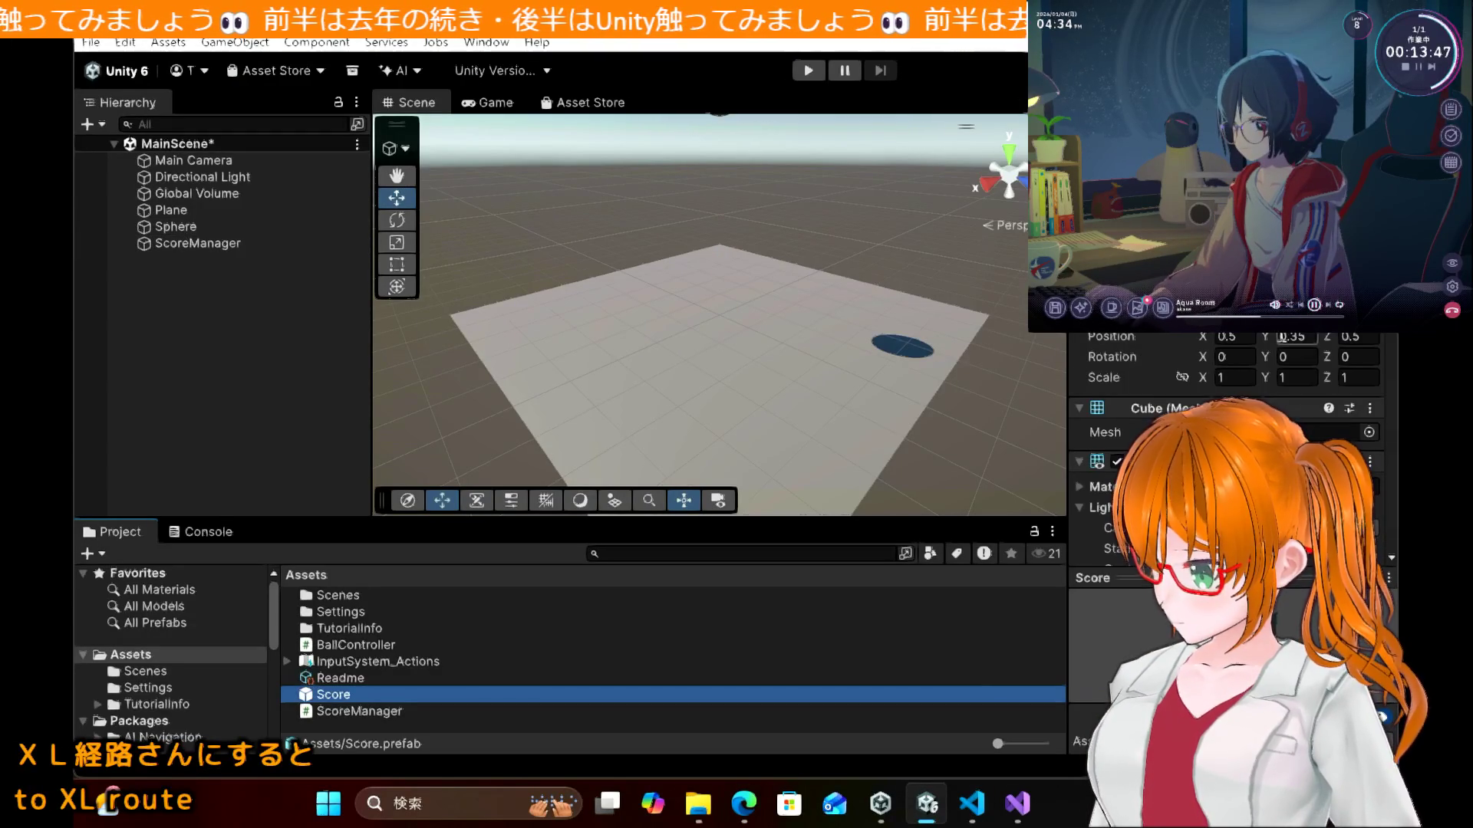
left_click(1246, 341)
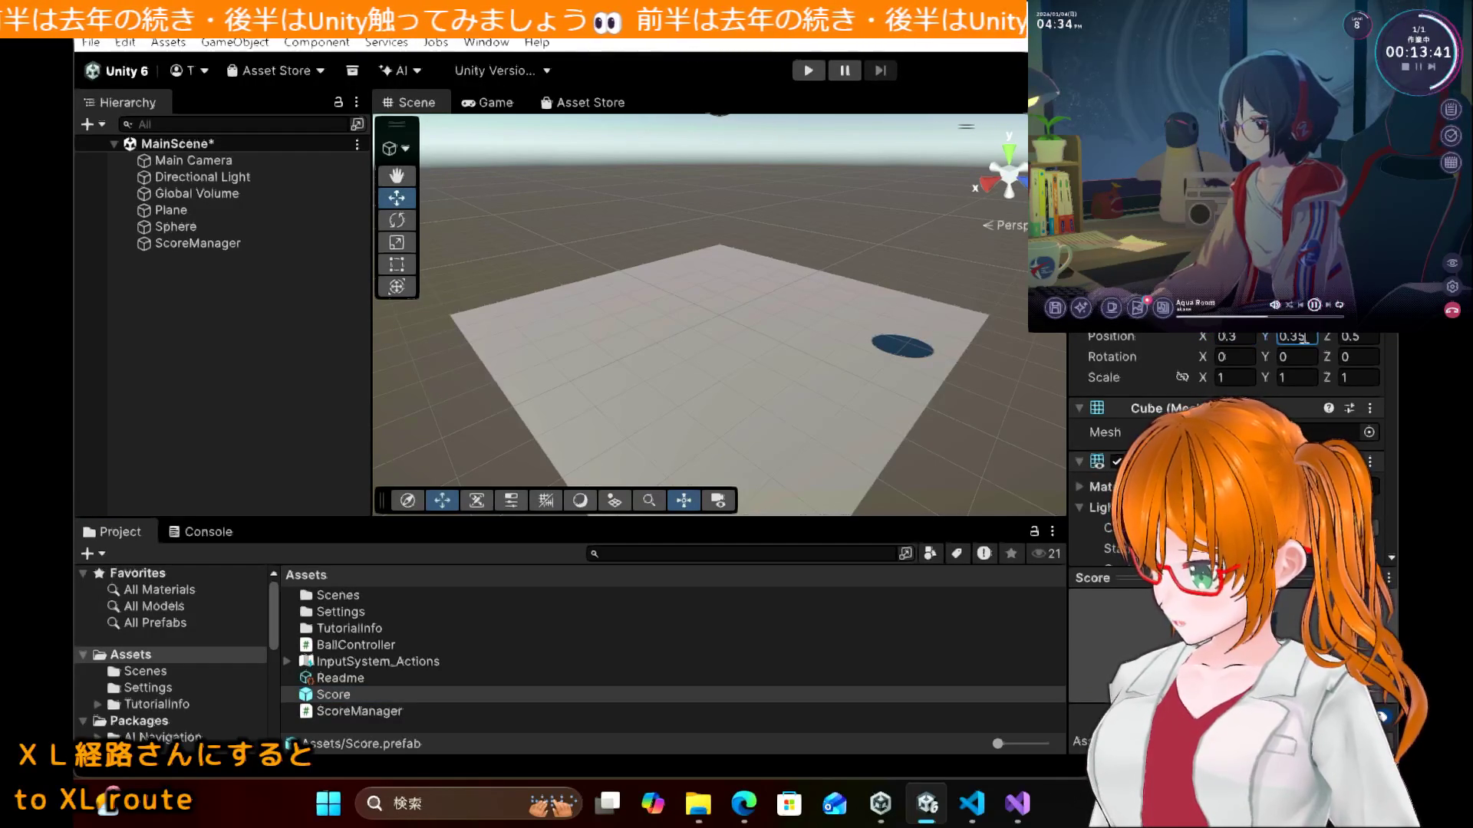
key("ctrl+z")
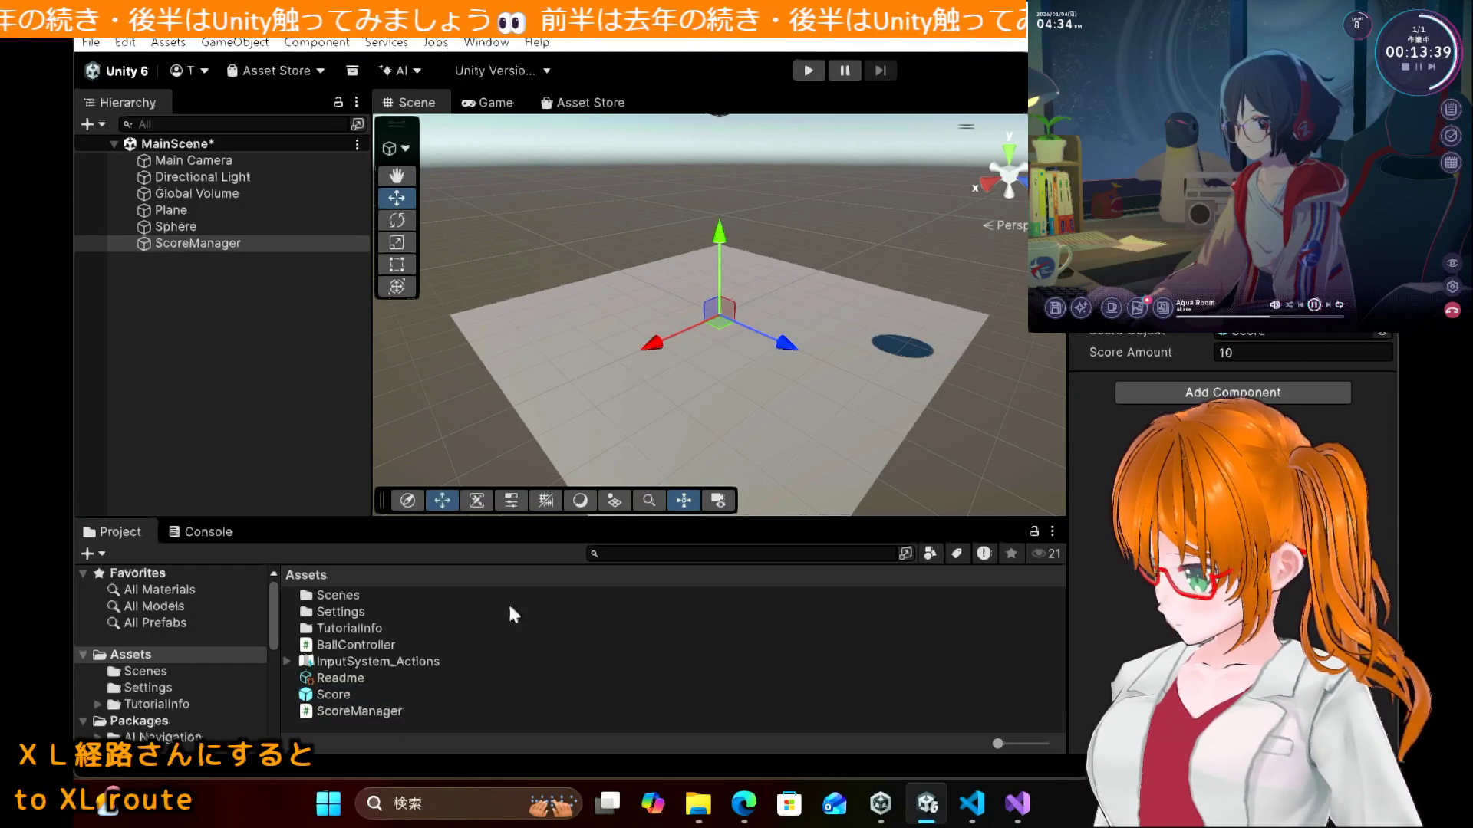
left_click(356, 698)
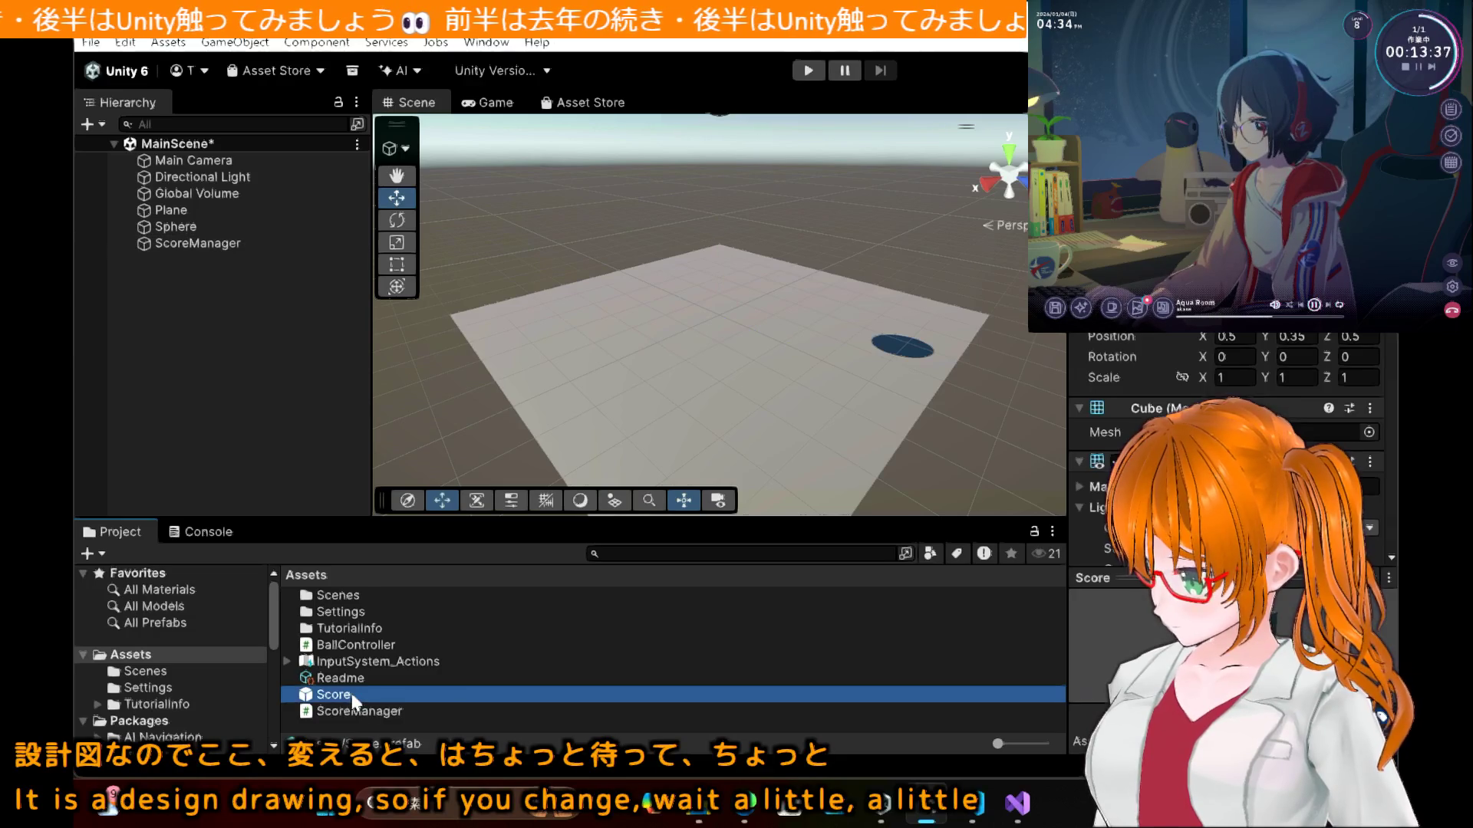
left_click(1244, 376)
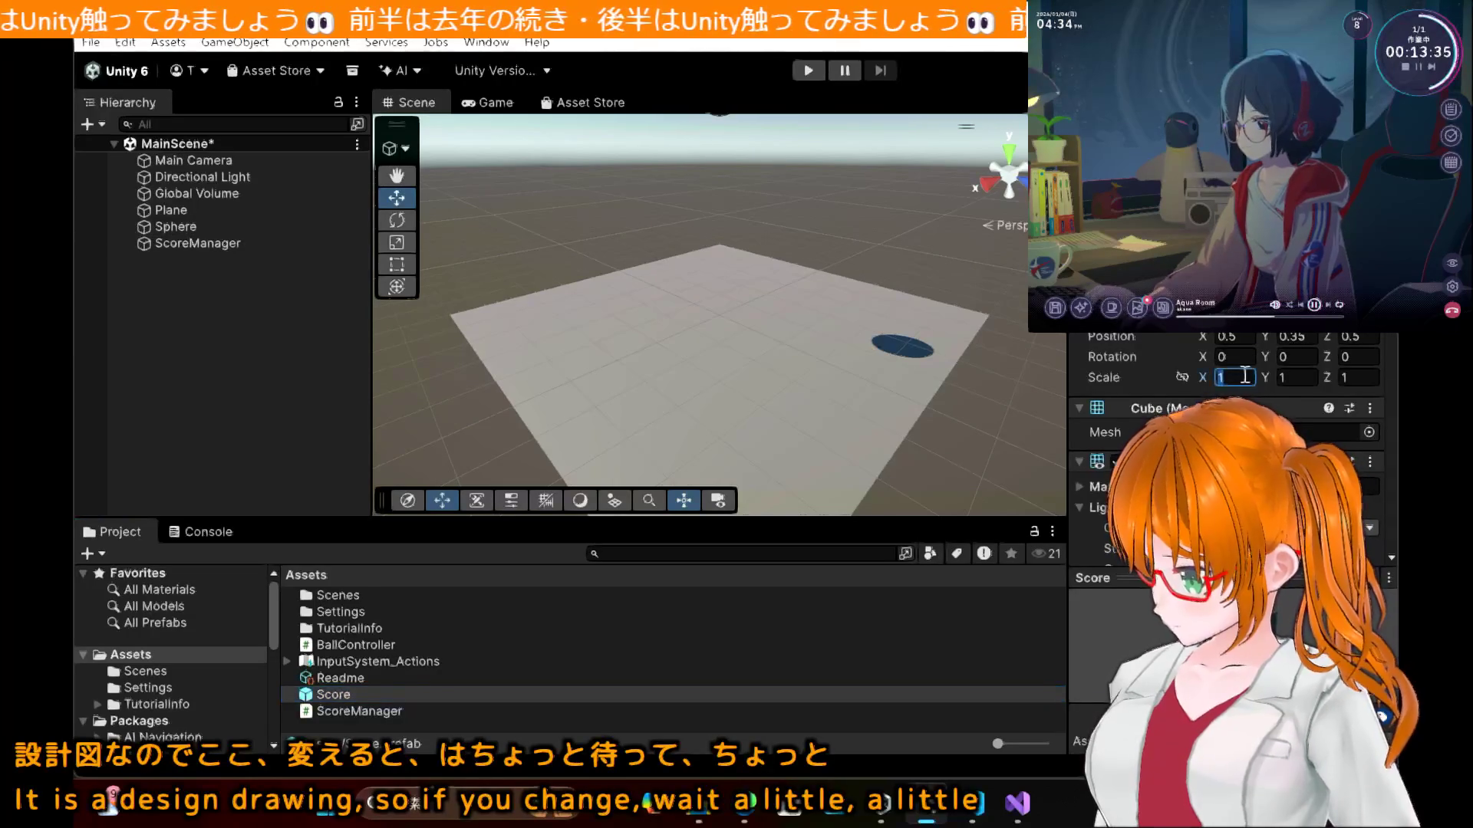
type("0.3")
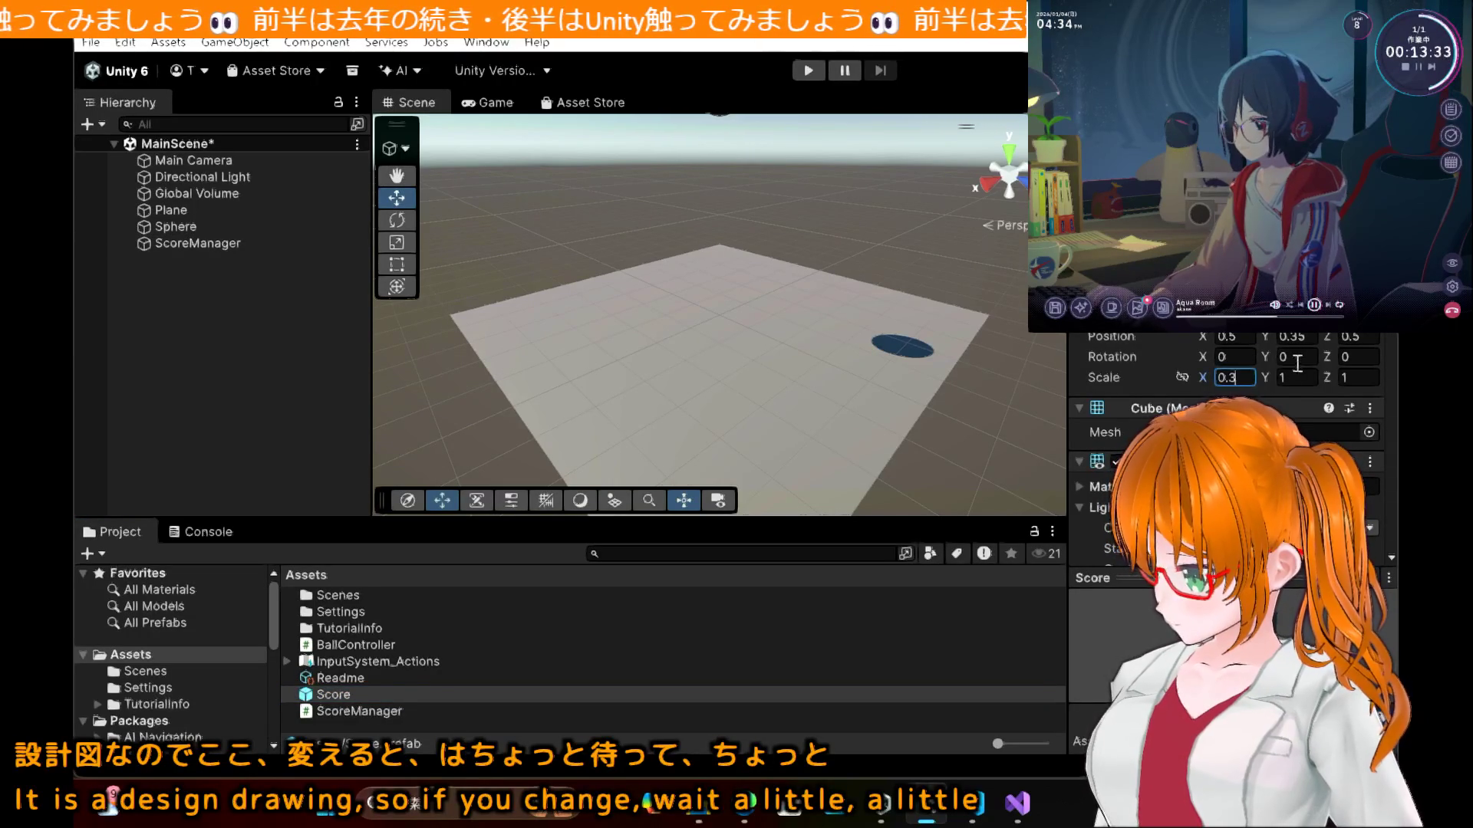
left_click(1304, 374)
type("0.3")
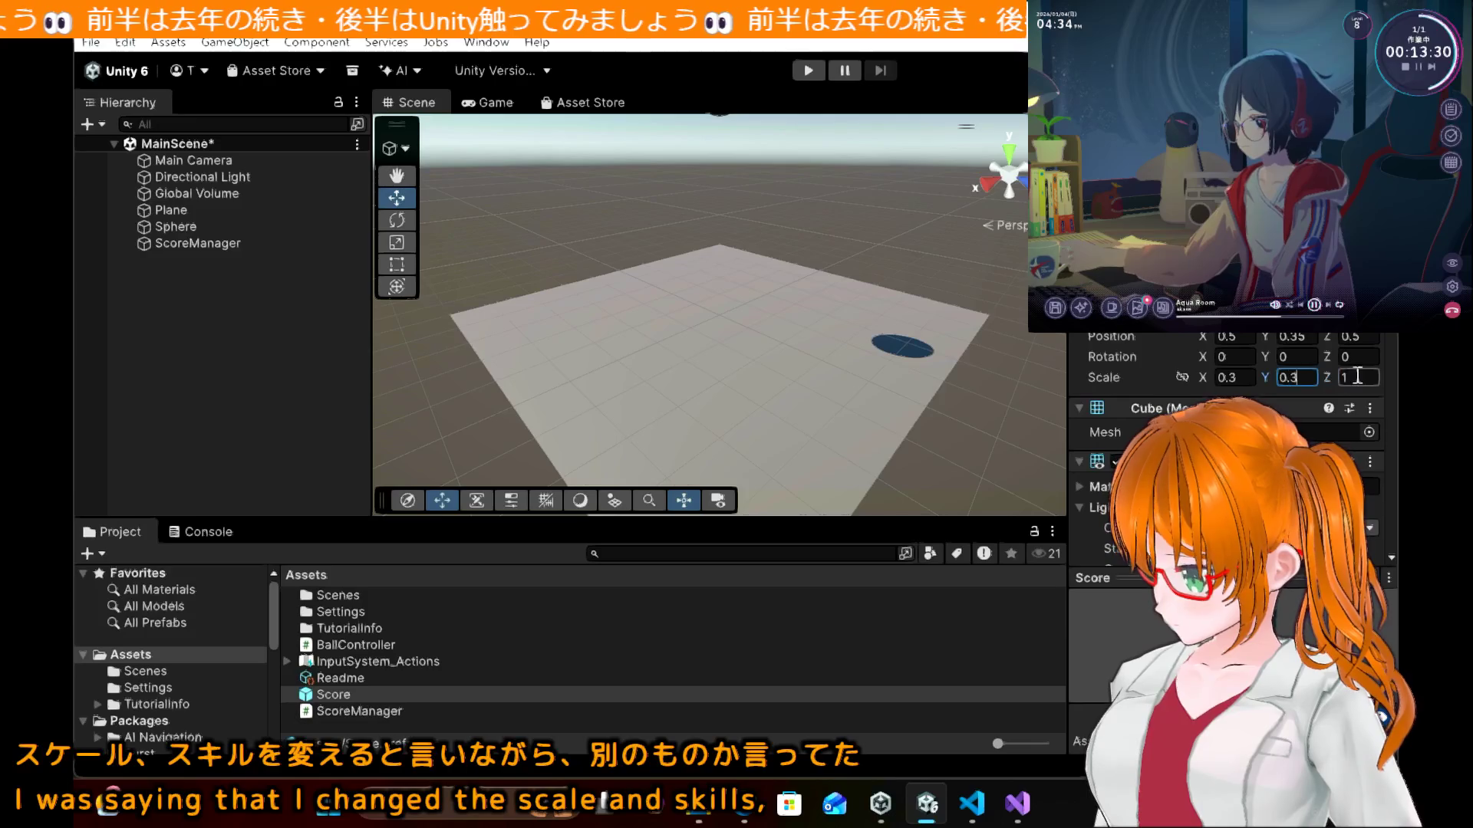
left_click(1357, 375)
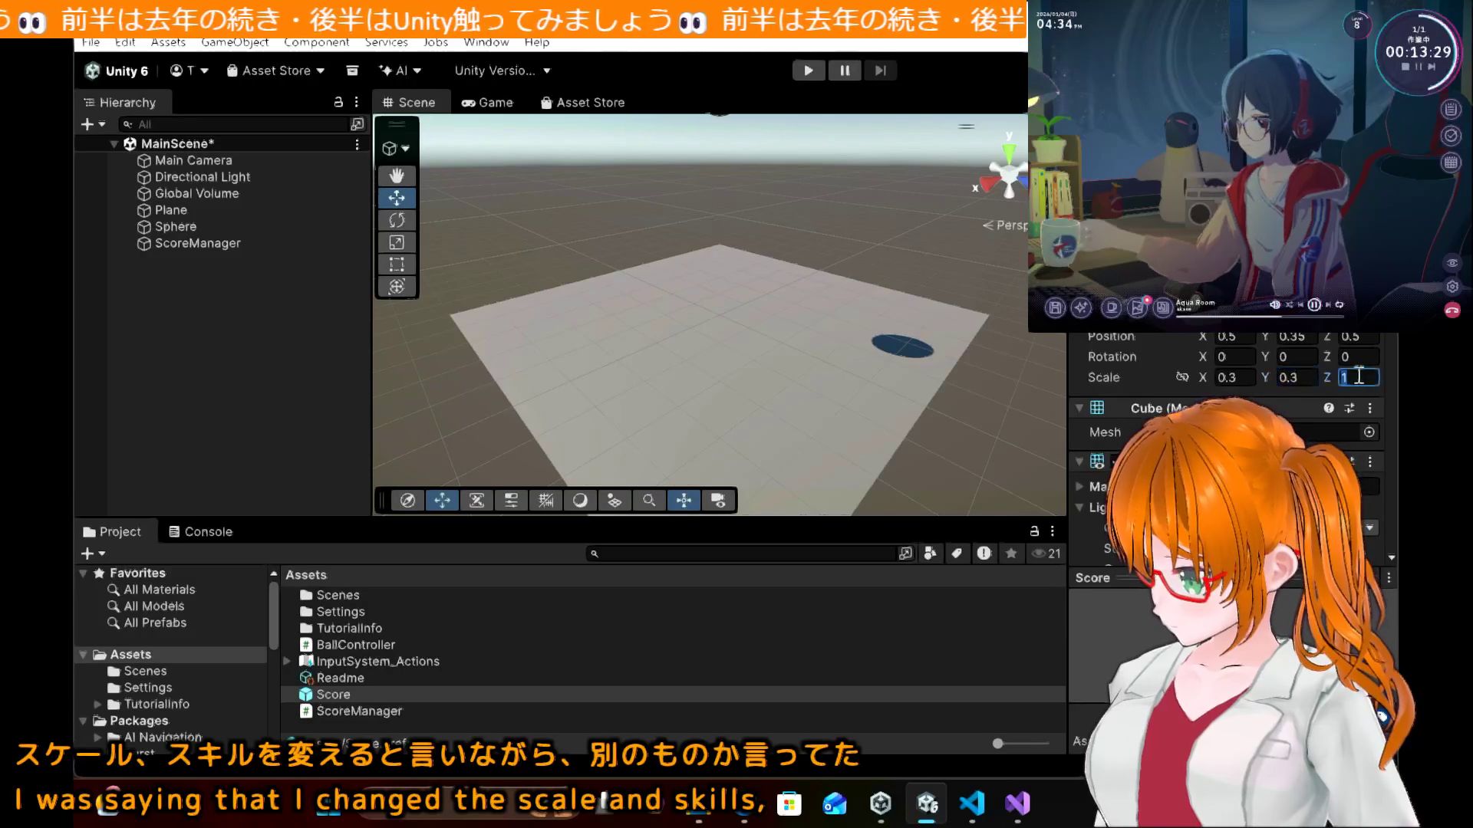
type("0.3")
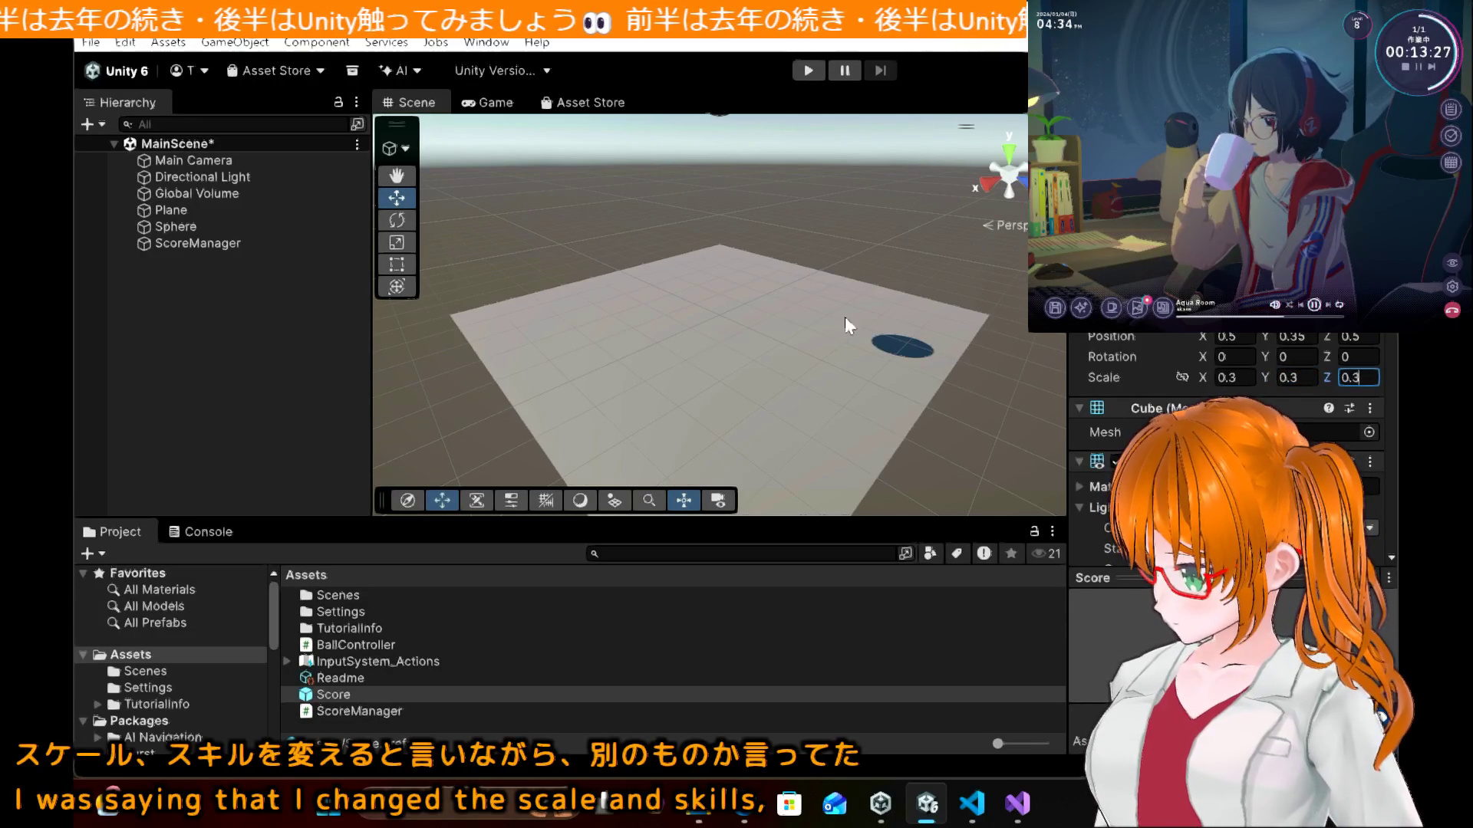
left_click(197, 389)
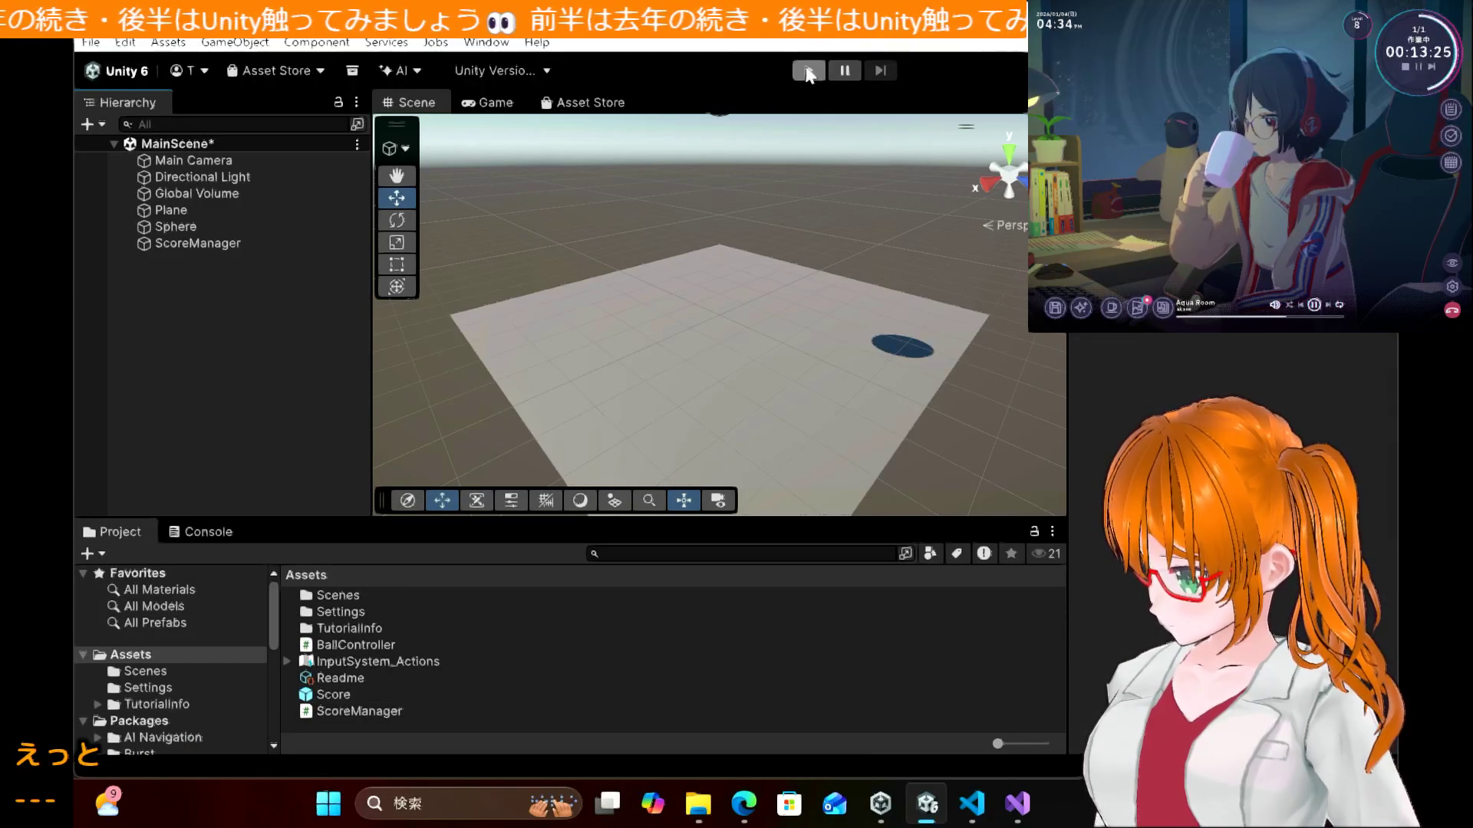
left_click(808, 72)
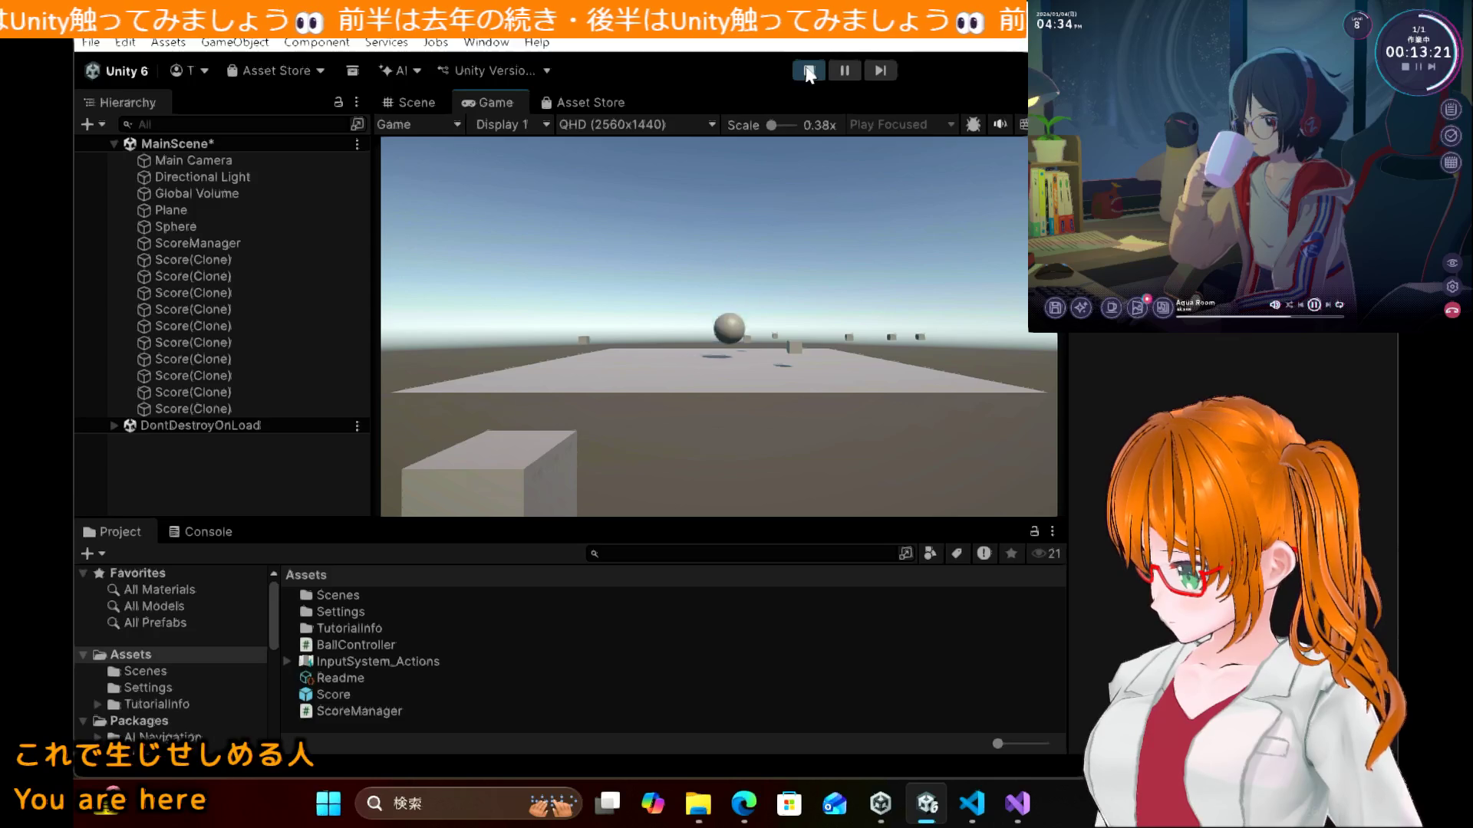
left_click(809, 71)
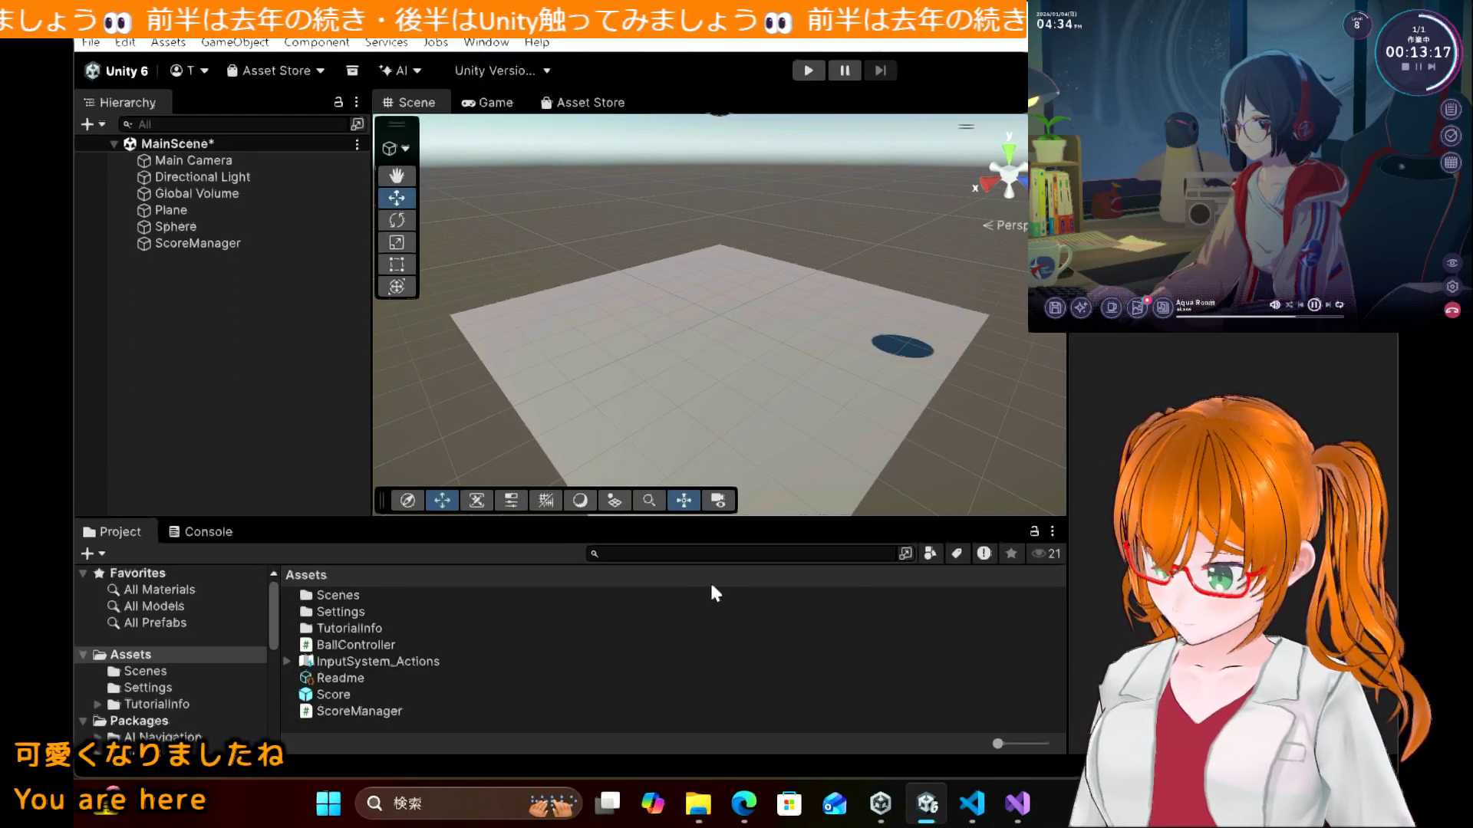
Step: Scroll the tutorial to section 6.4 and highlight the CameraController class name in its code
mouse_move(743, 804)
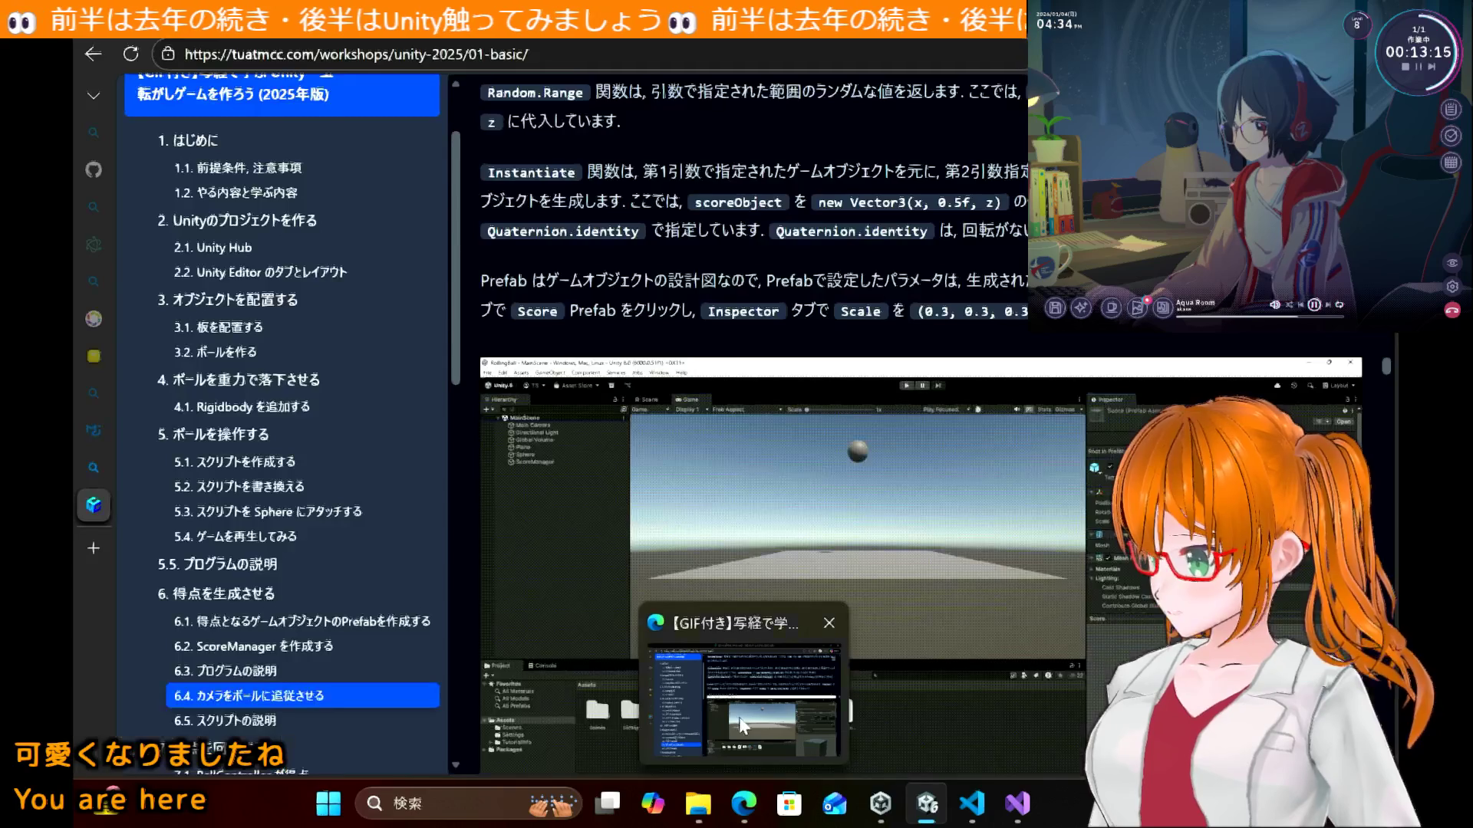
left_click(743, 724)
scroll(741, 717, "down", 6)
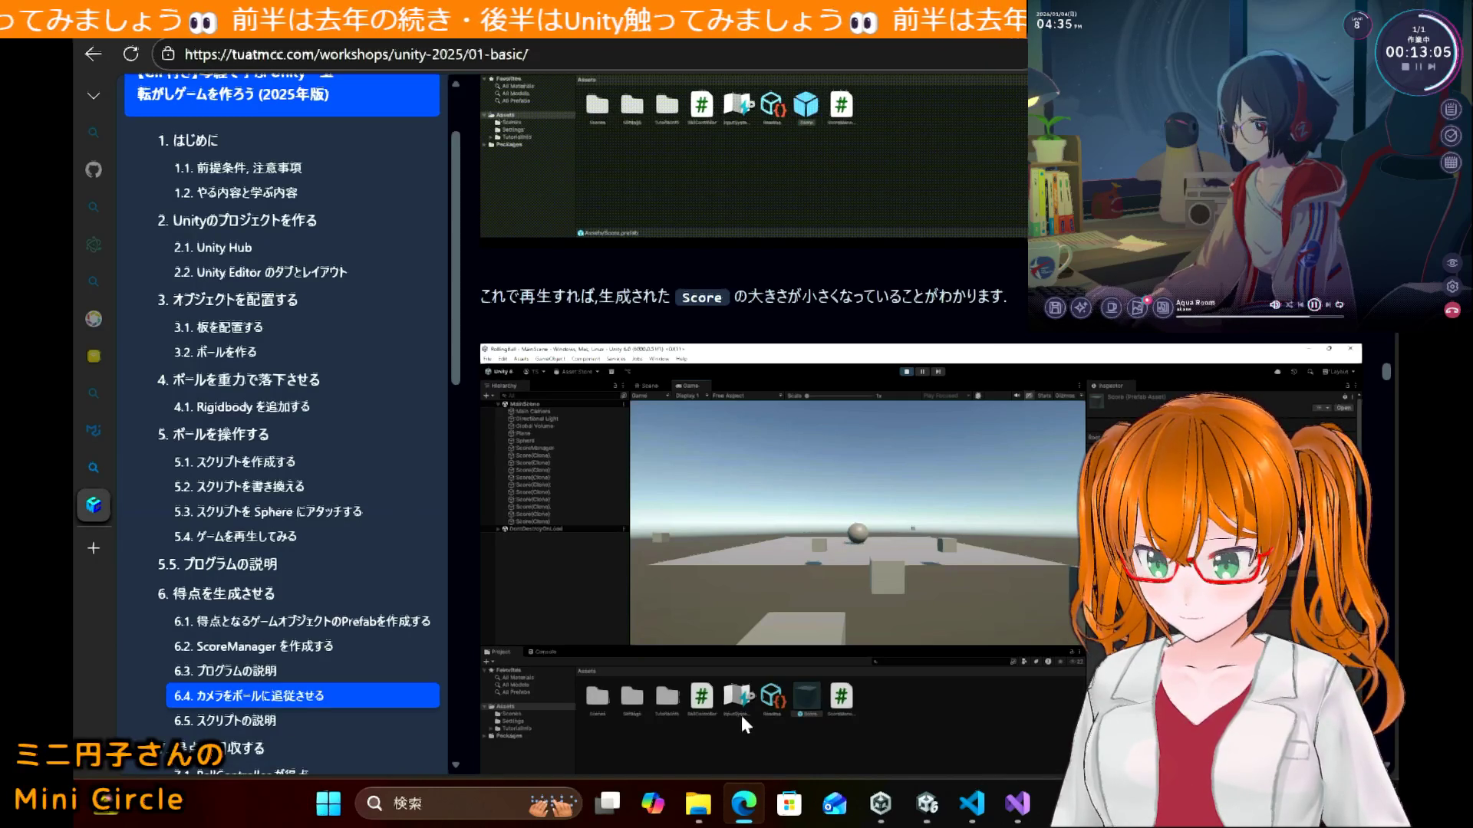
scroll(891, 568, "down", 12)
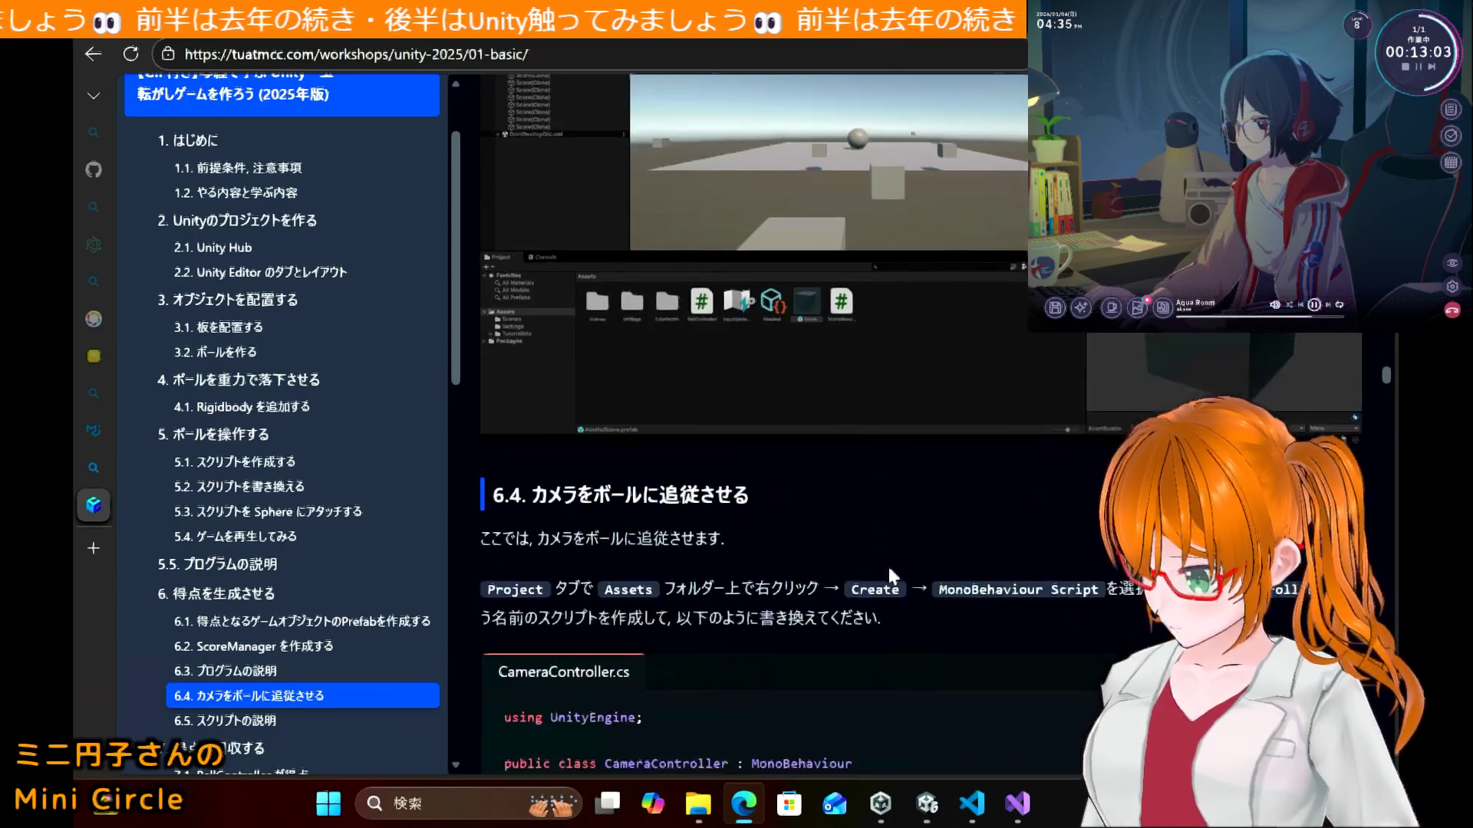
scroll(887, 563, "down", 2)
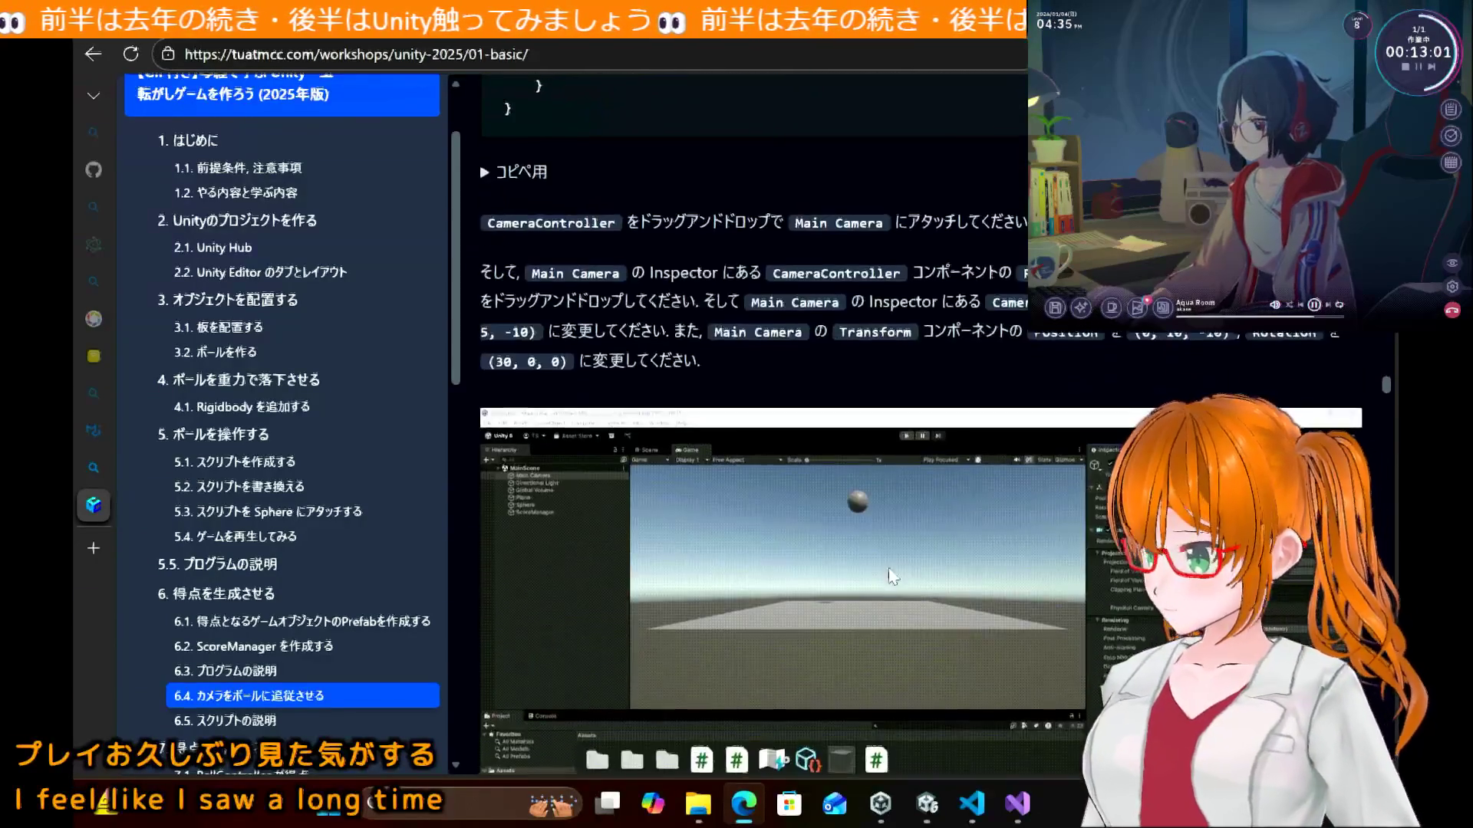
scroll(888, 568, "up", 3)
scroll(889, 569, "up", 6)
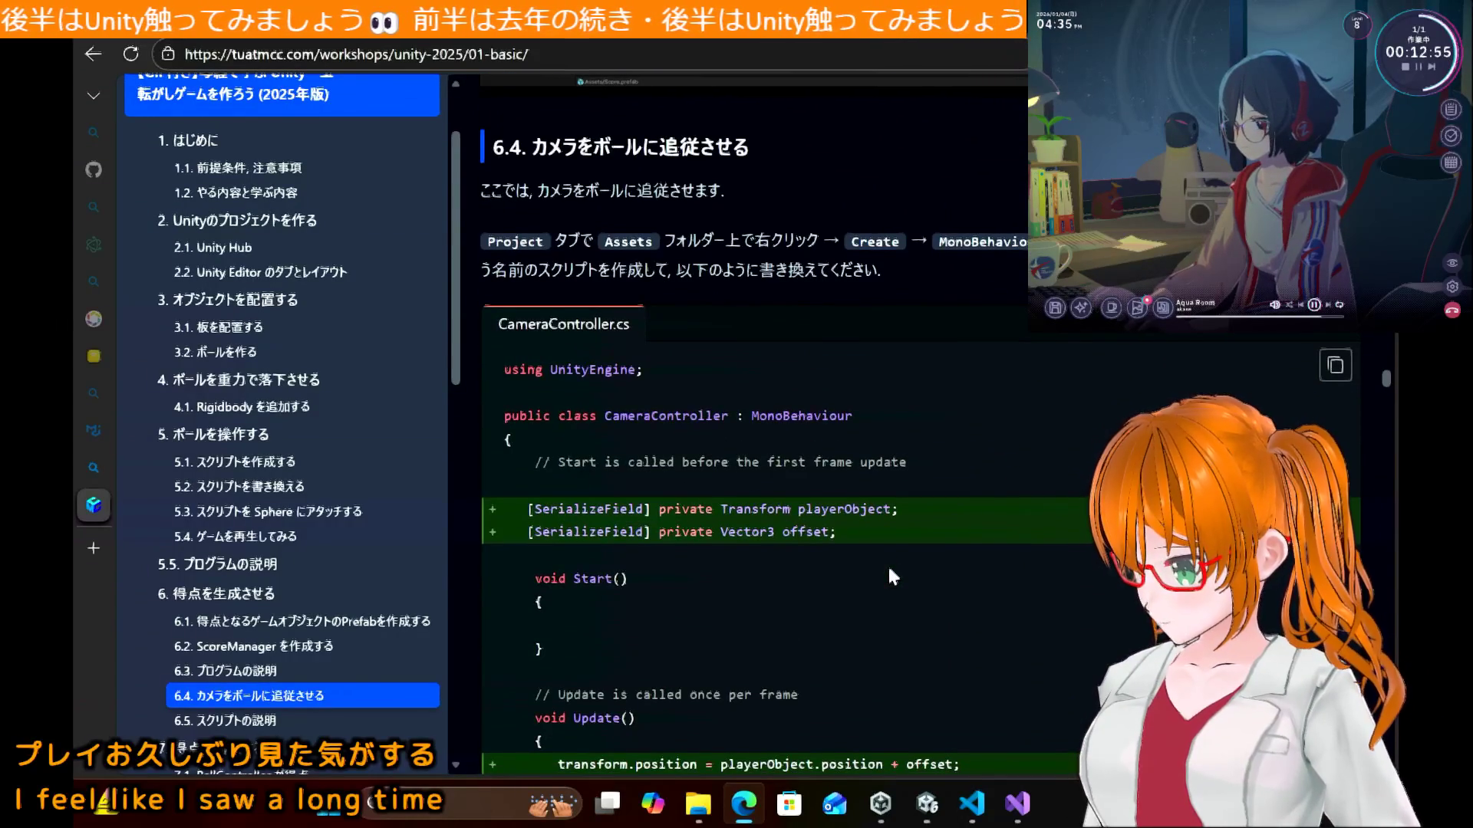
double_click(630, 416)
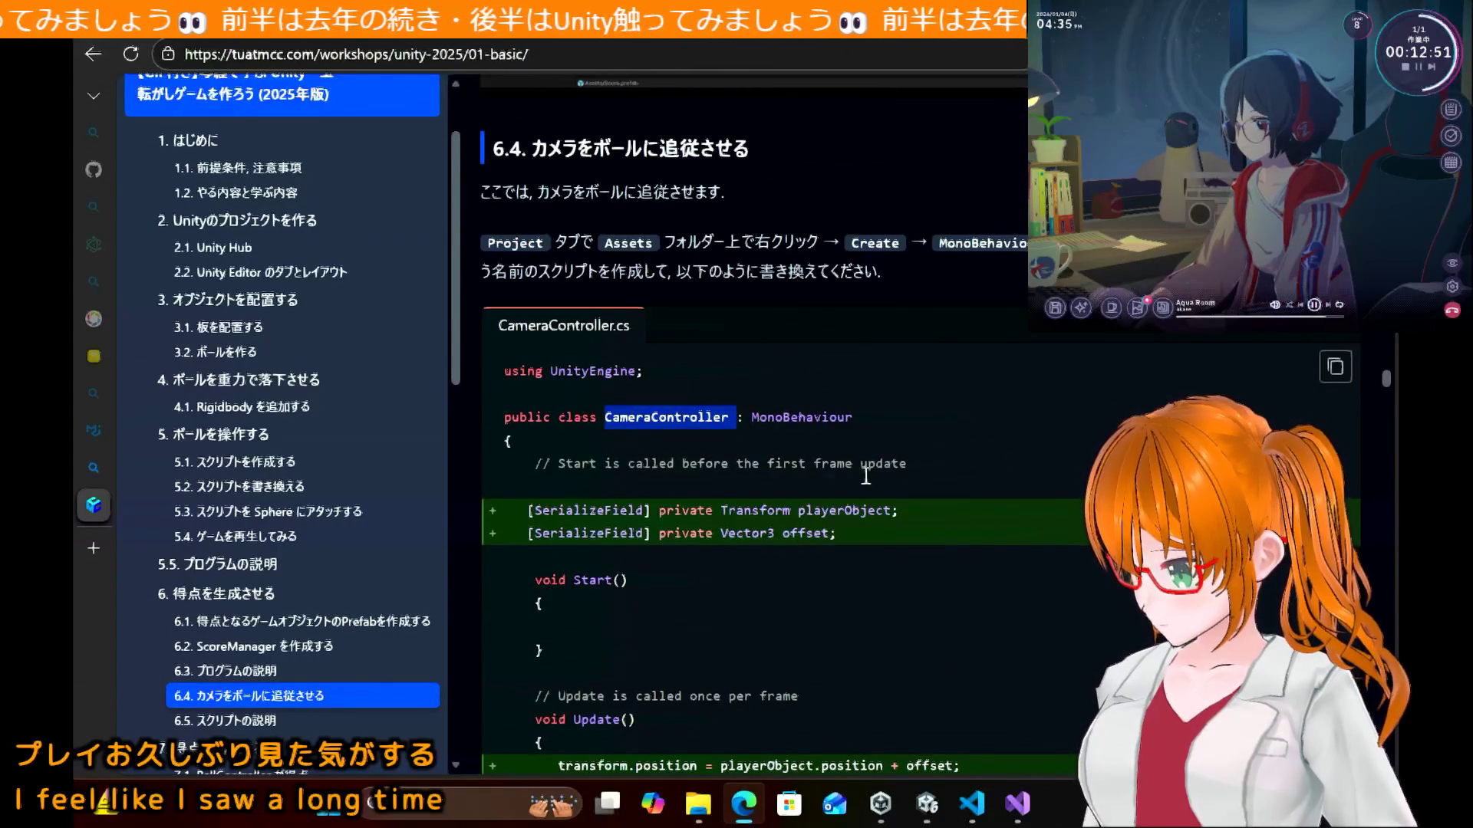
mouse_move(930, 815)
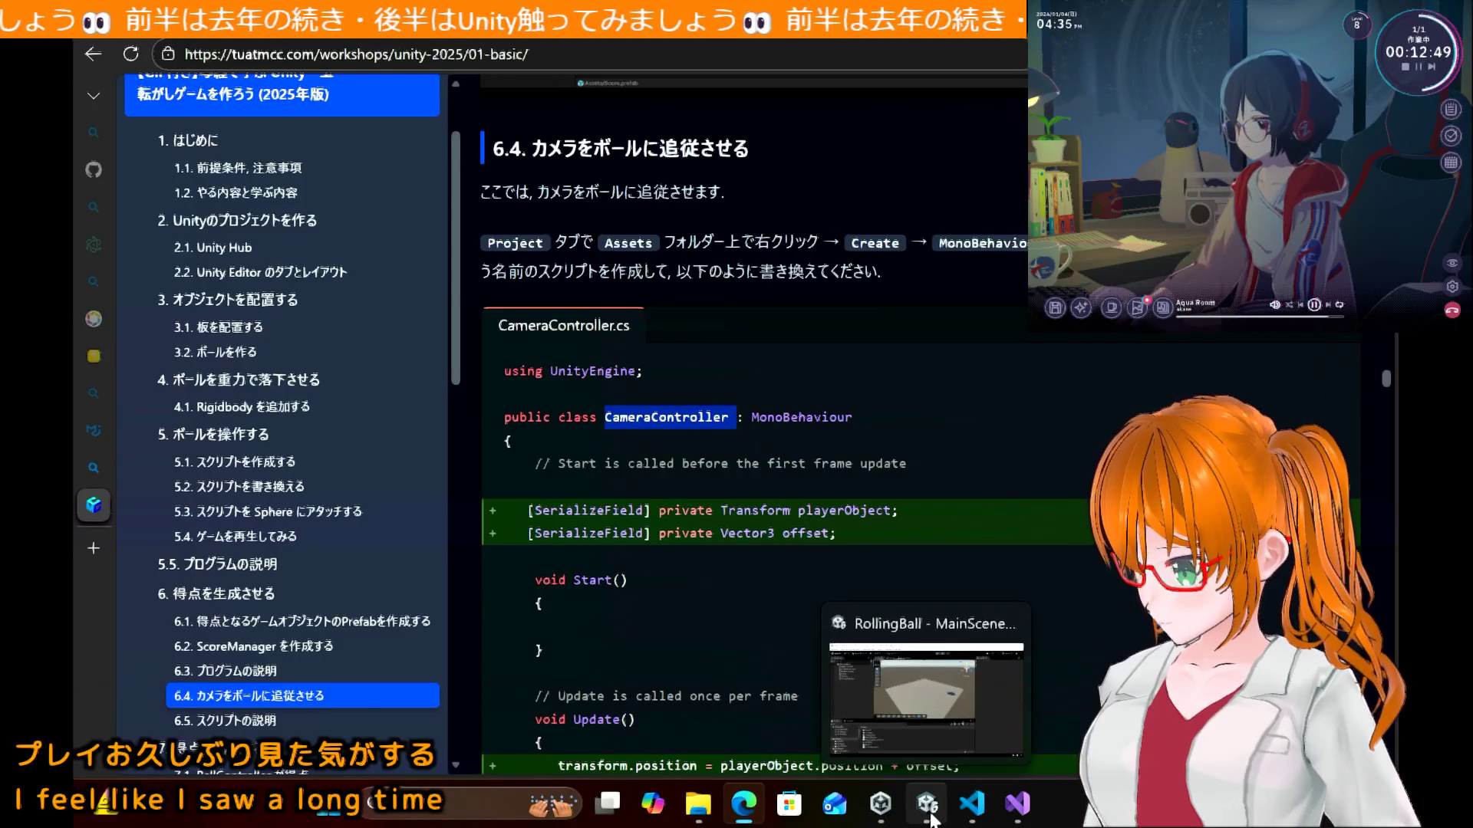
left_click(901, 733)
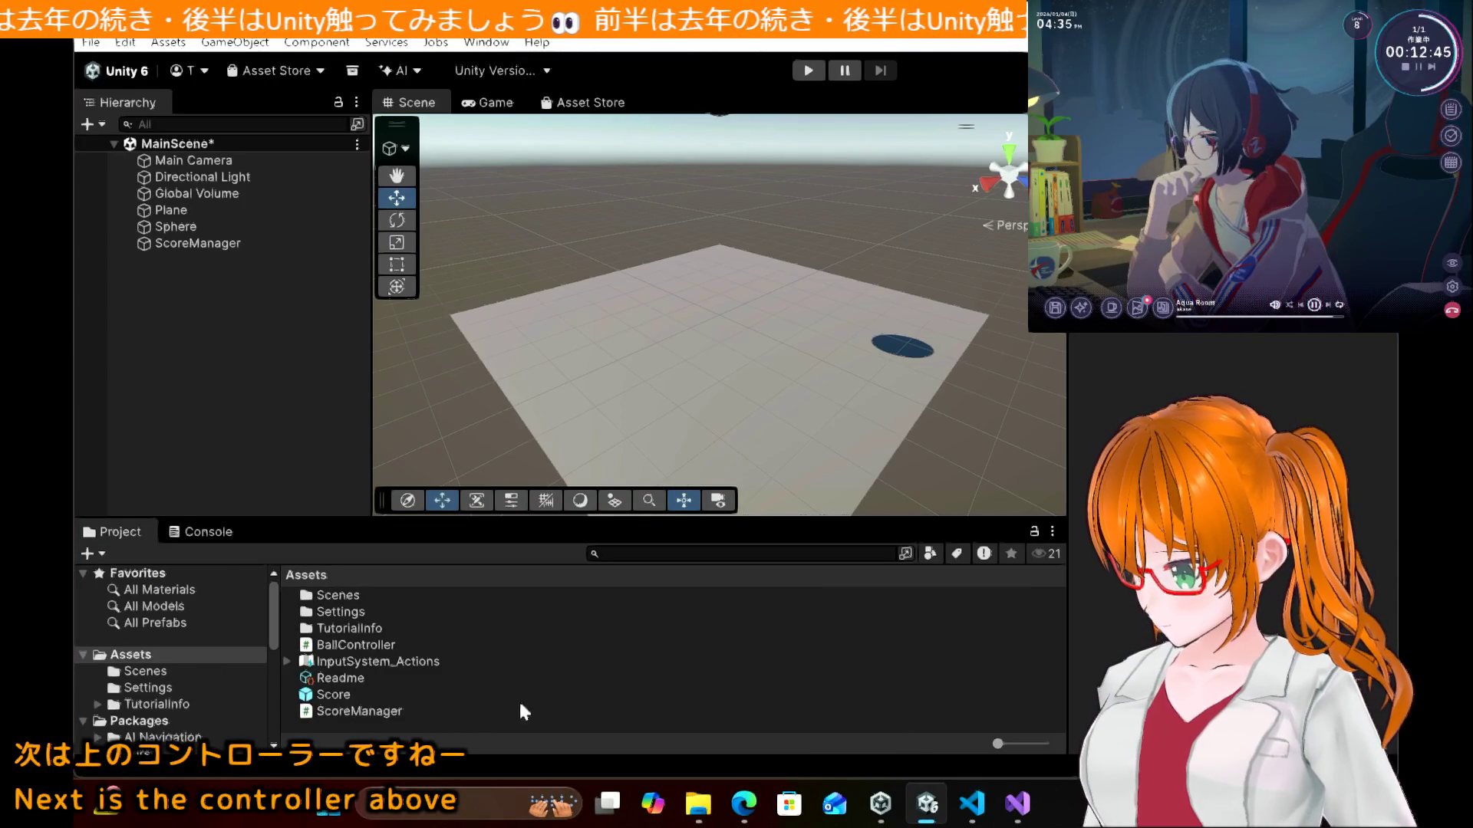
Step: Create a MonoBehaviour script in Assets through Create > Scripting, named CameraController, and open it
right_click(555, 665)
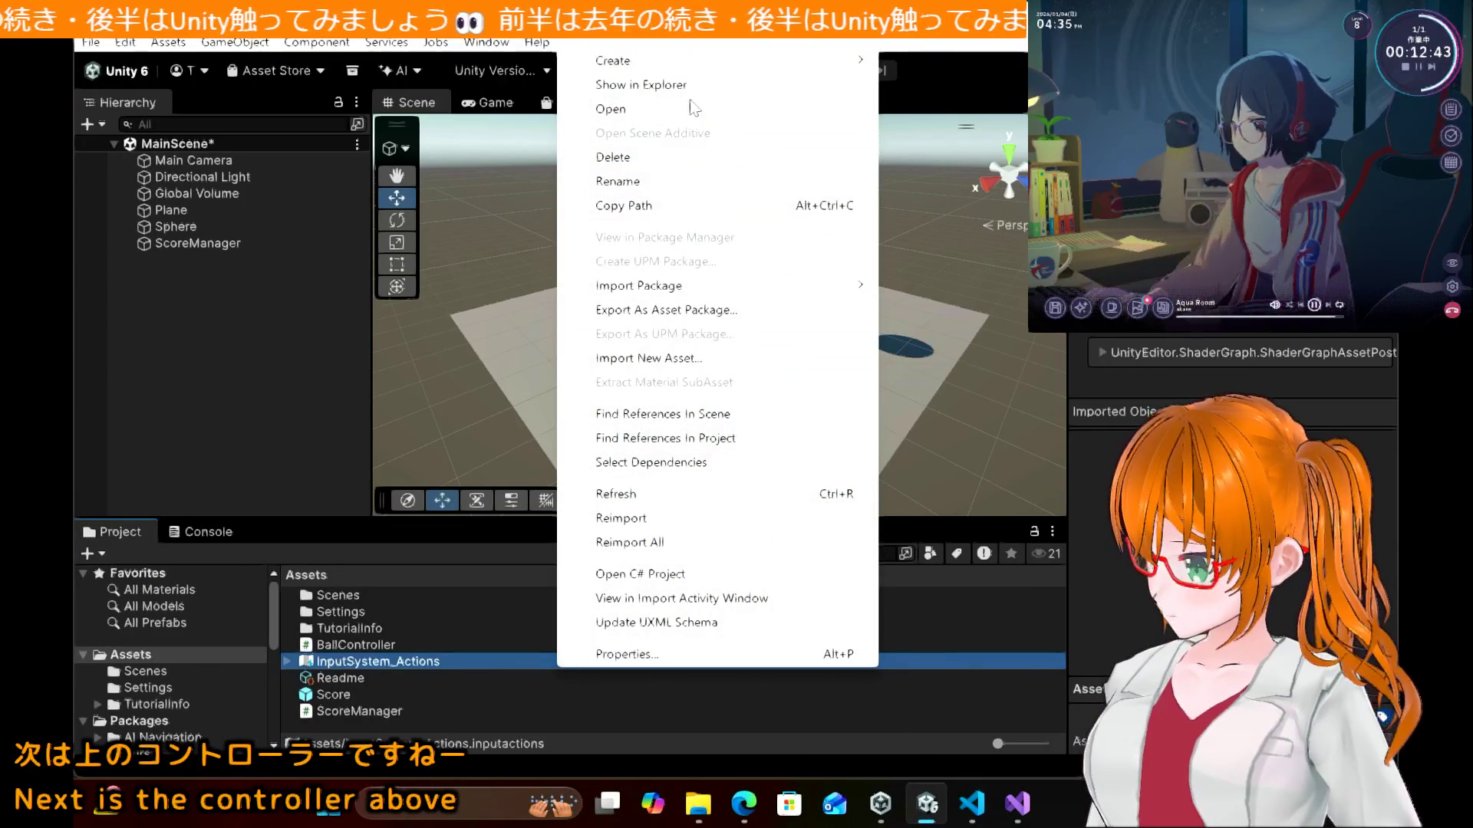
mouse_move(680, 58)
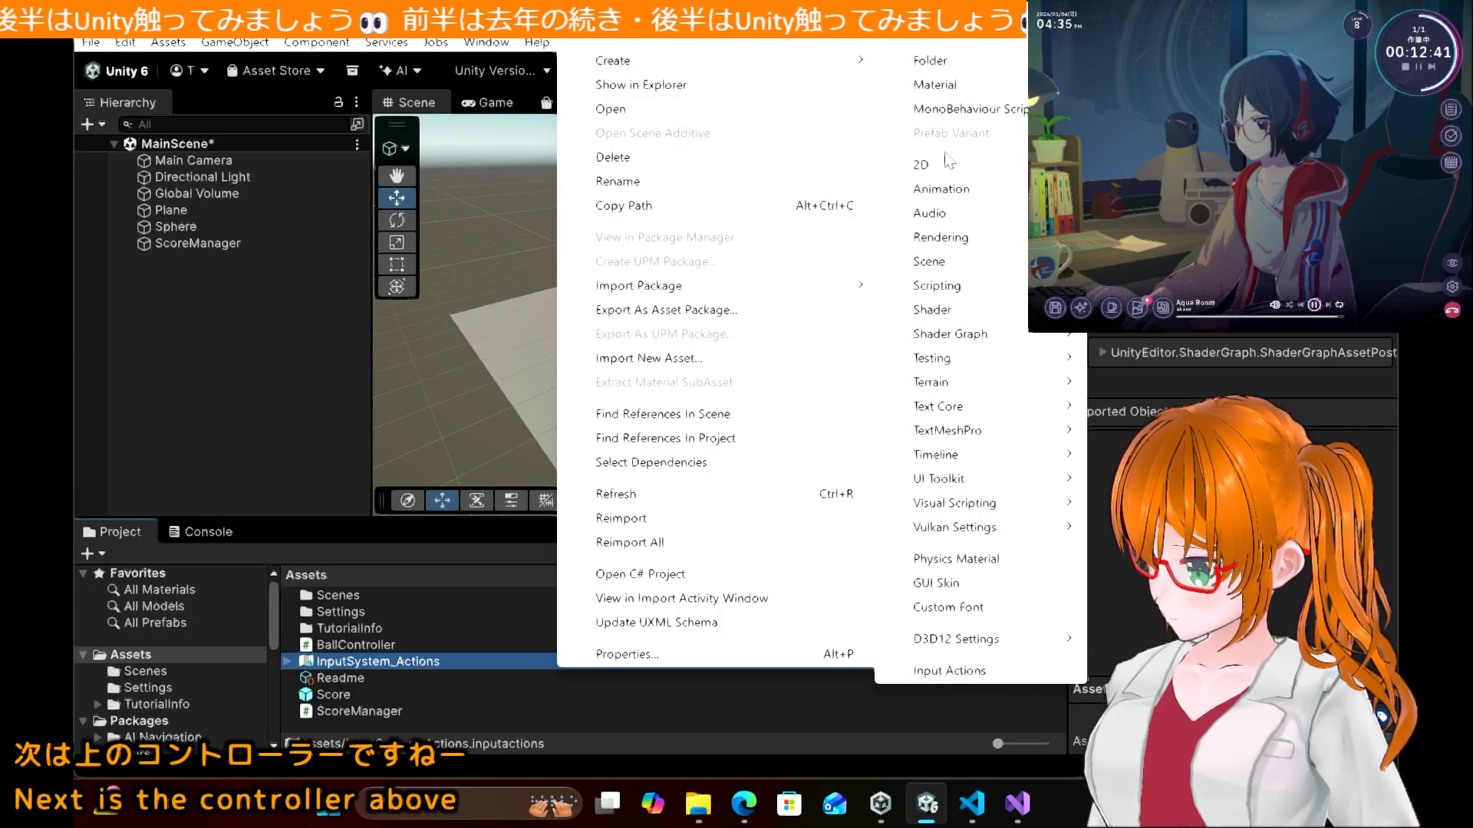
mouse_move(964, 278)
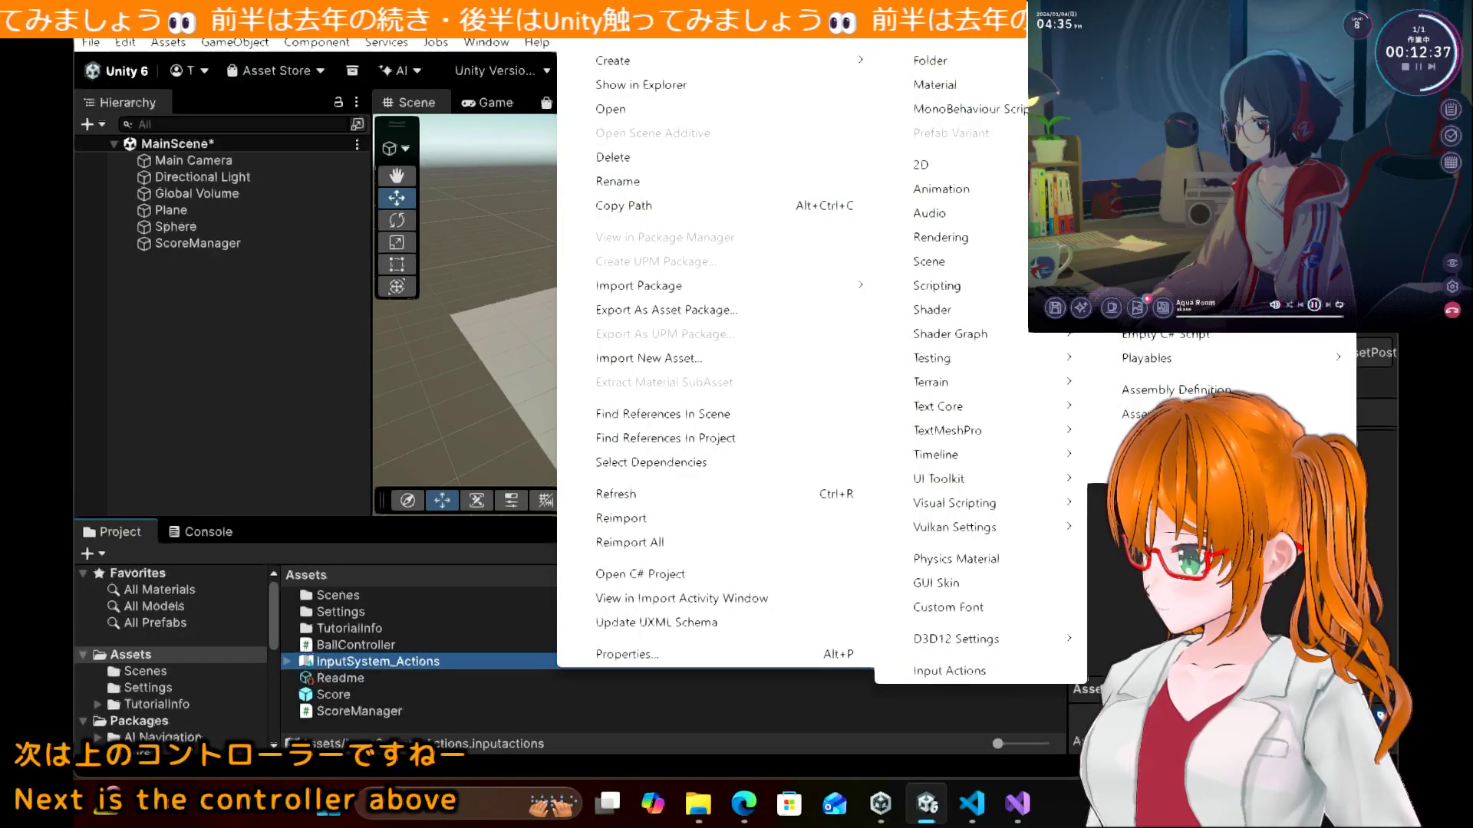
left_click(1150, 286)
type("CameraController")
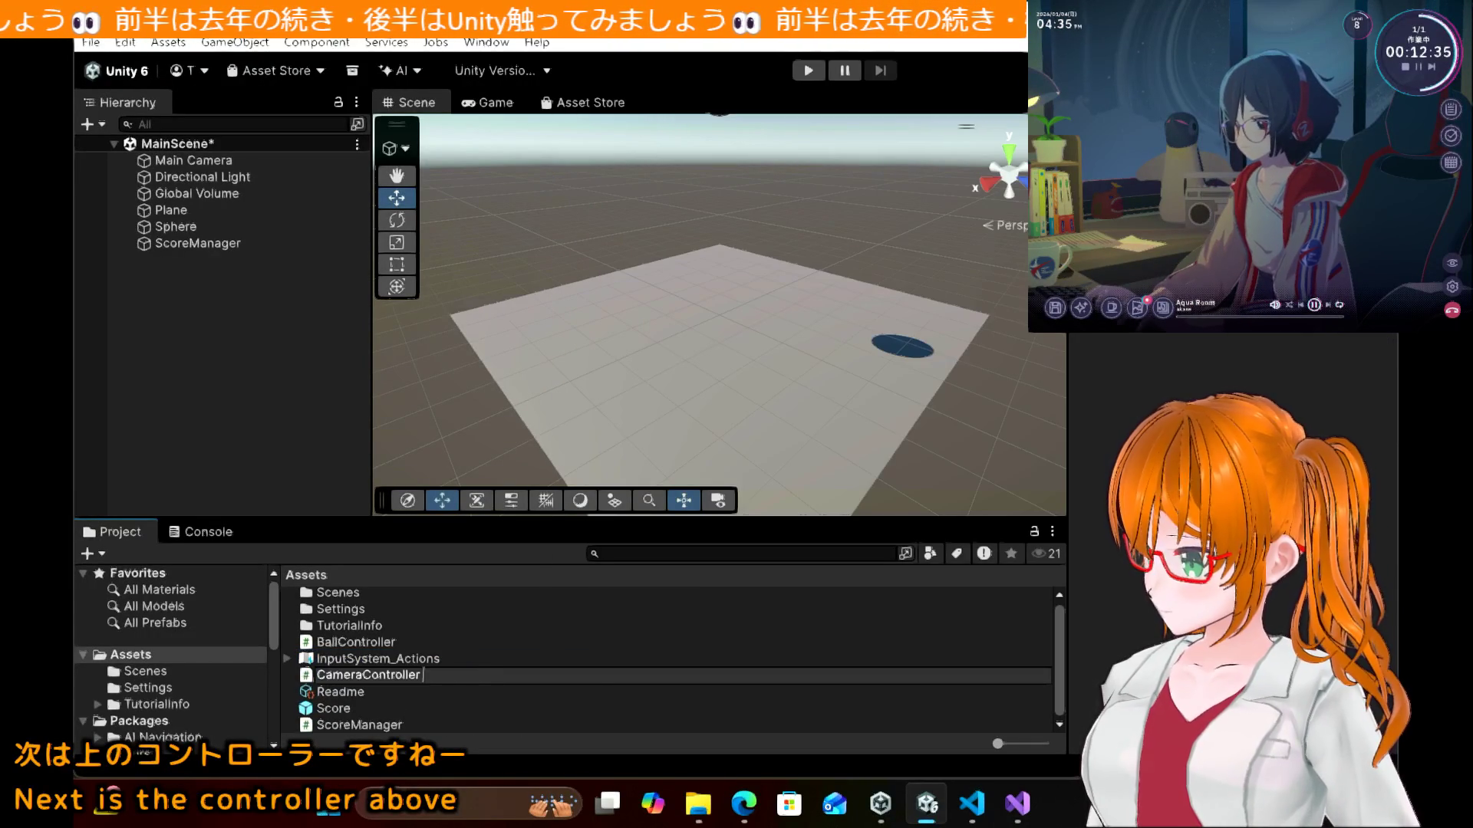
key("Return")
key("alt+Tab")
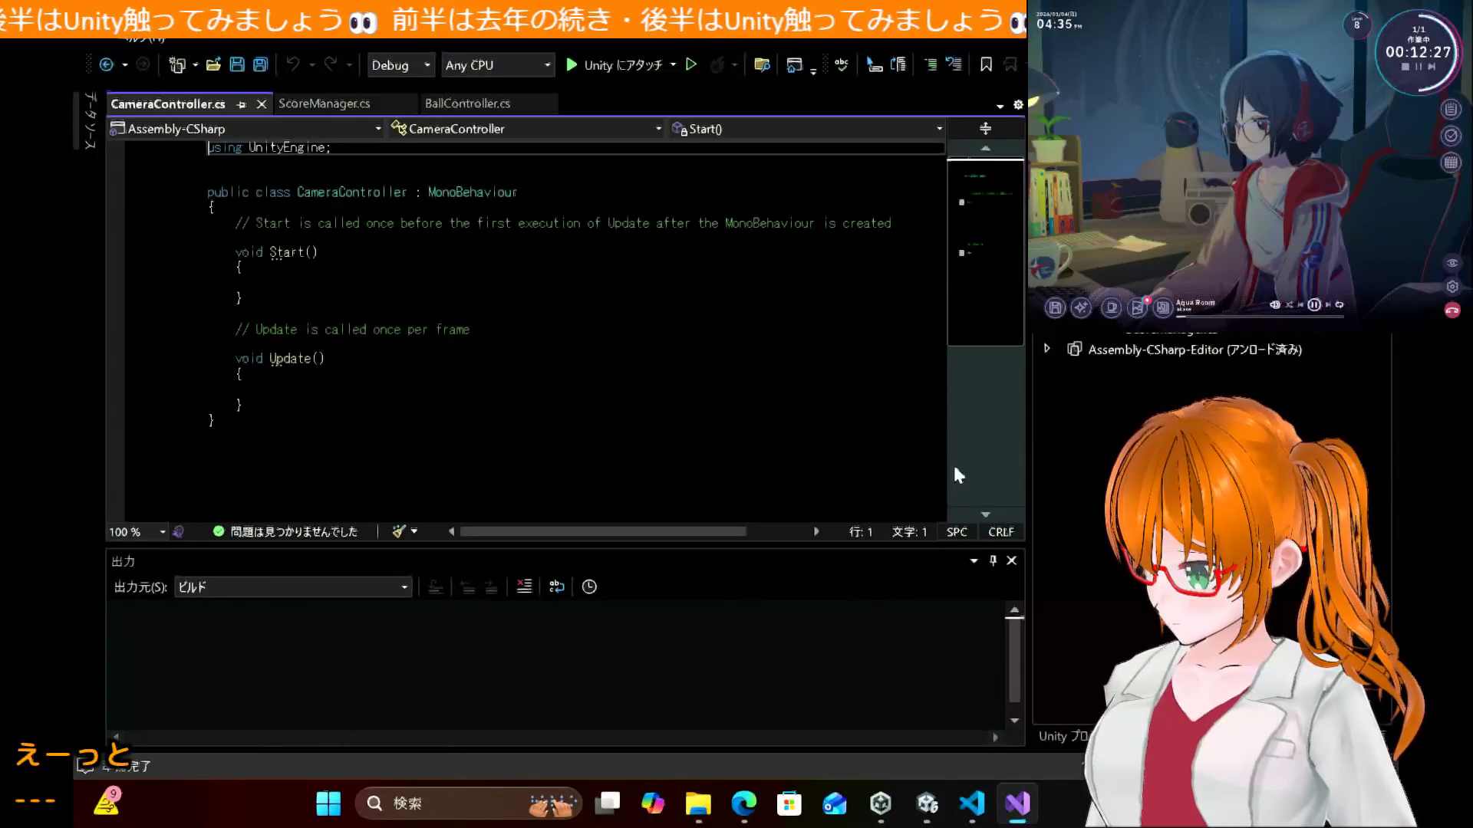
Step: Paste the tutorial's SerializeField declarations for playerObject and offset into the CameraController class
left_click(743, 804)
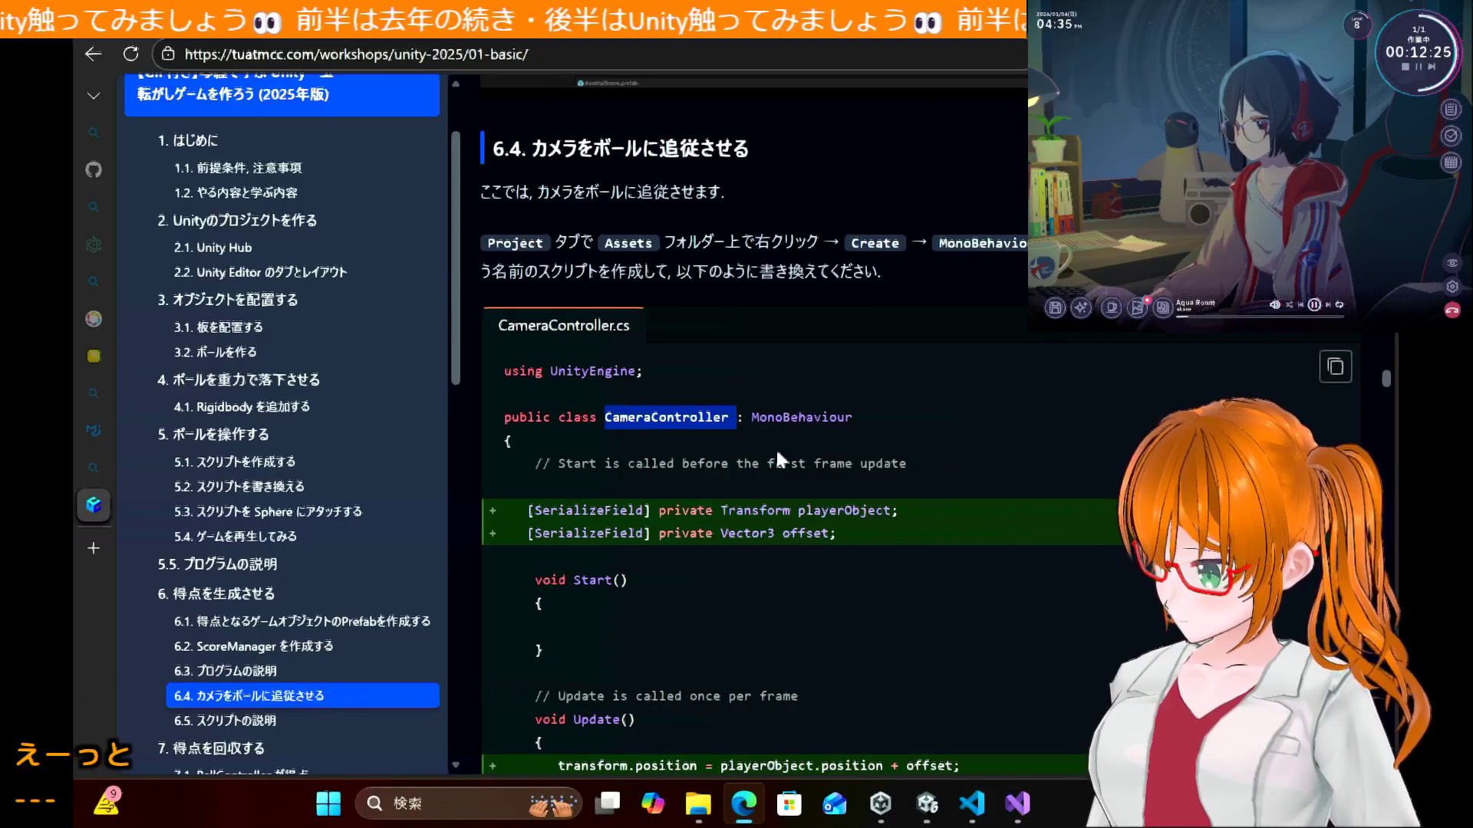
mouse_move(844, 533)
left_mouse_down()
mouse_move(491, 533)
mouse_move(480, 504)
left_mouse_up()
key("ctrl+c")
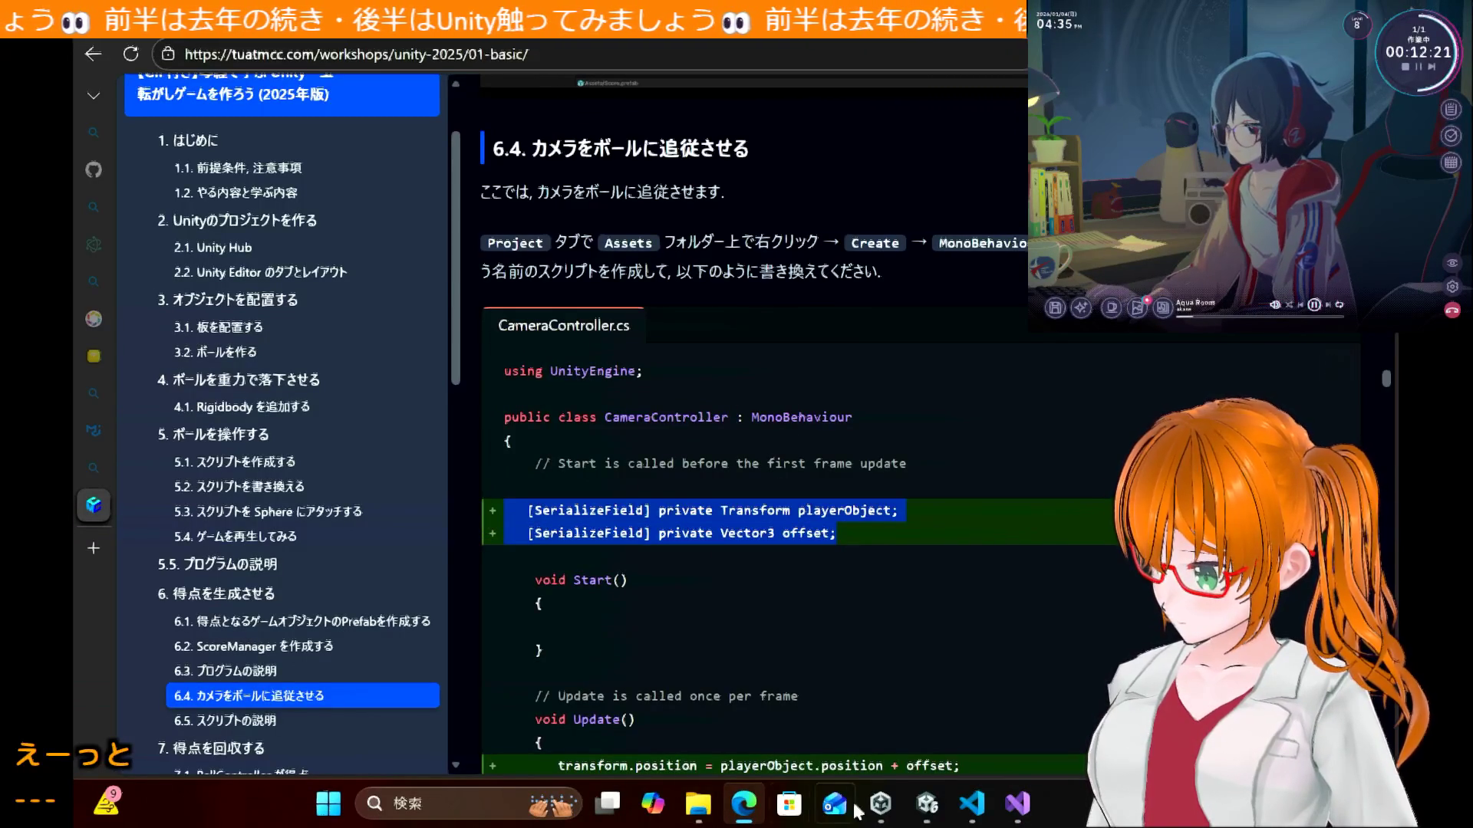
left_click(1017, 804)
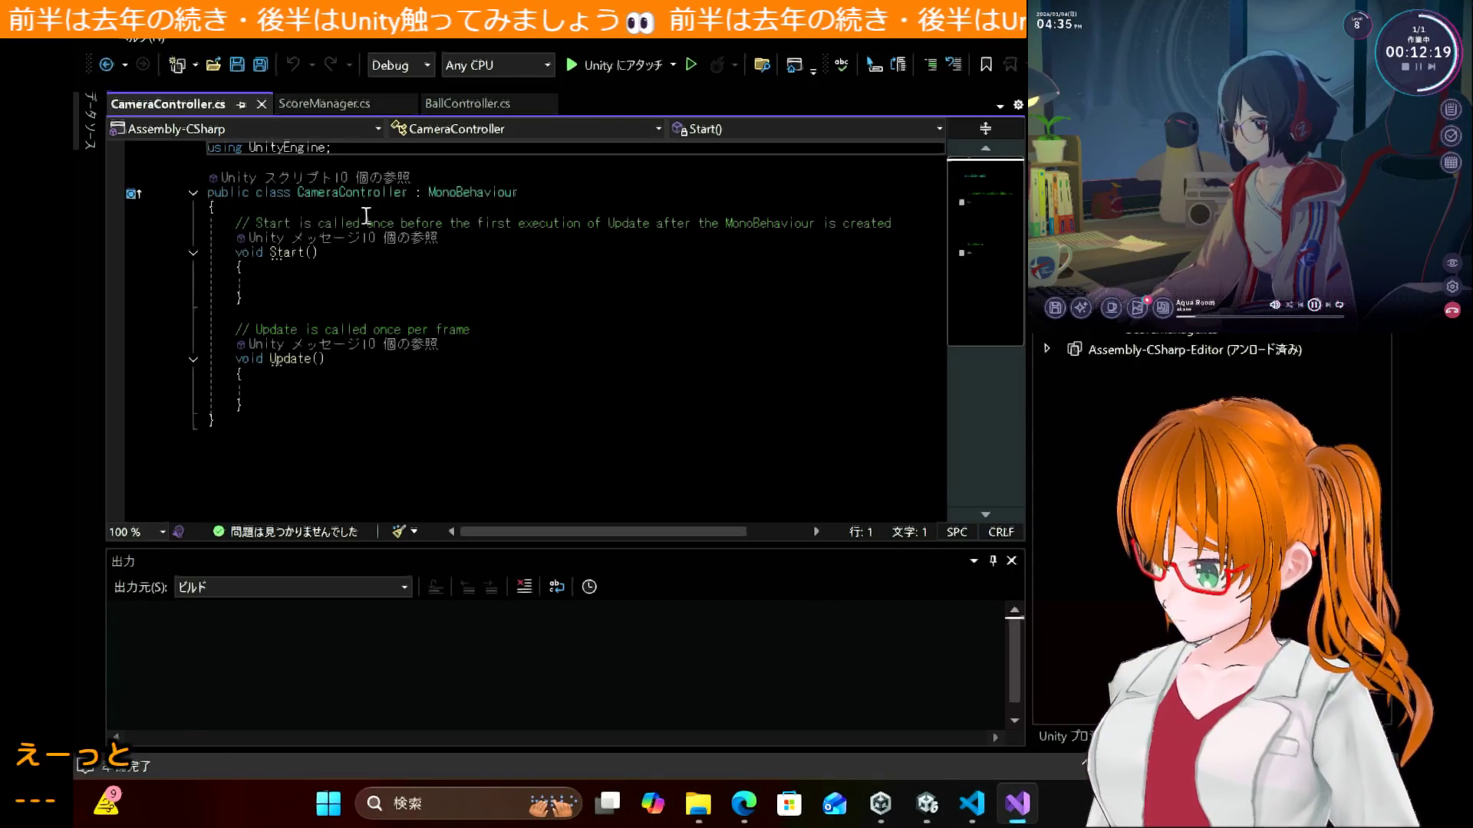
left_click(367, 208)
key("Return")
key("ctrl+v")
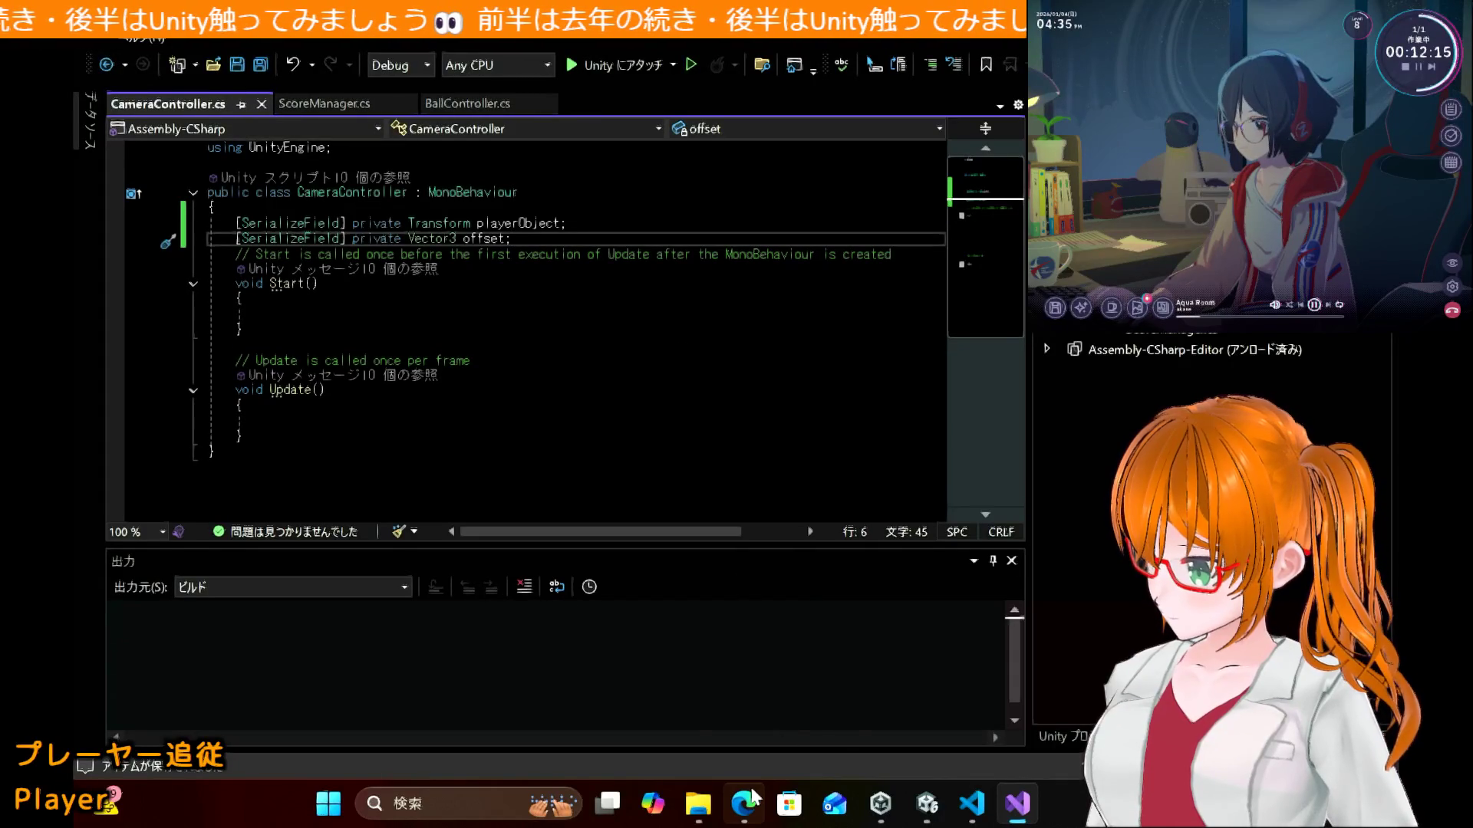
Step: Paste the tutorial's transform.position follow line into the empty Update() method
mouse_move(755, 798)
left_click(754, 753)
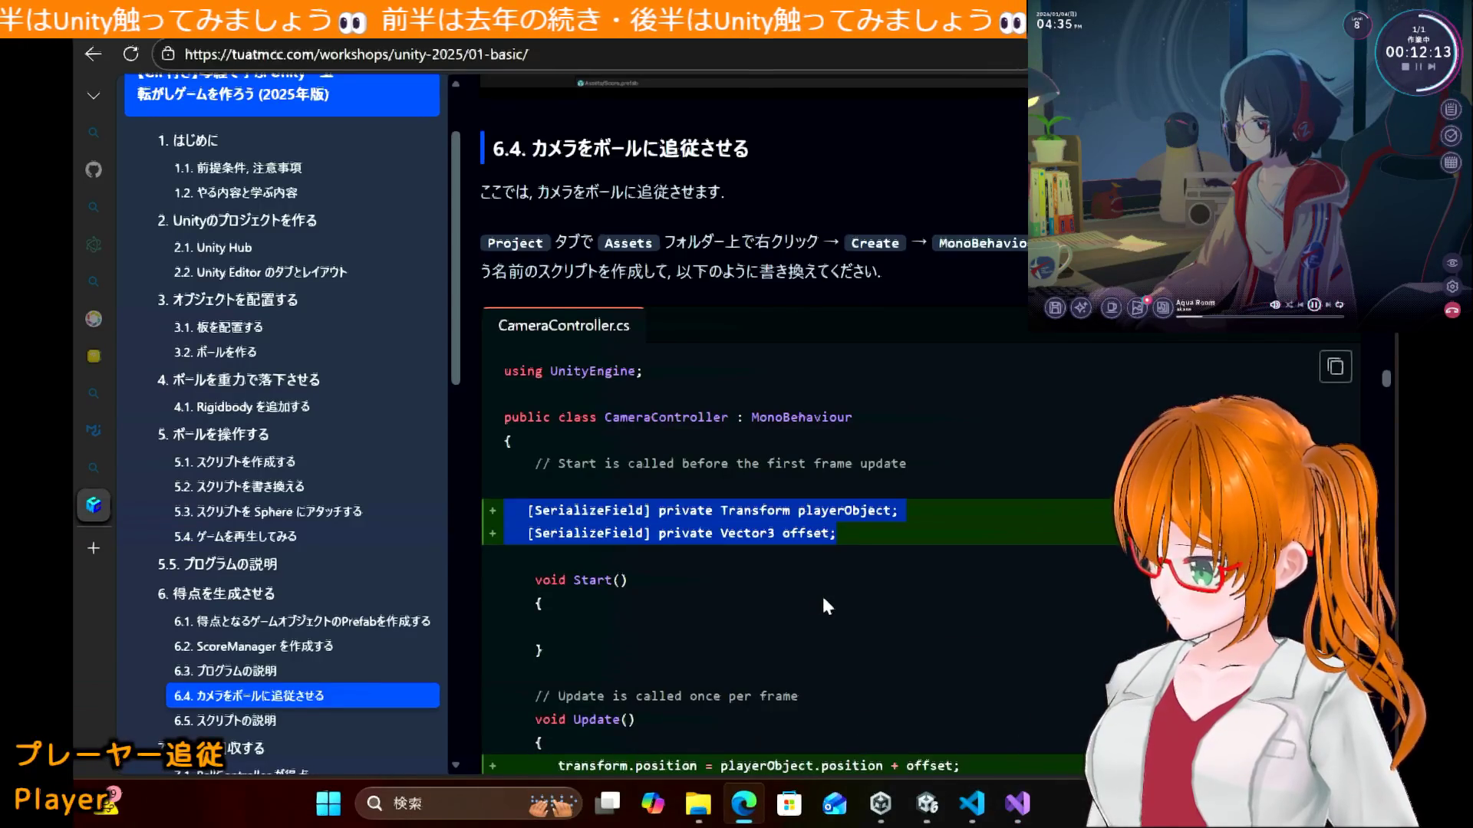
scroll(825, 606, "down", 4)
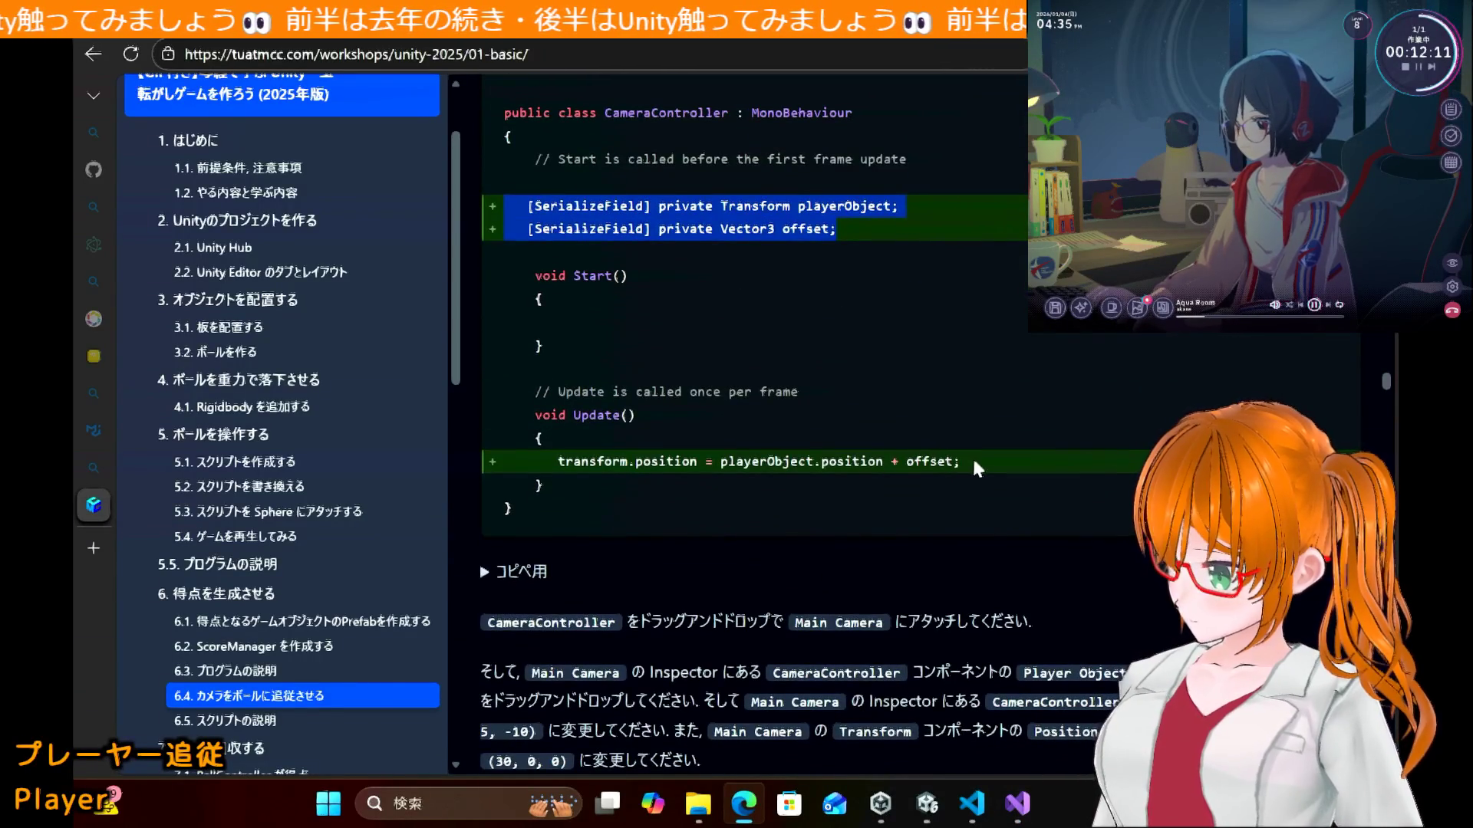
left_click_drag(977, 469, 528, 459)
key("ctrl+c")
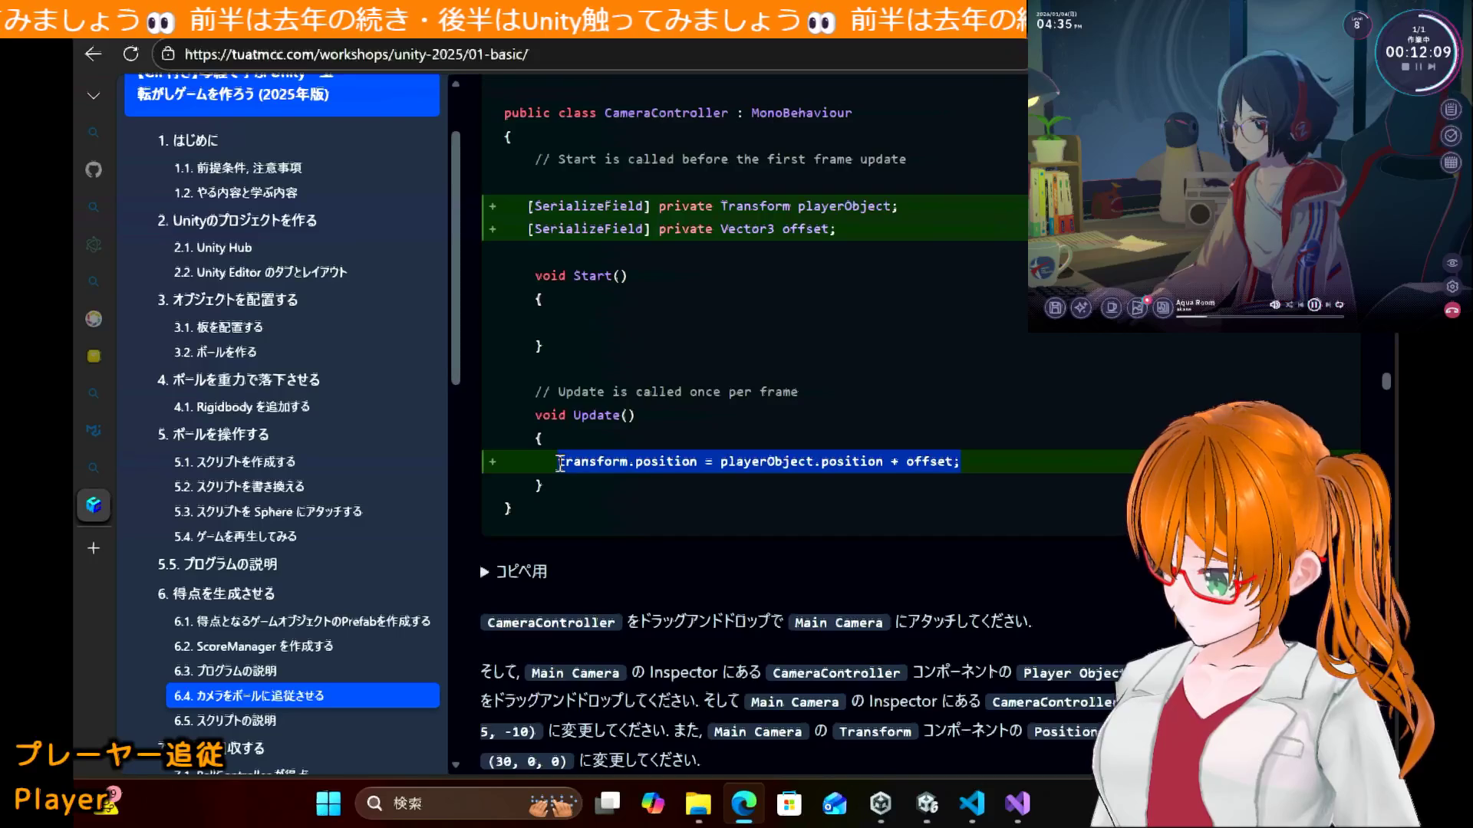
key("alt+Tab")
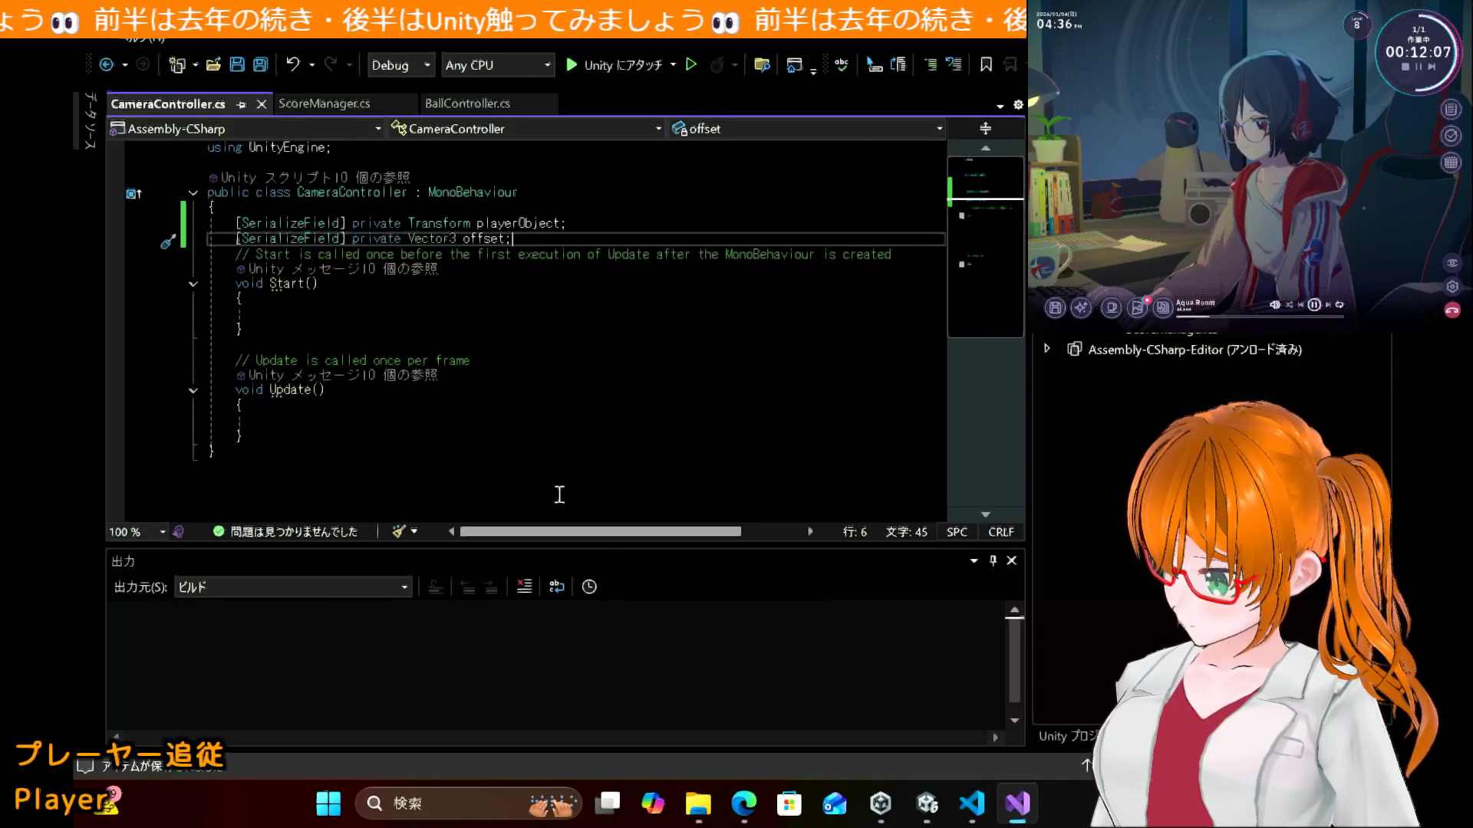
left_click(491, 421)
key("ctrl+v")
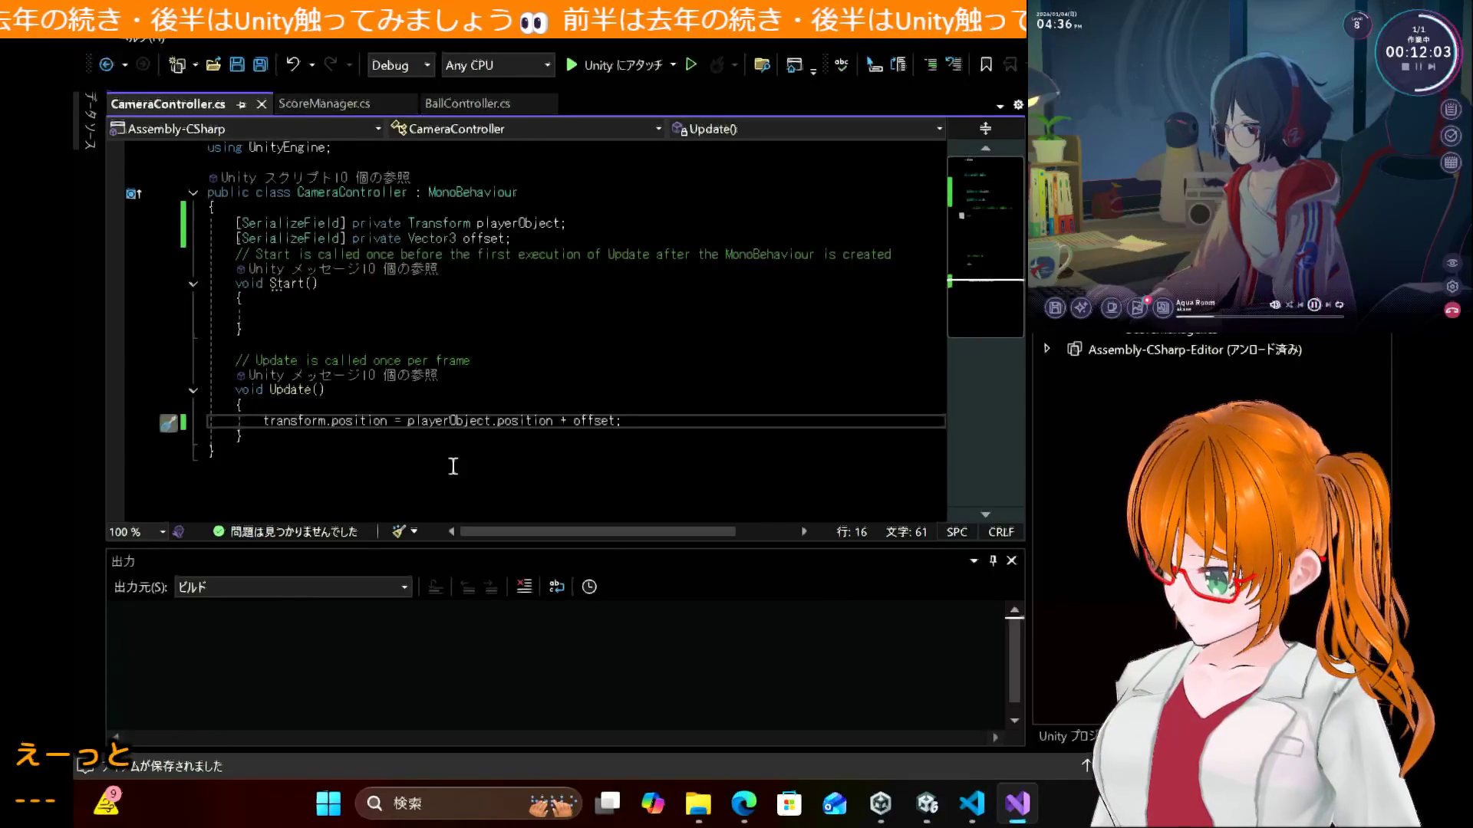
double_click(307, 420)
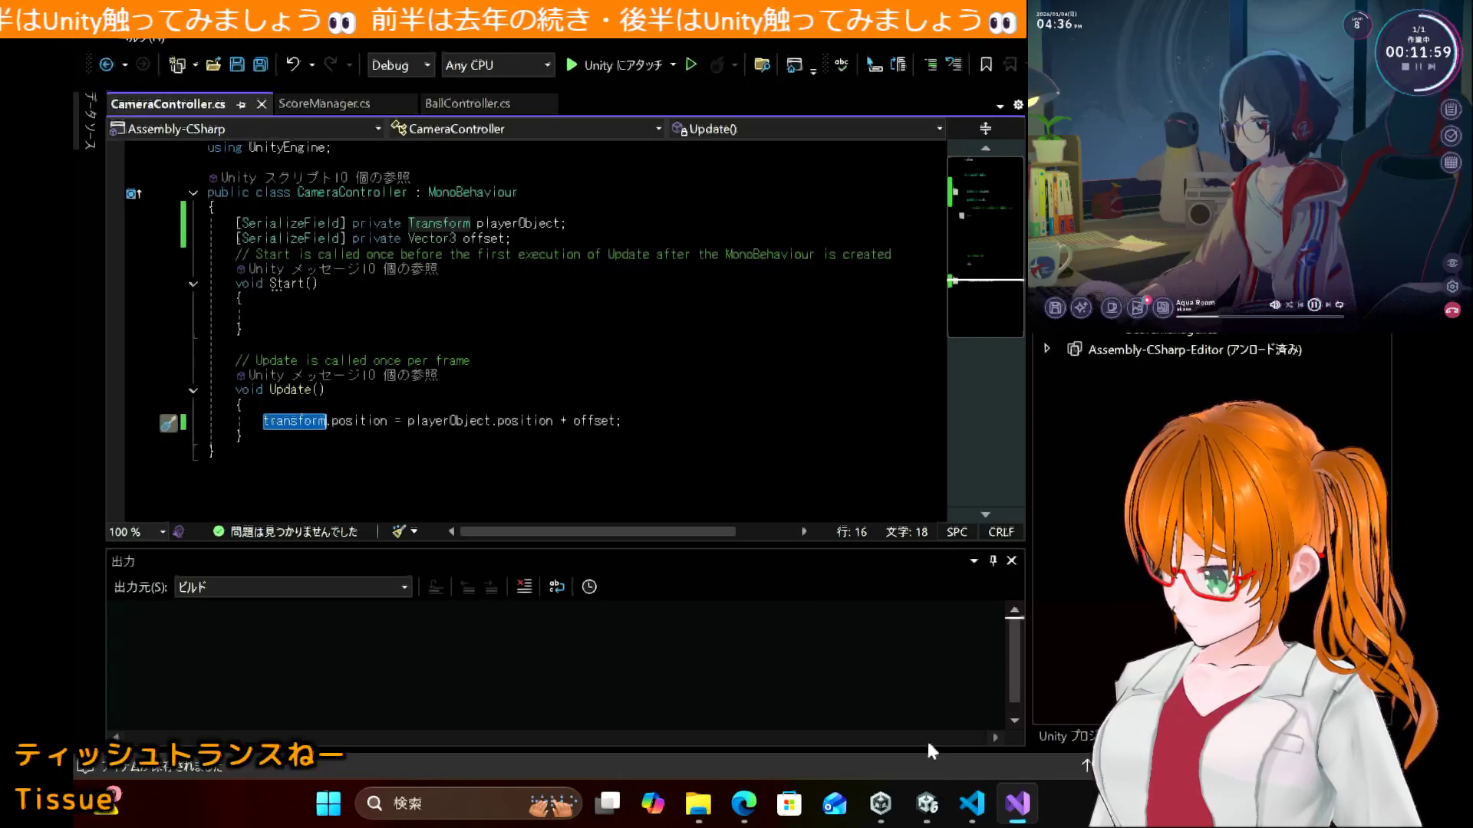
mouse_move(749, 805)
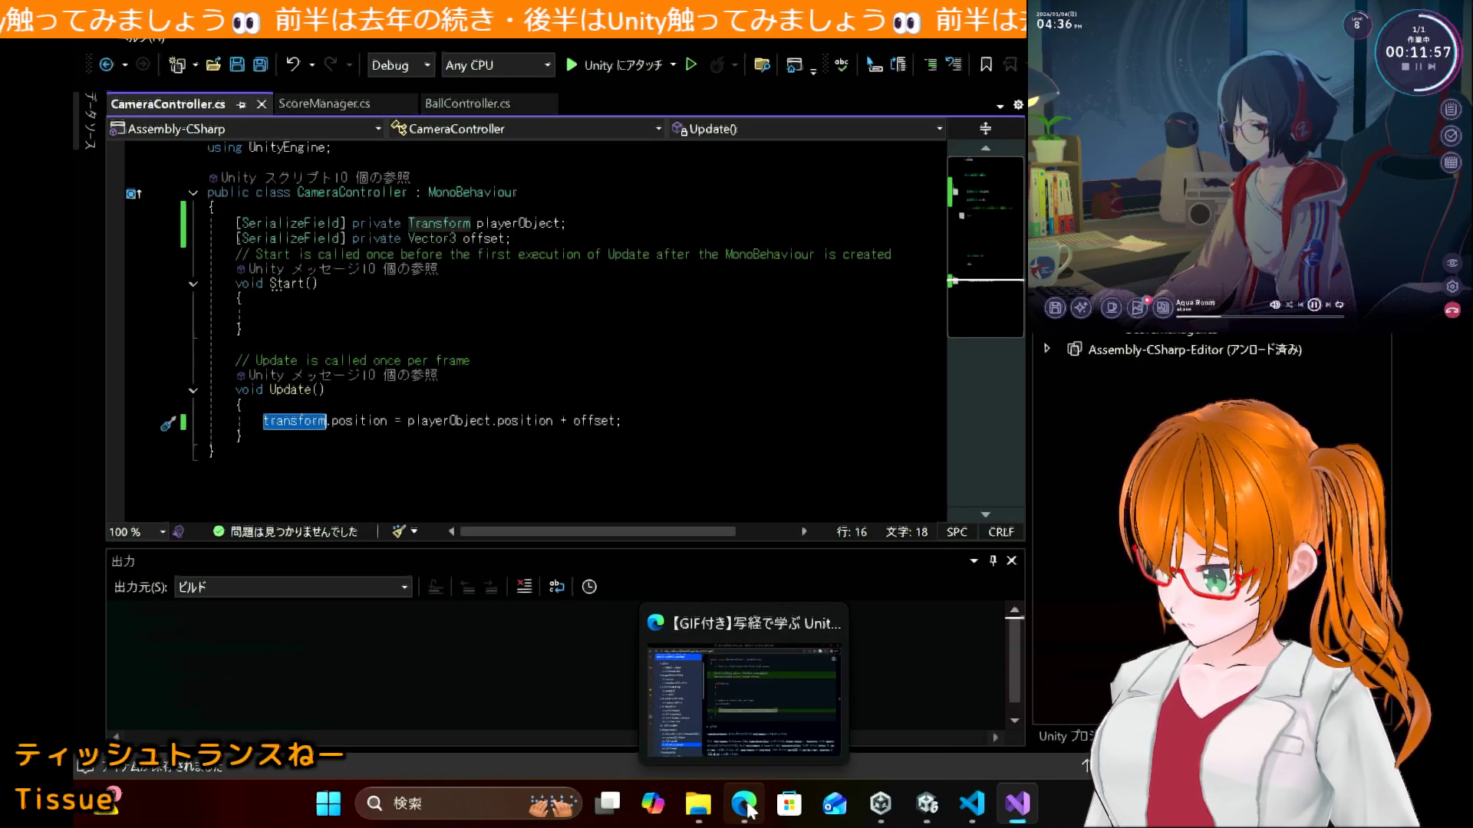
mouse_move(878, 798)
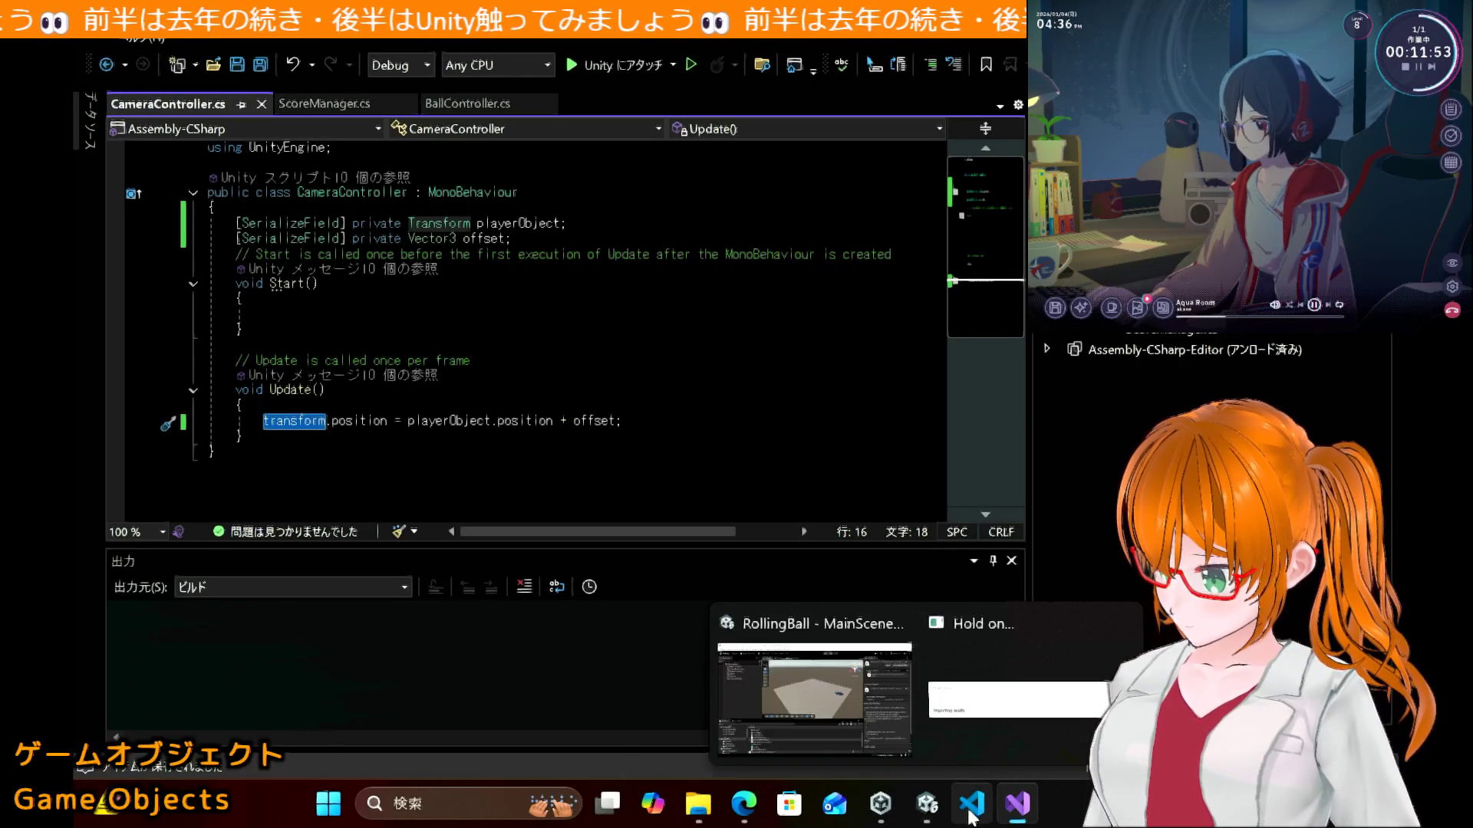
left_click(930, 805)
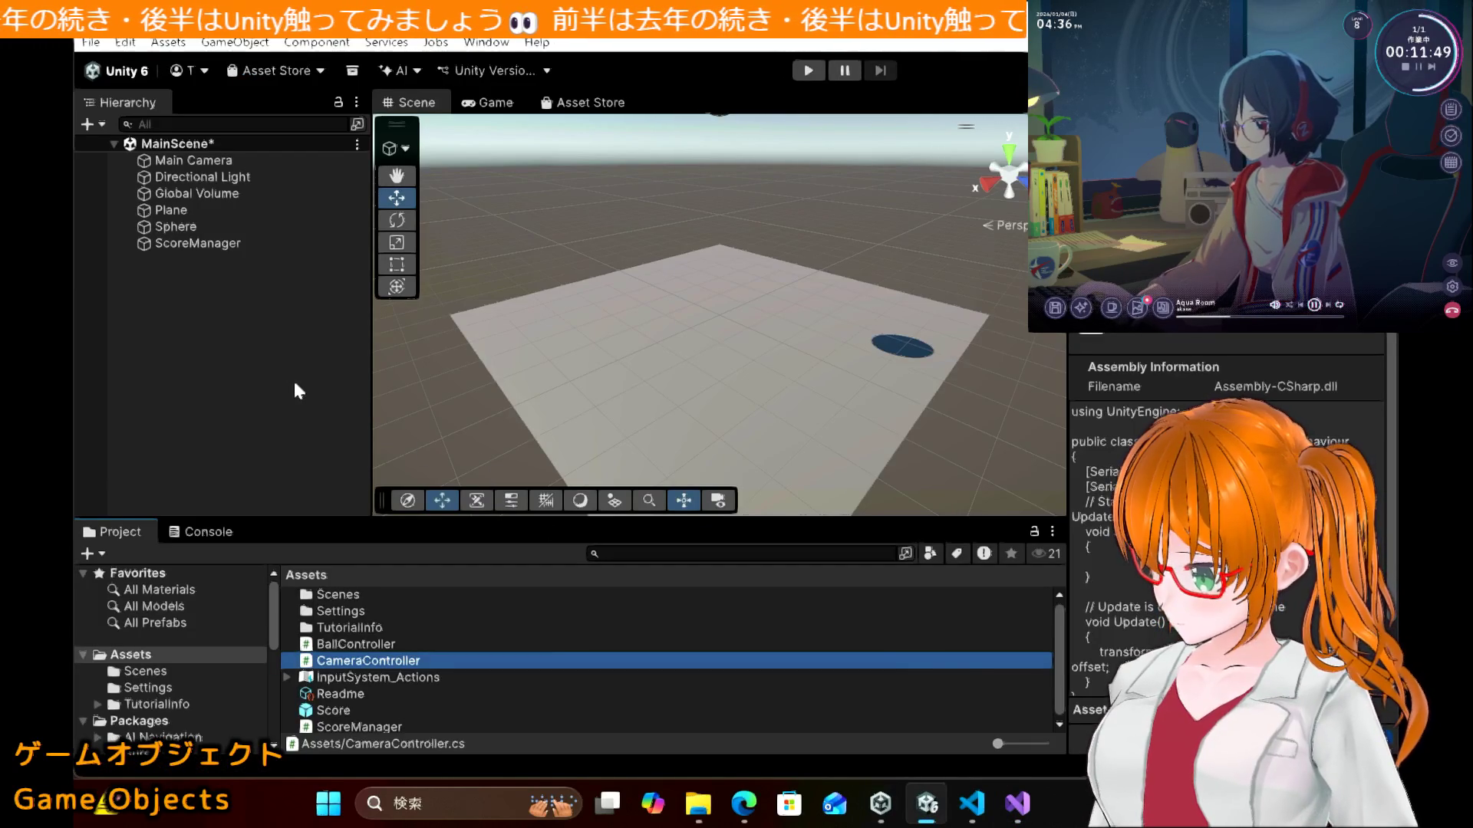
Step: Drag the CameraController script from the Project panel onto Main Camera in the Hierarchy
left_click(746, 803)
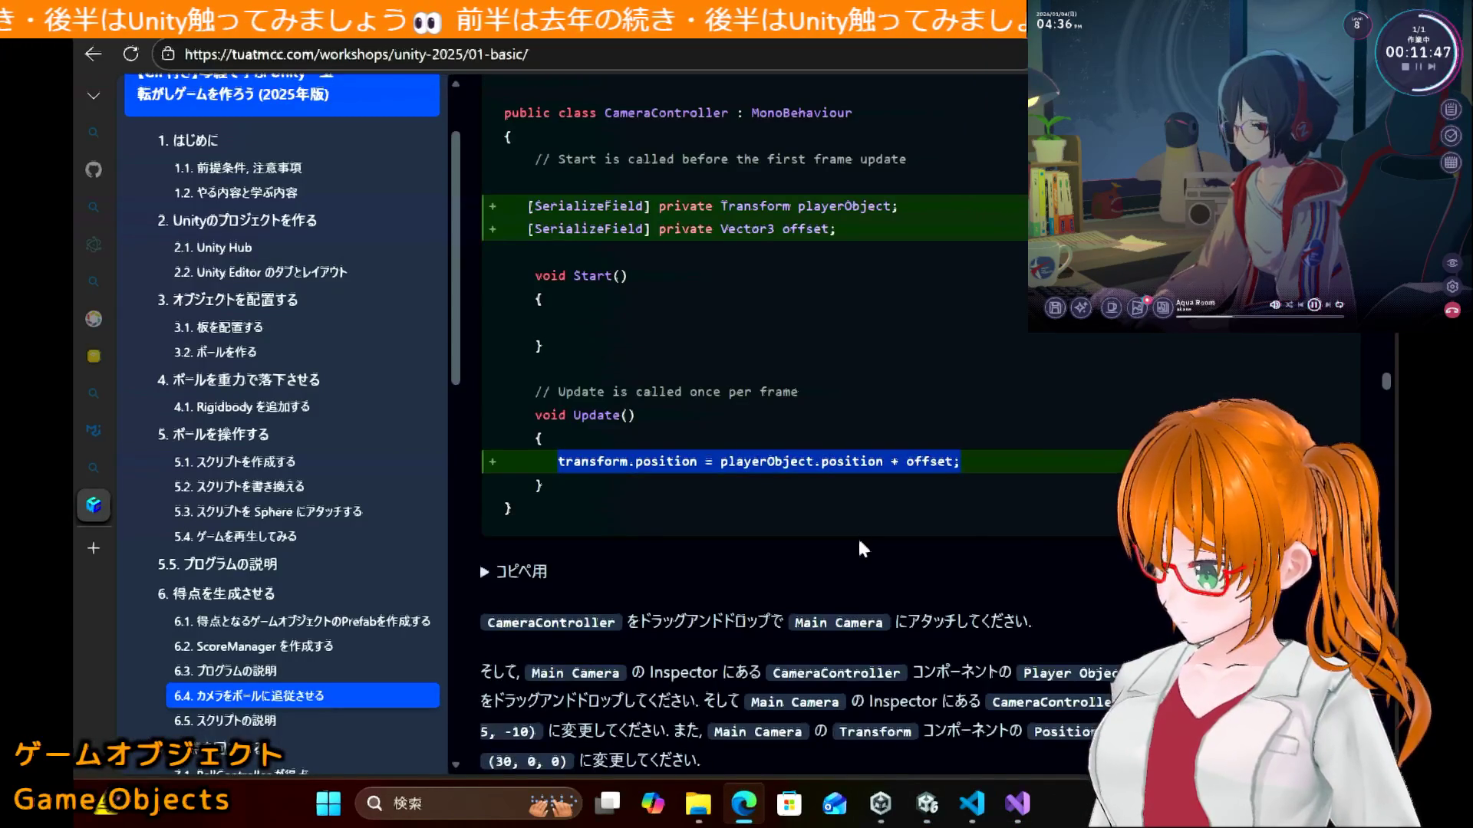
scroll(858, 537, "down", 1)
scroll(861, 547, "down", 4)
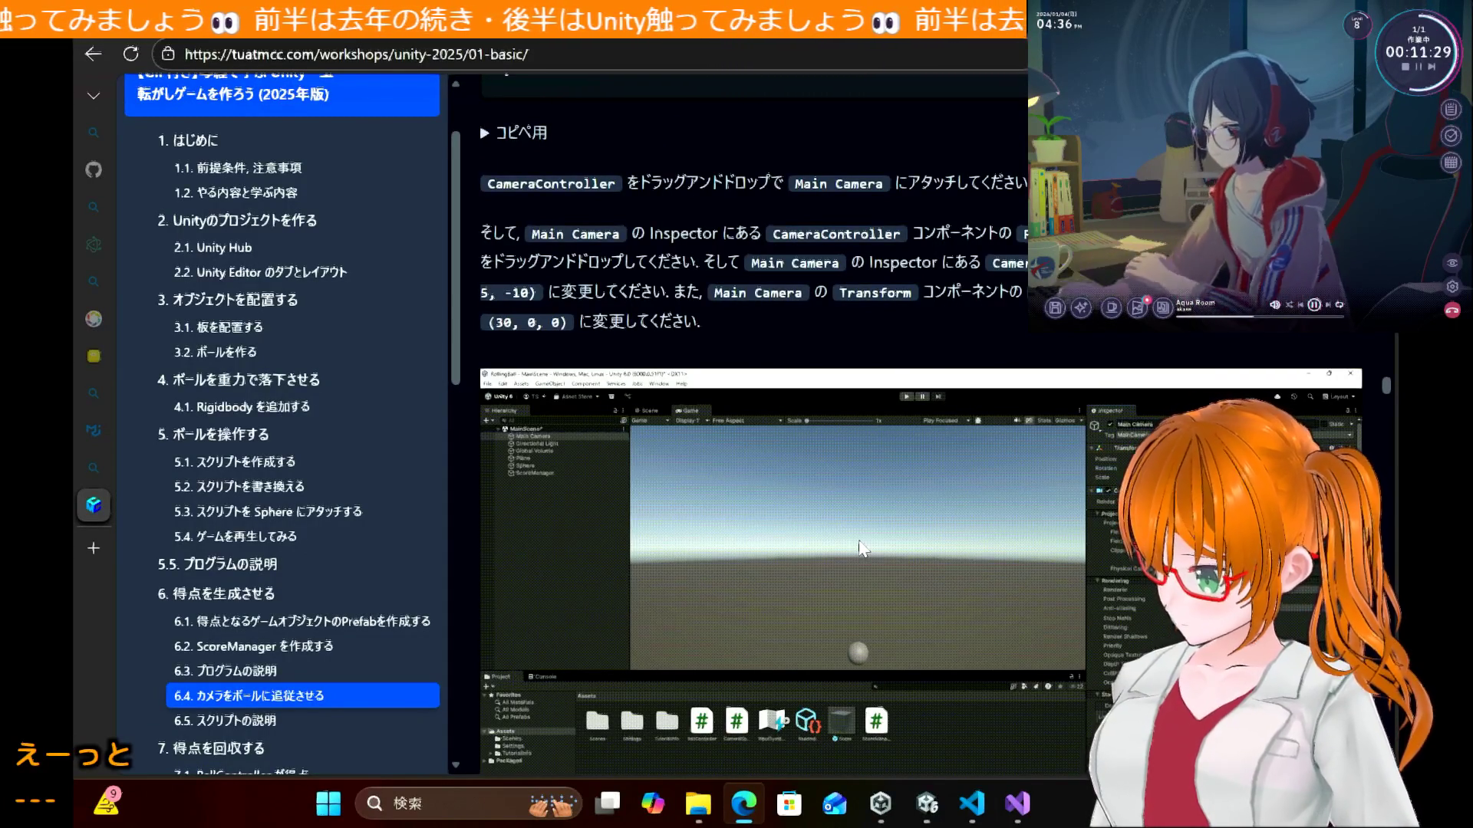
scroll(859, 542, "up", 2)
scroll(859, 540, "up", 2)
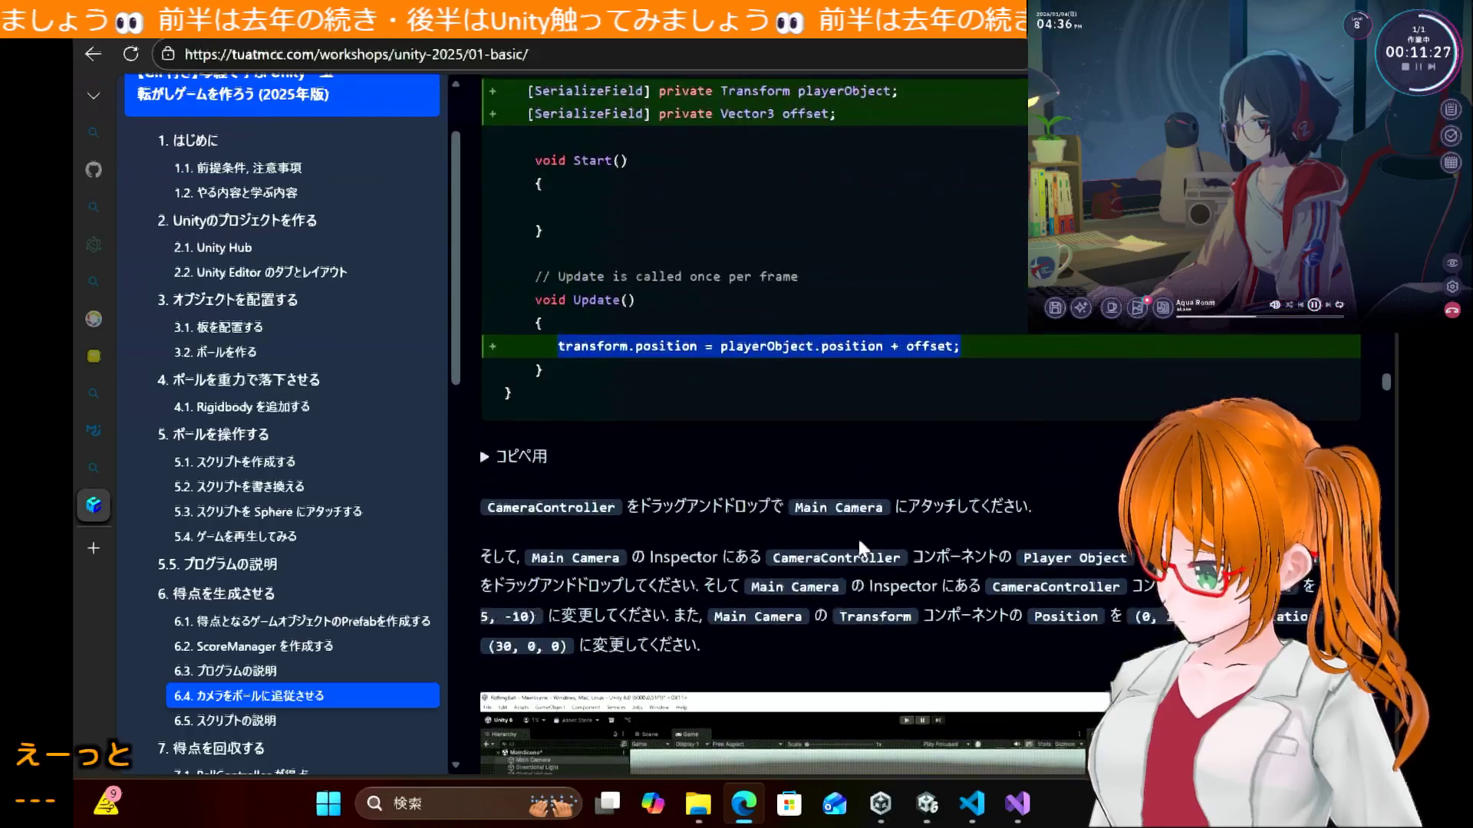
scroll(817, 358, "down", 2)
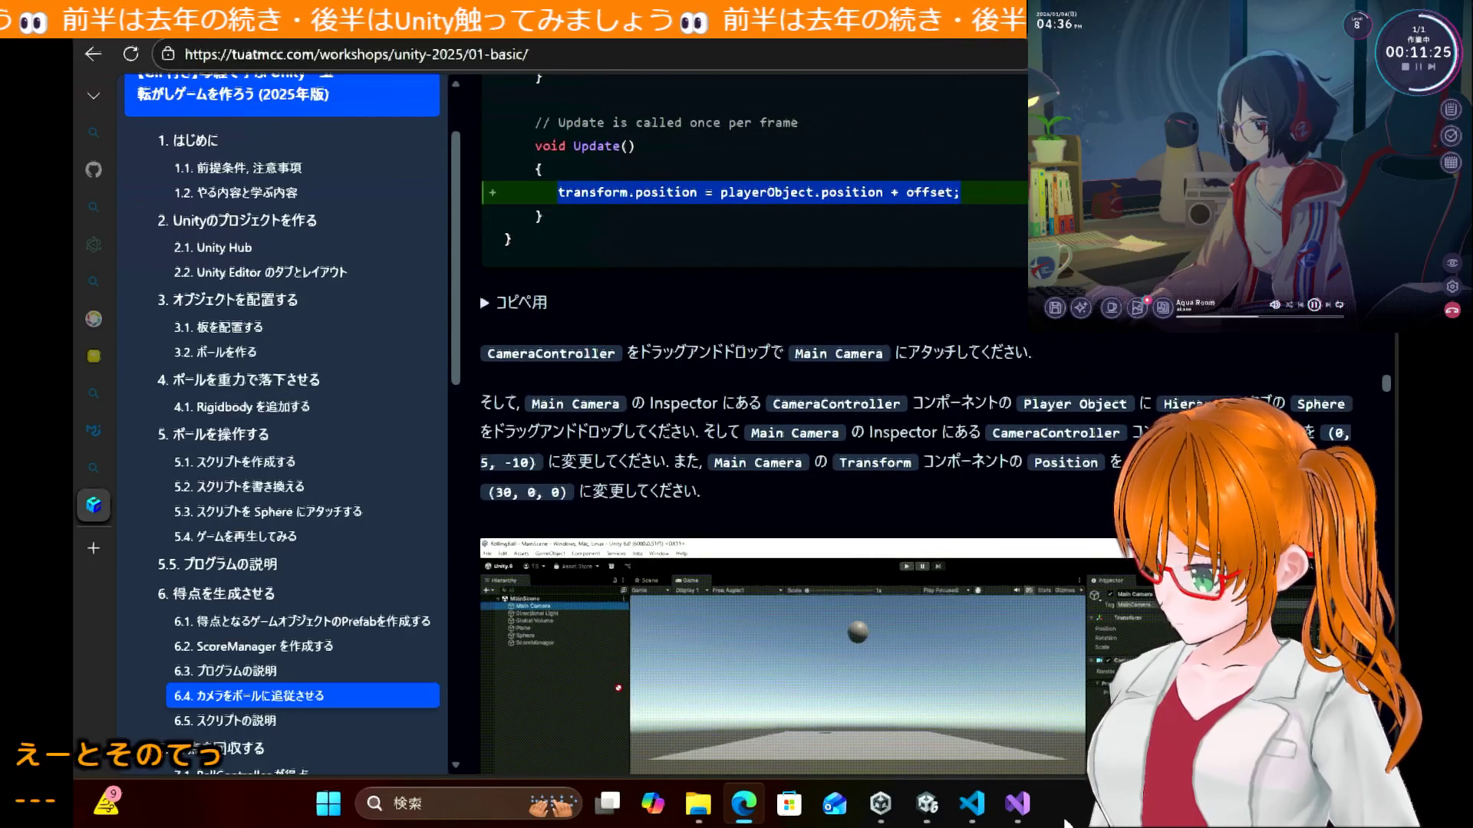
left_click(927, 803)
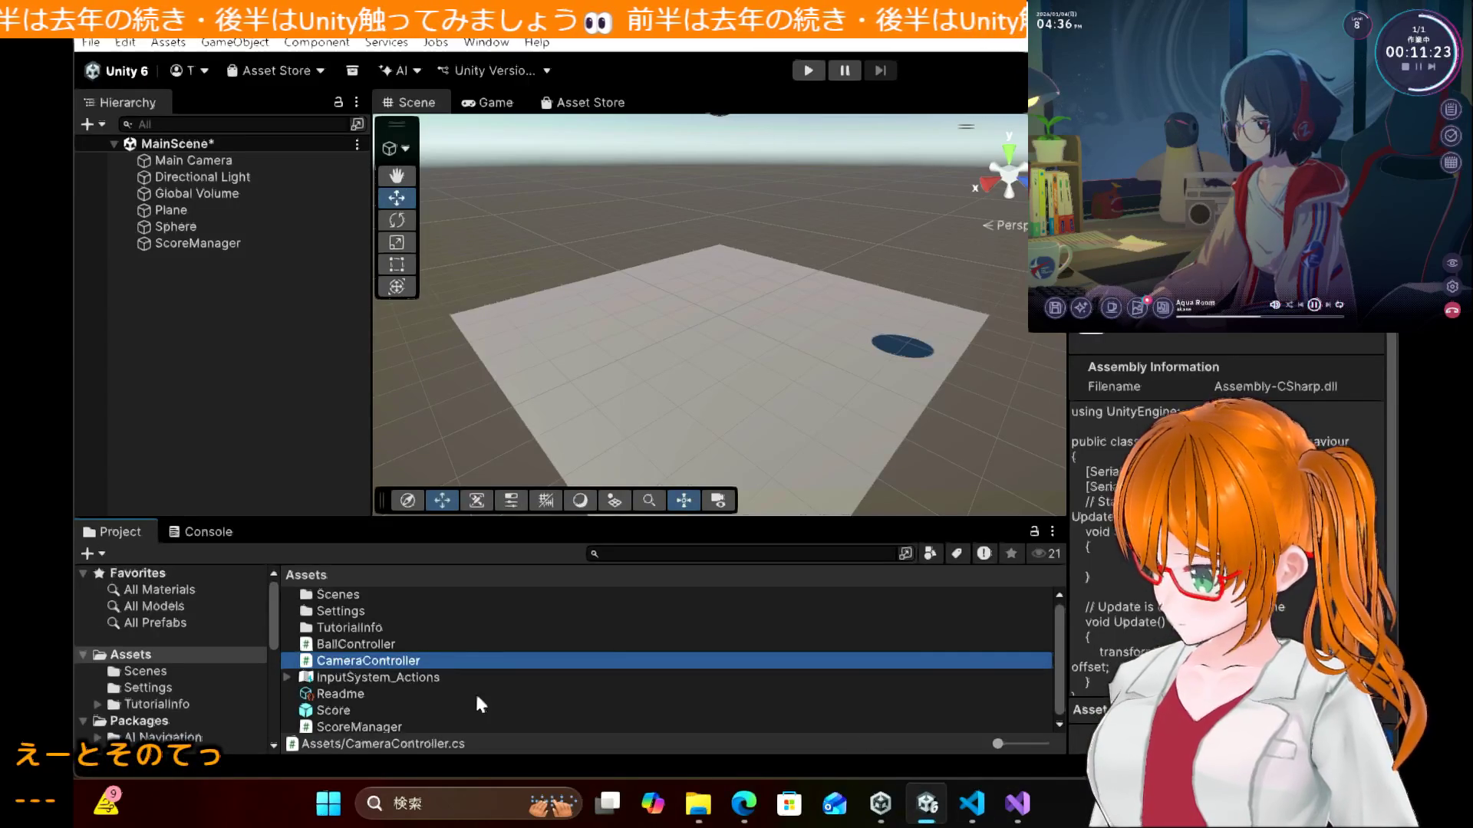
left_click_drag(380, 666, 236, 230)
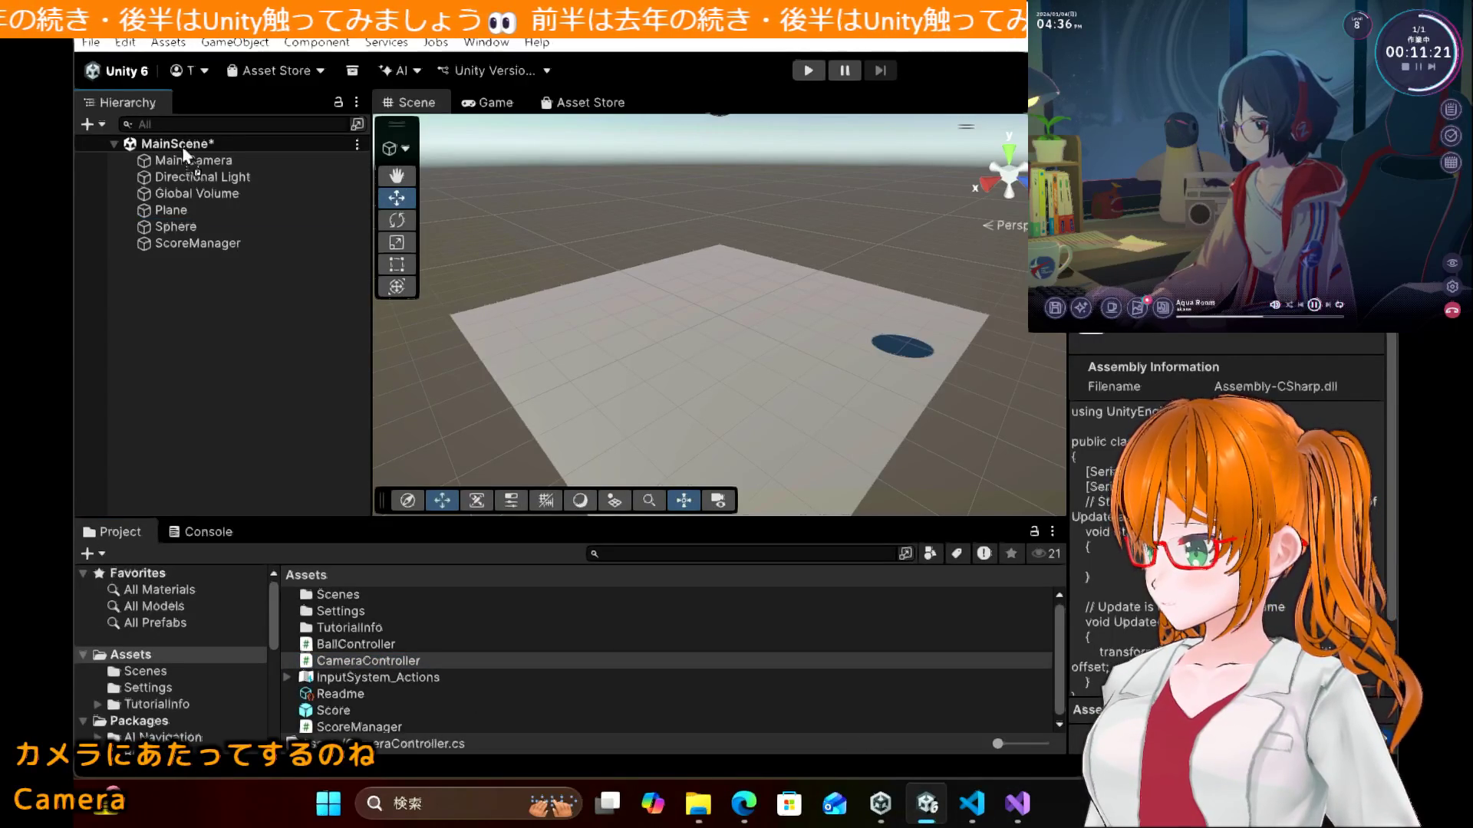
left_click_drag(190, 162, 190, 162)
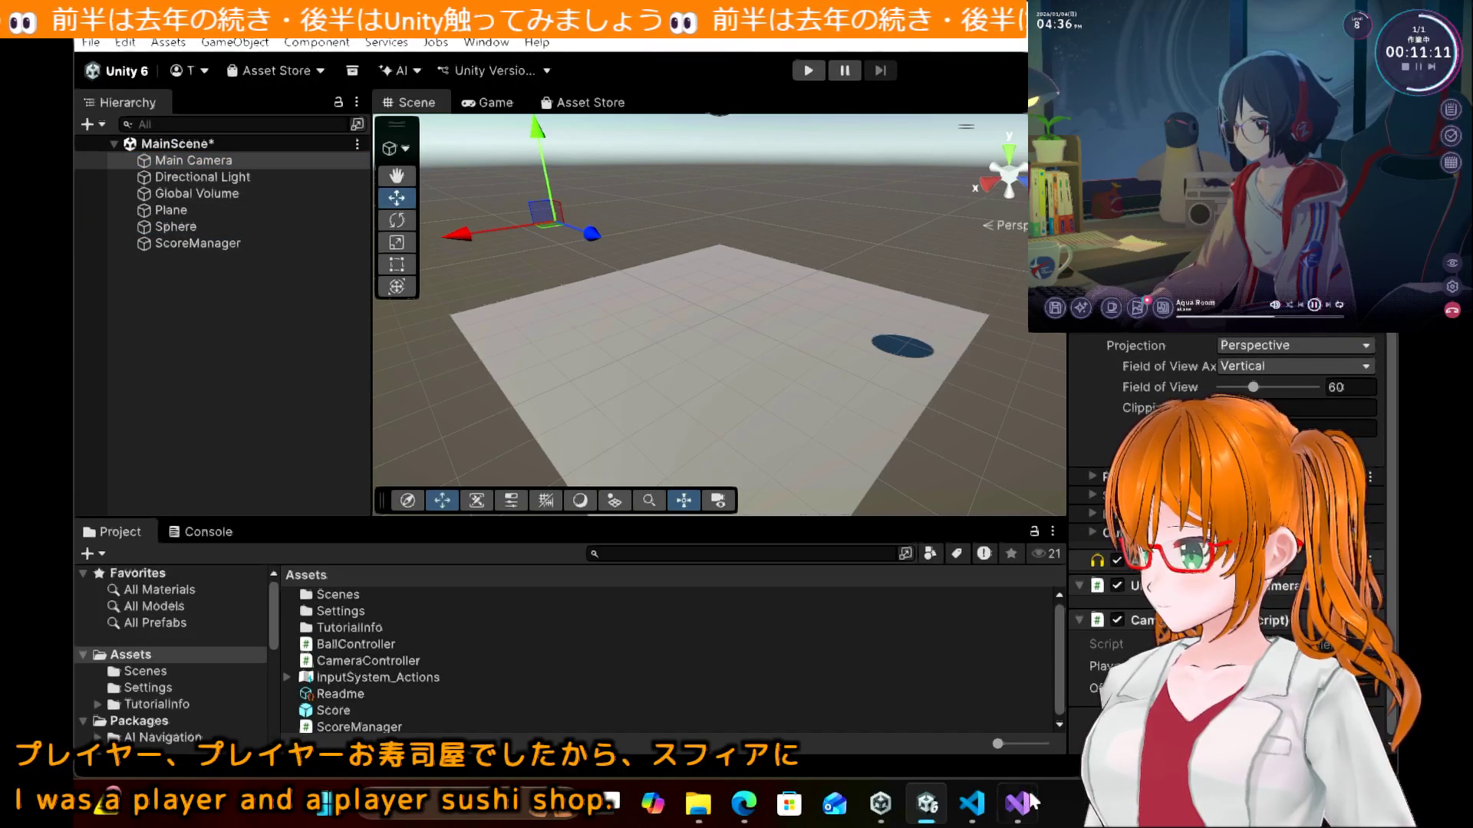
Step: Compare with the tutorial, deselect Main Camera, and read ahead to the run-and-follow step
mouse_move(985, 810)
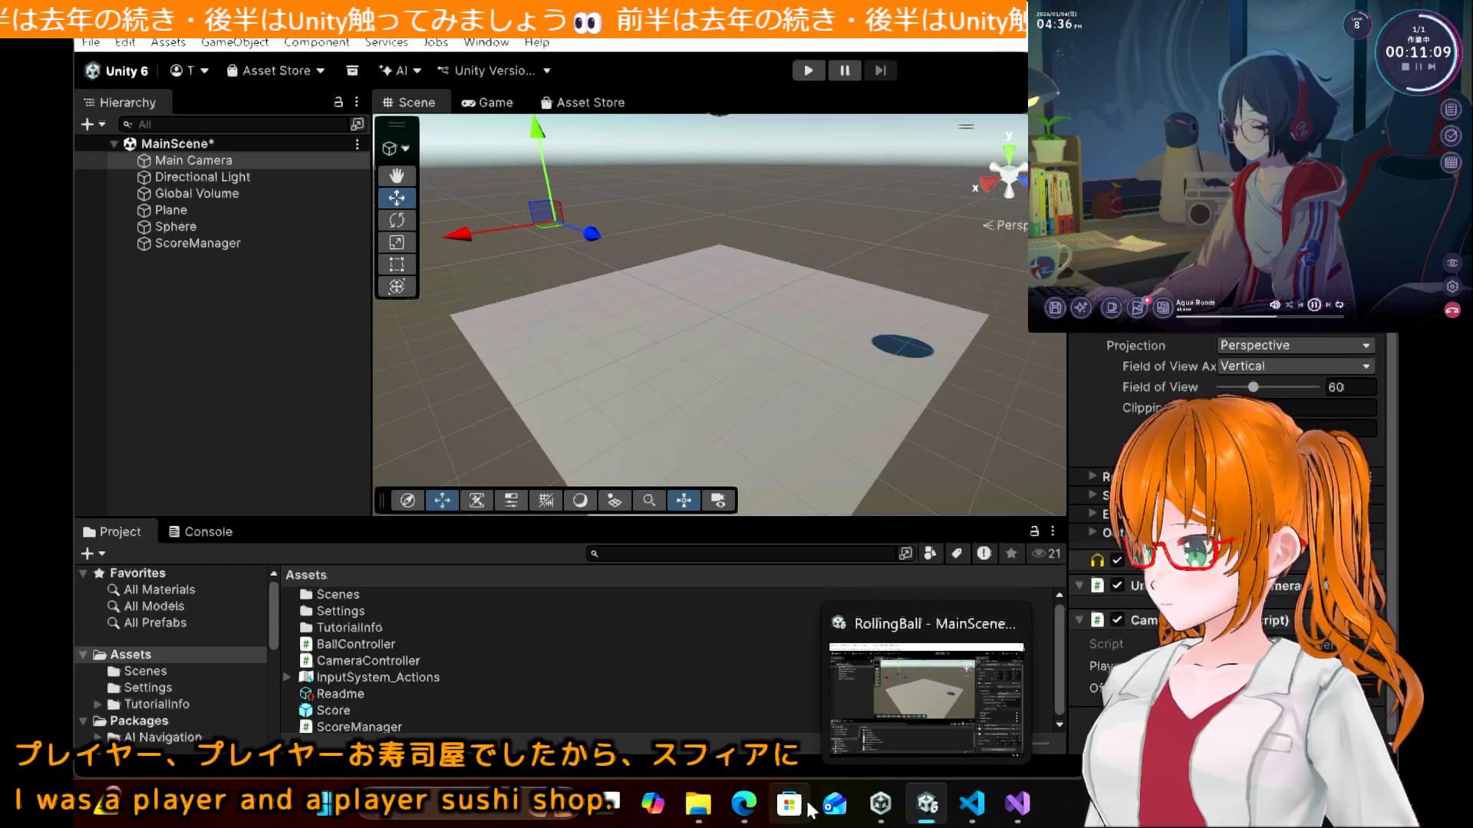
left_click(757, 807)
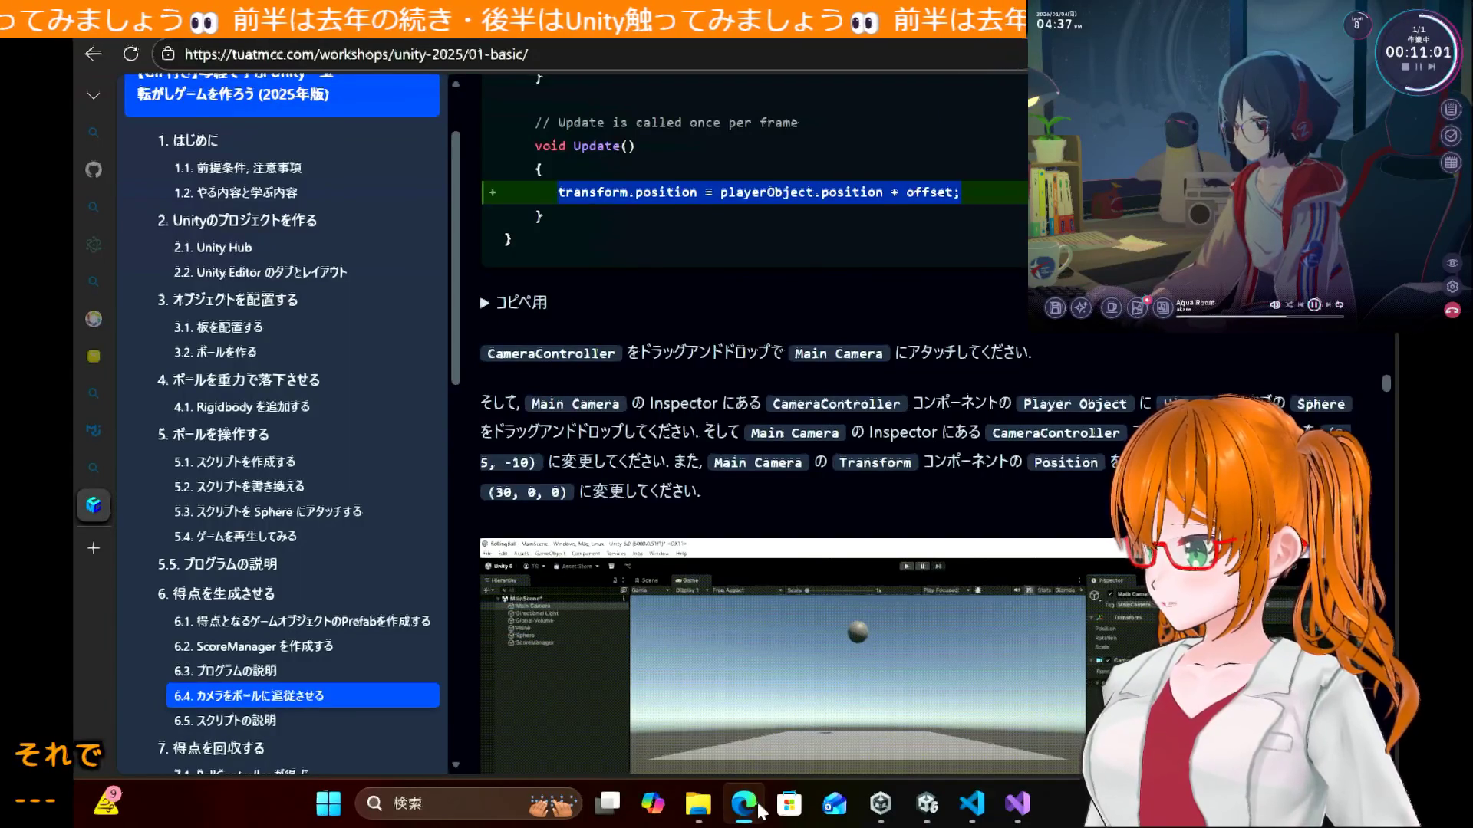
left_click(759, 807)
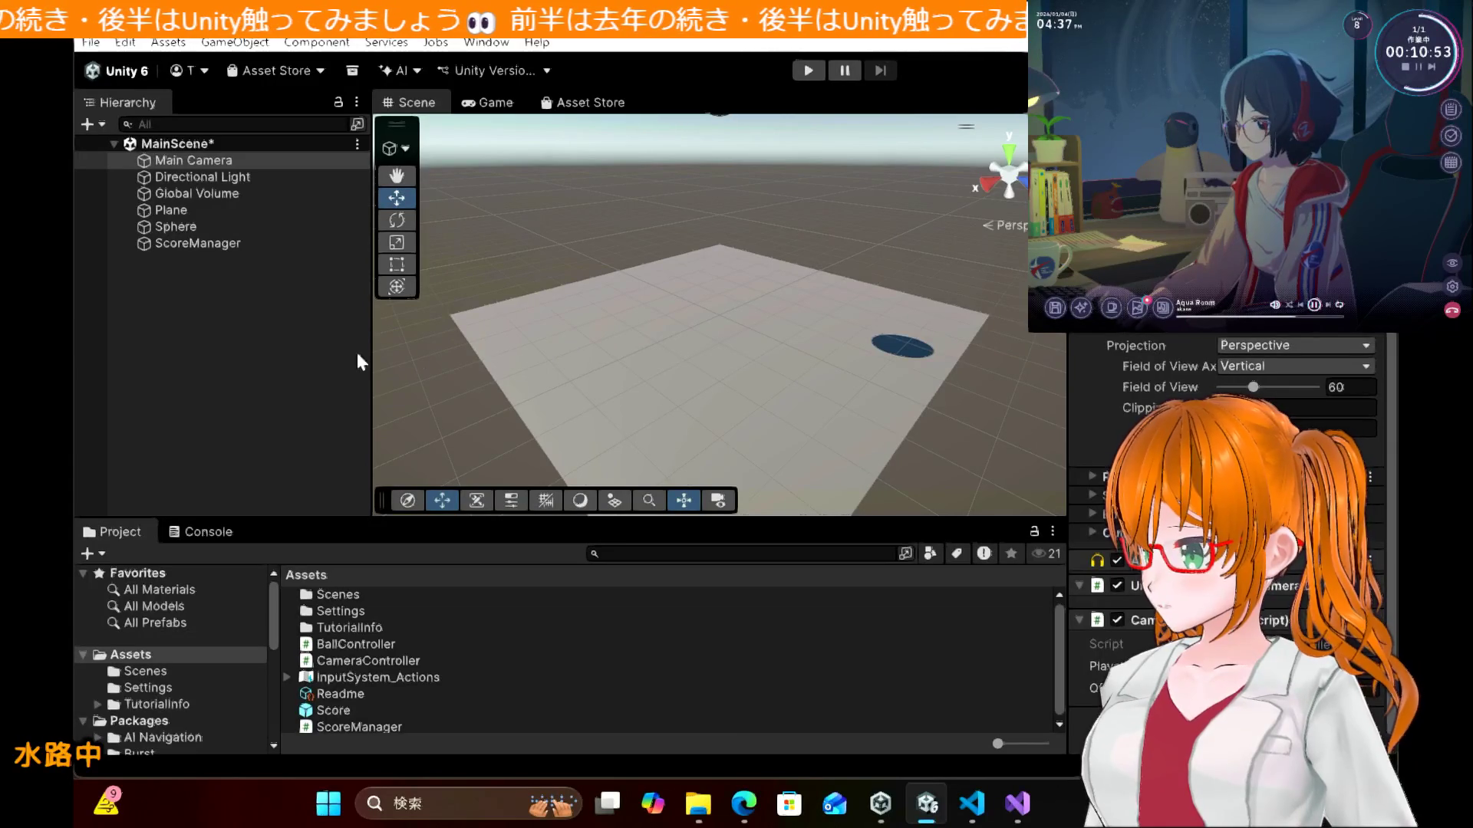
left_click(174, 381)
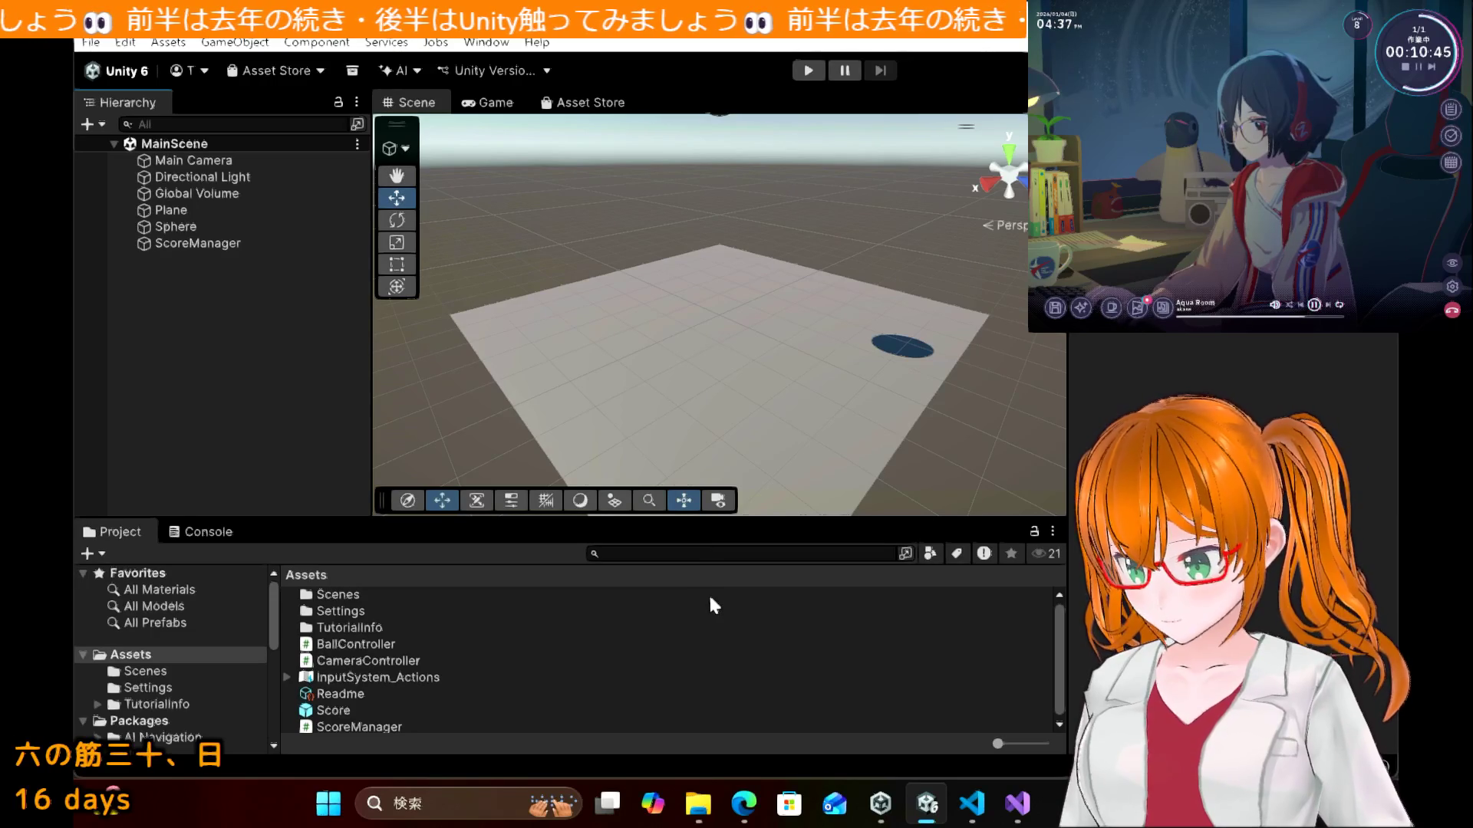
mouse_move(766, 811)
left_click(781, 687)
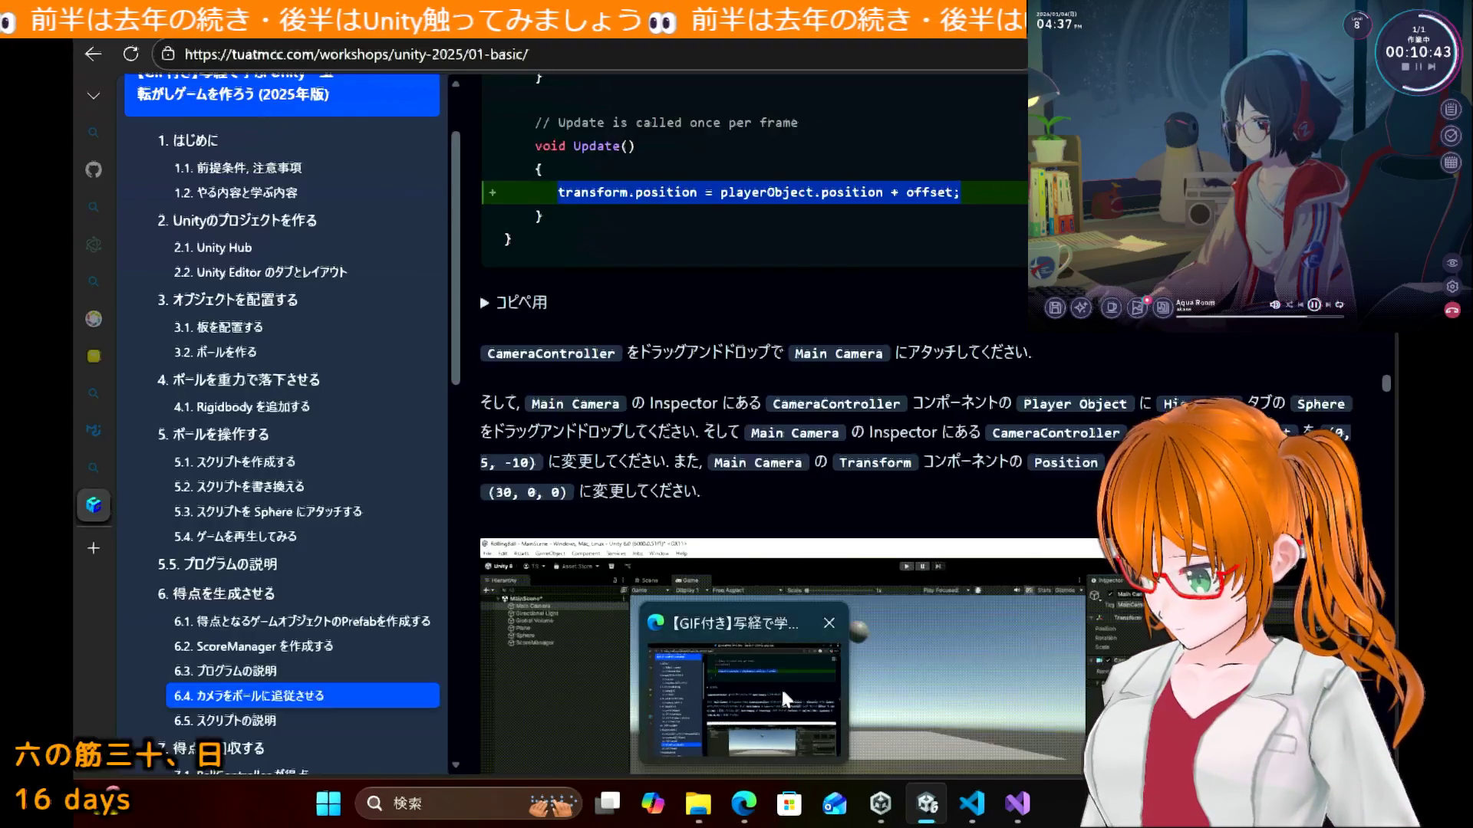
scroll(872, 489, "down", 5)
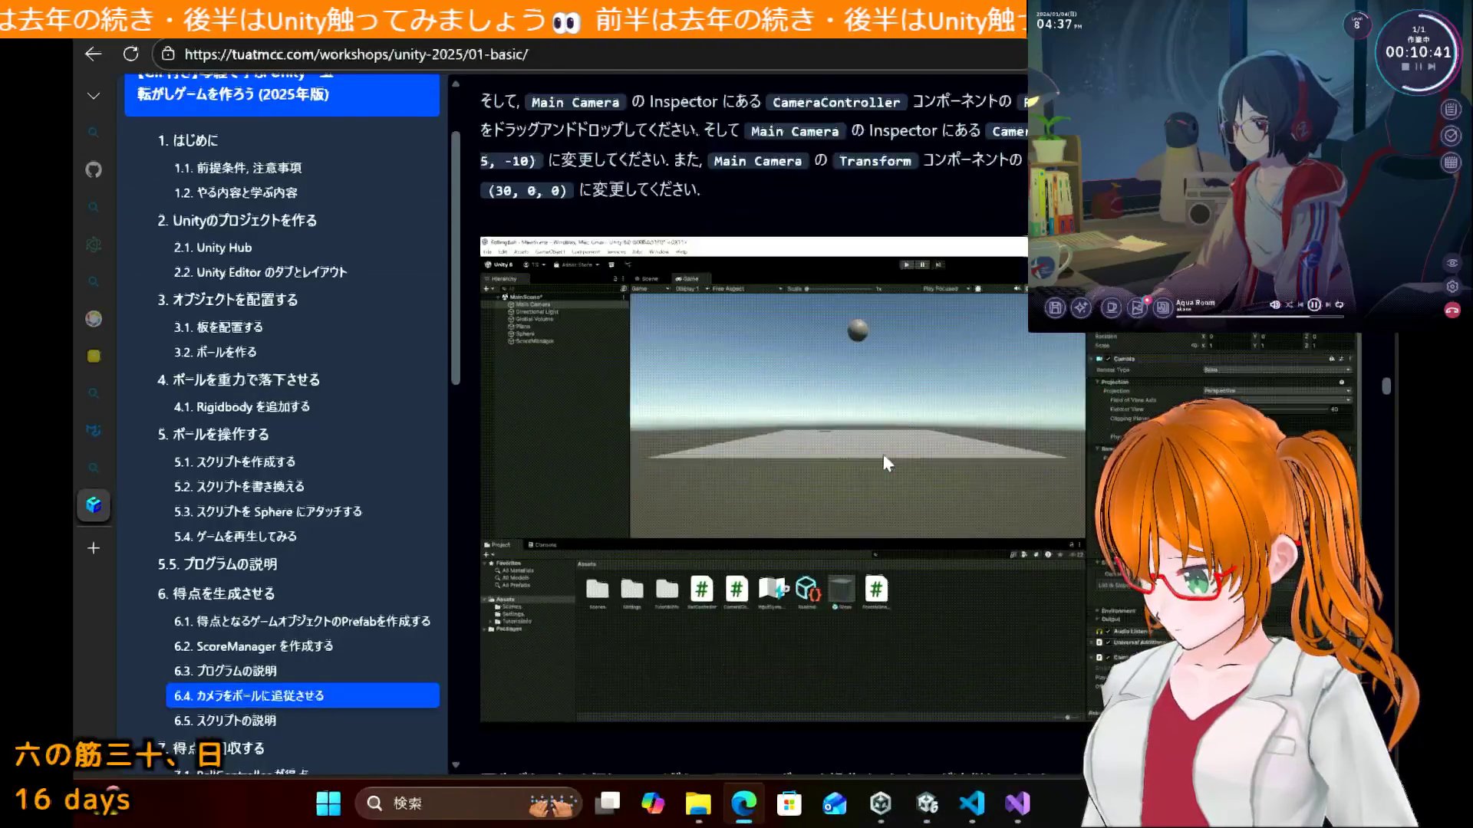
scroll(883, 457, "down", 6)
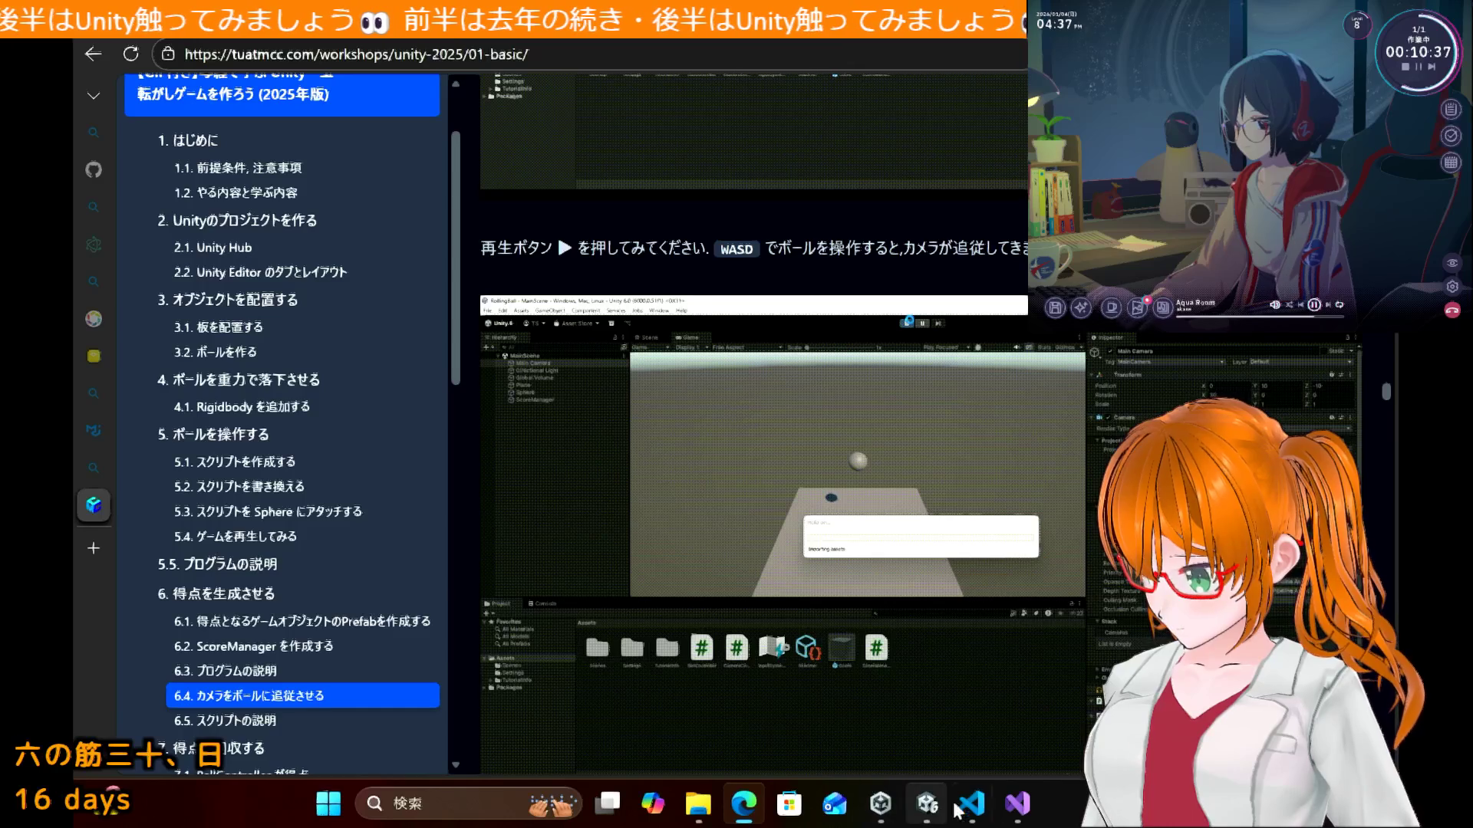
mouse_move(1017, 804)
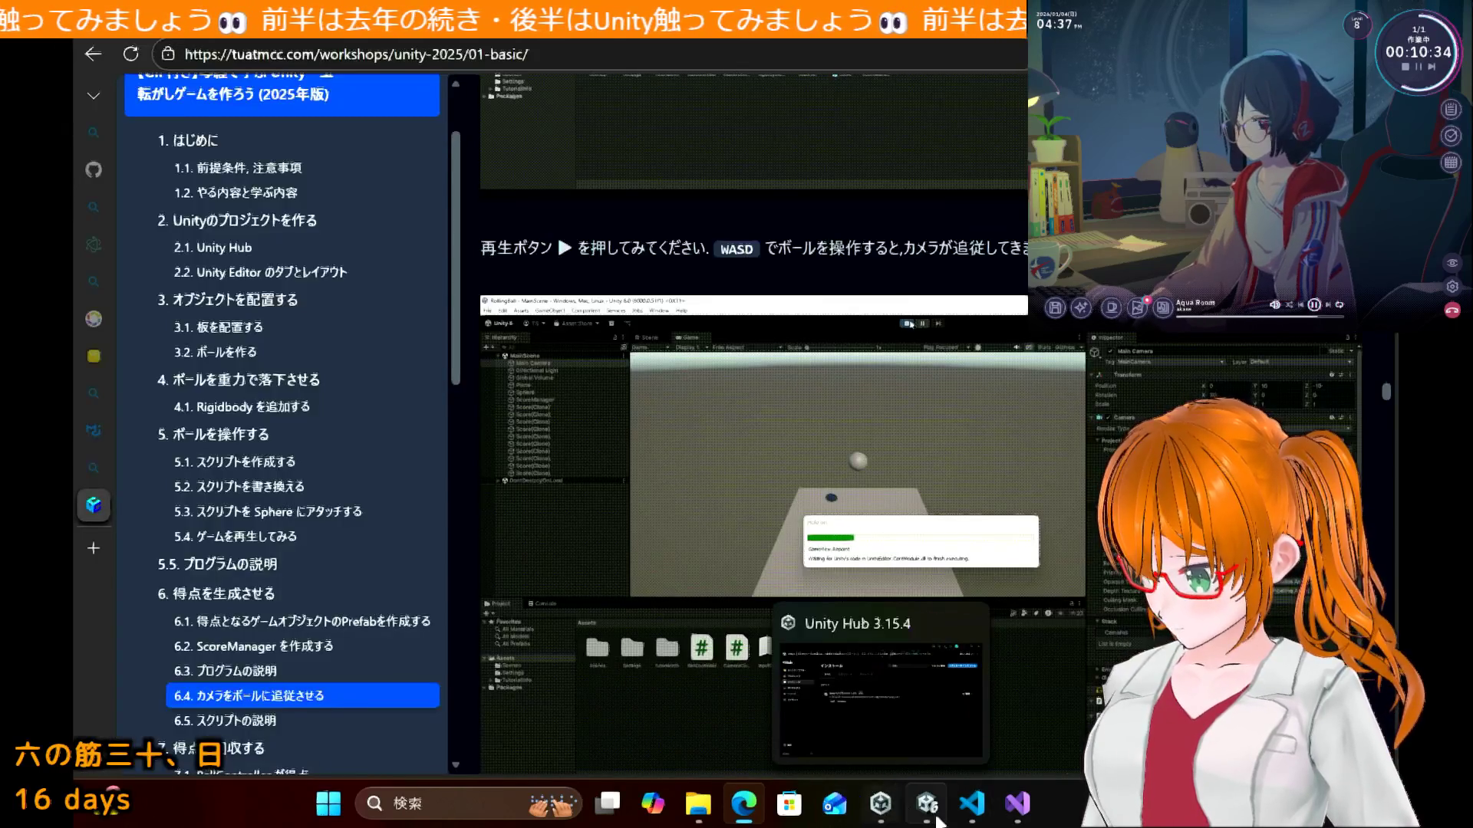
mouse_move(938, 820)
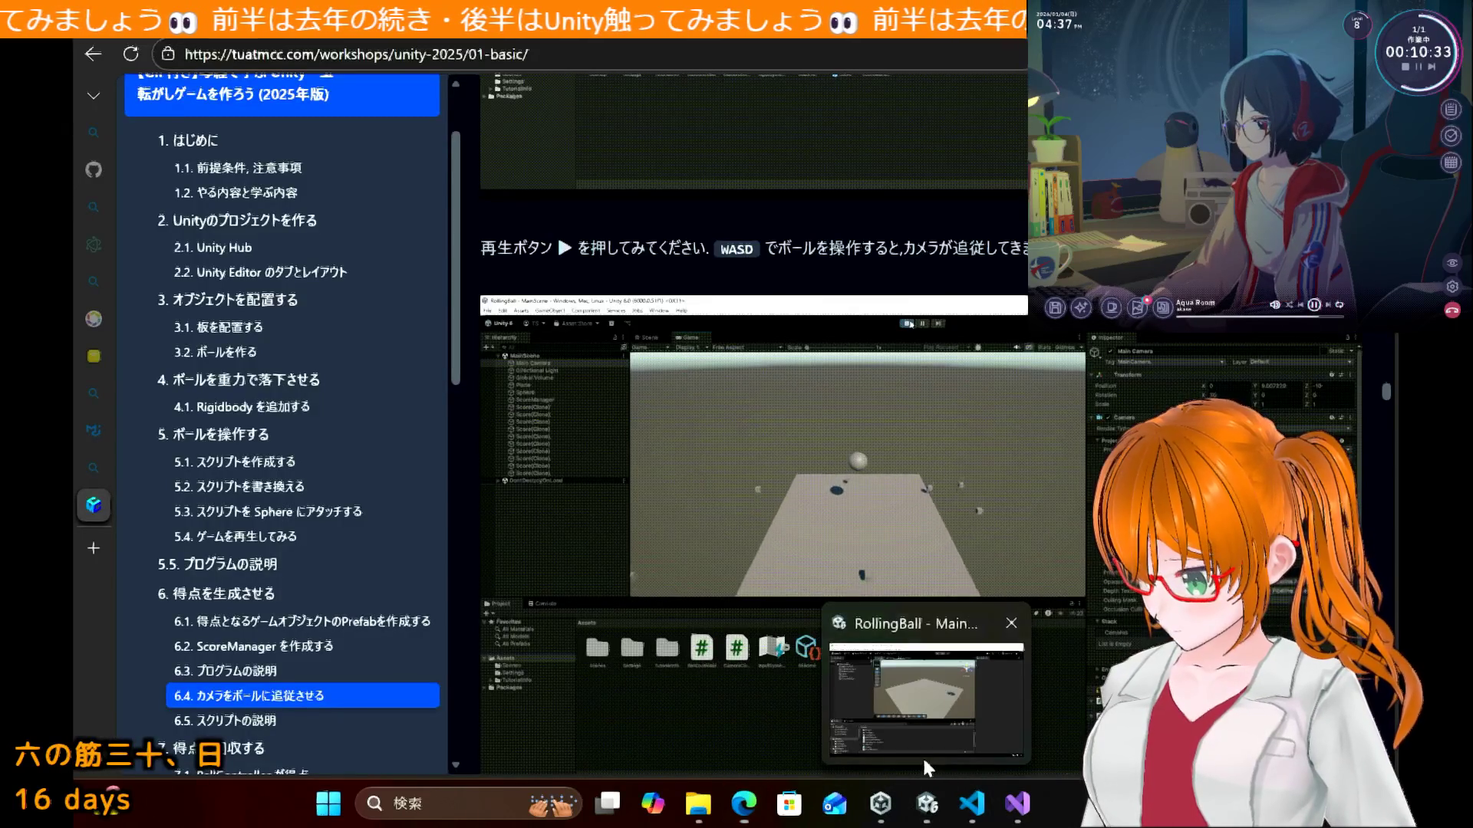
left_click(922, 756)
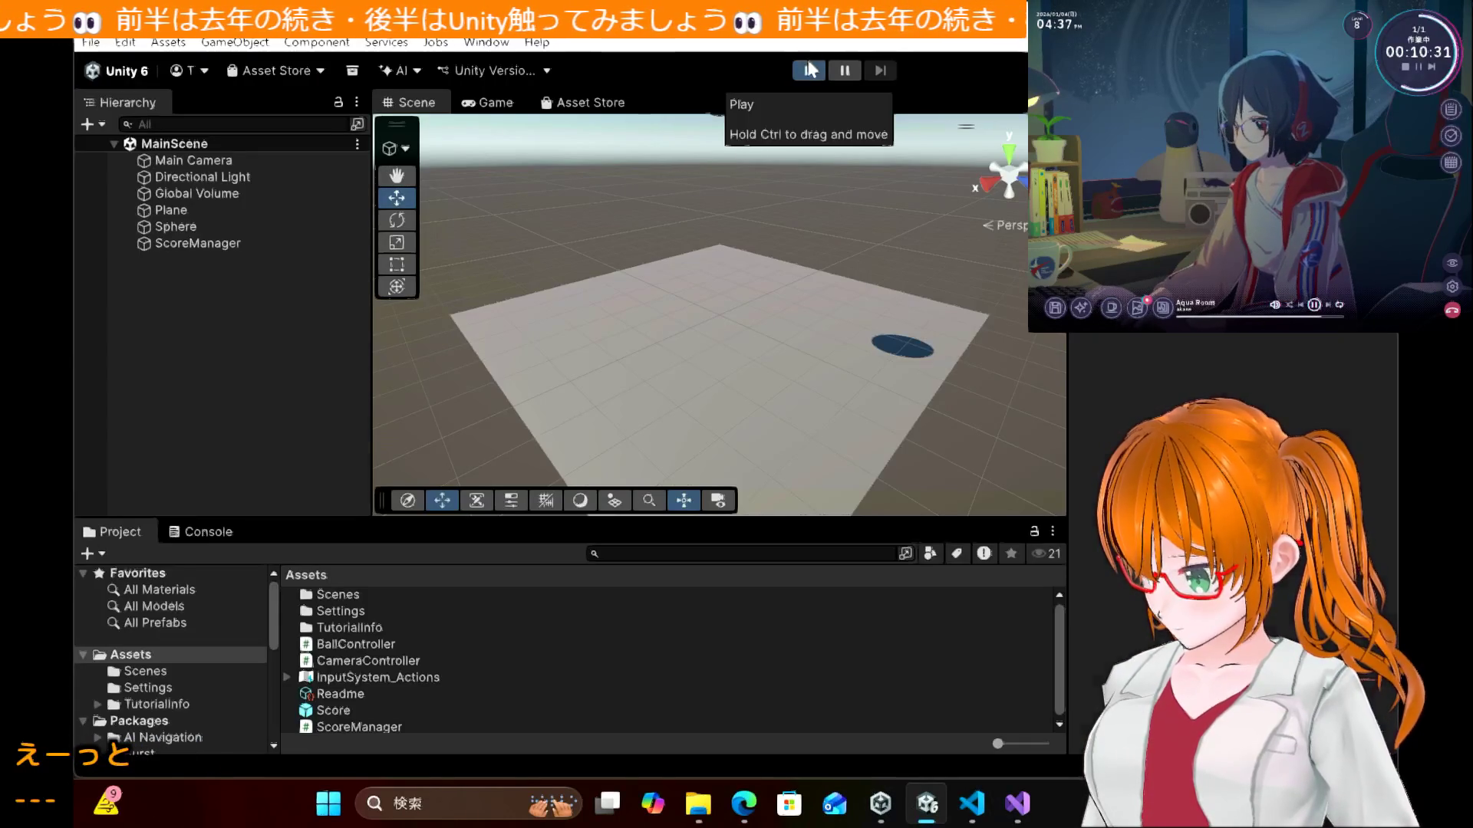
Step: Play and stop the scene, then select Main Camera and compare its setup with the tutorial
left_click(805, 72)
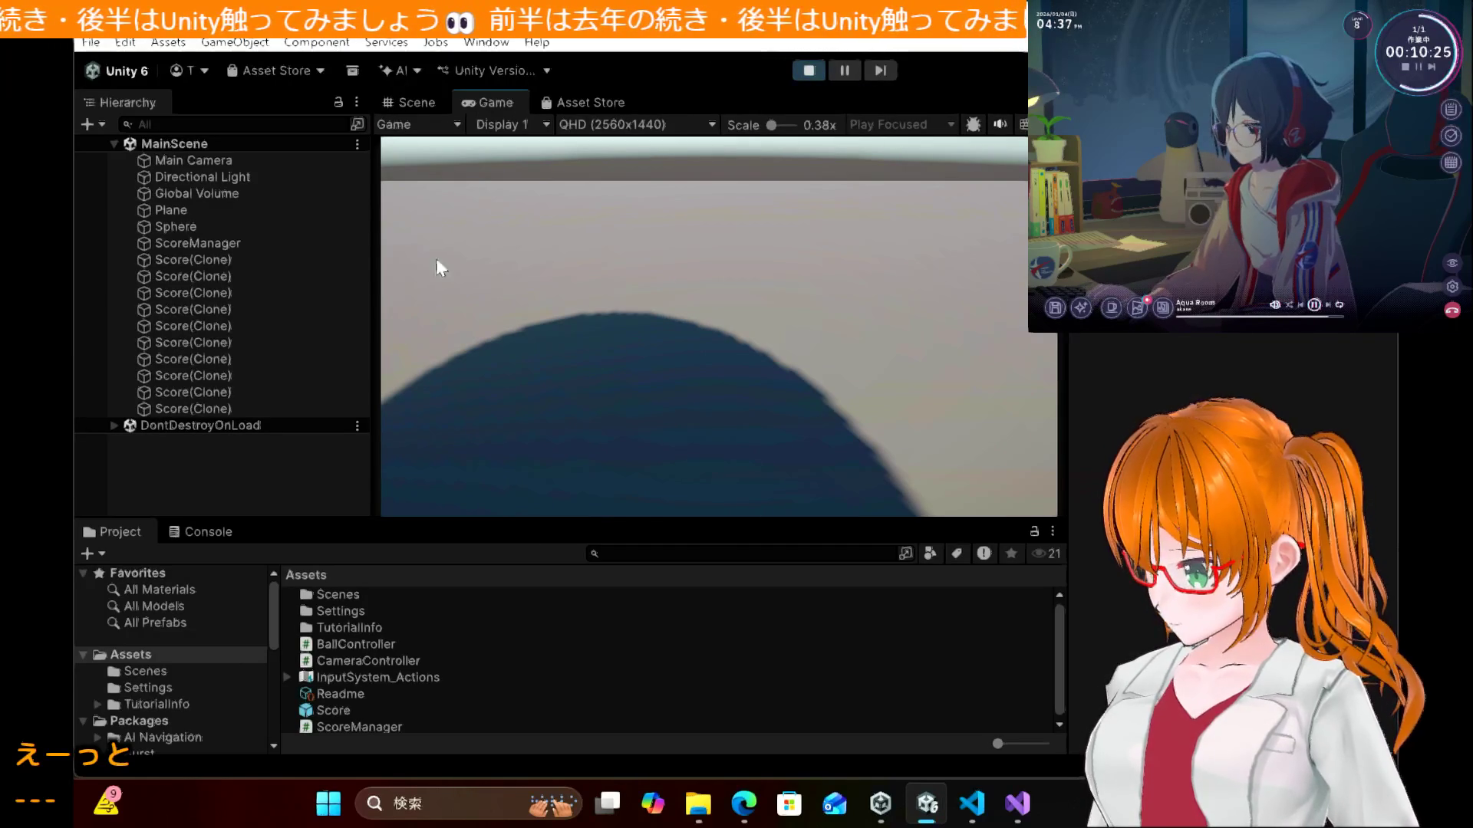
left_click(799, 77)
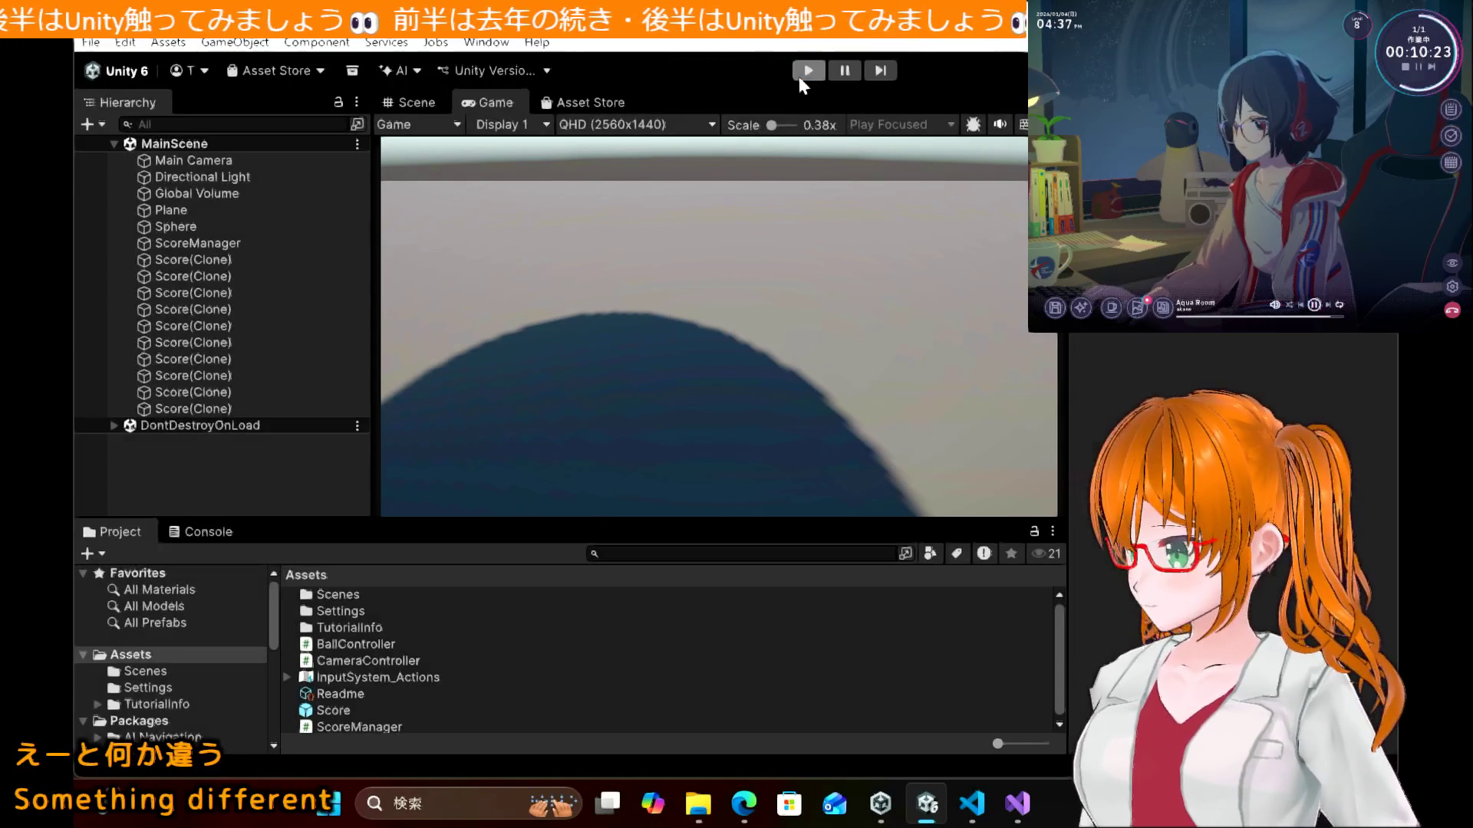
left_click(222, 160)
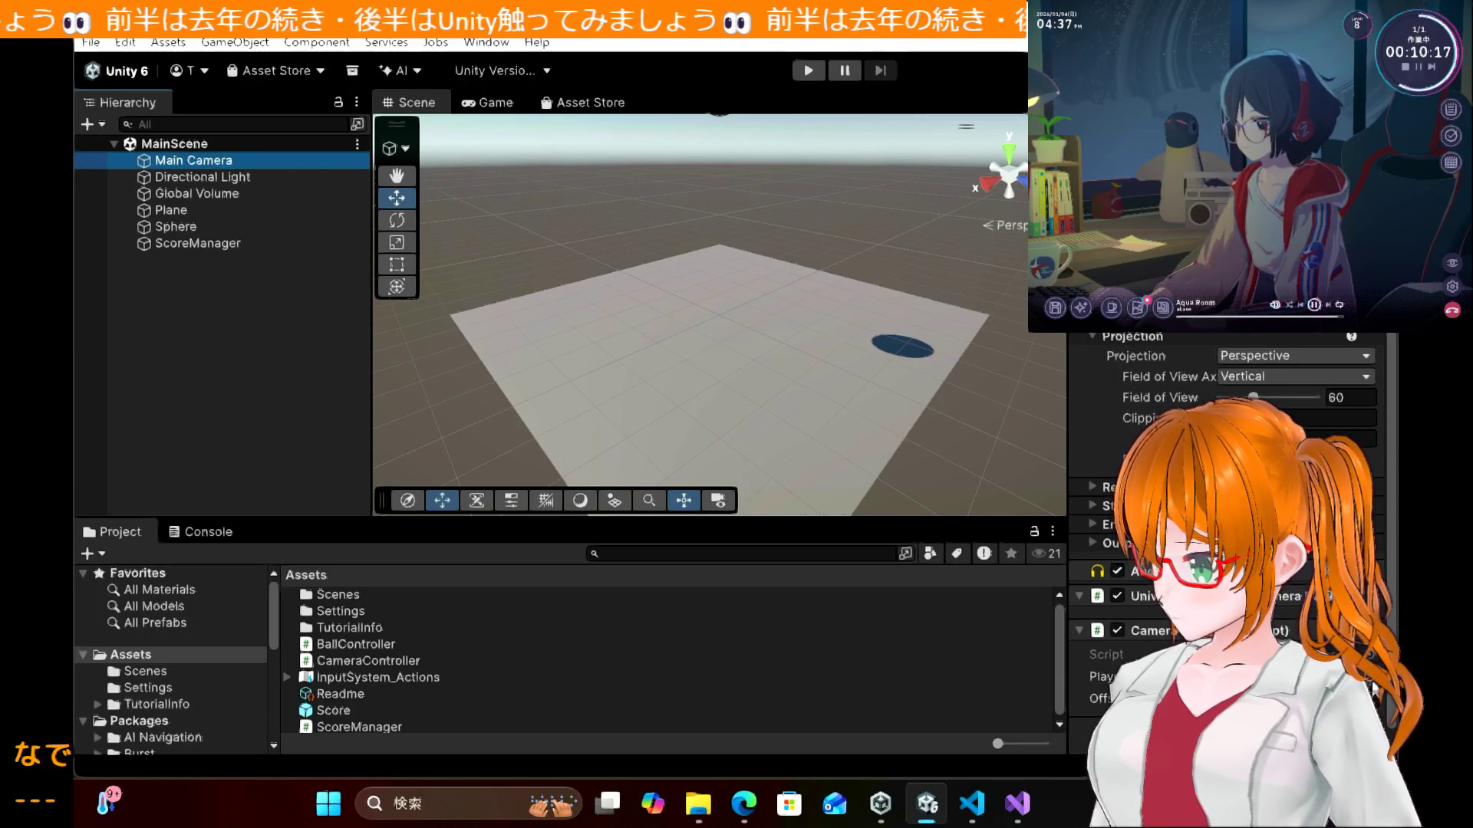
left_click(765, 812)
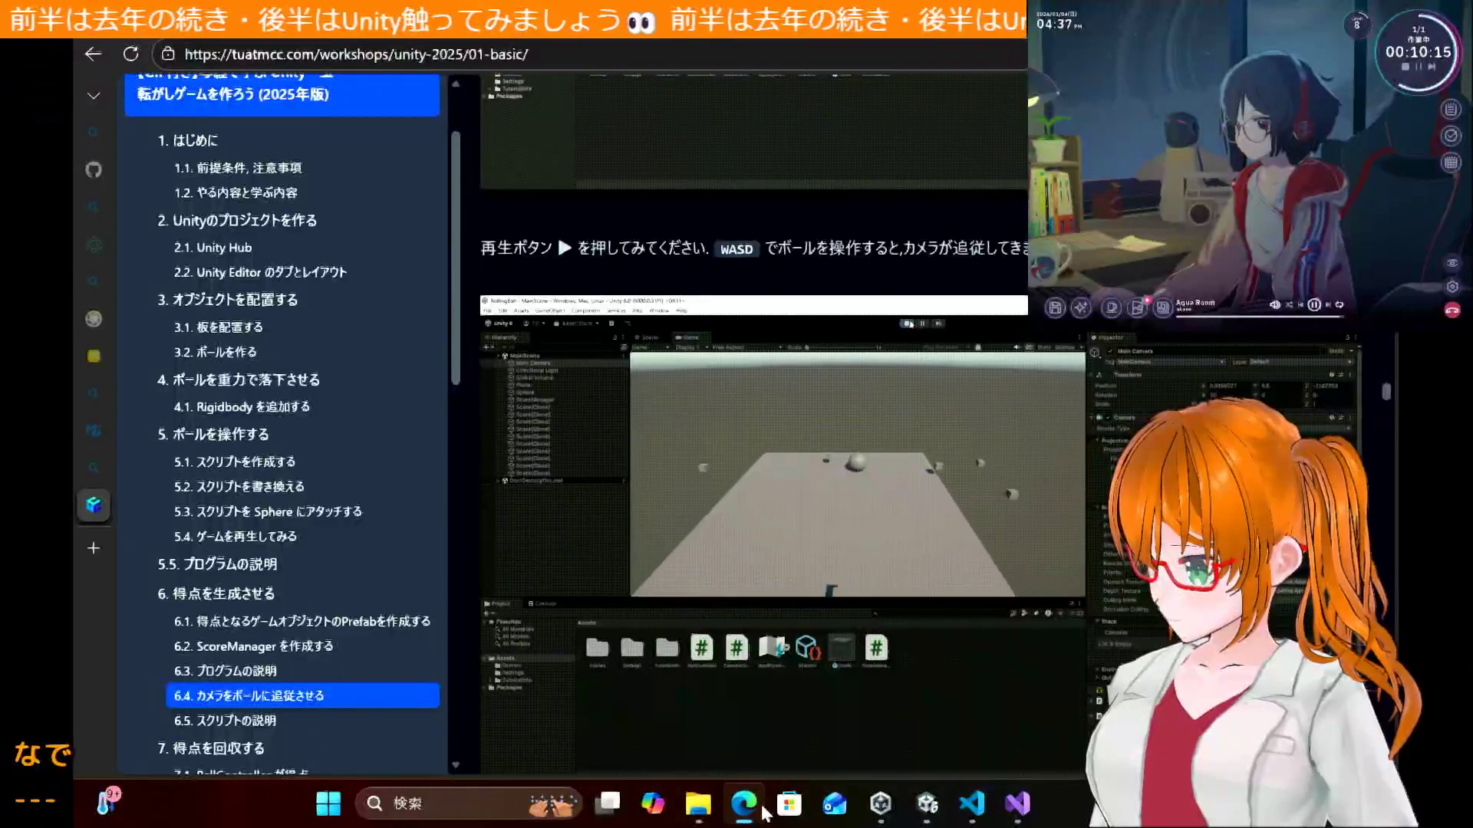
scroll(720, 428, "up", 2)
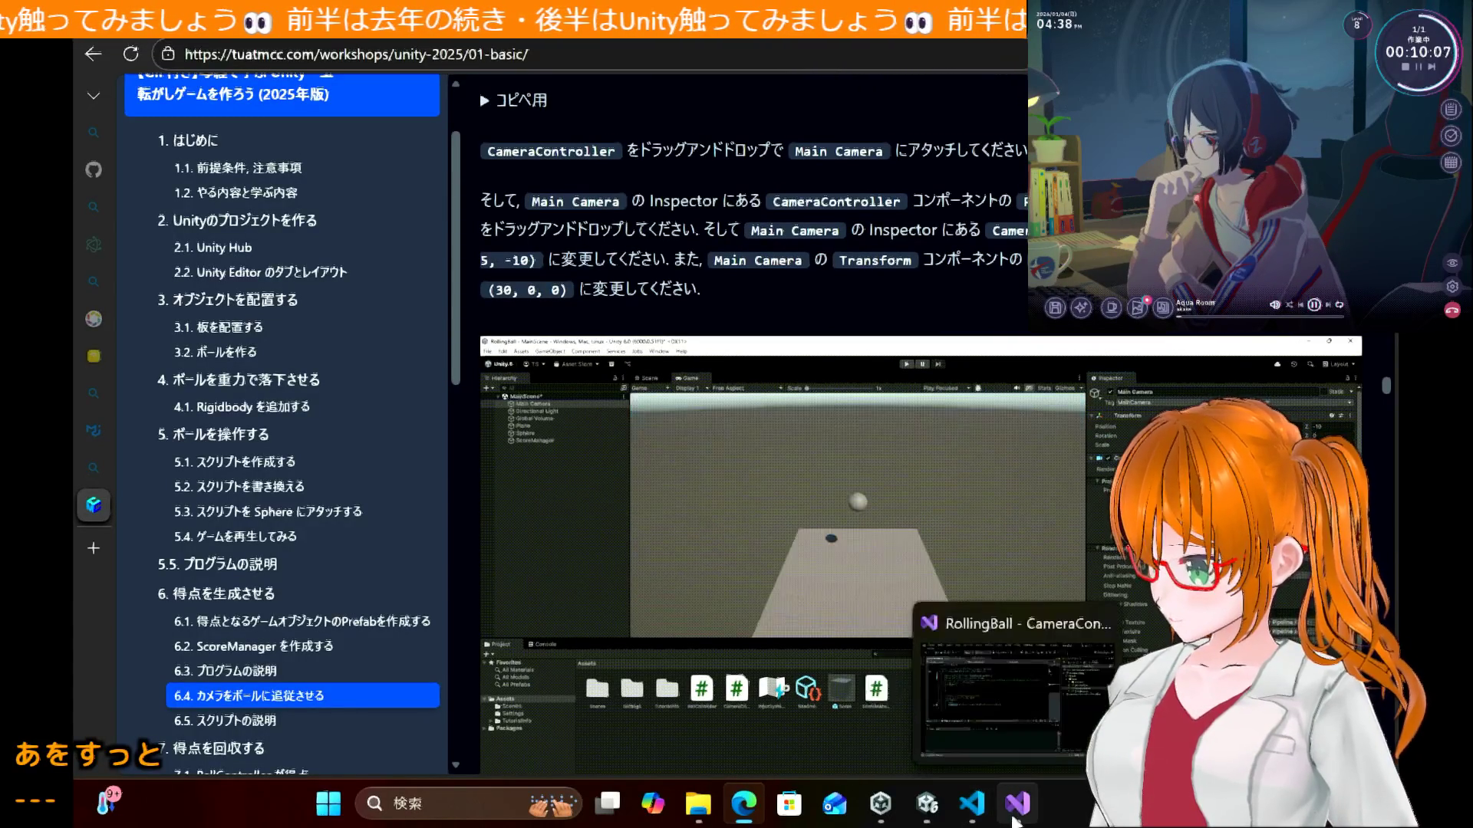
left_click(926, 803)
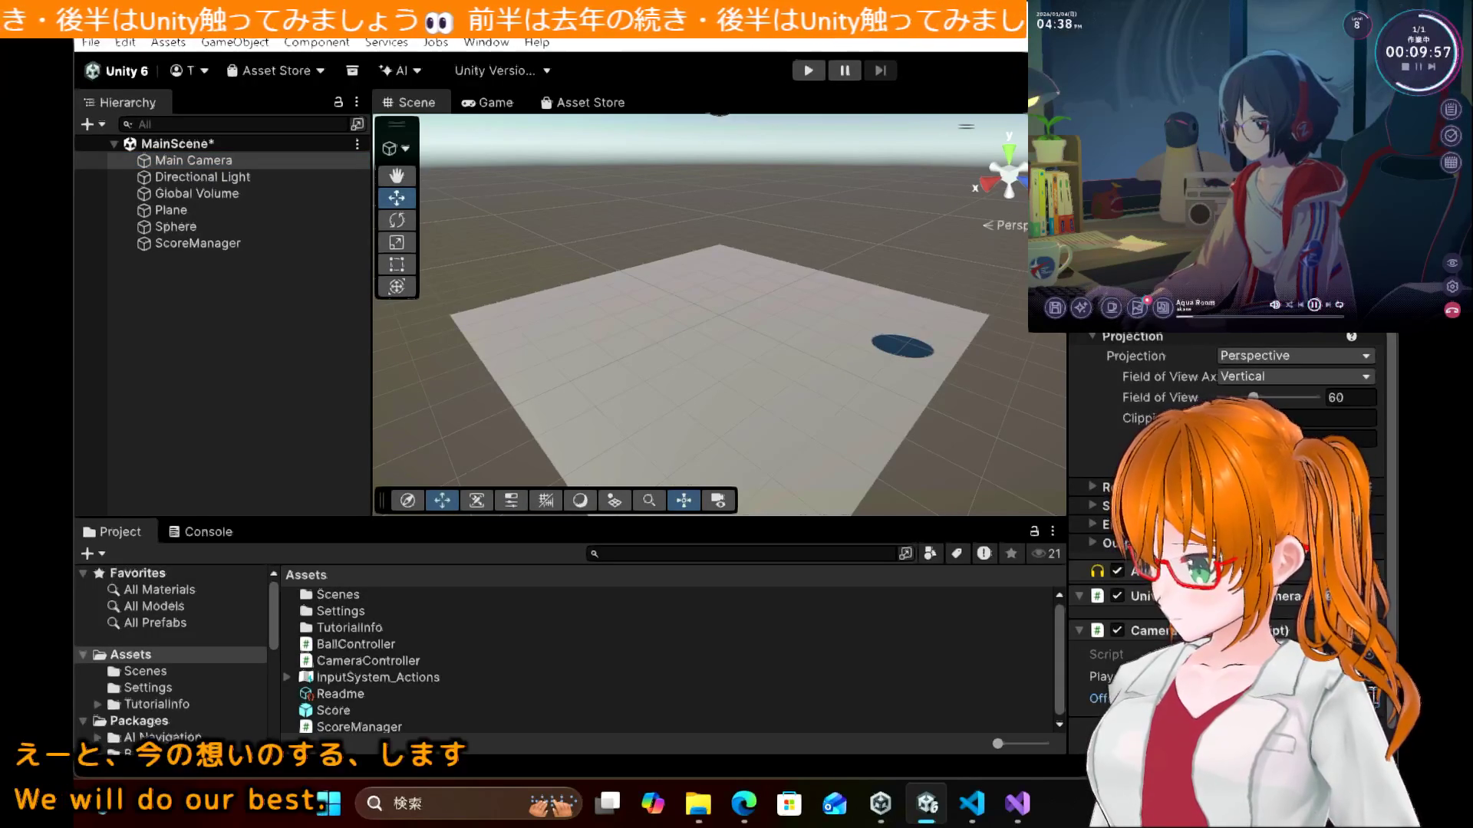
Step: Play the scene again to watch the camera follow, then stop and reread the tutorial near section 6.5
left_click(294, 481)
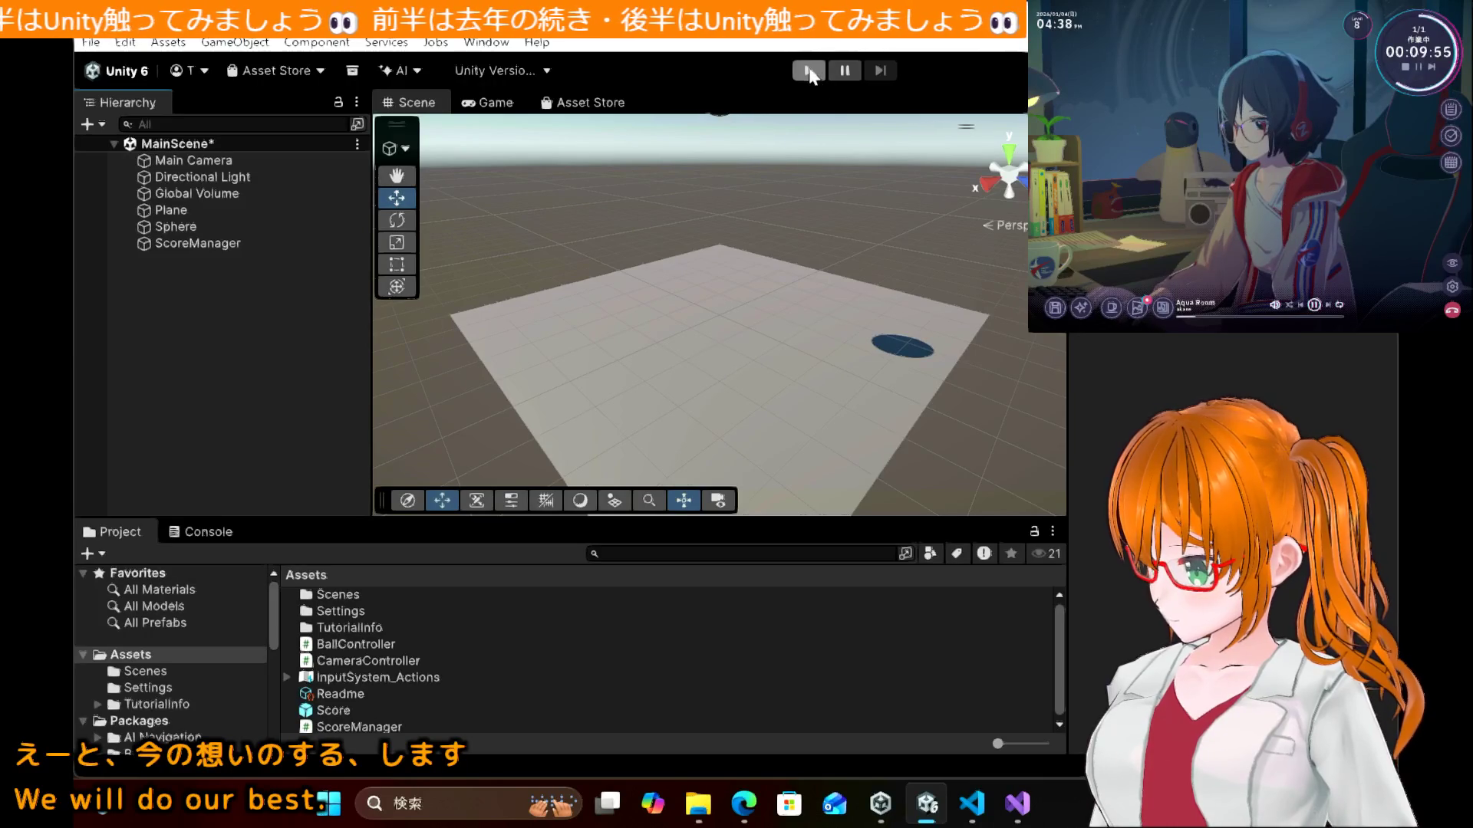
left_click(810, 71)
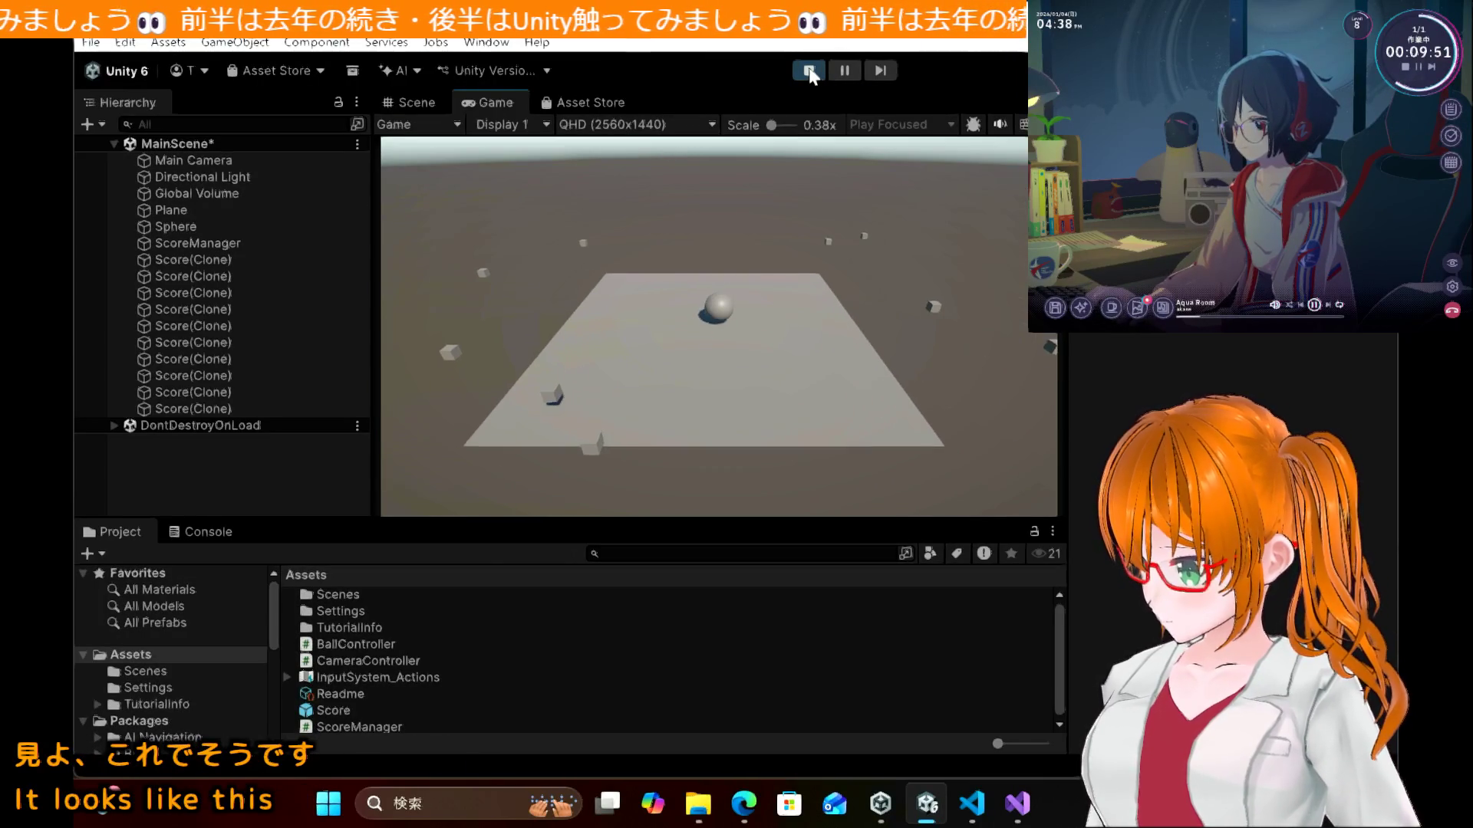
left_click(810, 72)
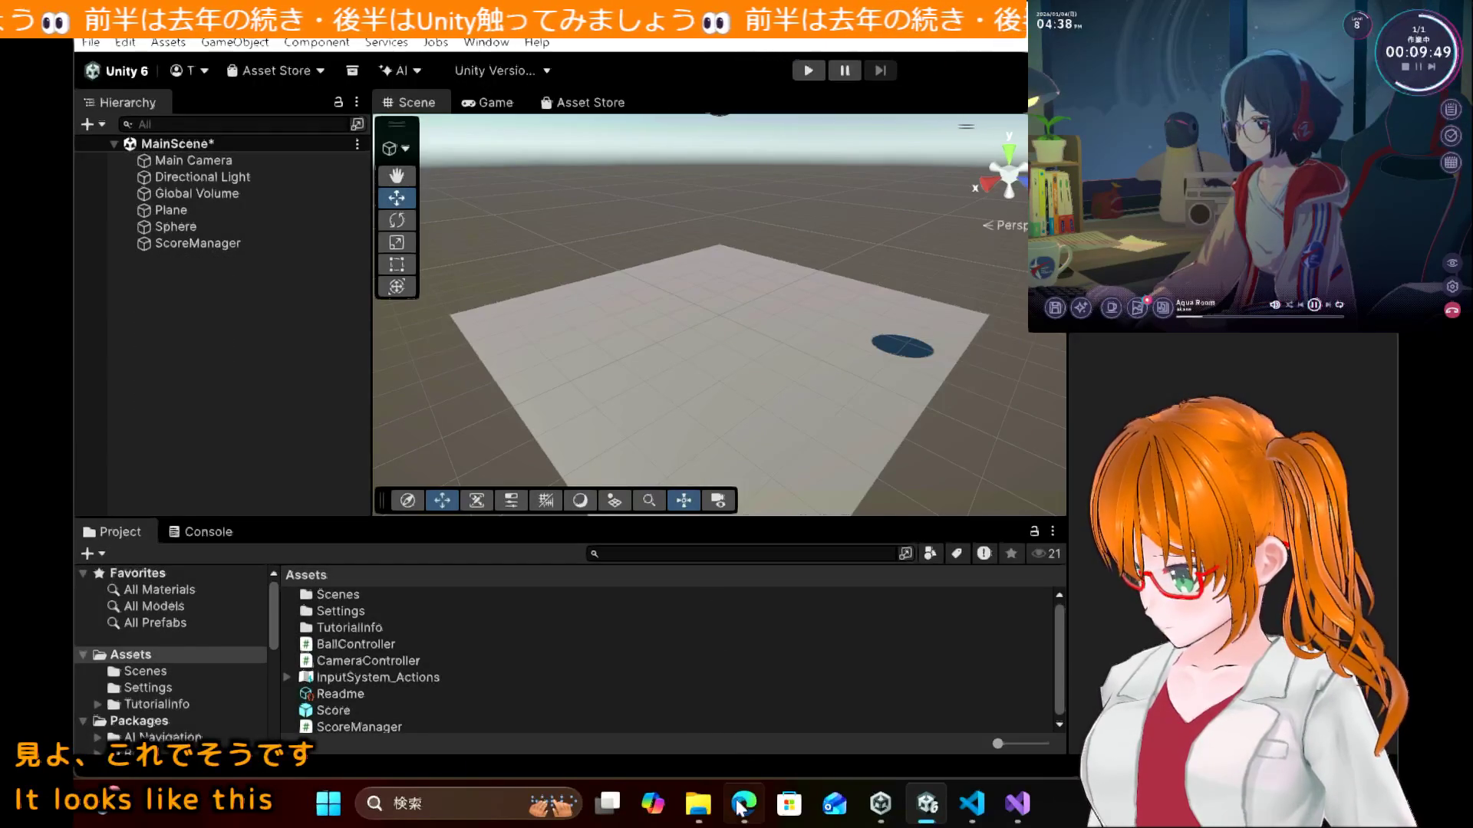
left_click(740, 804)
scroll(695, 422, "down", 5)
scroll(697, 427, "down", 7)
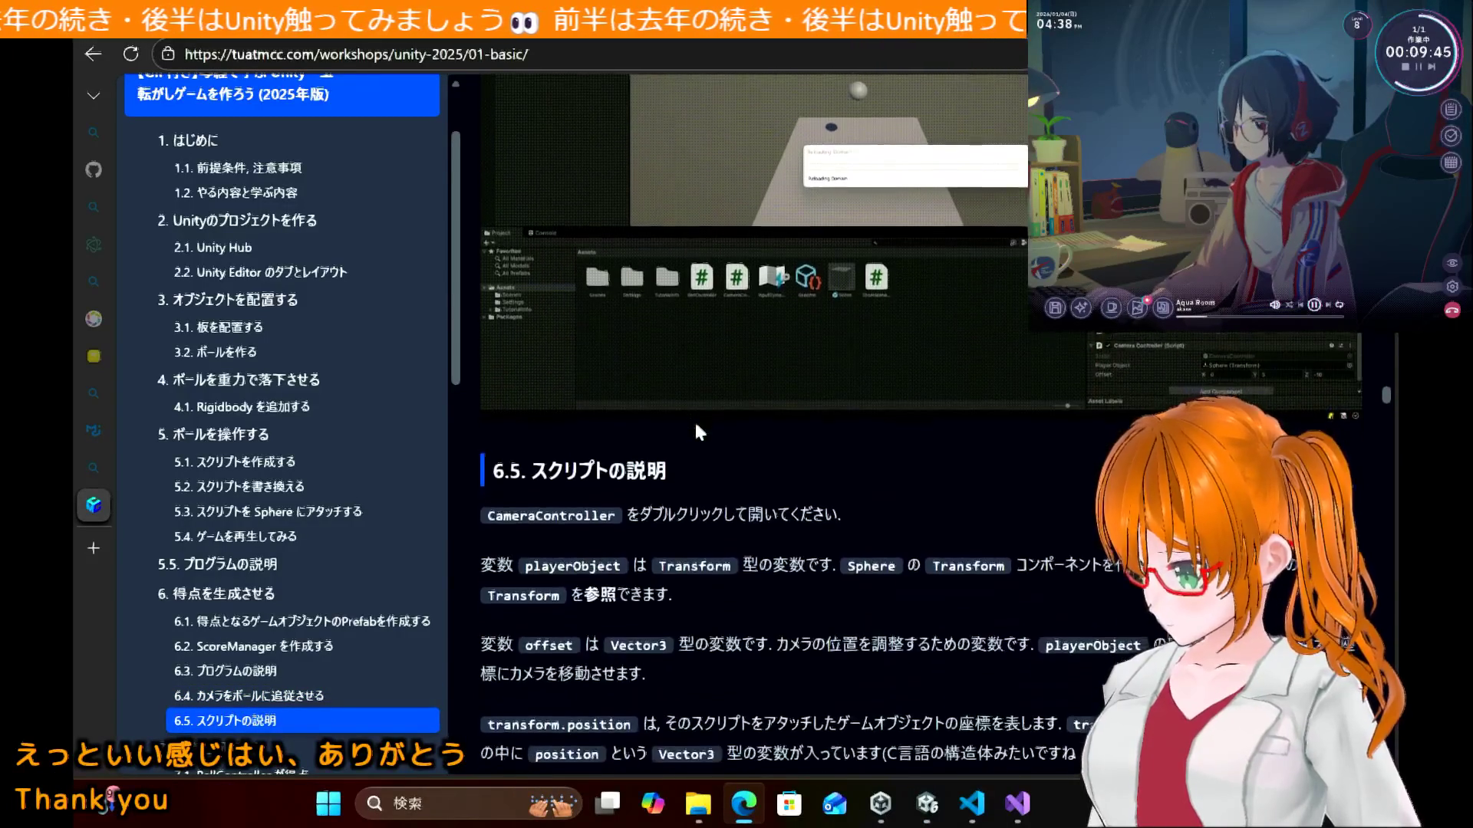
scroll(696, 430, "up", 4)
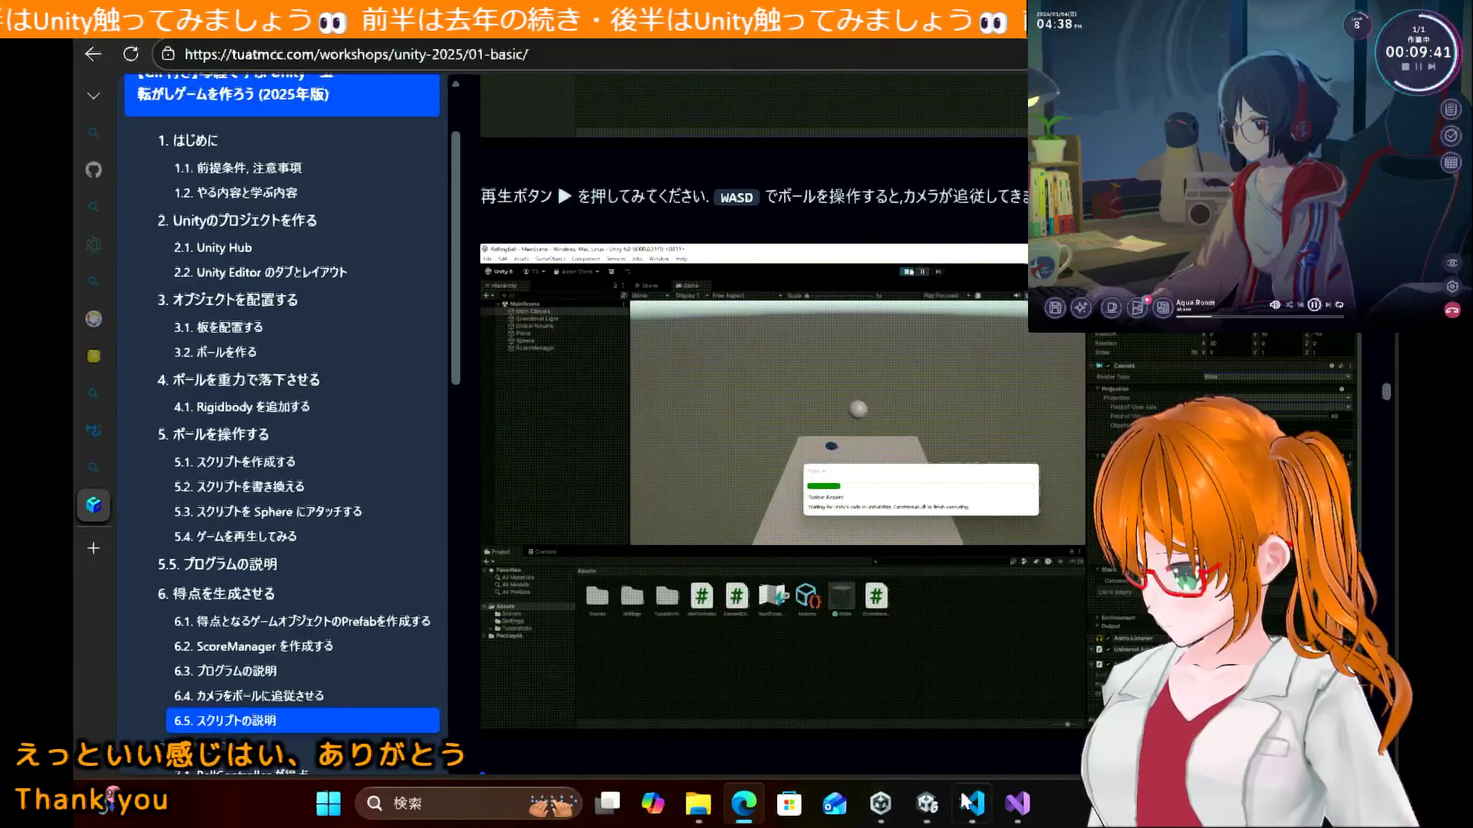
left_click(926, 803)
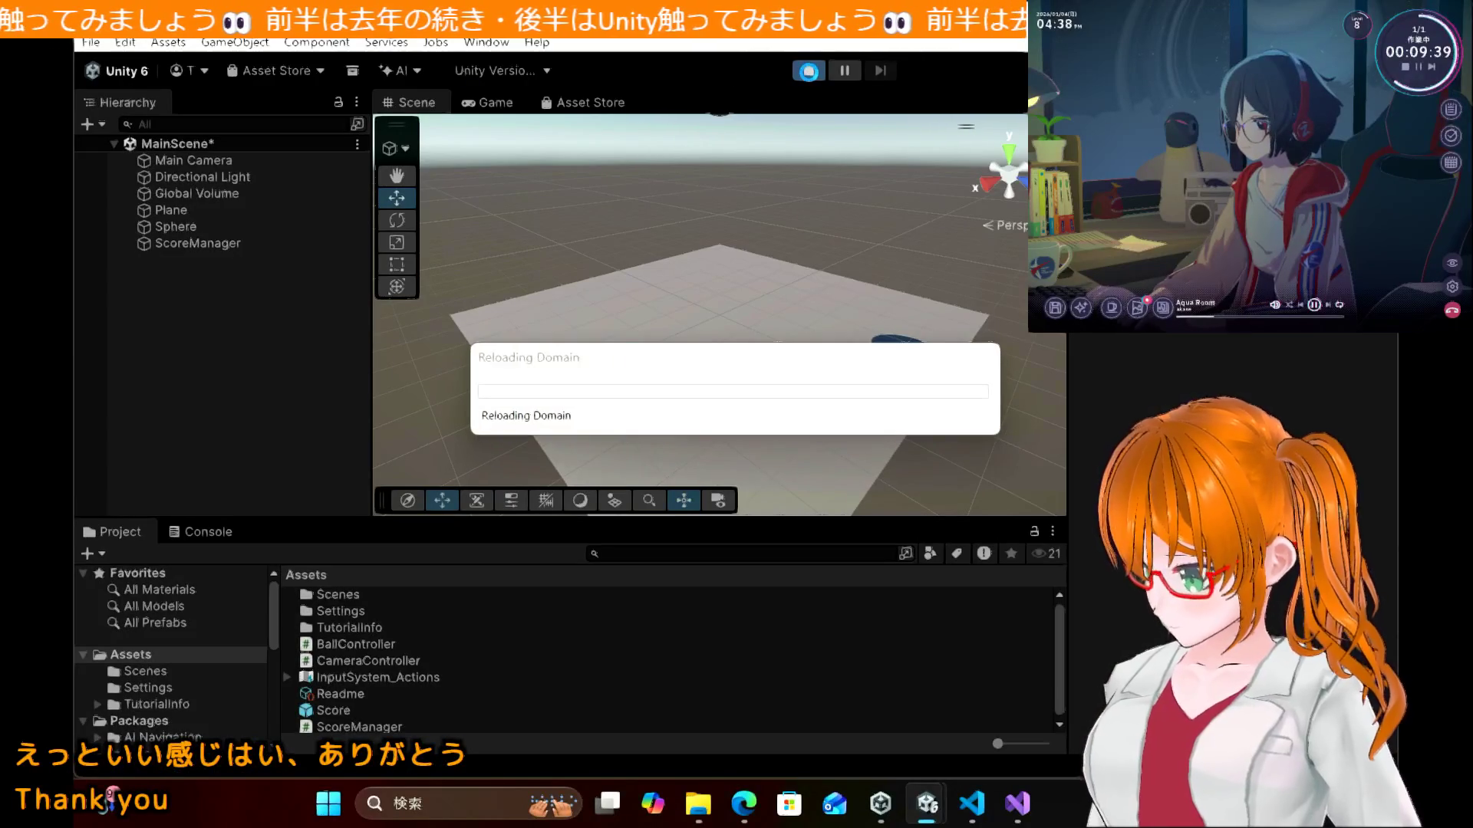
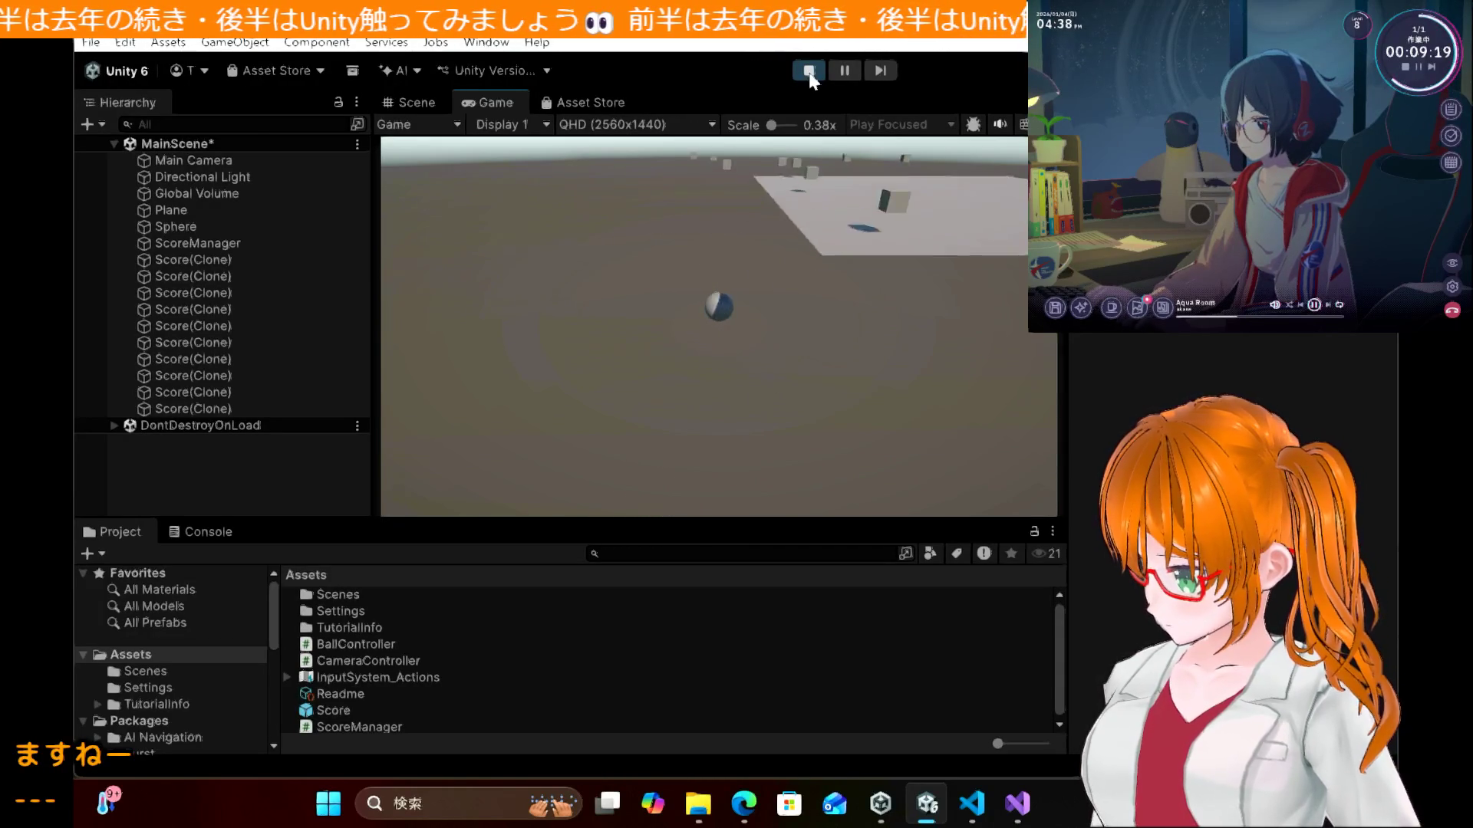
Step: Stop the rolling-ball game's test run and bring the tutorial page back to the front
left_click(809, 71)
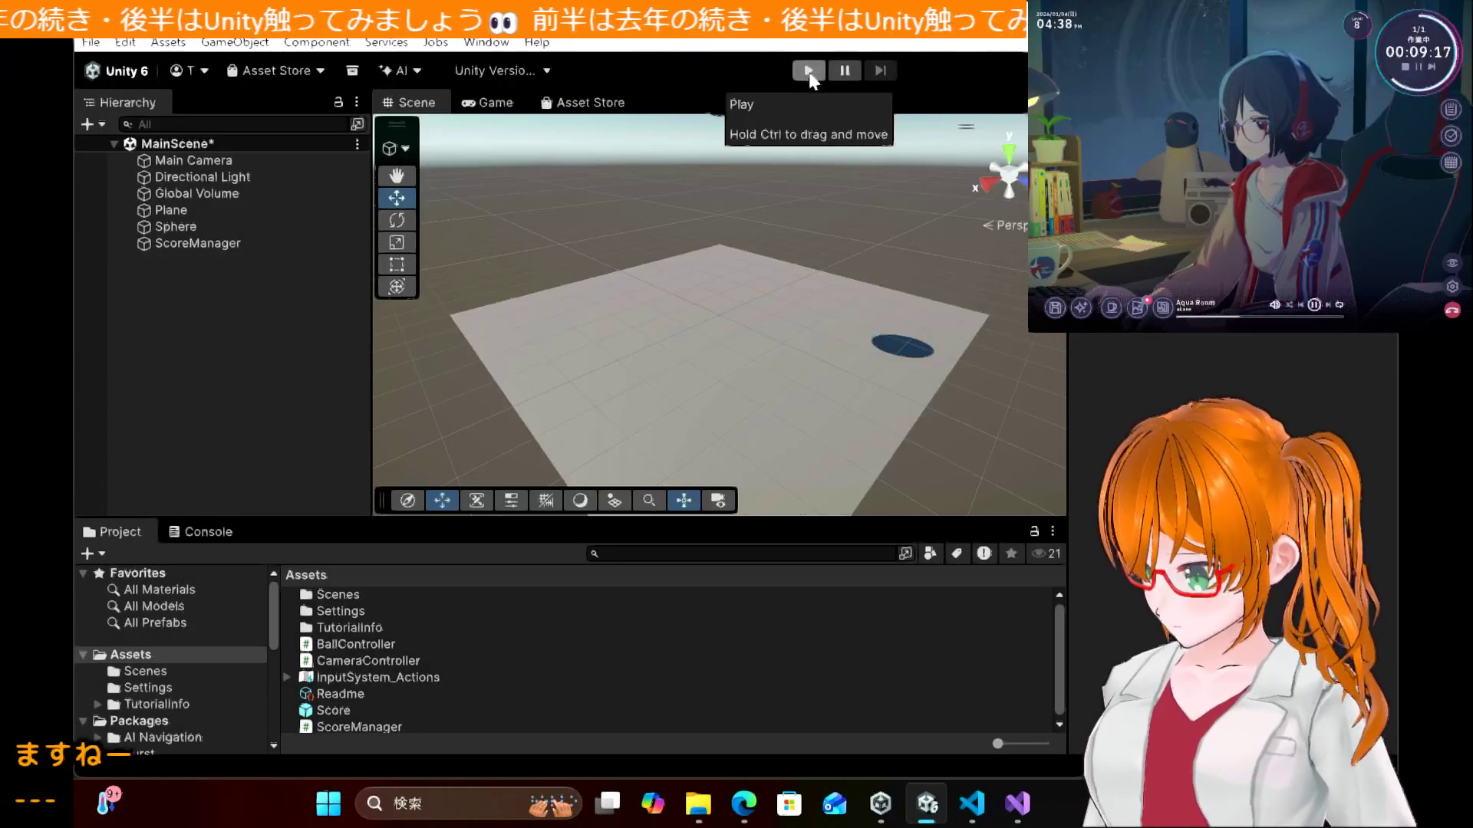
left_click(750, 802)
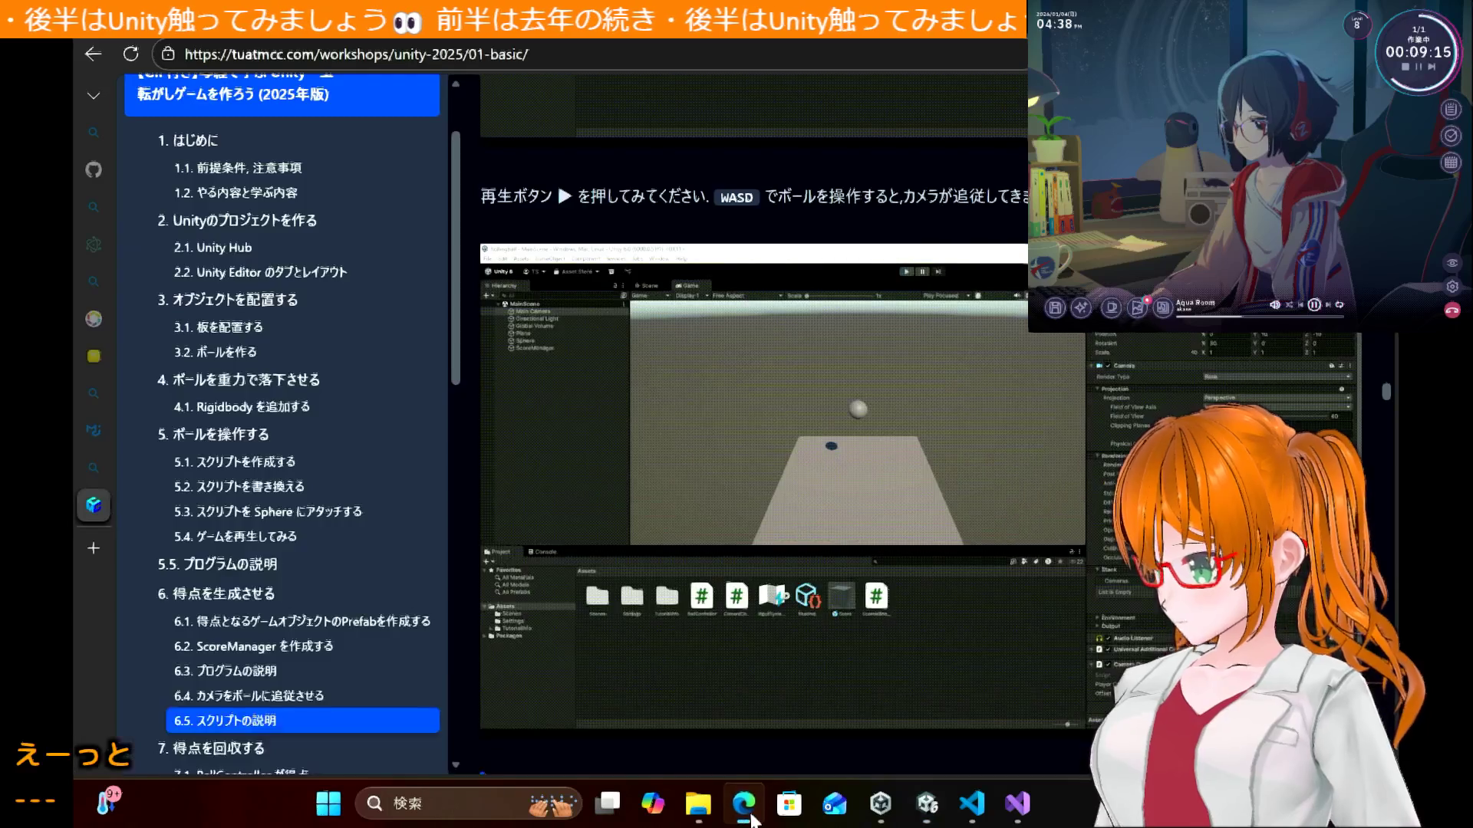
Step: Scroll the tutorial to section 7.1 and select its private int _score line
scroll(811, 386, "down", 6)
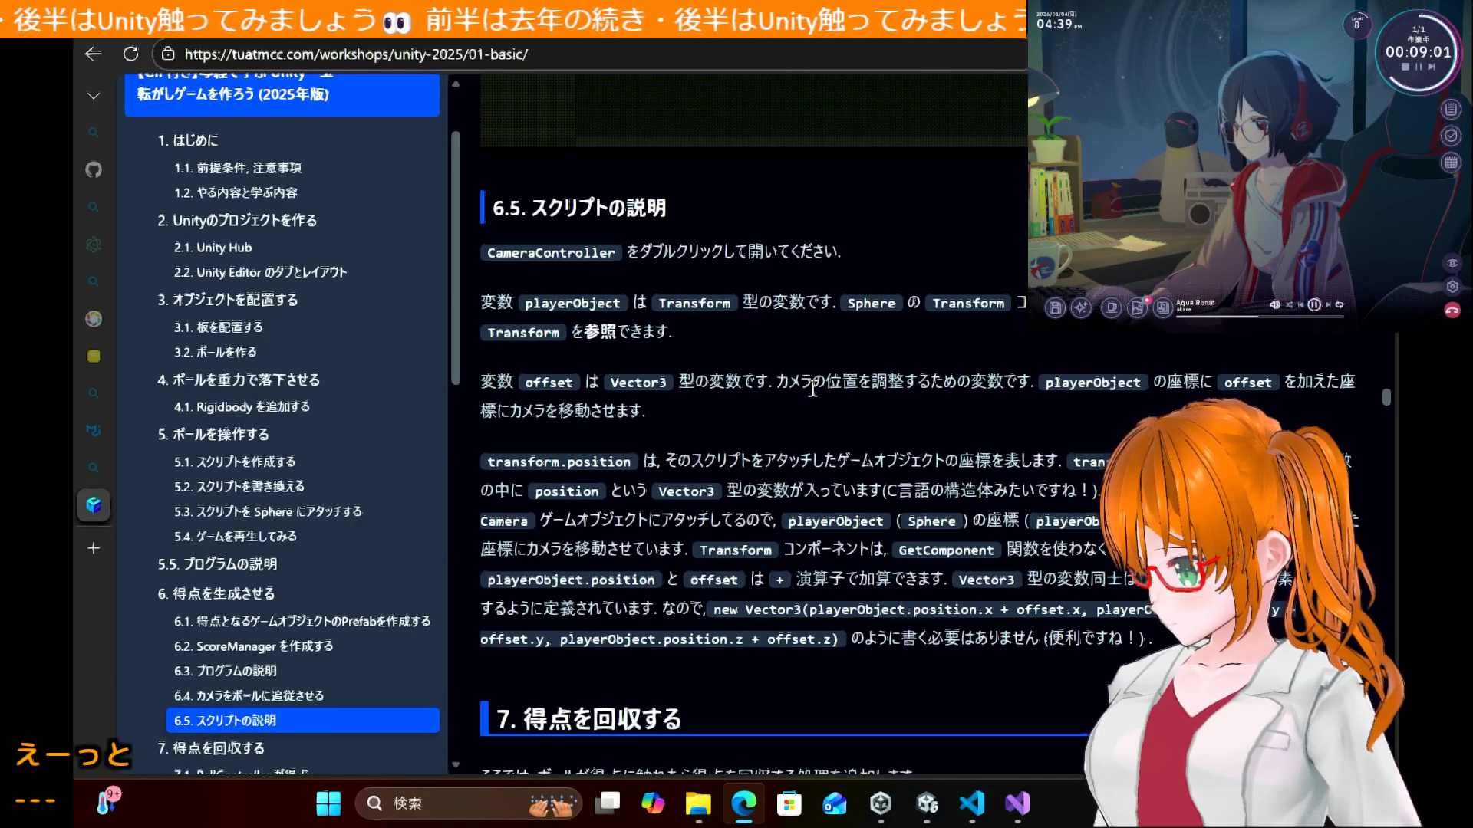
scroll(812, 389, "down", 1)
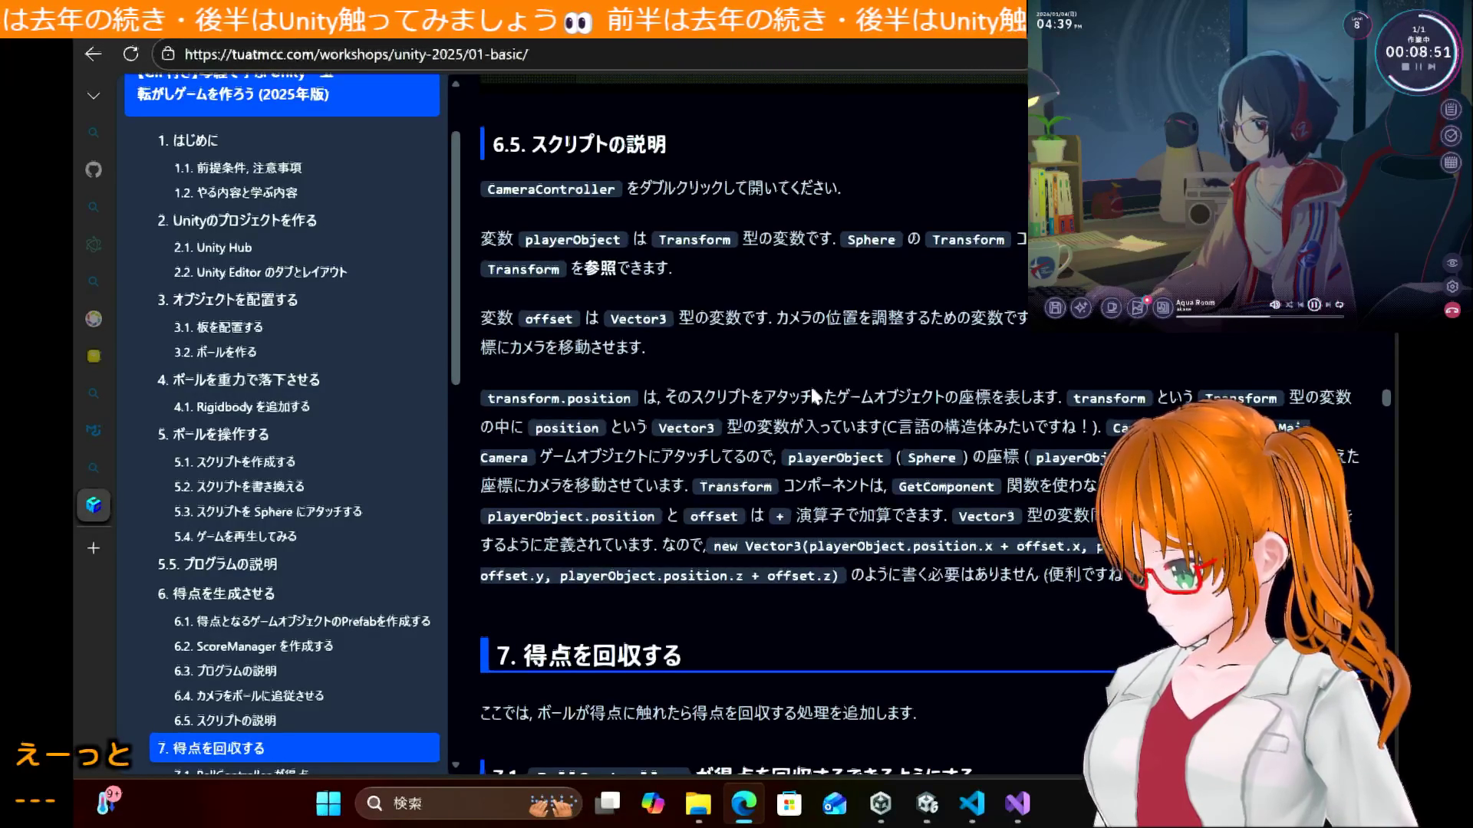
scroll(810, 384, "down", 3)
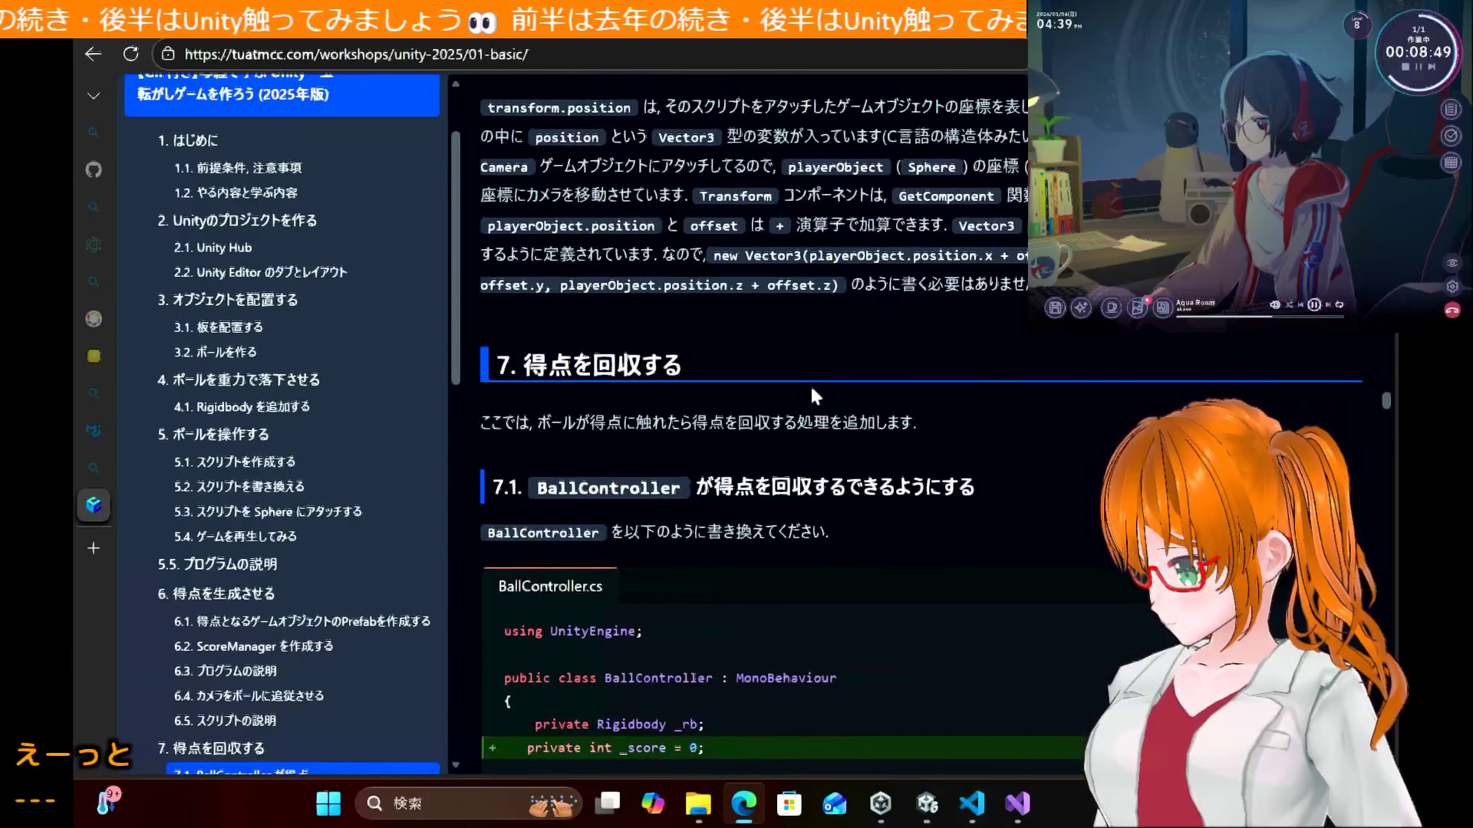
scroll(244, 652, "down", 9)
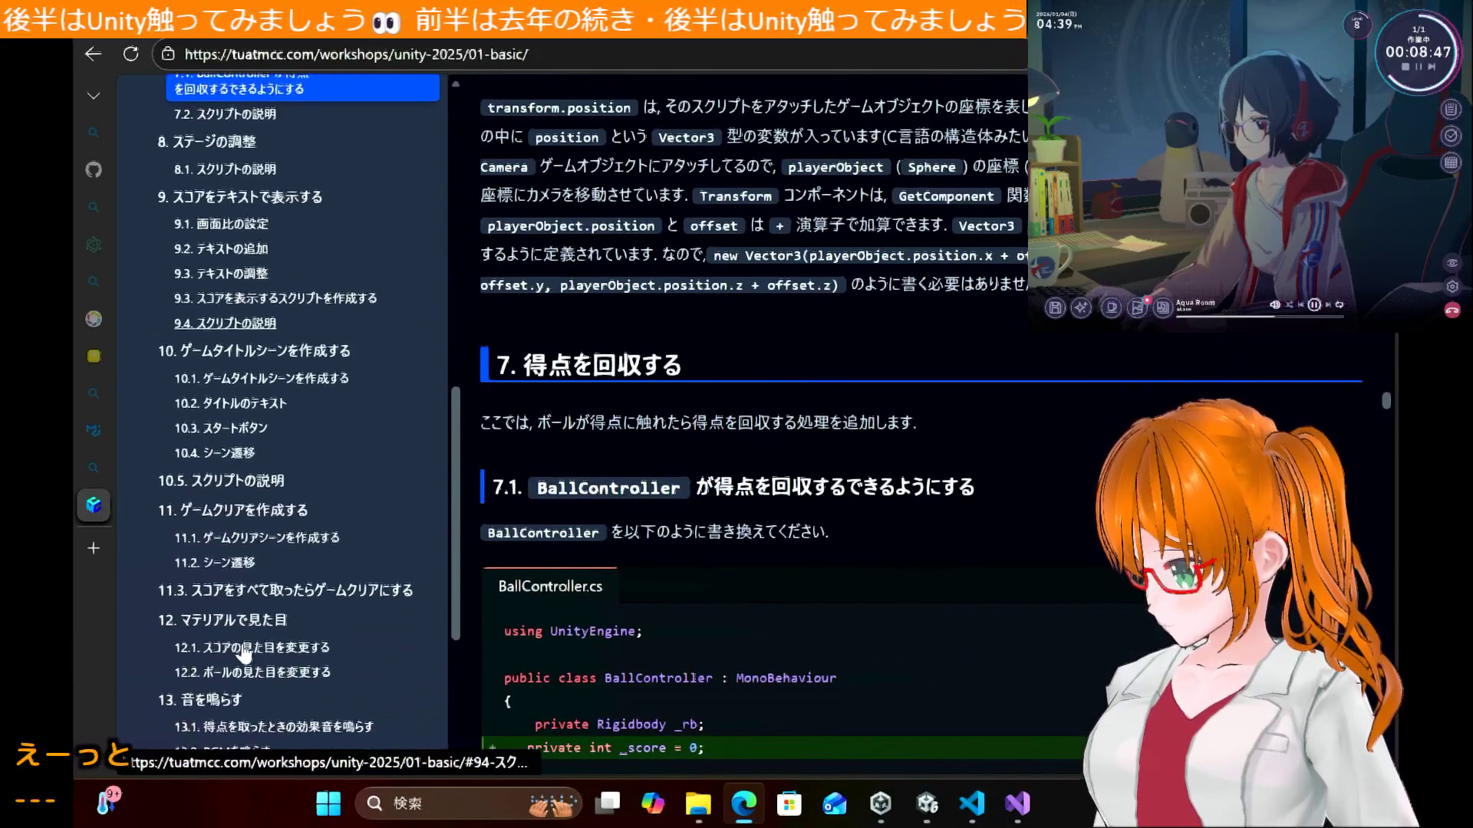
scroll(244, 652, "up", 2)
scroll(899, 499, "down", 2)
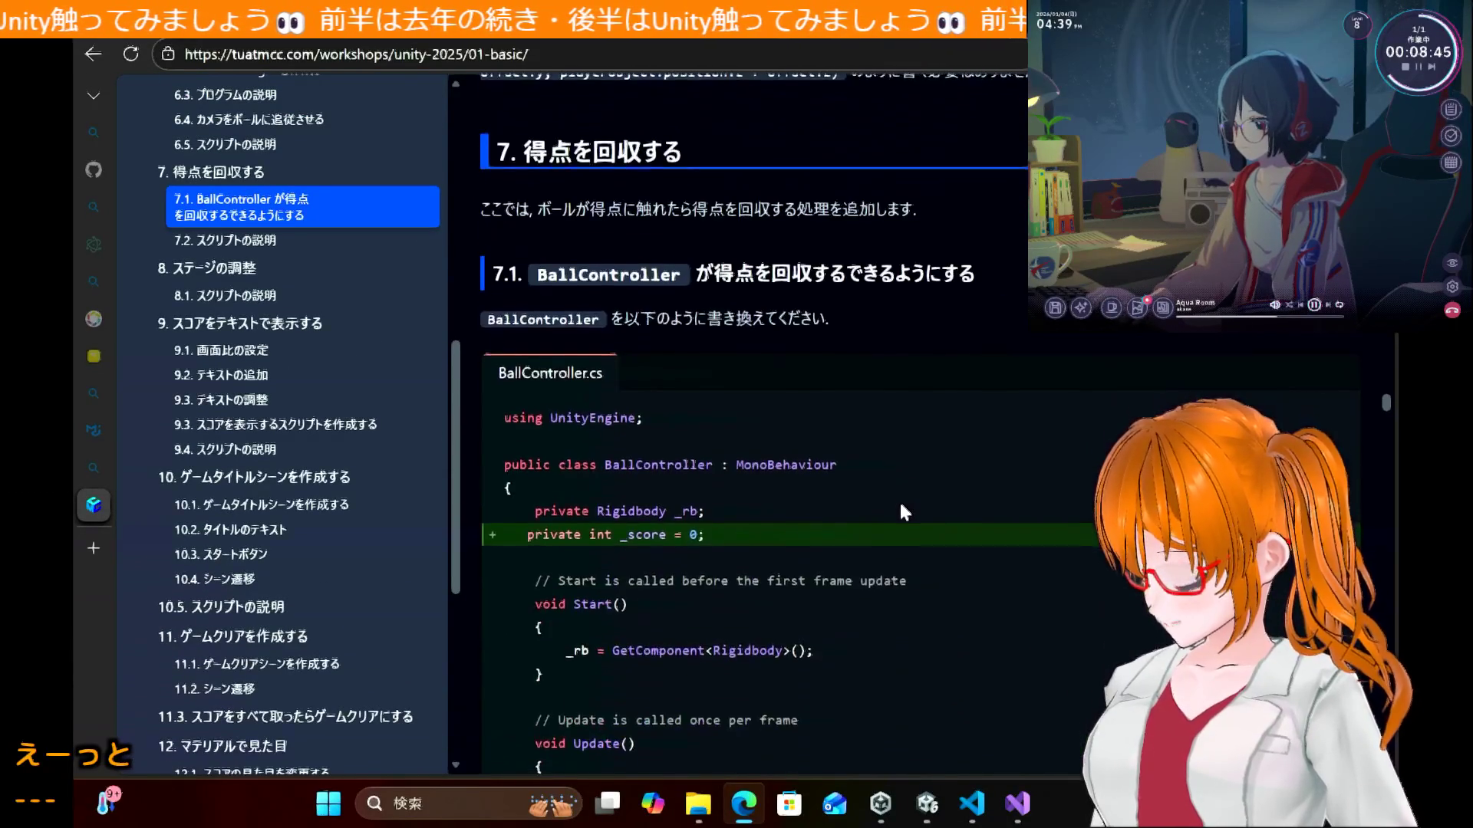
scroll(901, 507, "down", 2)
mouse_move(759, 375)
left_mouse_down()
mouse_move(602, 364)
mouse_move(543, 394)
left_mouse_up()
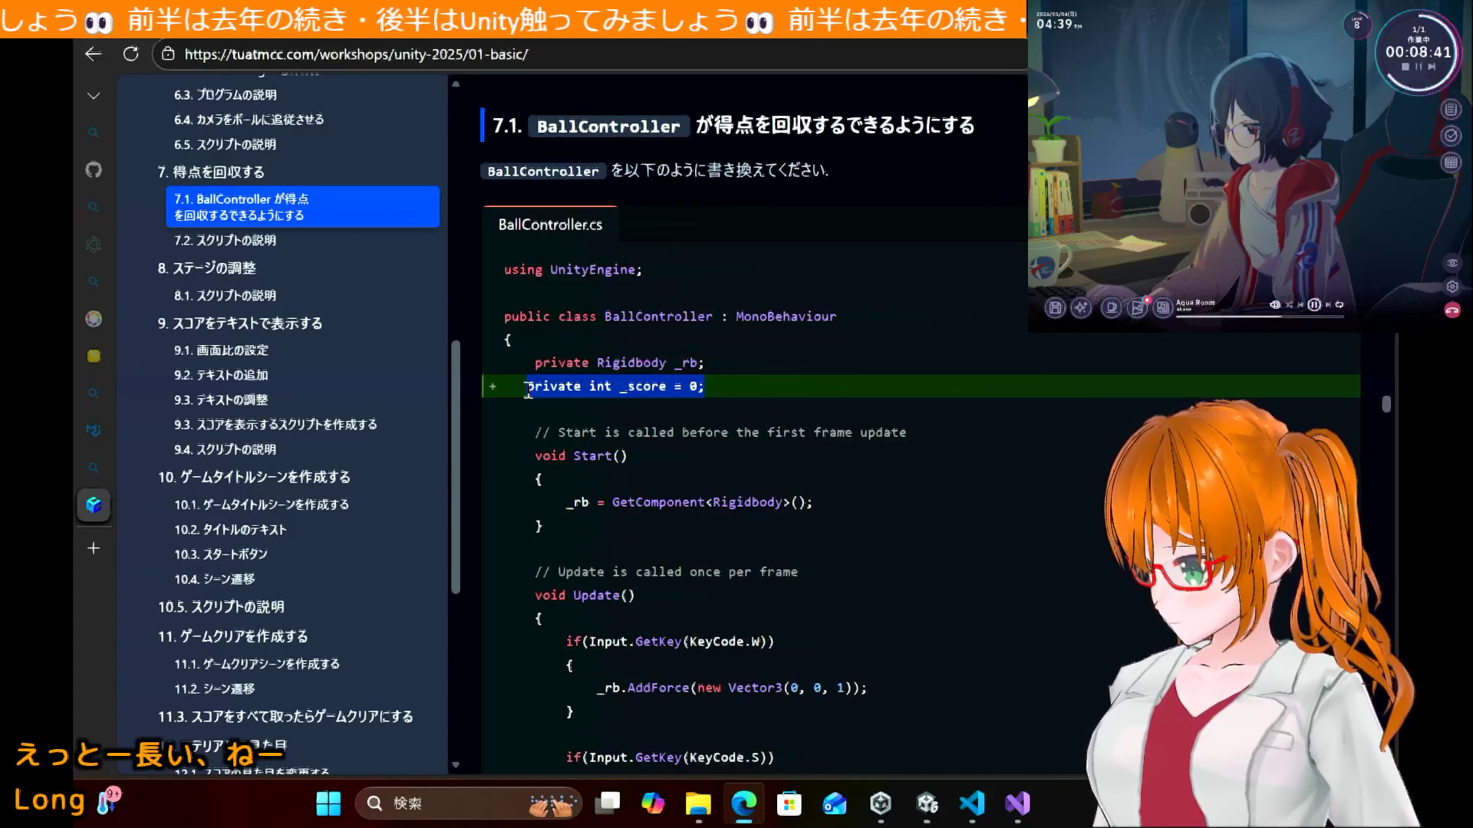
Step: Switch to Visual Studio and open the BallController.cs script
left_click(930, 802)
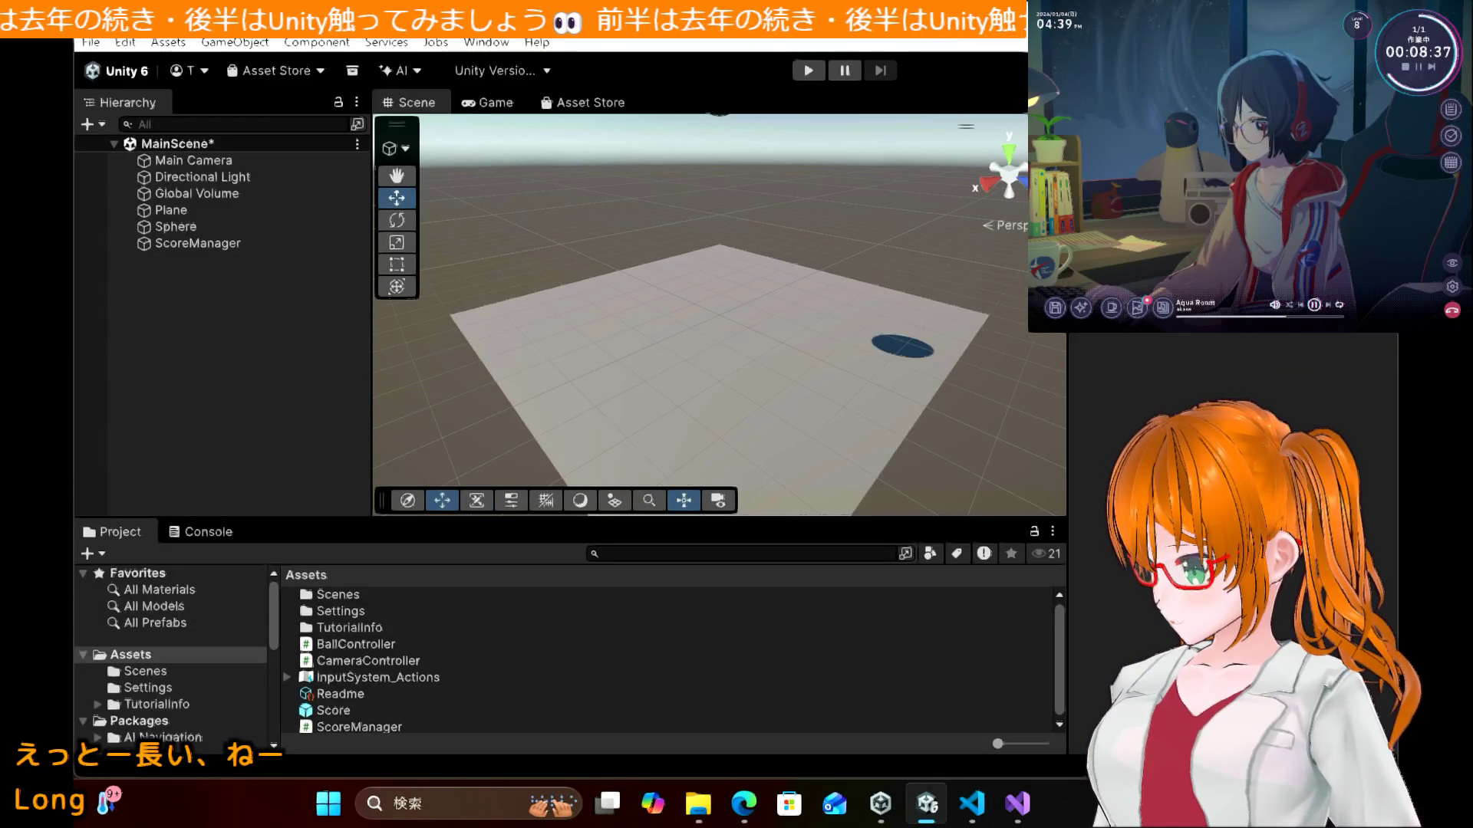
left_click(1018, 803)
left_click(467, 103)
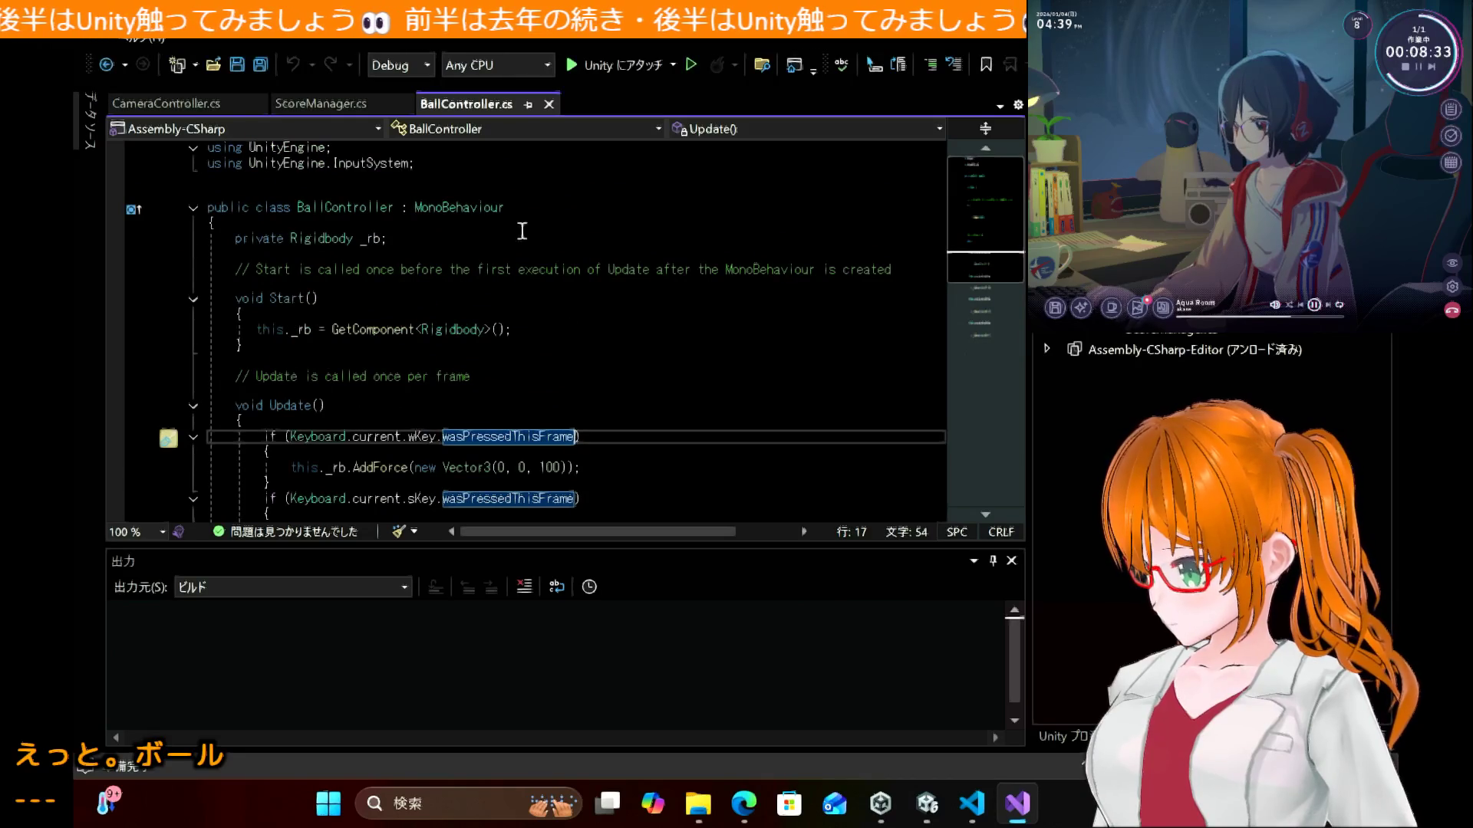
Step: Add the field 'private int _score = 0;' below the Rigidbody field
left_click(517, 238)
key("Return")
type("private int _score = 0;")
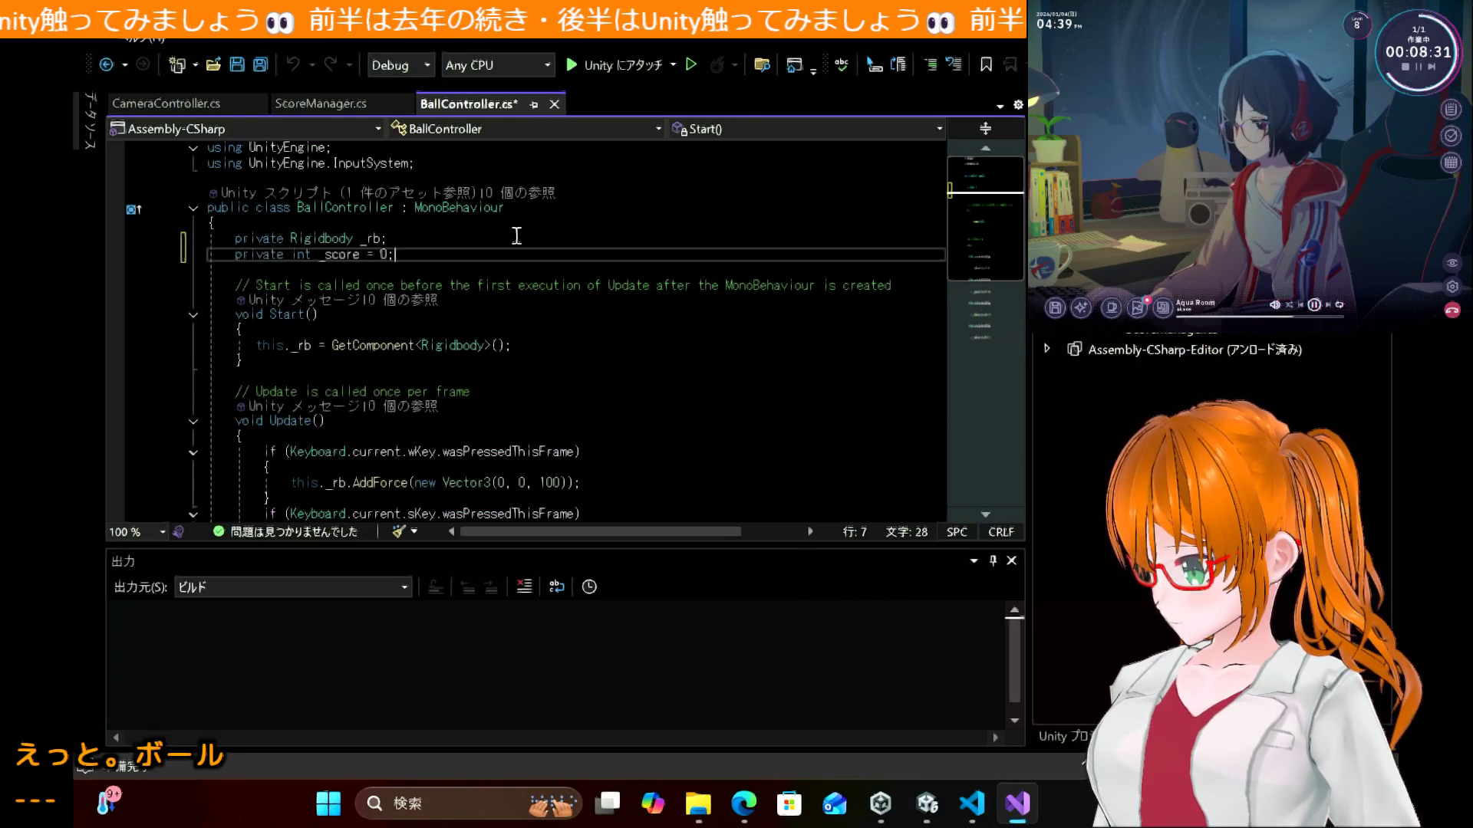
Step: Copy the tutorial's OnCollisionEnter method and paste it after the Update method
left_click(752, 807)
scroll(777, 406, "down", 10)
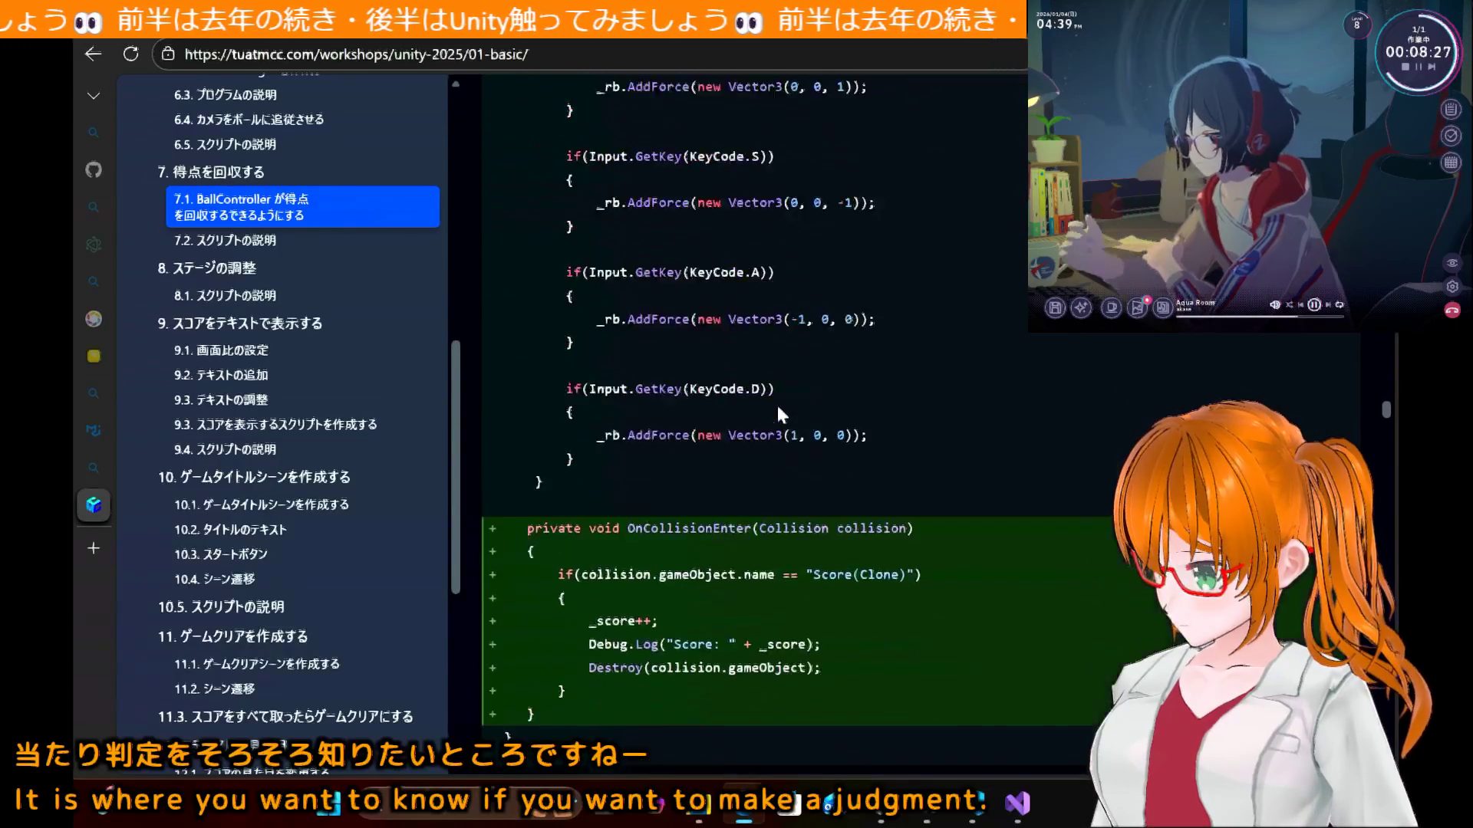
left_click_drag(537, 610, 500, 421)
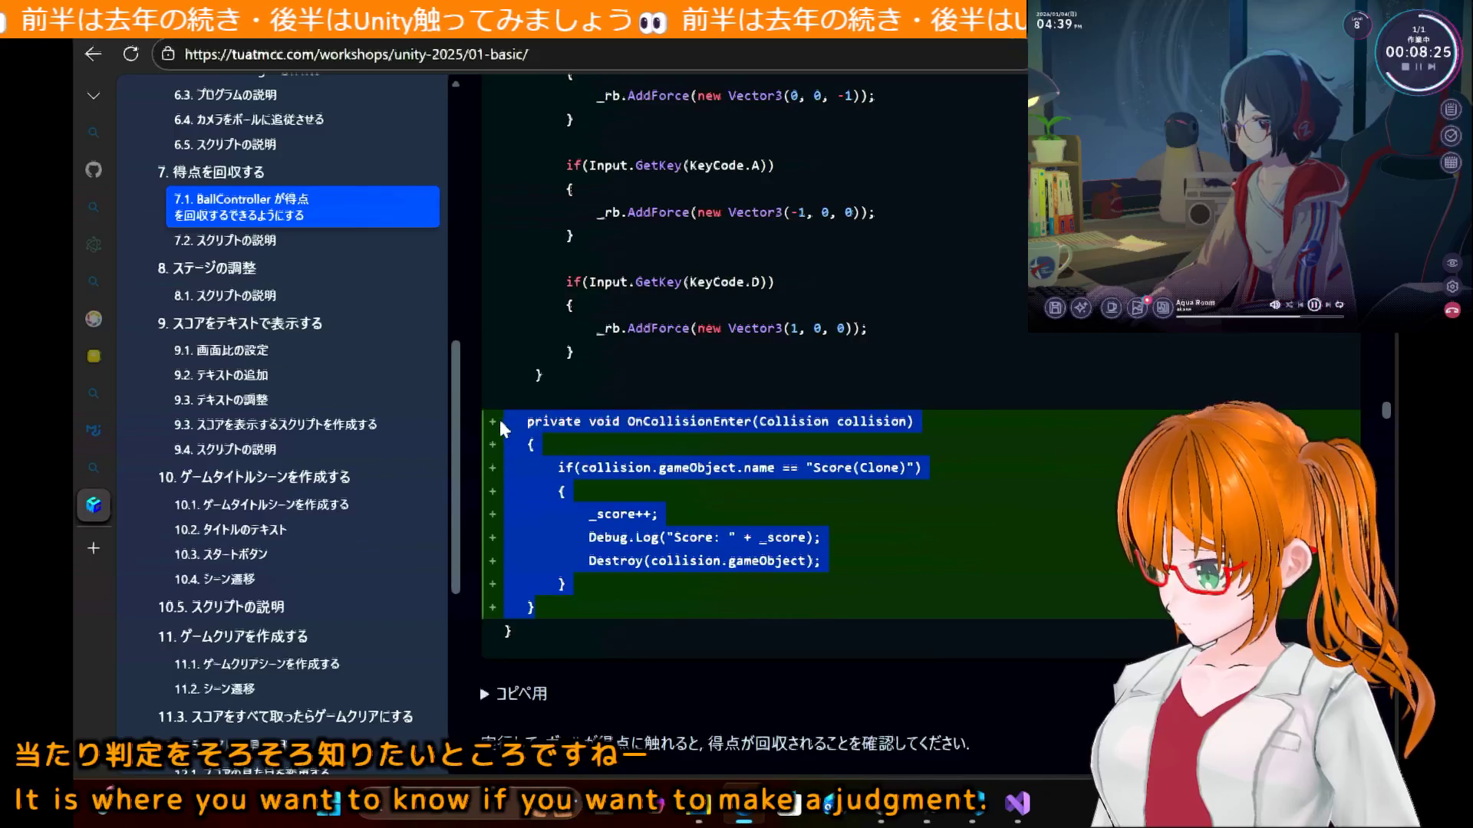
key("alt+Tab")
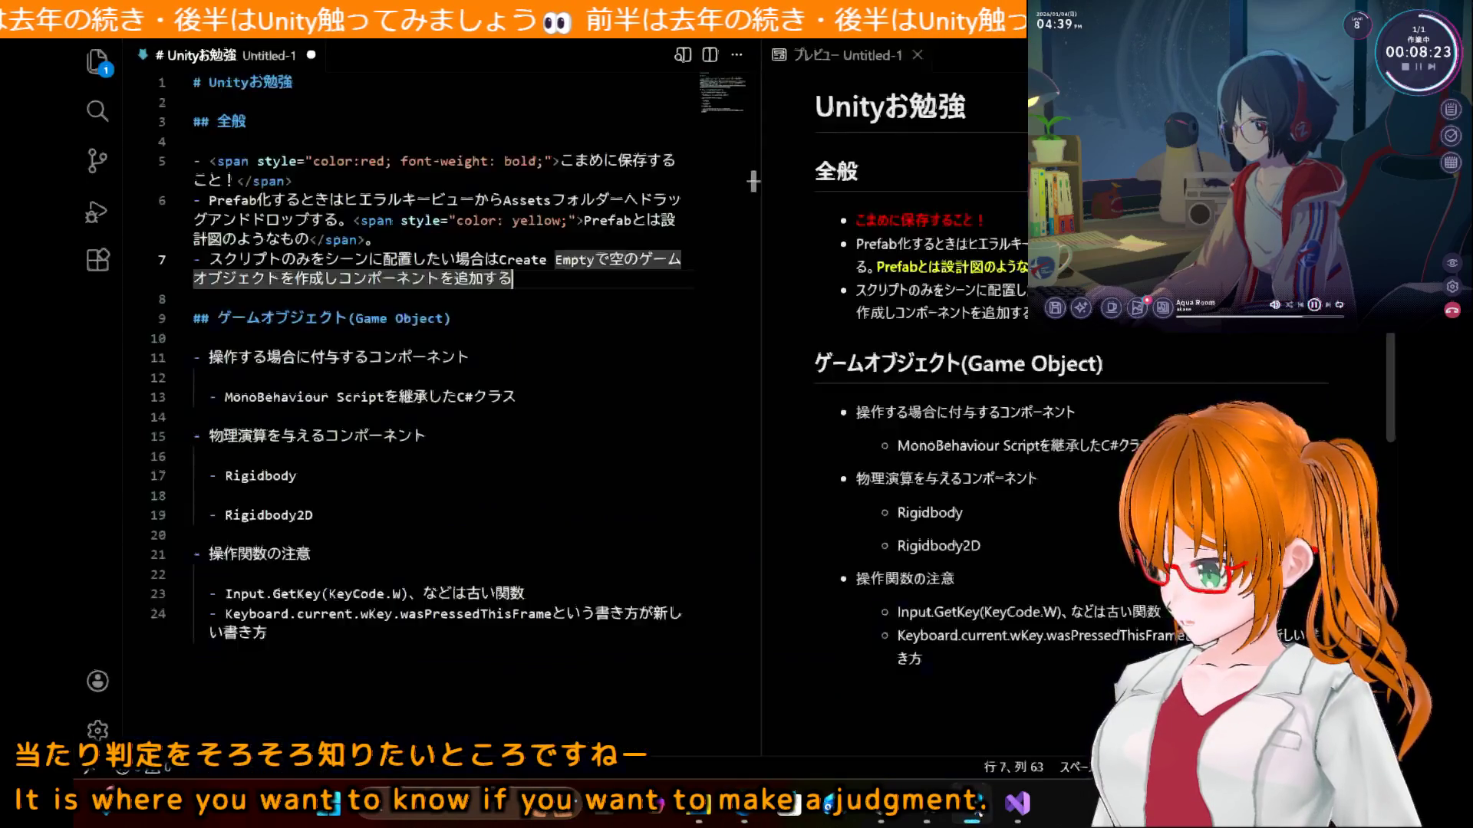
scroll(590, 391, "down", 8)
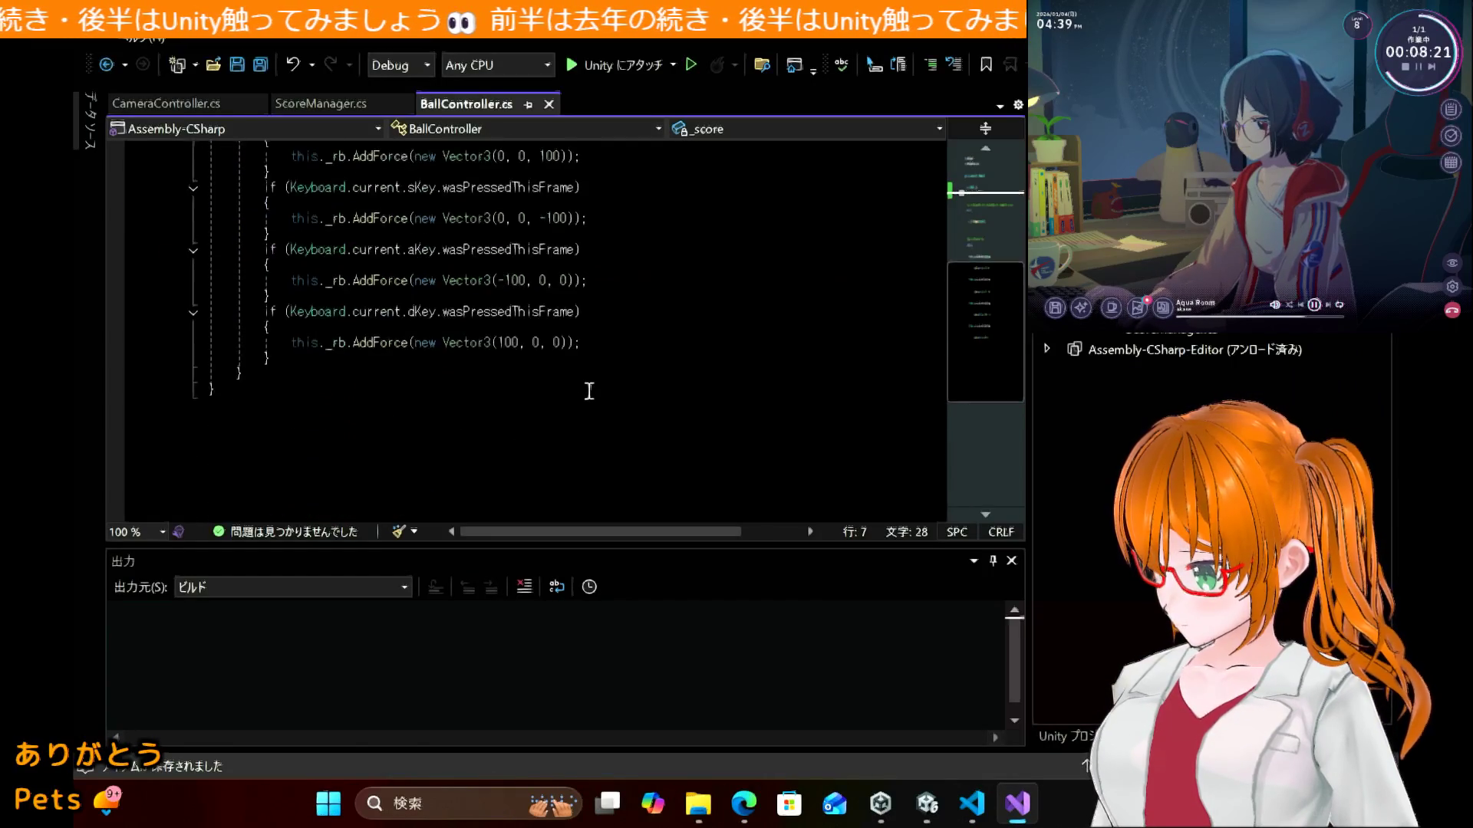
left_click(434, 335)
key("Return")
type("private void OnCollisionEnter(Collision collision)     {         if (collision.gameObject.name == \"Score(Clone)\")         {             _score++;             Debug.Log(\"Score: \" + _score);             Destroy(collision.gameObject);         }     }")
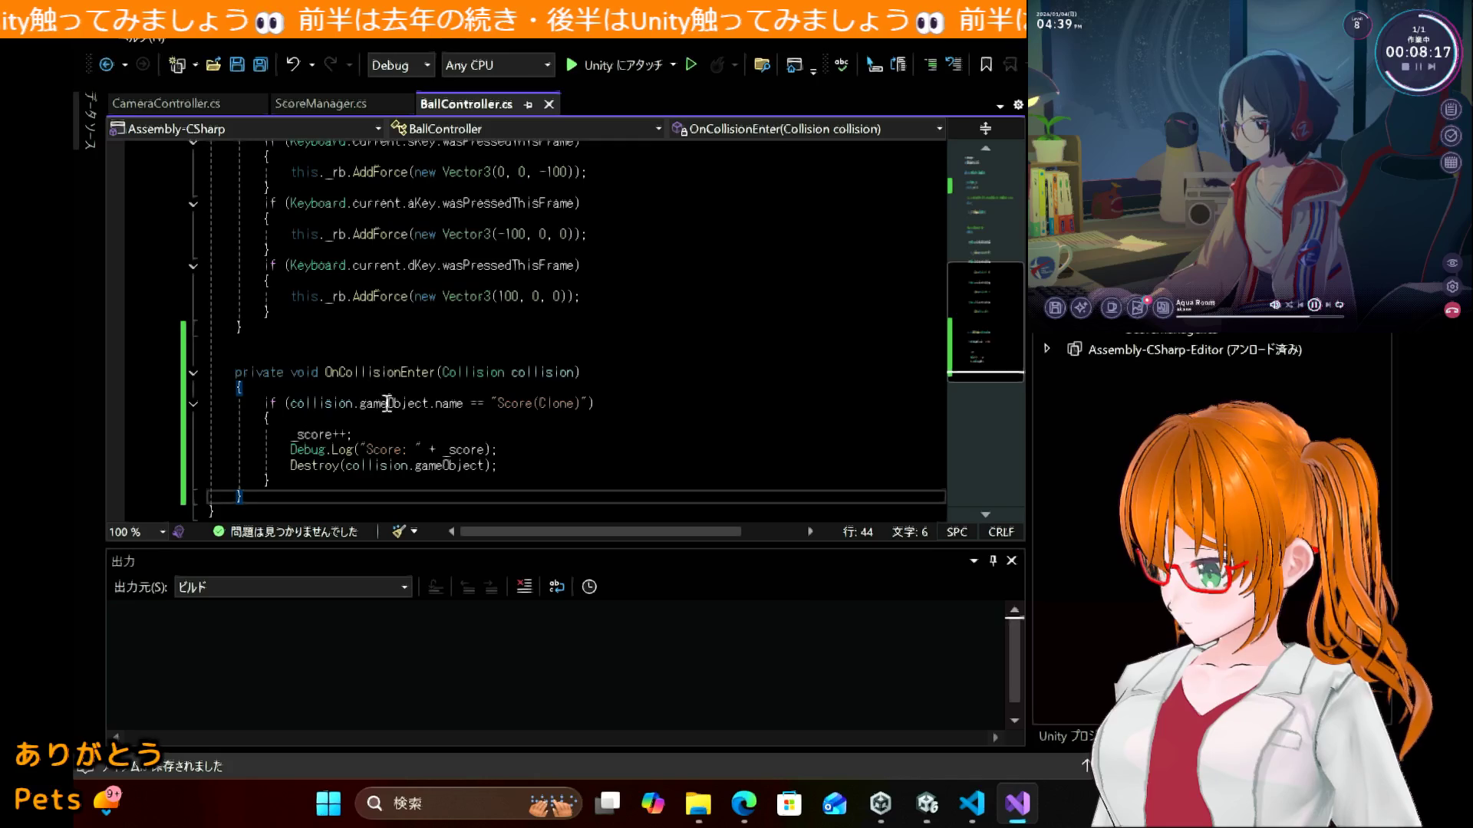
double_click(387, 372)
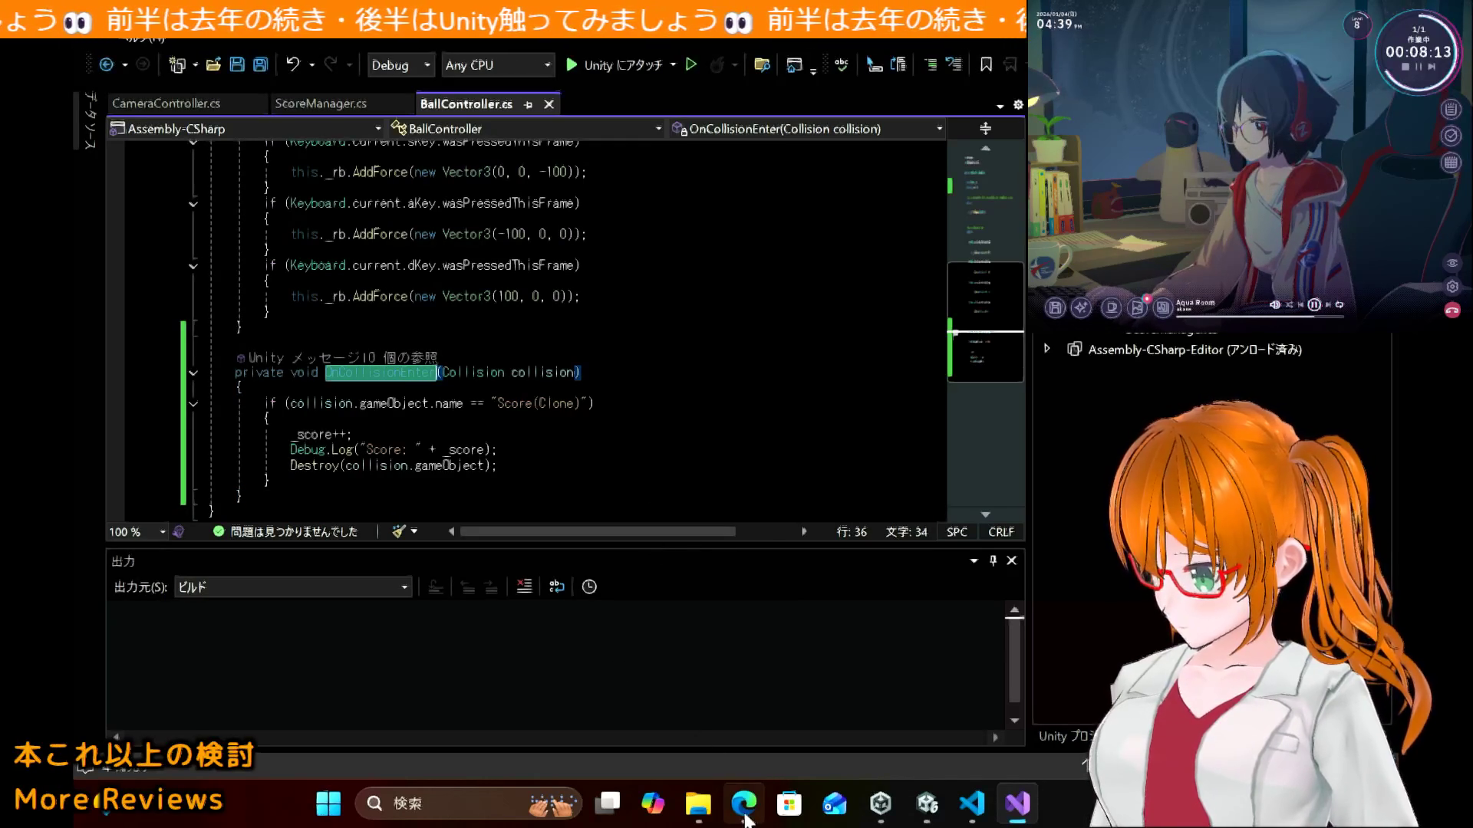
Step: Scroll to section 7.2 and select the paragraph explaining OnCollisionEnter
mouse_move(744, 819)
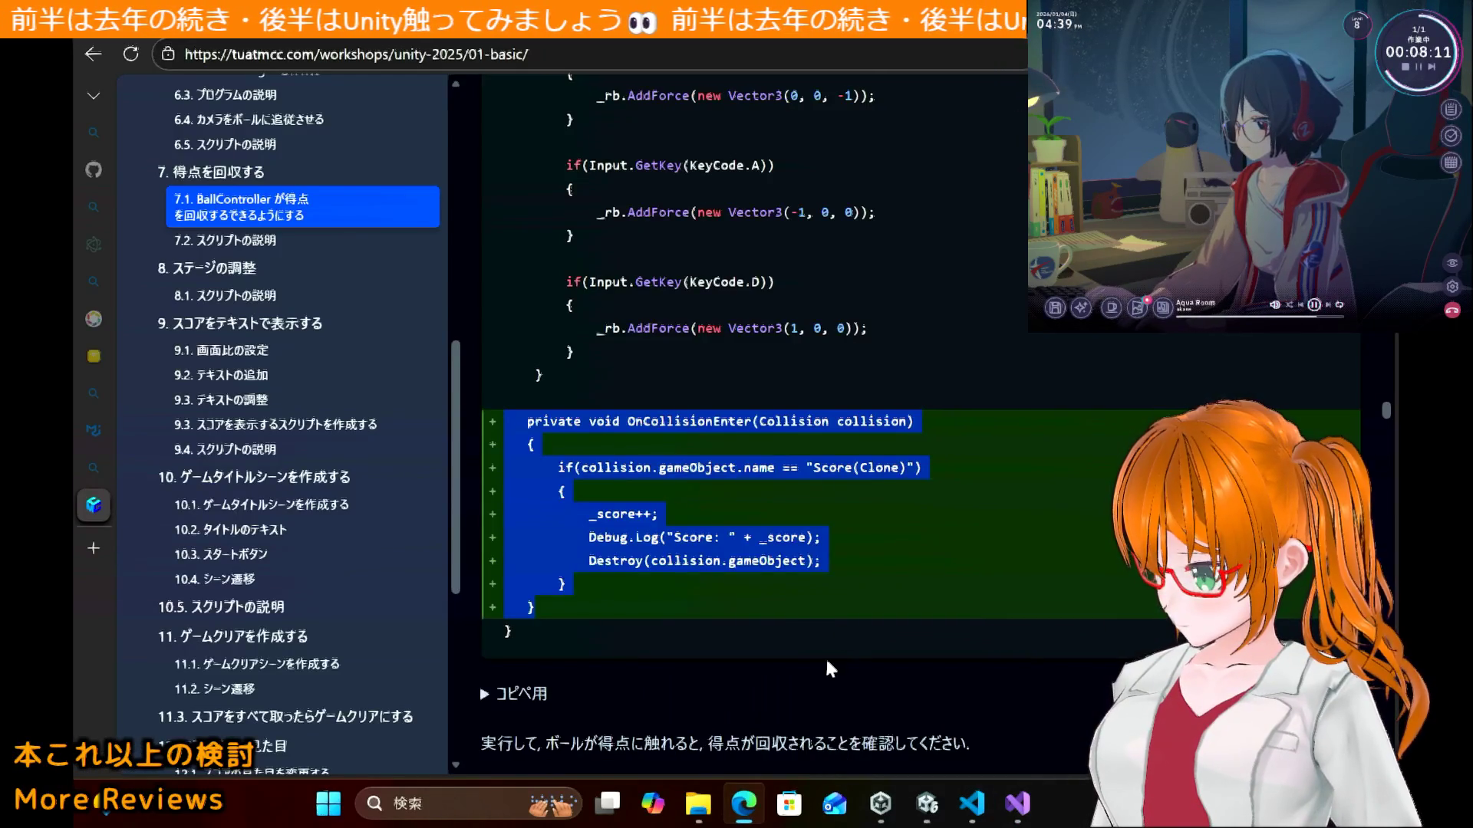
scroll(828, 645, "down", 7)
scroll(827, 662, "down", 8)
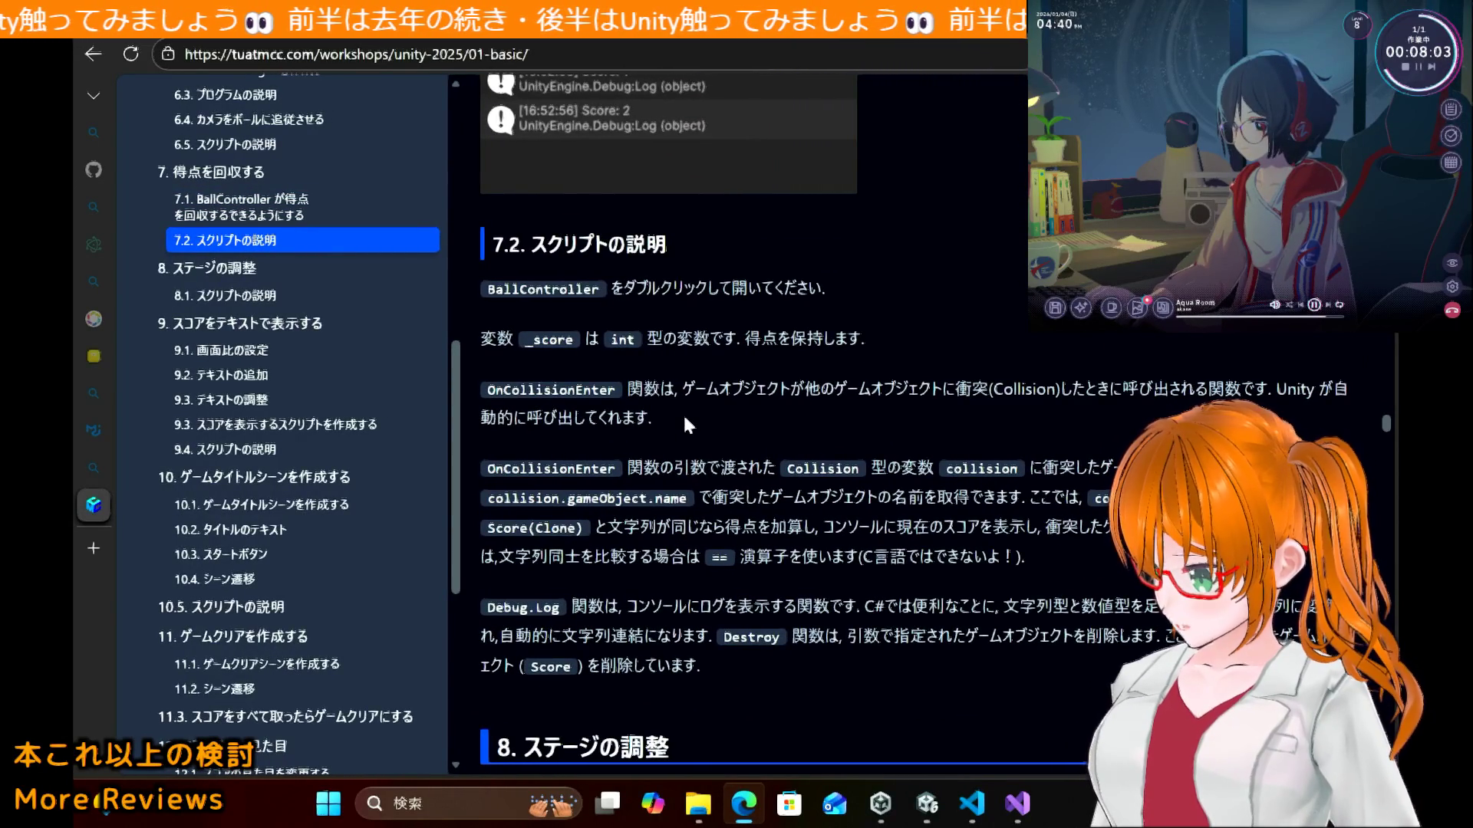
left_click_drag(685, 418, 488, 392)
key("ctrl+c")
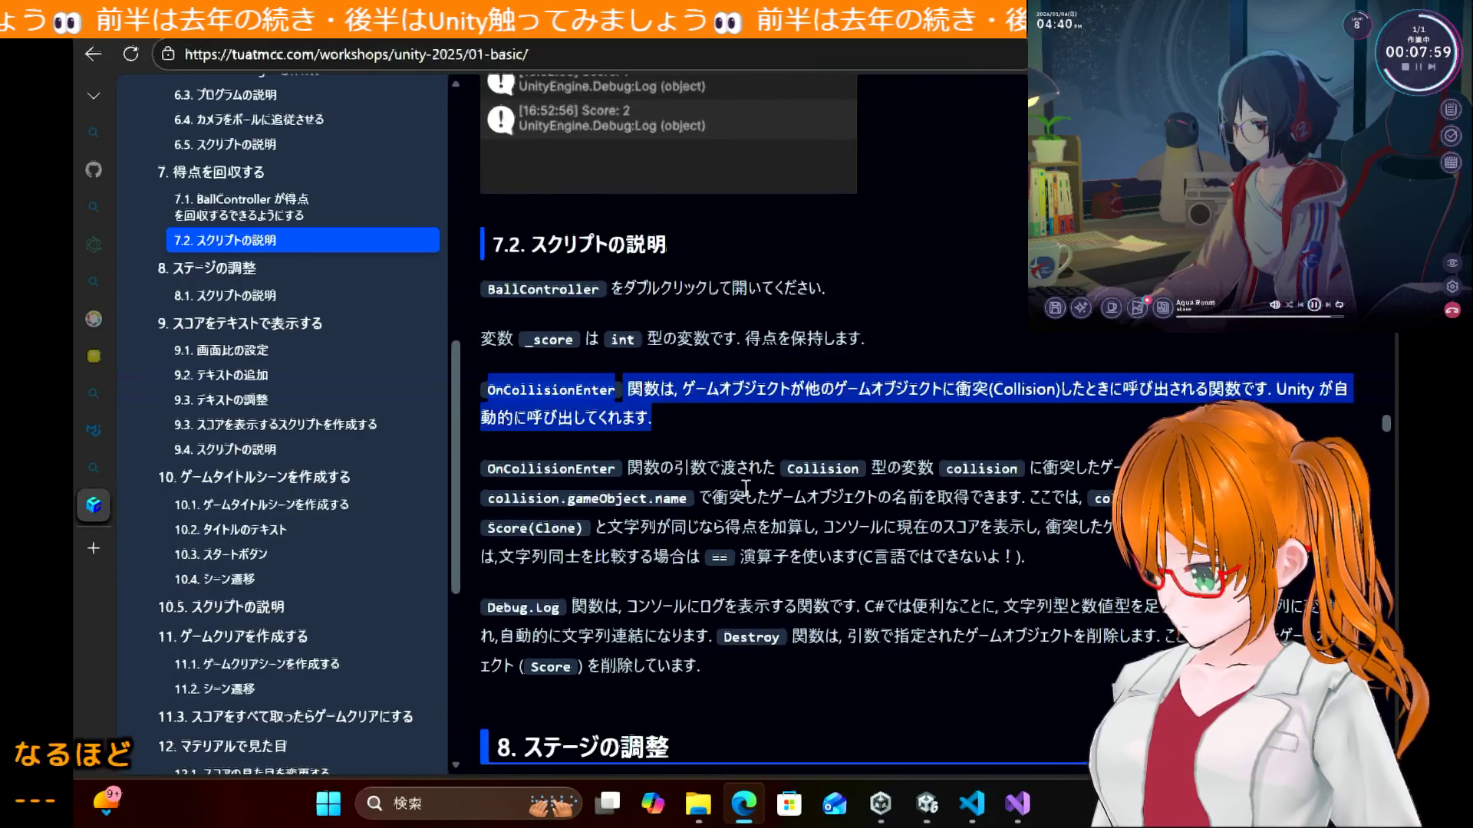
Step: Add a '- 当たり判定' bullet below the Rigidbody2D note
mouse_move(971, 803)
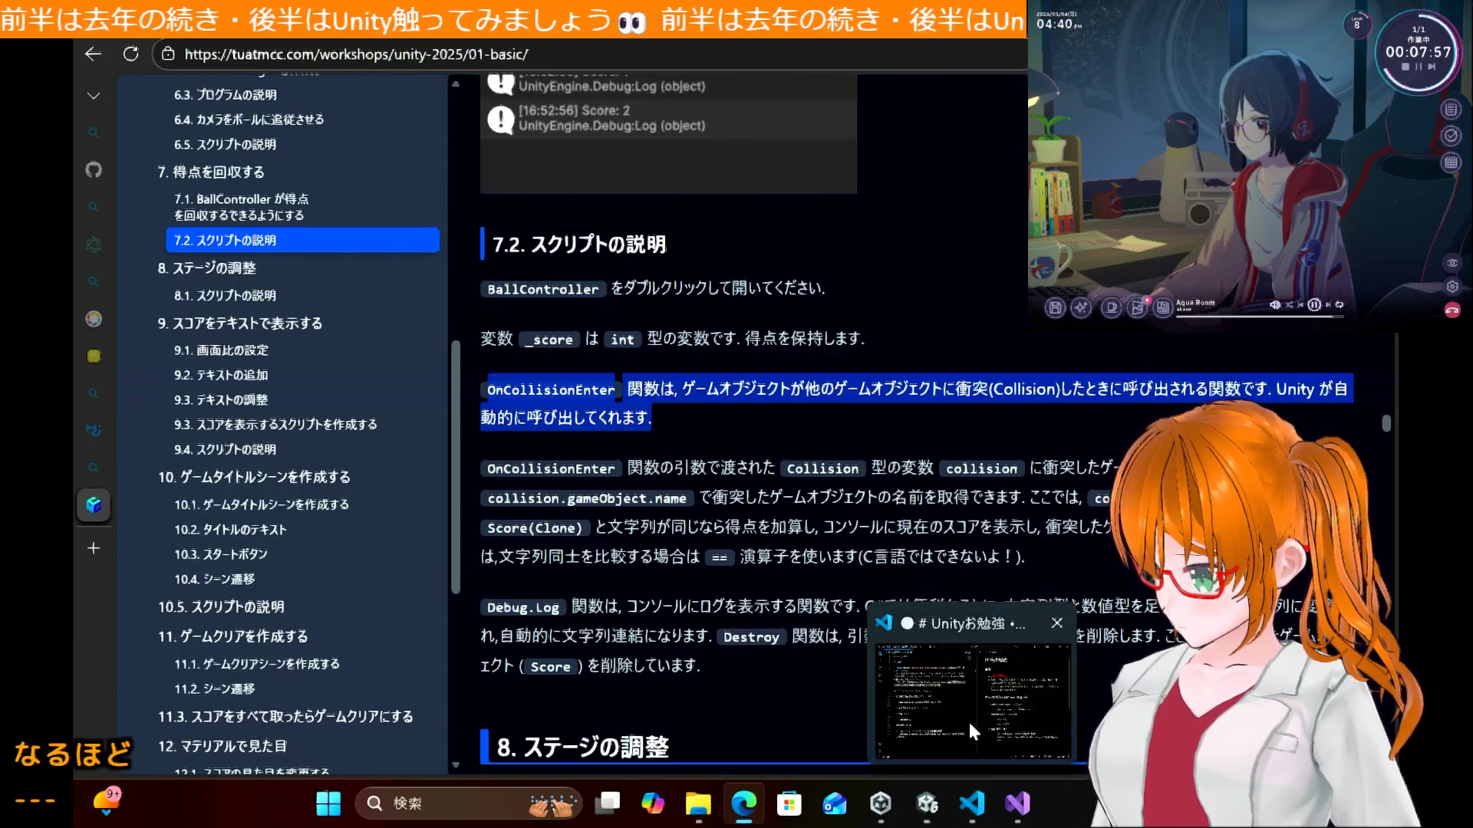
left_click(970, 727)
left_click_drag(401, 614, 433, 649)
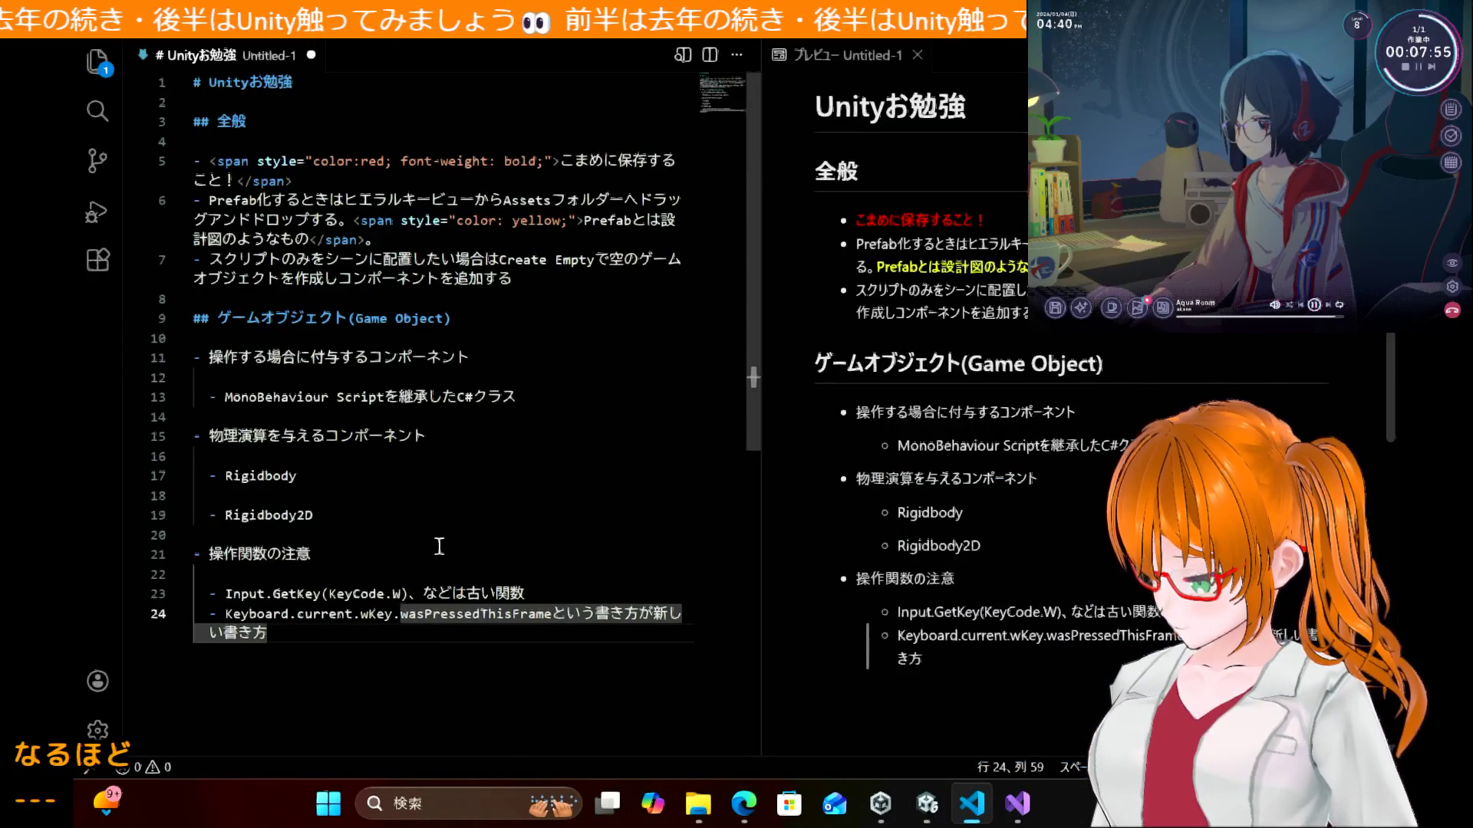
left_click(463, 499)
left_click(463, 512)
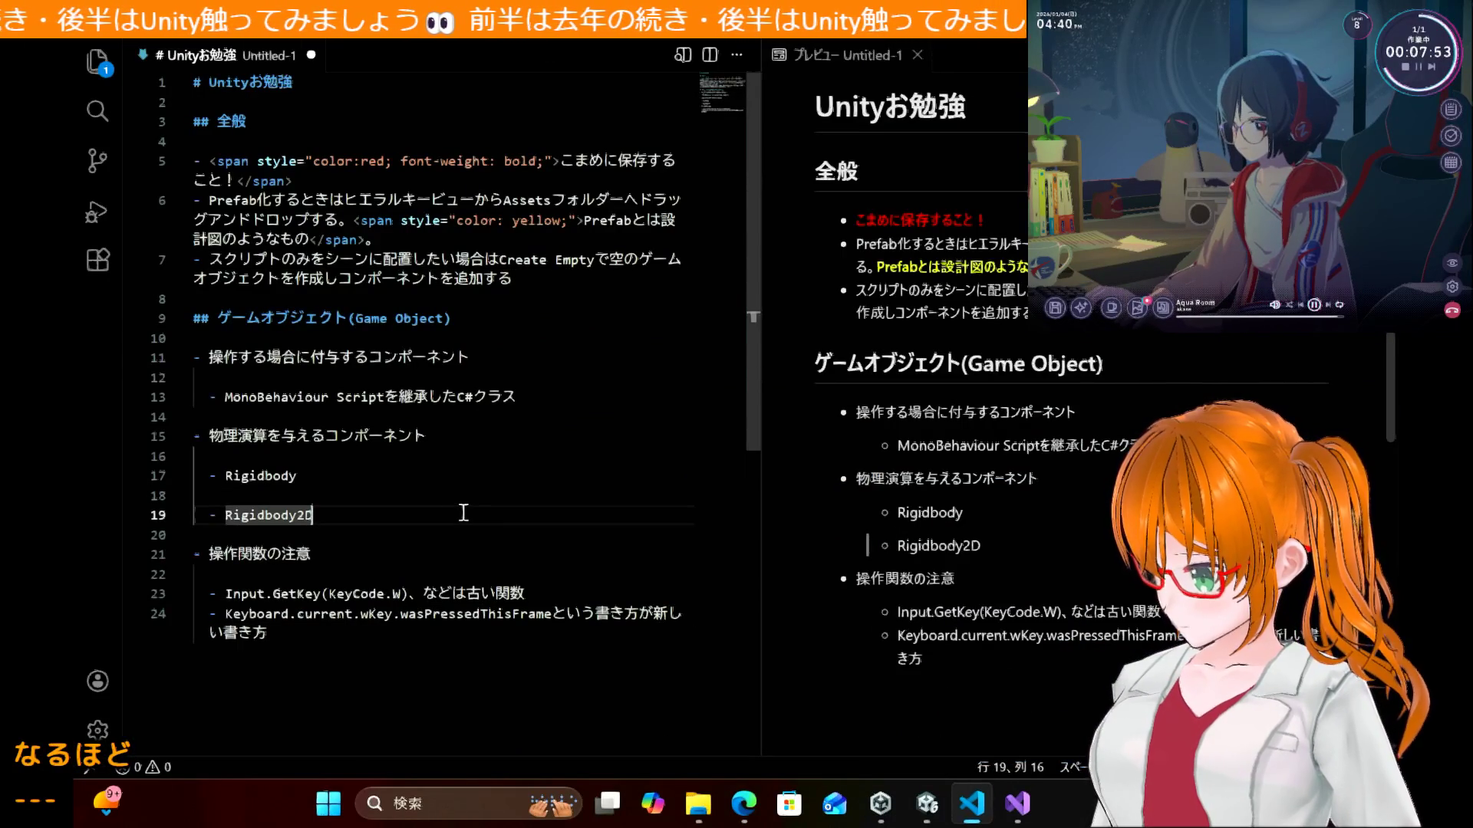
key("Return")
key("Return")
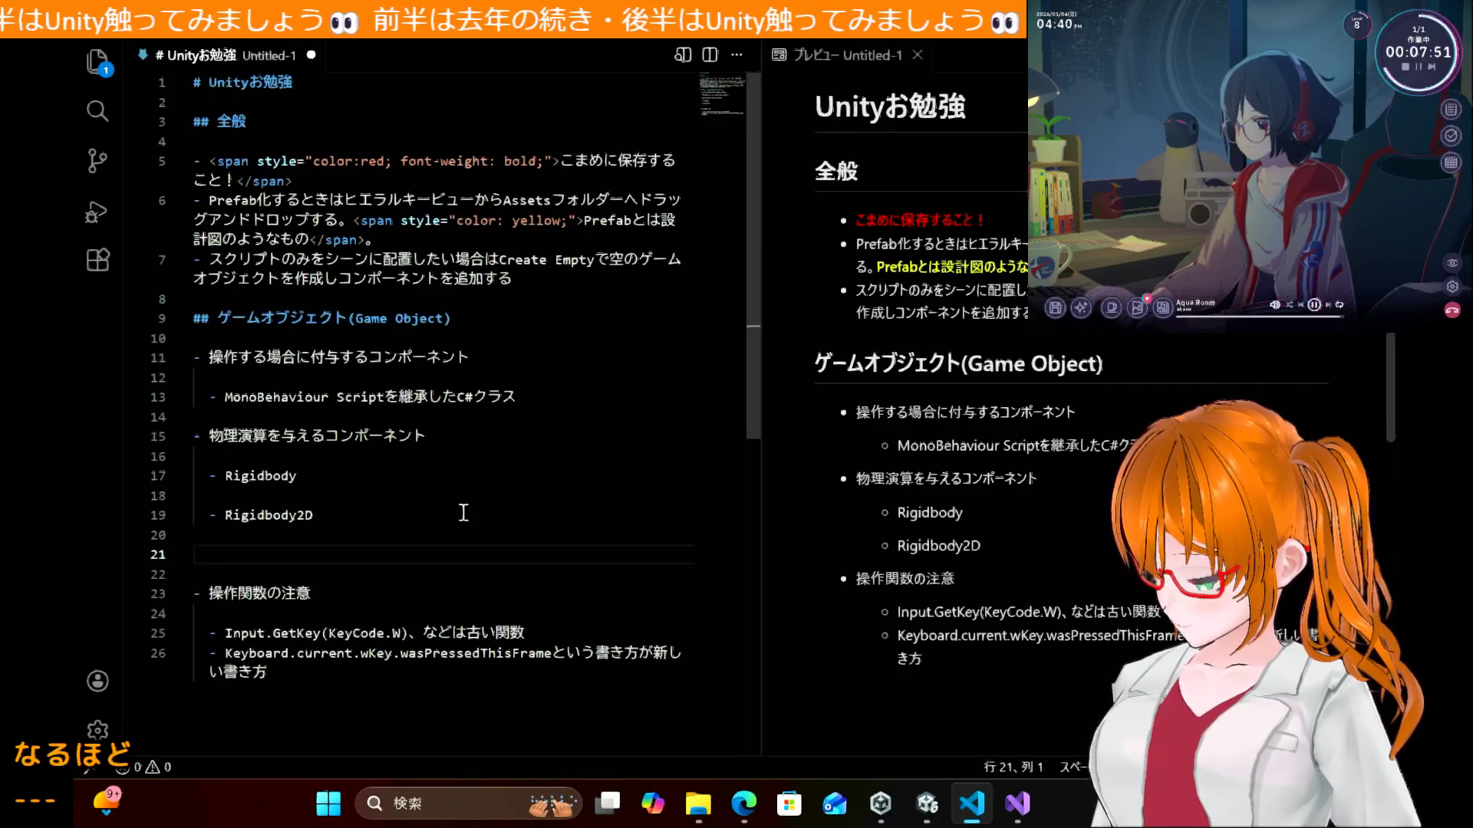
type("- ")
type("atarihantei")
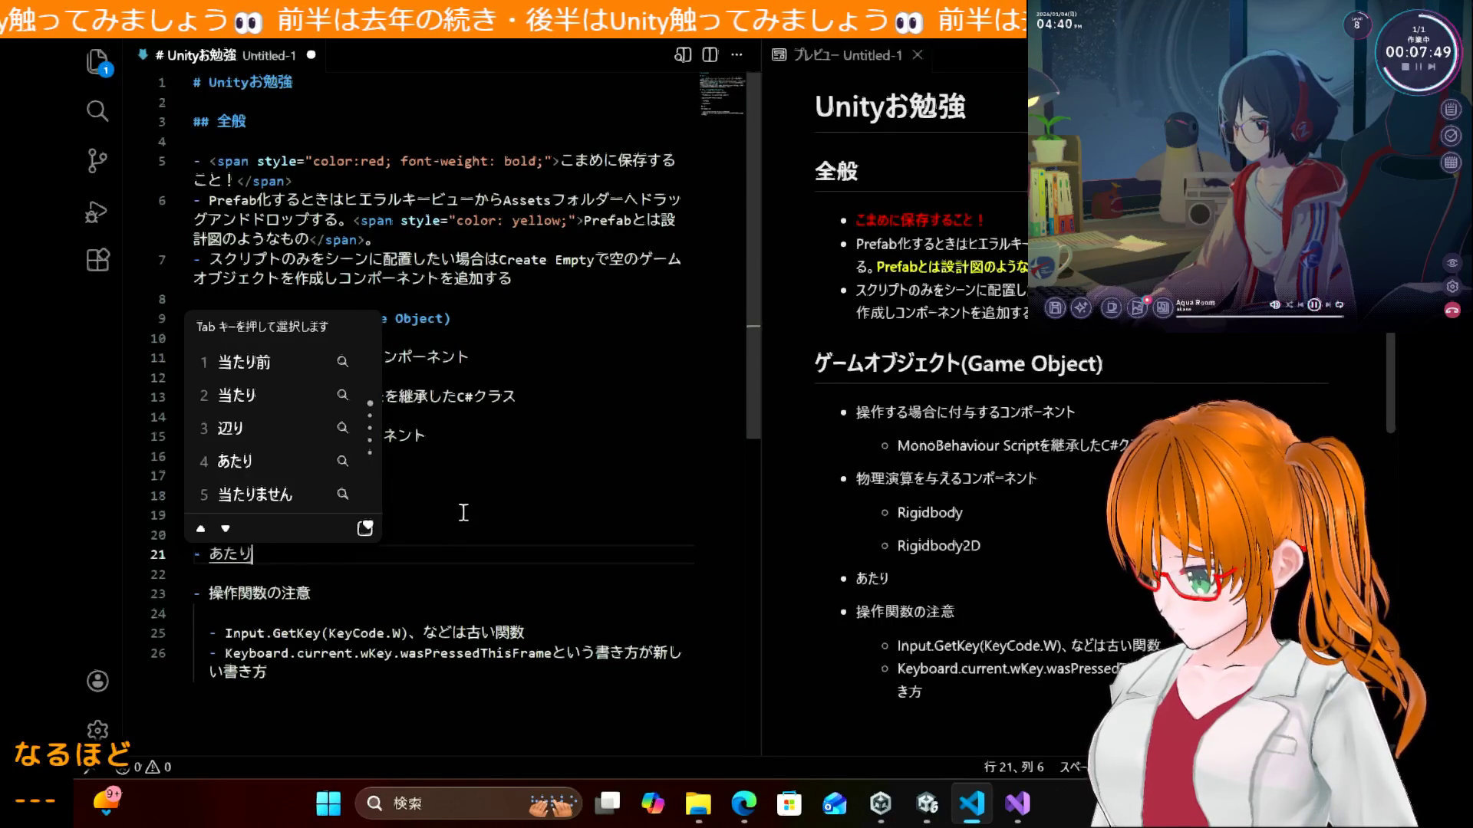
key("space")
key("Return")
key("Return")
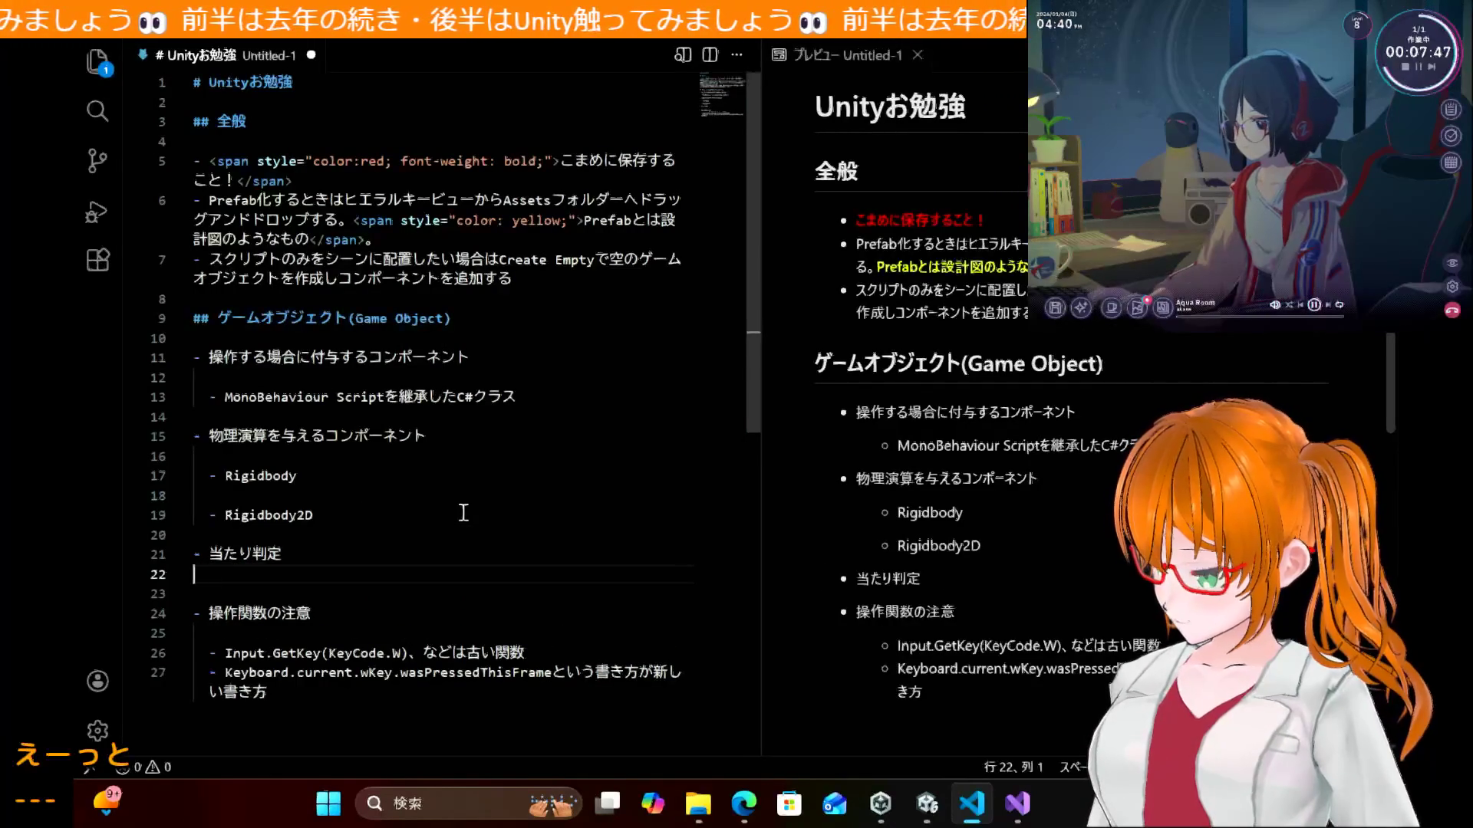
Step: Paste the OnCollisionEnter explanation as a bullet nested under 当たり判定
key("Return")
type("-")
key("ctrl+v")
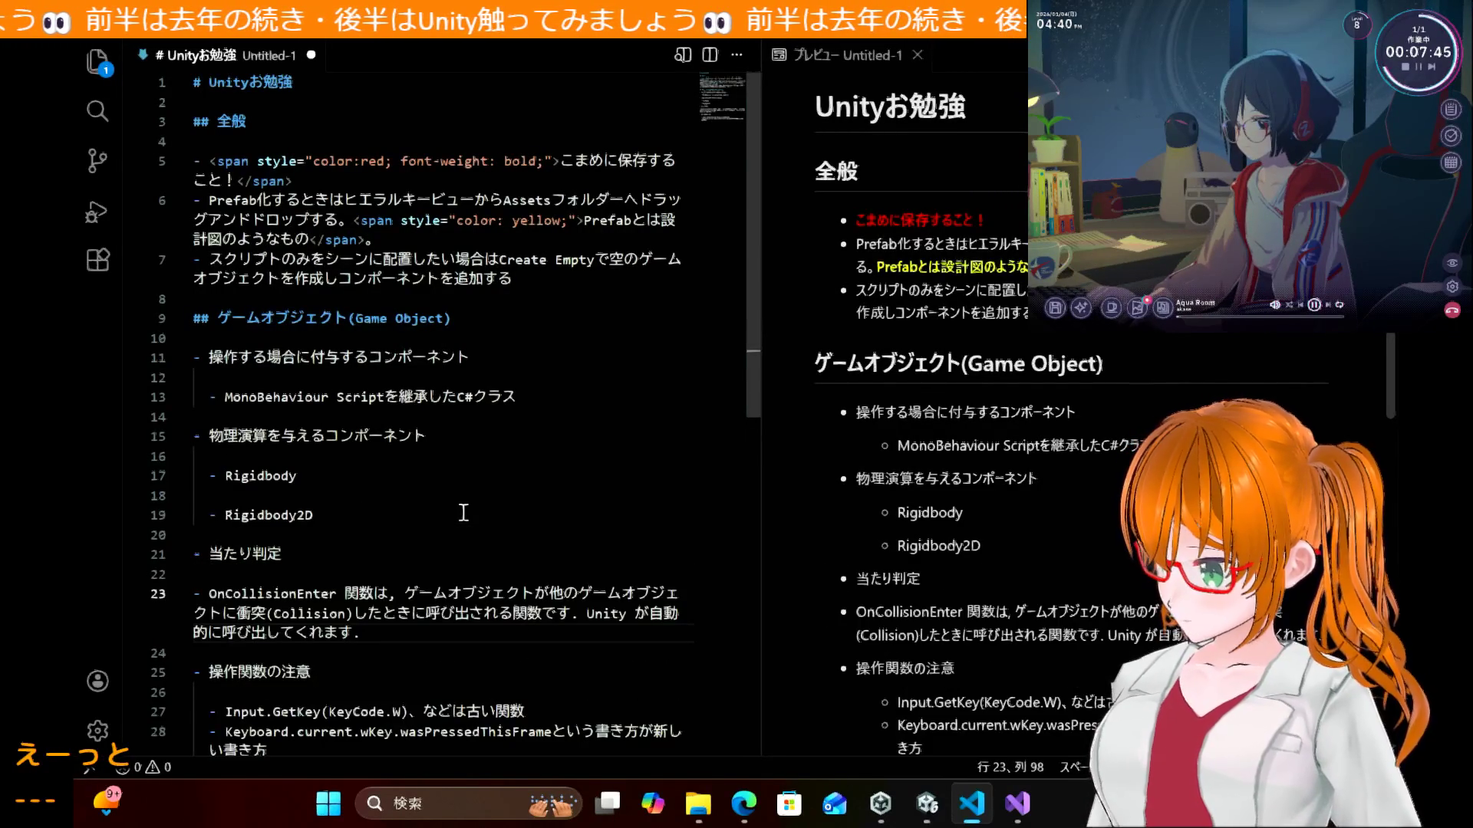
left_click(197, 599)
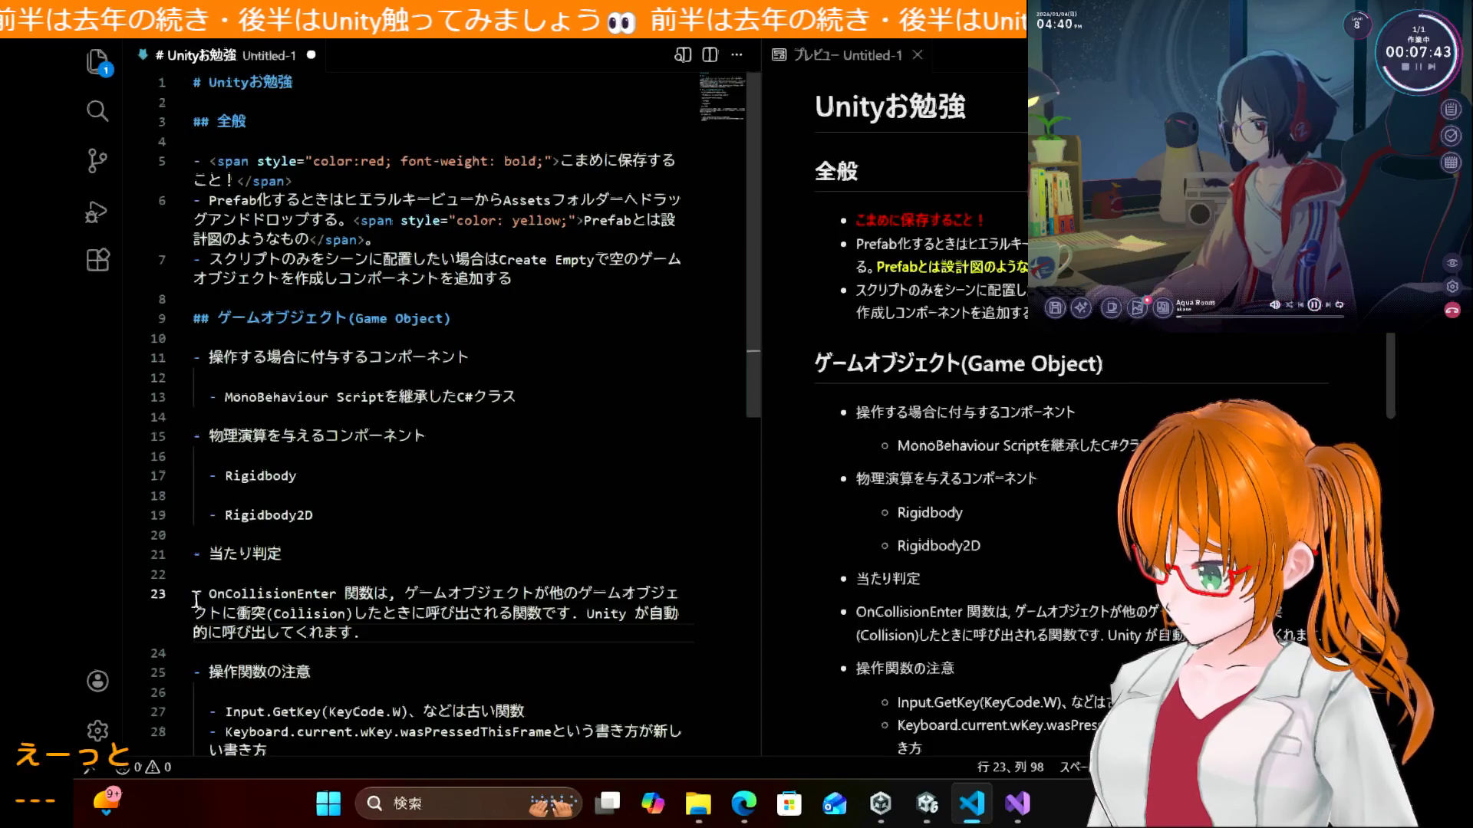
key("Tab")
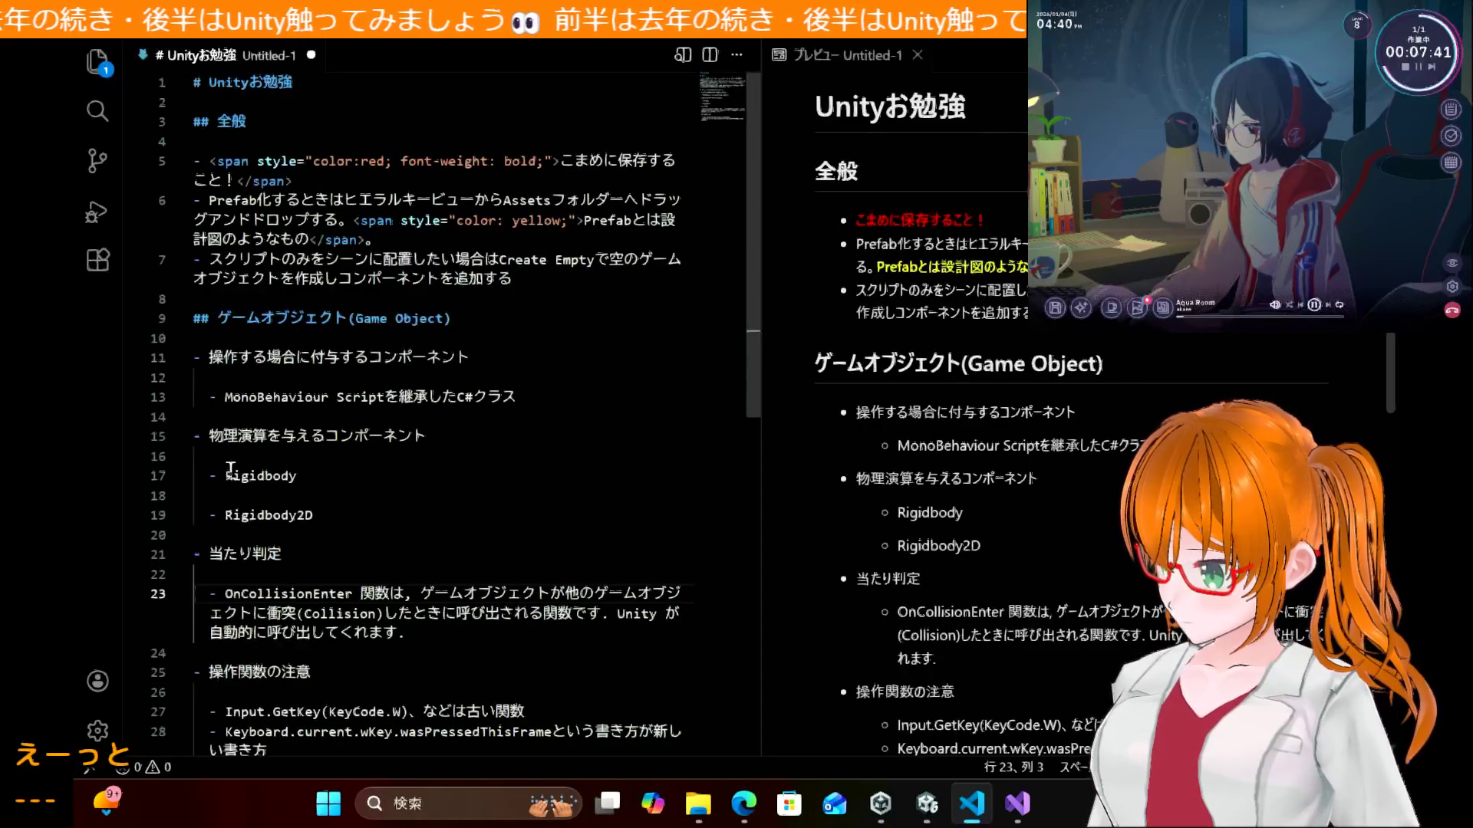
scroll(468, 526, "down", 3)
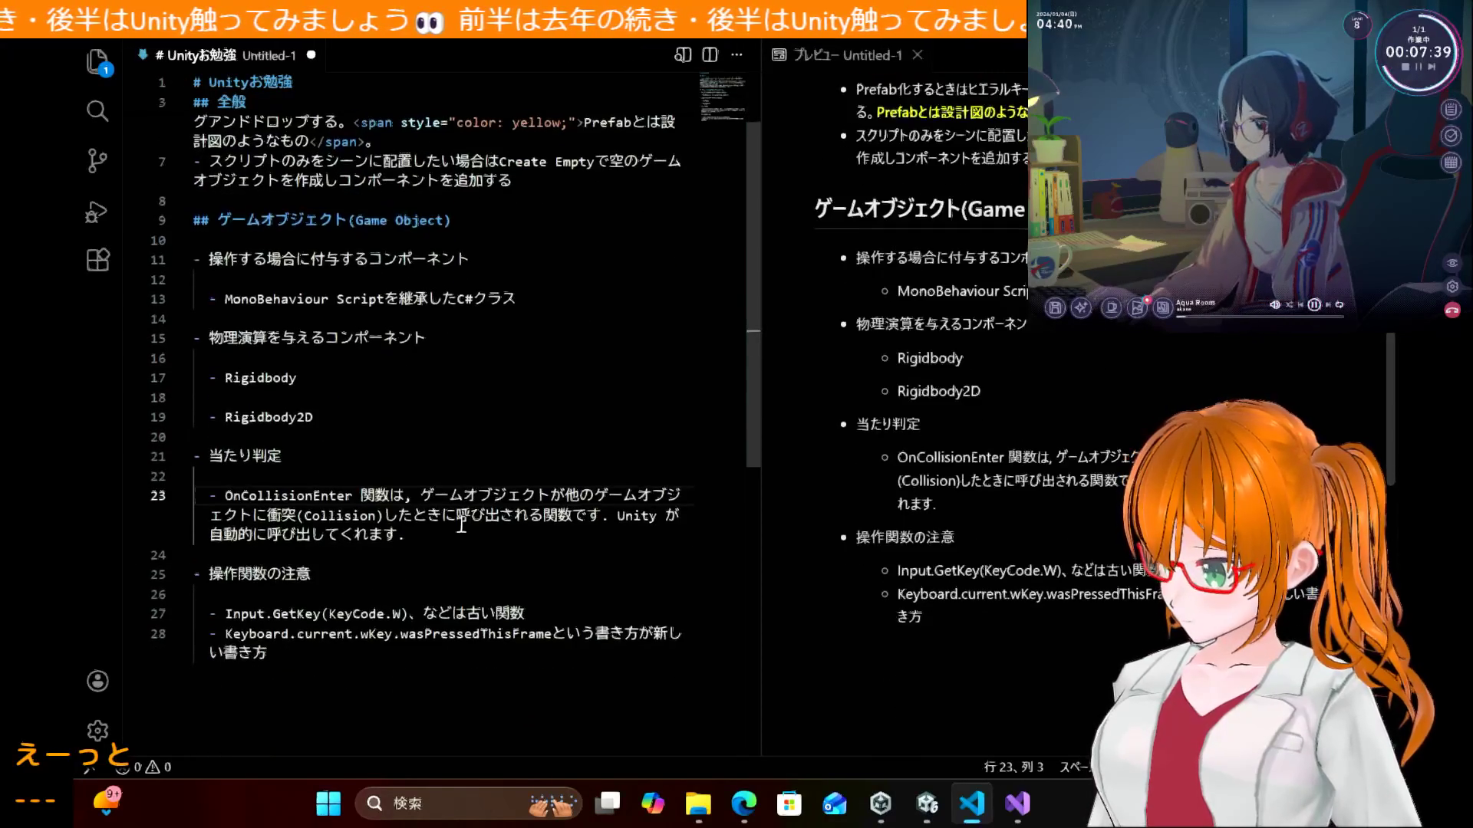
Step: Minimize the script editor and bring the tutorial page forward
left_click(1015, 804)
left_click(1015, 804)
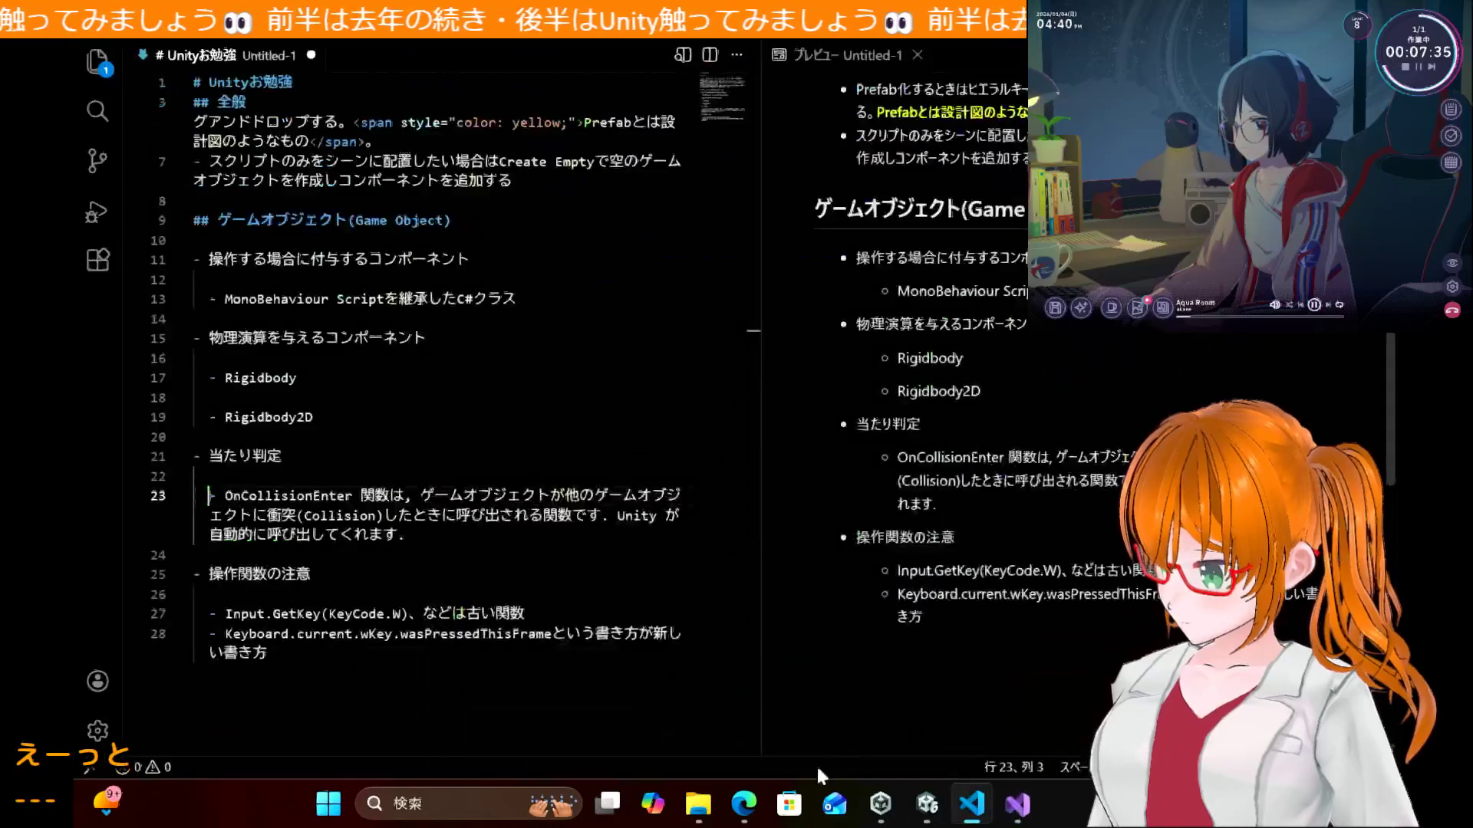
left_click(743, 806)
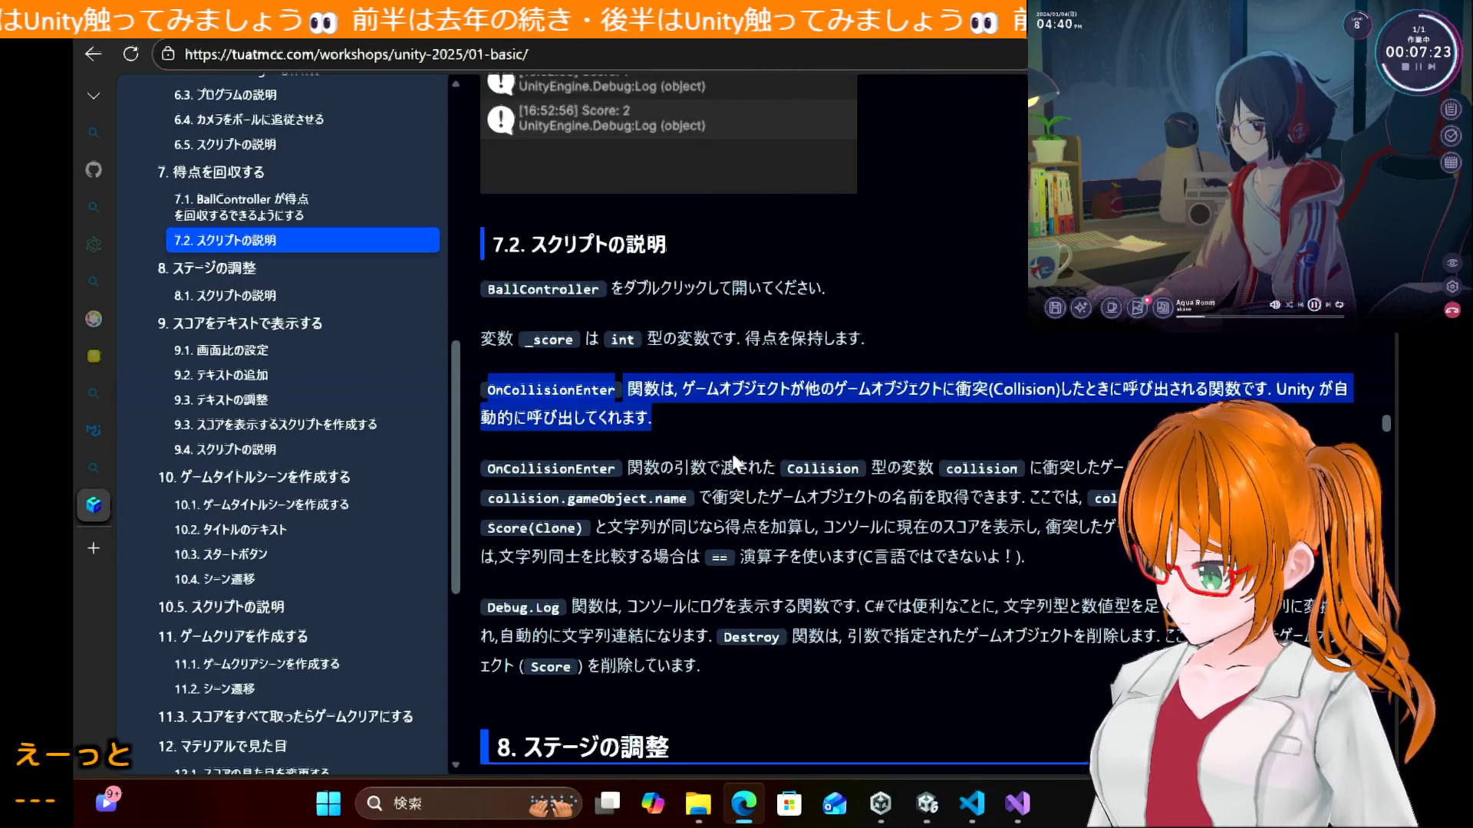
Step: Scroll the tutorial to section 8 ステージの調整, showing Plane Scale (5, 1, 5)
scroll(733, 457, "down", 7)
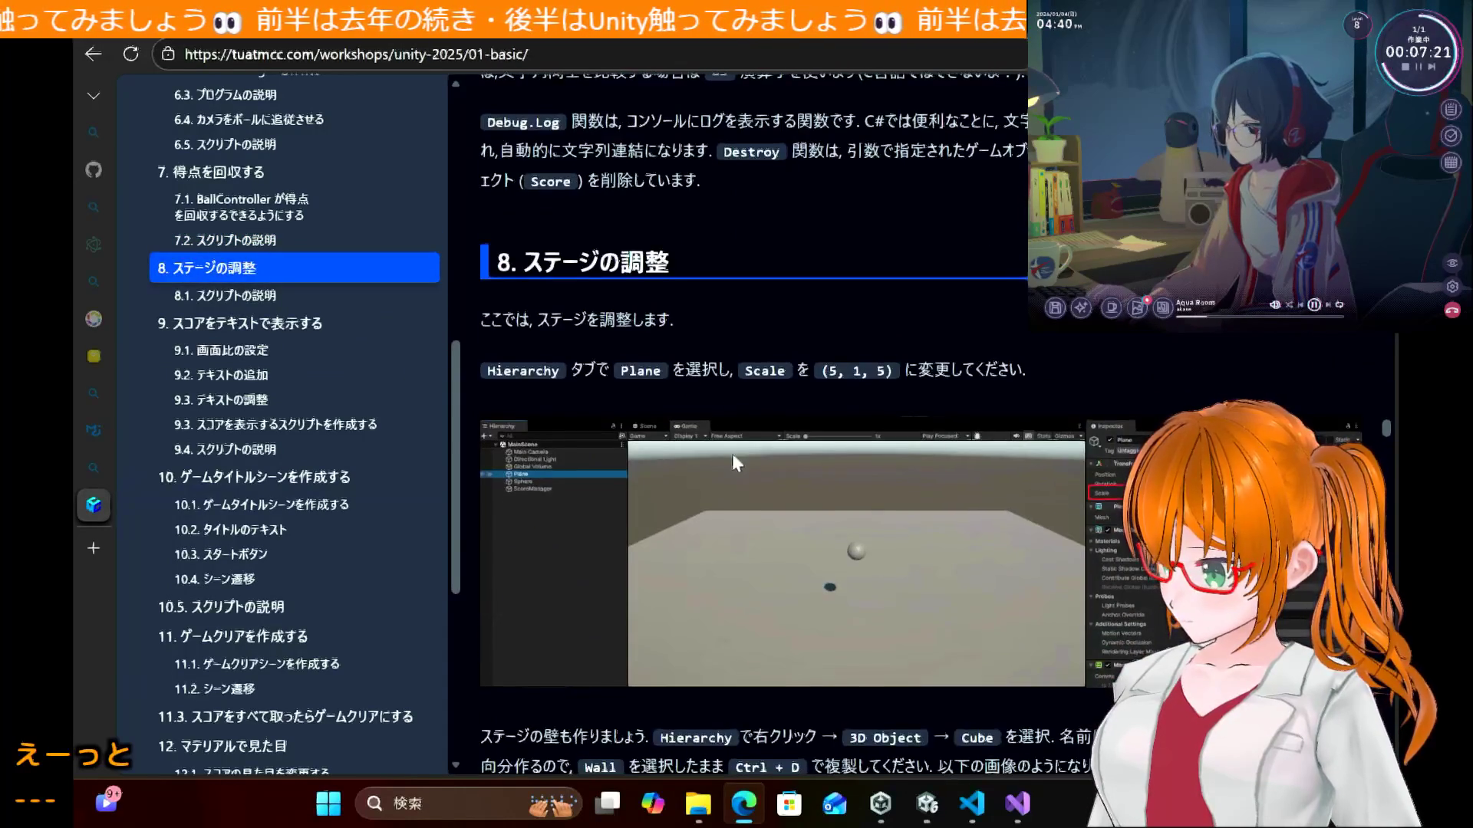
scroll(732, 453, "down", 1)
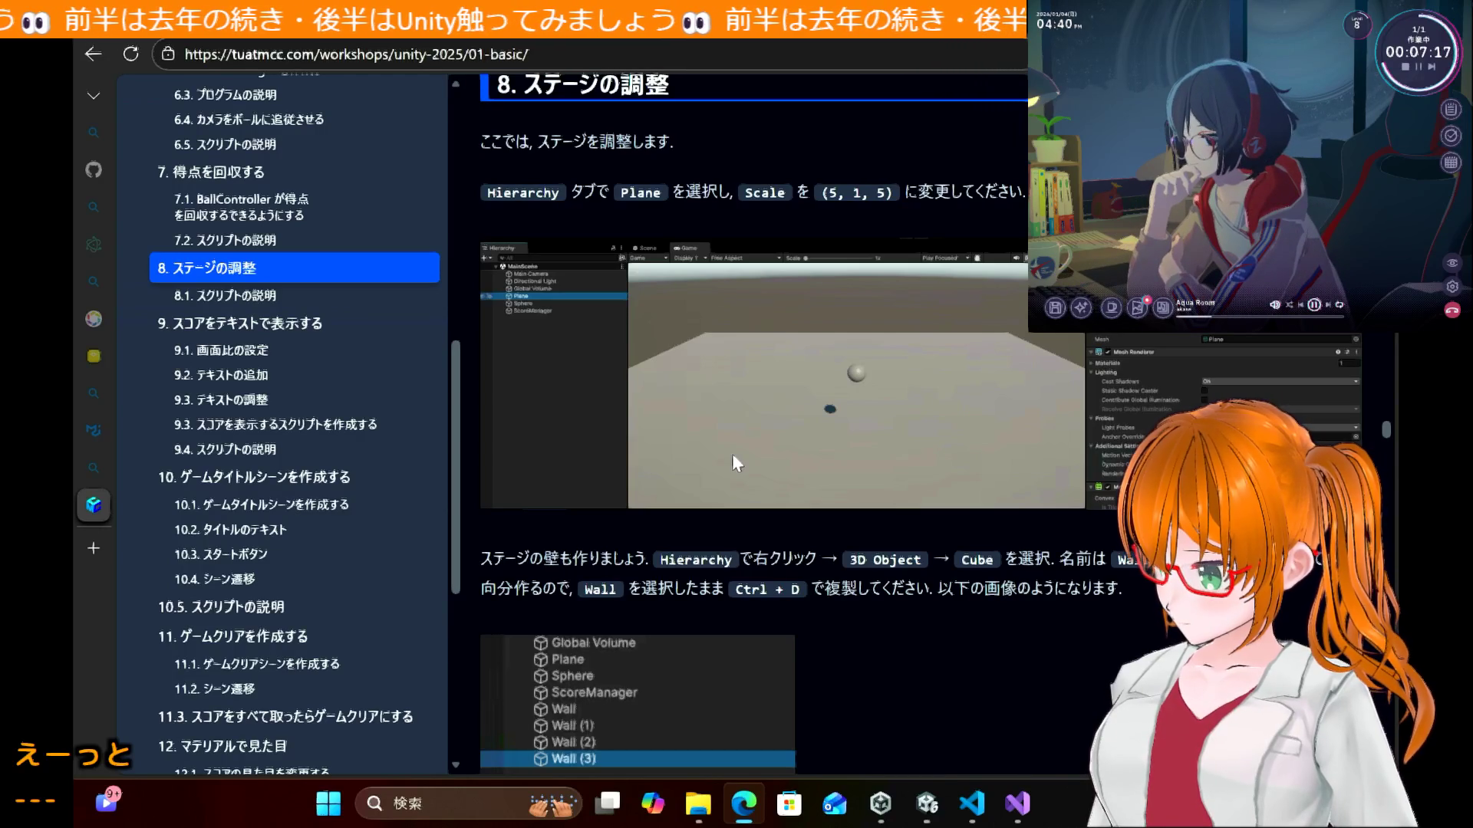
scroll(732, 453, "down", 2)
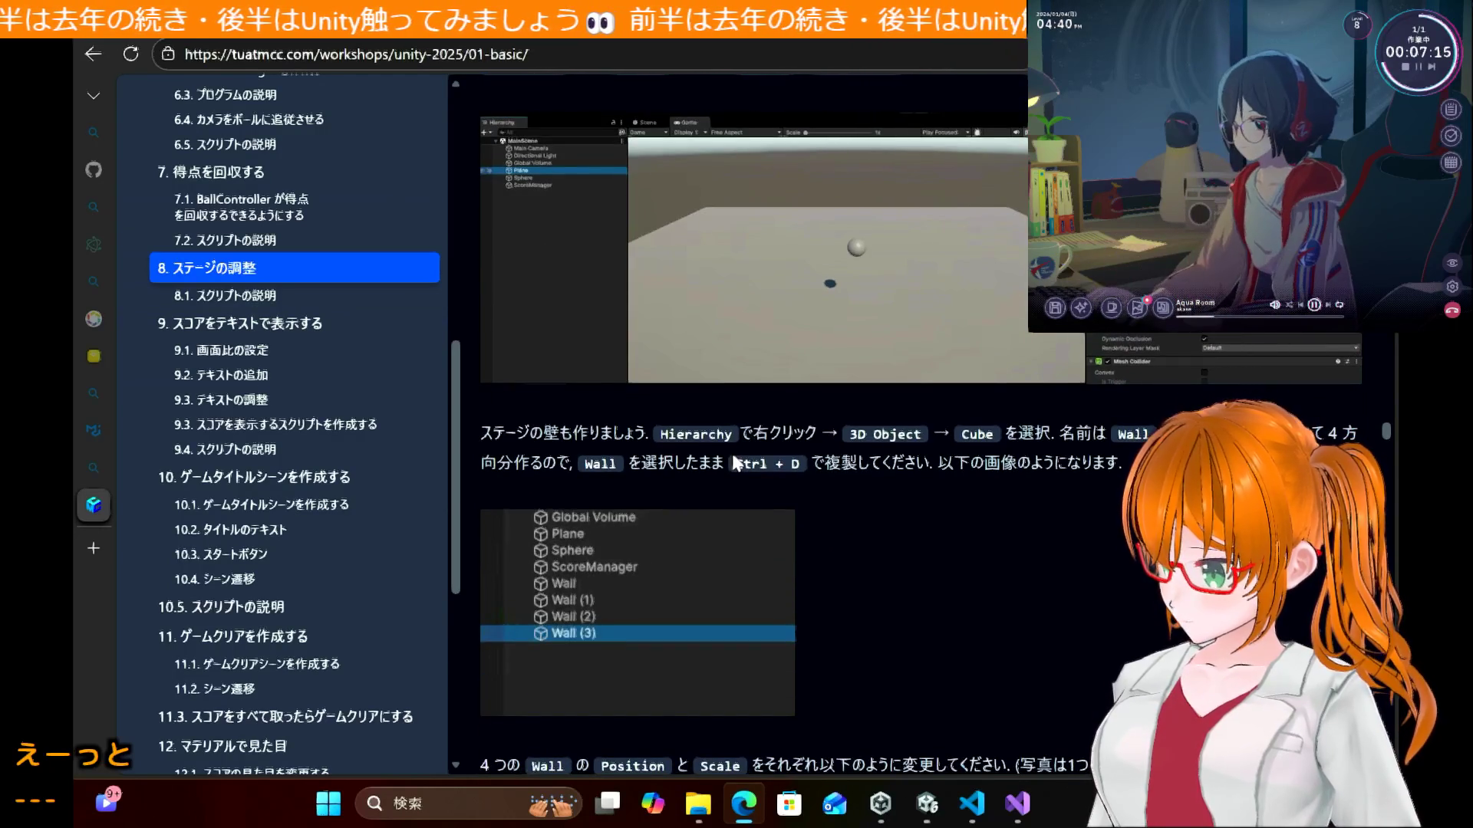
scroll(732, 453, "up", 2)
scroll(732, 453, "up", 1)
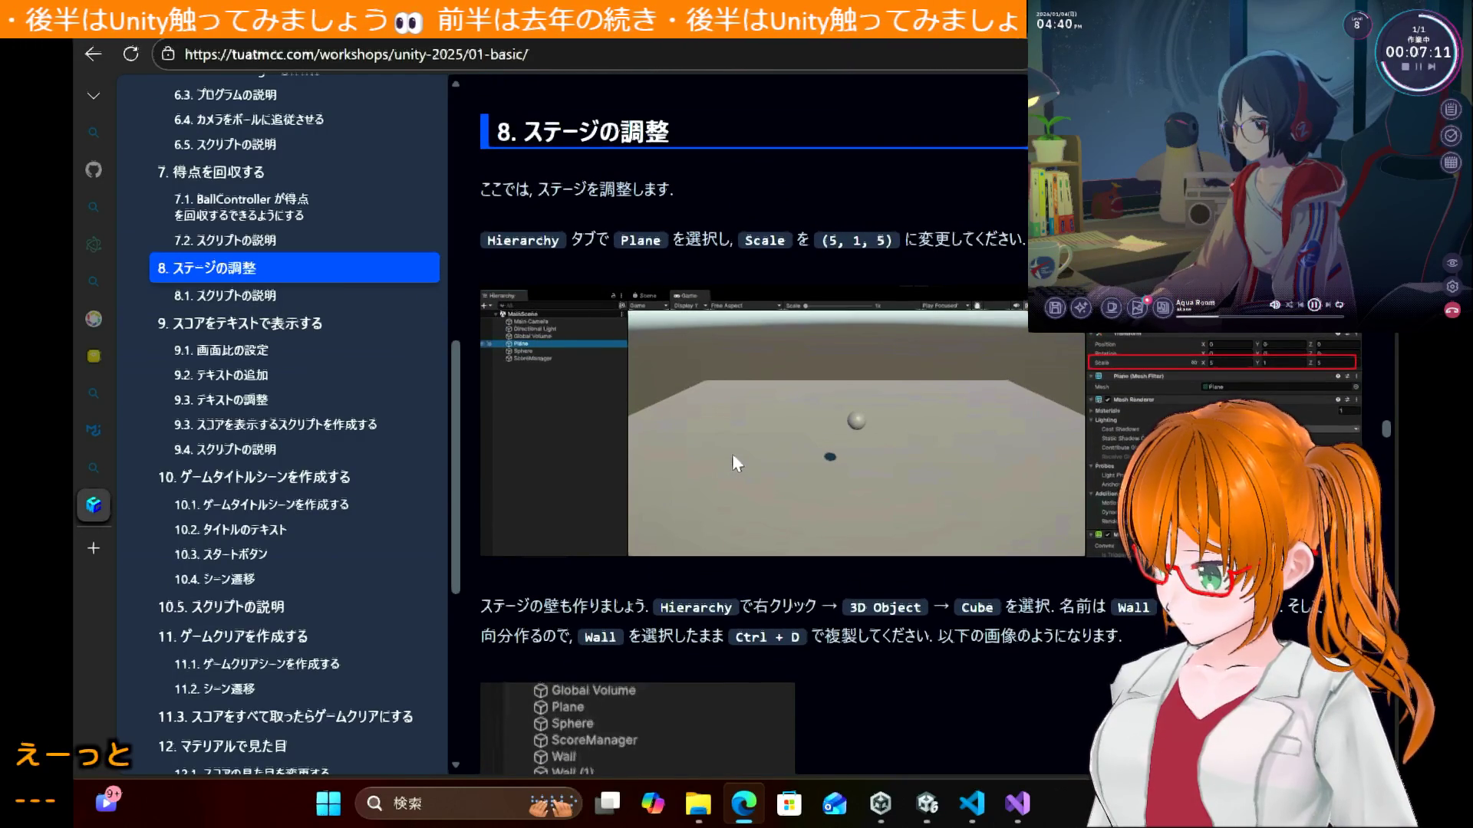
scroll(732, 454, "up", 12)
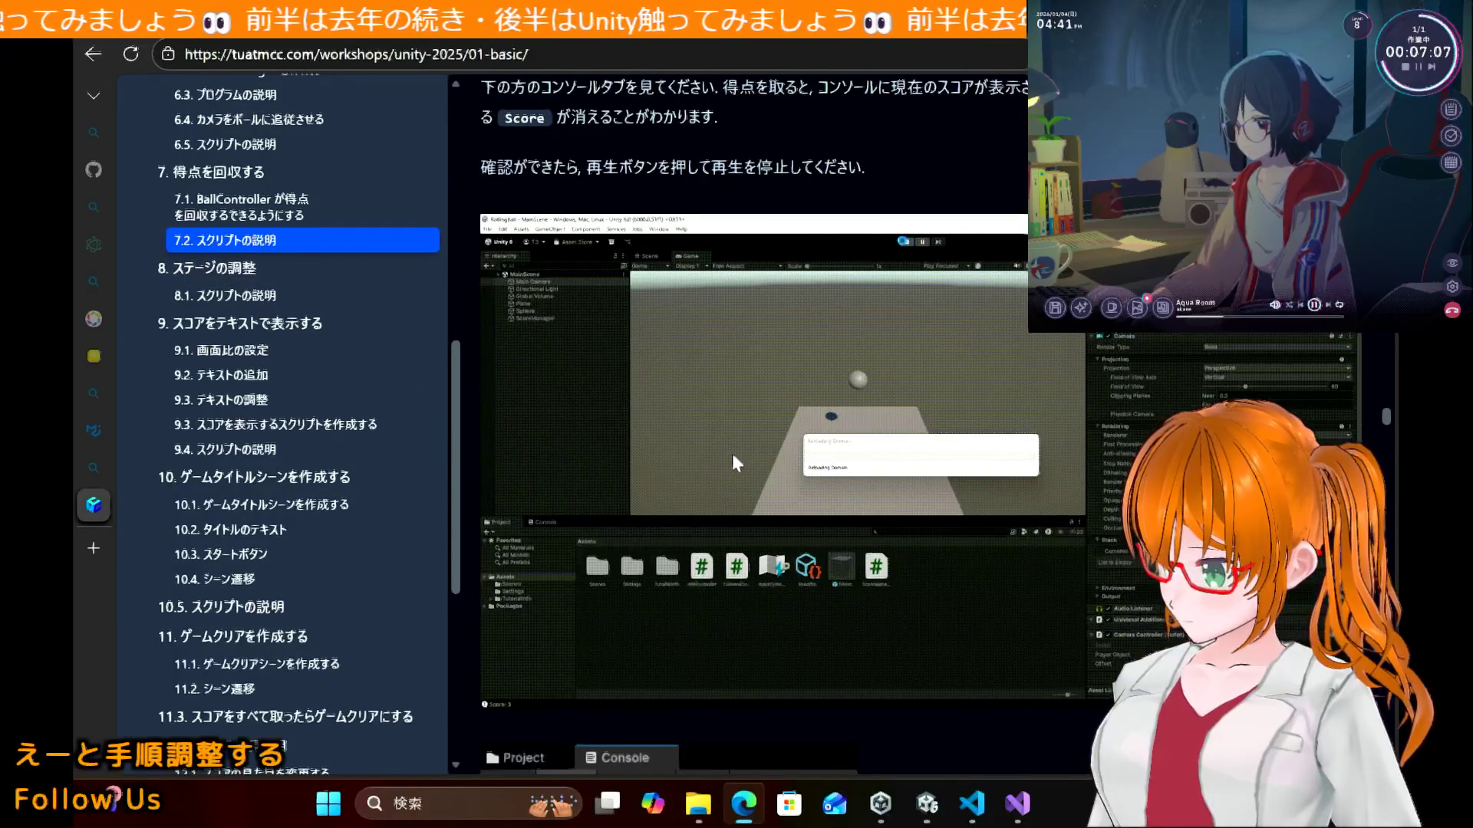
scroll(732, 453, "down", 10)
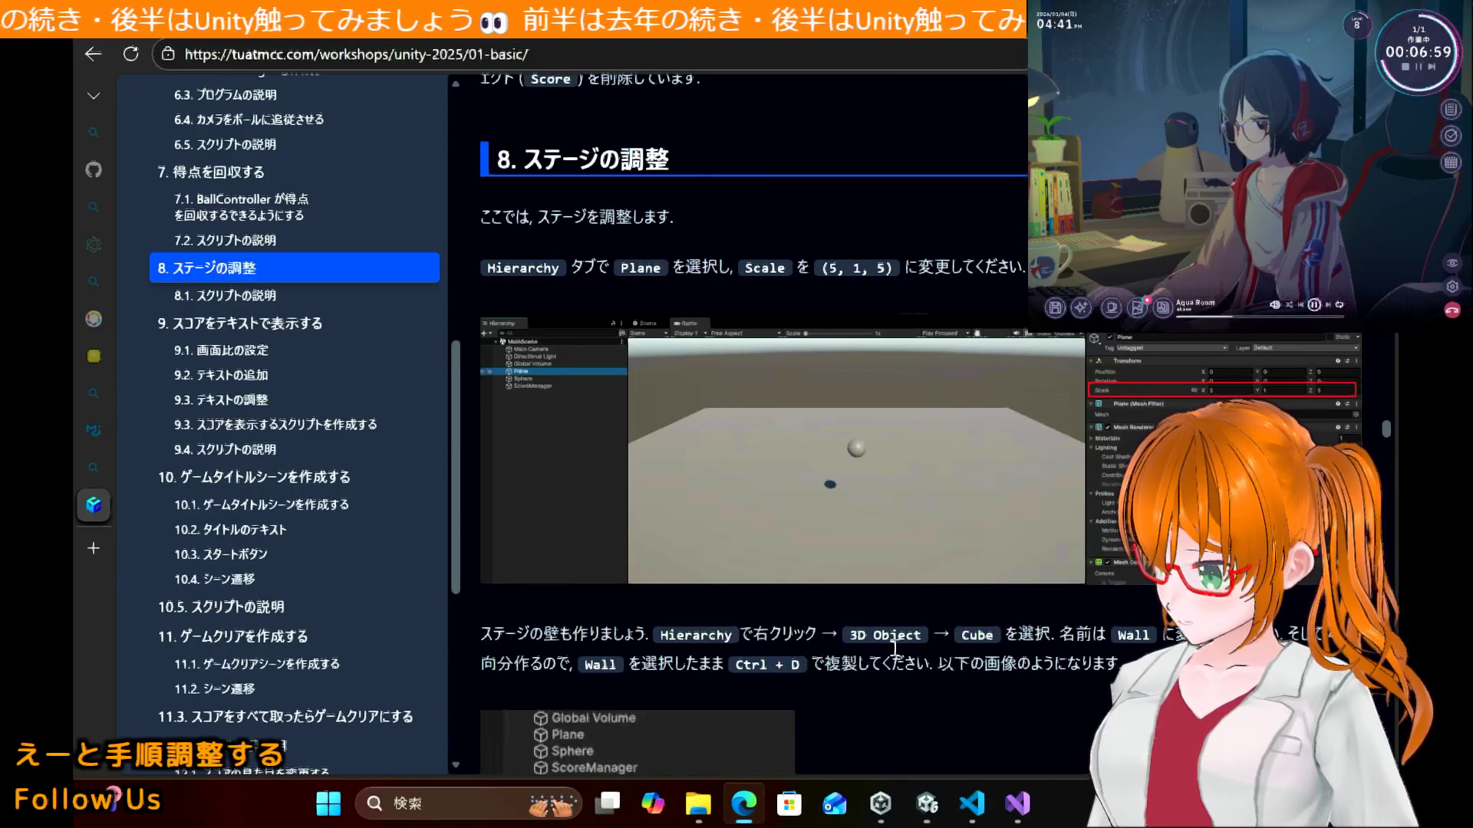
mouse_move(1000, 822)
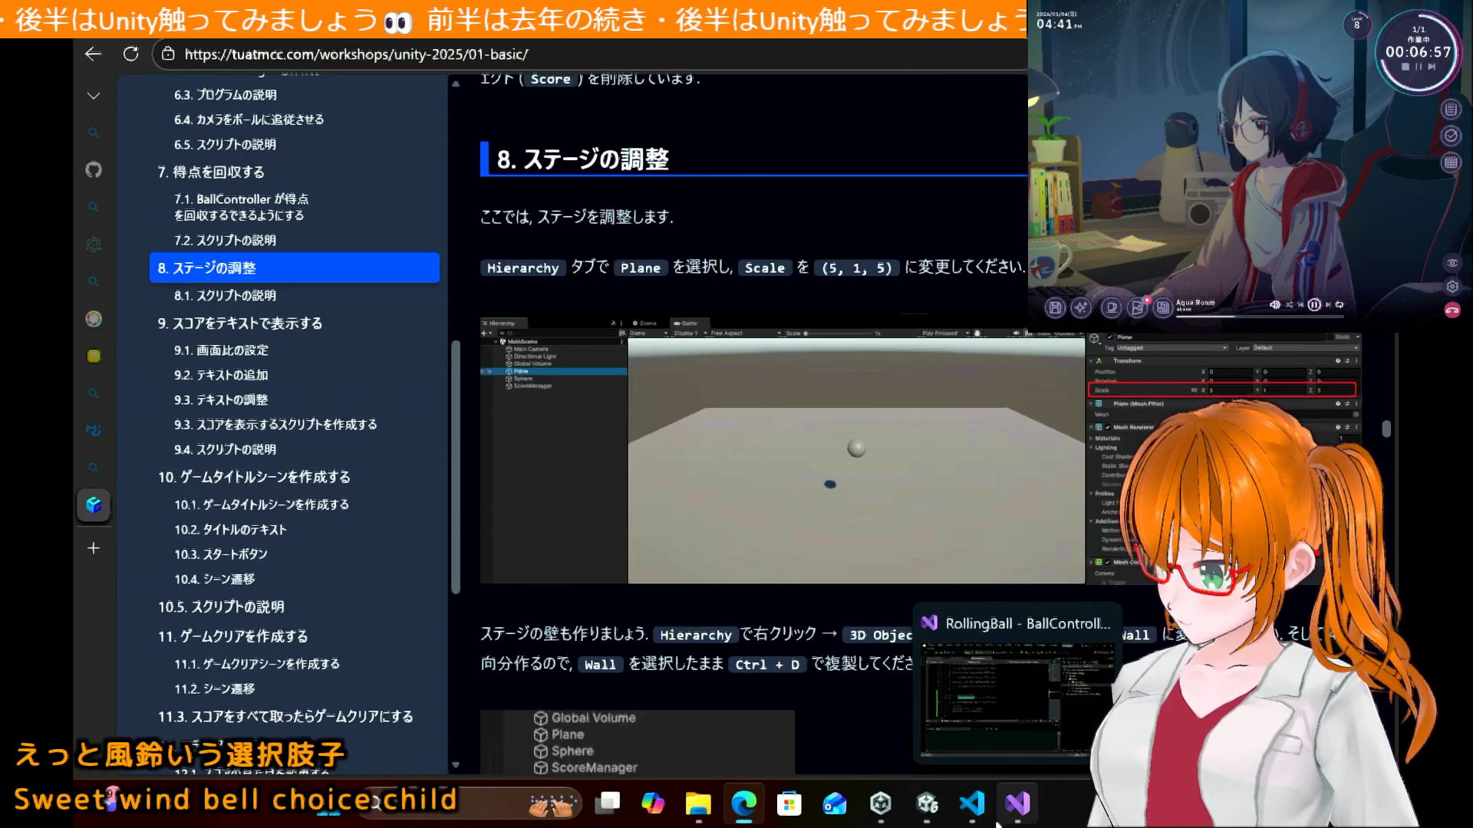
Step: Select the Plane and enlarge its Scale in the Inspector so the floor covers the scene
left_click(927, 803)
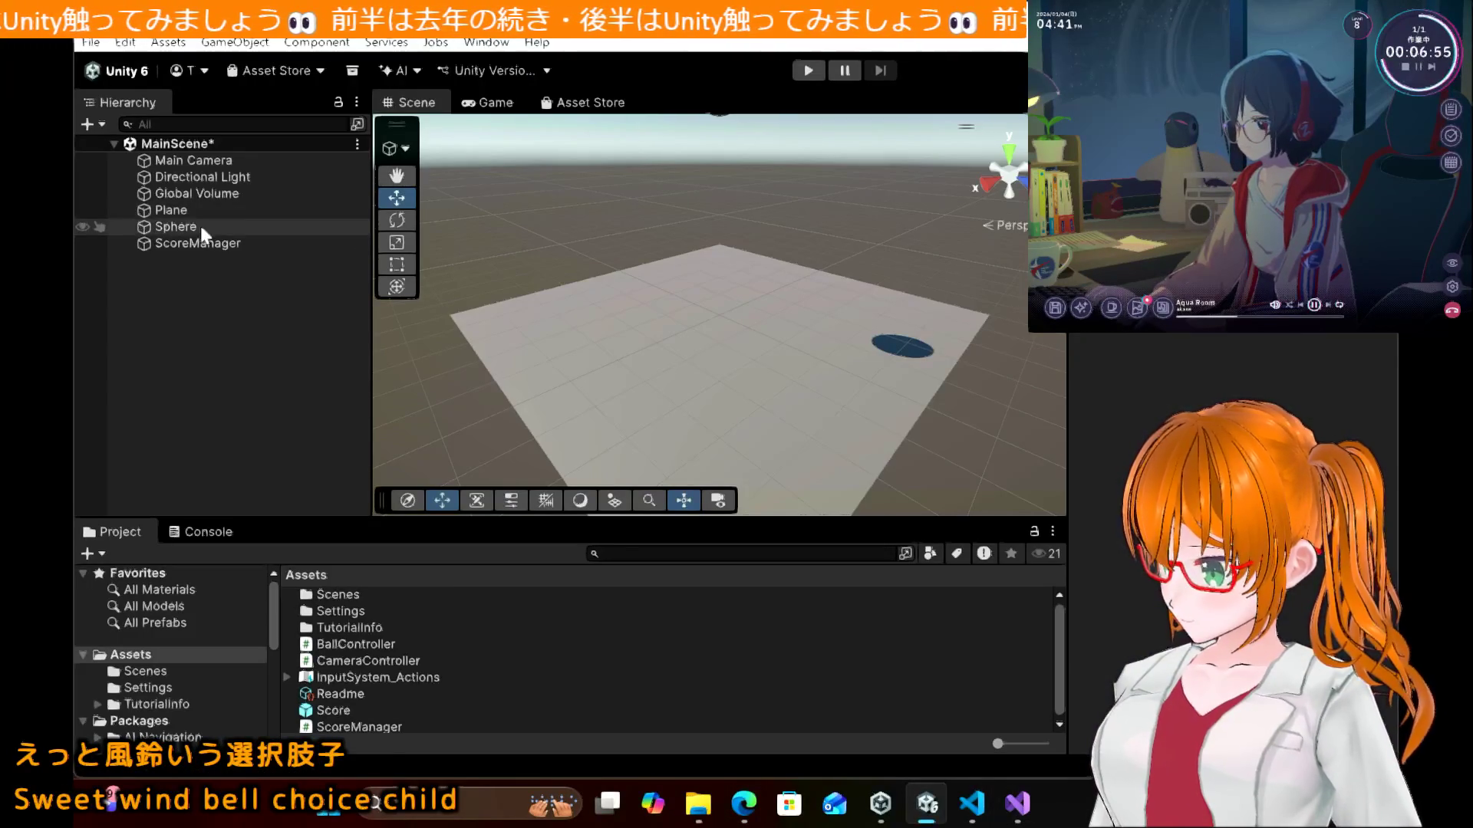
left_click(184, 210)
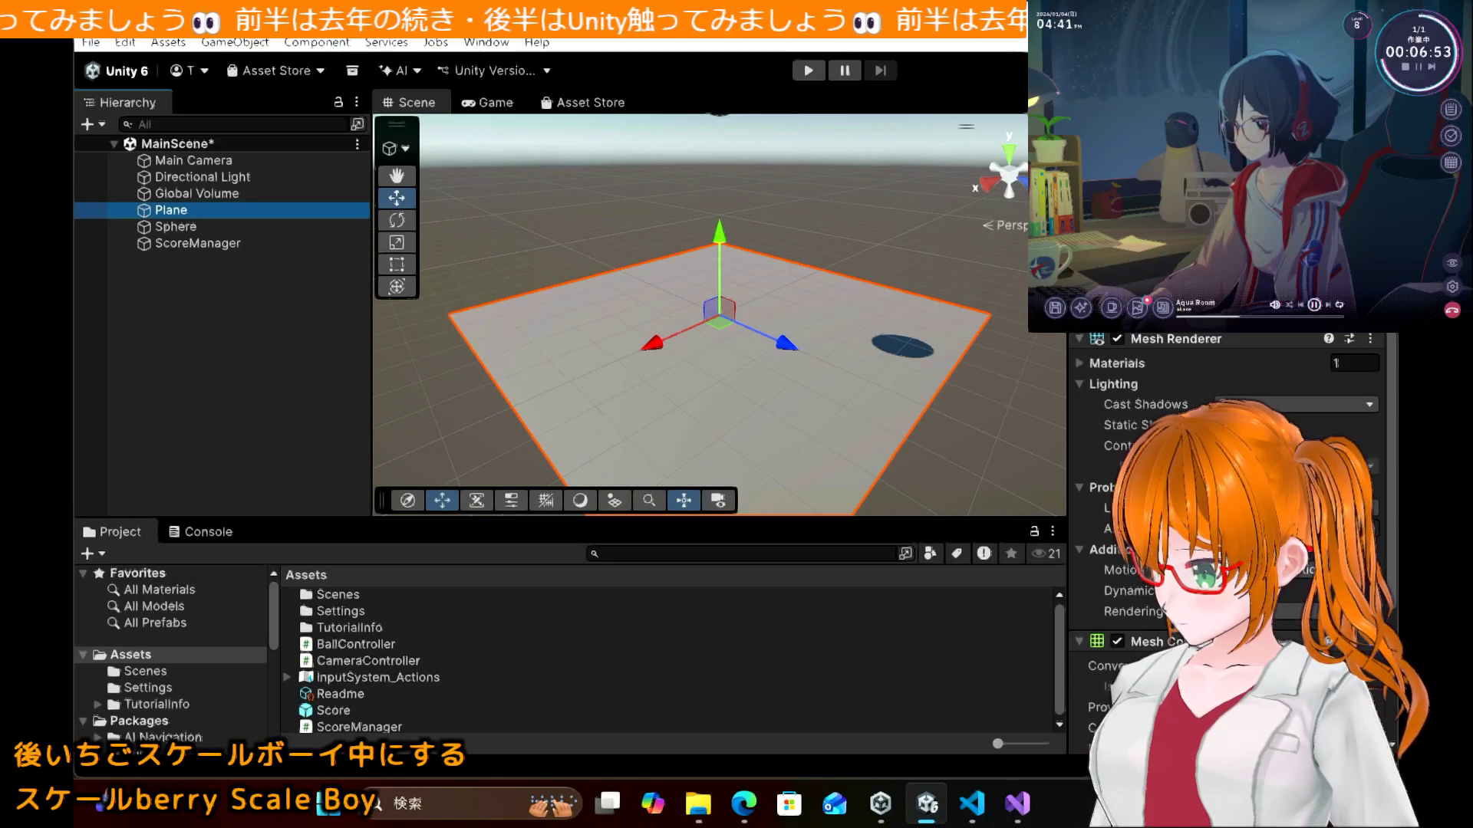
type("2")
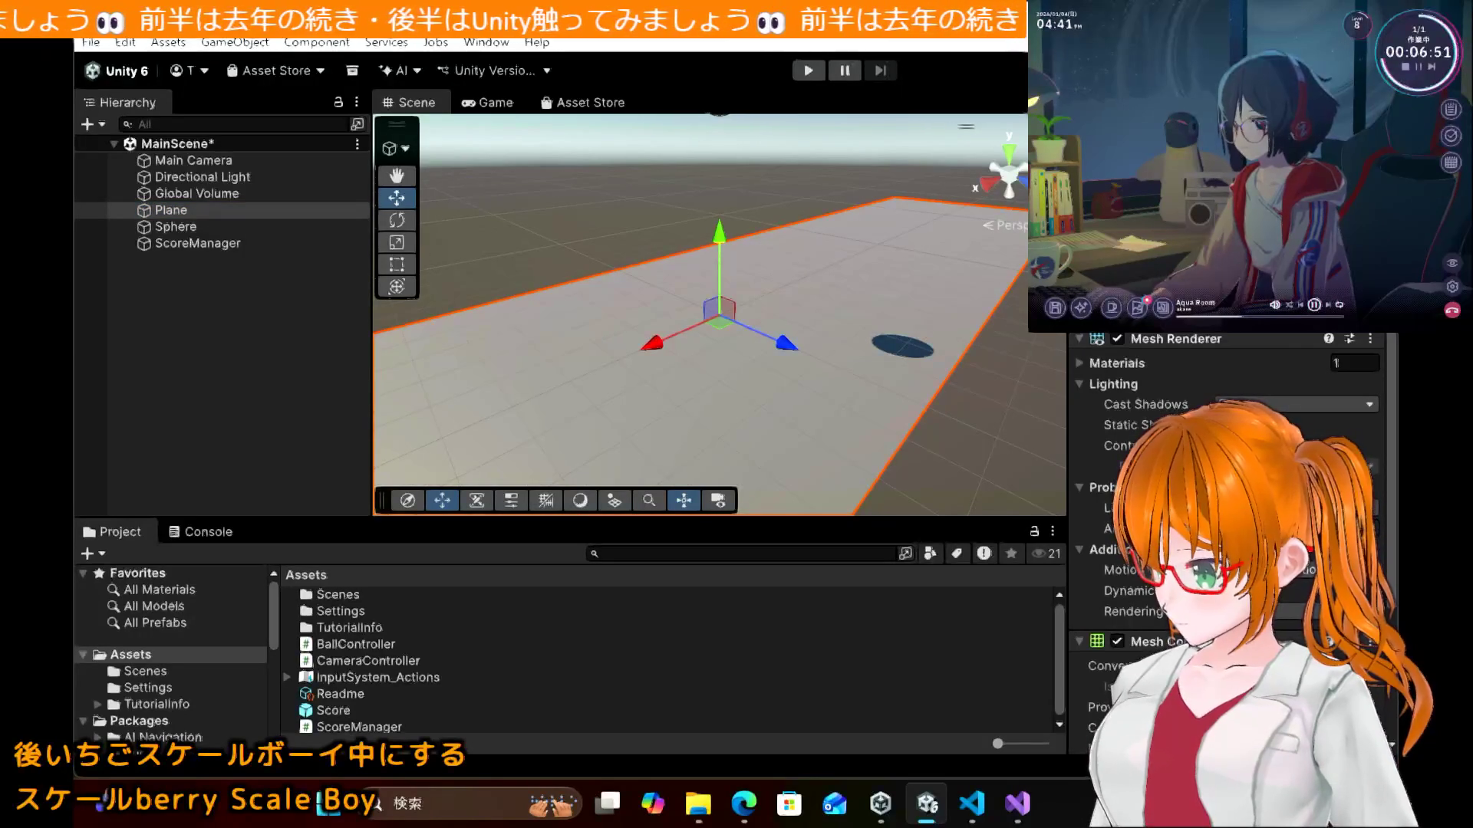
type("2")
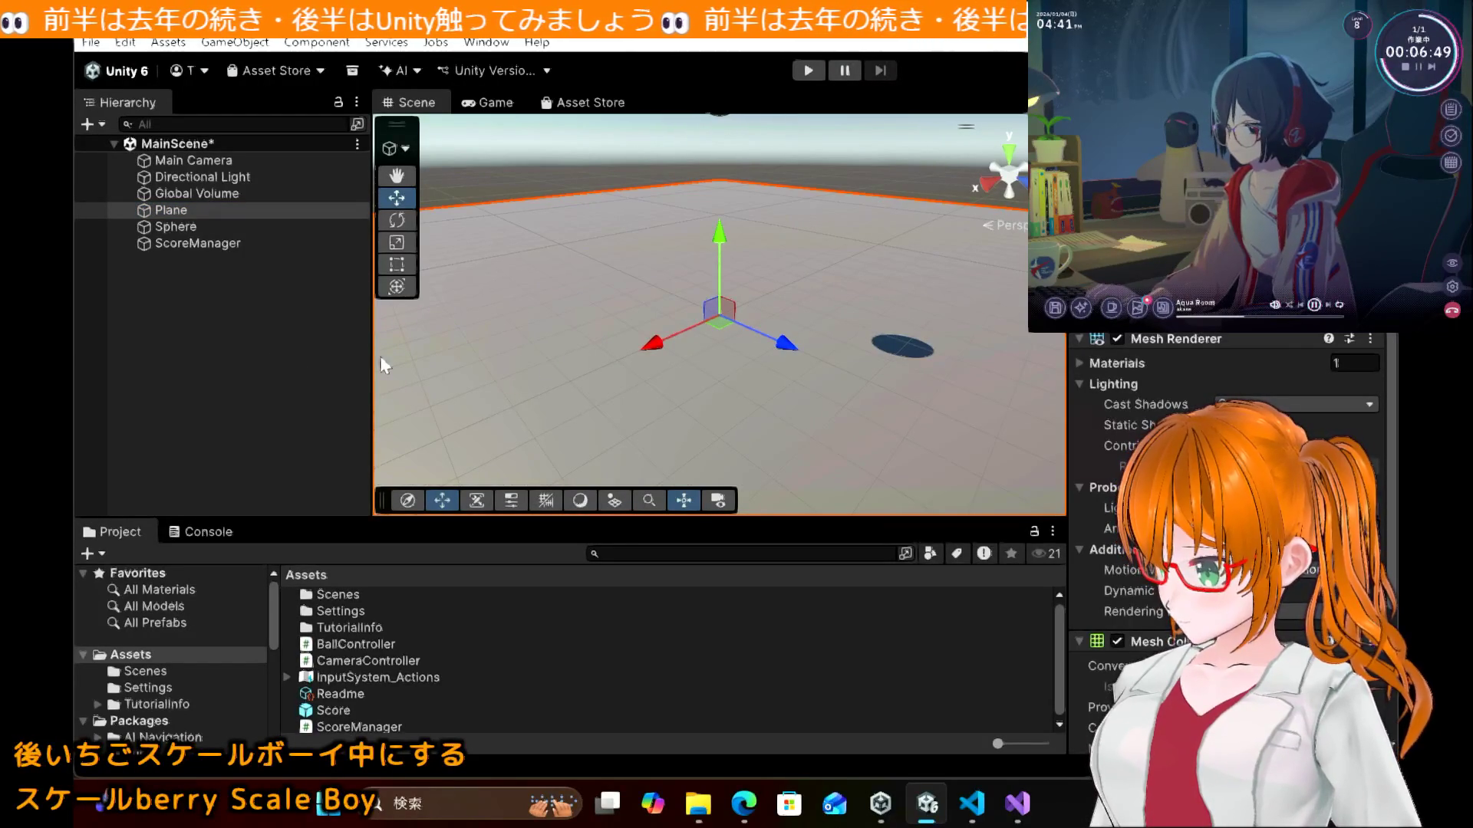
left_click(261, 347)
mouse_move(744, 806)
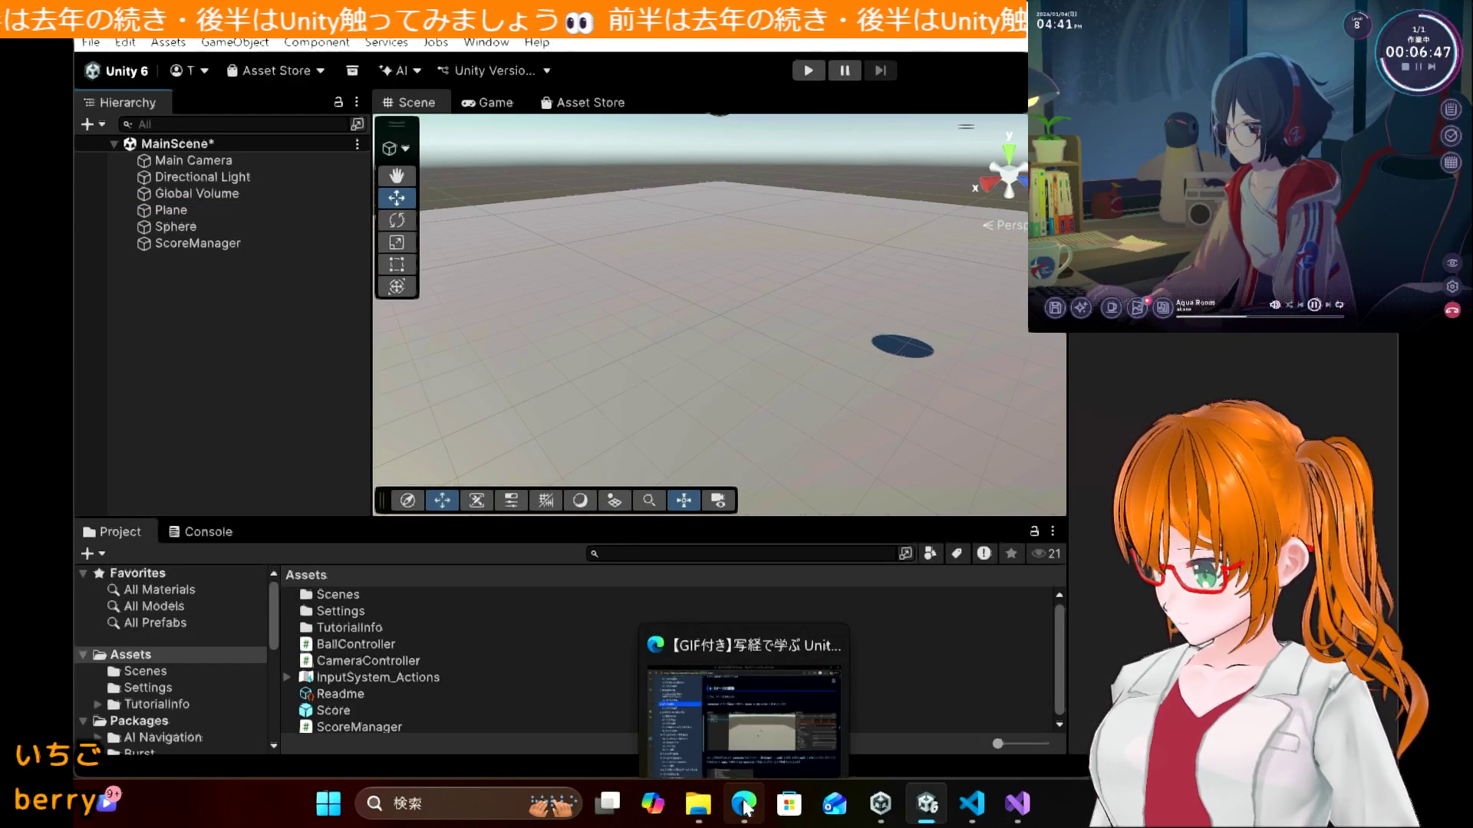
left_click(748, 735)
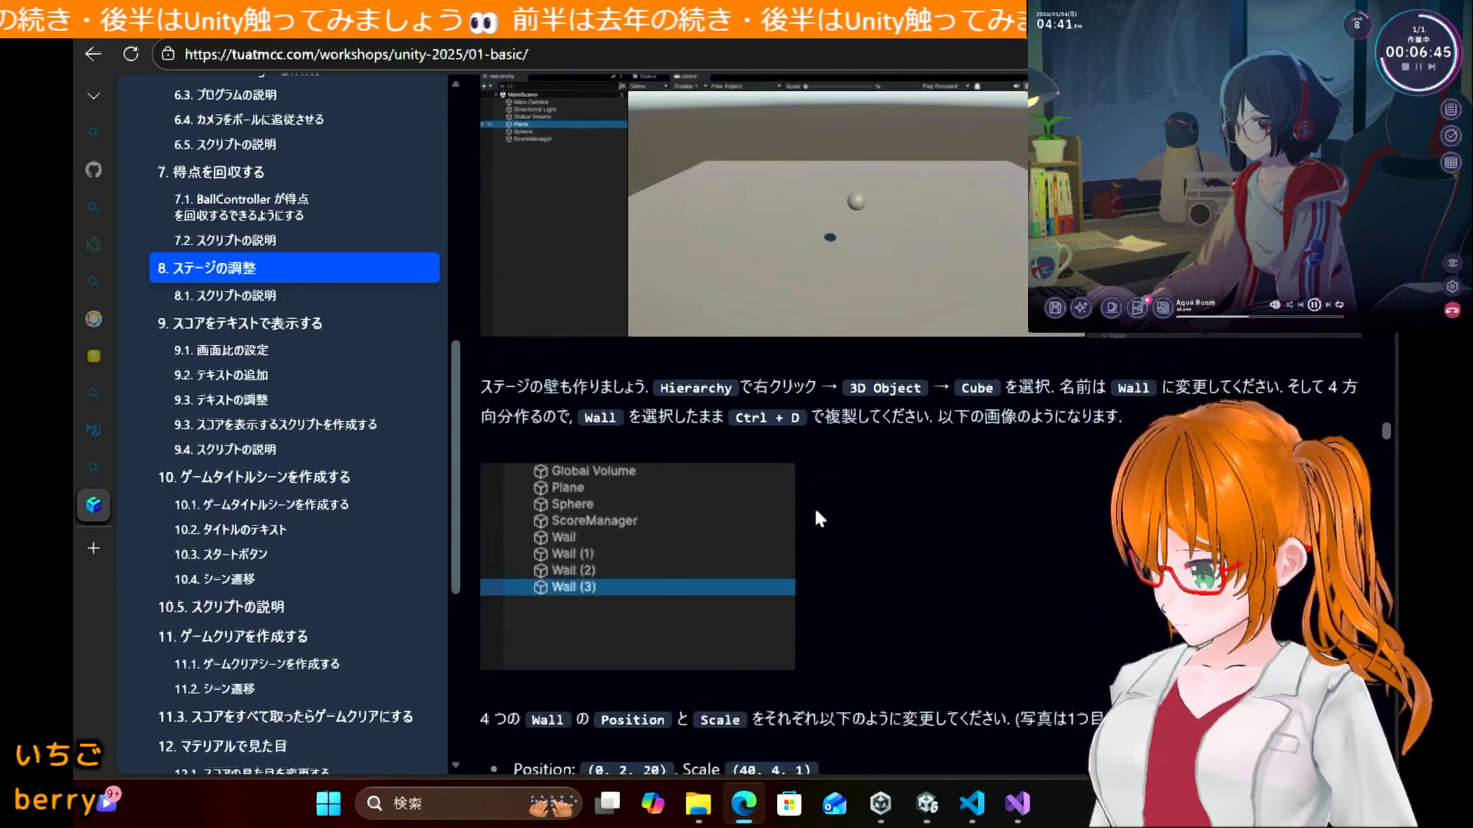
Step: Snip the tutorial's four Wall Position/Scale values into a pinned Rapture window
scroll(819, 518, "down", 1)
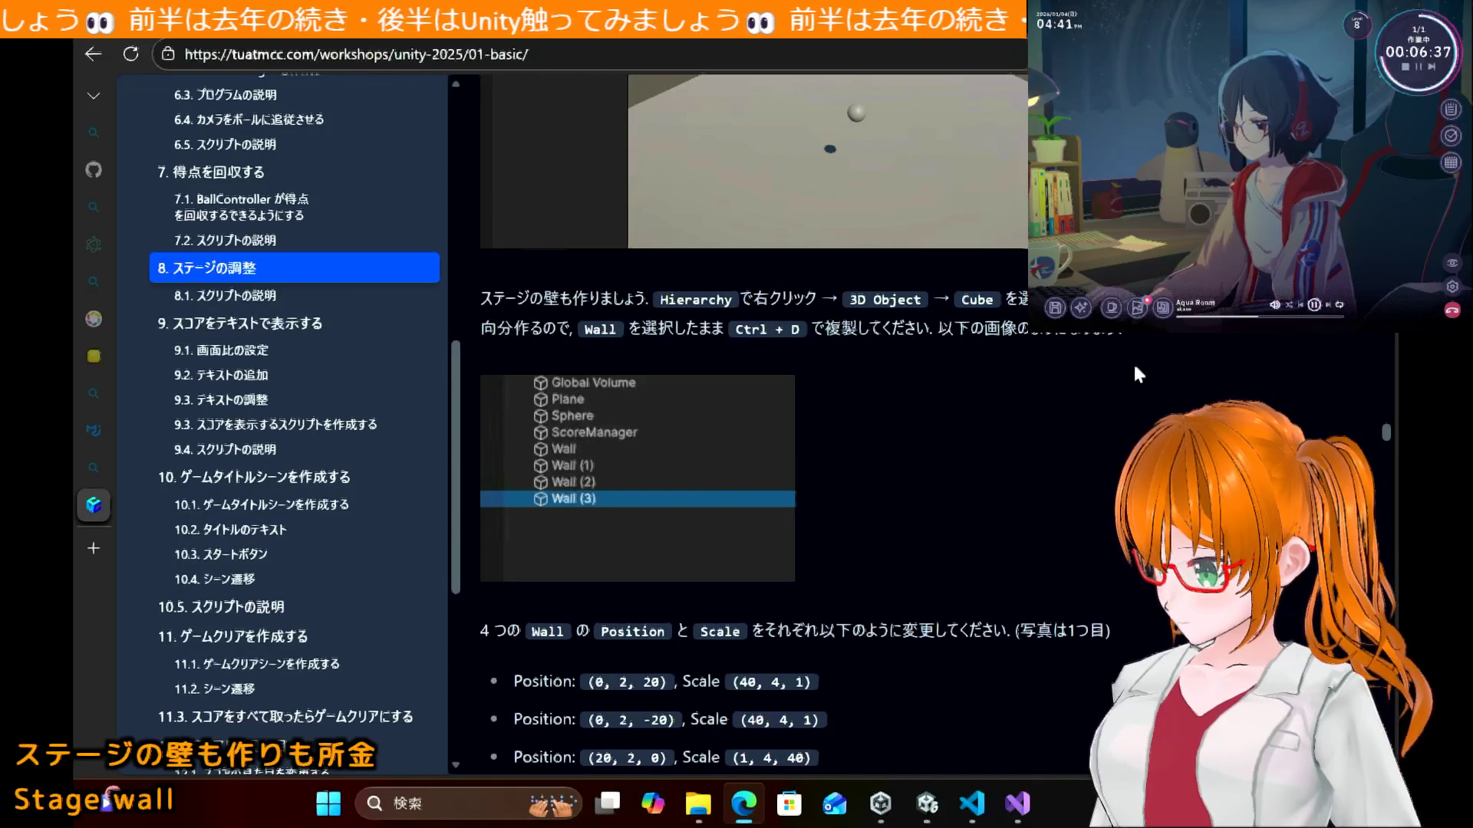
scroll(1136, 368, "down", 1)
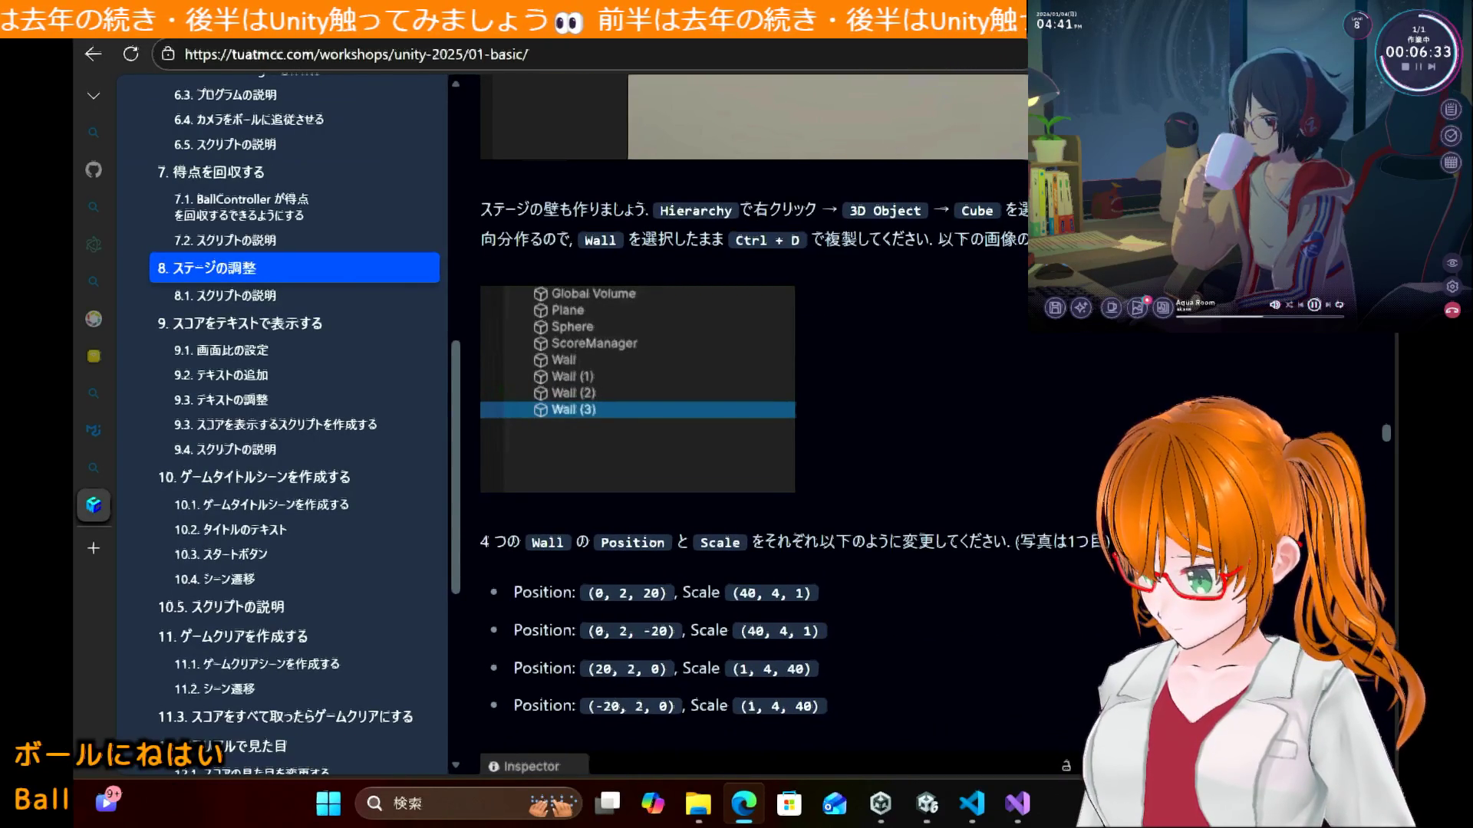
mouse_move(844, 27)
left_mouse_down()
mouse_move(843, 46)
mouse_move(742, 46)
left_mouse_up()
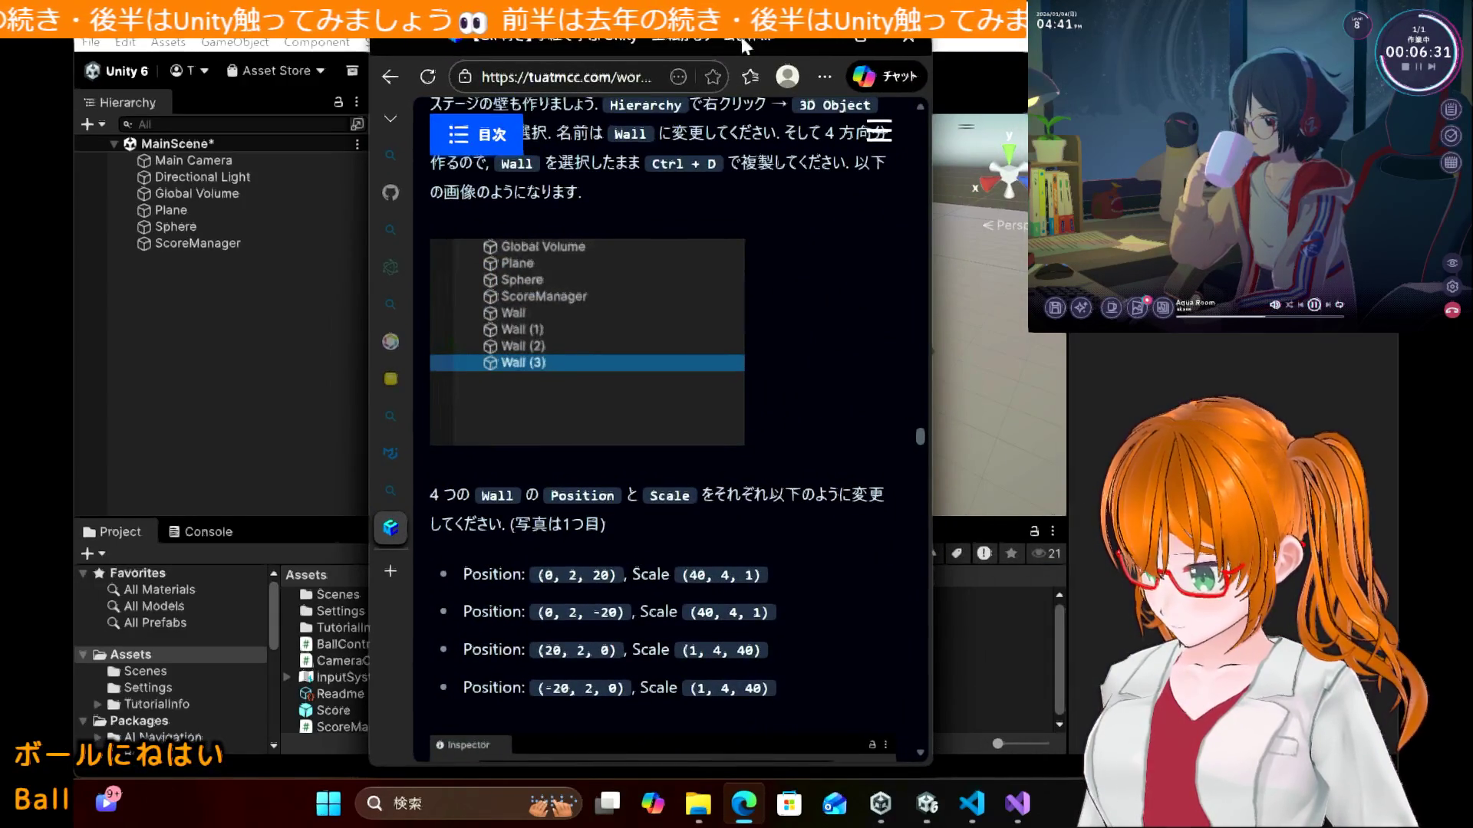
key("alt+Tab")
key("alt+Tab")
key("alt+Tab")
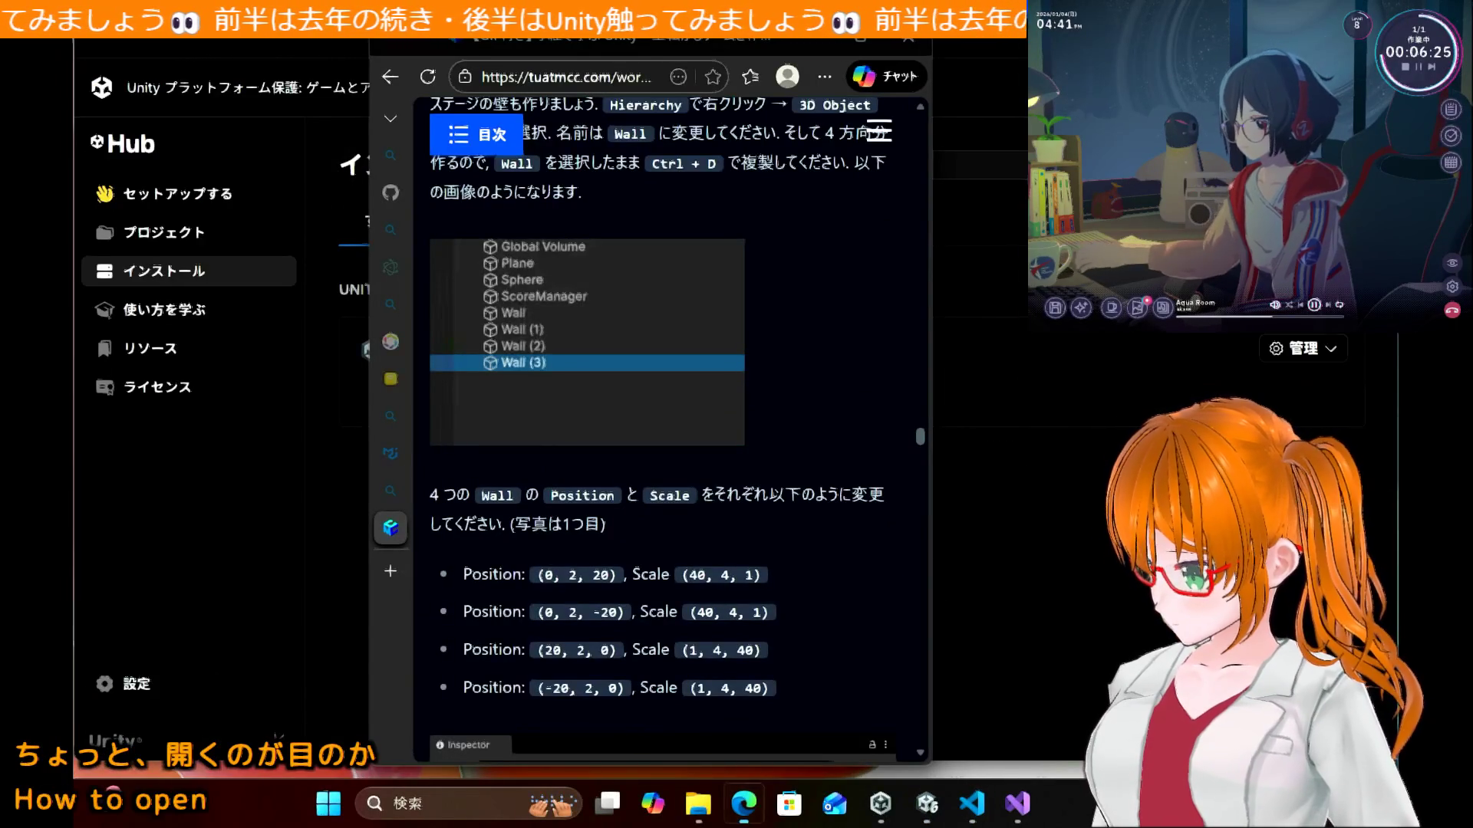
left_click_drag(428, 482, 802, 707)
key("super+Up")
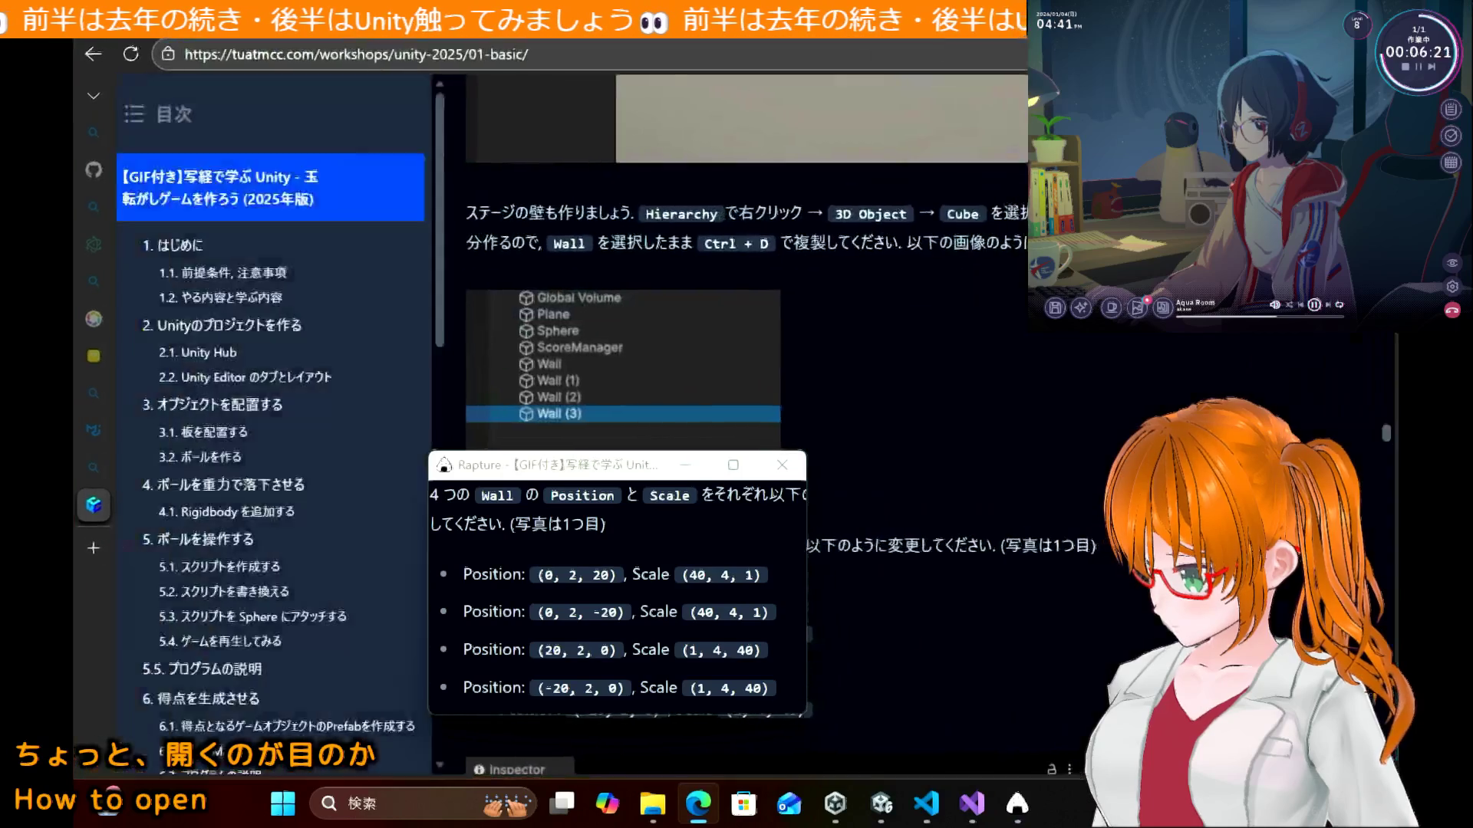
Step: Move the pinned wall values to the right side beside the Unity editor
left_click_drag(606, 473, 219, 496)
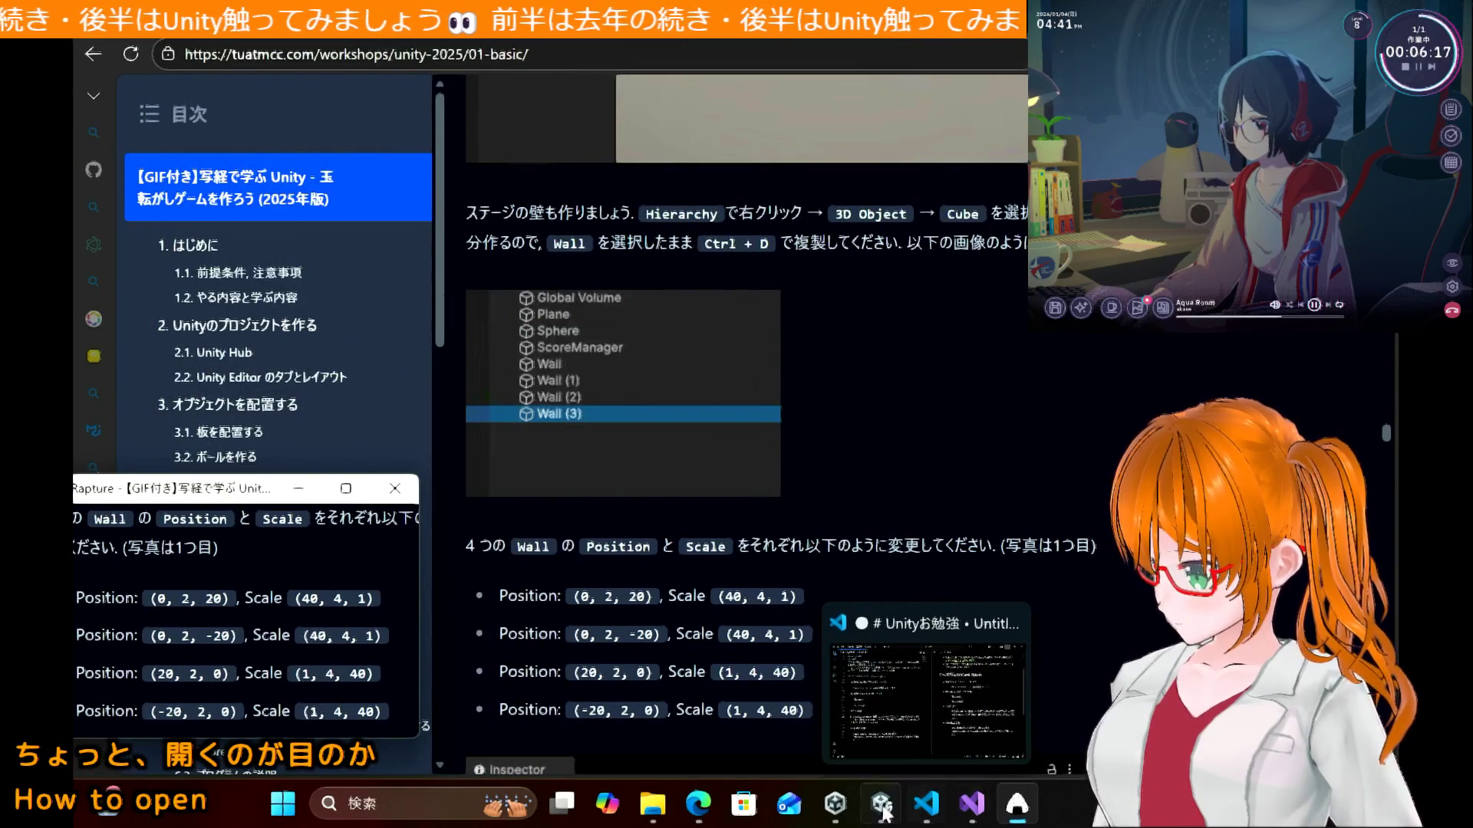
left_click(883, 807)
left_click_drag(177, 491, 1185, 395)
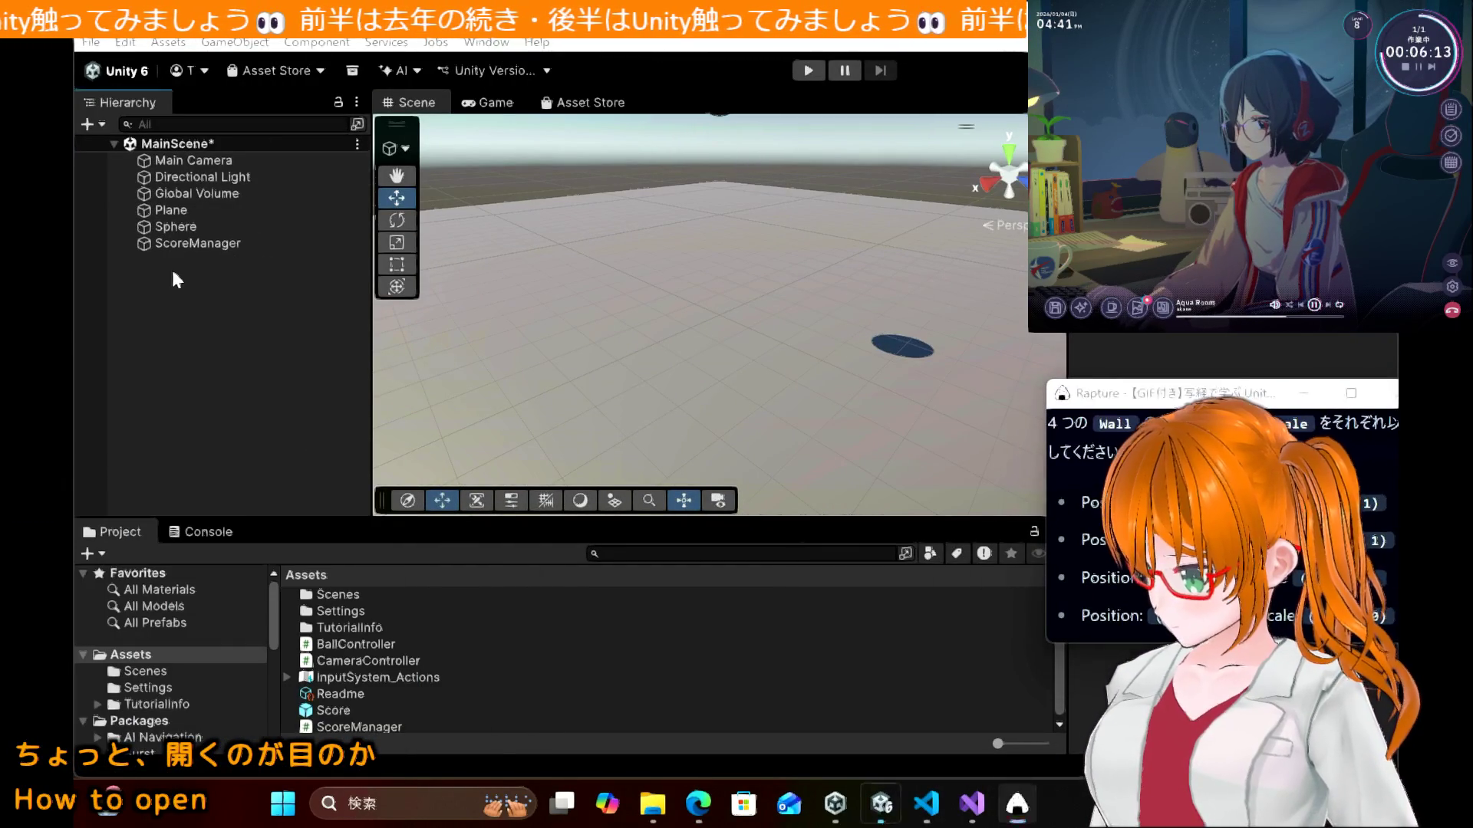
Step: Open the Hierarchy create menu, cancel it, and recheck the tutorial
right_click(176, 279)
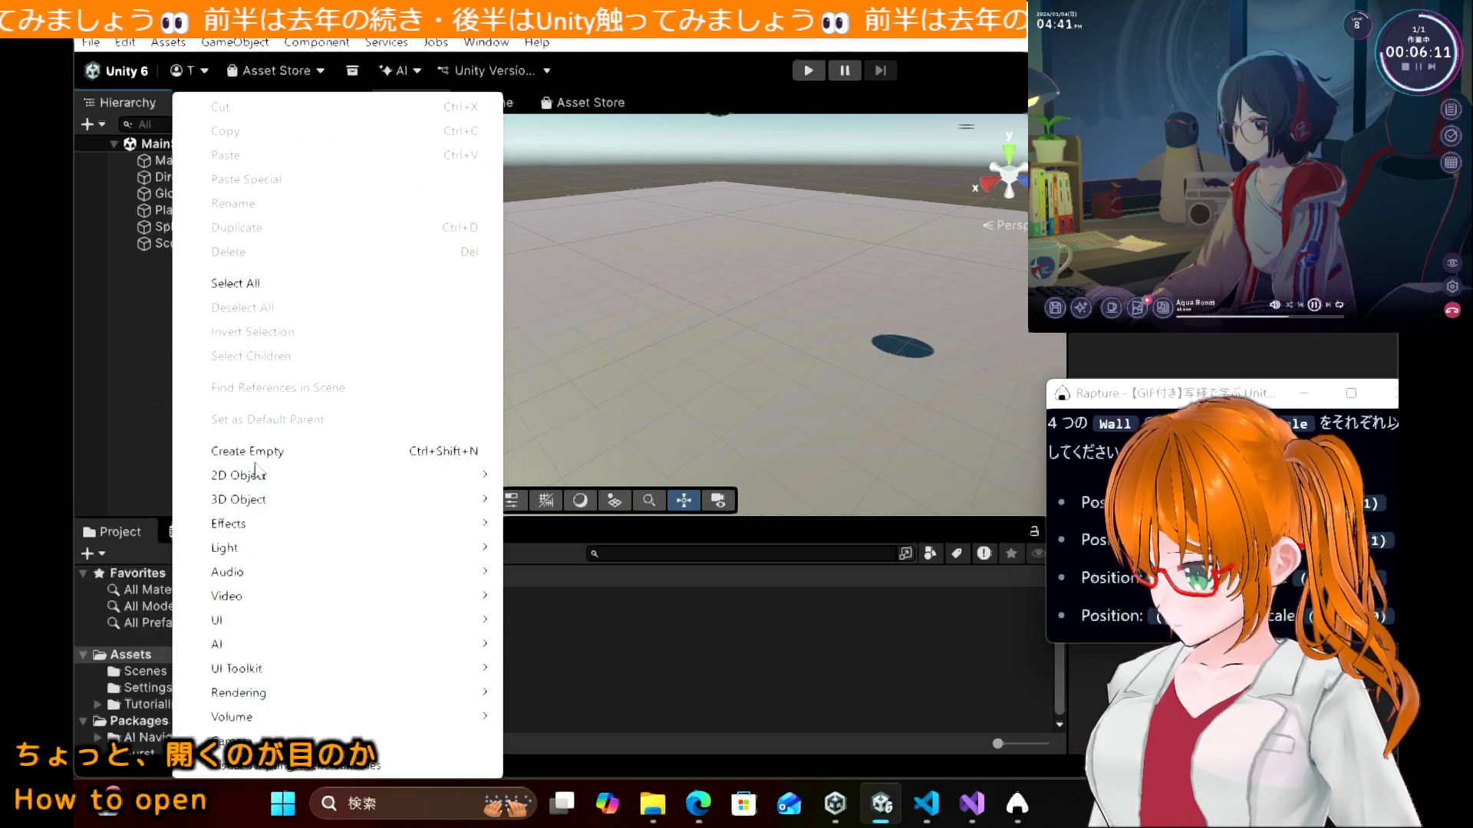
mouse_move(270, 507)
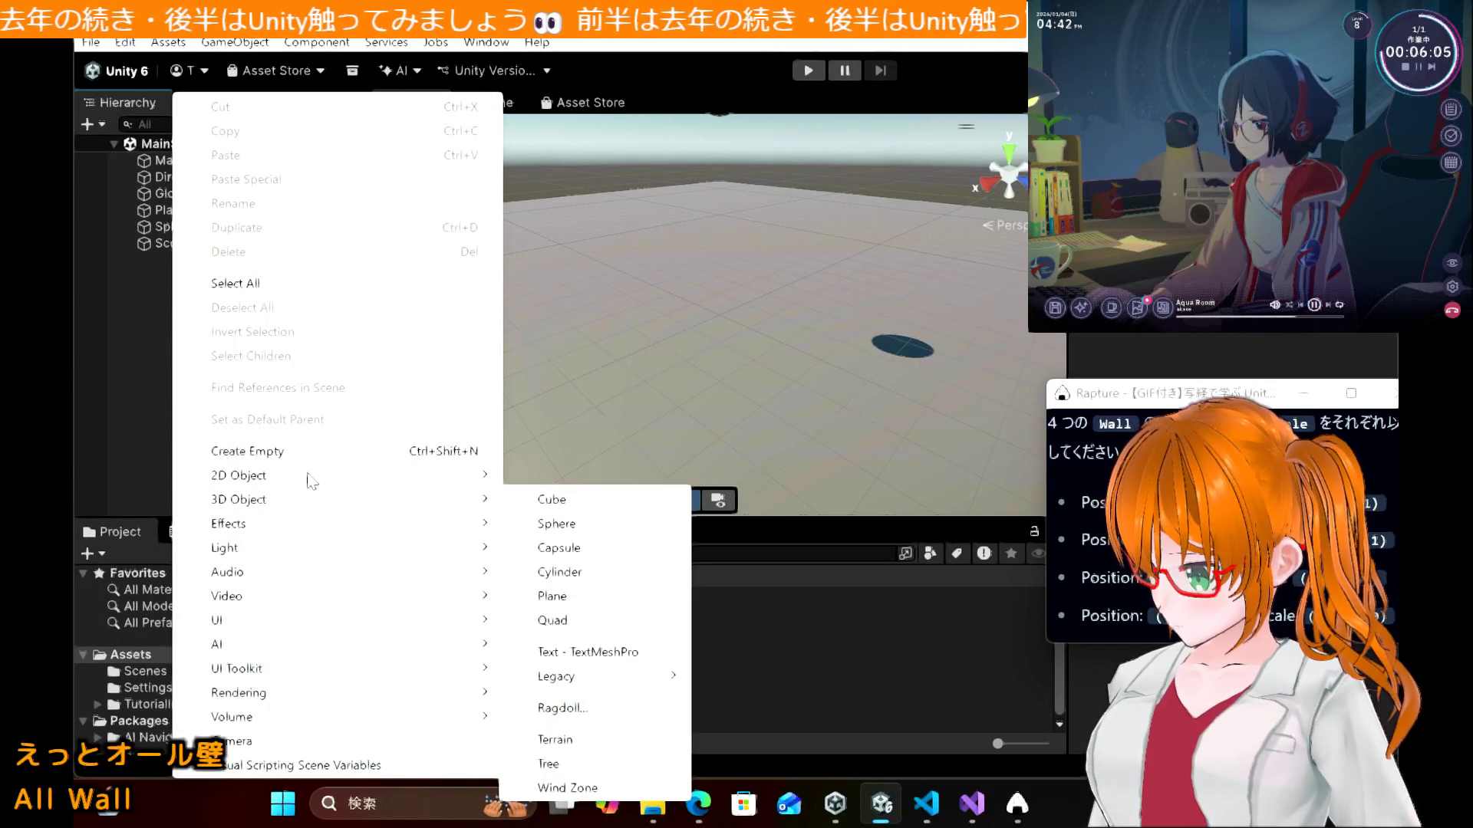
key("Escape")
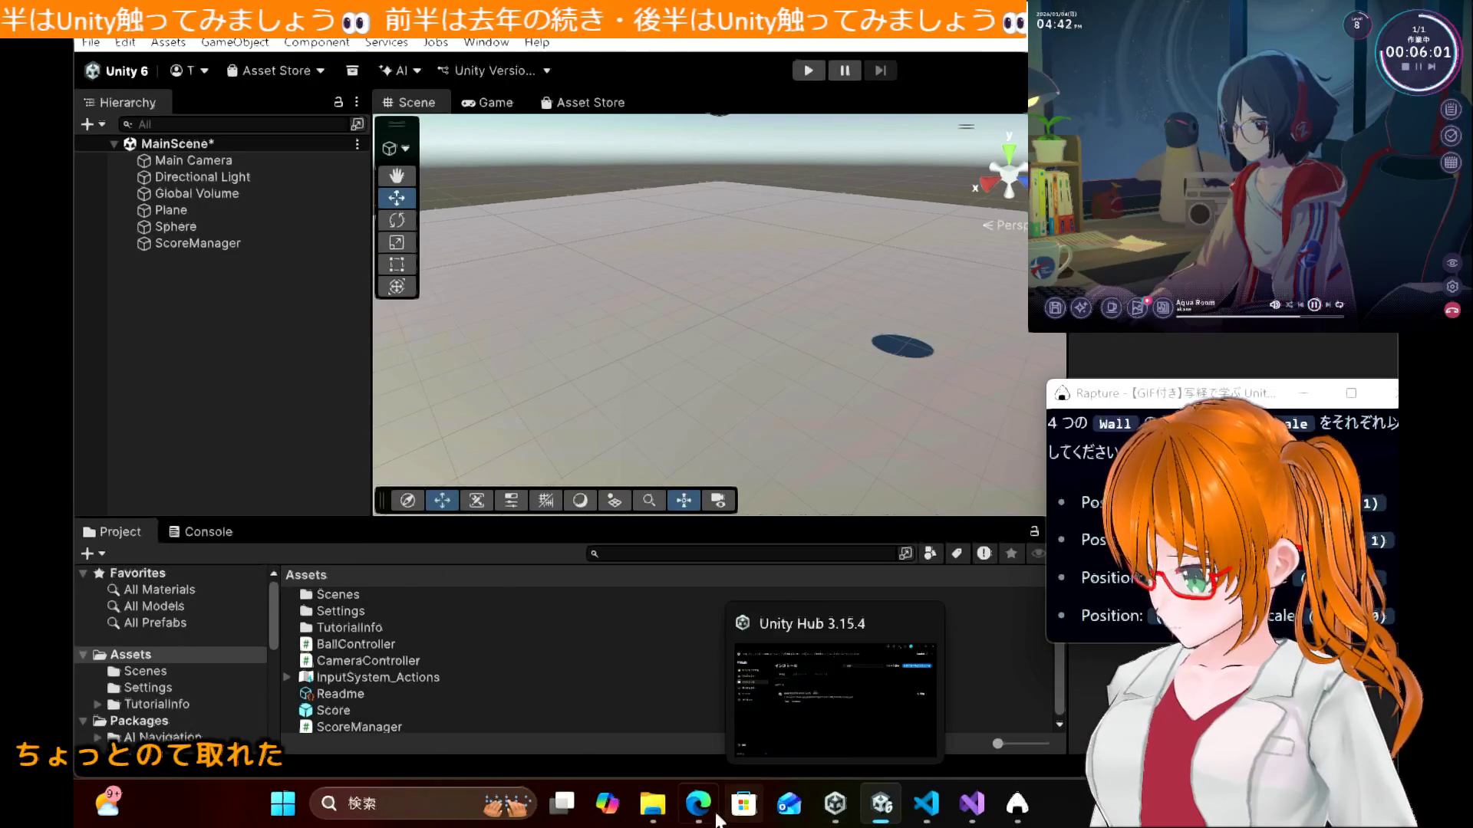
left_click(714, 821)
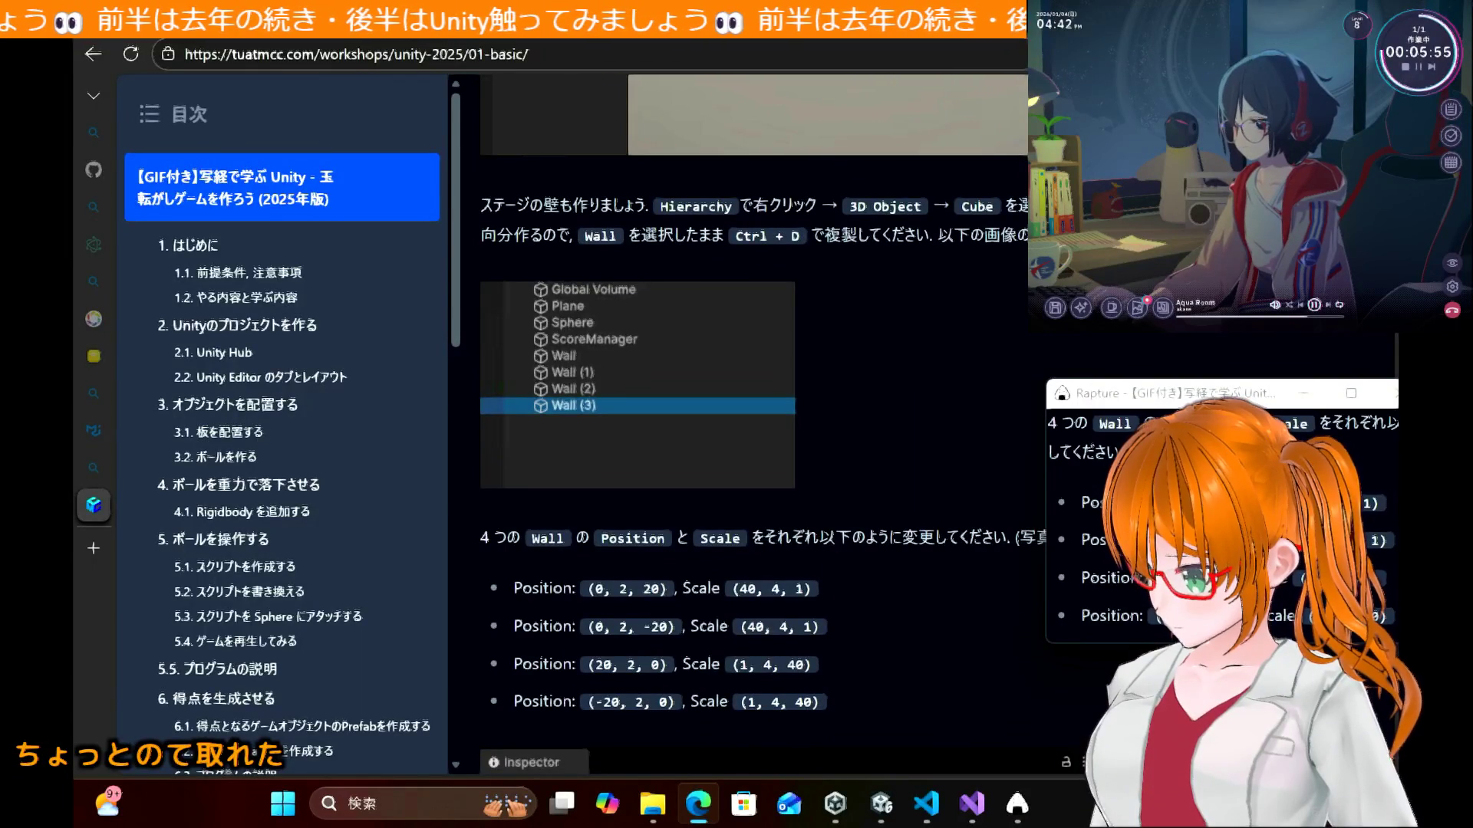
key("alt+Tab")
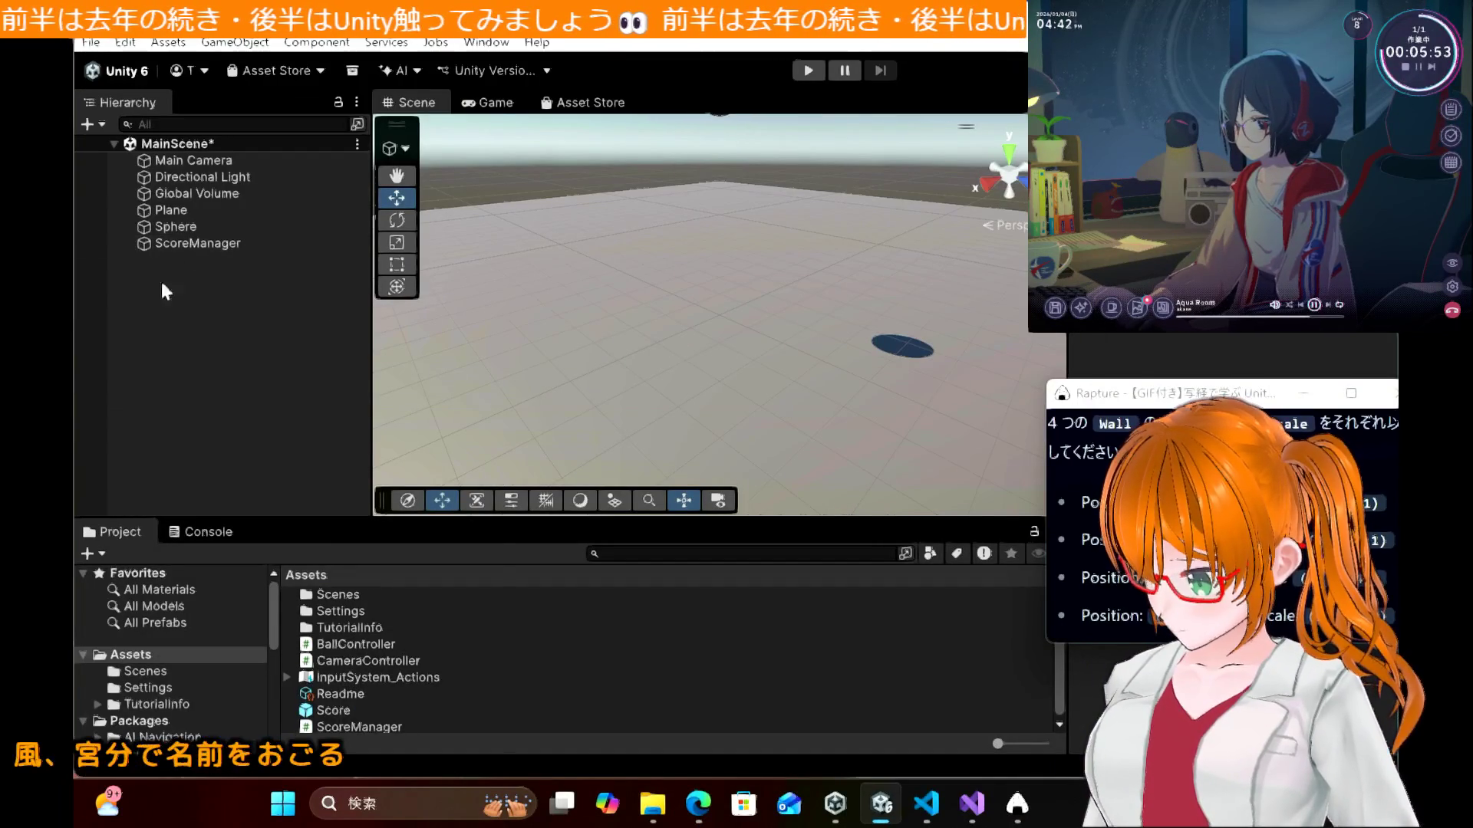
Step: Add a 3D Cube to MainScene and name it Wall
right_click(172, 288)
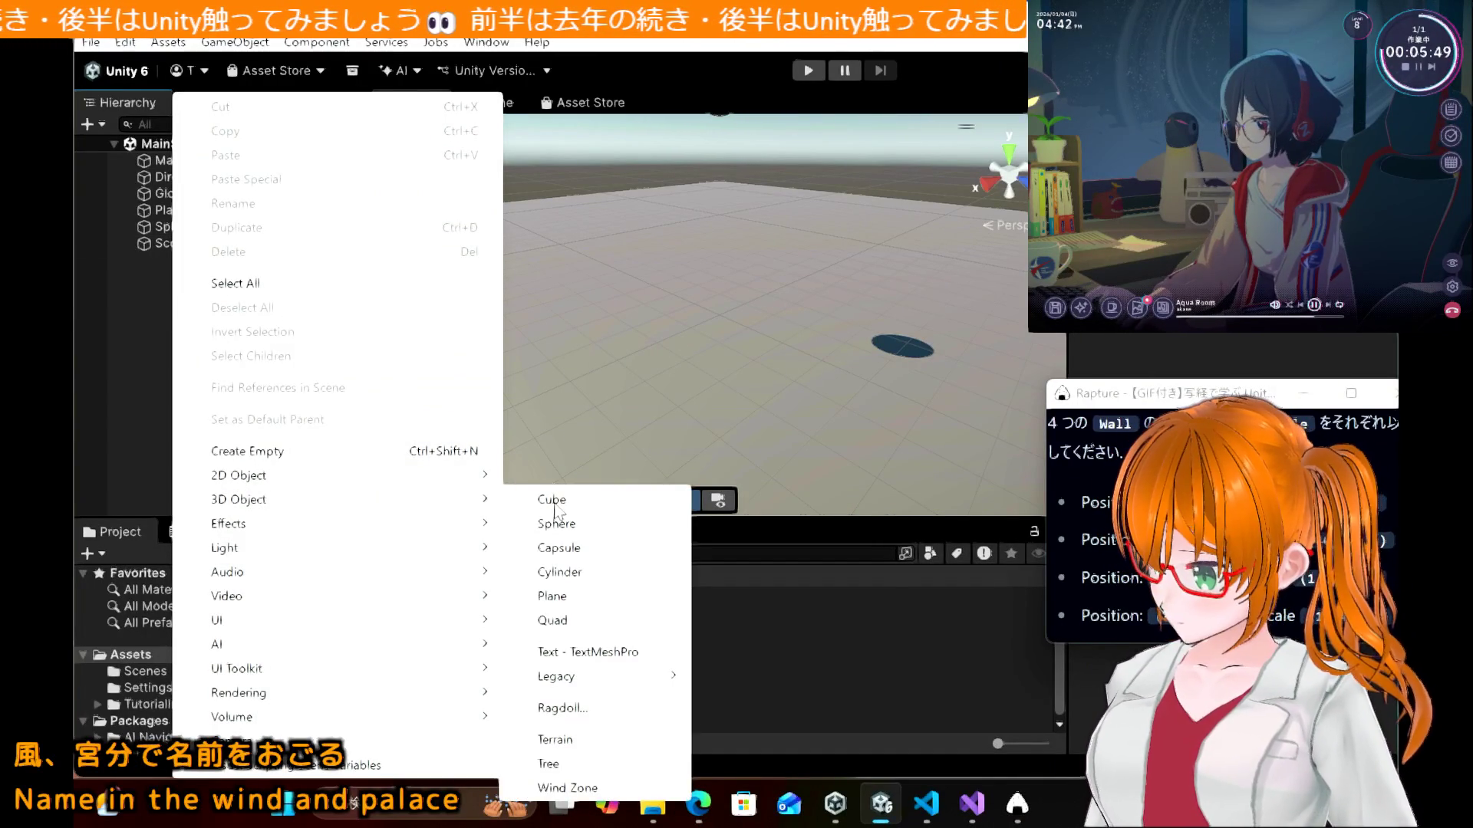
left_click(555, 506)
type("Wall")
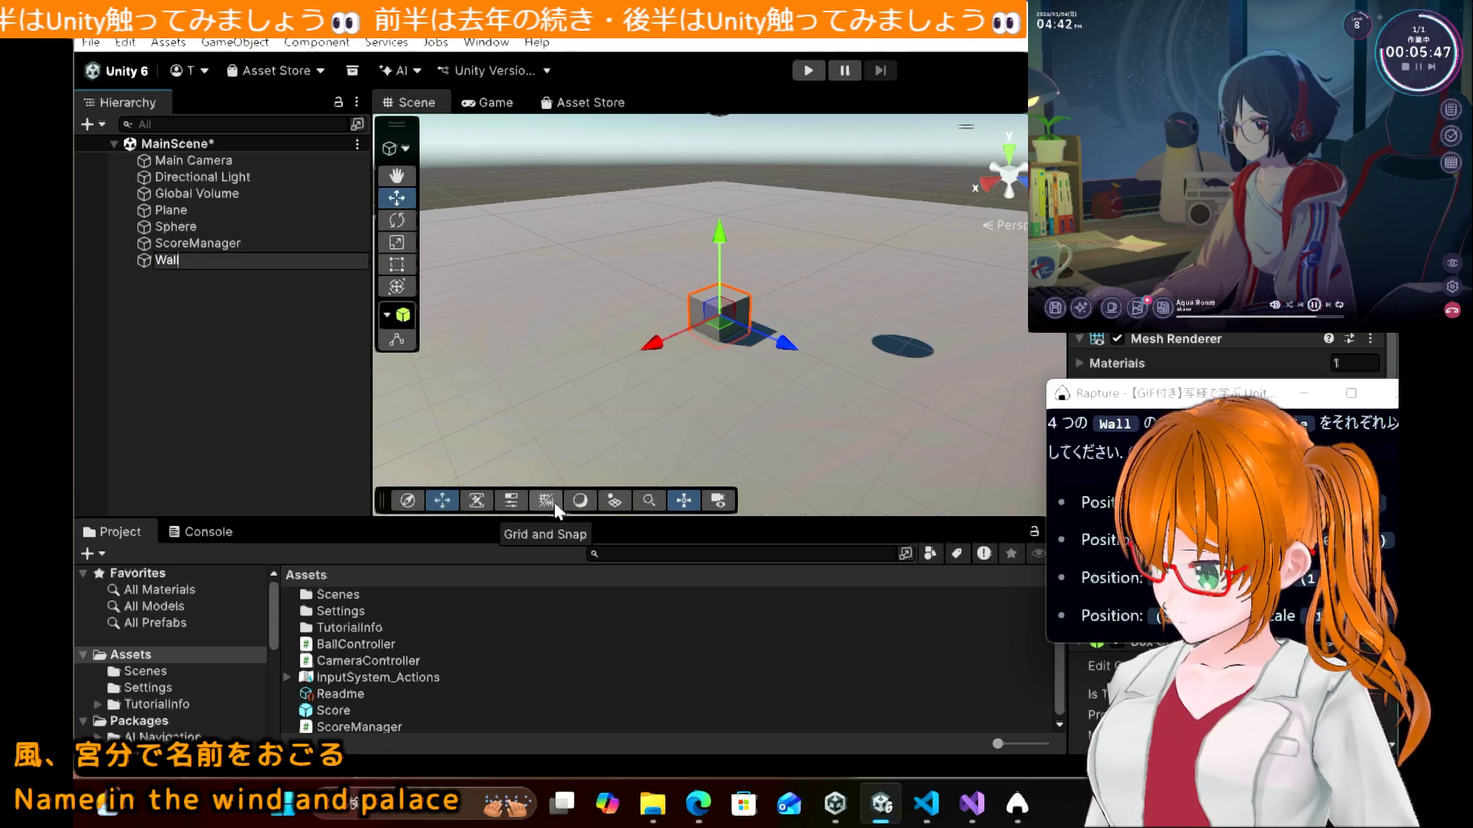
key("Return")
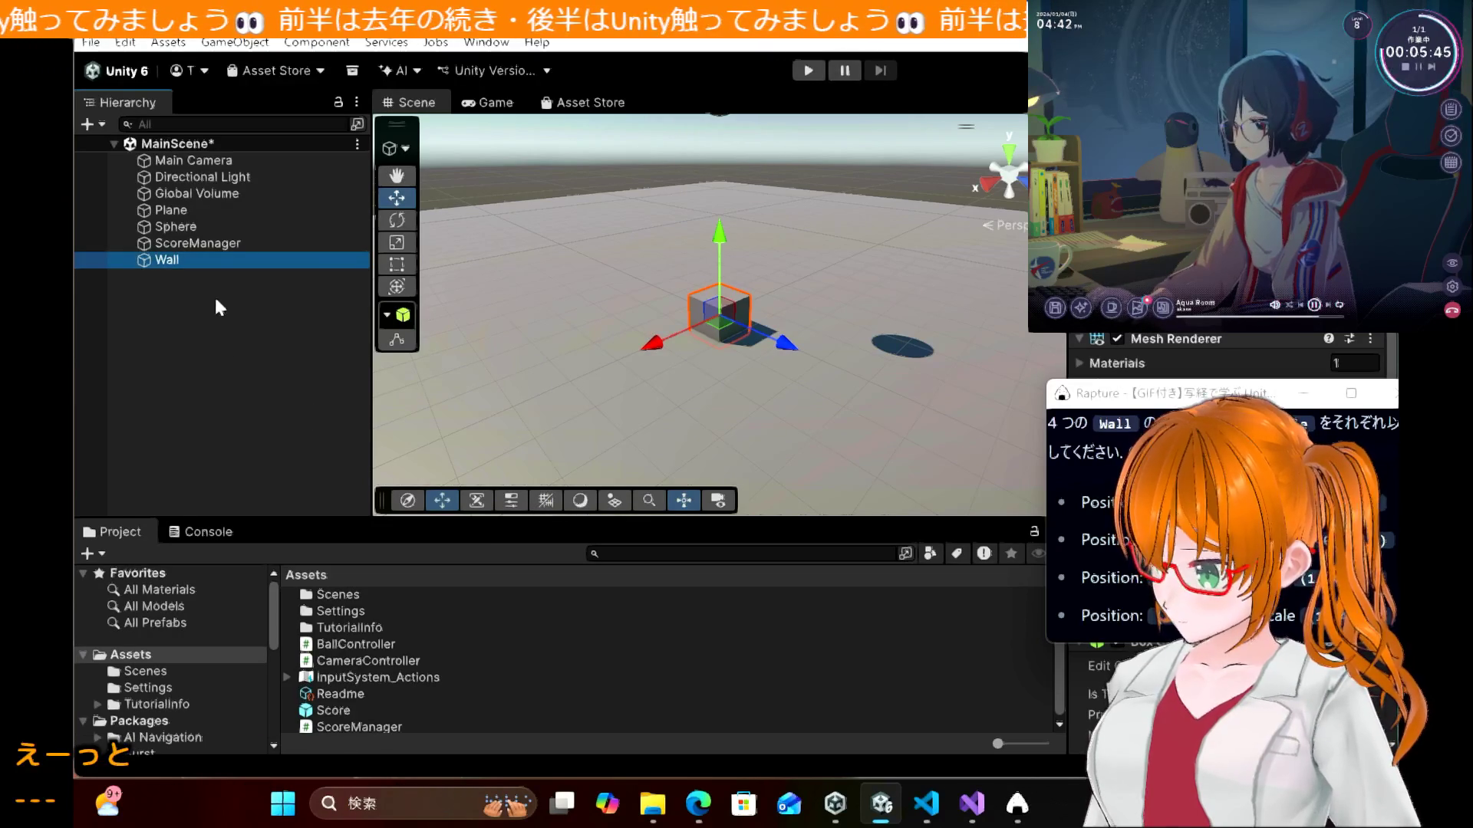
Step: Select the Wall cube and duplicate it with Ctrl+D
left_click(178, 264)
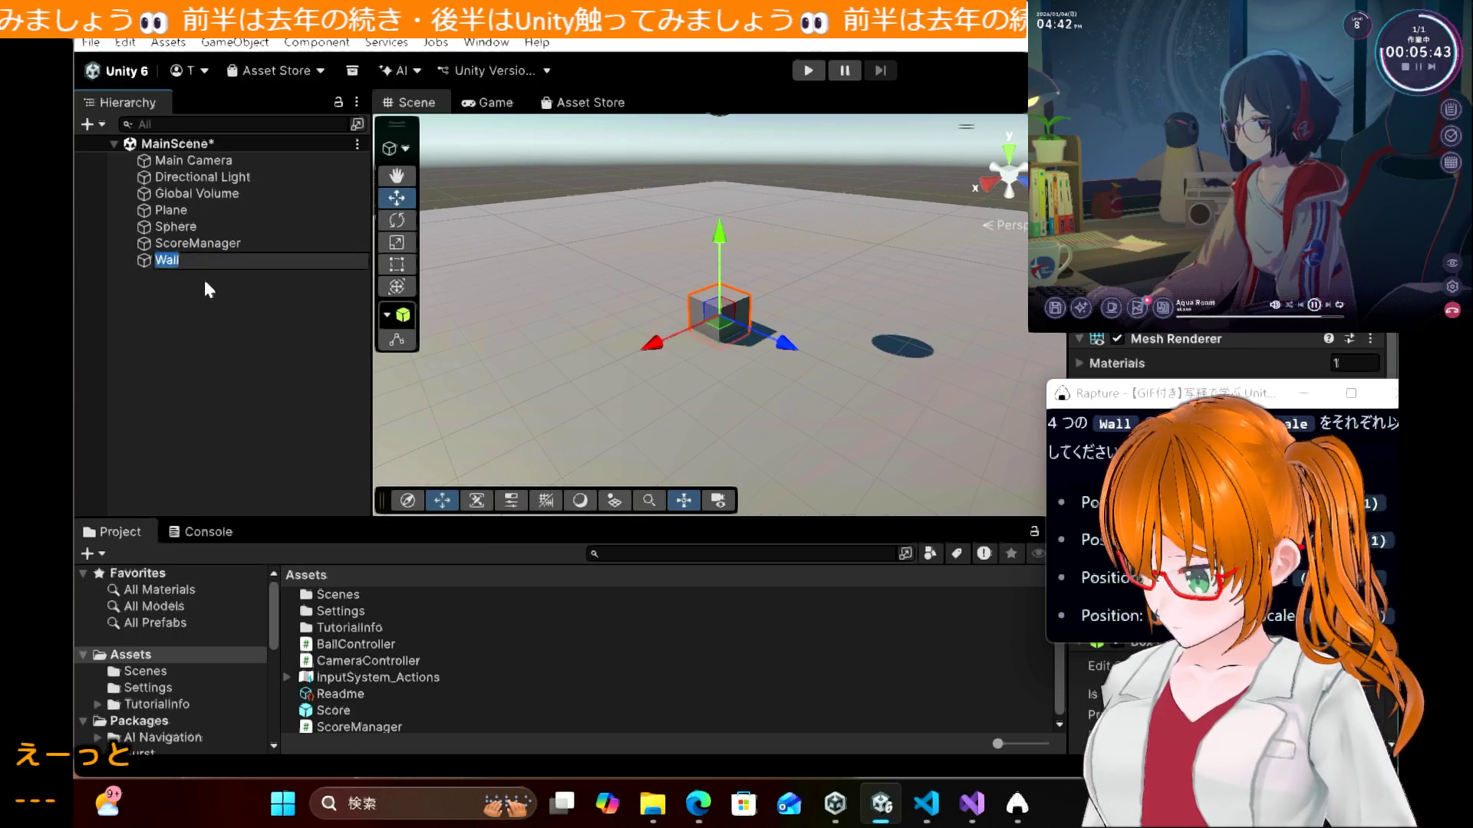
left_click(206, 284)
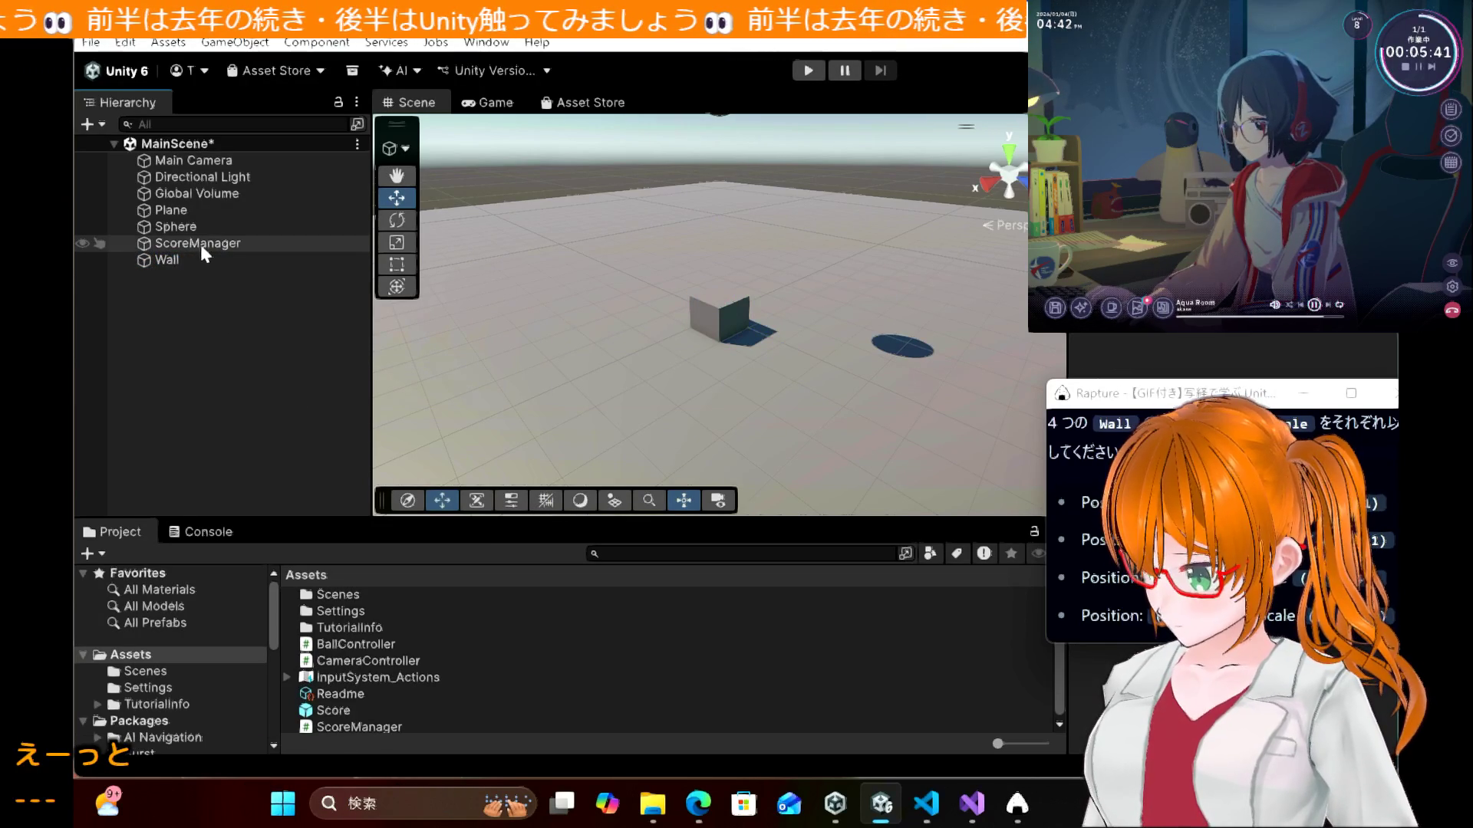
left_click(197, 262)
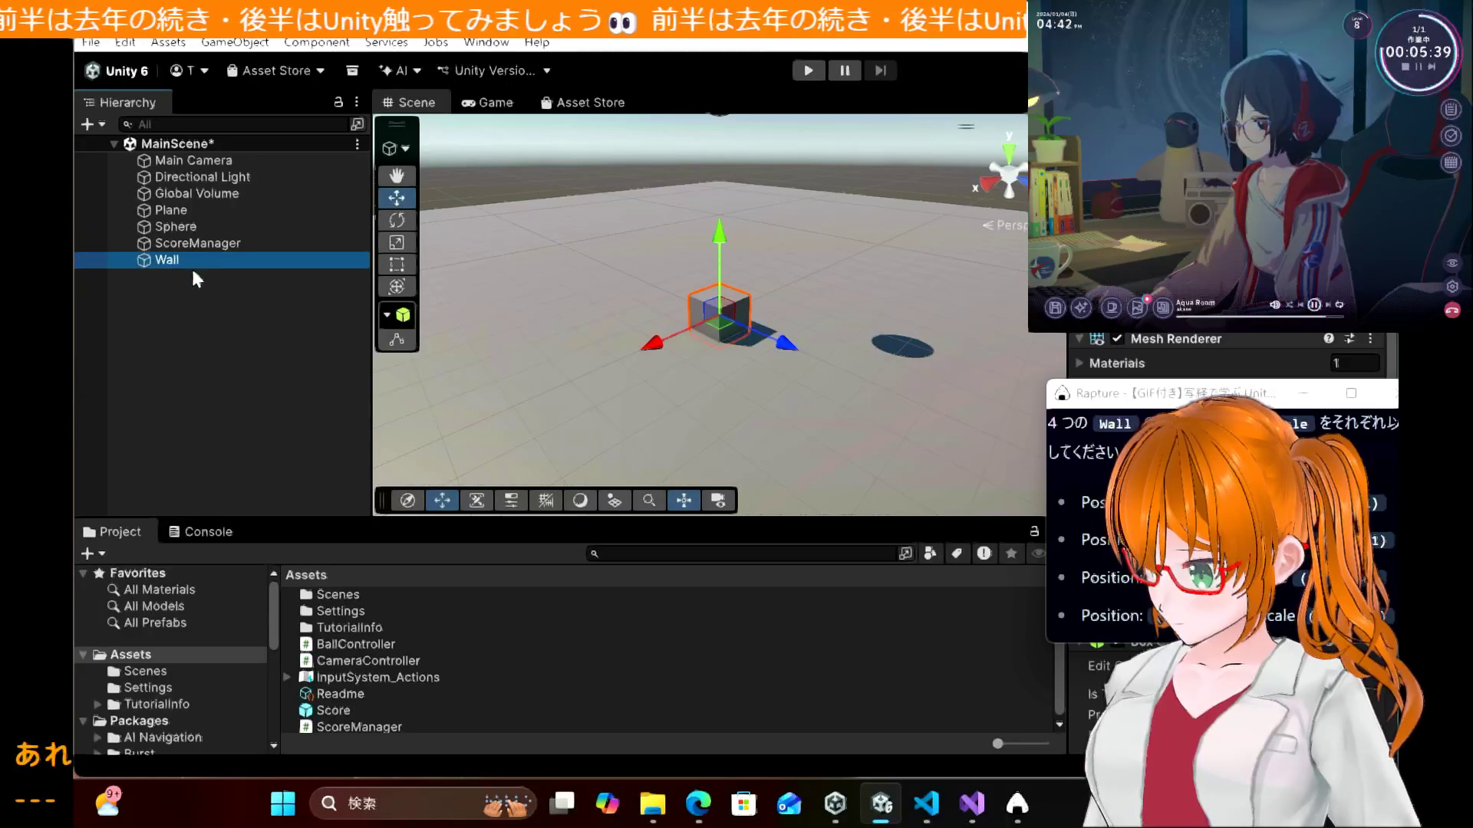
key("ctrl+d")
key("ctrl+d")
key("ctrl+d")
Step: Give Wall Position (0, 2, 20) and Scale (40, 4, 1) in the Inspector
left_click(231, 261)
left_click_drag(1108, 381, 272, 451)
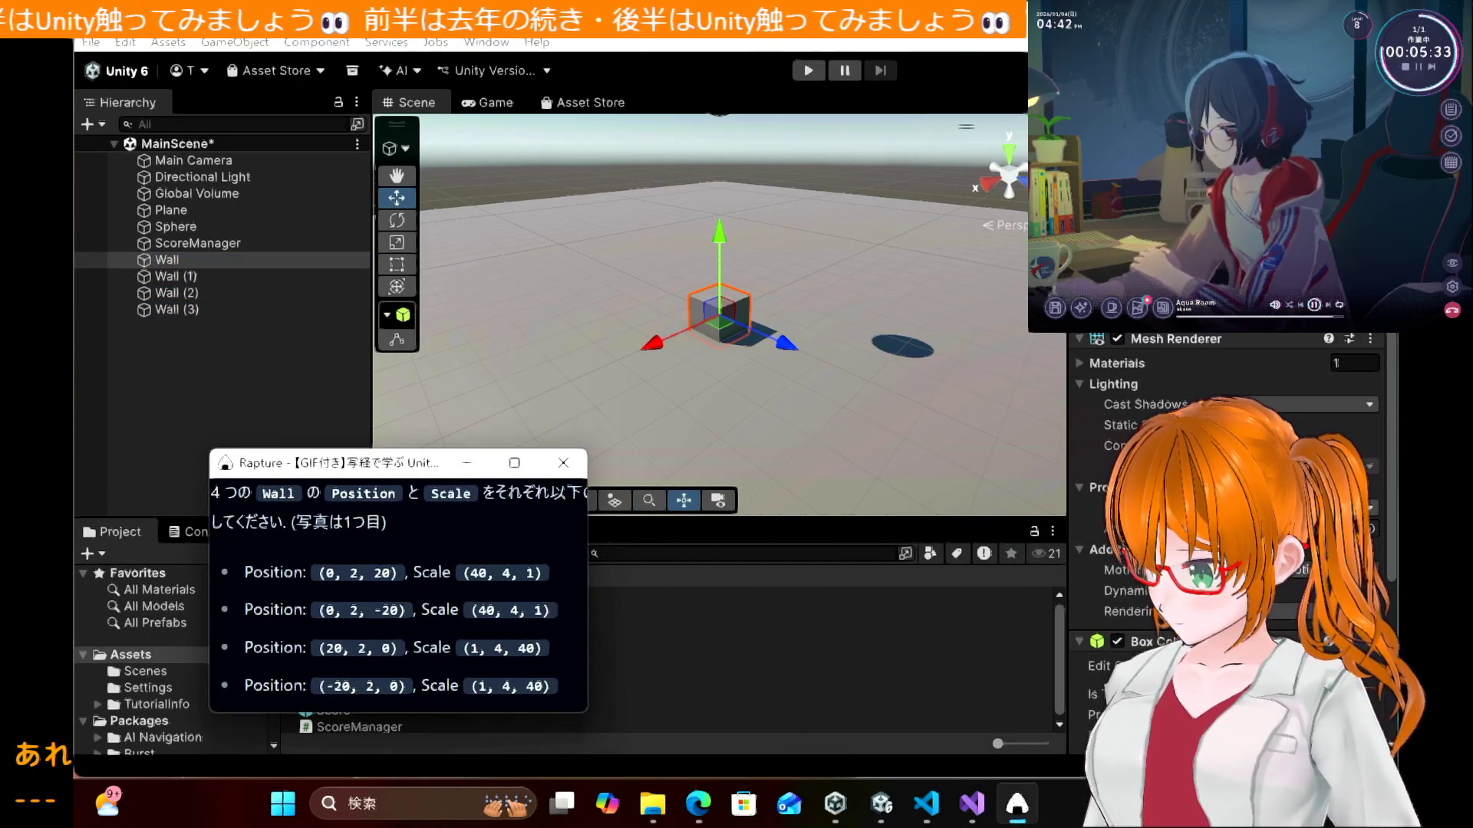
key("alt+Tab")
type("20")
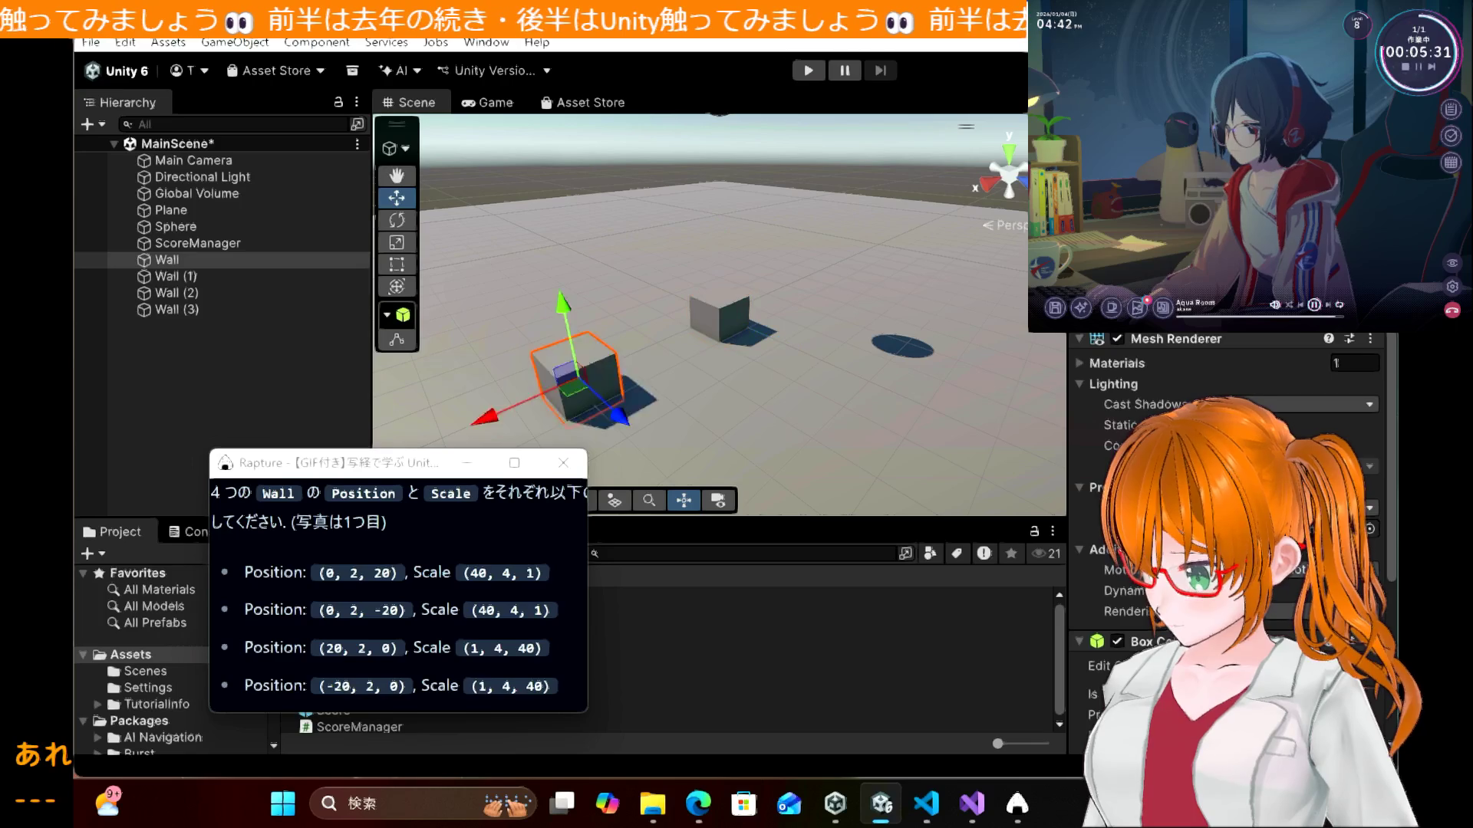
type("2")
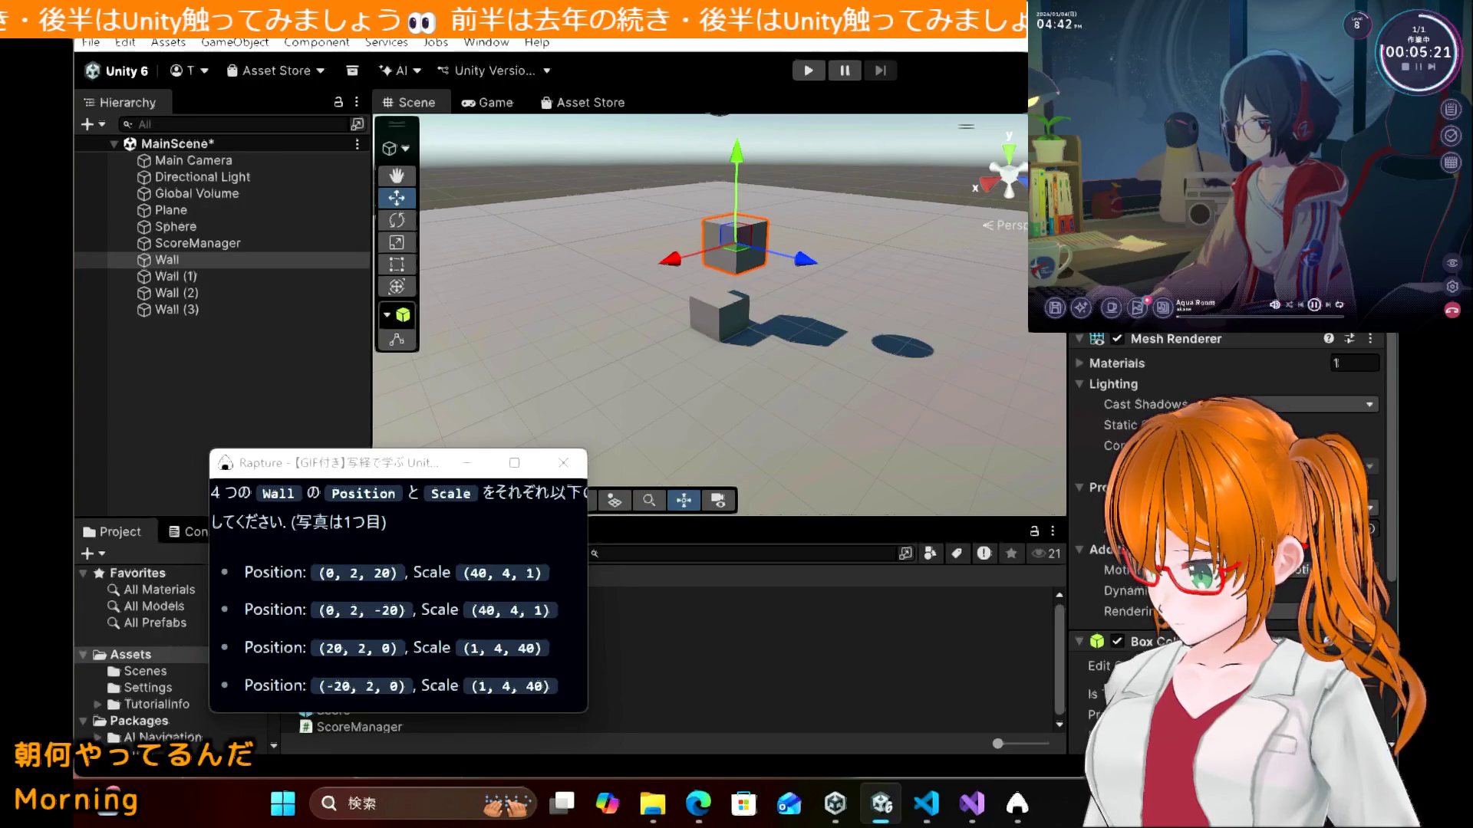
type("20")
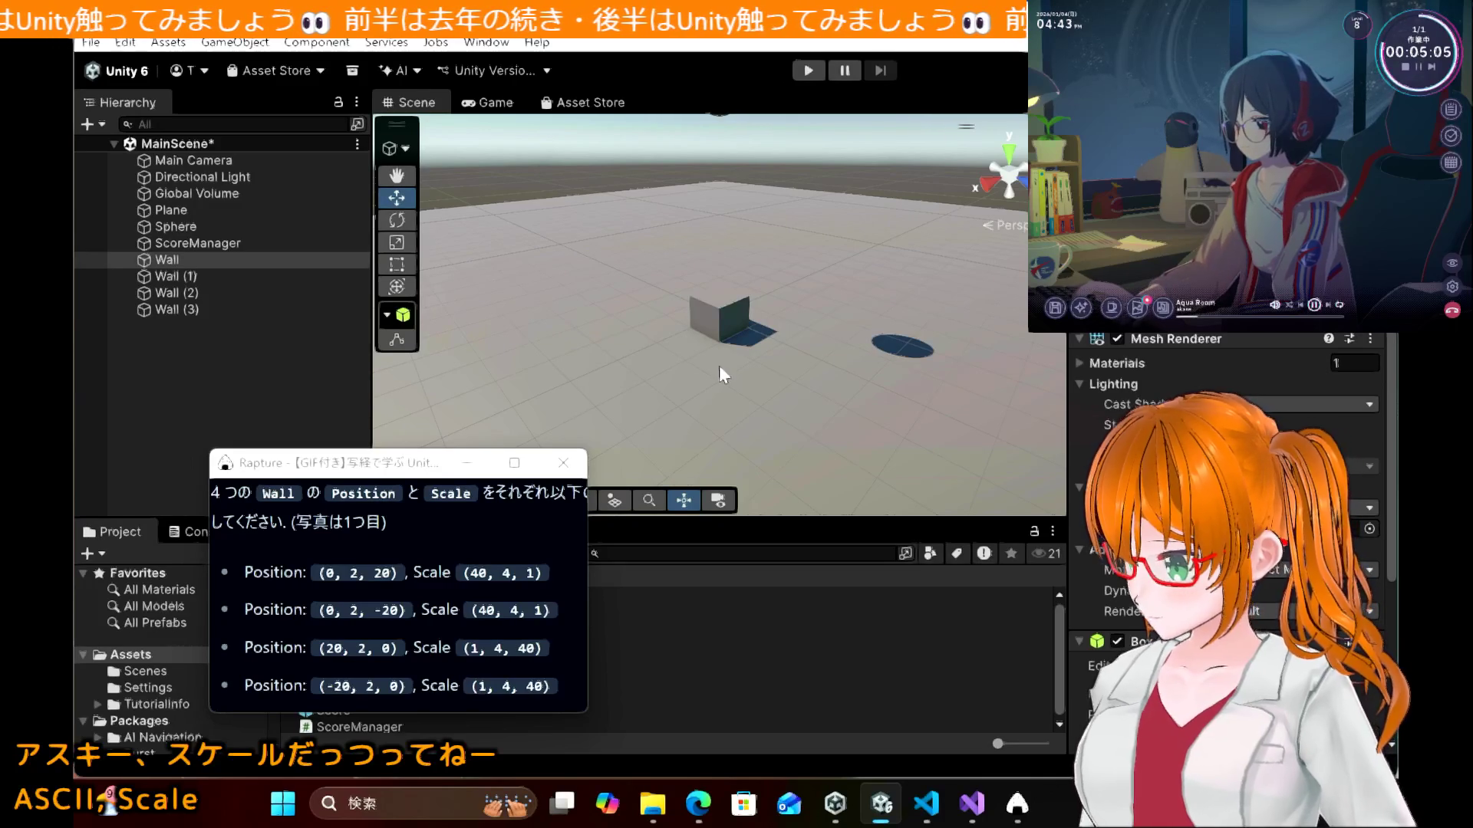
Step: Give Wall (1) Position (0, 2, -20) and Scale (40, 4, 1)
left_click(269, 277)
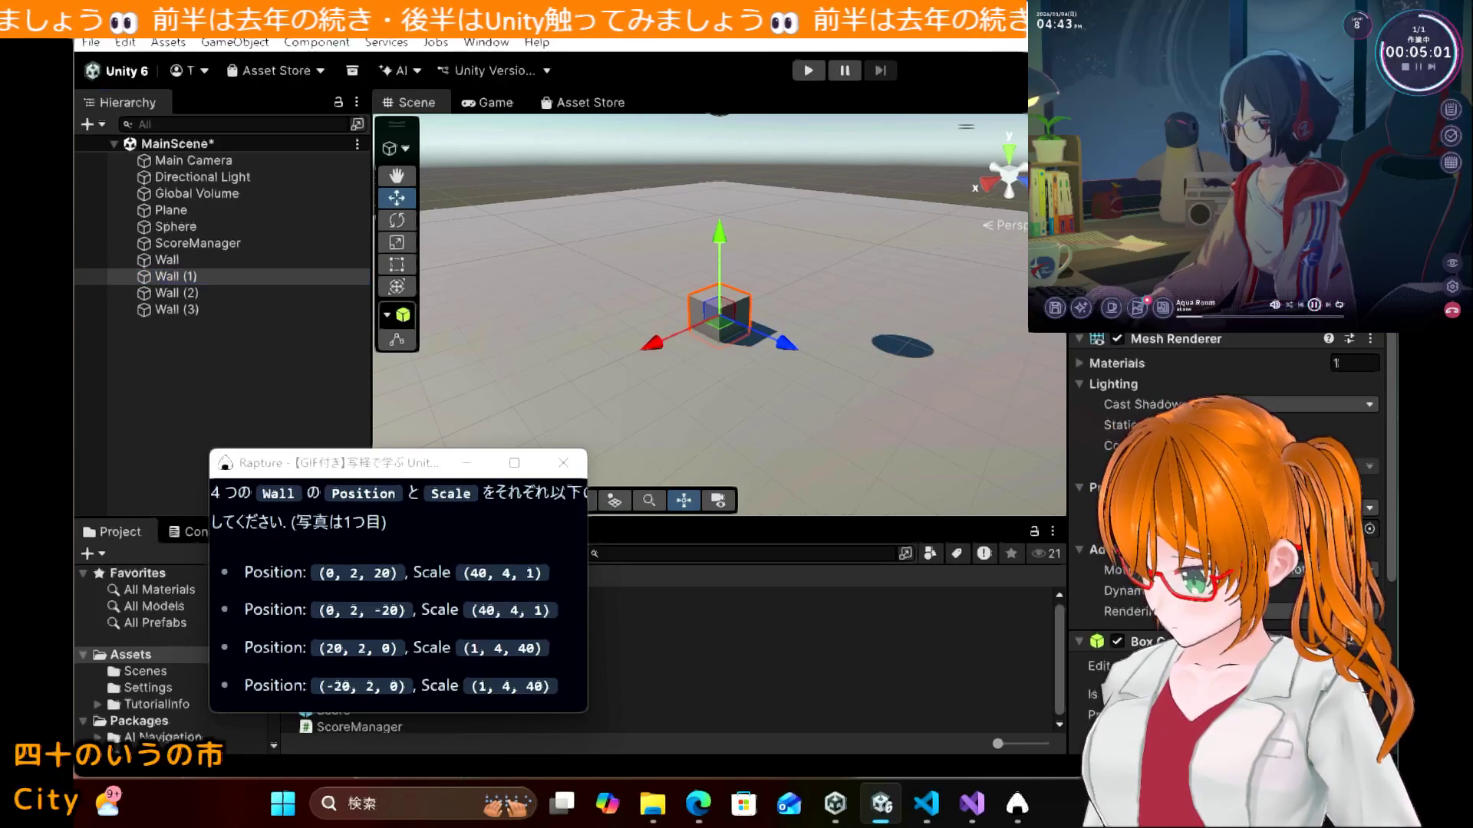
type("2")
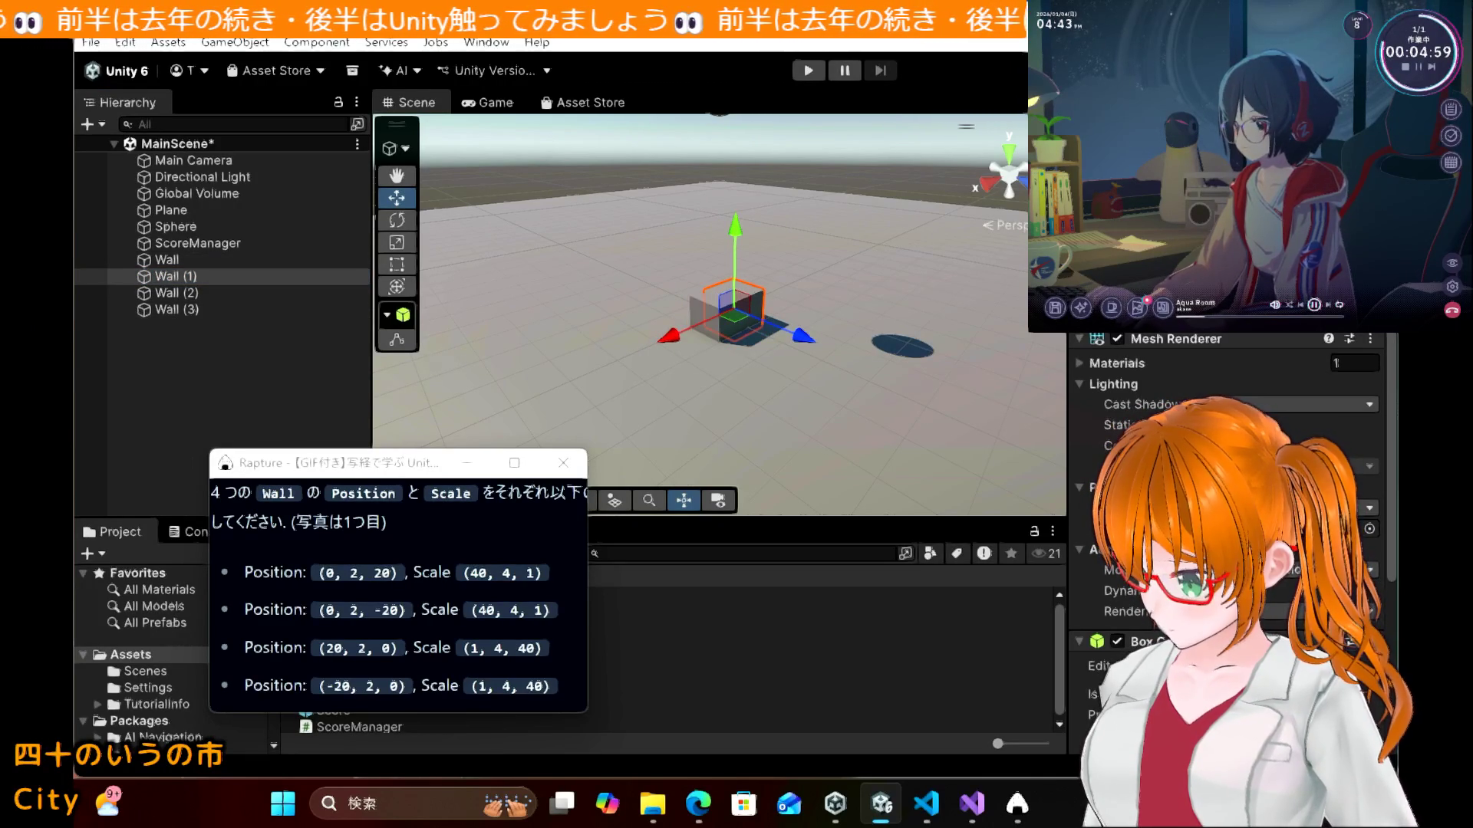
type("2")
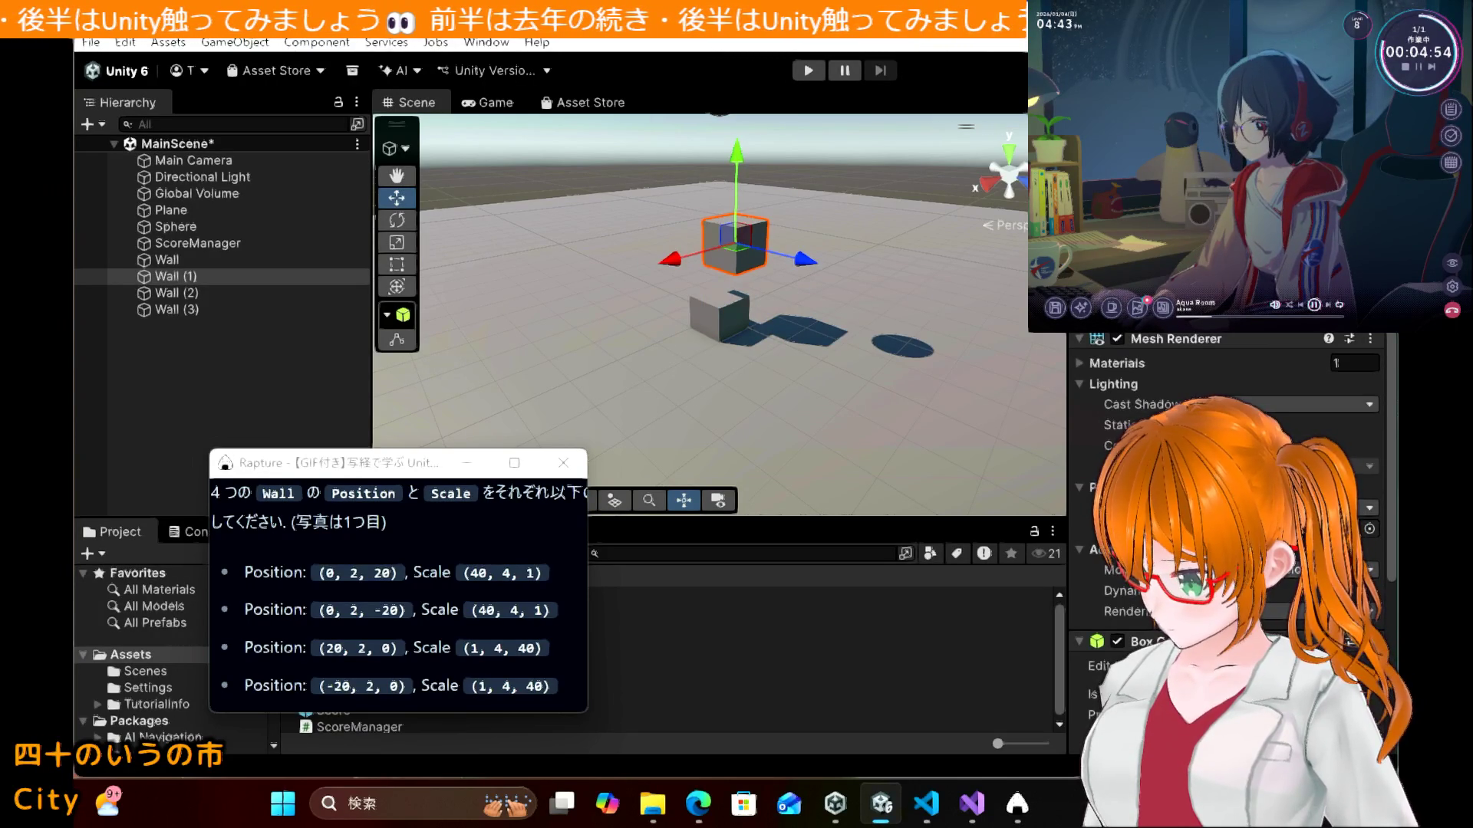
type("20")
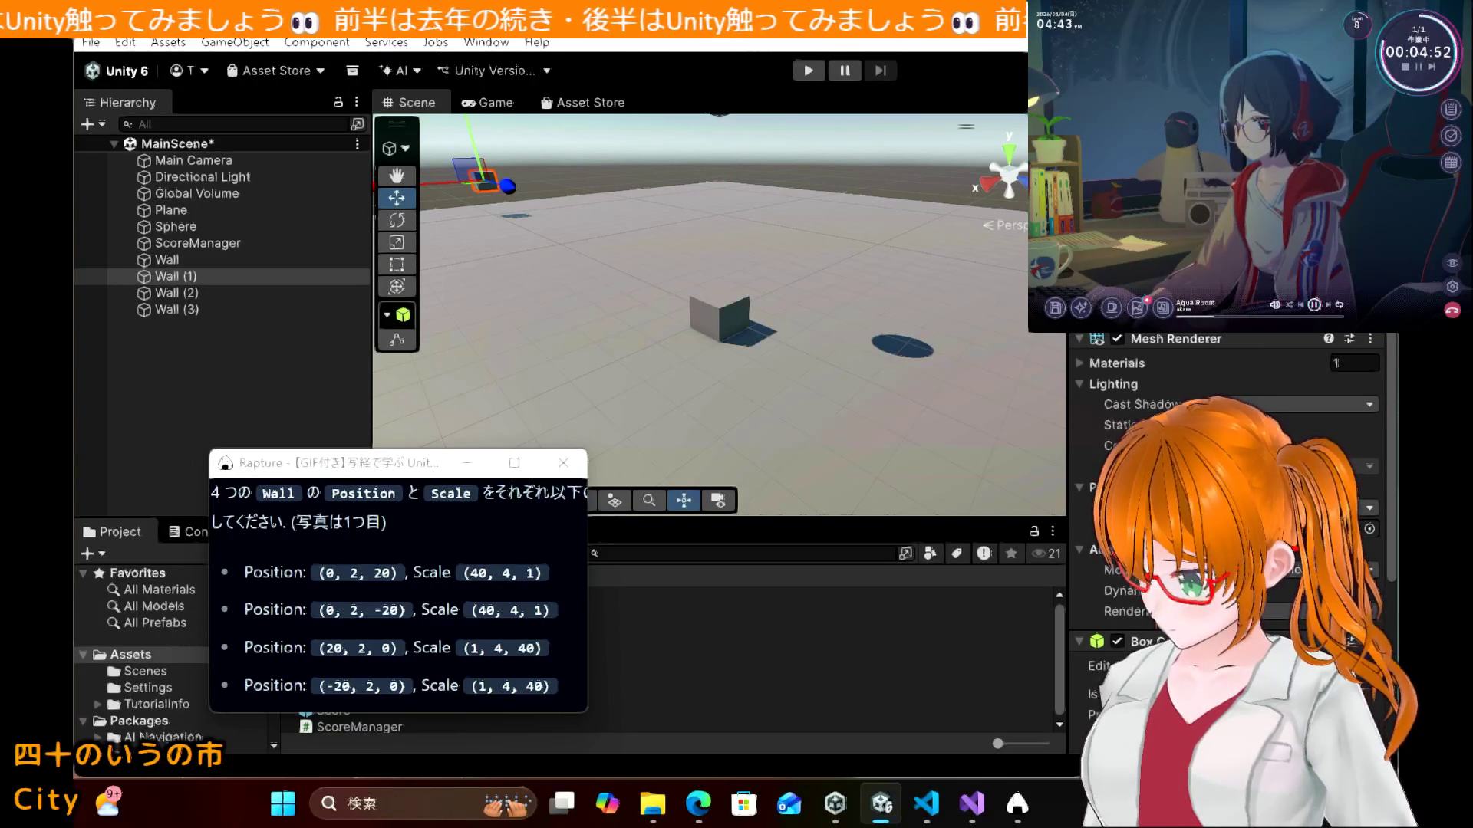
type("40")
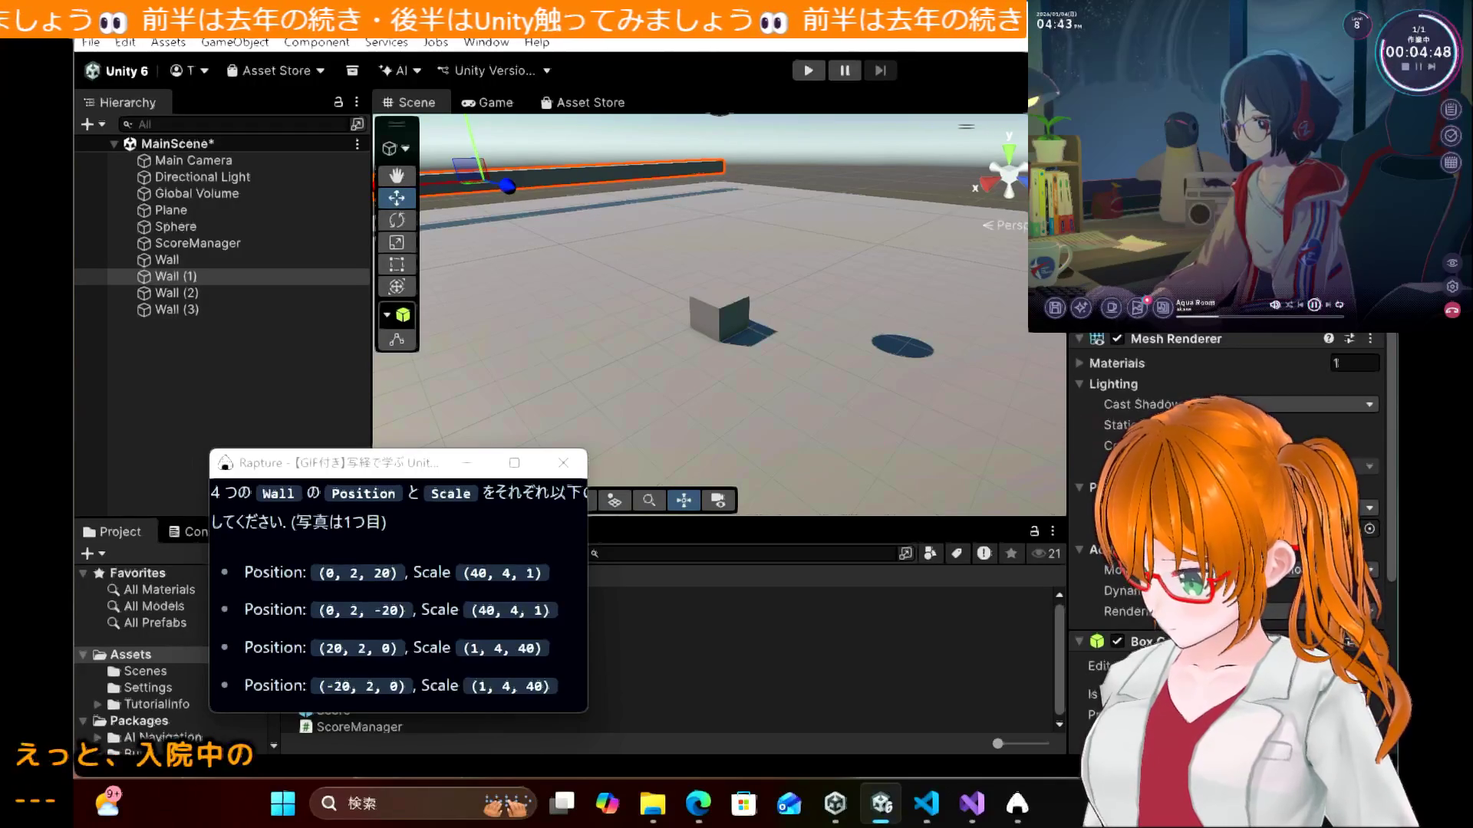
type("4")
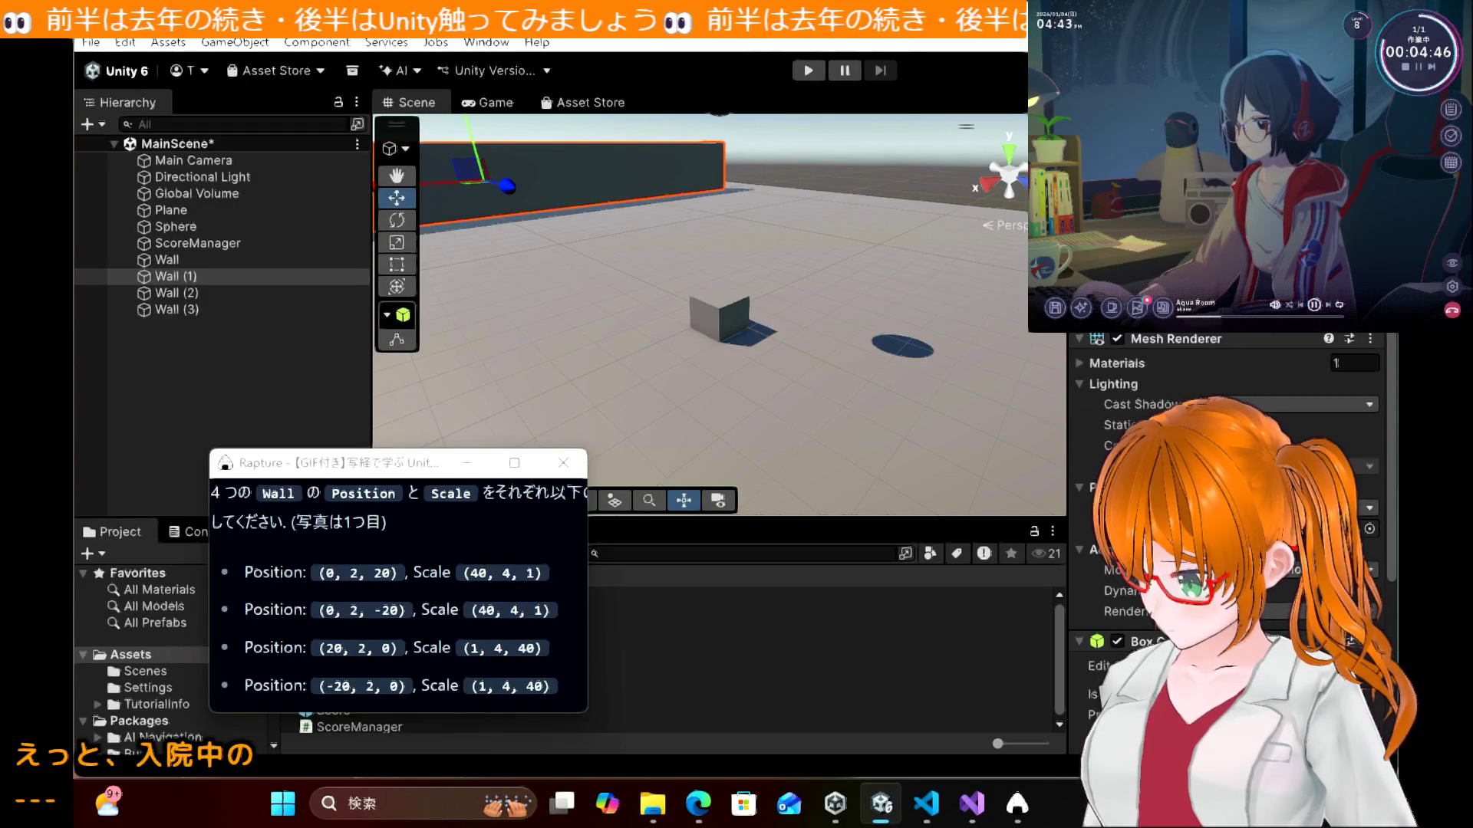
left_click(267, 293)
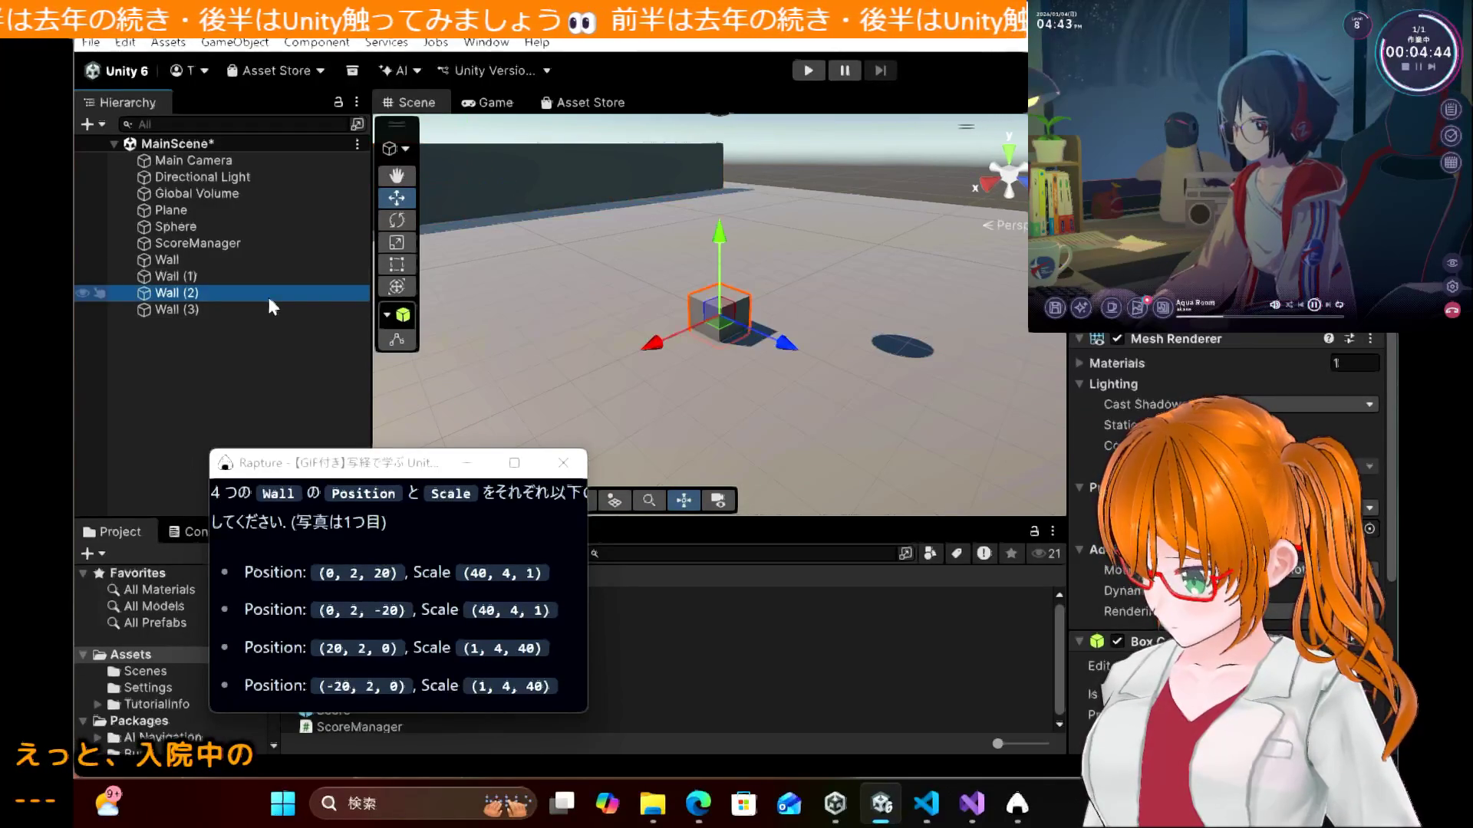
Step: Place Wall (2) at (20,2,0) and Wall (3) at (-20,2,0), both scaled (1,4,40)
left_click(267, 293, "ctrl")
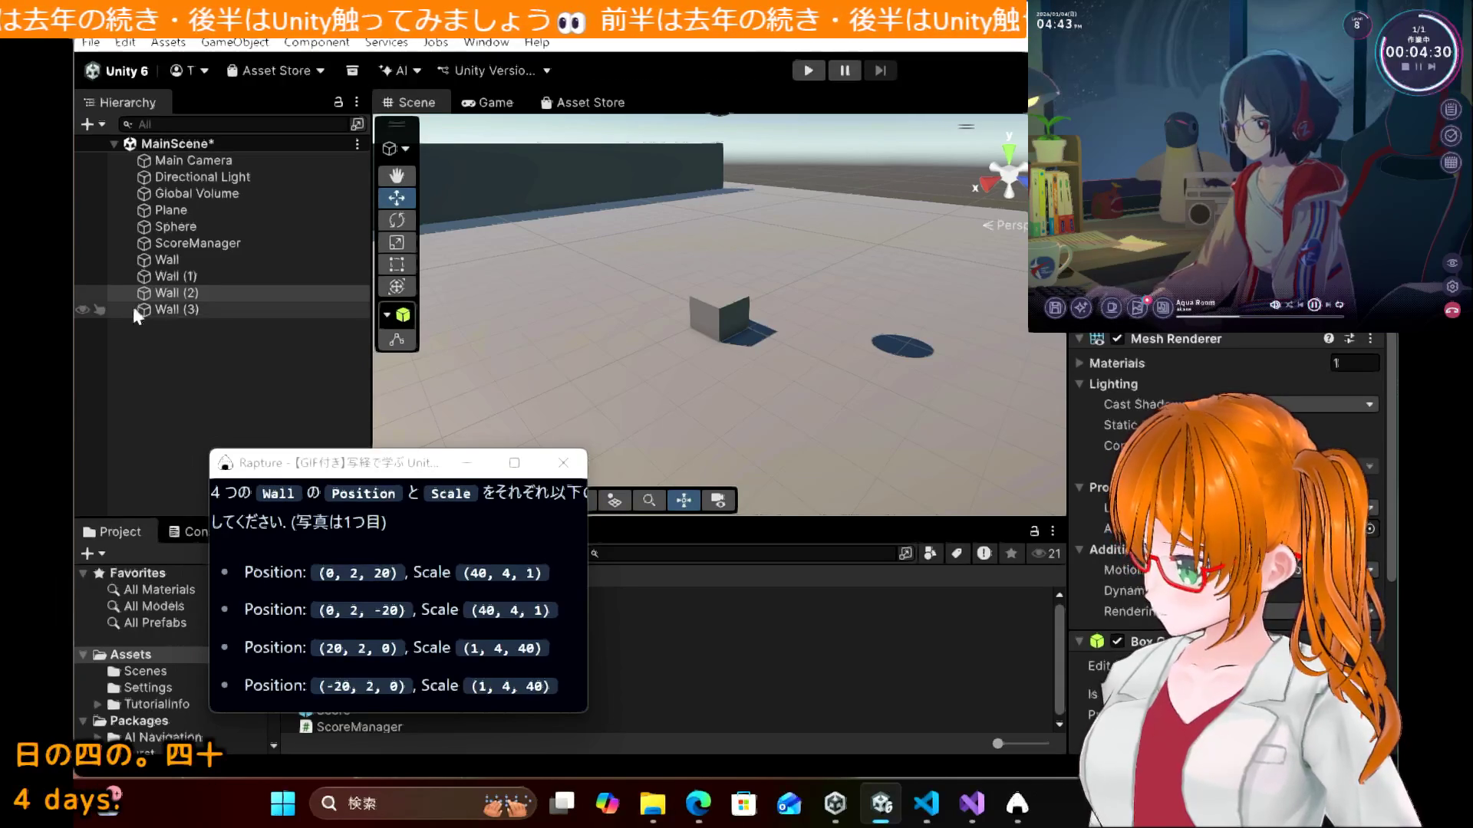
left_click(202, 306)
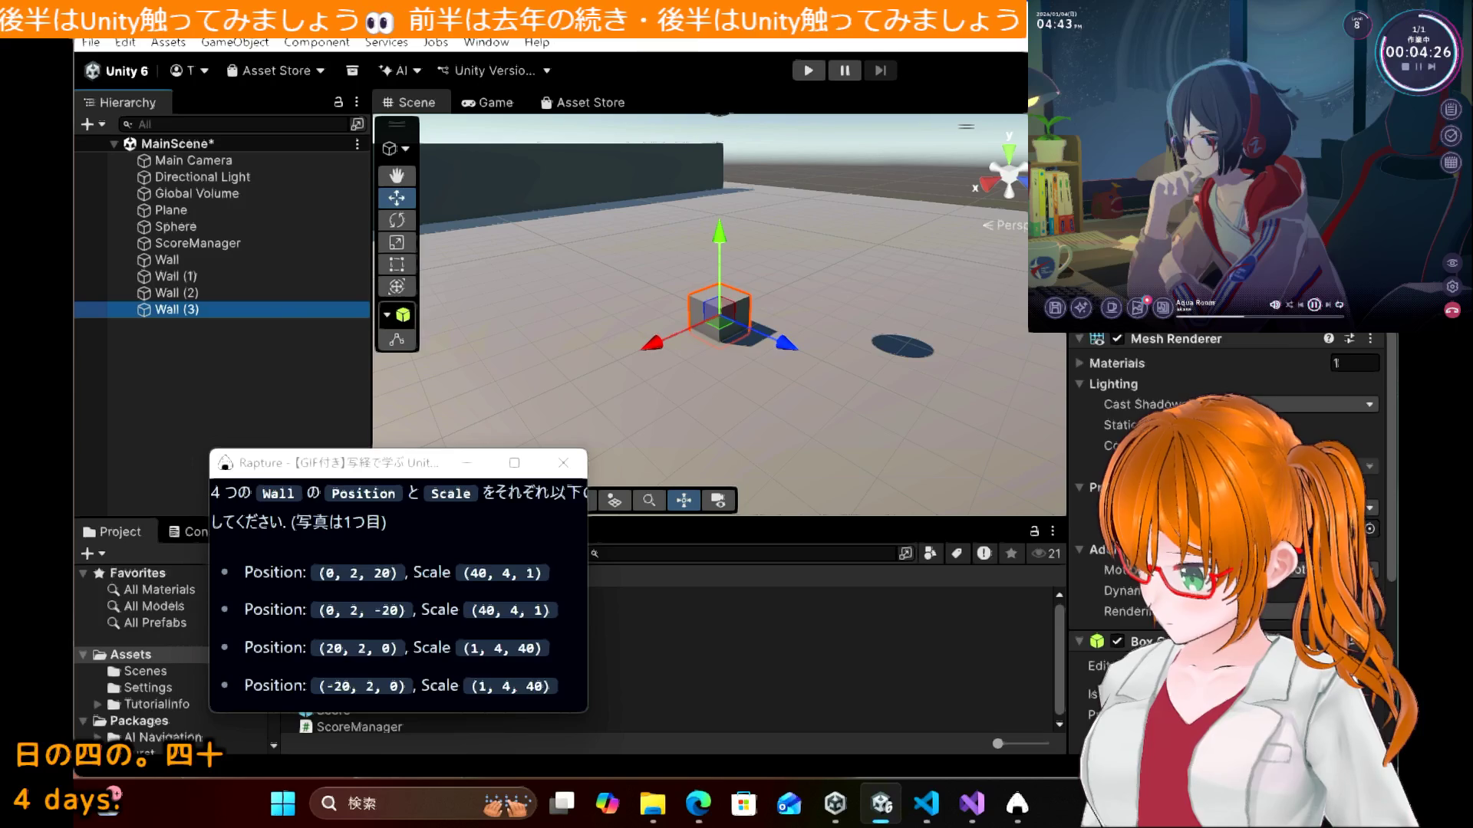
left_click(1151, 153)
type("-20")
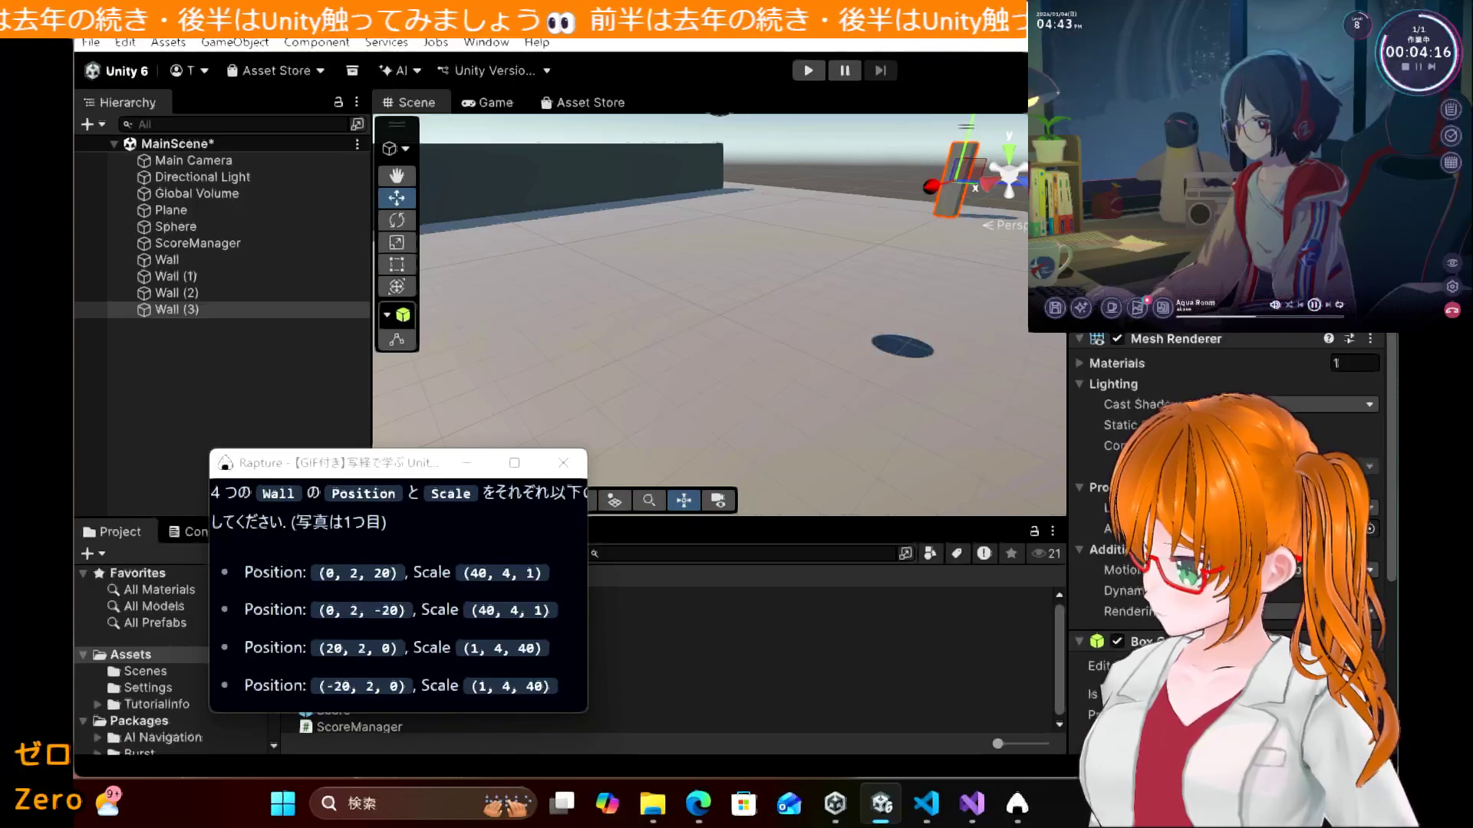
key("Return")
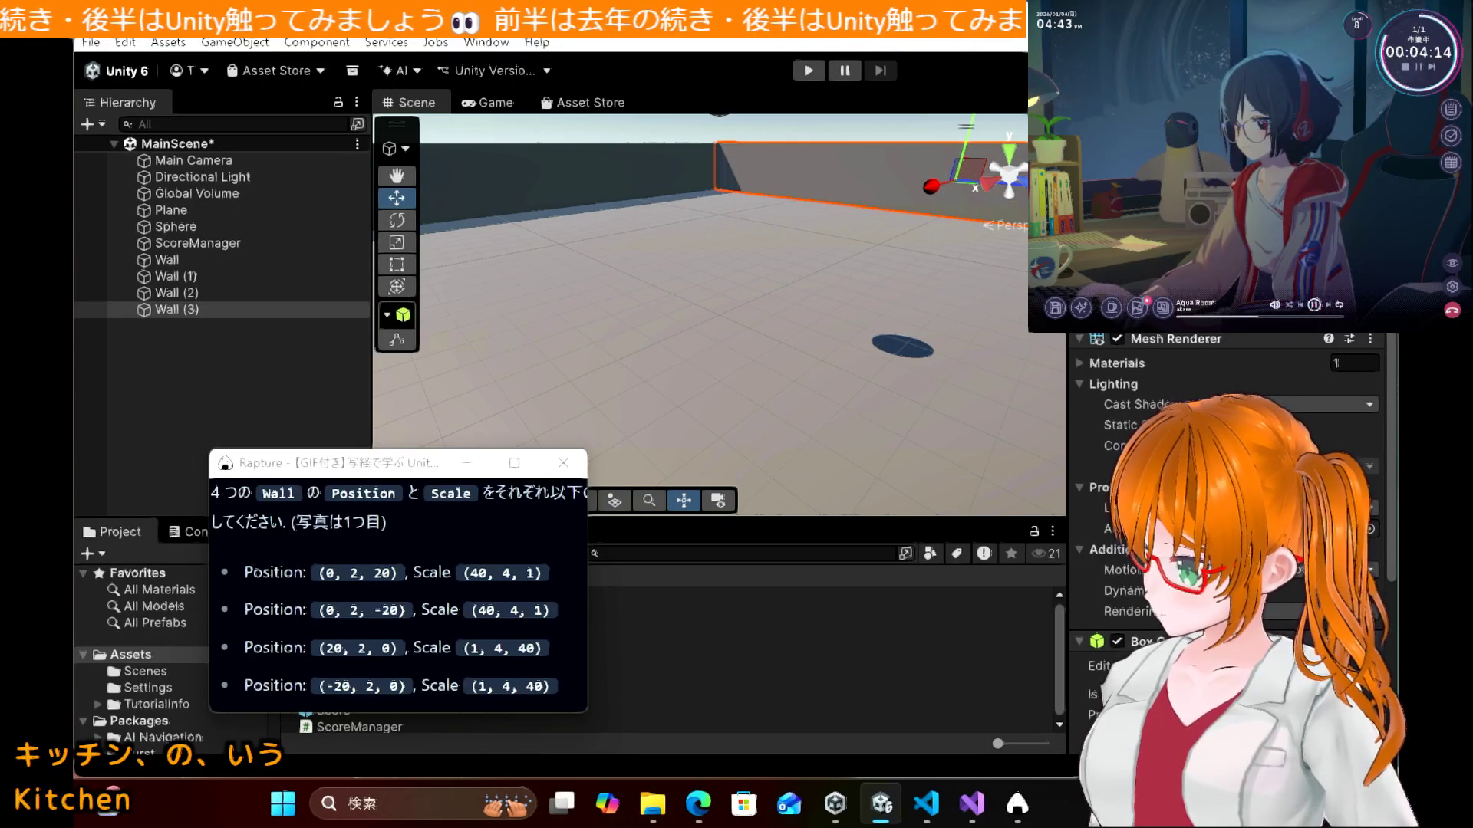
Step: Close the floating tutorial window and zoom out to see all four walls
left_click(568, 463)
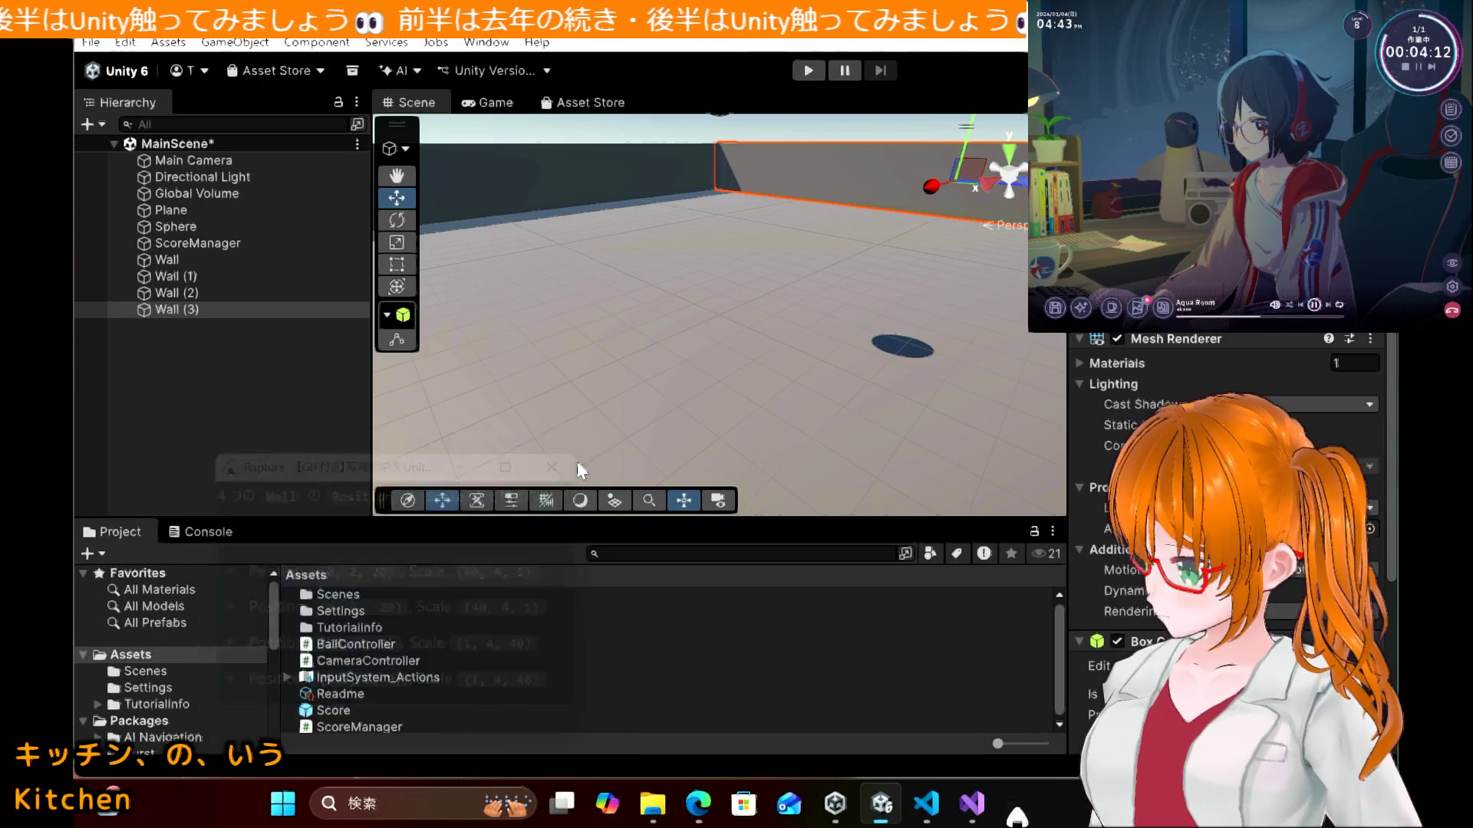
scroll(691, 312, "down", 5)
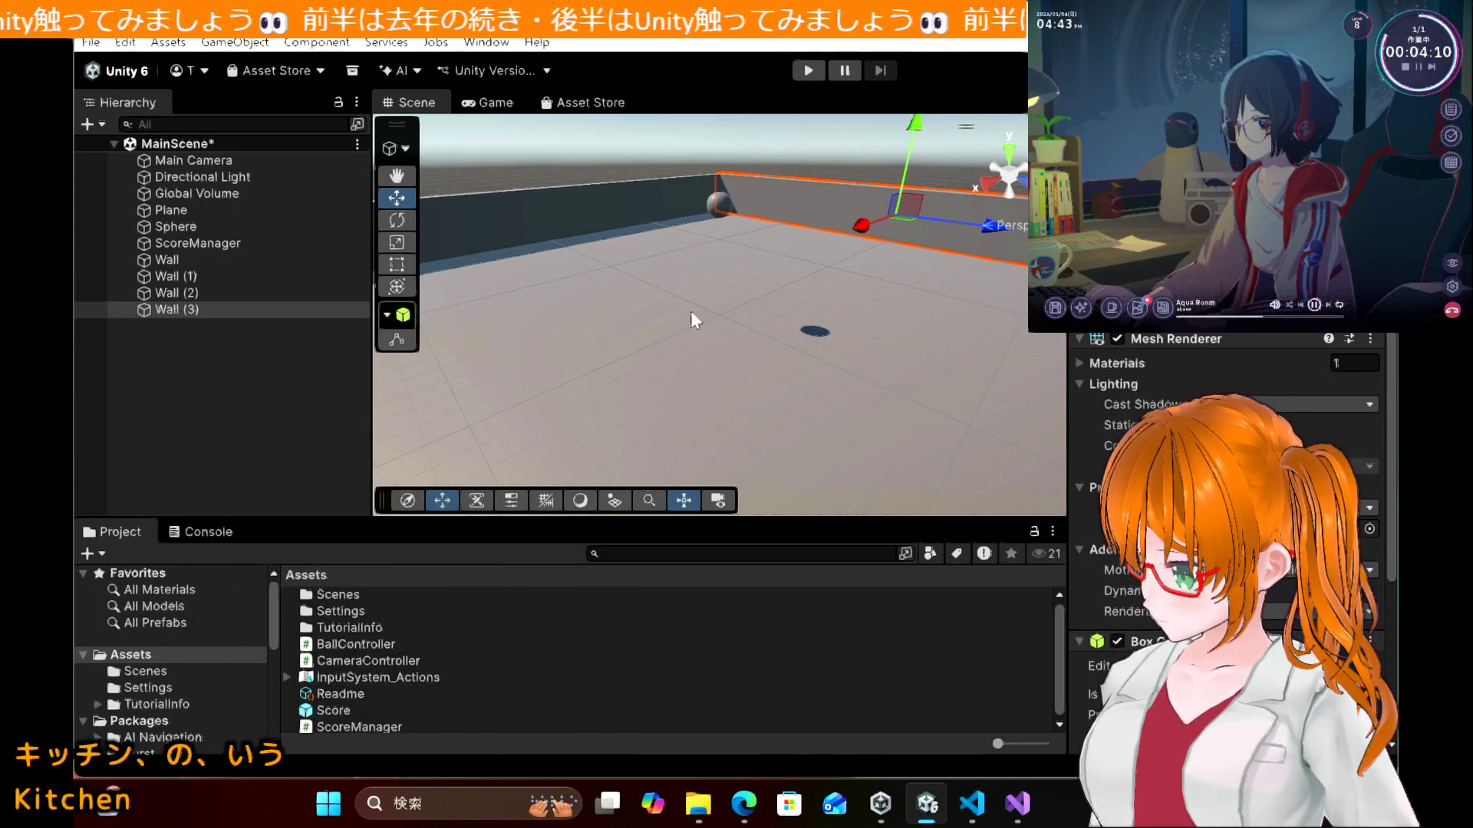
scroll(691, 314, "down", 6)
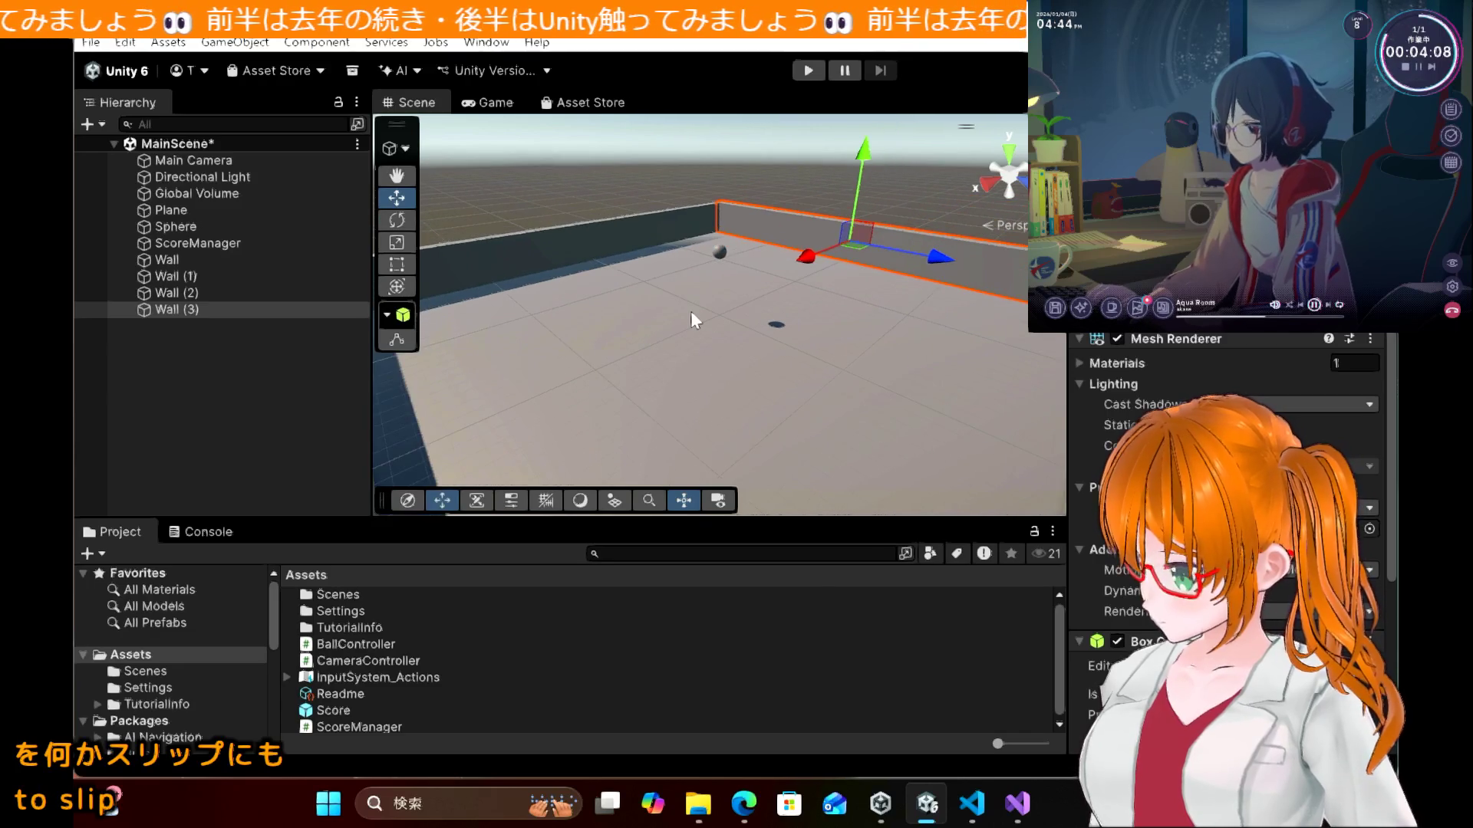
scroll(690, 310, "down", 3)
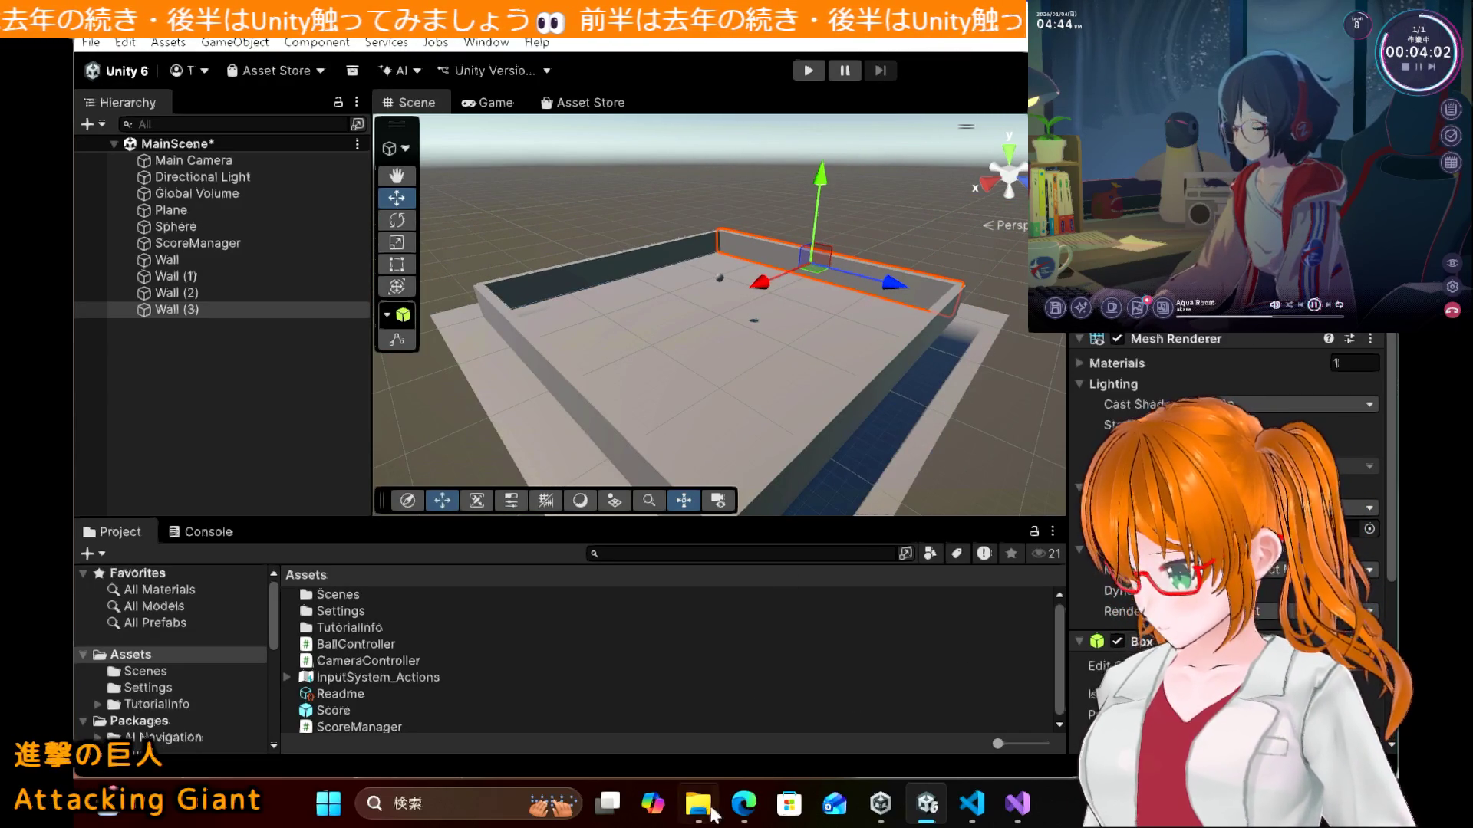
Step: Scroll the tutorial to the step about enabling Is Trigger on the Score prefab's Box Collider
mouse_move(744, 805)
left_click(745, 683)
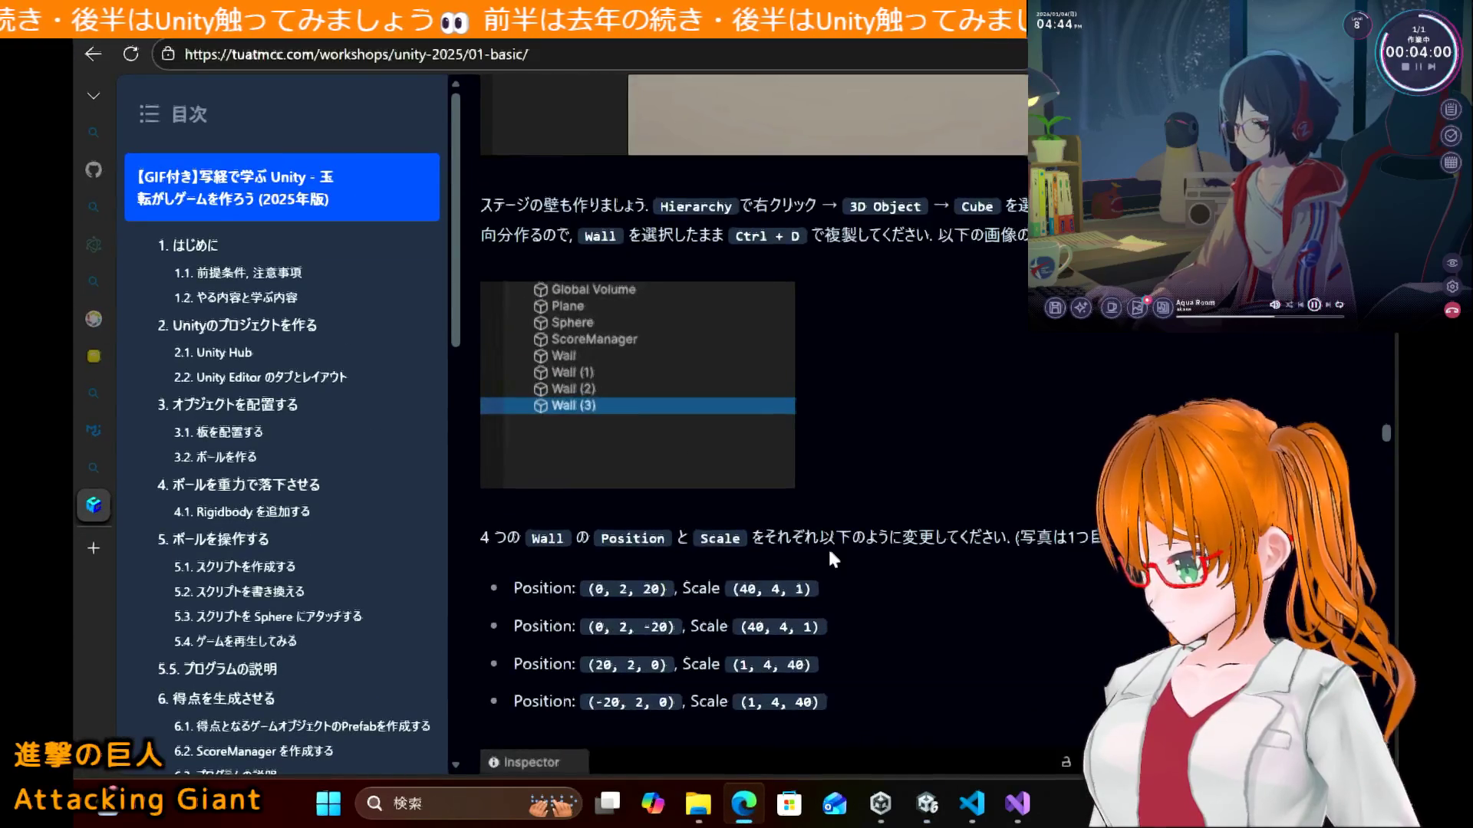
scroll(827, 546, "down", 6)
scroll(830, 559, "down", 1)
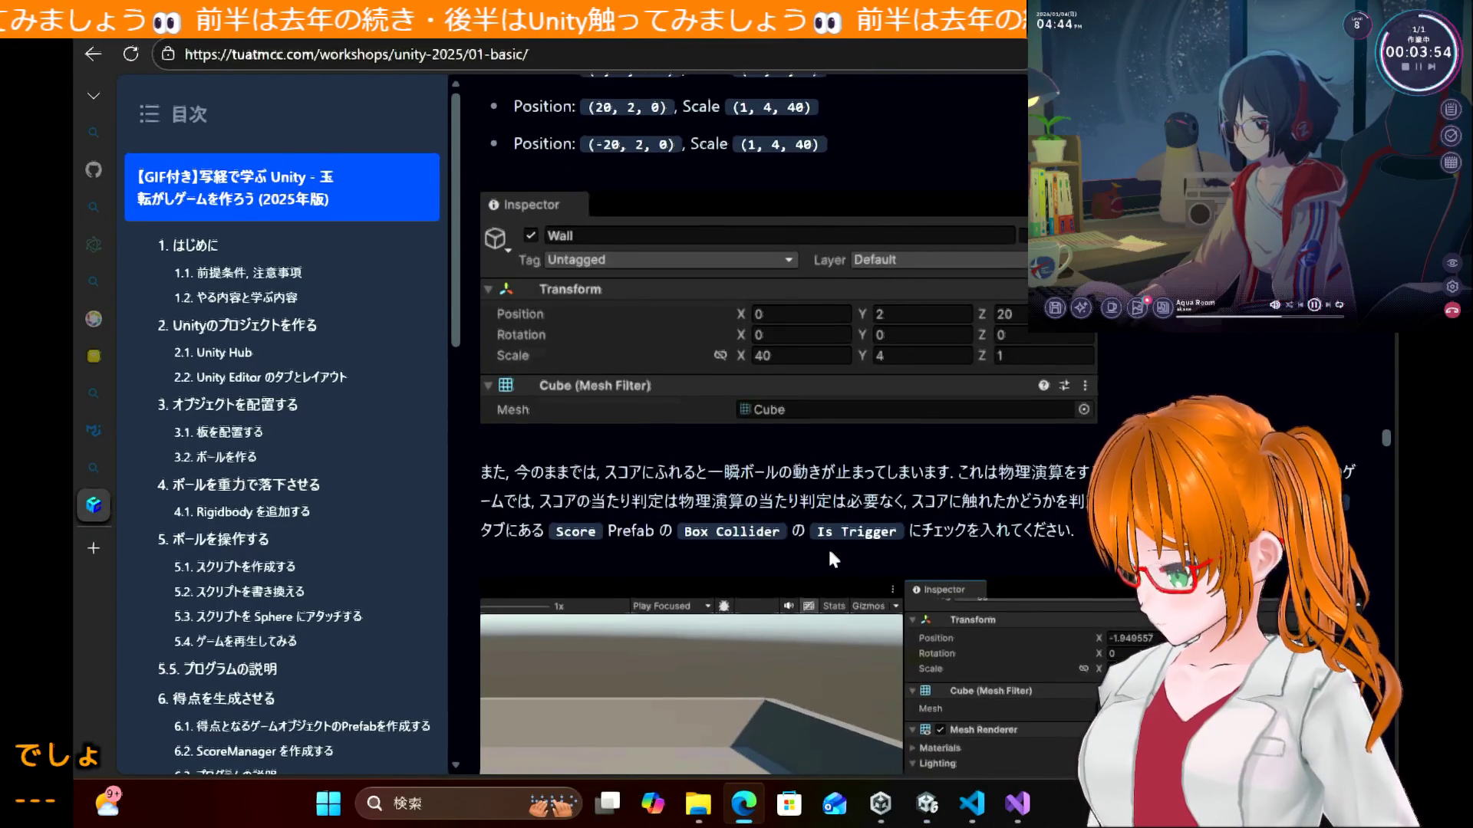
scroll(830, 551, "down", 1)
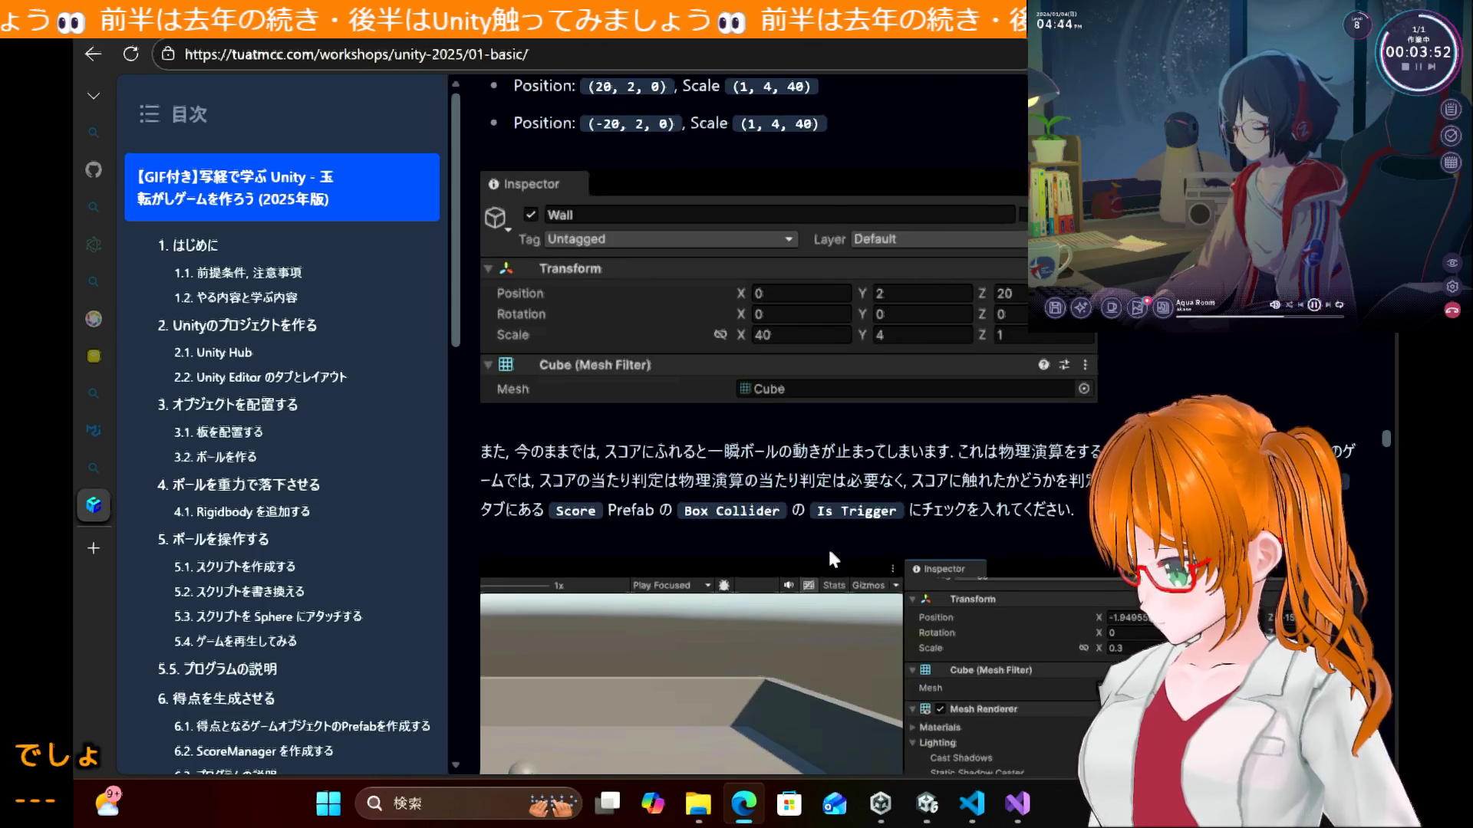
scroll(830, 555, "down", 2)
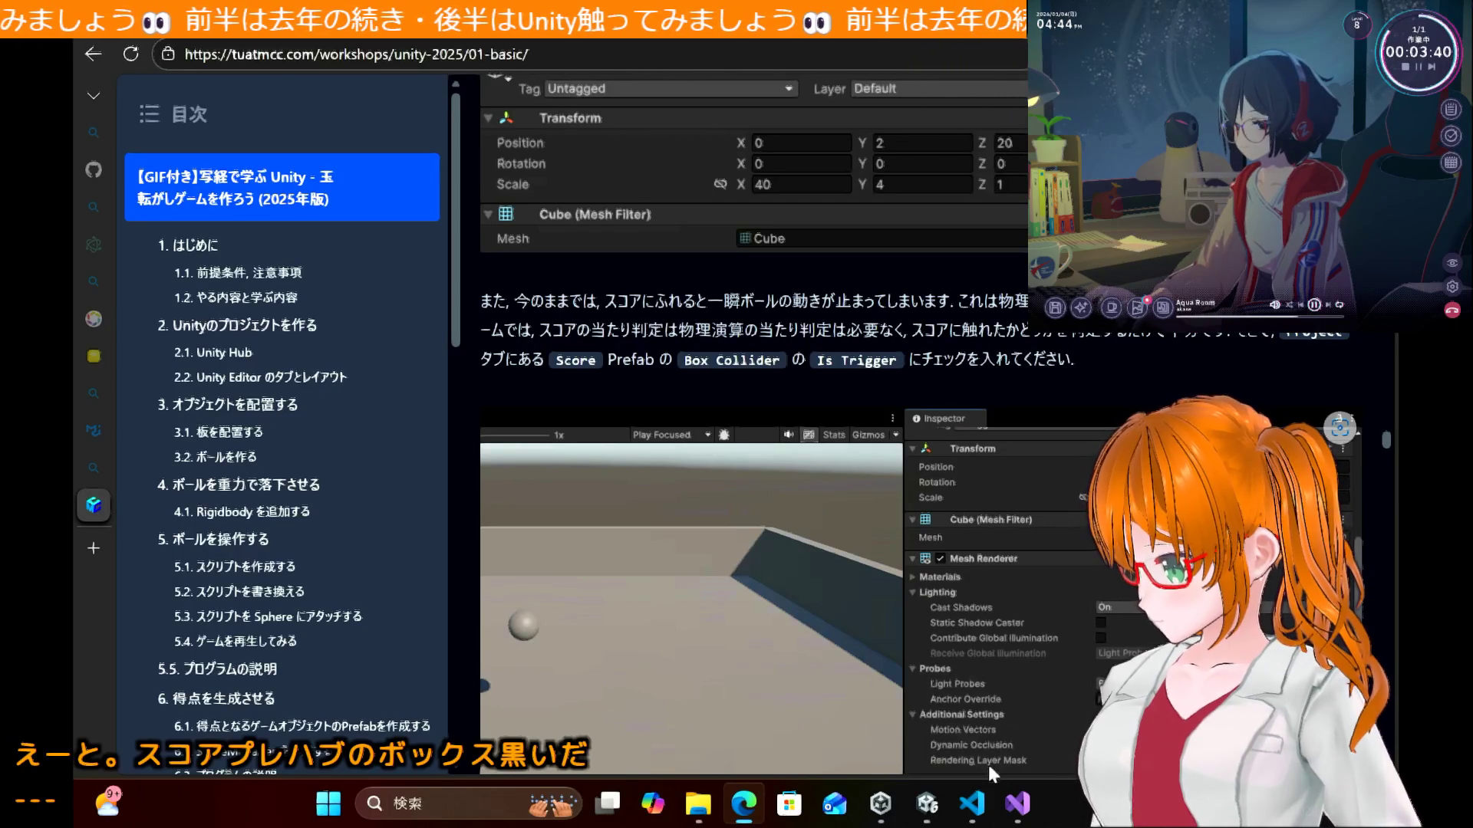
Step: Select the Score prefab and scroll its Inspector down to the Box Collider component
left_click(920, 816)
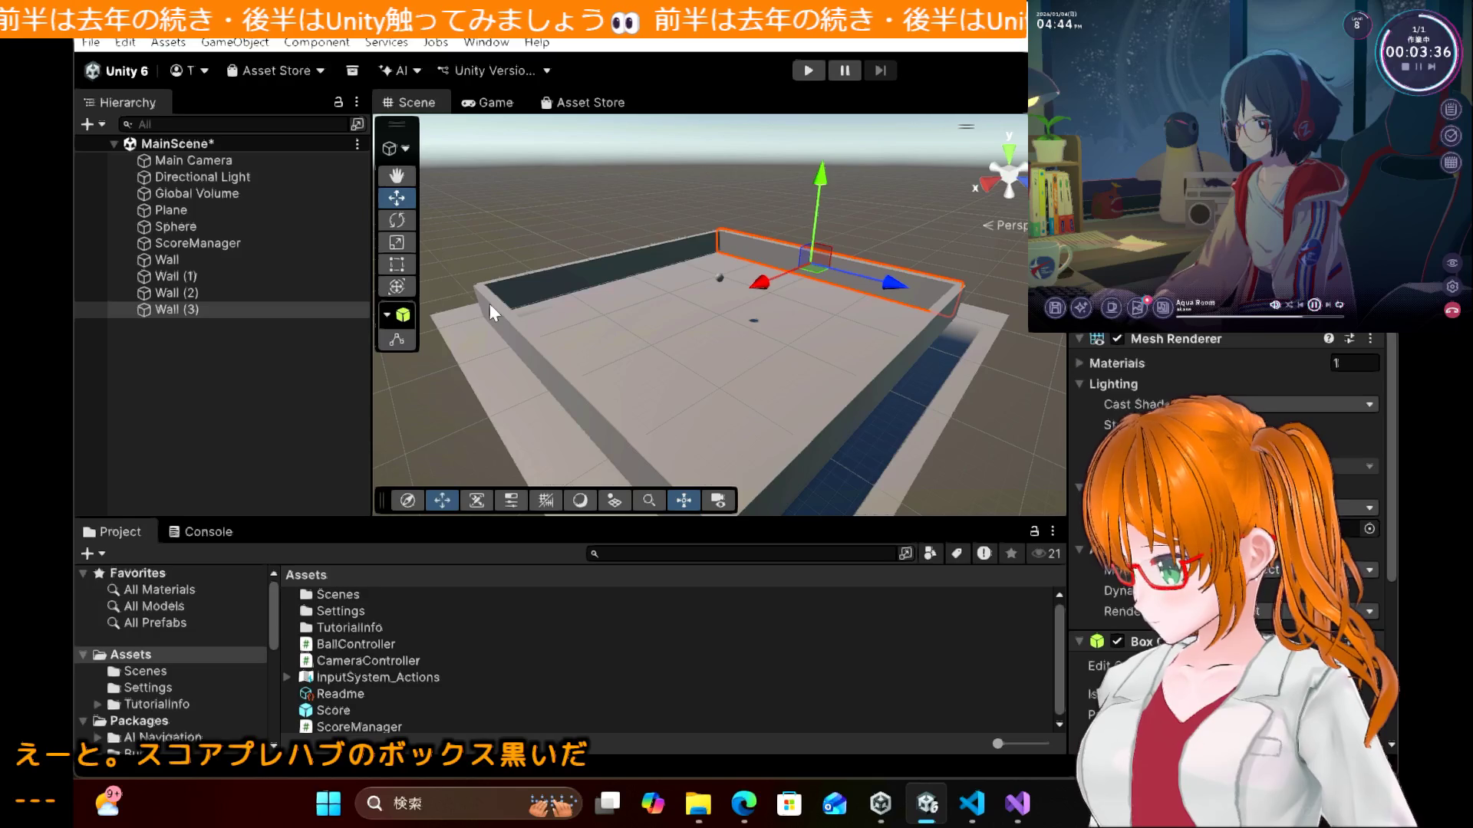
left_click(193, 231)
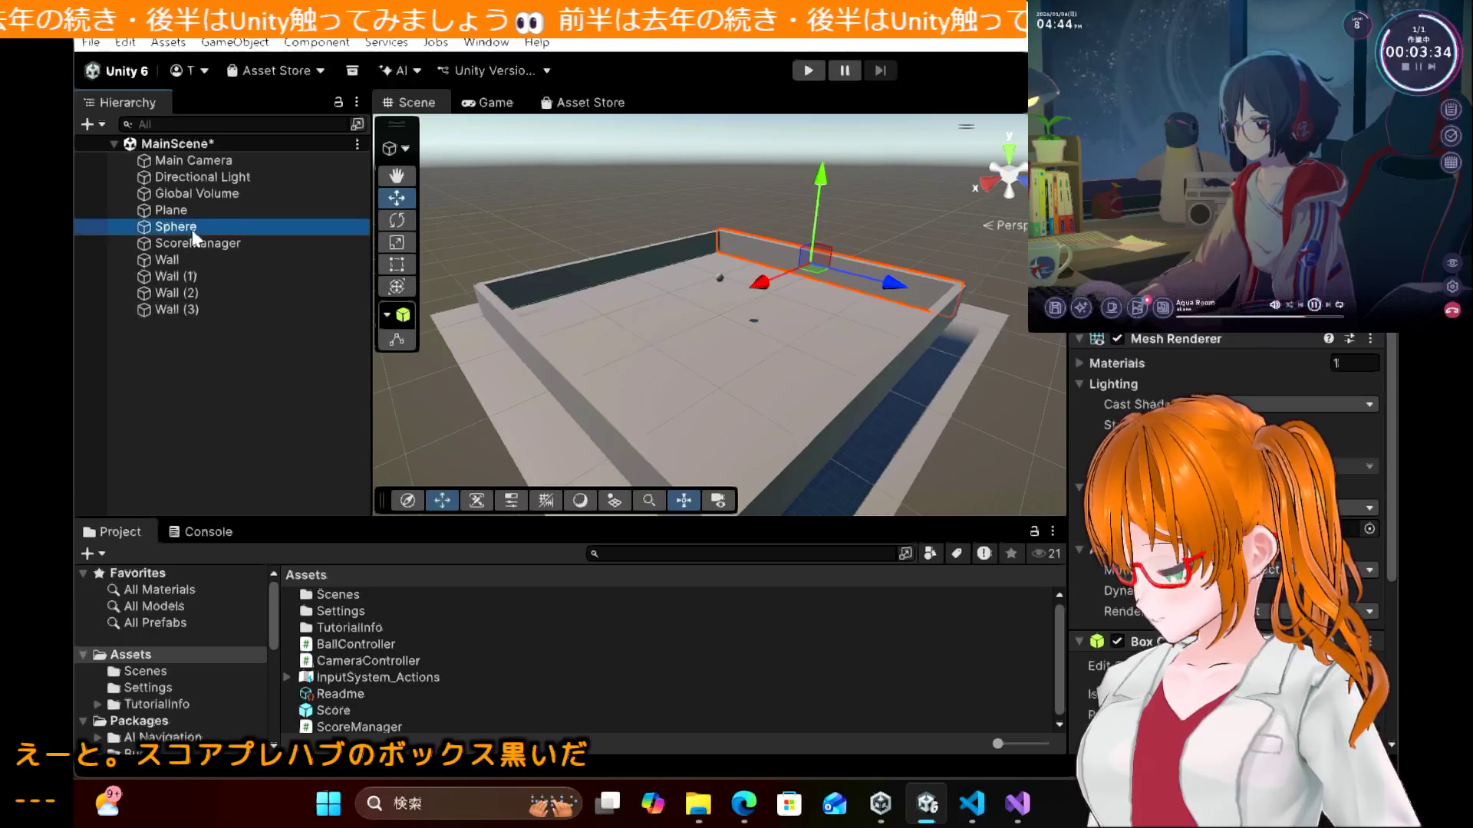
left_click(754, 802)
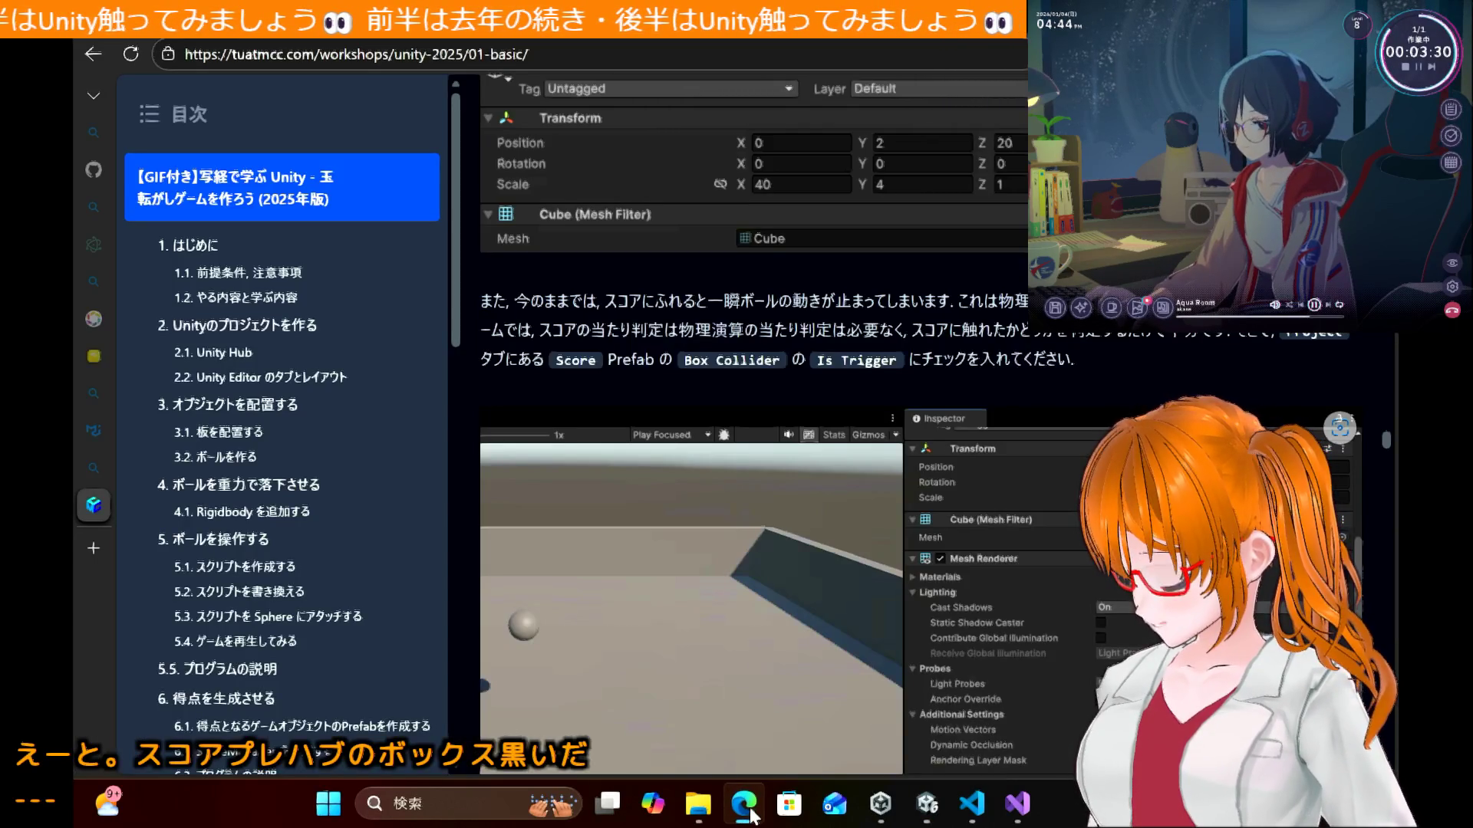
left_click(744, 805)
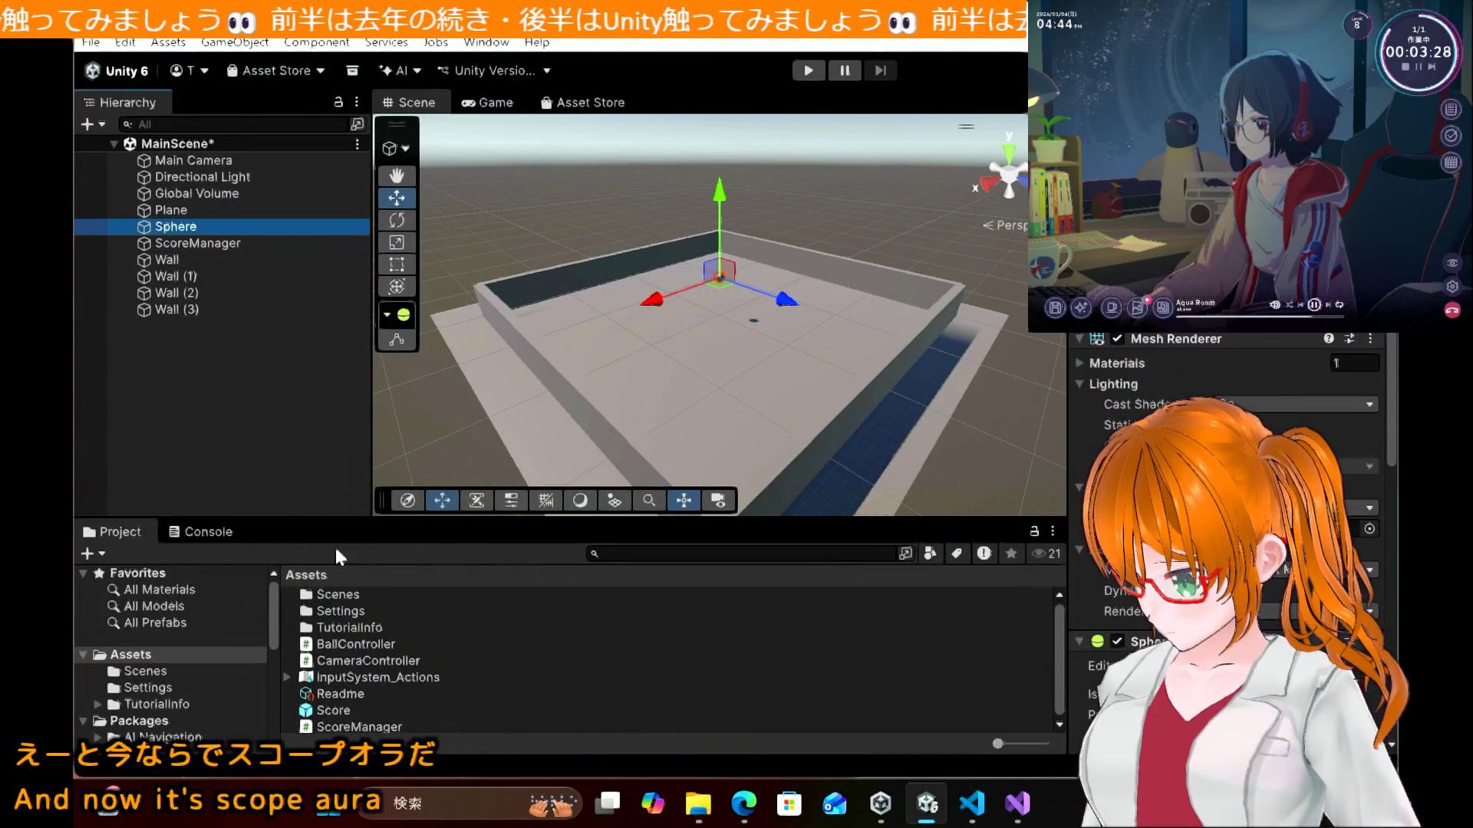
left_click(346, 710)
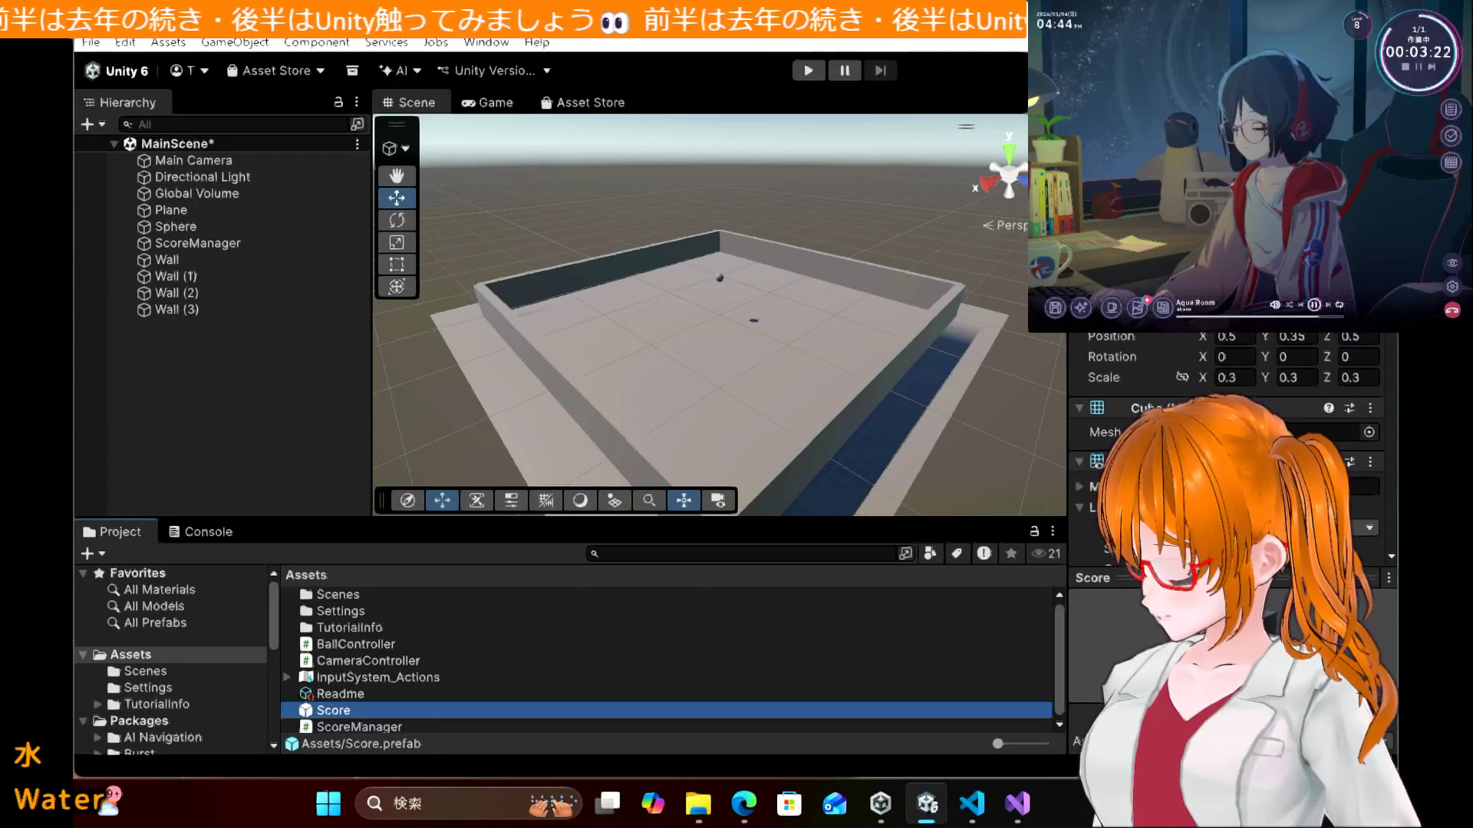
scroll(1129, 361, "down", 10)
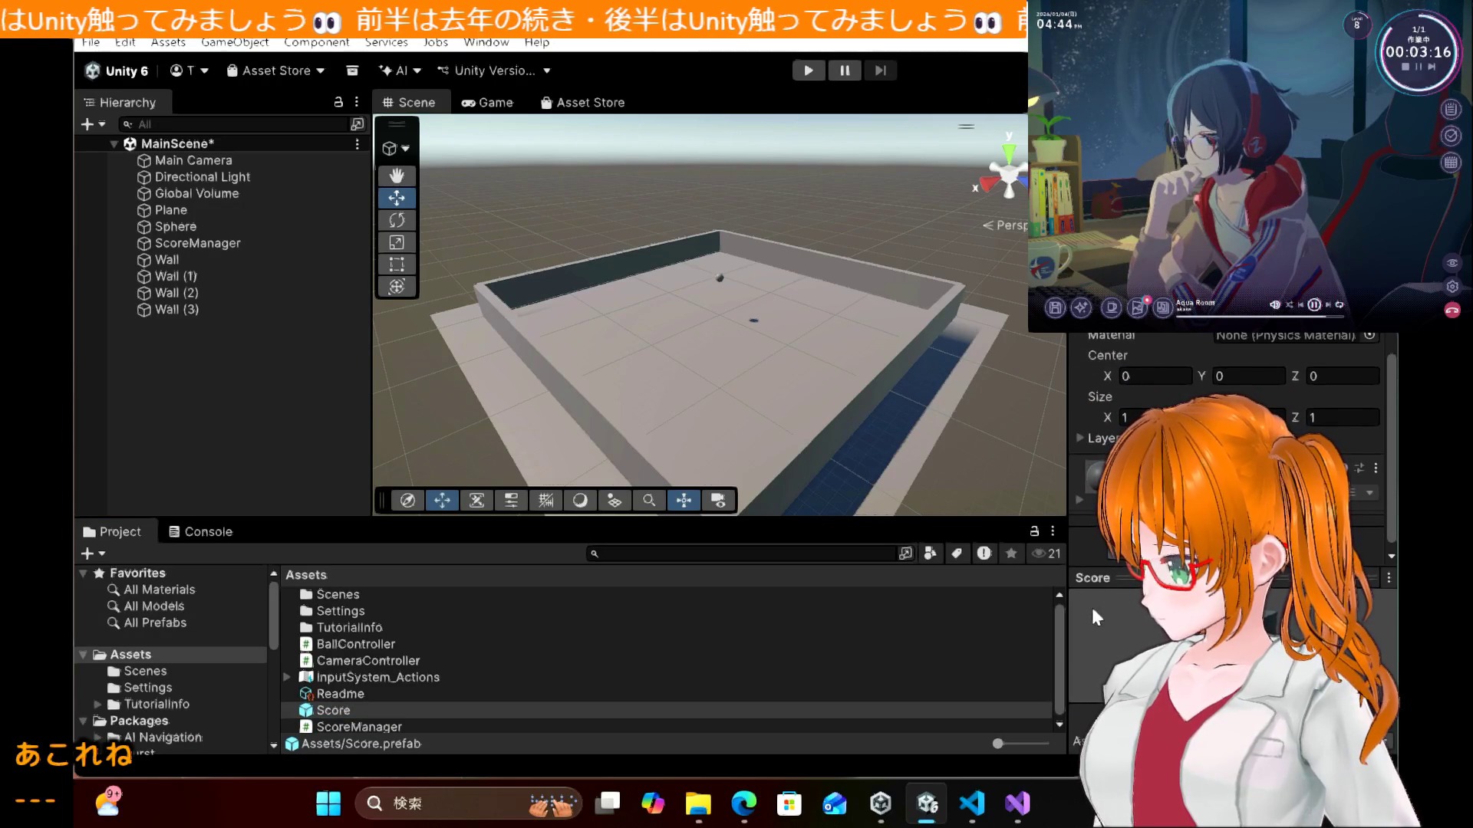
left_click(754, 815)
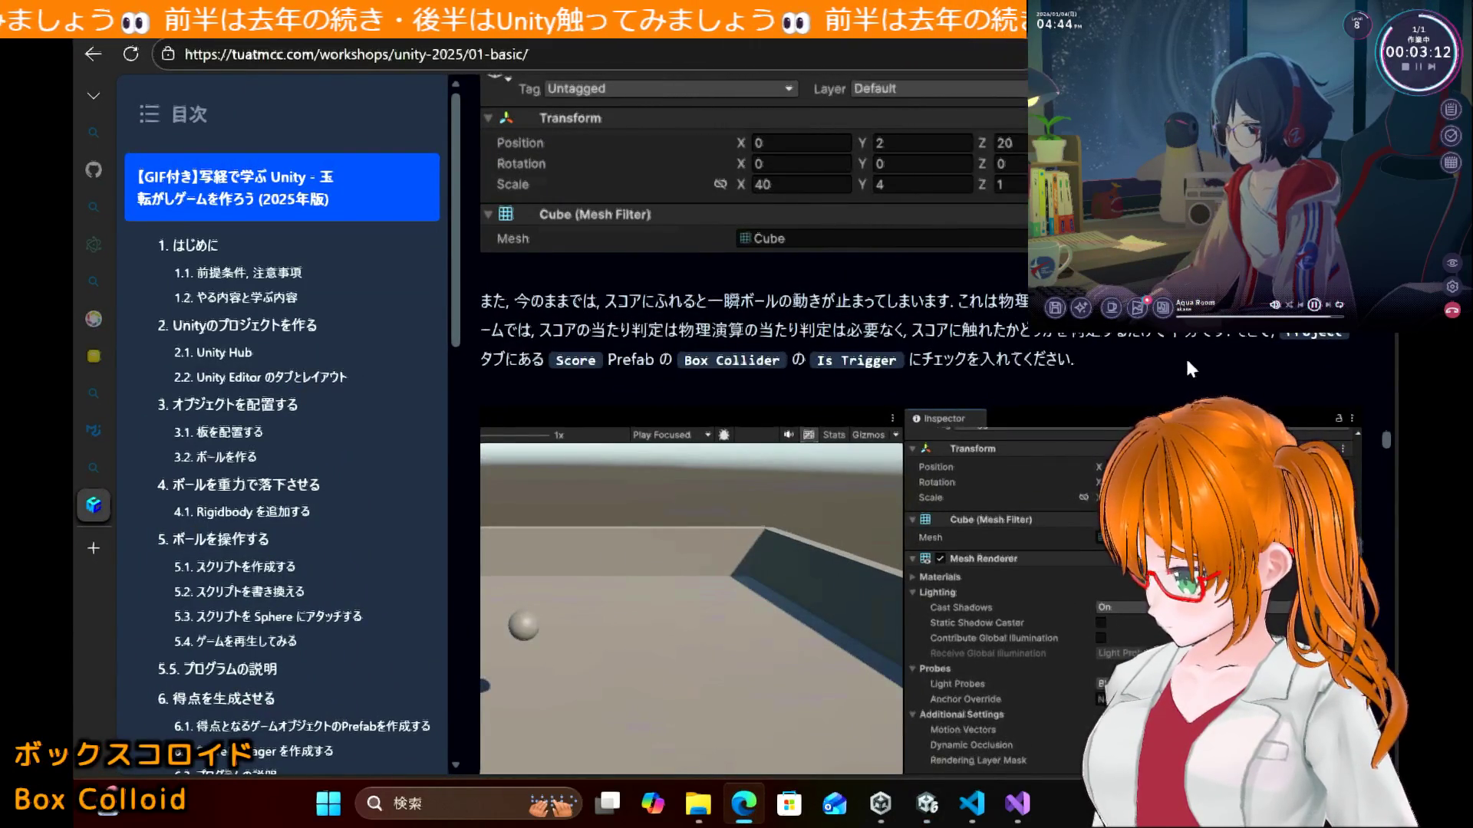
Step: Copy OnTriggerEnter from the tutorial diff and paste it over OnCollisionEnter in BallController.cs
scroll(1188, 364, "down", 3)
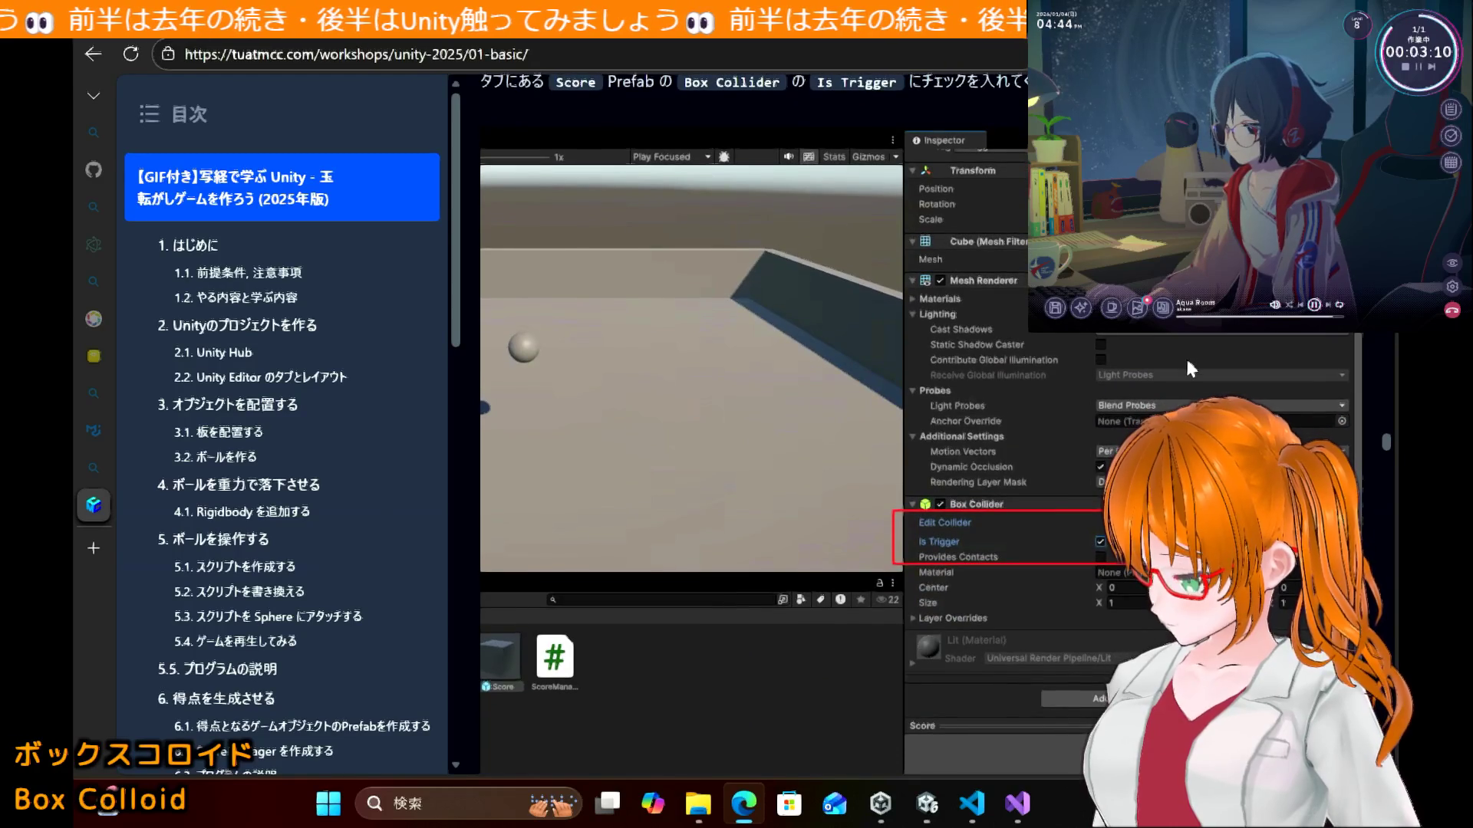
scroll(1187, 363, "down", 6)
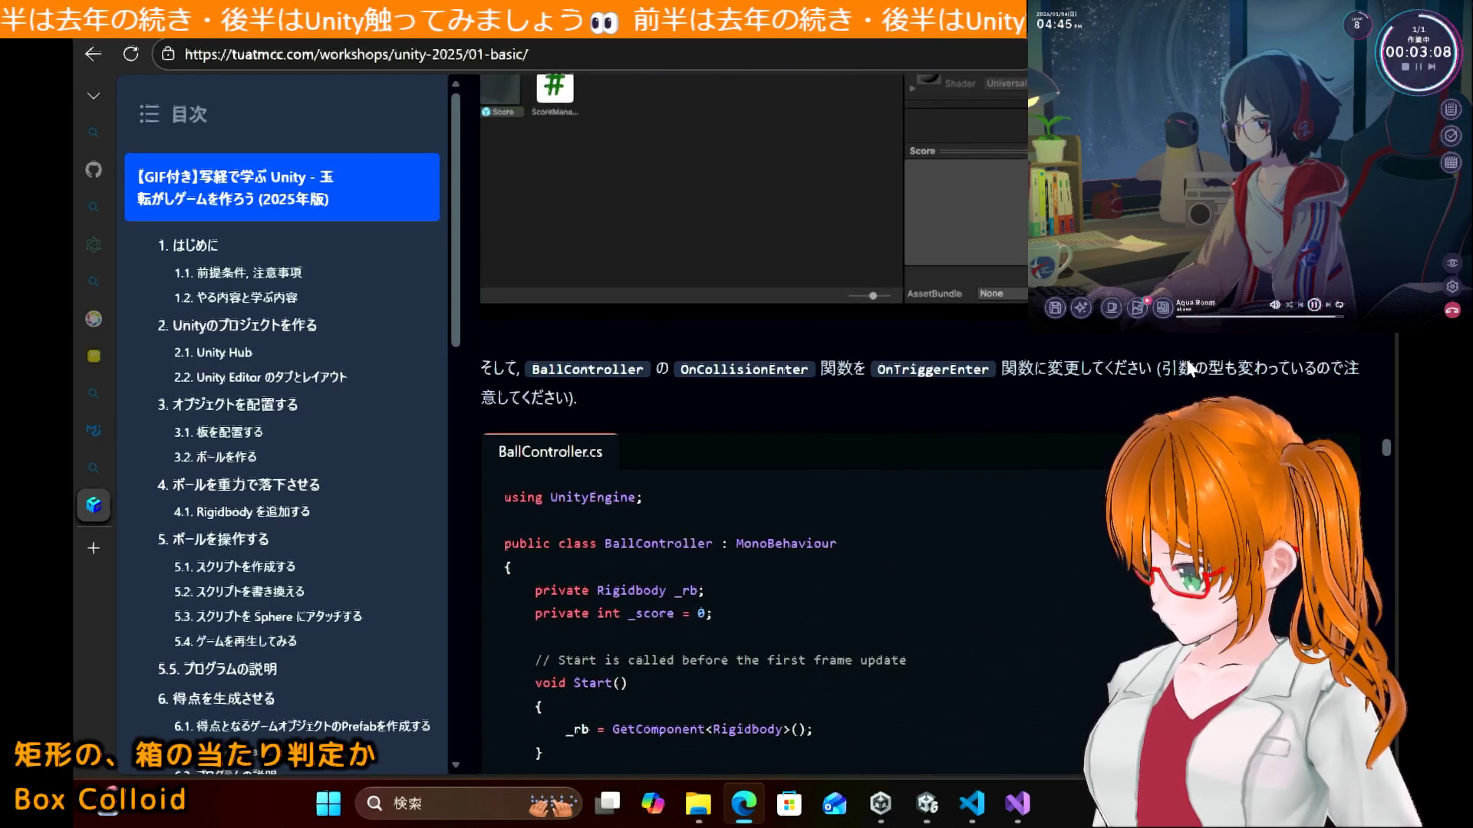
scroll(942, 448, "down", 13)
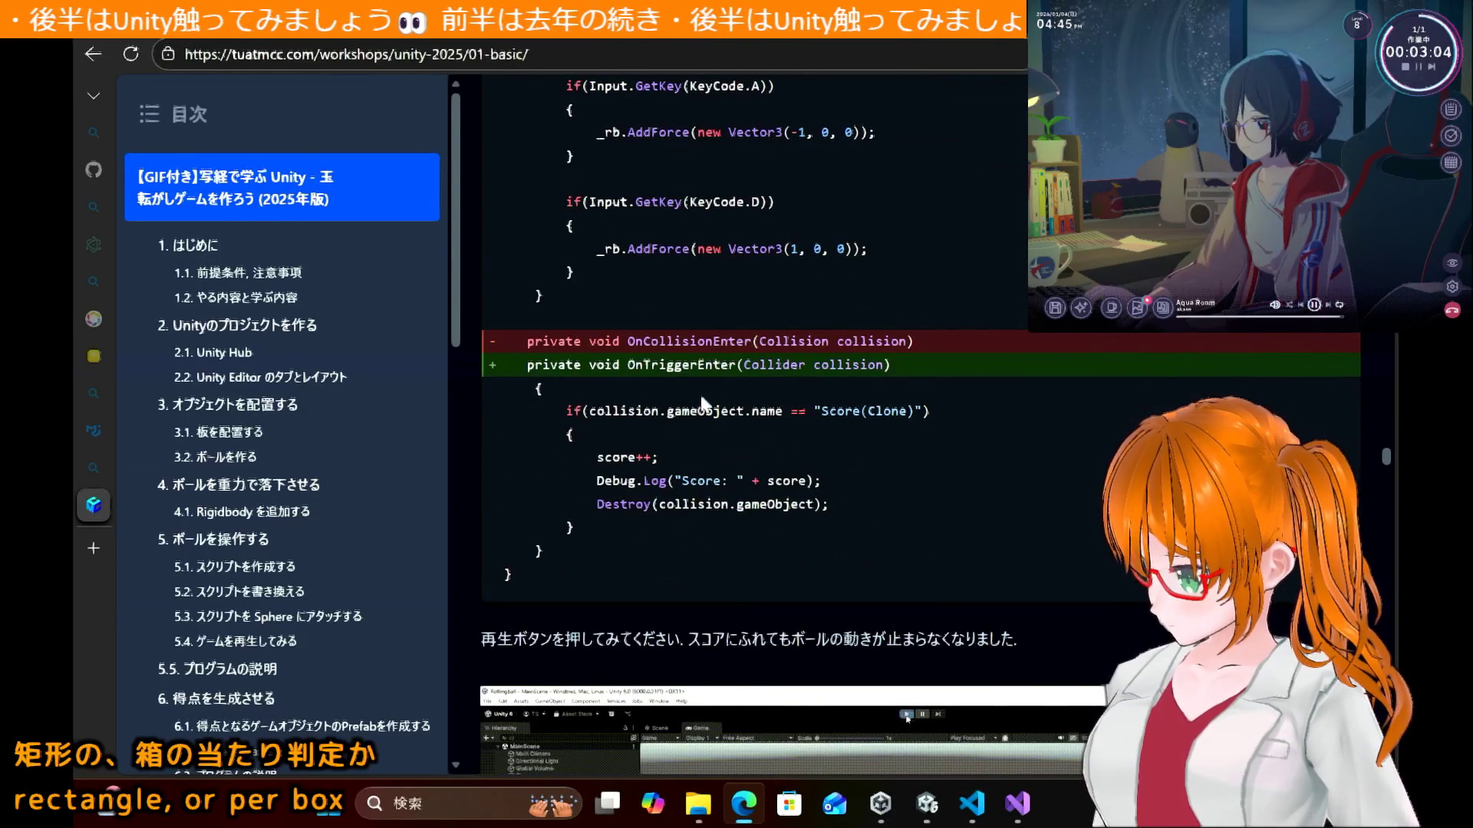
double_click(699, 364)
key("ctrl+c")
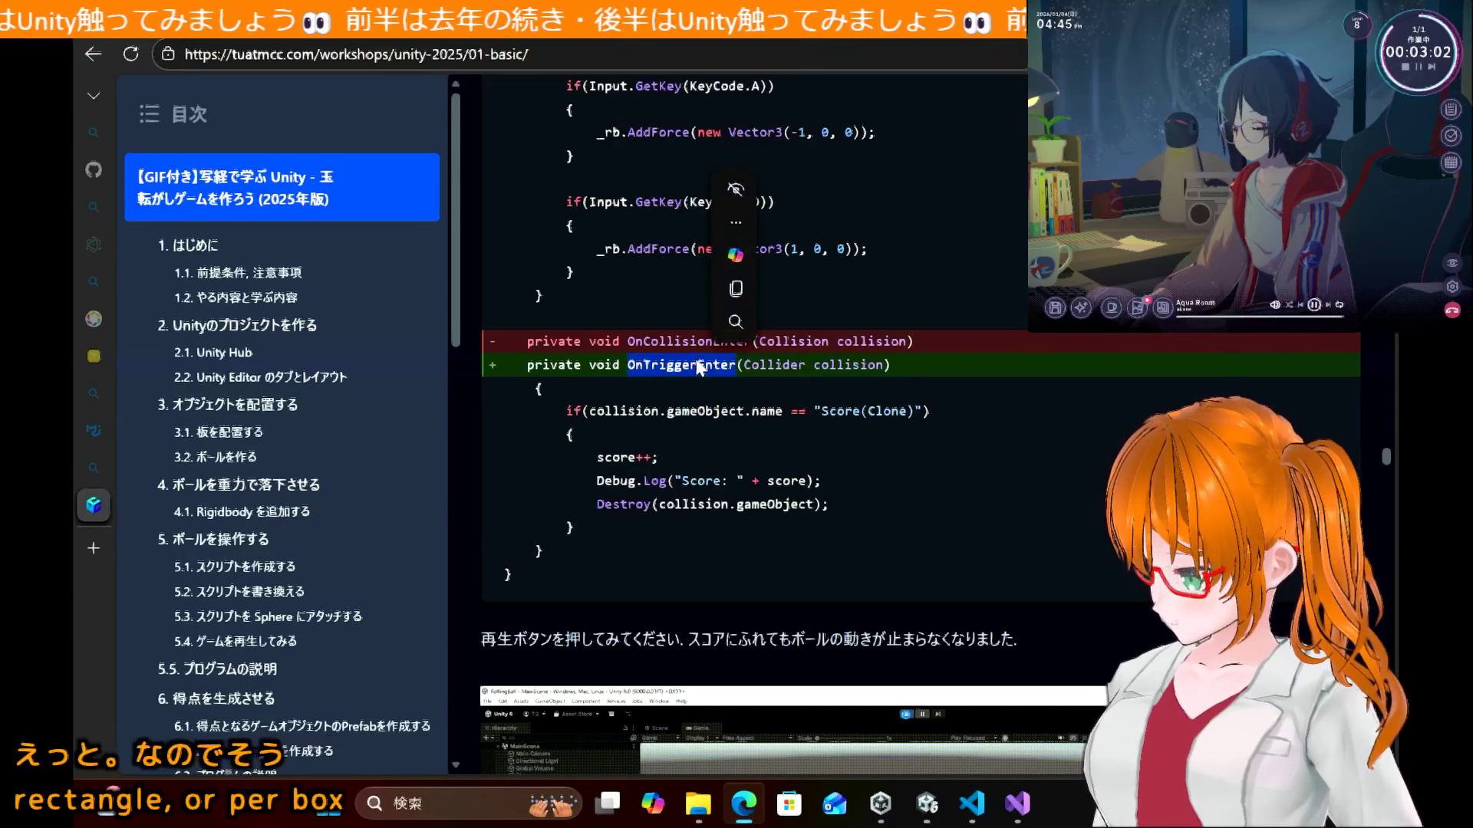
left_click(1004, 815)
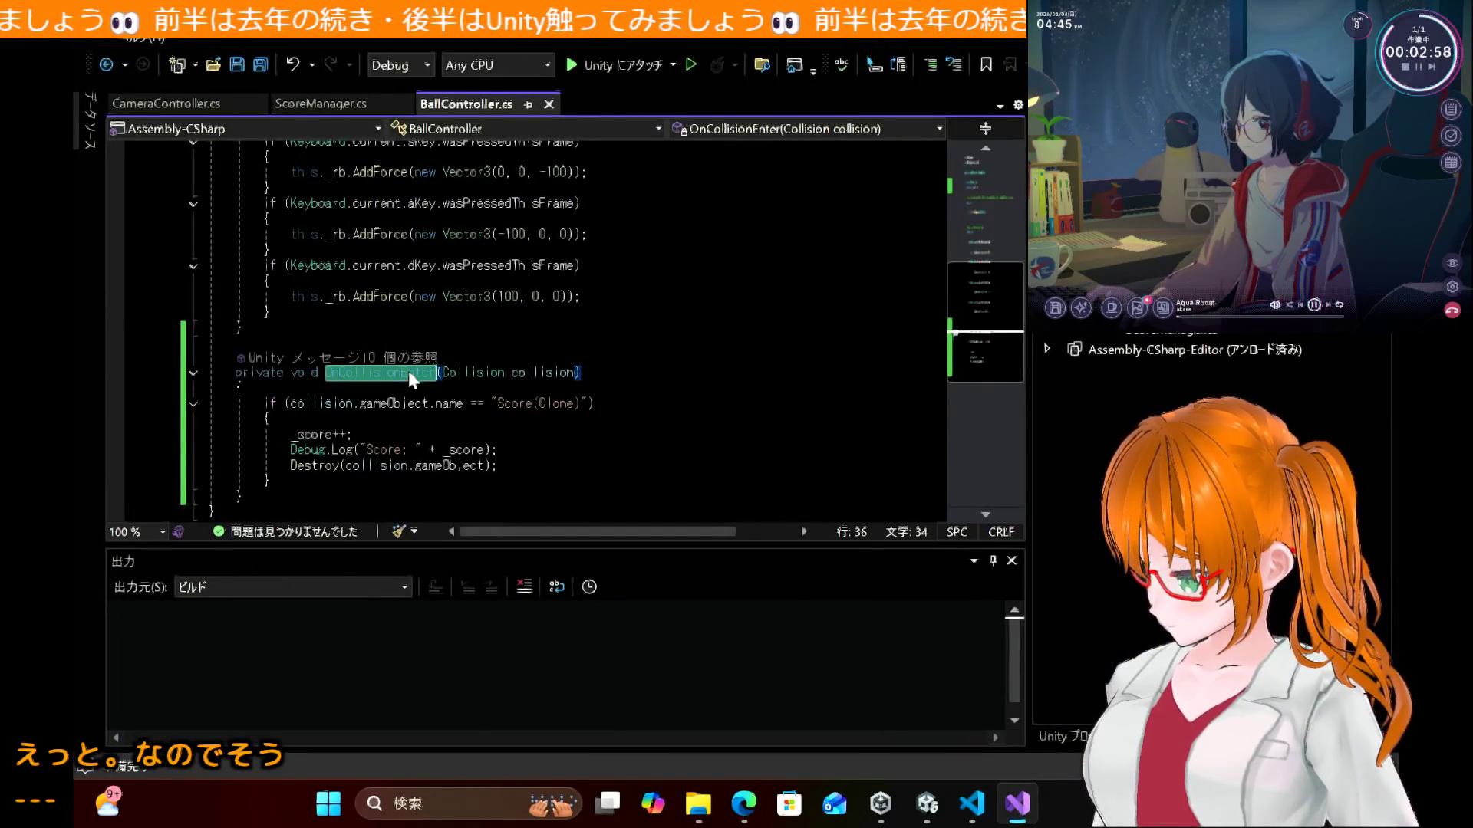
key("ctrl+v")
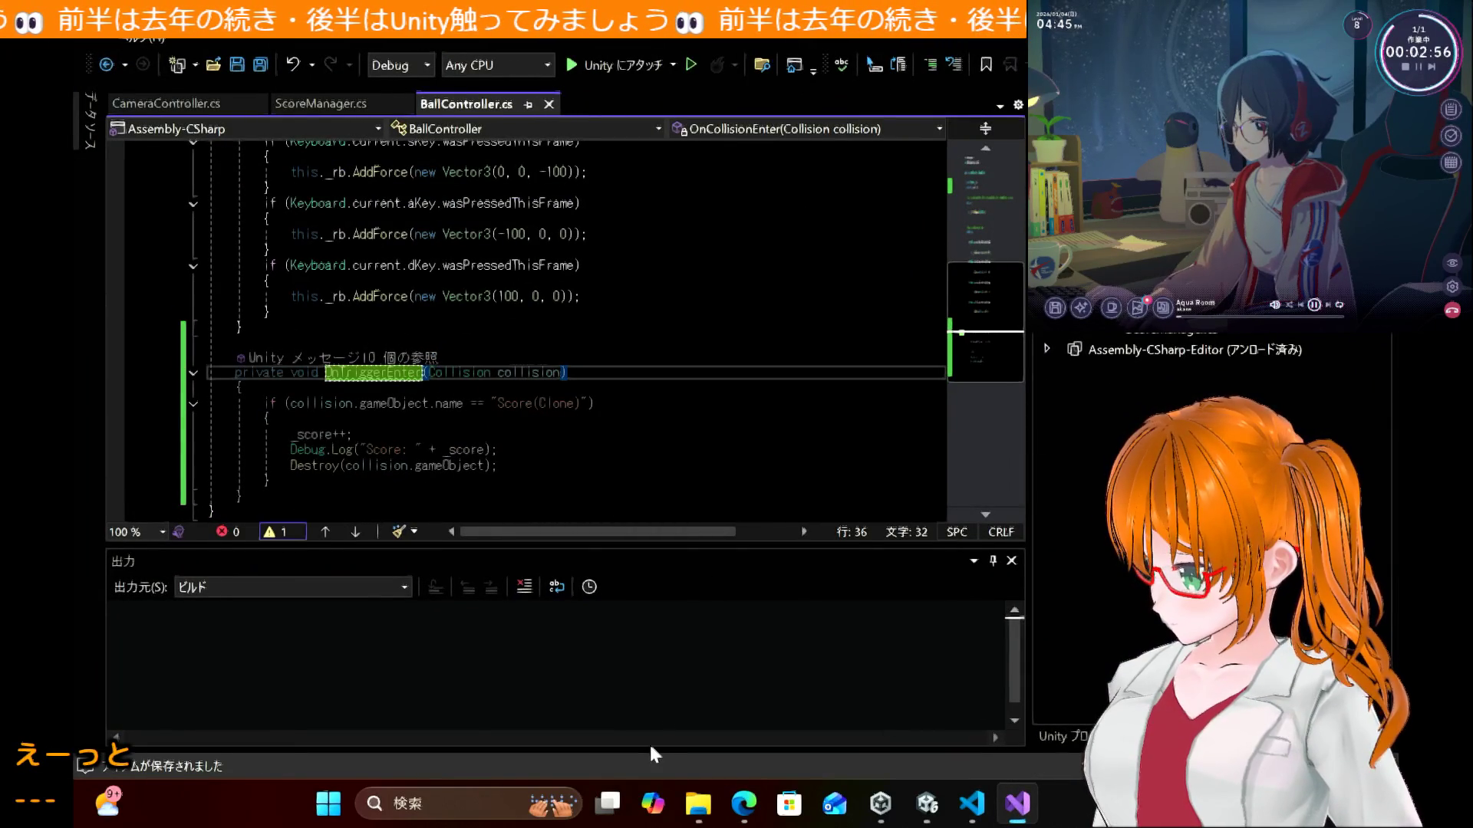
left_click(748, 802)
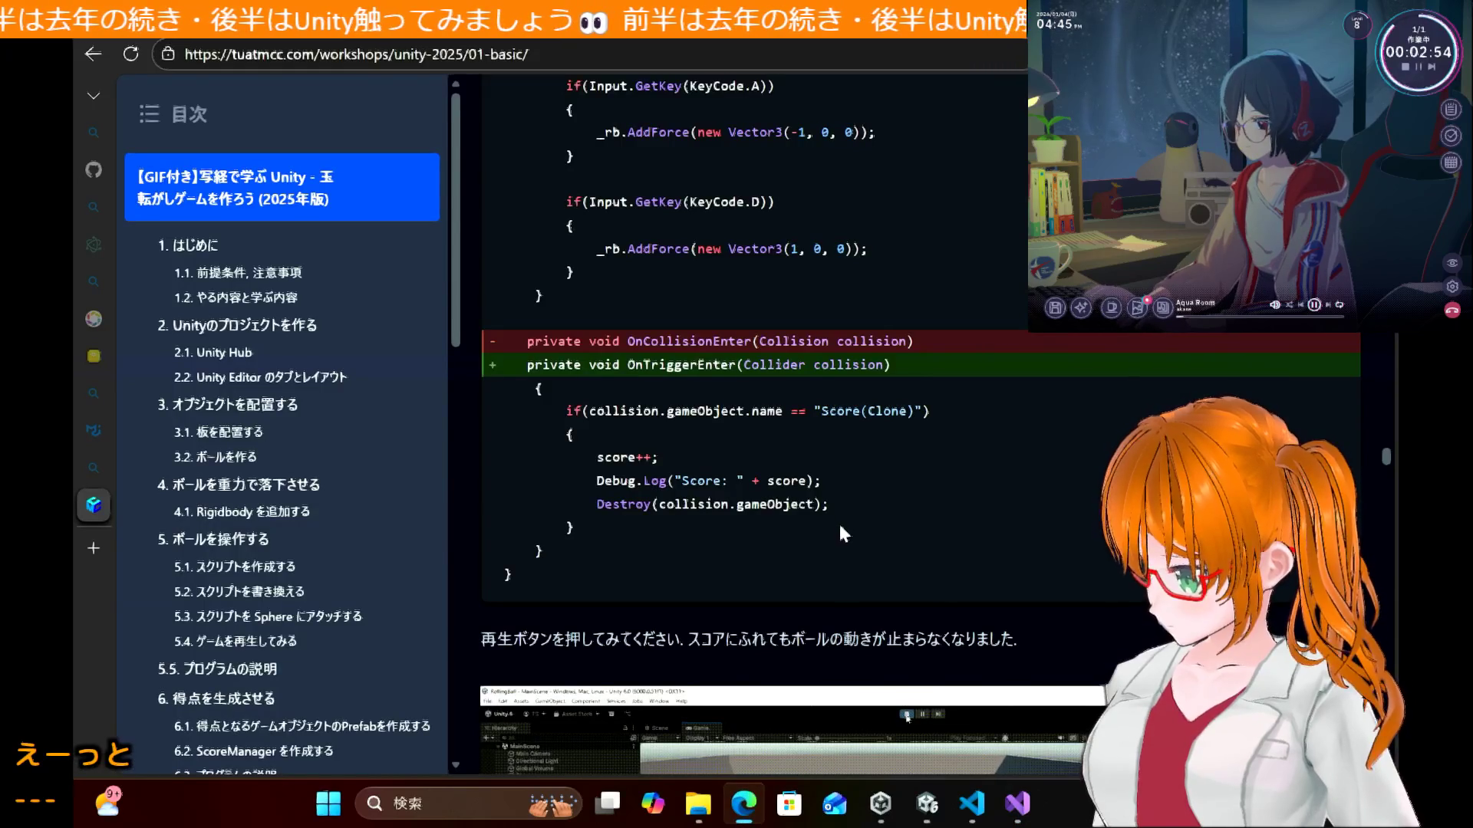
left_click(1018, 817)
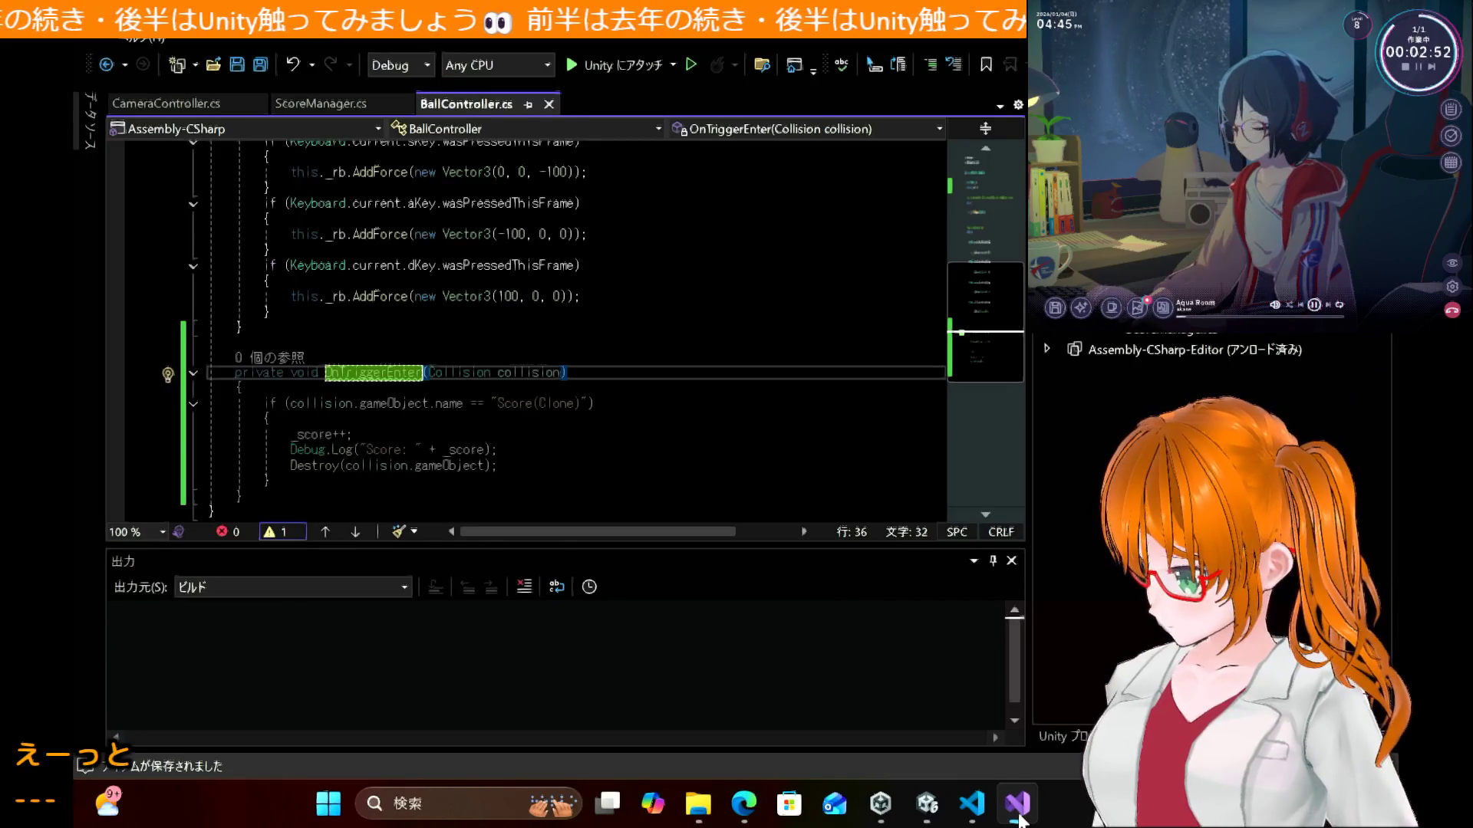
left_click(1019, 817)
Step: Select section 8.1's sentences on Collider, Is Trigger and OnTriggerEnter for copying into the notes
scroll(854, 494, "down", 5)
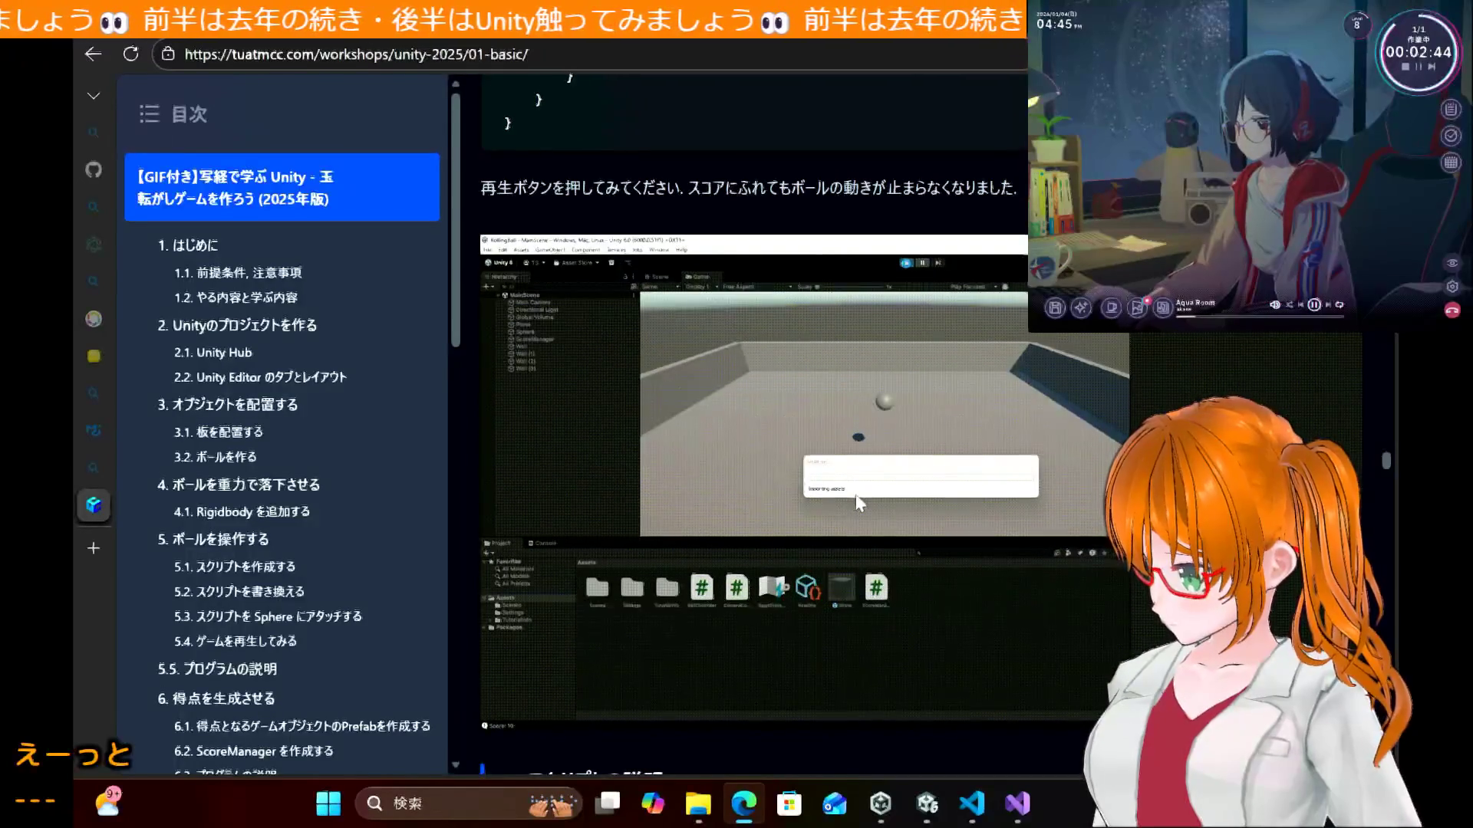
scroll(858, 503, "down", 3)
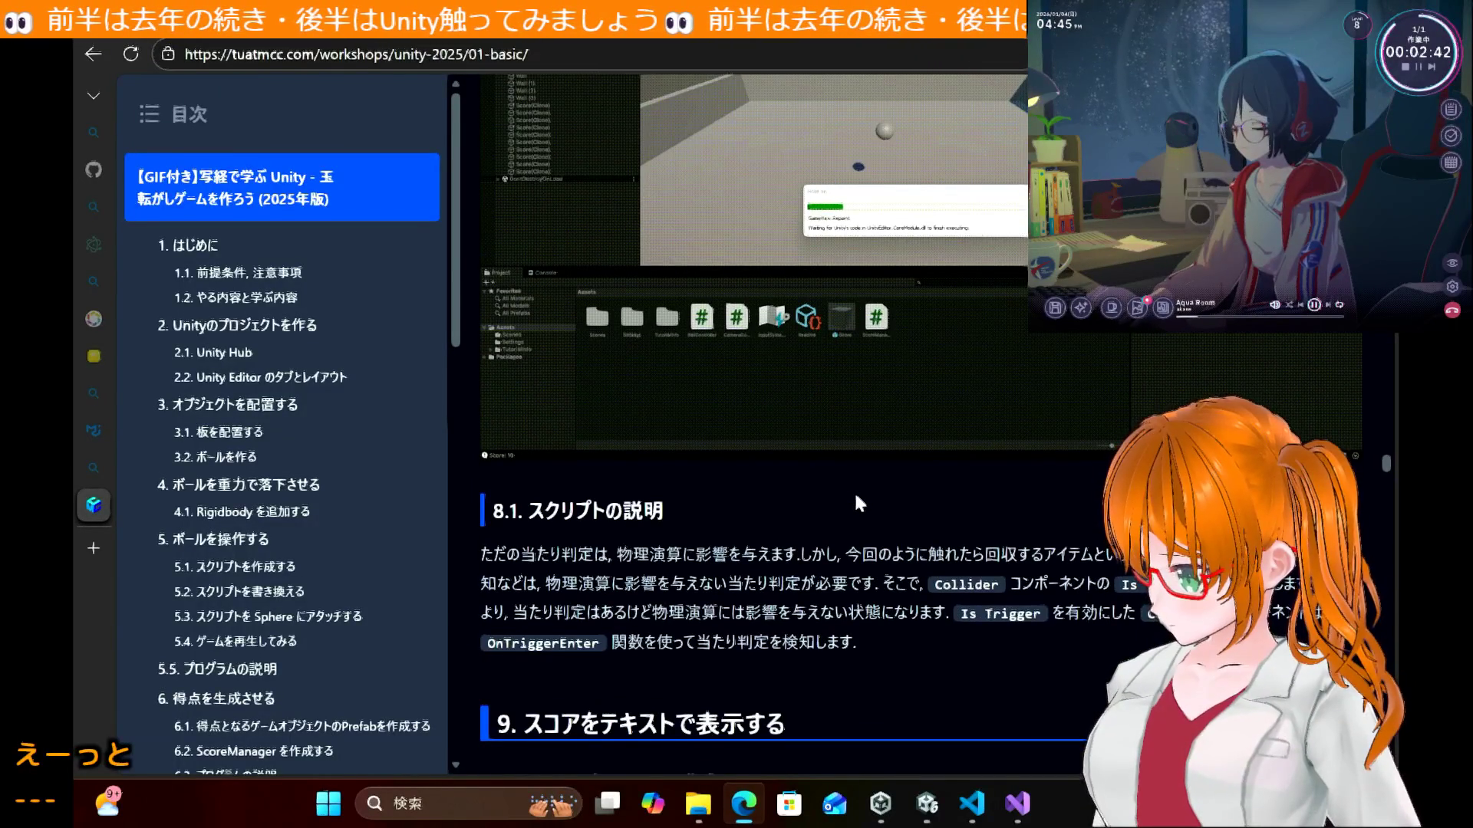
scroll(857, 503, "down", 1)
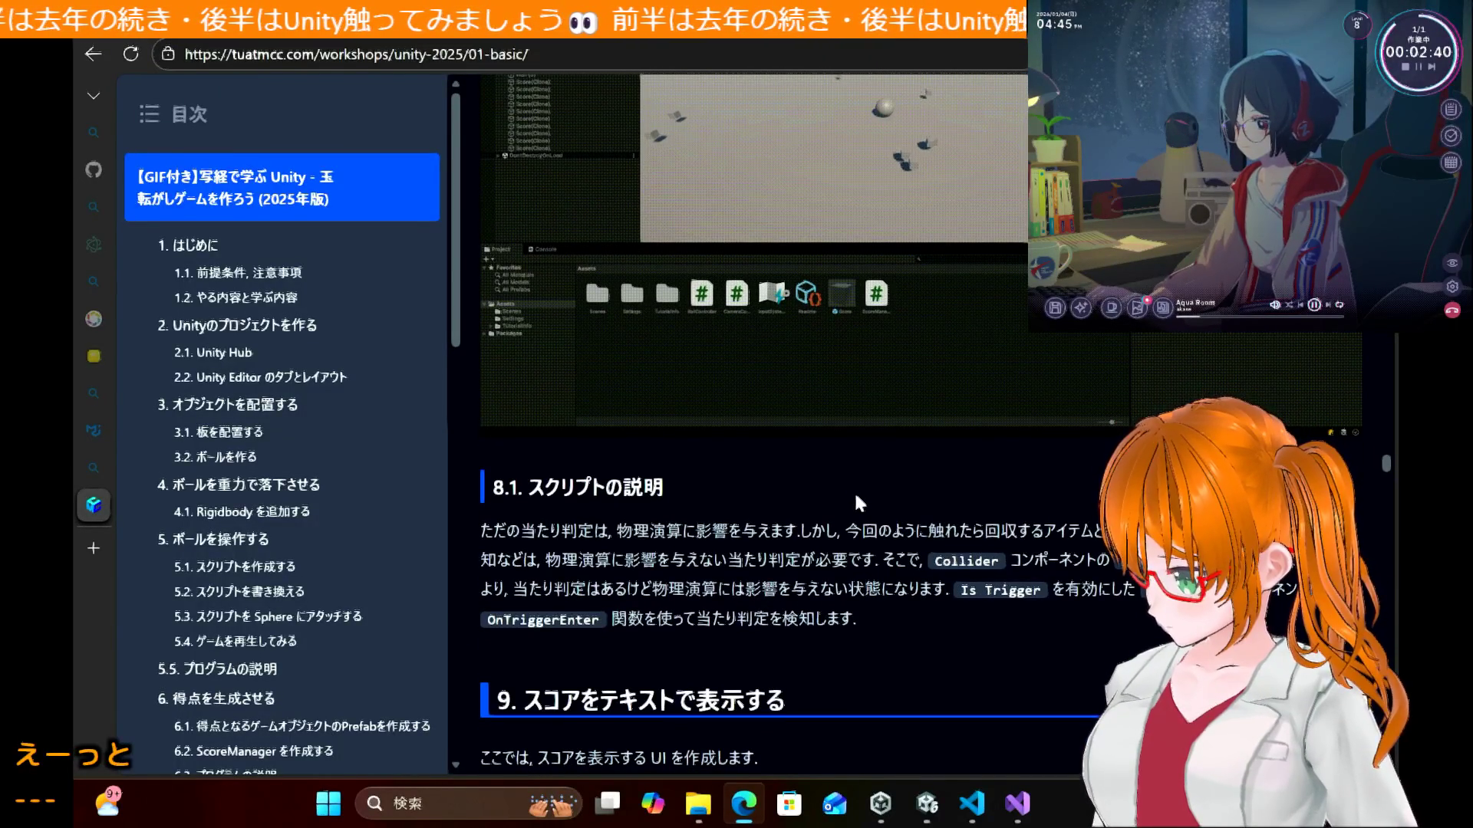
scroll(856, 499, "down", 1)
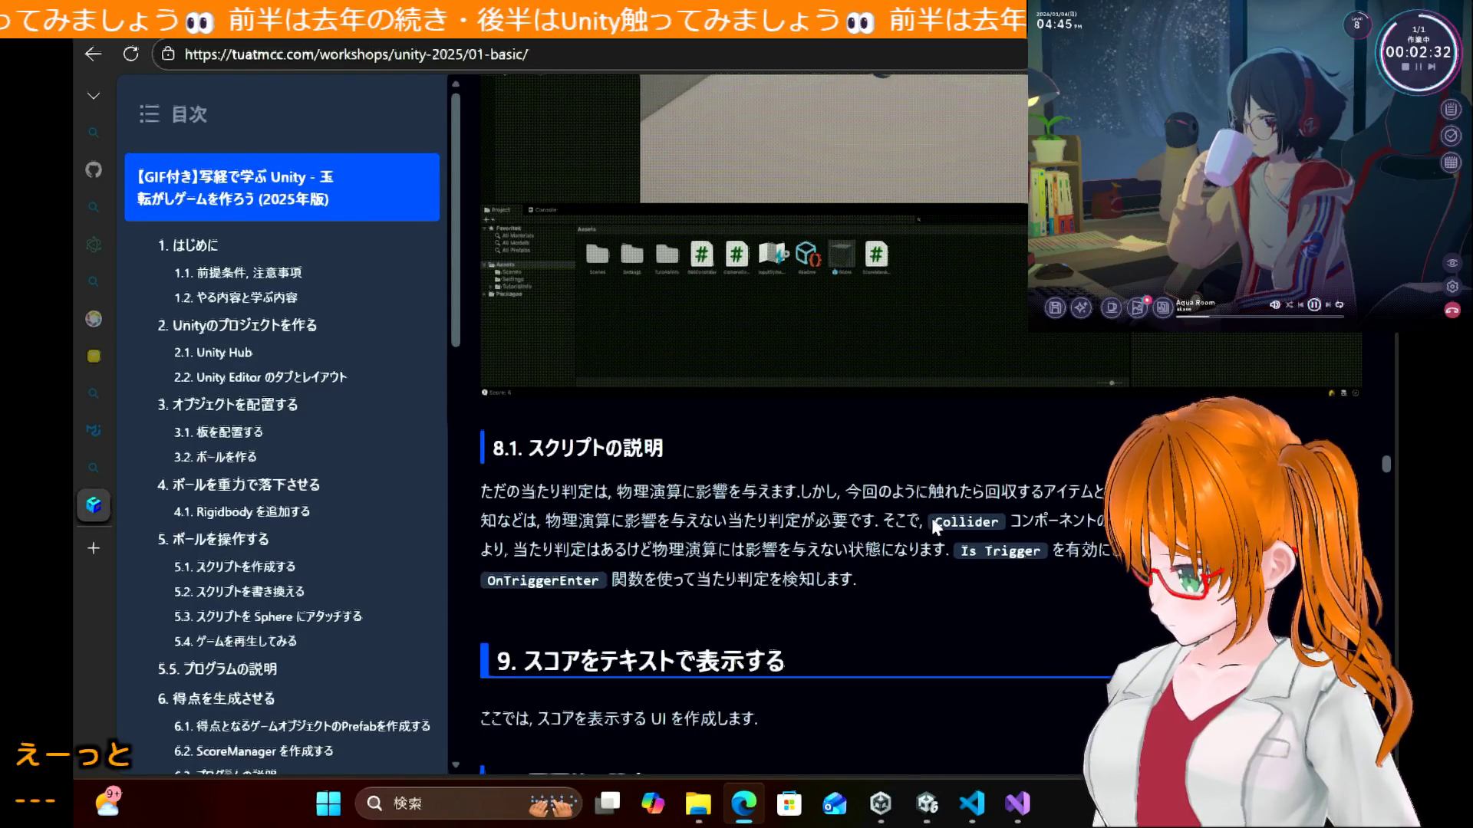
left_click_drag(932, 521, 973, 518)
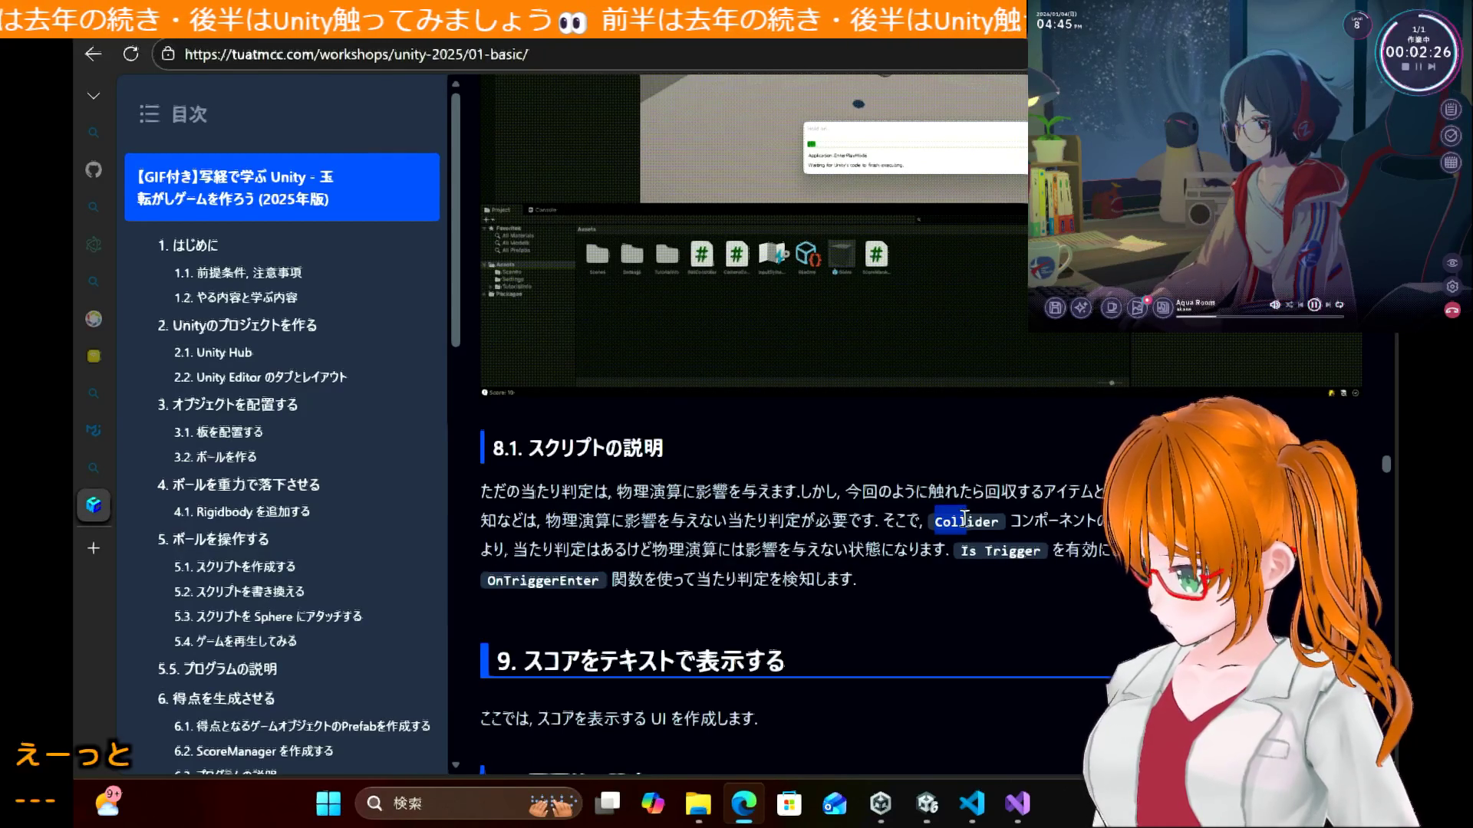
left_click_drag(965, 521, 948, 552)
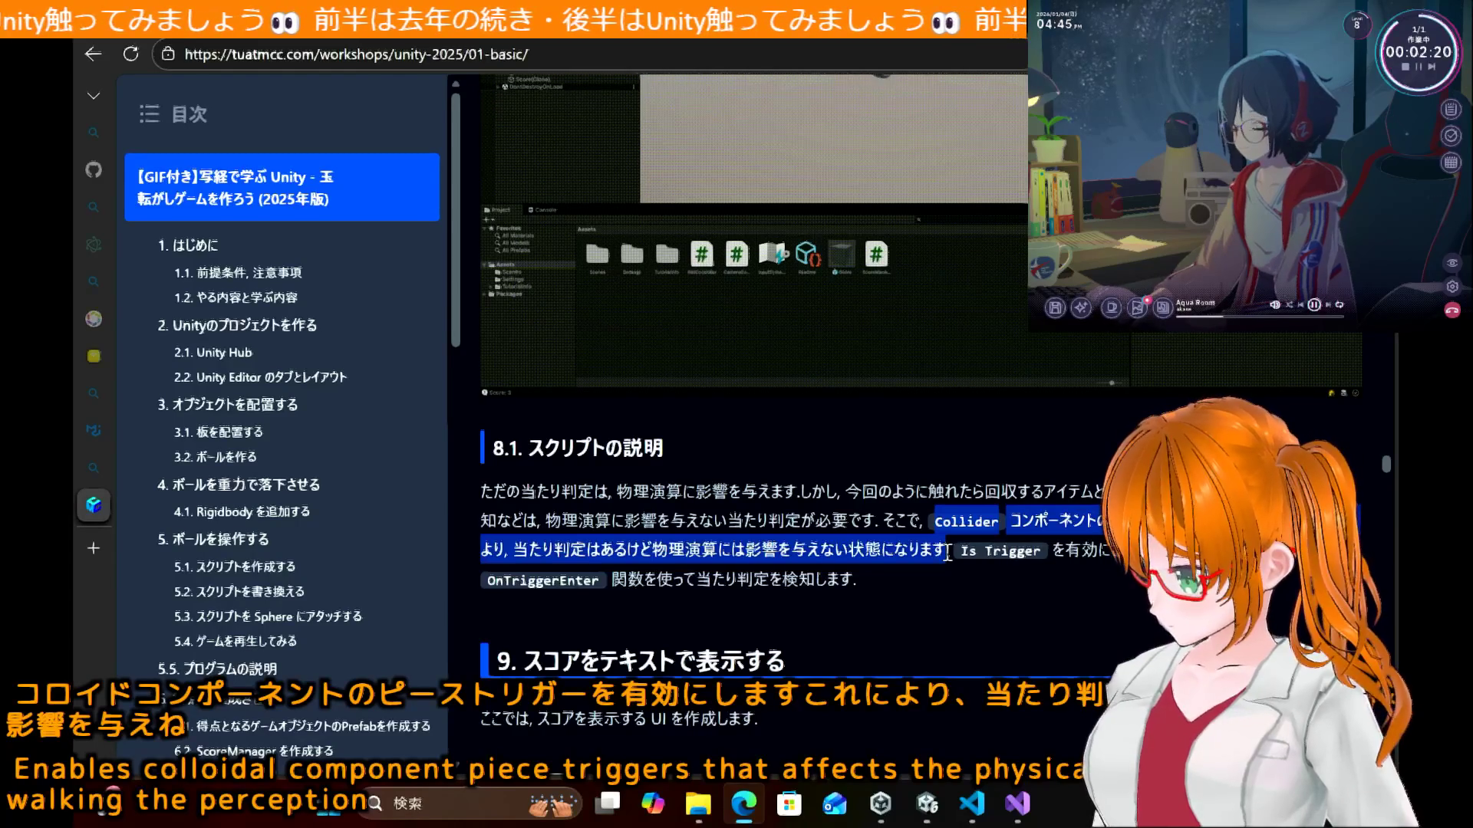
left_click_drag(949, 566, 950, 573)
left_click(982, 812)
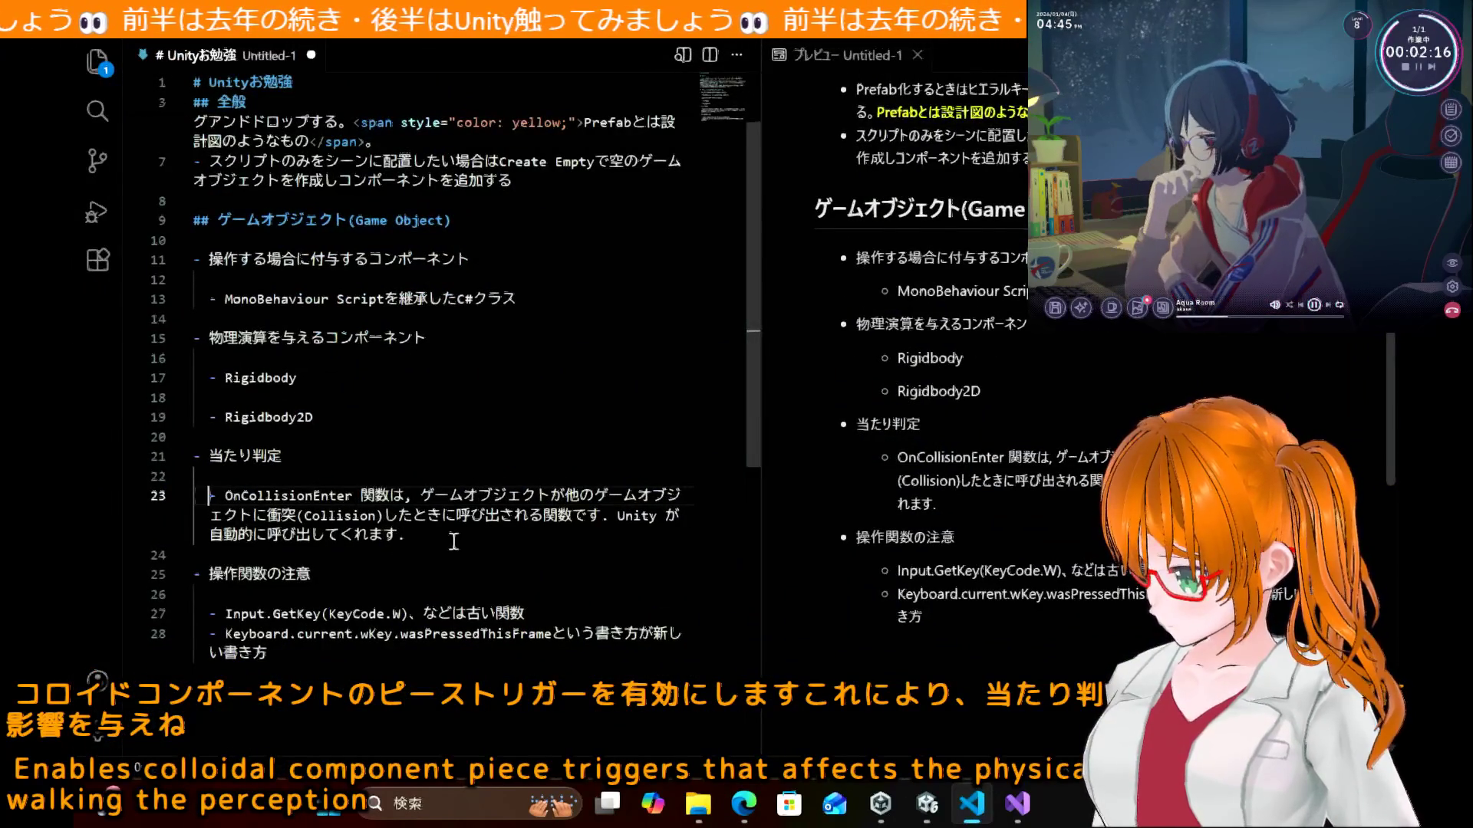
Step: Paste the Is Trigger and OnTriggerEnter explanation as a new bullet under 当たり判定
key("Return")
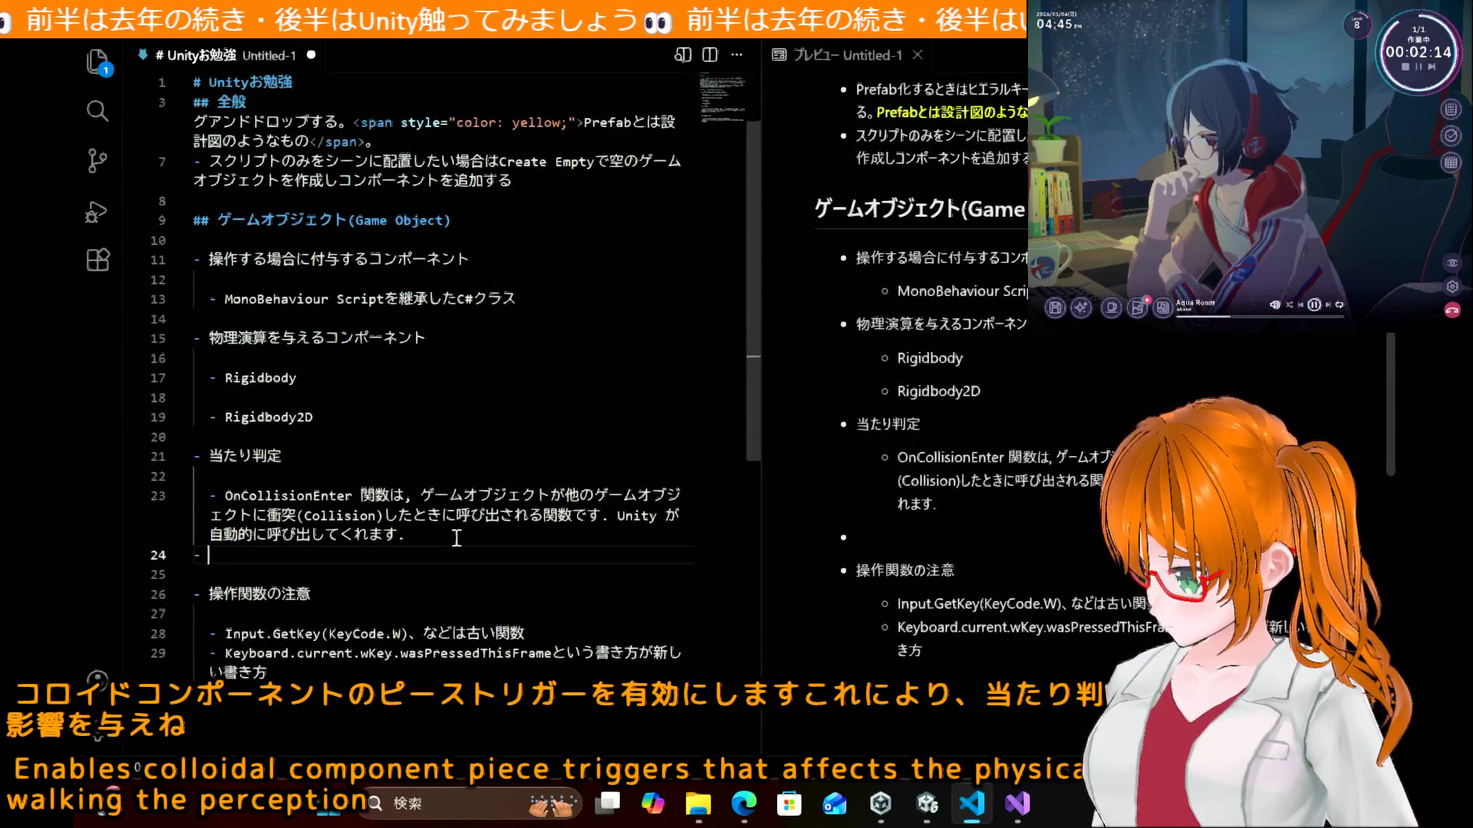
key("Return")
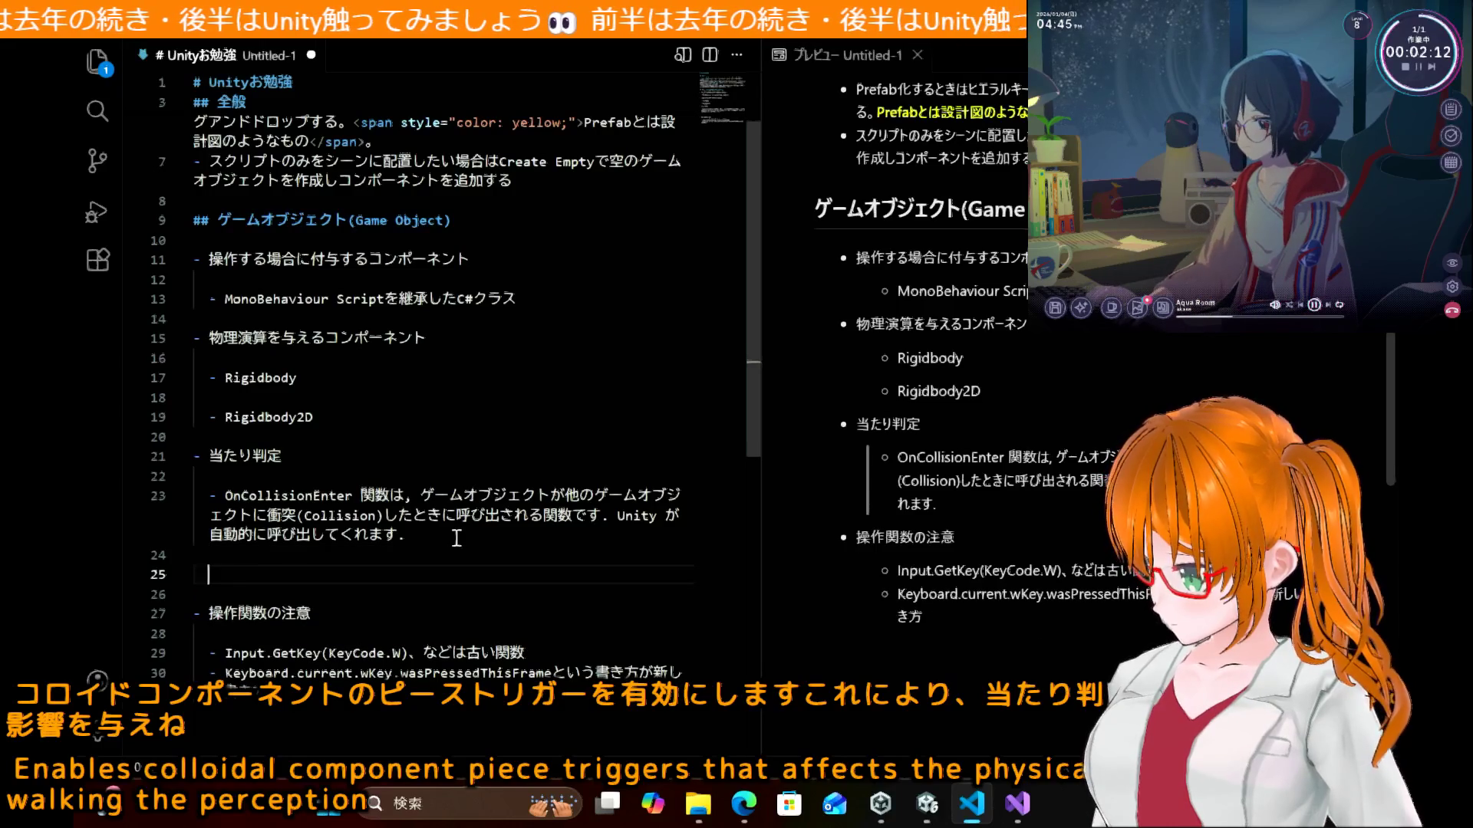
type("-Collider コンポーネントの Is Trigger を有効にします．これにより，当たり判定はあるけど物理演算には影響を与えない状態になります．Is Trigger を有効にした Collider コンポーネントは，OnTriggerEnter 関数を使って当たり判定を検知します．")
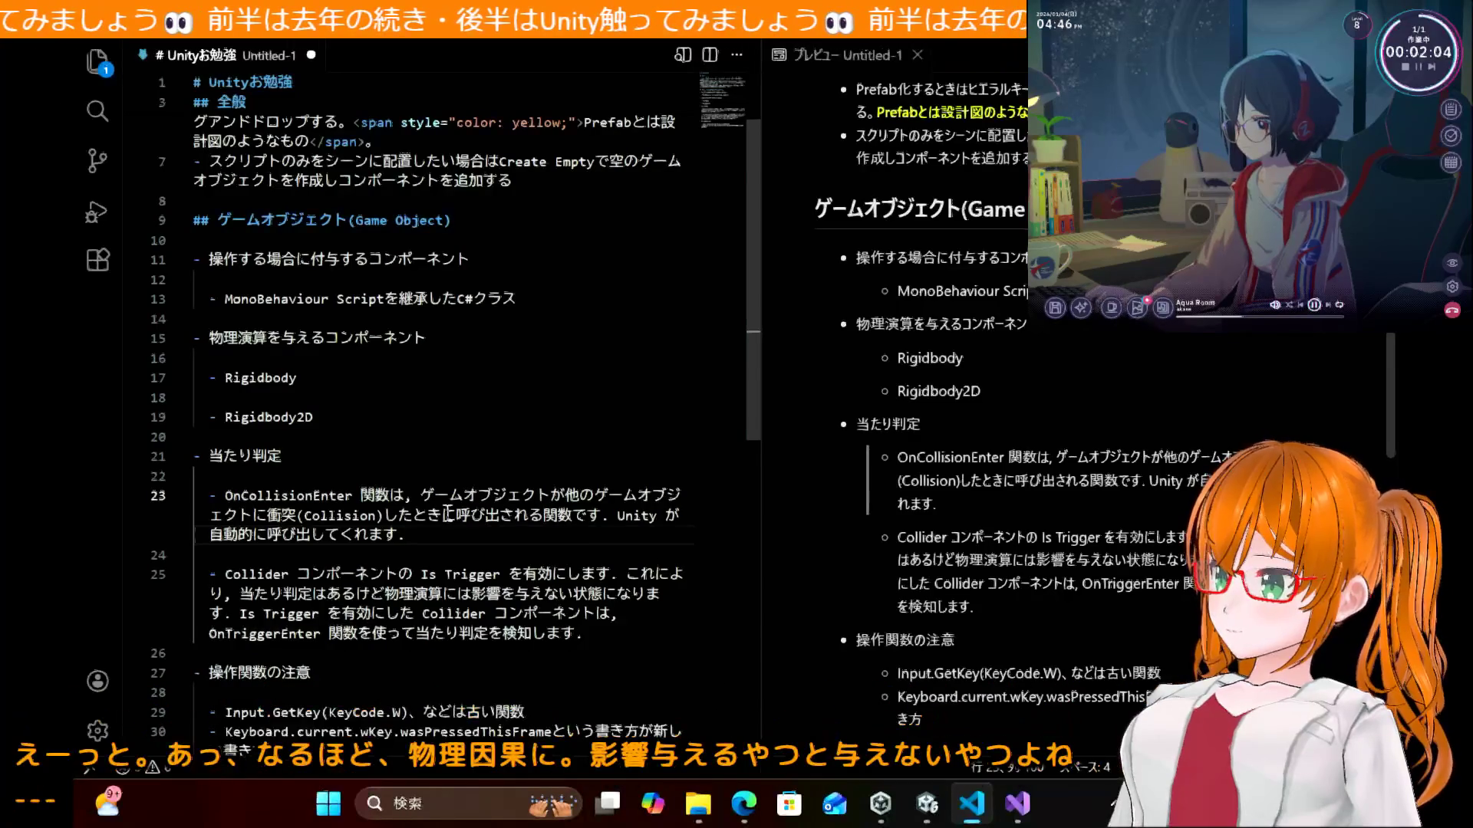
double_click(471, 516)
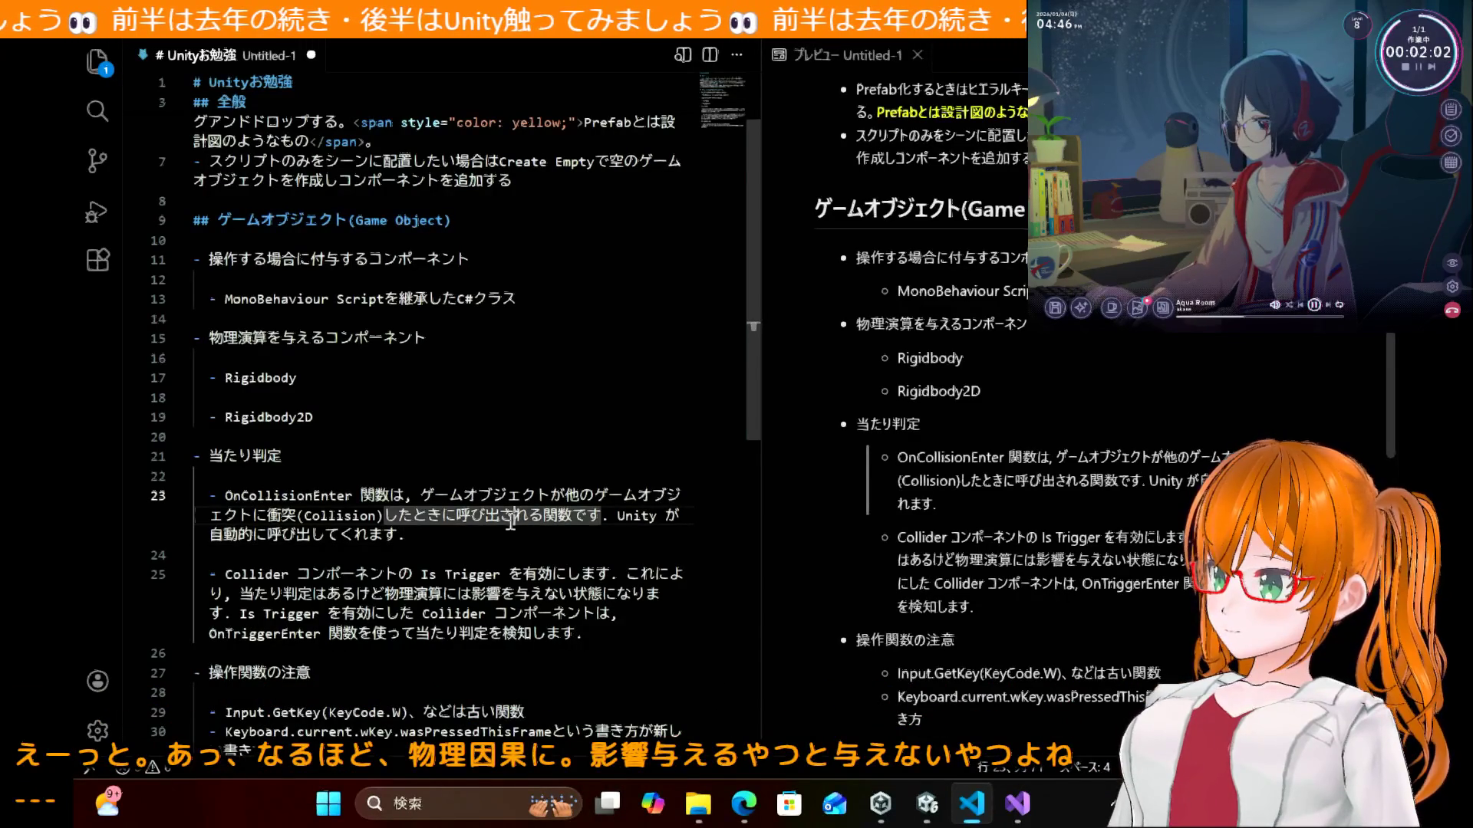
left_click(918, 809)
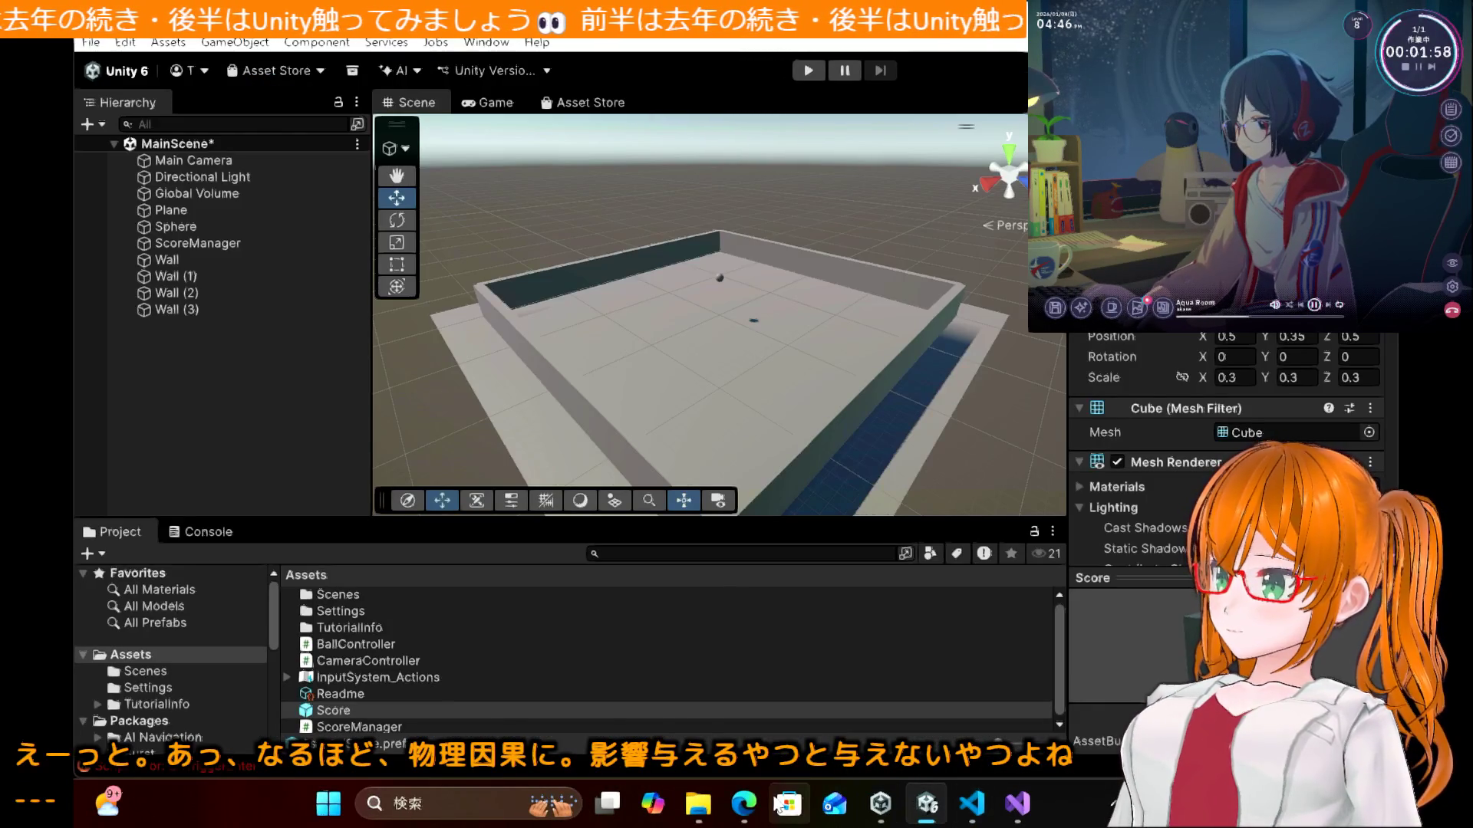
Step: Scroll the tutorial to section 9.1's play-test step
left_click(743, 804)
scroll(612, 508, "down", 2)
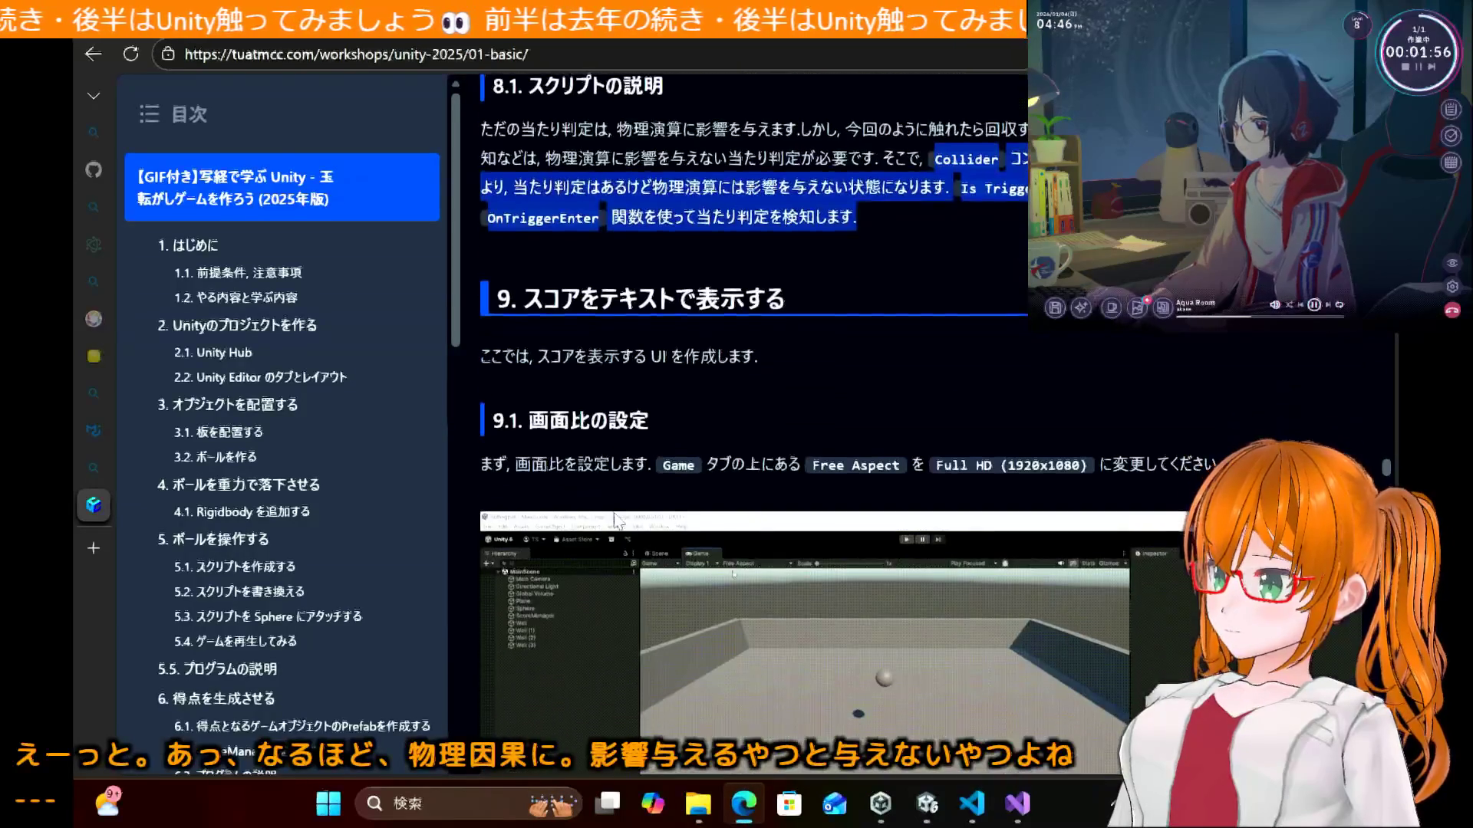
scroll(617, 521, "down", 2)
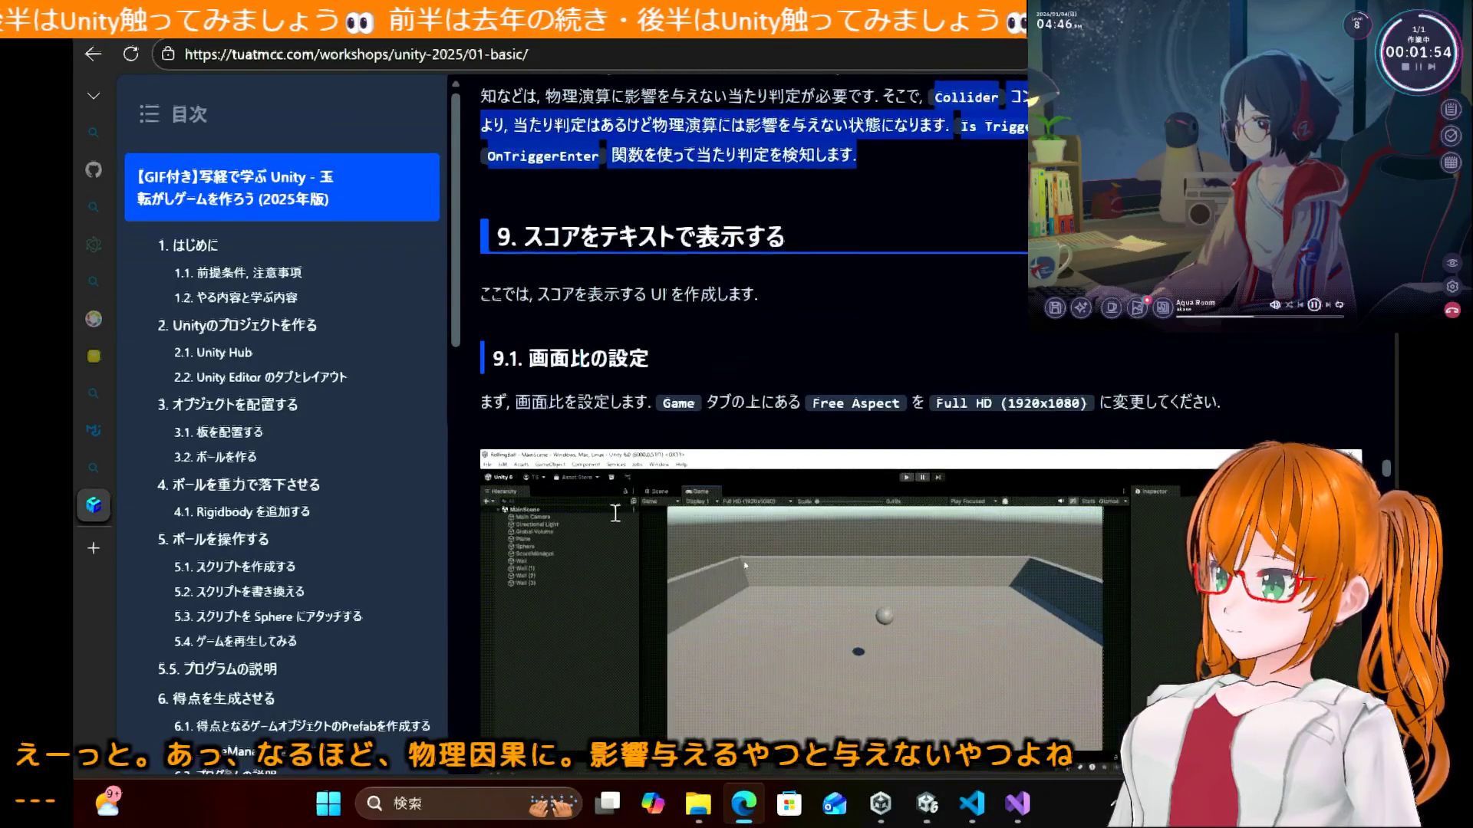
Step: Run the game, roll the ball forward with W toward the Score pickups, then stop it
left_click(927, 804)
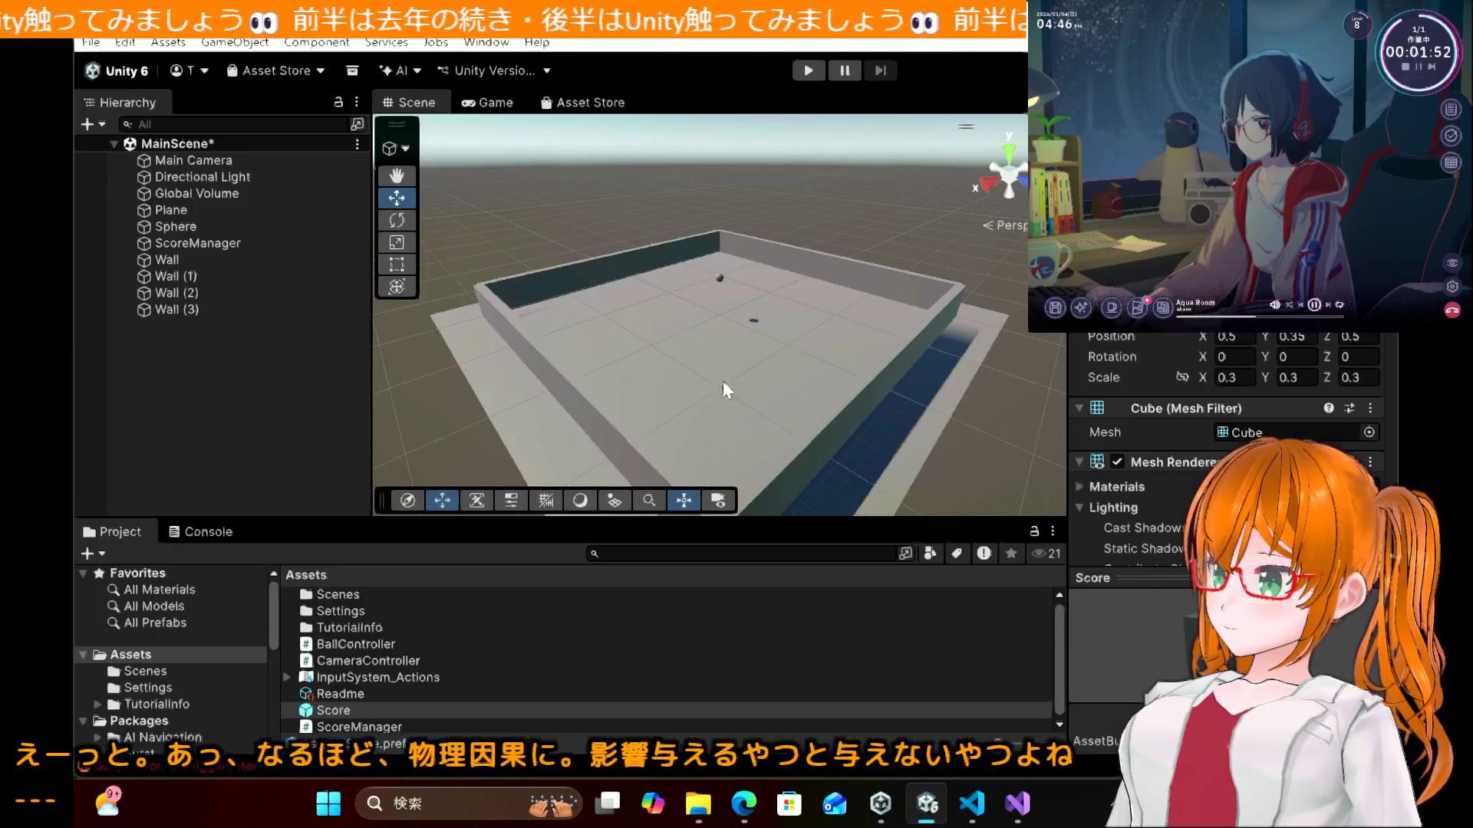
left_click(809, 70)
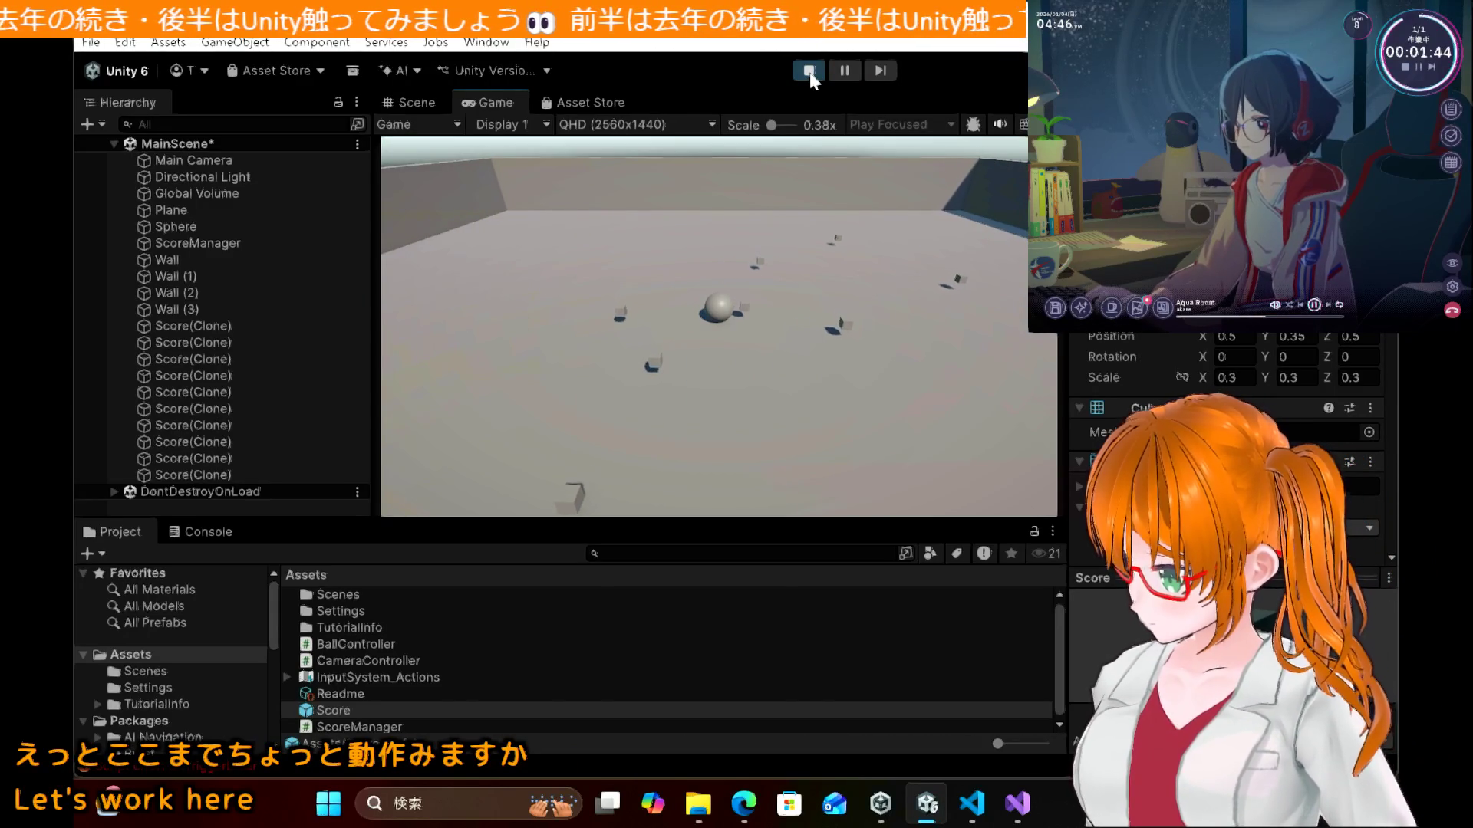
key("w")
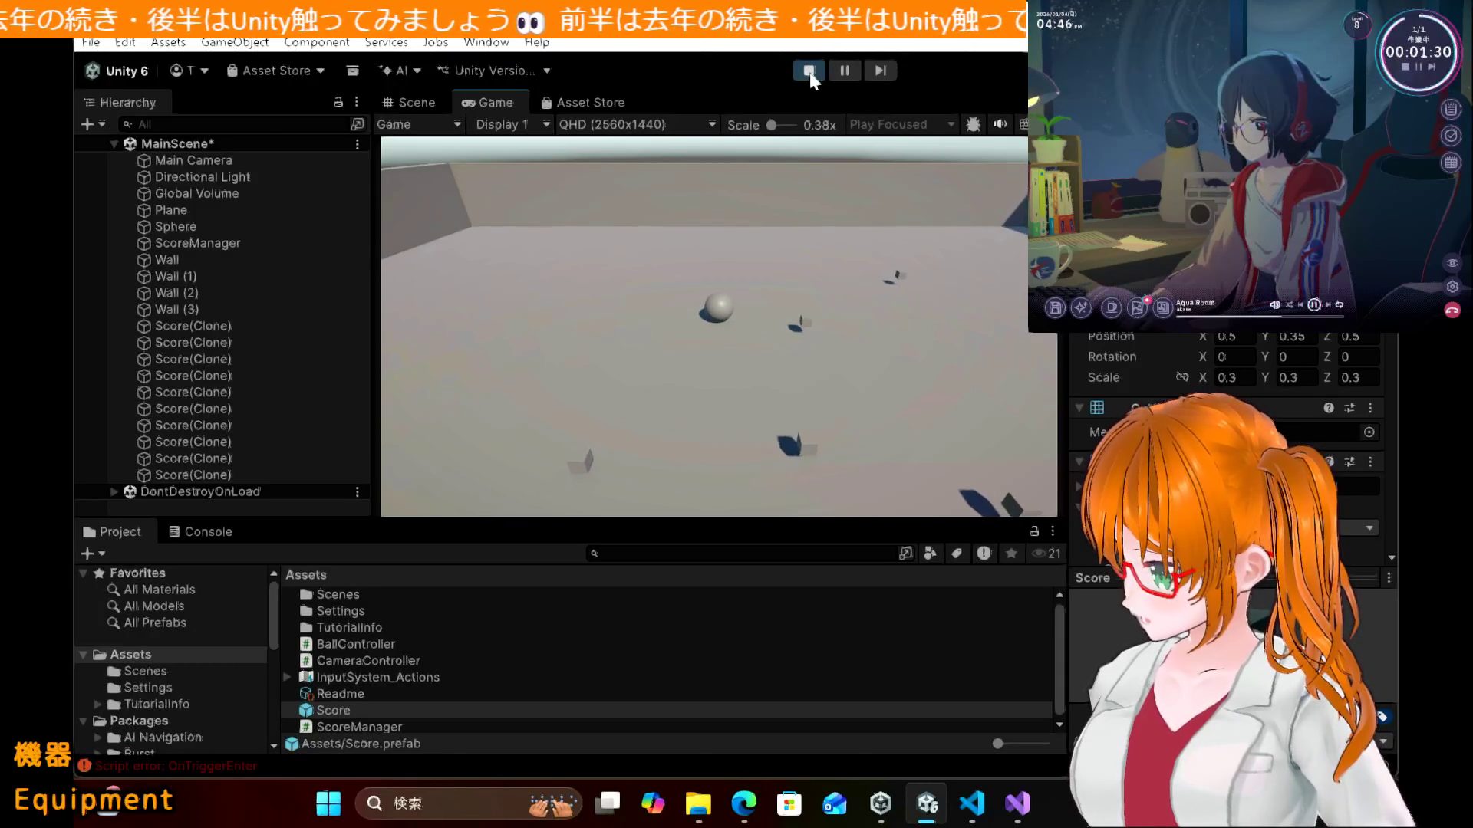
left_click(809, 72)
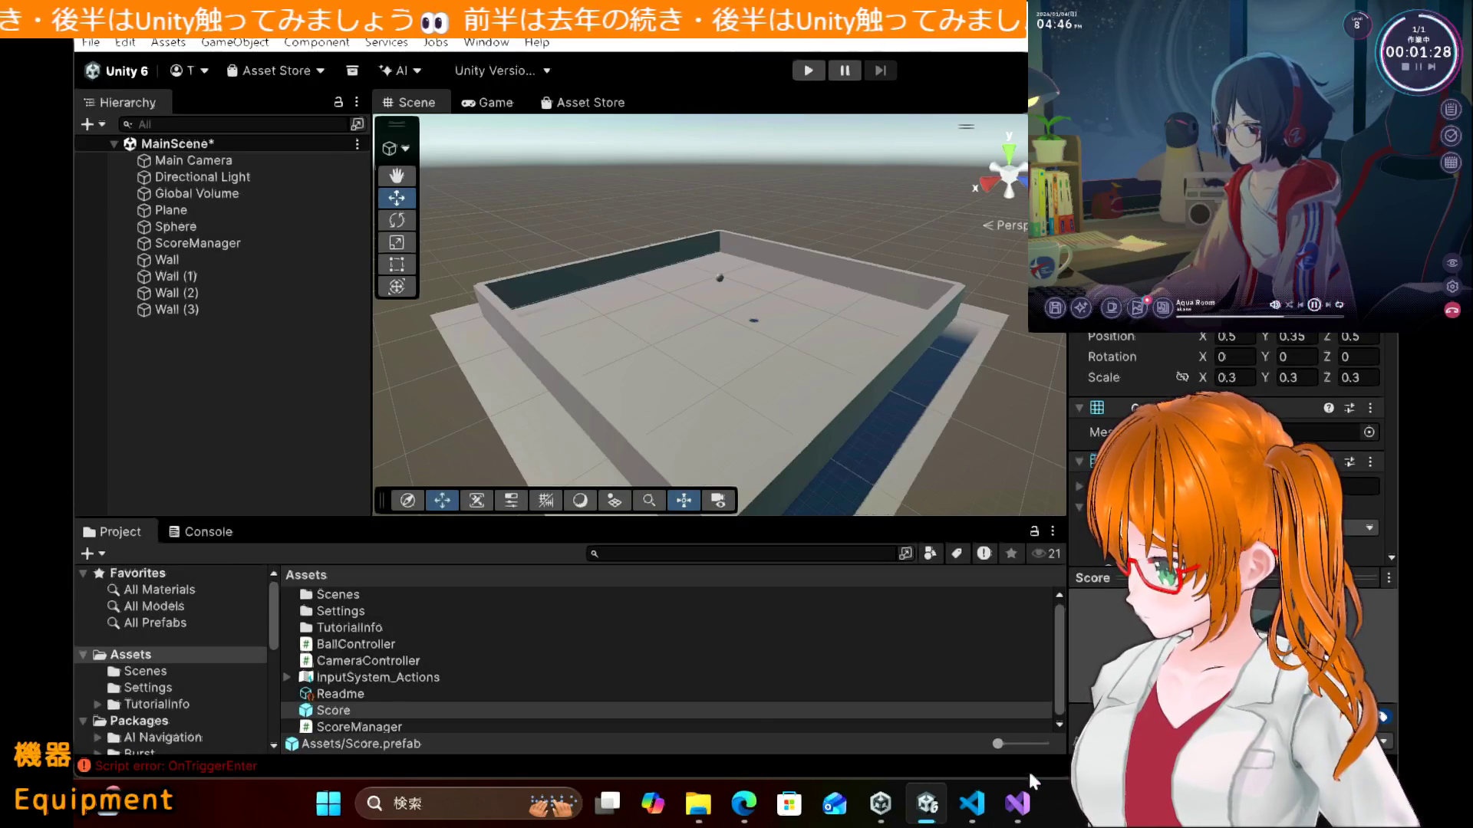
left_click(1017, 805)
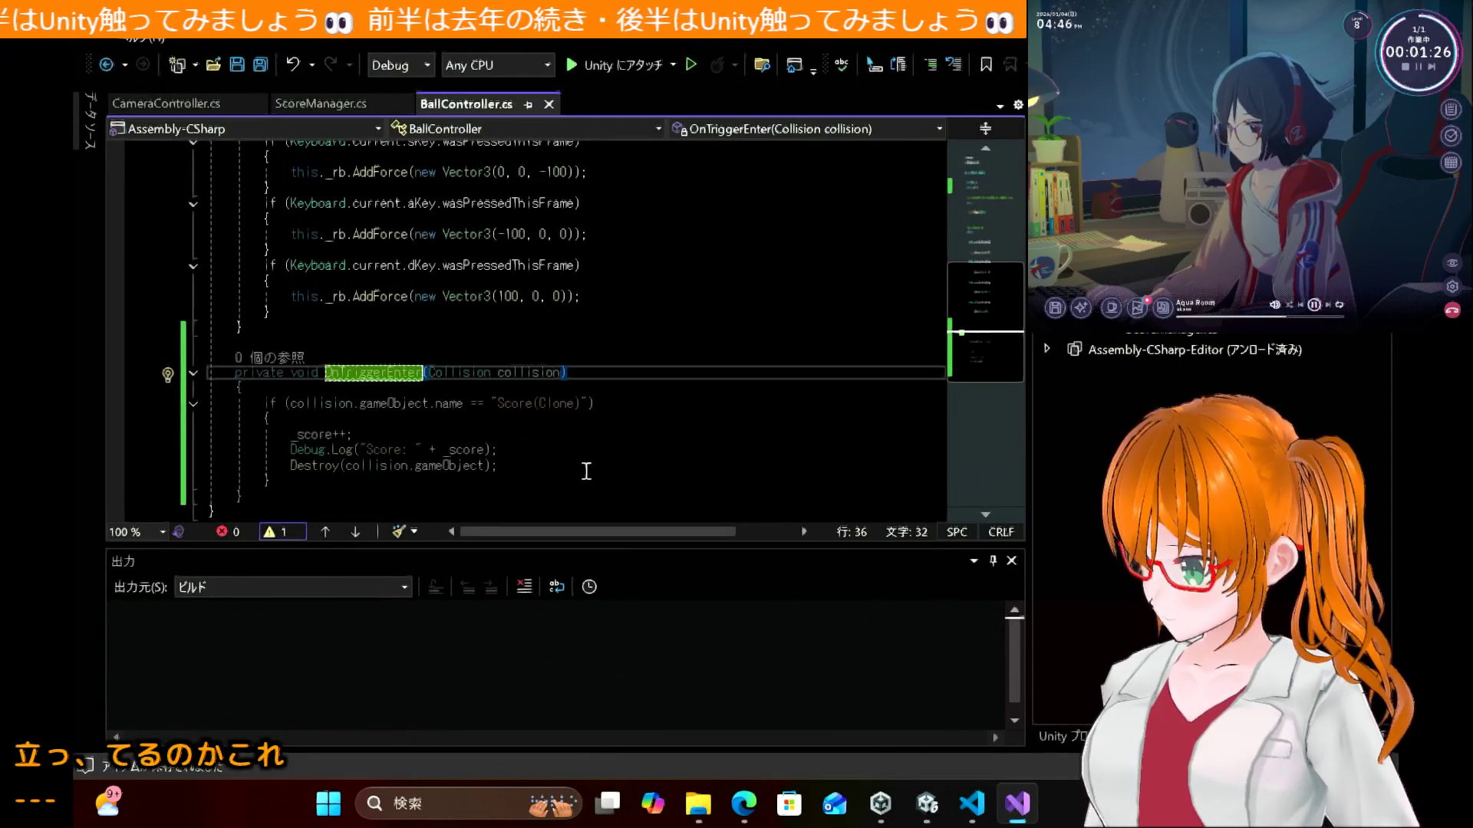
Step: Compare the Destroy line in BallController.cs with the tutorial's code
left_click(586, 471)
left_click(751, 804)
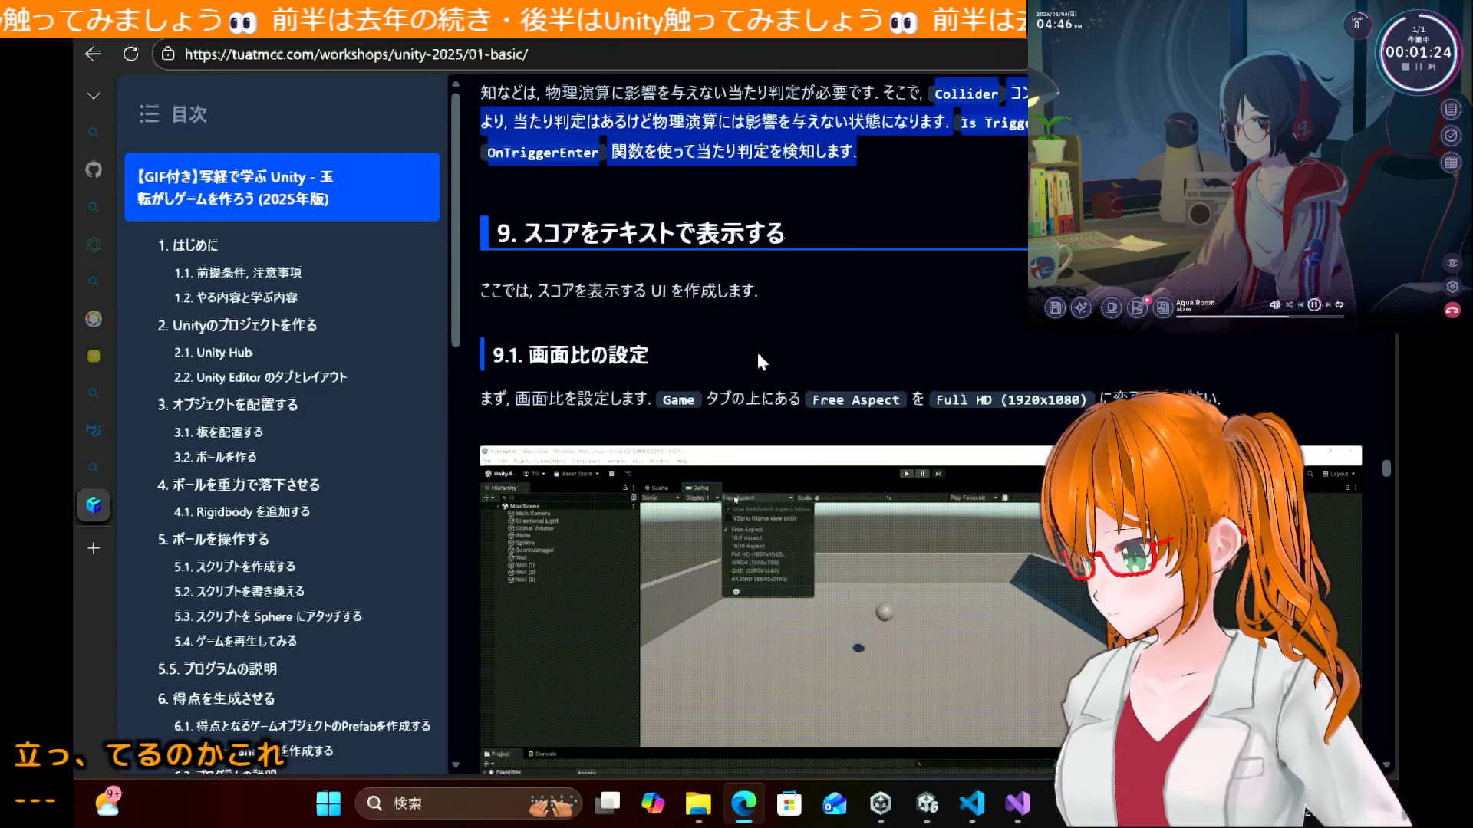
scroll(762, 352, "up", 8)
scroll(764, 363, "down", 10)
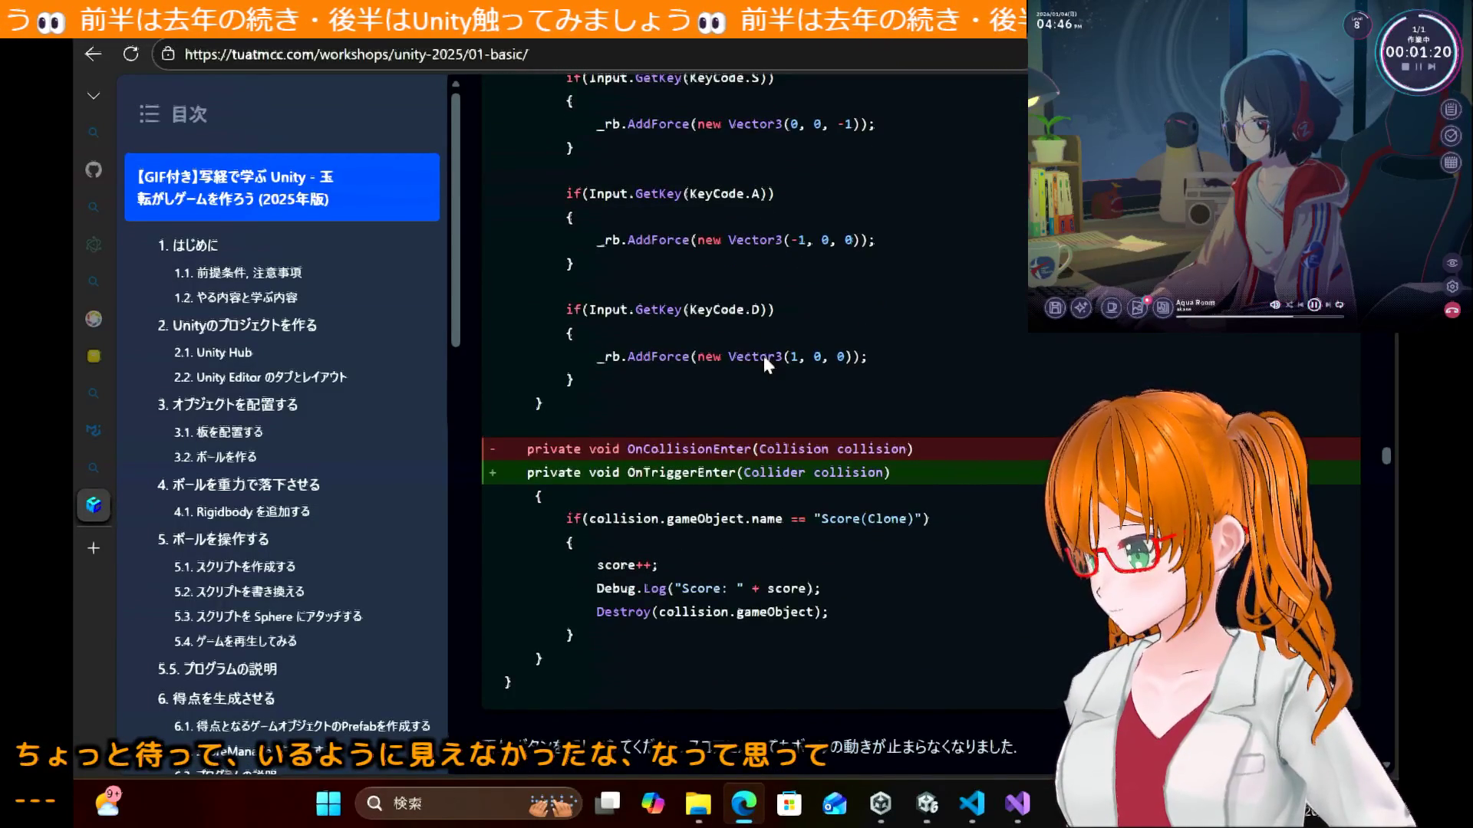
scroll(763, 356, "up", 6)
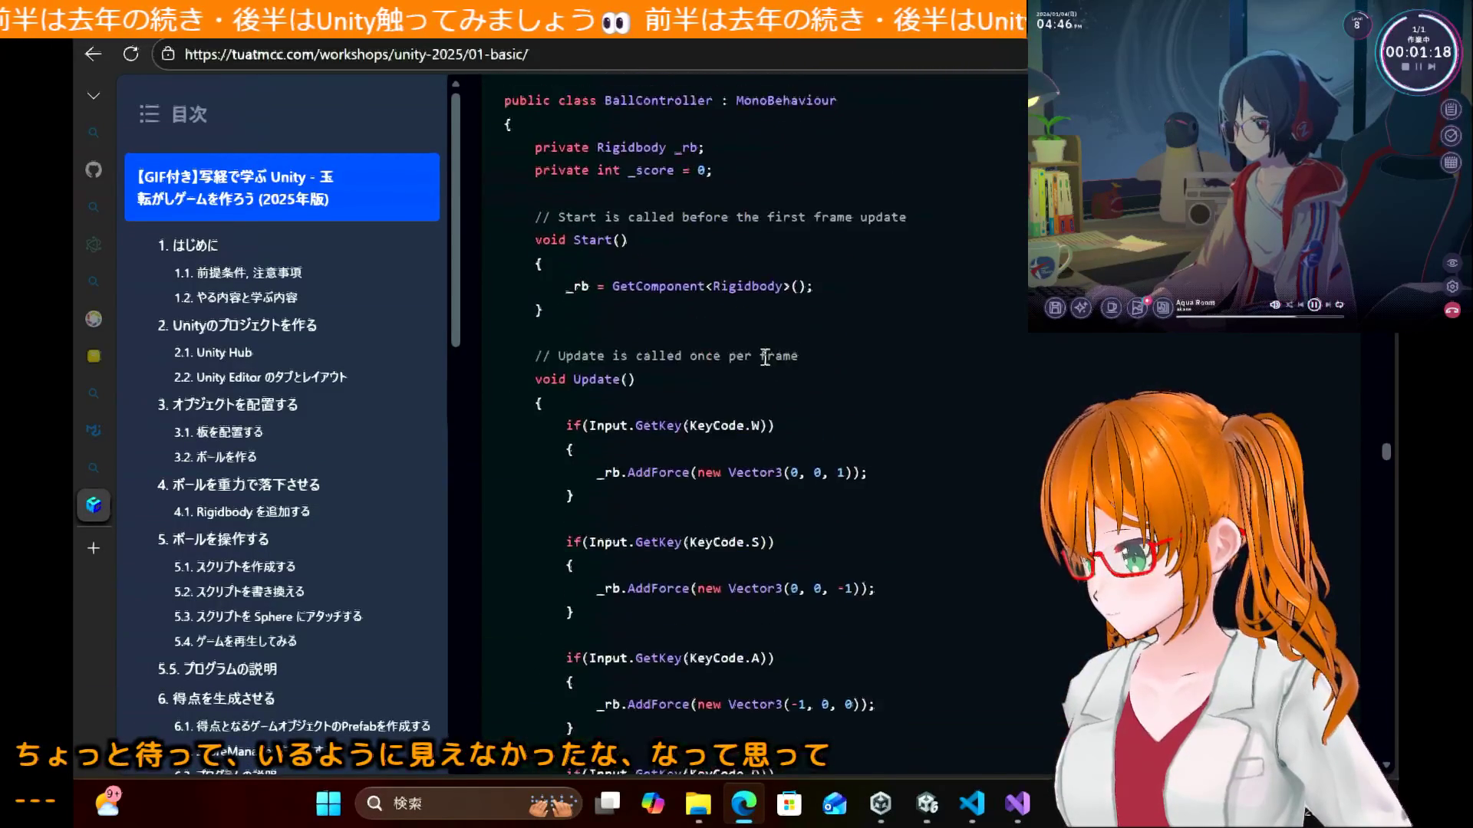
left_click(1018, 816)
scroll(516, 268, "up", 8)
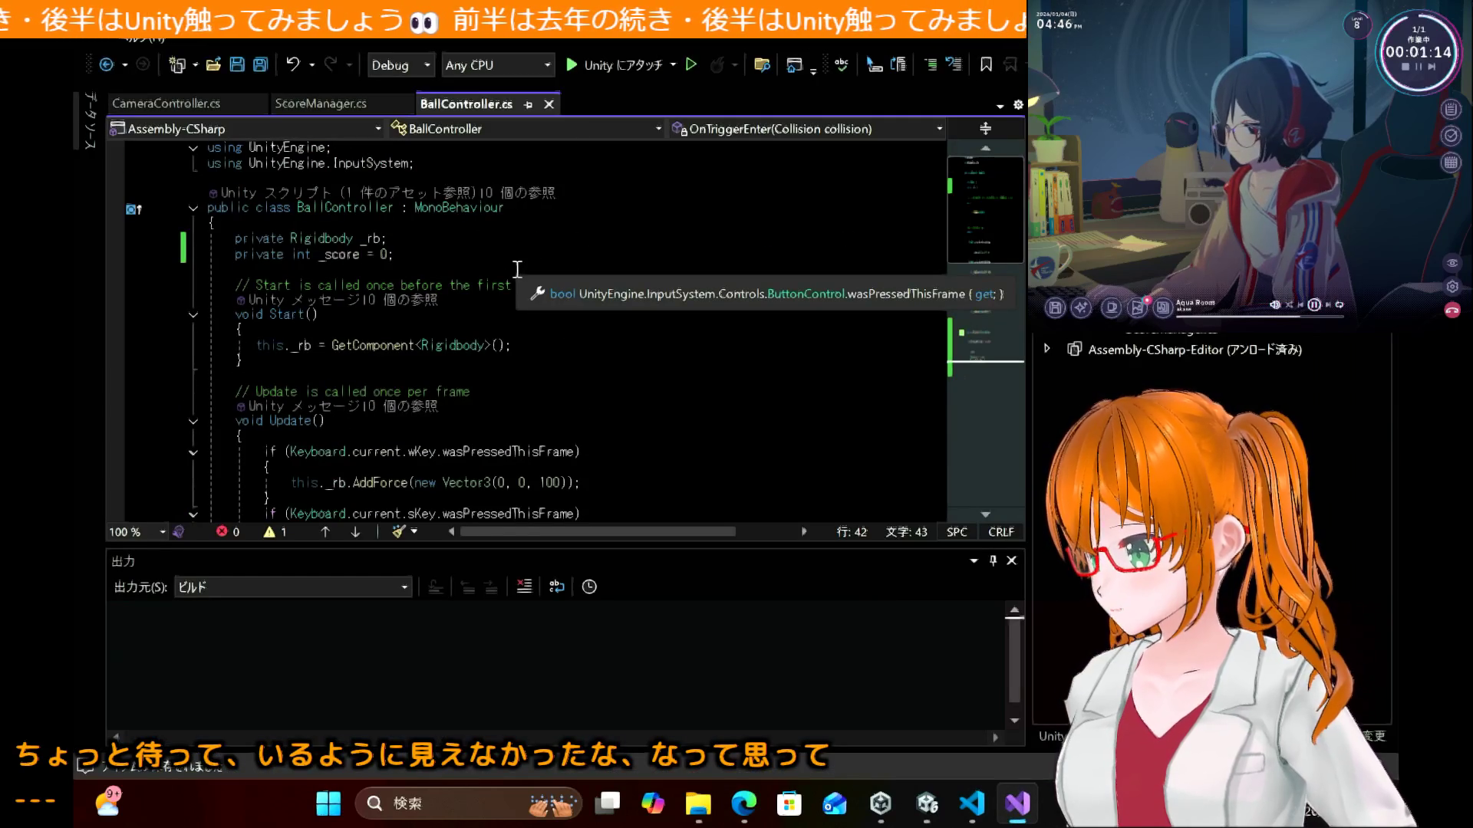
scroll(581, 351, "down", 10)
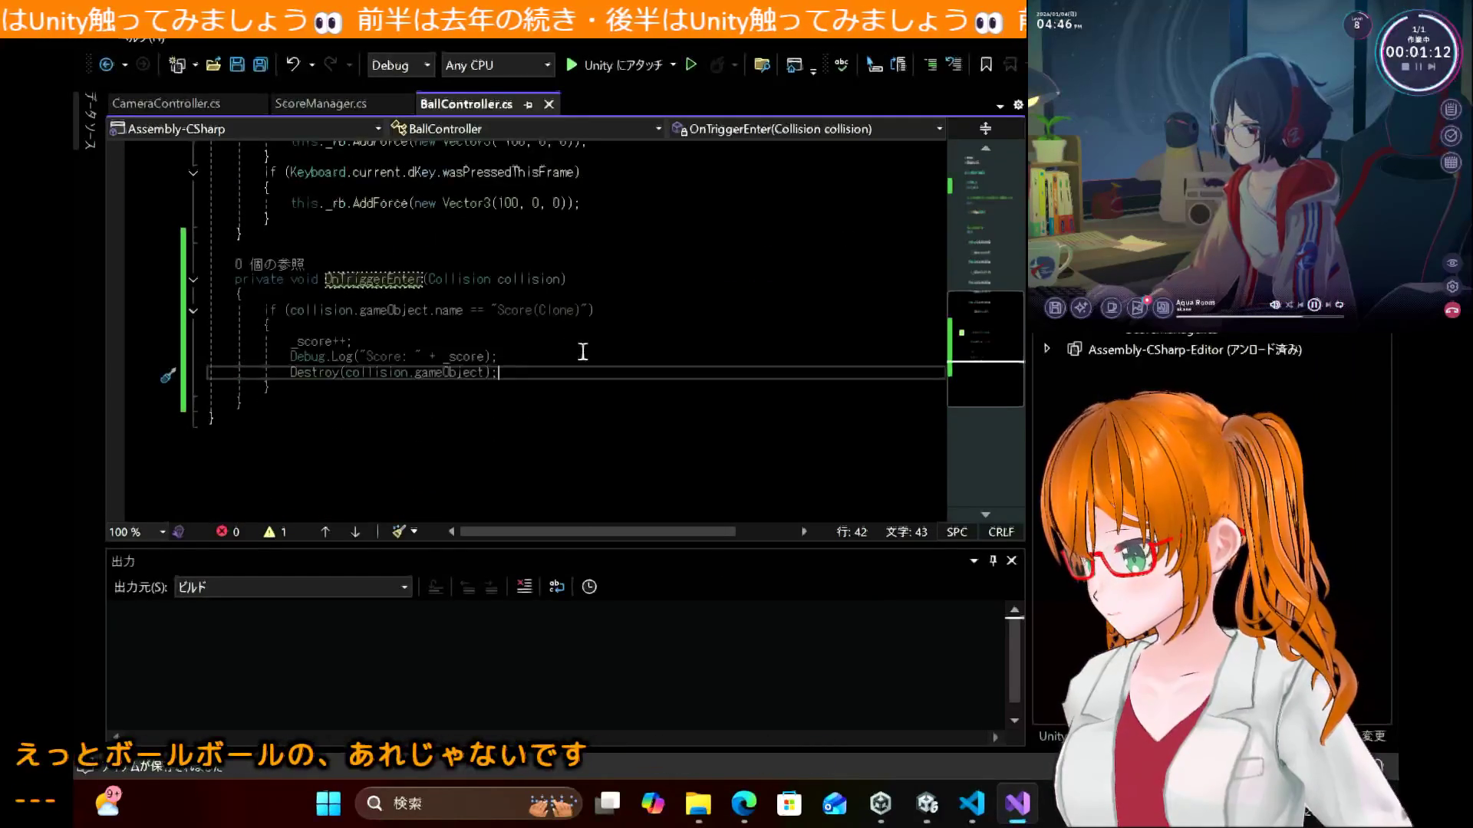
Step: Check the Debug.Log line against the tutorial and save BallController.cs
left_click(583, 352)
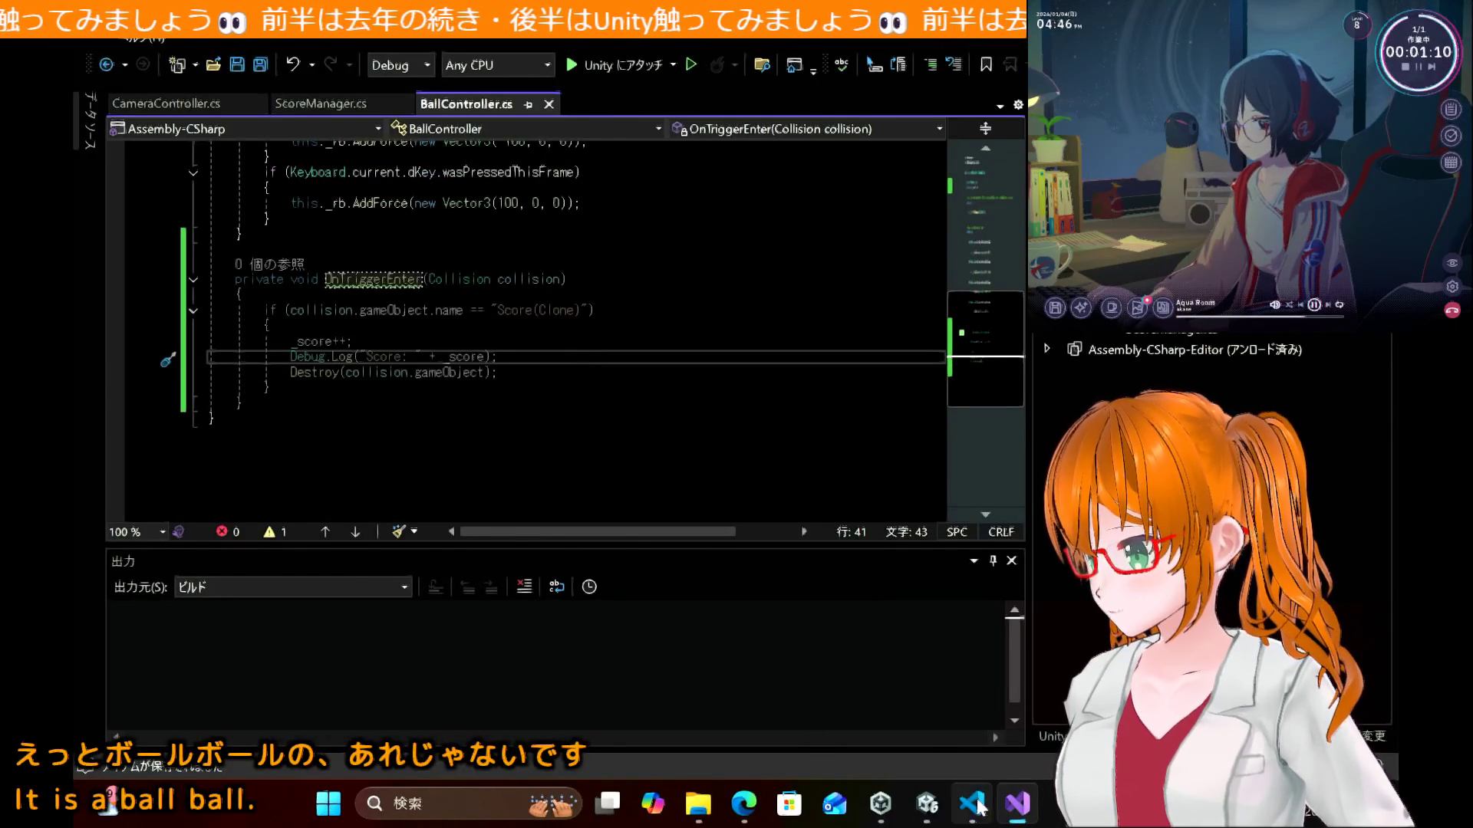
left_click(973, 804)
left_click(974, 806)
mouse_move(736, 806)
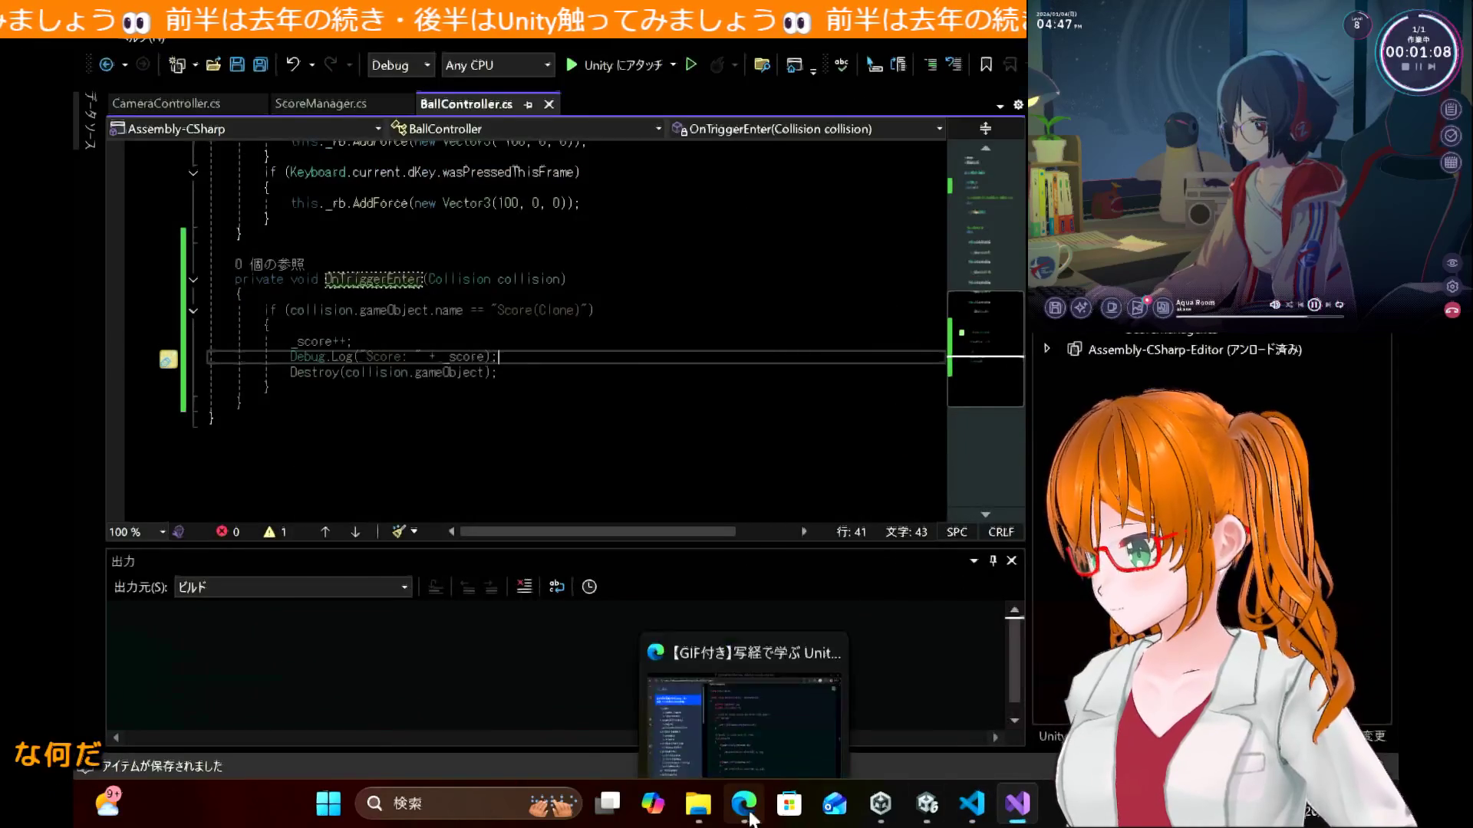
left_click(748, 651)
scroll(773, 420, "down", 7)
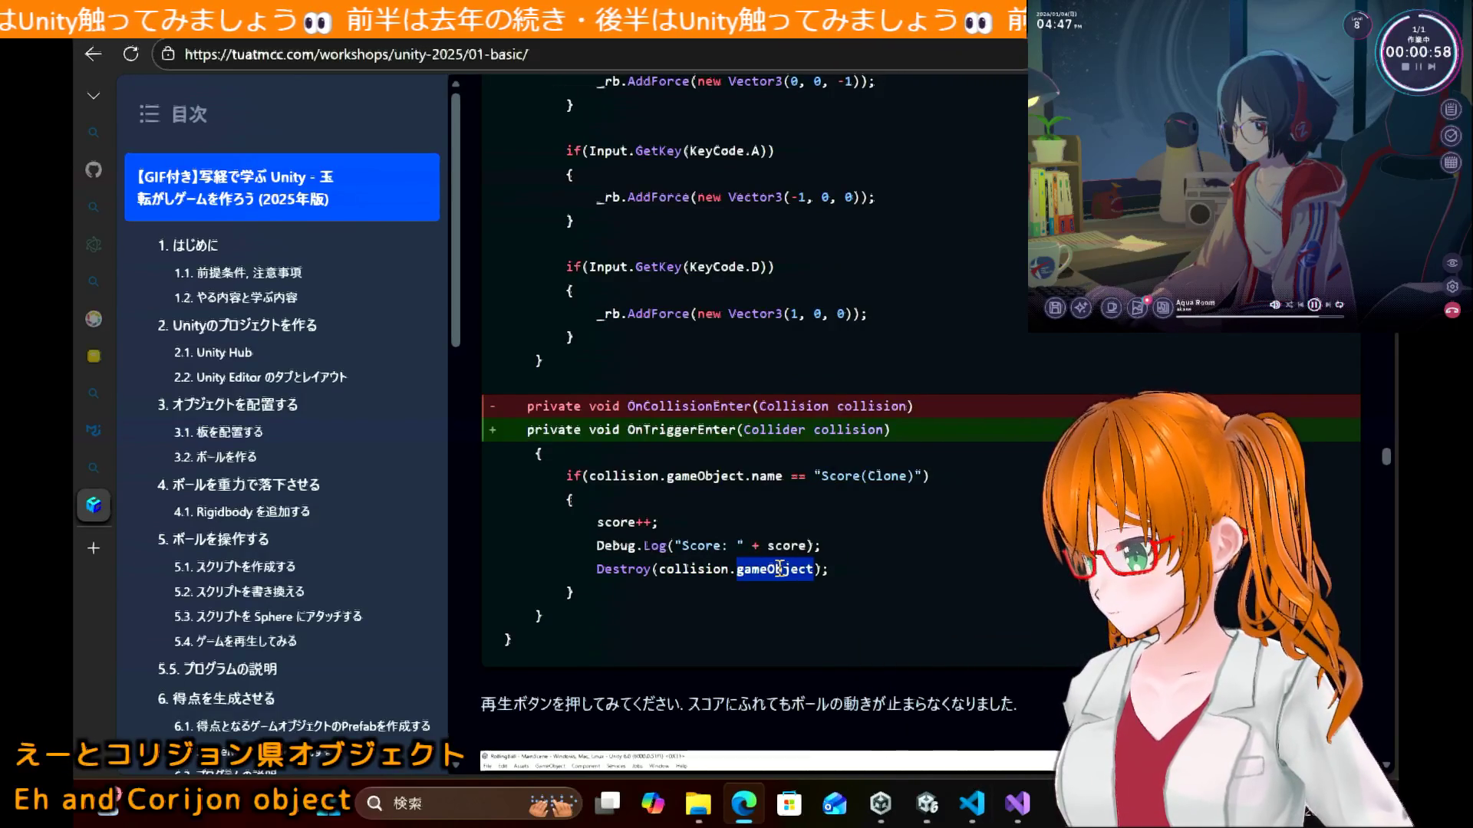
left_click(1027, 817)
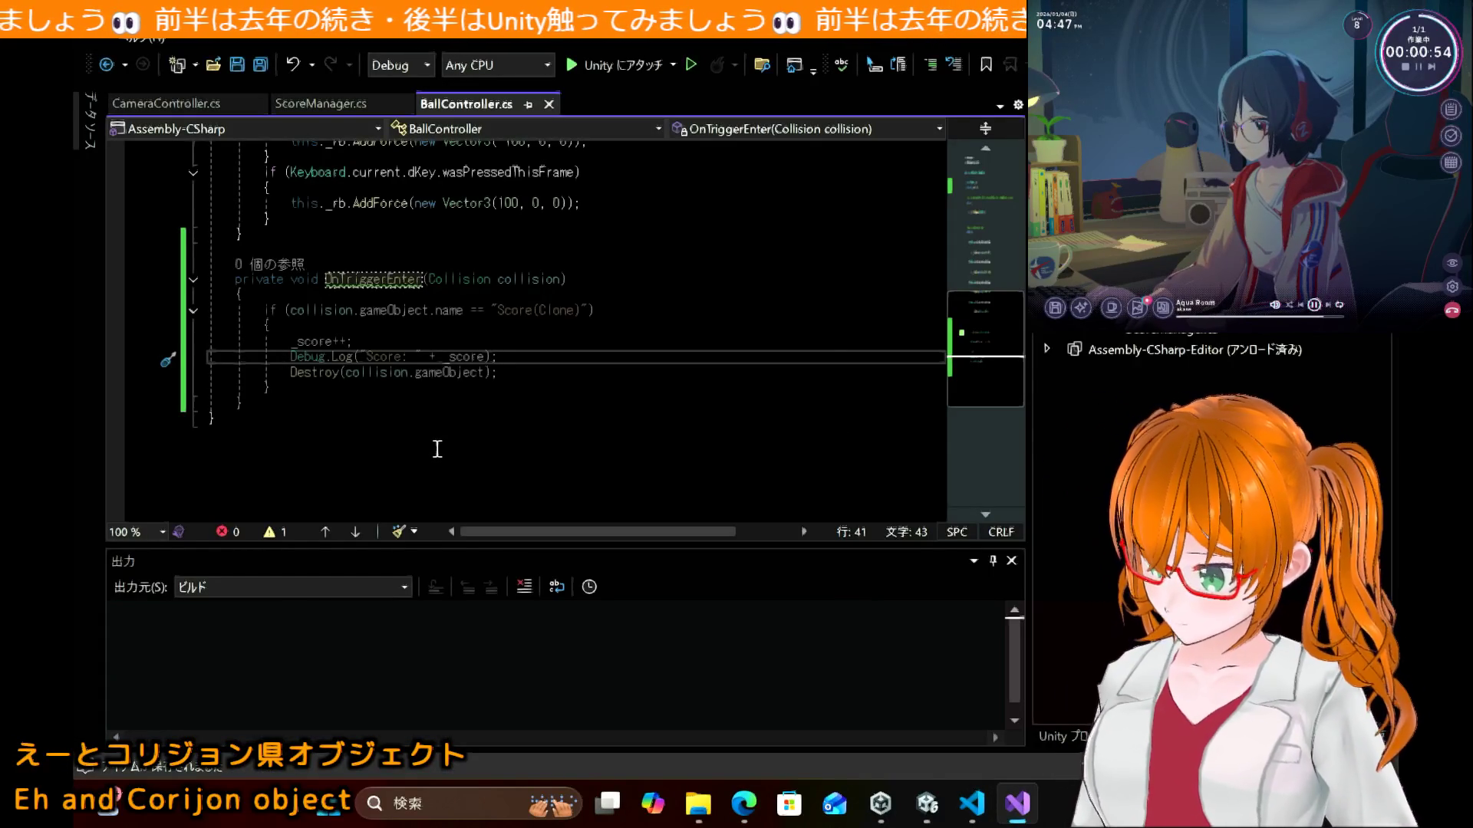
scroll(437, 451, "down", 1)
key("ctrl+s")
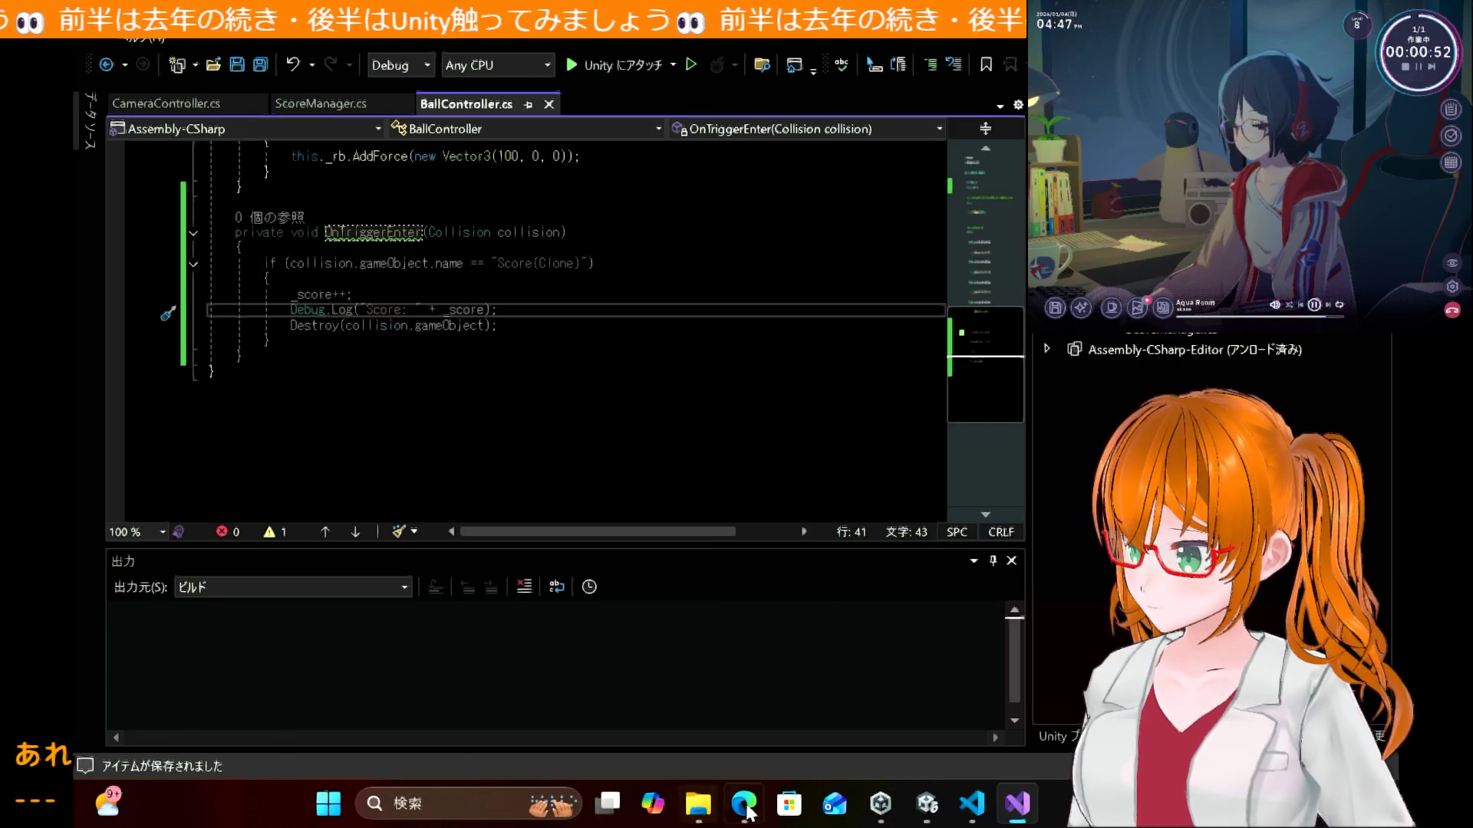
Step: Set a breakpoint on the score Debug.Log line and attach the debugger to Unity
left_click(743, 809)
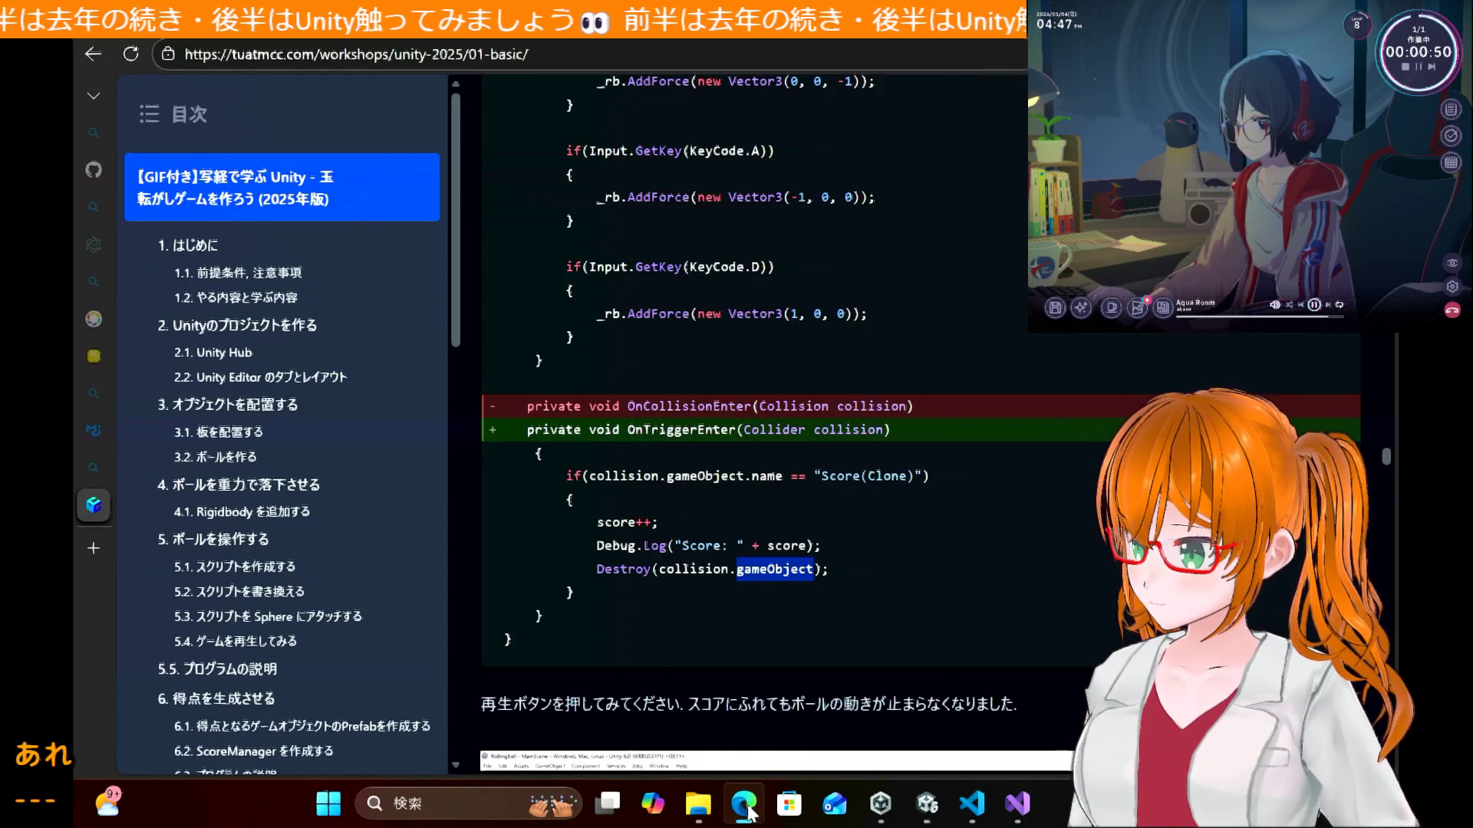
left_click(744, 807)
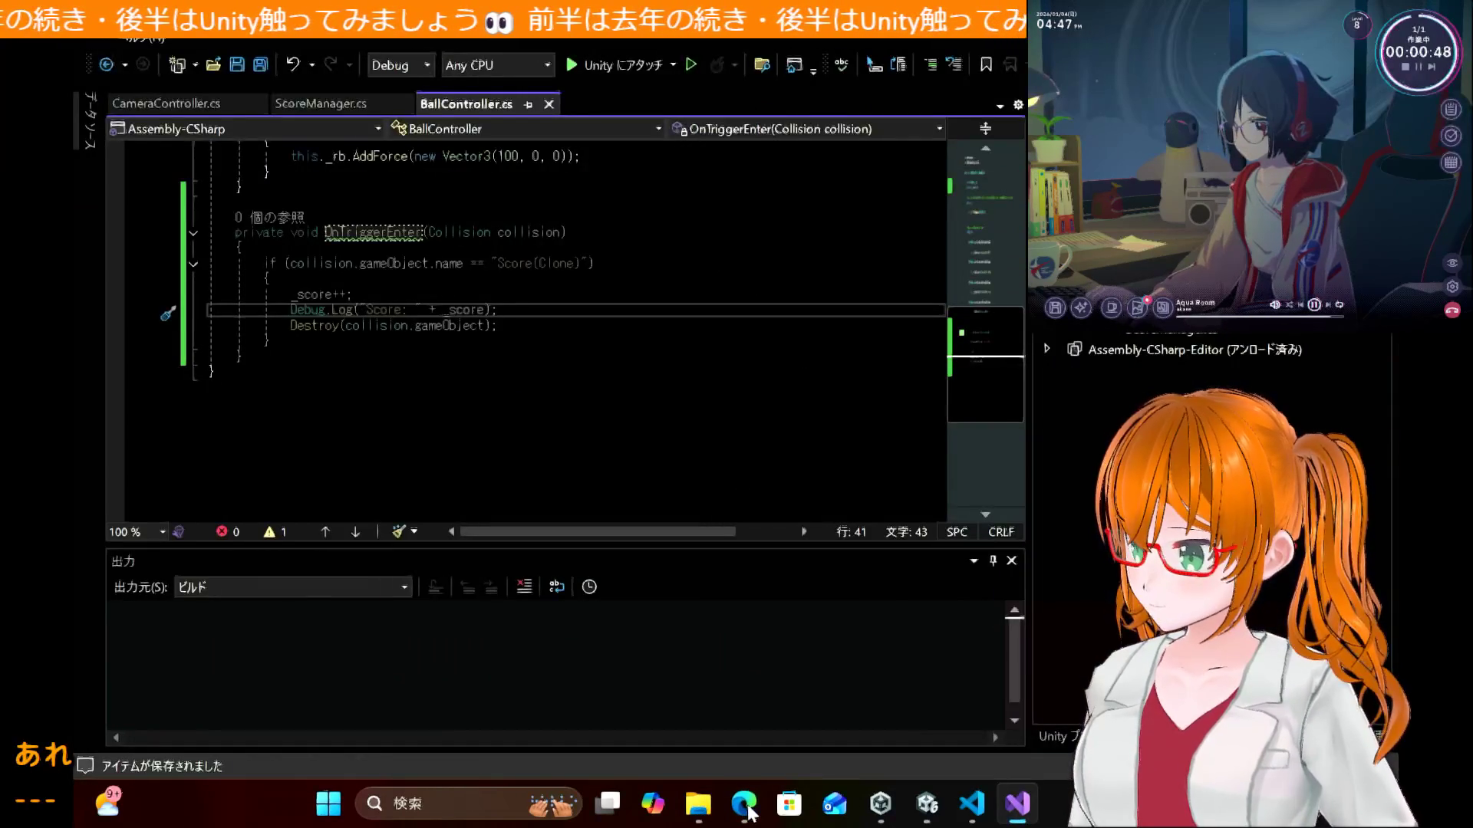
left_click(748, 809)
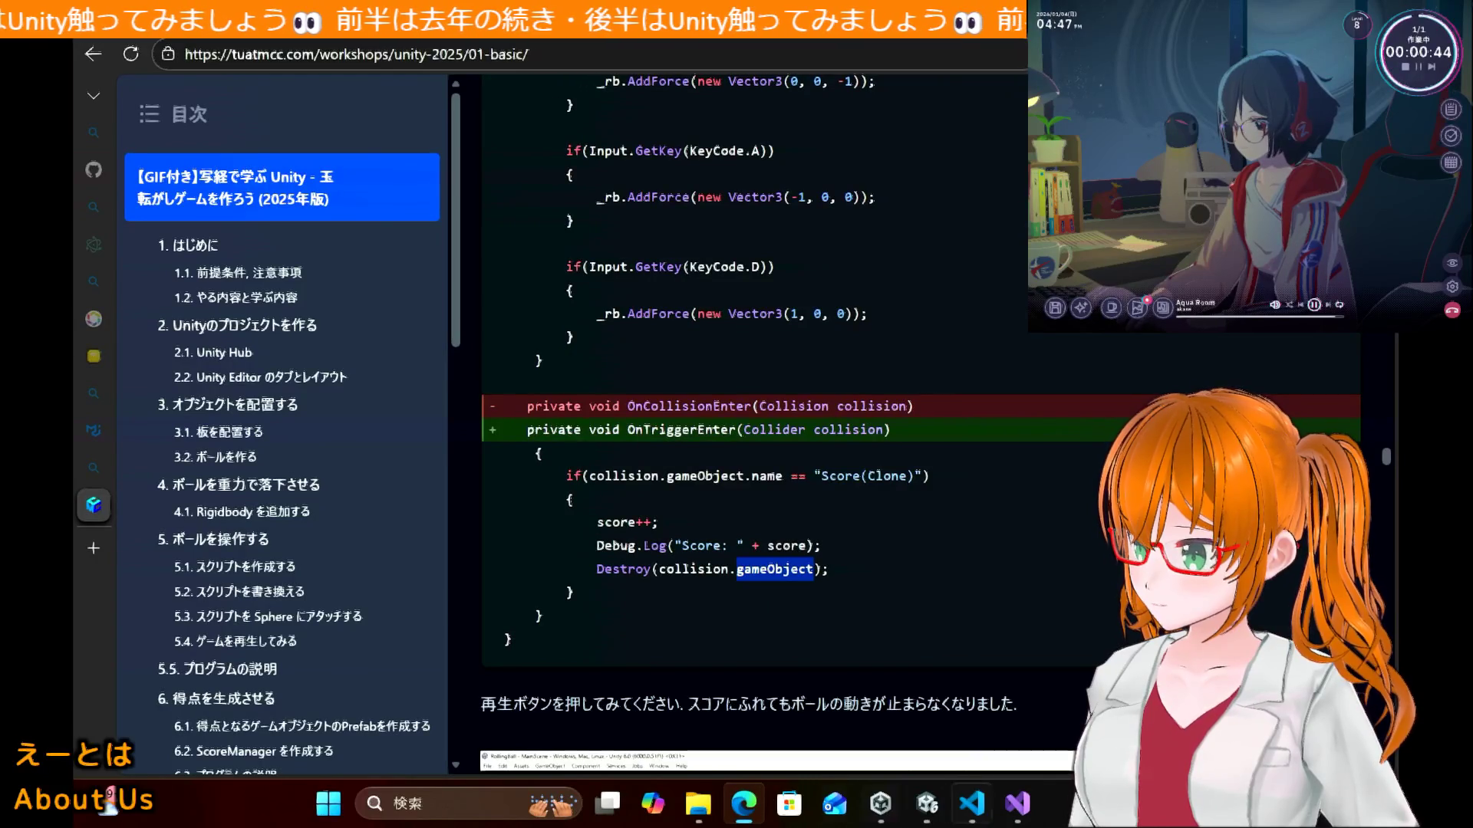
mouse_move(1024, 819)
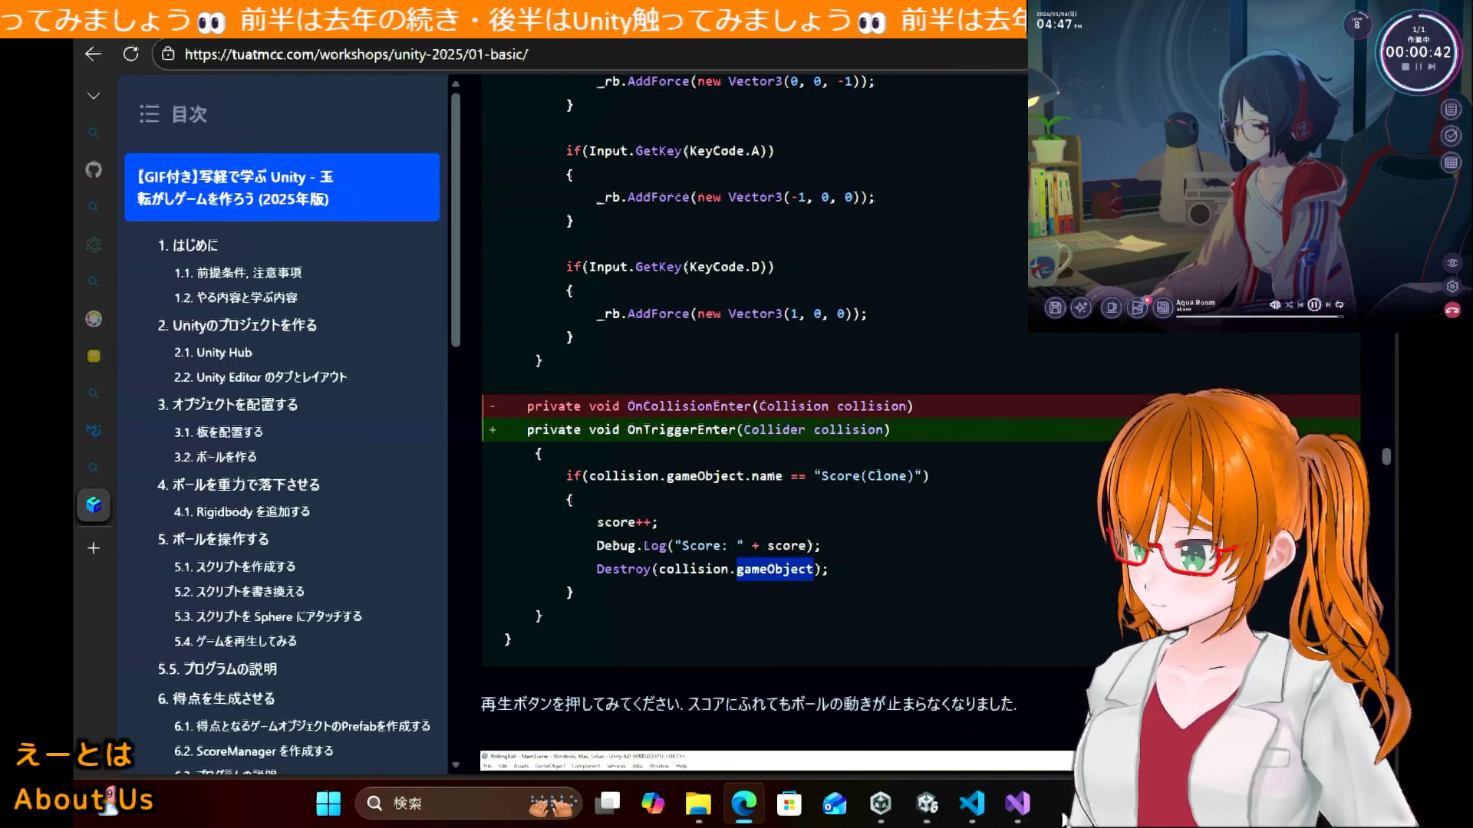
key("alt+Tab")
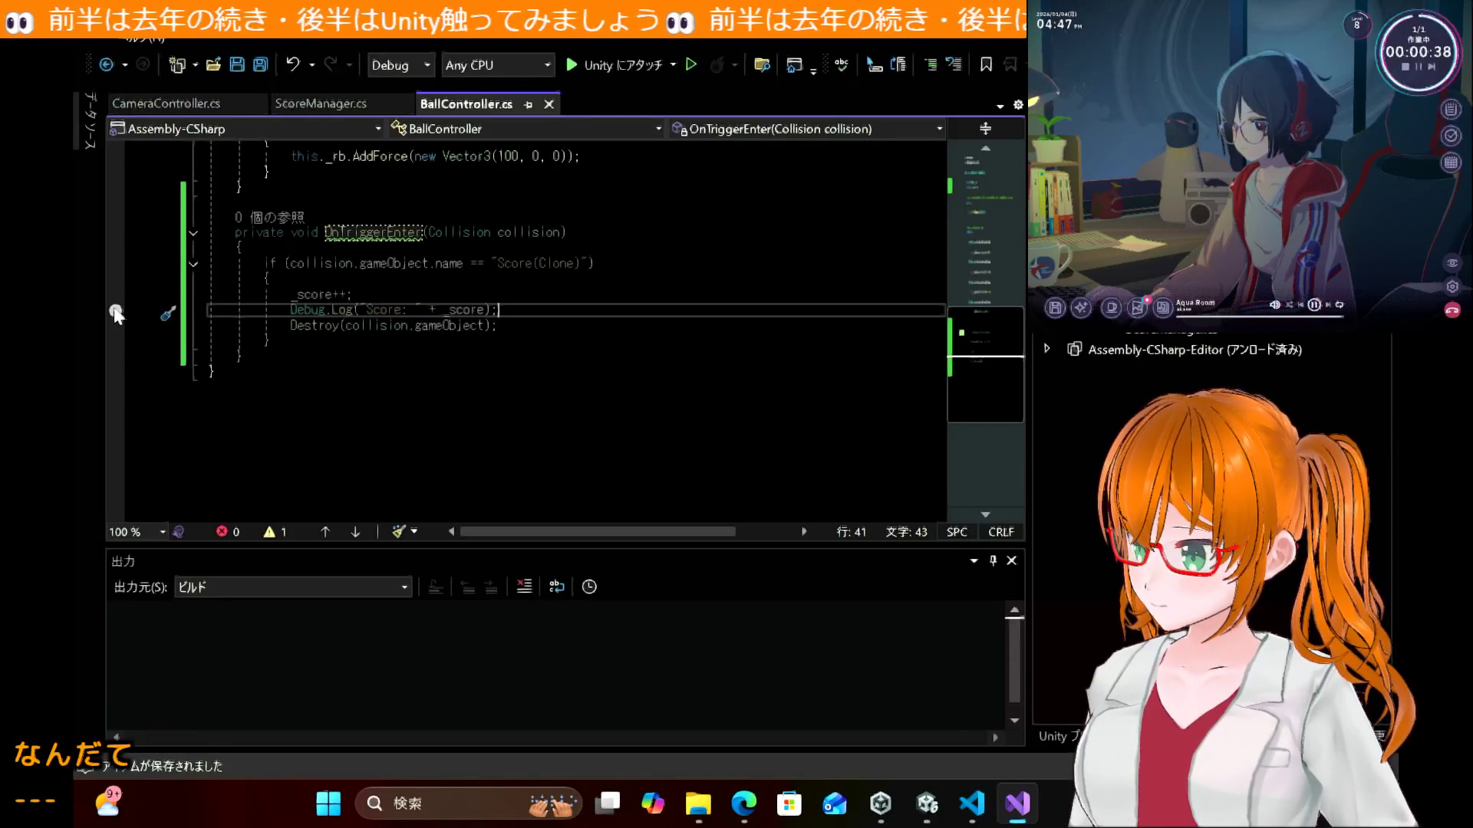
left_click(115, 312)
left_click(616, 66)
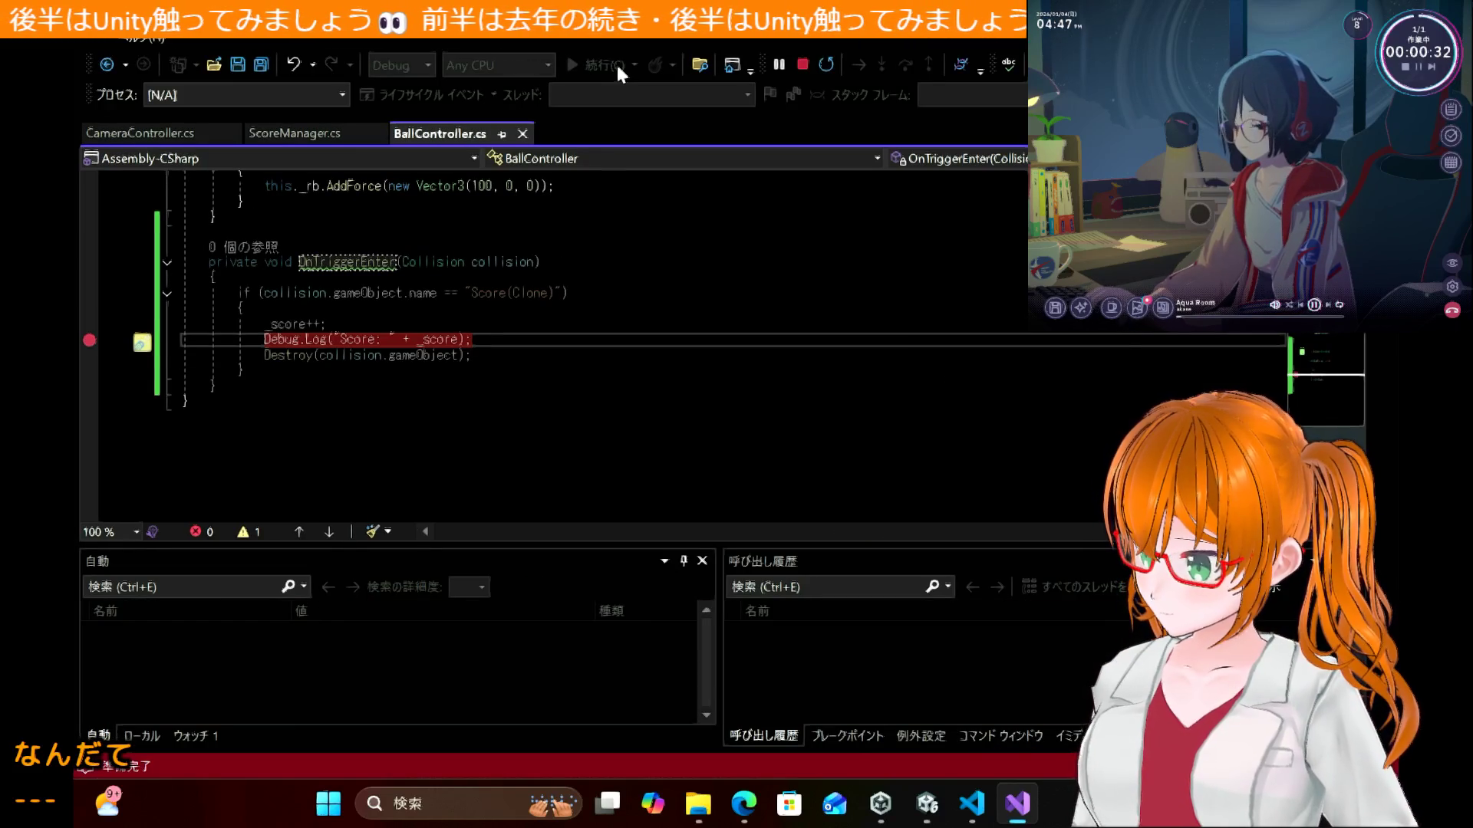
Step: Choose 'Enable debugging for this session' in Unity's C# Debugger Attached prompt
left_click(879, 815)
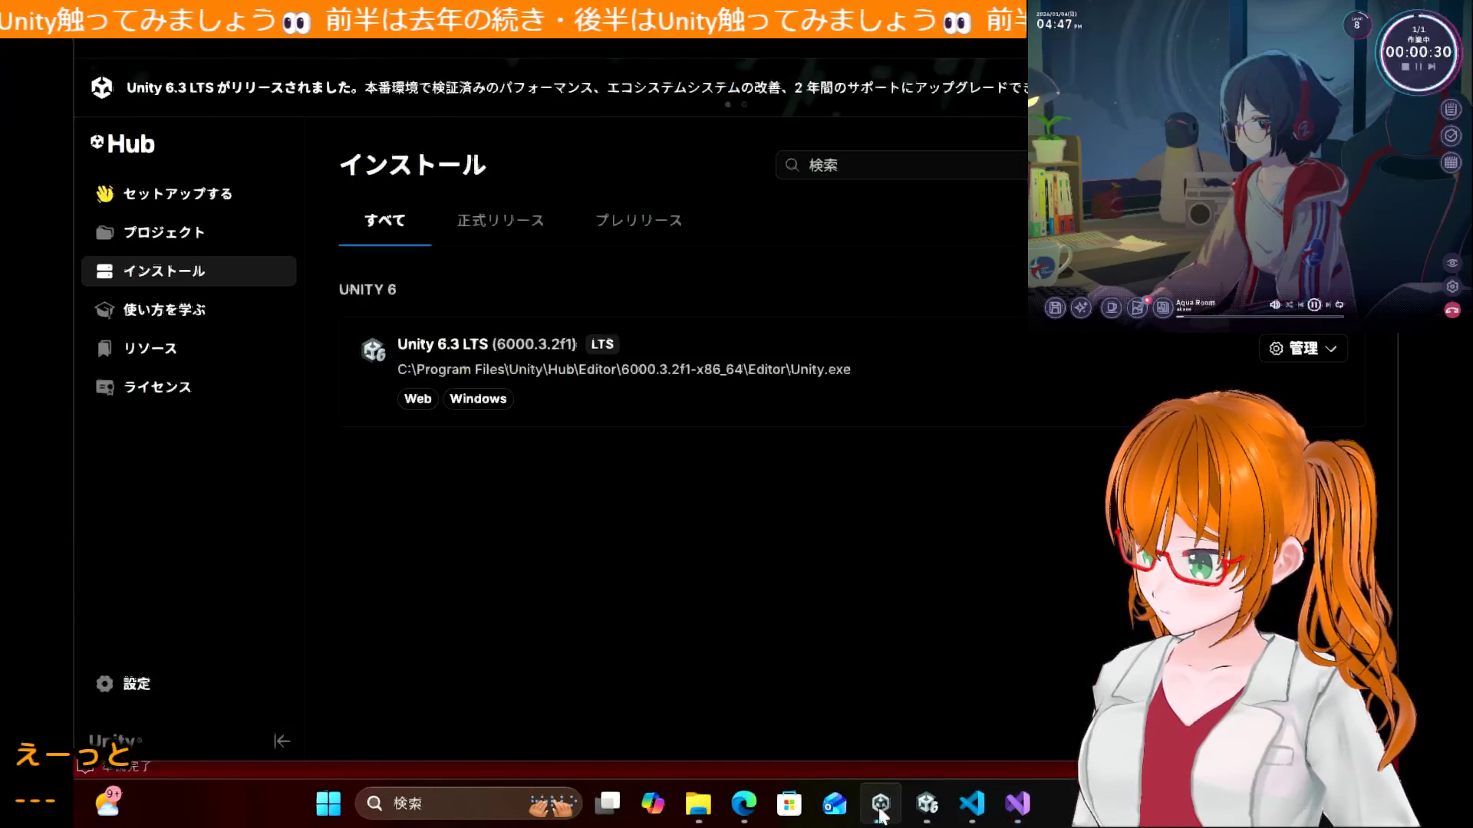
left_click(879, 815)
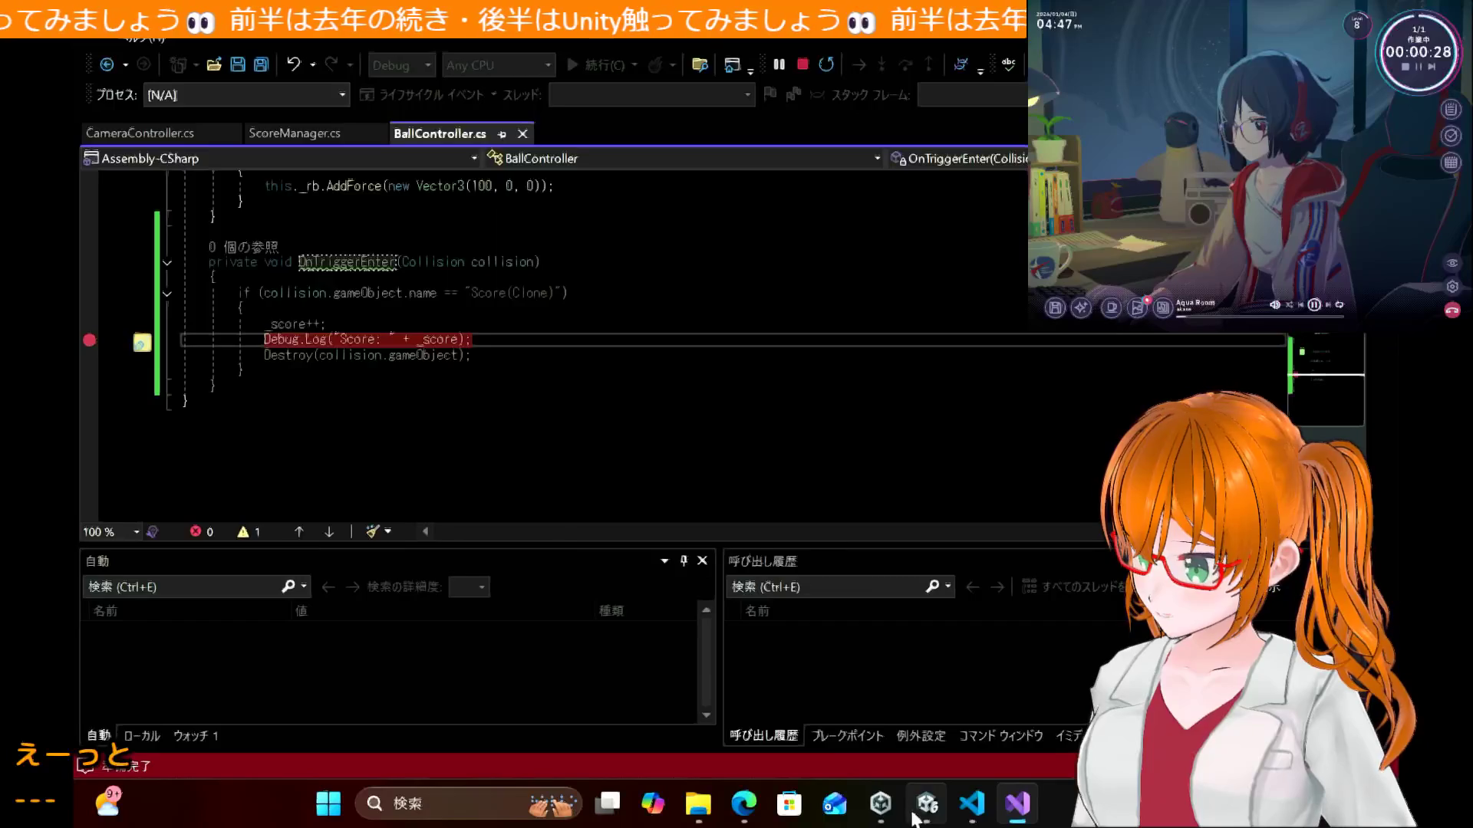
left_click(926, 812)
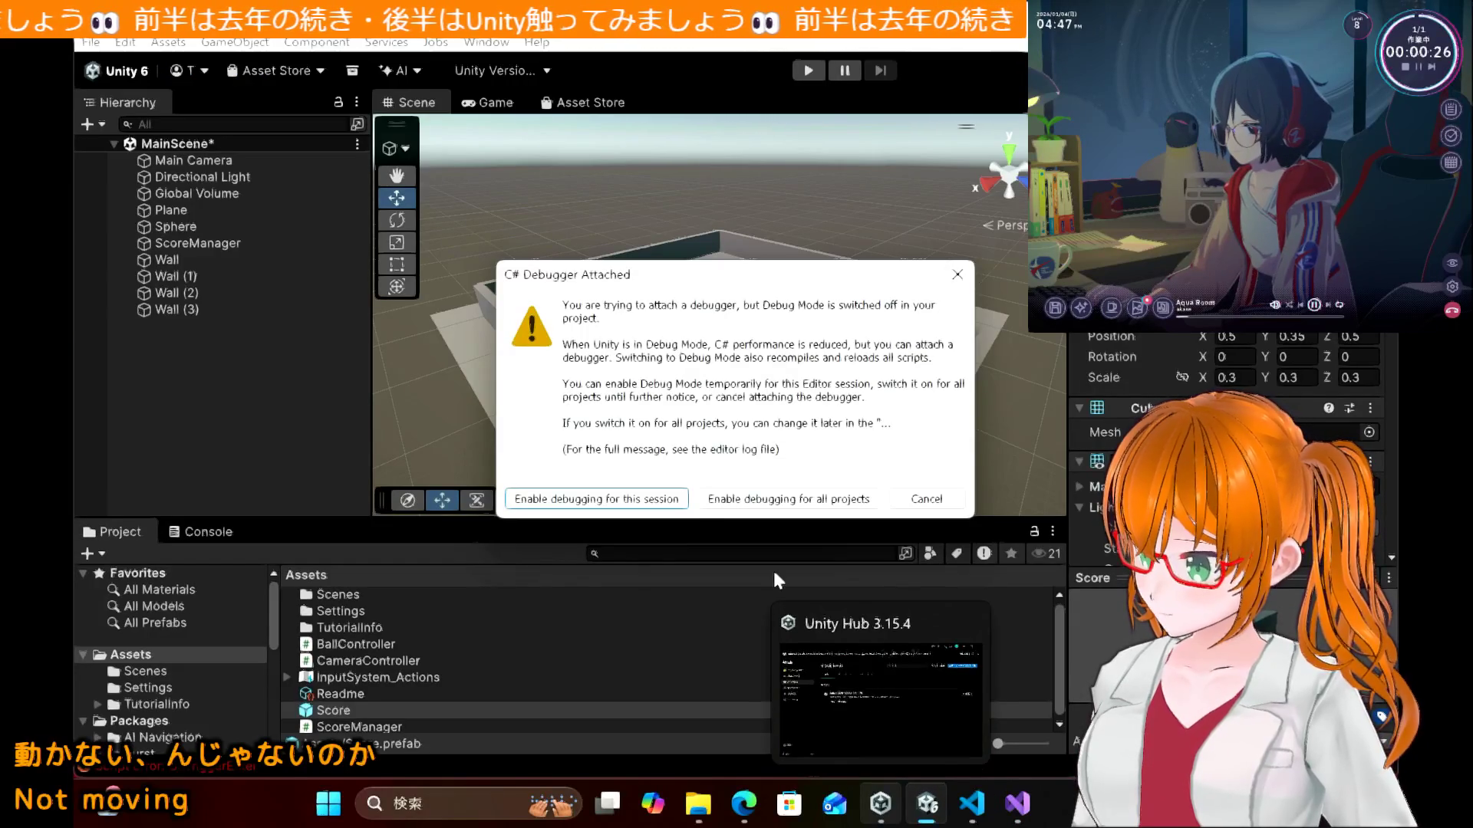
left_click(656, 500)
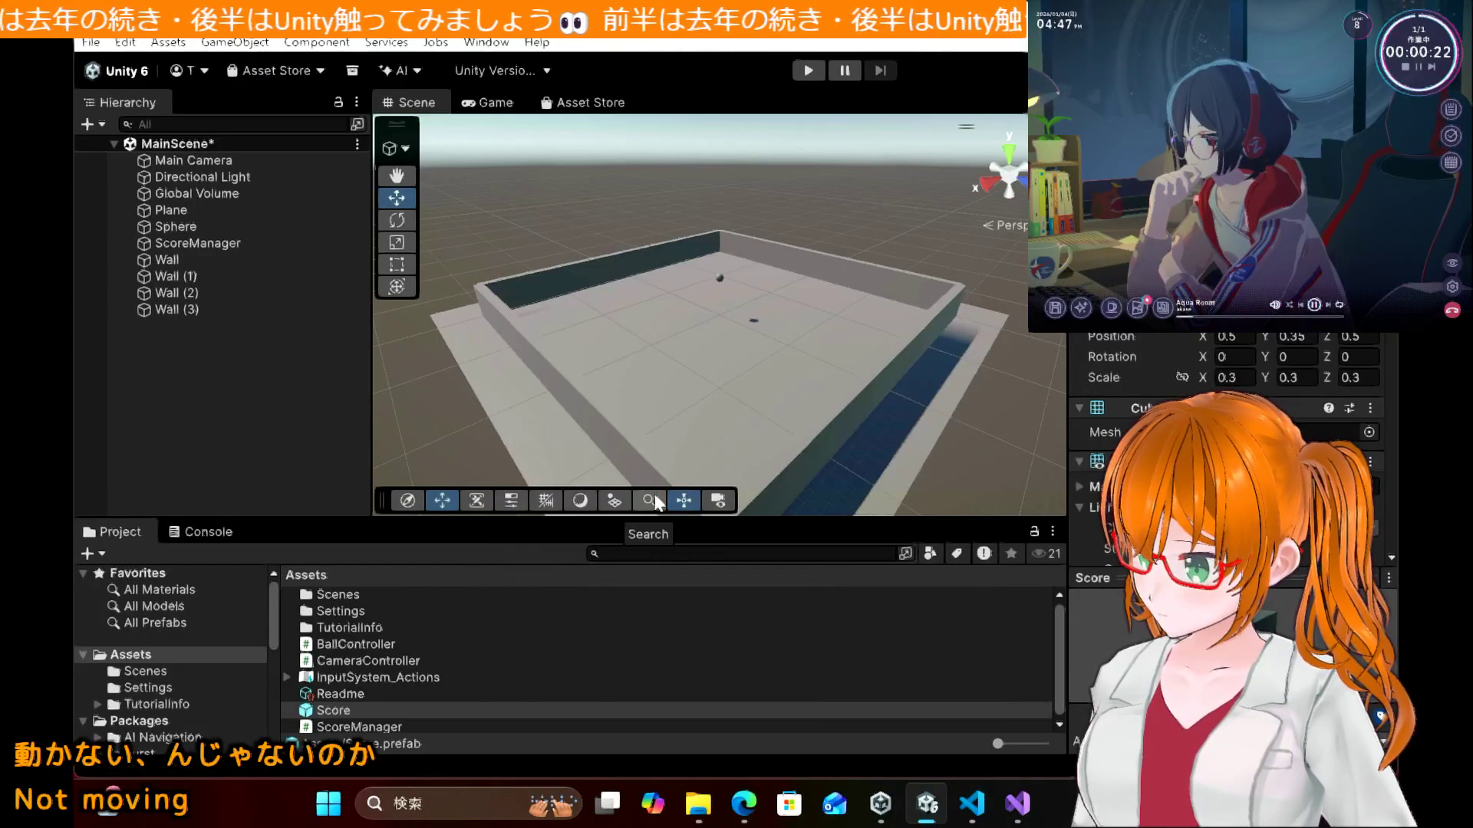
Step: Play-test by rolling the ball right with D among the pickups, then stop play mode
left_click(803, 74)
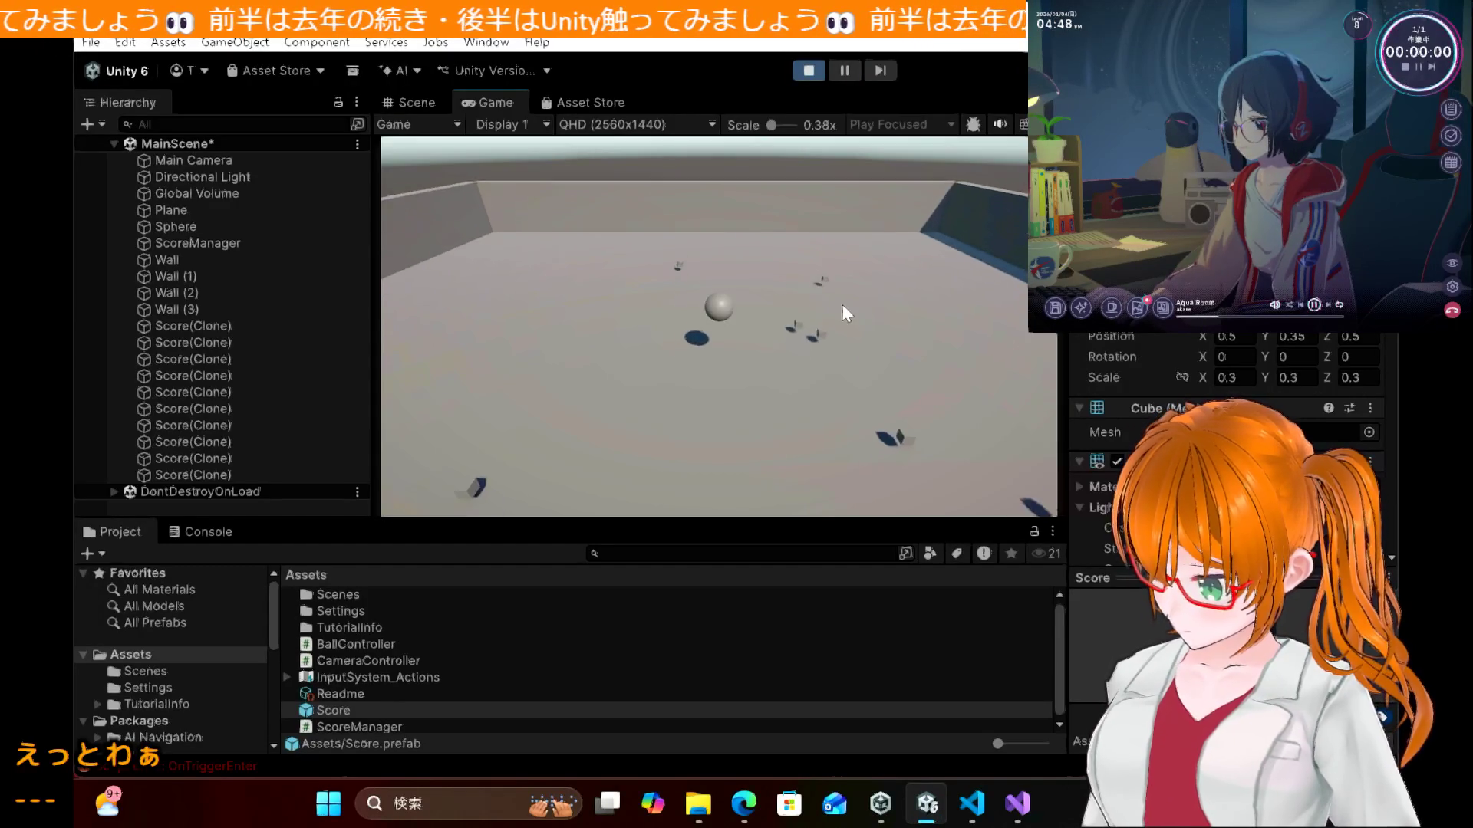
key("d")
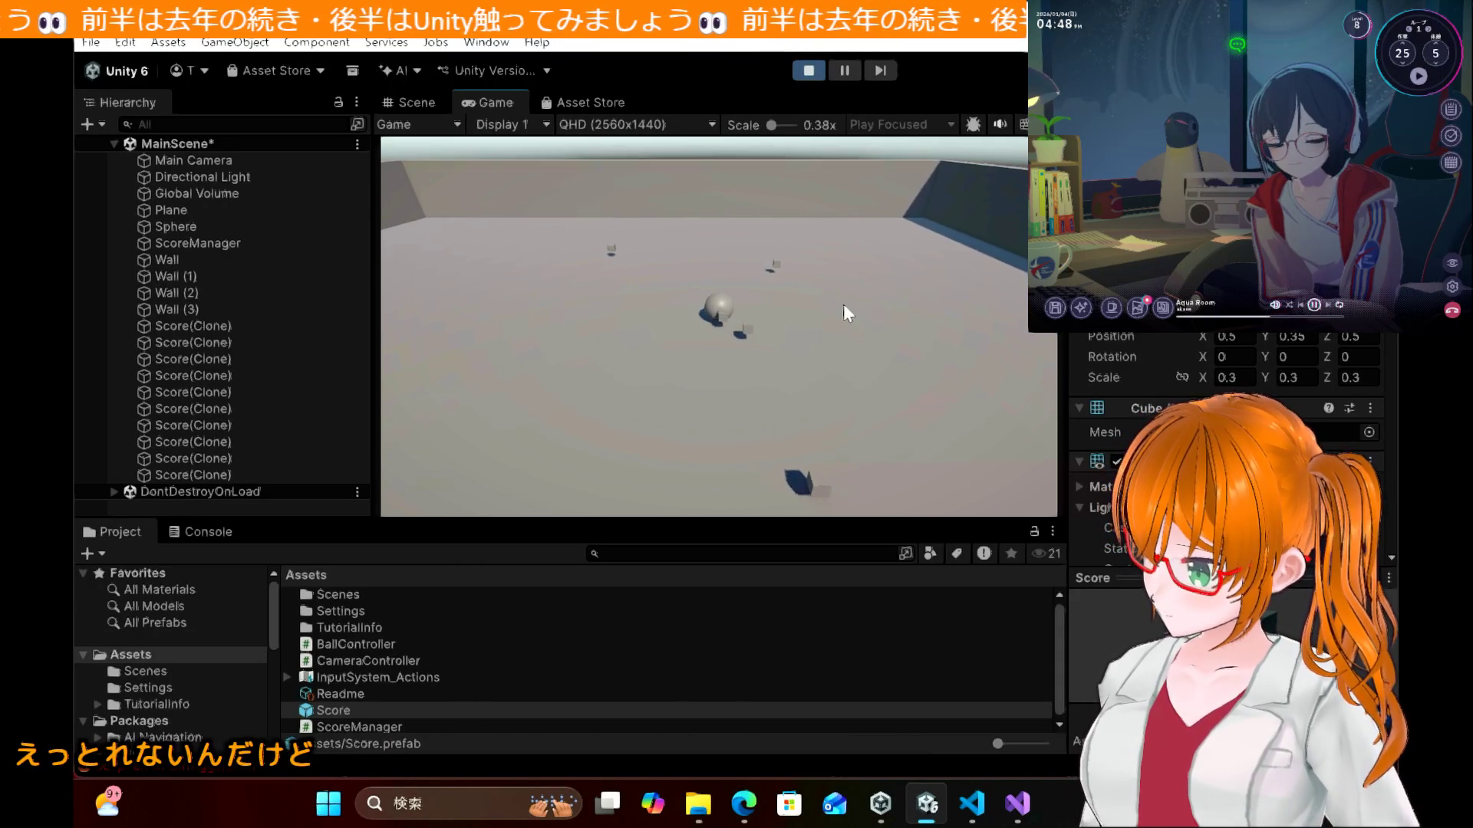
left_click(809, 70)
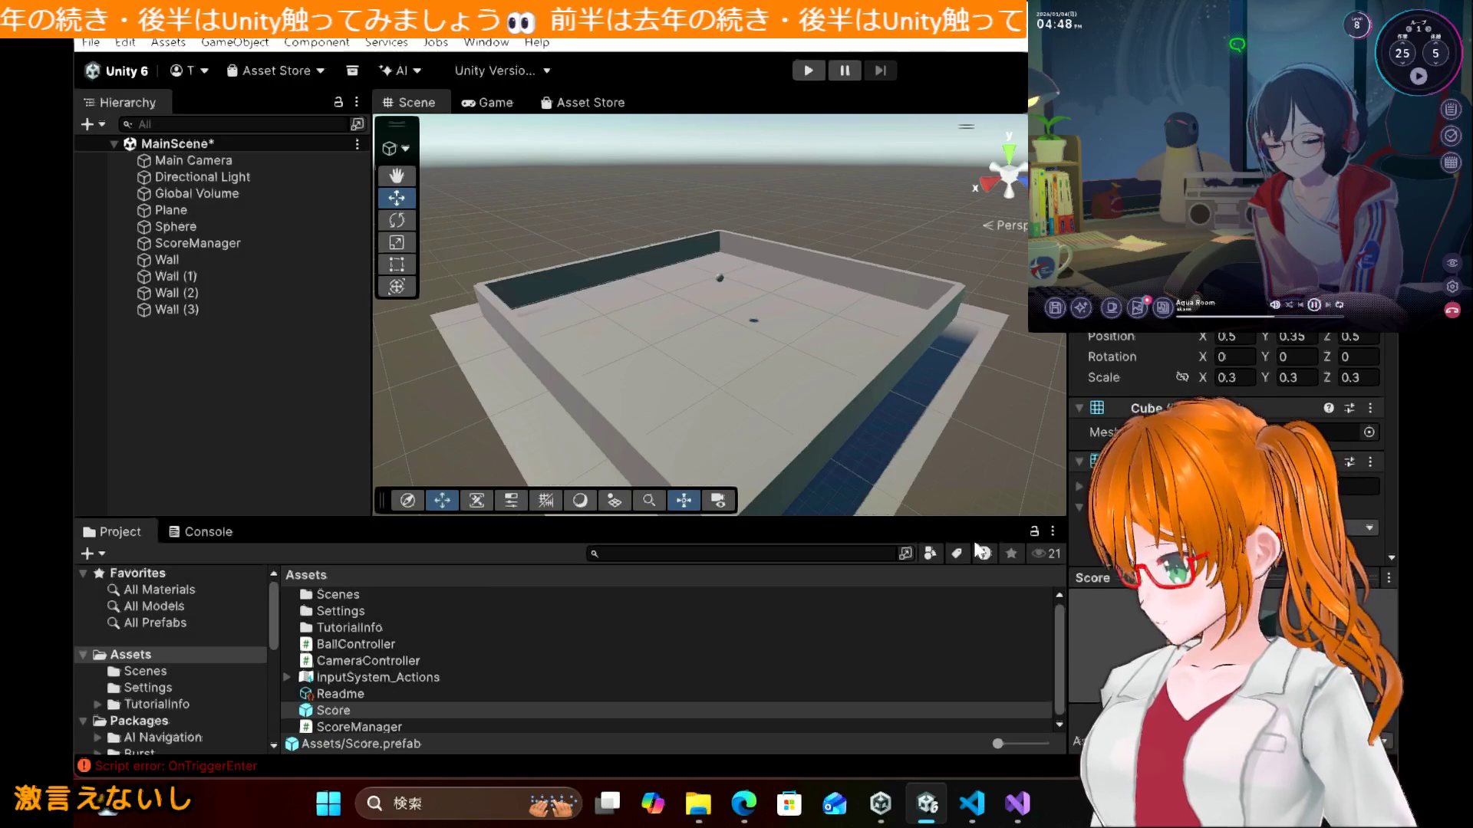
left_click(1033, 809)
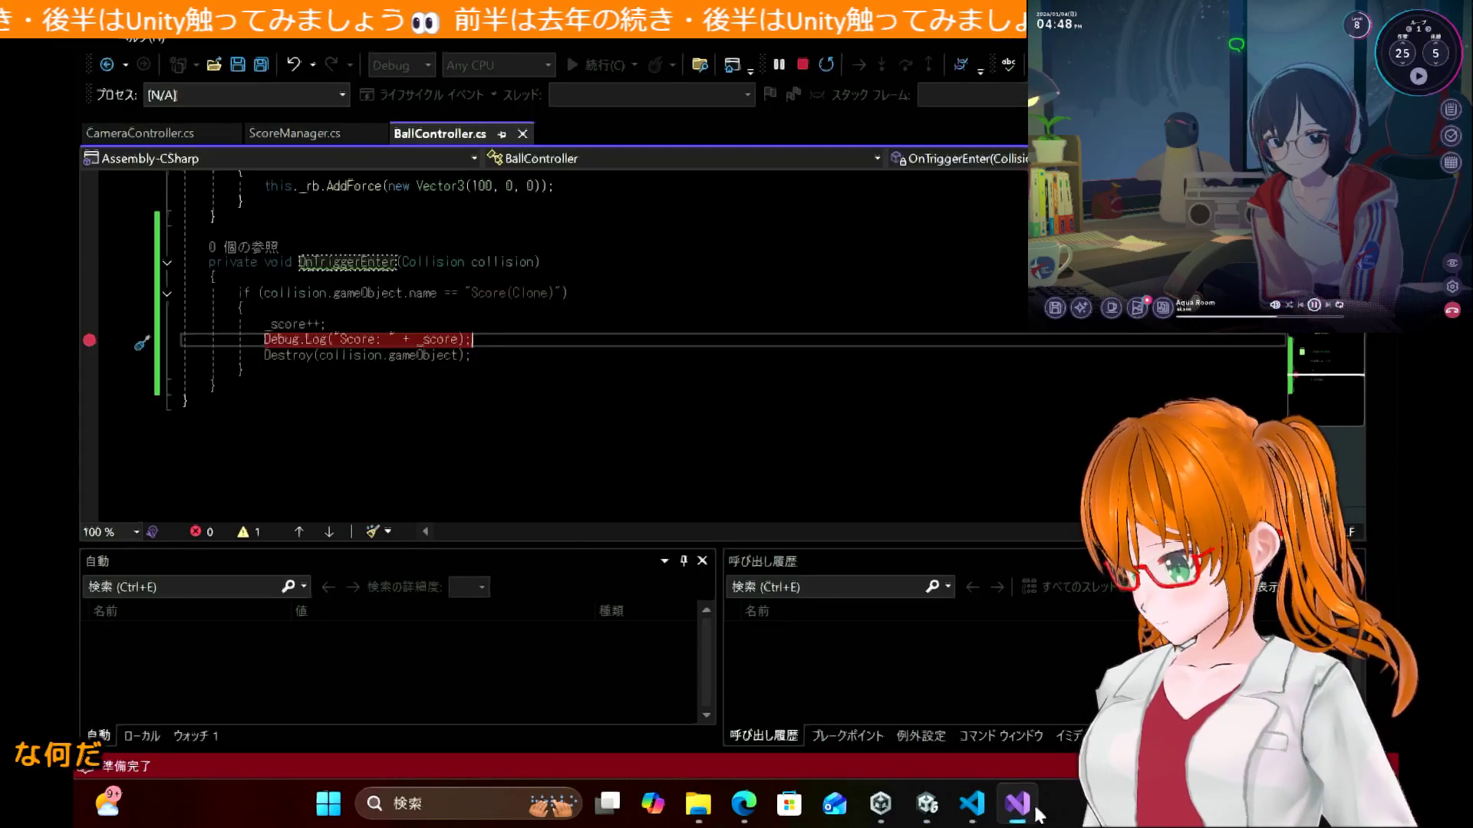
Step: Stop debugging Unity and clear the breakpoint on the Debug.Log line
left_click(803, 63)
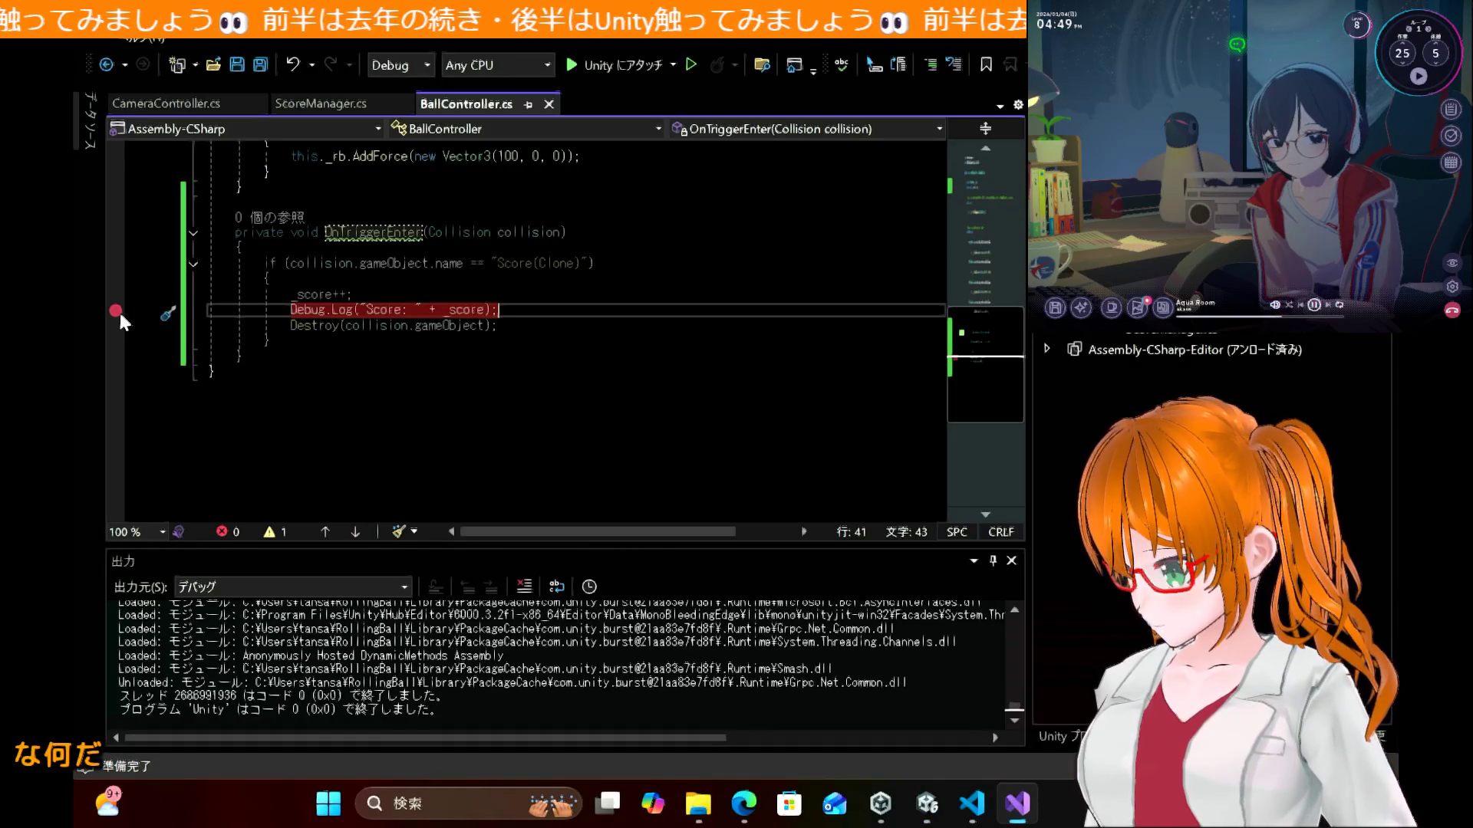
left_click(117, 311)
left_click(566, 412)
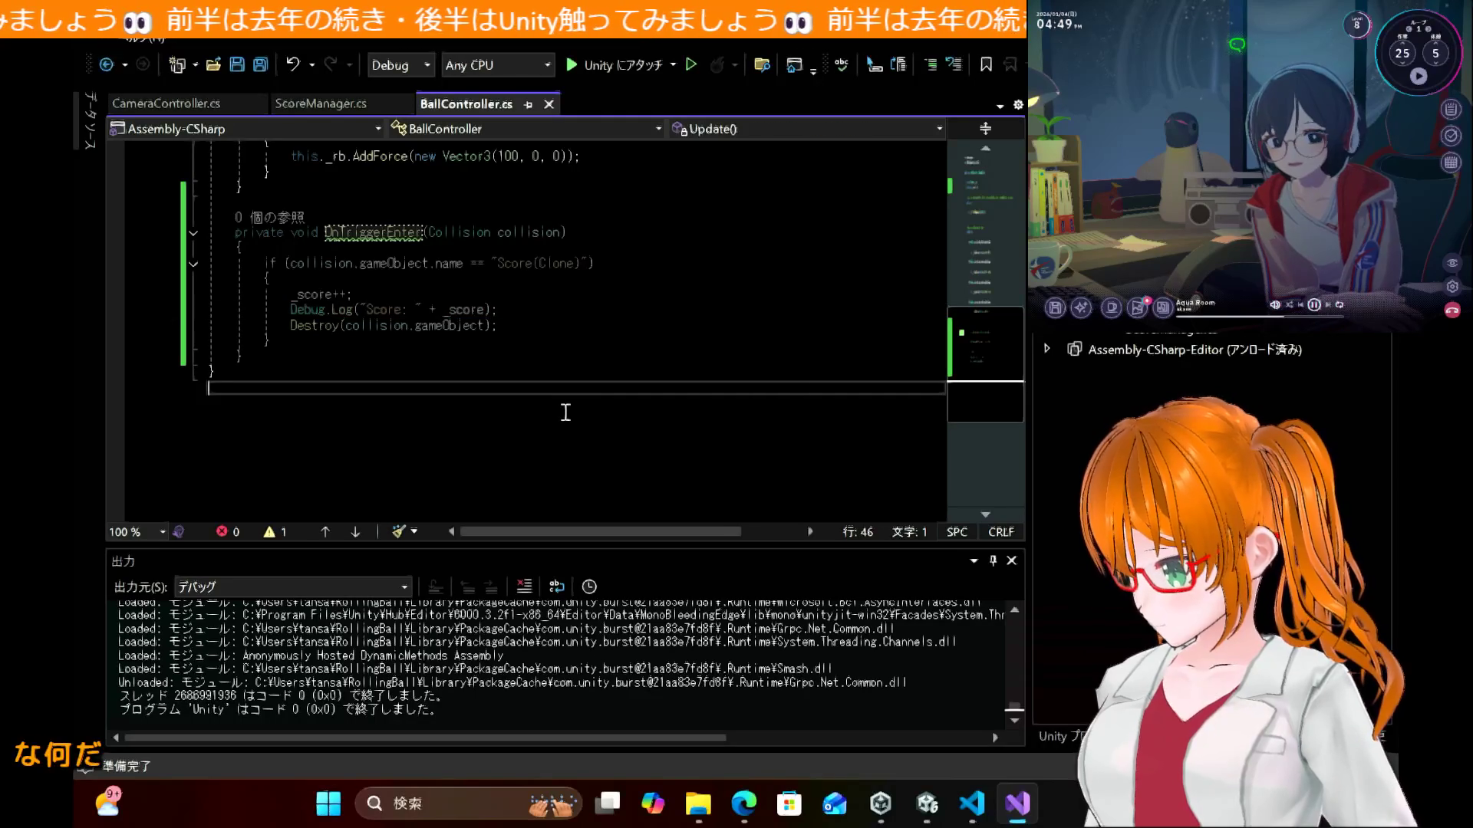
Step: Review BallController.cs, then return to the tutorial's OnTriggerEnter(Collider collision) diff
scroll(565, 412, "up", 2)
scroll(565, 412, "up", 1)
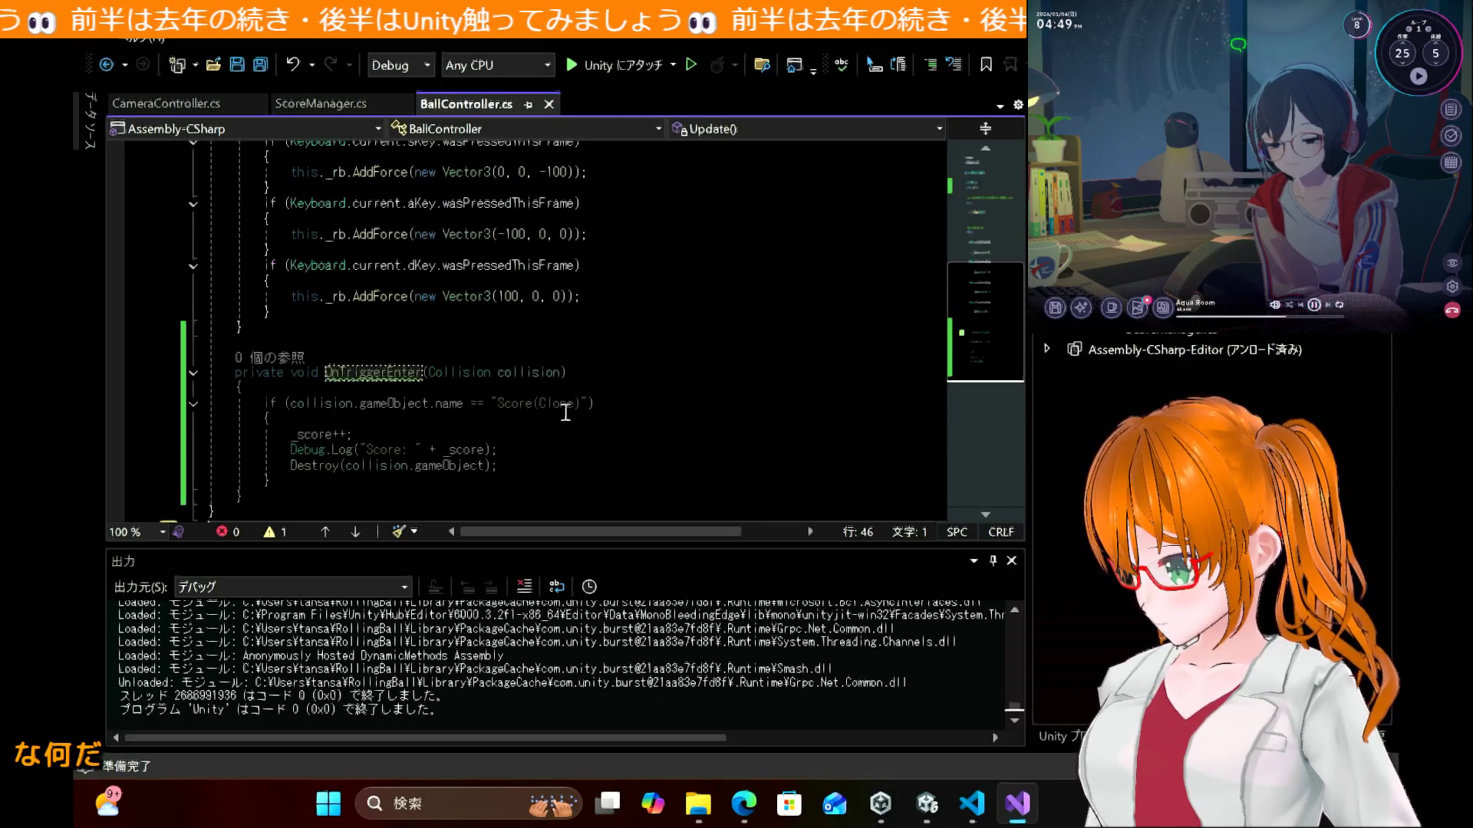
scroll(565, 412, "up", 8)
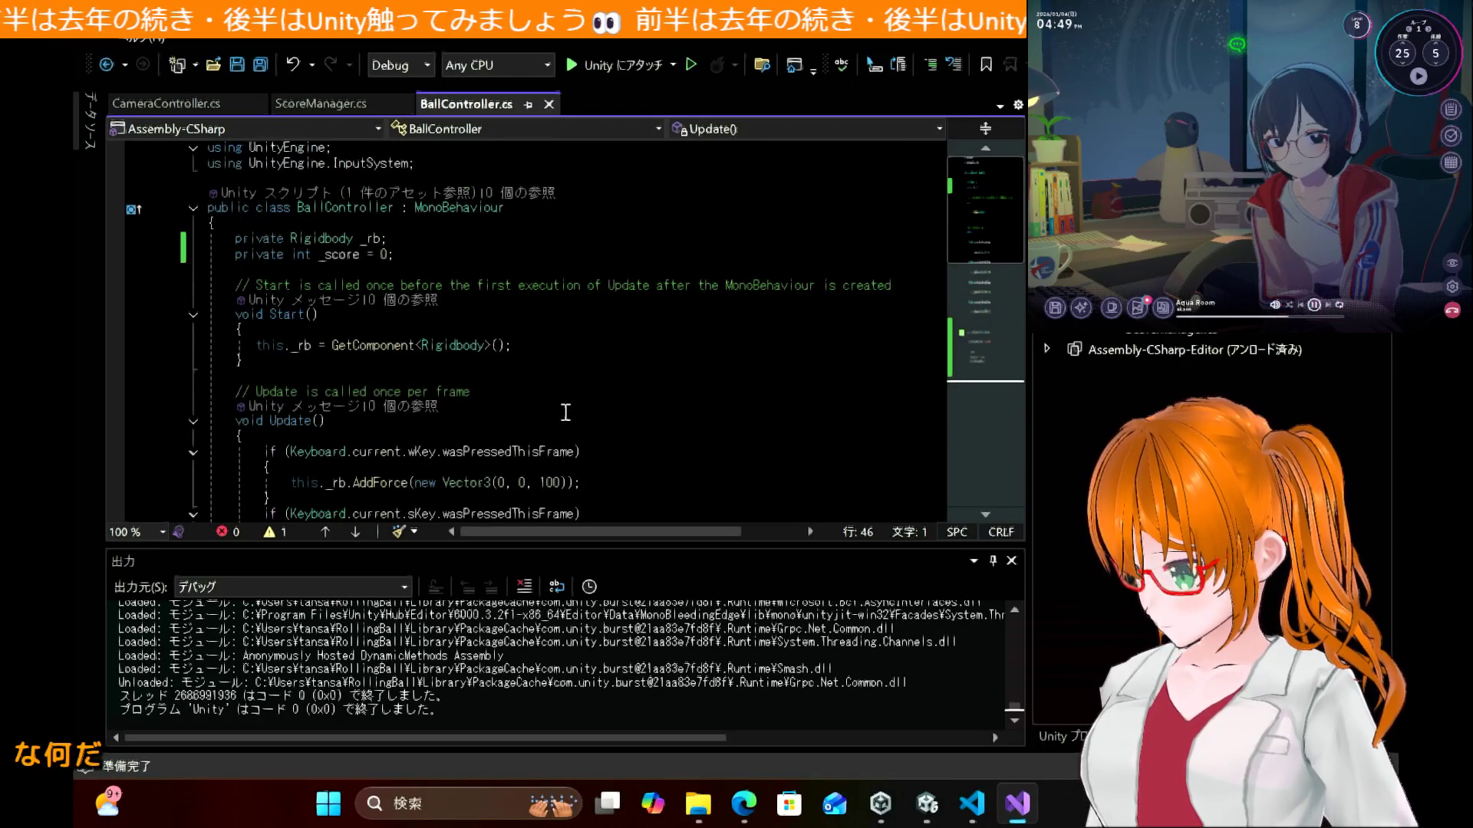
scroll(565, 412, "down", 8)
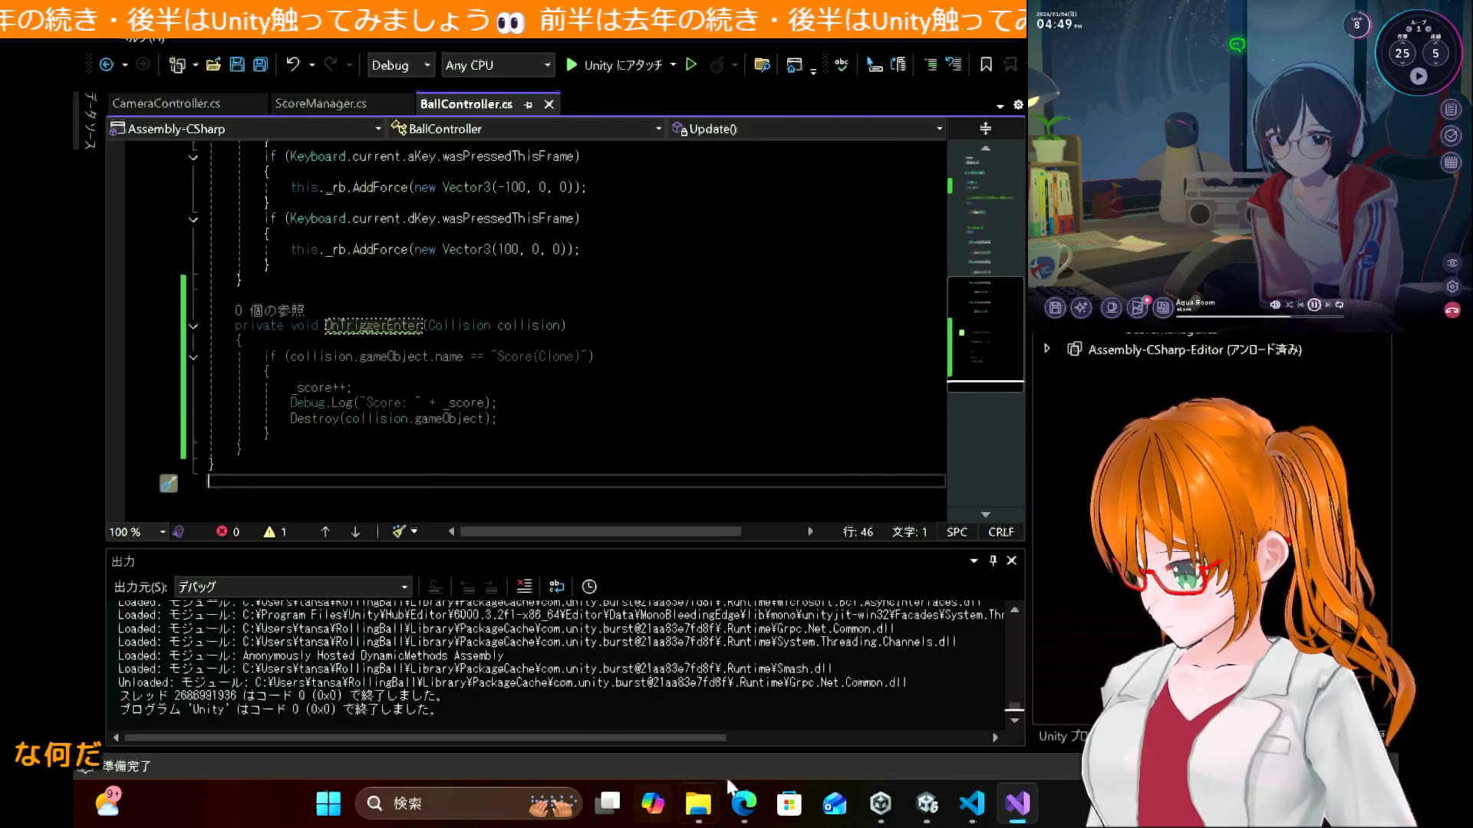
left_click(744, 804)
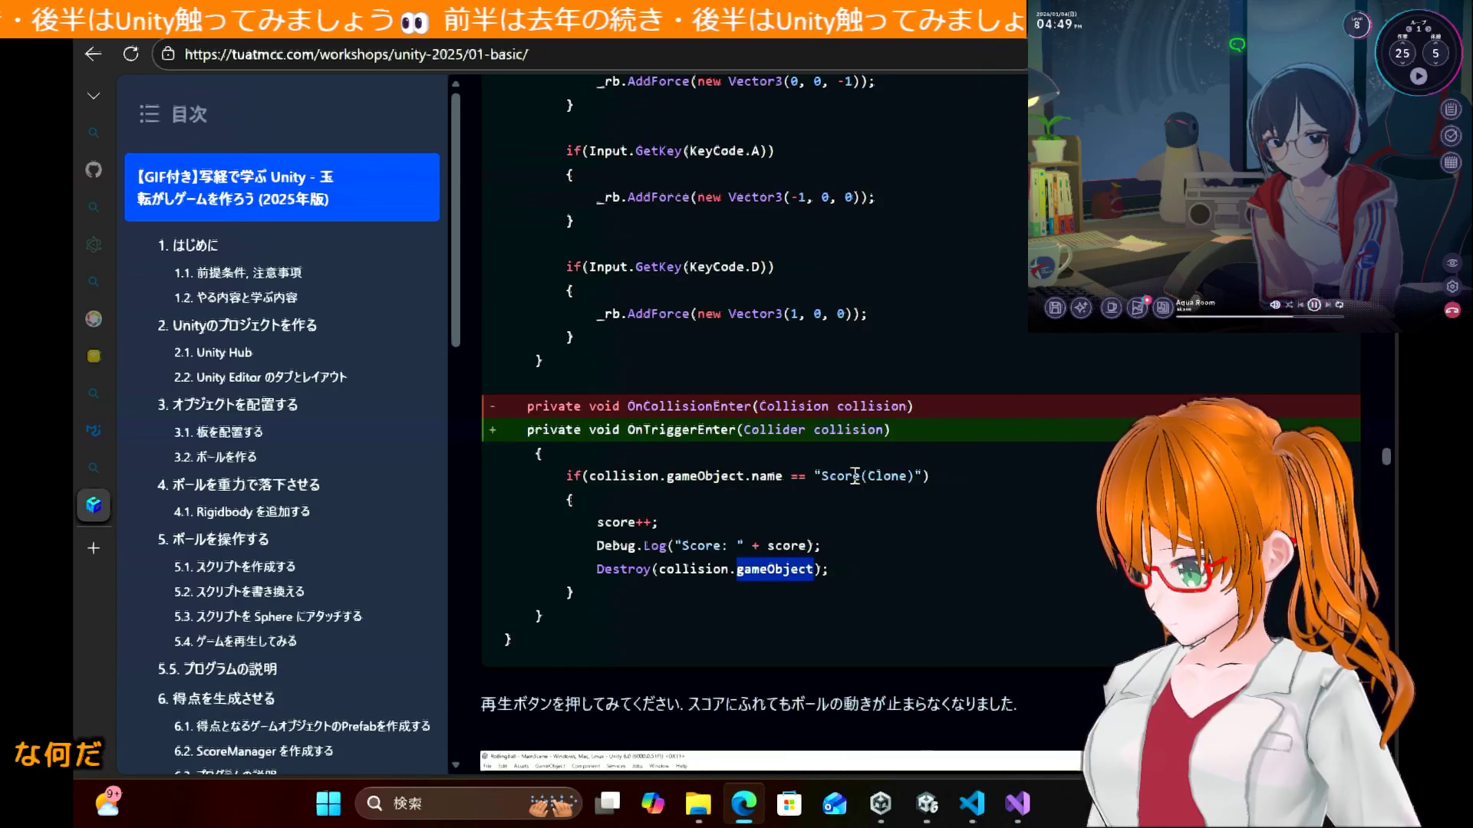
Step: In a new tab, search Bing for 'unity istrigger 当たり判定'
left_click(96, 549)
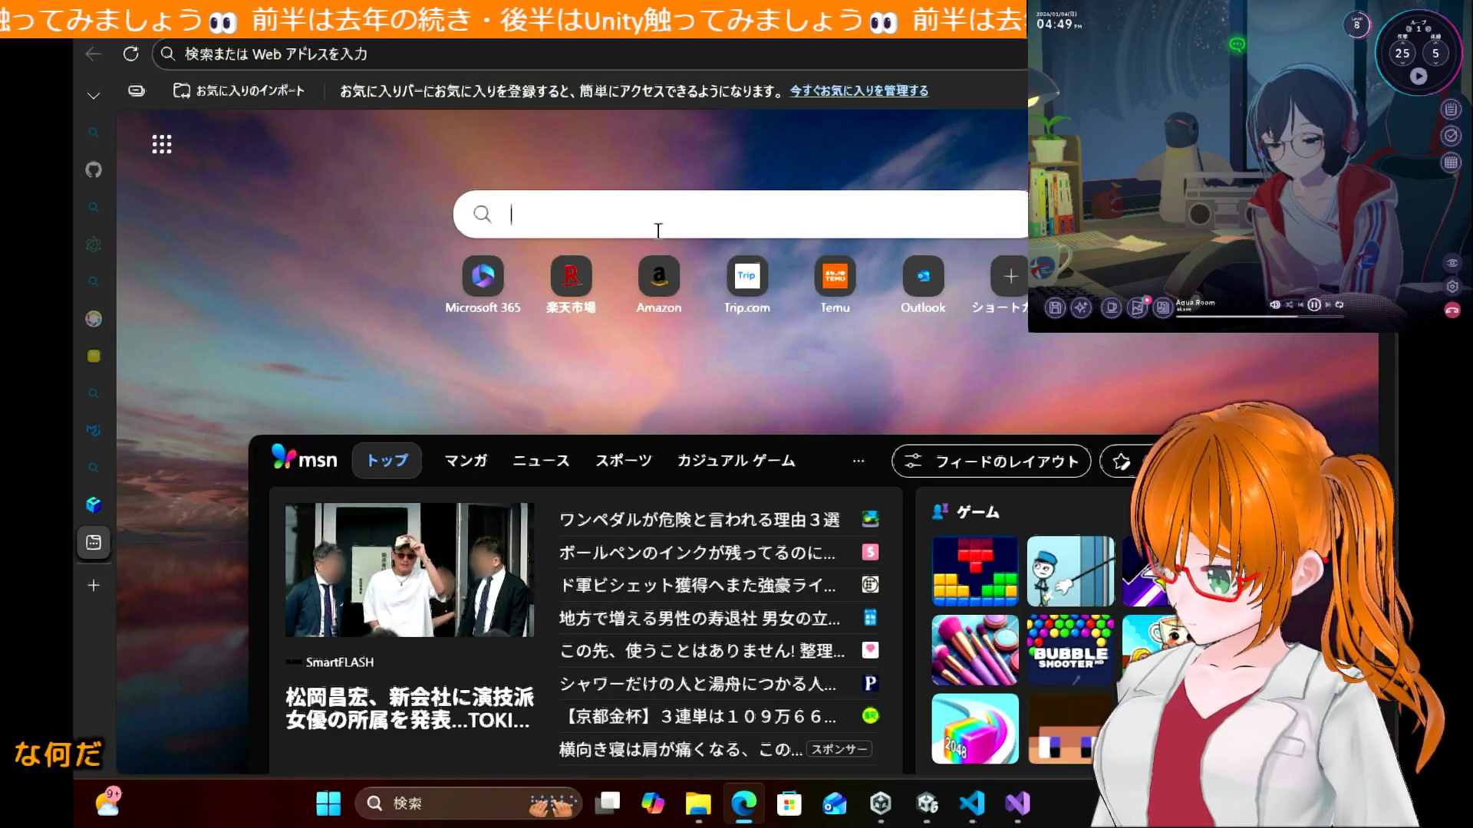
left_click(657, 228)
type("unity is")
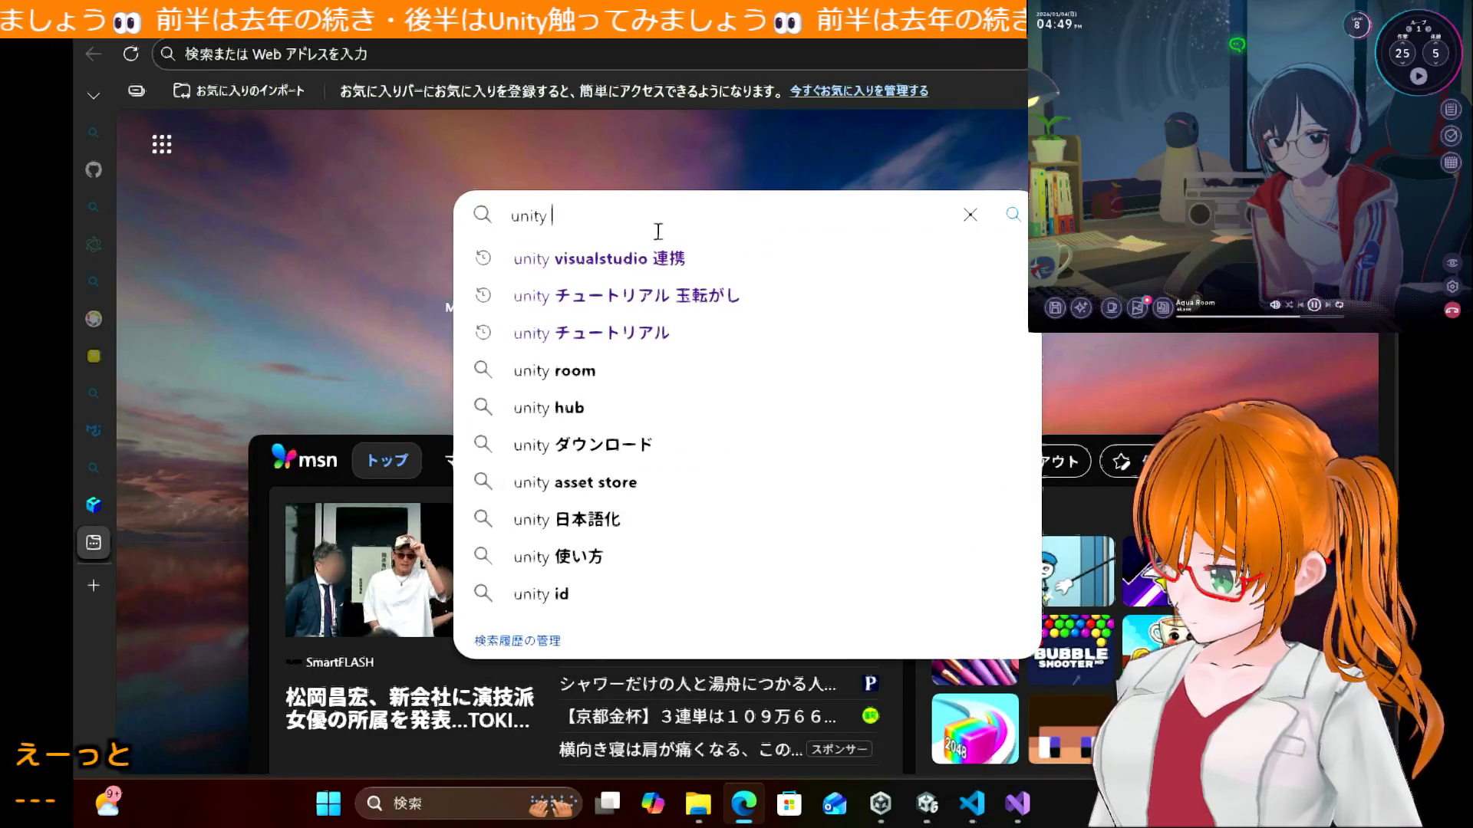
type(" trigger 当たり判定")
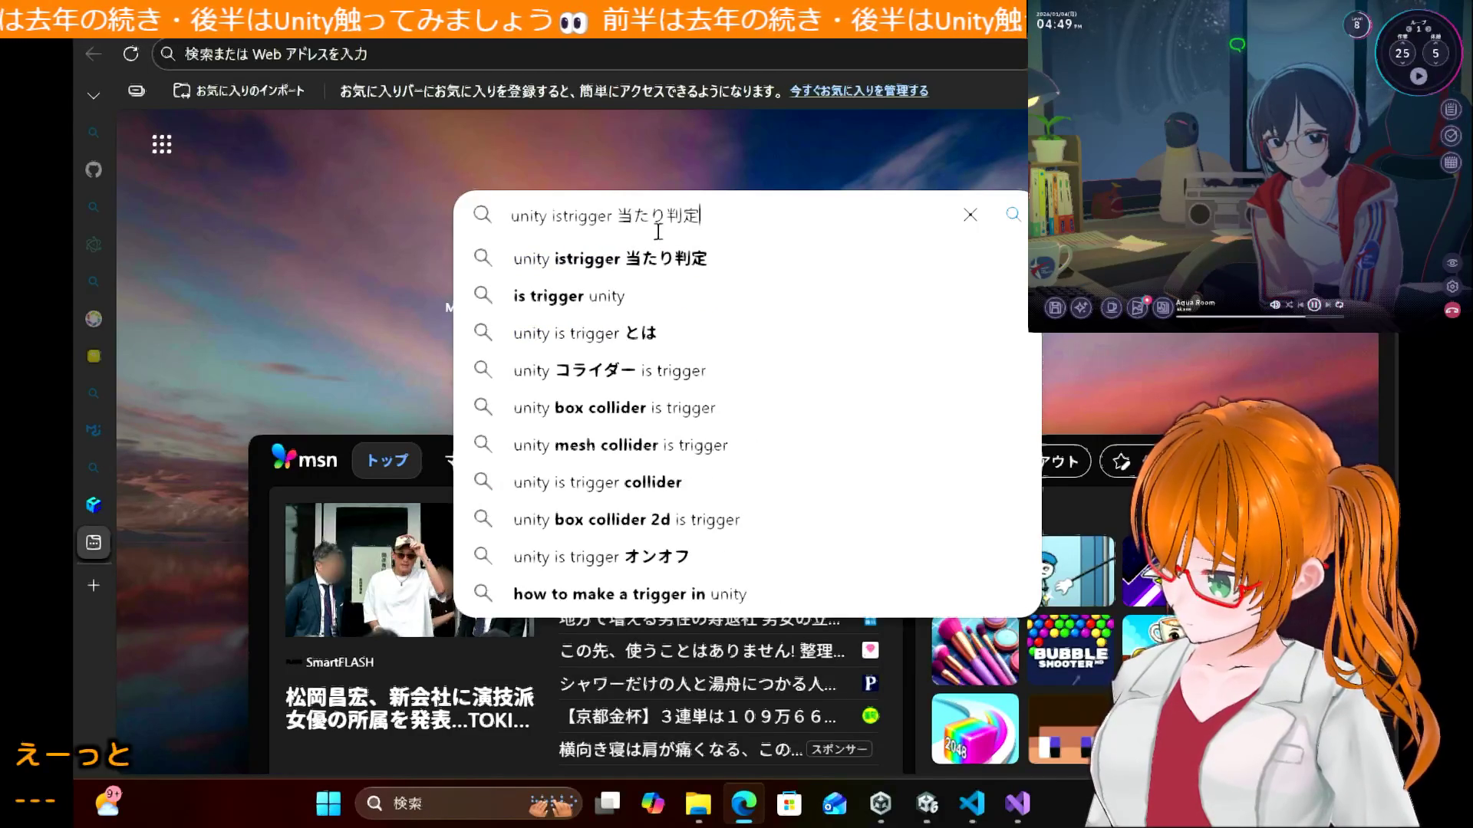
key("Return")
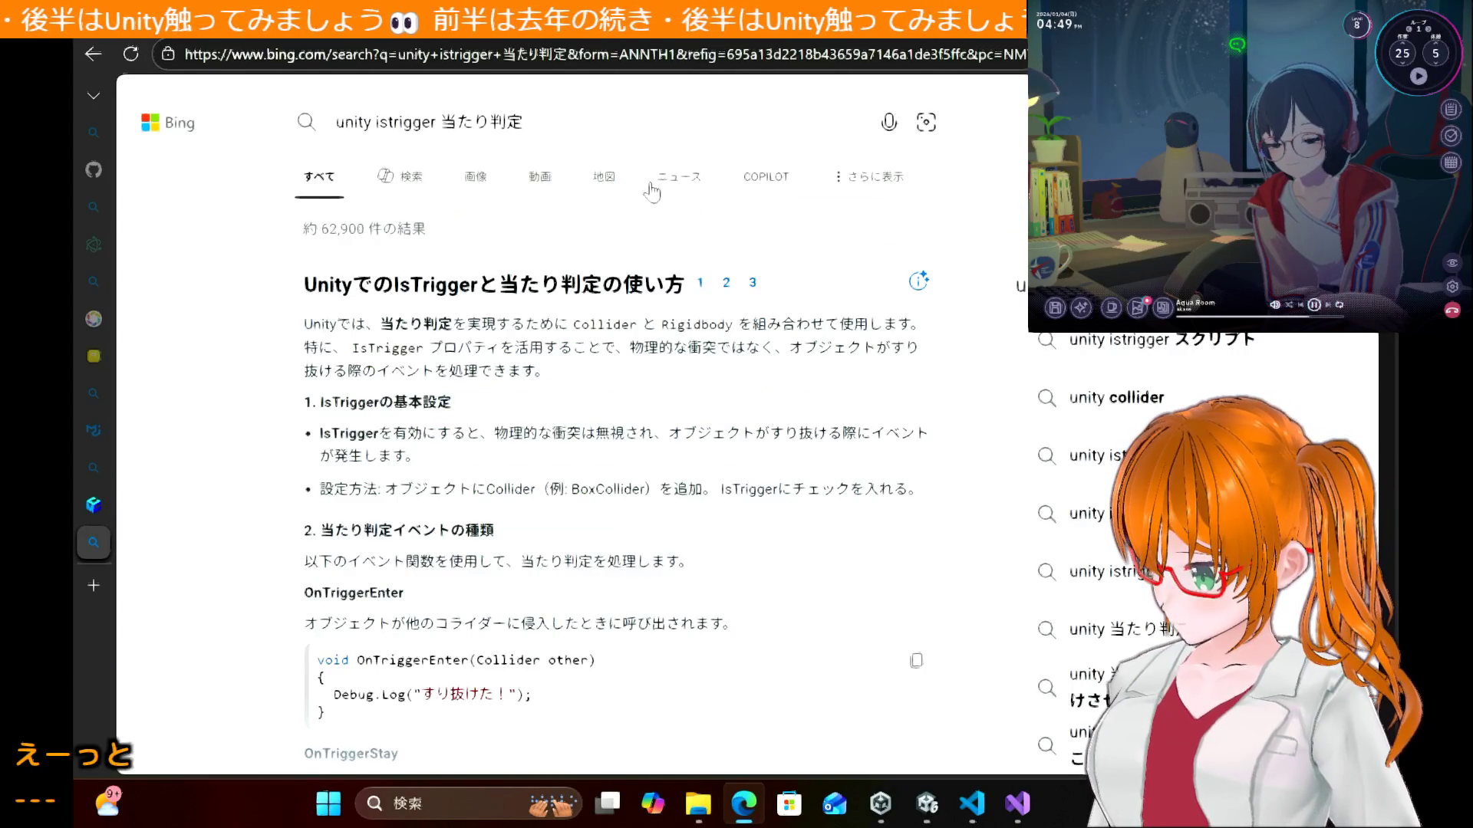
Step: Add 2026 to the search and open the BIZ ROAD collision-detection article
left_click(647, 126)
type("202")
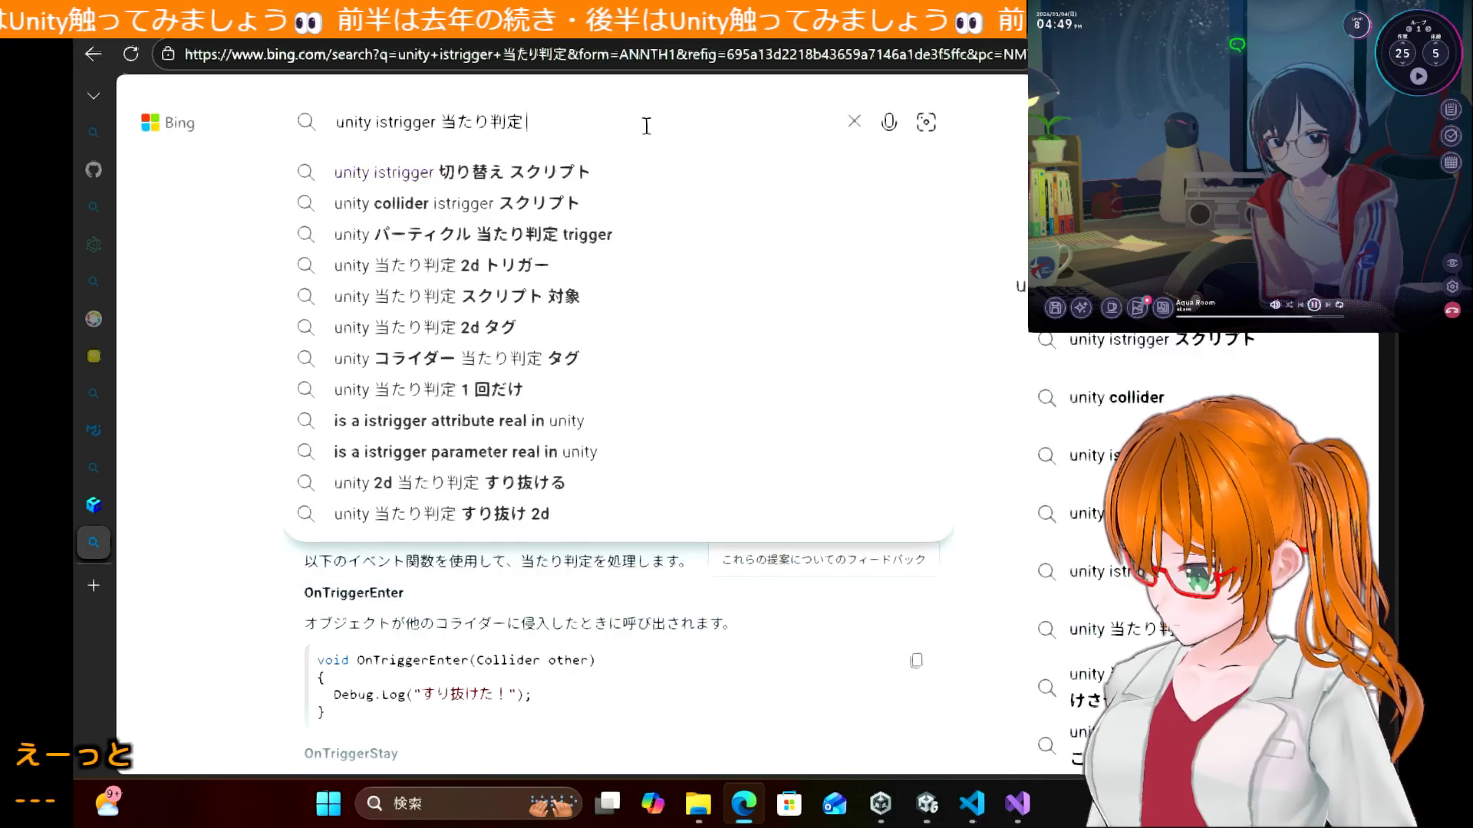
type("6")
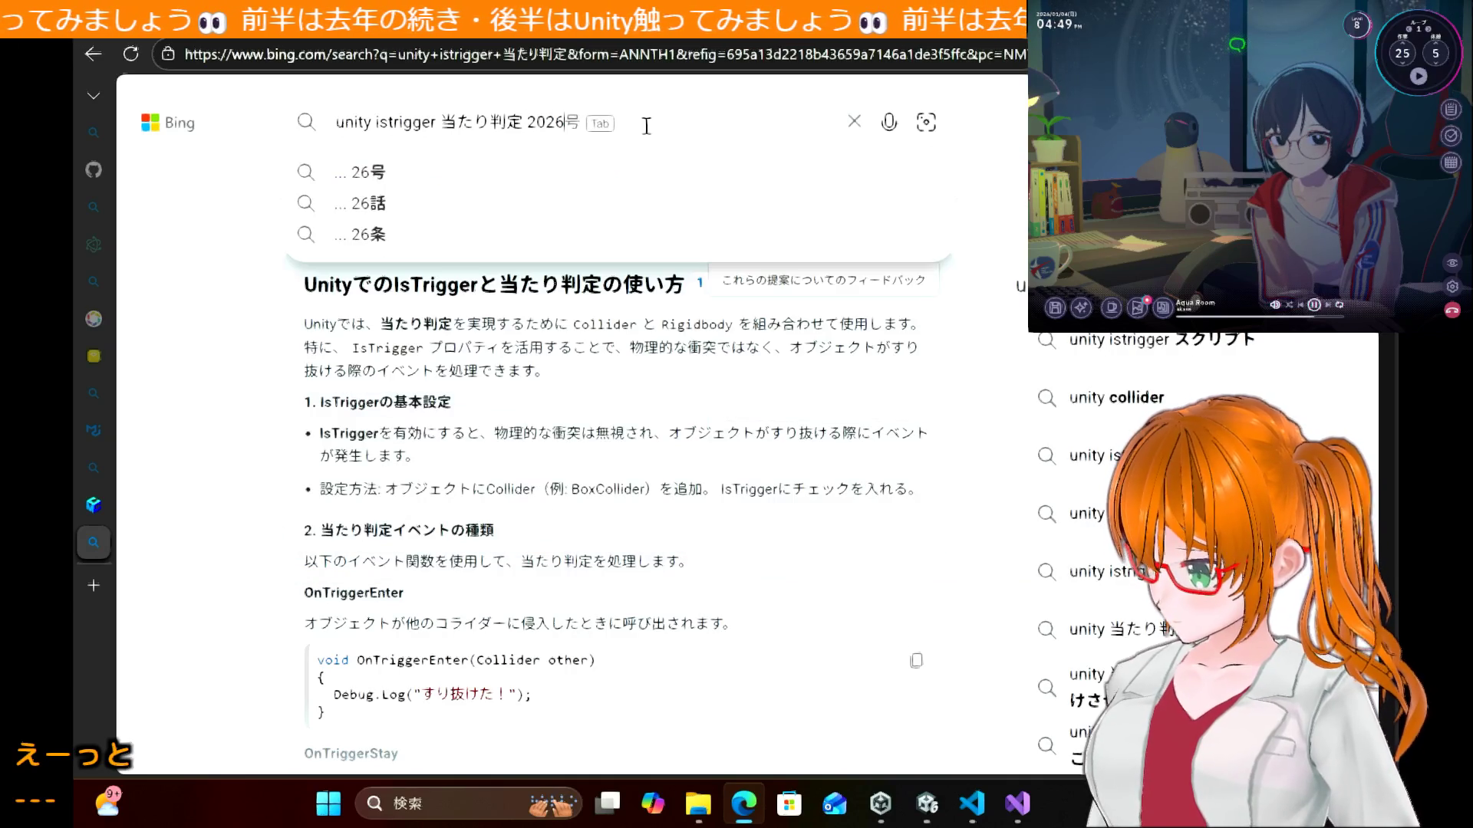
key("Return")
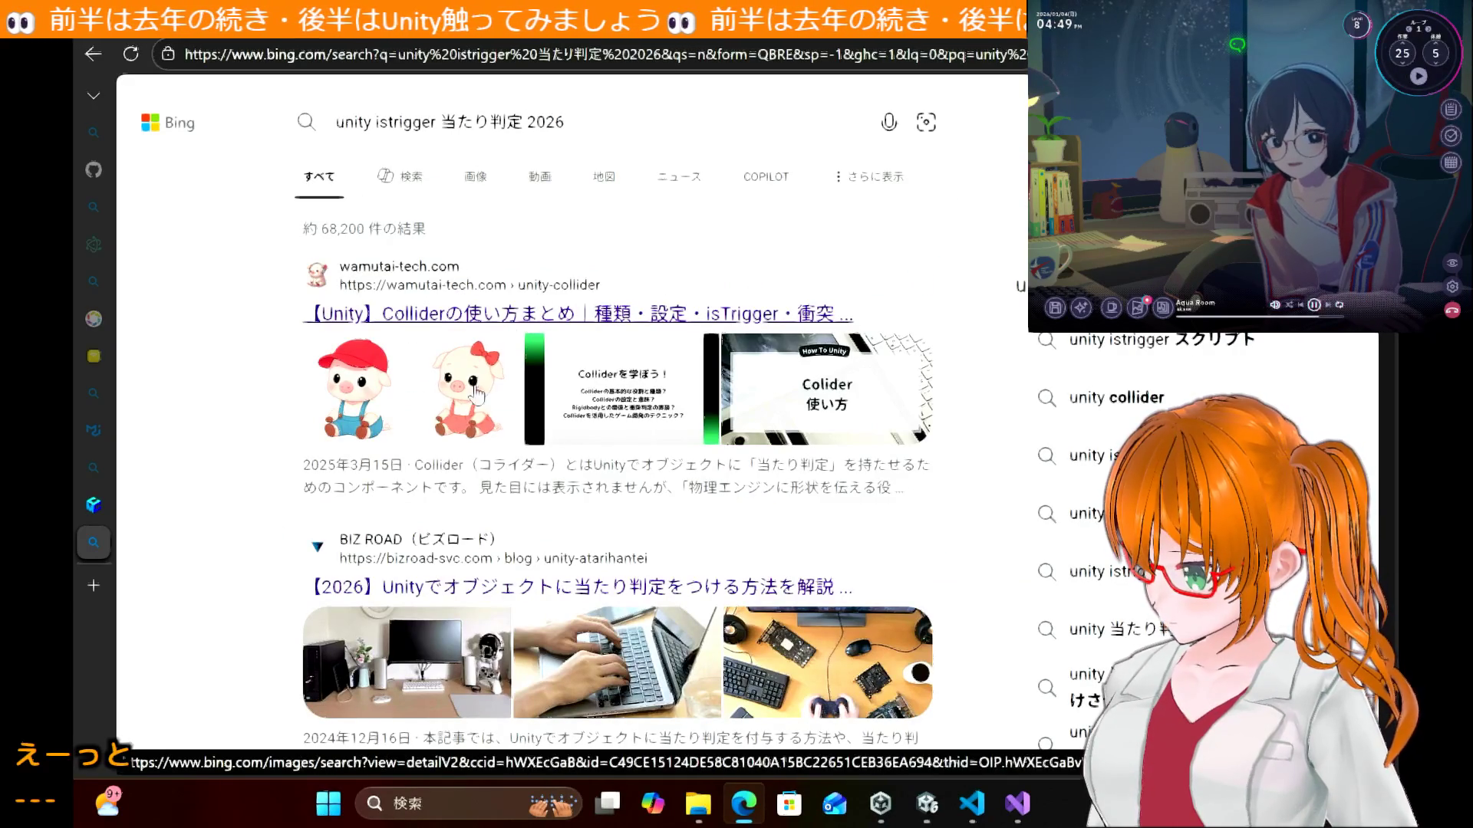
scroll(291, 491, "down", 2)
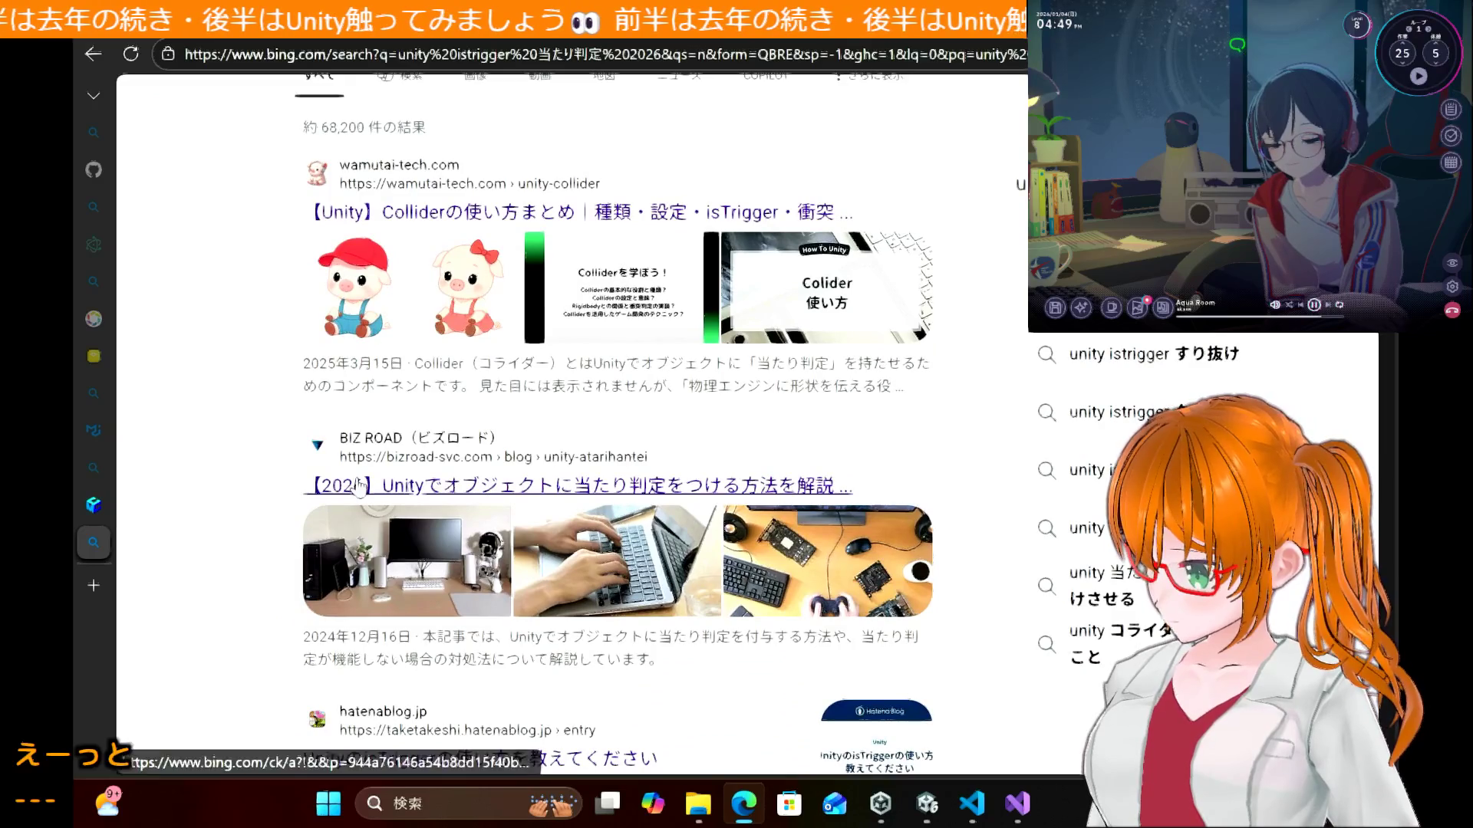
left_click(361, 486)
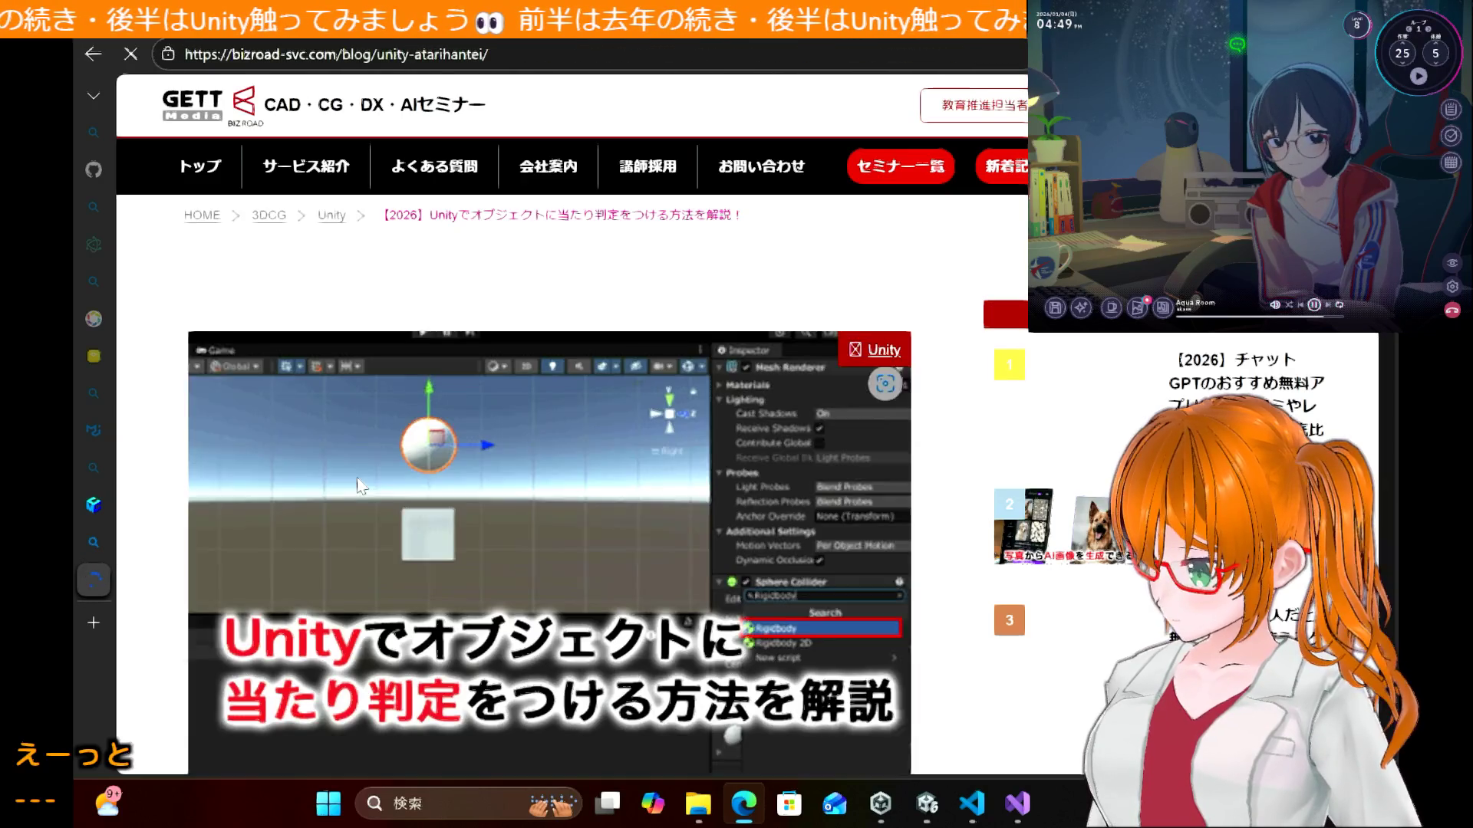
Step: Skim BIZ ROAD's collision-detection article down to its troubleshooting tips, then go back to Bing
scroll(358, 479, "down", 5)
scroll(358, 480, "down", 10)
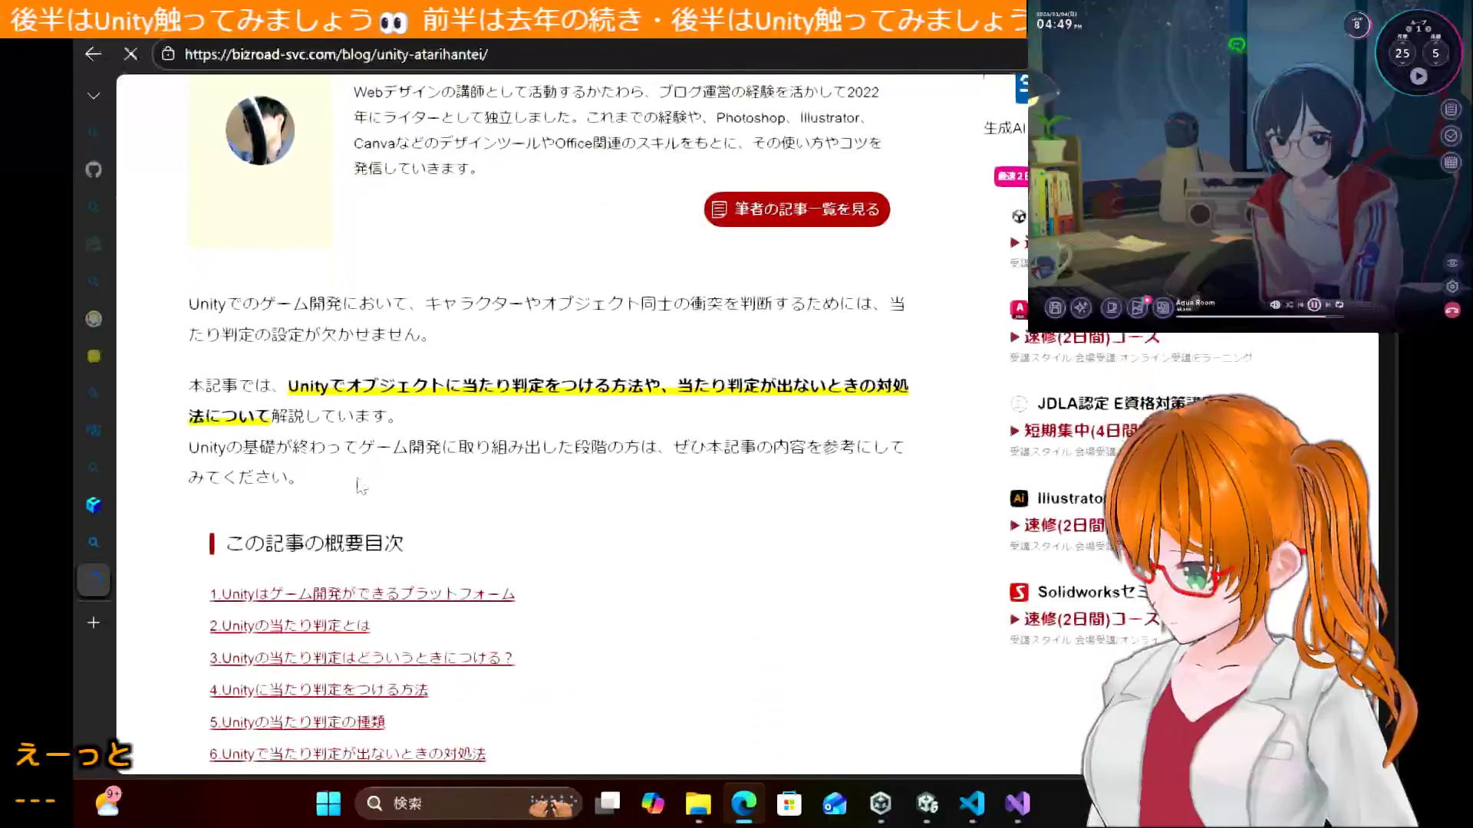
scroll(358, 478, "down", 12)
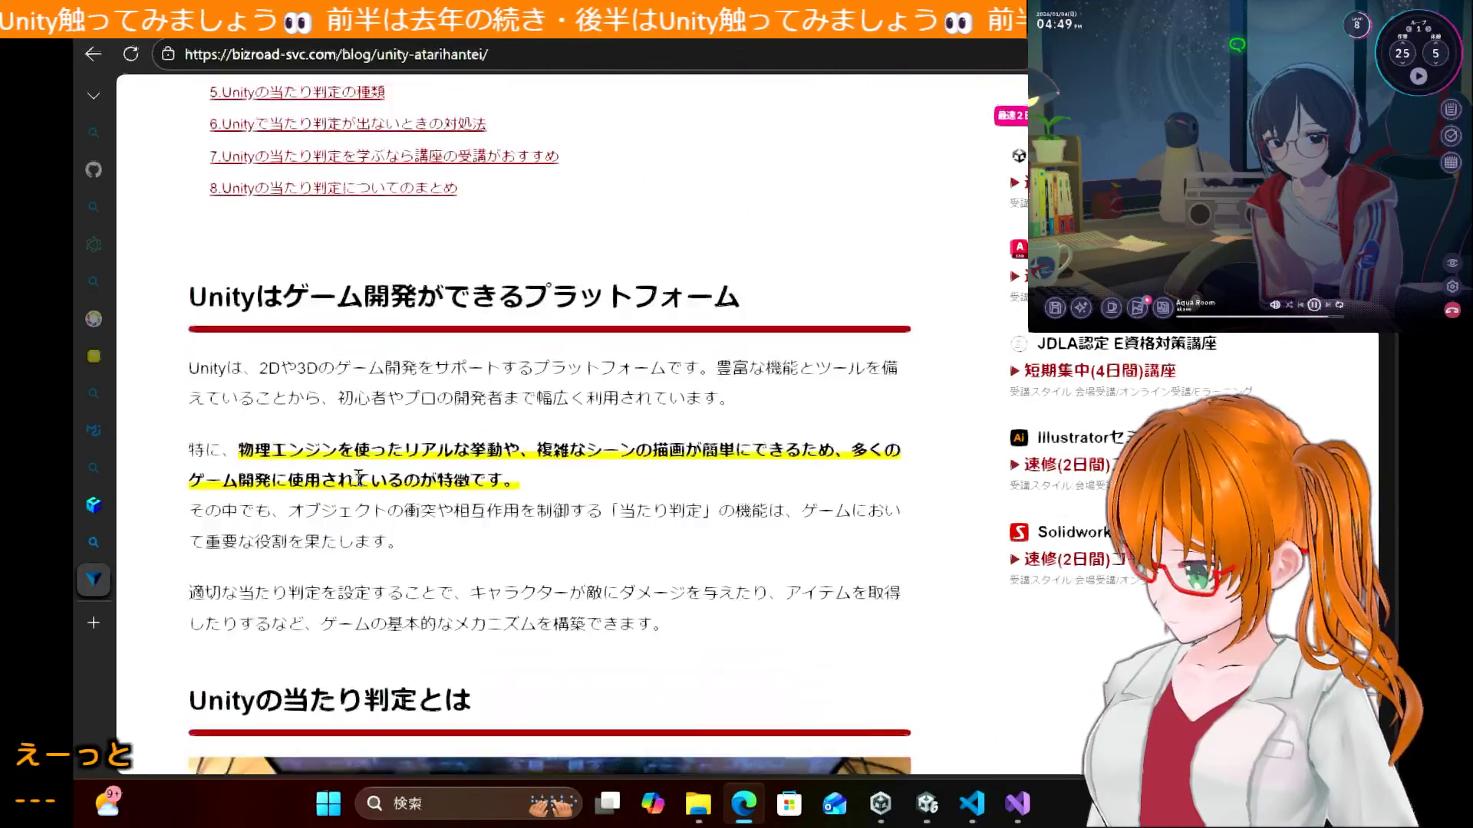
scroll(359, 483, "down", 15)
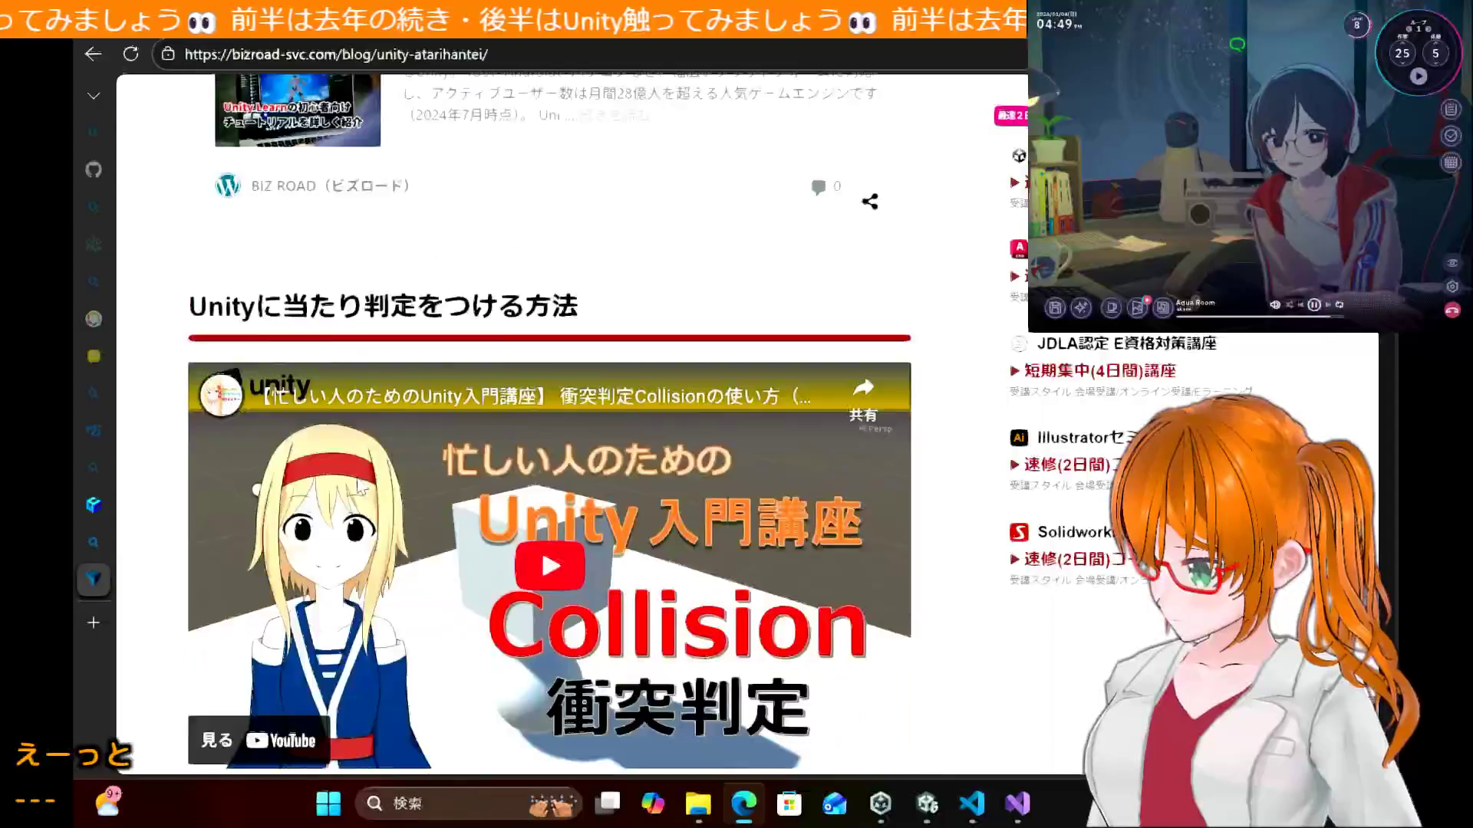
scroll(358, 477, "down", 15)
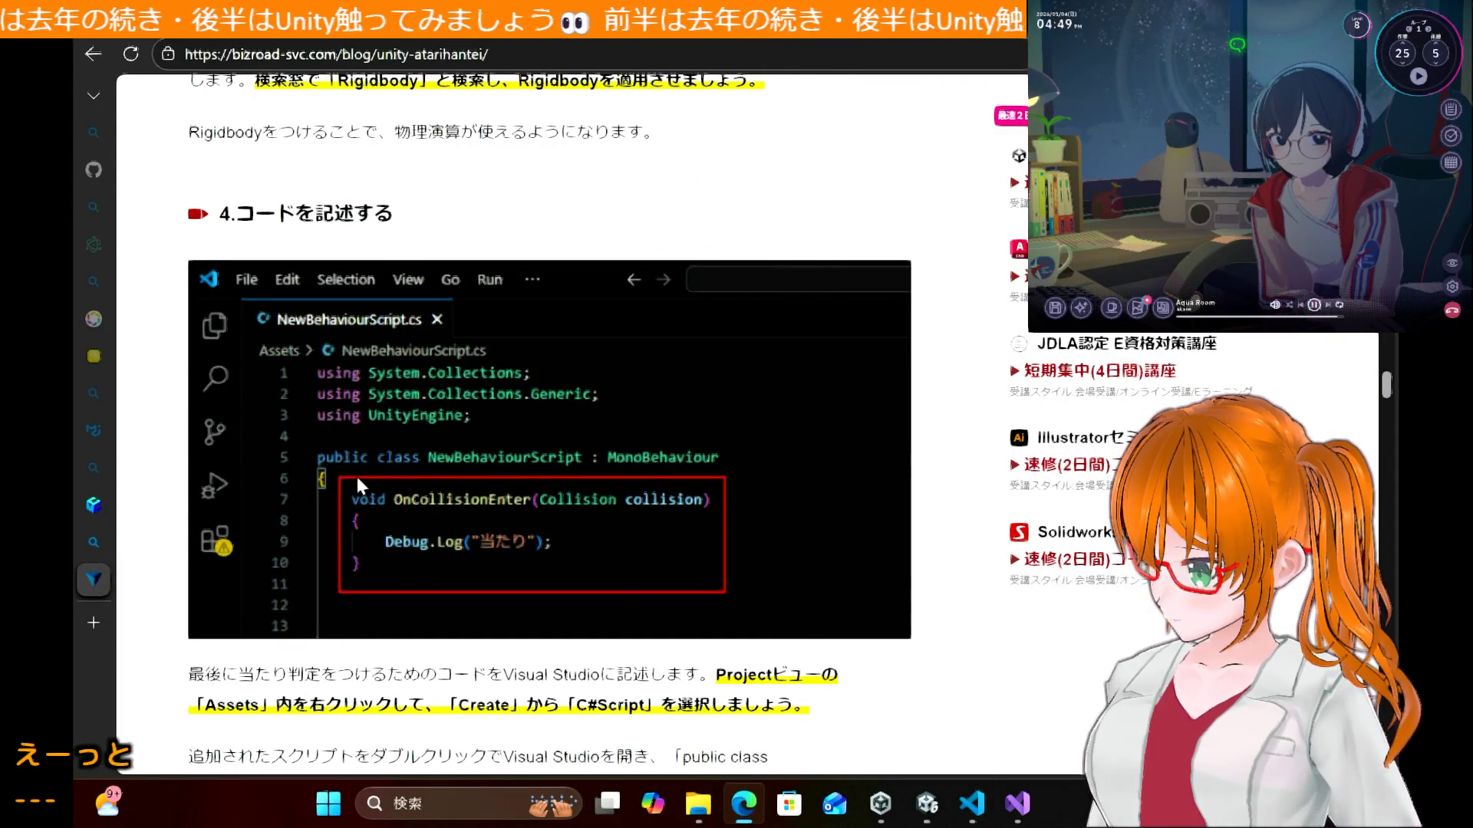
scroll(356, 472, "down", 5)
scroll(358, 484, "down", 15)
scroll(358, 485, "down", 2)
scroll(358, 484, "up", 1)
scroll(360, 477, "down", 1)
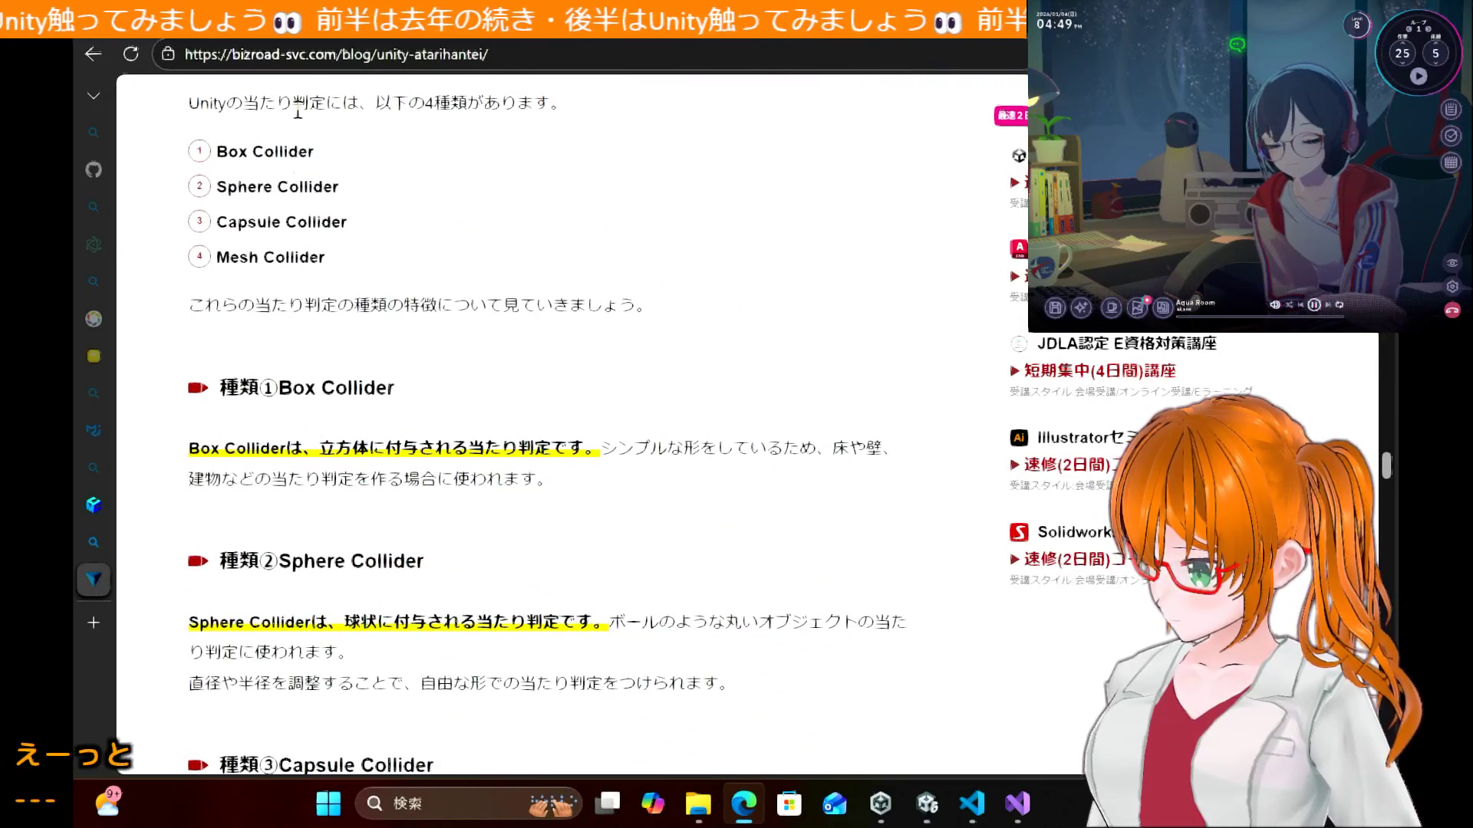
scroll(344, 438, "down", 20)
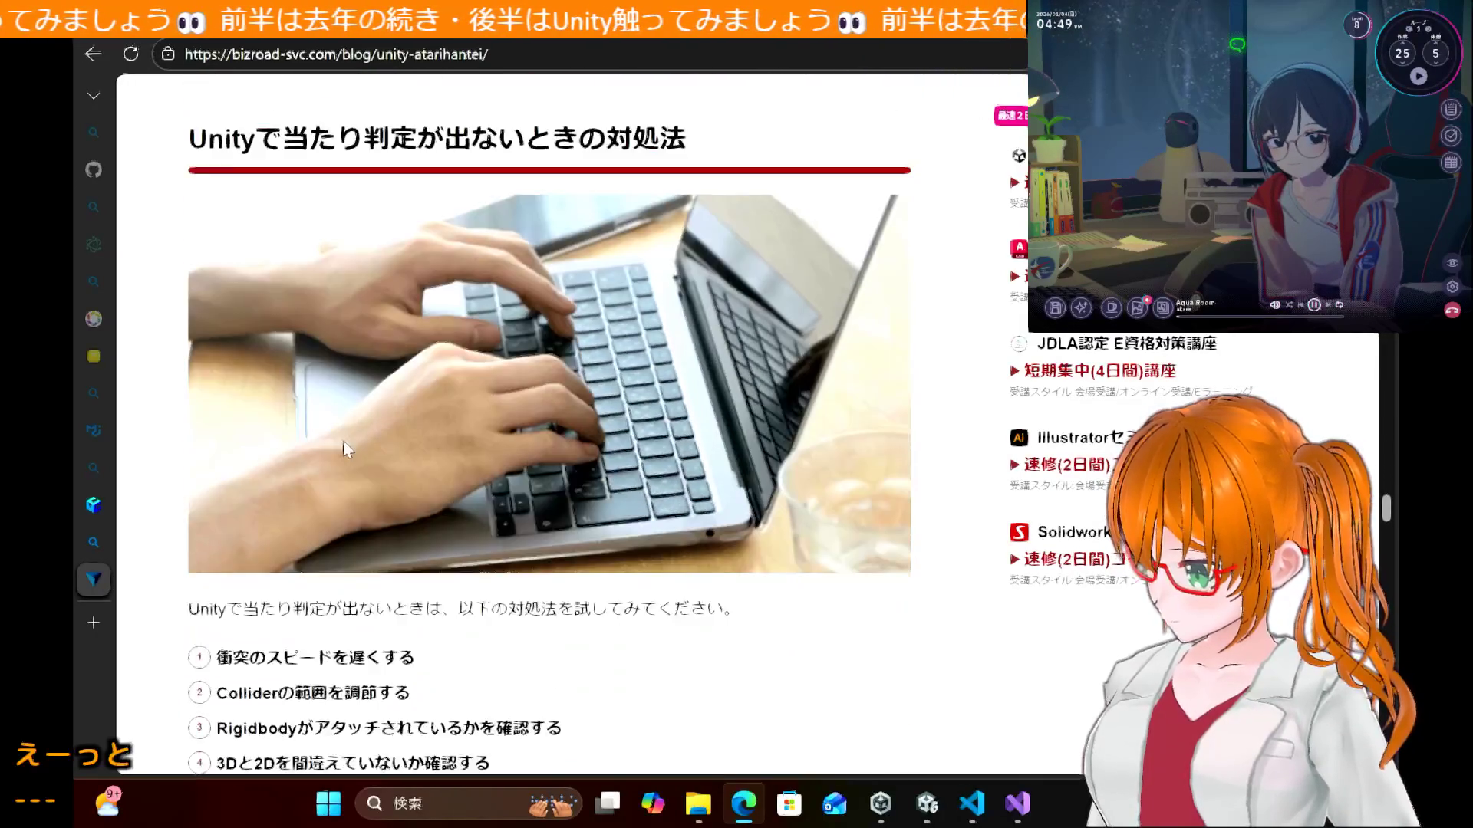
scroll(345, 449, "down", 10)
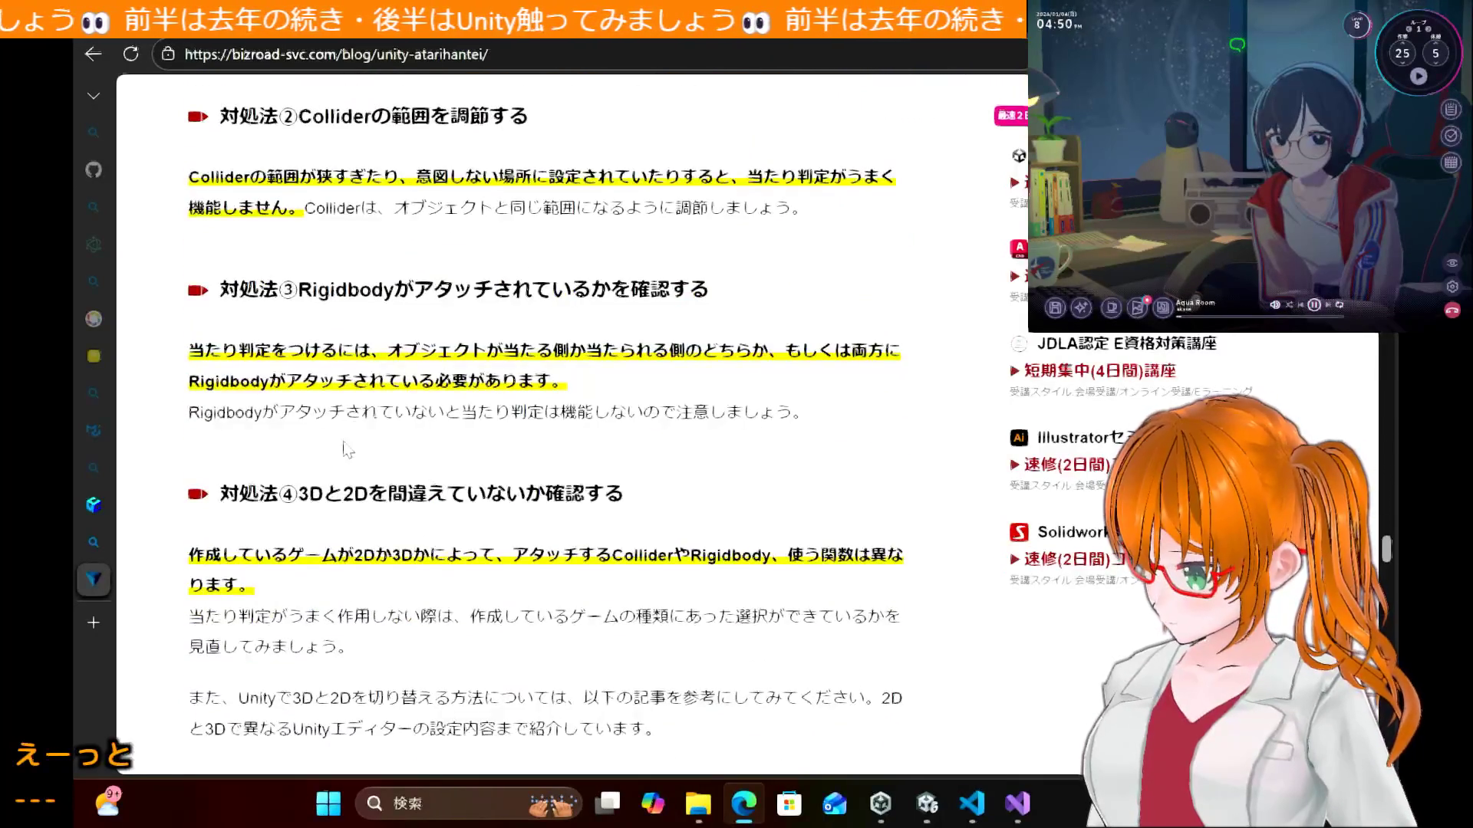
scroll(346, 449, "down", 7)
scroll(345, 449, "down", 6)
scroll(345, 449, "down", 10)
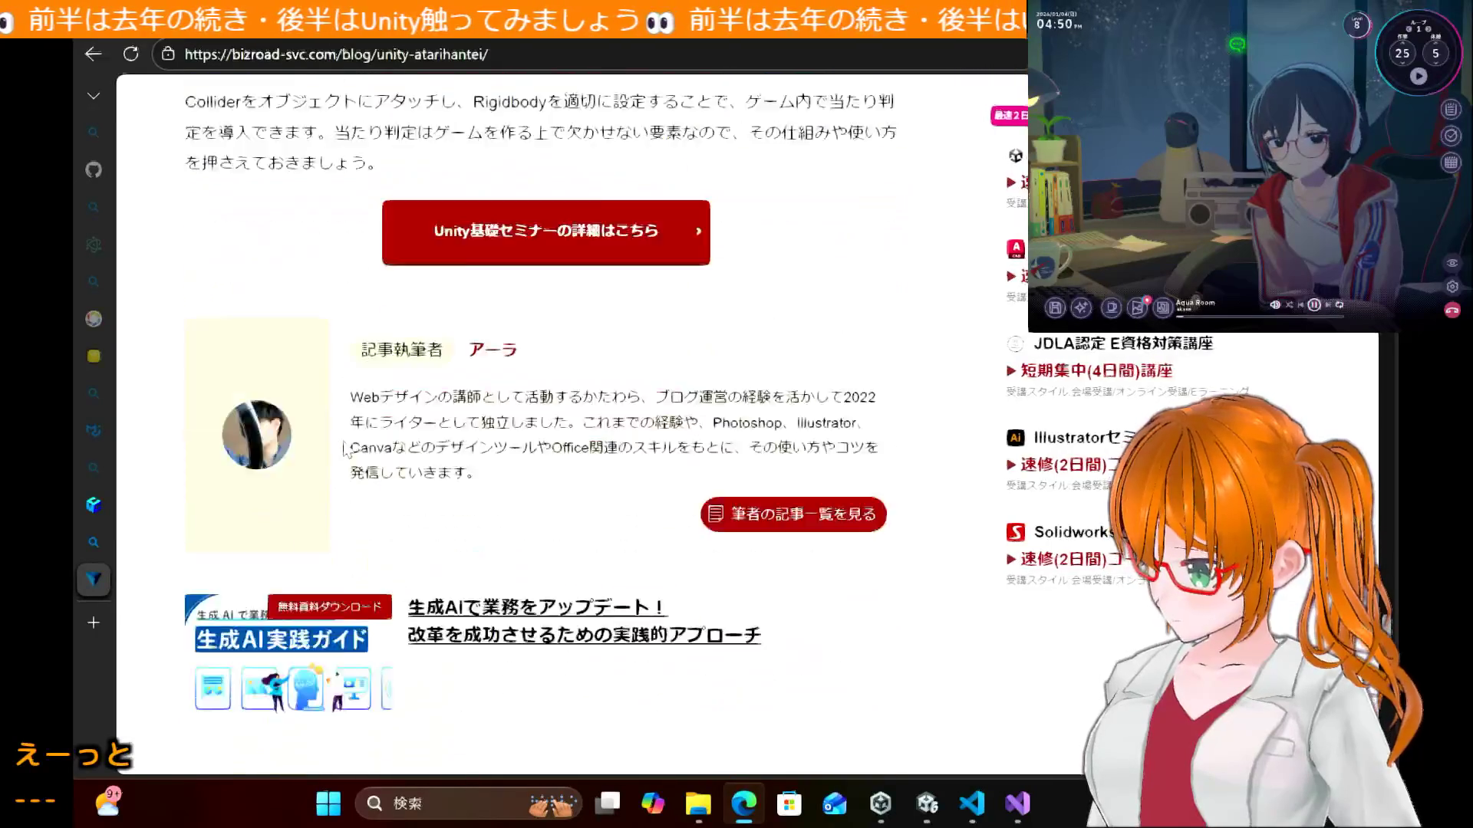
left_click(99, 51)
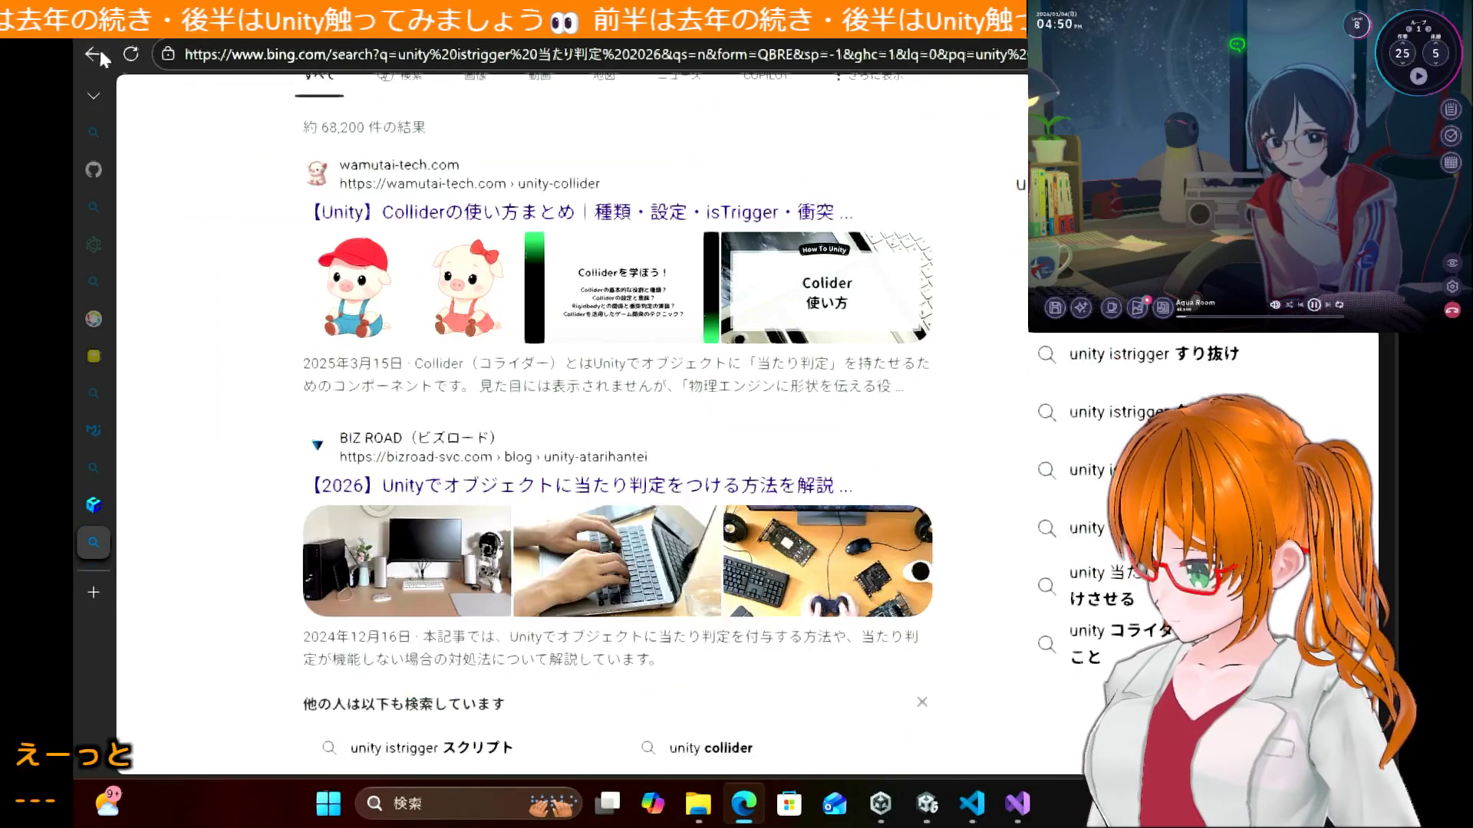
Step: Open the 'unity istrigger すり抜け' related search and read Copilot's pass-through fixes
scroll(259, 489, "down", 3)
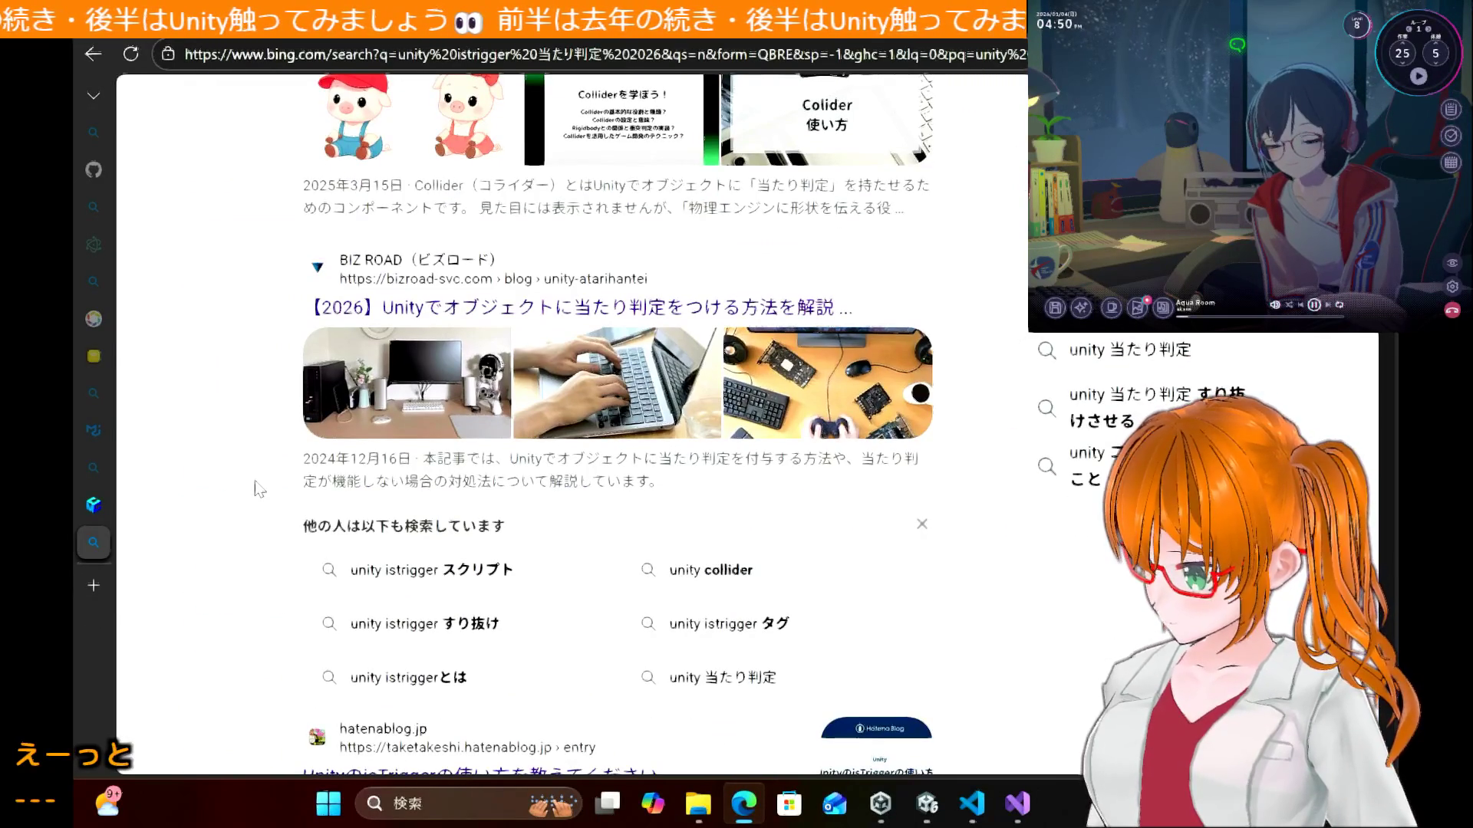
left_click(441, 625)
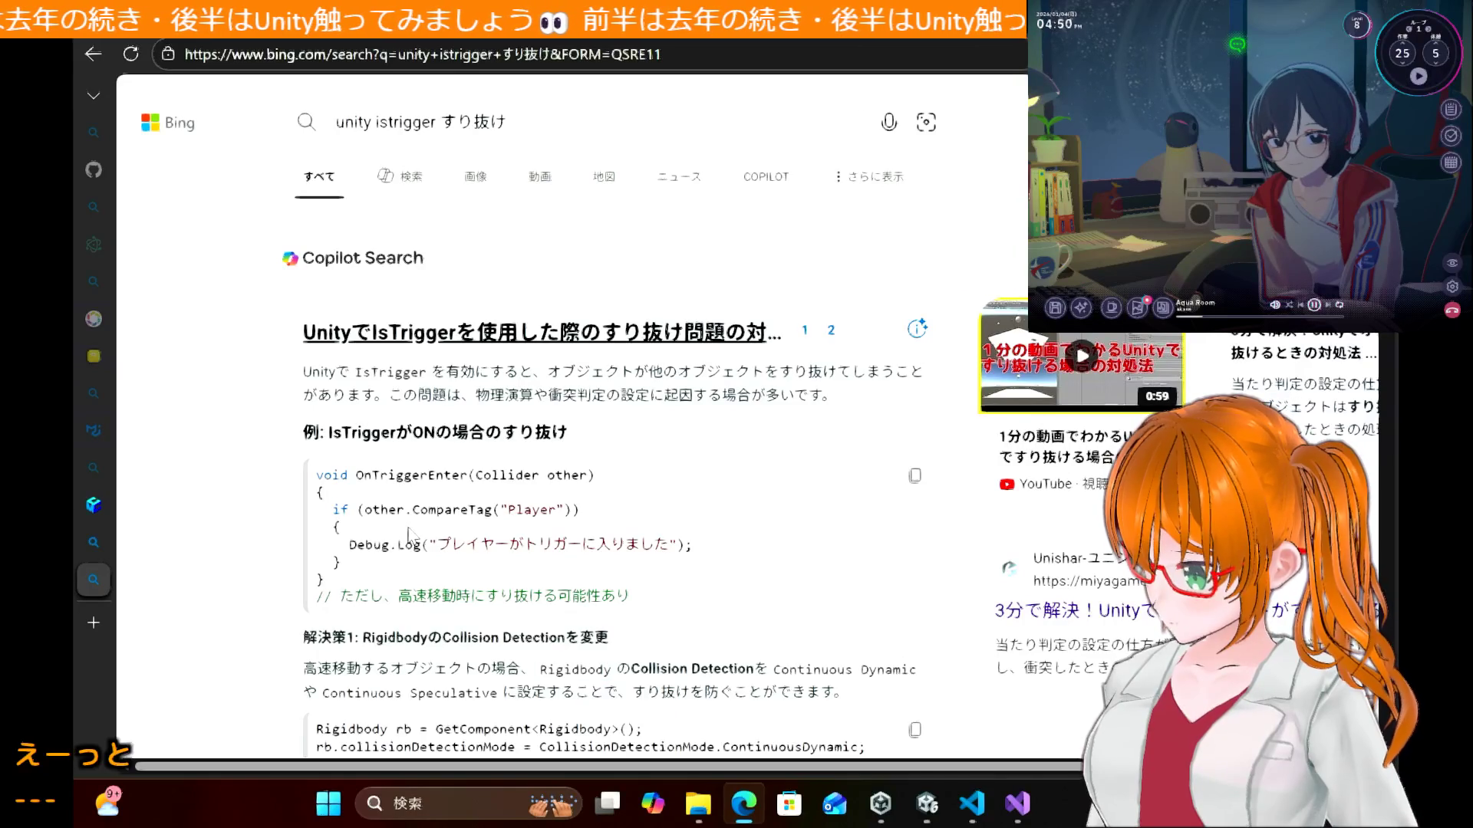
scroll(307, 549, "down", 2)
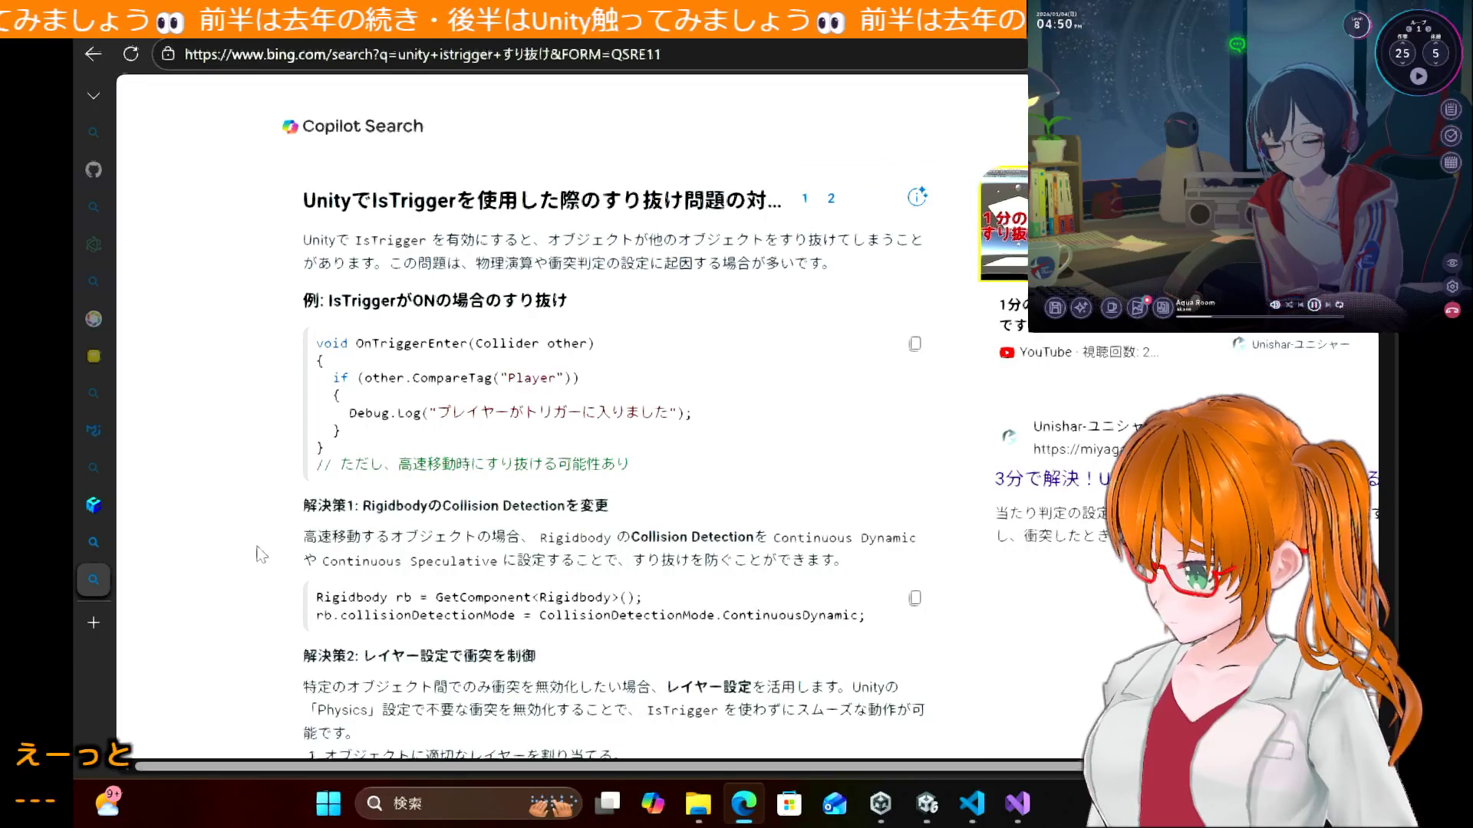
scroll(260, 554, "down", 4)
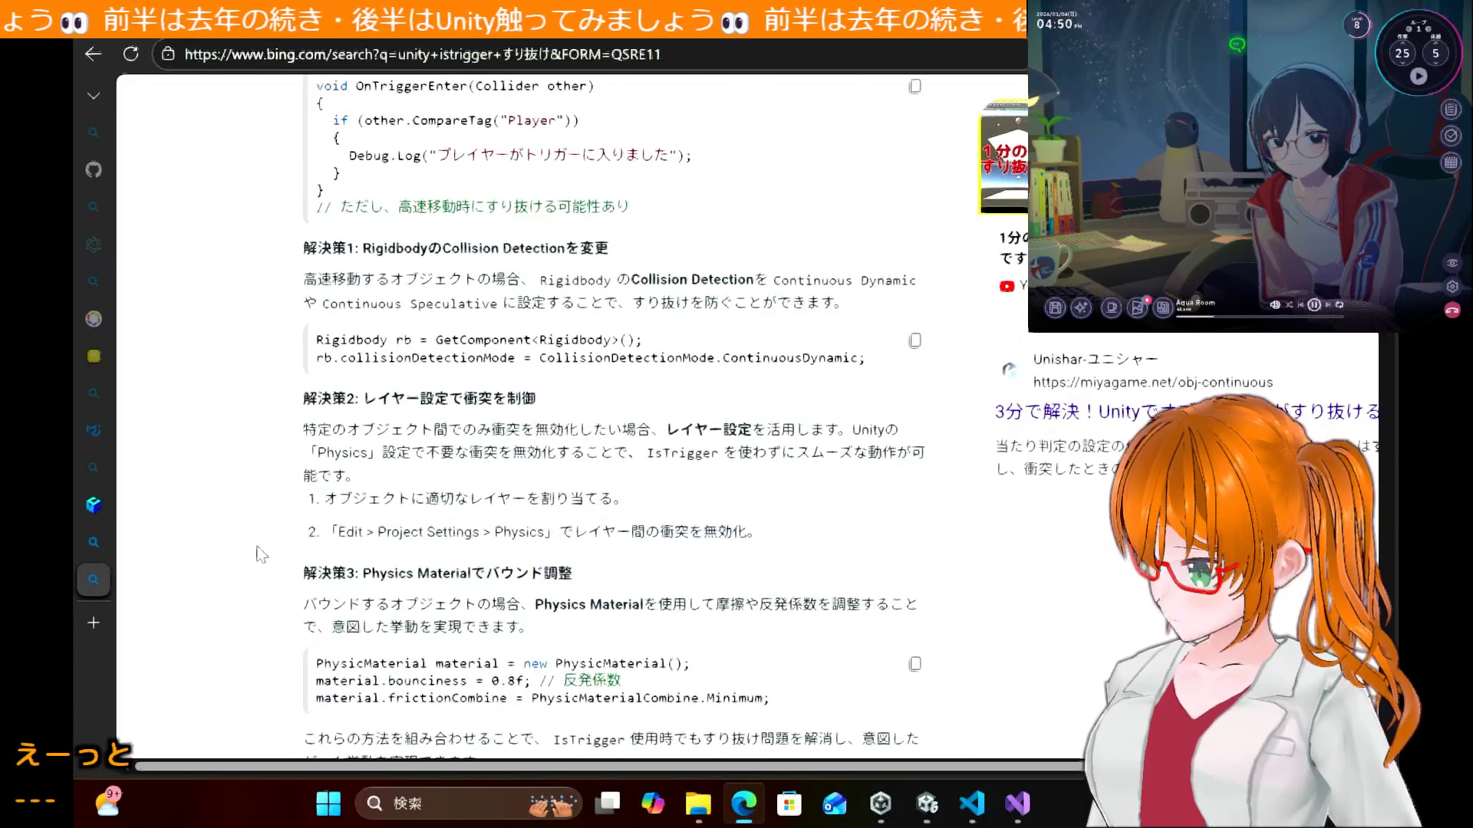
scroll(260, 553, "down", 2)
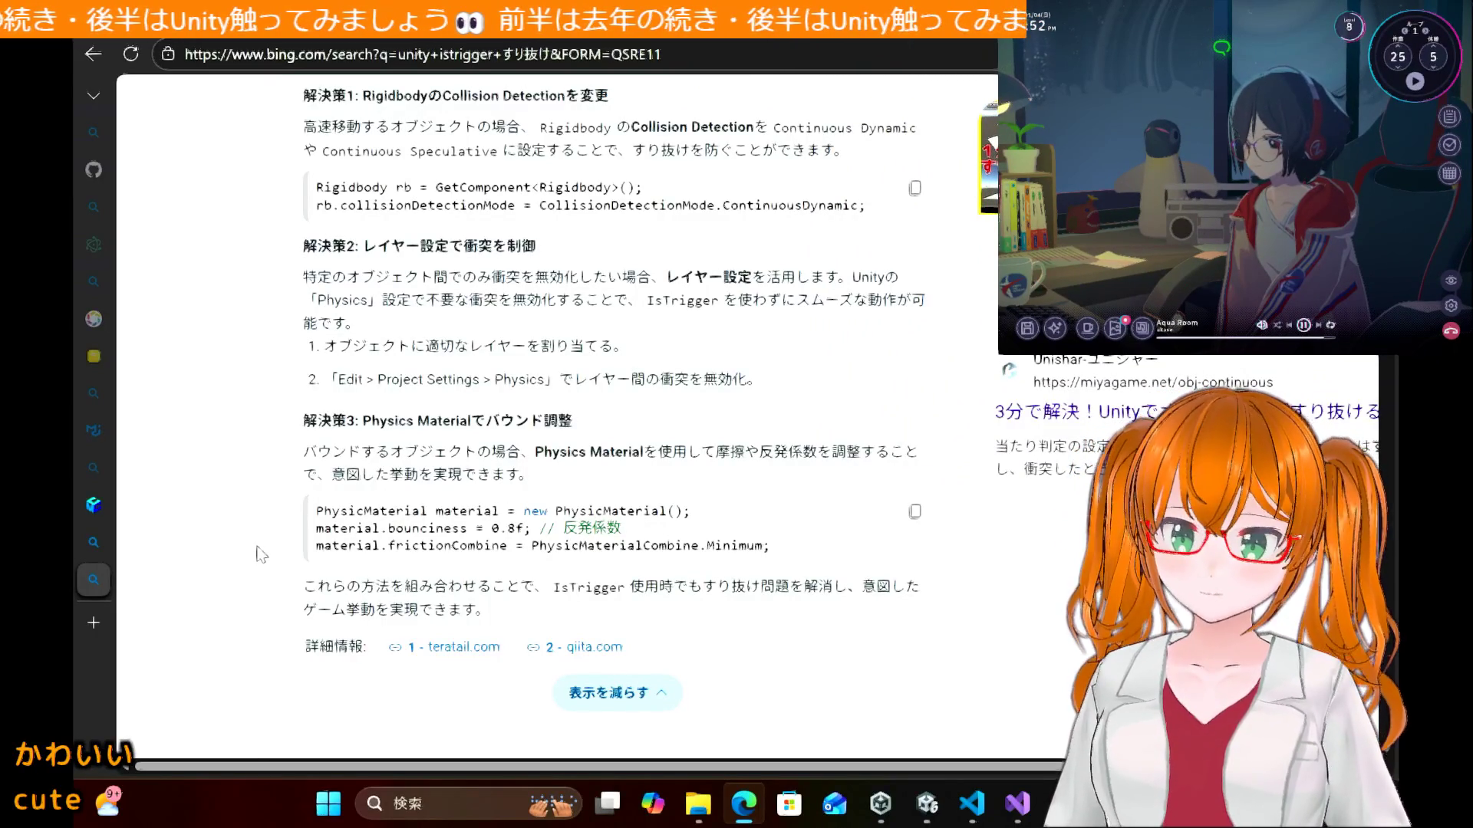
Step: Toggle the ambient room scenery, leaving it on daytime, finish reading, and return to Unity
left_click(1115, 328)
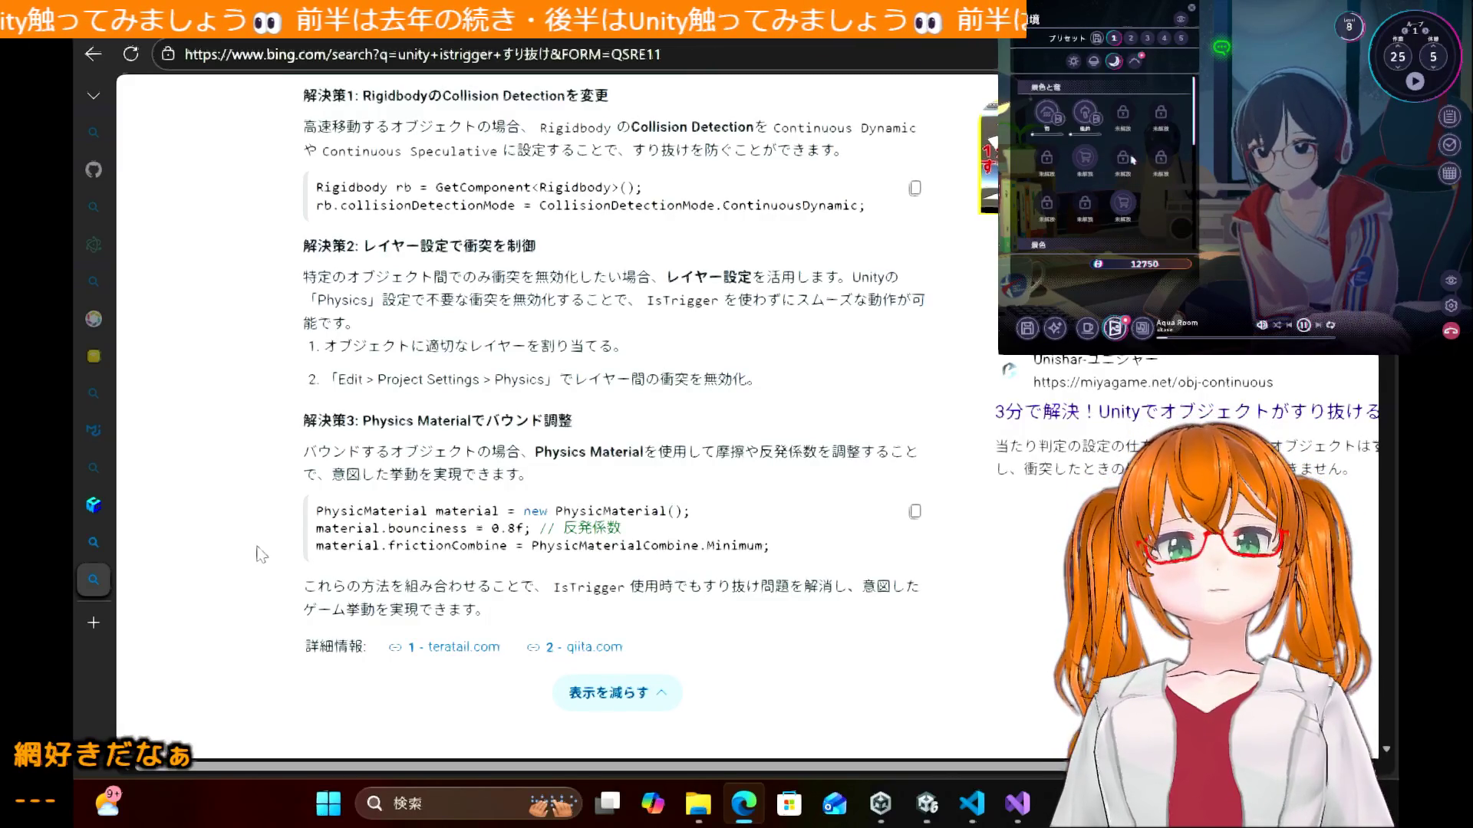
left_click(1074, 61)
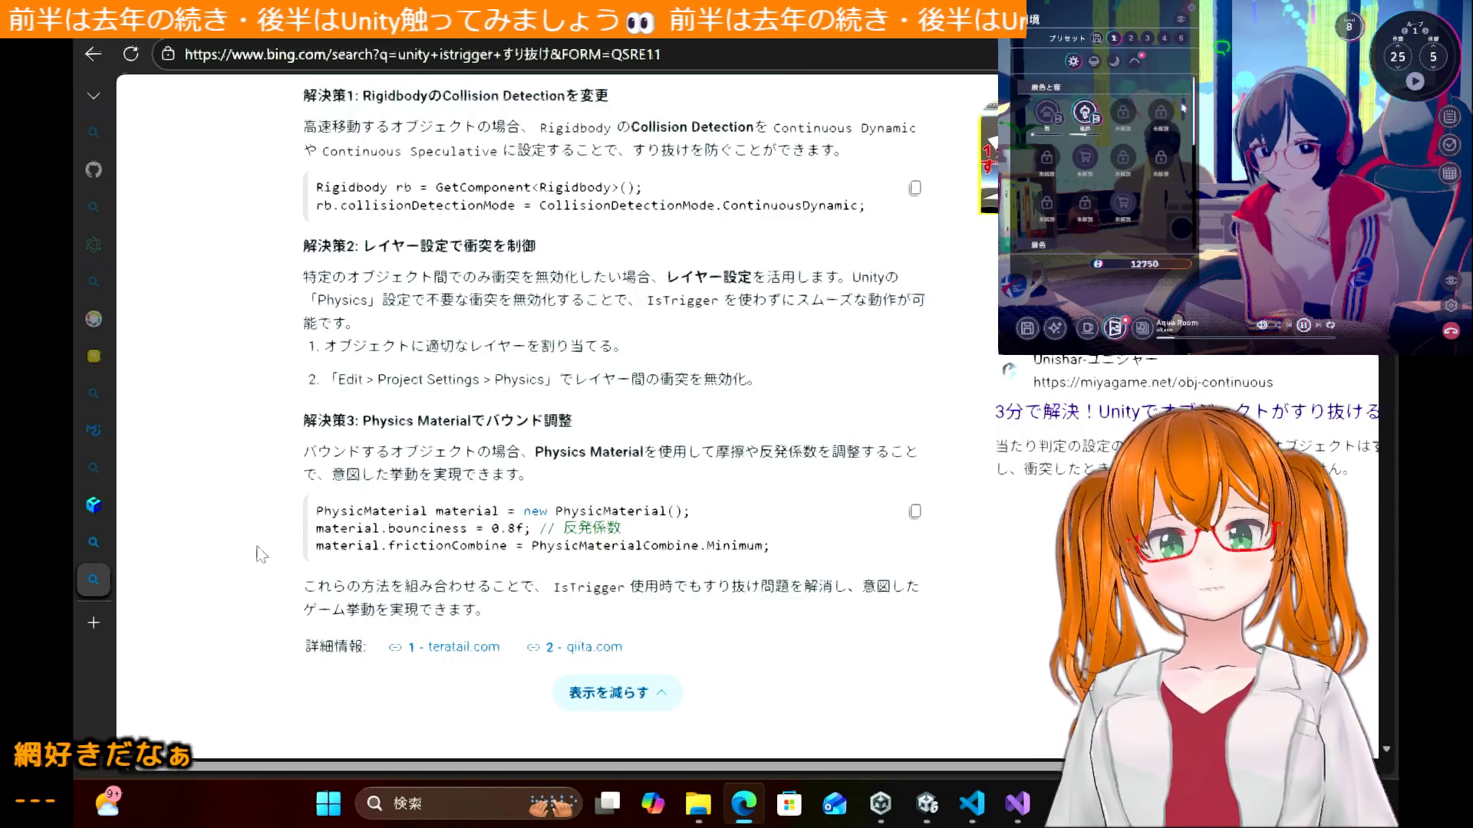
left_click(1136, 65)
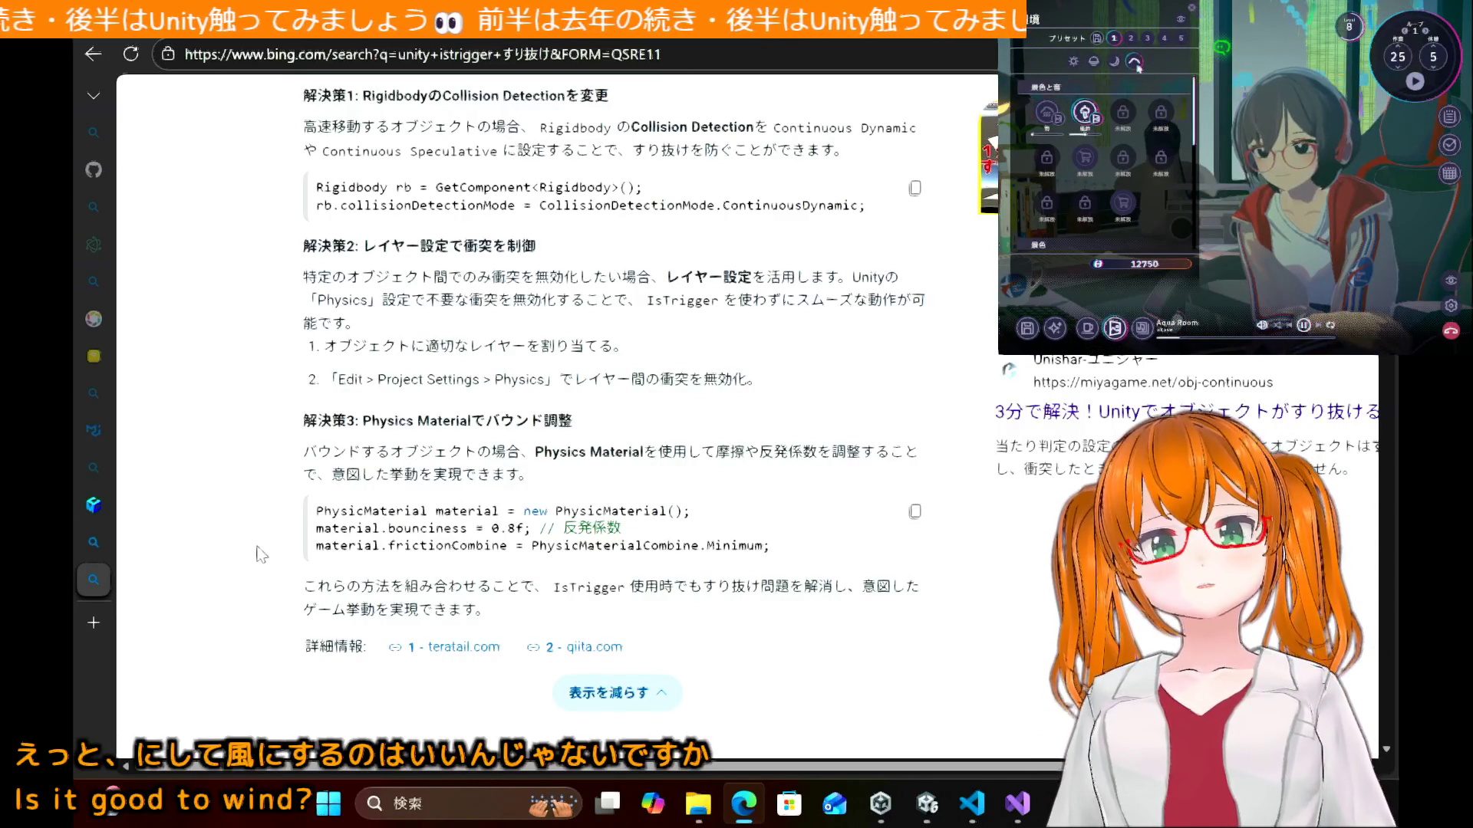
left_click(1073, 66)
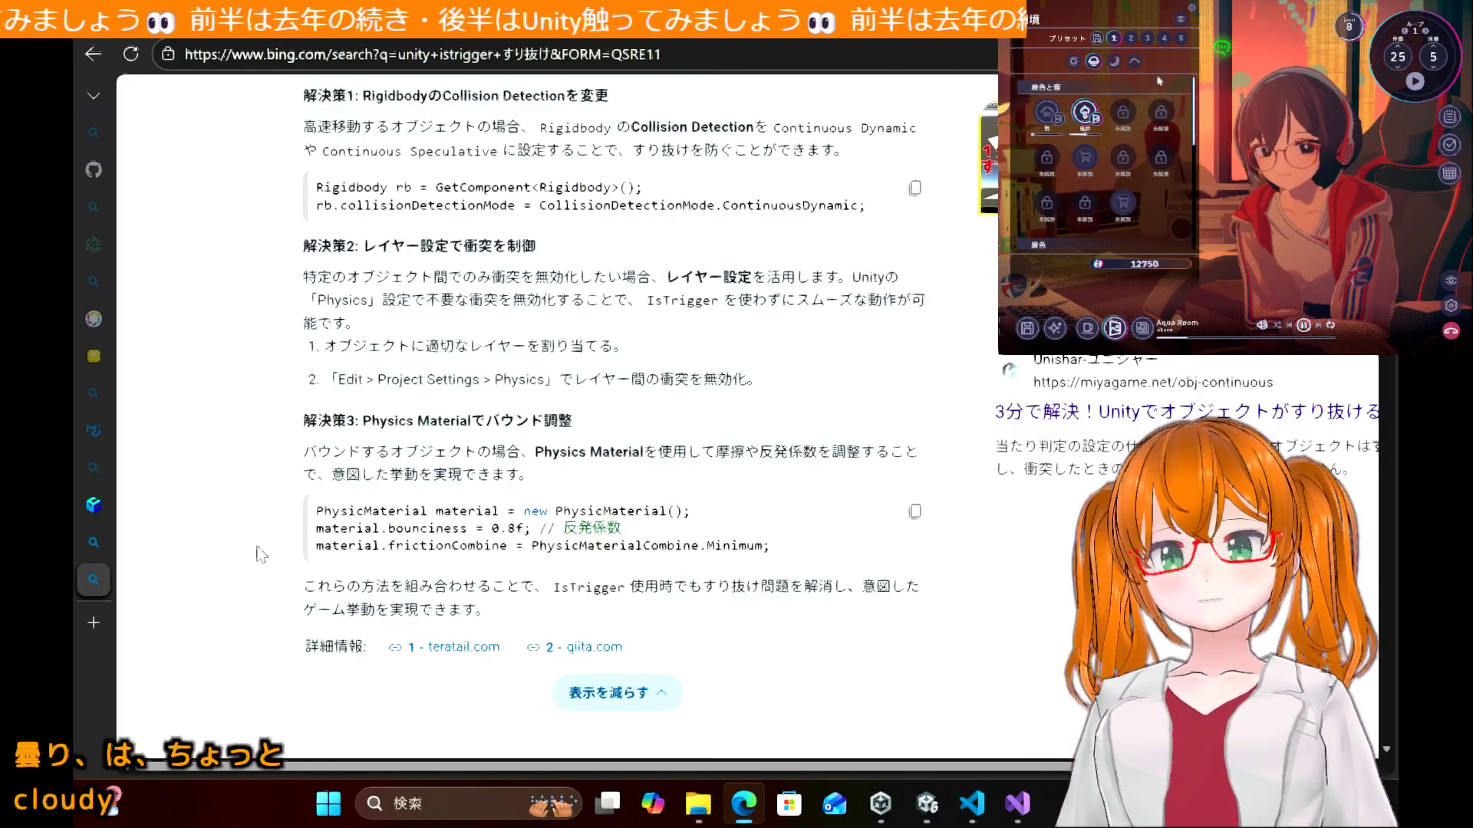
scroll(1181, 93, "down", 5)
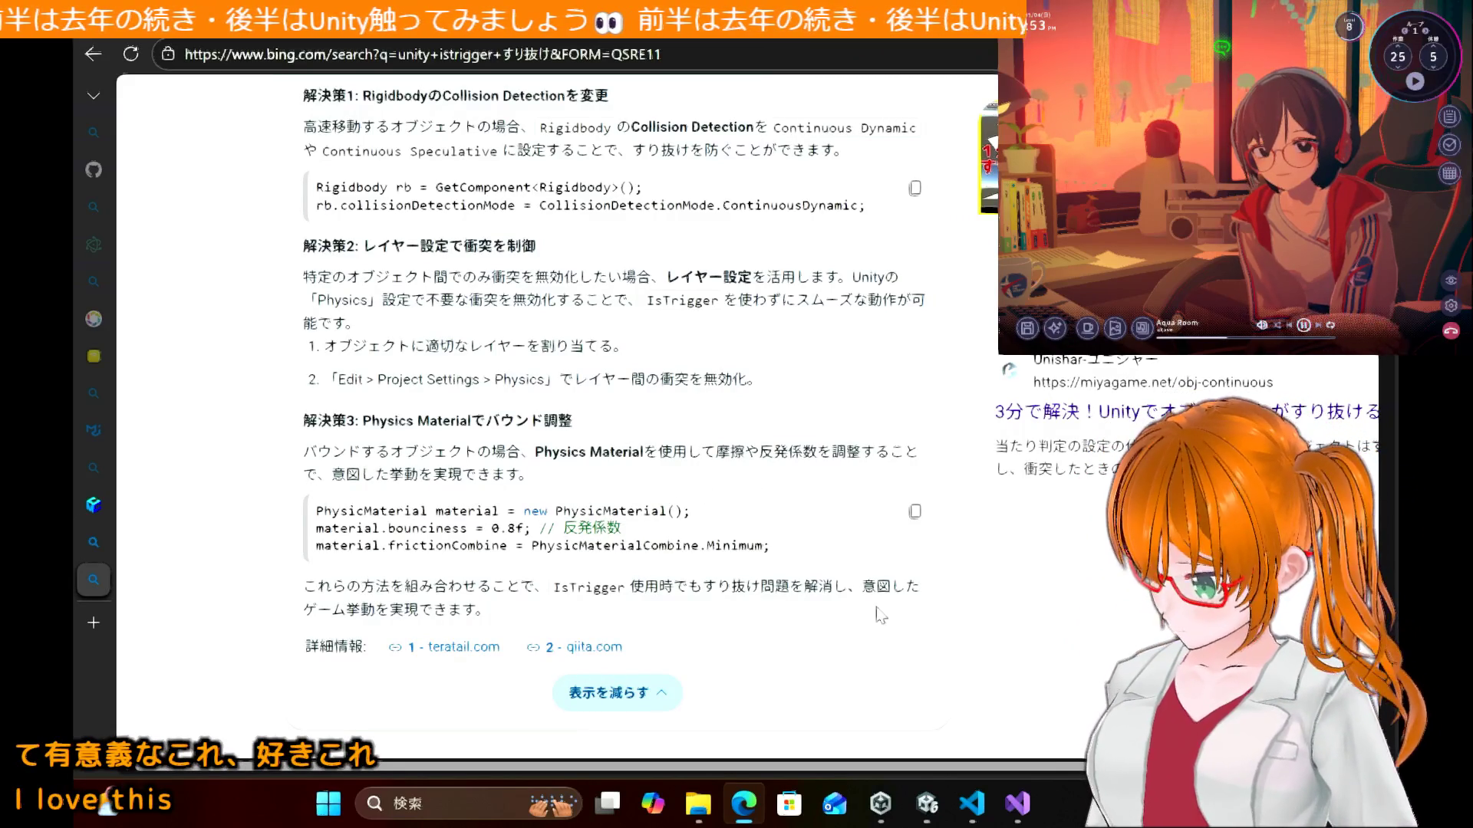
left_click(927, 803)
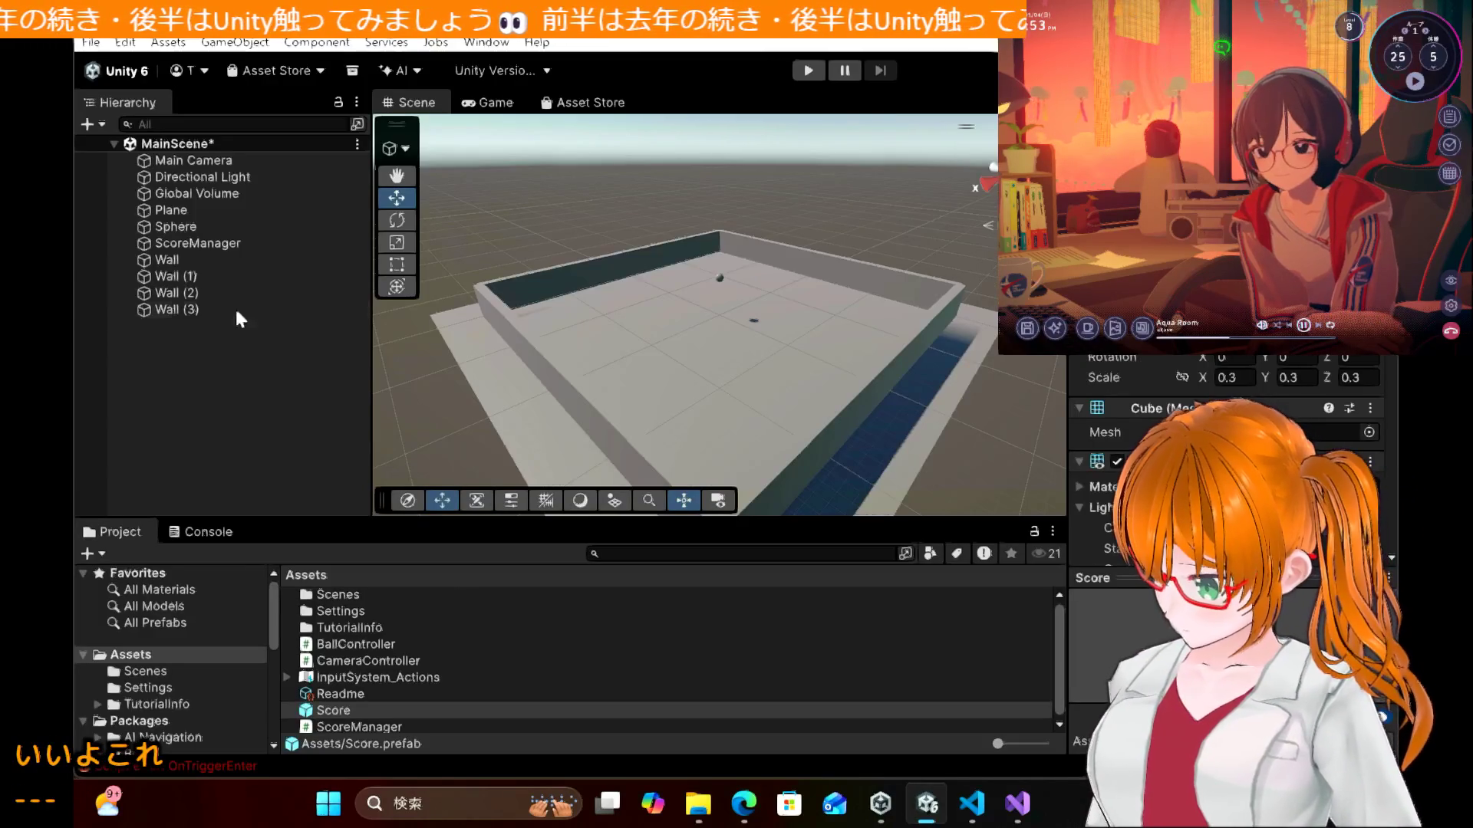
Step: Switch to Edge and open the tuatmcc Unity tutorial tab
left_click(744, 802)
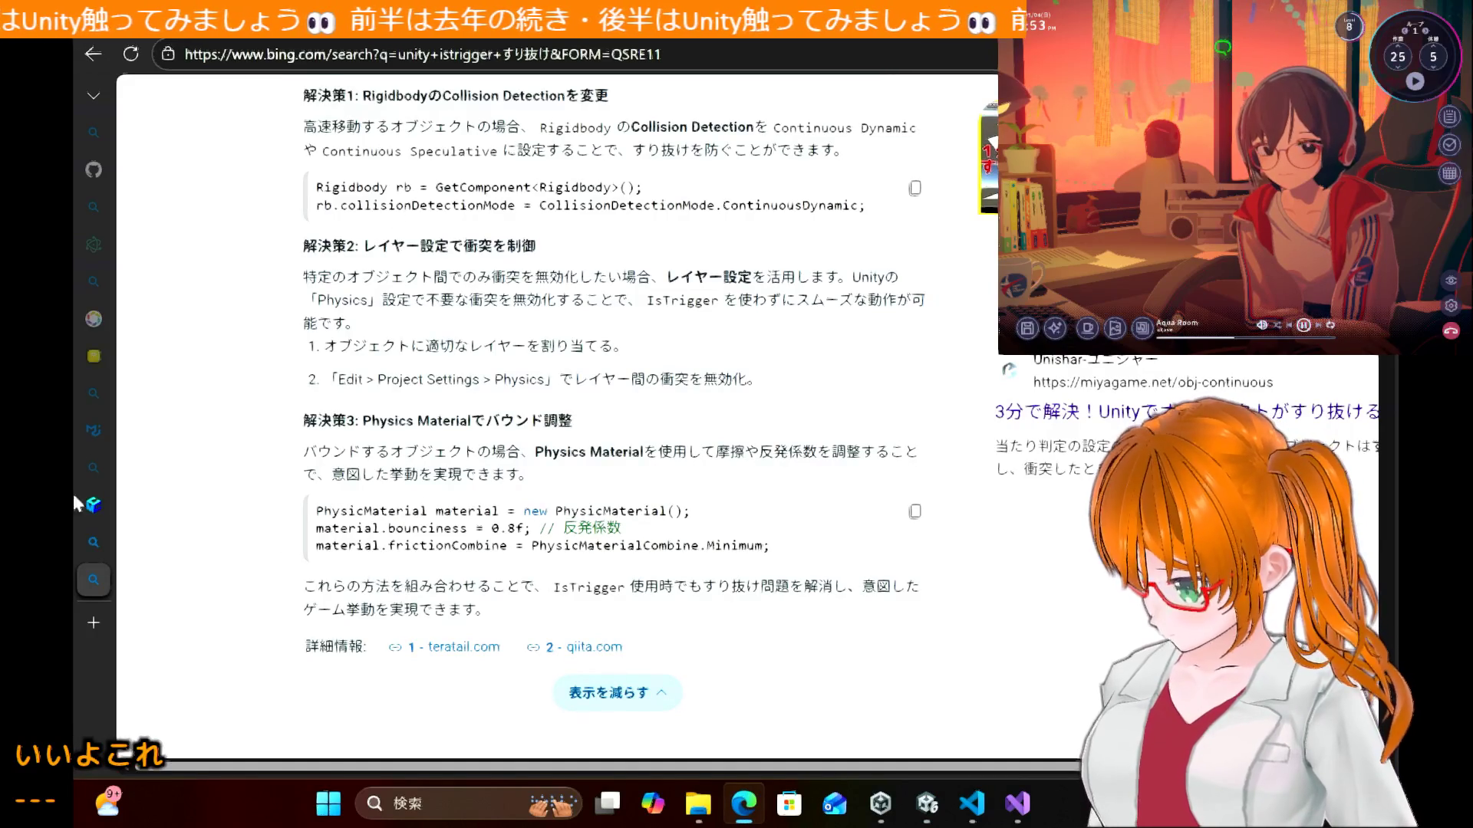
mouse_move(94, 540)
left_click(184, 507)
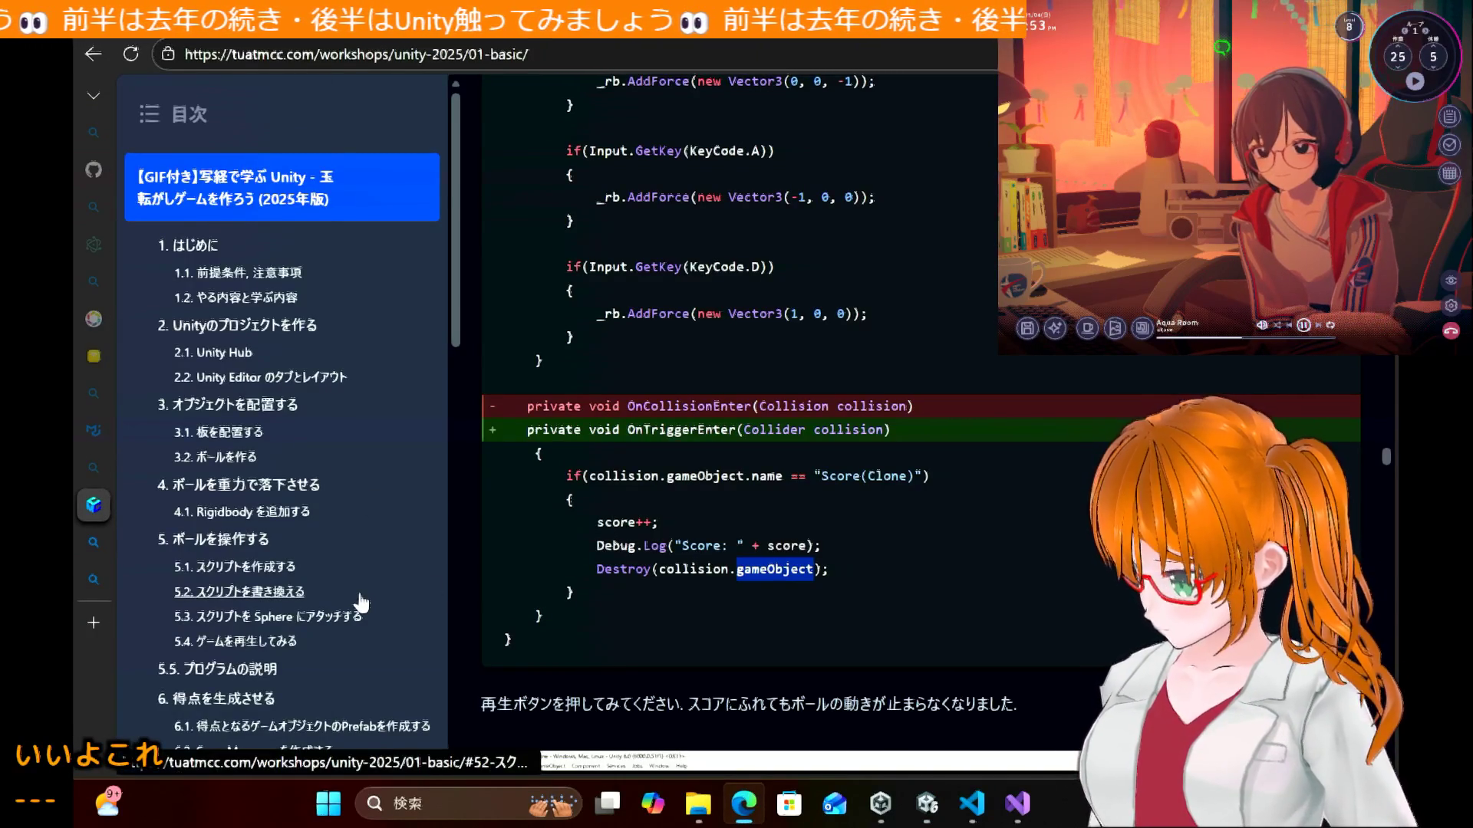
Step: Find and copy the OnCollisionEnter method name from the tutorial's code diff
scroll(365, 604, "down", 10)
scroll(360, 604, "up", 1)
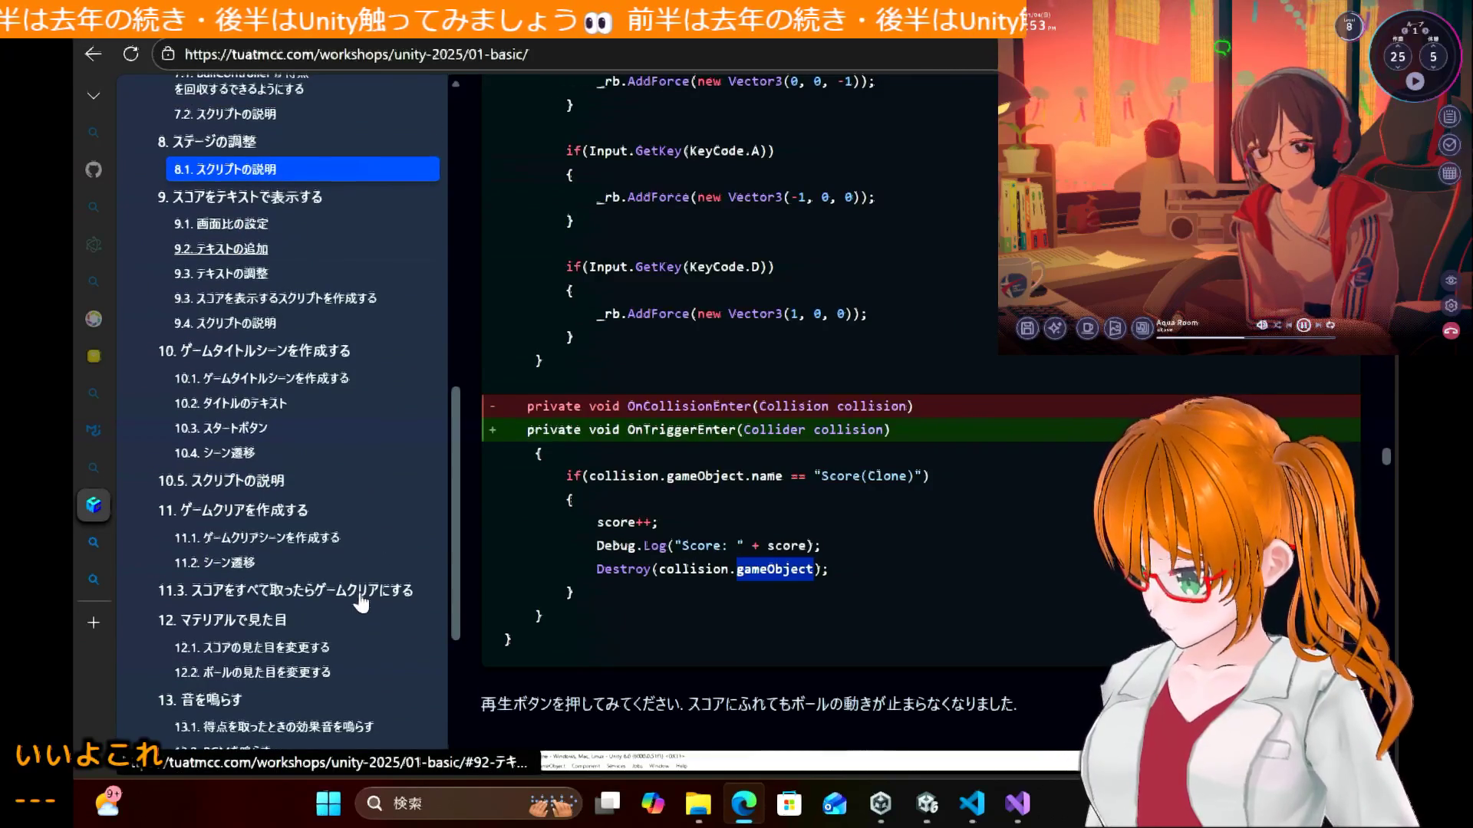
scroll(360, 603, "up", 3)
scroll(362, 605, "down", 3)
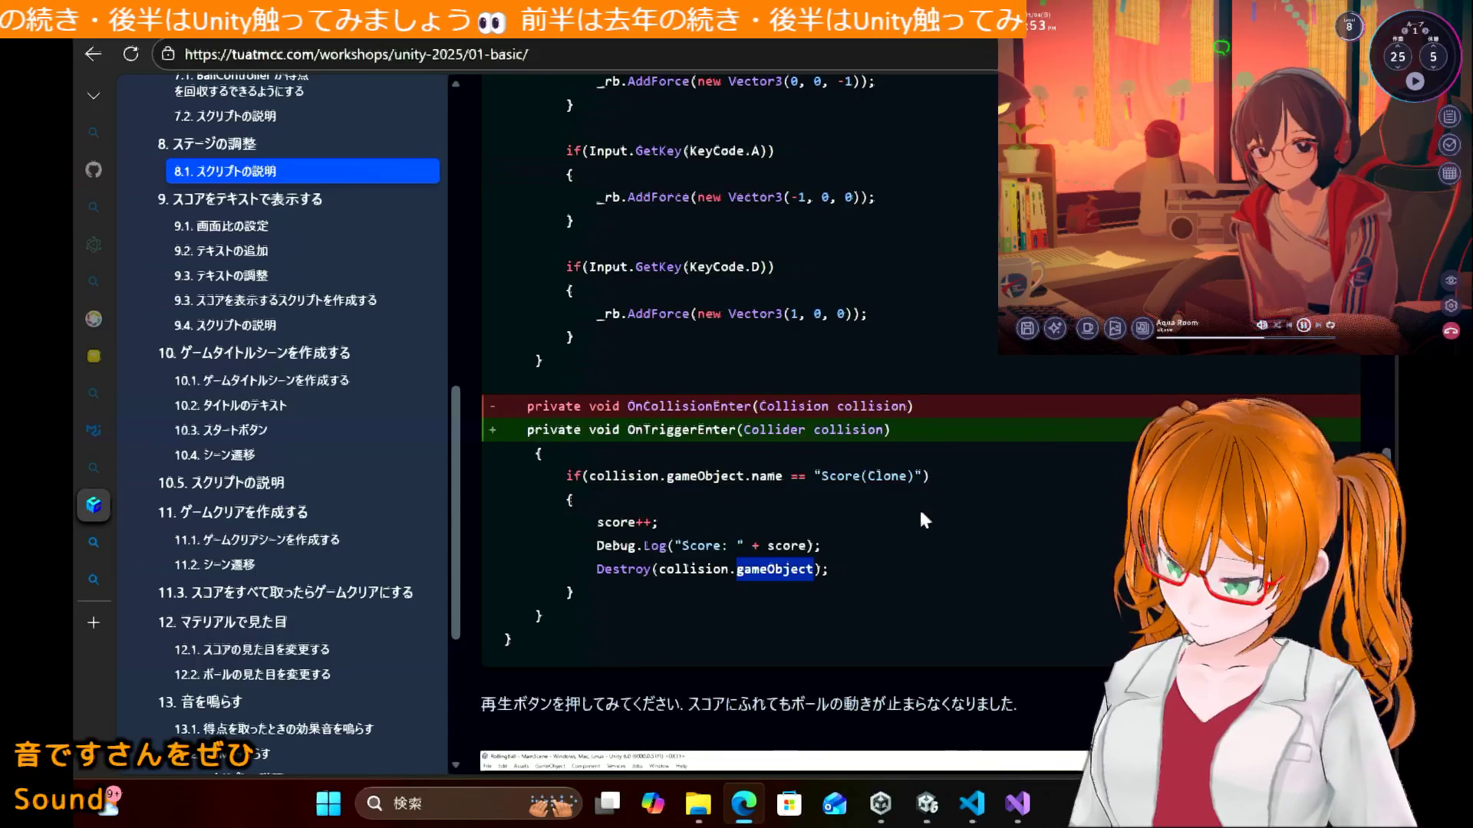
double_click(694, 406)
key("ctrl+c")
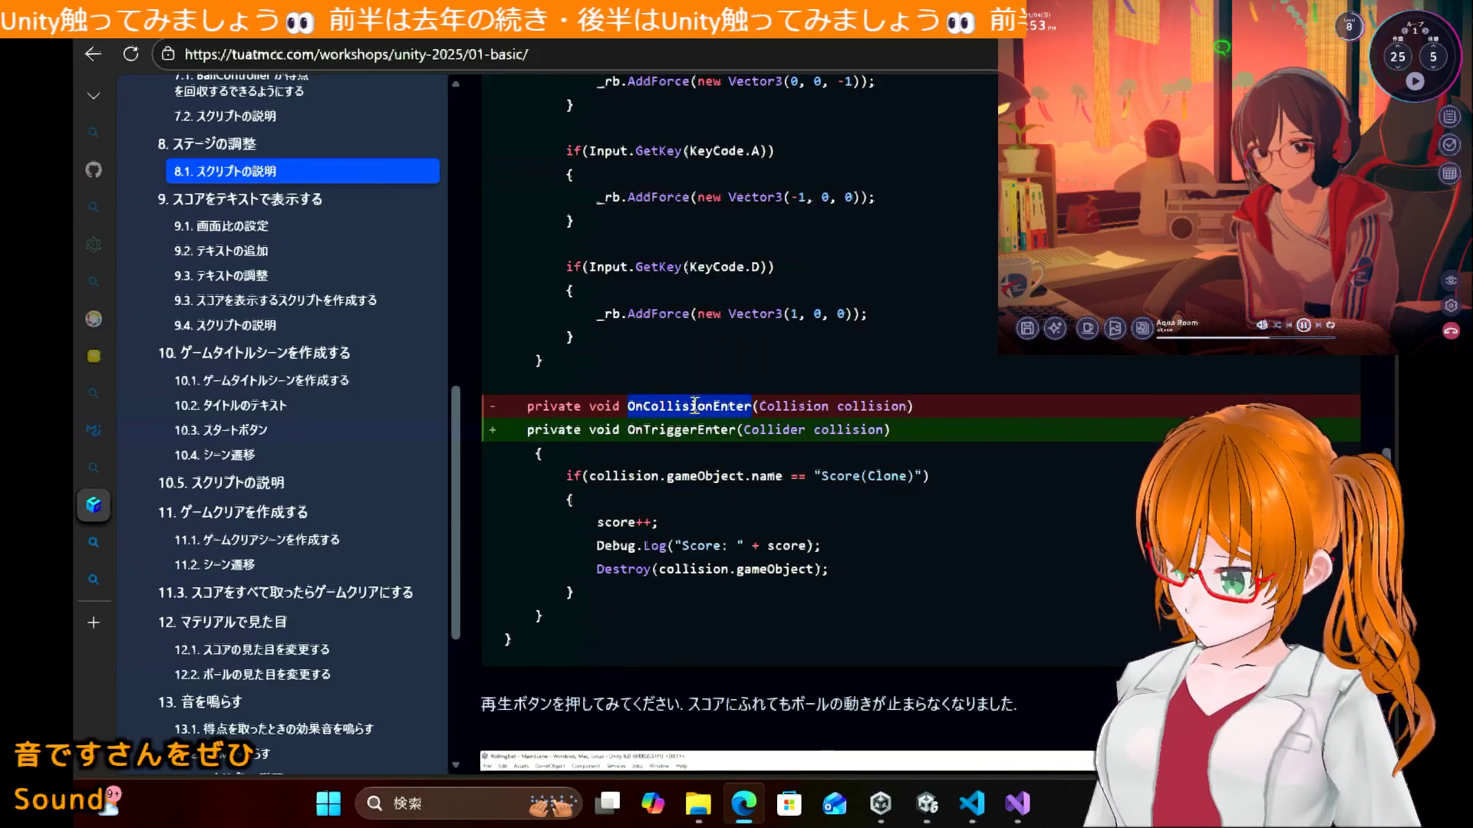
left_click(933, 816)
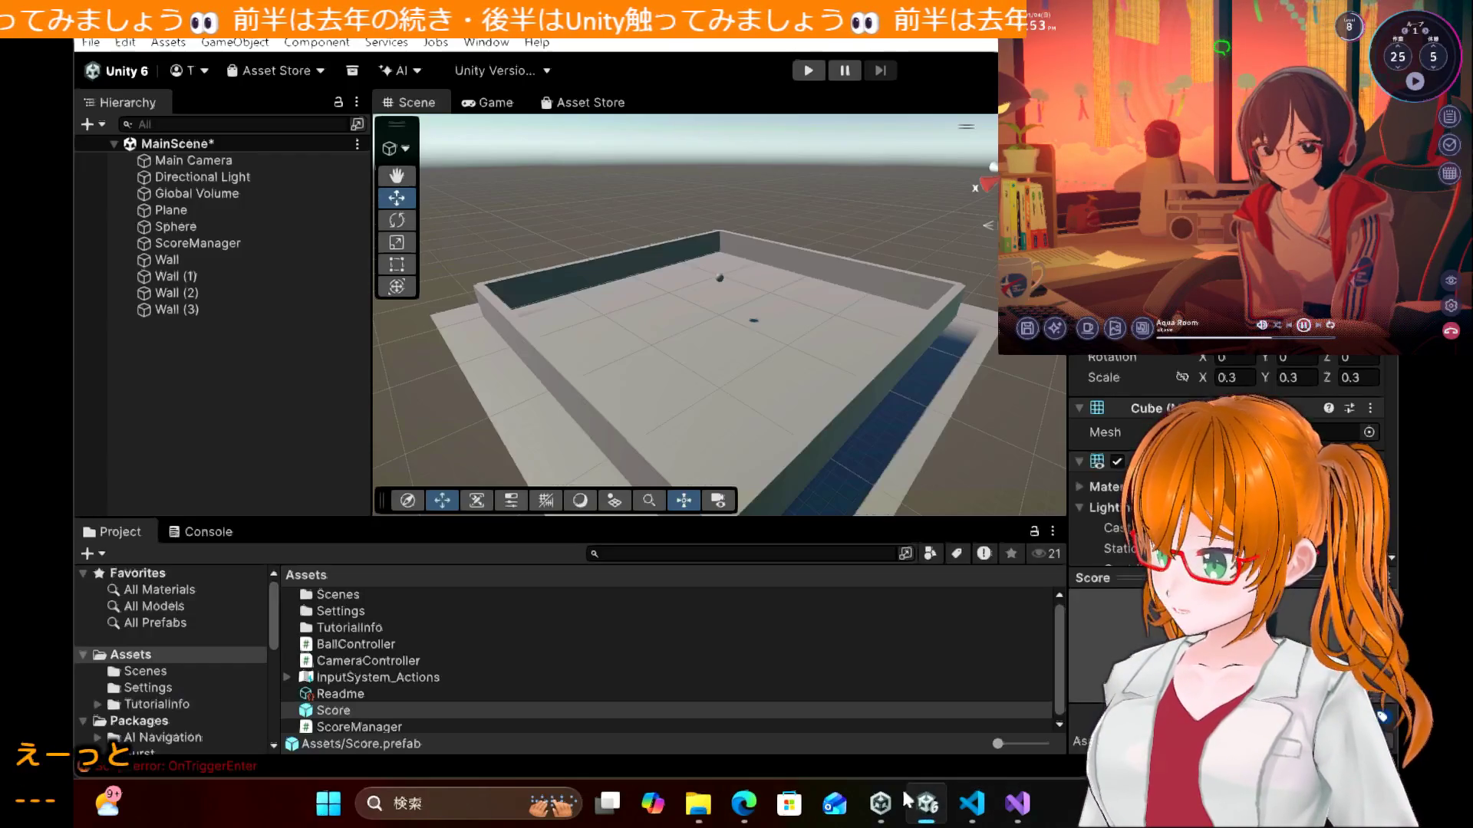
Step: Paste OnCollisionEnter over OnTriggerEnter in BallController.cs and switch back to the RollingBall project
left_click(1019, 805)
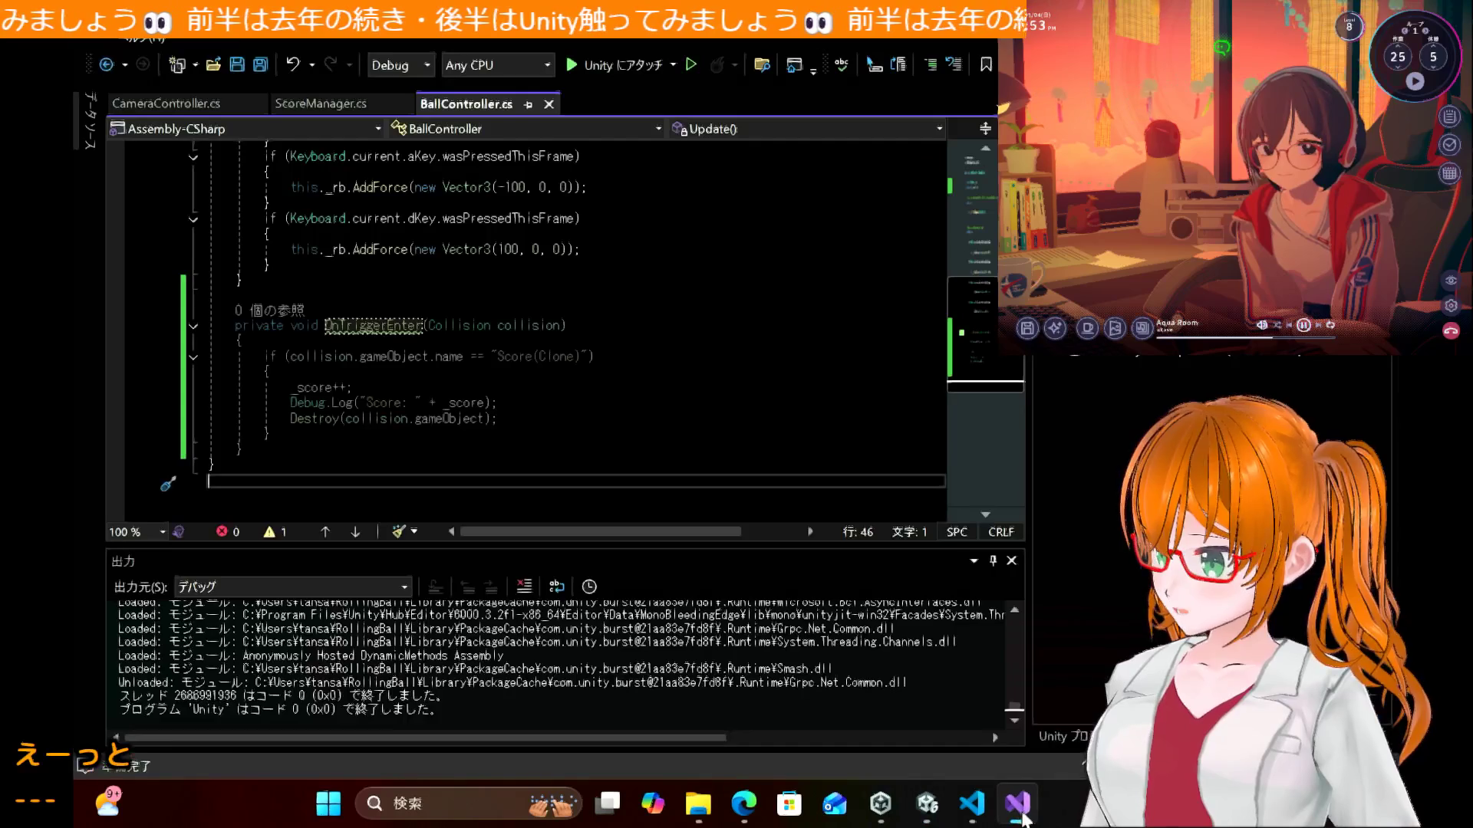
double_click(400, 329)
key("ctrl+v")
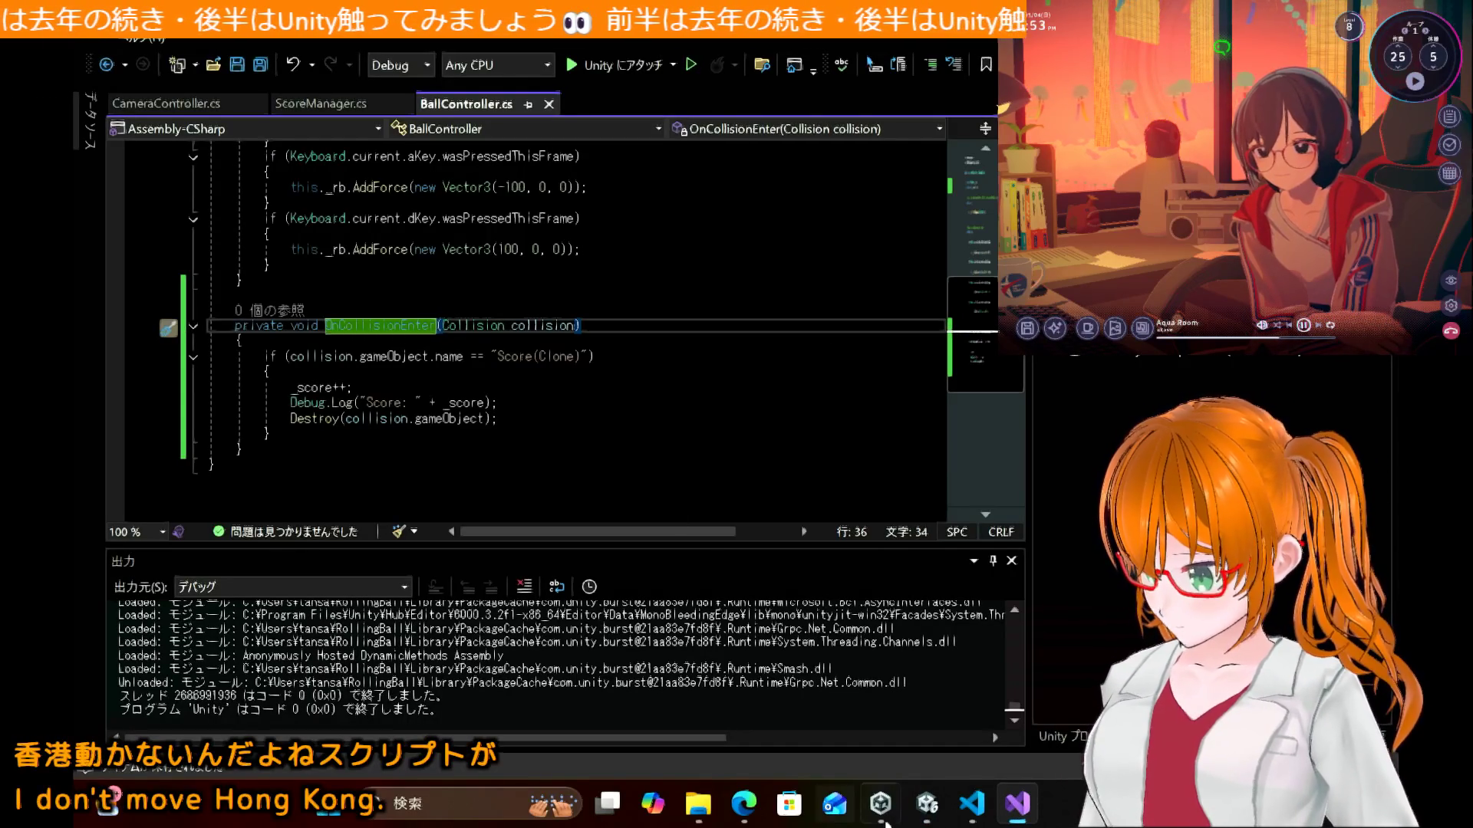
mouse_move(927, 803)
left_click(848, 685)
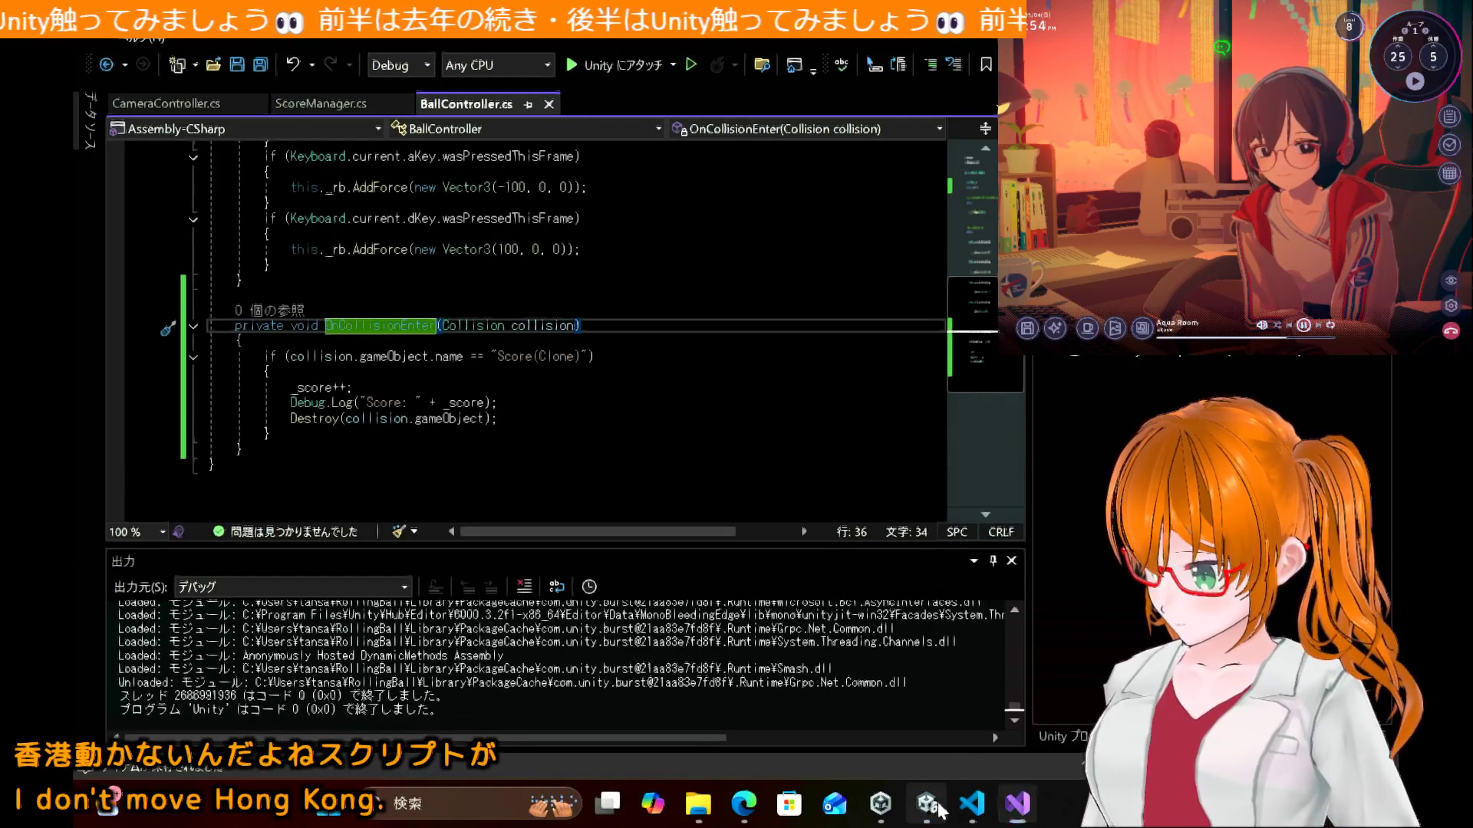
left_click(929, 806)
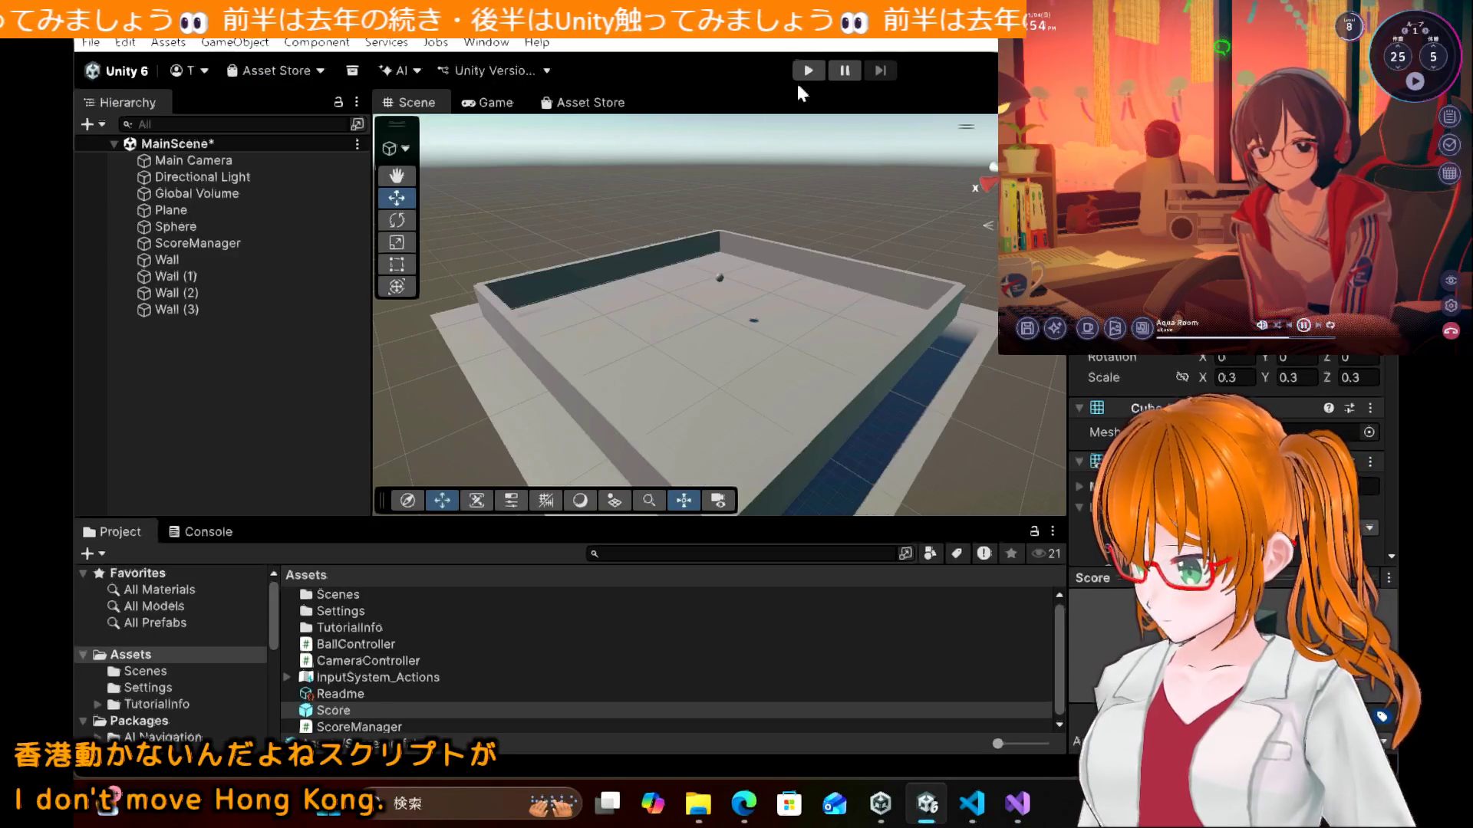
Step: Play the game, roll the ball with S then A toward the left wall, then stop
left_click(805, 71)
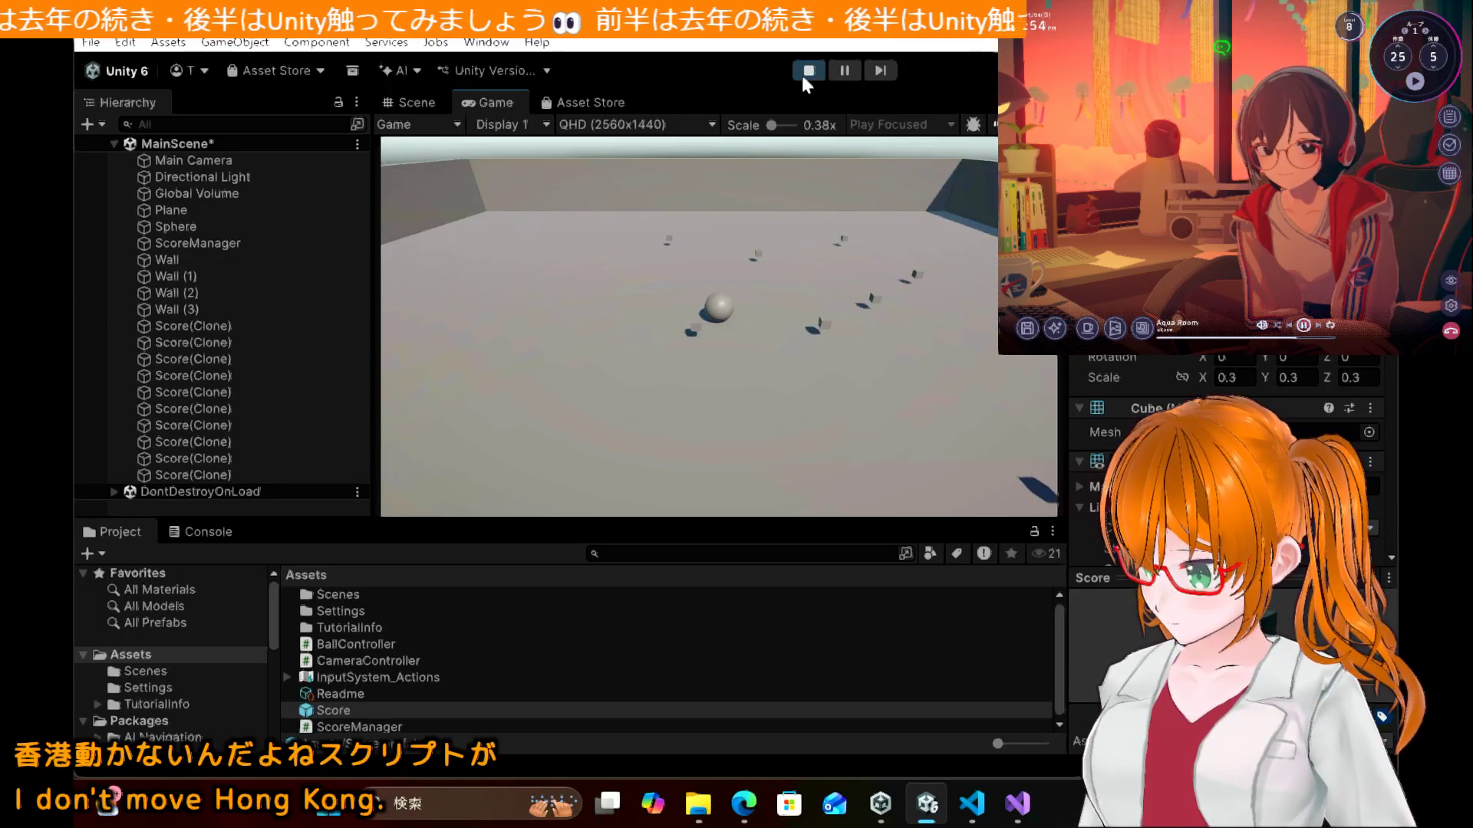
key("s")
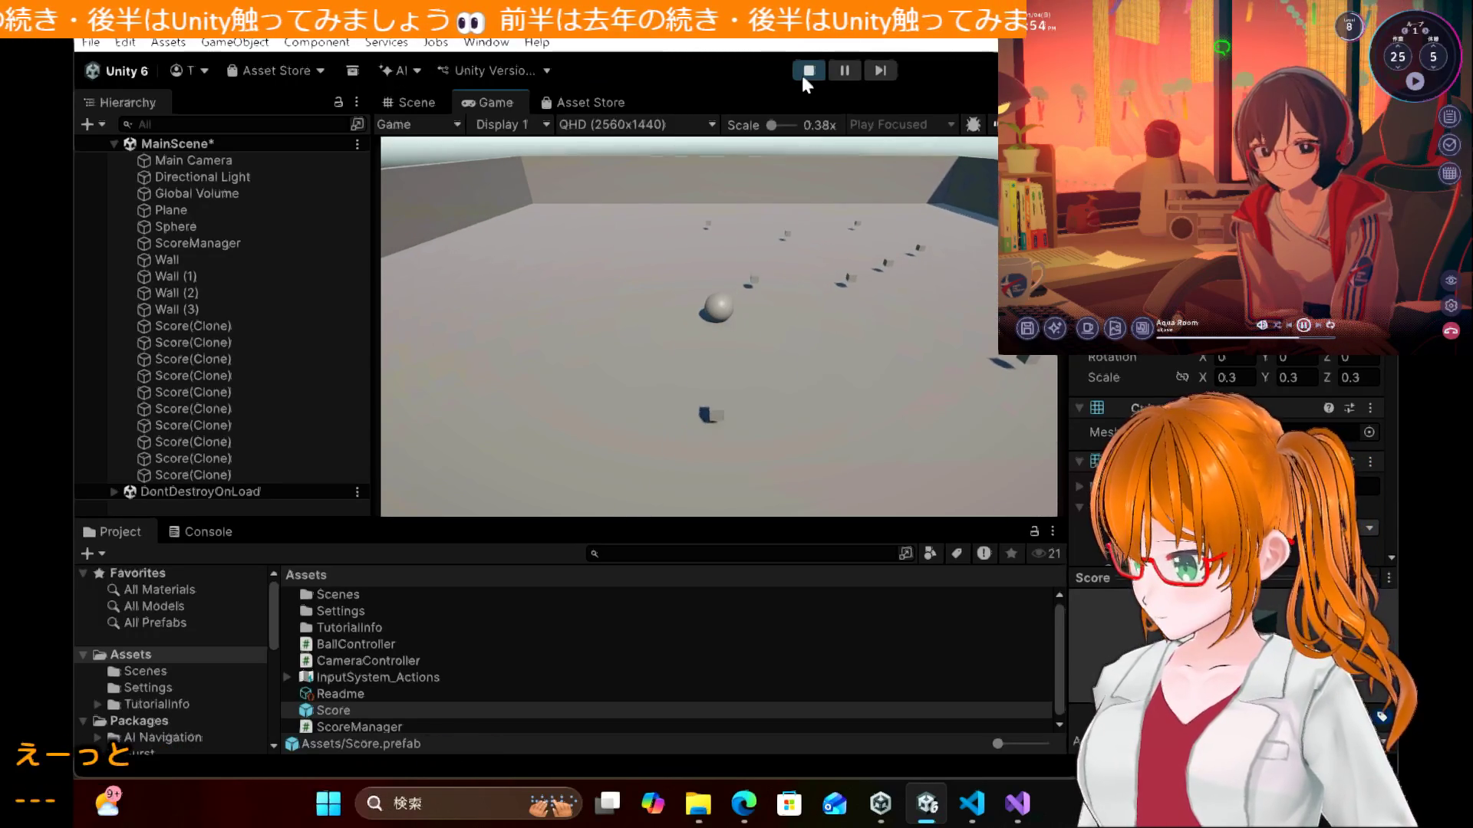
key("a")
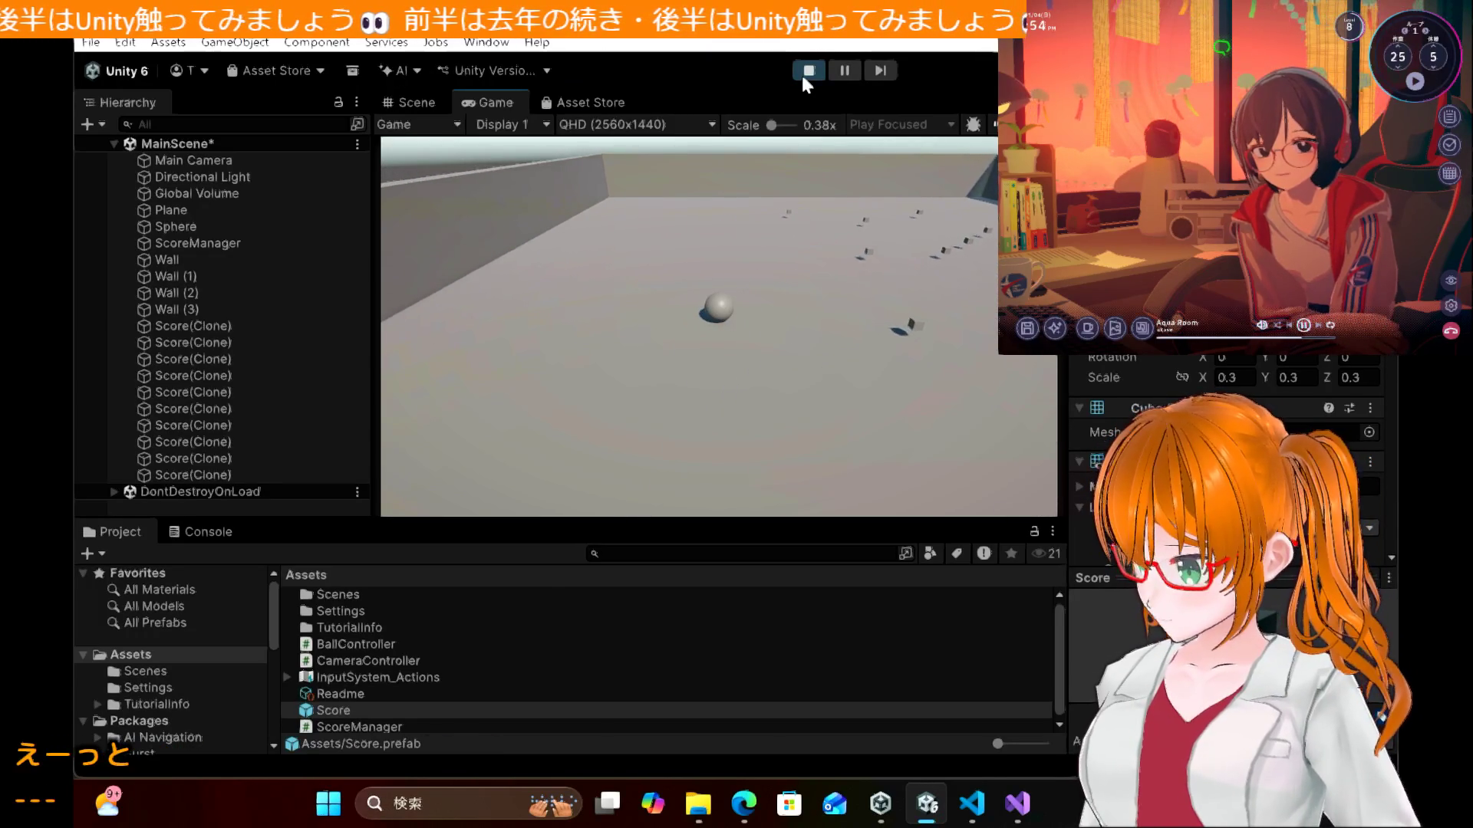
key("a")
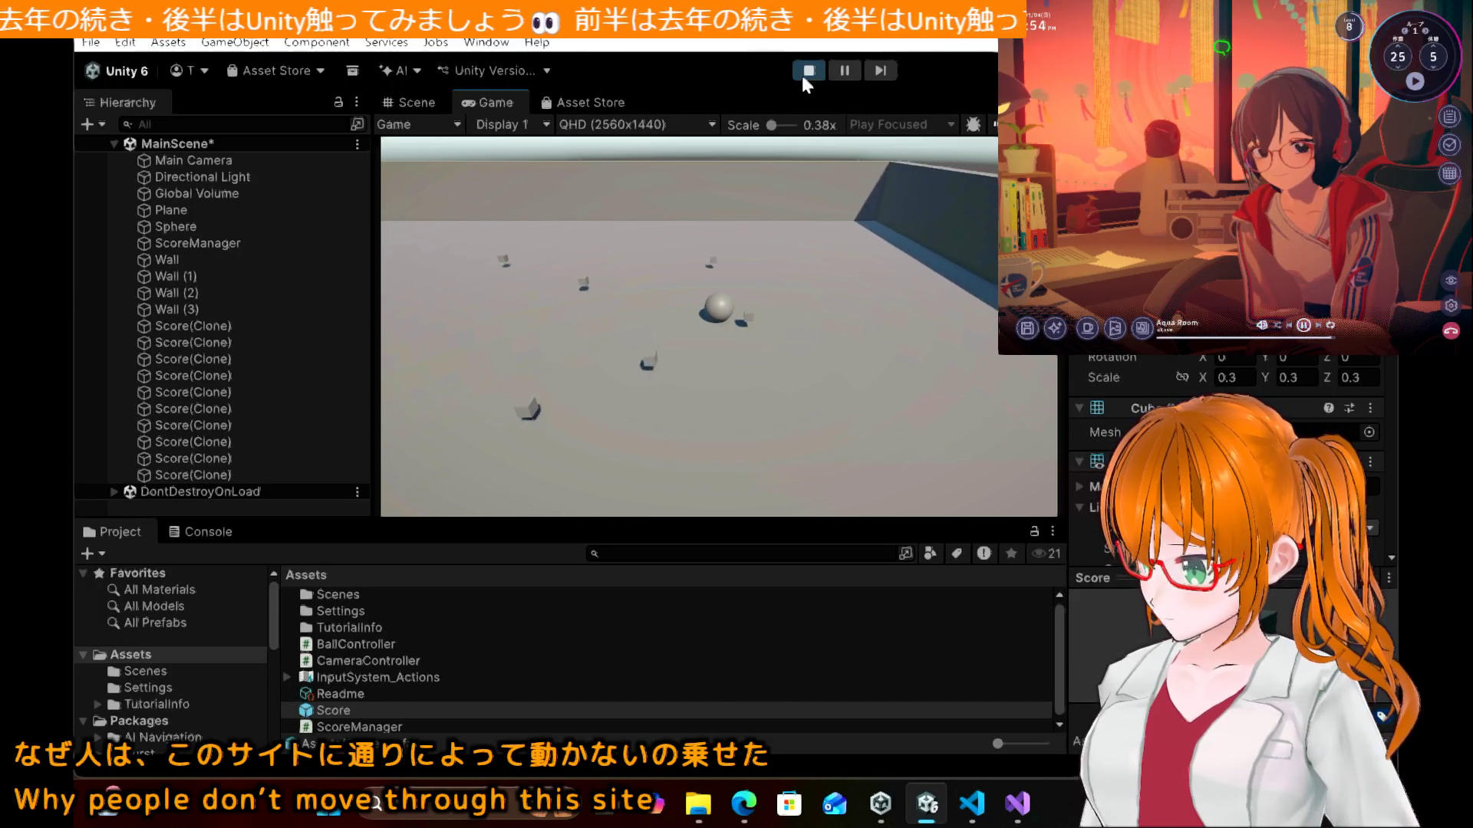
left_click(803, 78)
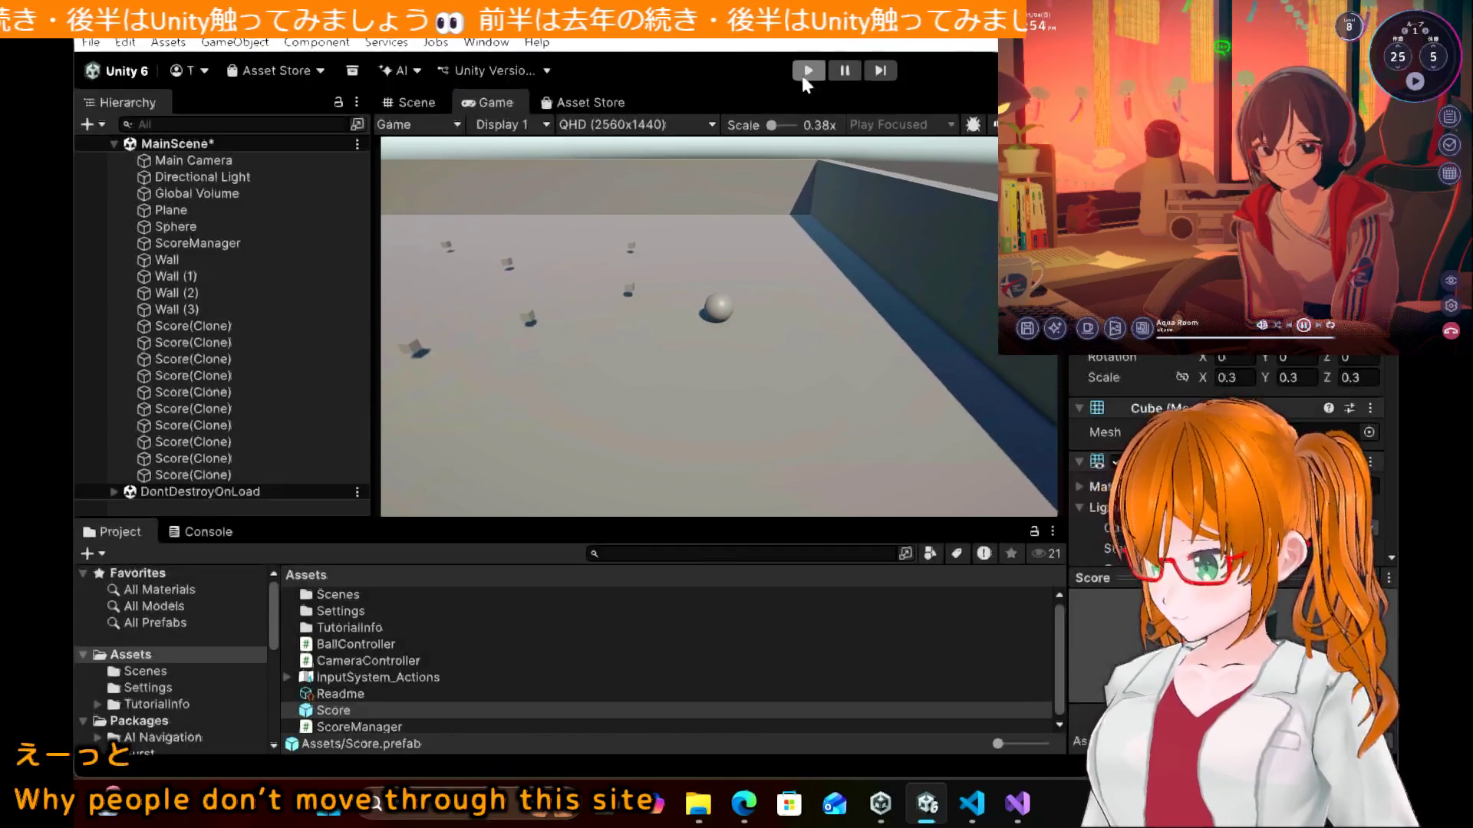
left_click(739, 807)
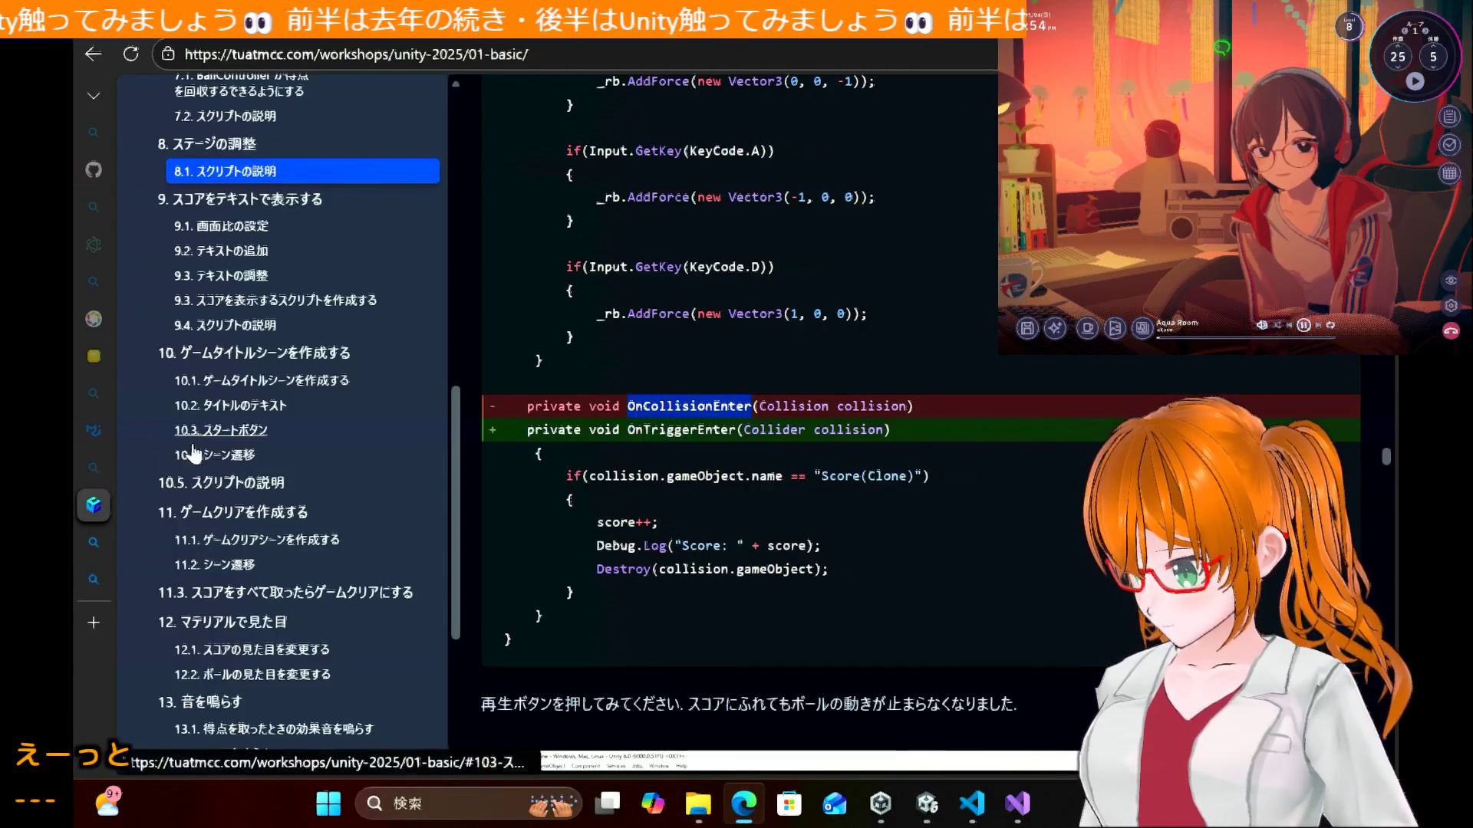
Step: Open Bing's 'unity istrigger スクリプト' results and expand the trigger-event code example
mouse_move(113, 585)
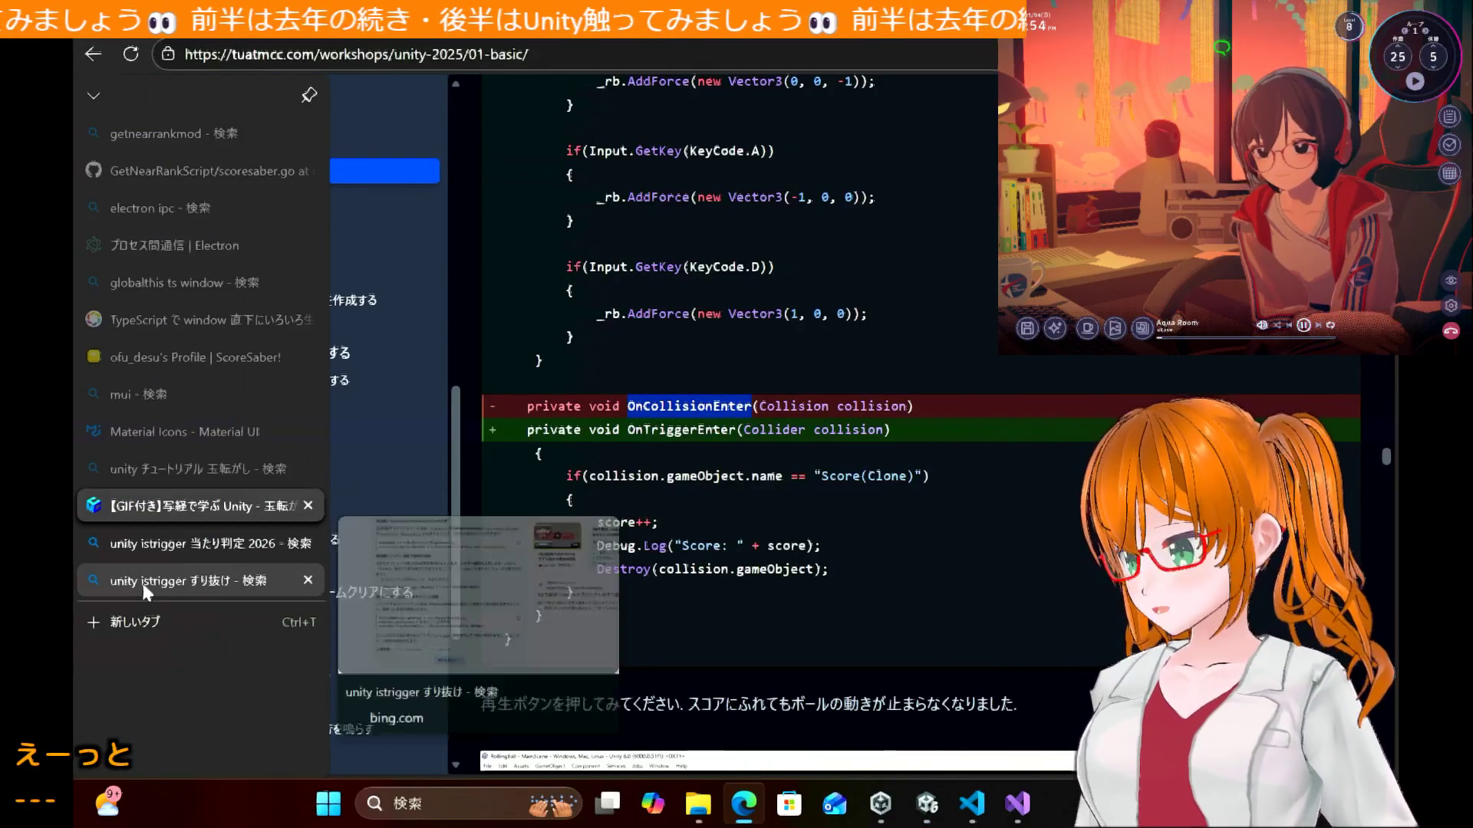
left_click(159, 545)
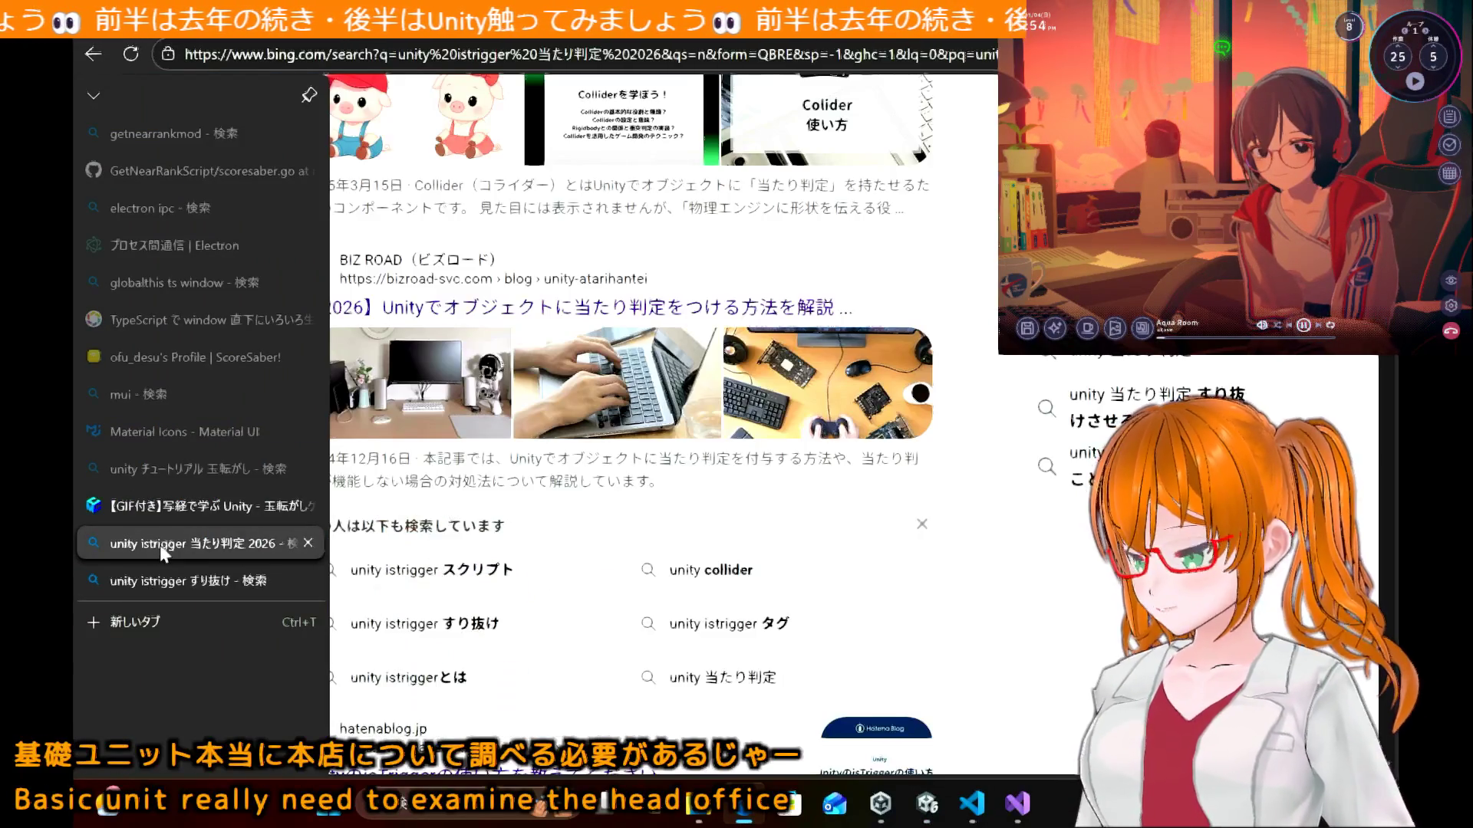
left_click(411, 587)
scroll(280, 425, "down", 2)
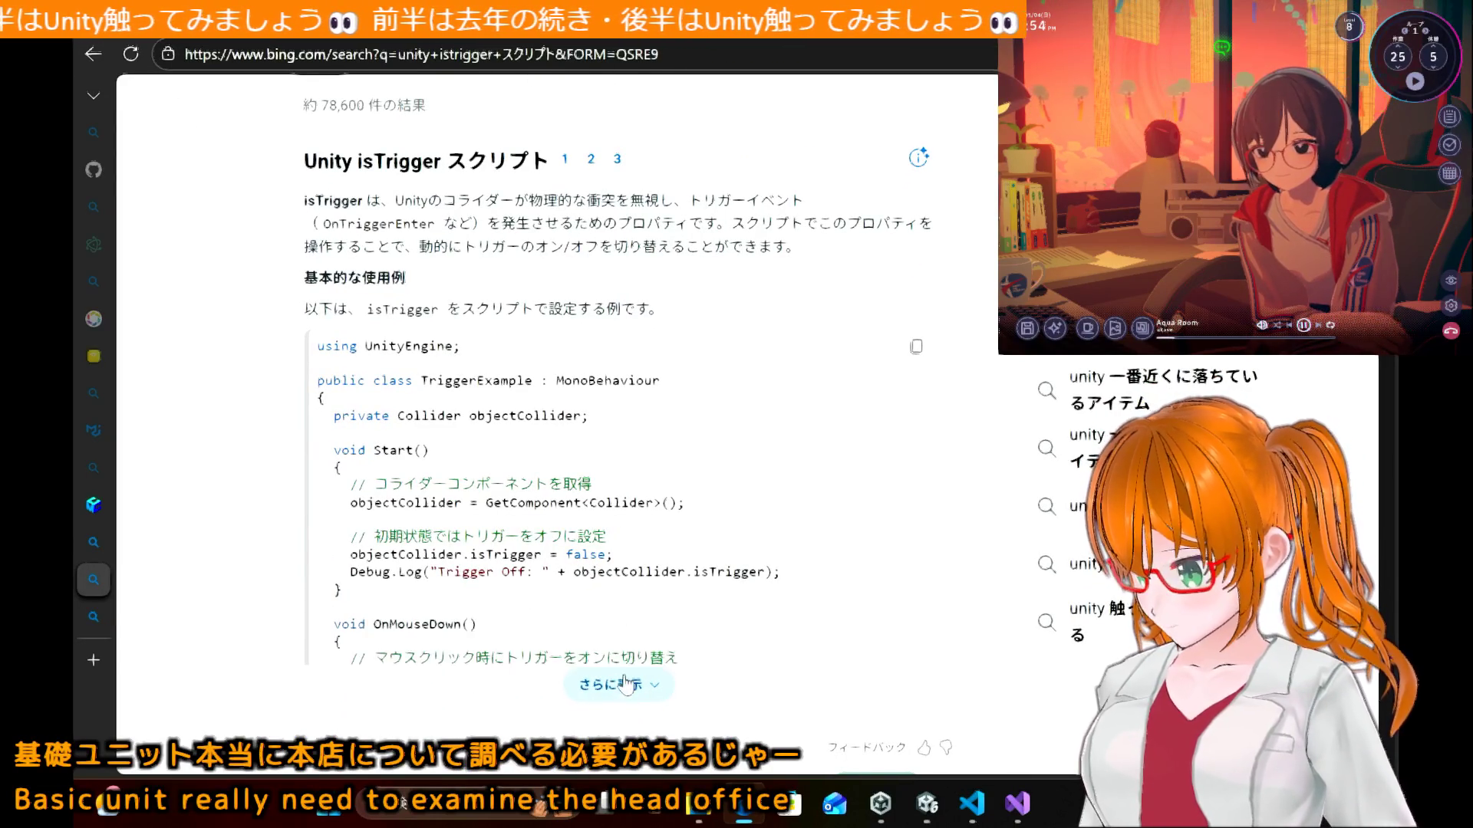
left_click(627, 684)
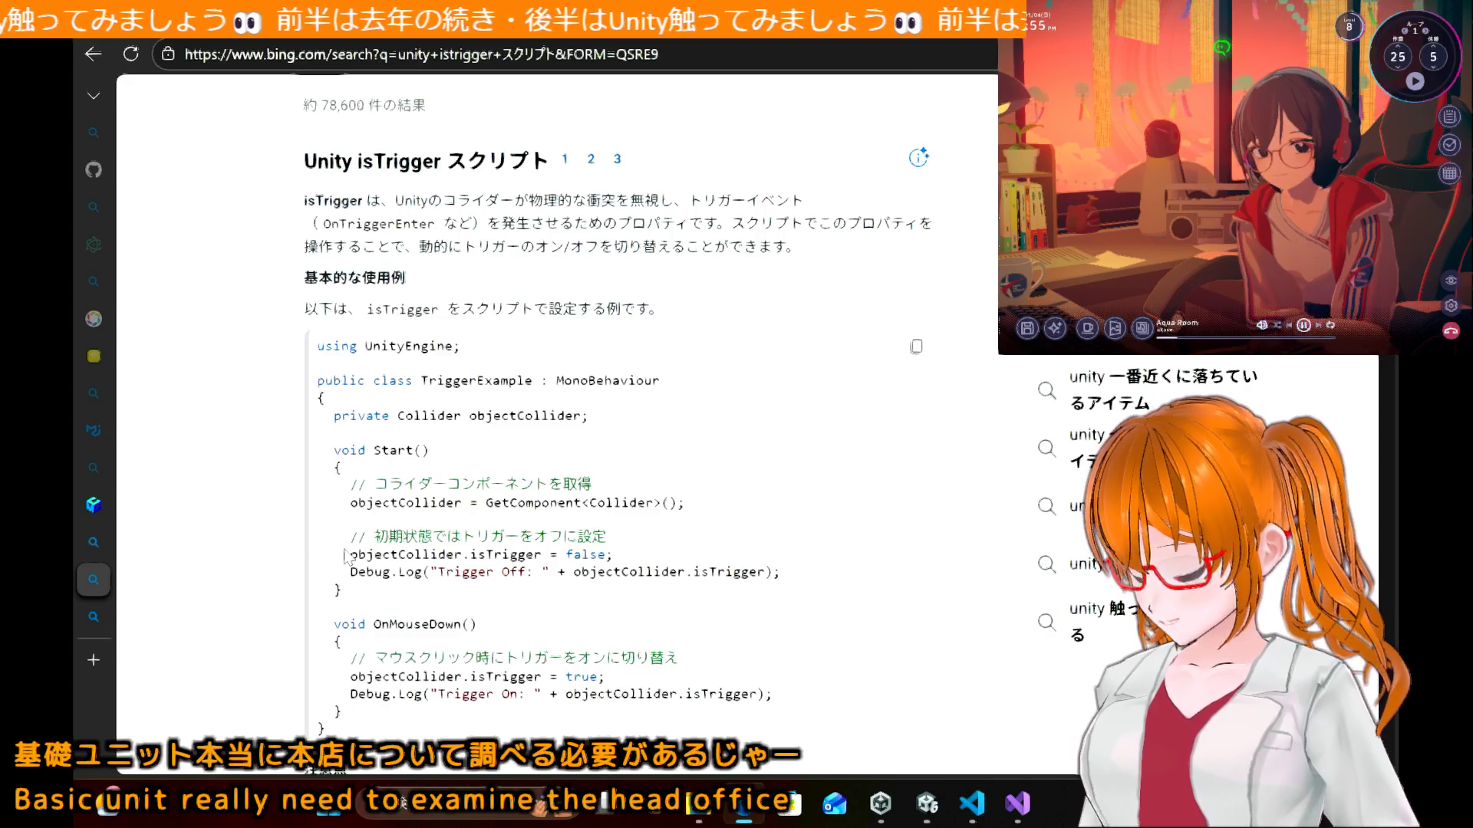
scroll(212, 544, "down", 6)
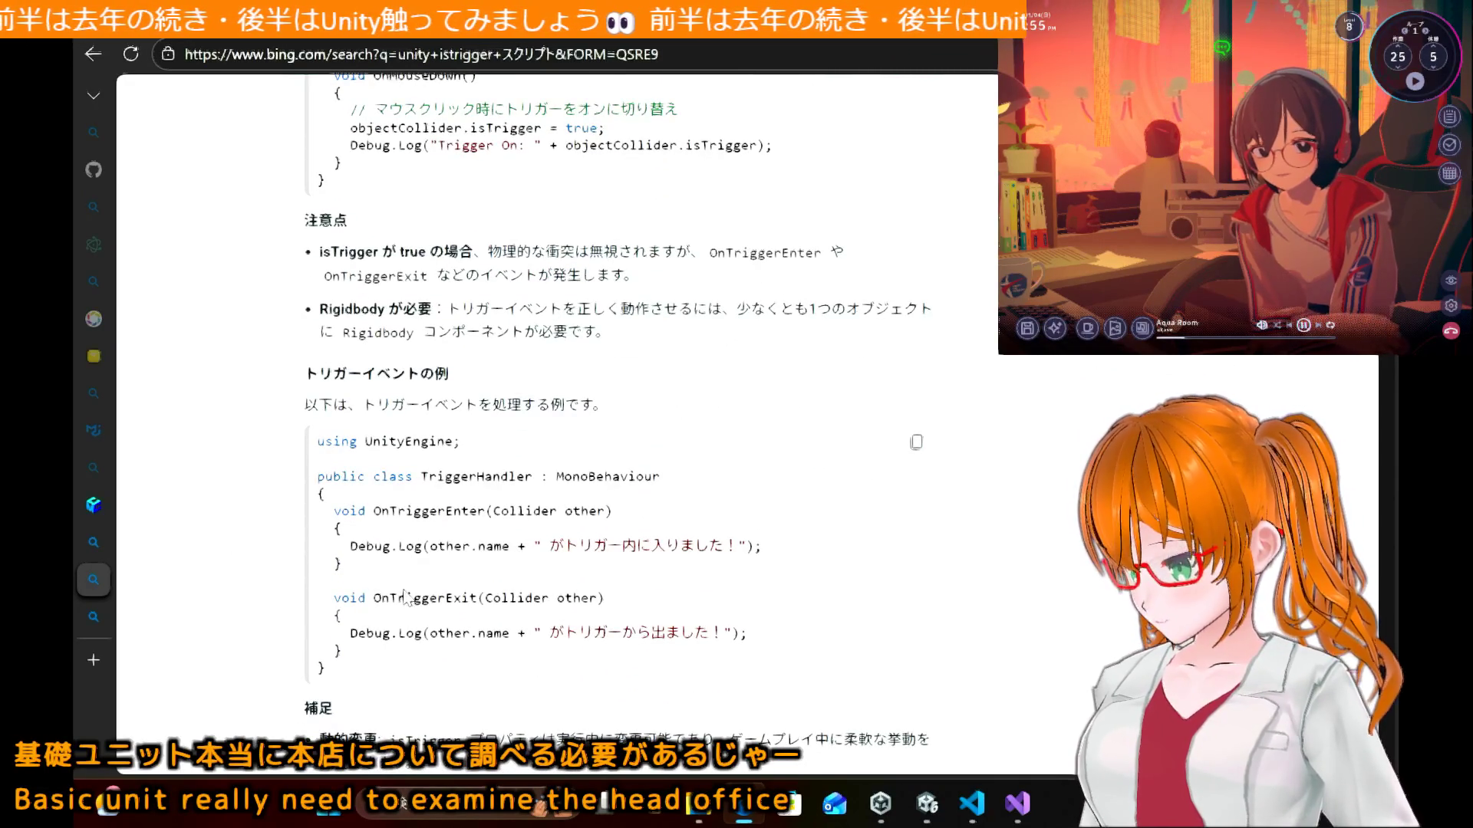
Step: Copy OnTriggerEnter from the example and paste it over OnCollisionEnter in BallController.cs
double_click(450, 510)
key("ctrl+c")
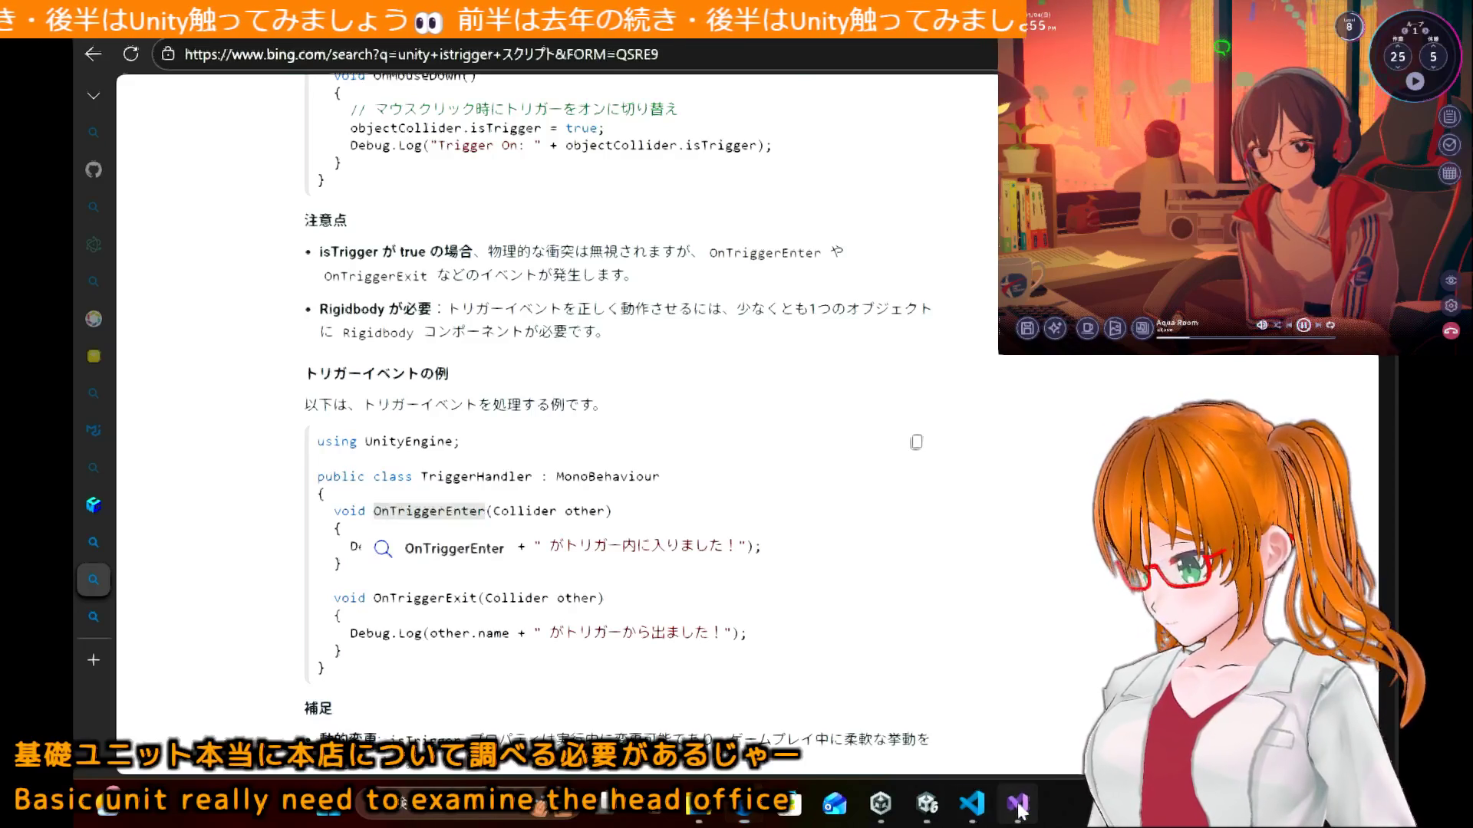
left_click(1017, 803)
key("ctrl+v")
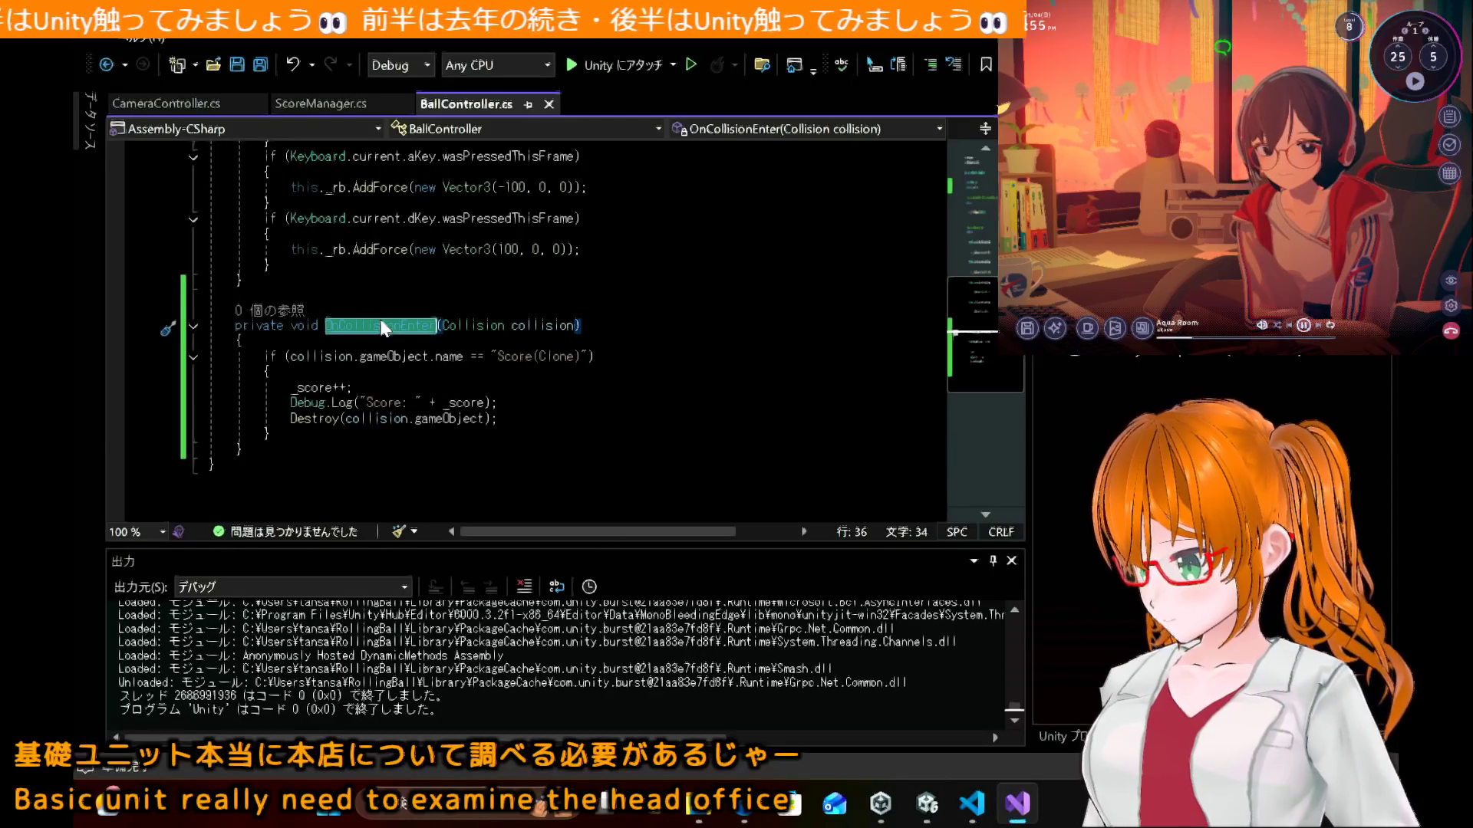
Step: Glance at the search results again, then bring the Unity editor with MainScene forward
left_click(759, 807)
left_click(760, 805)
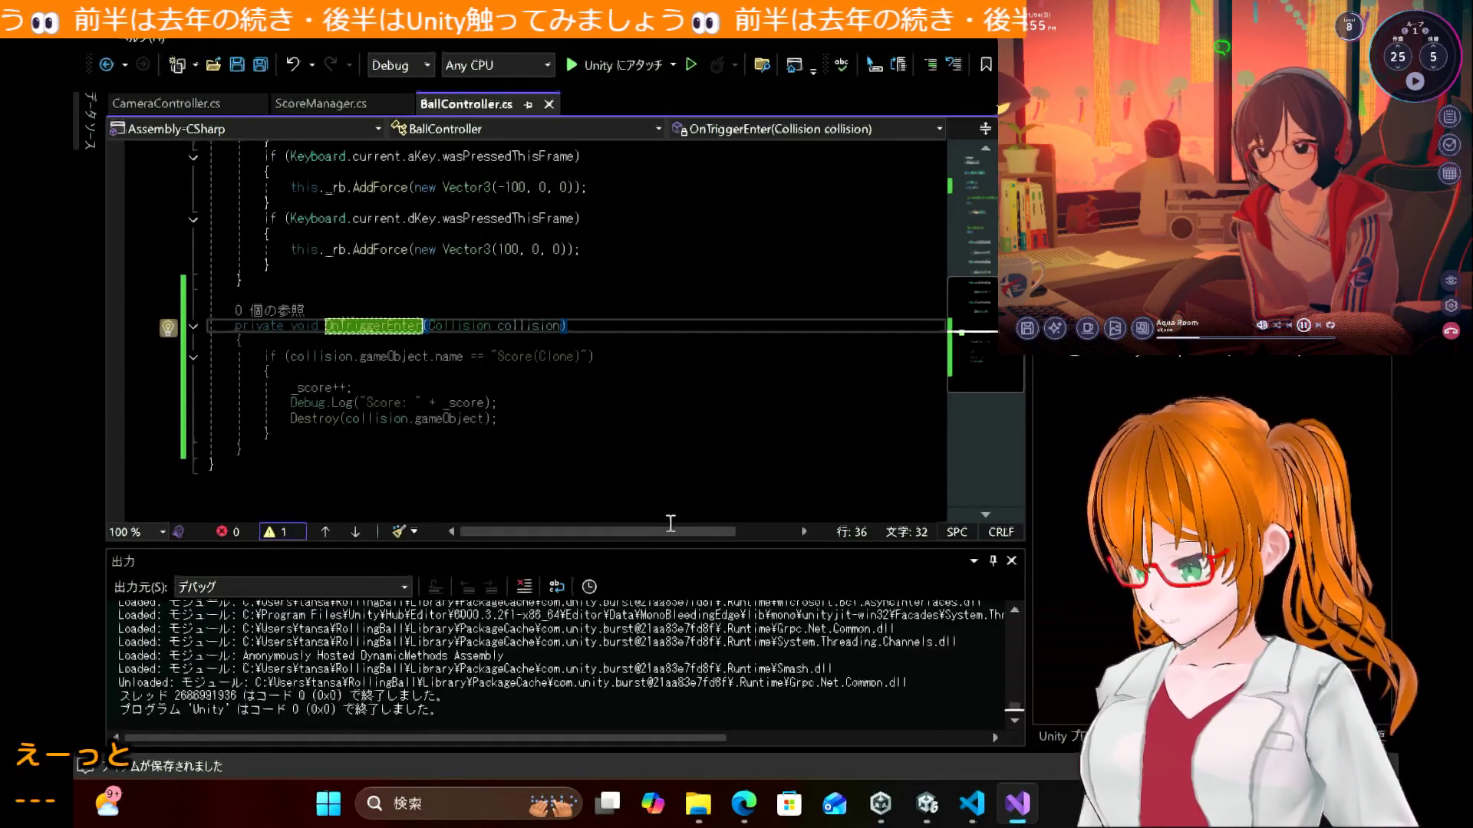
left_click(927, 804)
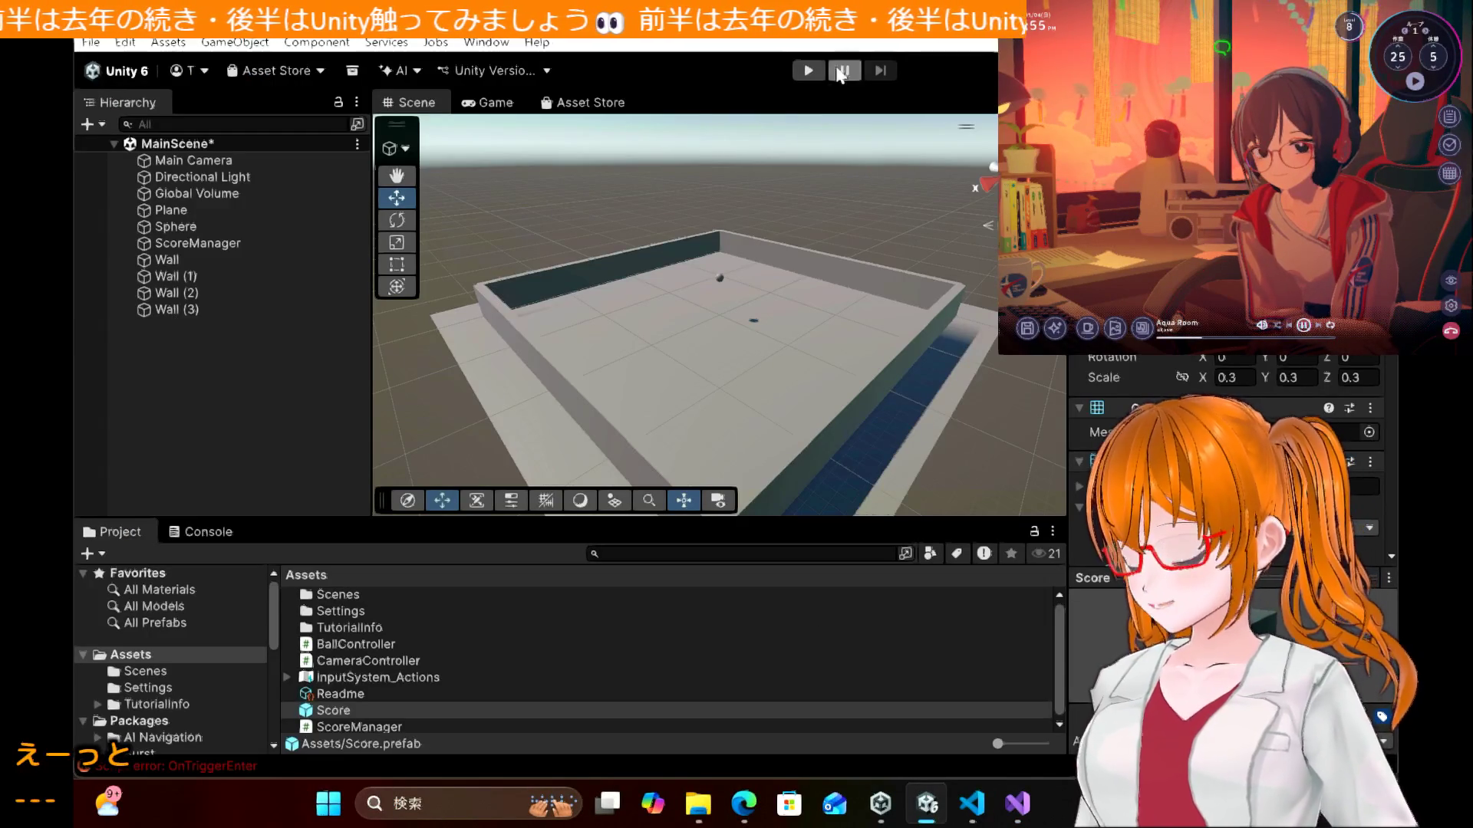
Step: Test-run the game, raise the ScoreManager's cube count in the Inspector, and run it again
left_click(810, 73)
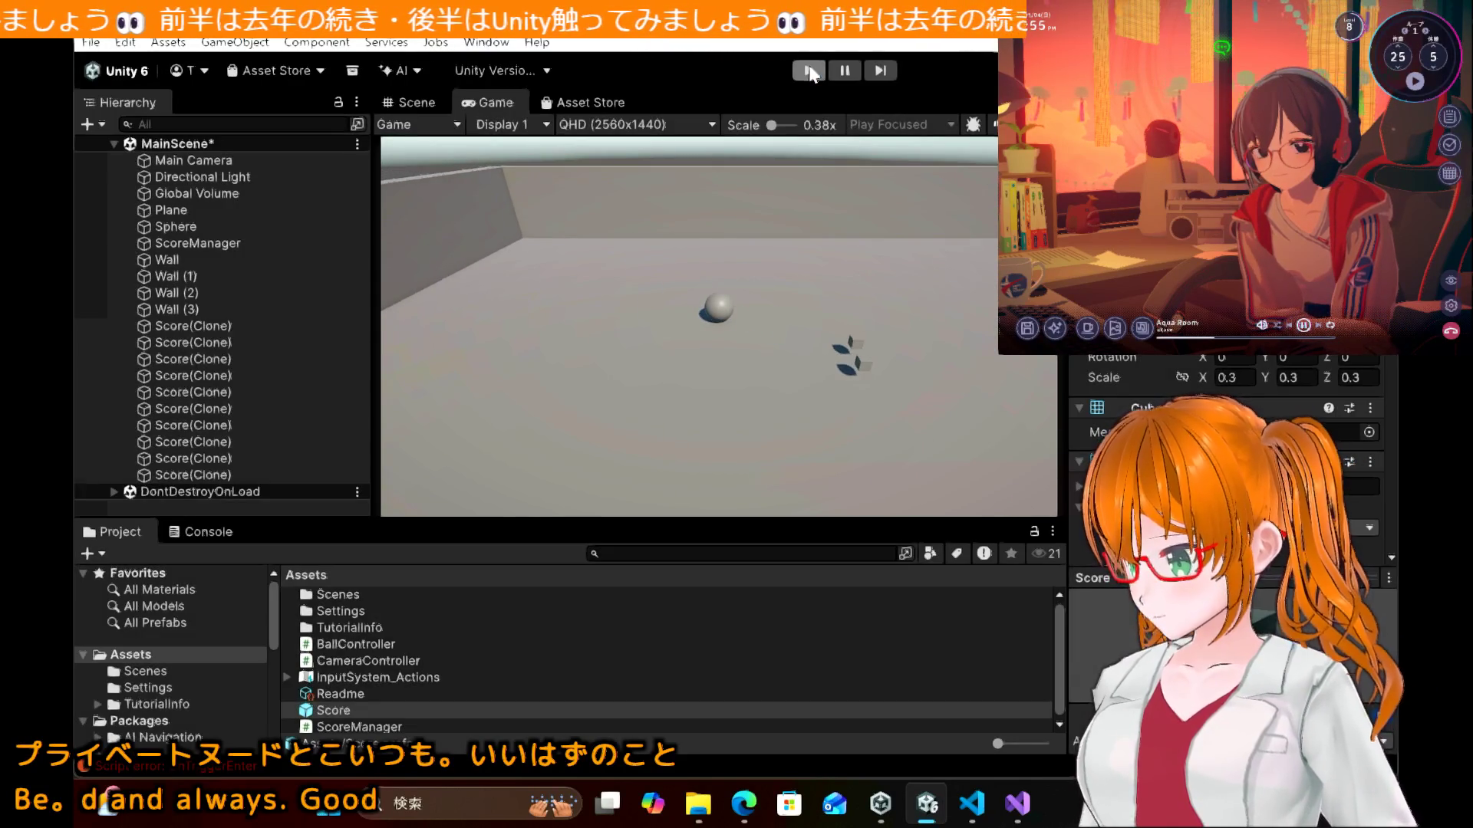
left_click(811, 69)
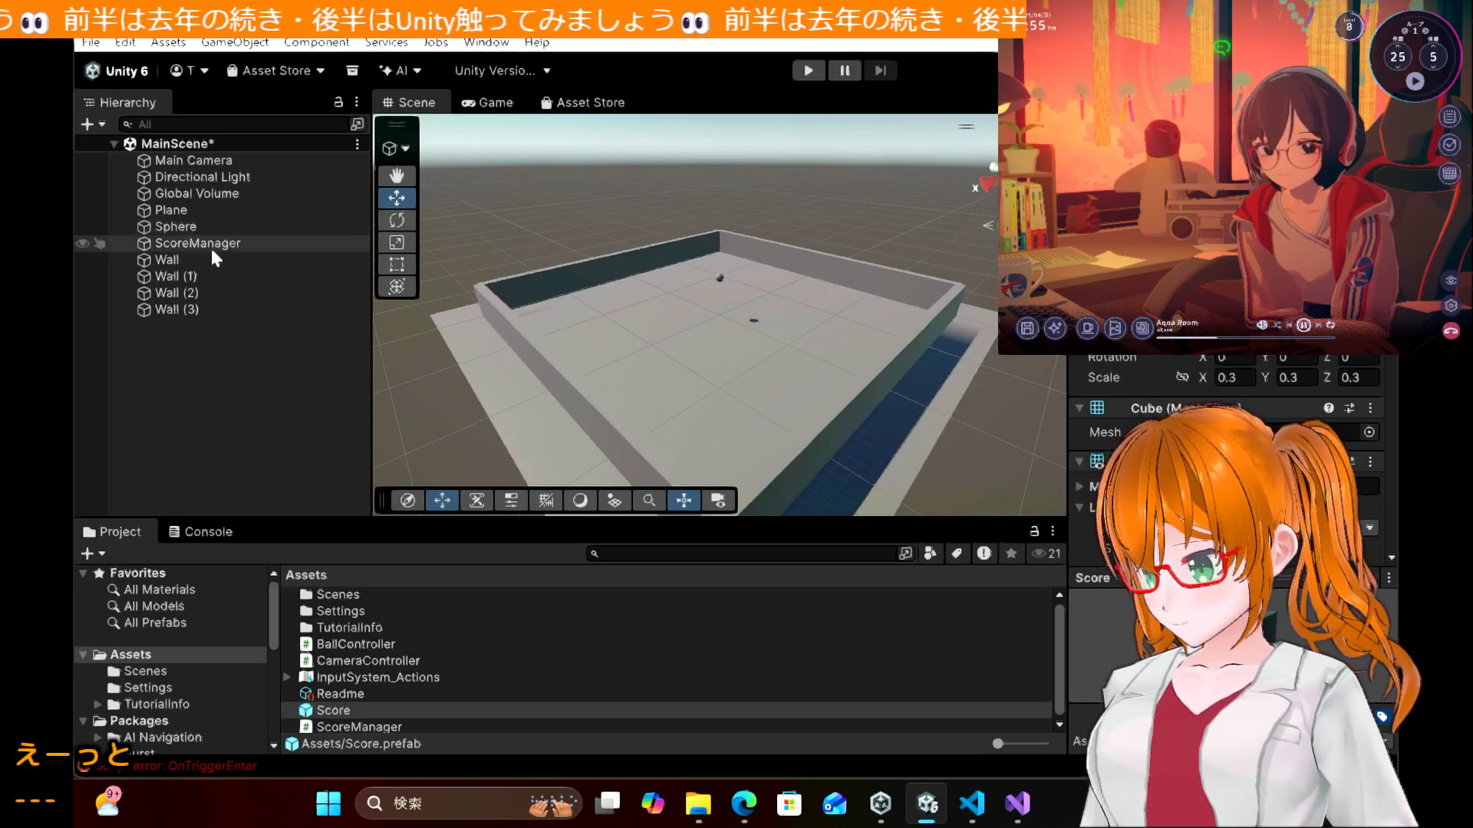
left_click(212, 247)
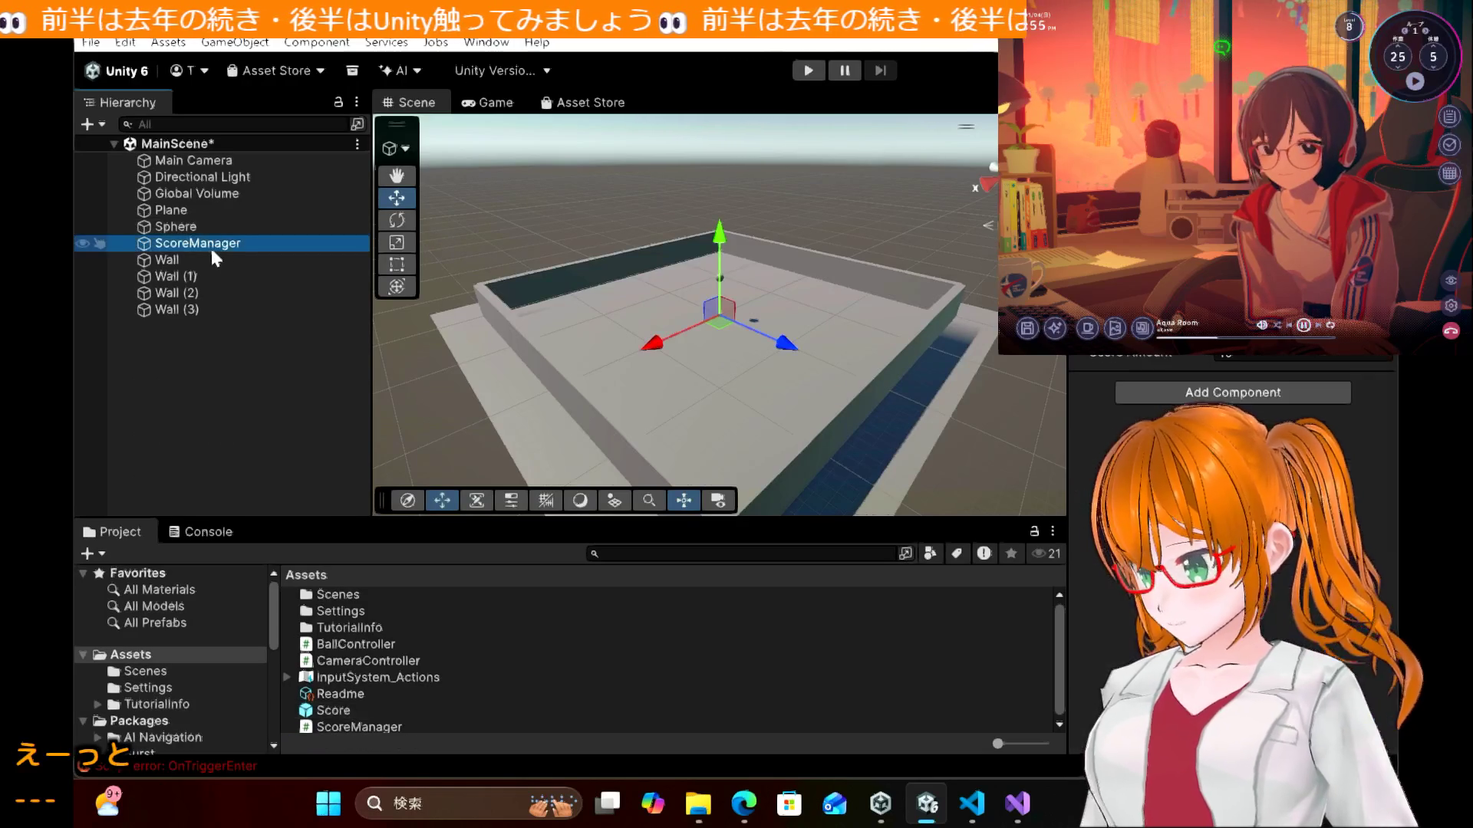
left_click(1285, 371)
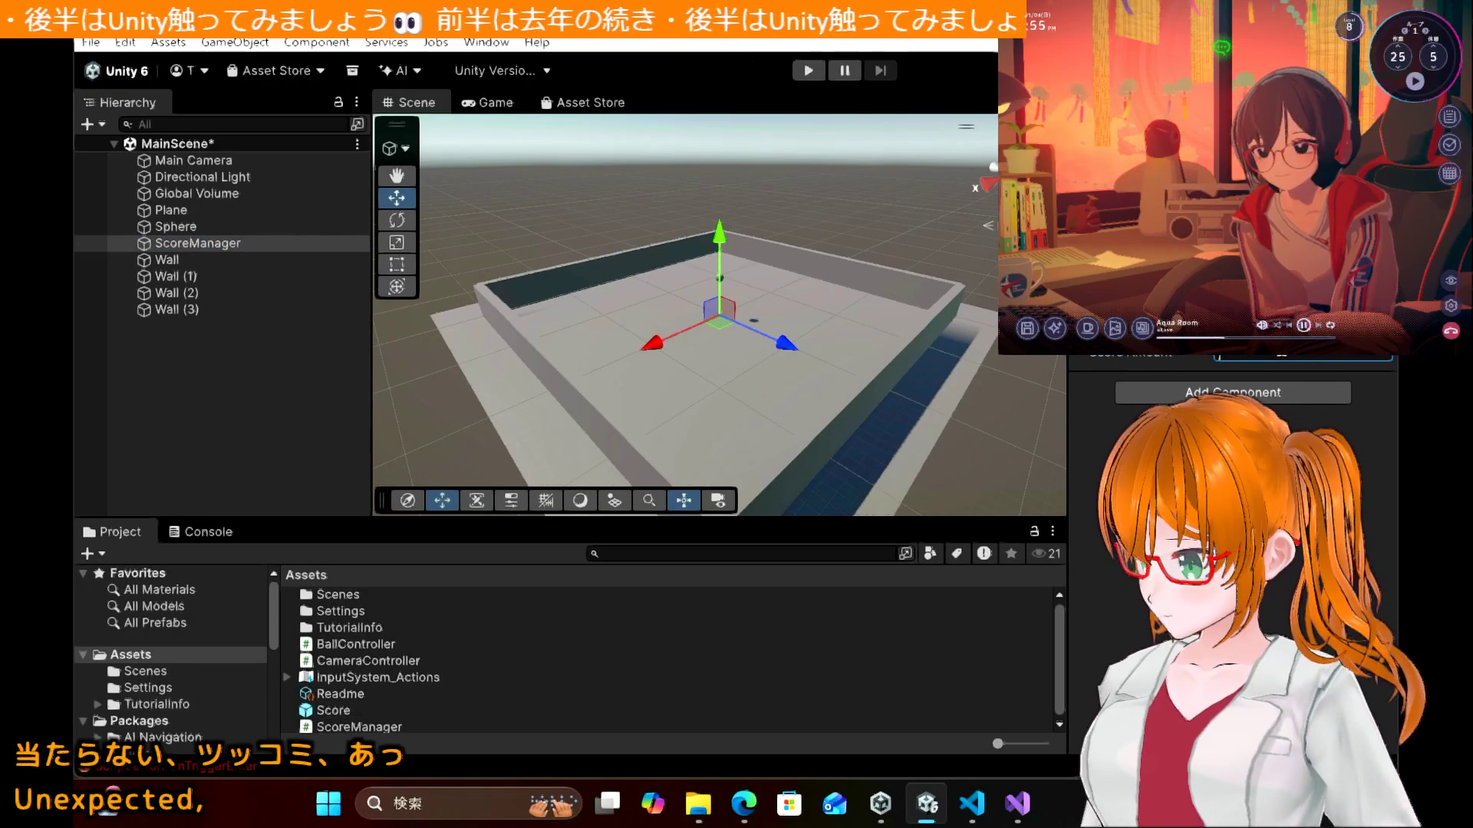
left_click(807, 70)
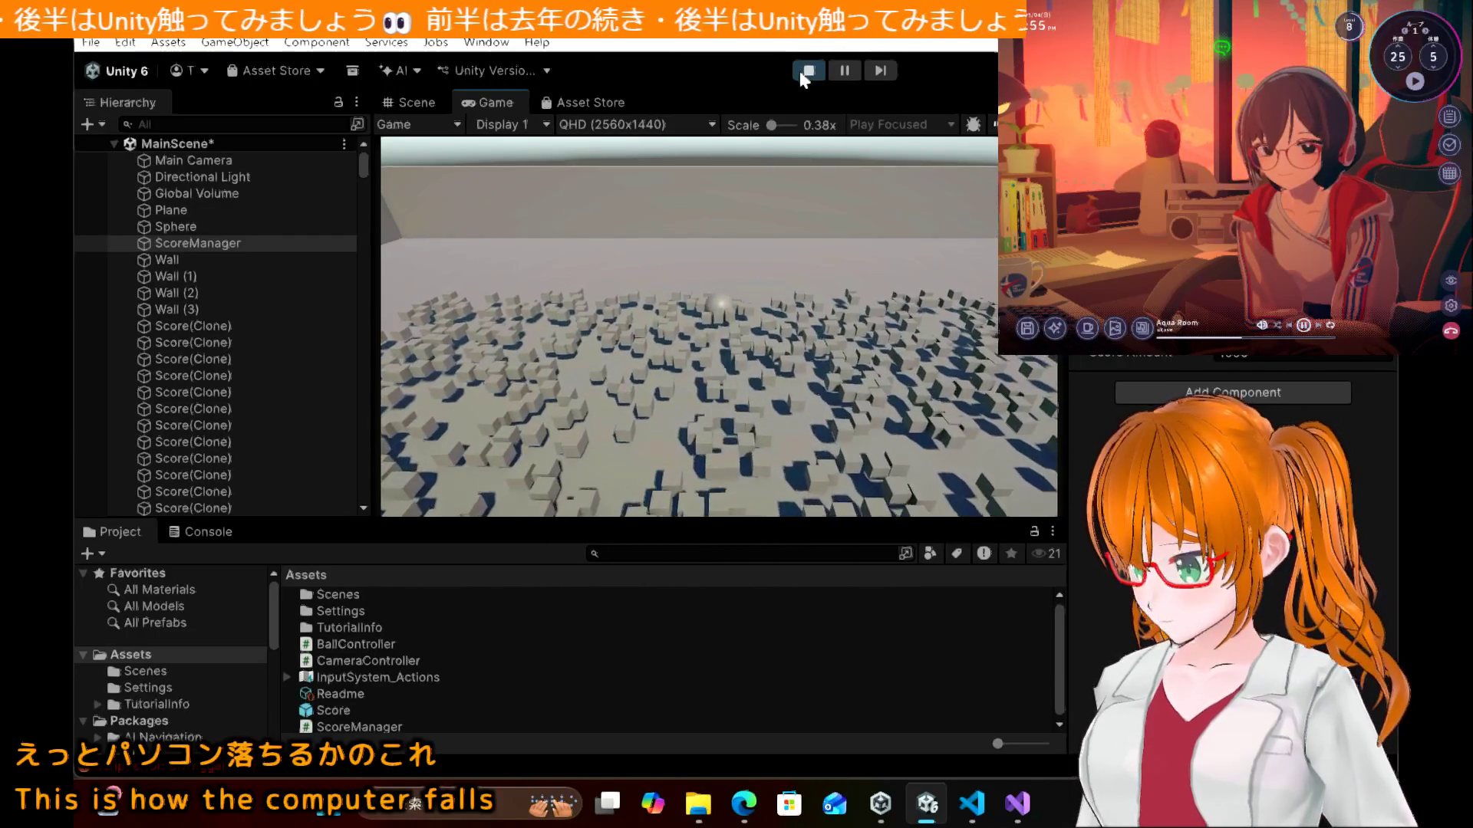
left_click(807, 71)
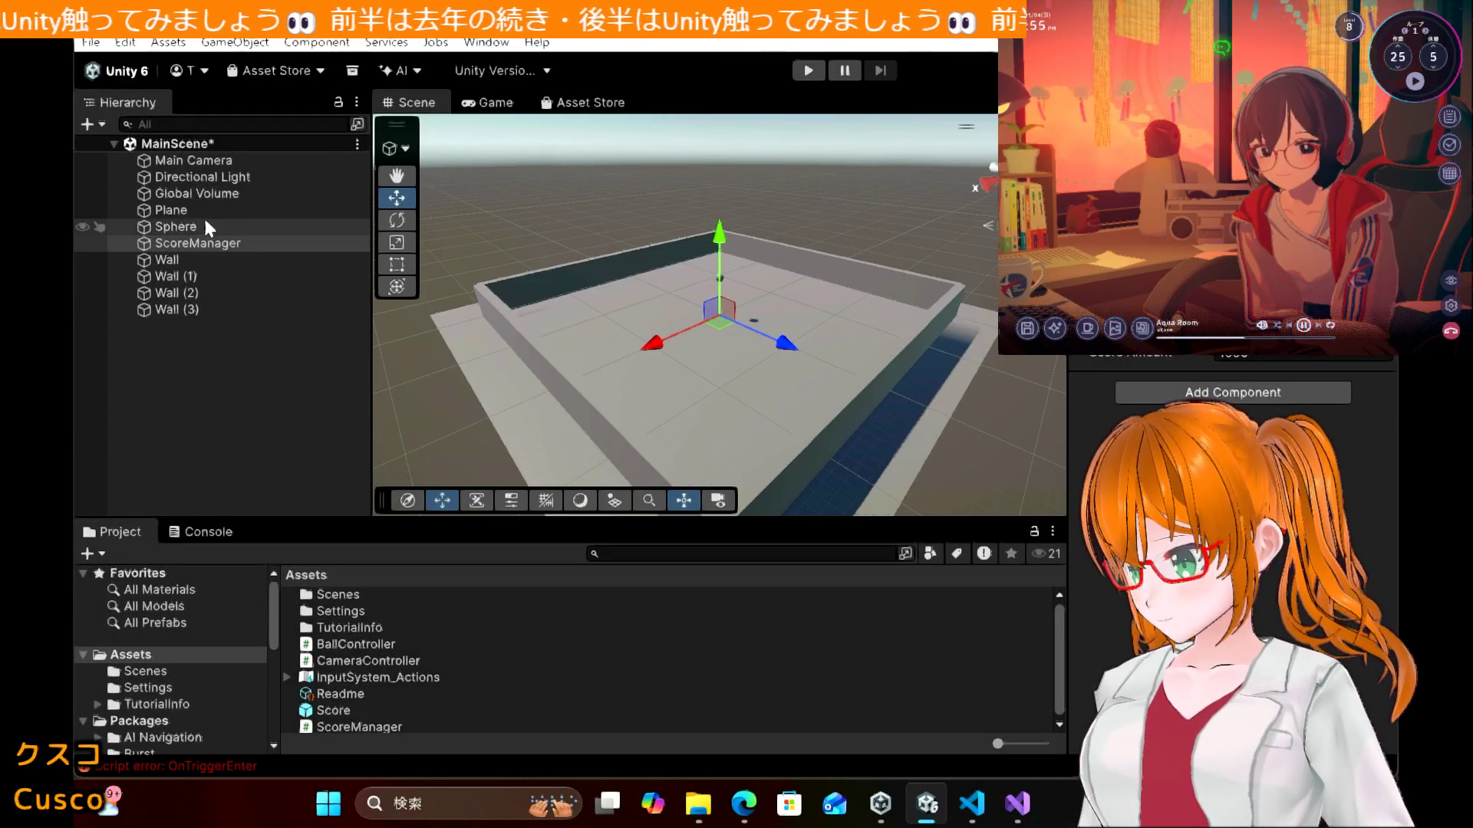
left_click(339, 706)
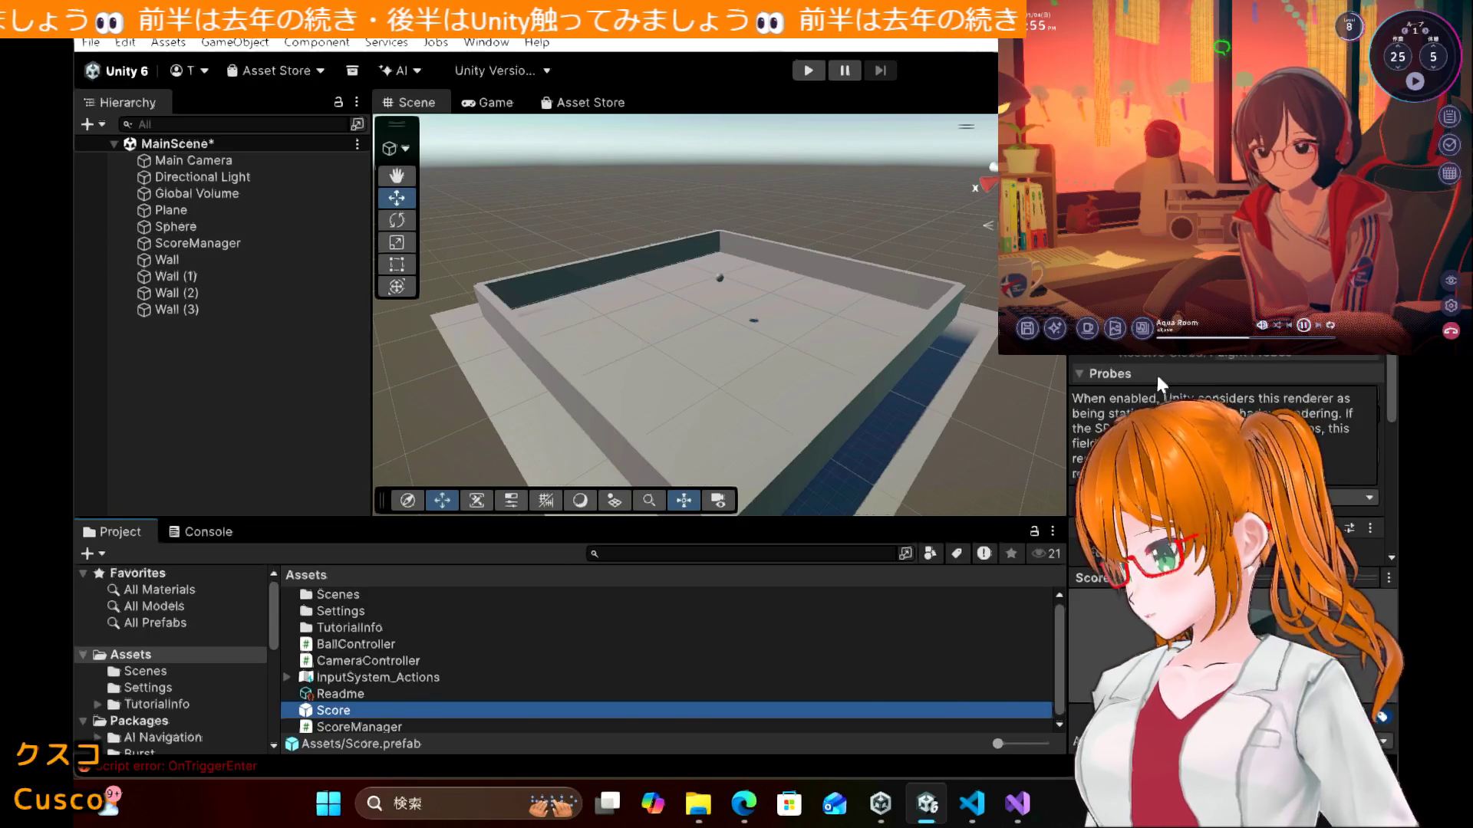
scroll(1155, 371, "down", 3)
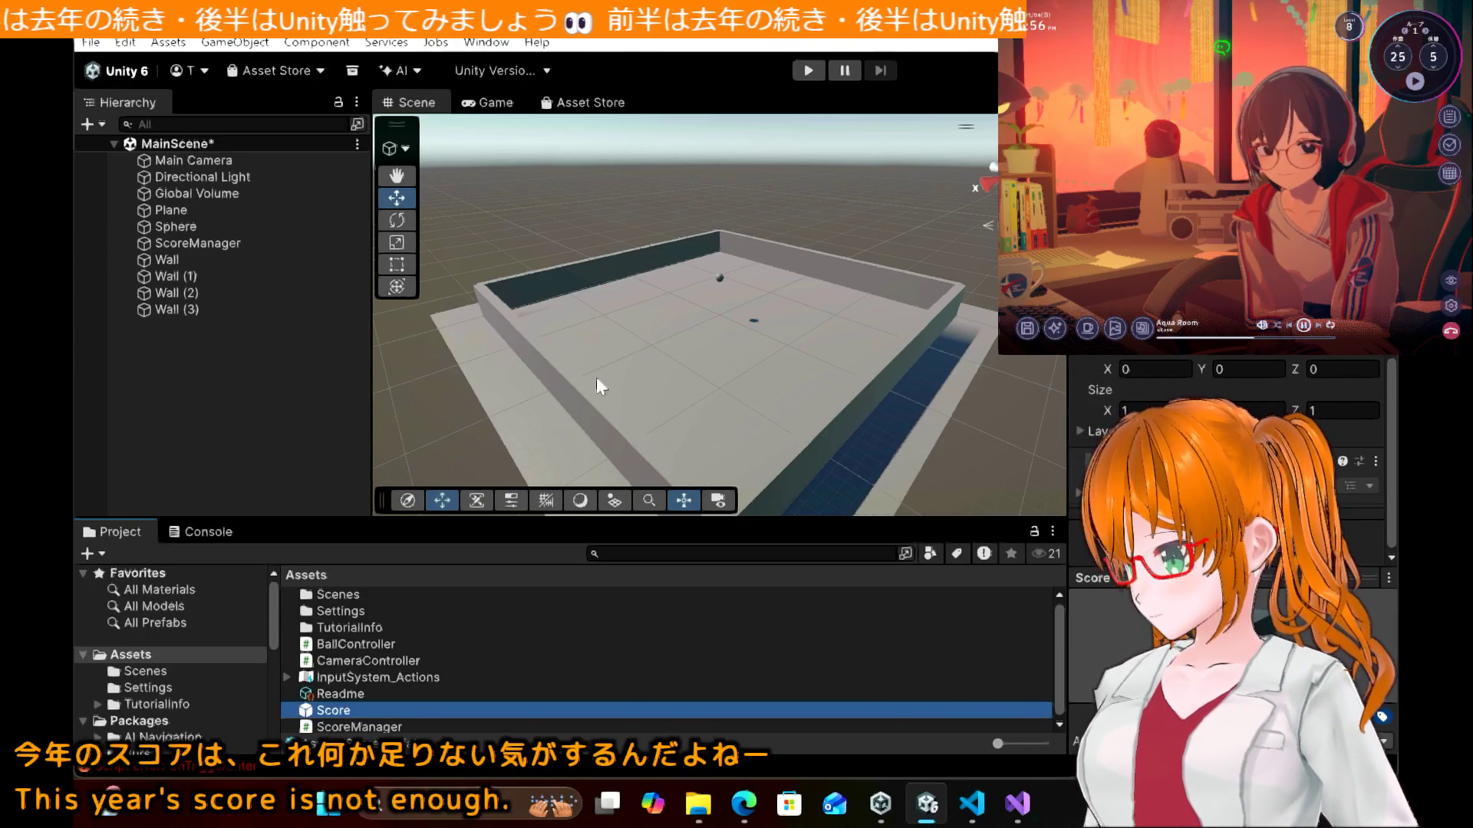
left_click(205, 224)
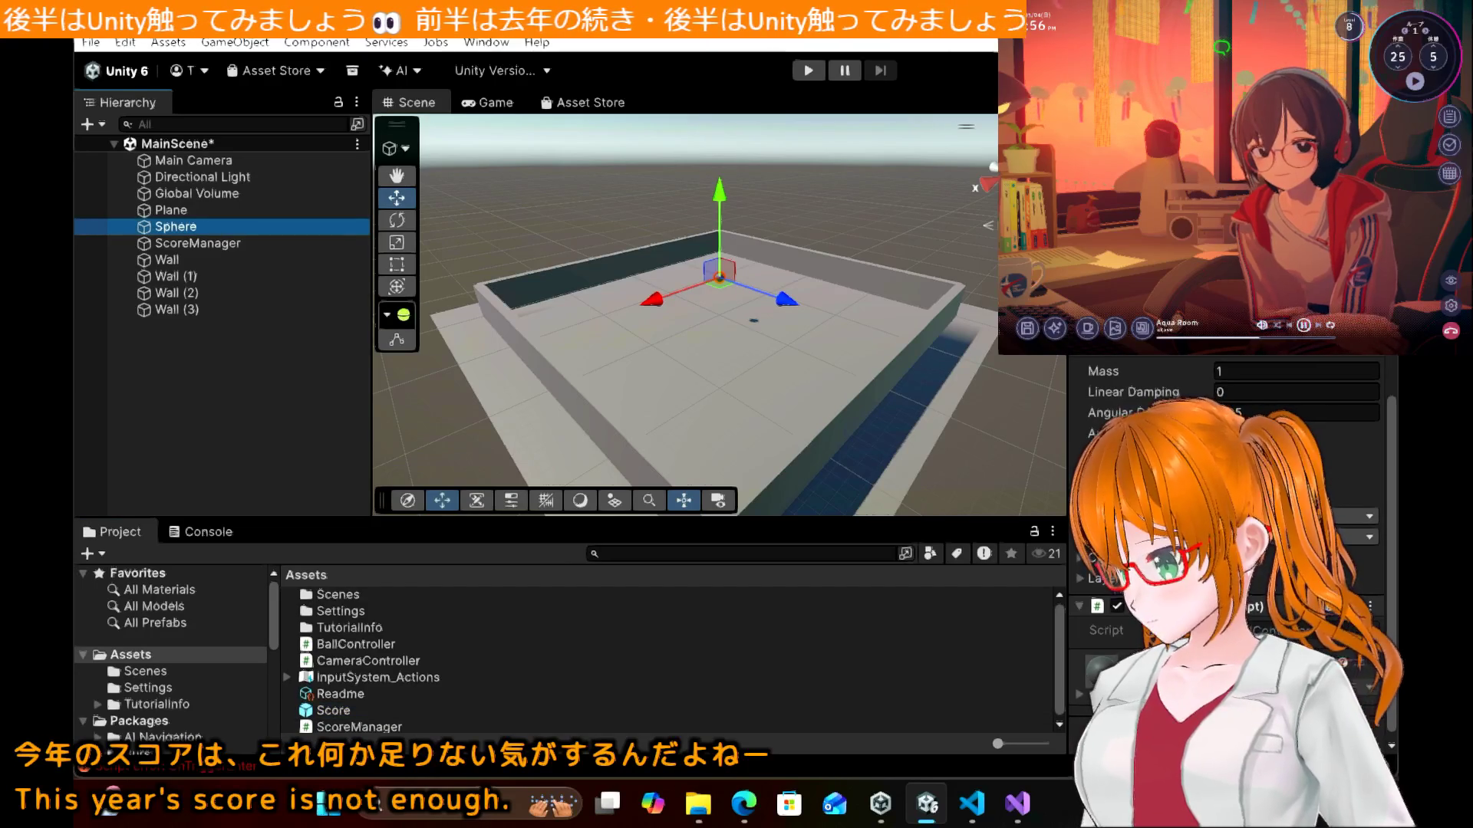
scroll(1227, 537, "up", 3)
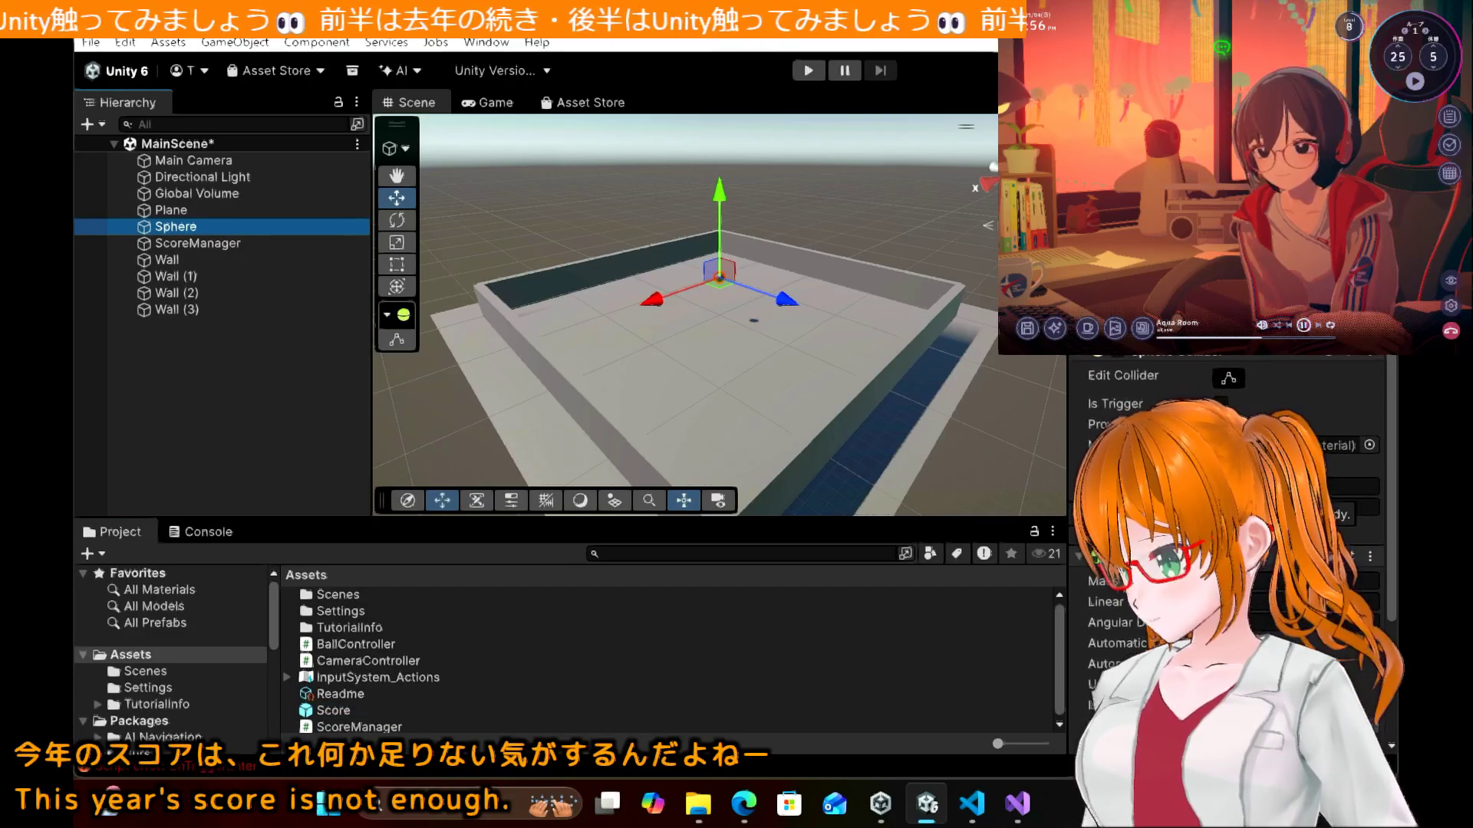
scroll(1228, 537, "up", 5)
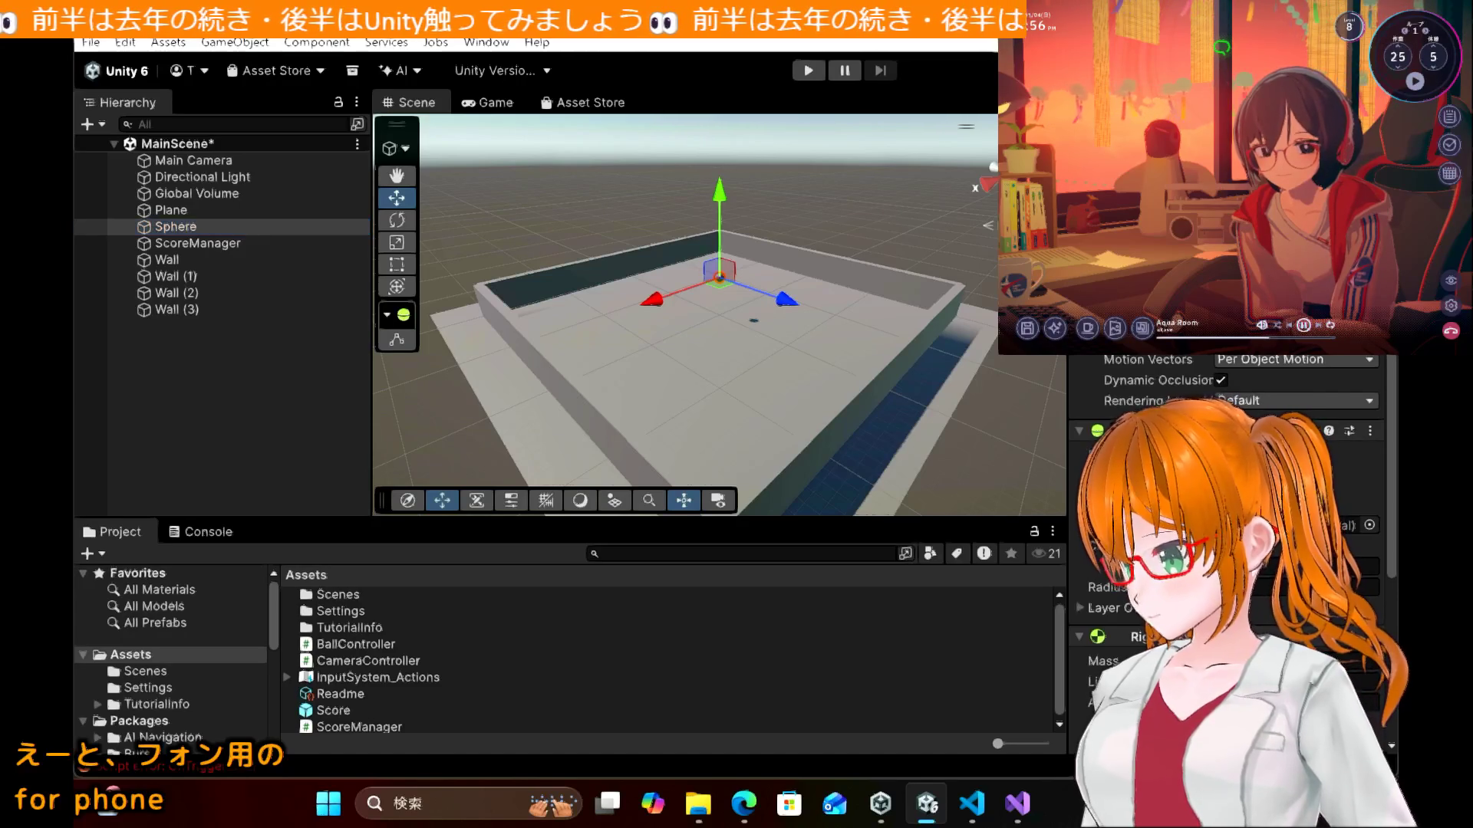
left_click(807, 71)
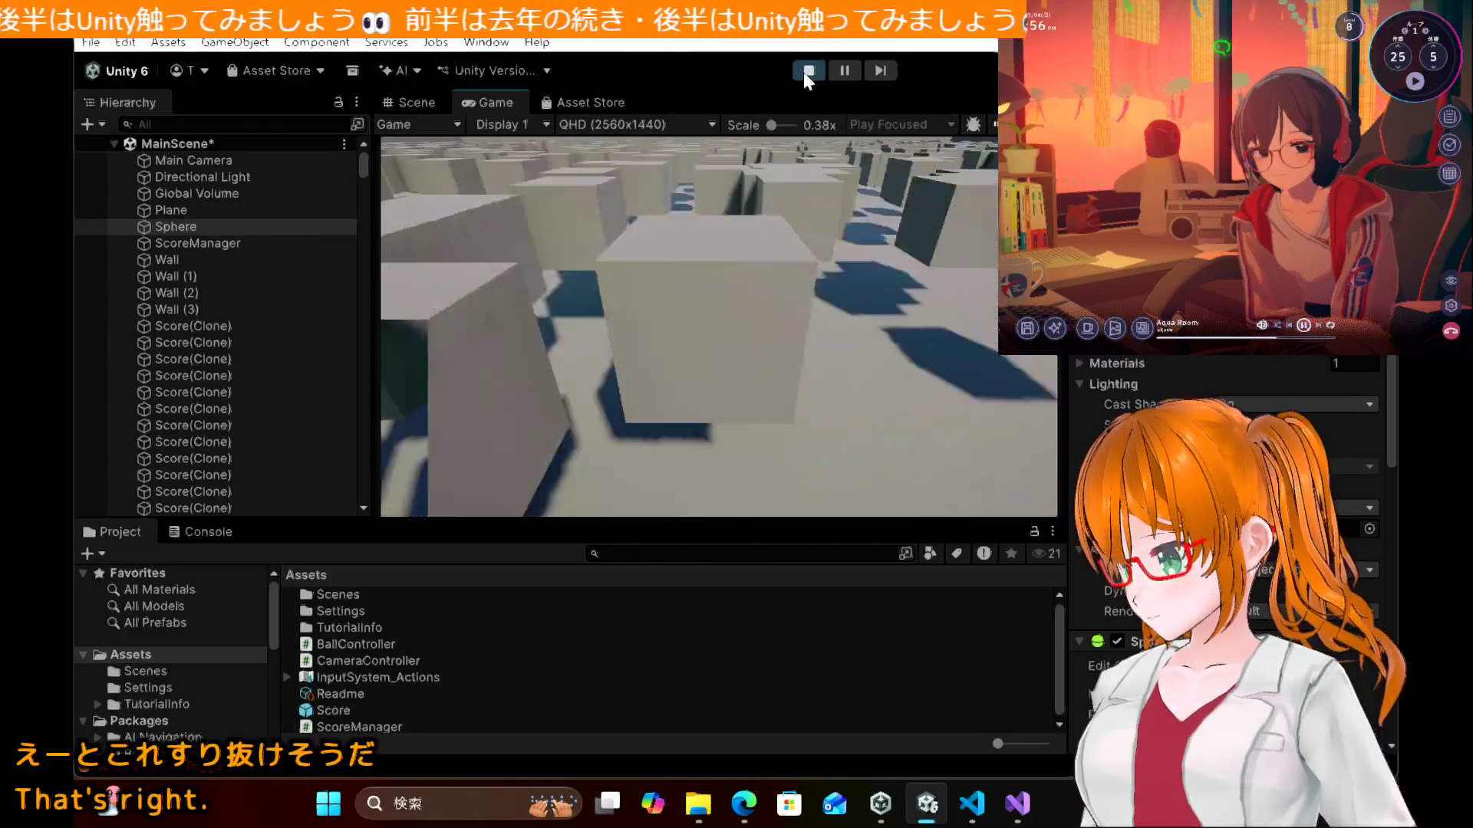
left_click(805, 73)
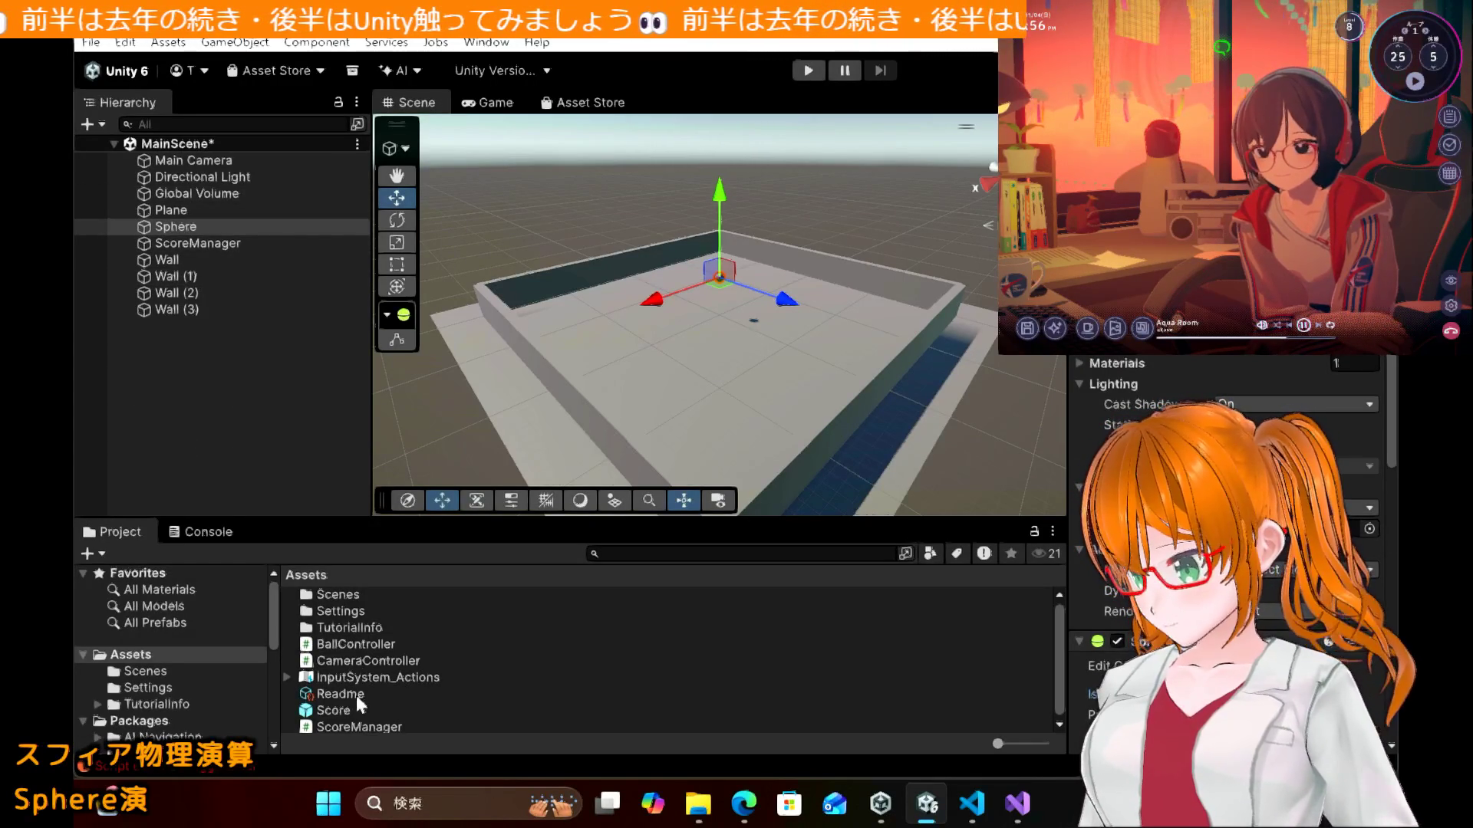
left_click(347, 712)
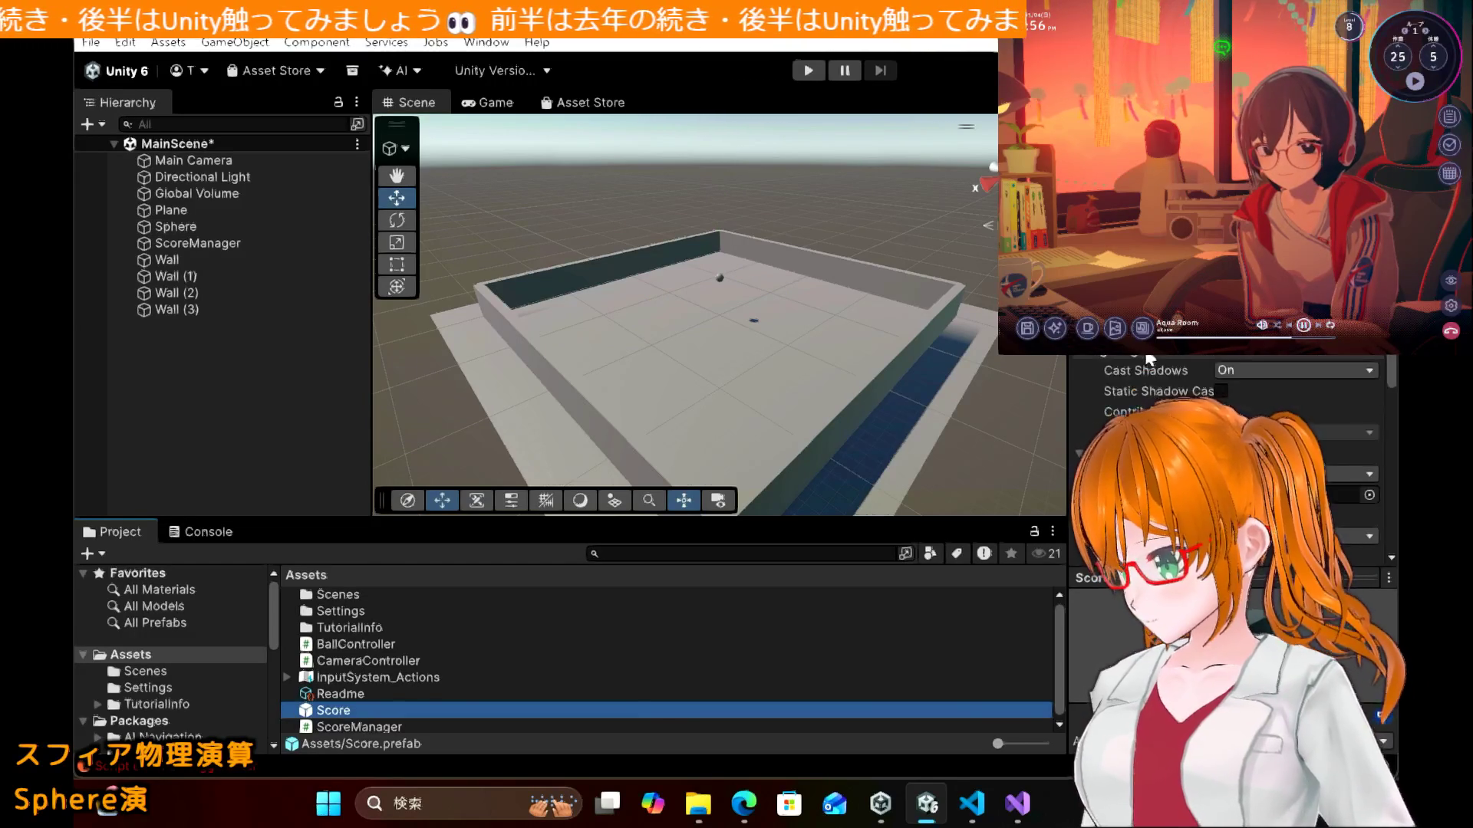
scroll(1148, 359, "down", 3)
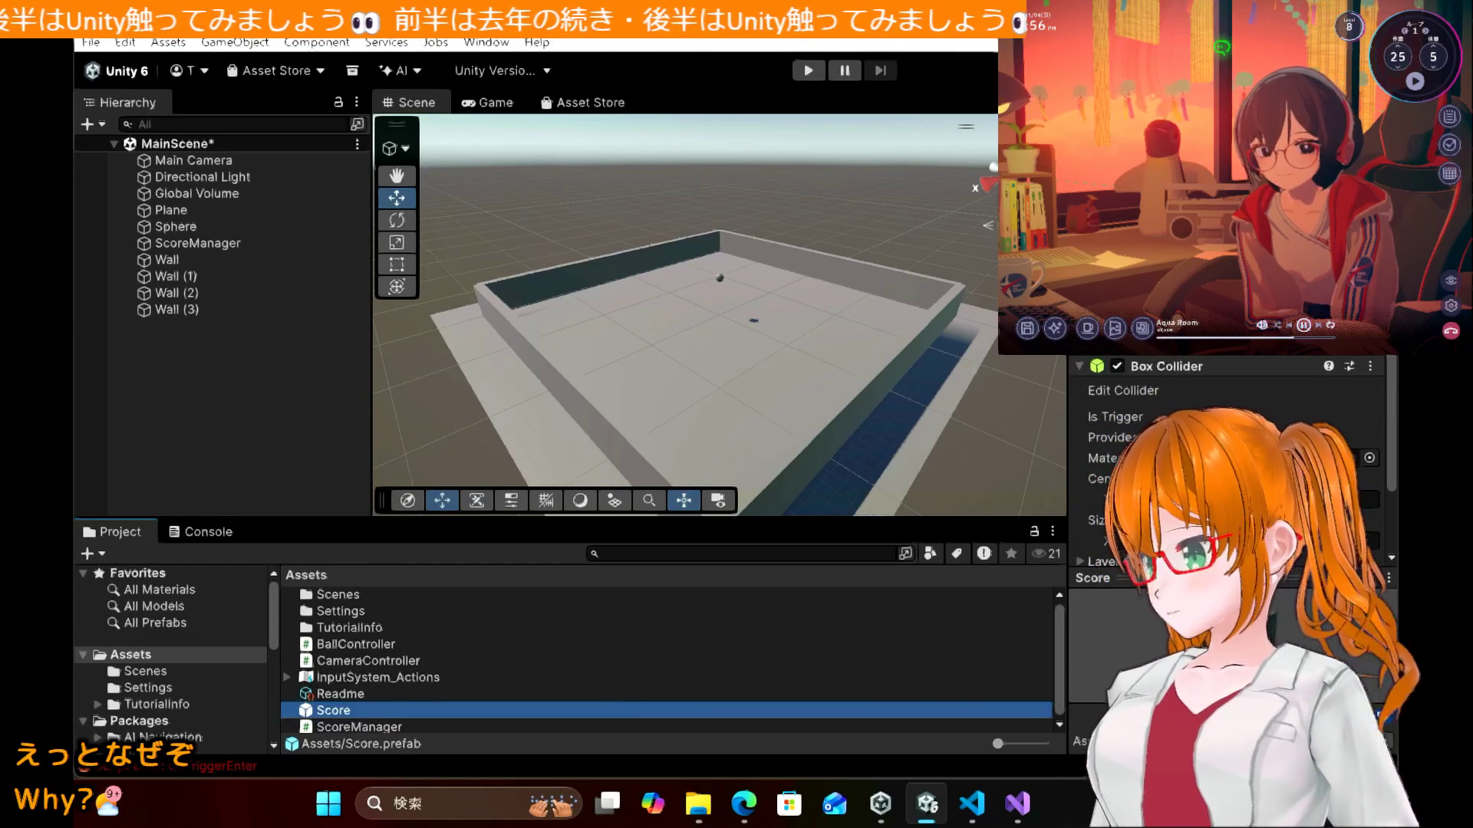
left_click(1113, 417)
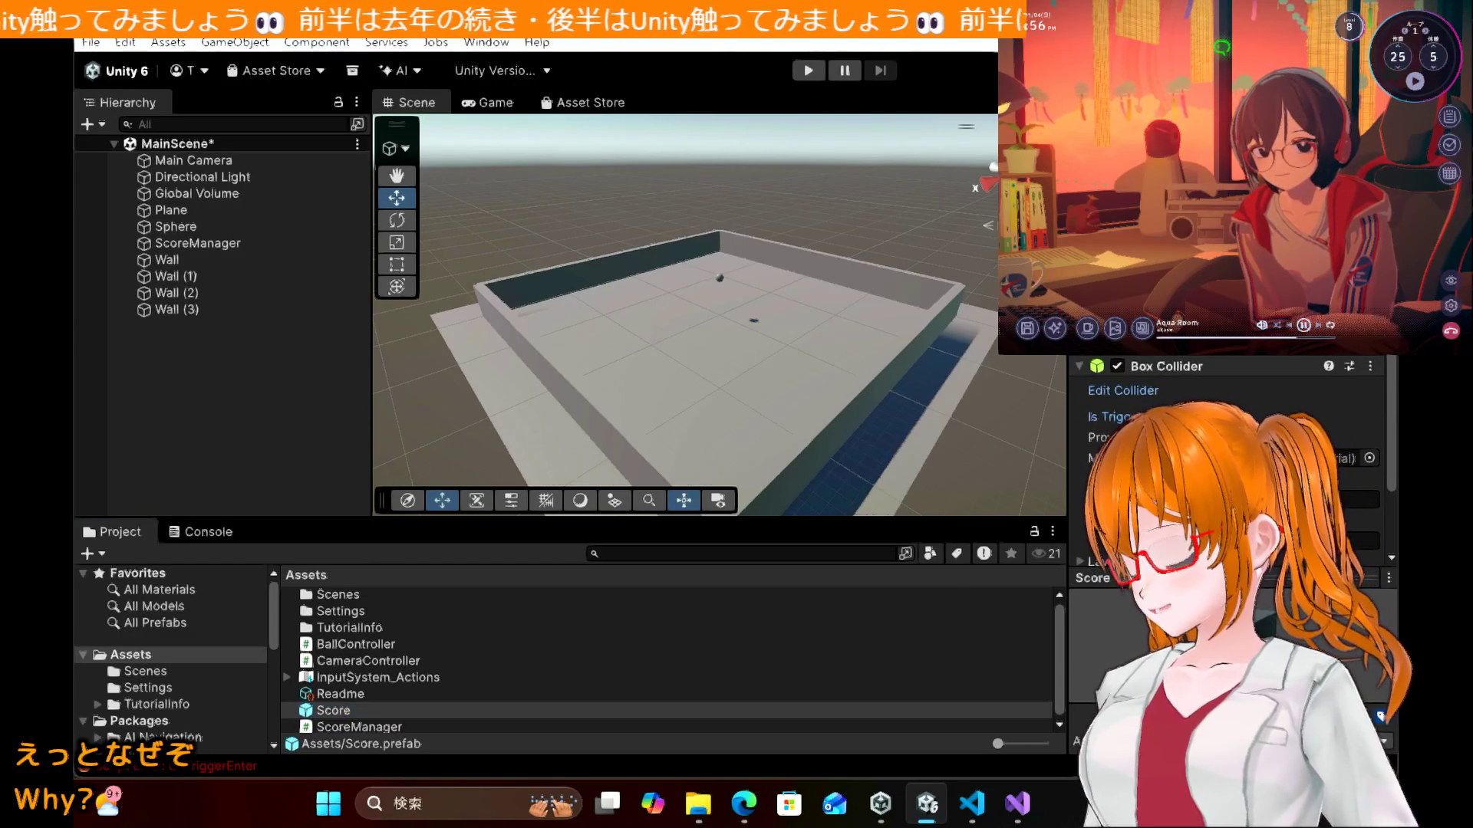
left_click(798, 66)
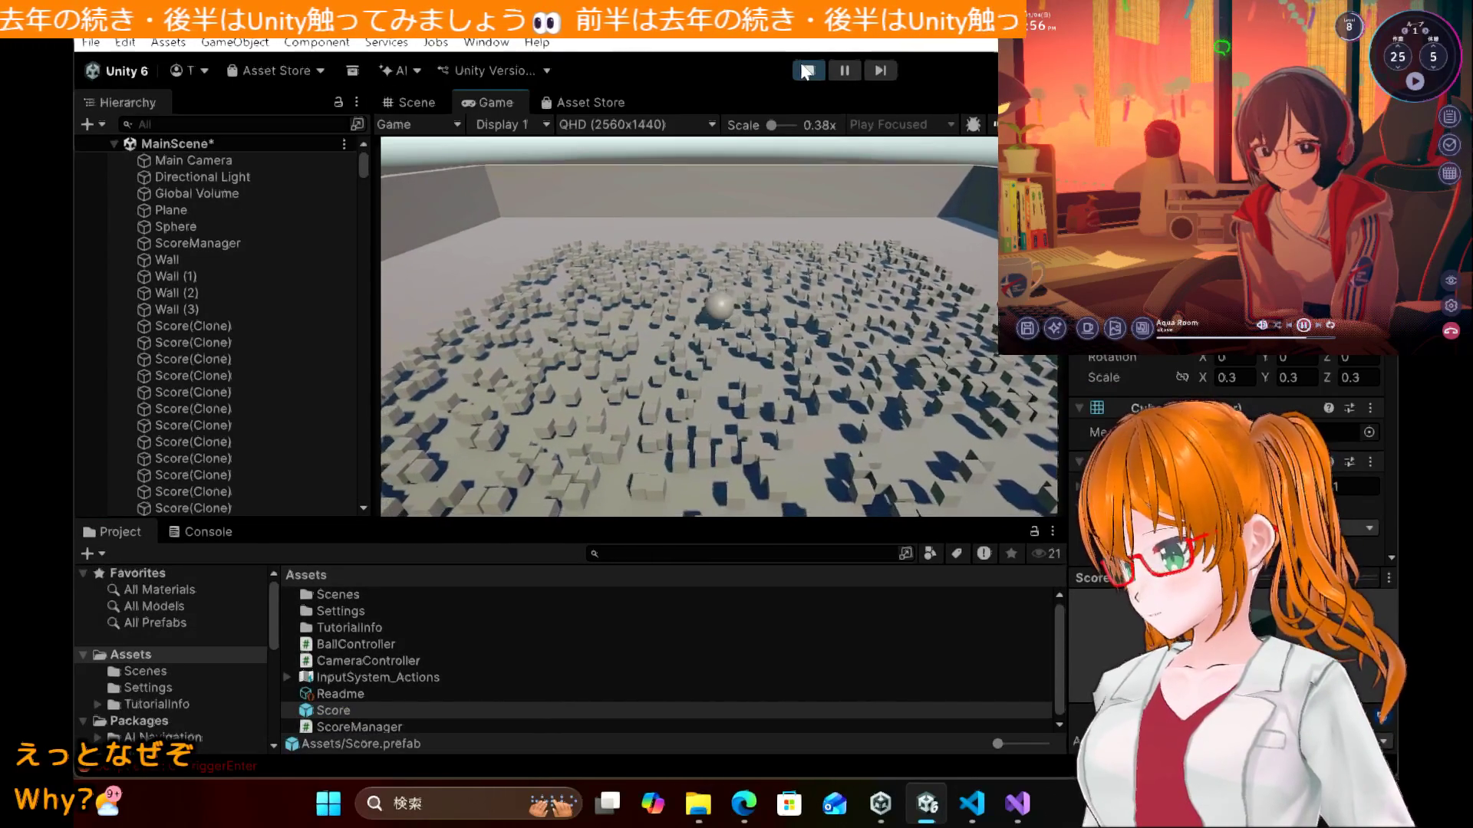
left_click(804, 71)
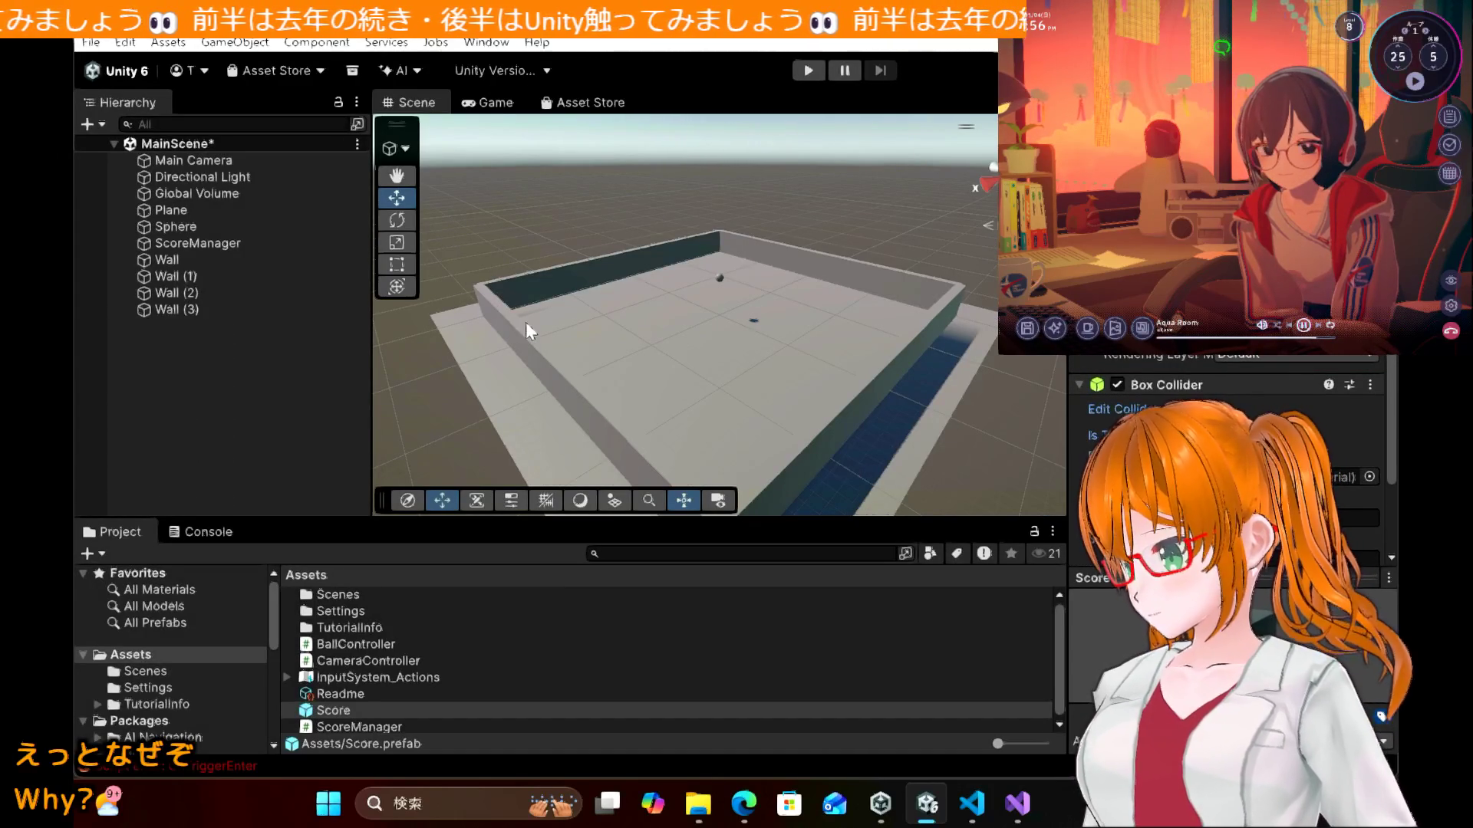
Step: Reopen the tuatmcc Unity tutorial tab and scroll to the OnTriggerEnter code change
left_click(748, 802)
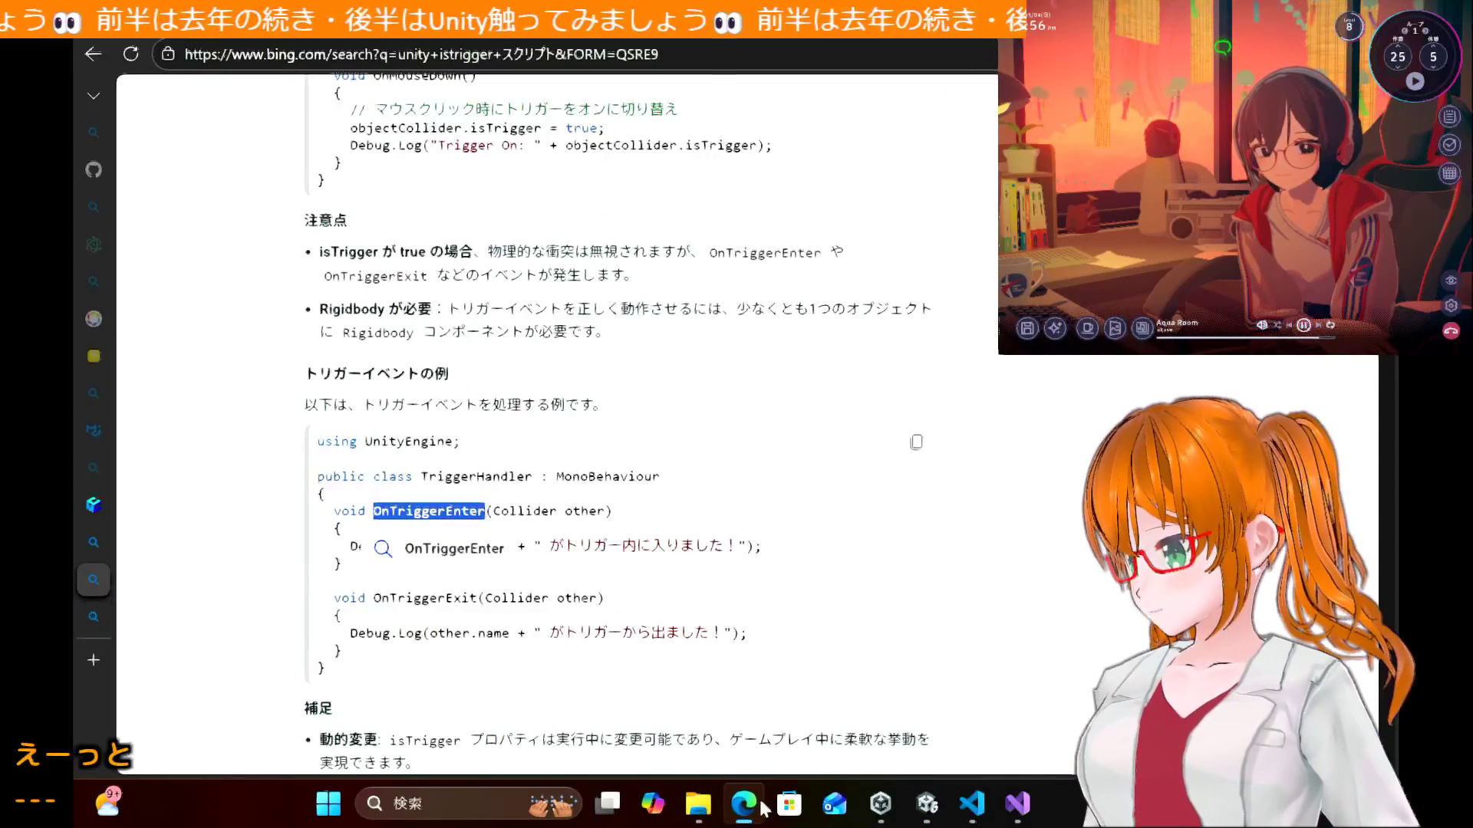
mouse_move(84, 582)
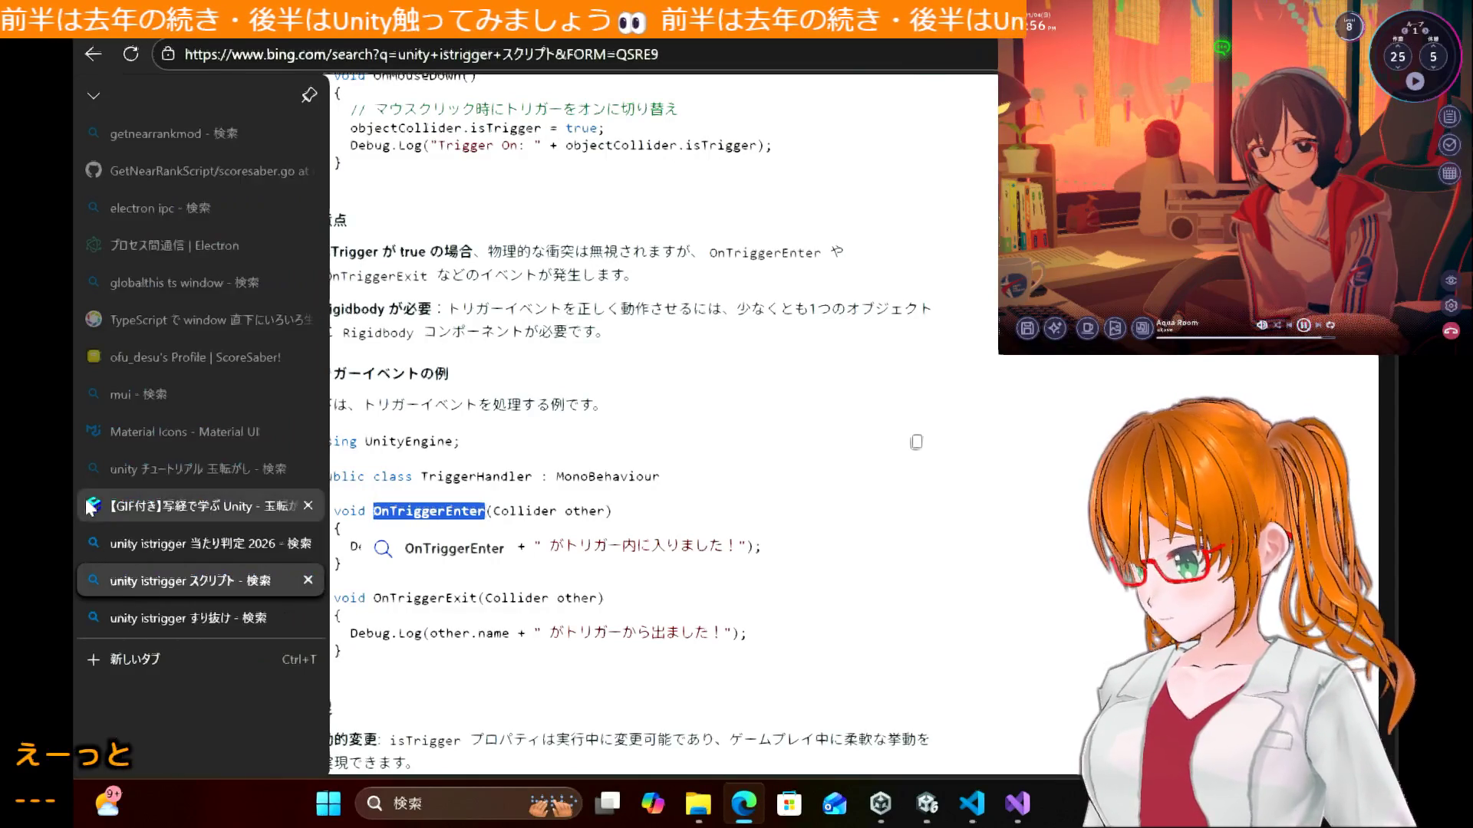
left_click(199, 509)
scroll(627, 330, "up", 5)
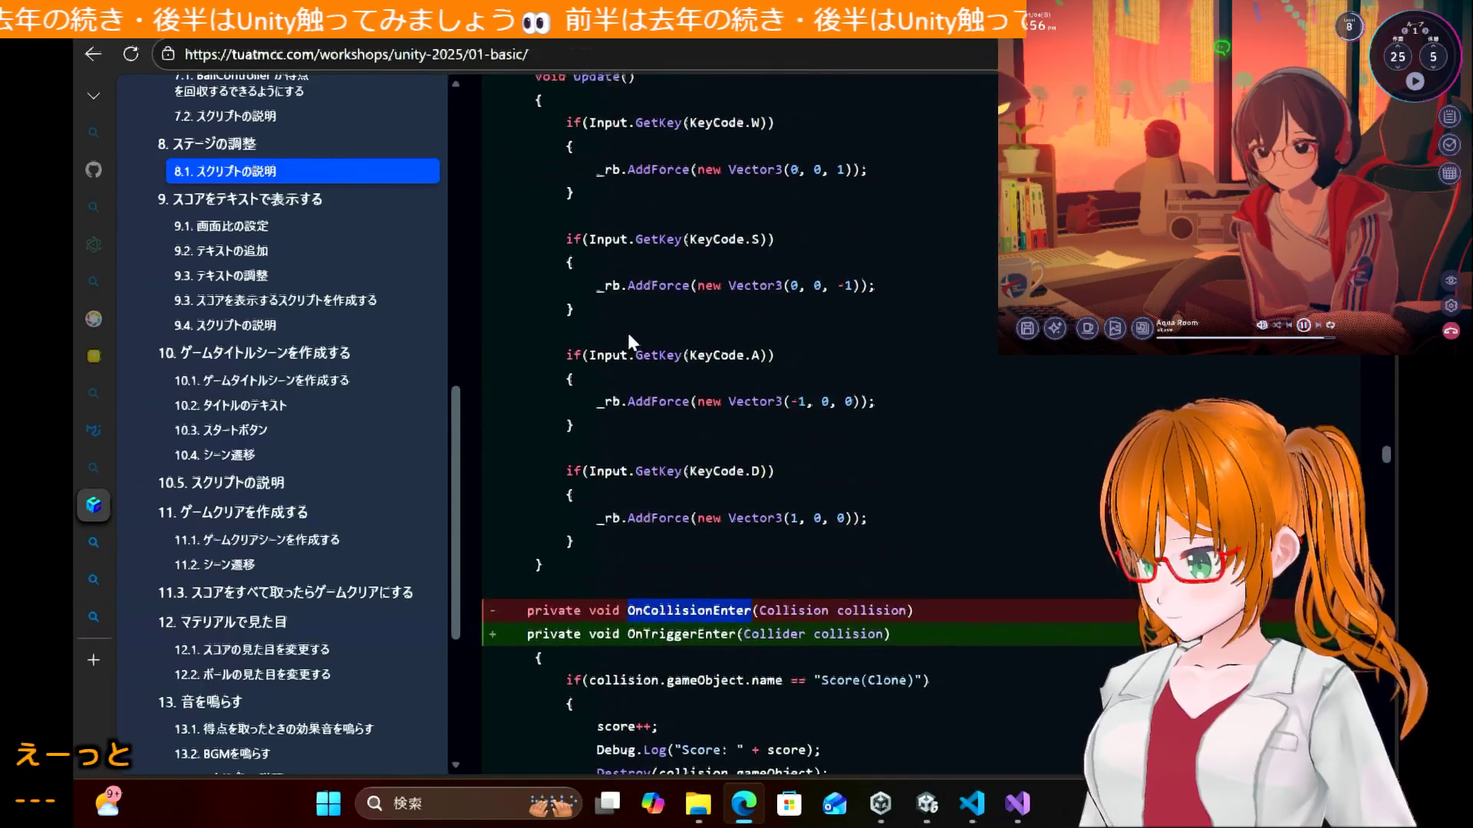
scroll(627, 330, "down", 2)
scroll(628, 329, "up", 3)
scroll(627, 332, "down", 5)
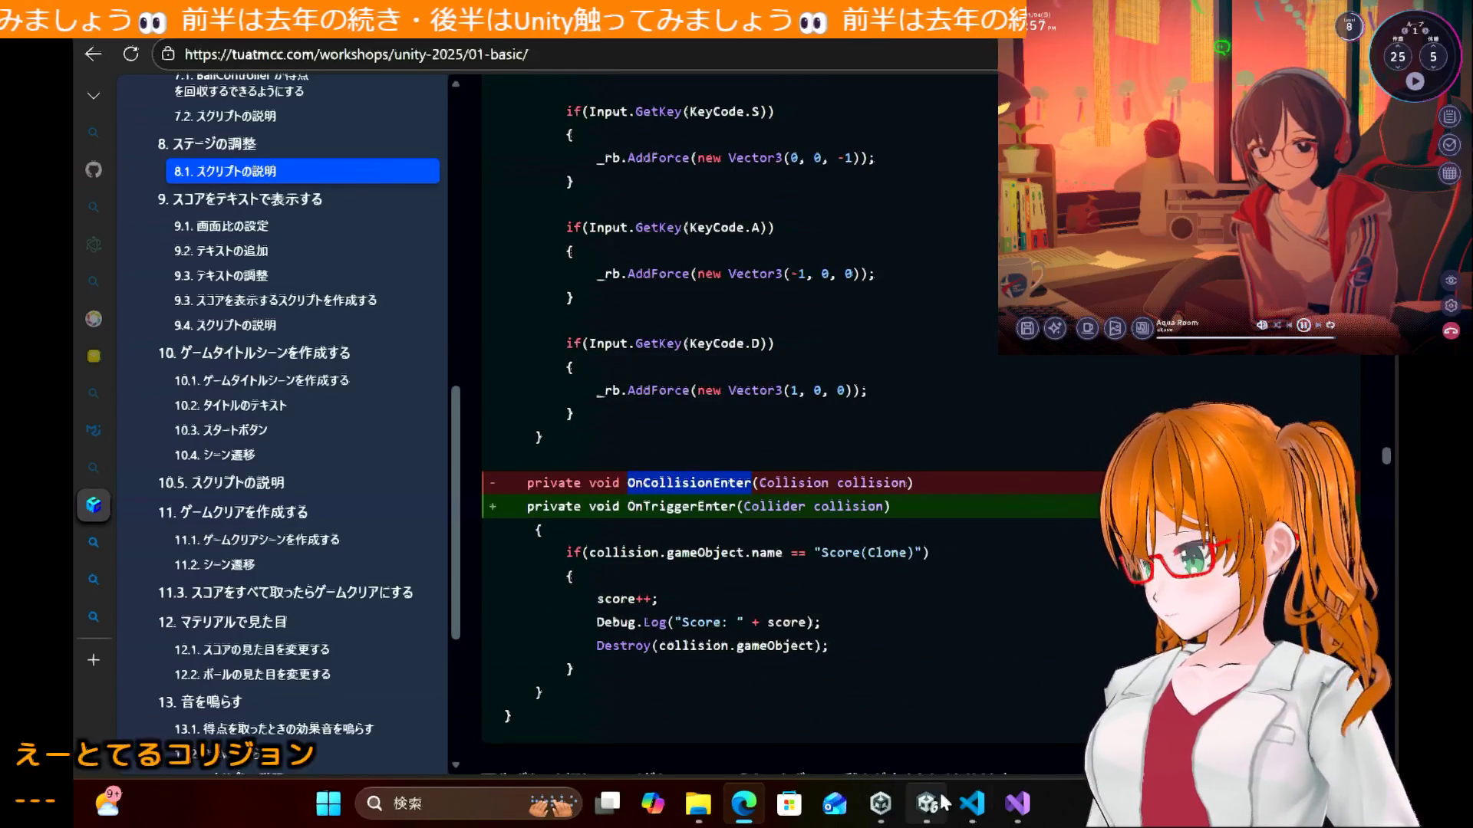
Step: Compare the tutorial's OnTriggerEnter diff against BallController.cs in Visual Studio
left_click(1014, 818)
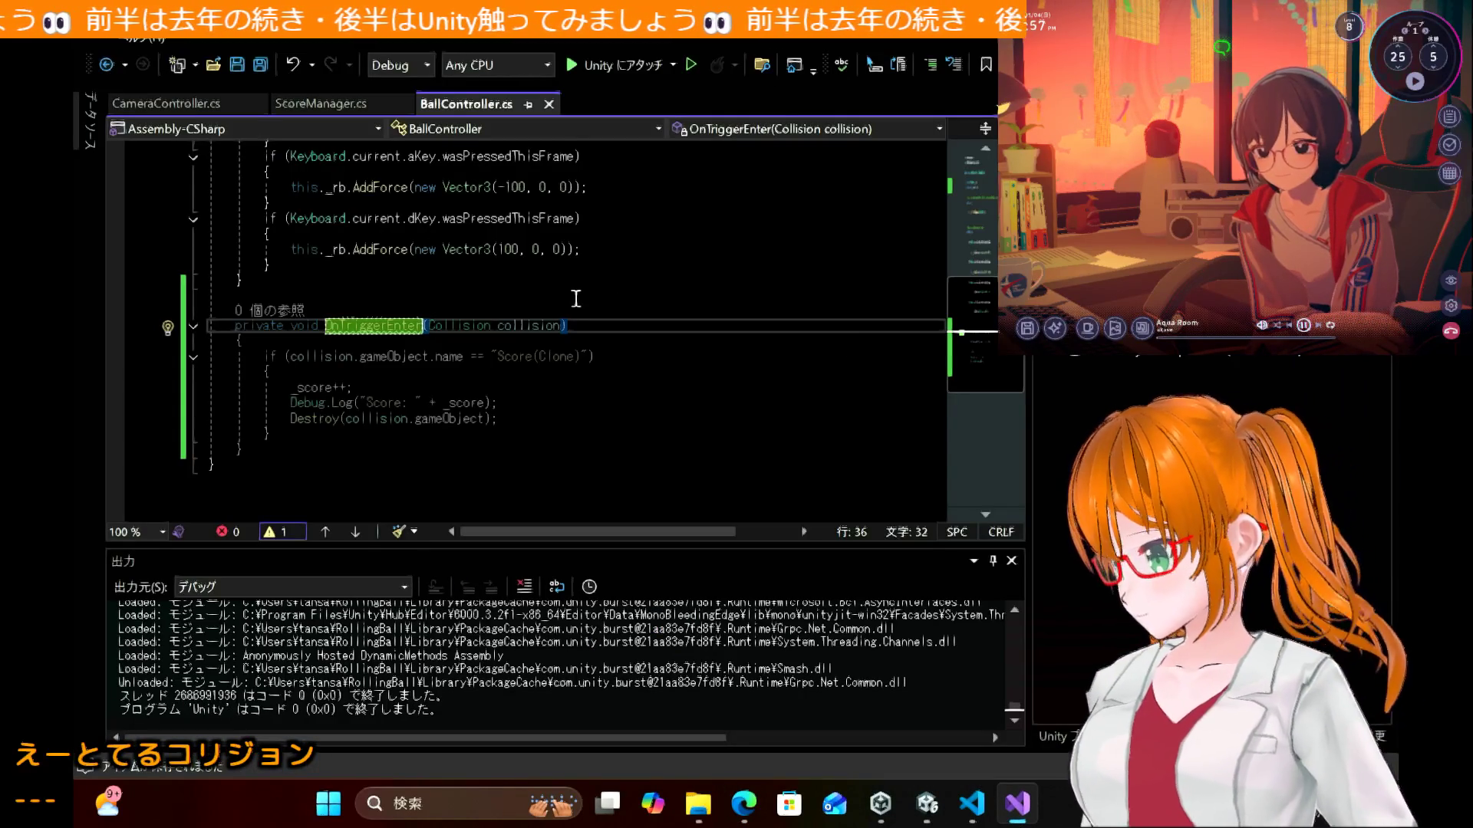
left_click(729, 817)
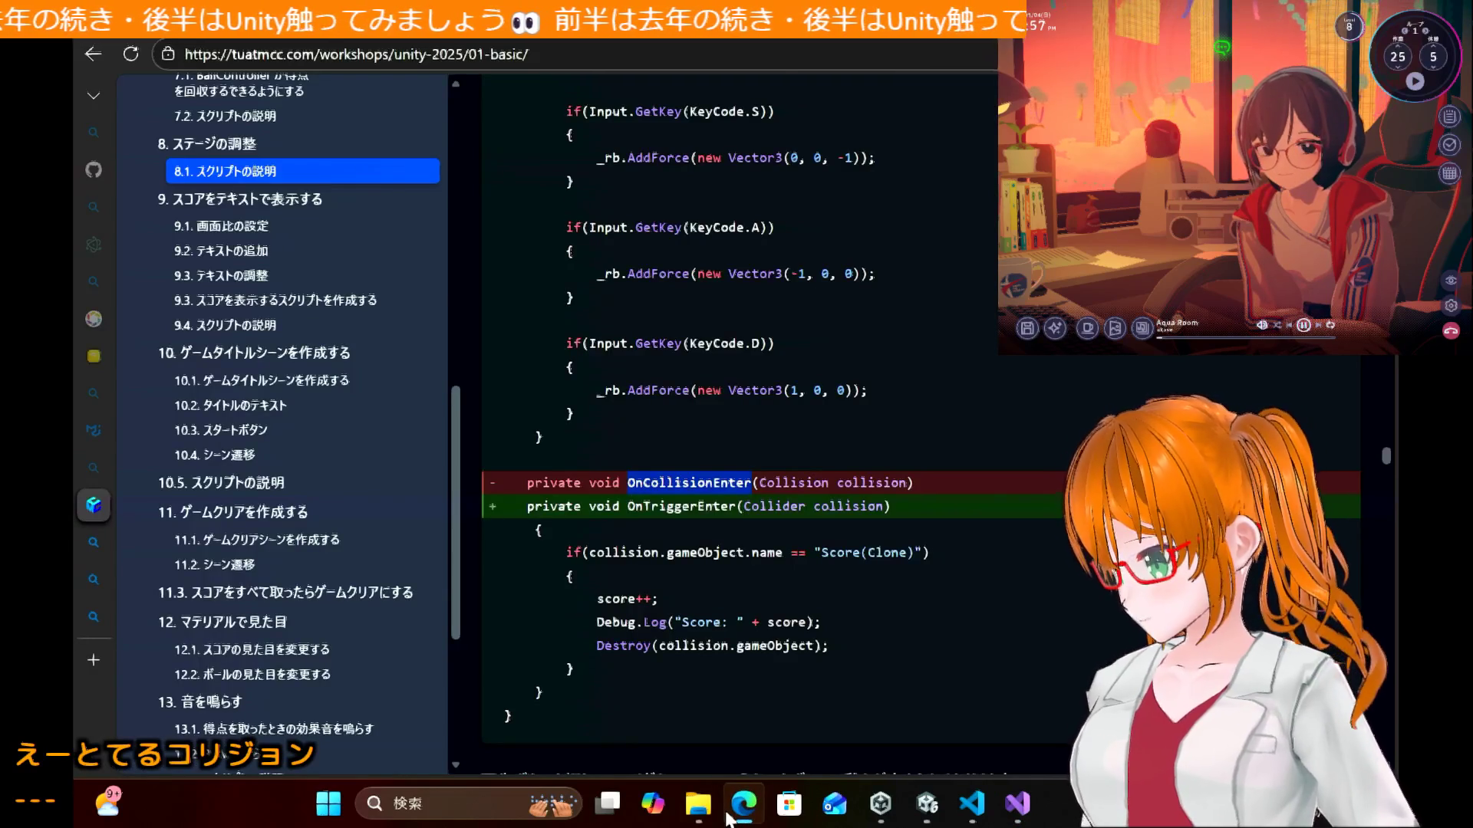
left_click(729, 818)
left_click(729, 818)
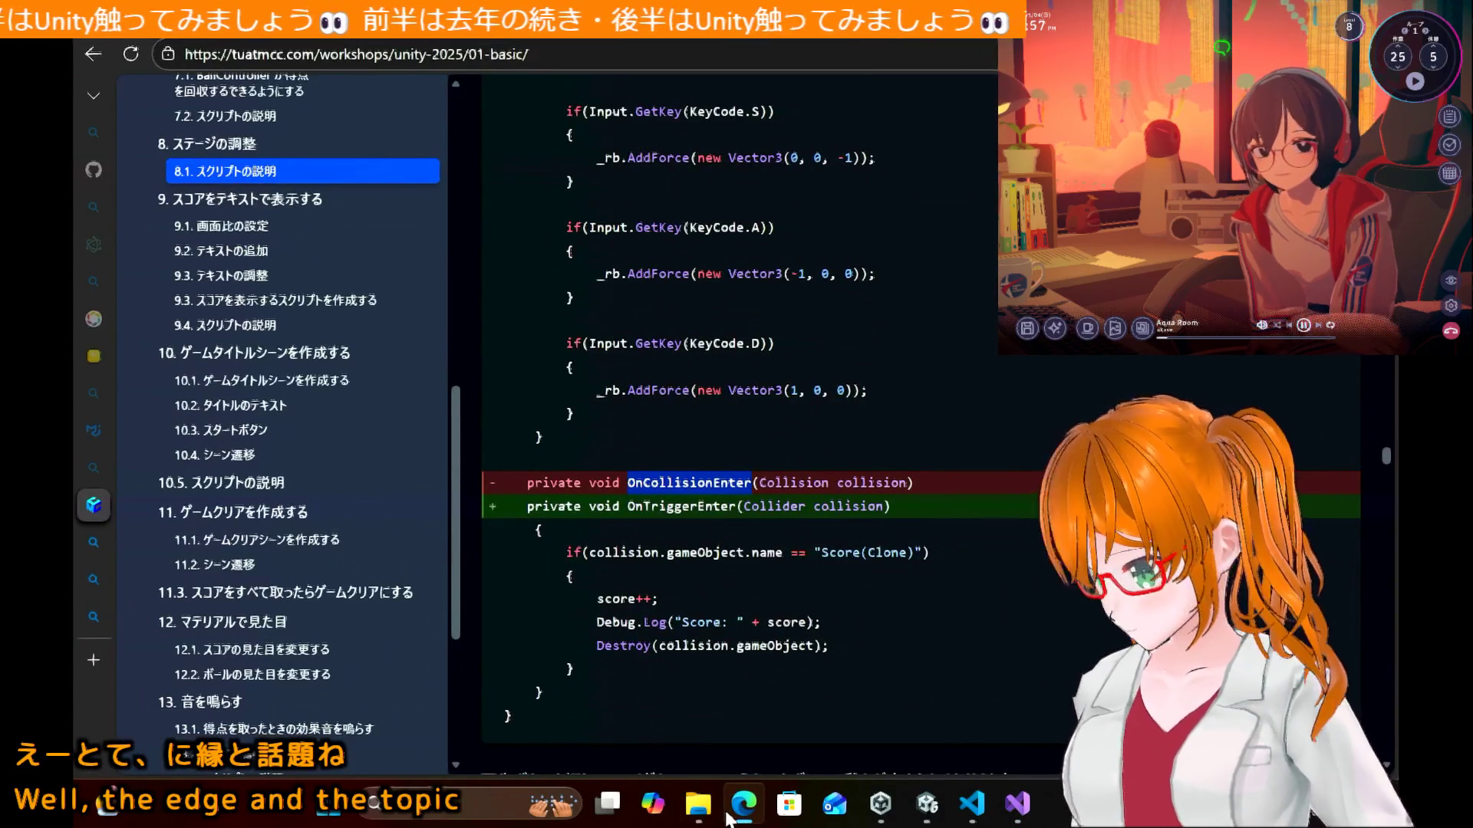
left_click(728, 816)
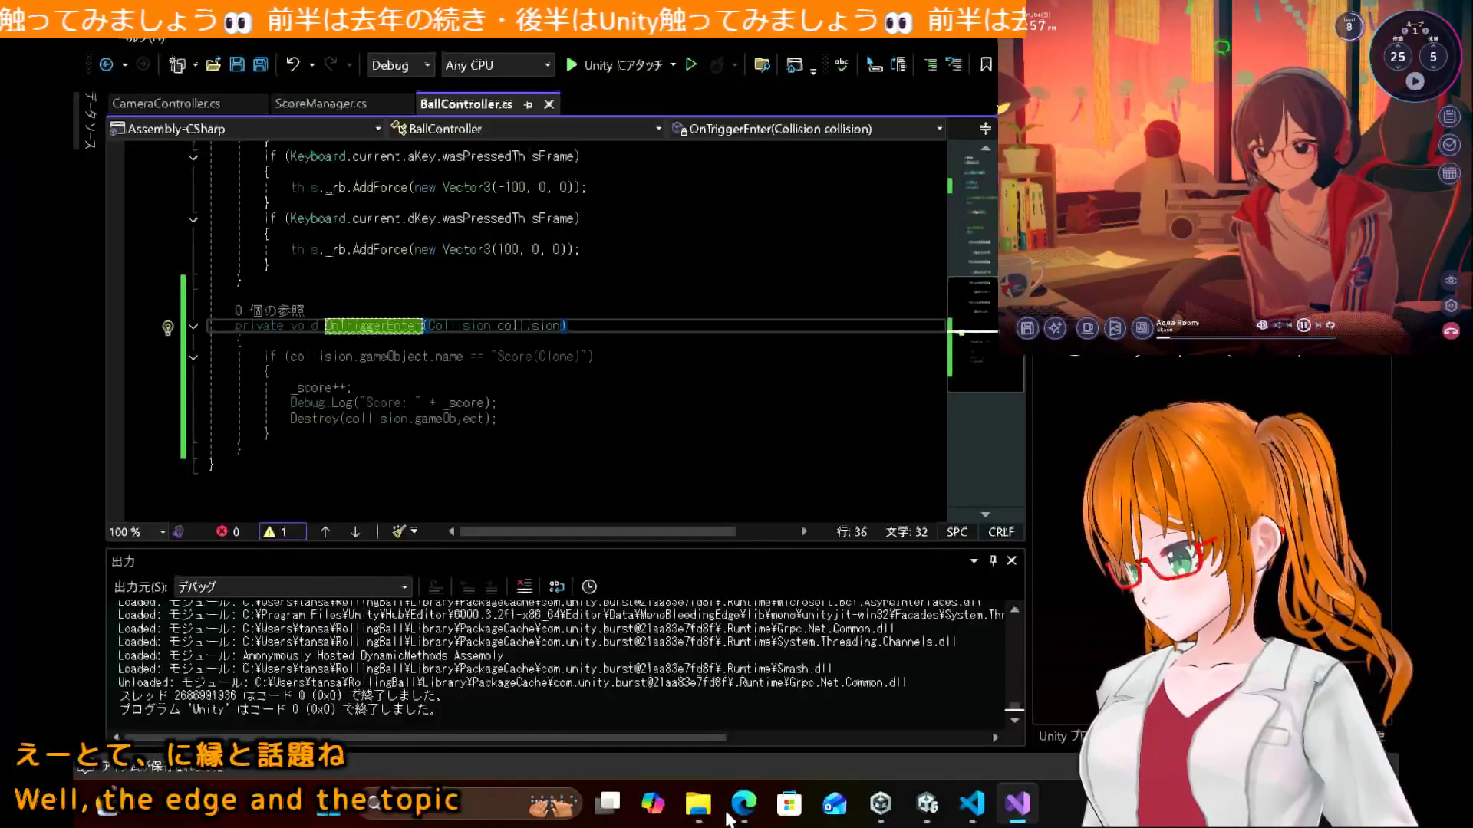
left_click(729, 818)
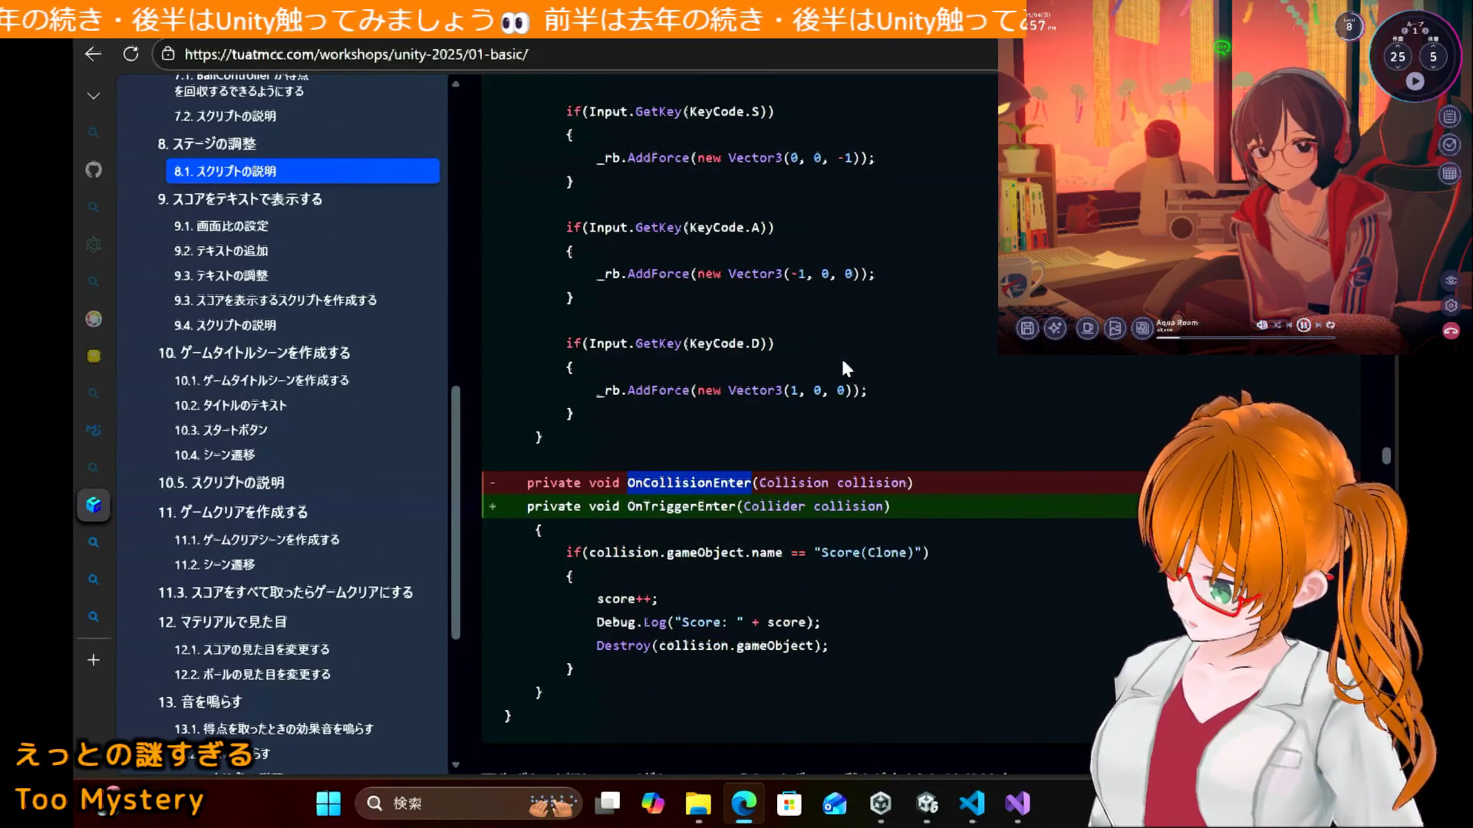
left_click(1017, 803)
left_click(1017, 803)
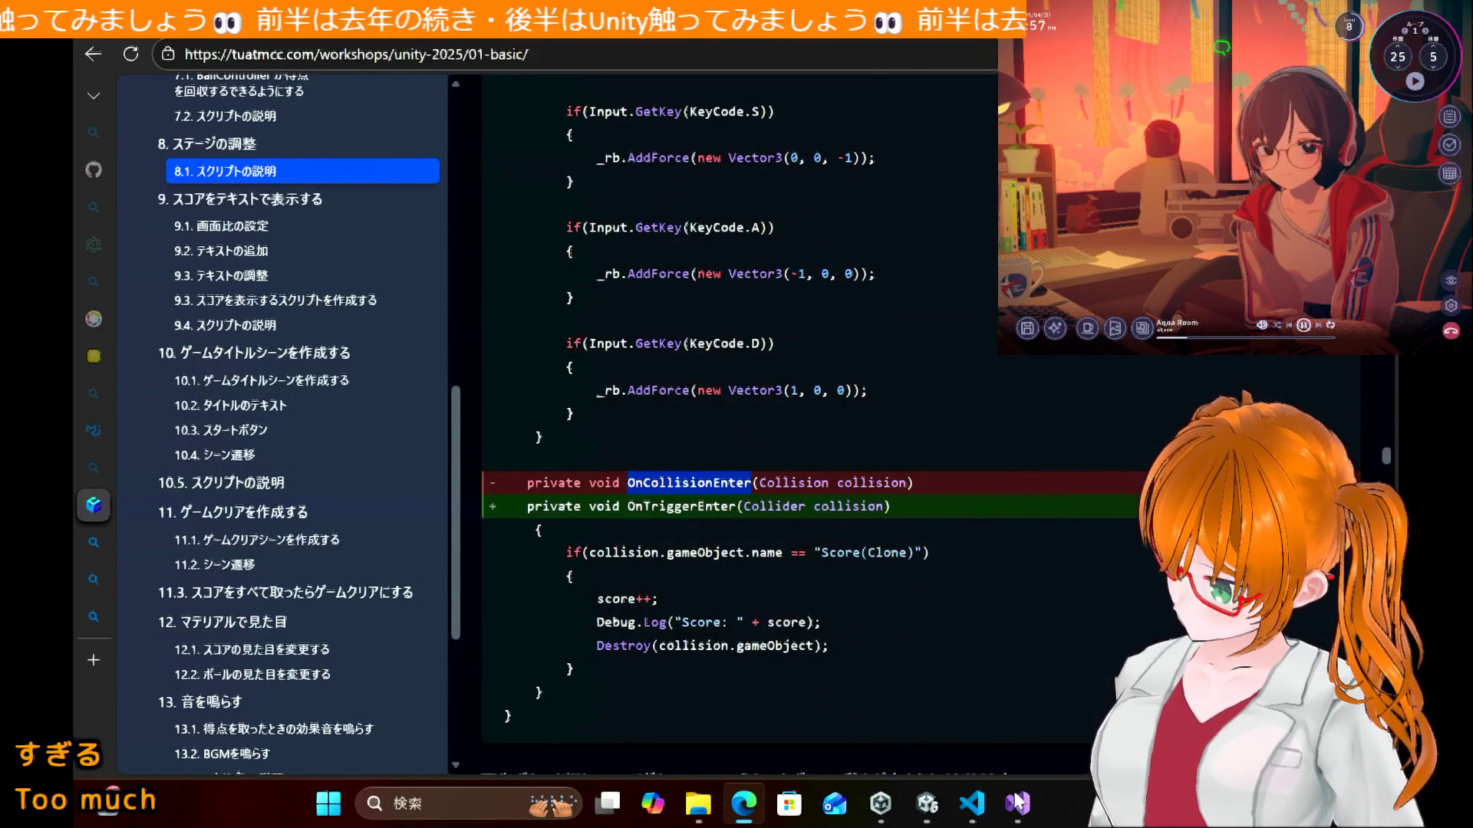
scroll(672, 459, "down", 6)
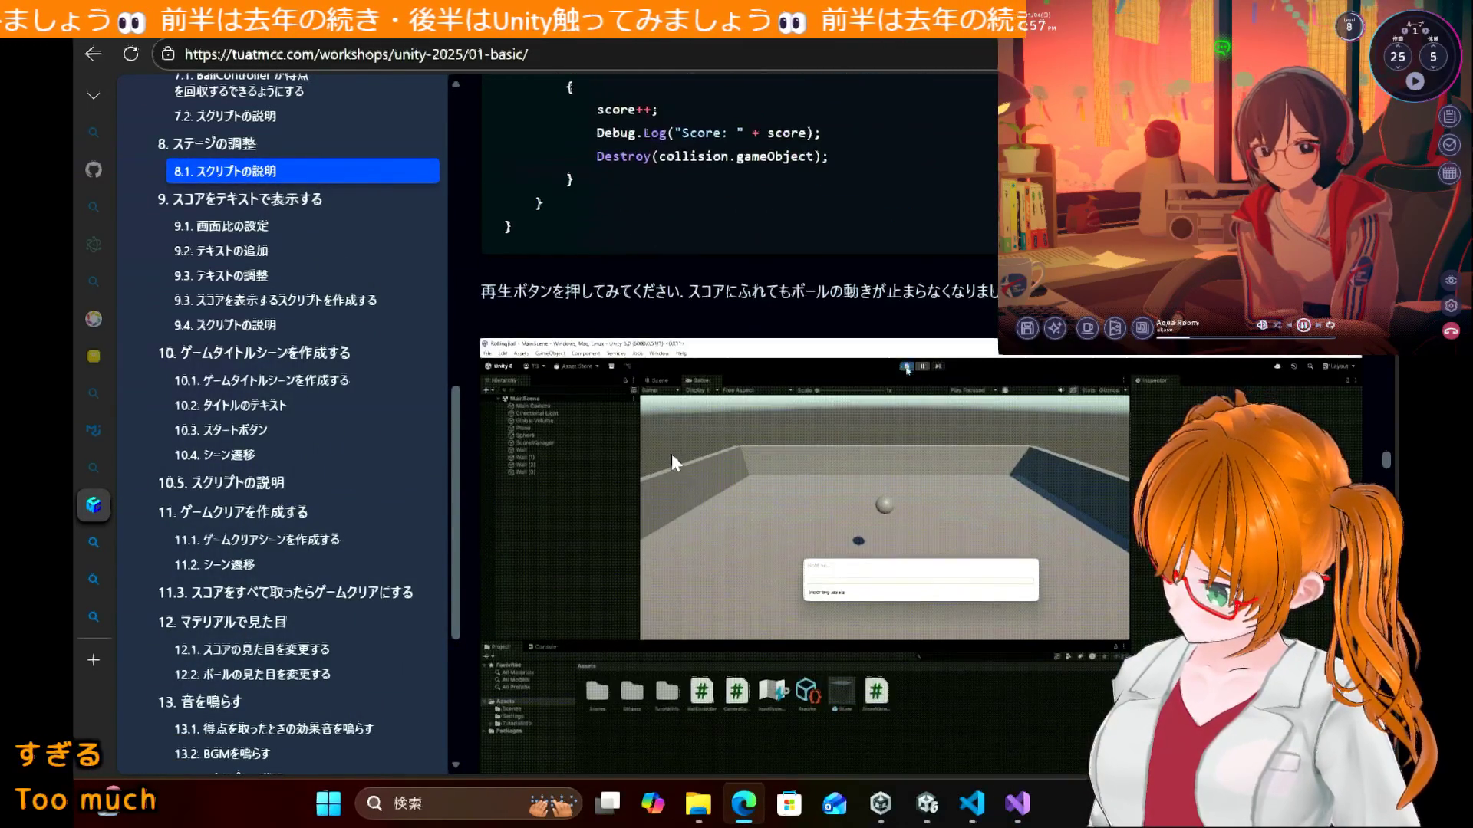
Step: Scroll the tutorial to section 9.1 画面比の設定, then go back to Unity
scroll(672, 457, "down", 7)
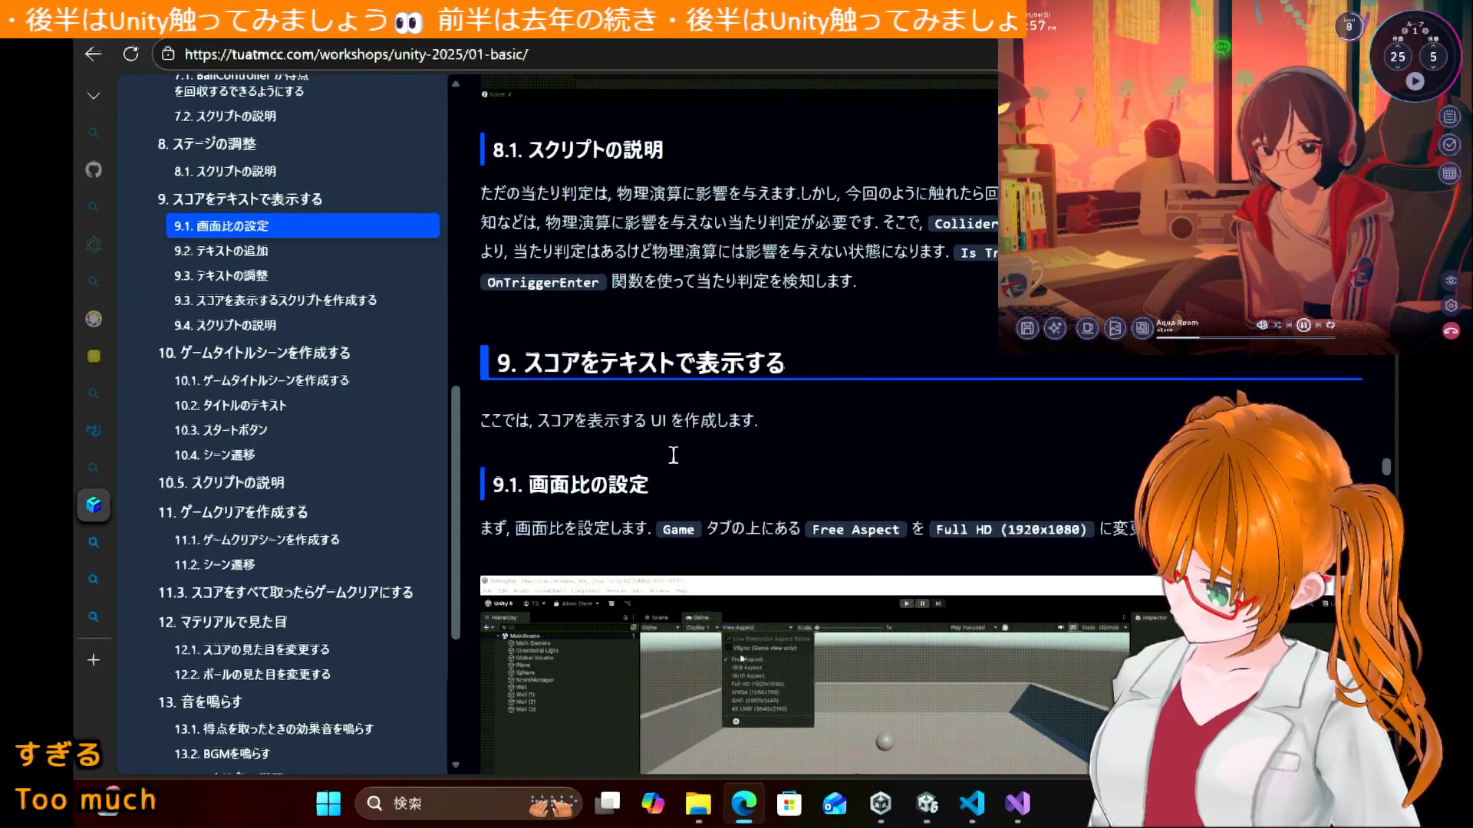
scroll(673, 456, "down", 5)
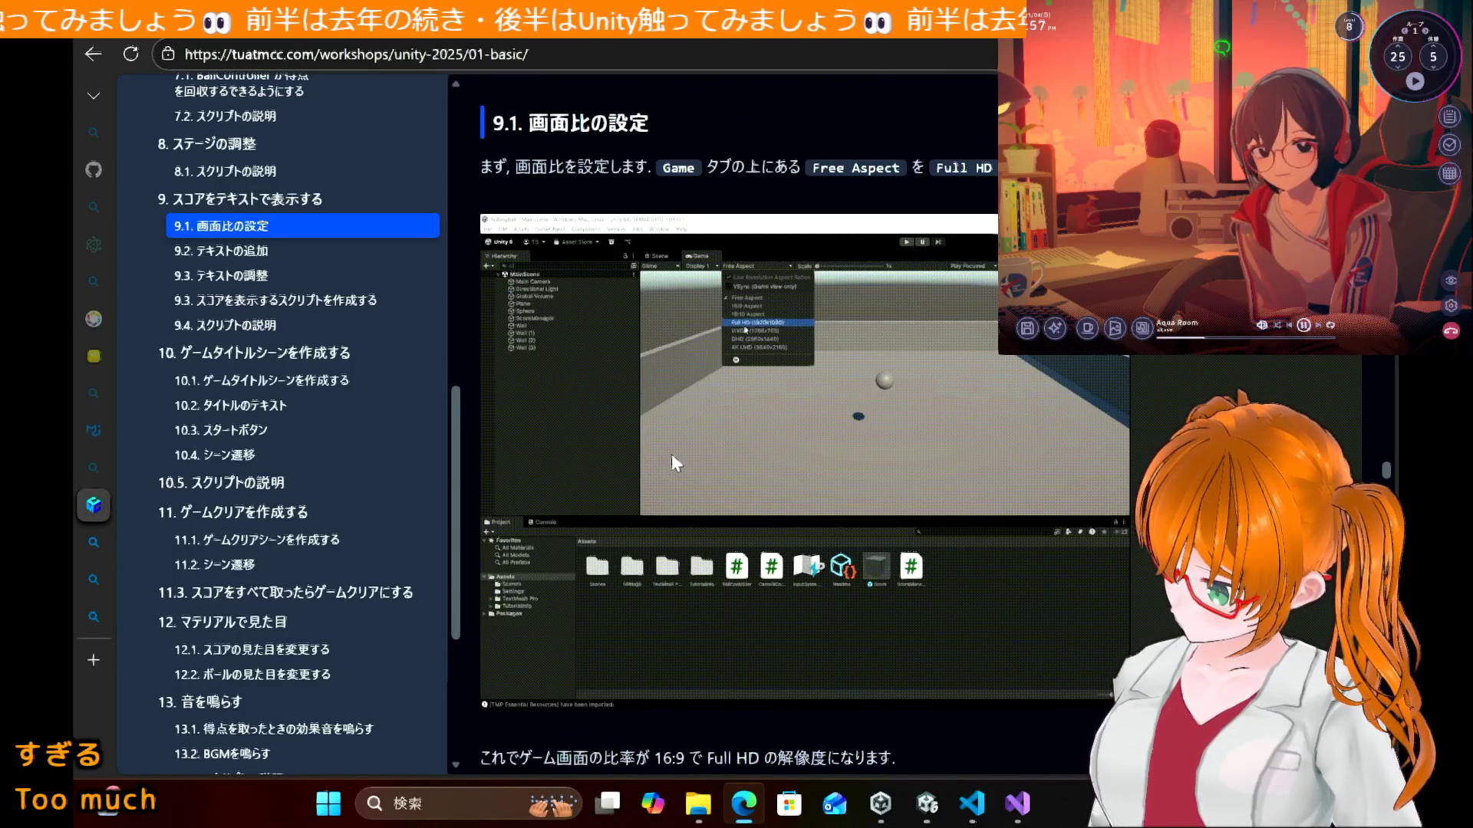
left_click(928, 805)
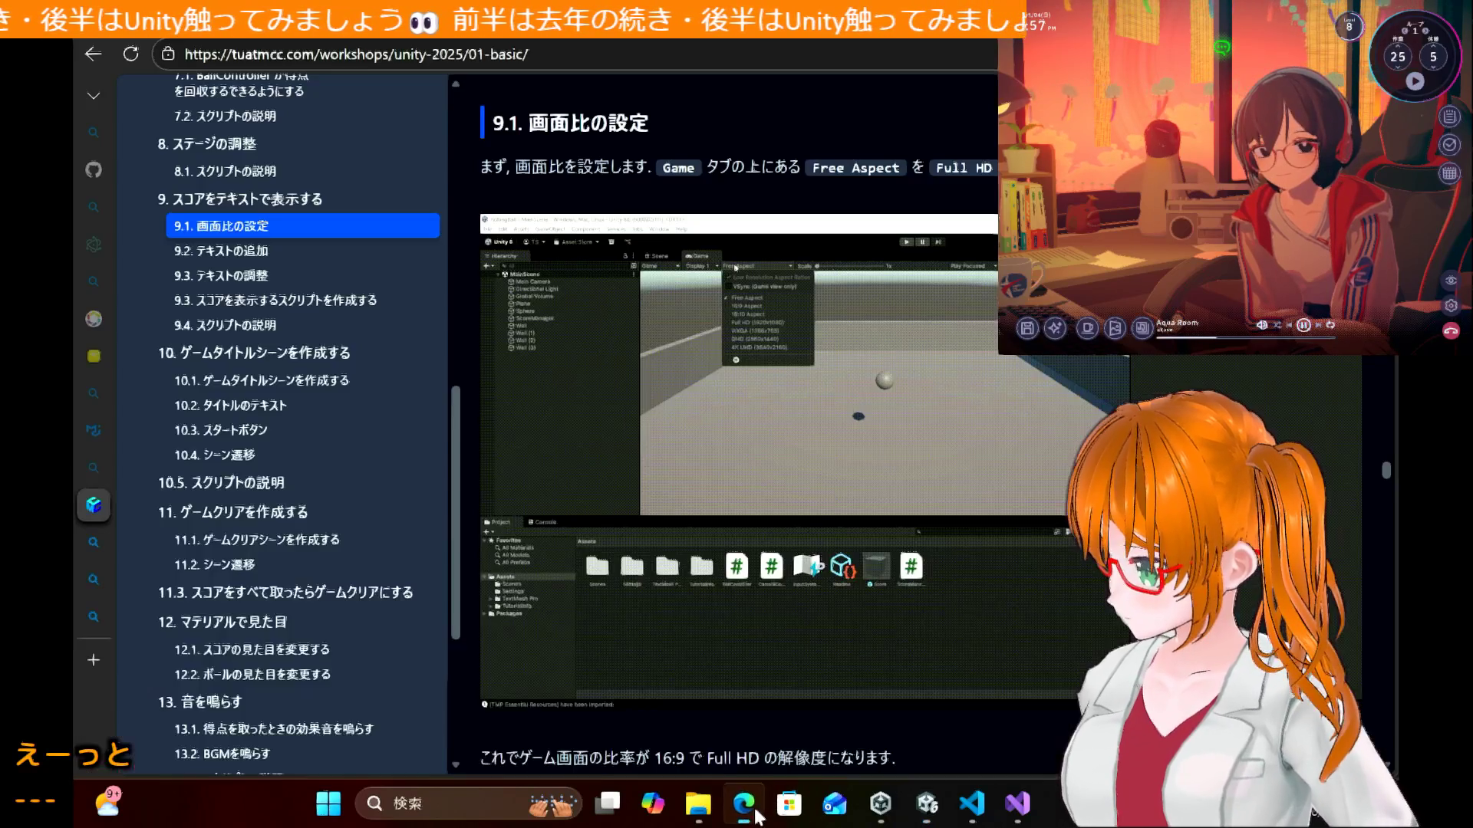
Step: Switch the Game view resolution from QHD (2560x1440) to Full HD (1920x1080)
left_click(753, 810)
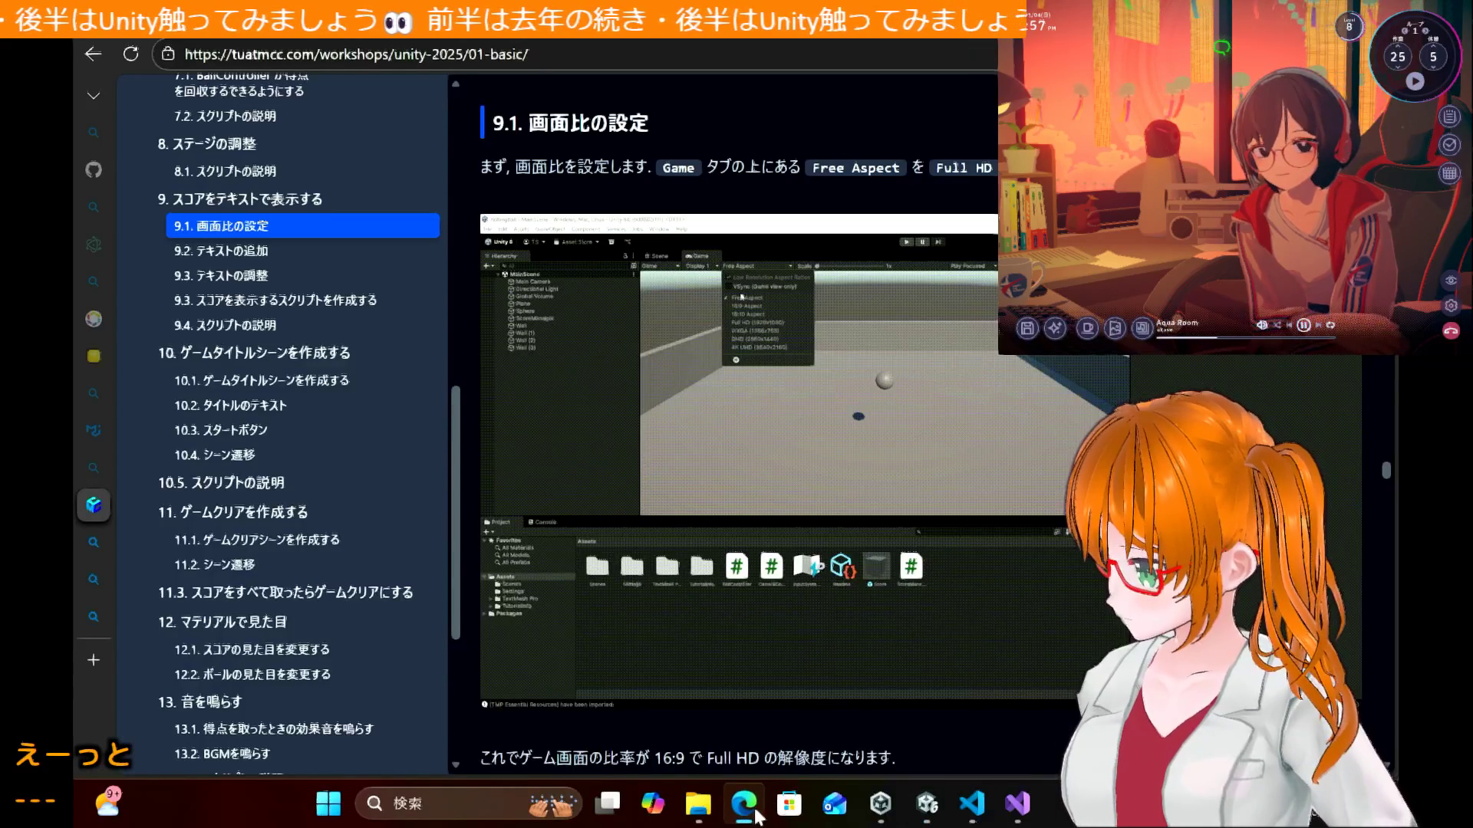
left_click(755, 812)
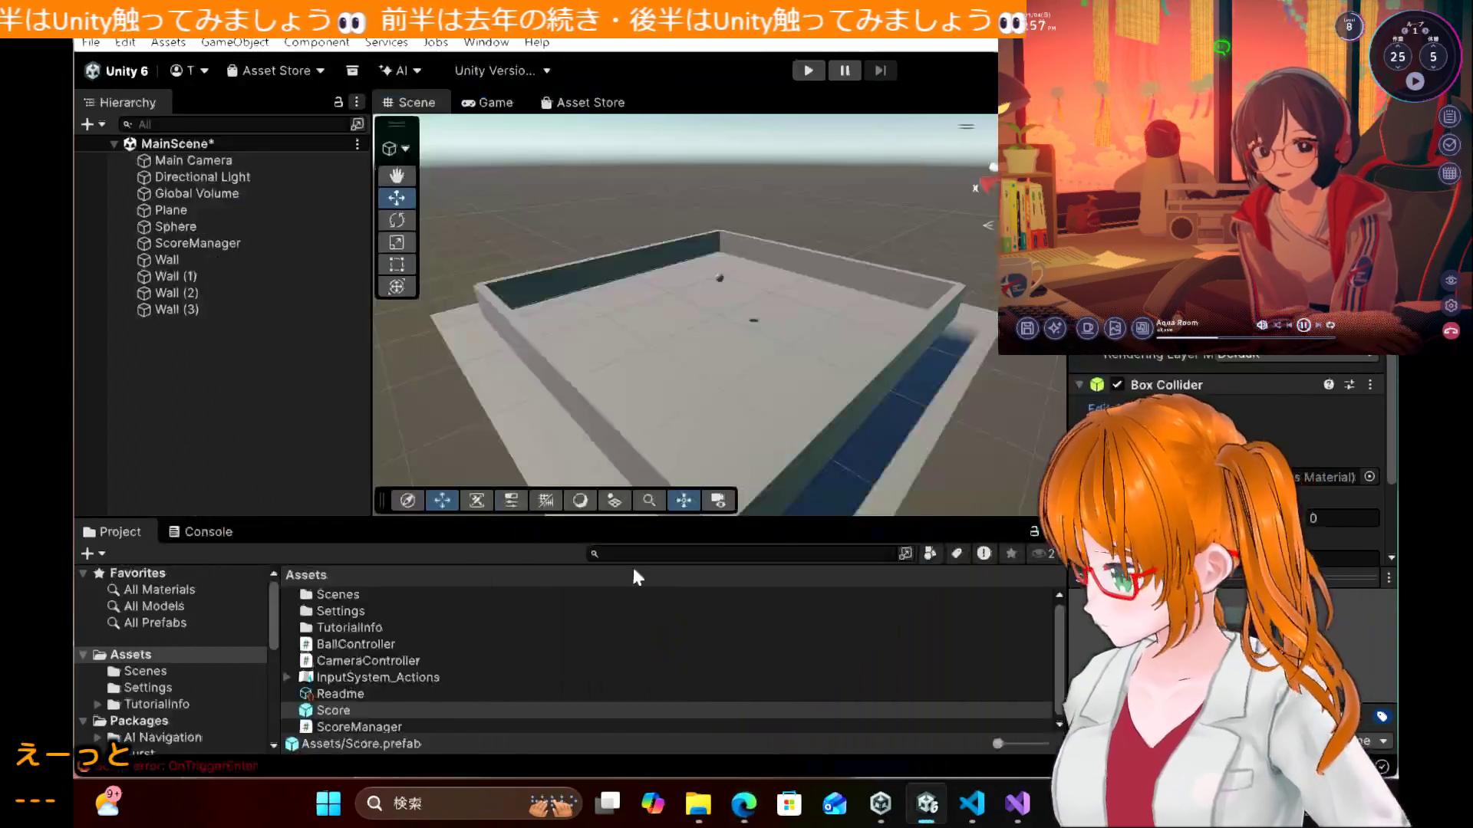
left_click(460, 104)
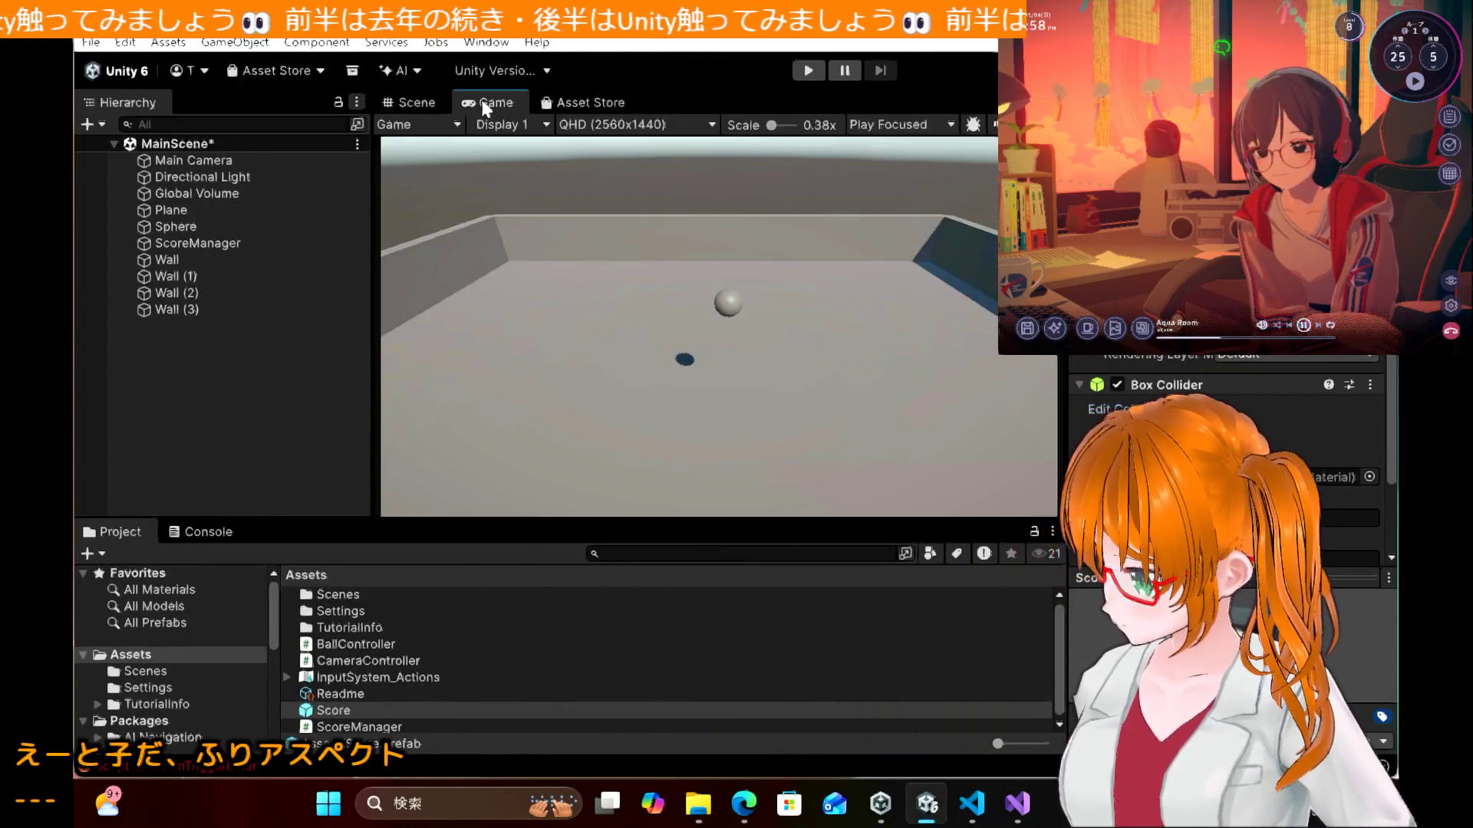
left_click(595, 126)
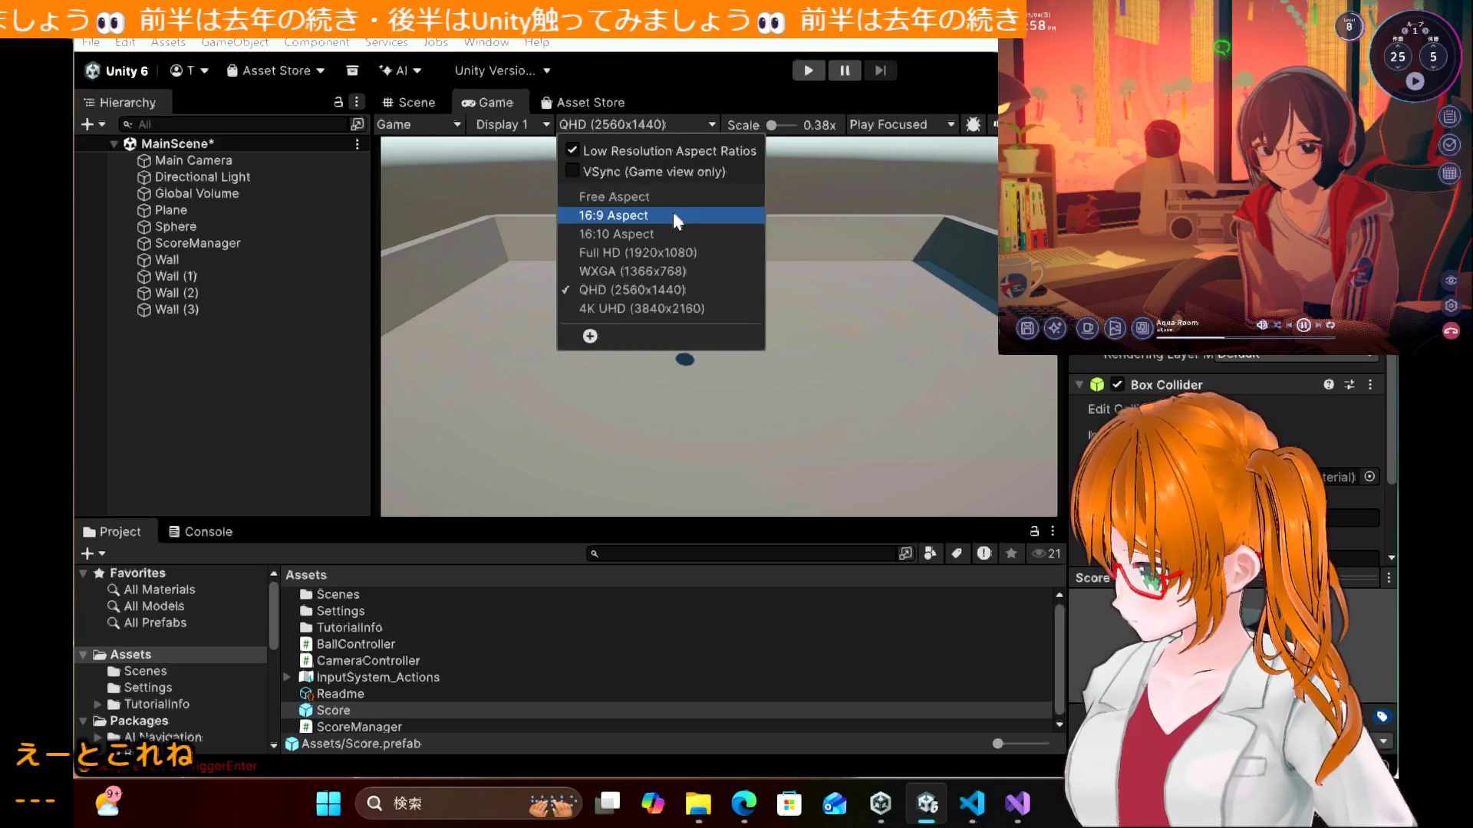
left_click(679, 253)
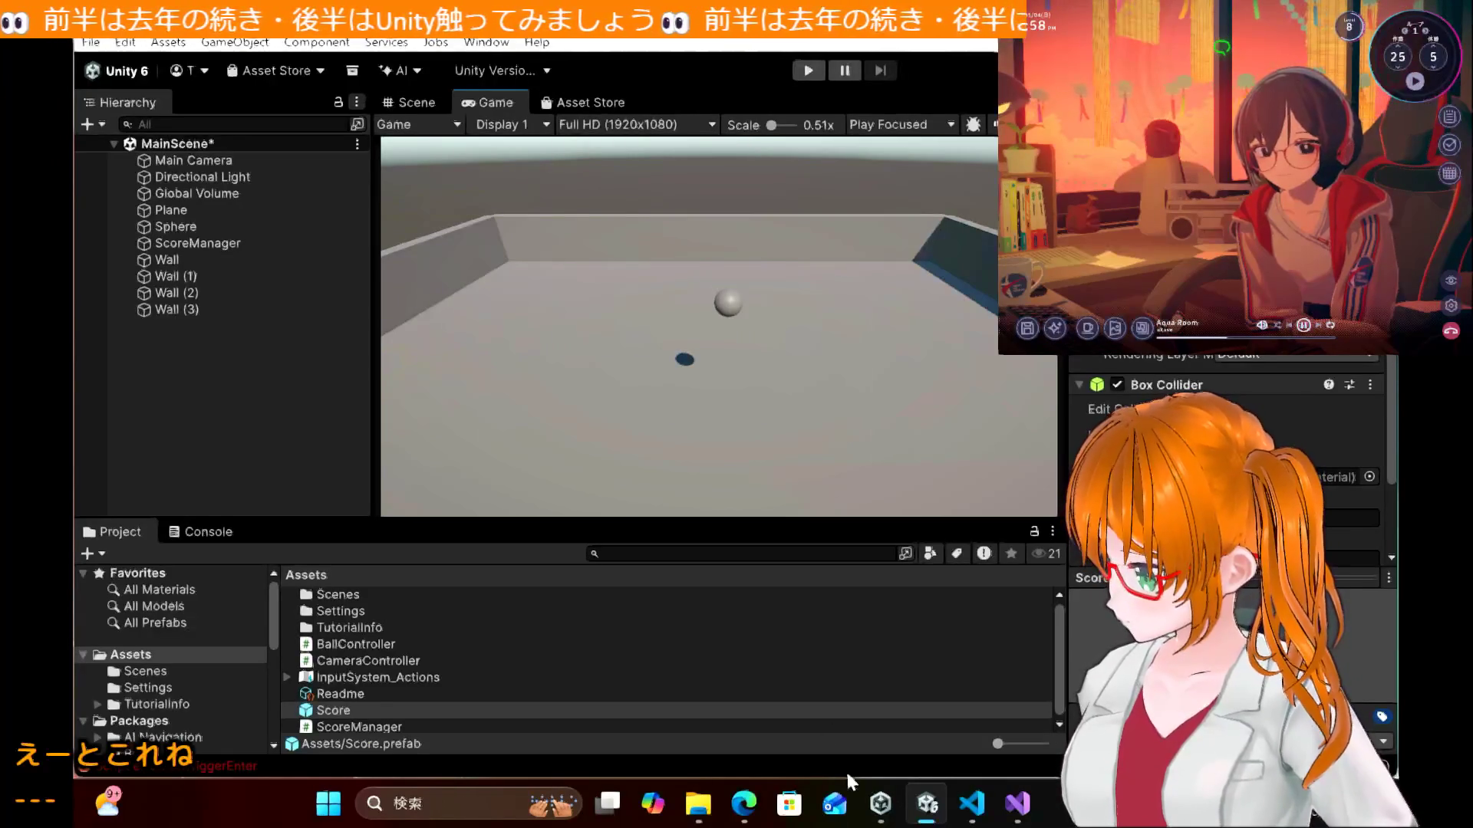
Step: Read the tutorial's next step, then return to the Unity editor
left_click(743, 803)
scroll(666, 508, "down", 6)
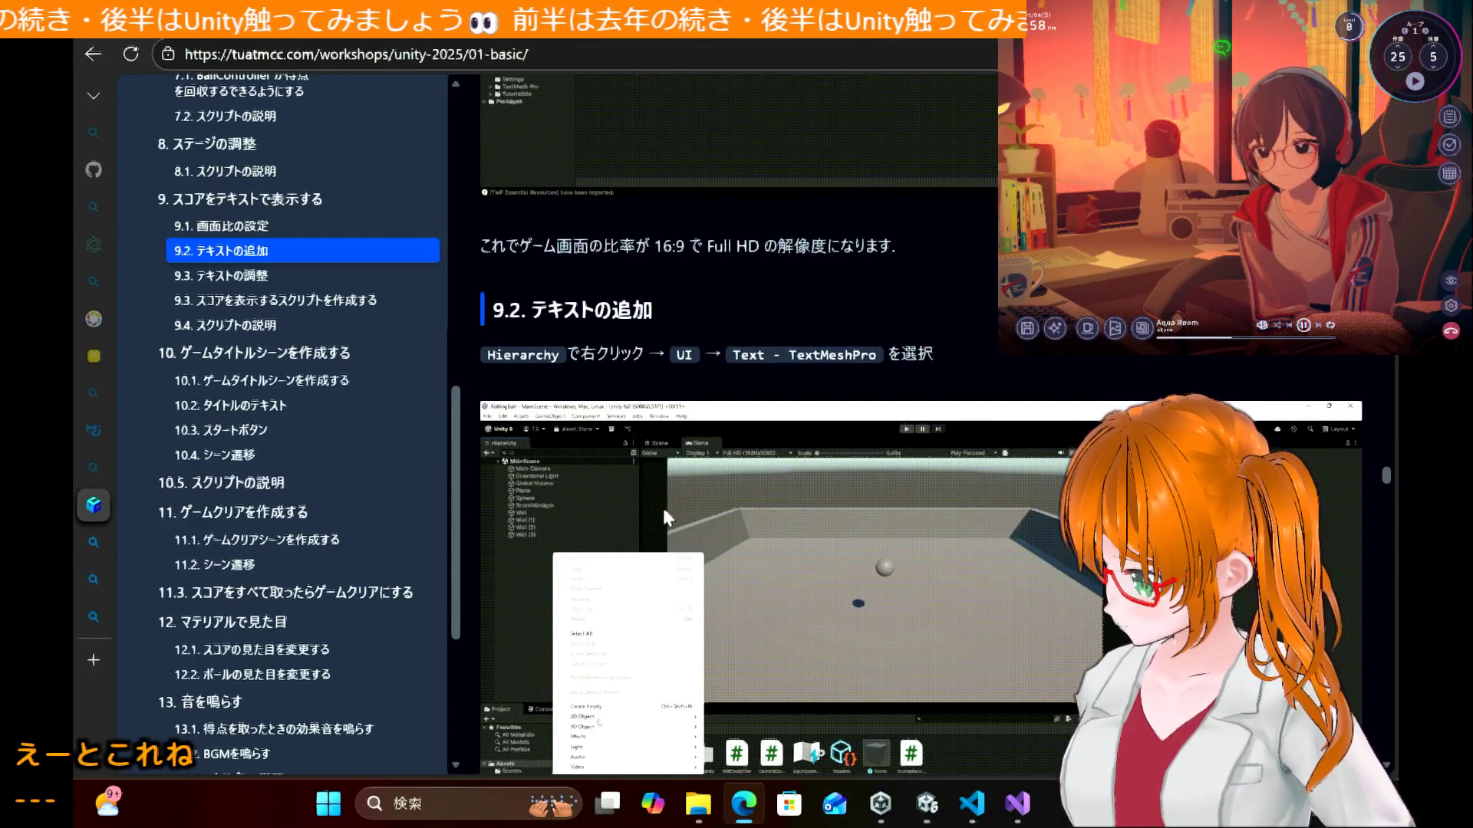
left_click(927, 803)
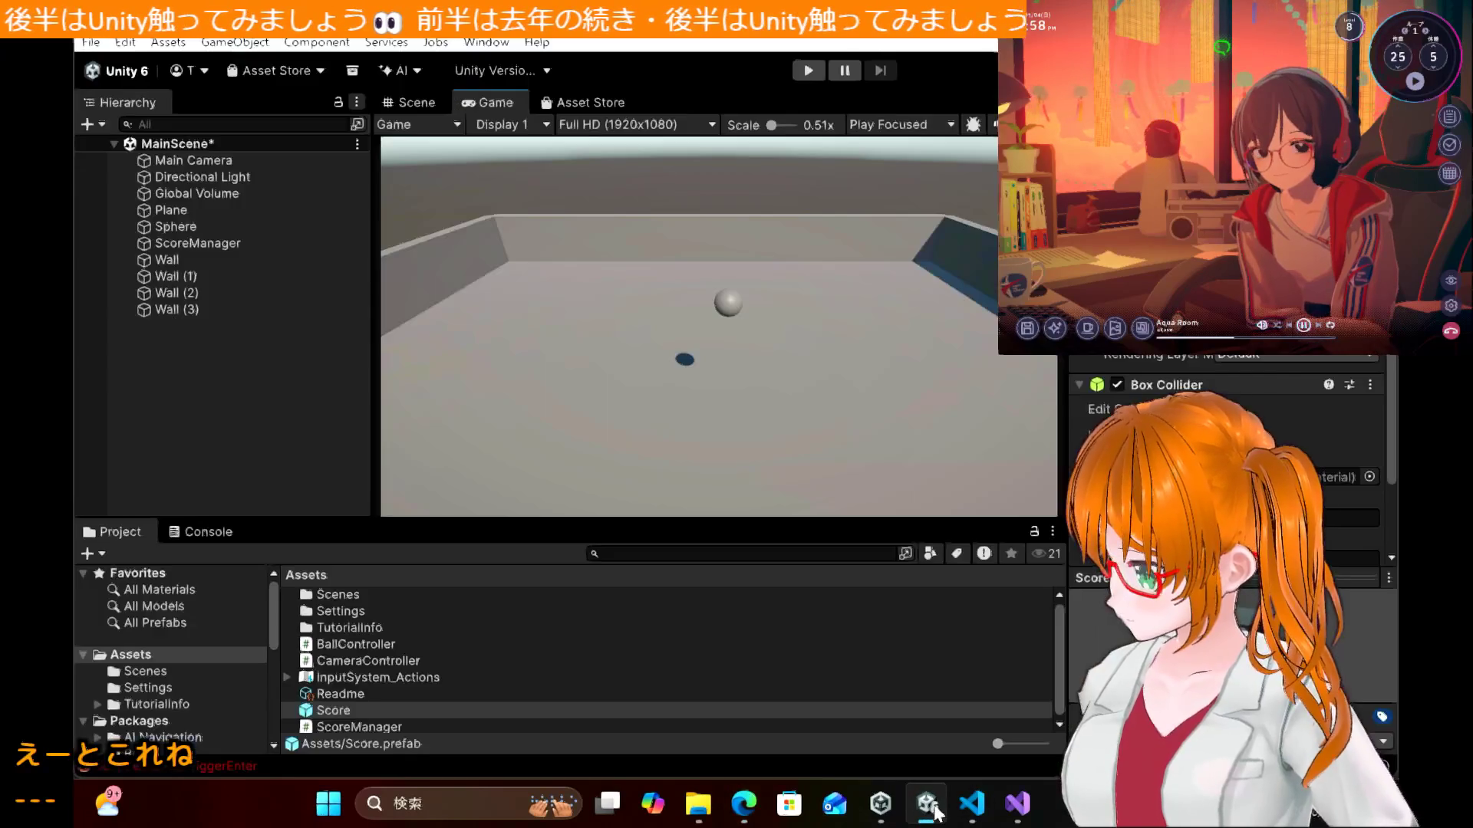
Step: Add a TextMeshPro Text object to the scene and import the TMP Essential Resources
right_click(209, 330)
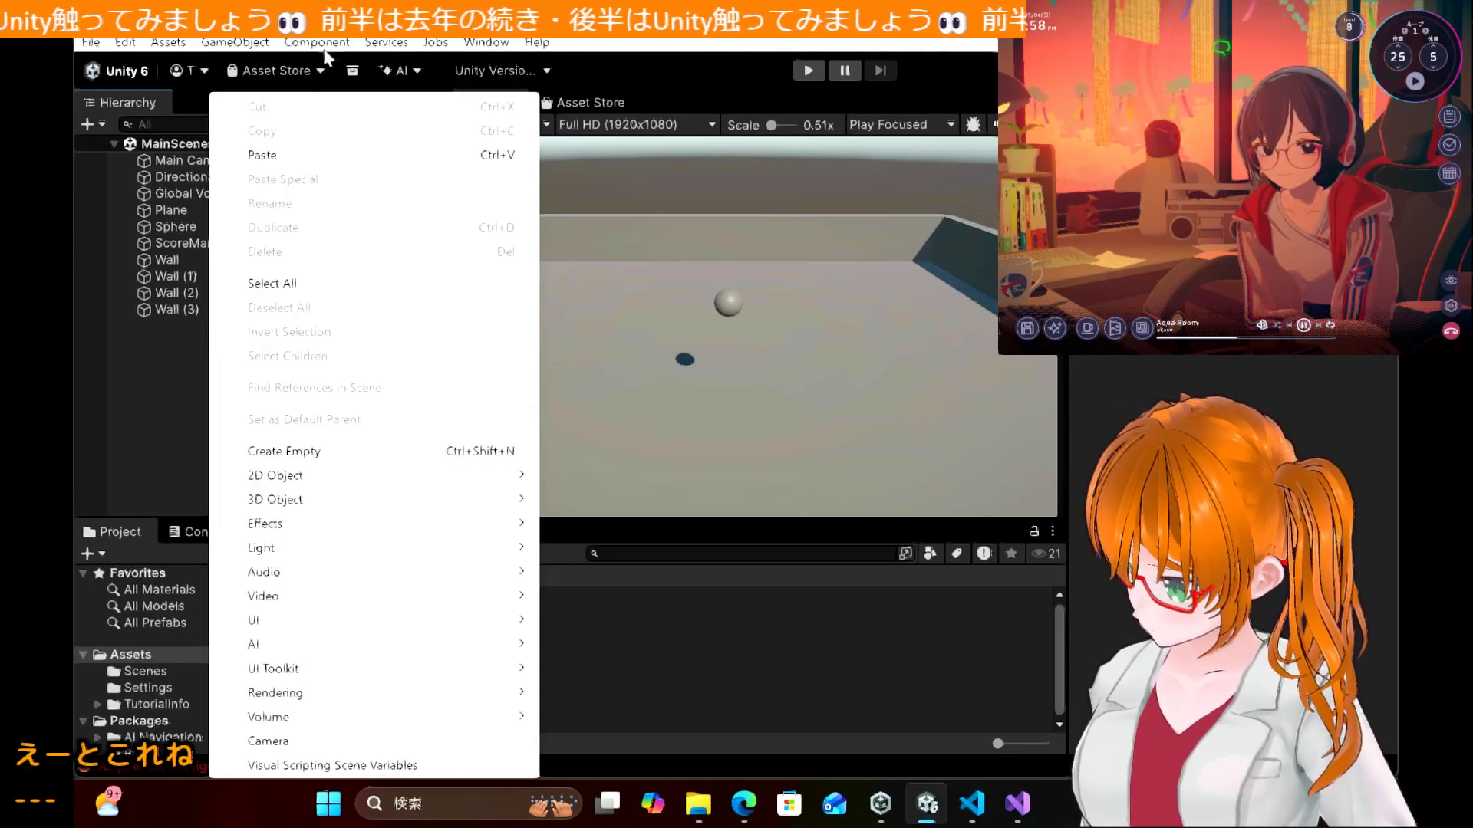
mouse_move(320, 467)
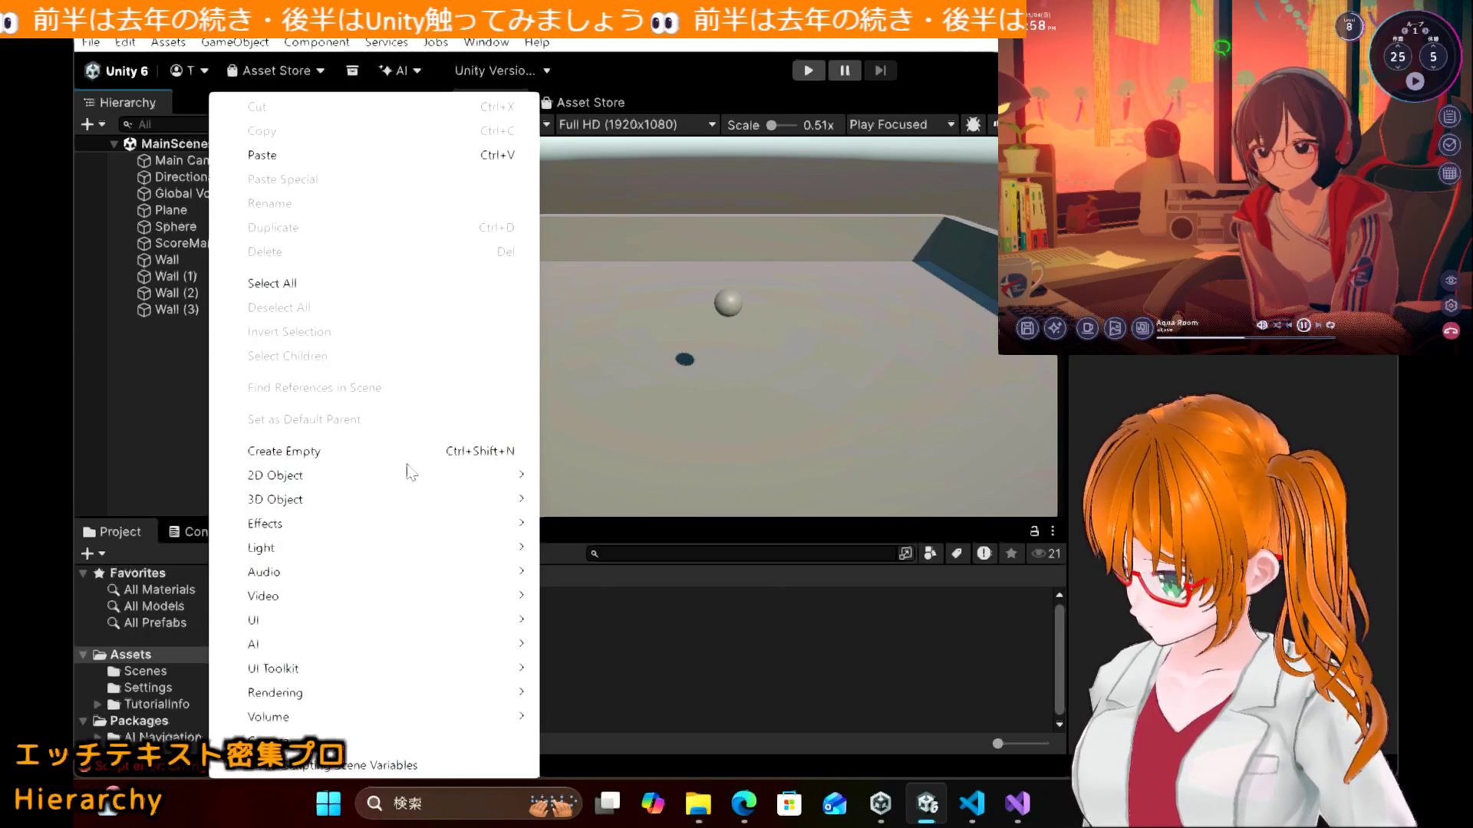
mouse_move(411, 482)
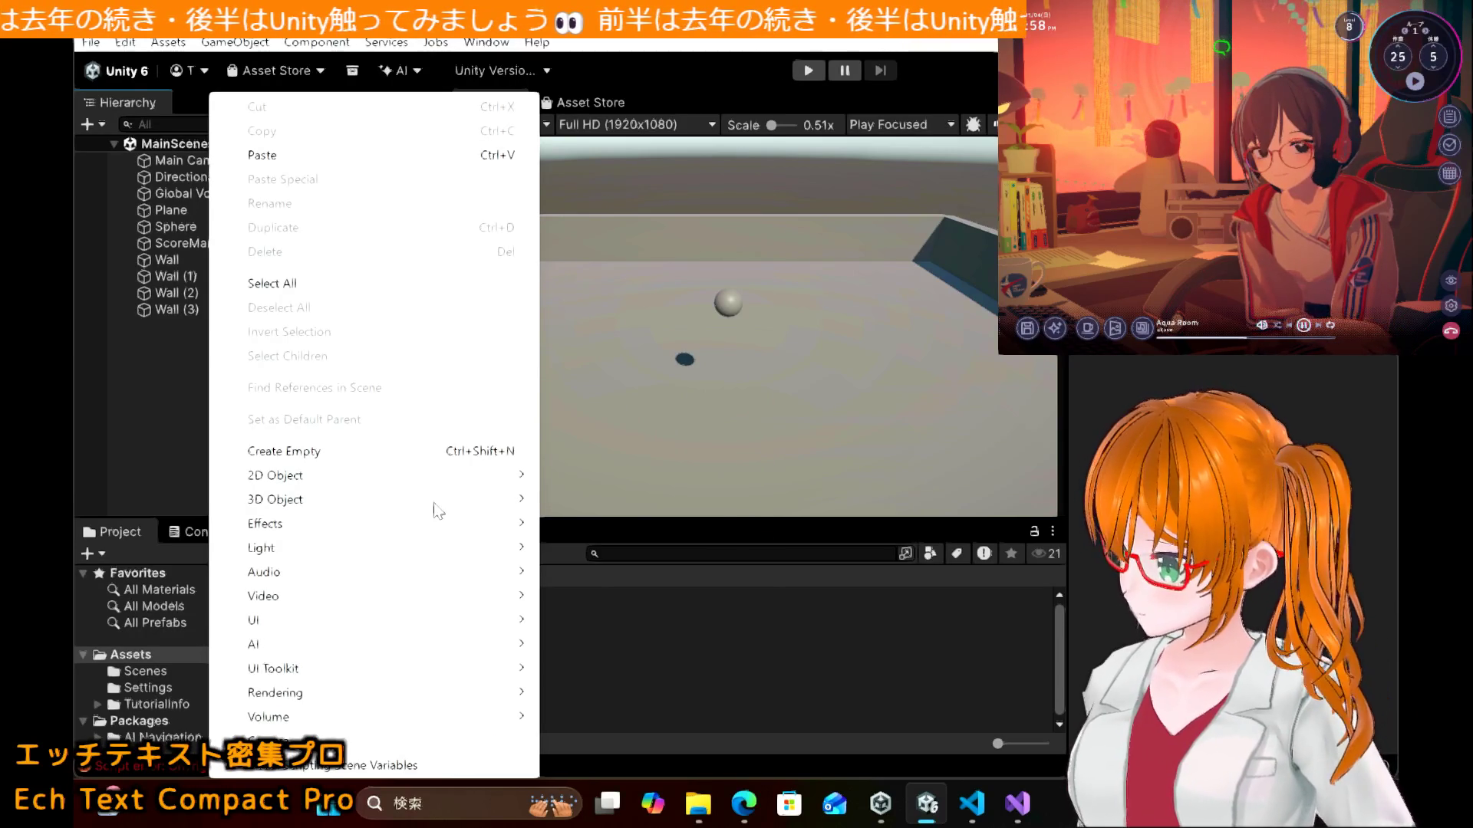
mouse_move(434, 504)
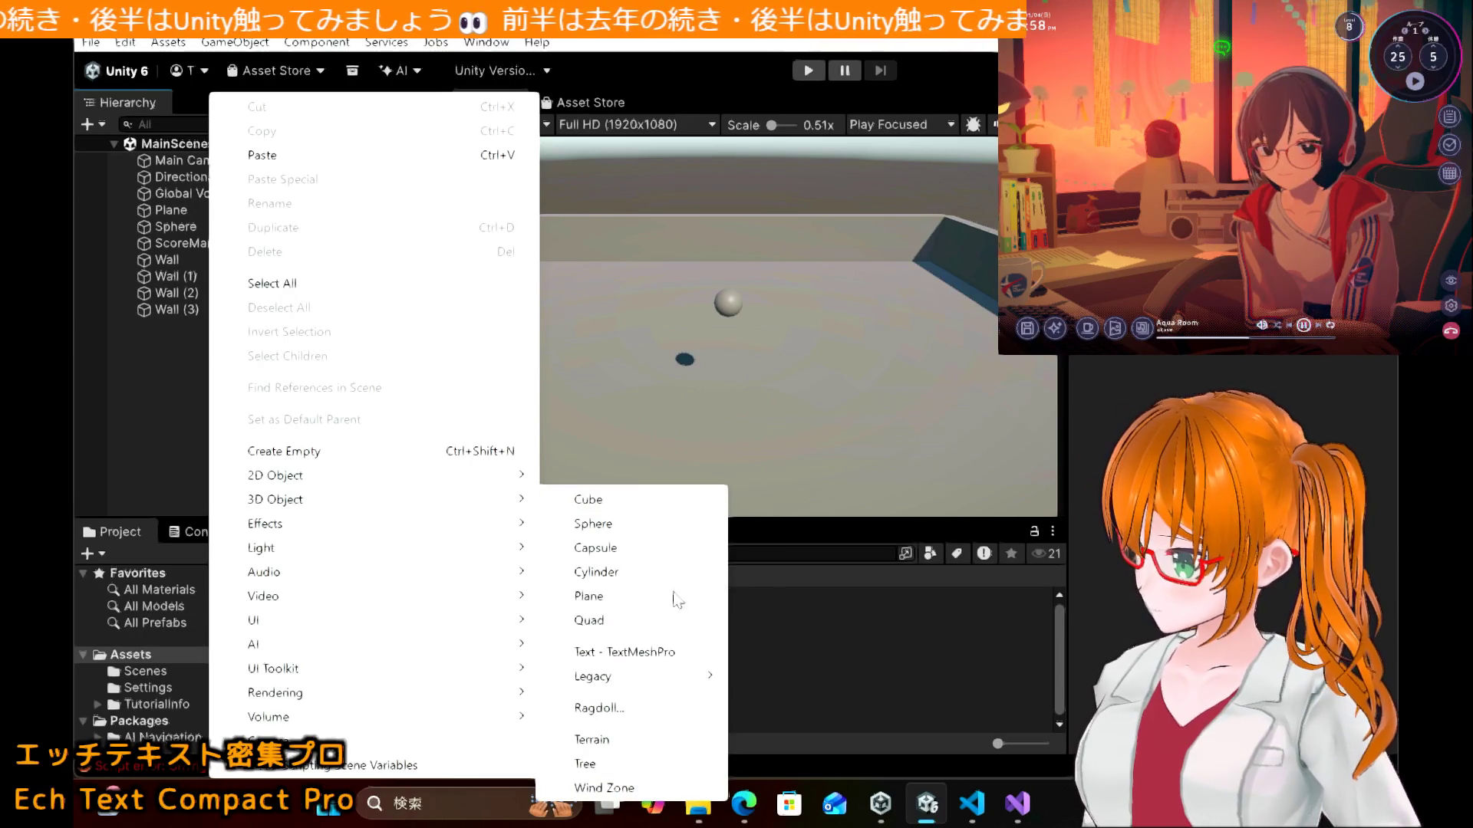
left_click(664, 649)
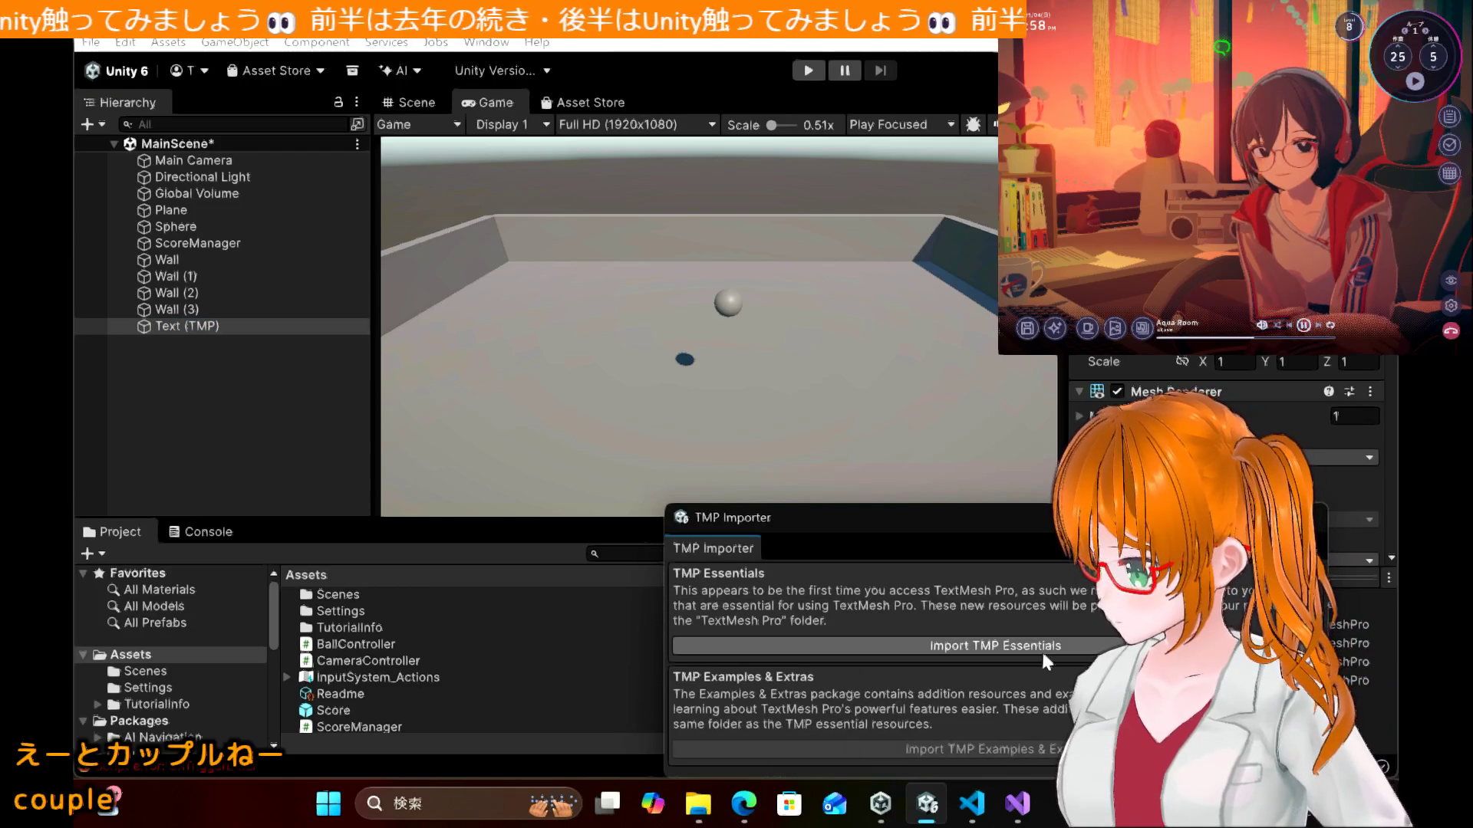
left_click(1042, 649)
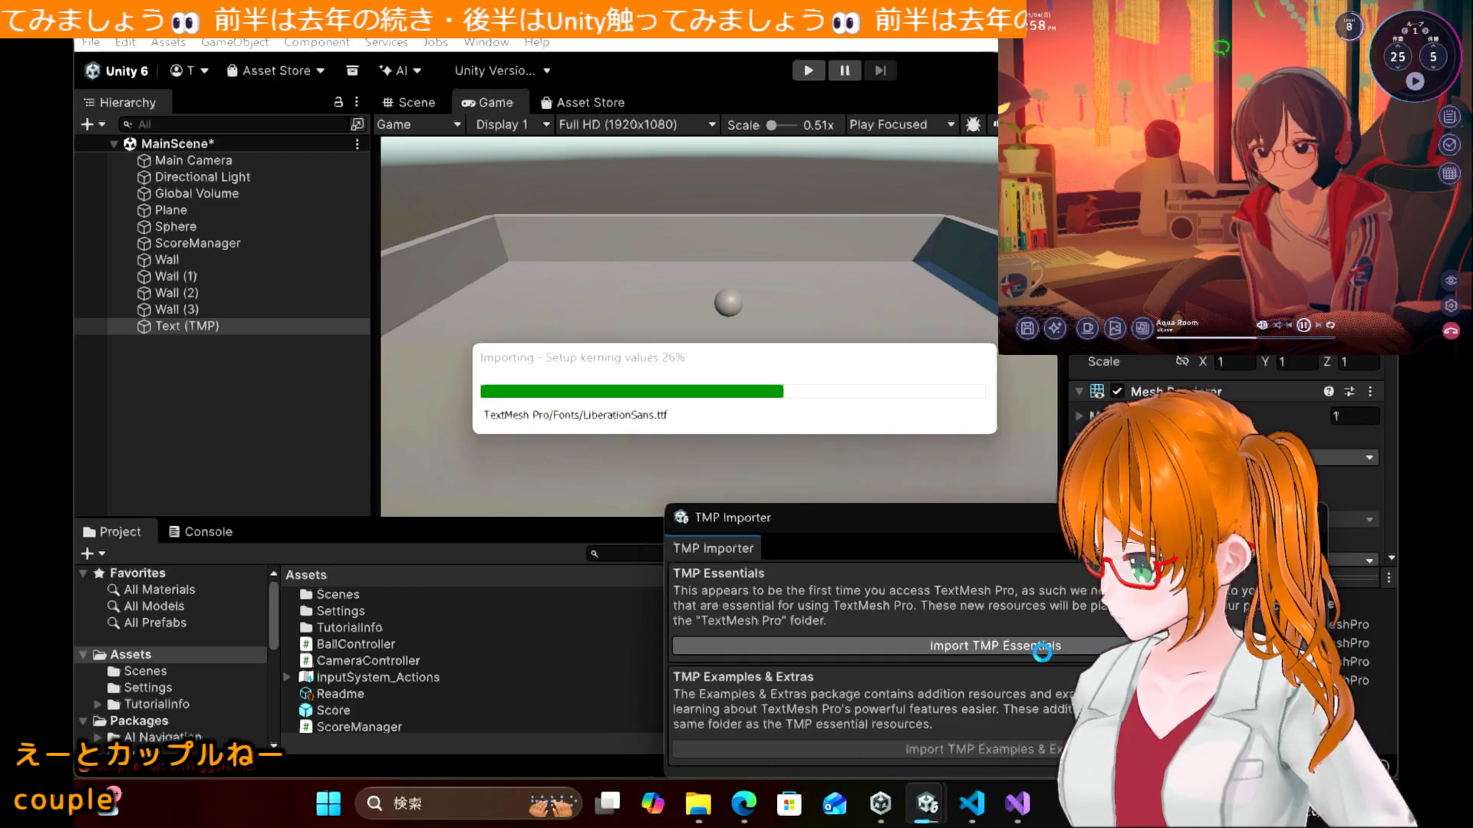
Step: Scroll the tutorial down to section 9.2 テキストの追加, then return to Unity
key("alt+Tab")
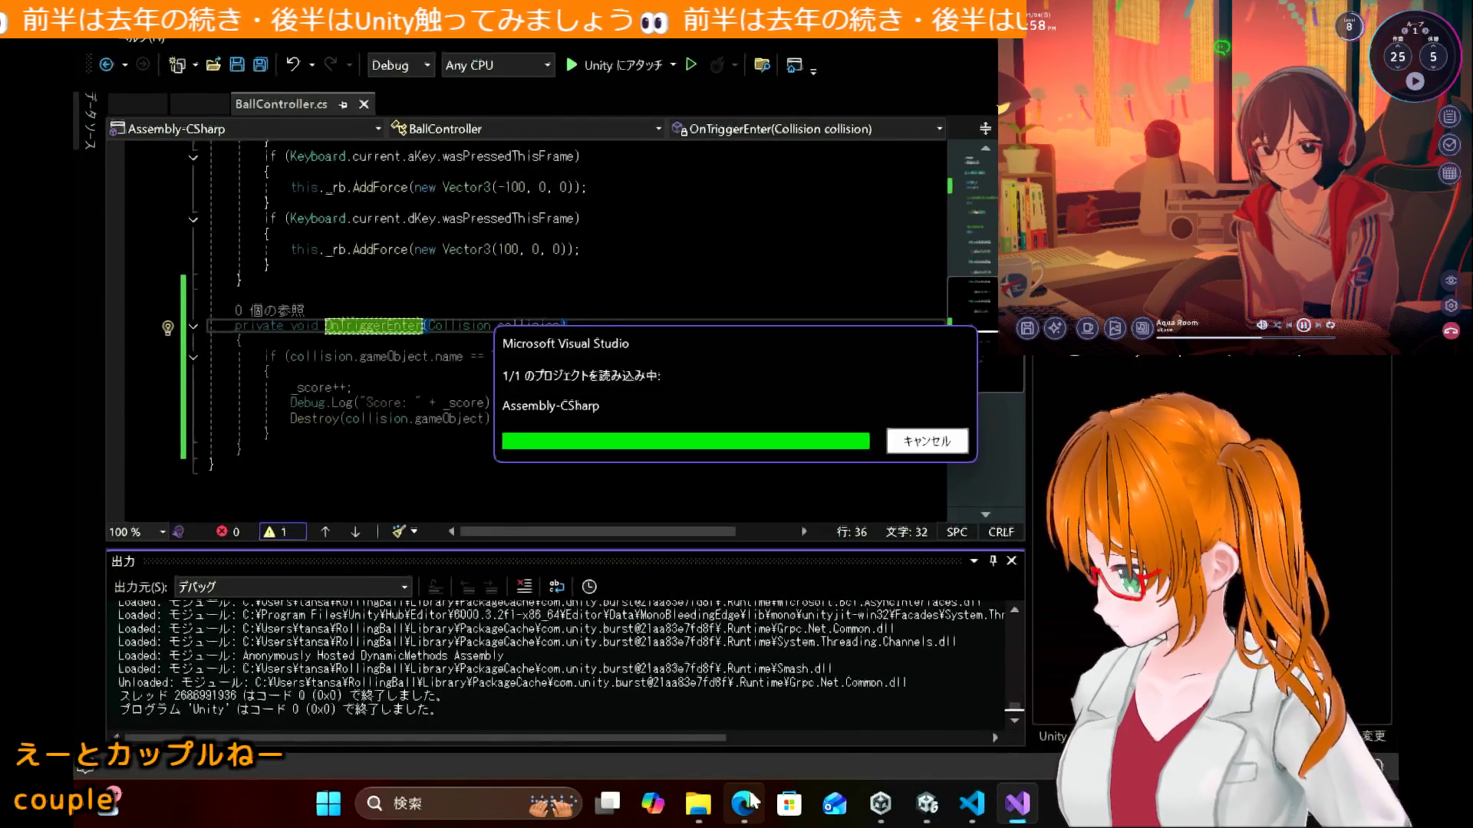
left_click(745, 803)
scroll(714, 526, "down", 5)
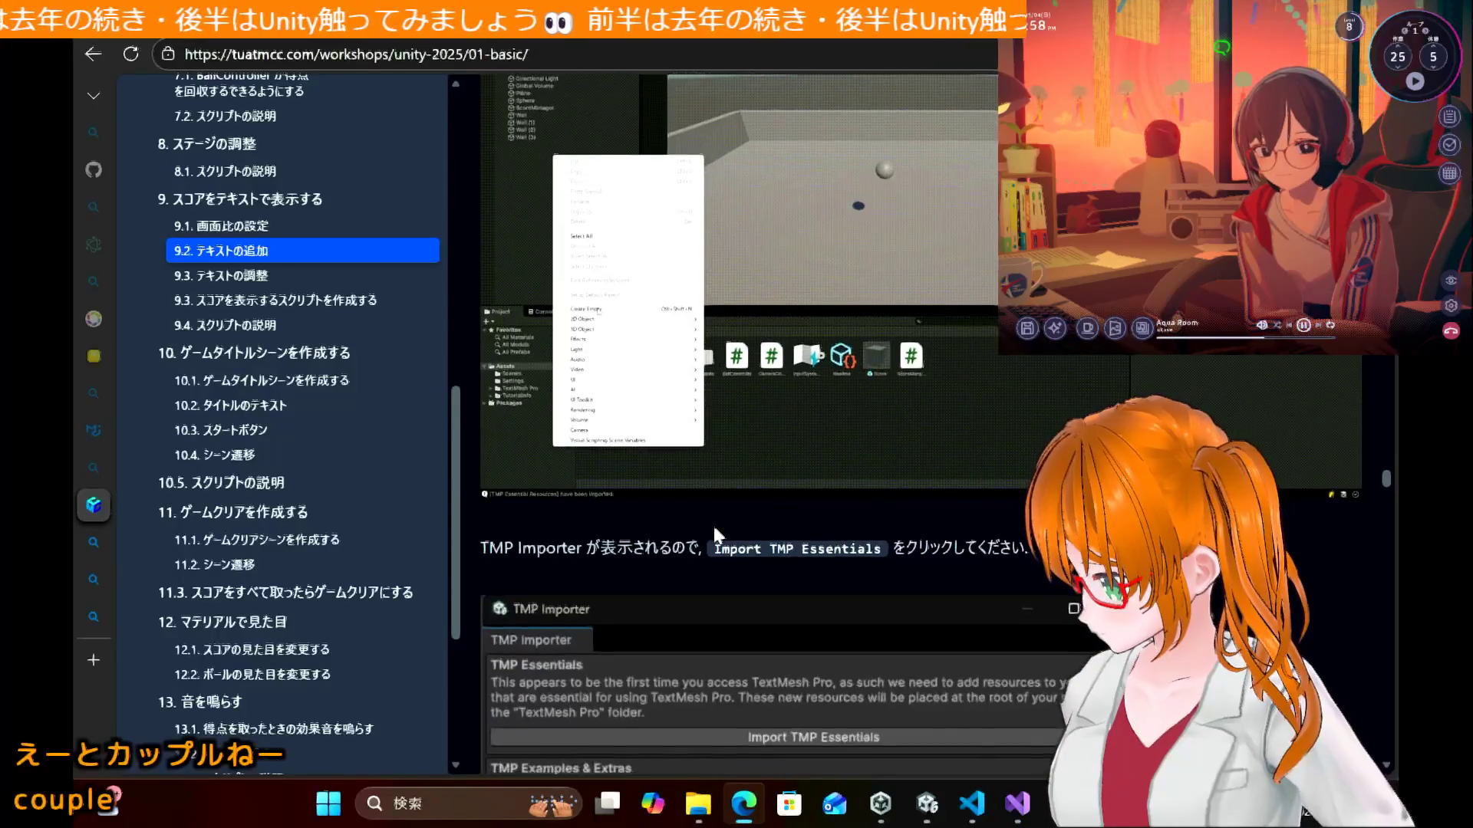
scroll(714, 529, "down", 5)
scroll(714, 529, "down", 4)
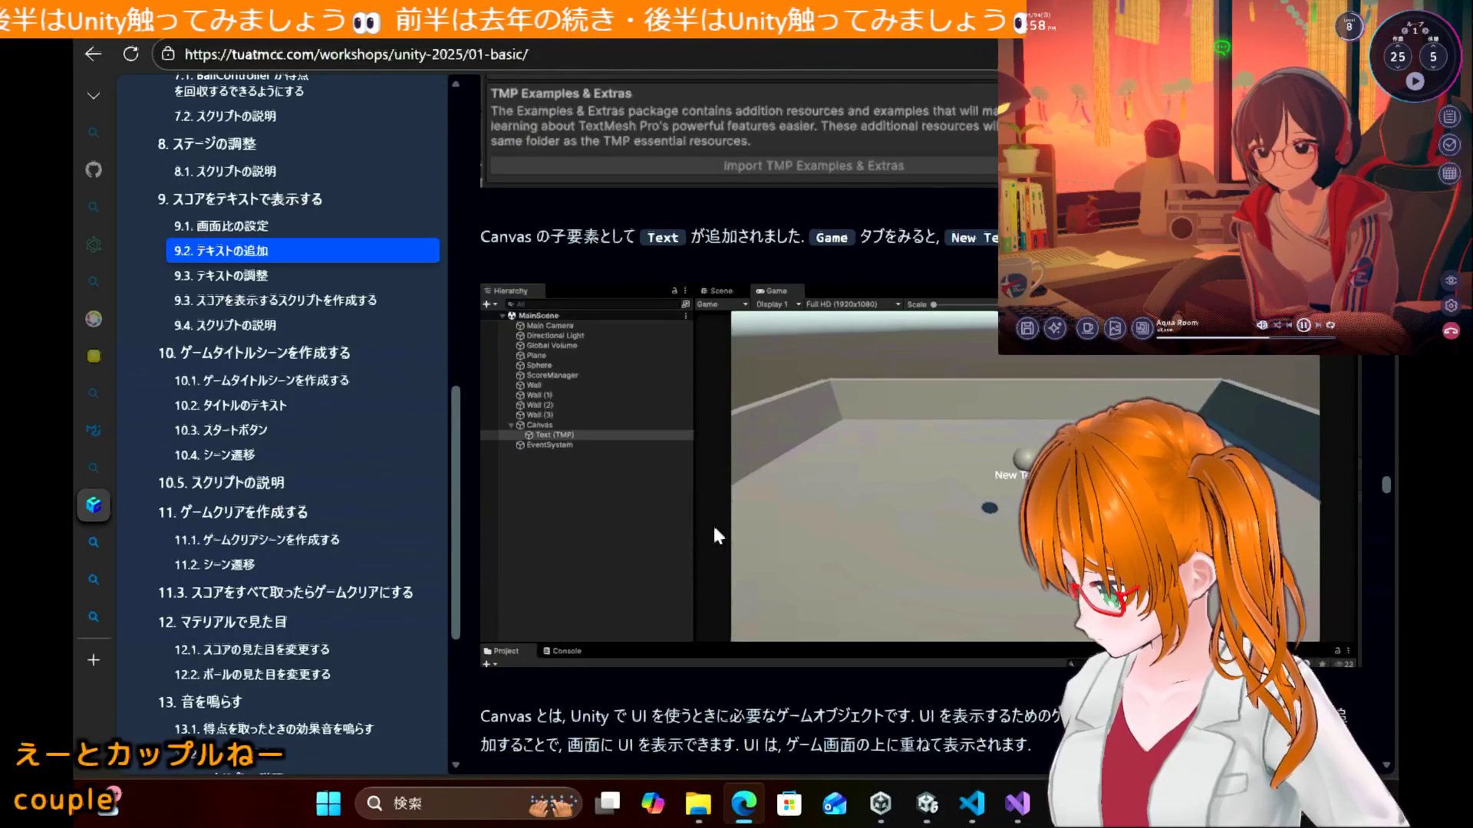
scroll(714, 529, "down", 1)
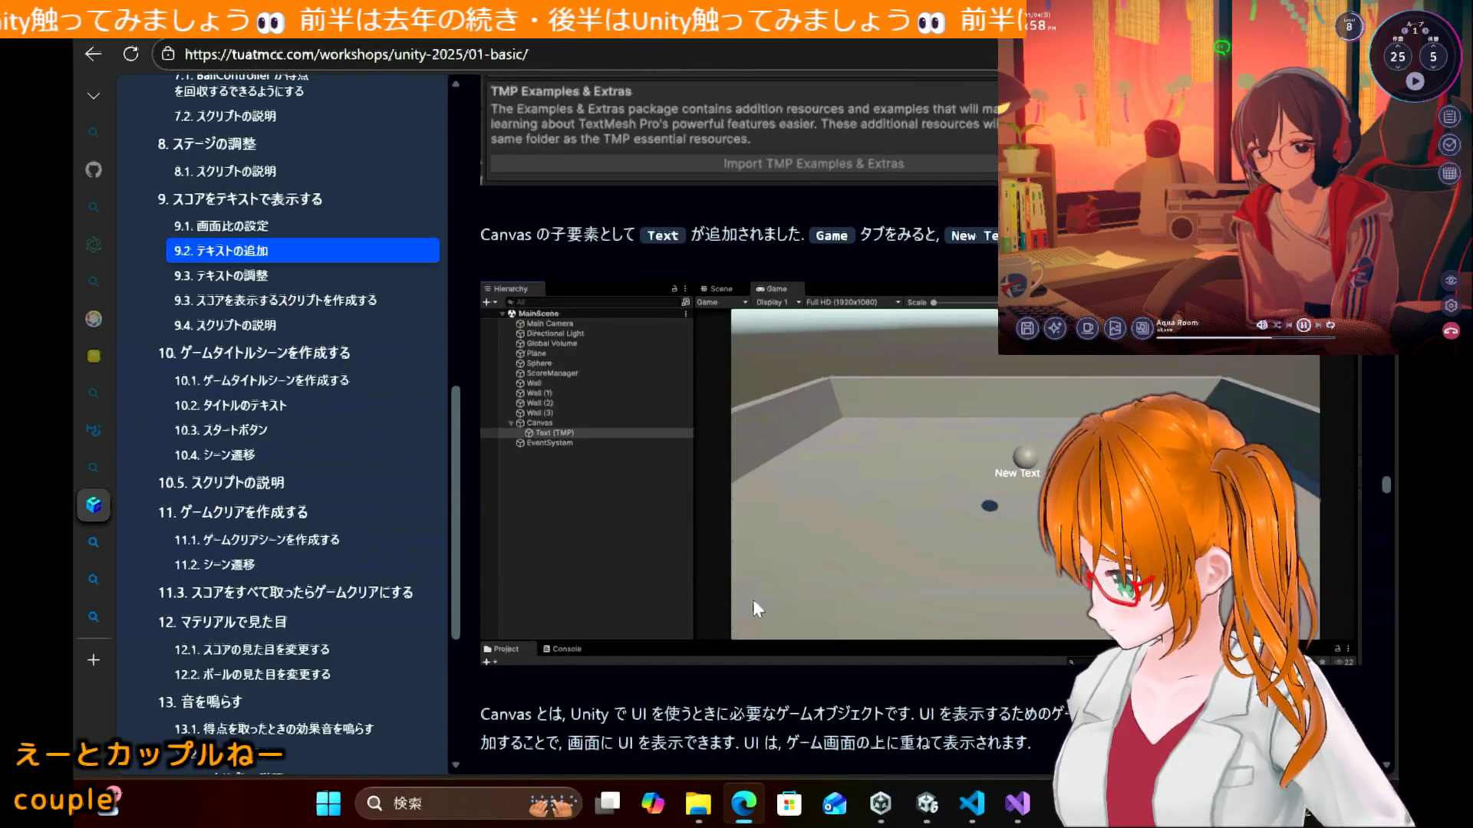
left_click(928, 807)
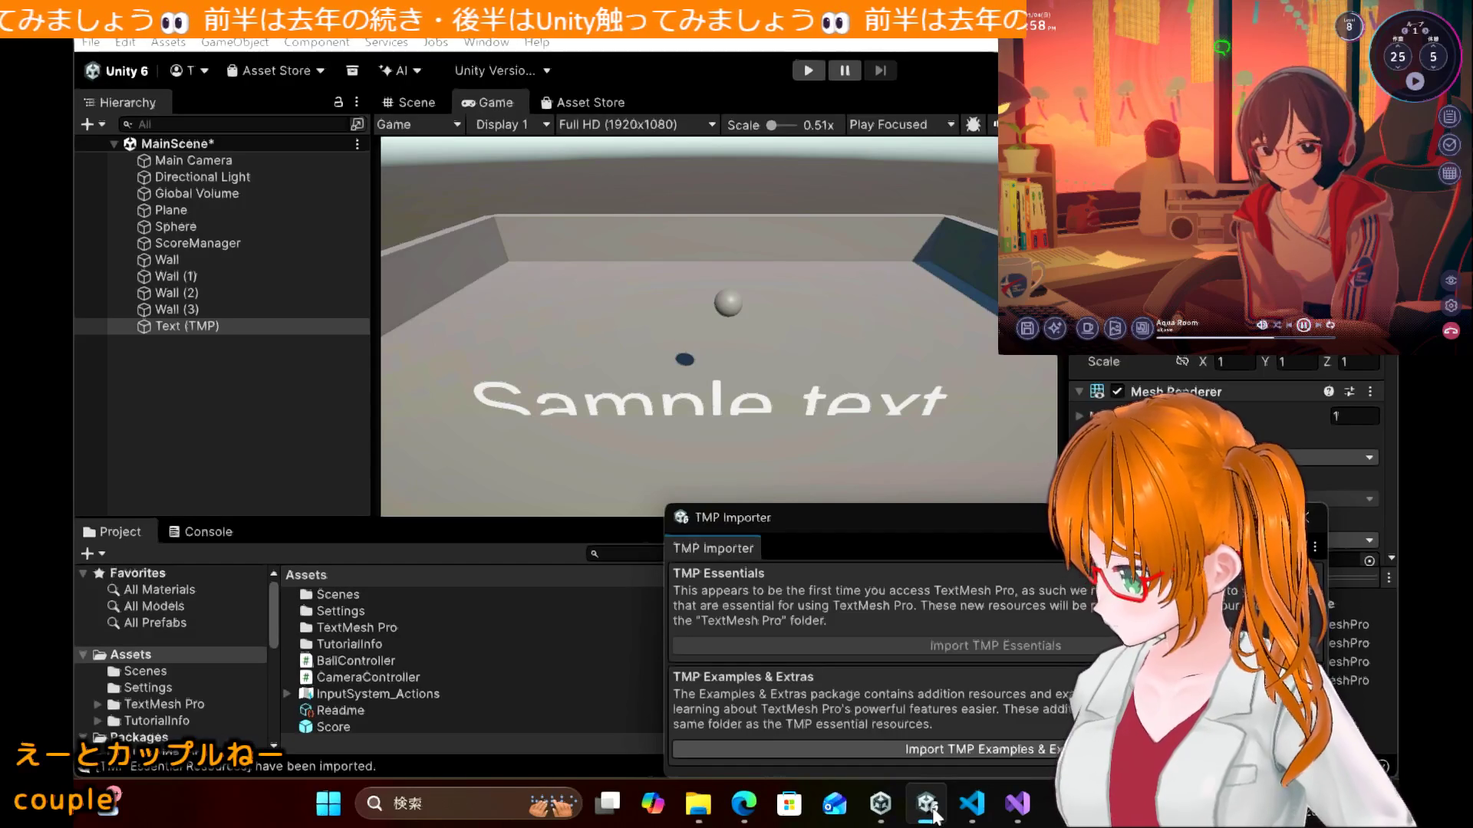
Step: Close the TMP Importer, select Text (TMP), and start renaming it with F2
left_click(159, 328)
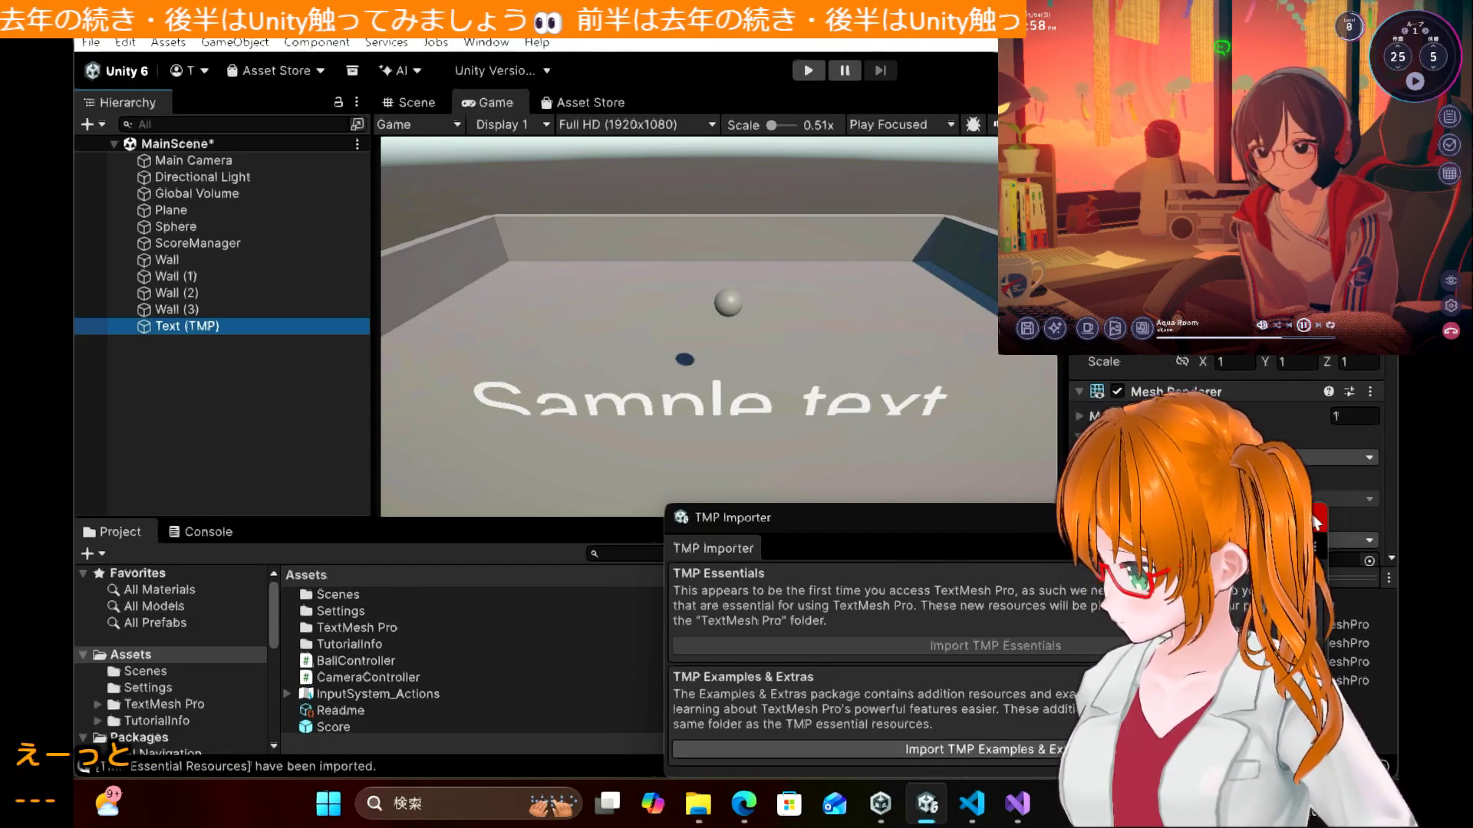
left_click(1314, 519)
left_click(647, 398)
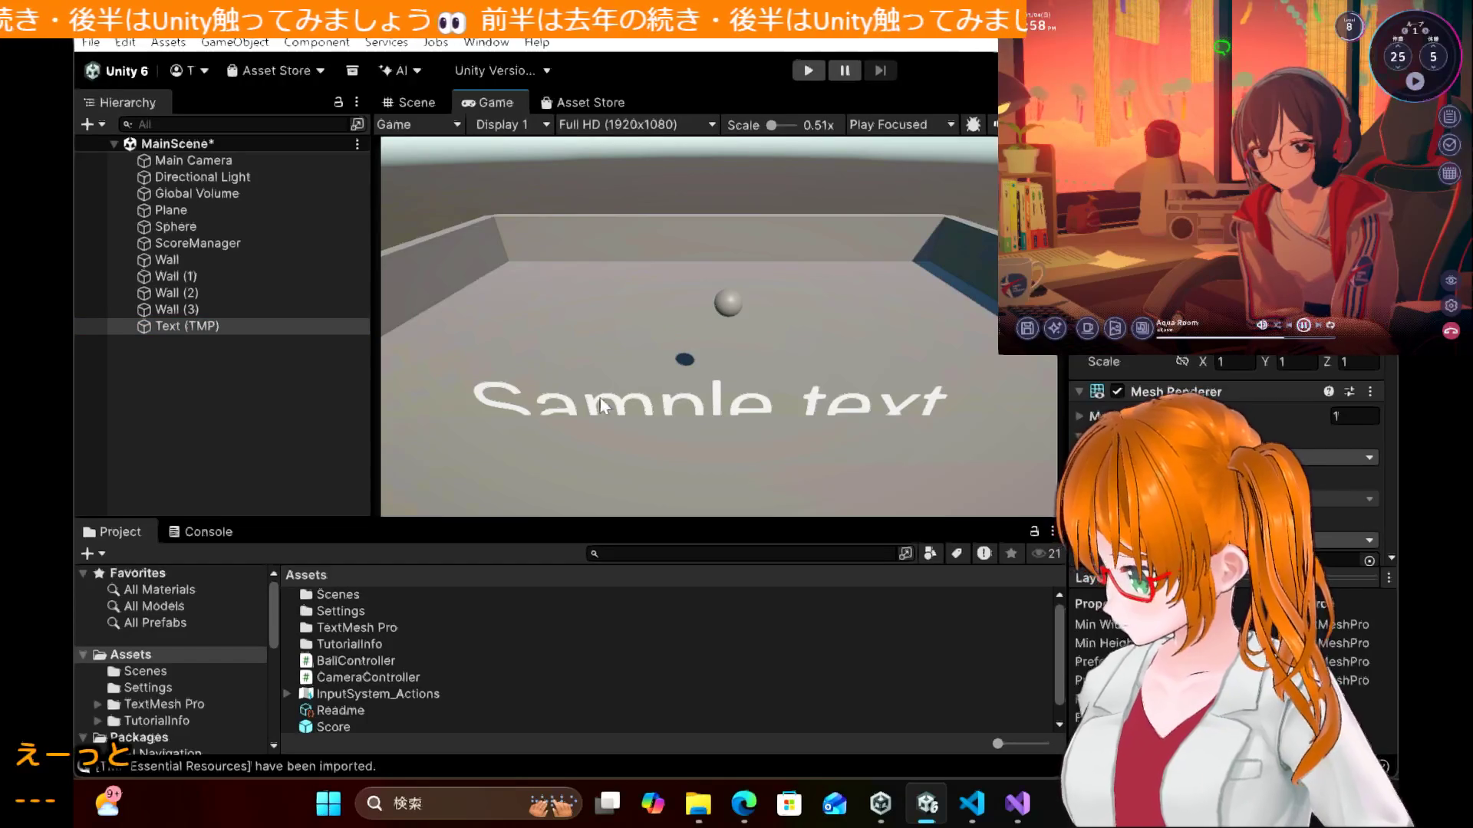
left_click(182, 327)
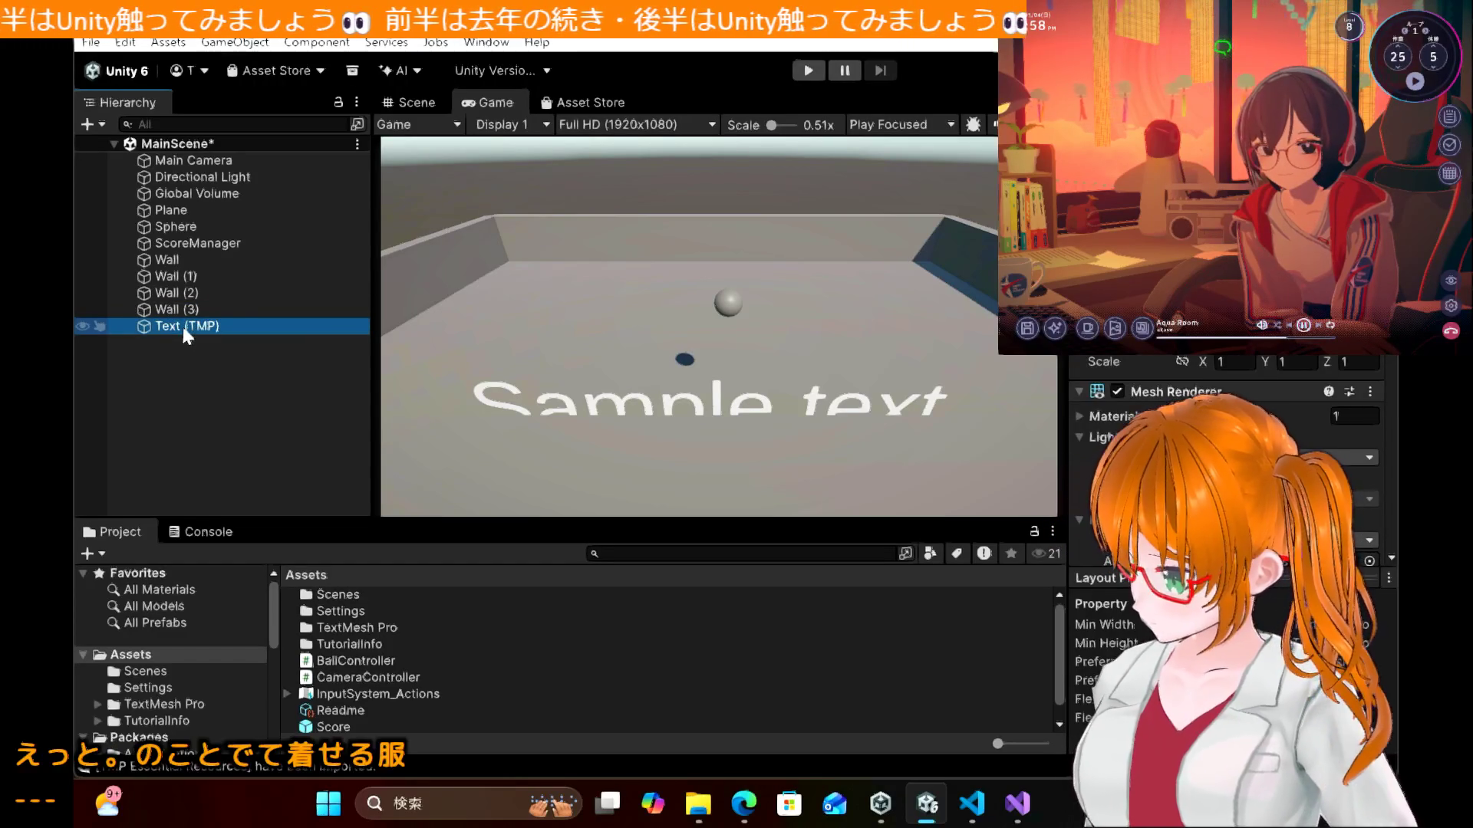
key("F2")
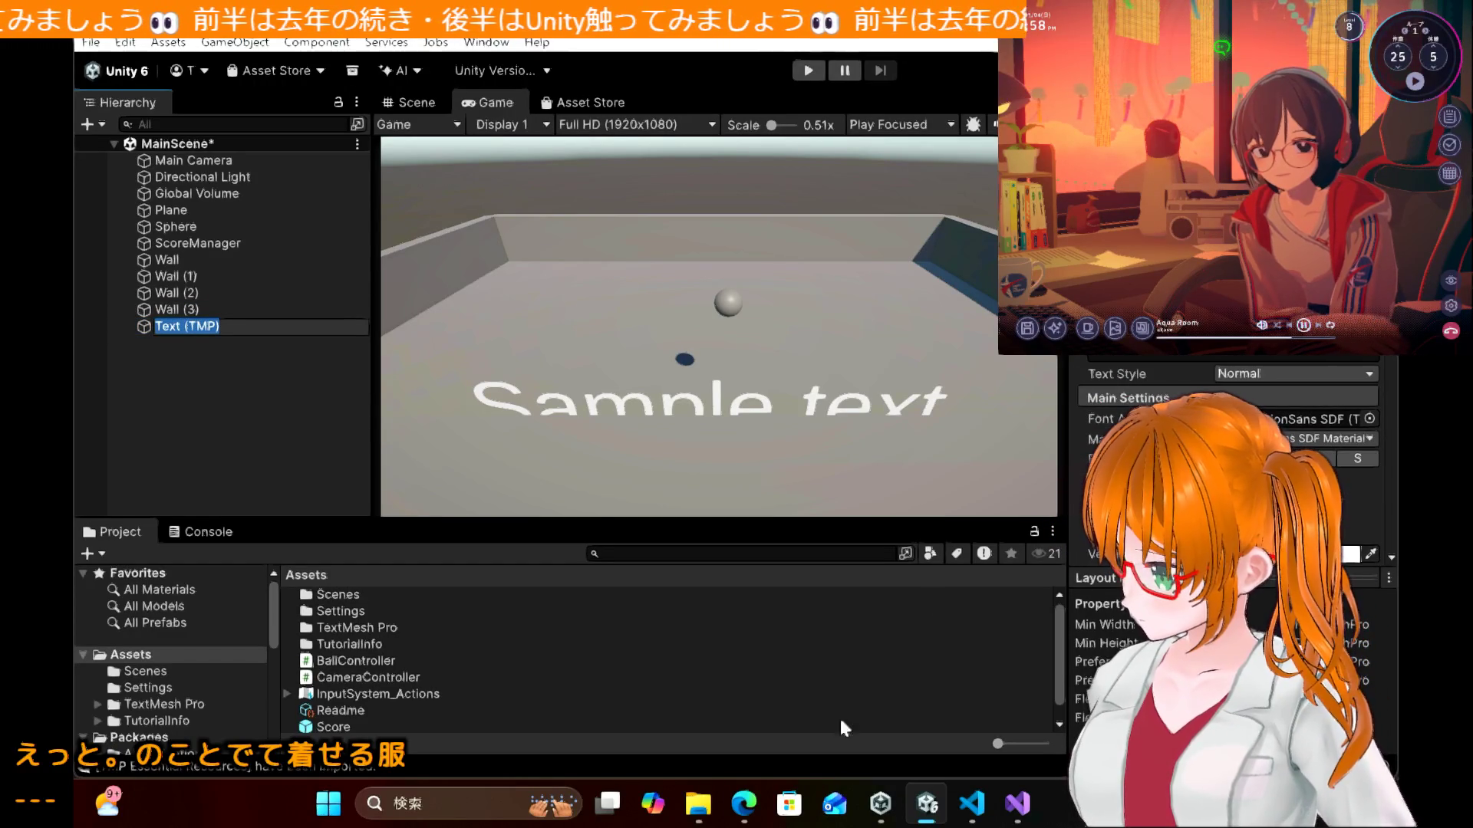
left_click(760, 819)
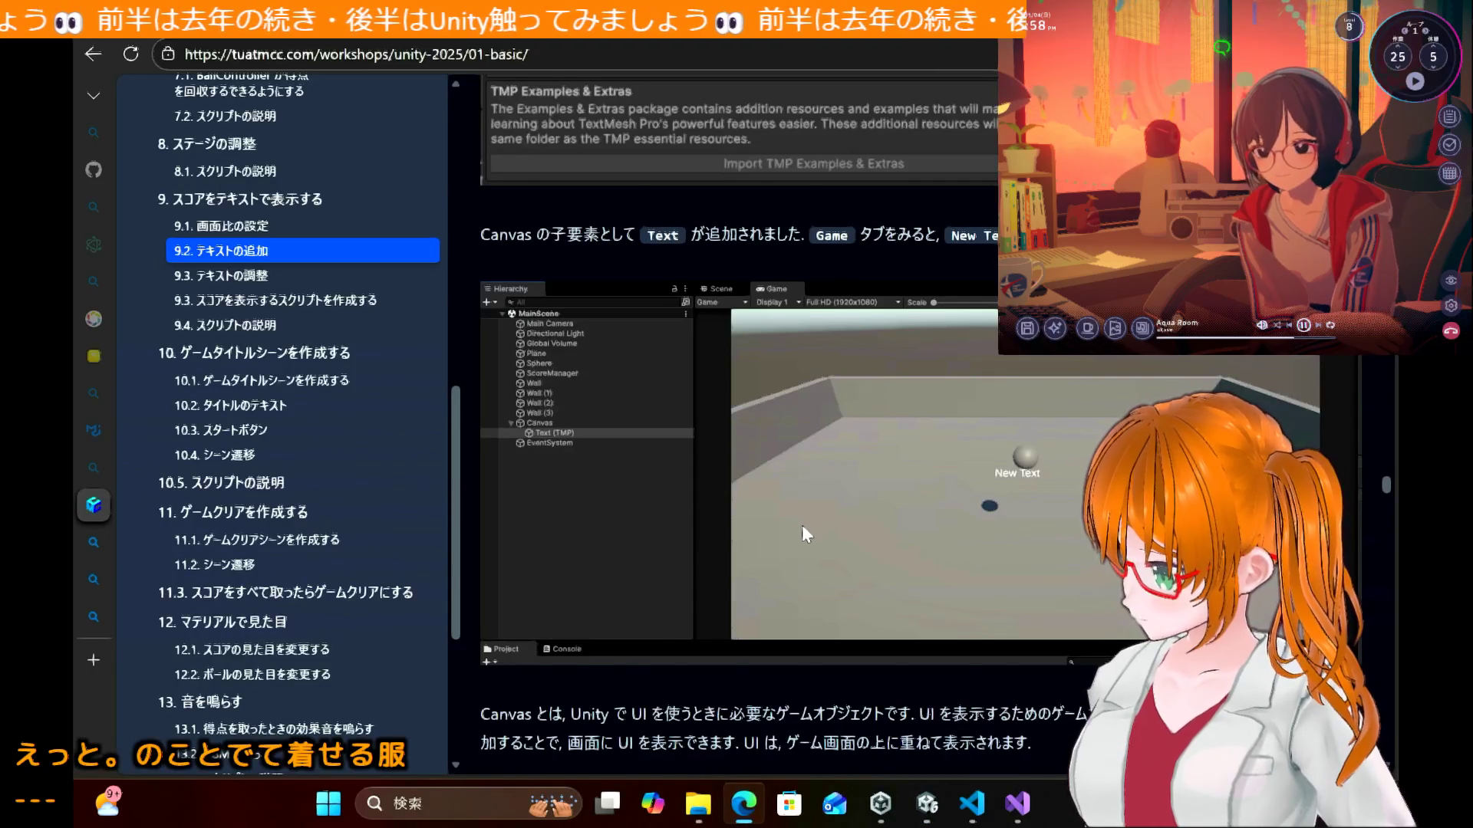
Step: Scroll to section 9.3 (position -660, 440, 0; Score: 0; font size 80), then return to Unity
scroll(802, 525, "down", 5)
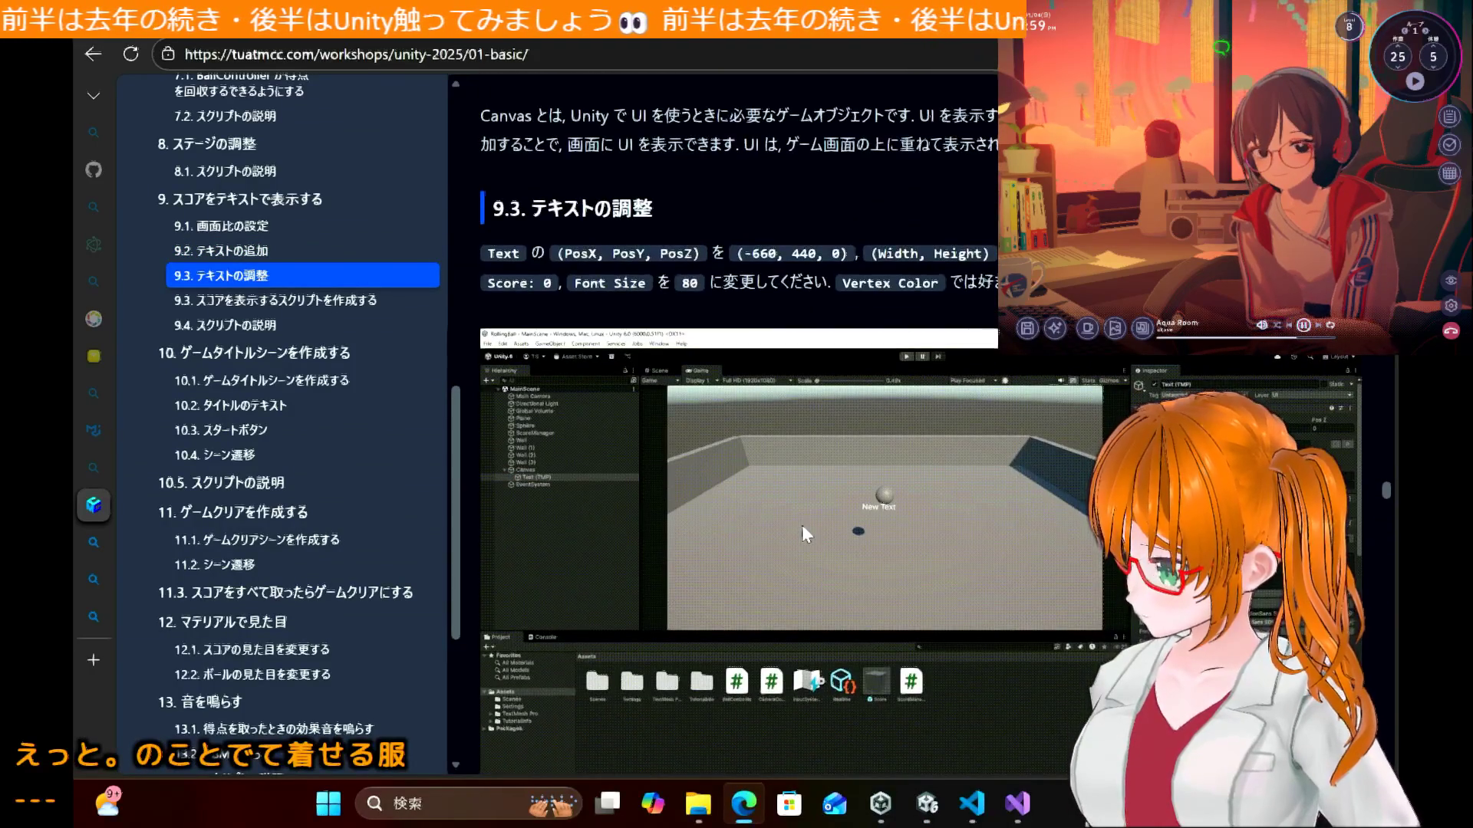
scroll(802, 527, "down", 1)
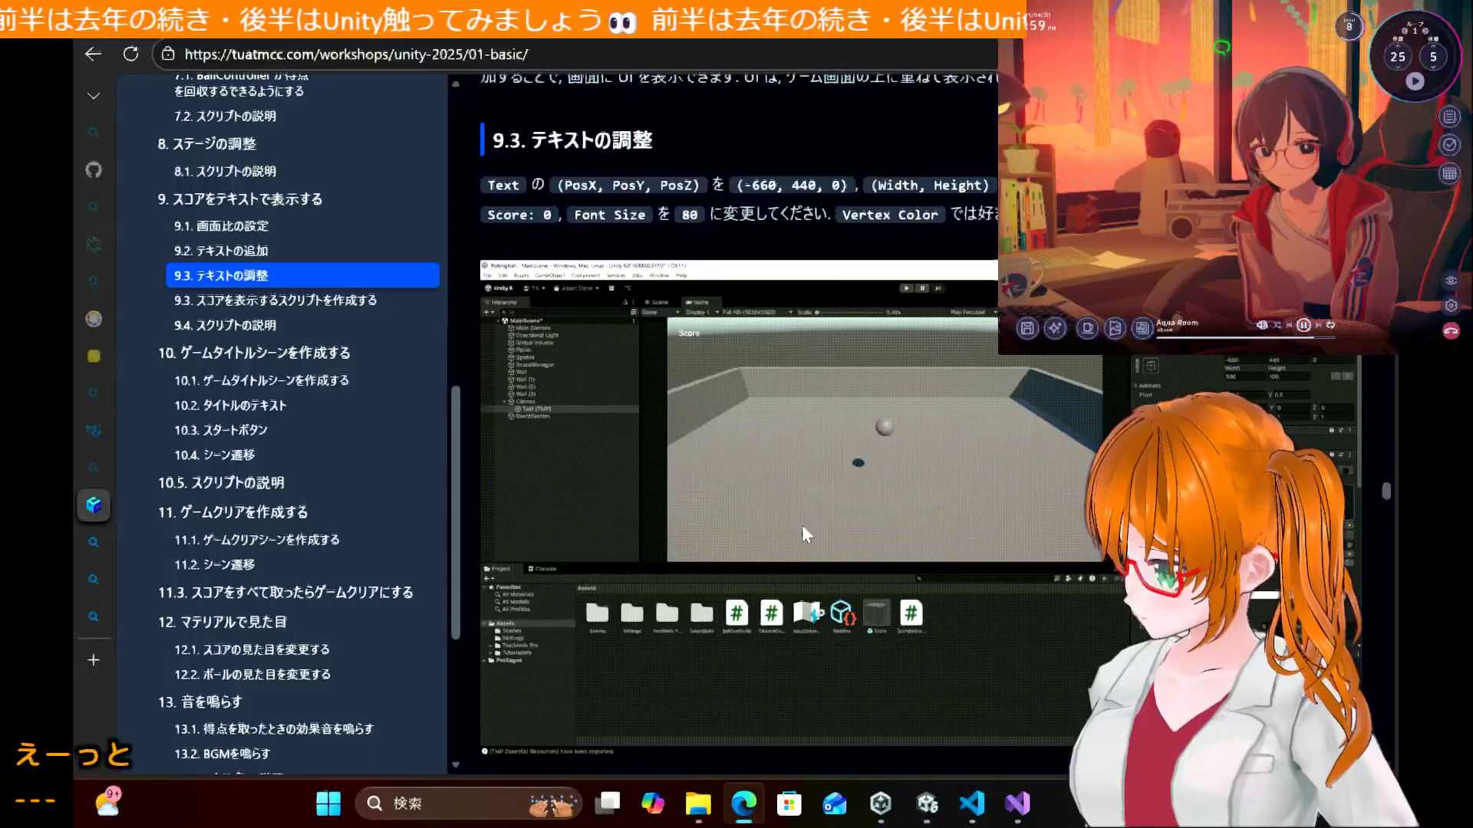
mouse_move(964, 814)
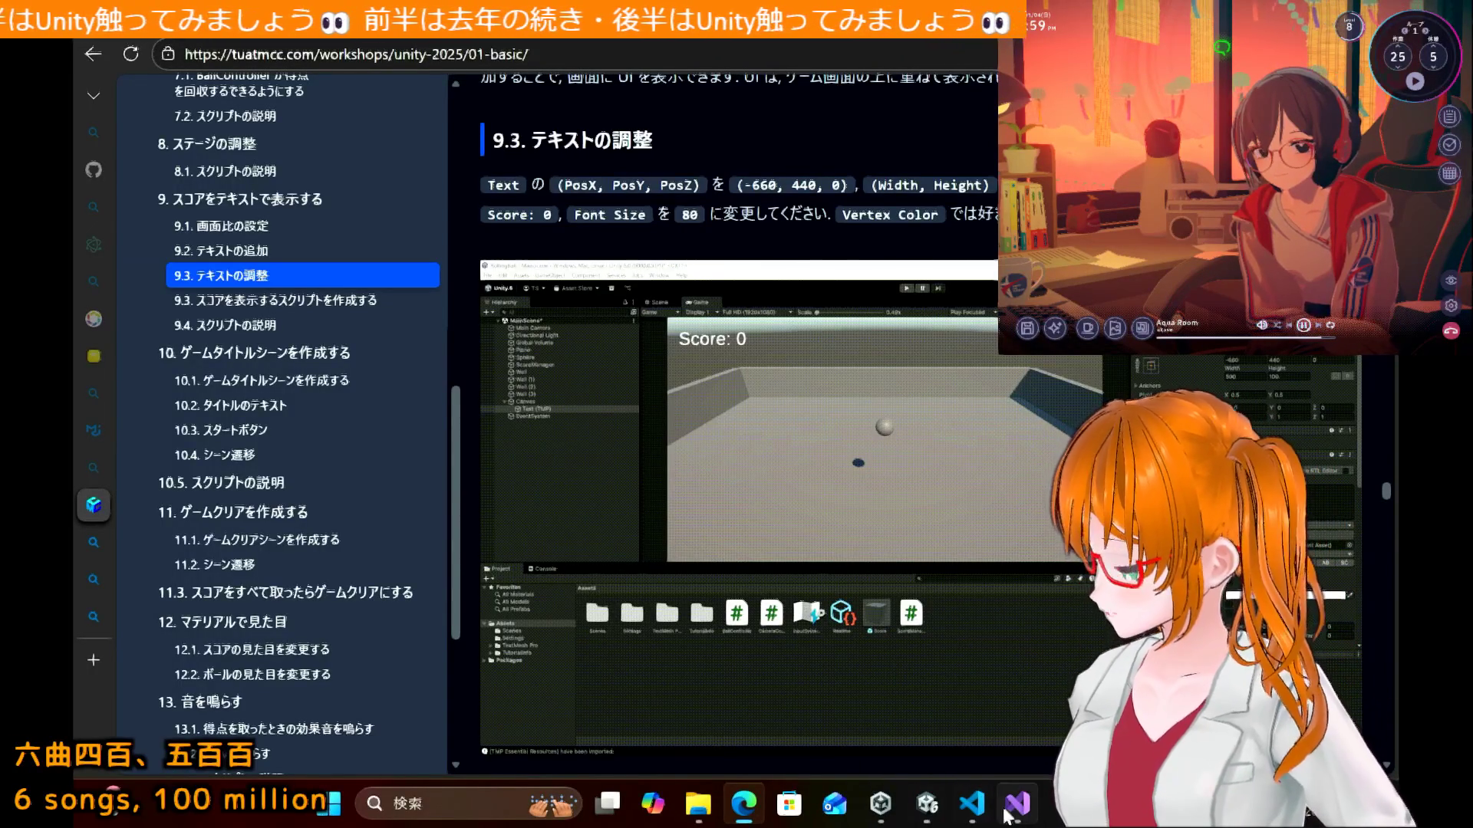
left_click(933, 819)
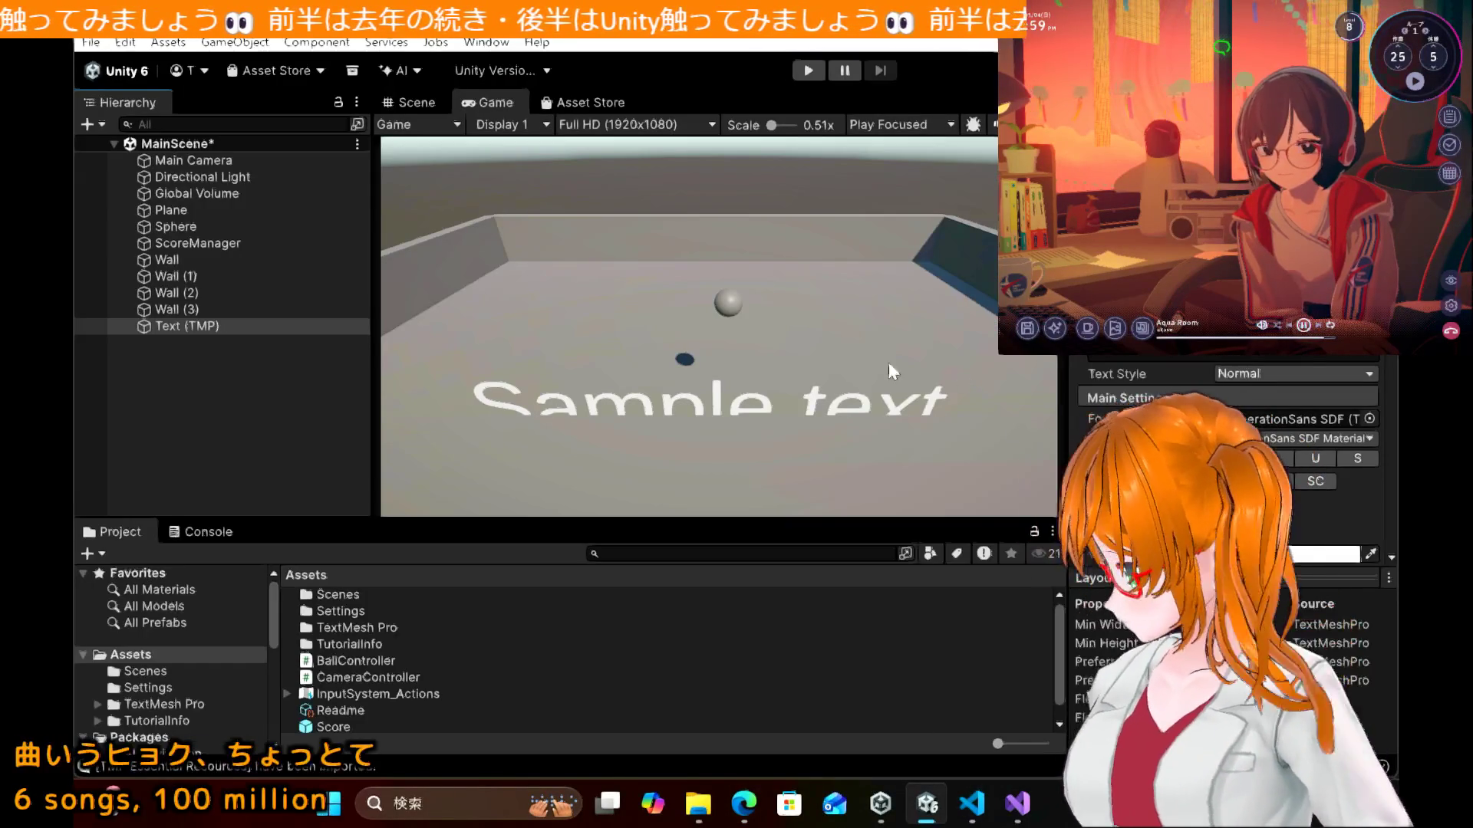
Step: Minimize the tutorial, switch Unity to the Scene view, and clear the object selection
scroll(1213, 380, "up", 5)
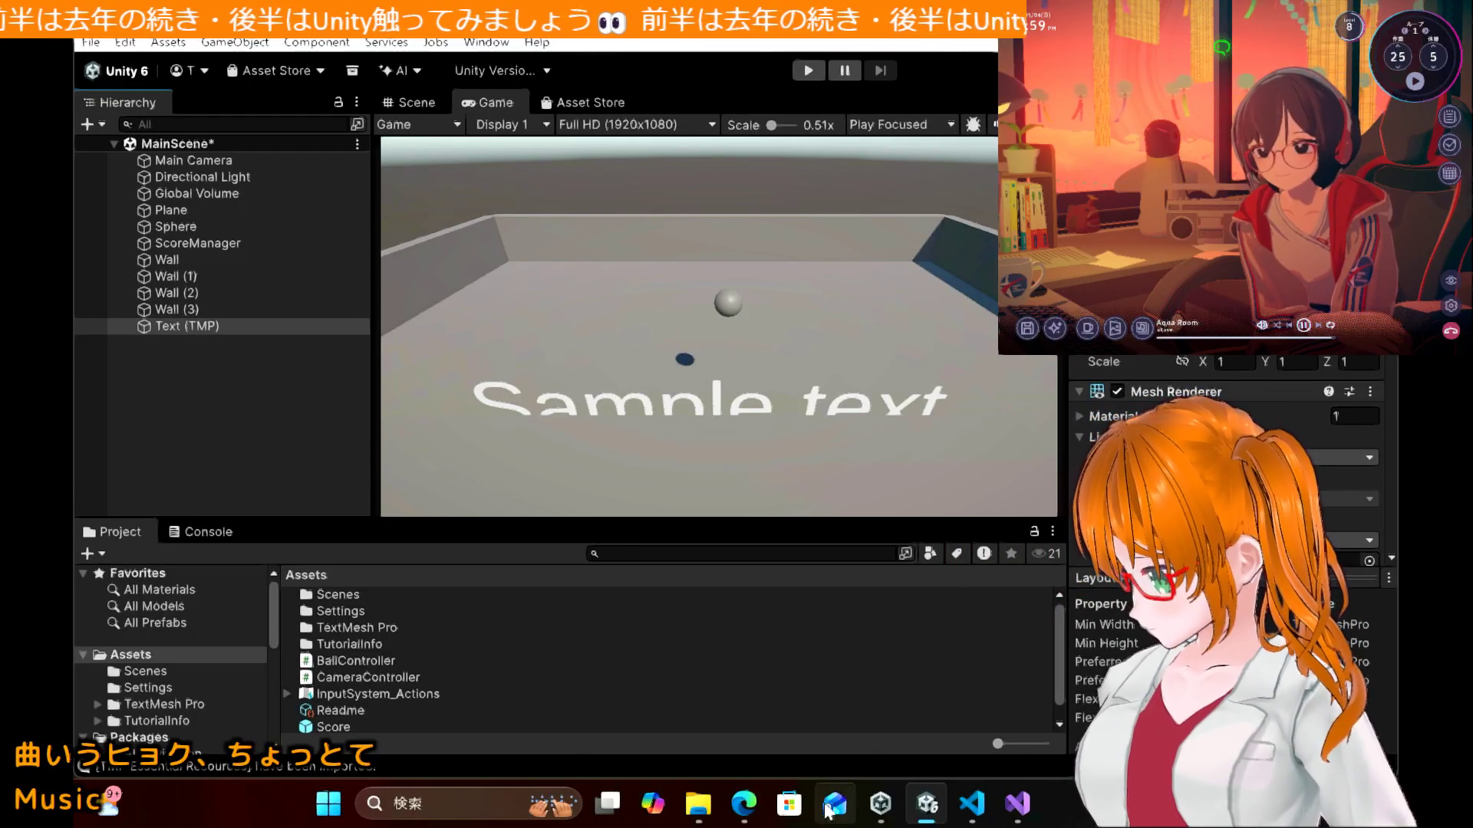
left_click(754, 809)
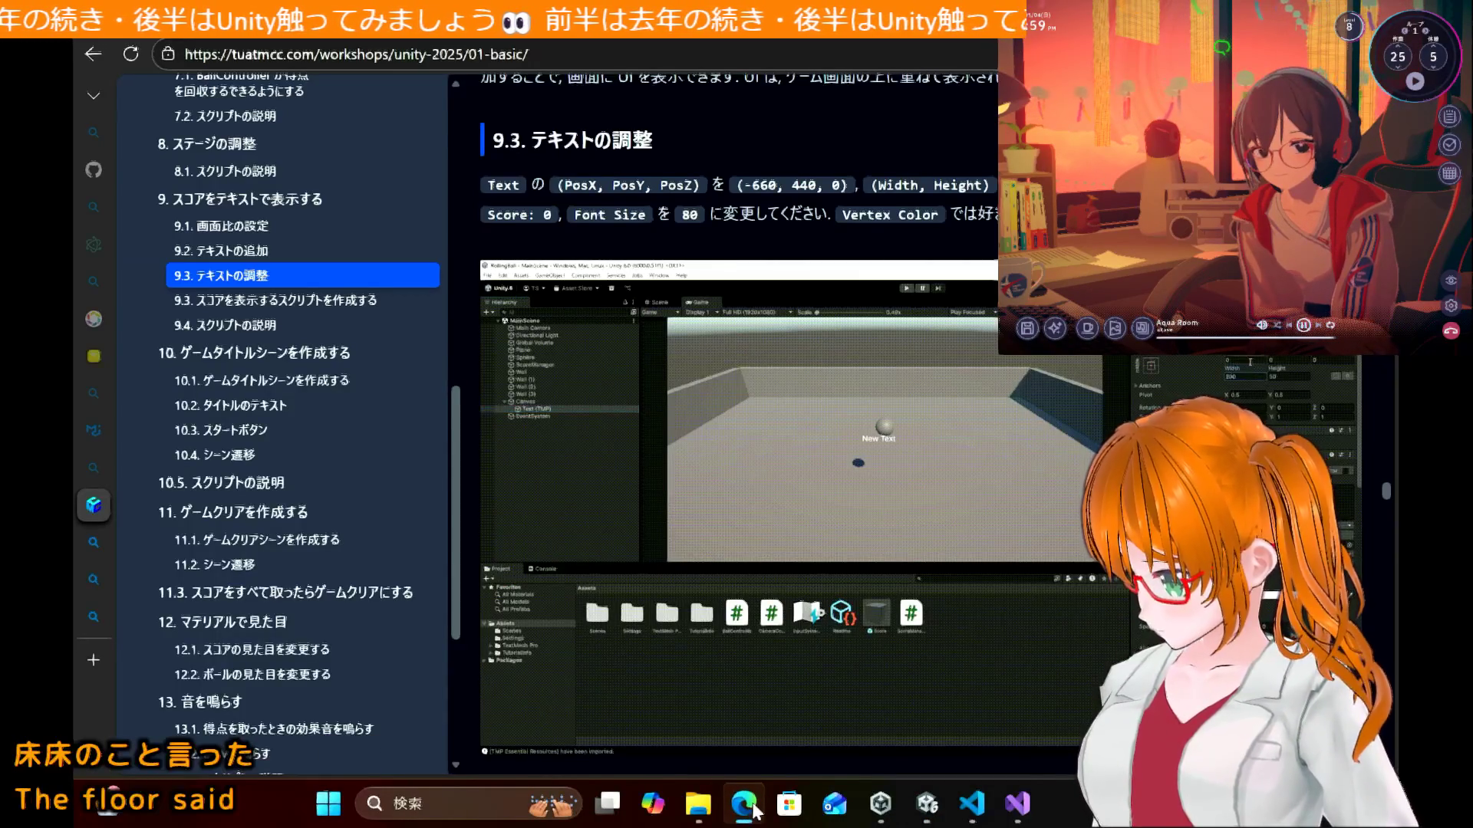
left_click(754, 809)
left_click(754, 809)
left_click(754, 809)
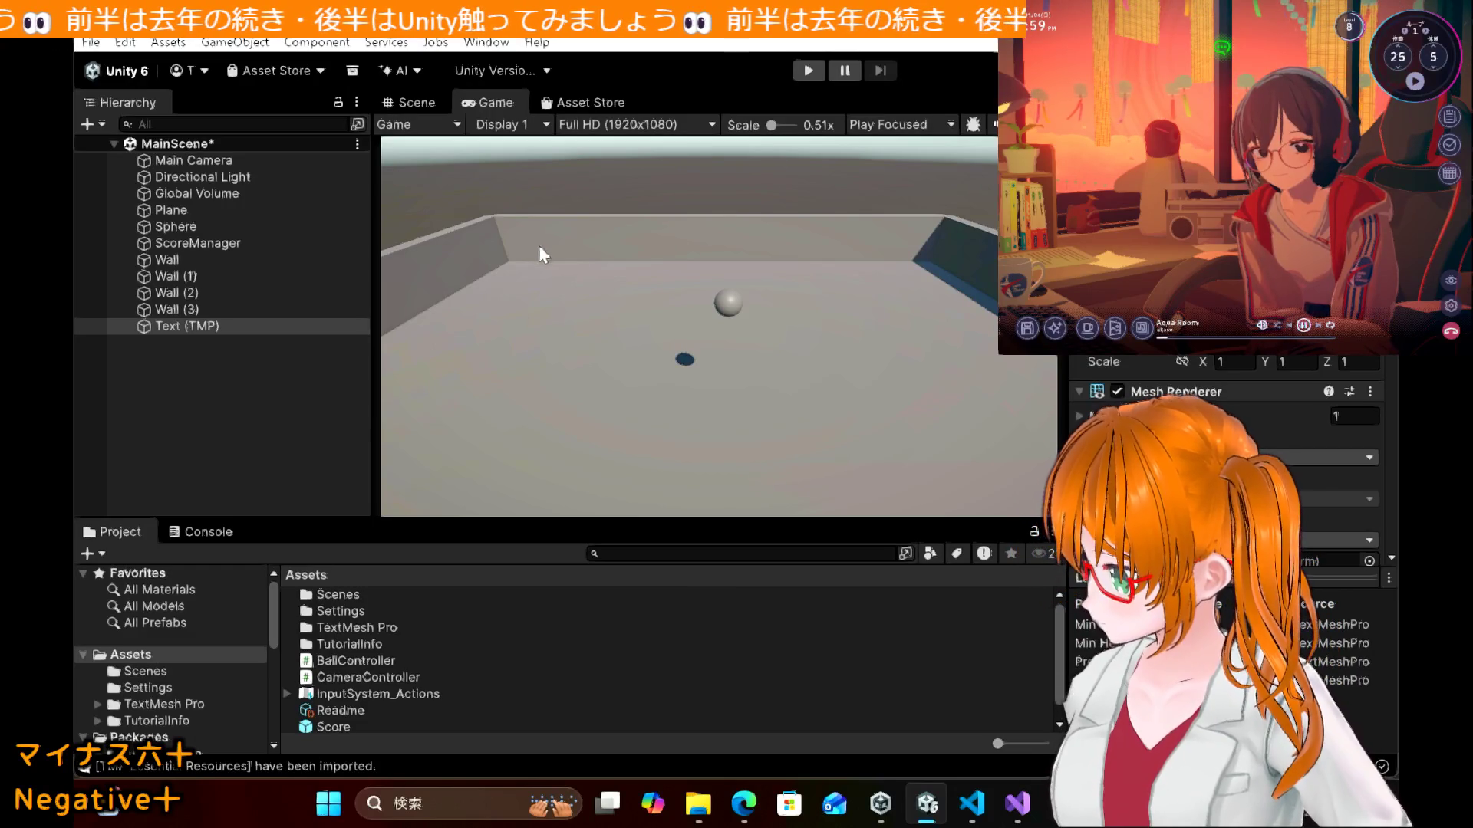
left_click(424, 104)
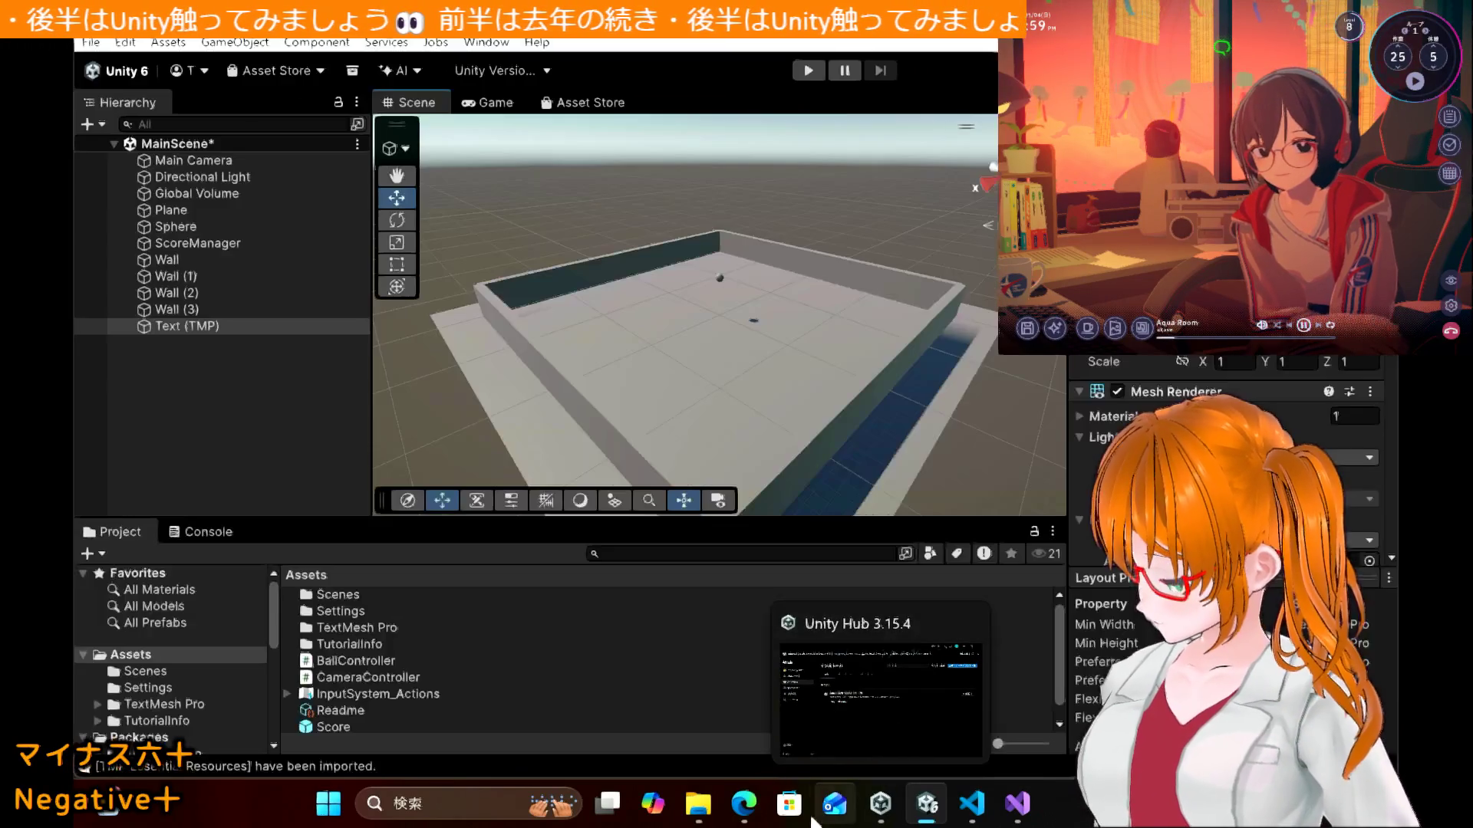
mouse_move(741, 807)
mouse_move(742, 709)
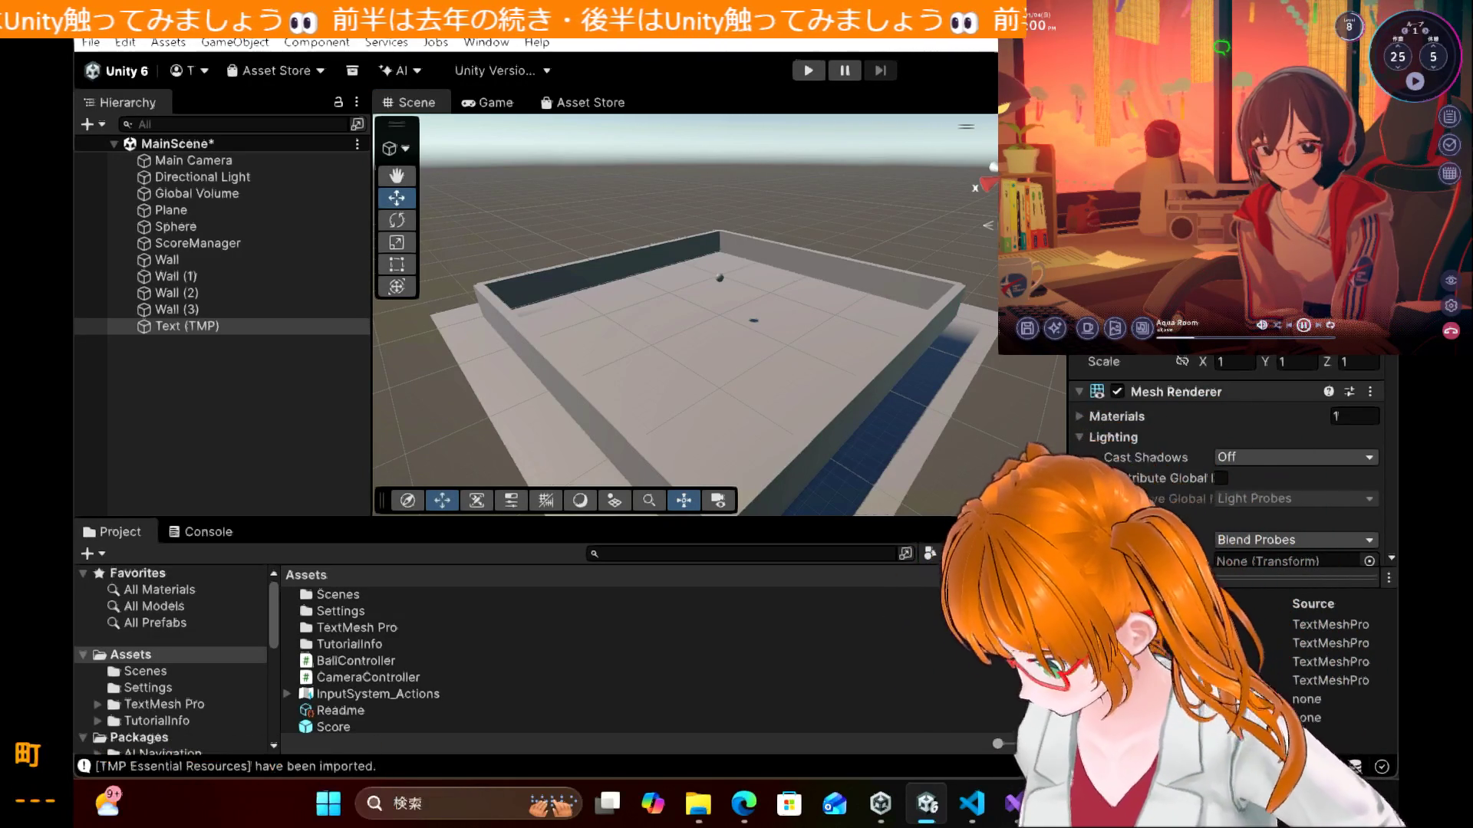
left_click(310, 387)
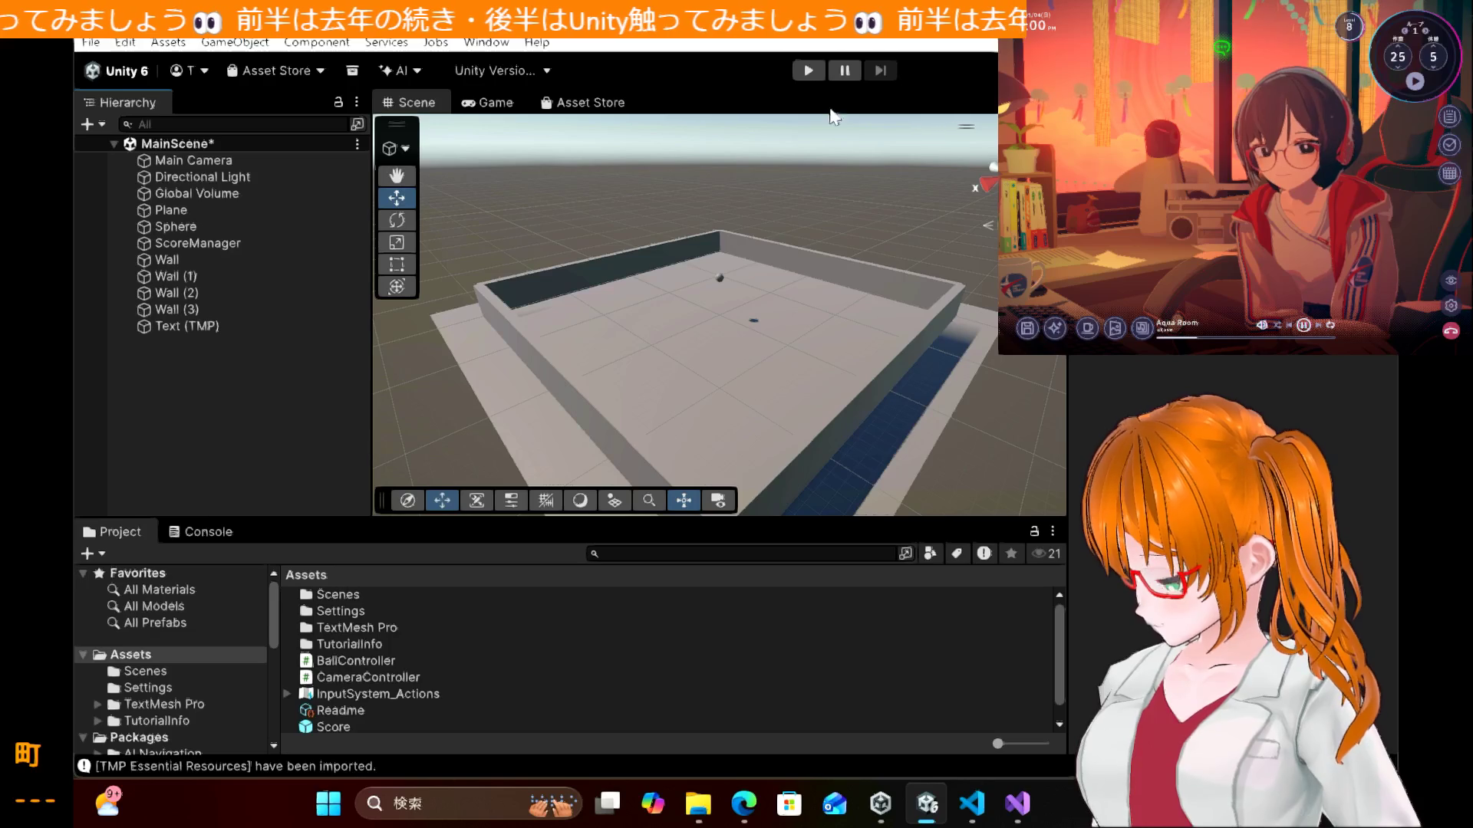
Step: Play and stop the game, then select Text (TMP) and view it in the Game tab
left_click(806, 73)
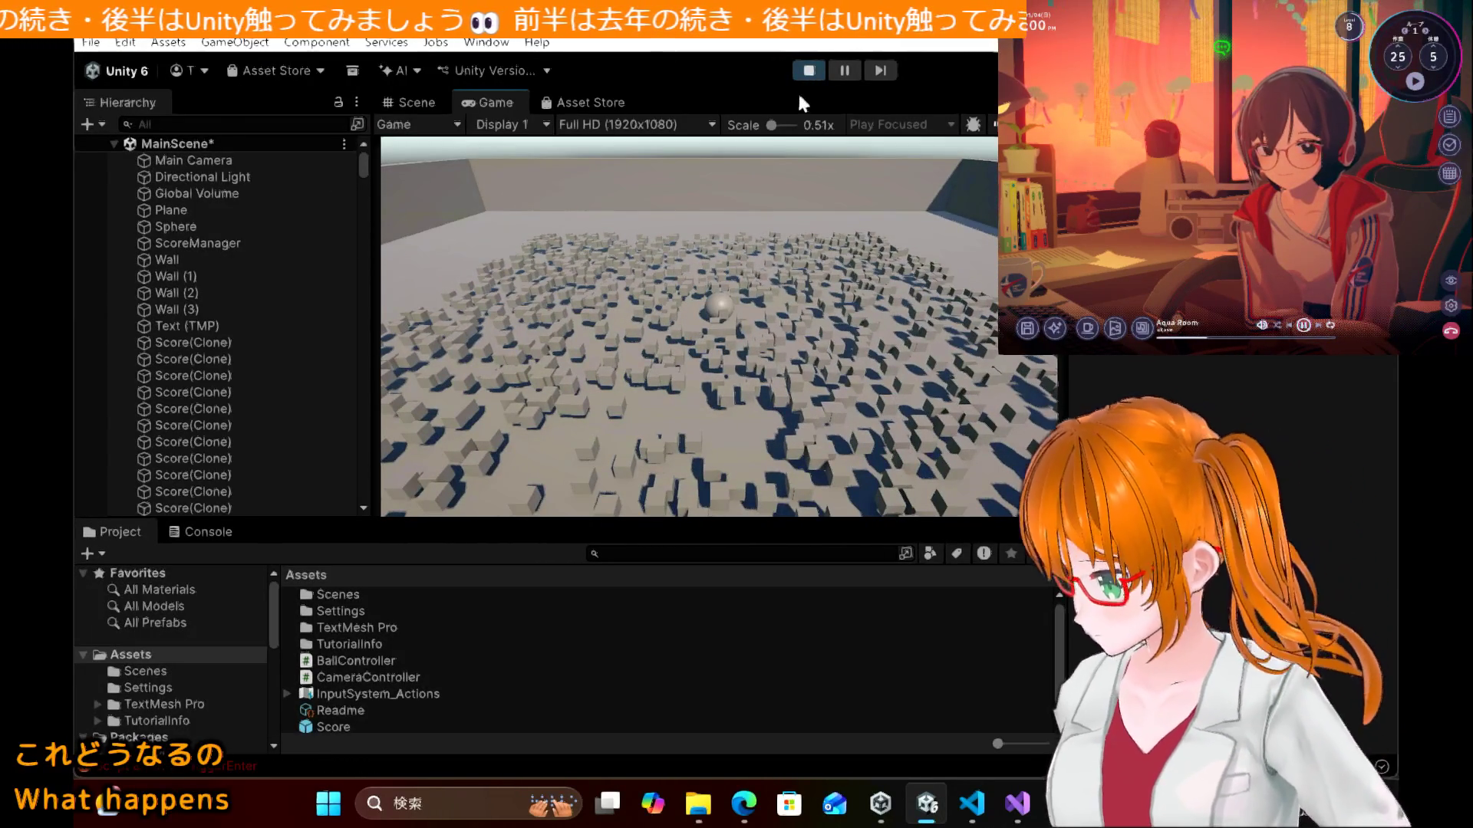
left_click(806, 76)
left_click(202, 331)
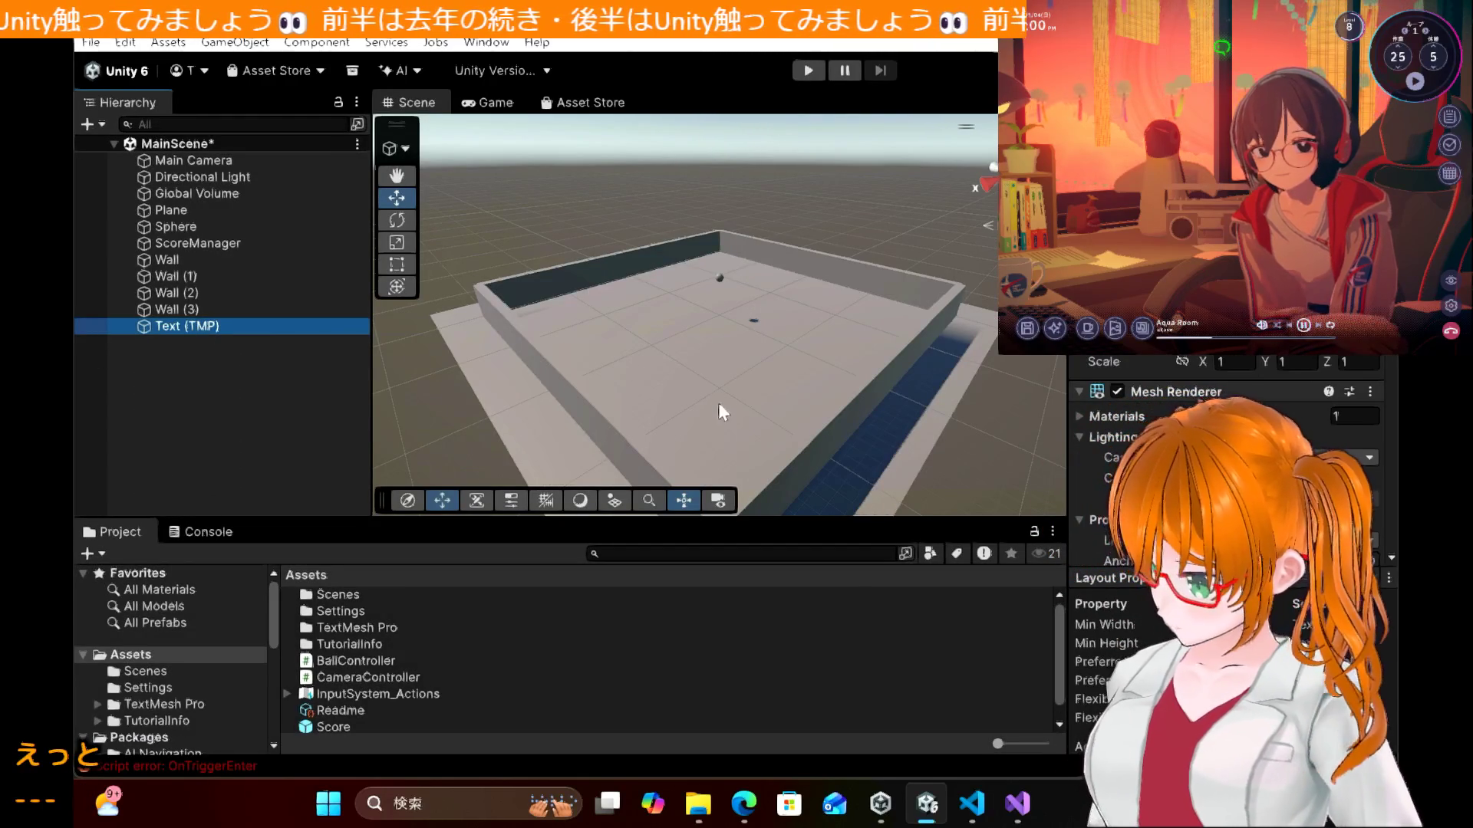
left_click(491, 105)
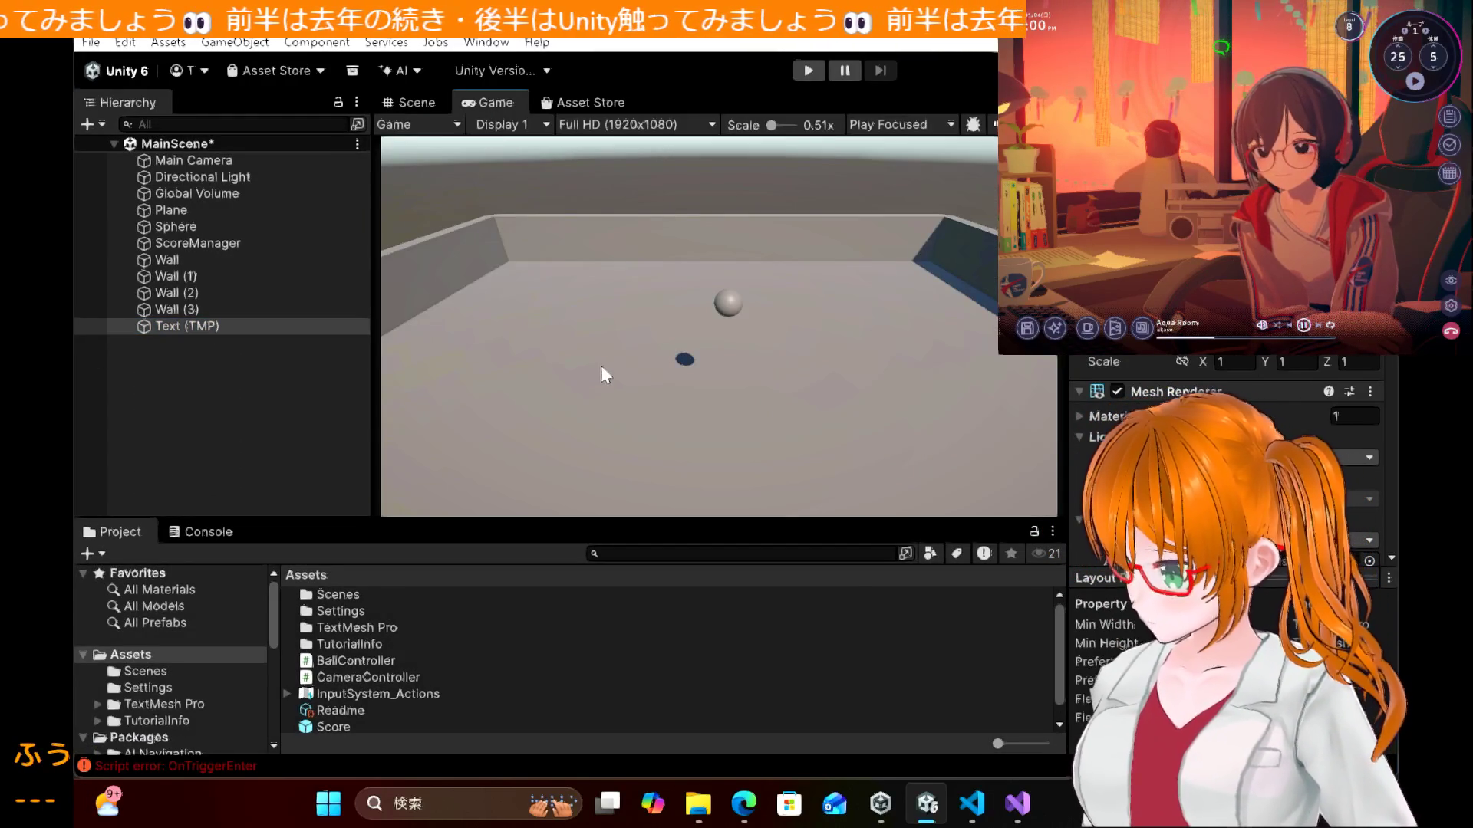
left_click(623, 125)
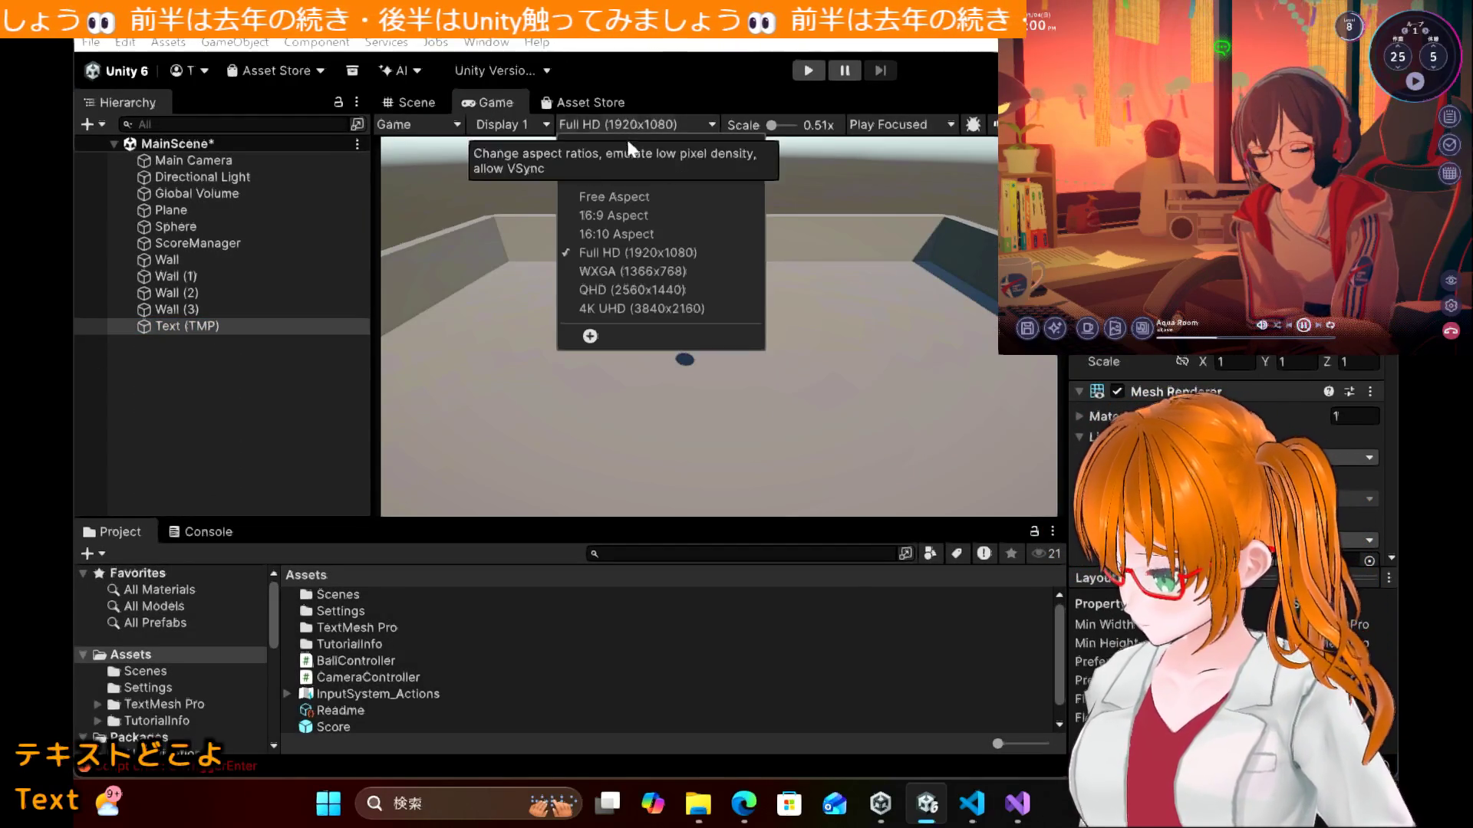
left_click(651, 197)
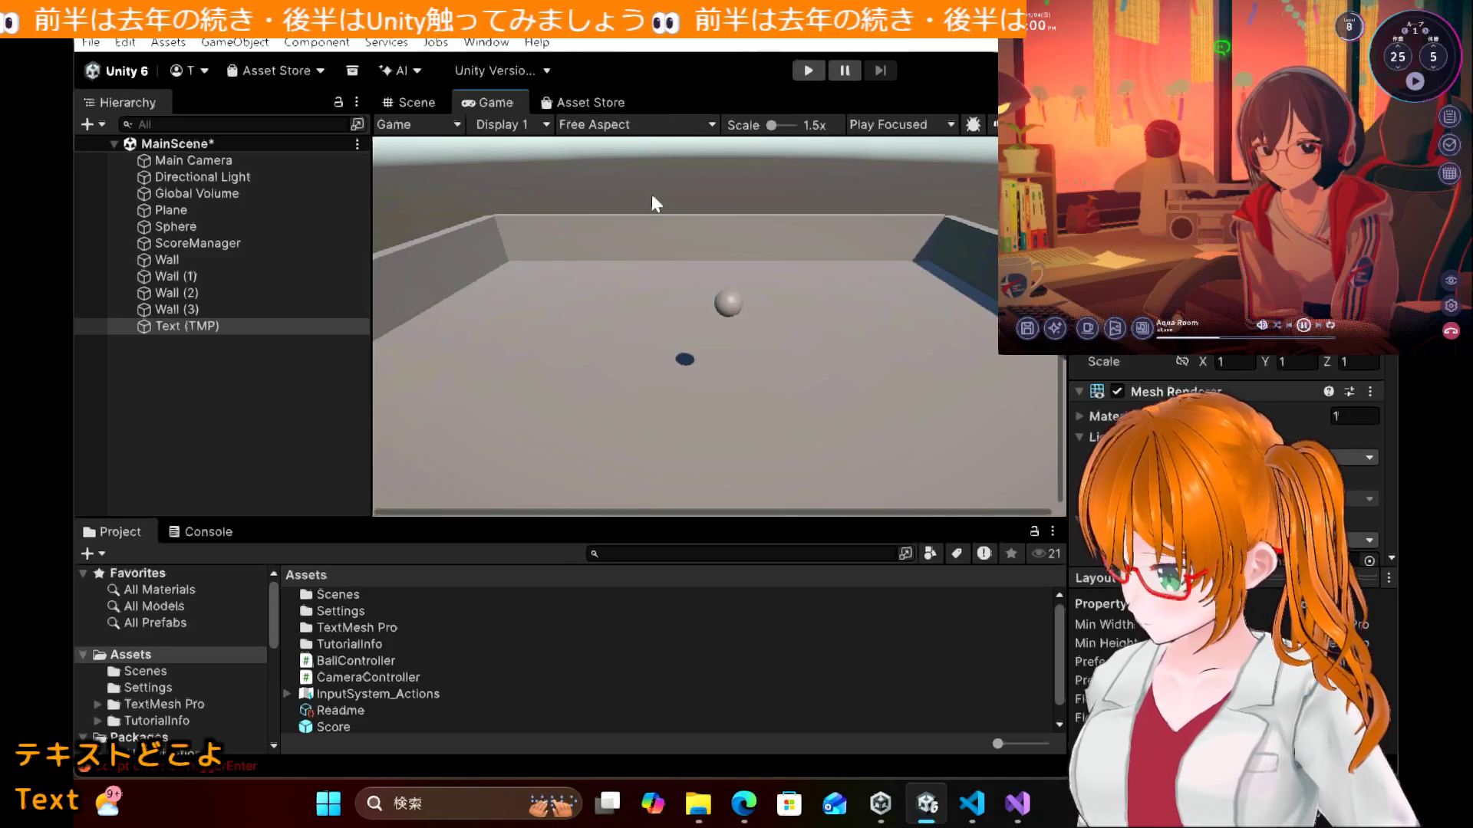
left_click(625, 125)
key("Escape")
left_click(629, 122)
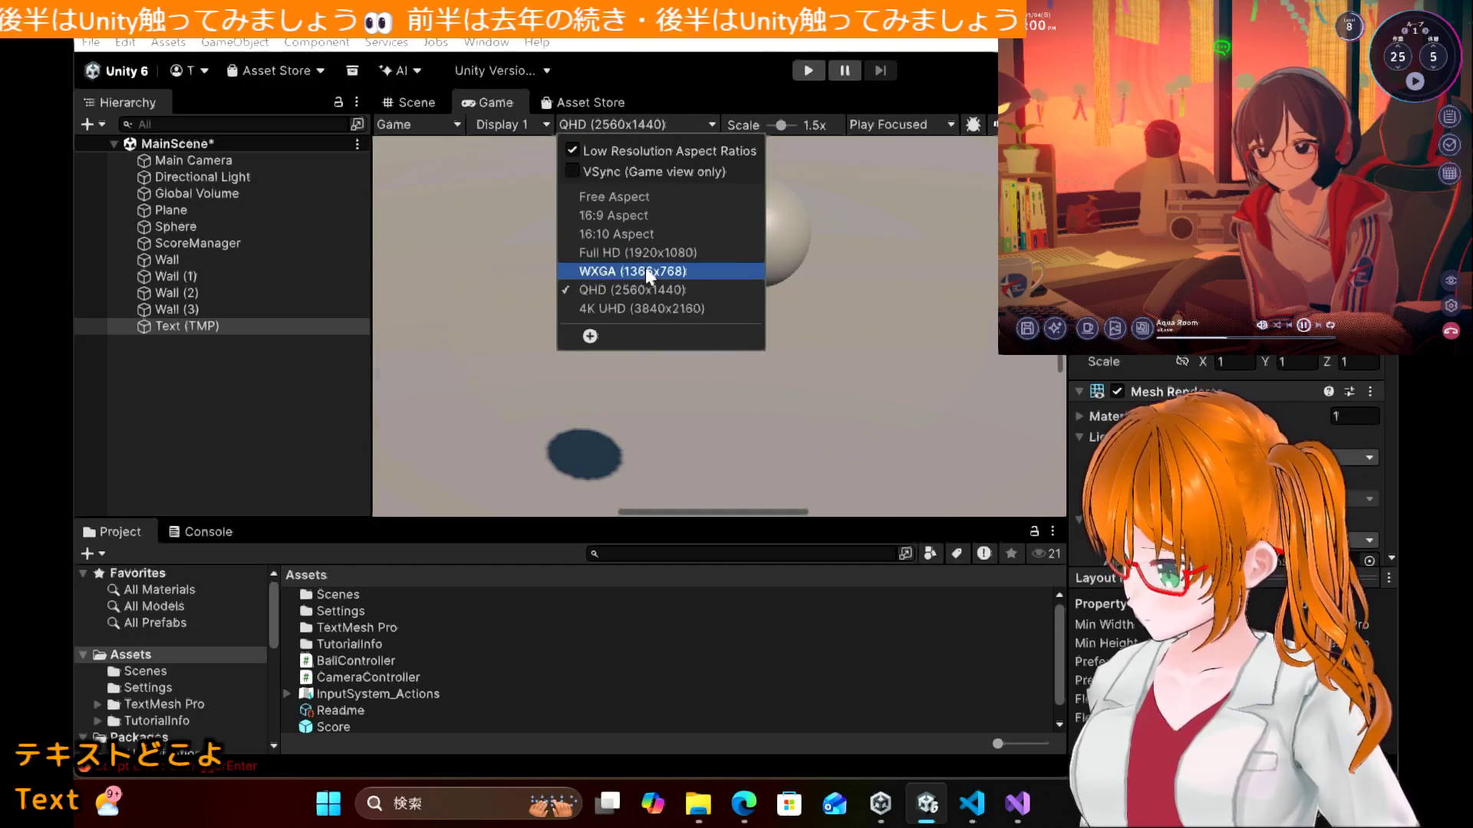
left_click(646, 270)
left_click(666, 126)
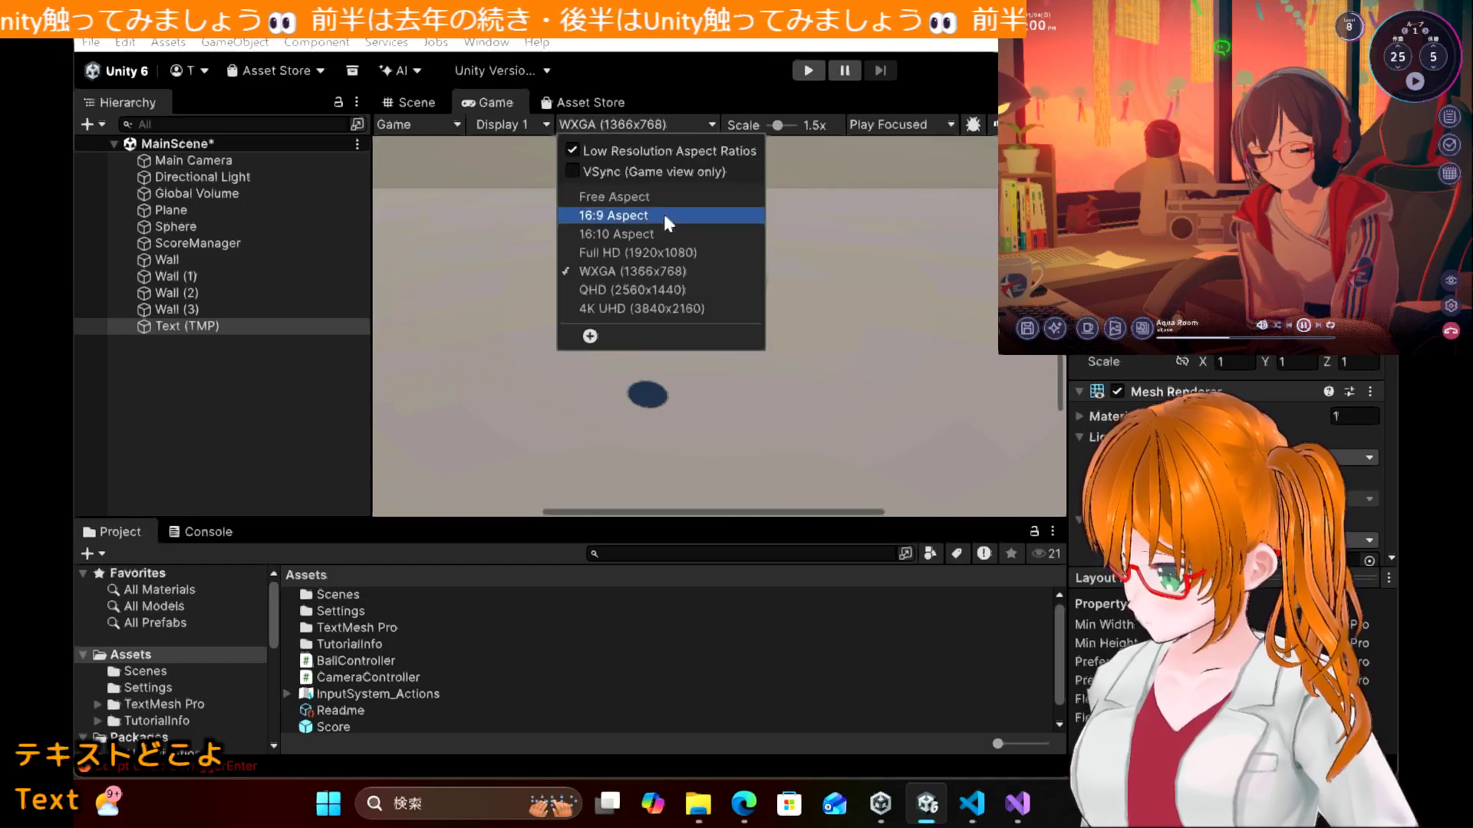
left_click(656, 250)
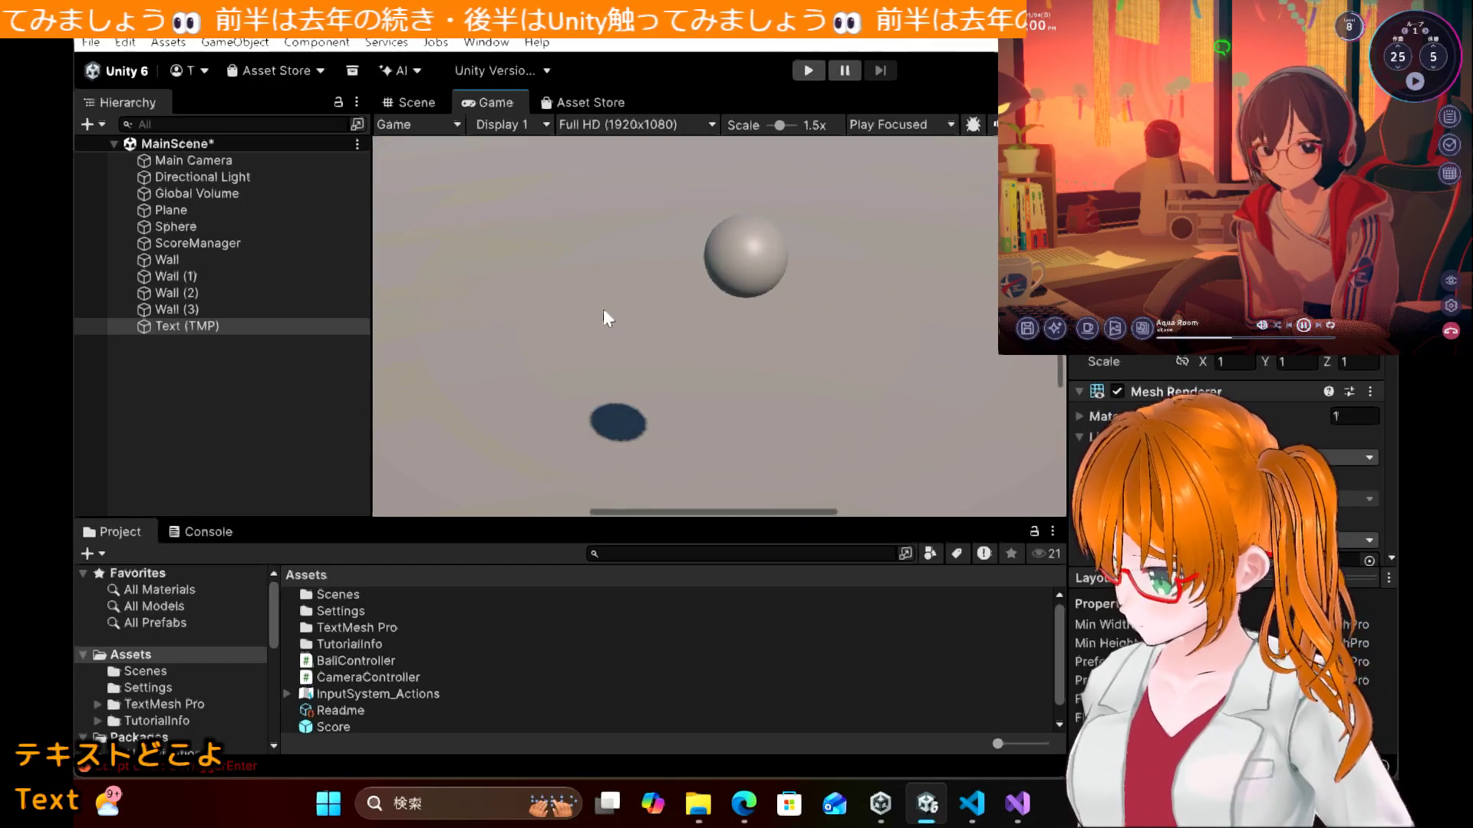
scroll(603, 308, "down", 3)
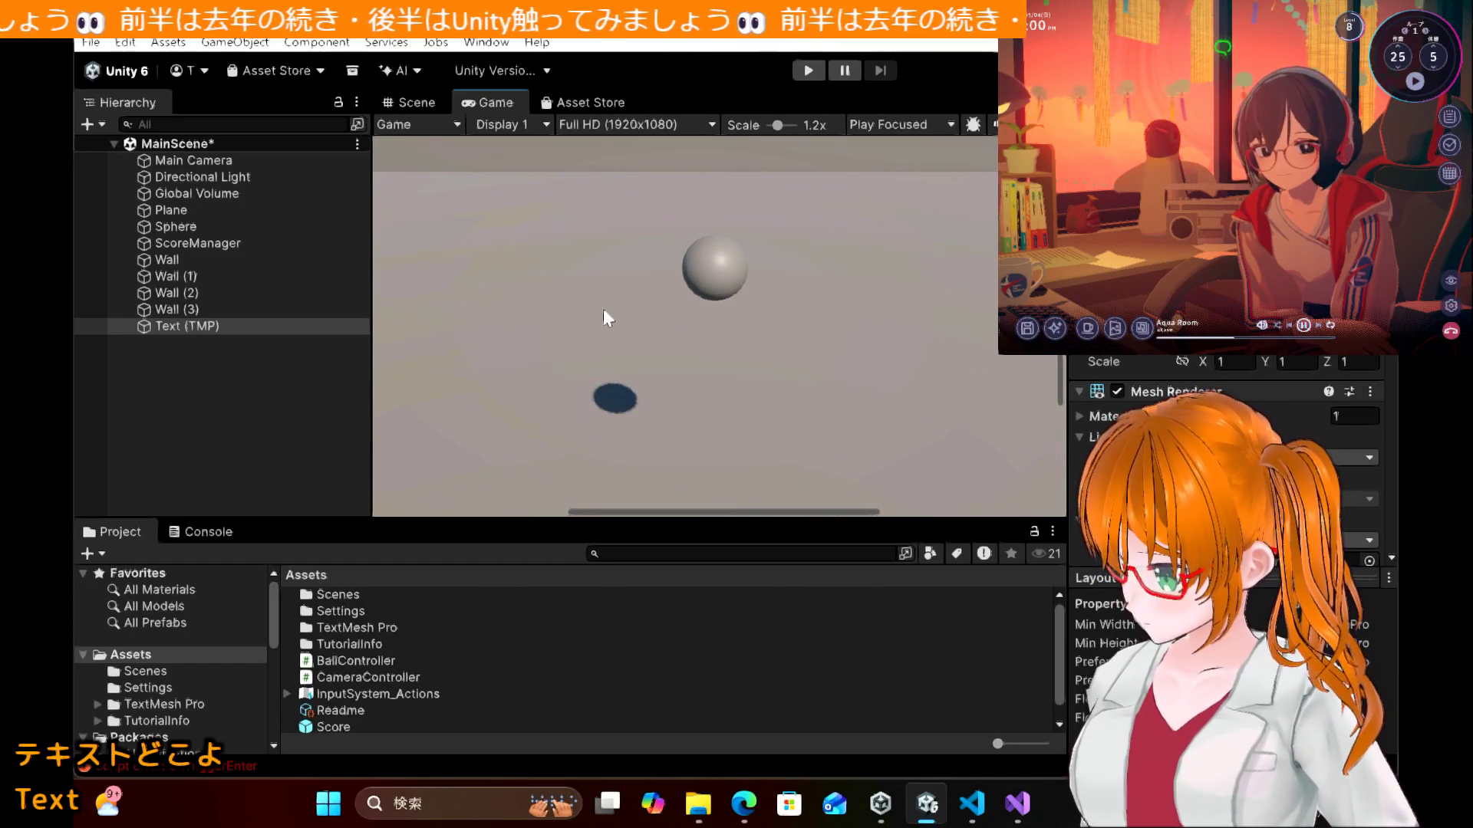
scroll(603, 309, "down", 4)
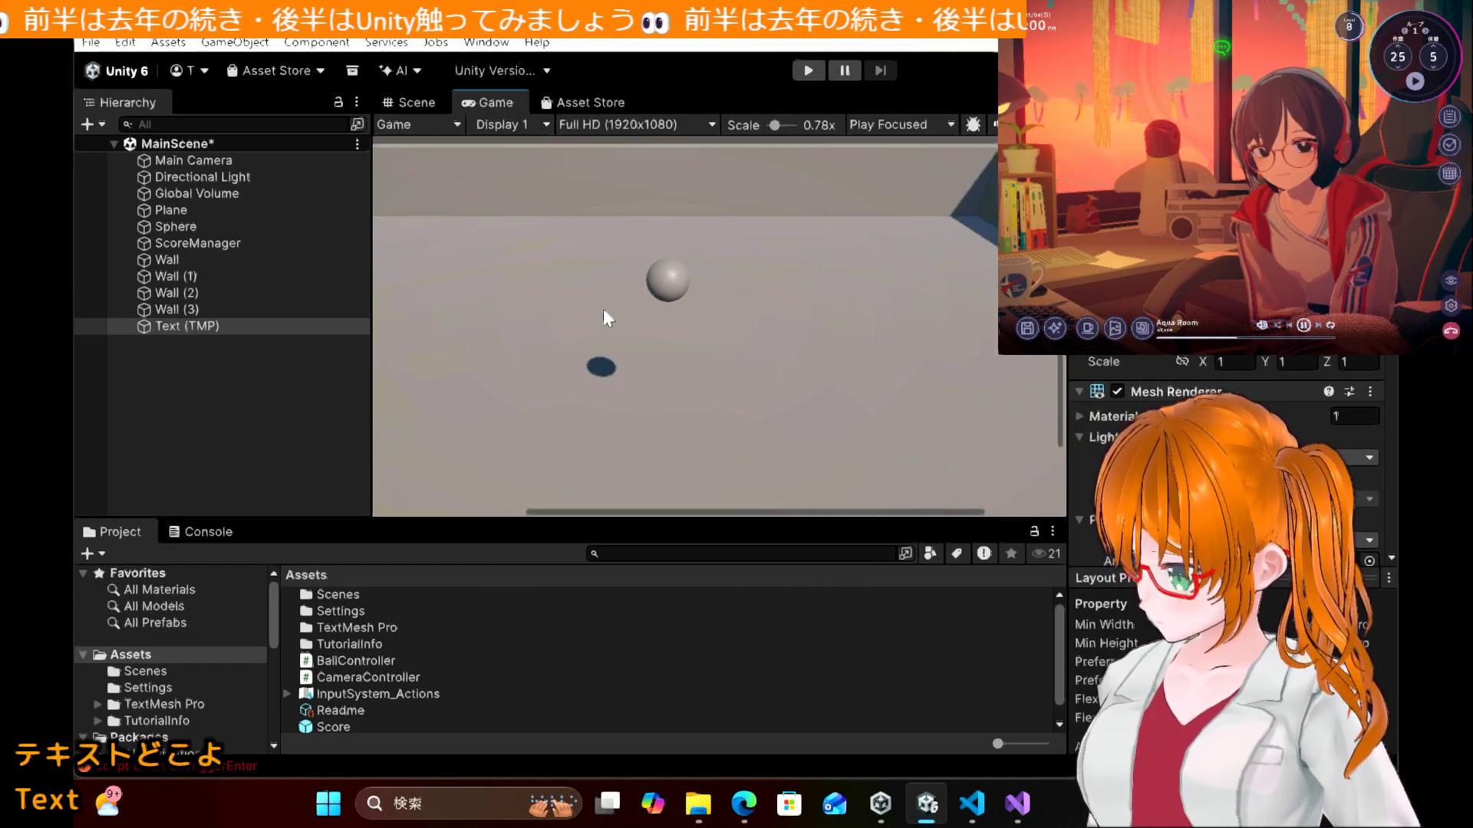
scroll(603, 308, "down", 3)
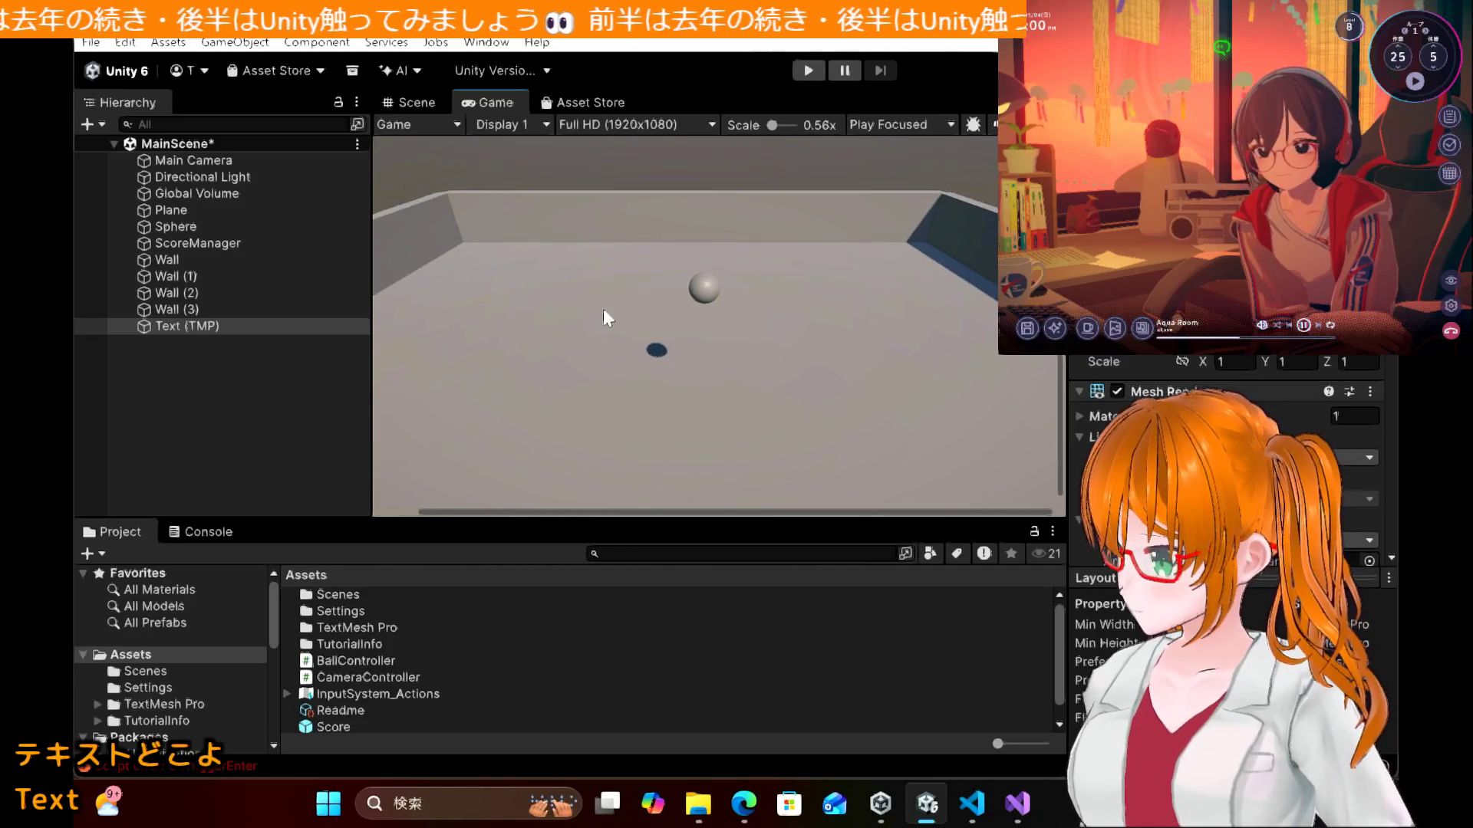
scroll(603, 310, "down", 1)
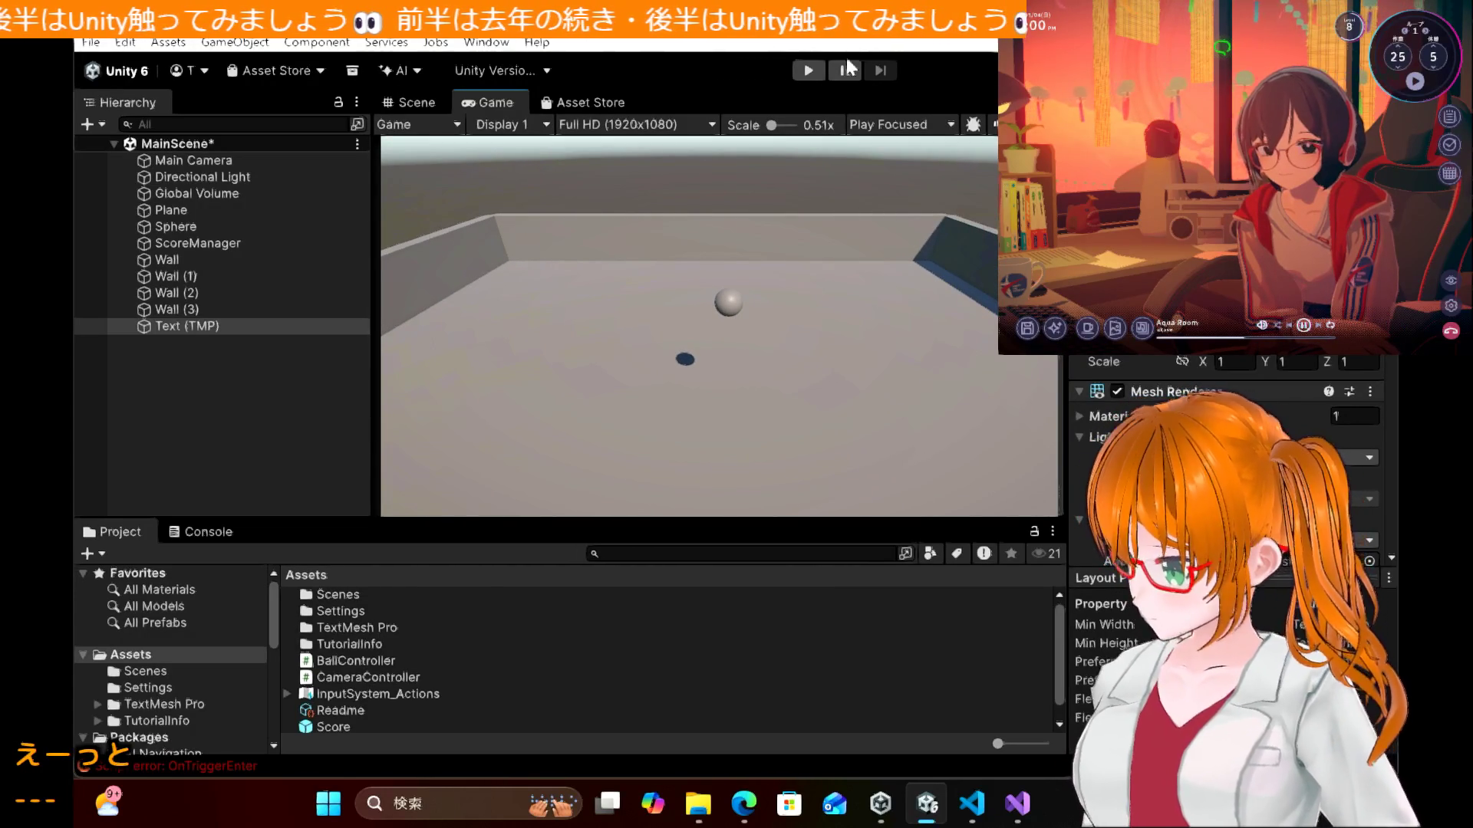
Step: Review Text (TMP)'s Inspector text settings, then return to tutorial section 9.3 テキストの調整
left_click(221, 325)
scroll(1227, 461, "down", 5)
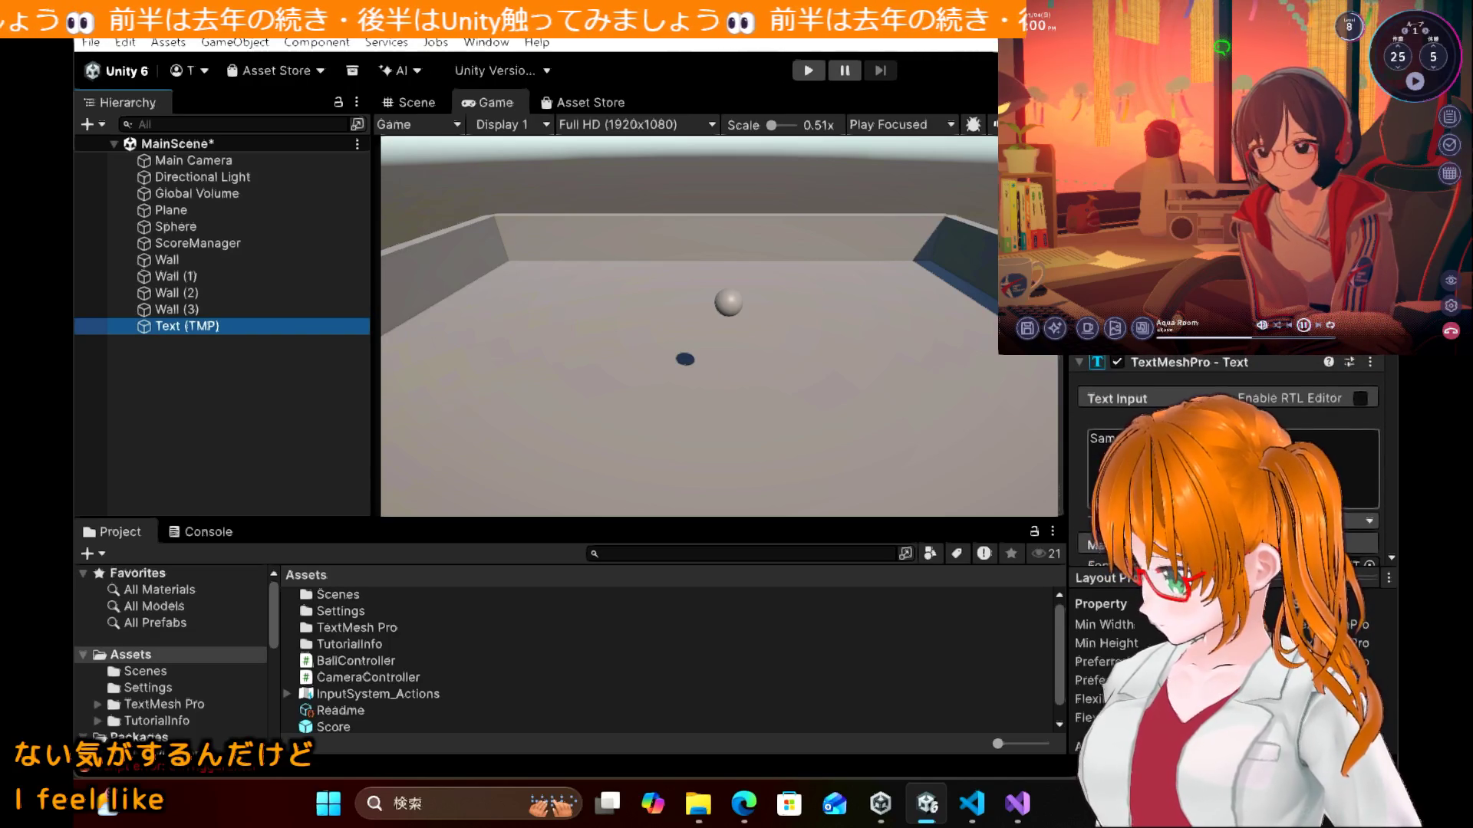
scroll(1228, 460, "down", 5)
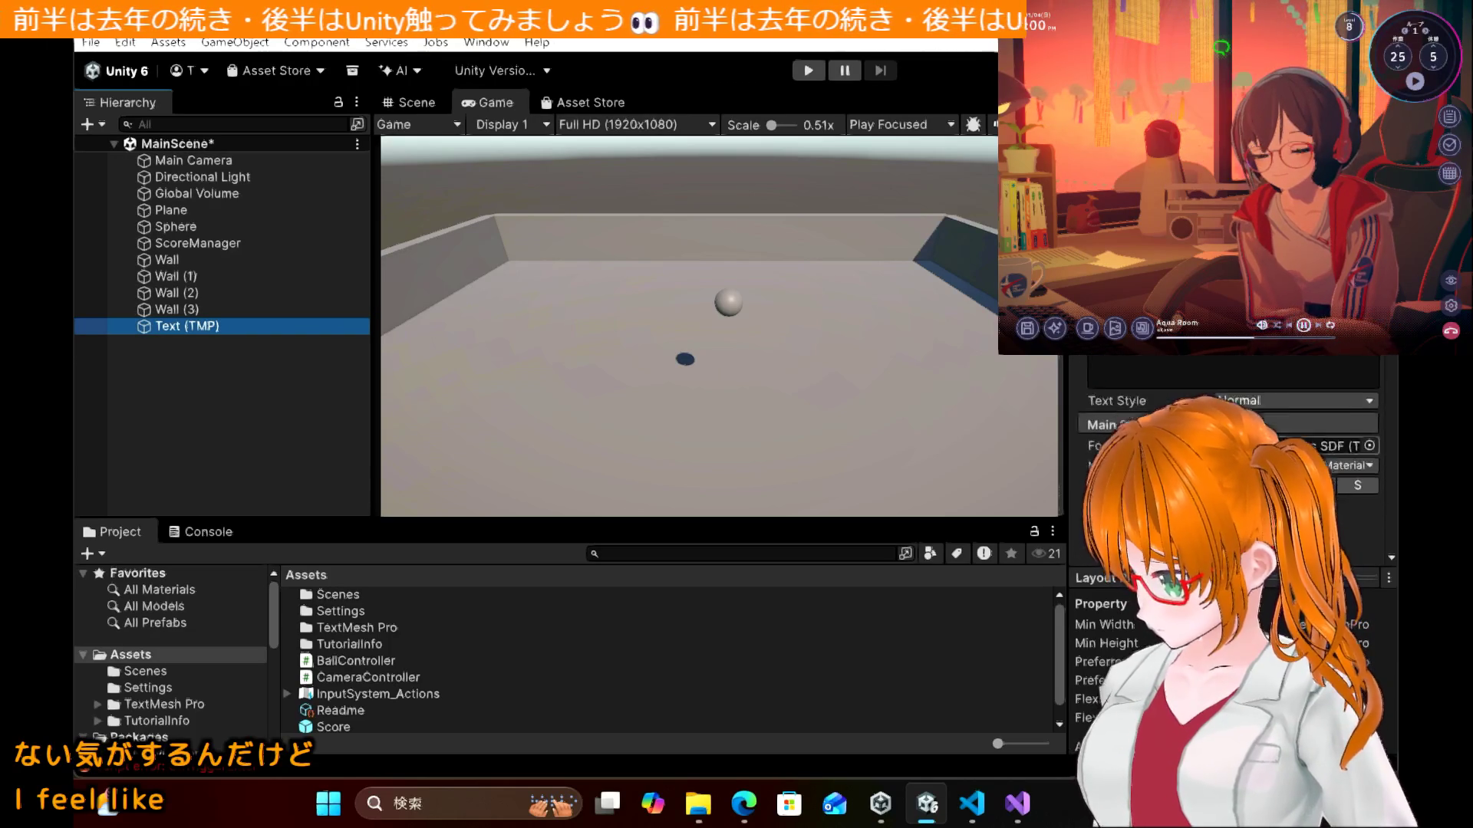
scroll(1228, 461, "up", 10)
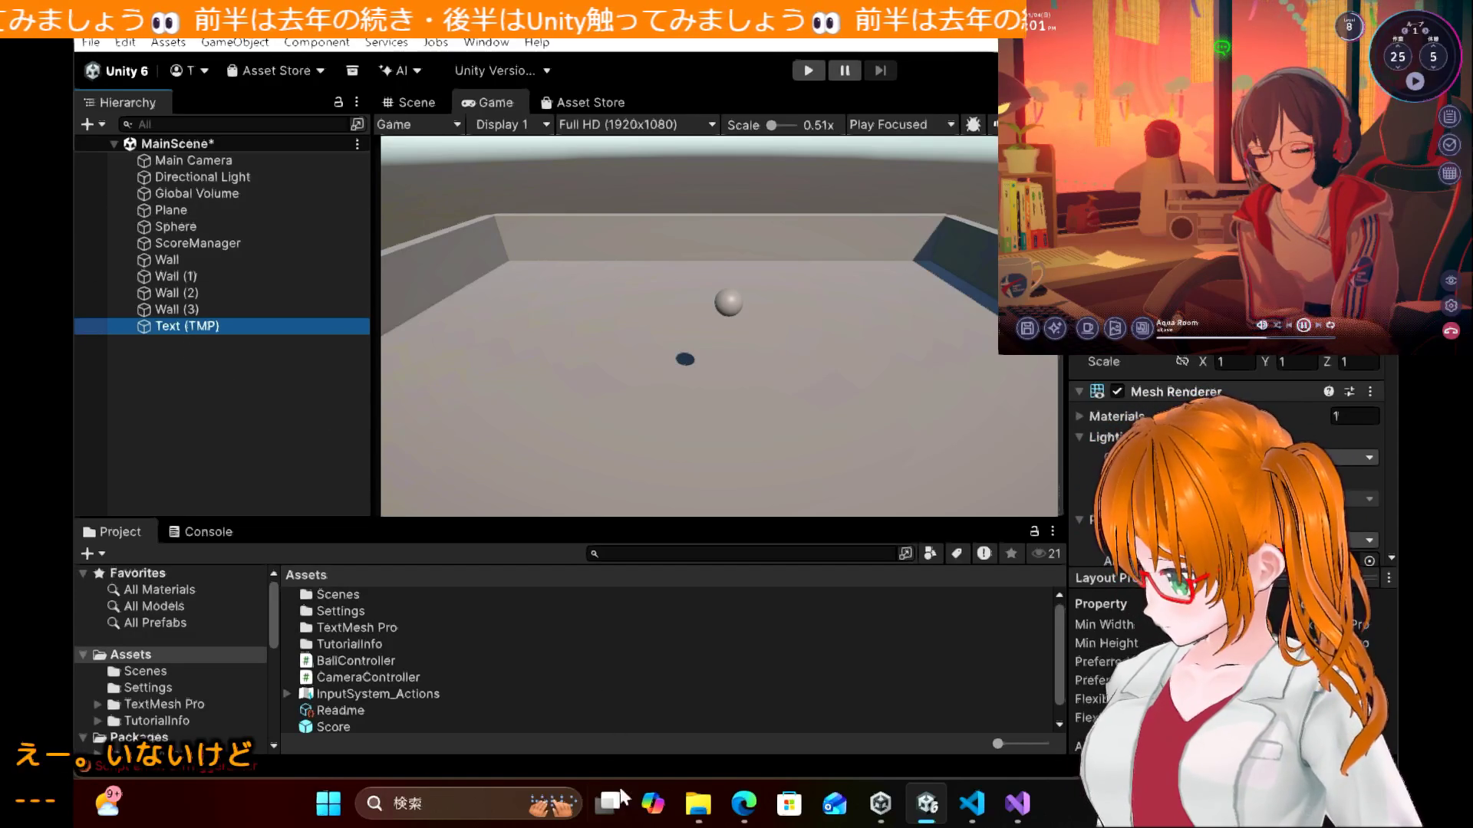
left_click(744, 804)
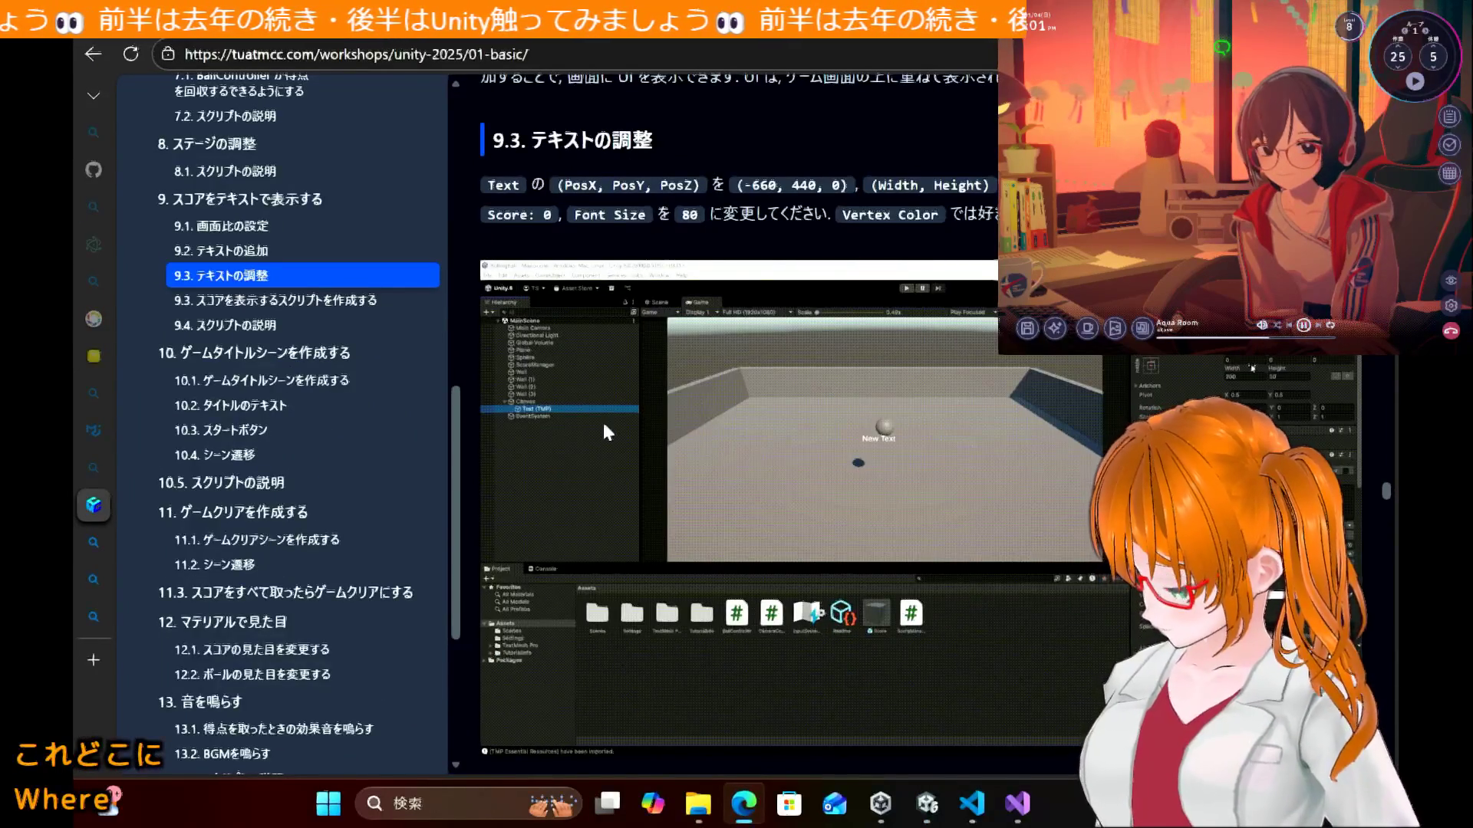